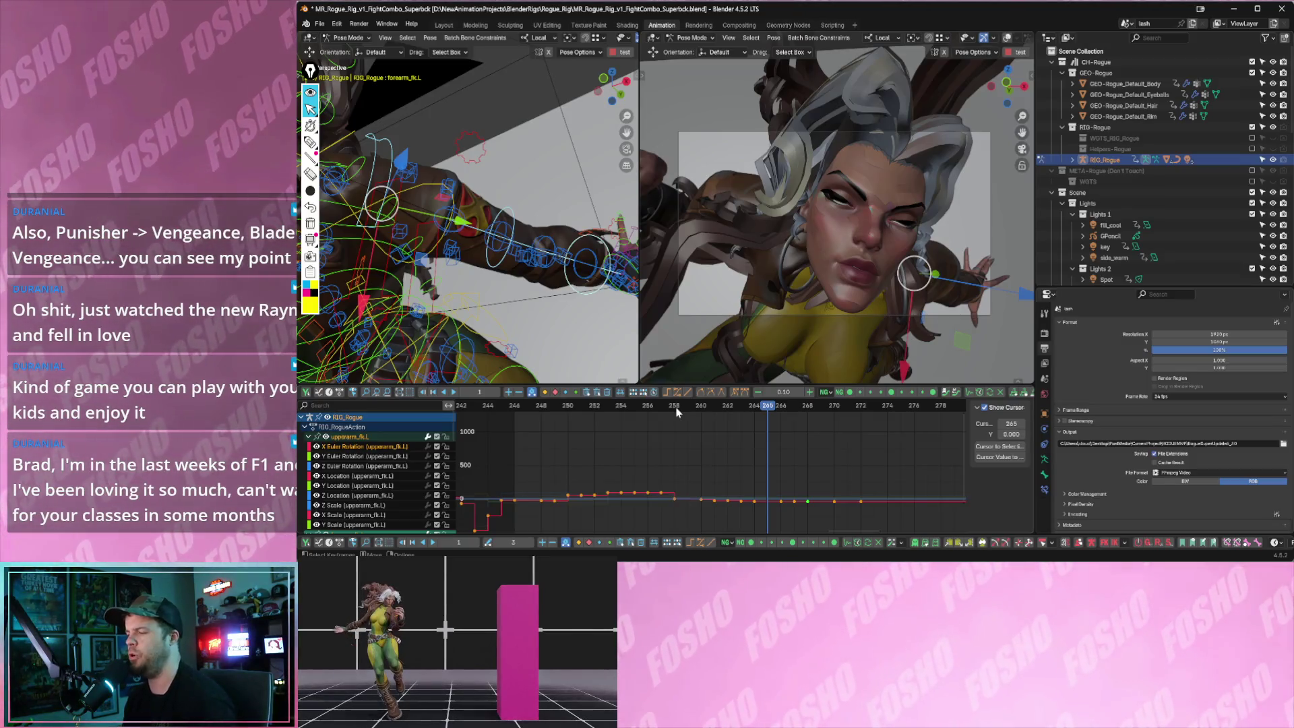
- Play and scrub the combo to land on the kick around frame 261
{"action": "key", "text": "space"}
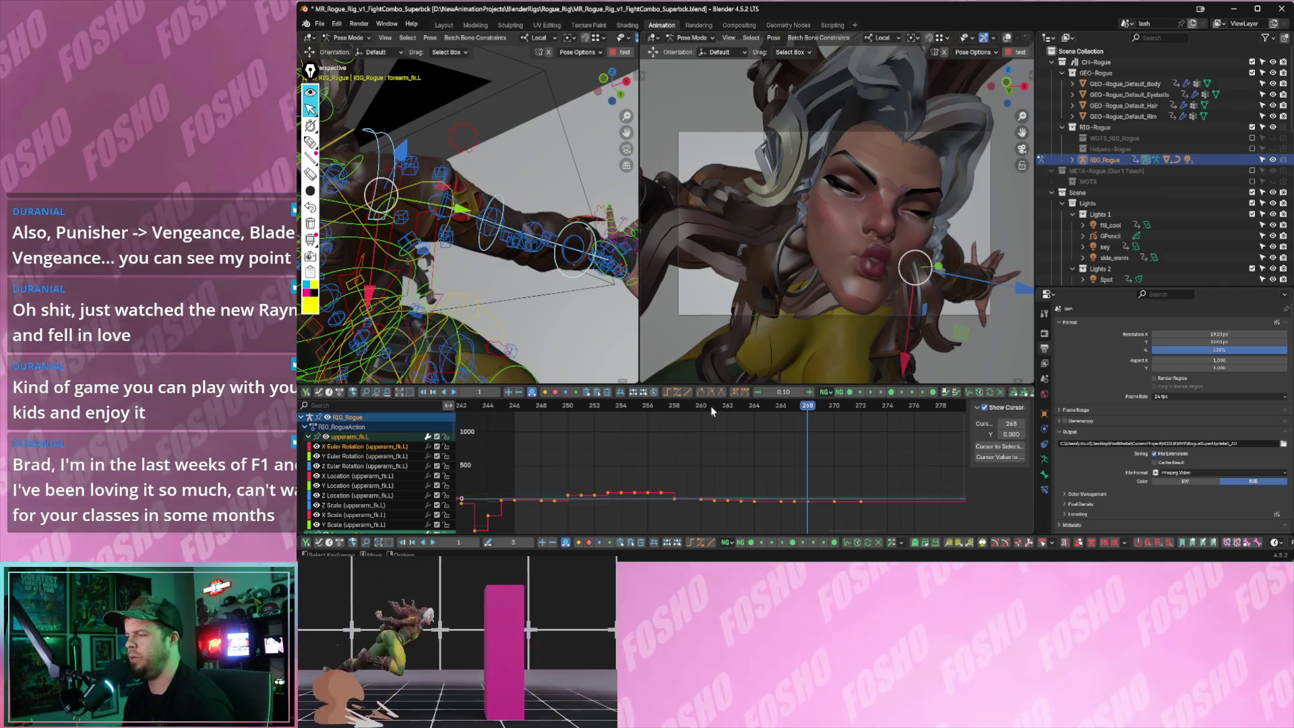
{"action": "left_click_drag", "start_coordinate": [709, 406], "coordinate": [739, 409]}
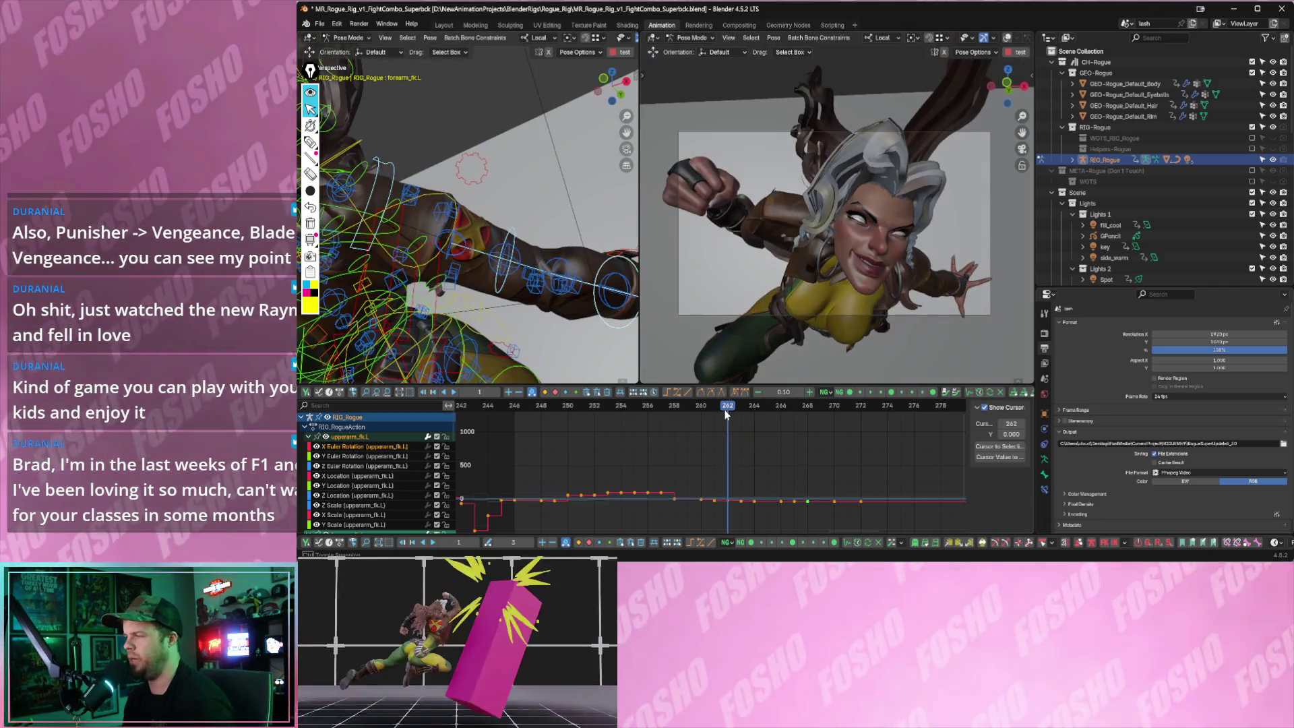
{"action": "key", "text": "Right"}
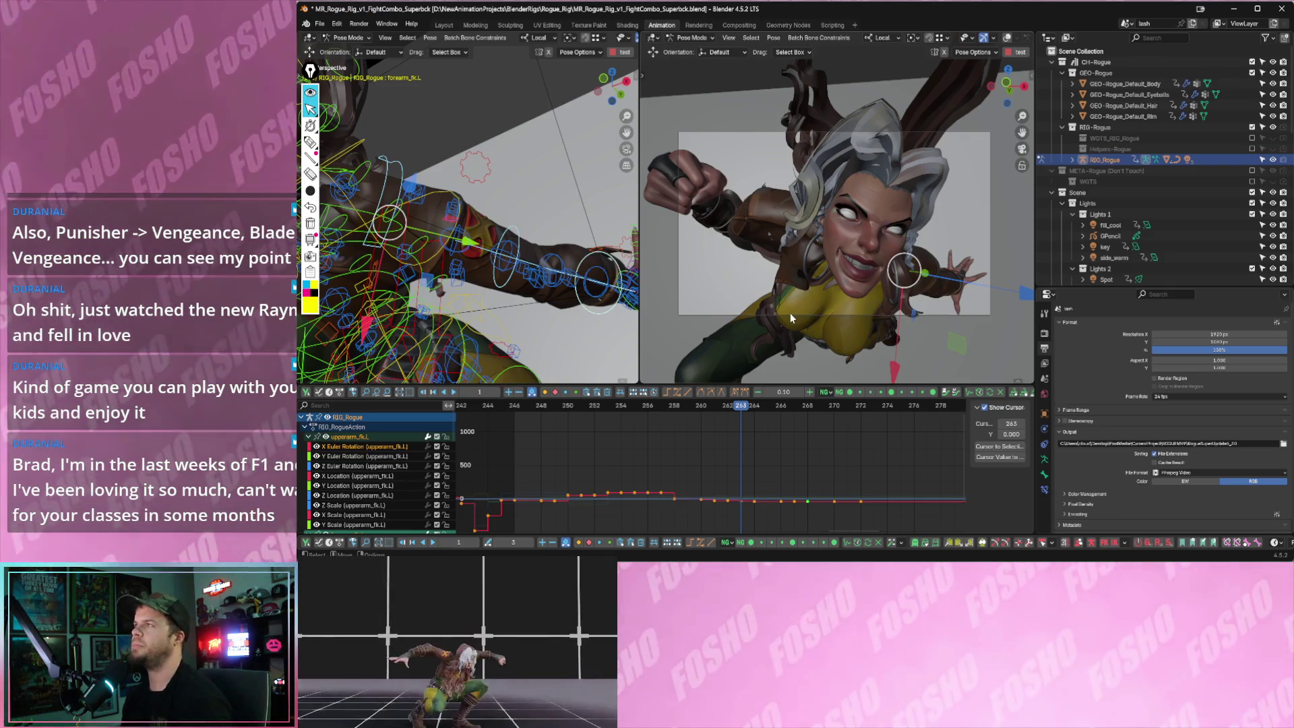
{"action": "key", "text": "Left"}
{"action": "key", "text": "Left"}
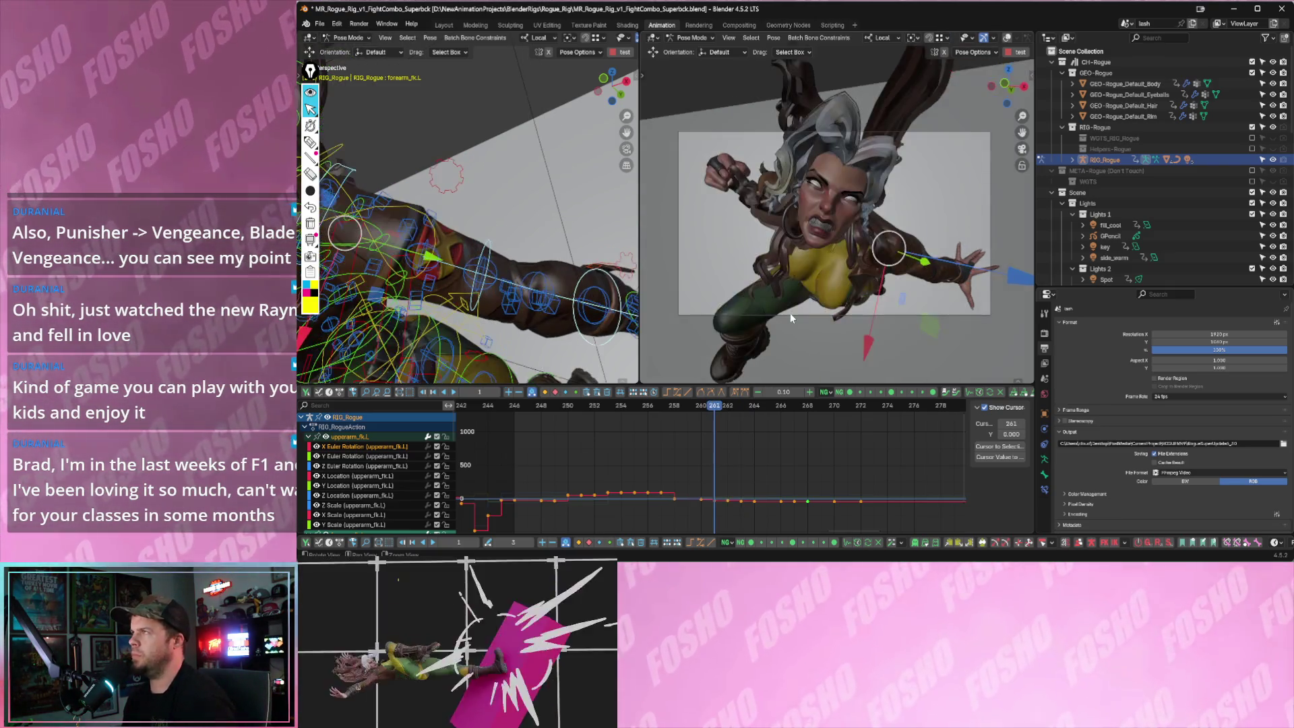
{"action": "key", "text": "Right"}
{"action": "key", "text": "Right"}
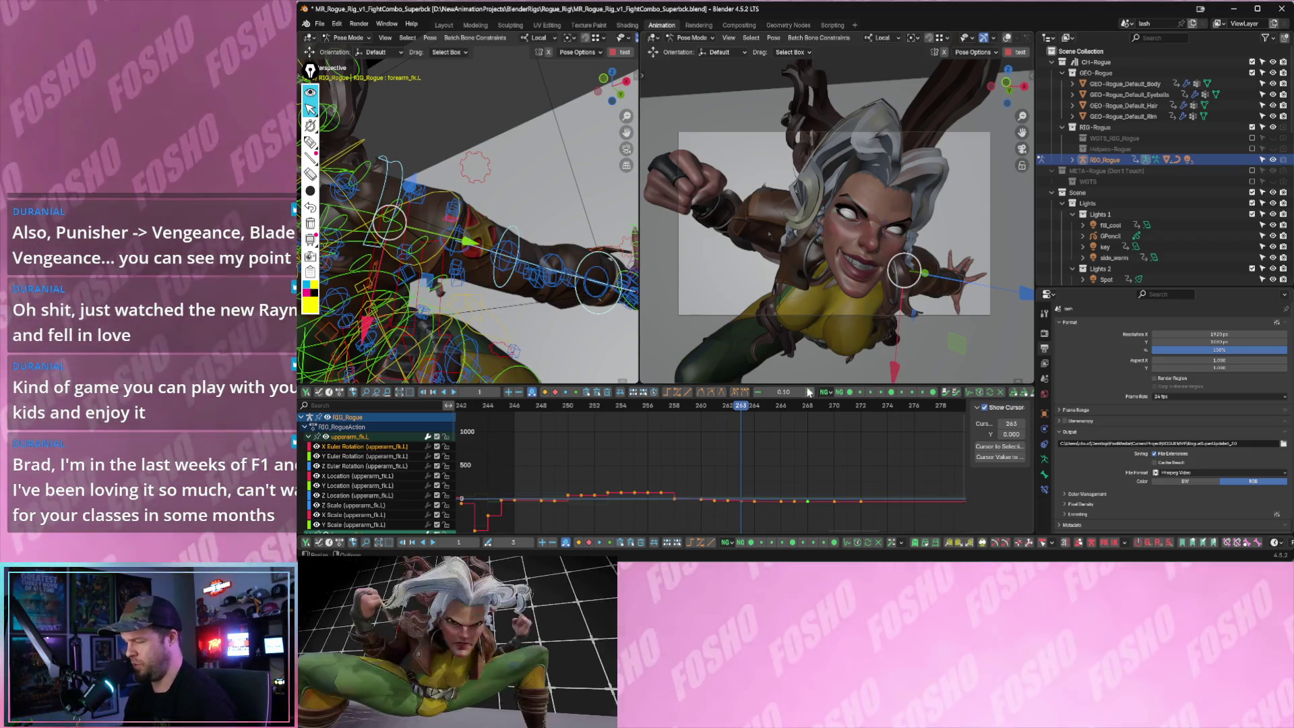
{"action": "mouse_move", "coordinate": [756, 403]}
{"action": "left_mouse_down"}
{"action": "mouse_move", "coordinate": [680, 408]}
{"action": "mouse_move", "coordinate": [728, 407]}
{"action": "left_mouse_up"}
- Rotate the upperarm_fk.L bone to a new pose and check it against the neighbouring frames
{"action": "key", "text": "r"}
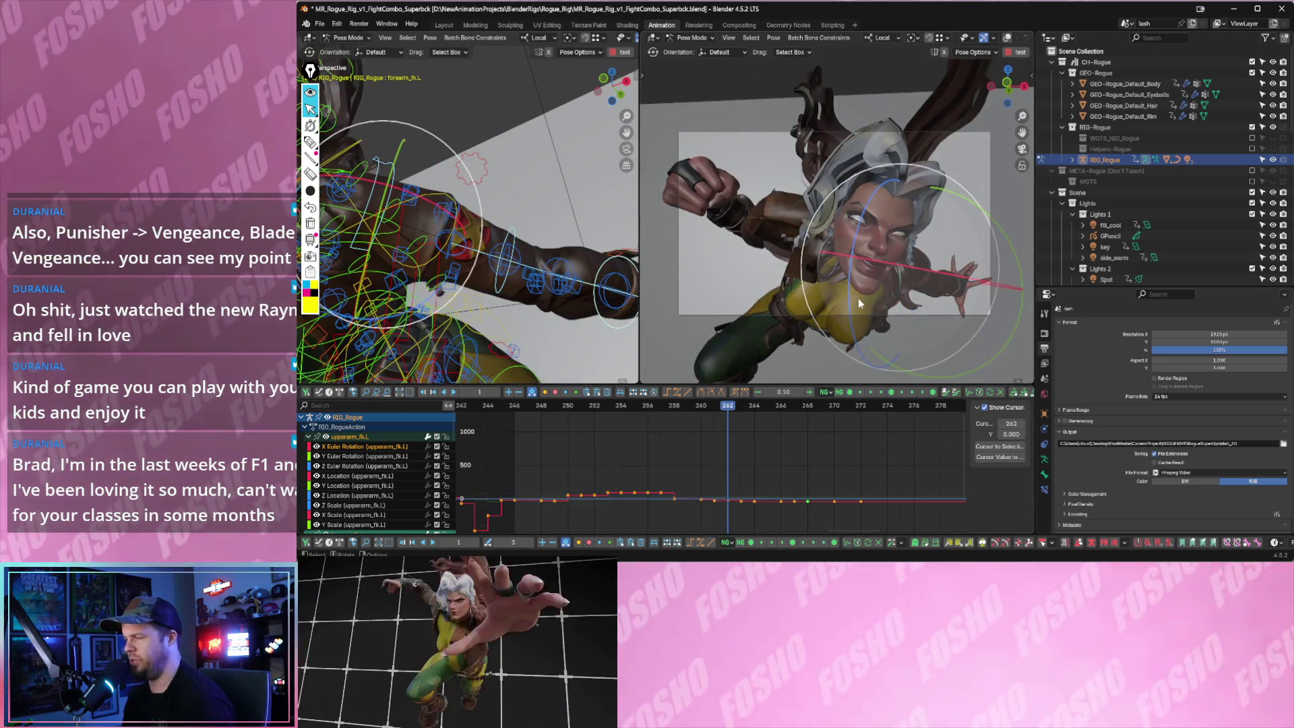
{"action": "left_click", "coordinate": [870, 284]}
{"action": "key", "text": "Right"}
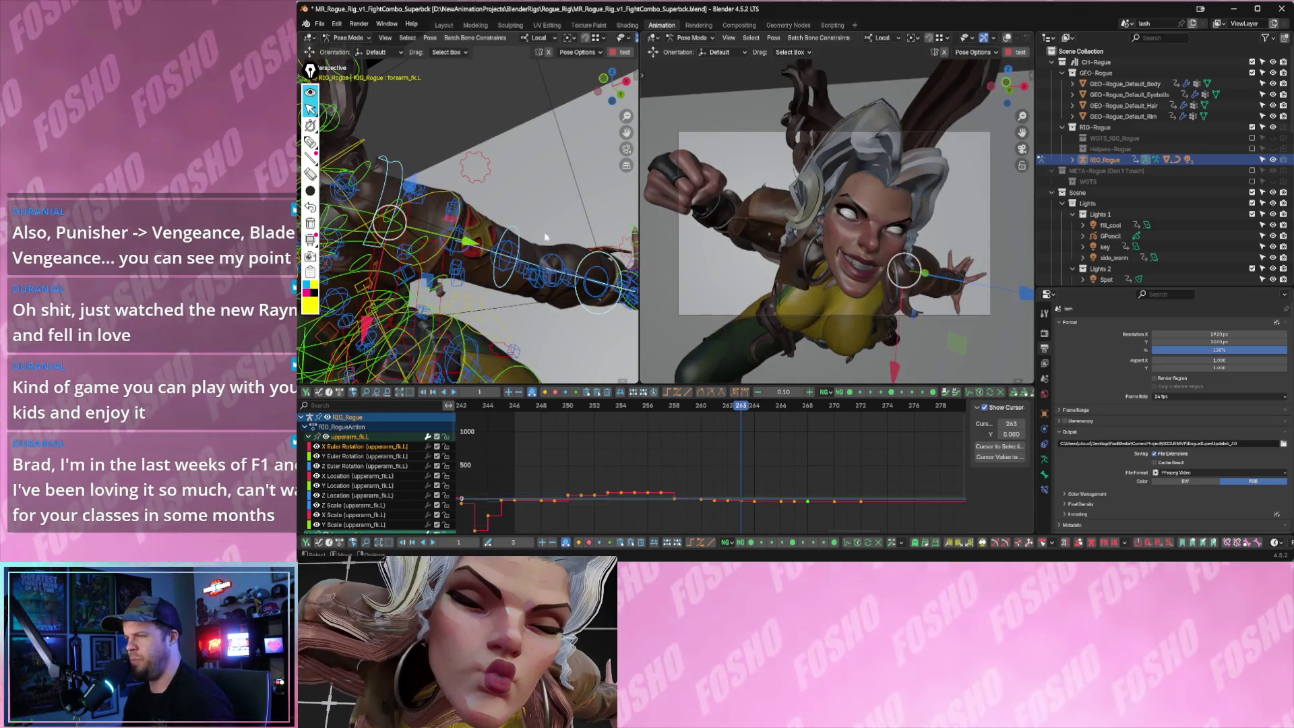
{"action": "middle_click_drag", "start_coordinate": [475, 224], "coordinate": [512, 238]}
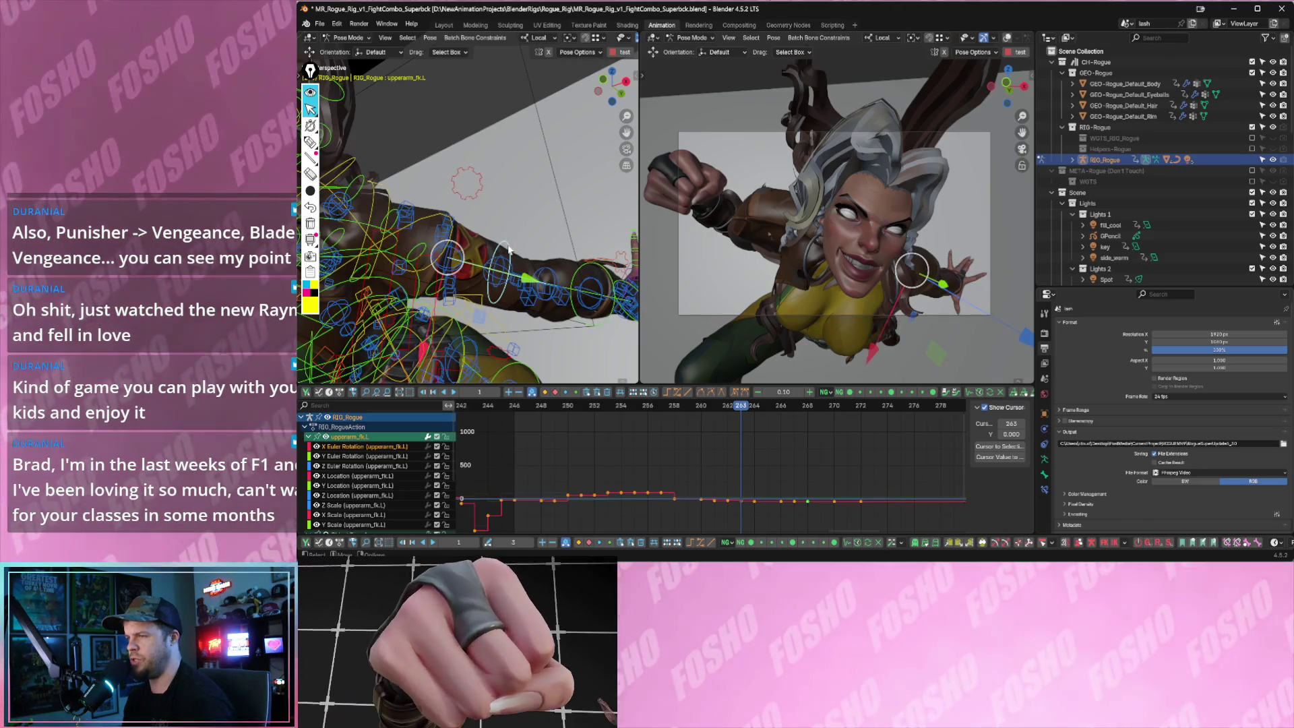
{"action": "key", "text": "Left"}
{"action": "key", "text": "Left"}
{"action": "key", "text": "Left"}
{"action": "key", "text": "Right"}
{"action": "key", "text": "Right"}
{"action": "key", "text": "Right"}
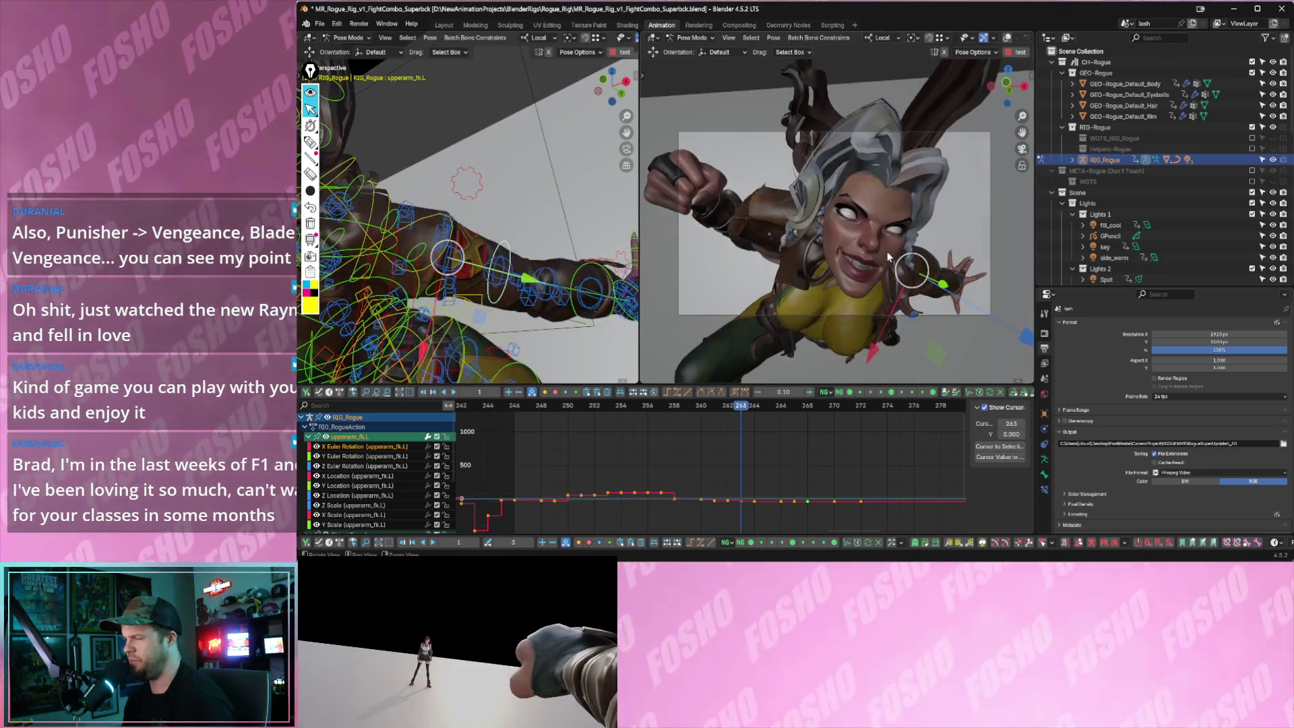
{"action": "key", "text": "Right"}
{"action": "key", "text": "Right"}
{"action": "key", "text": "Right"}
{"action": "key", "text": "Right"}
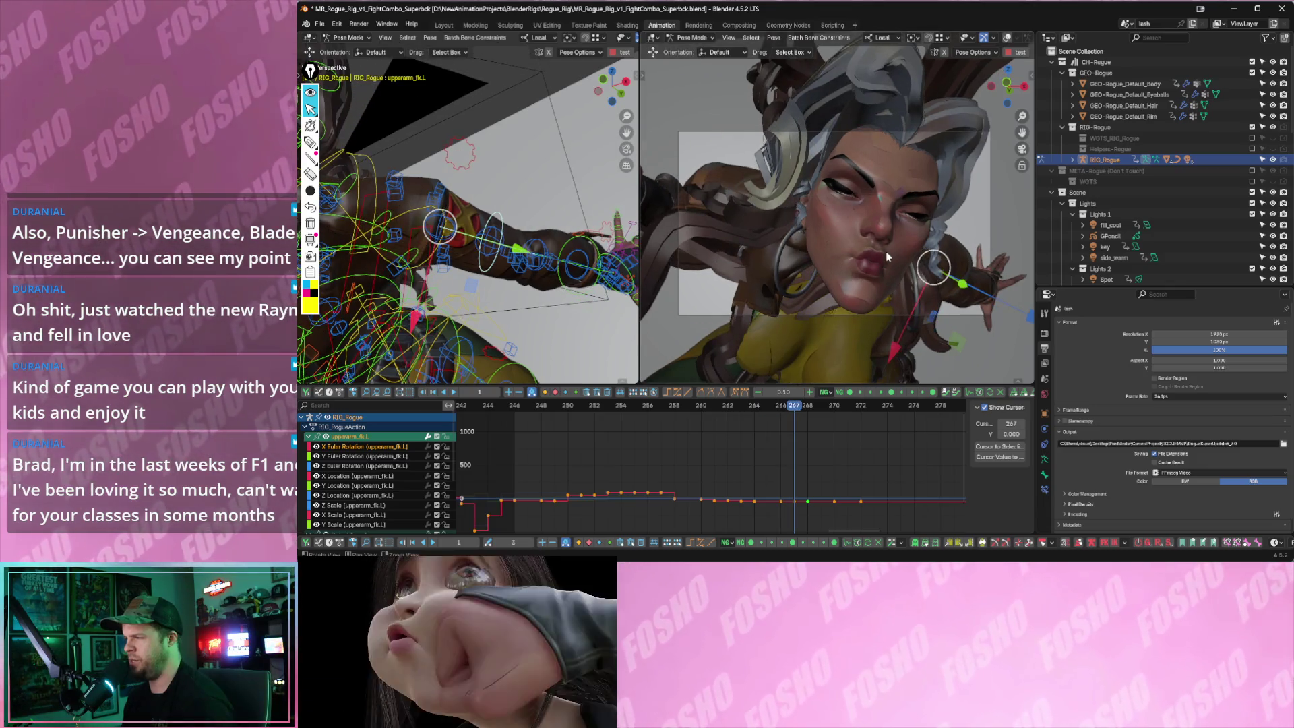
- Step back and forth through frames 266–268 to review the arm motion
{"action": "key", "text": "Left"}
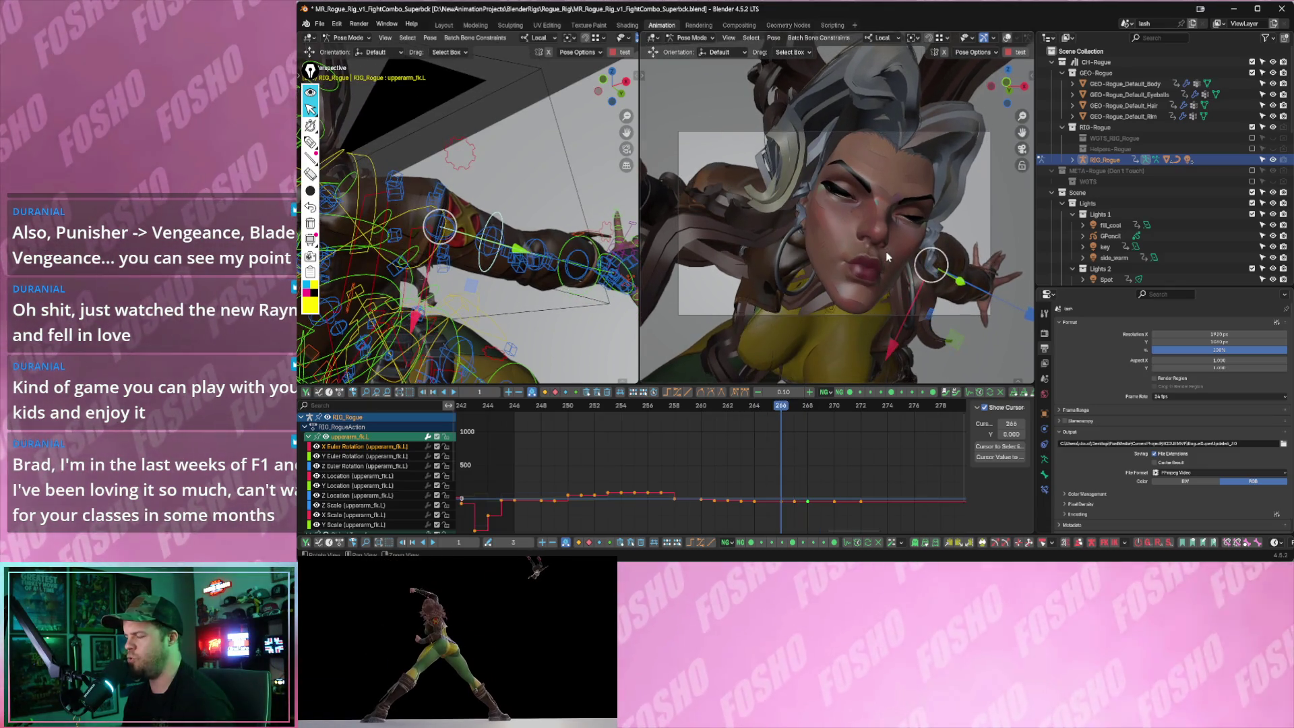
{"action": "key", "text": "Right"}
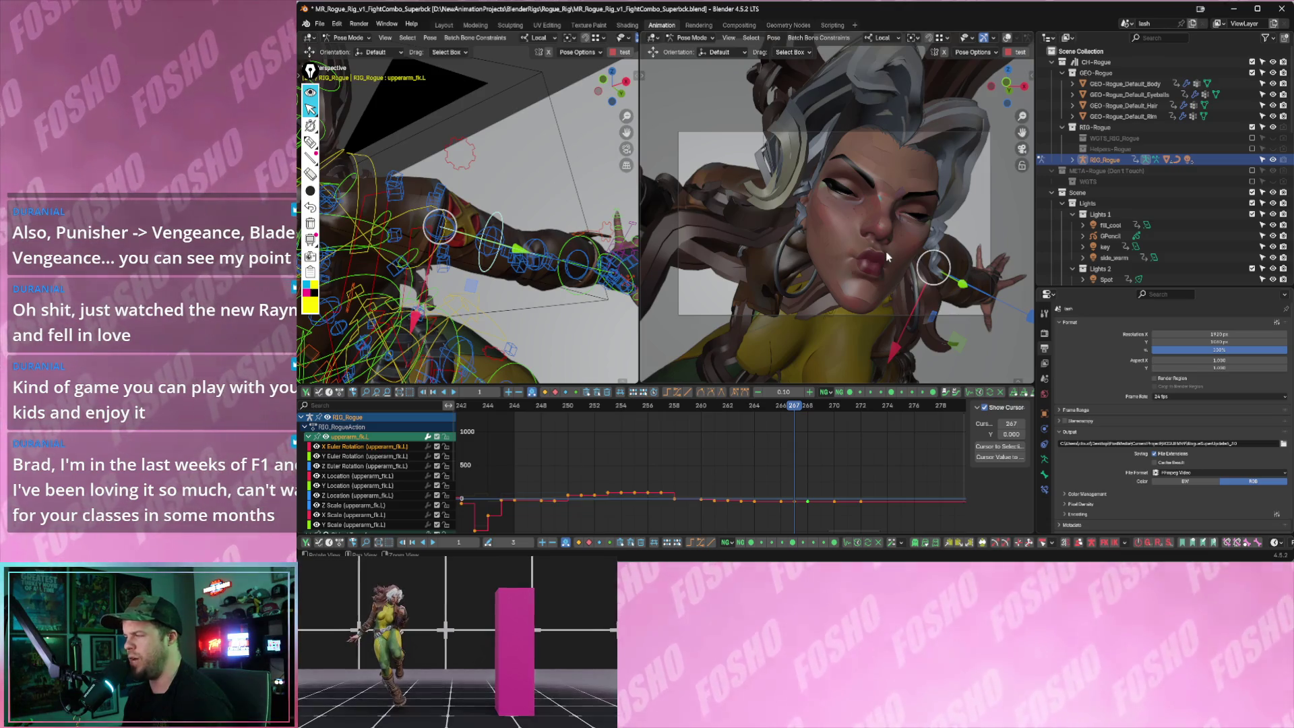
{"action": "key", "text": "Right"}
{"action": "key", "text": "Right"}
{"action": "key", "text": "Left"}
{"action": "key", "text": "Left"}
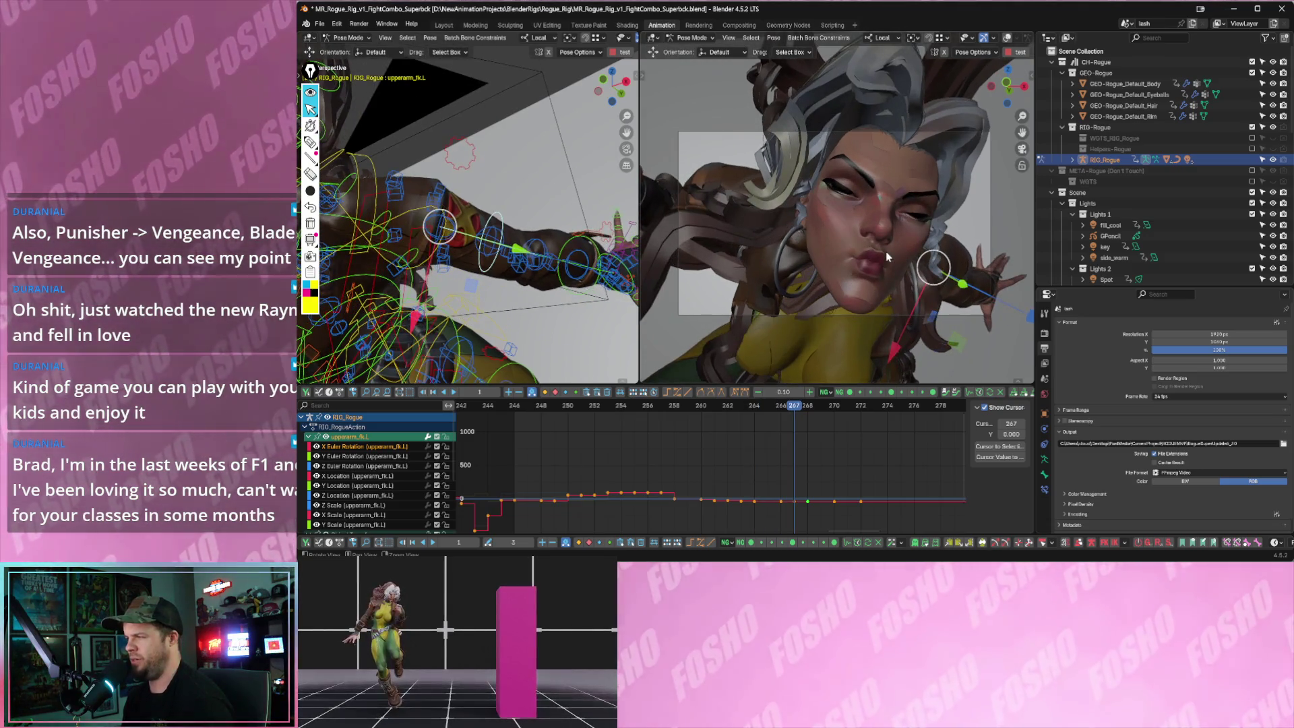
{"action": "key", "text": "Right"}
{"action": "key", "text": "Left"}
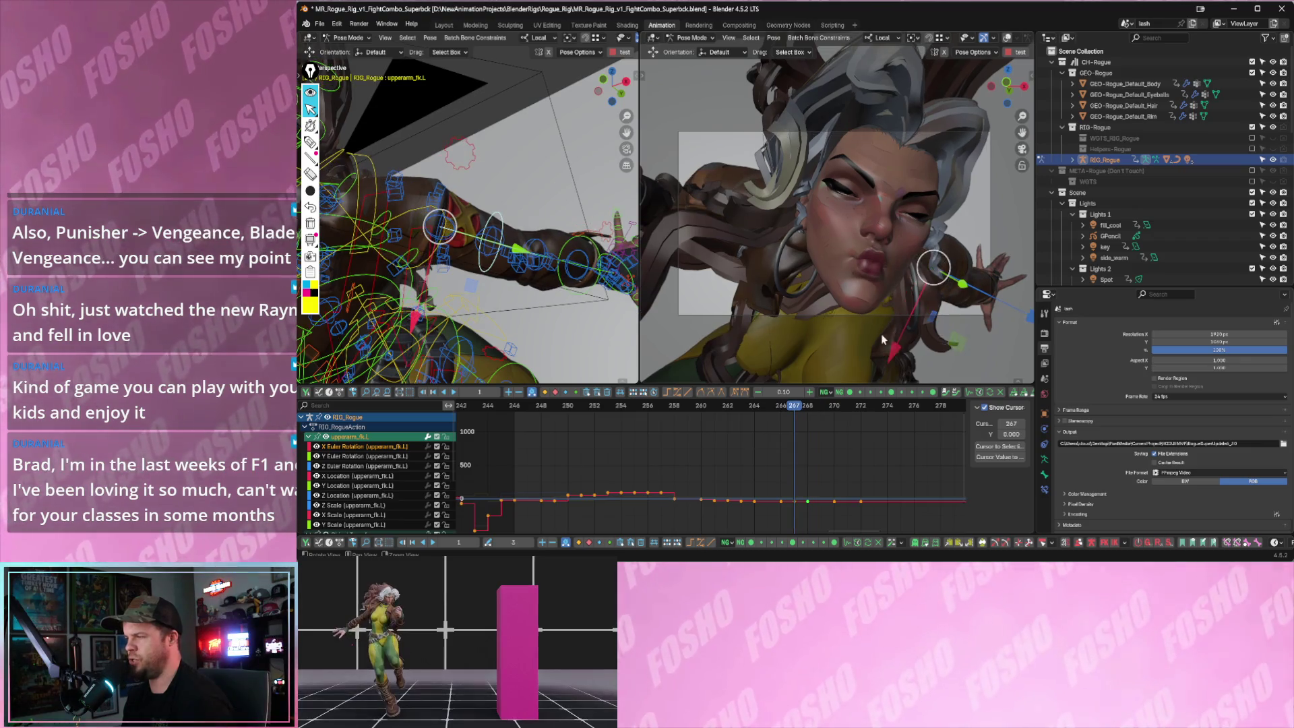
{"action": "scroll", "coordinate": [821, 450], "scroll_direction": "up", "scroll_amount": 2}
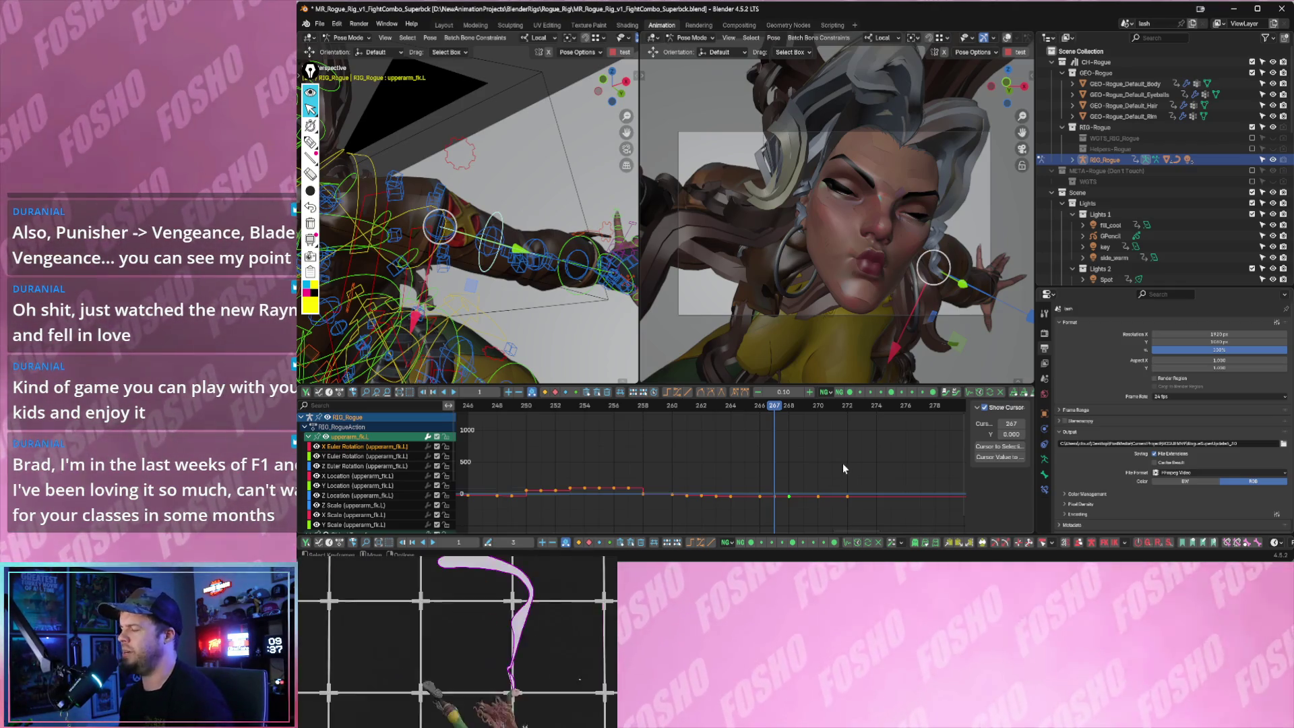
{"action": "scroll", "coordinate": [808, 465], "scroll_direction": "up", "scroll_amount": 1}
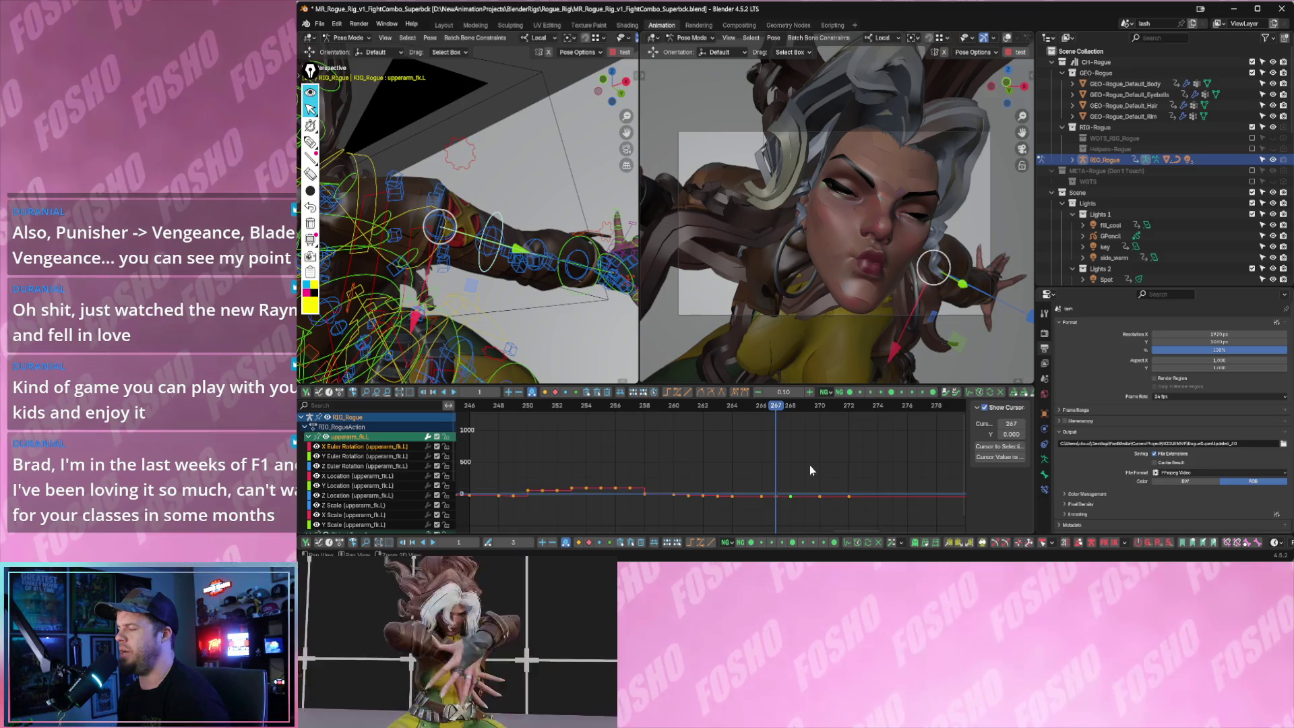
{"action": "scroll", "coordinate": [813, 465], "scroll_direction": "up", "scroll_amount": 1}
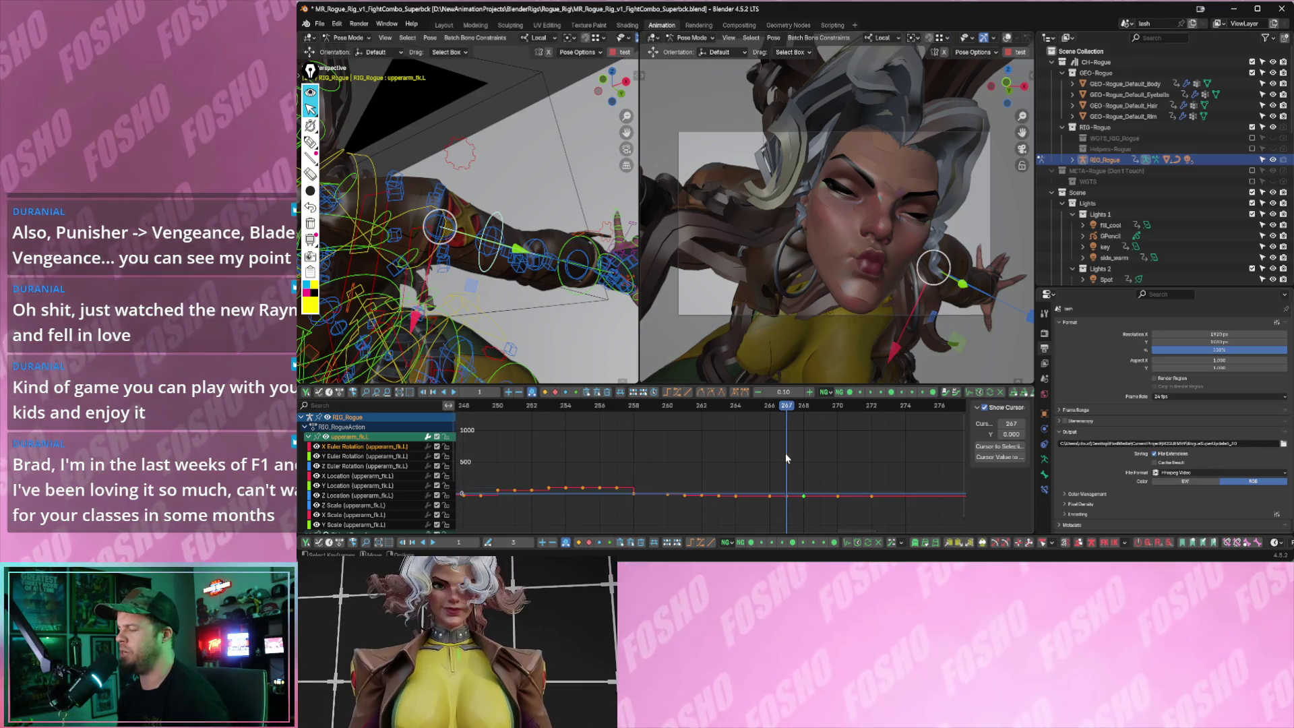
{"action": "left_click", "coordinate": [791, 511]}
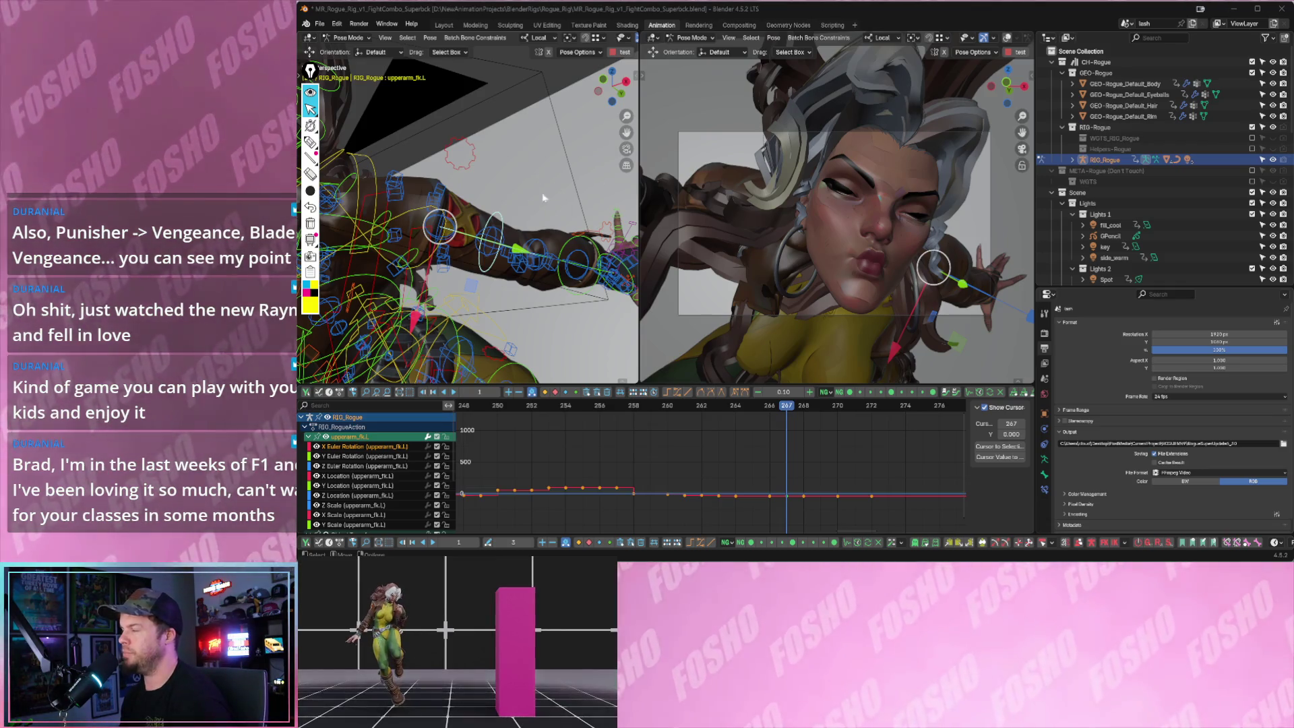
{"action": "key", "text": "Right"}
{"action": "key", "text": "Right"}
{"action": "key", "text": "Right"}
{"action": "key", "text": "Right"}
{"action": "left_click_drag", "start_coordinate": [704, 407], "coordinate": [768, 409]}
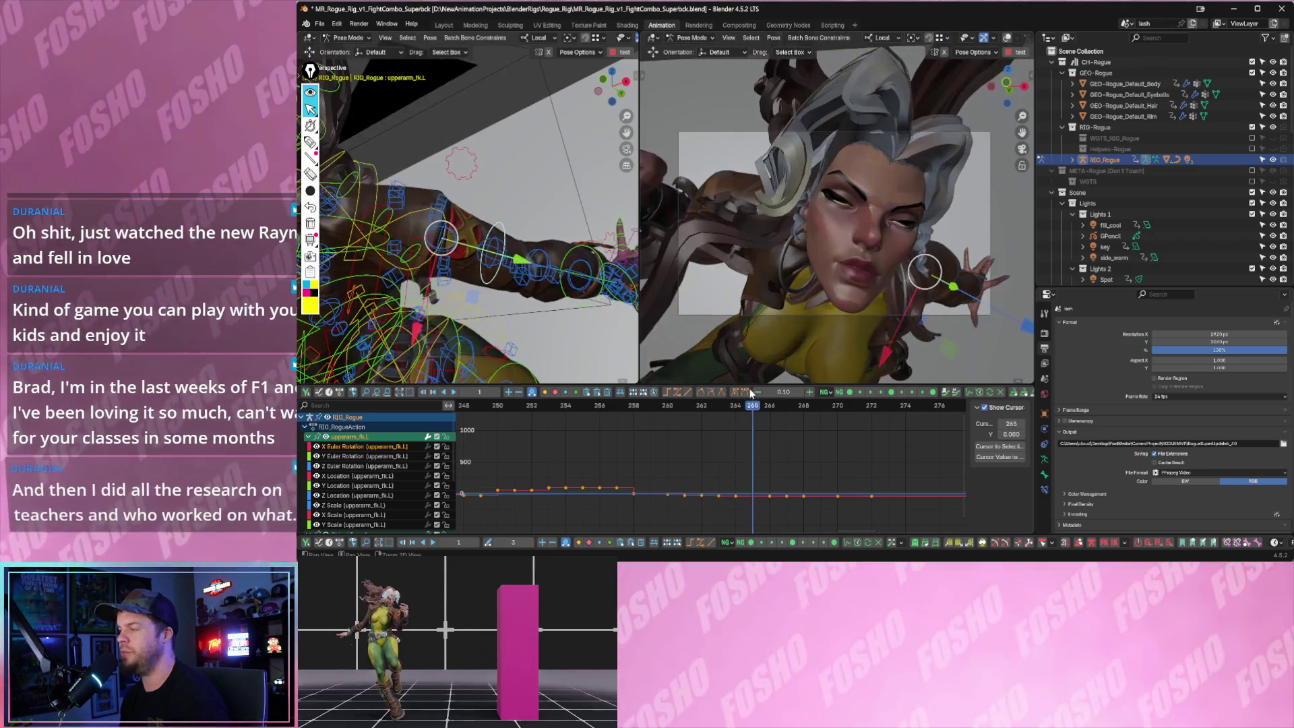
{"action": "left_click_drag", "start_coordinate": [769, 410], "coordinate": [769, 409]}
{"action": "key", "text": "Left"}
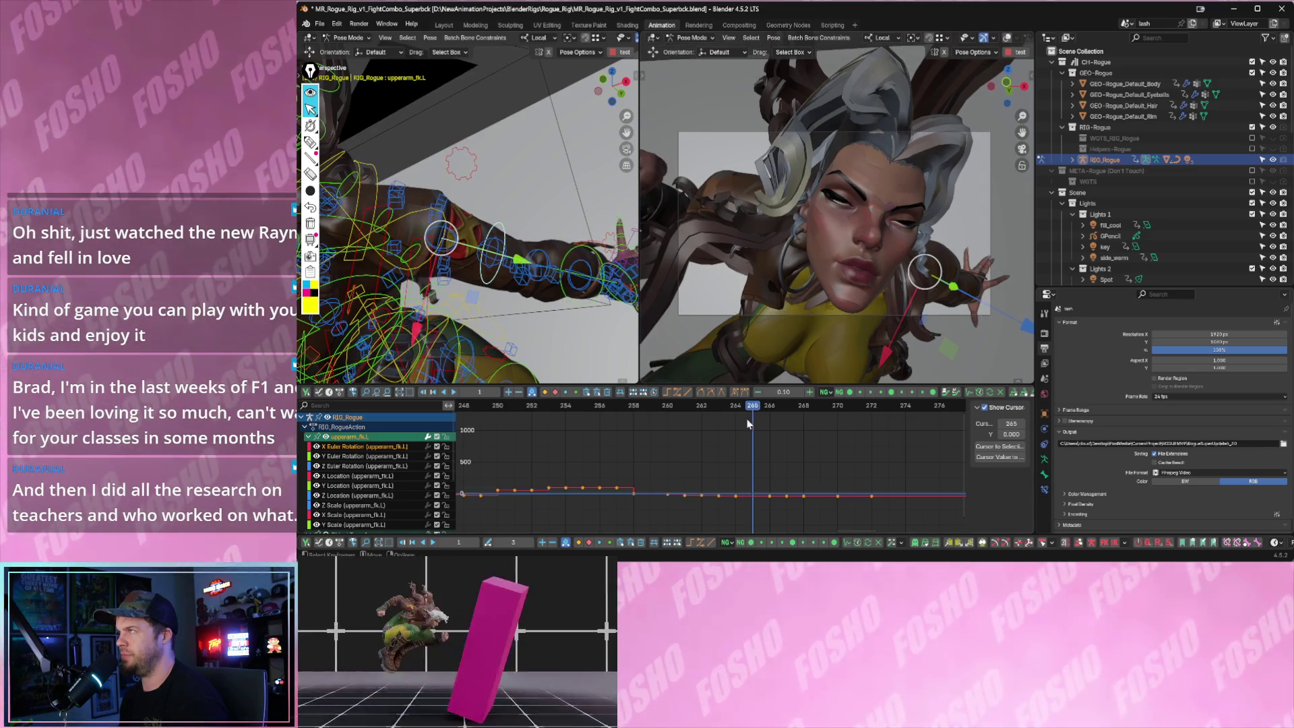
{"action": "key", "text": "Left"}
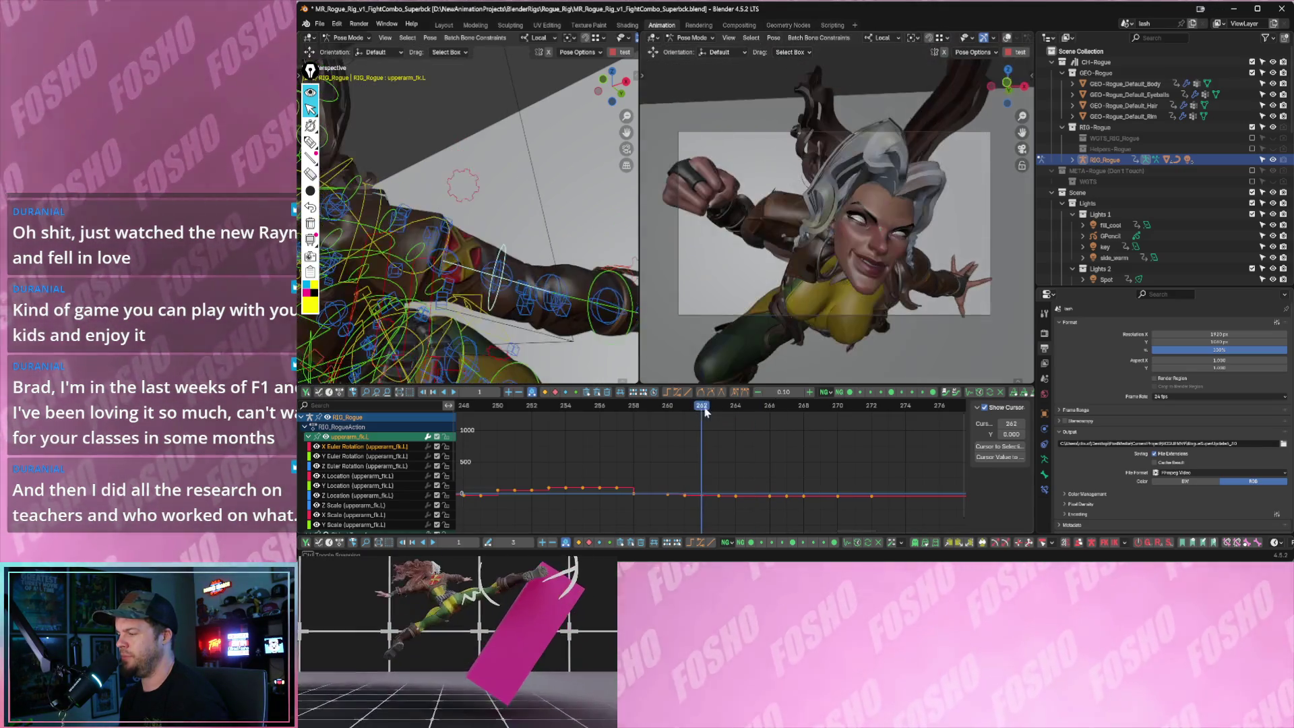
{"action": "key", "text": "Left"}
{"action": "left_click_drag", "start_coordinate": [728, 409], "coordinate": [796, 416]}
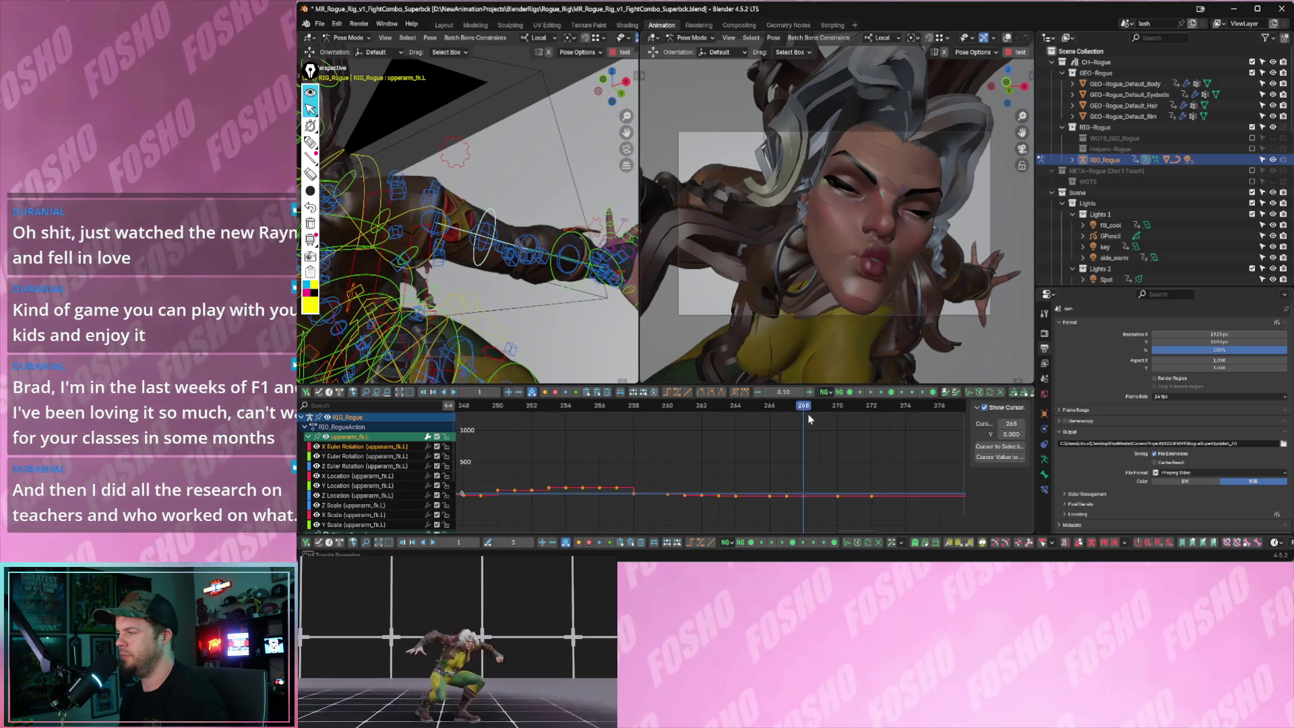
{"action": "left_click_drag", "start_coordinate": [796, 417], "coordinate": [795, 422]}
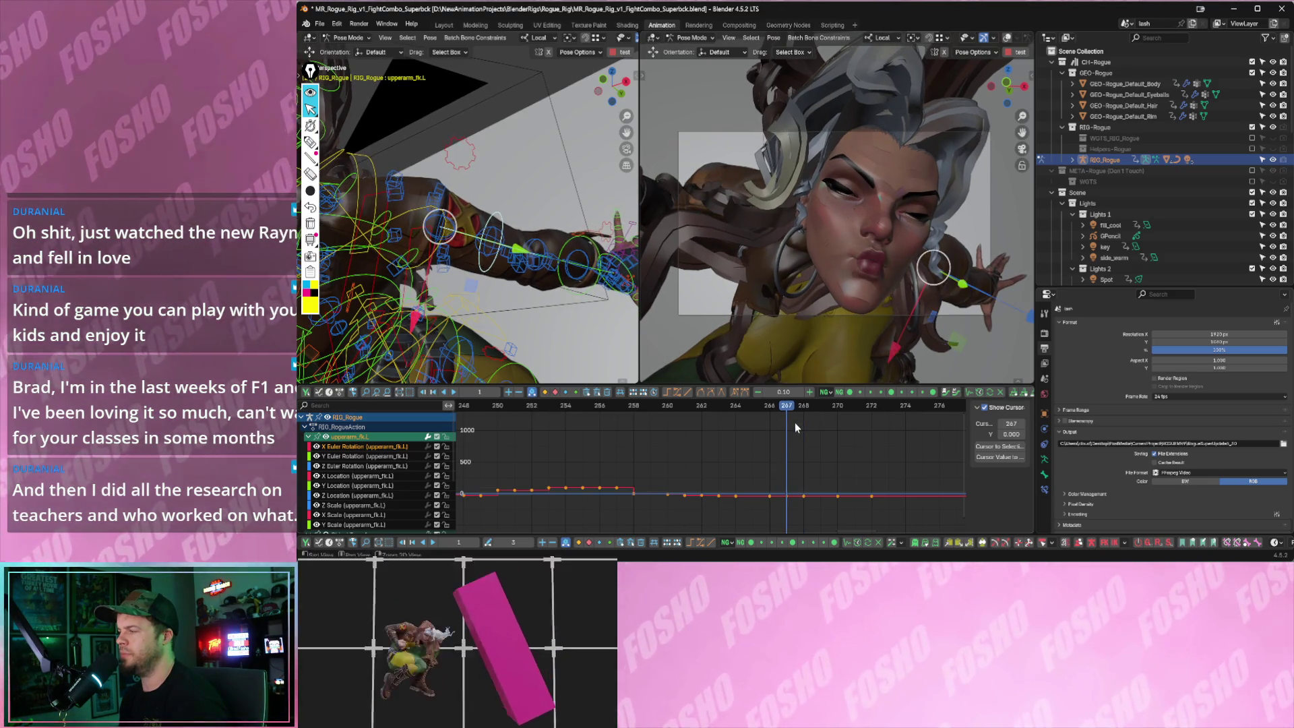
{"action": "key", "text": "Home"}
{"action": "key", "text": "Left"}
{"action": "left_click_drag", "start_coordinate": [766, 467], "coordinate": [780, 504]}
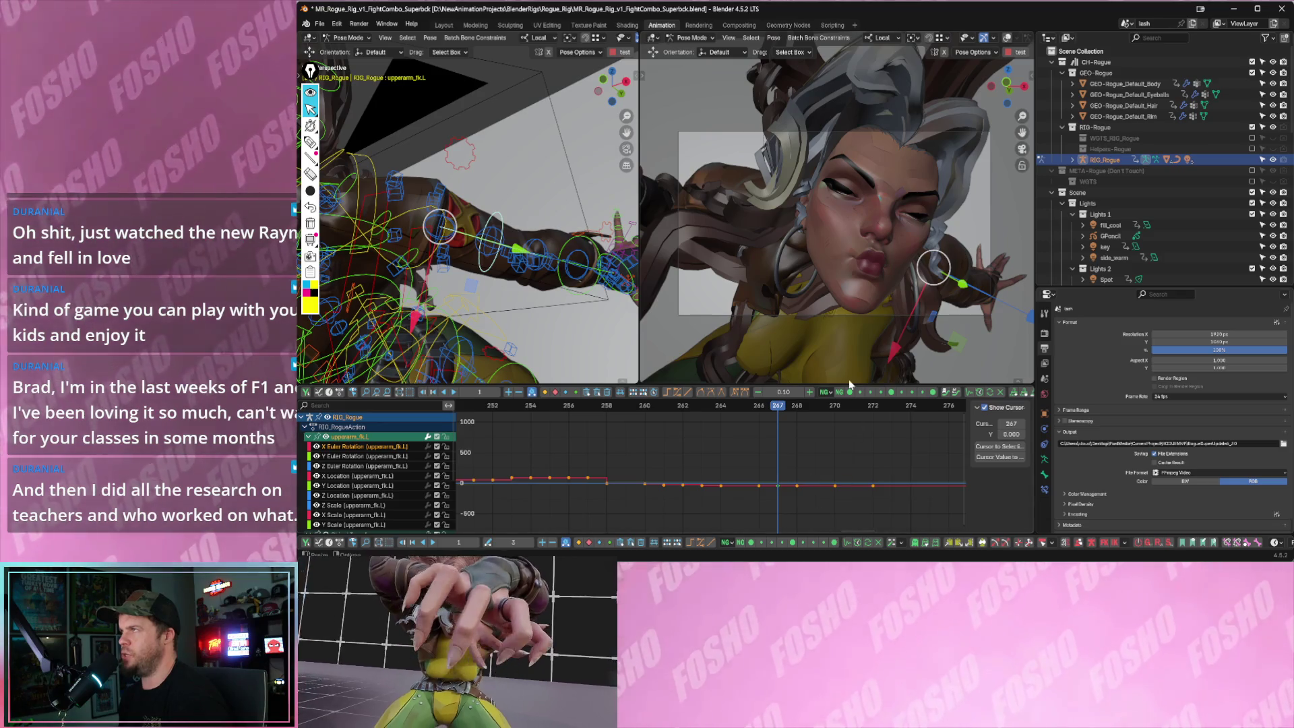
{"action": "key", "text": "Left"}
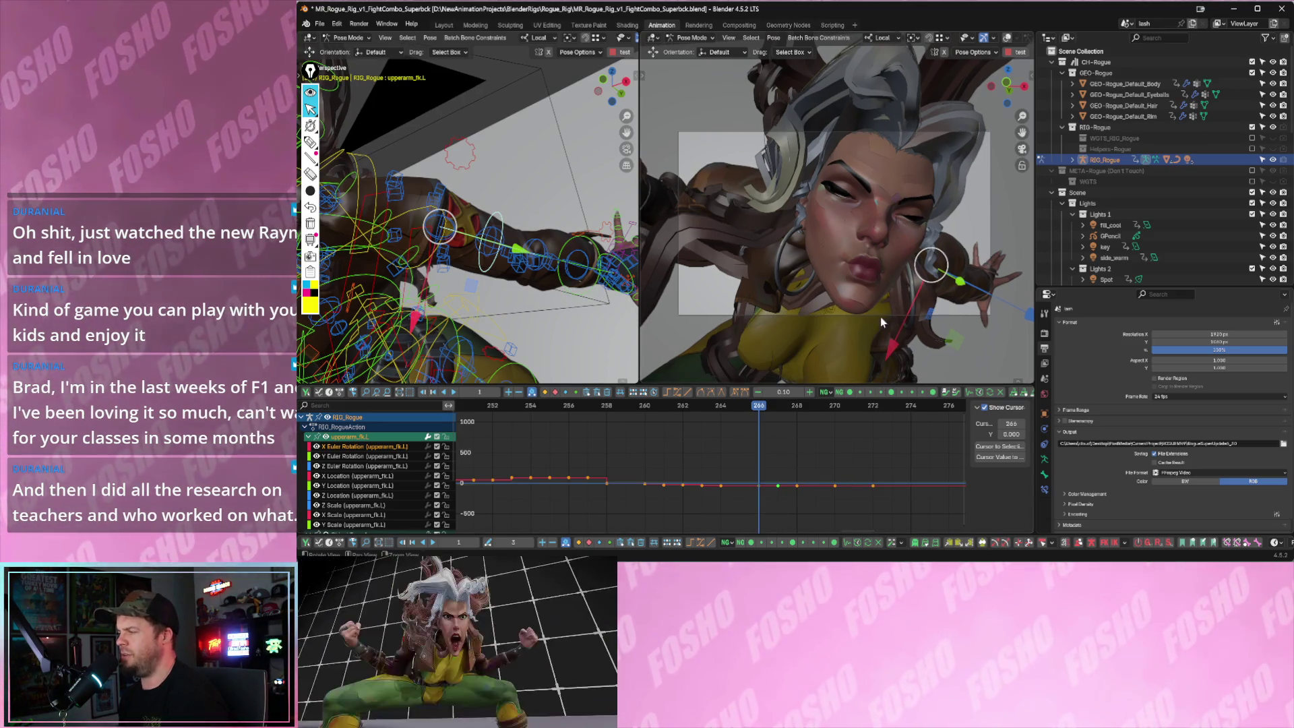
{"action": "key", "text": "Left"}
{"action": "key", "text": "Left"}
{"action": "key", "text": "Right"}
{"action": "key", "text": "Right"}
{"action": "key", "text": "Right"}
{"action": "key", "text": "Left"}
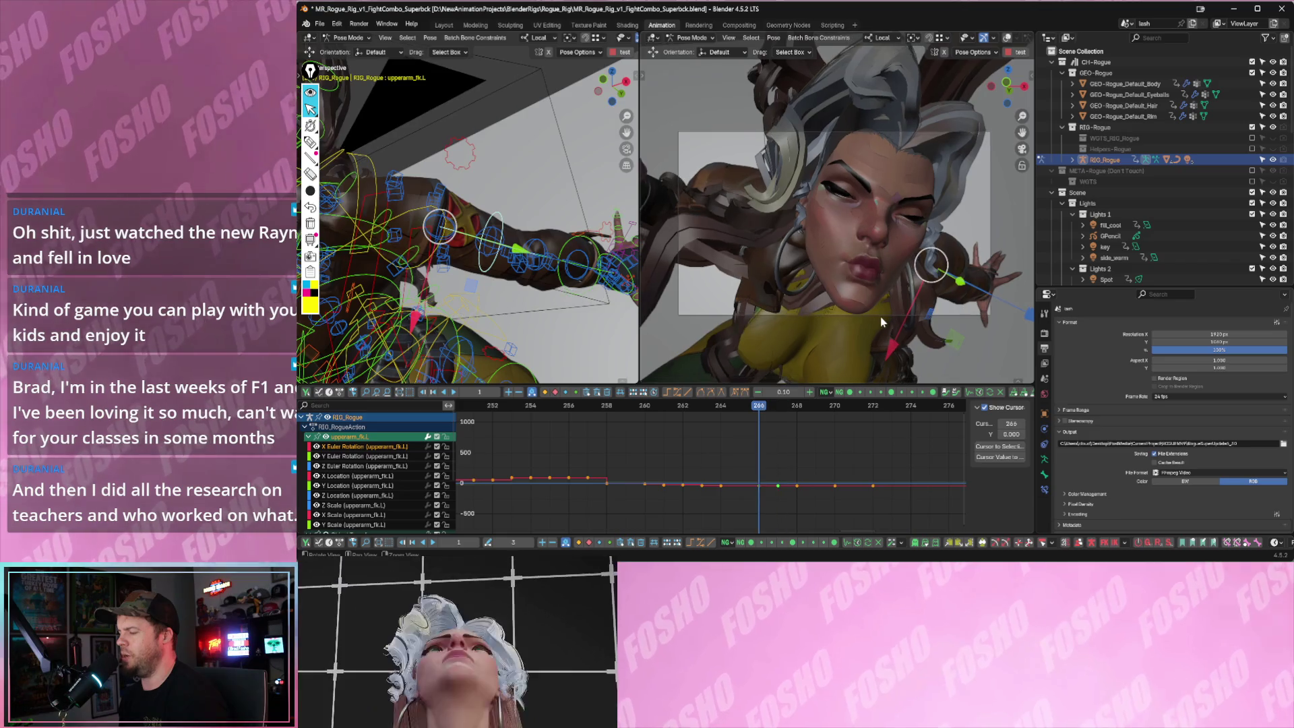
{"action": "key", "text": "Left"}
{"action": "key", "text": "Left"}
{"action": "key", "text": "Right"}
{"action": "key", "text": "Right"}
{"action": "key", "text": "Right"}
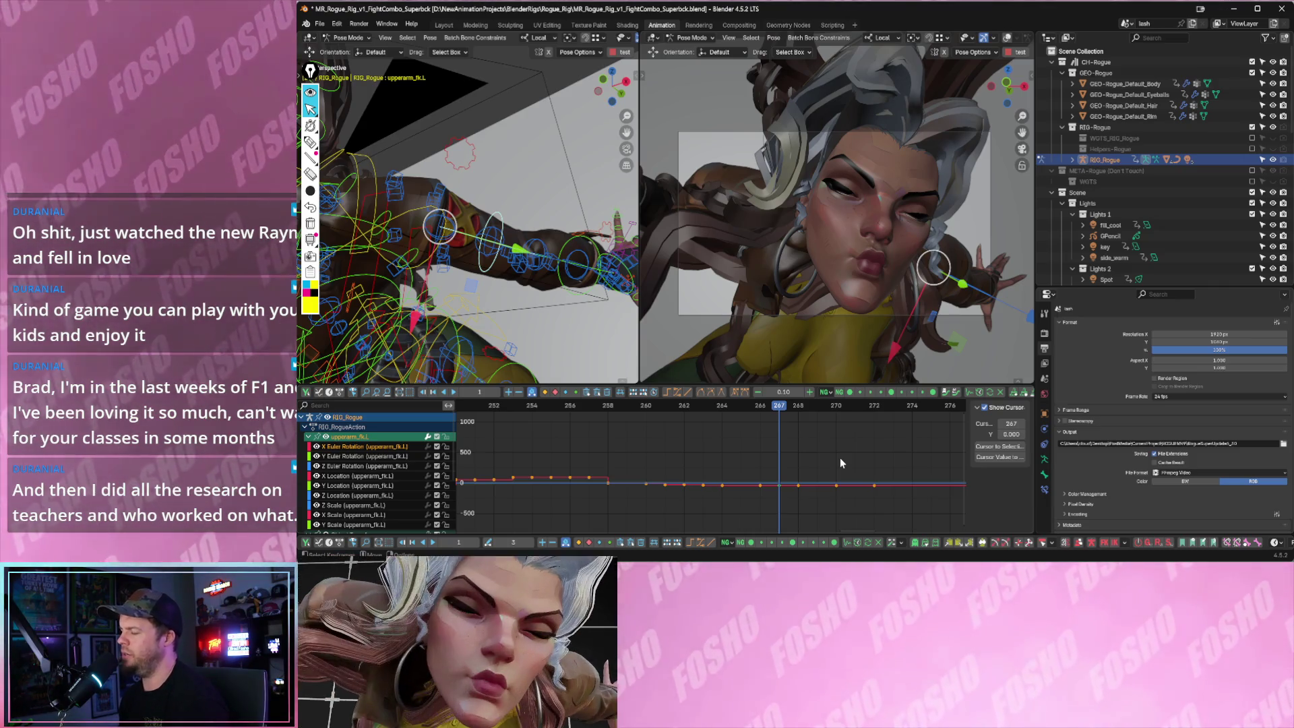
{"action": "scroll", "coordinate": [822, 462], "scroll_direction": "up", "scroll_amount": 1}
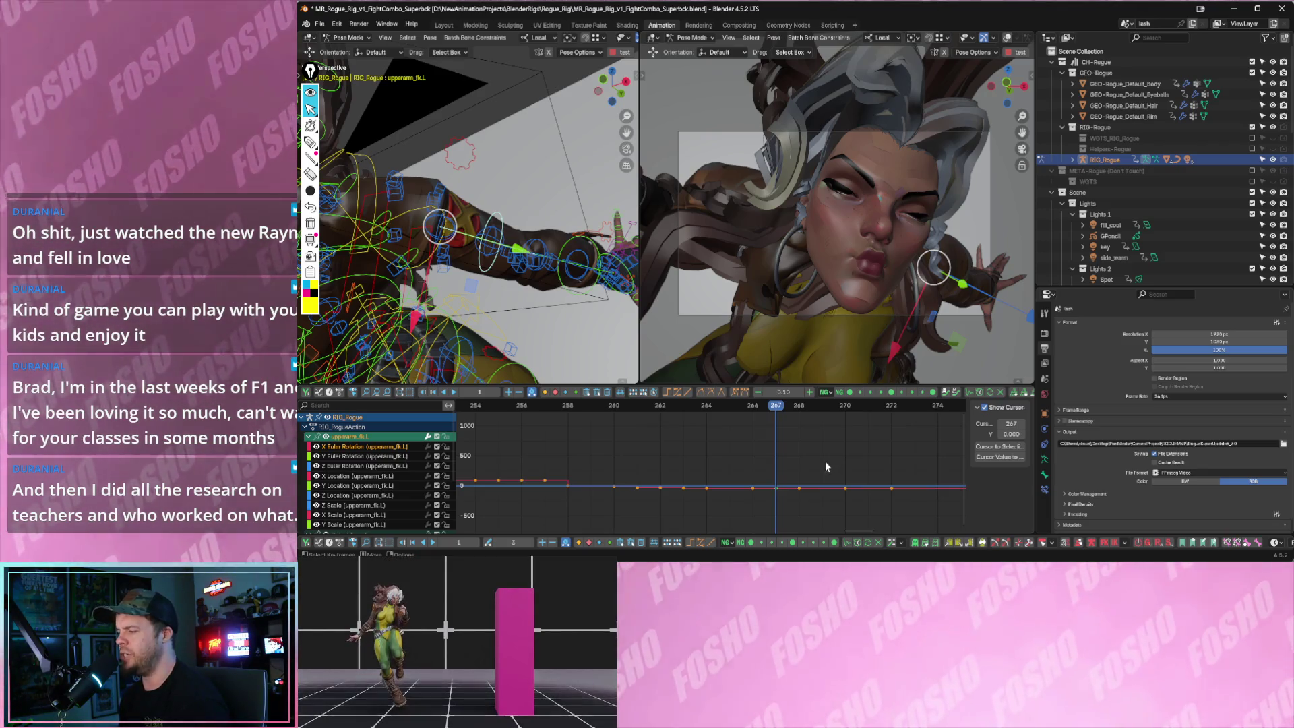
{"action": "mouse_move", "coordinate": [764, 461]}
{"action": "left_mouse_down"}
{"action": "mouse_move", "coordinate": [787, 525]}
{"action": "mouse_move", "coordinate": [787, 499]}
{"action": "left_mouse_up"}
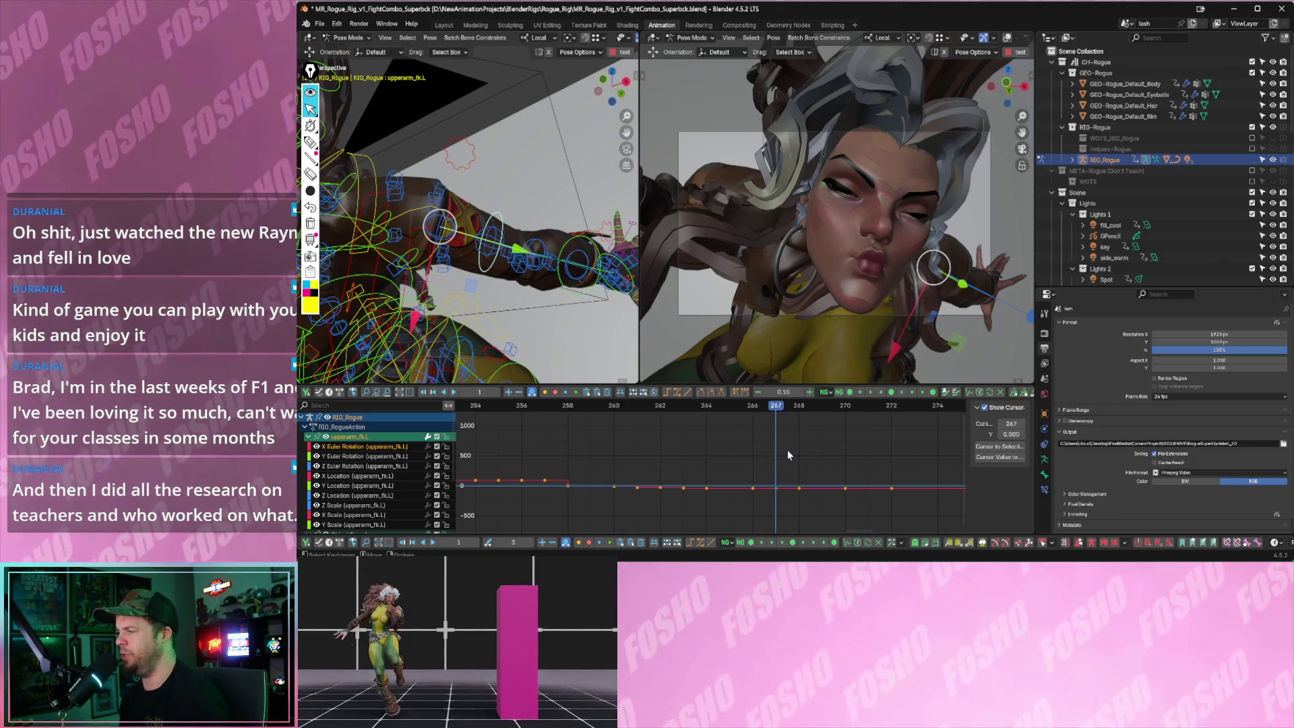
{"action": "middle_click_drag", "start_coordinate": [796, 451], "coordinate": [786, 455]}
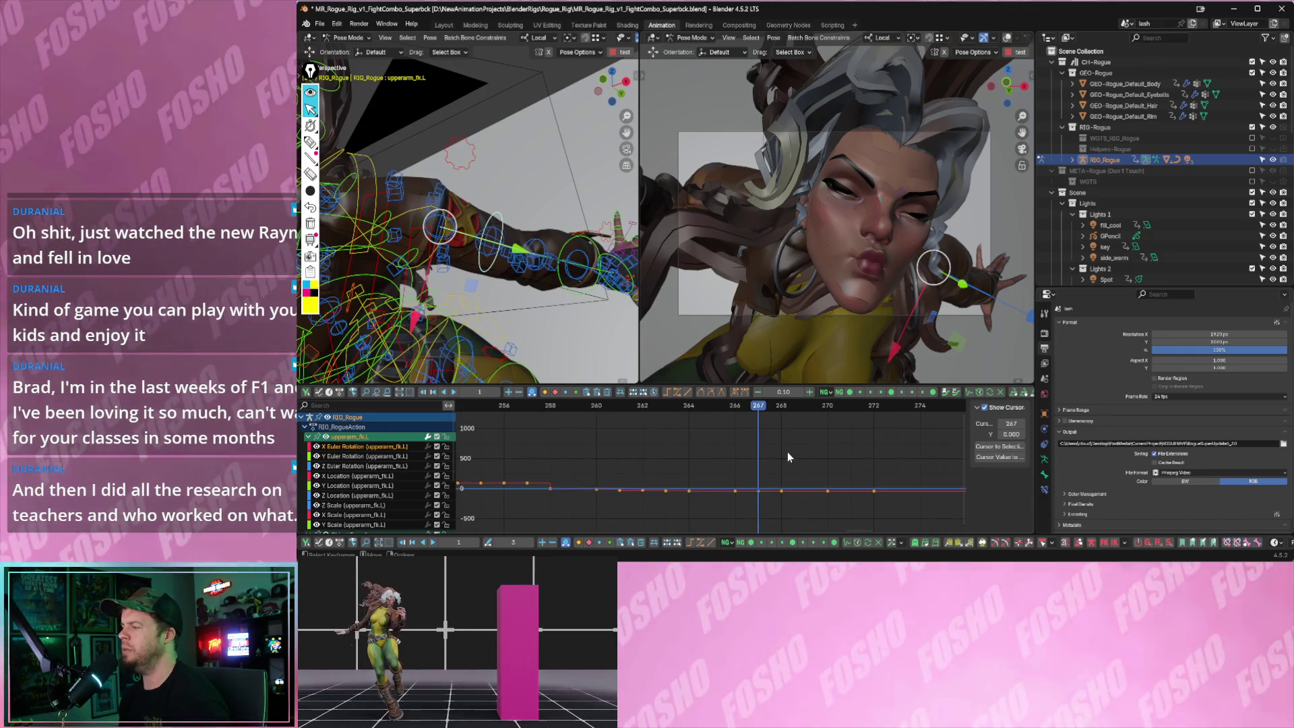
{"action": "key", "text": "Right"}
{"action": "key", "text": "Left"}
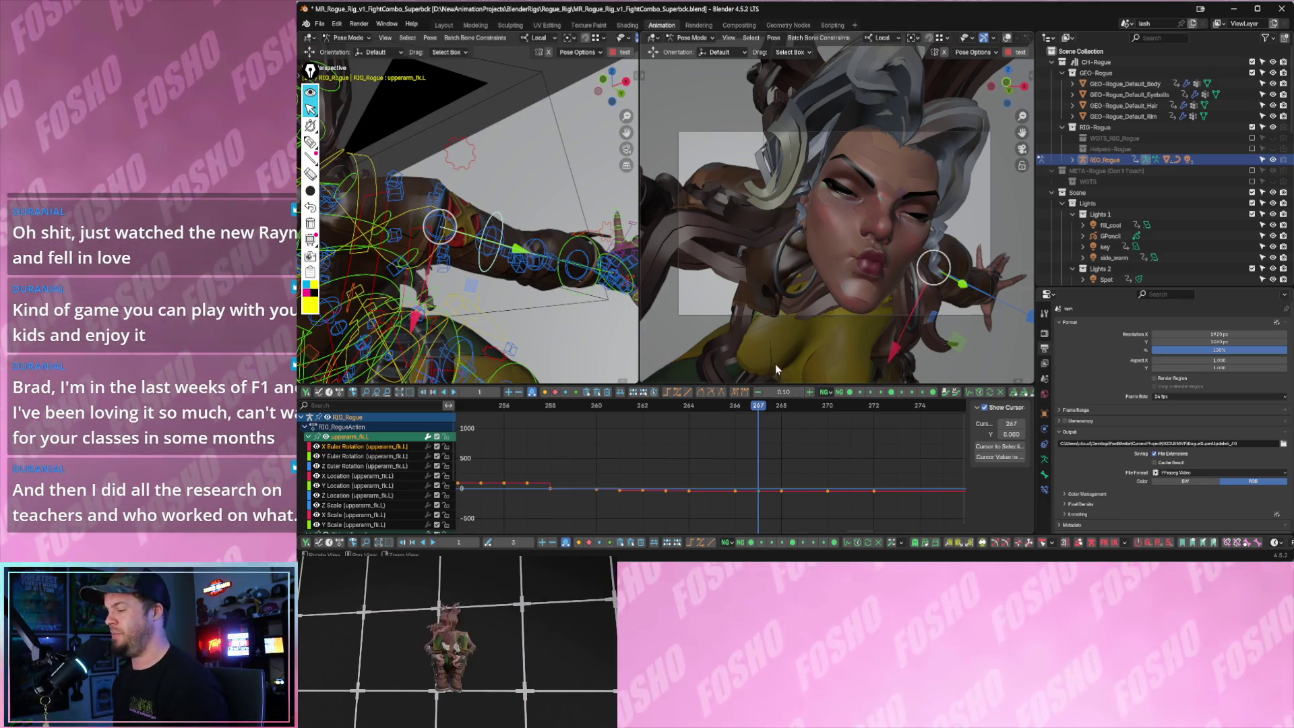
{"action": "key", "text": "Left"}
{"action": "key", "text": "Left"}
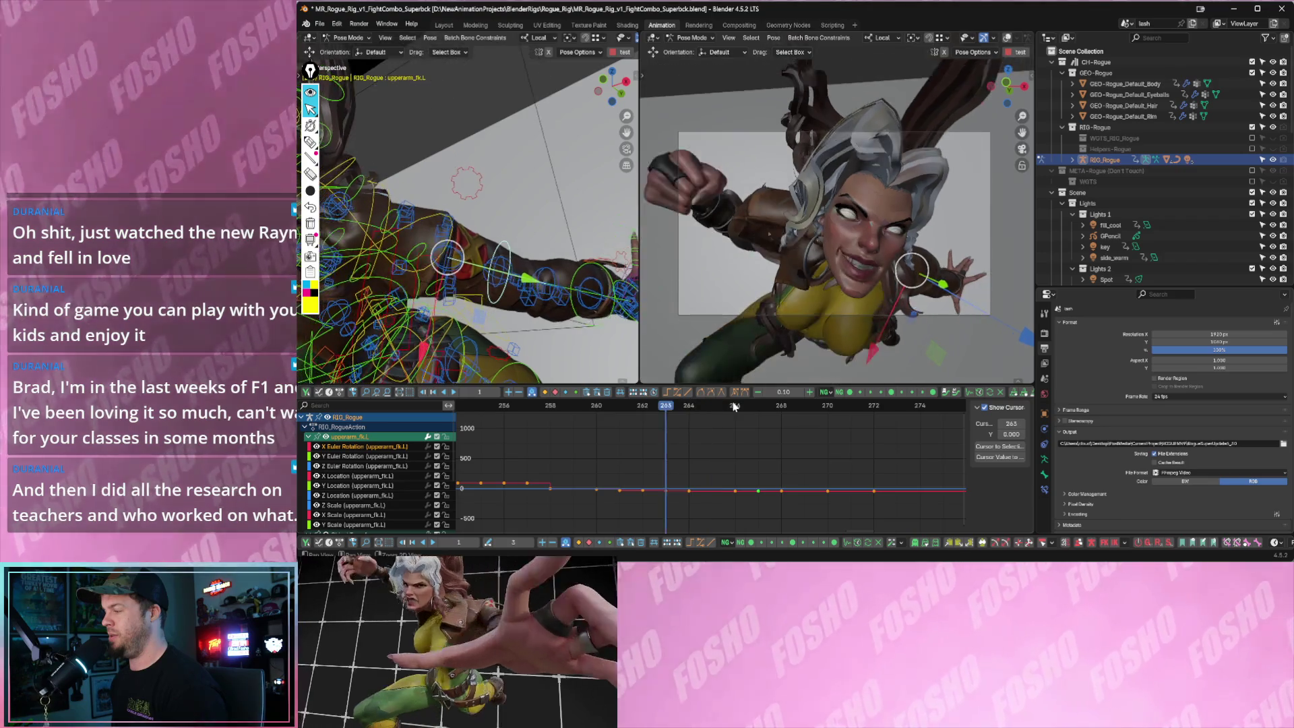
{"action": "key", "text": "Right"}
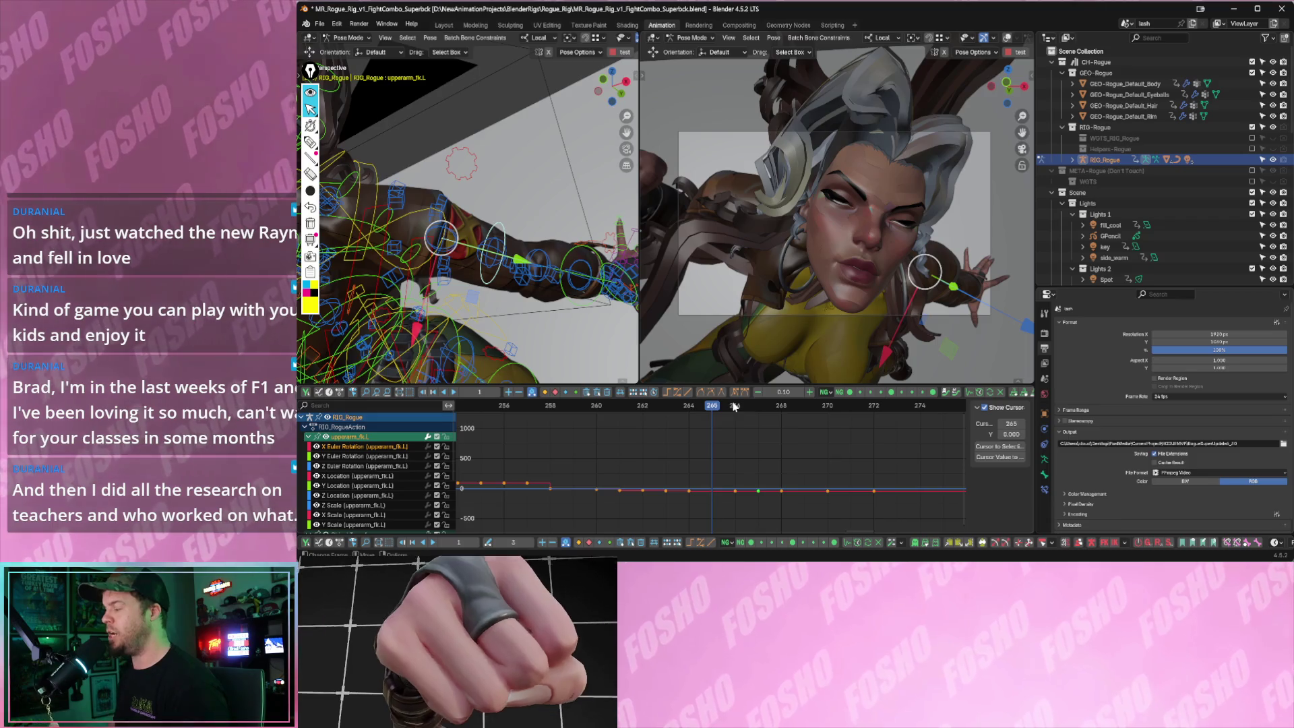
{"action": "key", "text": "Left"}
{"action": "key", "text": "Left"}
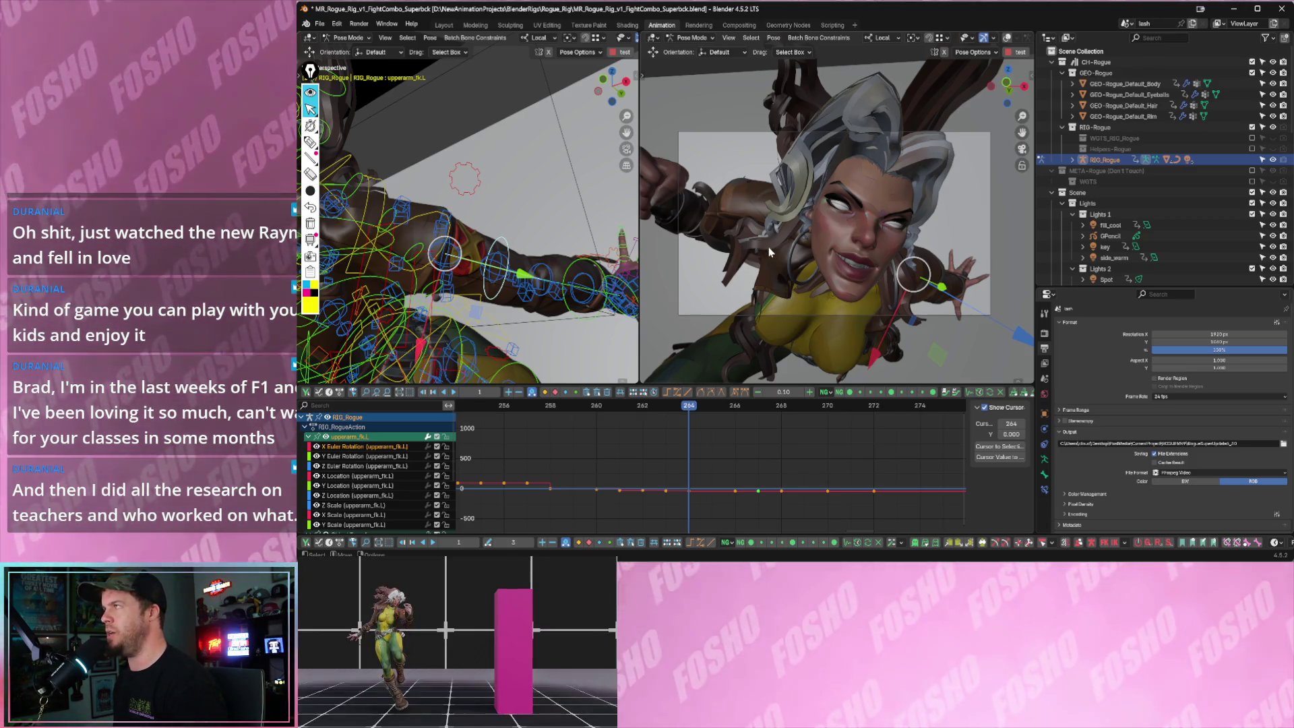
{"action": "key", "text": "Right"}
{"action": "key", "text": "Right"}
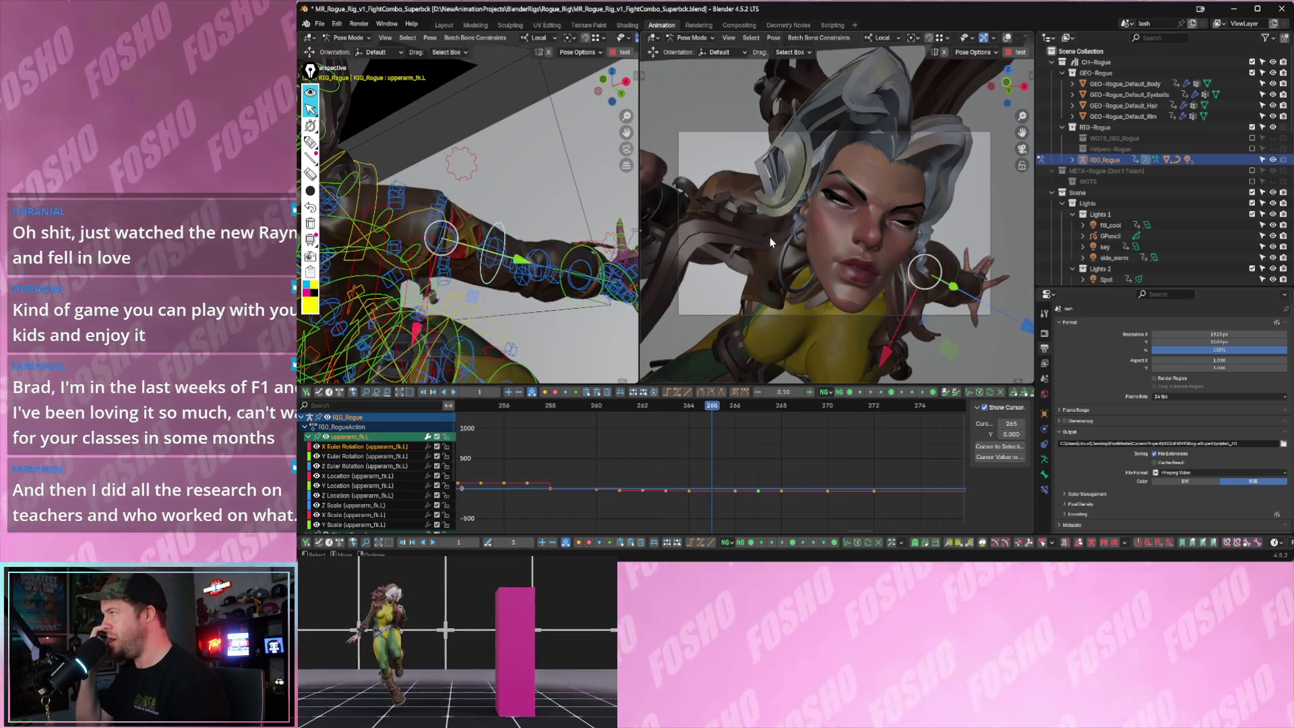
{"action": "key", "text": "Left"}
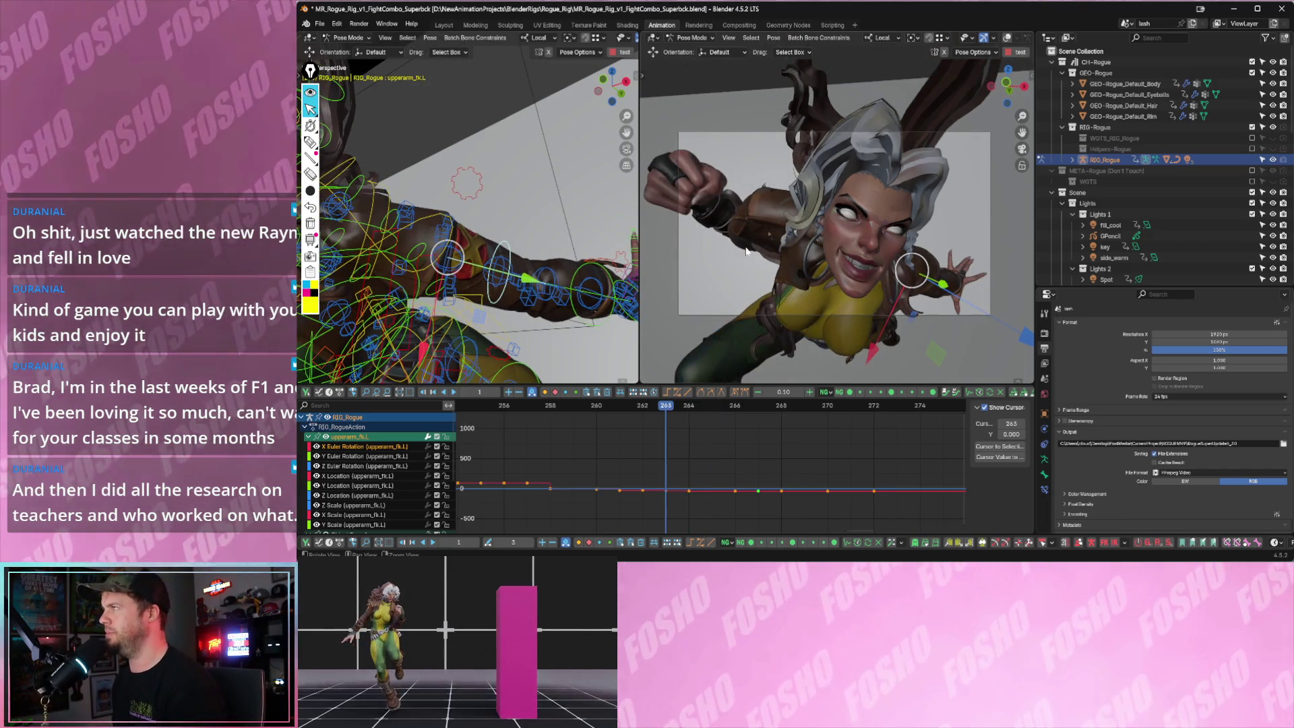
{"action": "key", "text": "Right"}
{"action": "key", "text": "Right"}
{"action": "key", "text": "Right"}
{"action": "key", "text": "Right"}
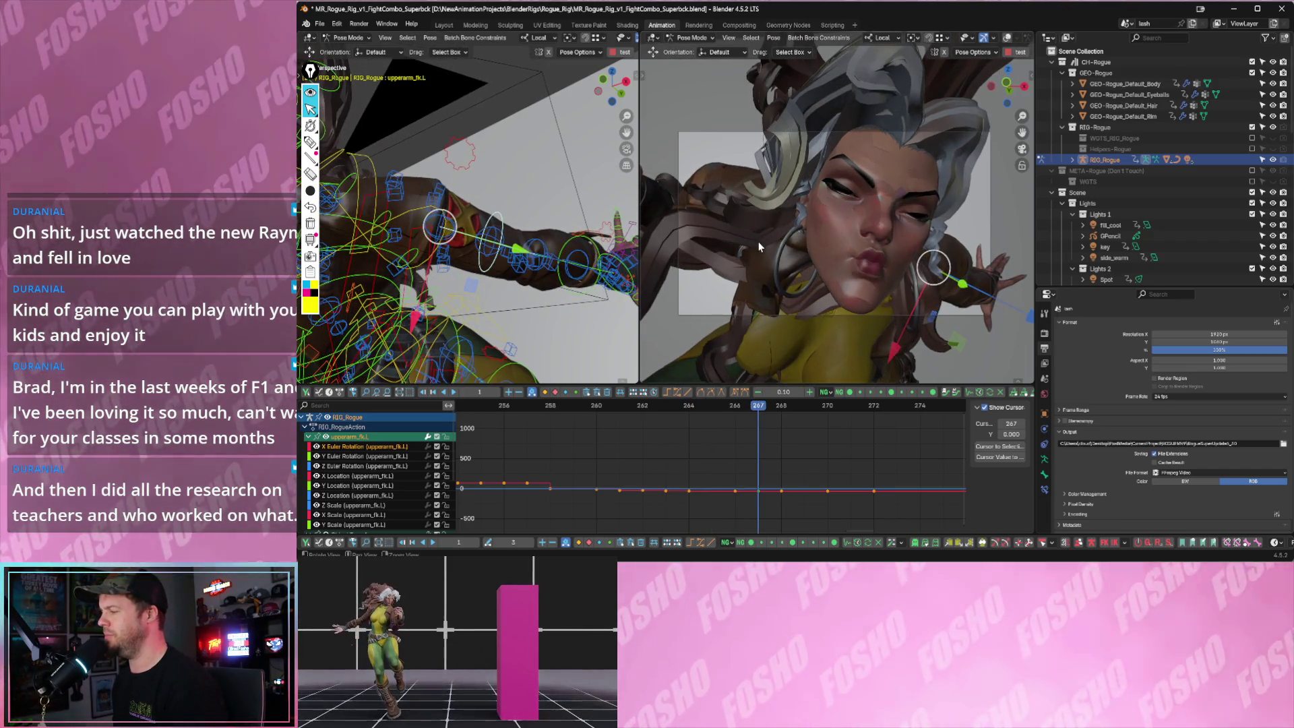
{"action": "key", "text": "Left"}
{"action": "key", "text": "Left"}
{"action": "key", "text": "Left"}
{"action": "key", "text": "Left"}
{"action": "key", "text": "Left"}
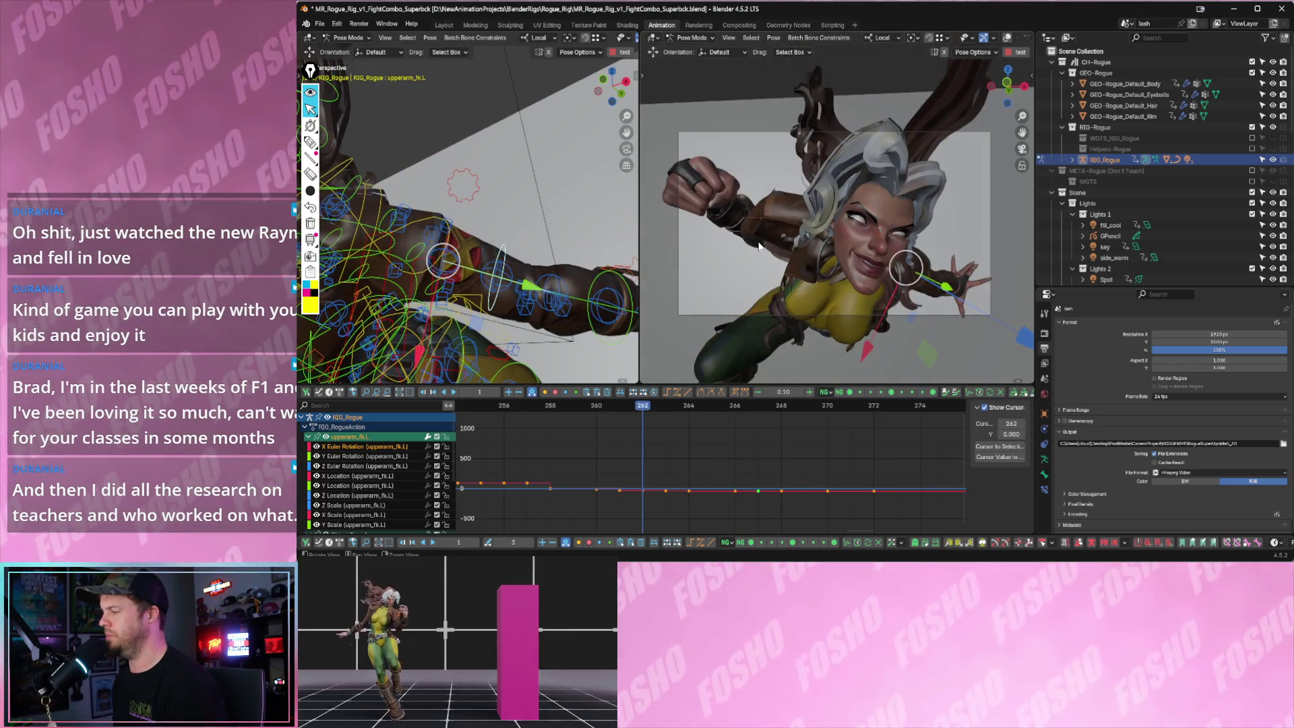
{"action": "key", "text": "Right"}
{"action": "key", "text": "Right"}
{"action": "key", "text": "Right"}
{"action": "key", "text": "Right"}
{"action": "key", "text": "Right"}
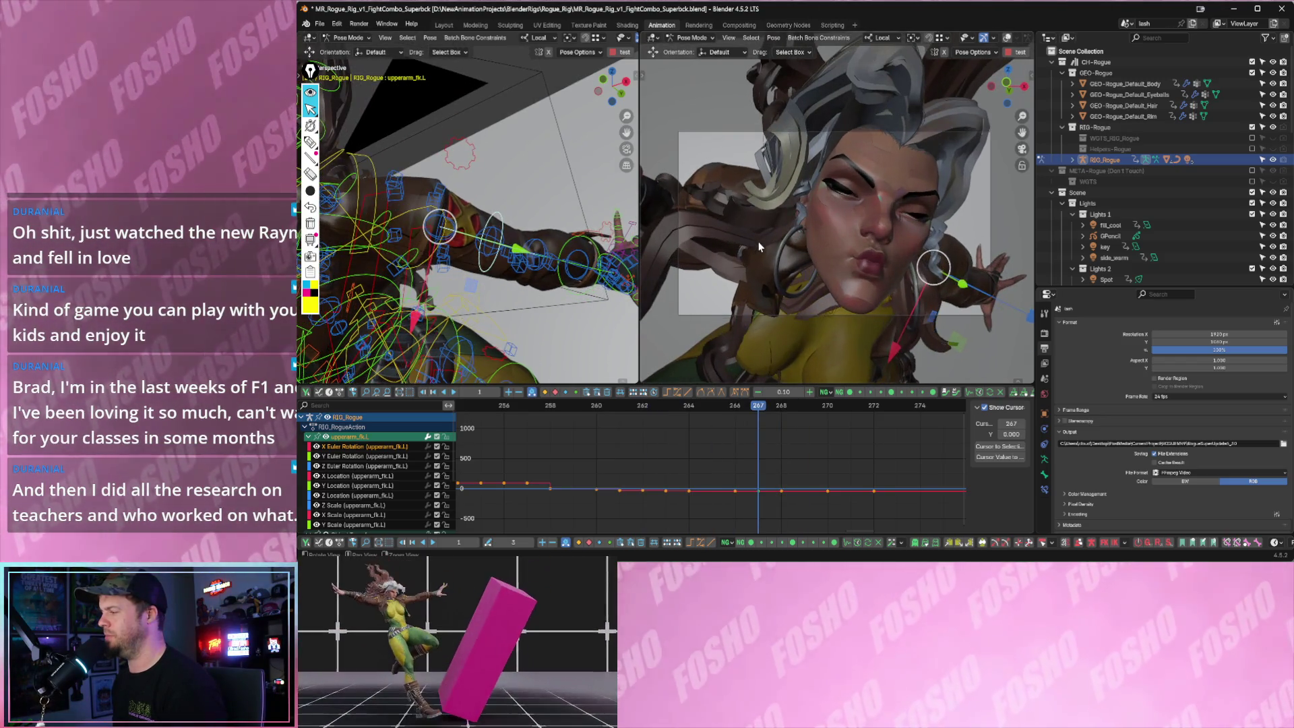
{"action": "key", "text": "Left"}
{"action": "key", "text": "Right"}
{"action": "middle_click_drag", "start_coordinate": [567, 253], "coordinate": [537, 247]}
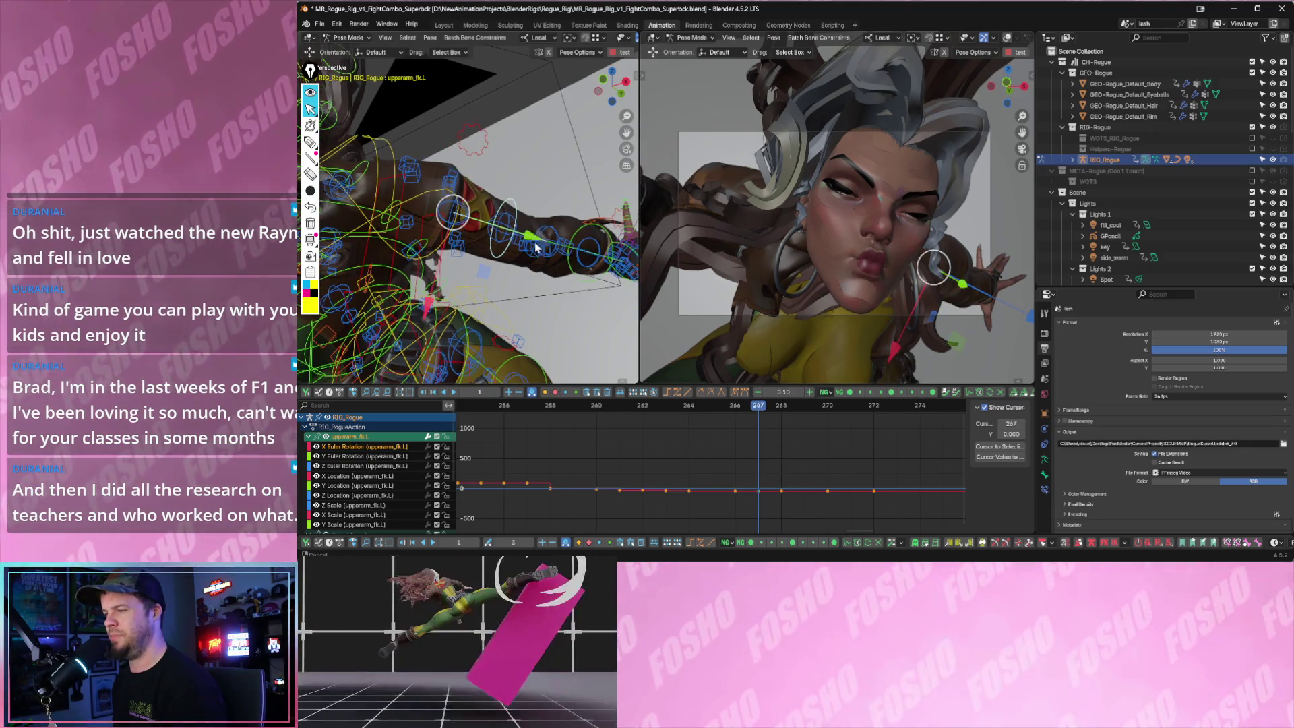
- Select the shoulder.L, upperarm_fk.L and forearm_fk.L controls together
{"action": "left_click", "coordinate": [522, 207]}
{"action": "left_click", "coordinate": [451, 200]}
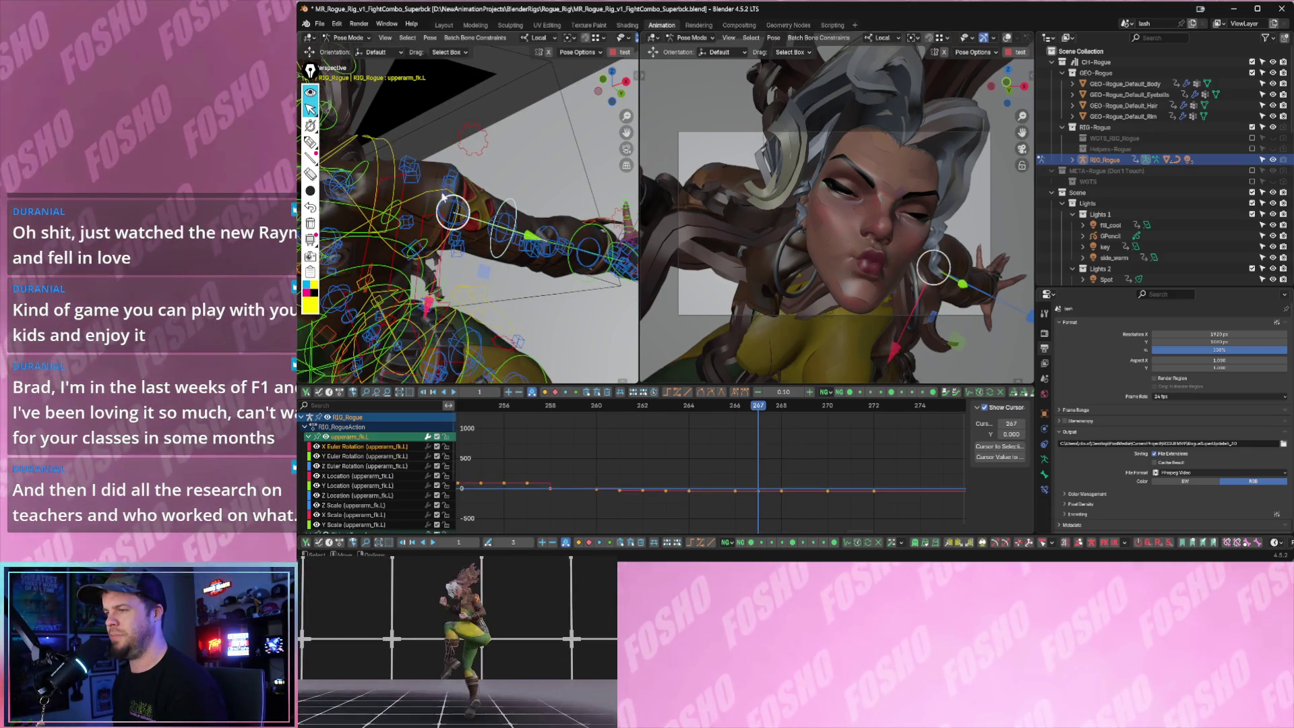
{"action": "left_click", "coordinate": [389, 147]}
{"action": "middle_click_drag", "start_coordinate": [449, 174], "coordinate": [506, 218]}
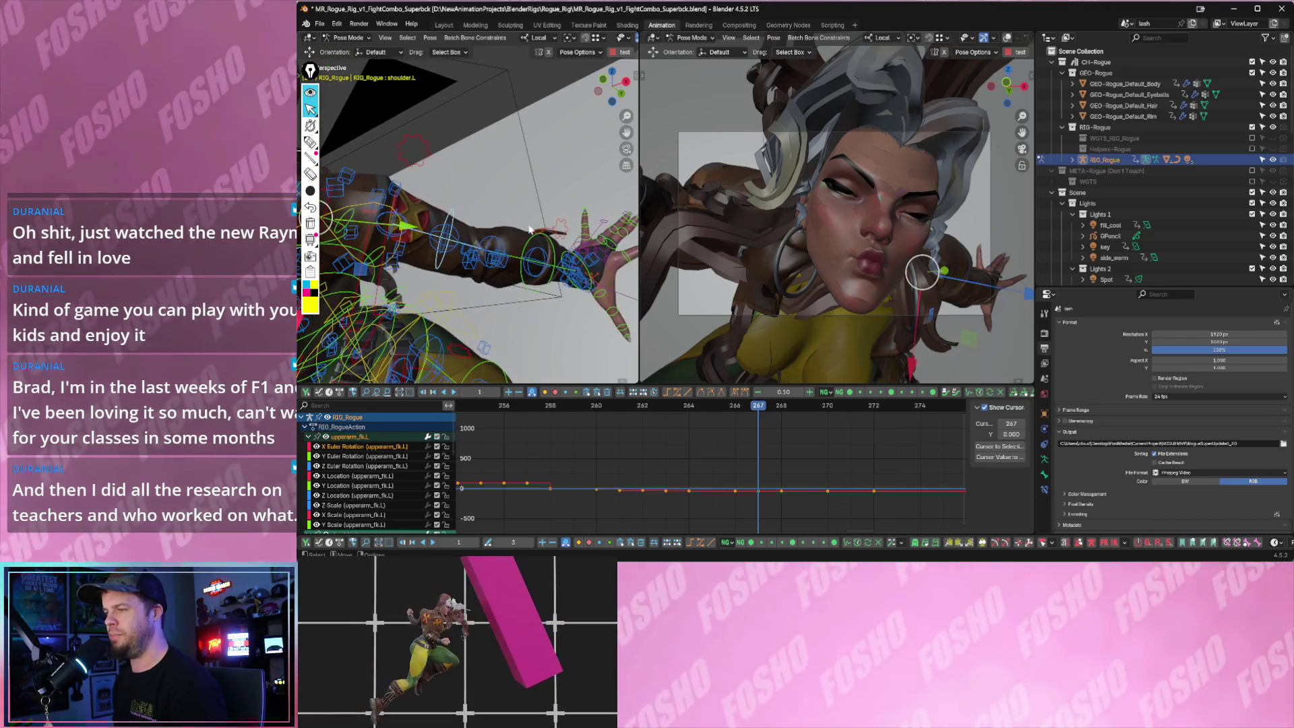
{"action": "left_click", "coordinate": [528, 243]}
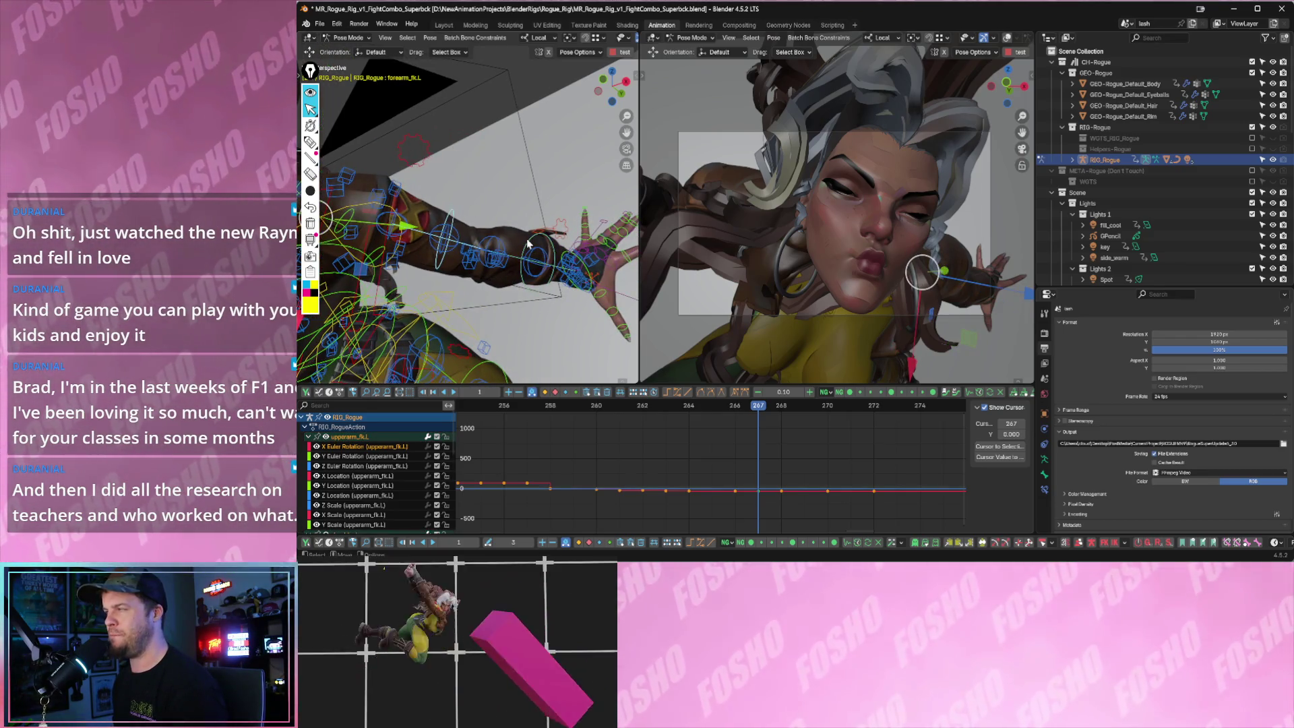
- Key only the selected arm channels at frame 268 and blend frame 267's keys toward their neighbours
{"action": "key", "text": "Right"}
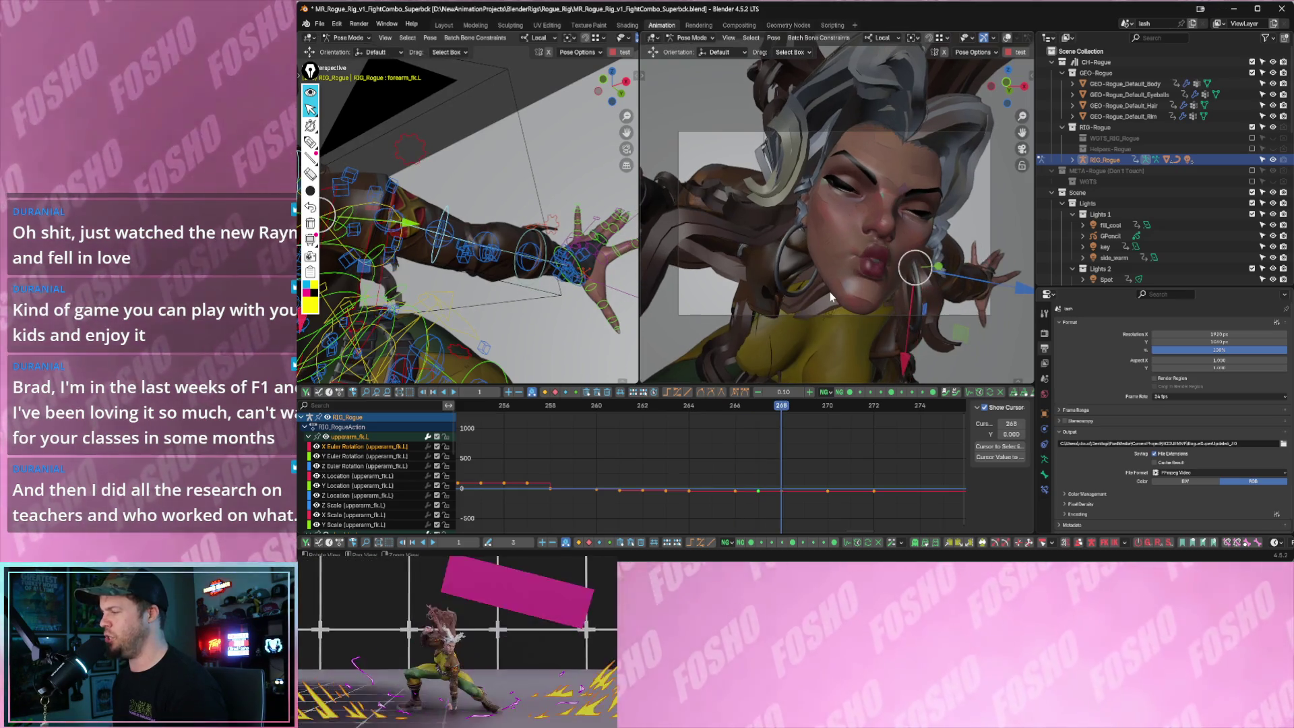
{"action": "key", "text": "Left"}
{"action": "key", "text": "Right"}
{"action": "key", "text": "i"}
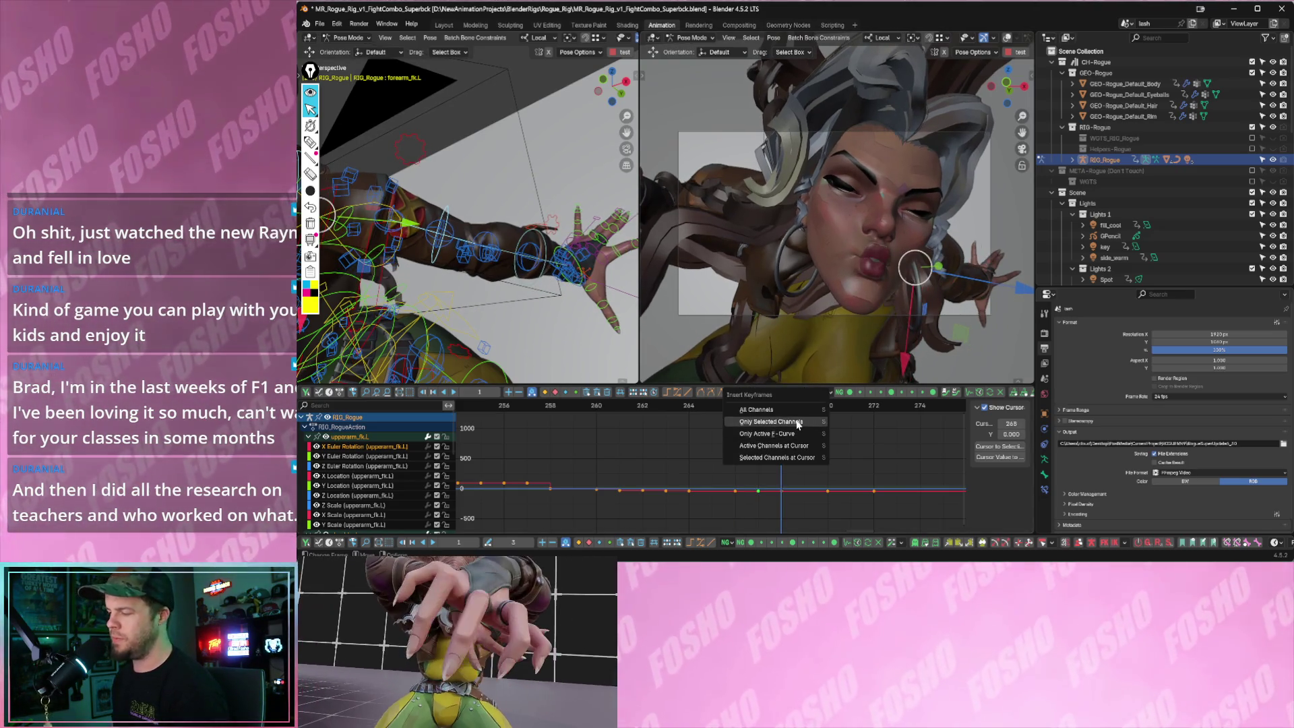
{"action": "left_click", "coordinate": [801, 434]}
{"action": "key", "text": "Left"}
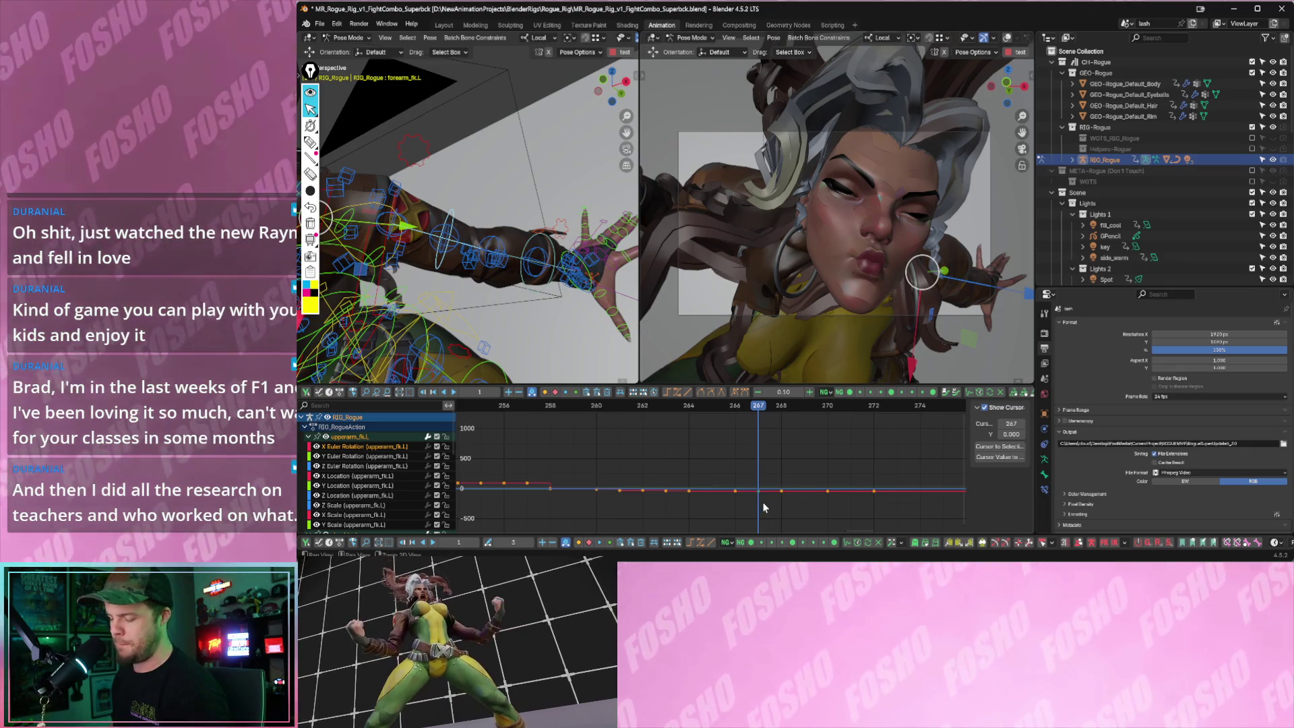
{"action": "key", "text": "alt+d"}
{"action": "left_click", "coordinate": [787, 449]}
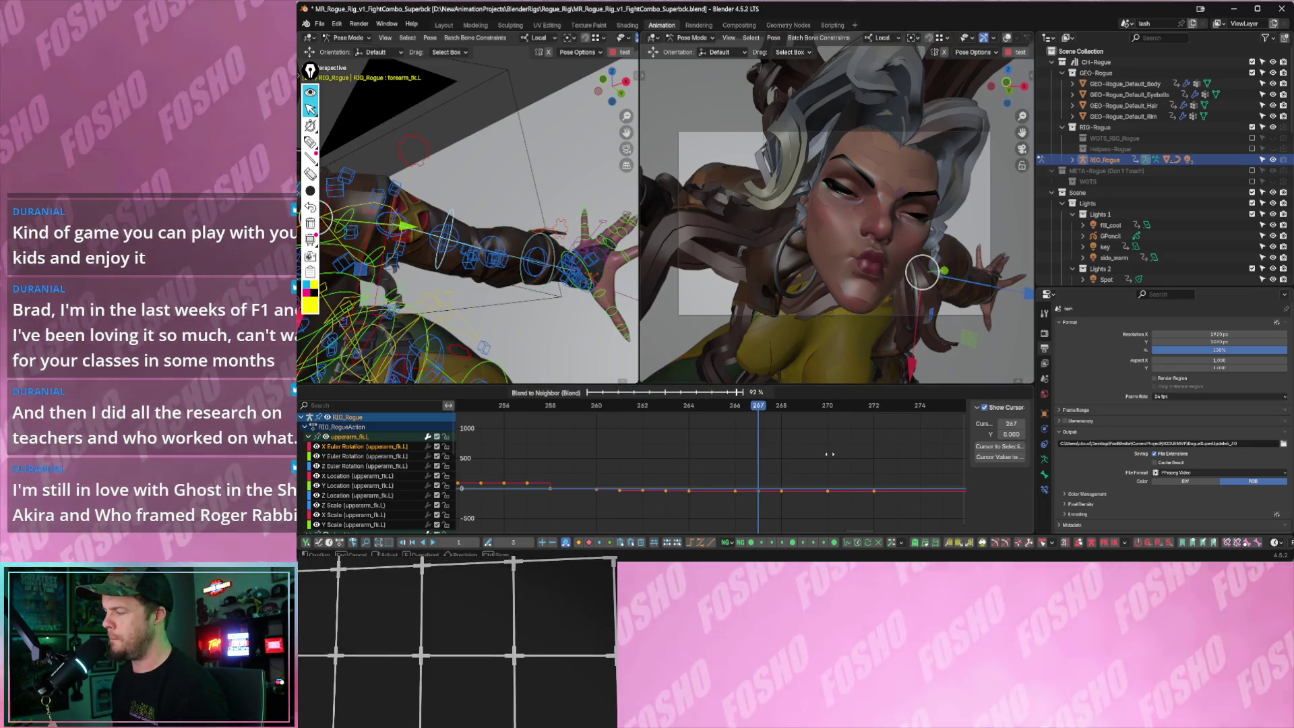
{"action": "left_click", "coordinate": [829, 454]}
- Reselect the shoulder, upper arm and forearm controls and key their channels again at frame 268
{"action": "key", "text": "Right"}
{"action": "scroll", "coordinate": [505, 317], "scroll_direction": "up", "scroll_amount": 3}
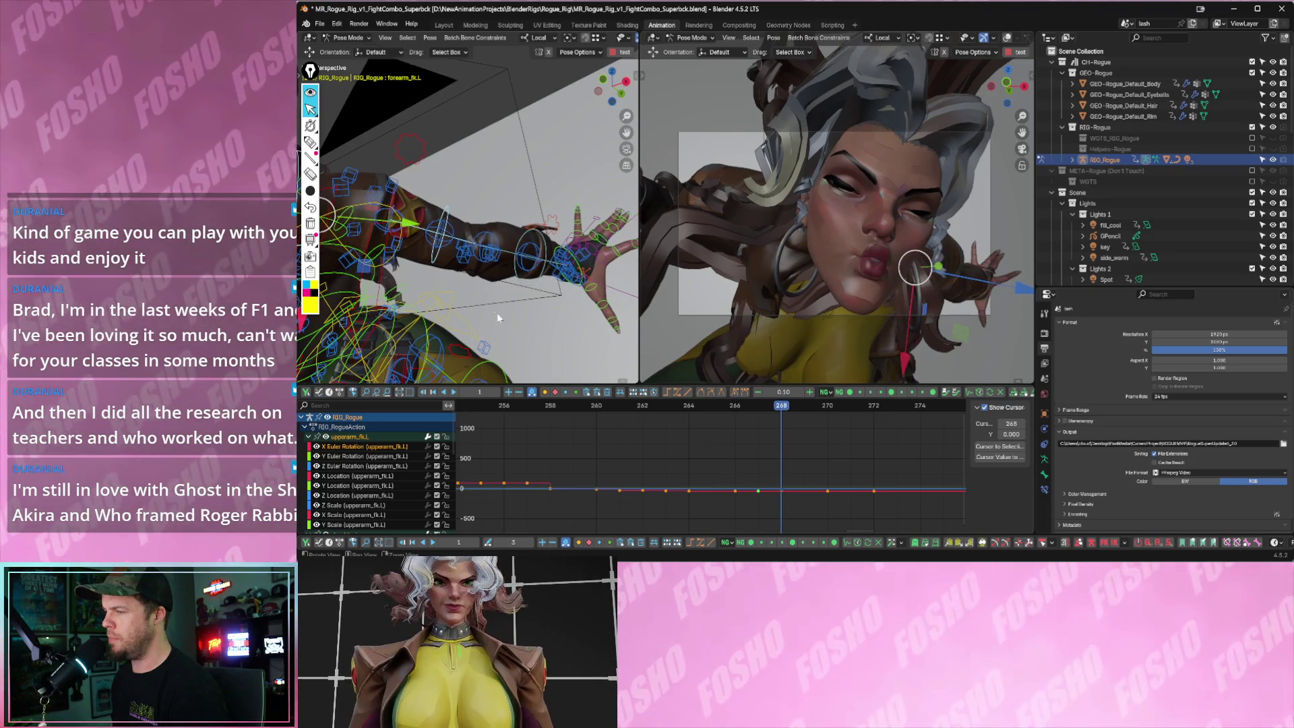
{"action": "middle_click_drag", "start_coordinate": [505, 317], "coordinate": [516, 295]}
{"action": "left_click", "coordinate": [457, 173]}
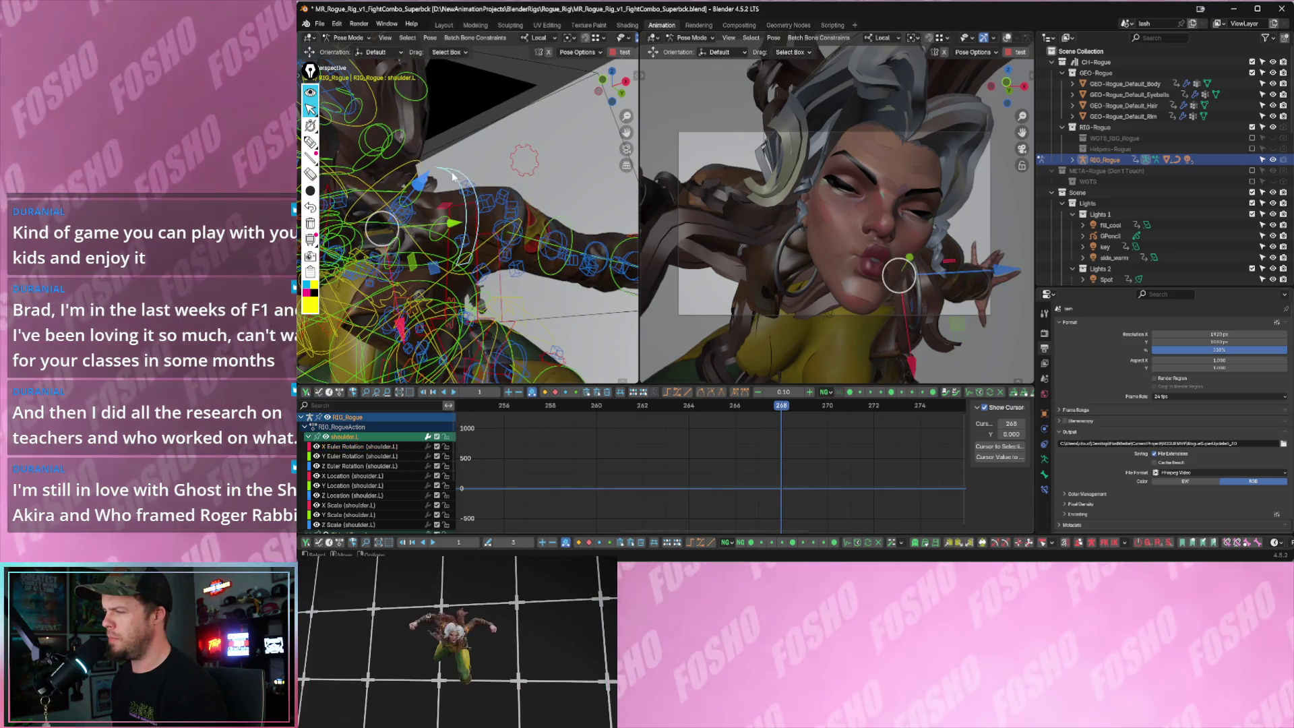
{"action": "left_click", "coordinate": [547, 220]}
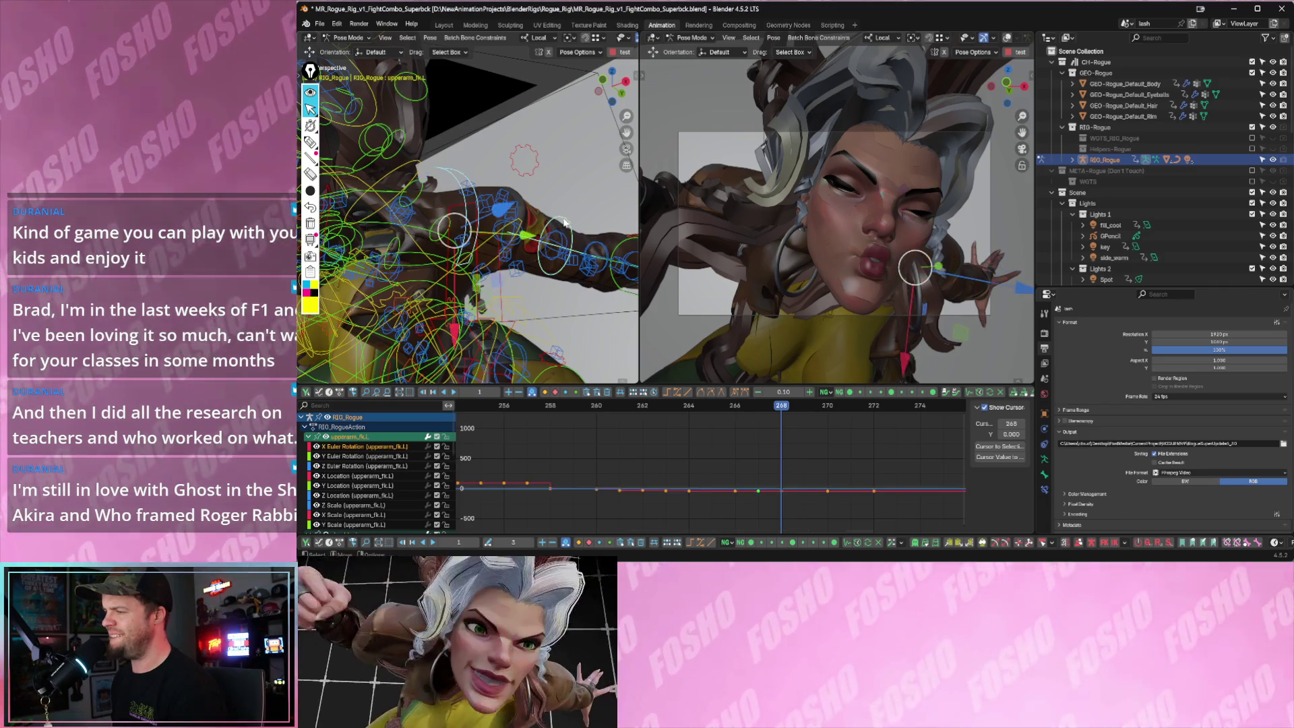
{"action": "middle_click_drag", "start_coordinate": [546, 221], "coordinate": [579, 241]}
{"action": "left_click", "coordinate": [584, 258]}
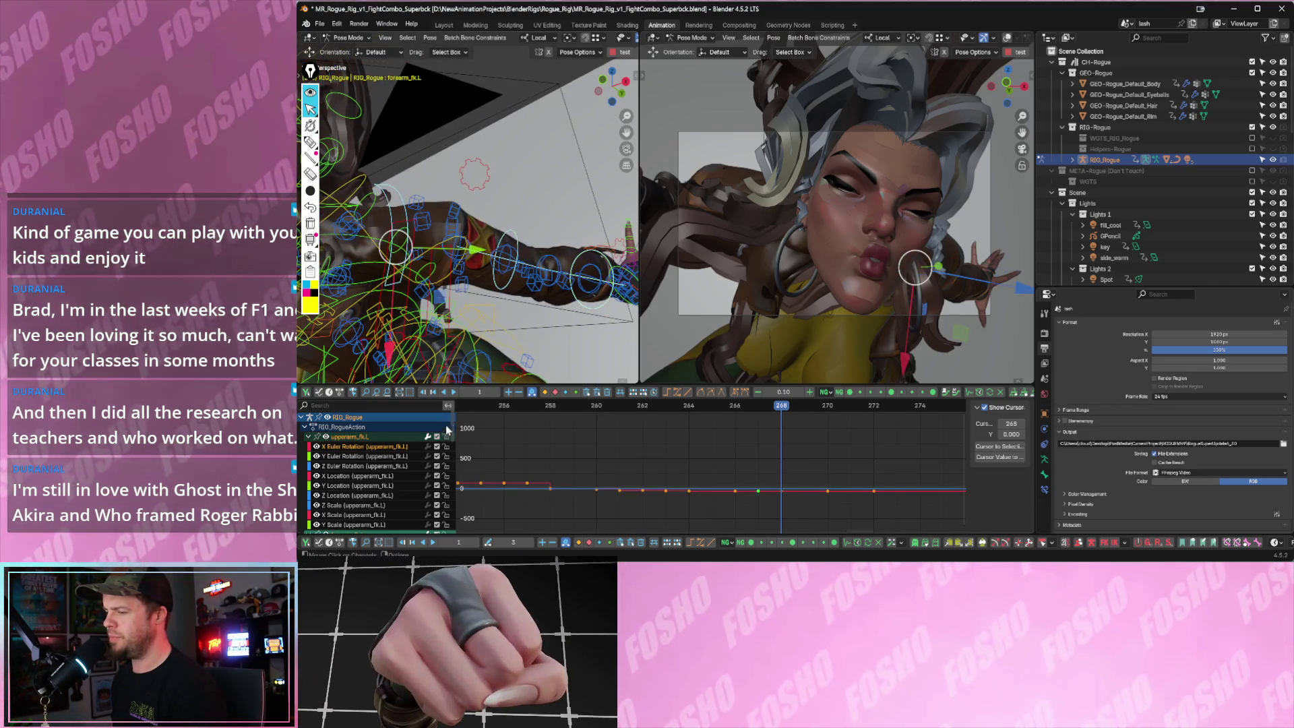
{"action": "key", "text": "i"}
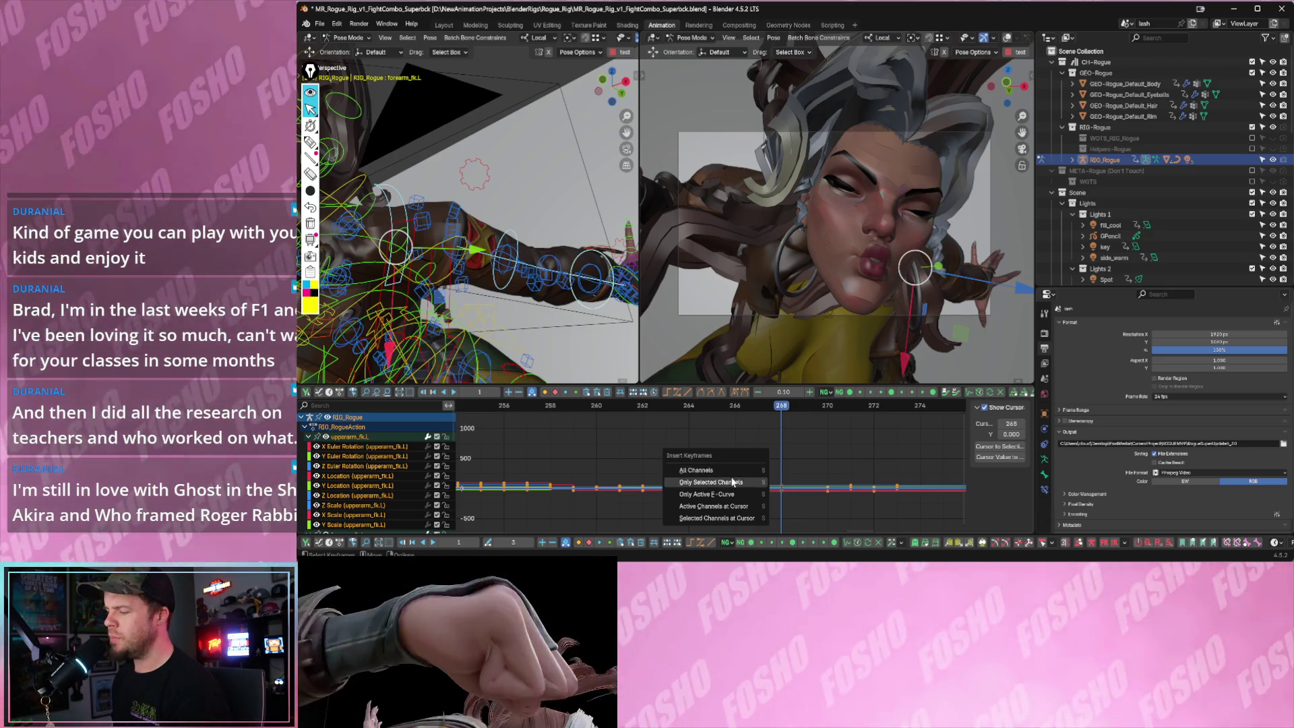
{"action": "left_click", "coordinate": [751, 481]}
- Key the arm at frame 266, blend frame 267 toward its neighbours, then play the punch to review
{"action": "key", "text": "Left"}
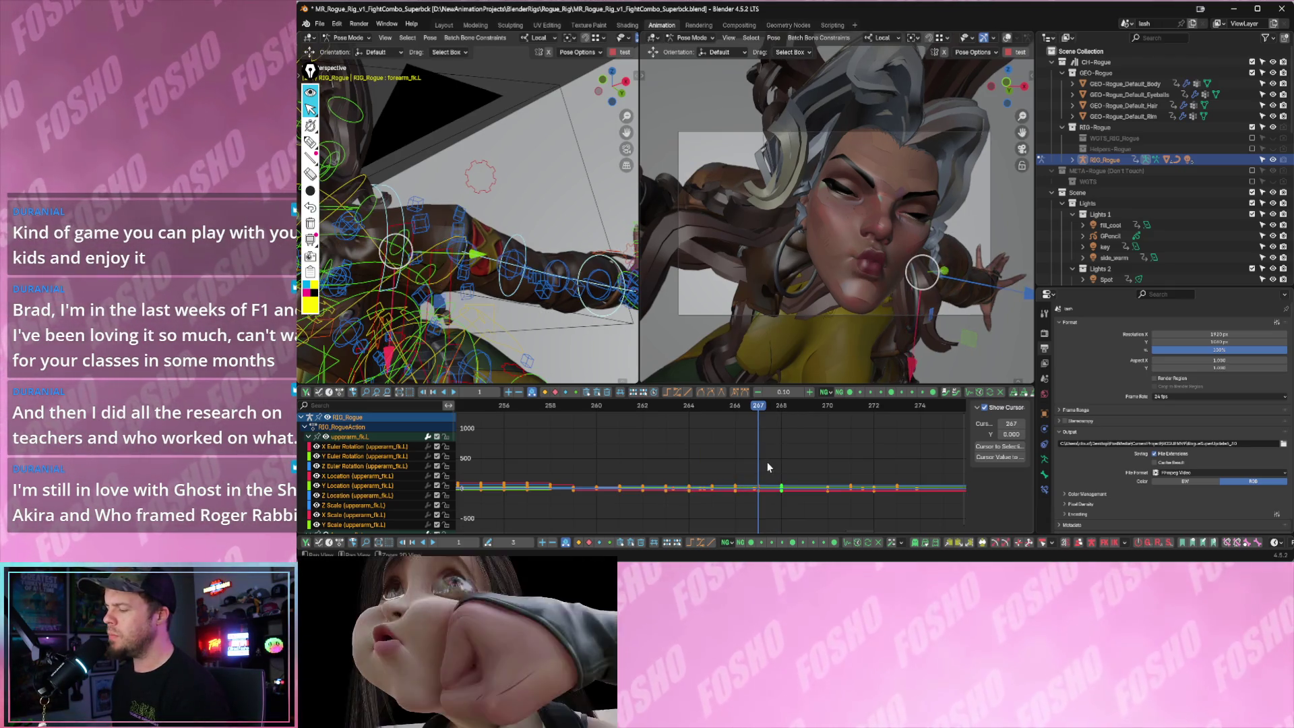
{"action": "key", "text": "Left"}
{"action": "key", "text": "i"}
{"action": "key", "text": "Right"}
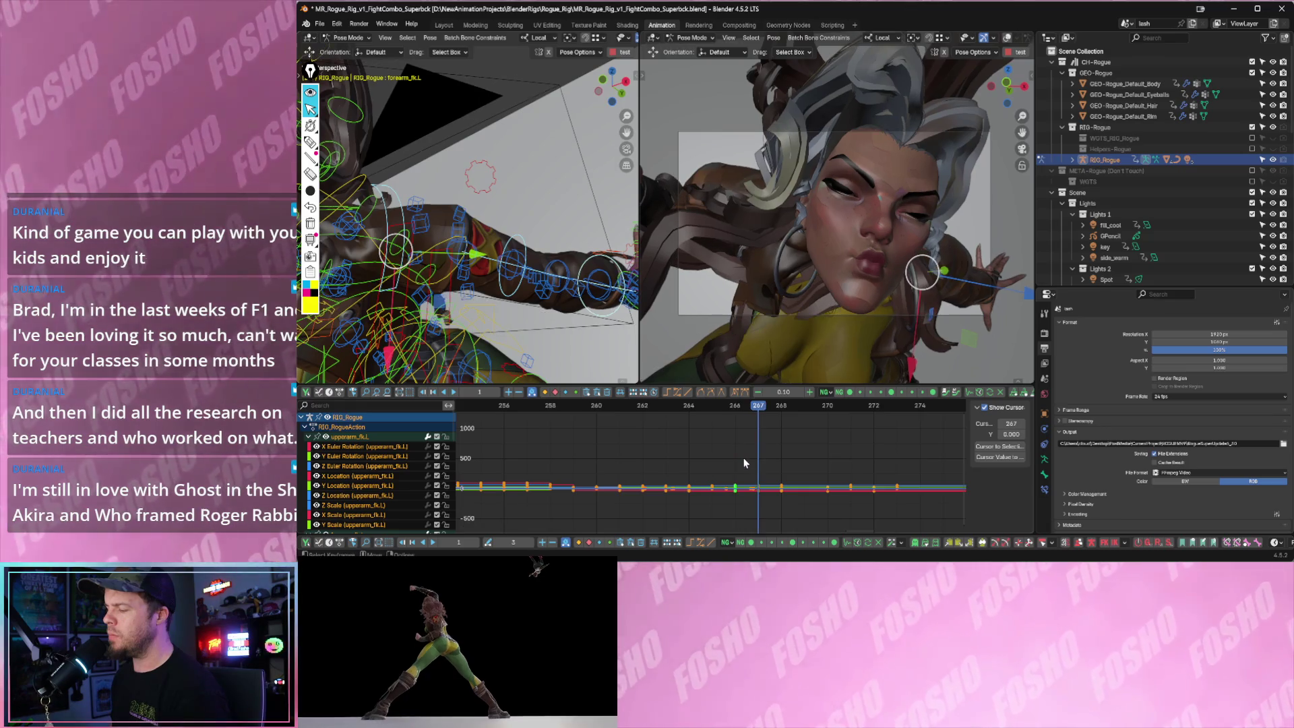
{"action": "key", "text": "alt+d"}
{"action": "left_click", "coordinate": [747, 442]}
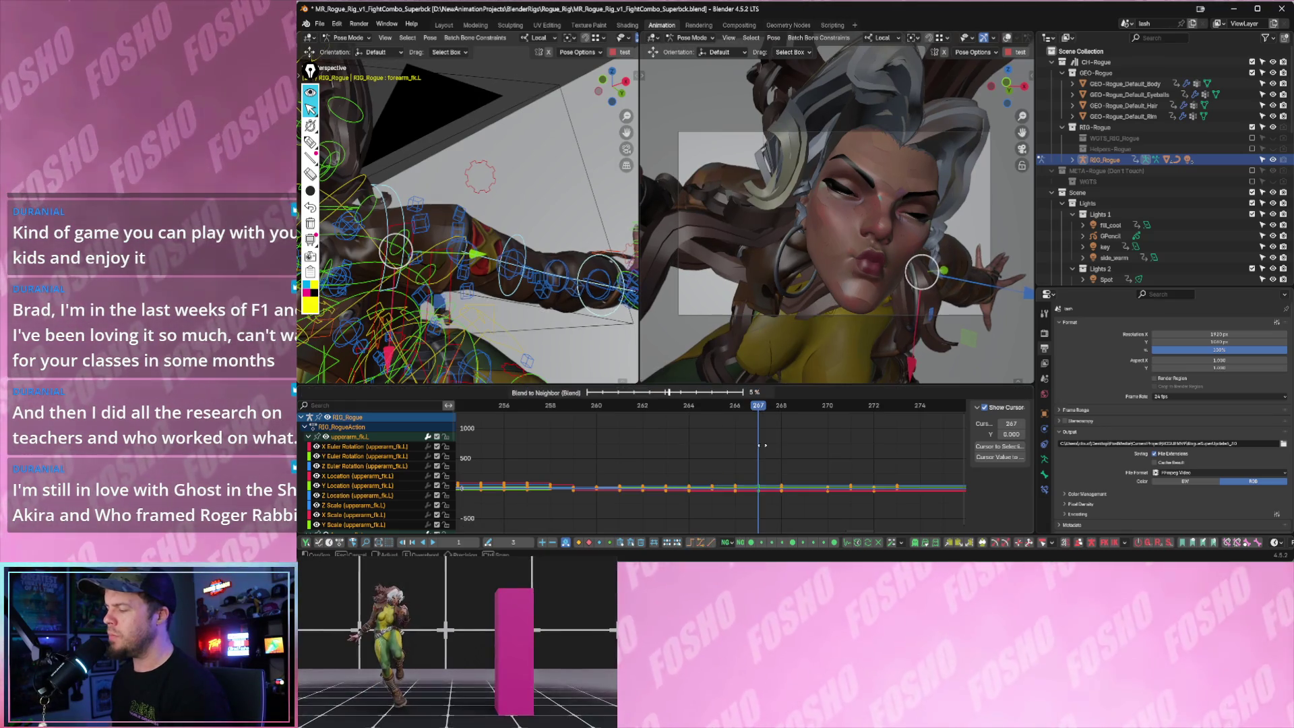
{"action": "left_click", "coordinate": [824, 446]}
{"action": "key", "text": "Right"}
{"action": "key", "text": "Right"}
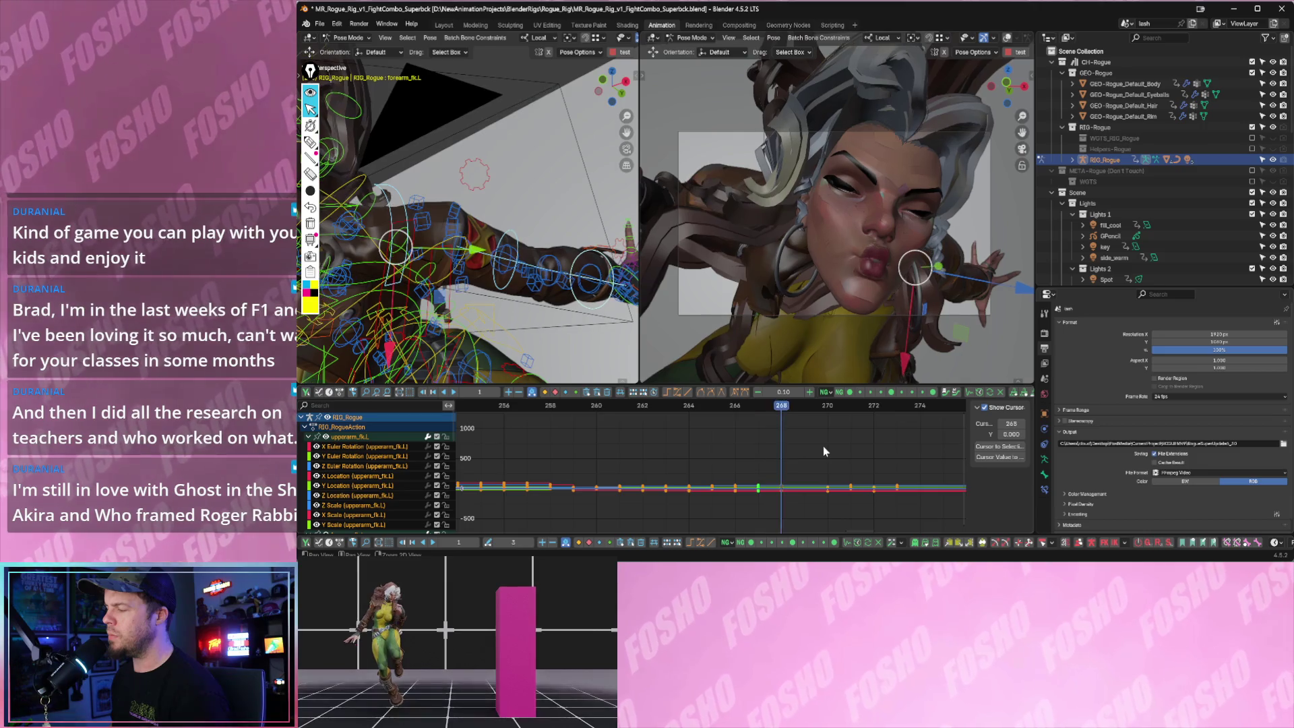
{"action": "key", "text": "Right"}
{"action": "key", "text": "space"}
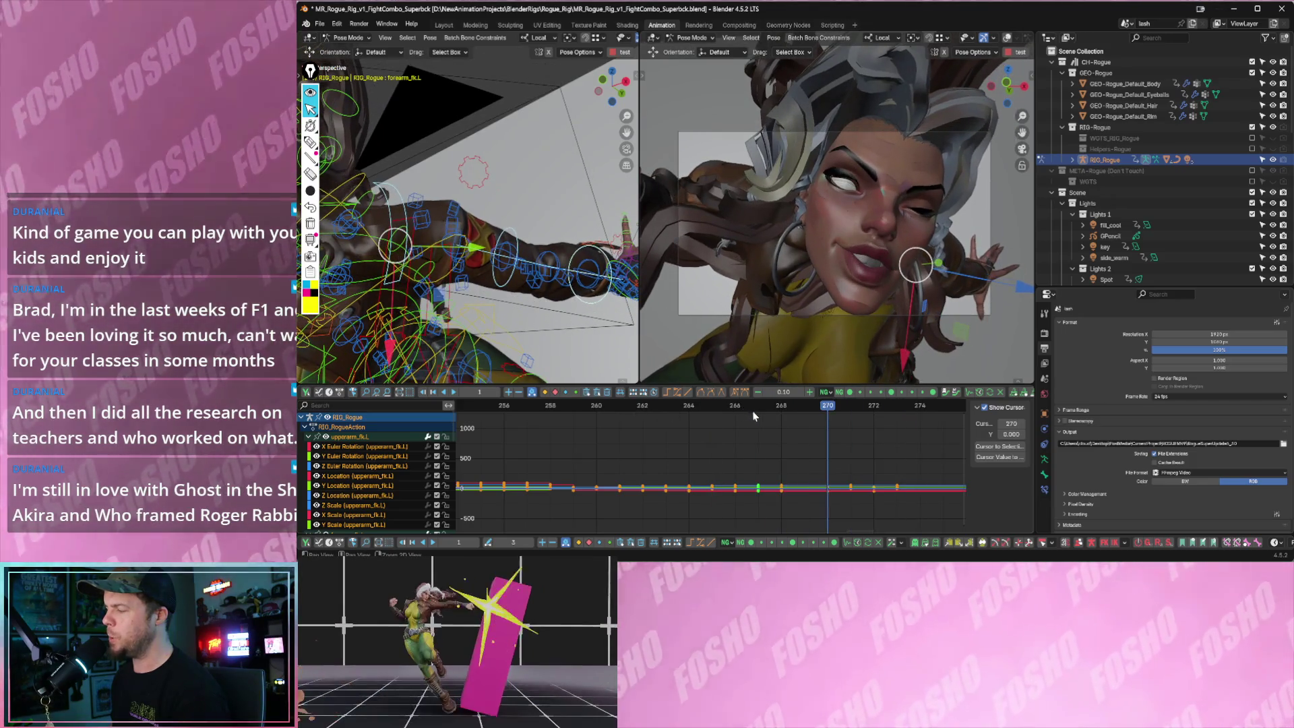
{"action": "left_click", "coordinate": [755, 412]}
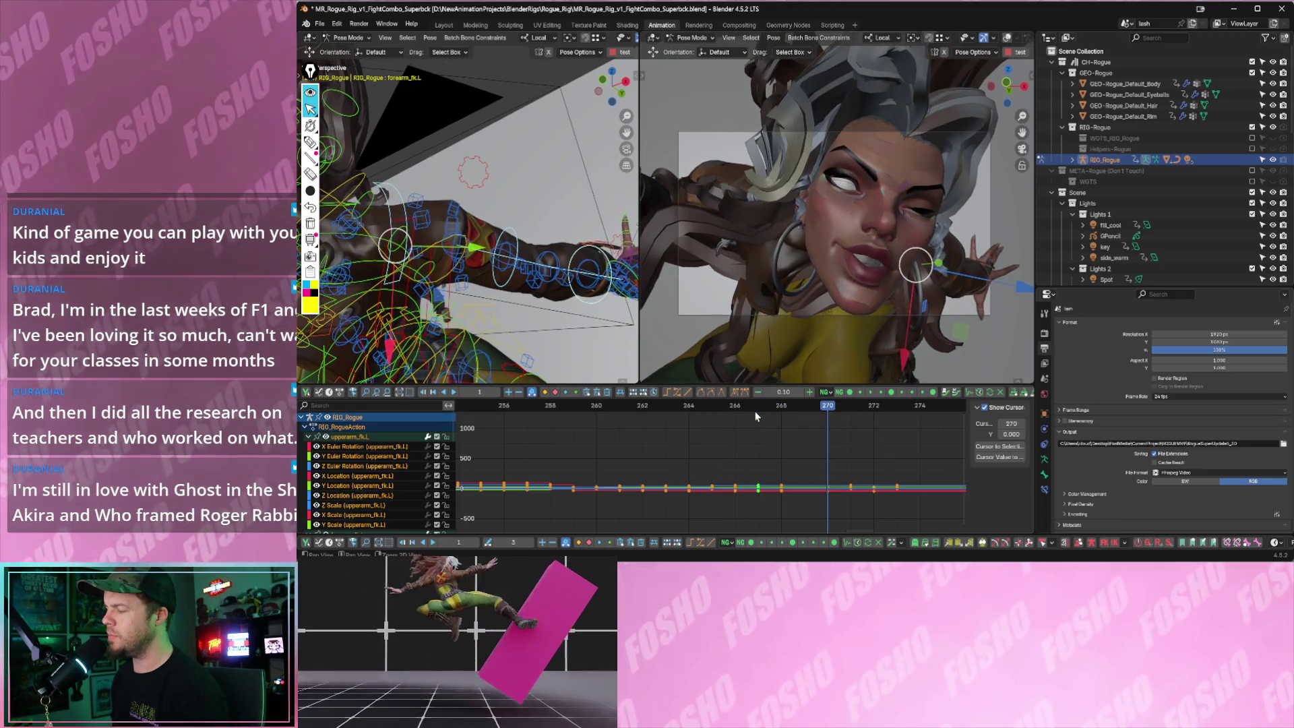
{"action": "key", "text": "space"}
- Key the arm channels at frame 270, blend the keys around frame 268 to neighbours, and replay
{"action": "key", "text": "i"}
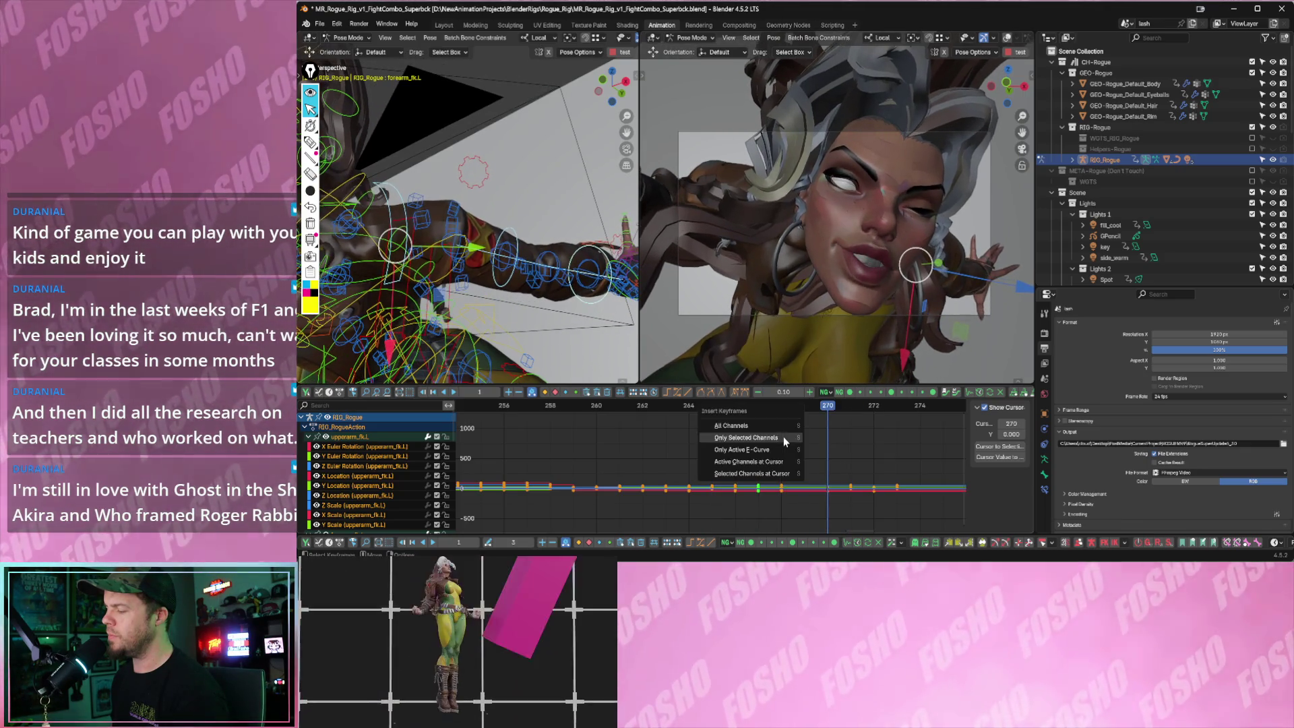
{"action": "left_click", "coordinate": [778, 436]}
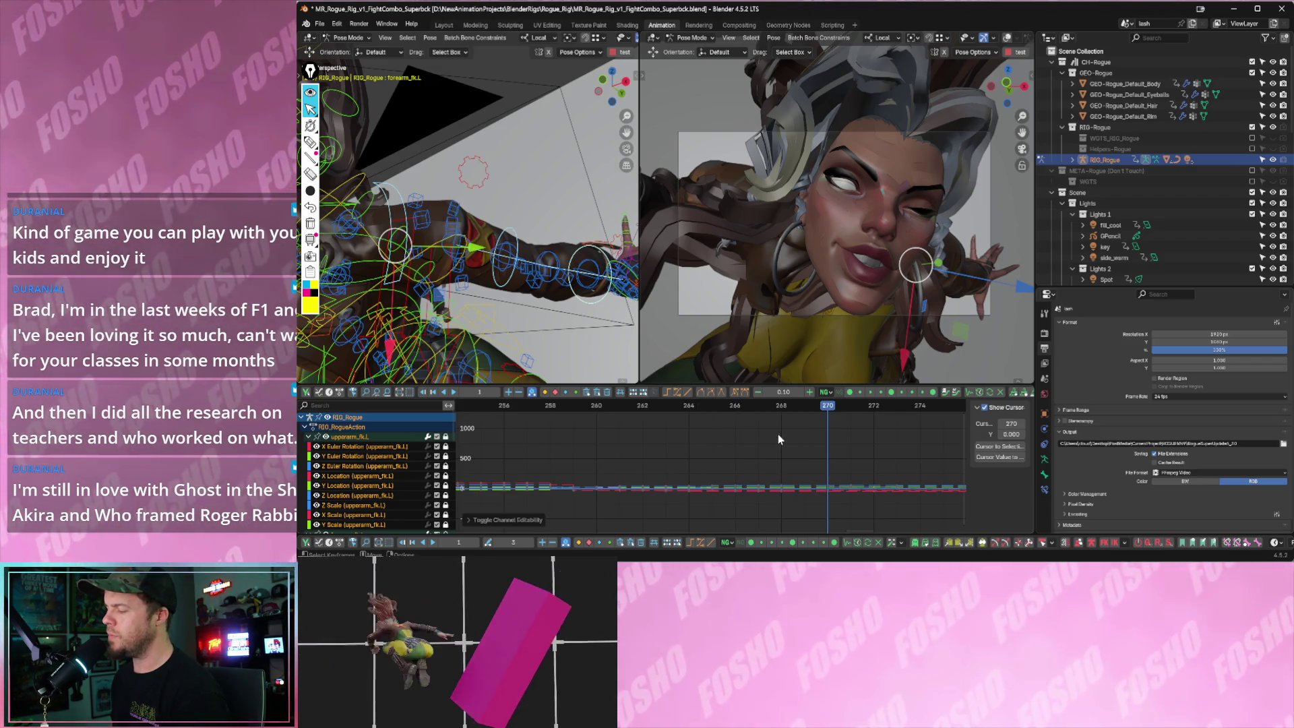
{"action": "key", "text": "Left"}
{"action": "key", "text": "Left"}
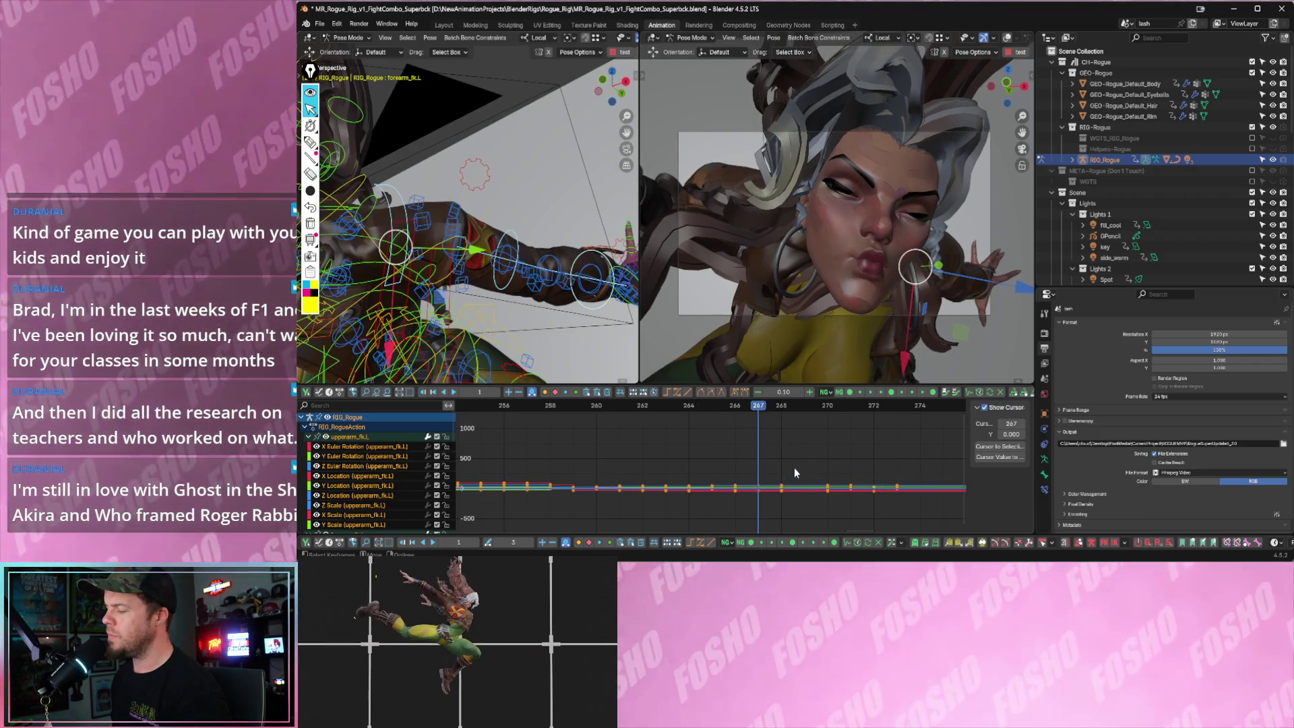
{"action": "key", "text": "a"}
{"action": "left_click_drag", "start_coordinate": [794, 466], "coordinate": [776, 500]}
{"action": "right_click", "coordinate": [776, 463]}
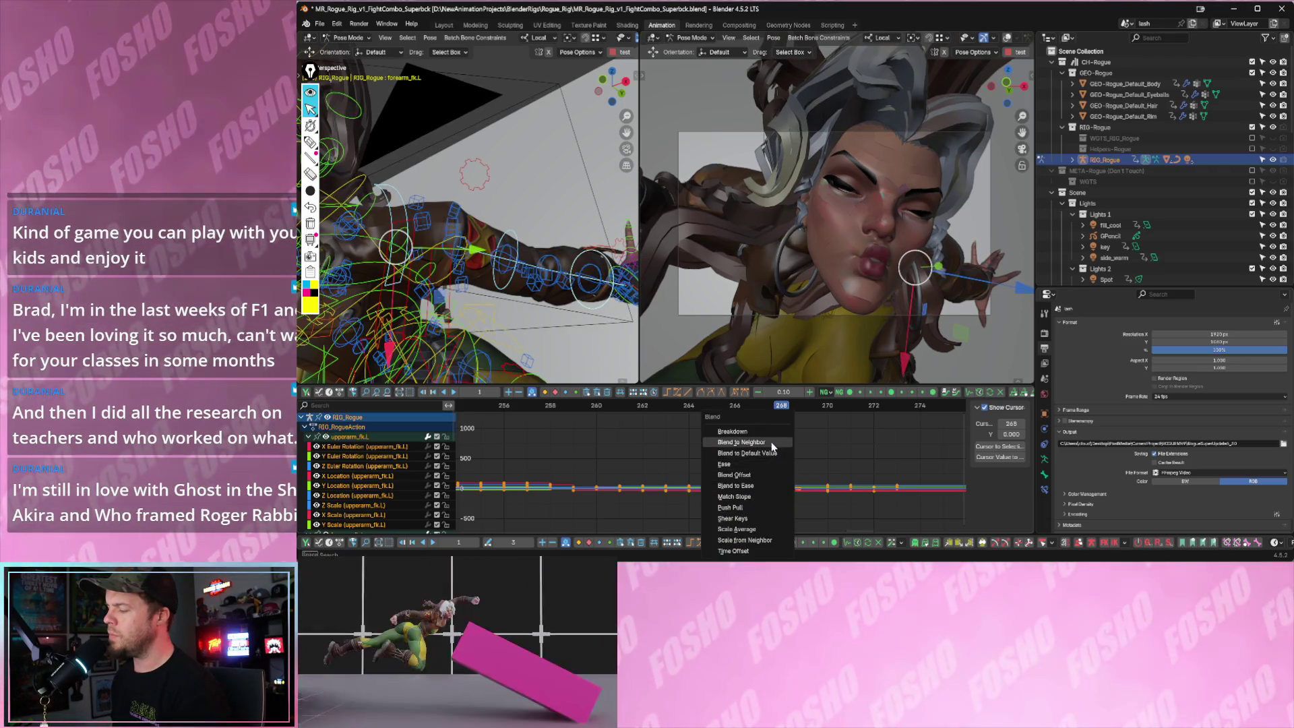
{"action": "left_click", "coordinate": [769, 433]}
{"action": "left_click", "coordinate": [879, 443]}
{"action": "key", "text": "space"}
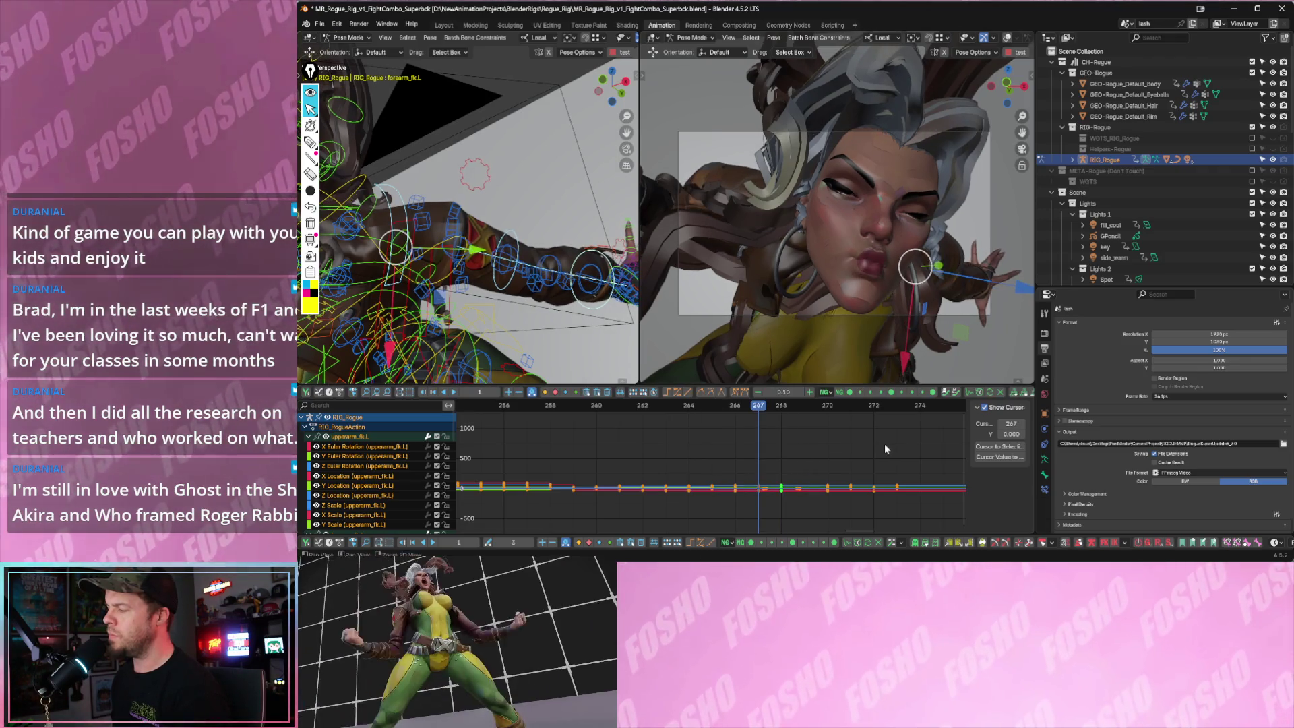
{"action": "left_click", "coordinate": [637, 408]}
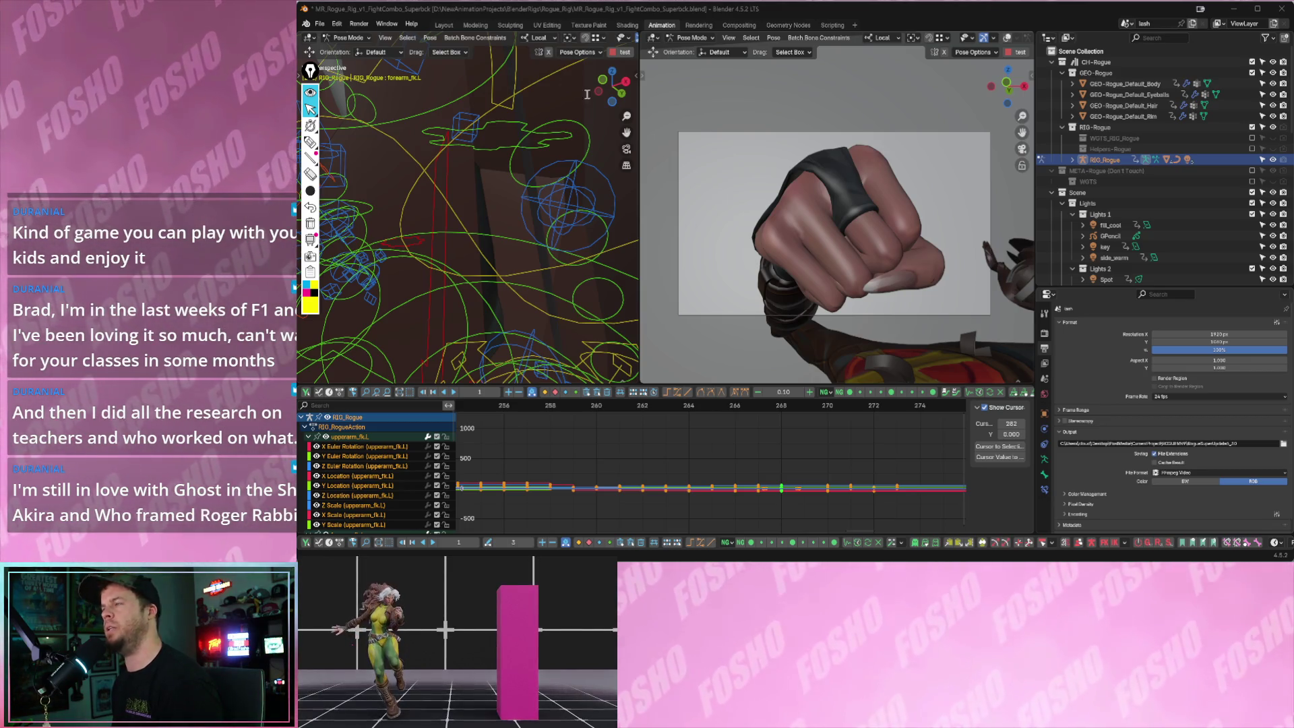
- Switch from Blender to the Chrome window with the YouTube channel page
{"action": "key", "text": "alt+Tab"}
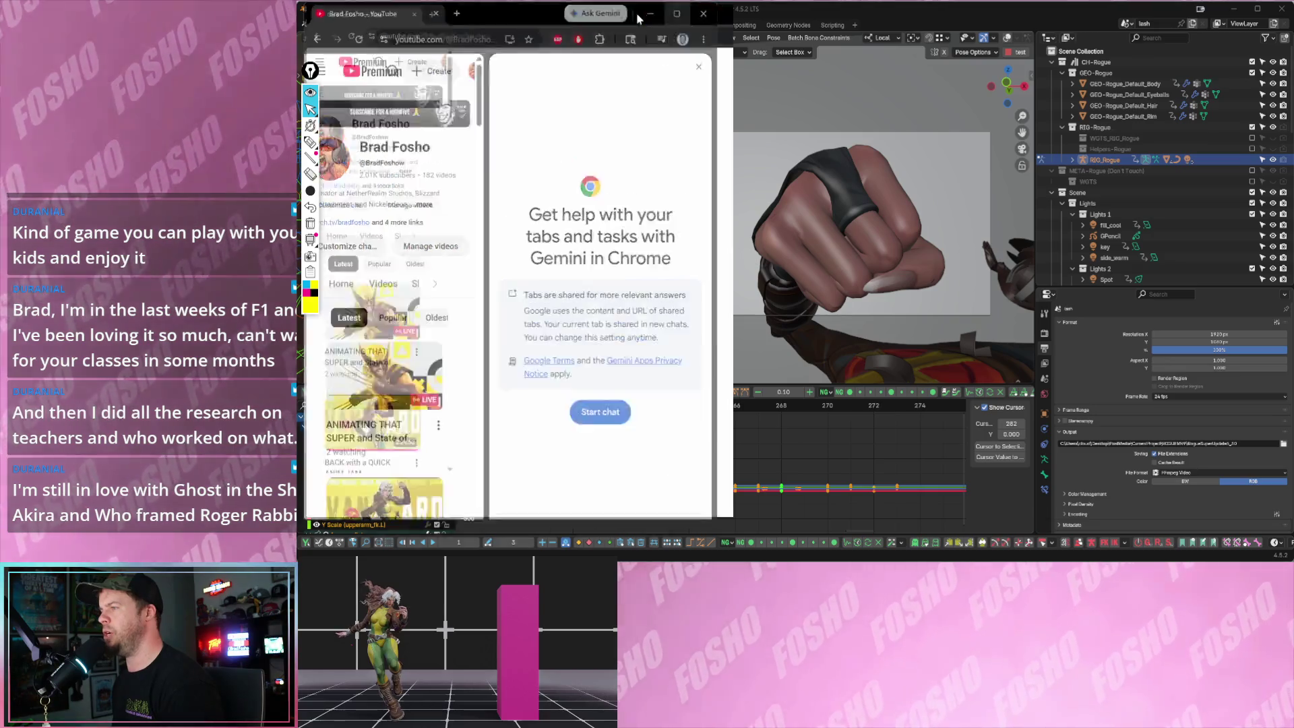
- Maximize Chrome and open the Animjam with Stefan stream replay with its description expanded
{"action": "left_click", "coordinate": [638, 16]}
{"action": "scroll", "coordinate": [914, 291], "scroll_direction": "down", "scroll_amount": 1}
{"action": "scroll", "coordinate": [914, 292], "scroll_direction": "down", "scroll_amount": 2}
{"action": "scroll", "coordinate": [914, 291], "scroll_direction": "down", "scroll_amount": 2}
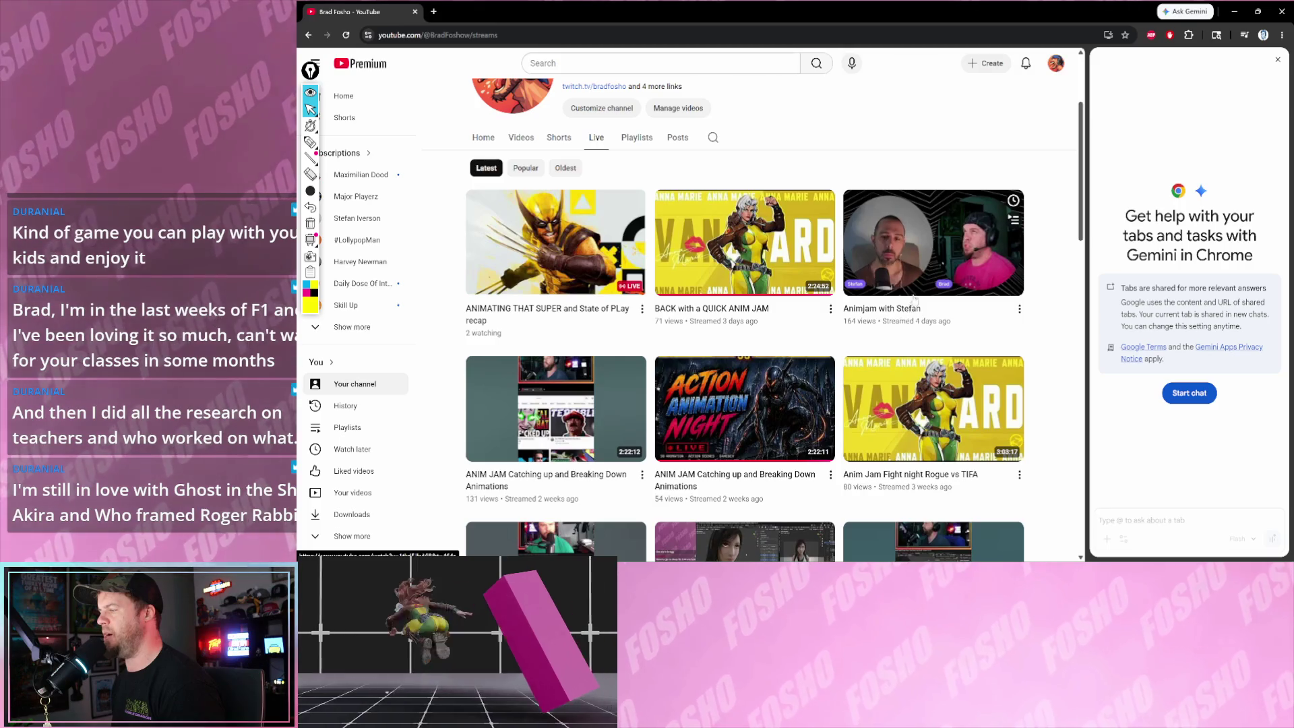
{"action": "left_click", "coordinate": [914, 293]}
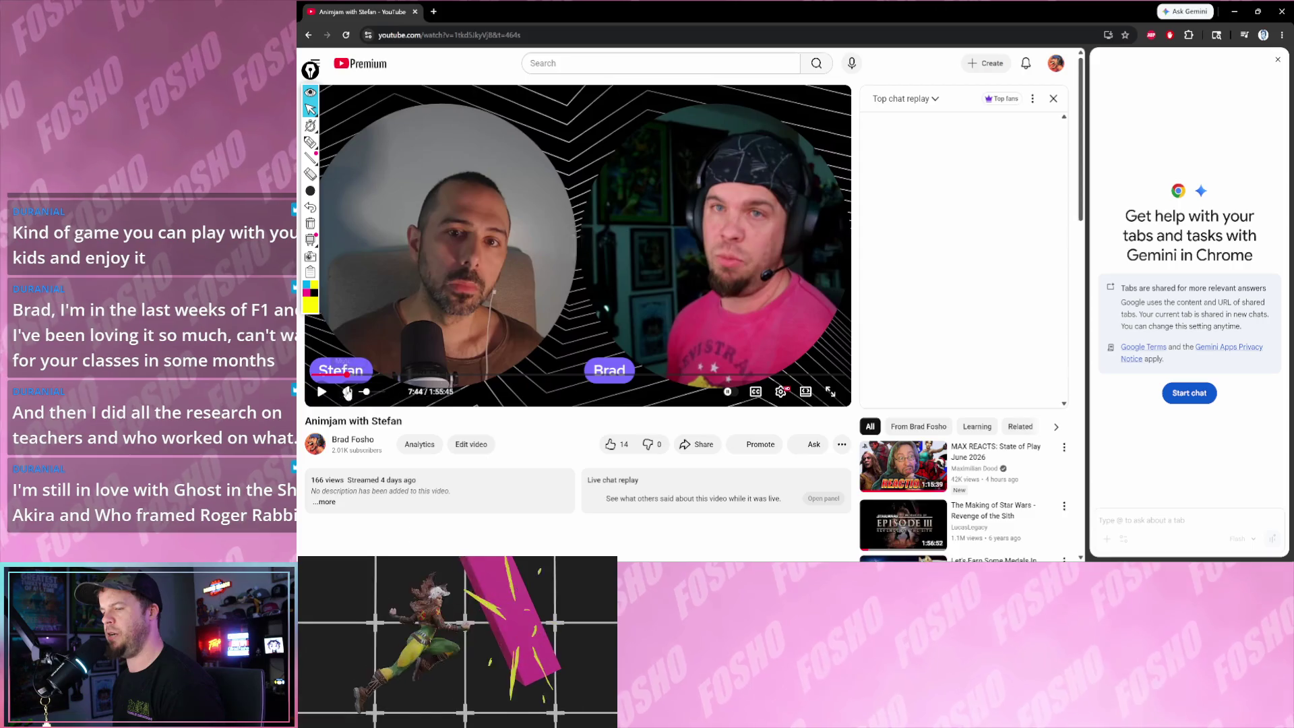
{"action": "scroll", "coordinate": [345, 377], "scroll_direction": "down", "scroll_amount": 1}
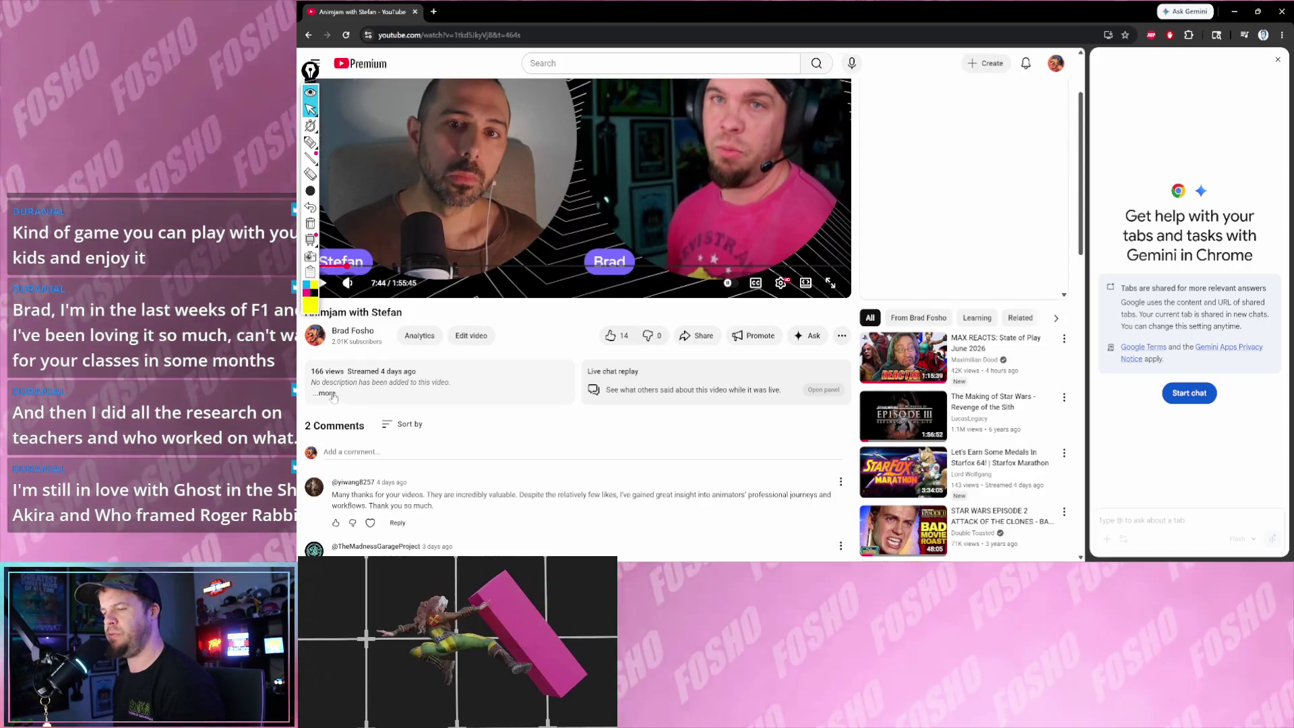
{"action": "left_click", "coordinate": [327, 394]}
{"action": "scroll", "coordinate": [344, 394], "scroll_direction": "up", "scroll_amount": 1}
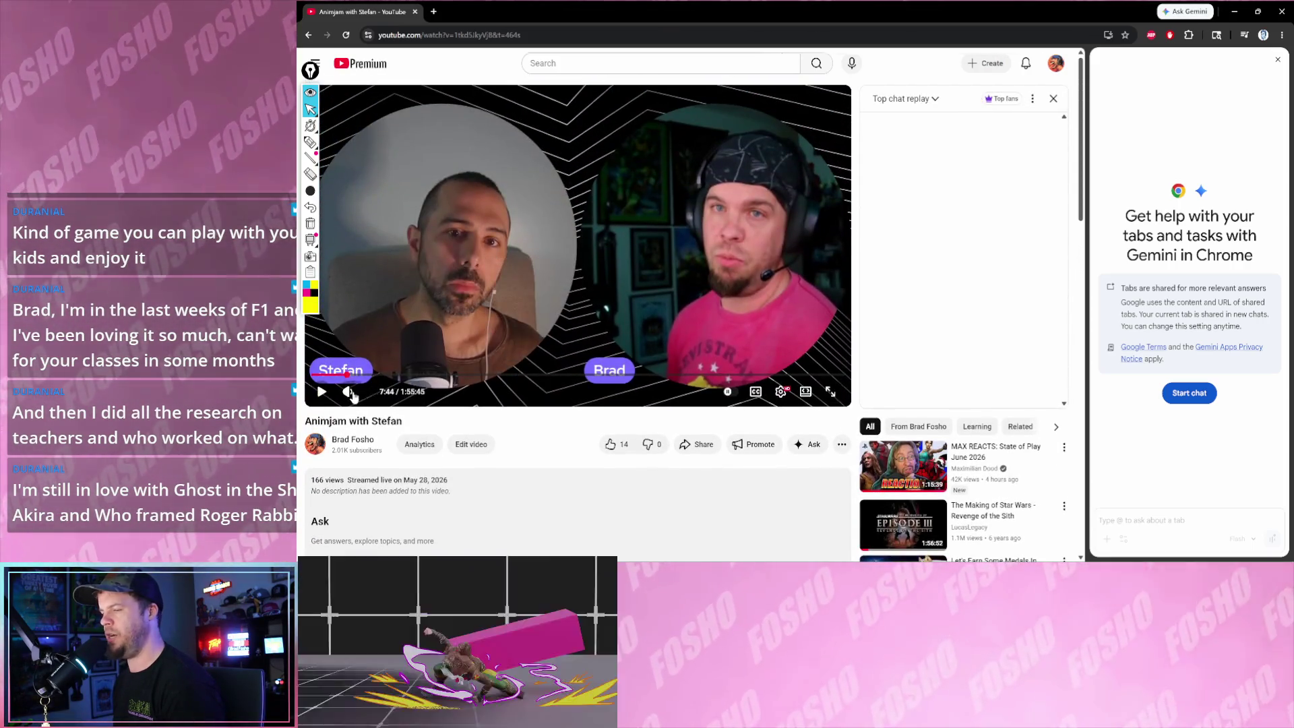
{"action": "scroll", "coordinate": [480, 291], "scroll_direction": "down", "scroll_amount": 1}
{"action": "scroll", "coordinate": [509, 291], "scroll_direction": "up", "scroll_amount": 1}
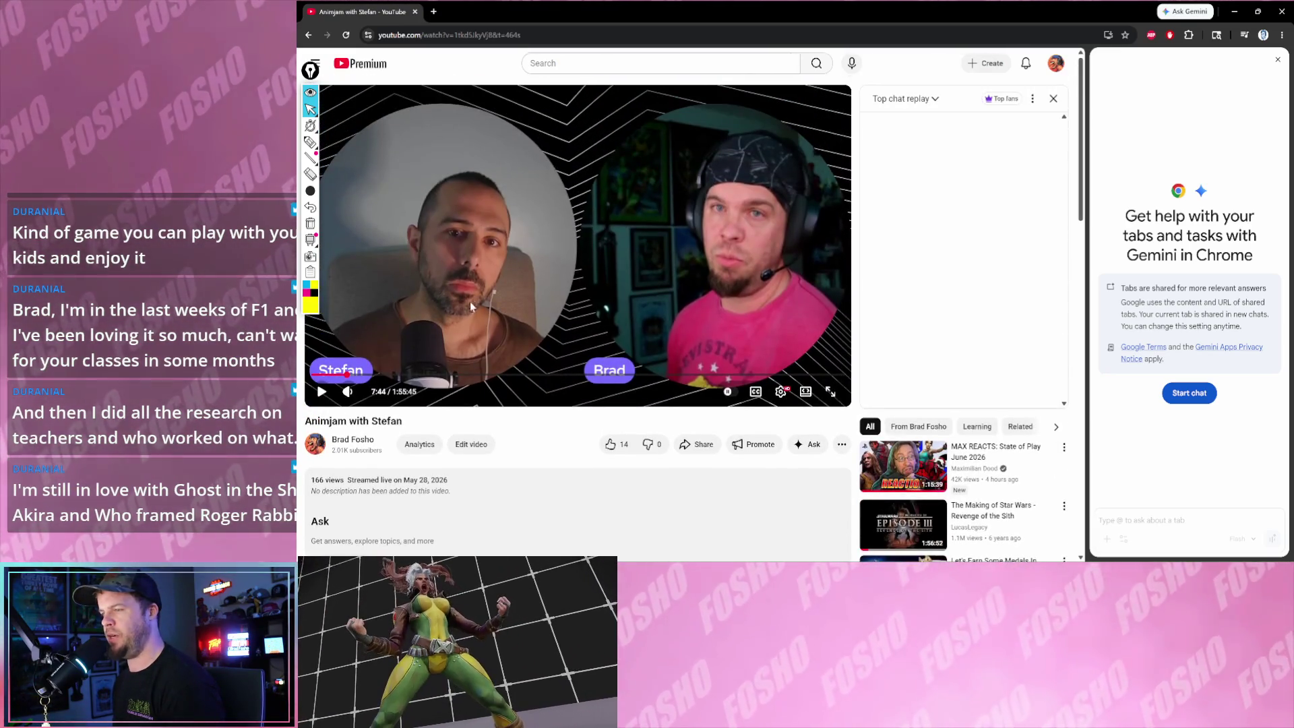
{"action": "scroll", "coordinate": [472, 301], "scroll_direction": "down", "scroll_amount": 1}
{"action": "scroll", "coordinate": [497, 243], "scroll_direction": "up", "scroll_amount": 1}
{"action": "scroll", "coordinate": [443, 395], "scroll_direction": "down", "scroll_amount": 1}
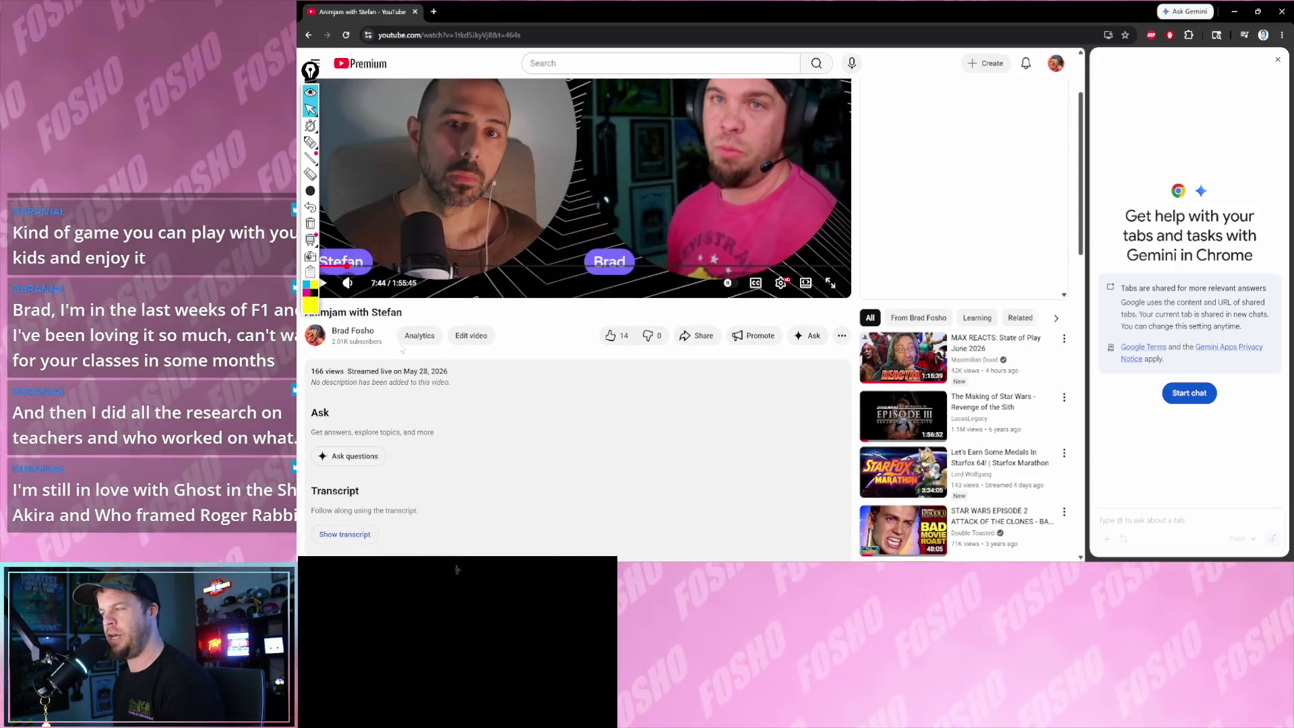
{"action": "scroll", "coordinate": [442, 394], "scroll_direction": "down", "scroll_amount": 1}
{"action": "scroll", "coordinate": [439, 300], "scroll_direction": "up", "scroll_amount": 1}
{"action": "scroll", "coordinate": [439, 300], "scroll_direction": "up", "scroll_amount": 1}
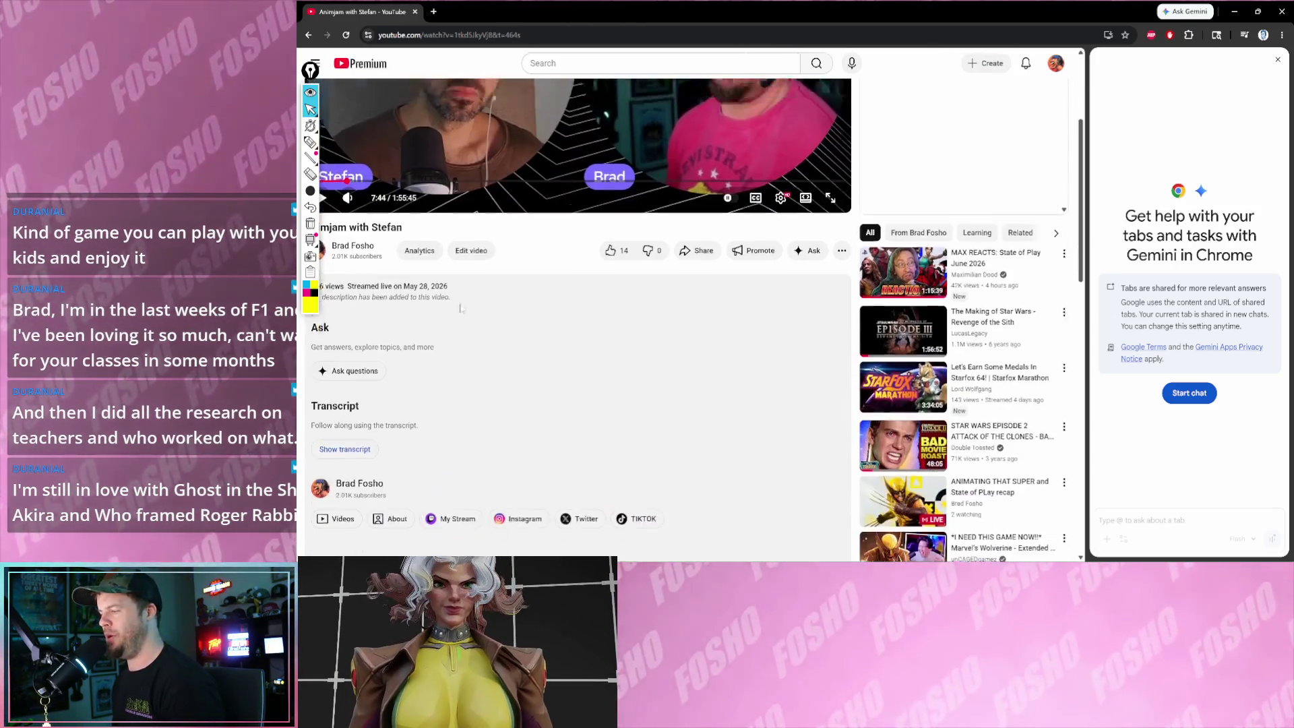
- Restore Chrome to a small window, move it over the Blender scene and close it
{"action": "double_click", "coordinate": [1098, 14]}
{"action": "left_click_drag", "start_coordinate": [1097, 15], "coordinate": [1024, 85]}
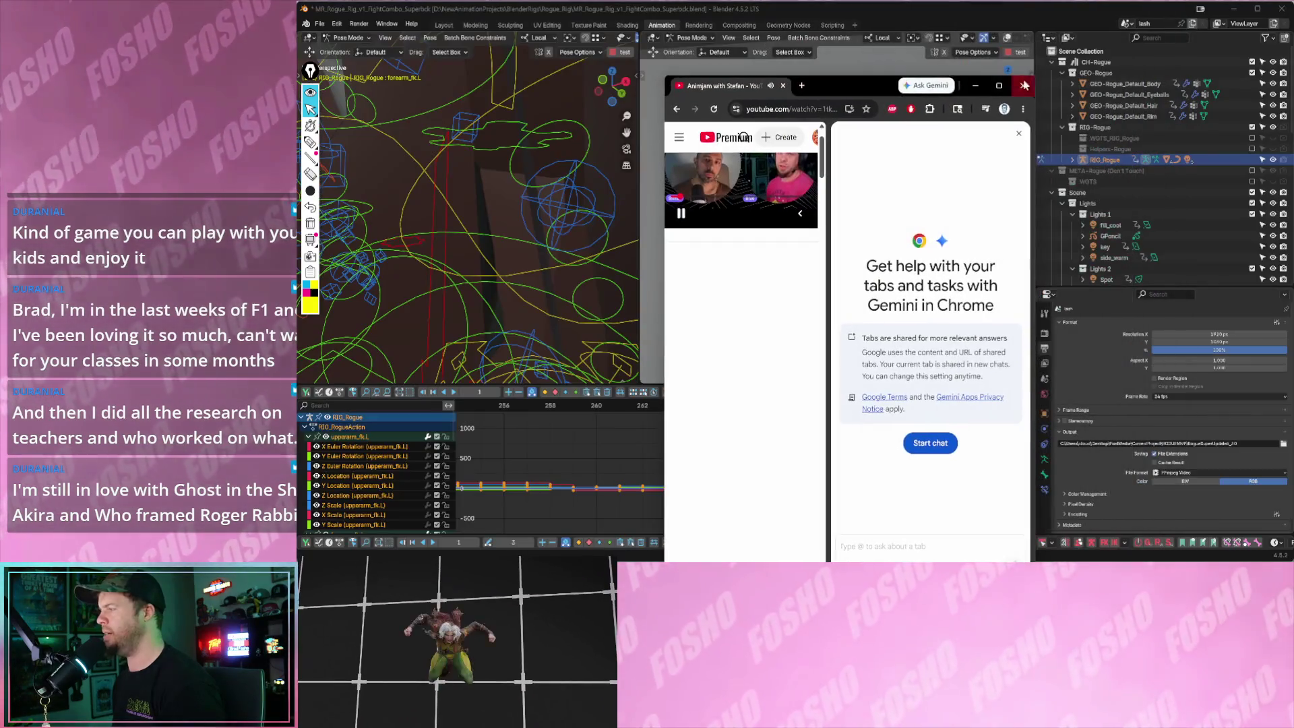
{"action": "left_click", "coordinate": [1024, 86]}
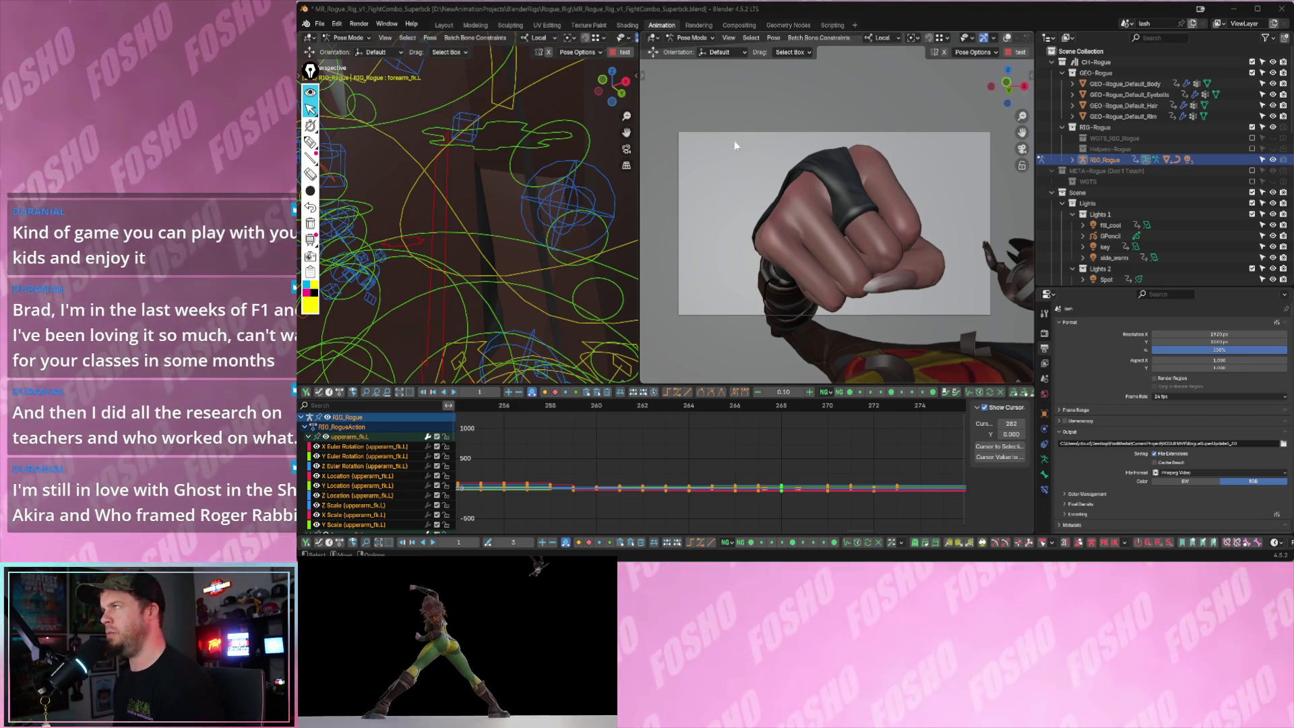
- Scrub and play the superkick between frames 247 and 275, then save the rig file
{"action": "key", "text": "space"}
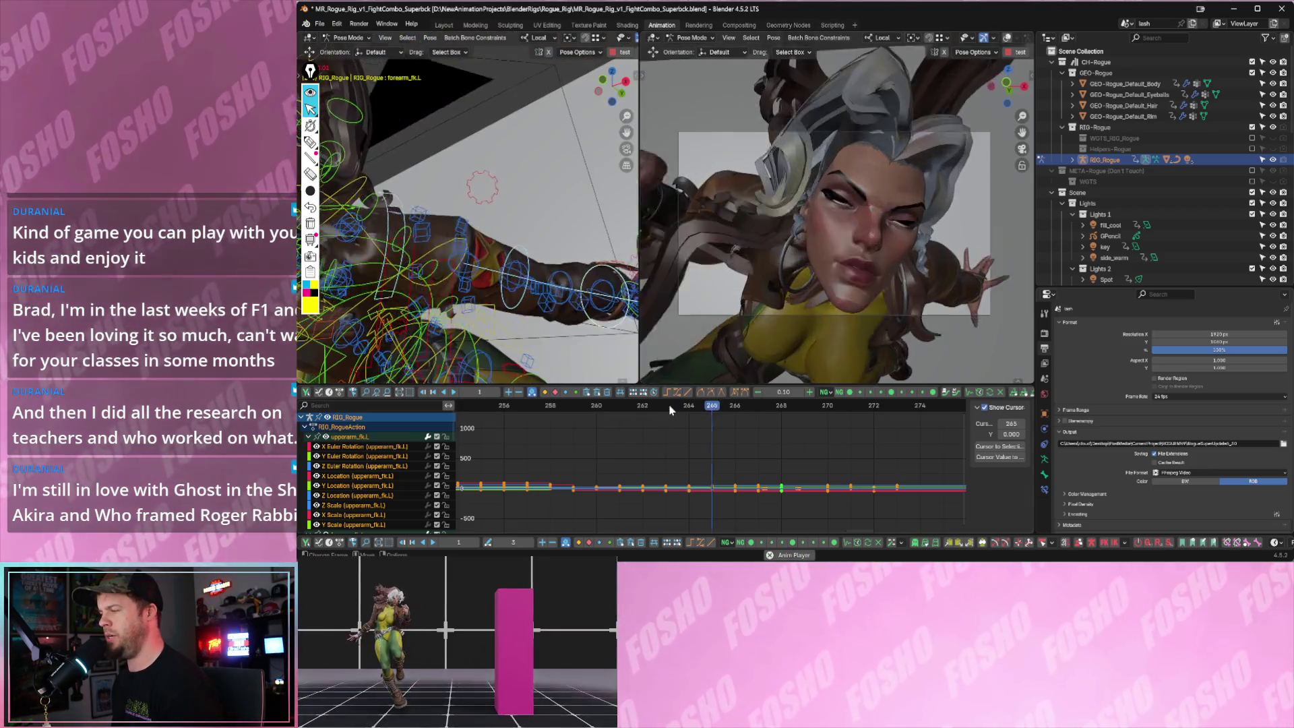
{"action": "key", "text": "Escape"}
{"action": "left_click_drag", "start_coordinate": [711, 408], "coordinate": [830, 410]}
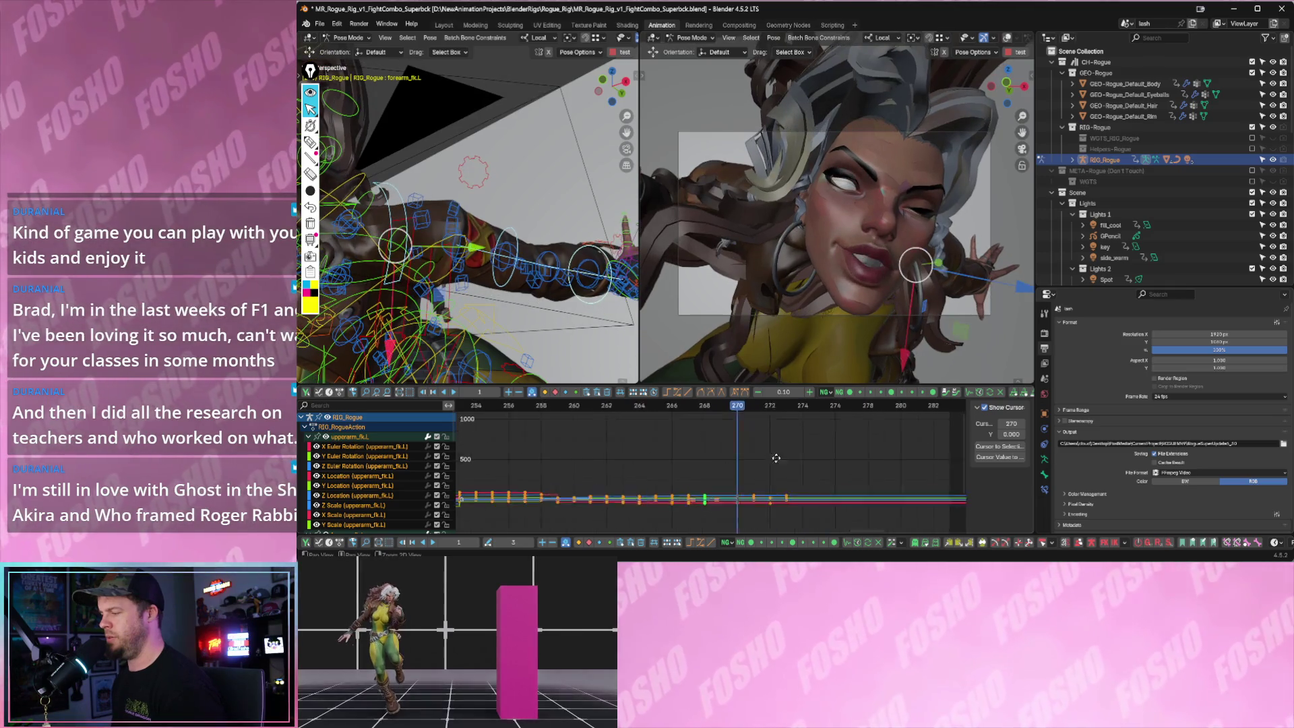
{"action": "scroll", "coordinate": [775, 457], "scroll_direction": "down", "scroll_amount": 3}
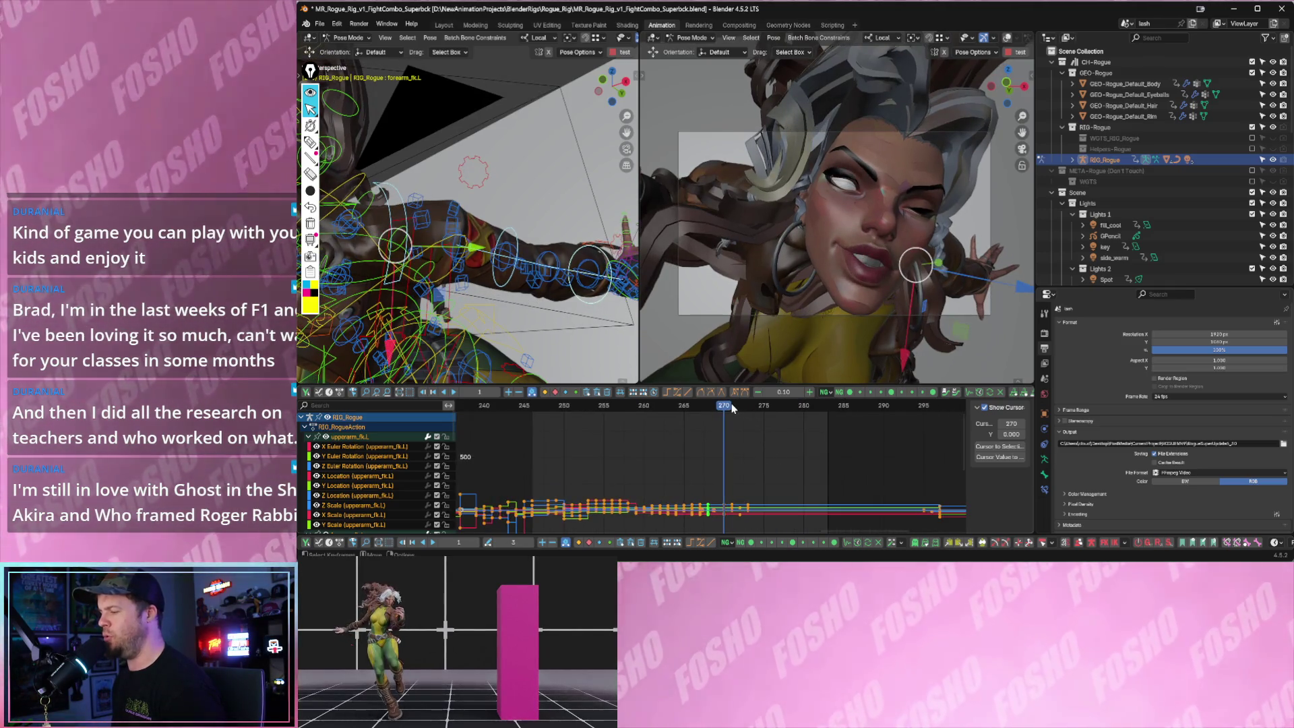
{"action": "mouse_move", "coordinate": [718, 408]}
{"action": "left_mouse_down"}
{"action": "mouse_move", "coordinate": [765, 410]}
{"action": "mouse_move", "coordinate": [540, 408]}
{"action": "left_mouse_up"}
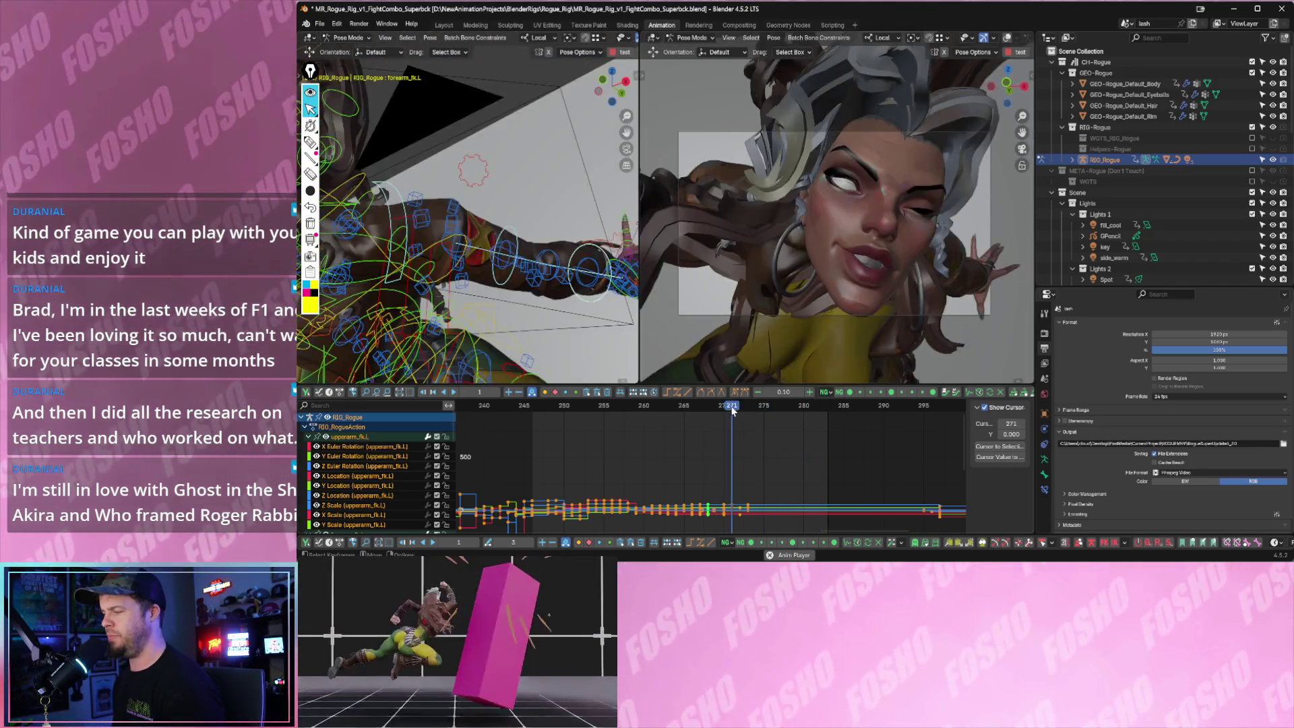
{"action": "key", "text": "space"}
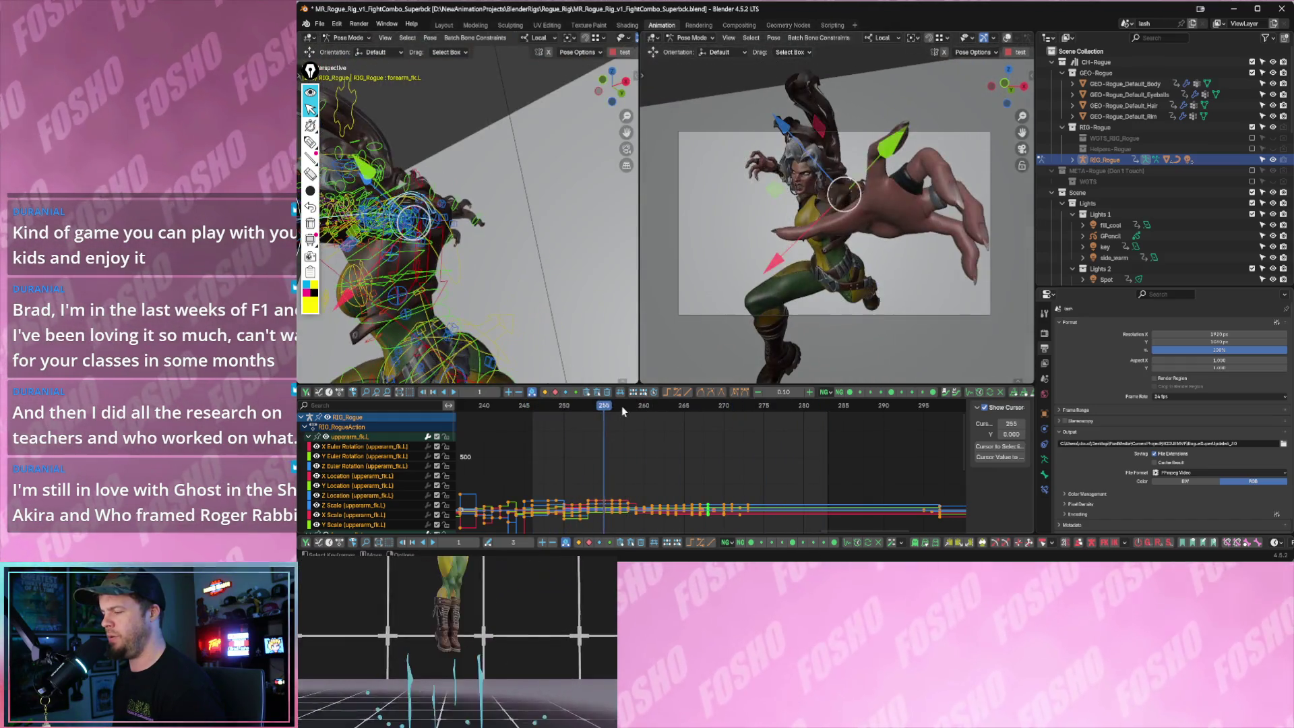
{"action": "key", "text": "ctrl+s"}
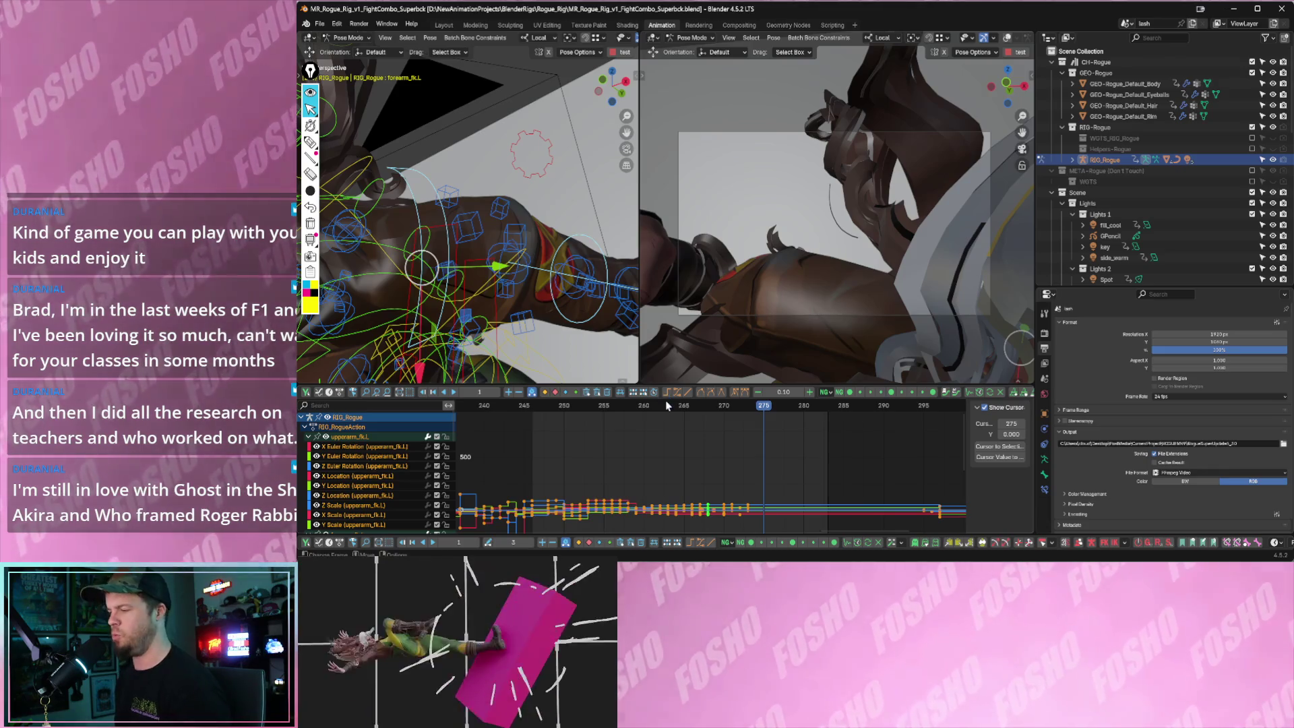
{"action": "scroll", "coordinate": [678, 464], "scroll_direction": "up", "scroll_amount": 3, "text": "ctrl"}
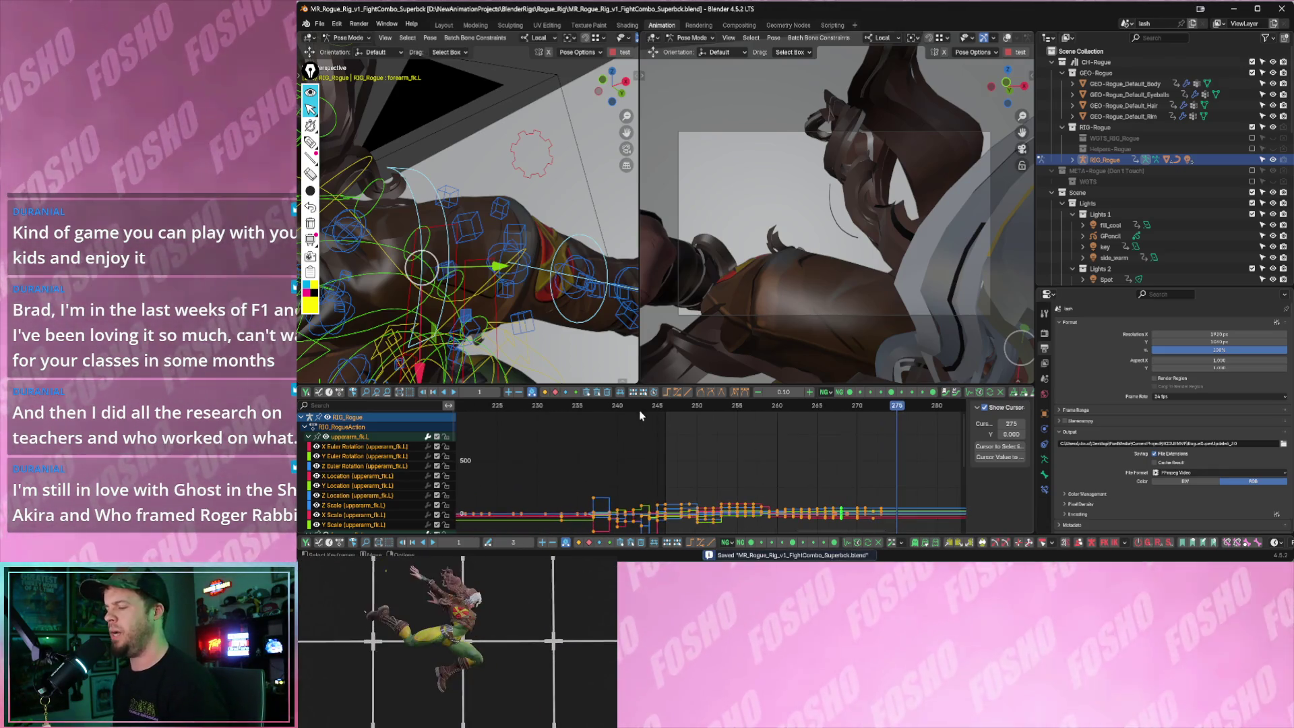
- Scrub back to about frame 223 and show the Item/rig sidebar in a widened left viewport
{"action": "left_click", "coordinate": [584, 417]}
{"action": "middle_click_drag", "start_coordinate": [584, 419], "coordinate": [736, 452]}
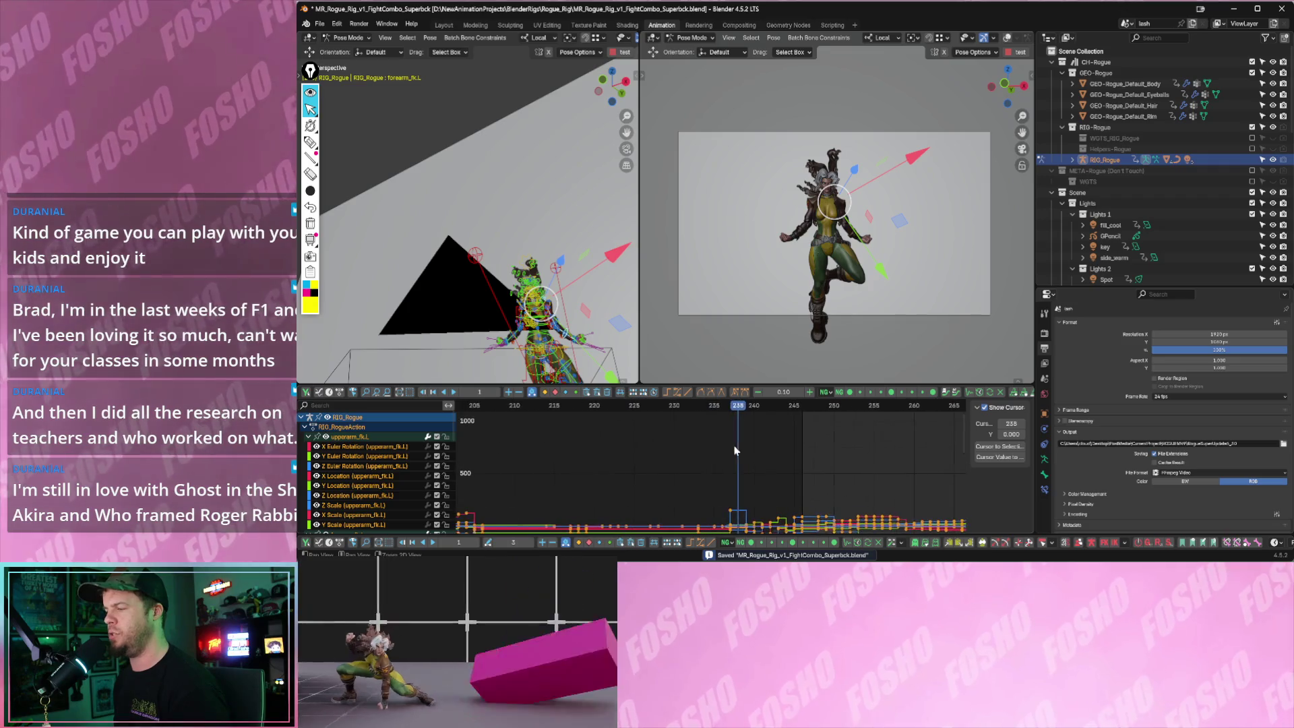
{"action": "mouse_move", "coordinate": [673, 420]}
{"action": "left_mouse_down"}
{"action": "mouse_move", "coordinate": [602, 420]}
{"action": "mouse_move", "coordinate": [786, 458]}
{"action": "left_mouse_up"}
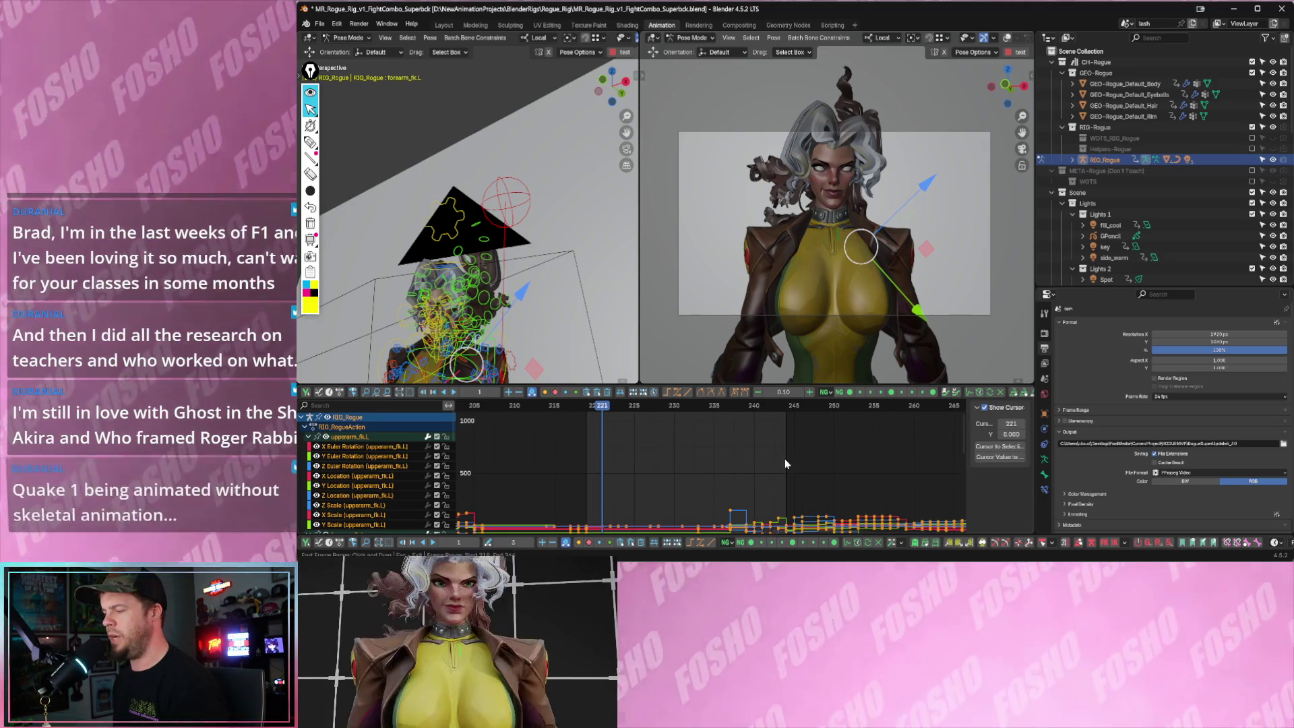
{"action": "left_click_drag", "start_coordinate": [618, 407], "coordinate": [626, 404]}
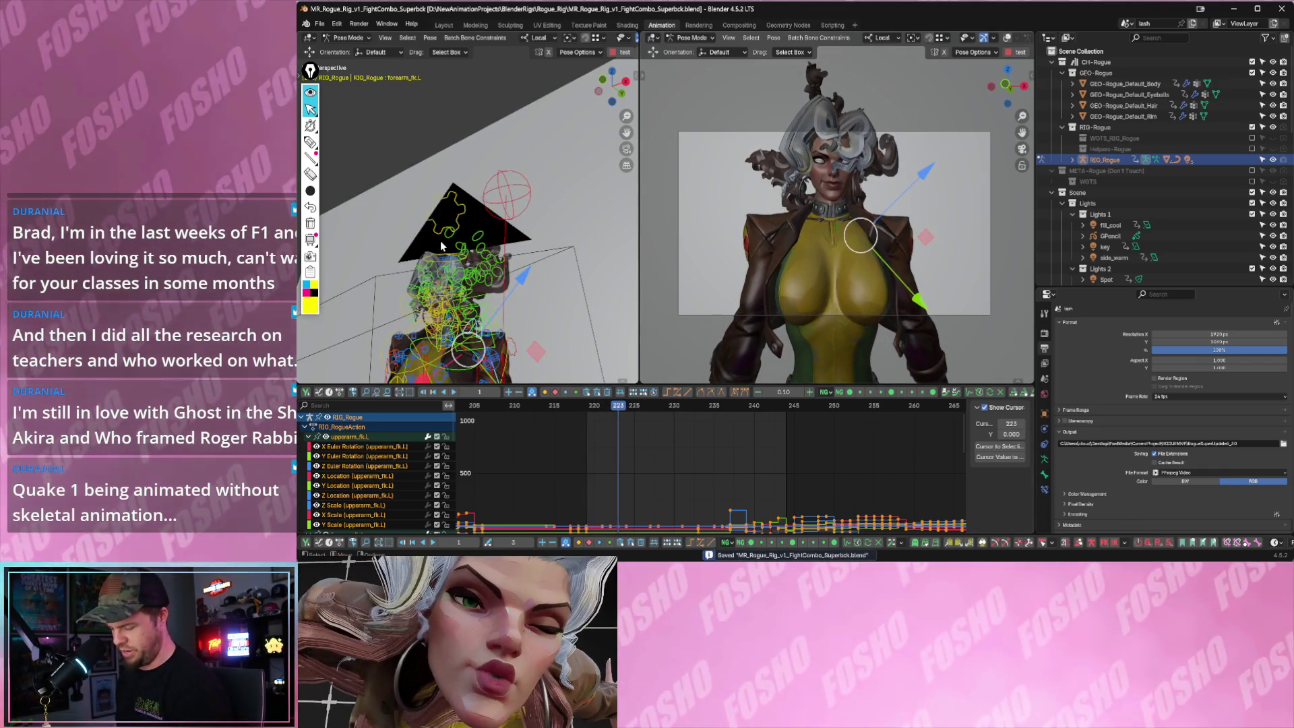
{"action": "key", "text": "n"}
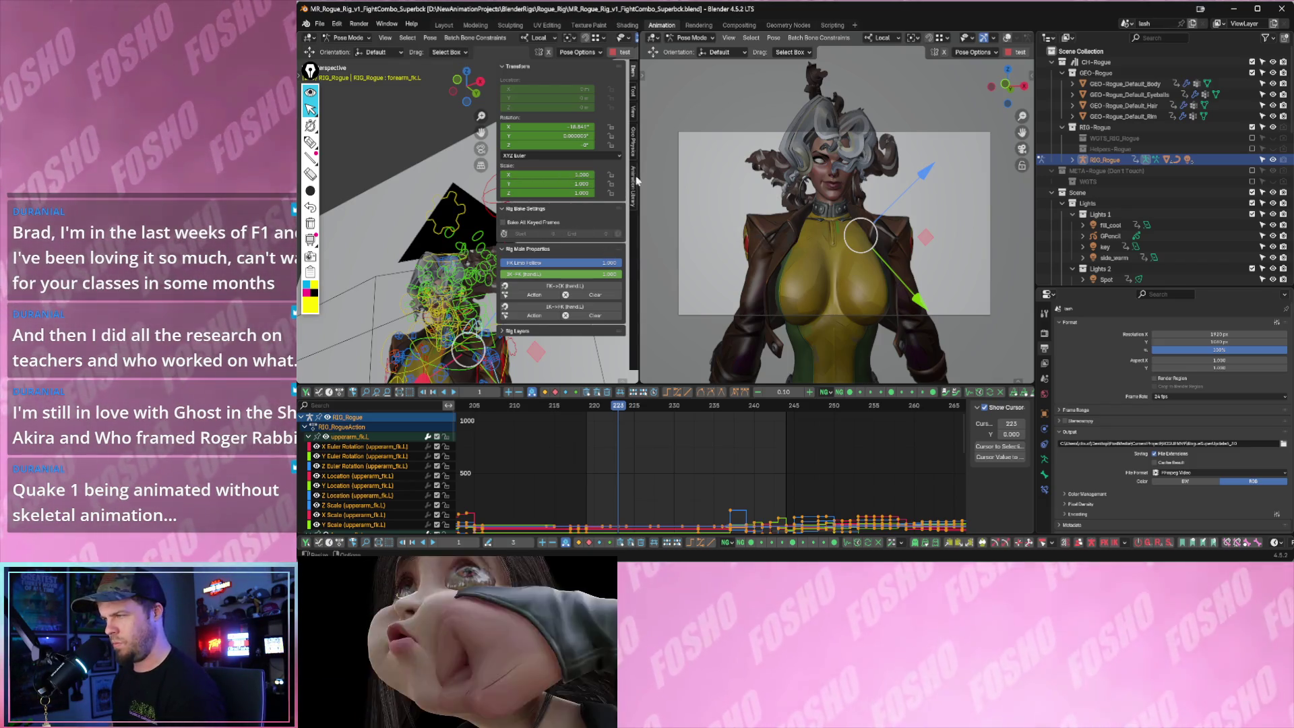
{"action": "left_click_drag", "start_coordinate": [638, 175], "coordinate": [702, 202]}
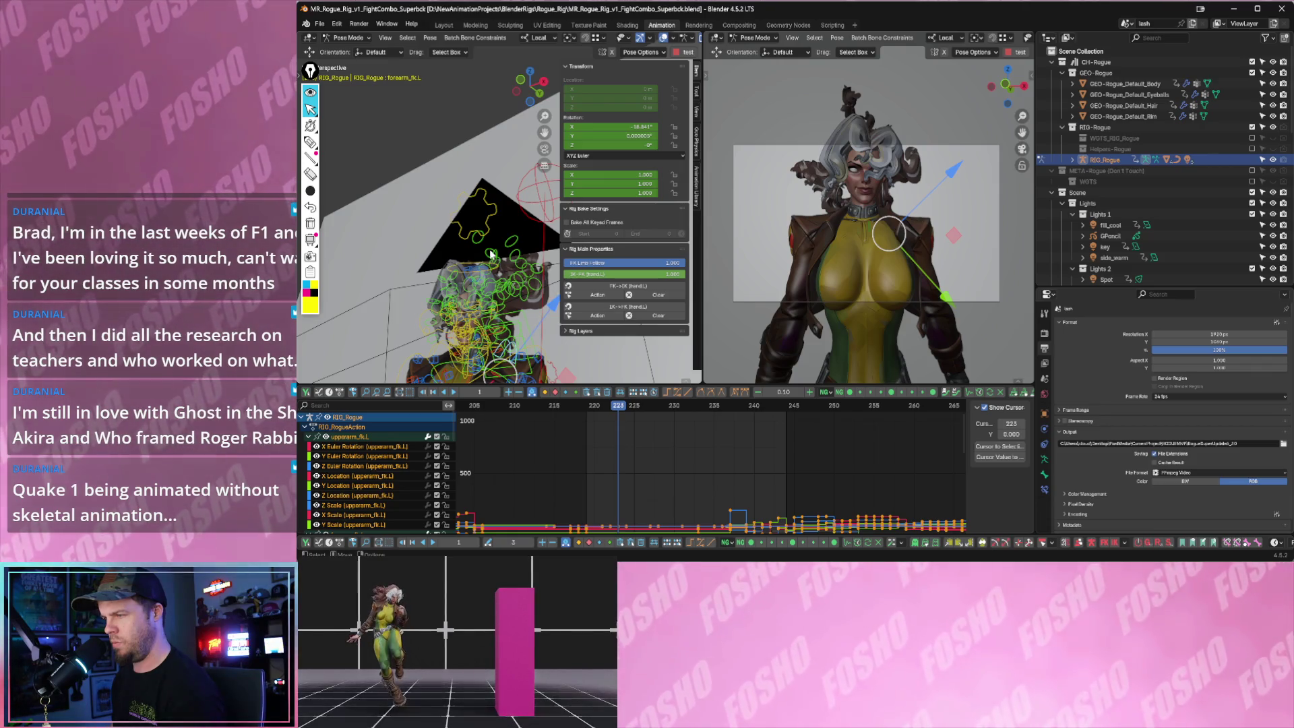
- Isolate the Hair rig layer and select hair bones while checking the Rig Layers panels
{"action": "left_click", "coordinate": [490, 256]}
{"action": "left_click", "coordinate": [567, 262]}
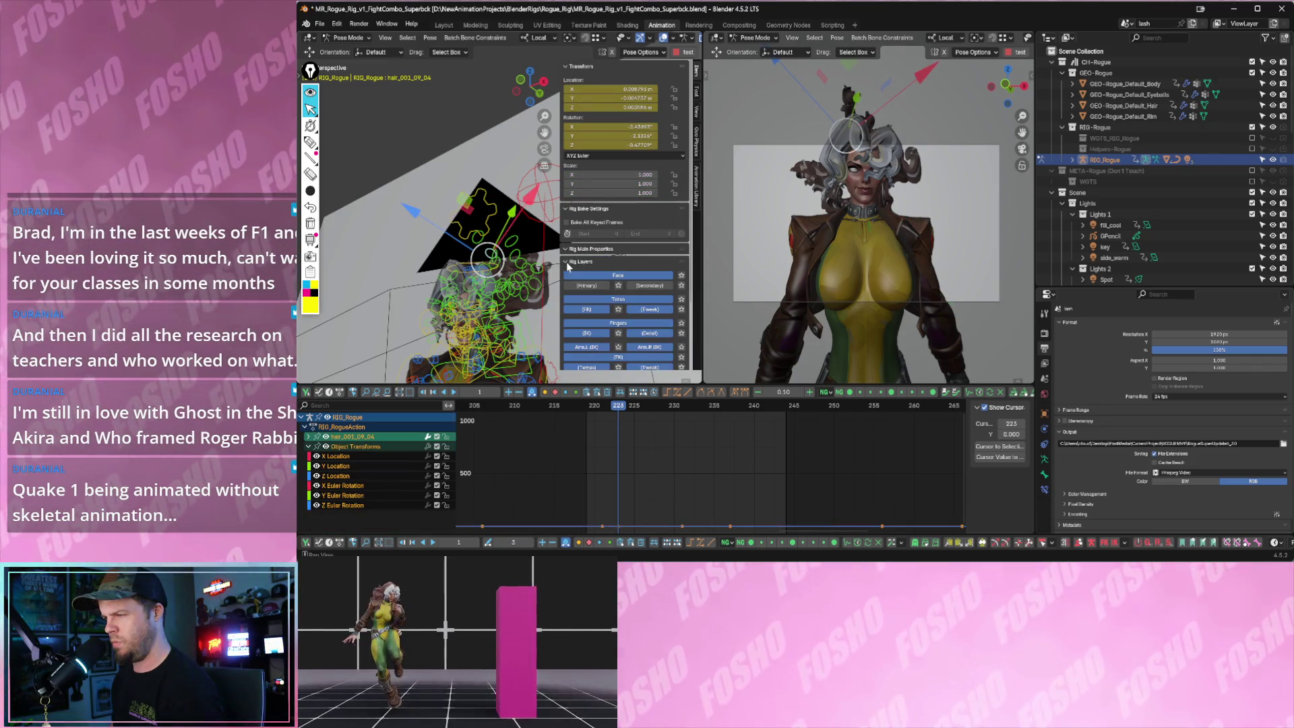
{"action": "scroll", "coordinate": [584, 284], "scroll_direction": "down", "scroll_amount": 2}
{"action": "scroll", "coordinate": [619, 265], "scroll_direction": "down", "scroll_amount": 2}
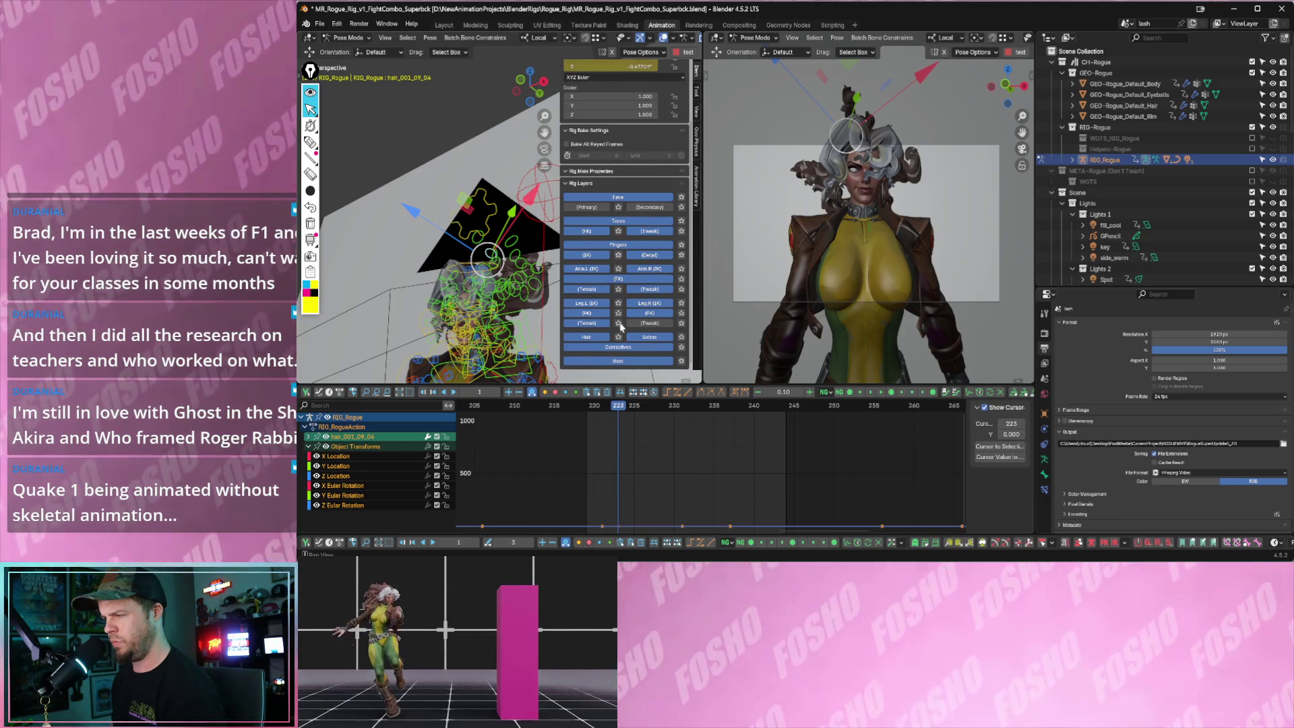
{"action": "left_click", "coordinate": [619, 337]}
{"action": "scroll", "coordinate": [499, 312], "scroll_direction": "up", "scroll_amount": 1}
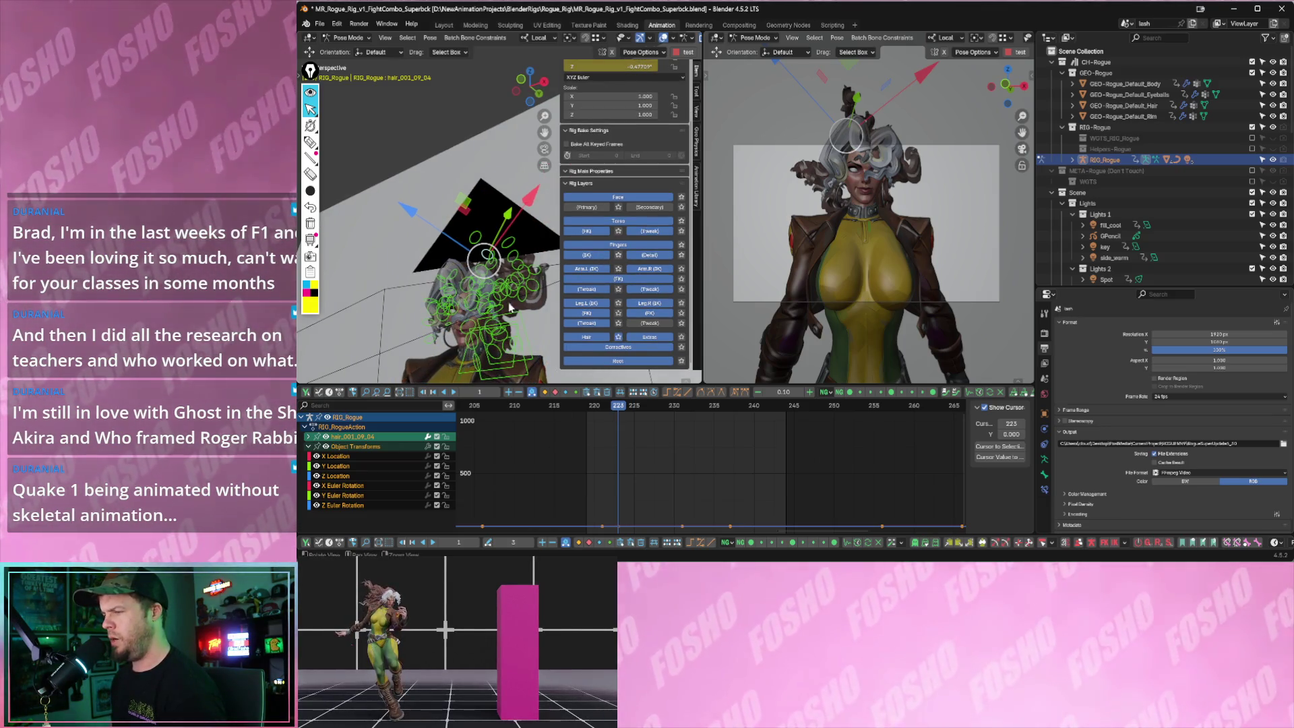
{"action": "key", "text": "n"}
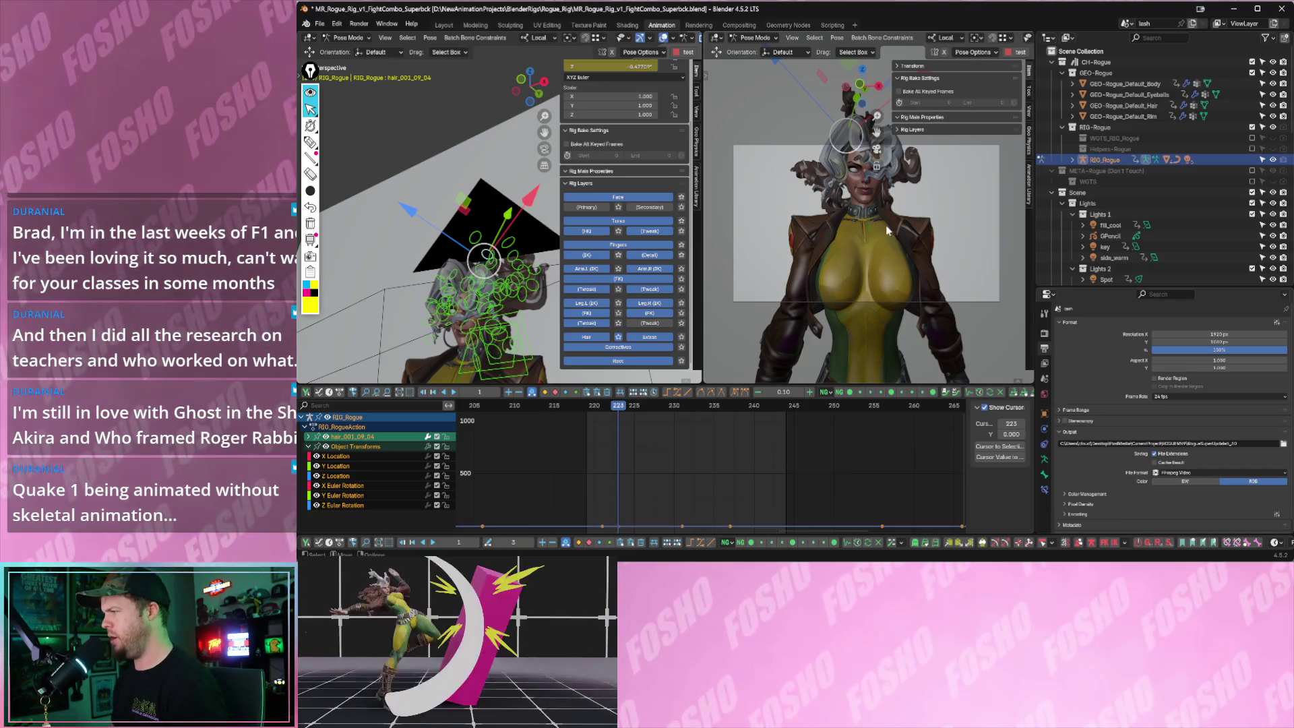
{"action": "left_click", "coordinate": [512, 249]}
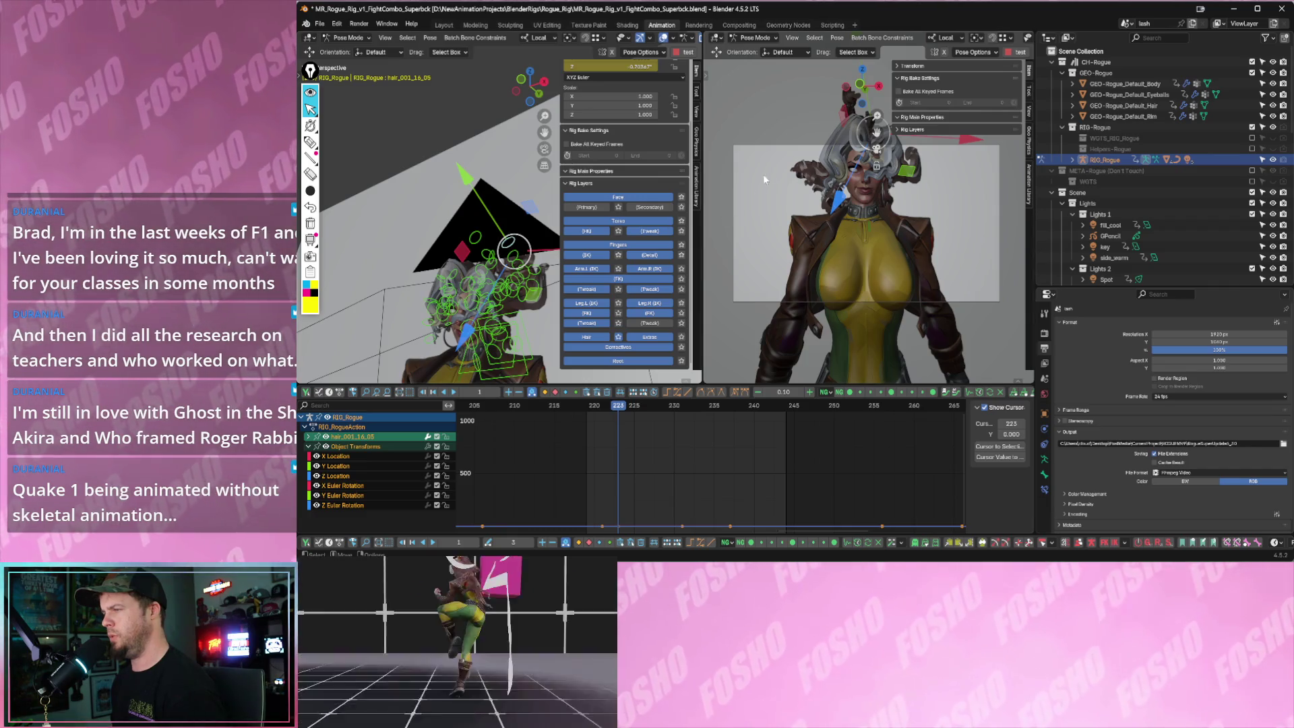
{"action": "left_click", "coordinate": [899, 129]}
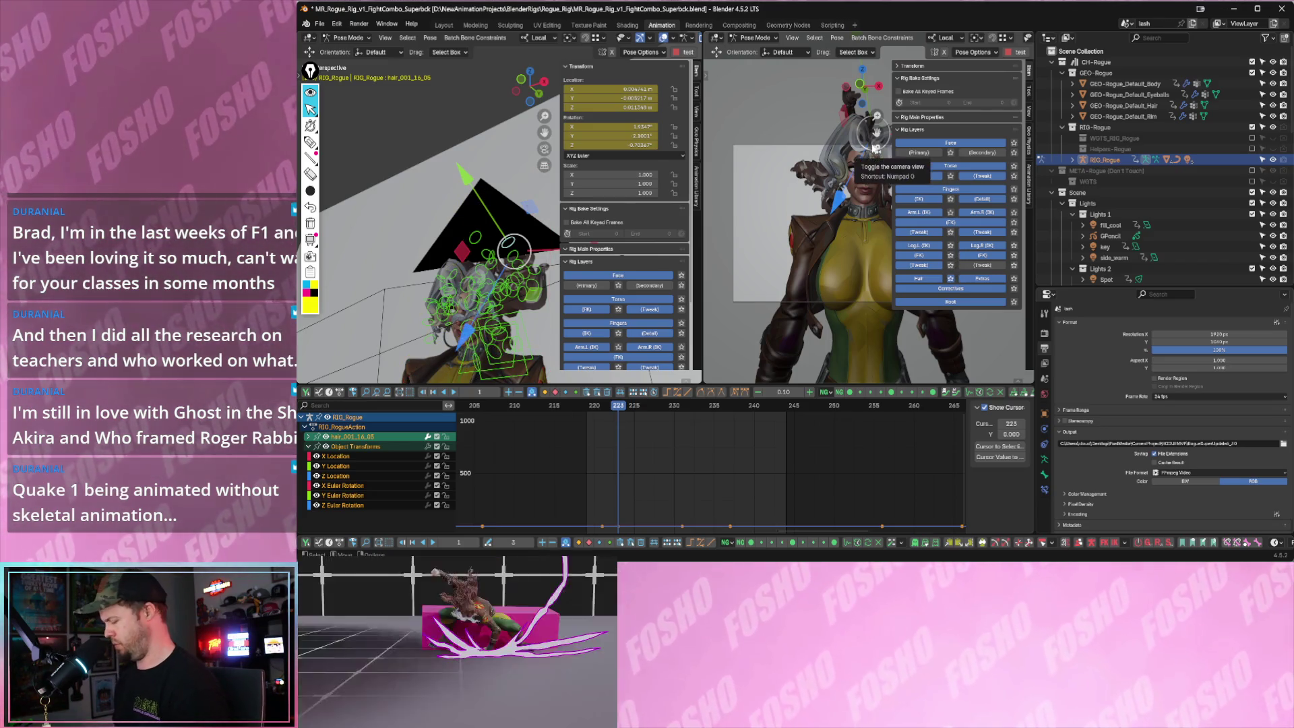
{"action": "key", "text": "n"}
- Scrub and play around frames 217–222 to preview the hair motion
{"action": "left_click_drag", "start_coordinate": [582, 407], "coordinate": [586, 425]}
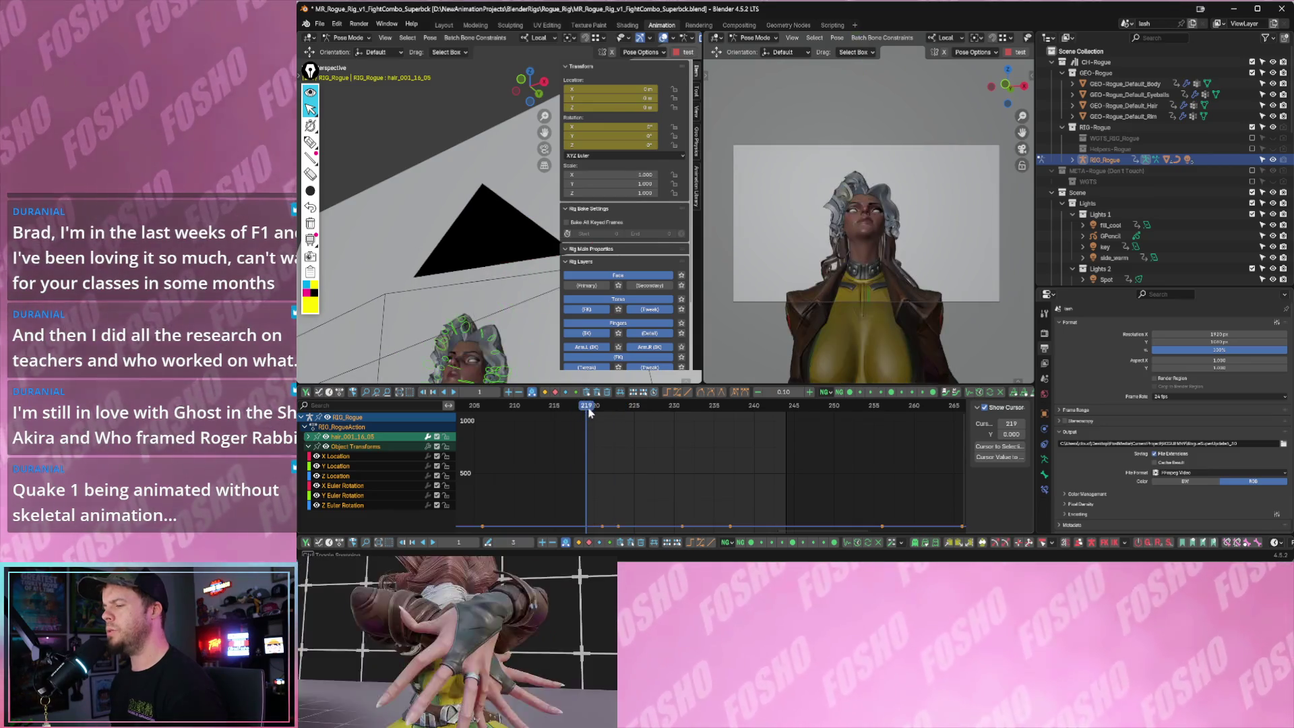
{"action": "middle_click_drag", "start_coordinate": [585, 425], "coordinate": [666, 455]}
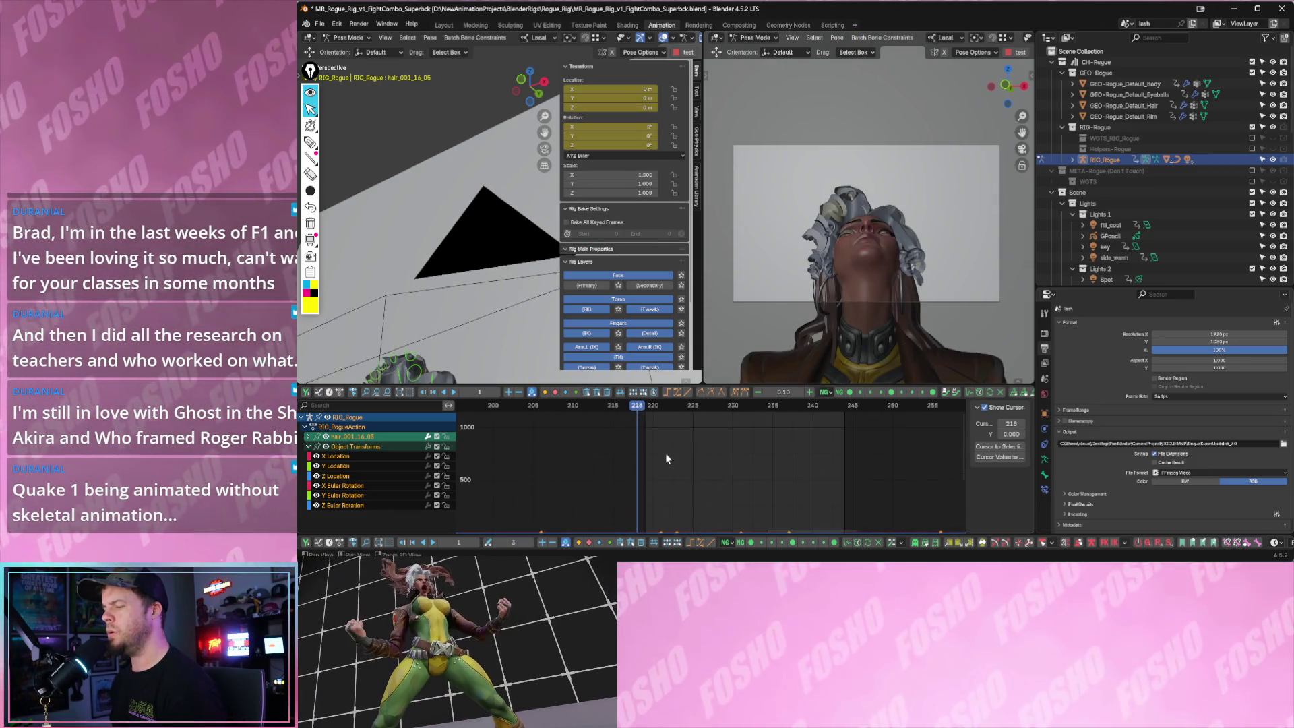
{"action": "left_click_drag", "start_coordinate": [638, 409], "coordinate": [618, 422]}
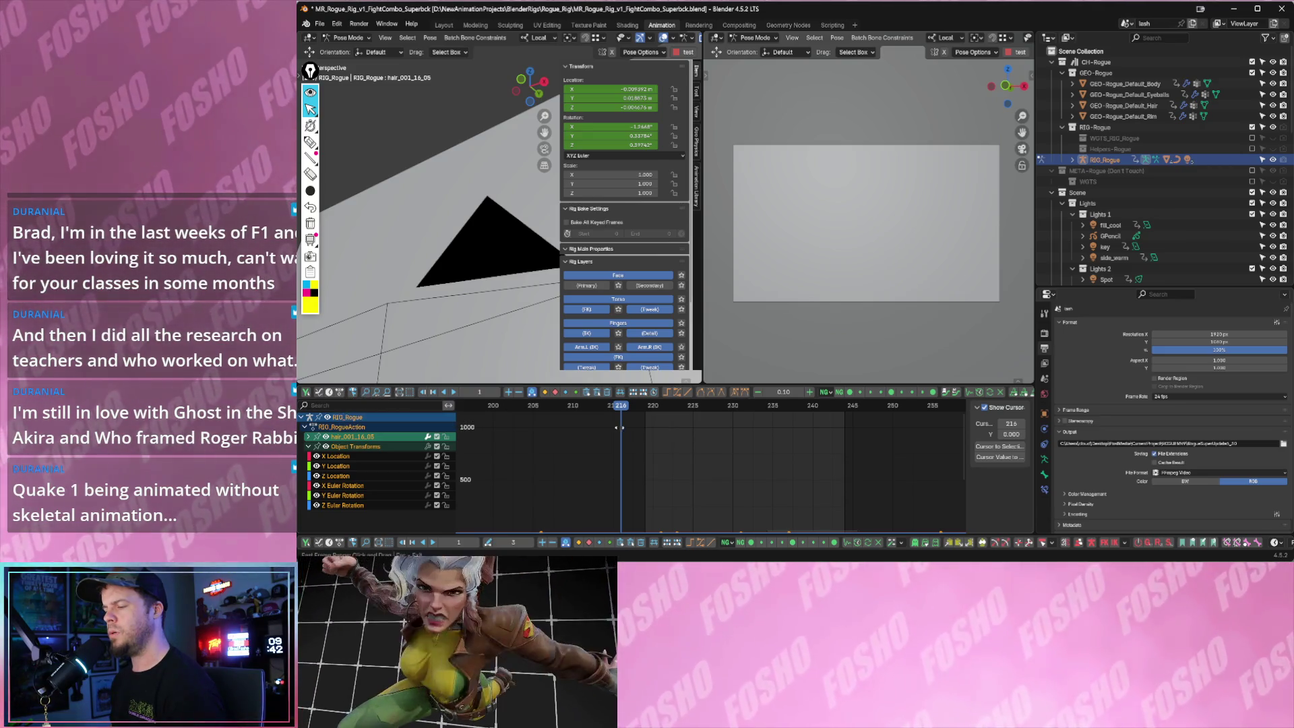
{"action": "key", "text": "space"}
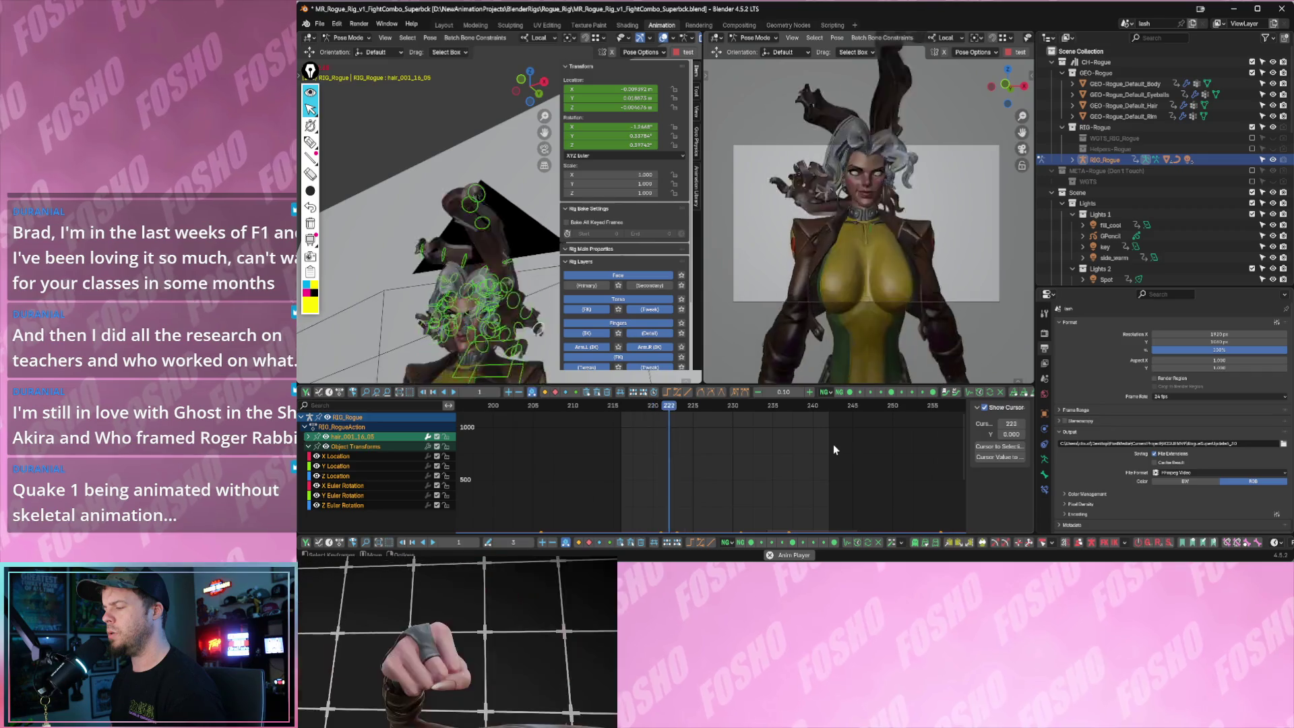
{"action": "key", "text": "space"}
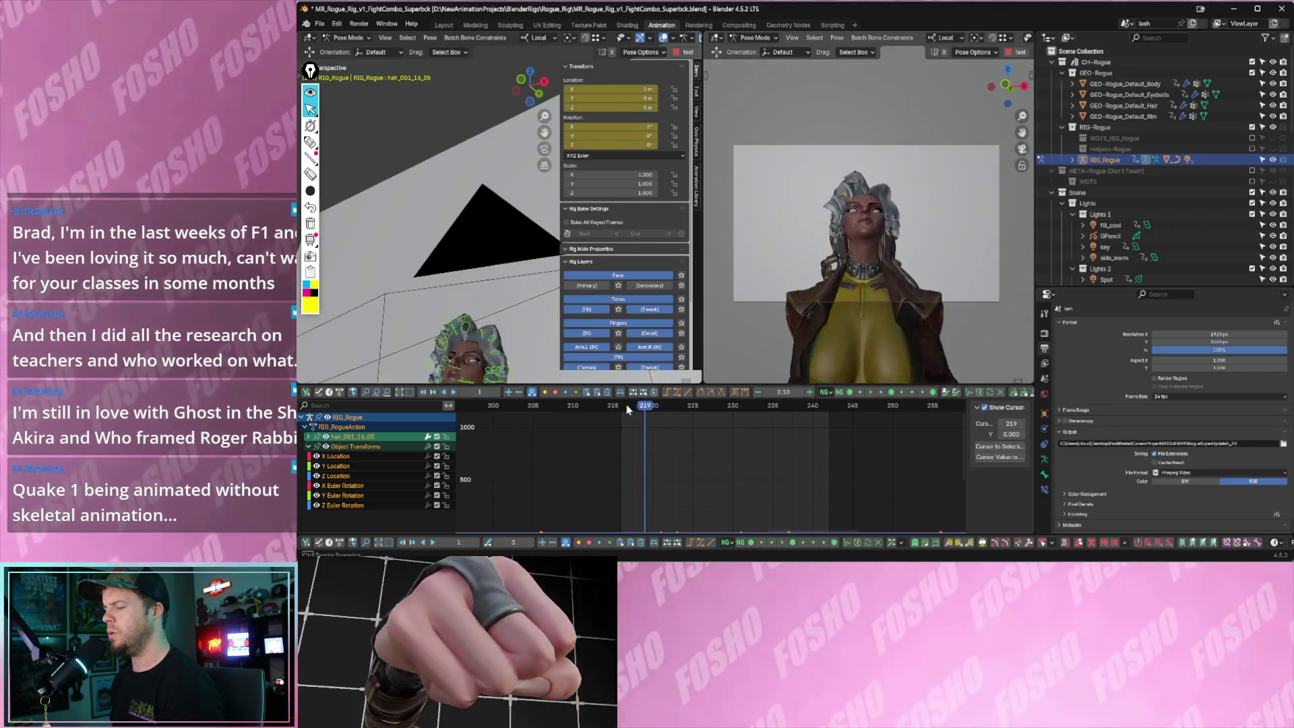
{"action": "left_click_drag", "start_coordinate": [629, 408], "coordinate": [669, 407]}
{"action": "mouse_move", "coordinate": [499, 295]}
{"action": "middle_mouse_down"}
{"action": "mouse_move", "coordinate": [483, 252]}
{"action": "mouse_move", "coordinate": [380, 209]}
{"action": "mouse_move", "coordinate": [355, 214]}
{"action": "mouse_move", "coordinate": [381, 230]}
{"action": "middle_mouse_up"}
- Select bone hair_001_08_02 and show the Boo Physics jiggle tools in a widened sidebar
{"action": "left_click", "coordinate": [482, 260]}
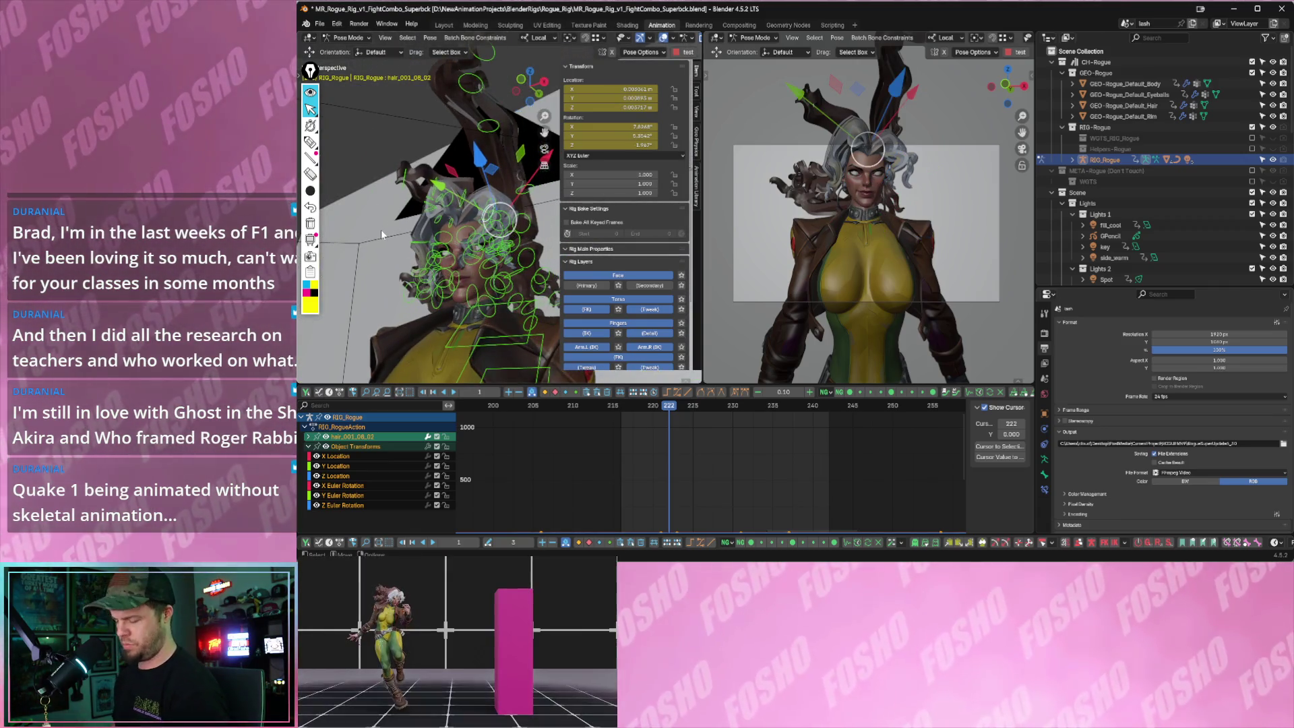
{"action": "key", "text": "n"}
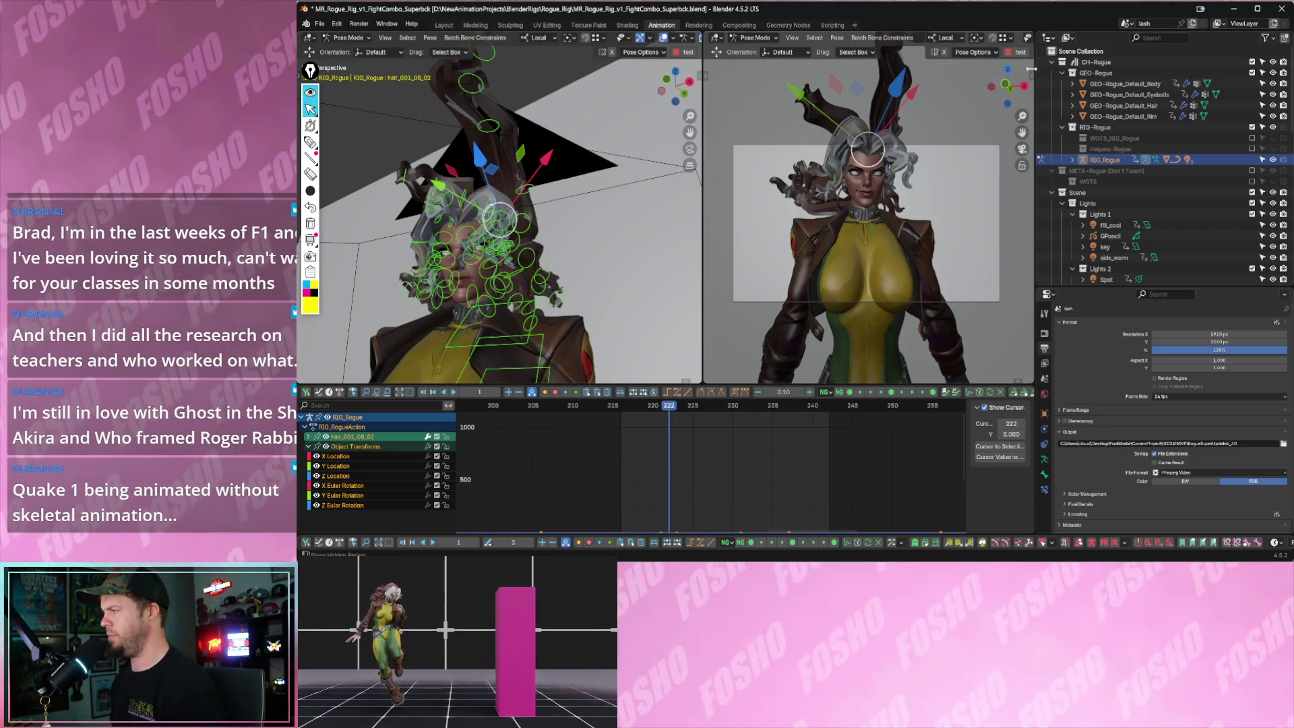
{"action": "key", "text": "n"}
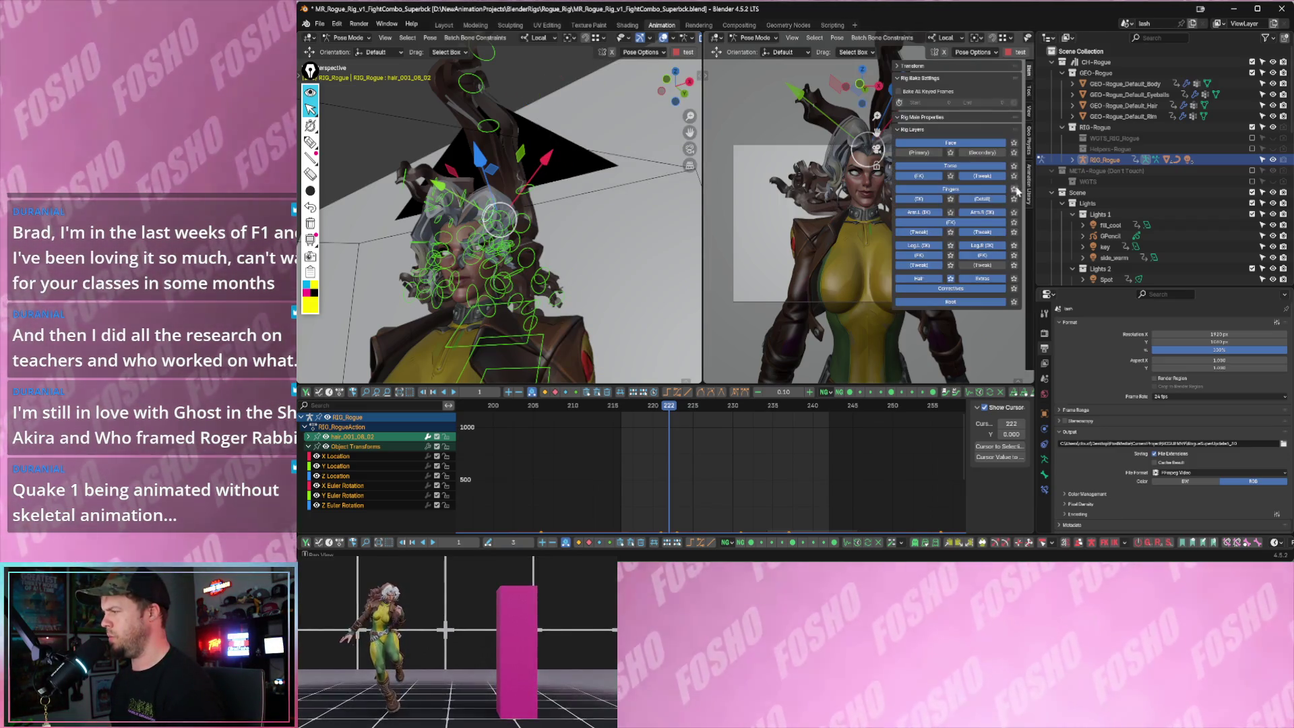
{"action": "left_click", "coordinate": [1029, 147]}
{"action": "left_click_drag", "start_coordinate": [1034, 158], "coordinate": [1183, 157]}
{"action": "mouse_move", "coordinate": [599, 219]}
{"action": "middle_mouse_down"}
{"action": "mouse_move", "coordinate": [588, 245]}
{"action": "mouse_move", "coordinate": [508, 272]}
{"action": "mouse_move", "coordinate": [522, 257]}
{"action": "middle_mouse_up"}
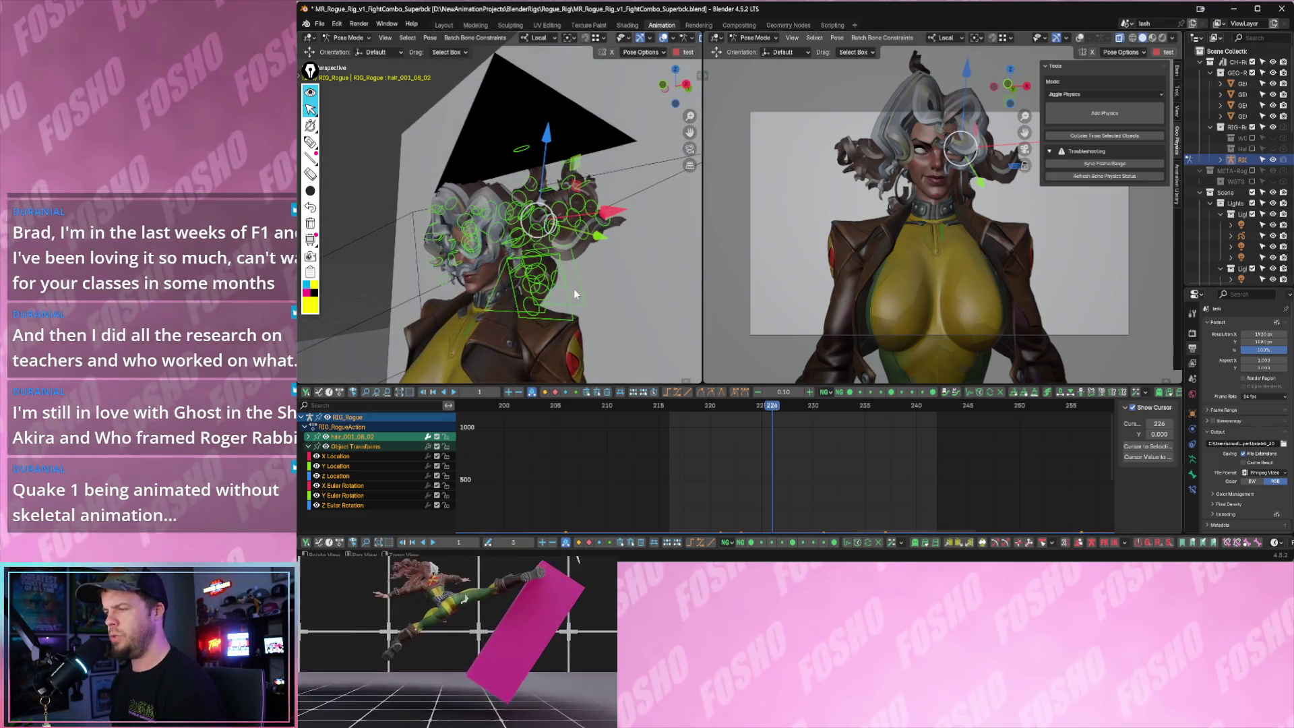
- Select all hair bones, frame their curves in the Graph Editor, and key their current pose
{"action": "key", "text": "a"}
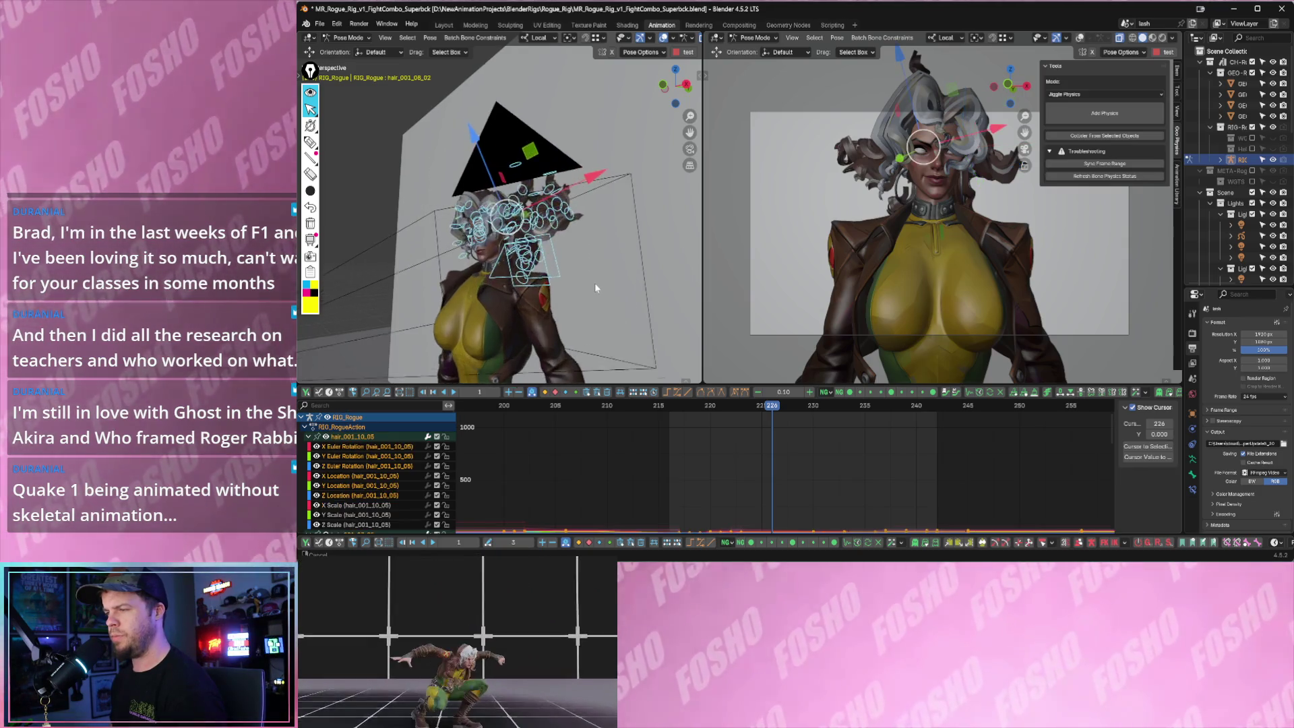
{"action": "middle_click_drag", "start_coordinate": [594, 282], "coordinate": [628, 365]}
{"action": "key", "text": "KP_Decimal"}
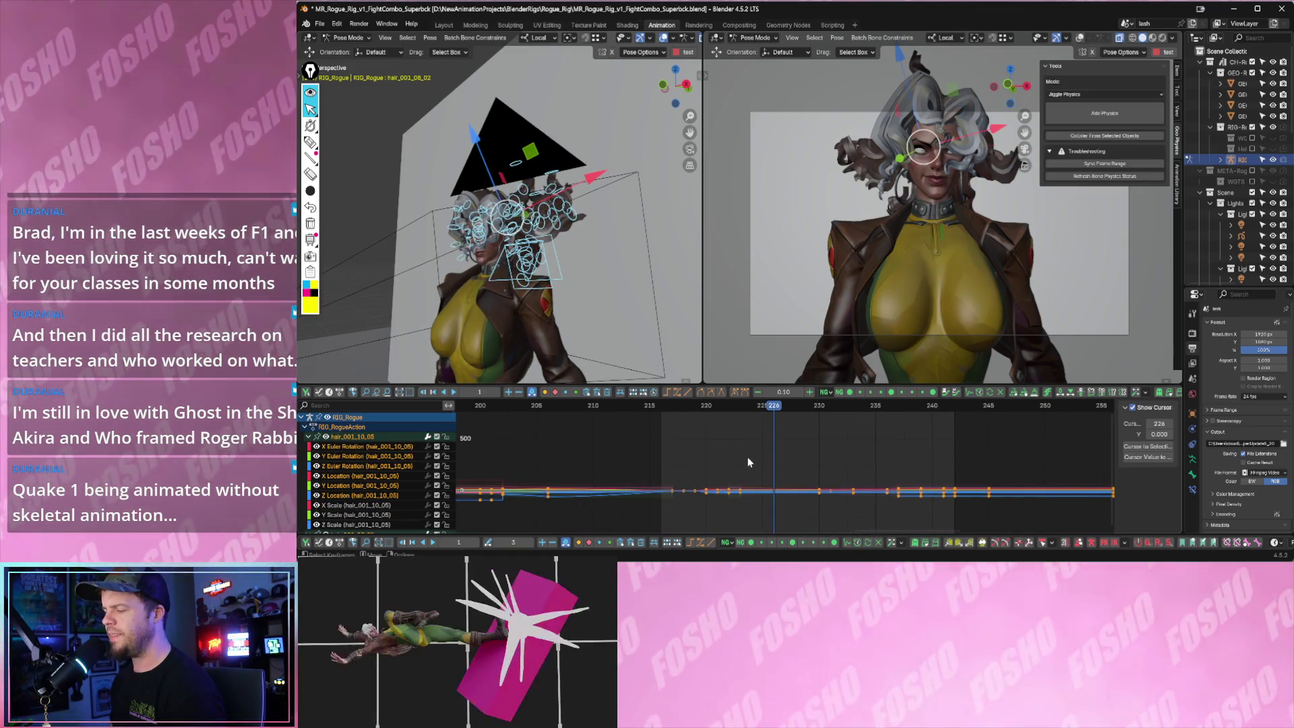
{"action": "middle_click_drag", "start_coordinate": [771, 464], "coordinate": [701, 466]}
{"action": "key", "text": "Home"}
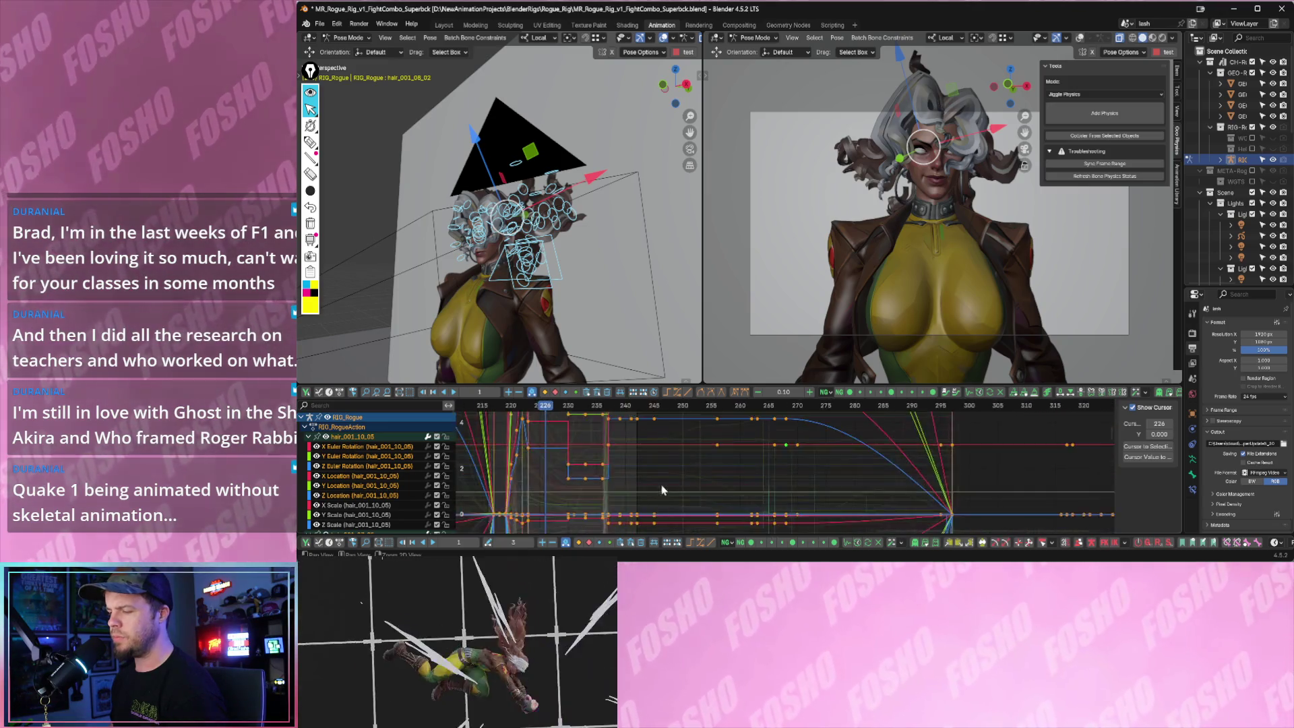
{"action": "scroll", "coordinate": [685, 494], "scroll_direction": "up", "scroll_amount": 3}
{"action": "scroll", "coordinate": [684, 495], "scroll_direction": "up", "scroll_amount": 4}
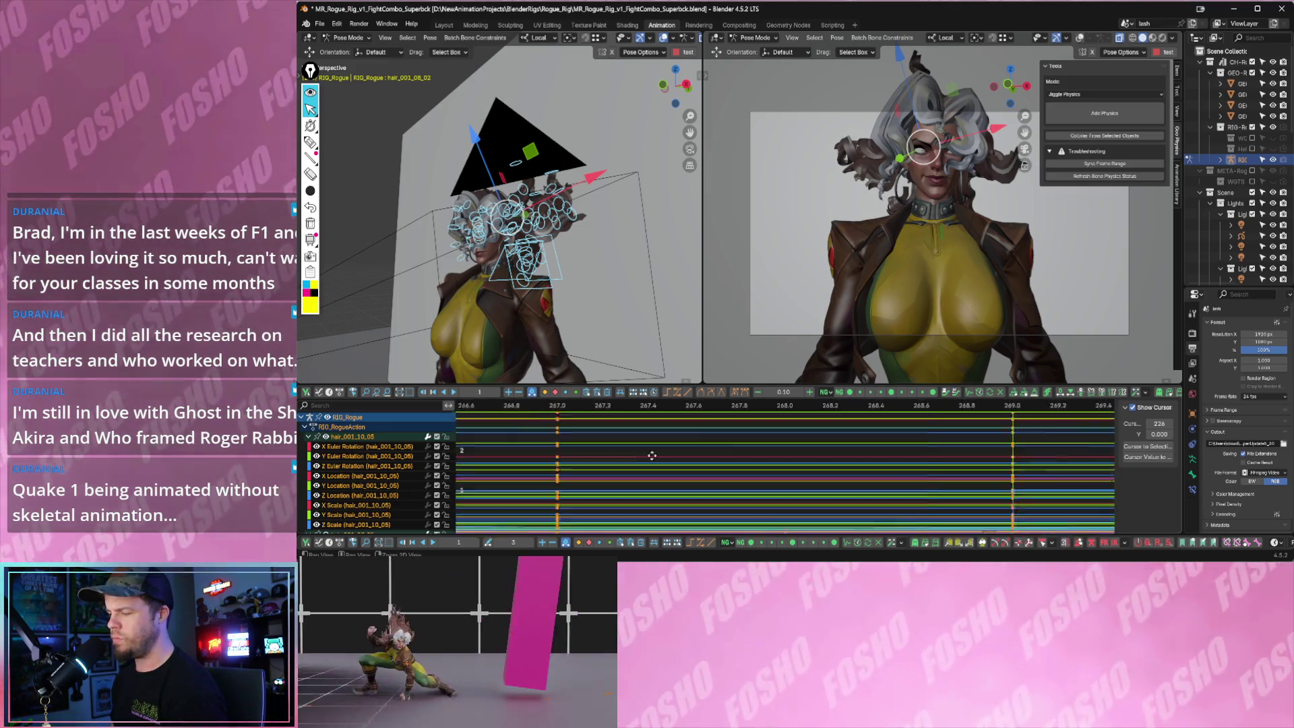
{"action": "scroll", "coordinate": [685, 493], "scroll_direction": "up", "scroll_amount": 4}
{"action": "scroll", "coordinate": [684, 494], "scroll_direction": "up", "scroll_amount": 3}
{"action": "middle_click_drag", "start_coordinate": [685, 493], "coordinate": [767, 482], "text": "ctrl"}
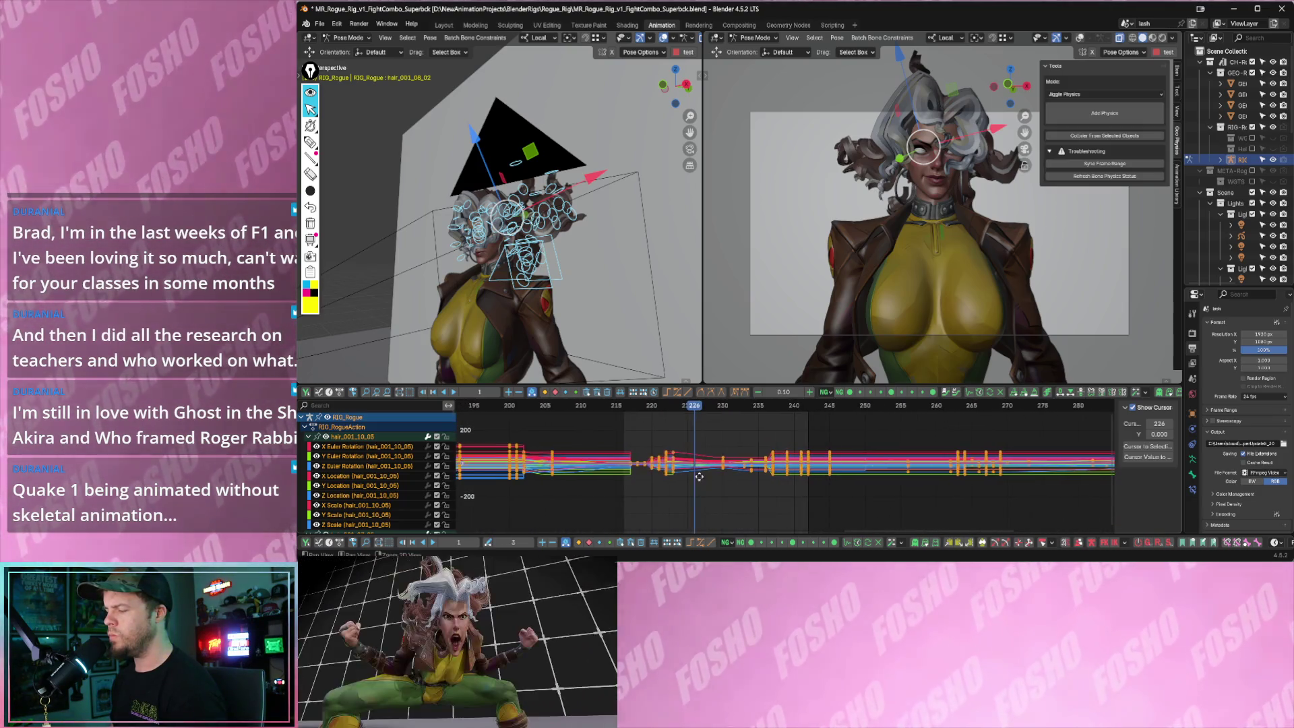
{"action": "middle_click_drag", "start_coordinate": [767, 481], "coordinate": [698, 476], "text": "ctrl"}
{"action": "key", "text": "i"}
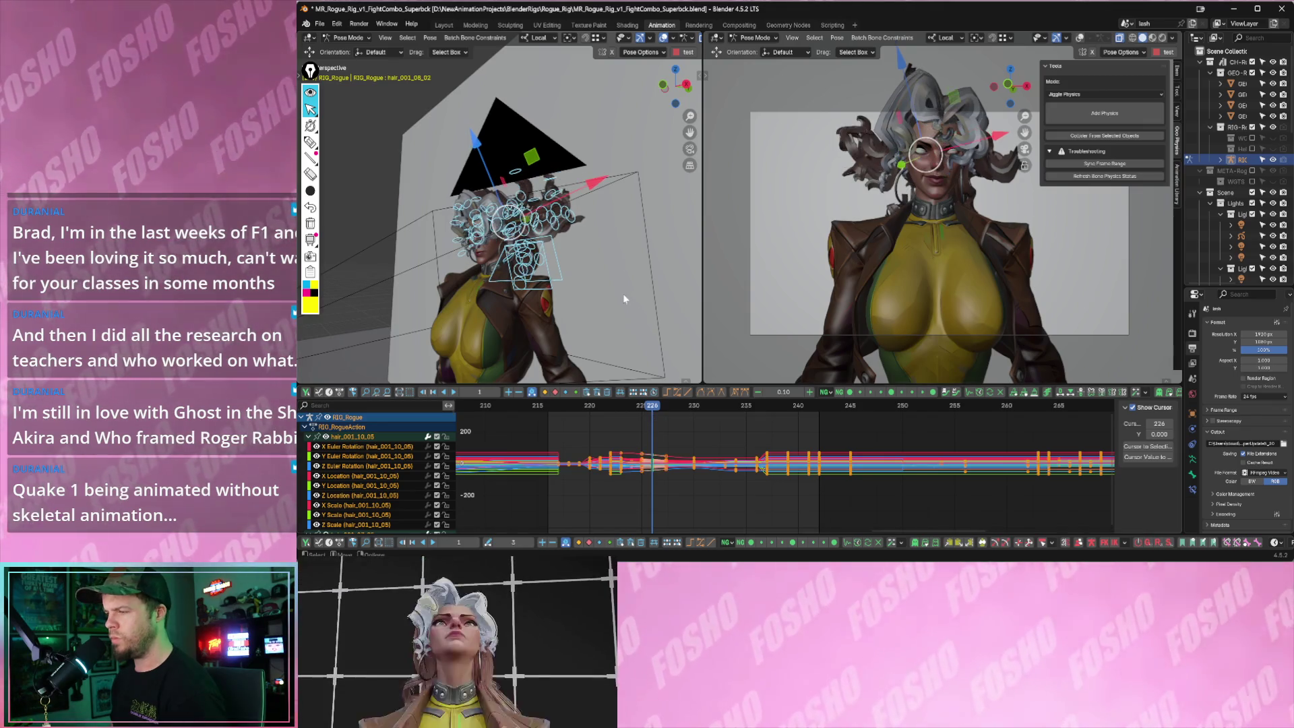
- Orbit both viewports to a front view of Rogue's hair rig
{"action": "mouse_move", "coordinate": [621, 287]}
{"action": "middle_mouse_down"}
{"action": "mouse_move", "coordinate": [515, 313]}
{"action": "mouse_move", "coordinate": [651, 290]}
{"action": "mouse_move", "coordinate": [680, 299]}
{"action": "middle_mouse_up"}
{"action": "mouse_move", "coordinate": [532, 273]}
{"action": "middle_mouse_down"}
{"action": "mouse_move", "coordinate": [611, 290]}
{"action": "mouse_move", "coordinate": [569, 335]}
{"action": "middle_mouse_up"}
{"action": "mouse_move", "coordinate": [445, 313]}
{"action": "middle_mouse_down"}
{"action": "mouse_move", "coordinate": [446, 265]}
{"action": "mouse_move", "coordinate": [472, 290]}
{"action": "middle_mouse_up"}
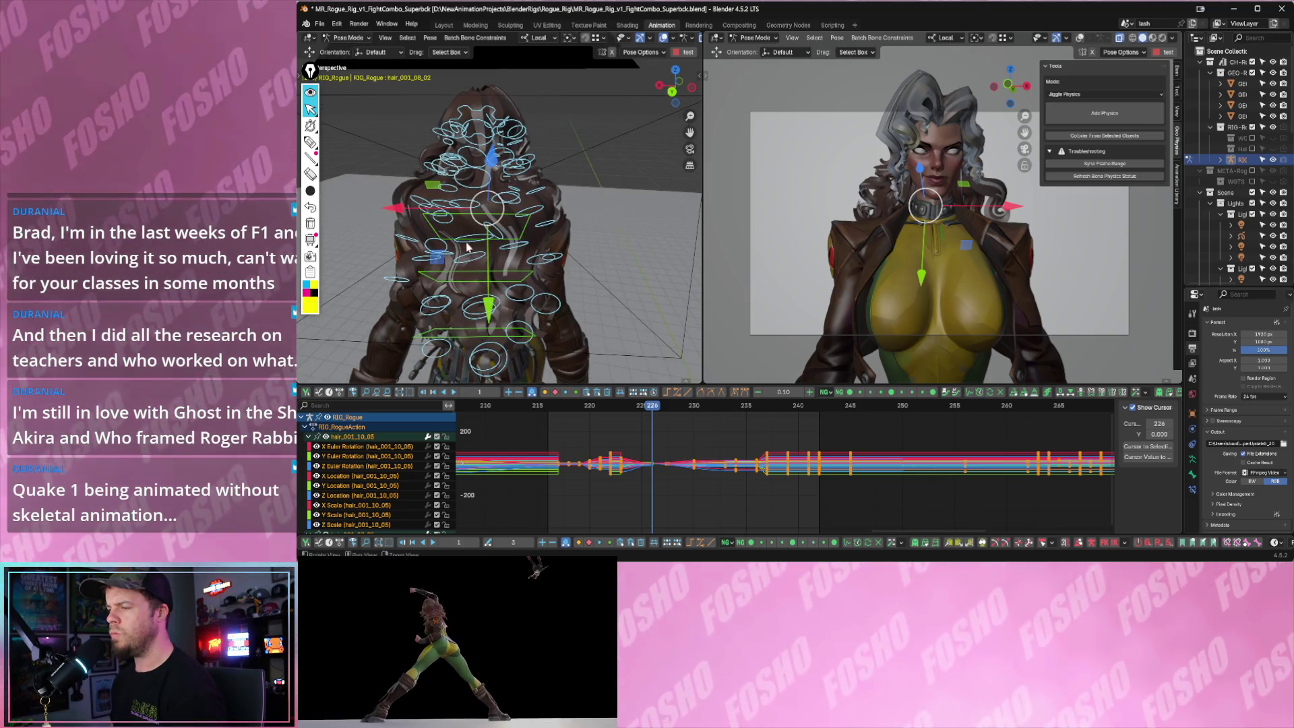
{"action": "middle_click_drag", "start_coordinate": [468, 246], "coordinate": [663, 384]}
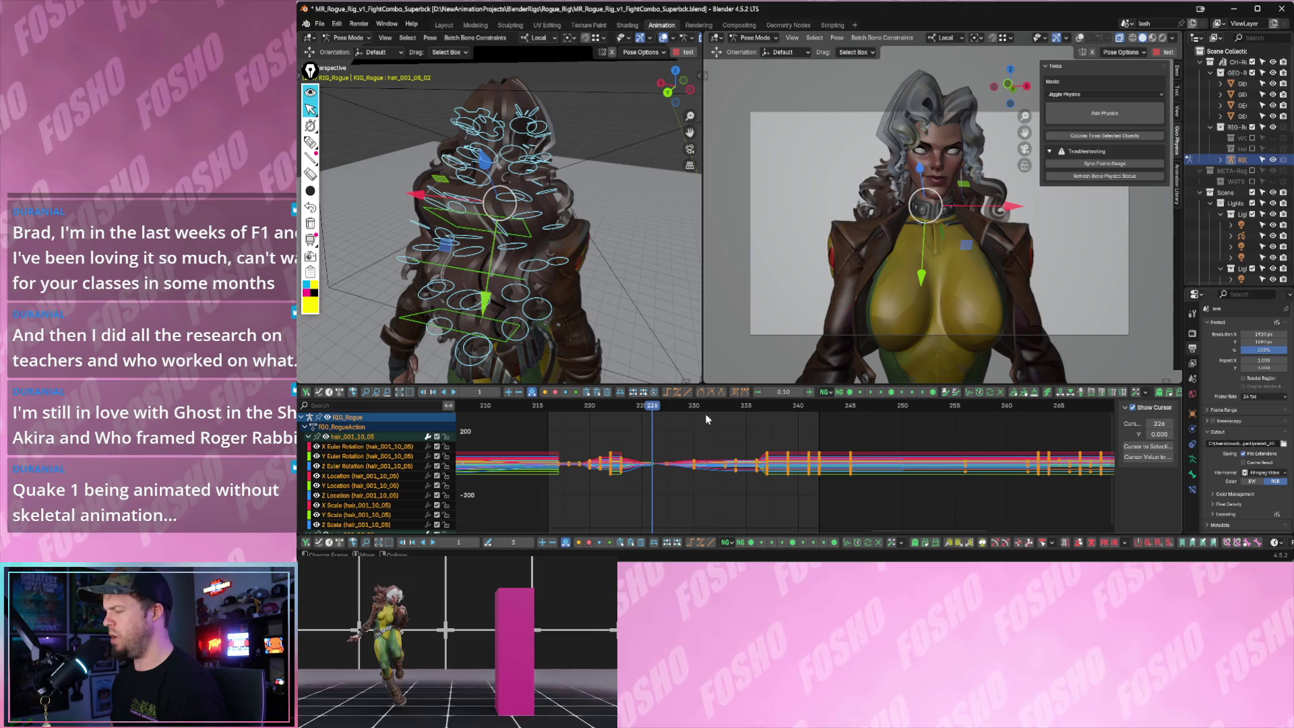
{"action": "left_click_drag", "start_coordinate": [558, 432], "coordinate": [815, 514]}
{"action": "key", "text": "Delete"}
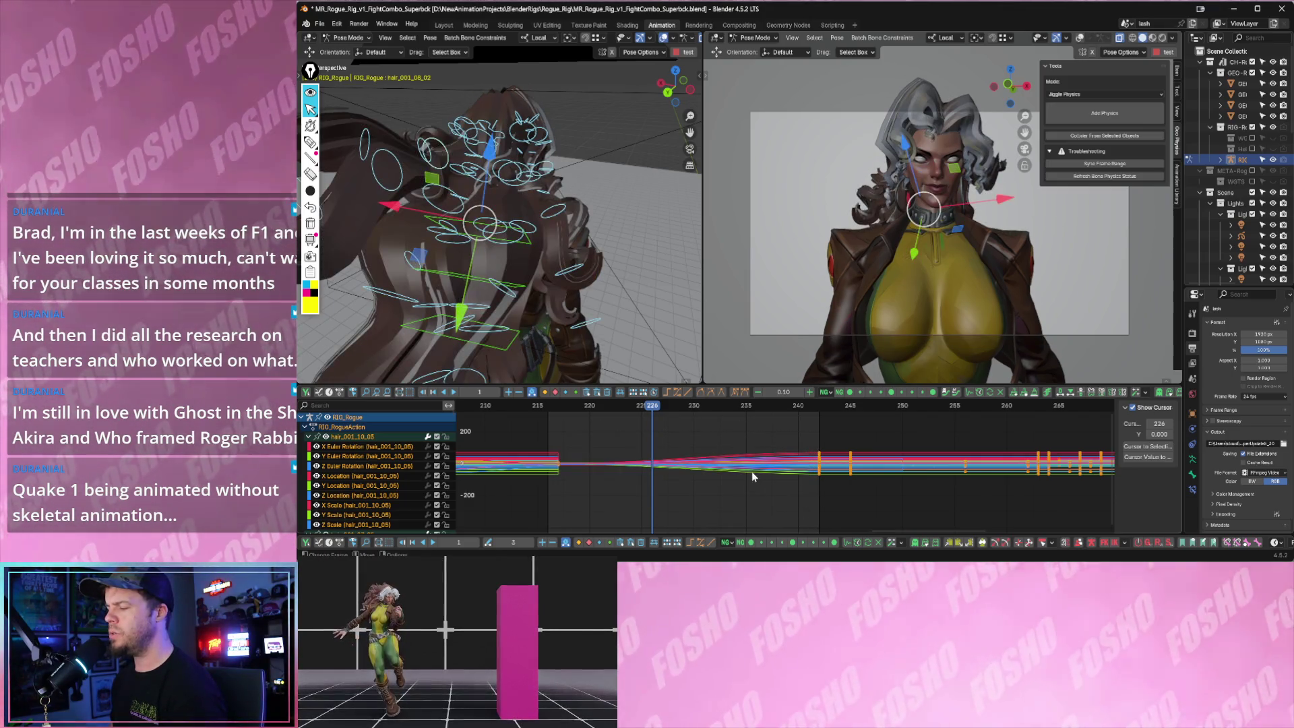
{"action": "key", "text": "ctrl+z"}
{"action": "middle_click_drag", "start_coordinate": [615, 356], "coordinate": [476, 284]}
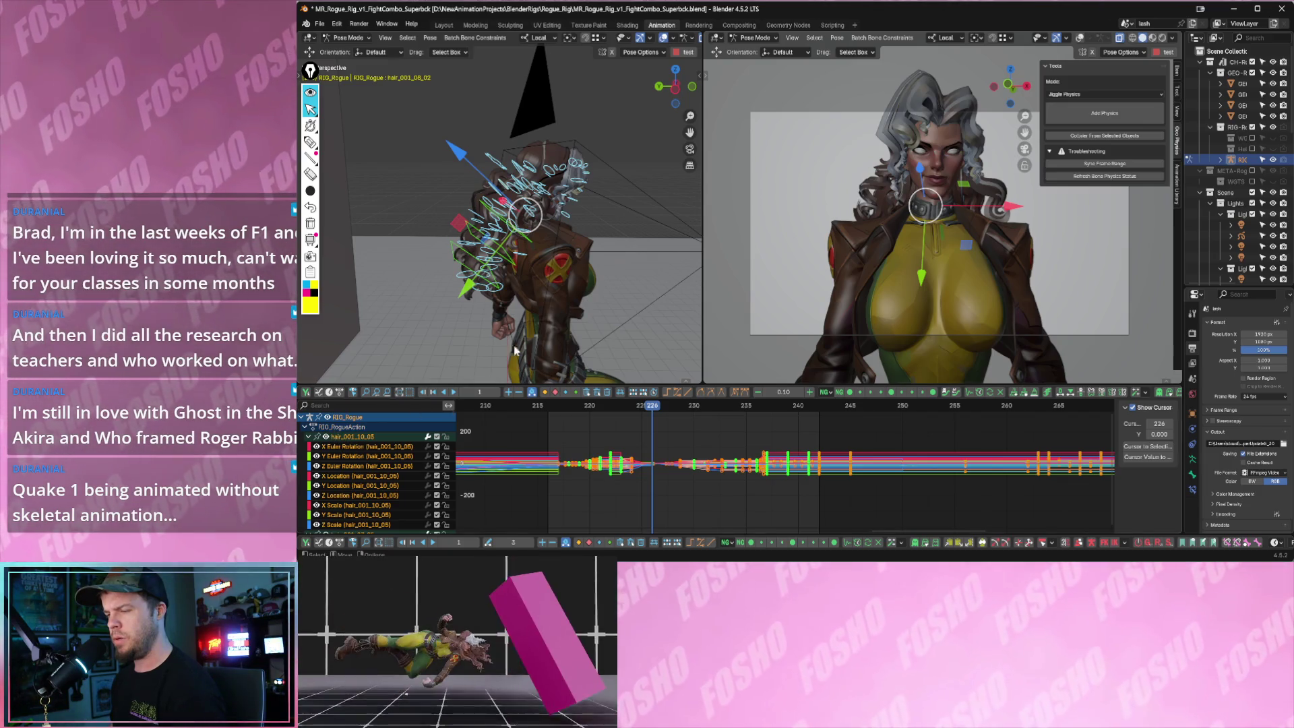
{"action": "mouse_move", "coordinate": [573, 438]}
{"action": "left_mouse_down"}
{"action": "mouse_move", "coordinate": [813, 510]}
{"action": "mouse_move", "coordinate": [800, 522]}
{"action": "left_mouse_up"}
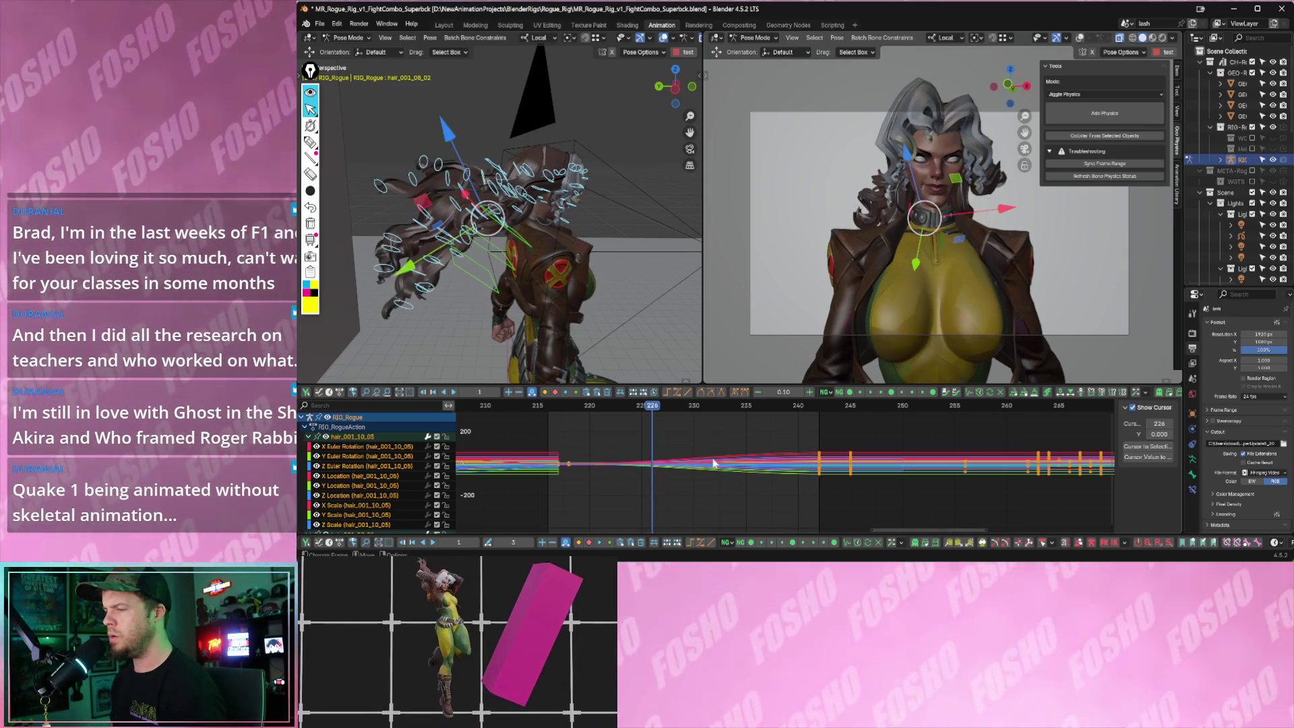
{"action": "middle_click_drag", "start_coordinate": [600, 294], "coordinate": [532, 293]}
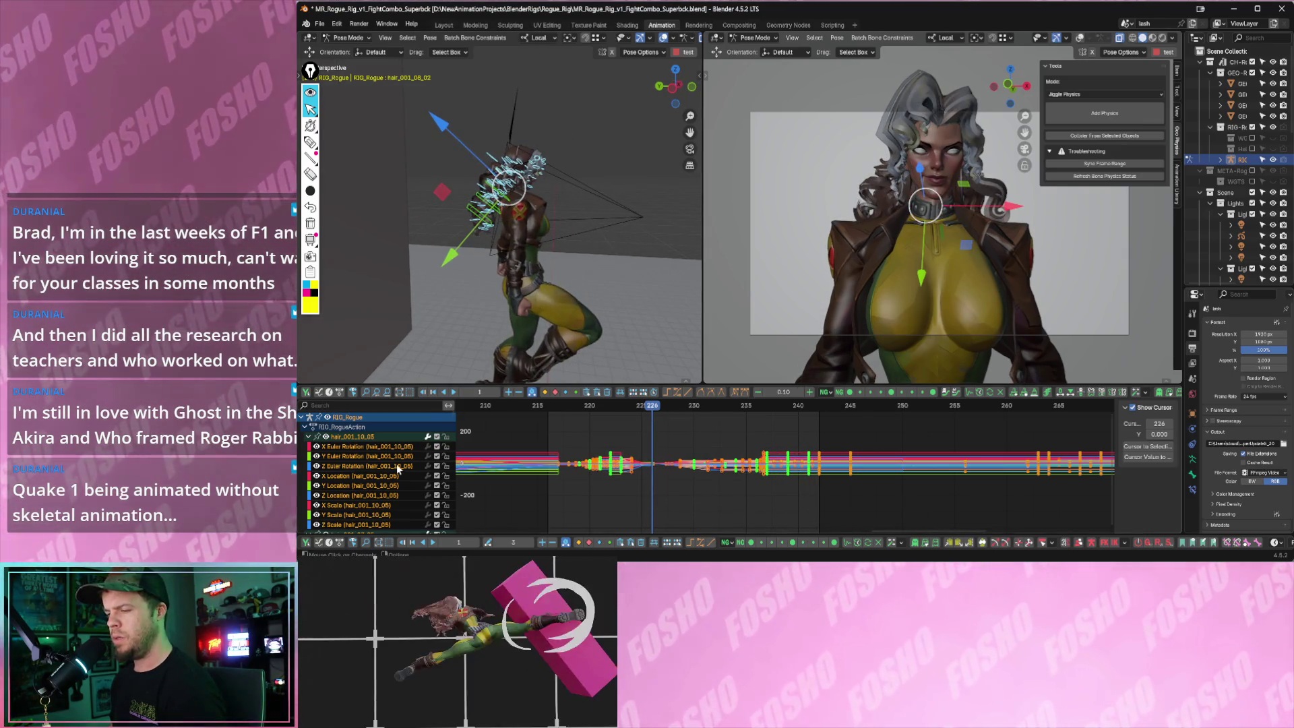
{"action": "scroll", "coordinate": [377, 448], "scroll_direction": "down", "scroll_amount": 2}
{"action": "scroll", "coordinate": [377, 449], "scroll_direction": "up", "scroll_amount": 3}
{"action": "left_click", "coordinate": [374, 437]}
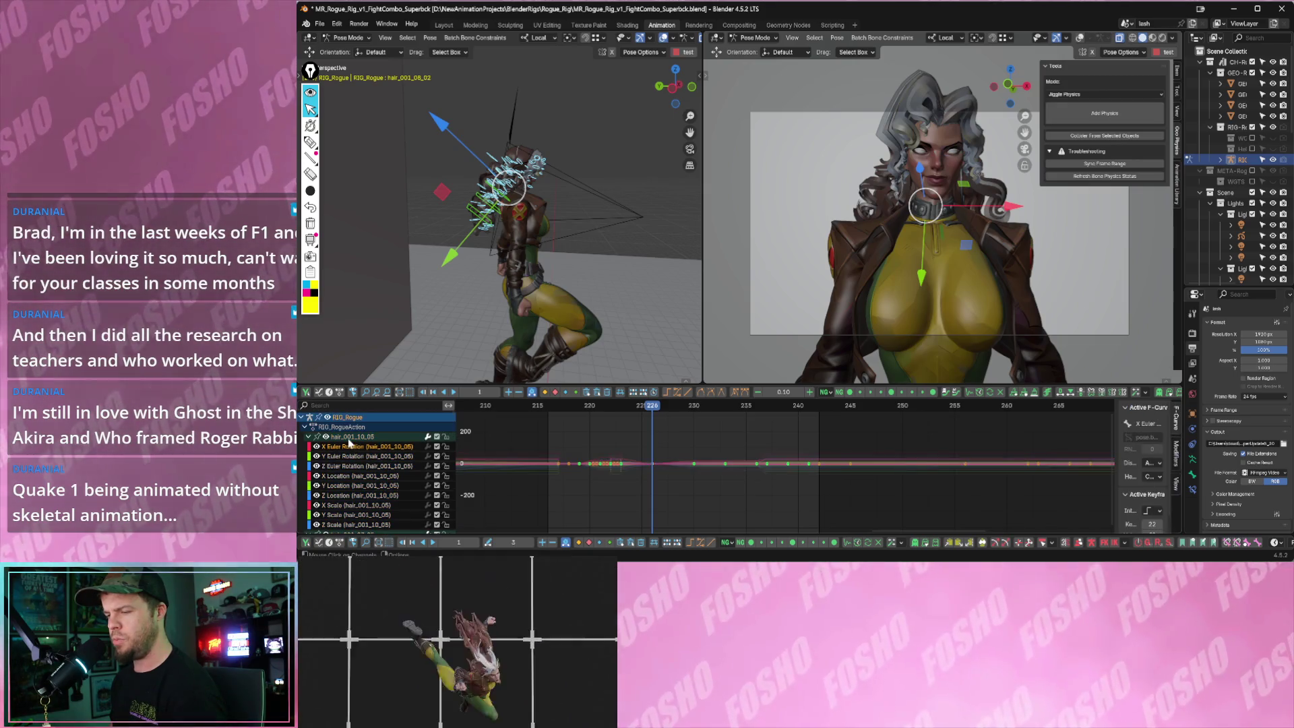
{"action": "left_click", "coordinate": [312, 438]}
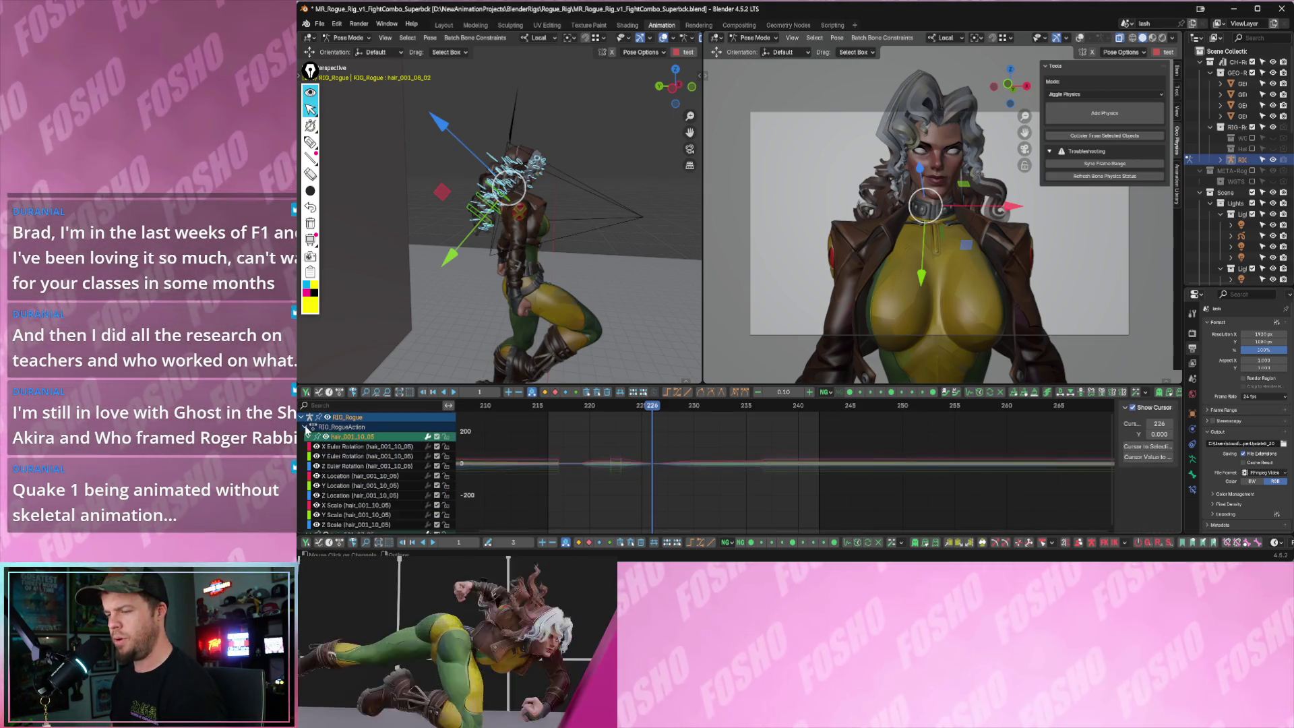
{"action": "scroll", "coordinate": [384, 466], "scroll_direction": "down", "scroll_amount": 5}
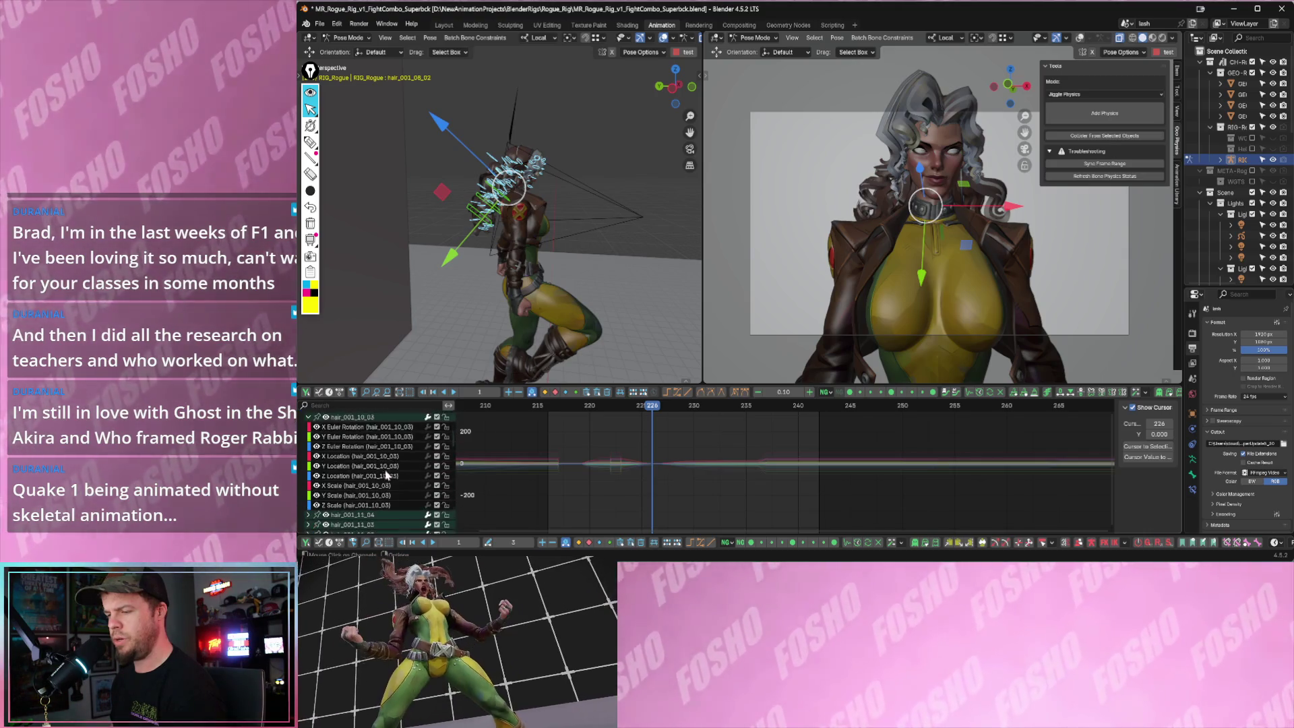
{"action": "left_click_drag", "start_coordinate": [451, 448], "coordinate": [458, 540]}
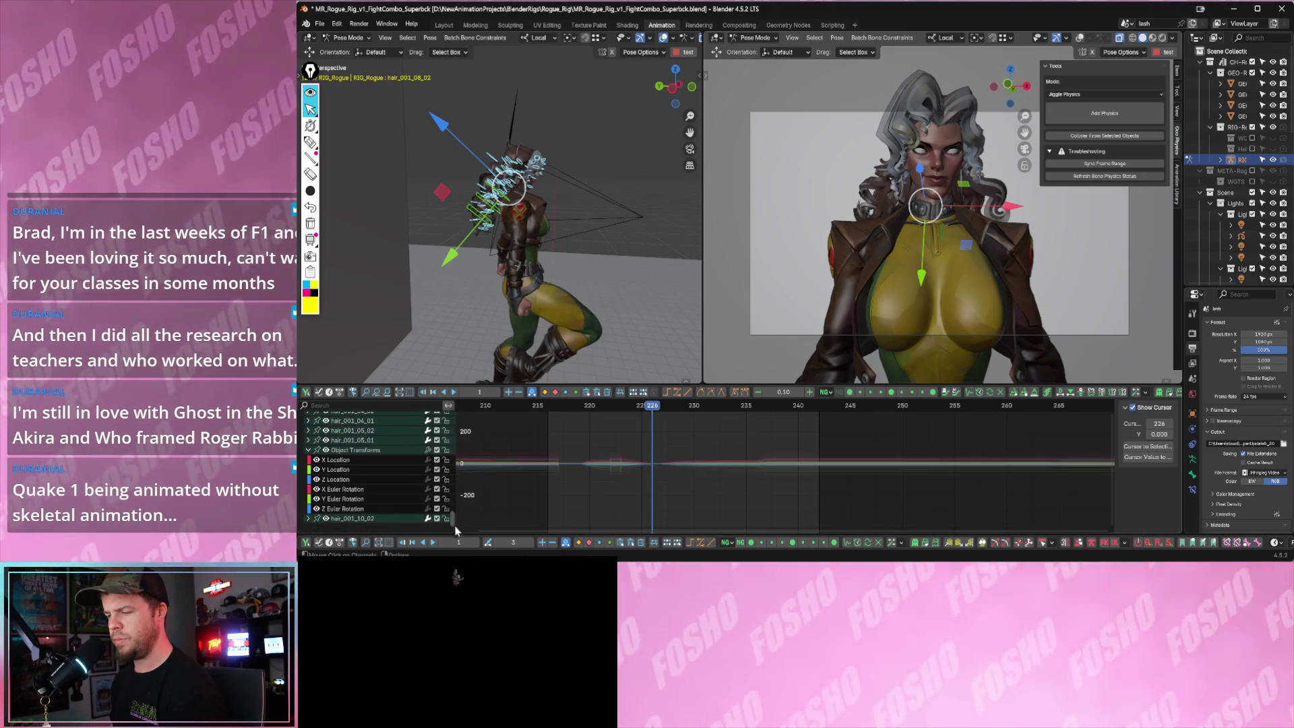
{"action": "scroll", "coordinate": [456, 542], "scroll_direction": "down", "scroll_amount": 2}
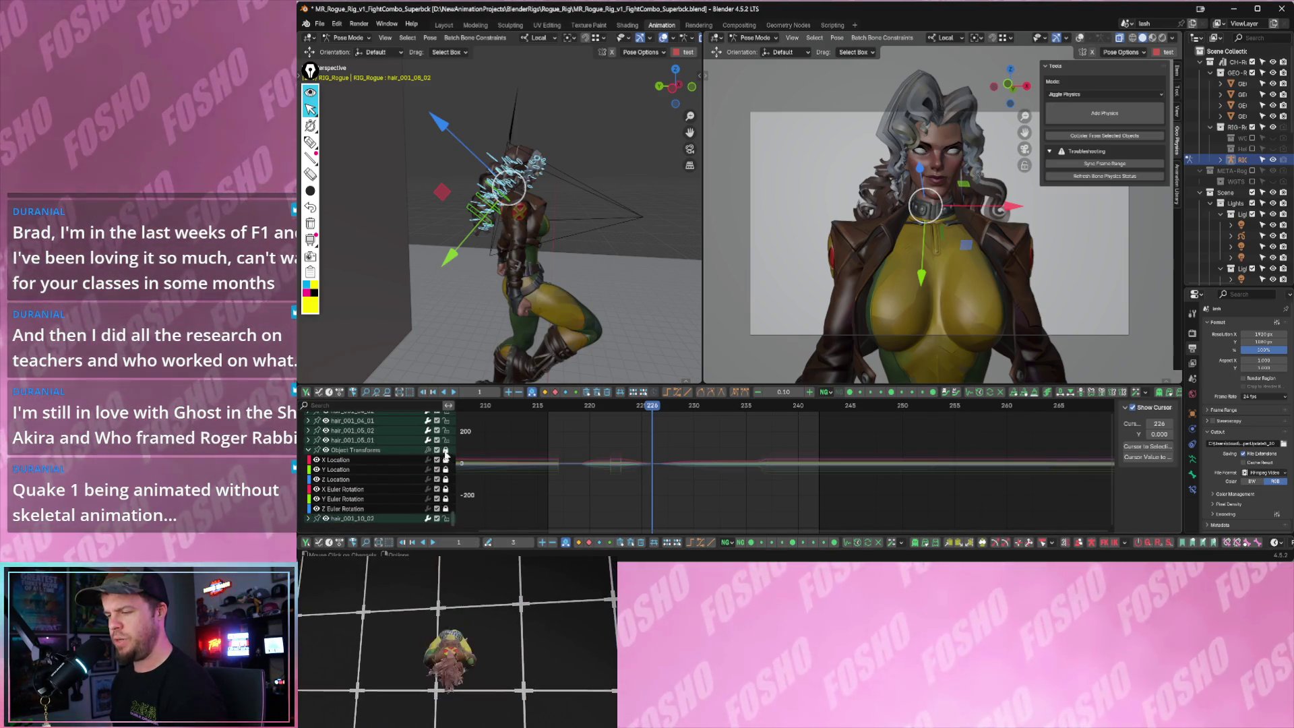
{"action": "scroll", "coordinate": [404, 441], "scroll_direction": "down", "scroll_amount": 3}
{"action": "scroll", "coordinate": [410, 442], "scroll_direction": "down", "scroll_amount": 3}
{"action": "scroll", "coordinate": [423, 452], "scroll_direction": "down", "scroll_amount": 3}
{"action": "scroll", "coordinate": [424, 452], "scroll_direction": "down", "scroll_amount": 2}
{"action": "scroll", "coordinate": [417, 452], "scroll_direction": "down", "scroll_amount": 2}
{"action": "scroll", "coordinate": [410, 452], "scroll_direction": "down", "scroll_amount": 2}
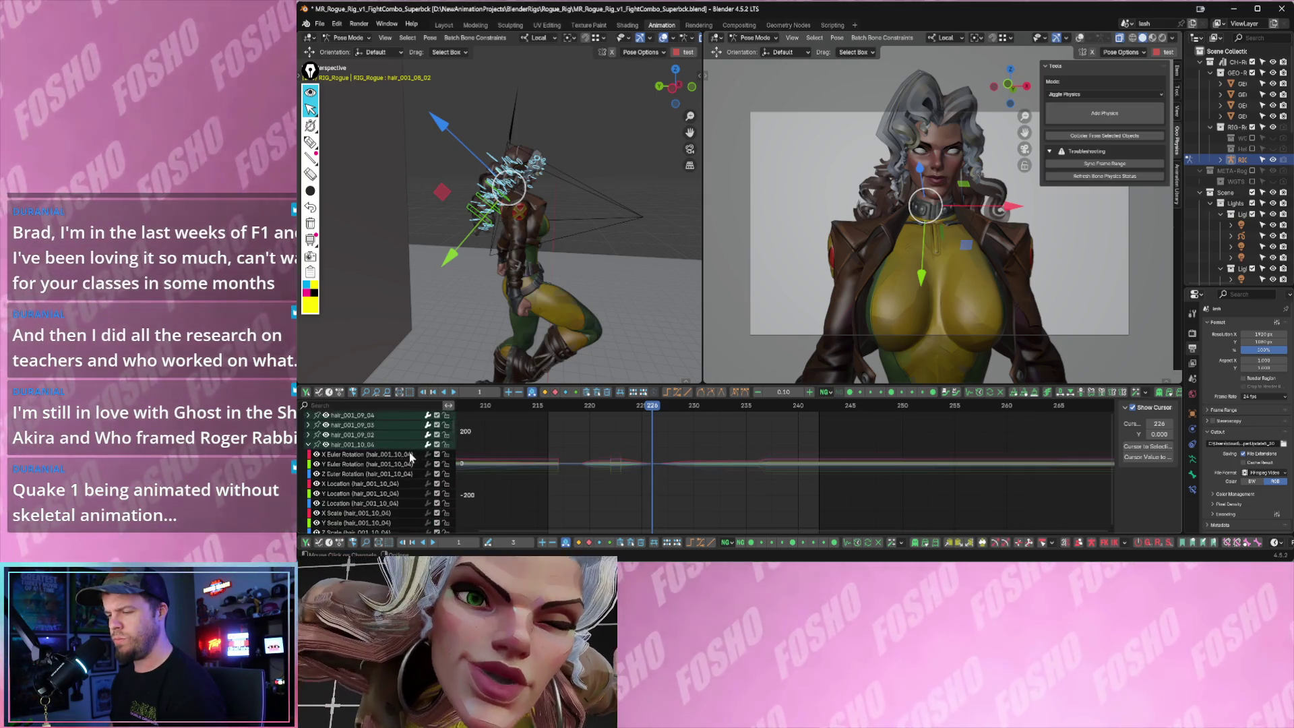
{"action": "scroll", "coordinate": [404, 453], "scroll_direction": "down", "scroll_amount": 2}
{"action": "scroll", "coordinate": [404, 454], "scroll_direction": "up", "scroll_amount": 10}
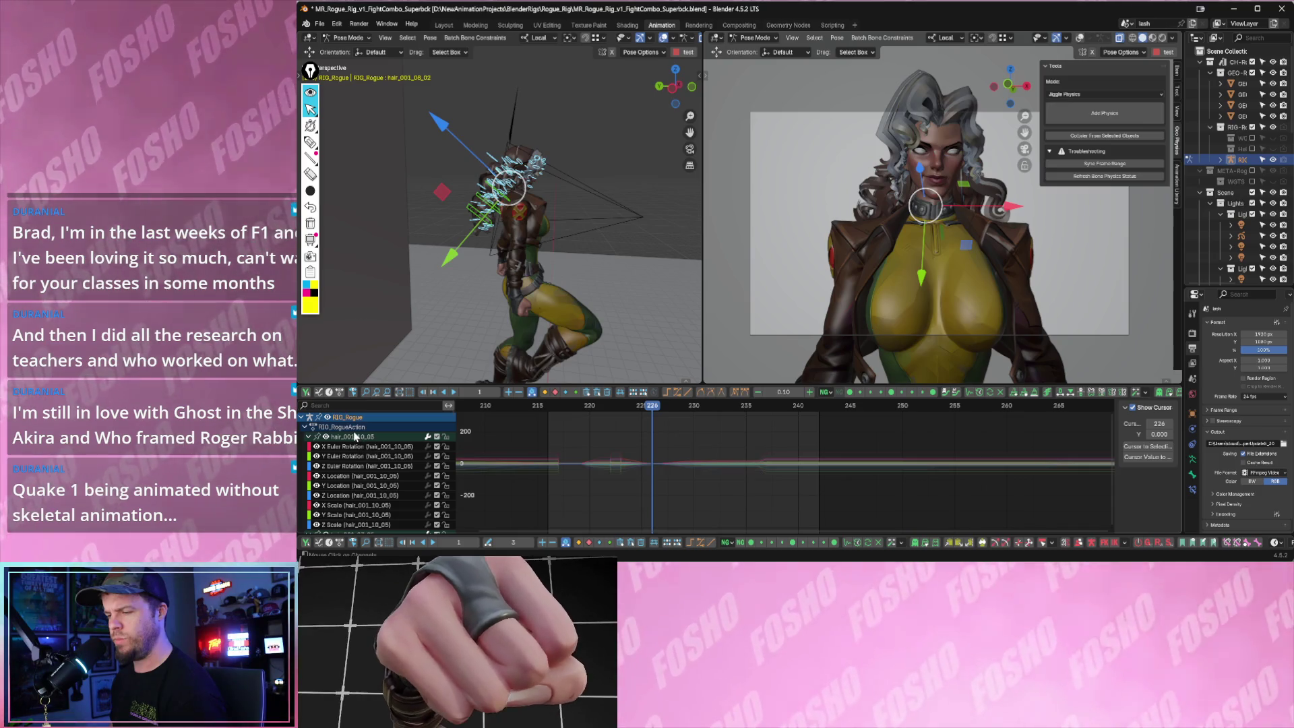
{"action": "left_click", "coordinate": [352, 440]}
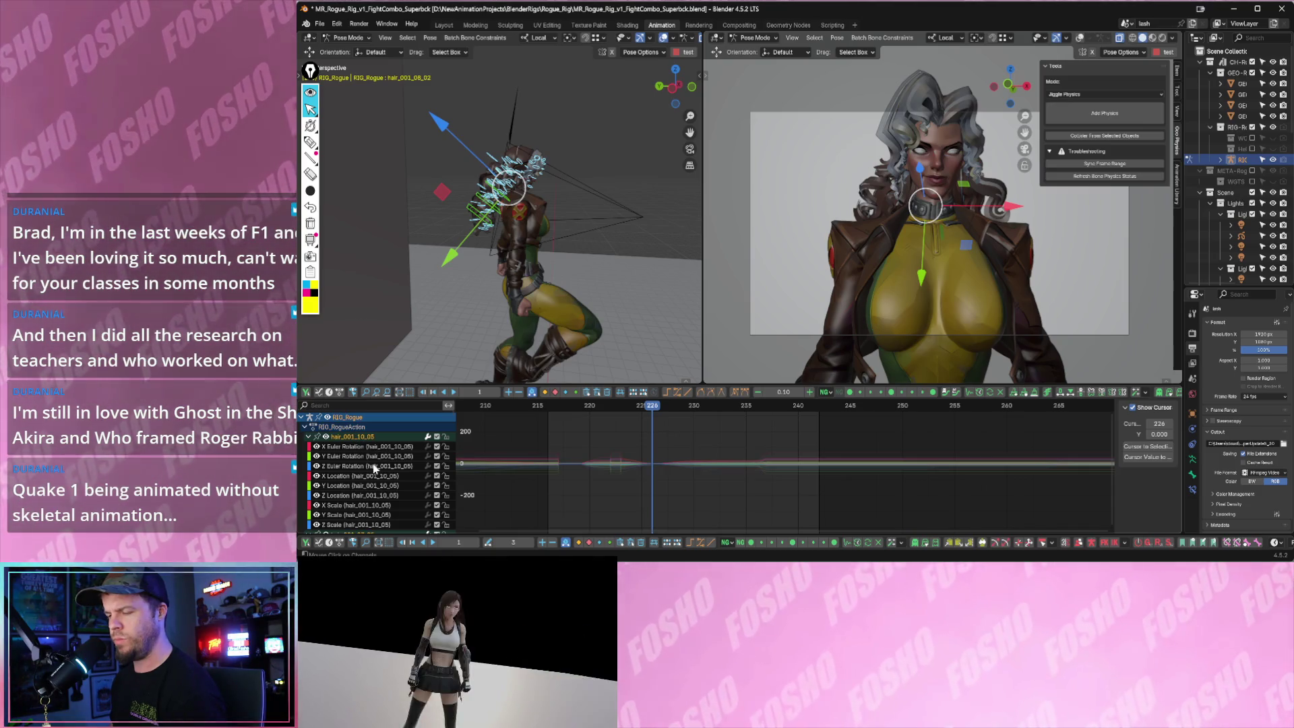
{"action": "key", "text": "a"}
{"action": "left_click_drag", "start_coordinate": [576, 436], "coordinate": [814, 517]}
{"action": "key", "text": "Delete"}
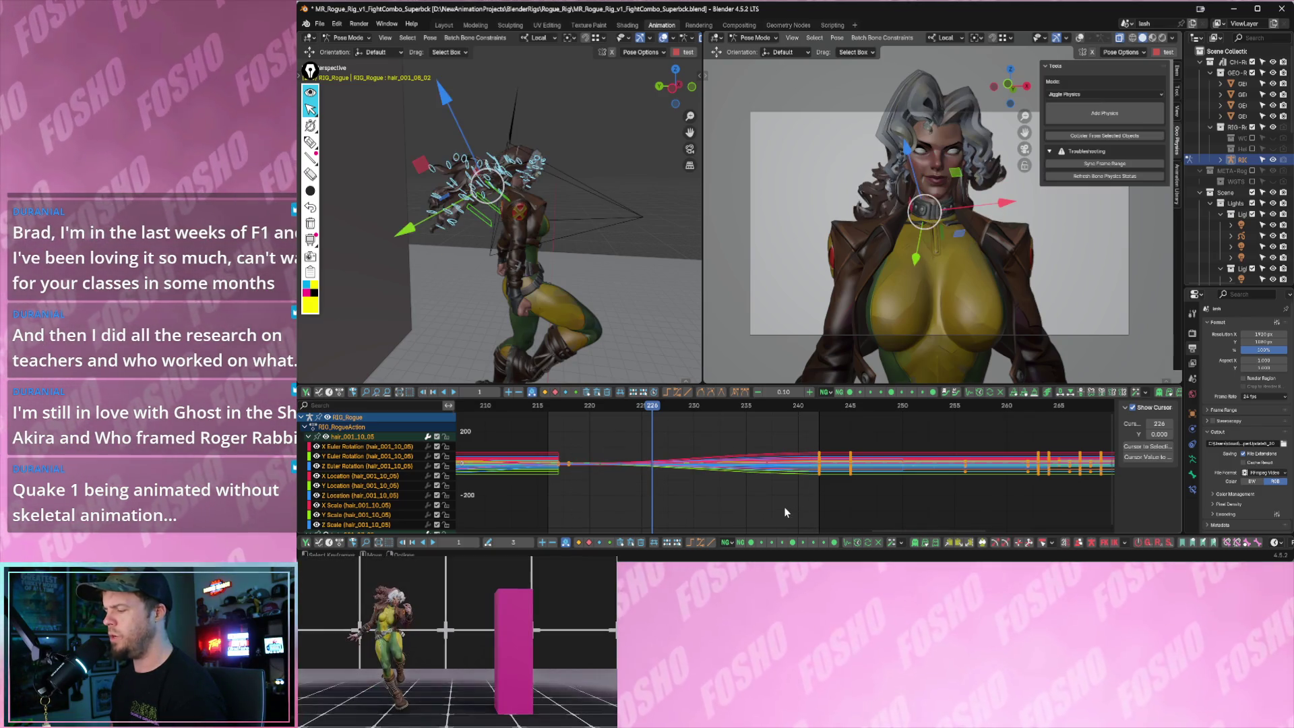
{"action": "key", "text": "ctrl+z"}
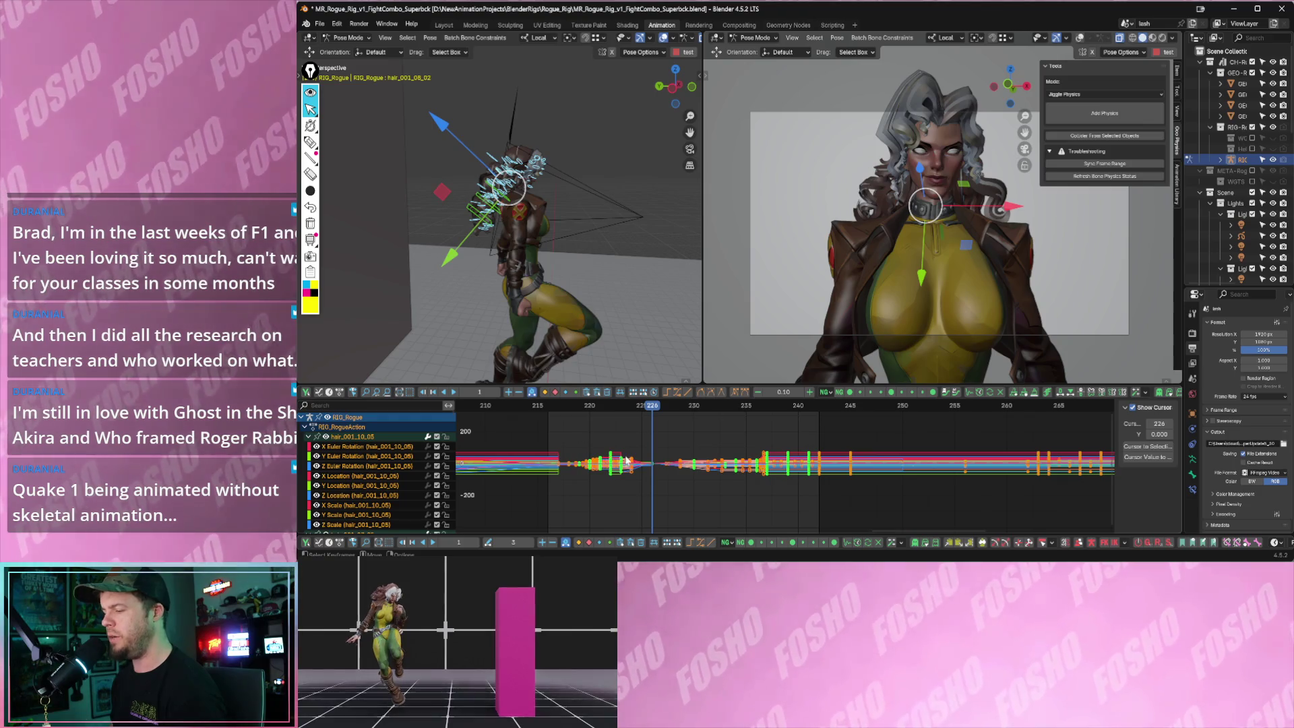
{"action": "key", "text": "Delete"}
{"action": "key", "text": "ctrl+z"}
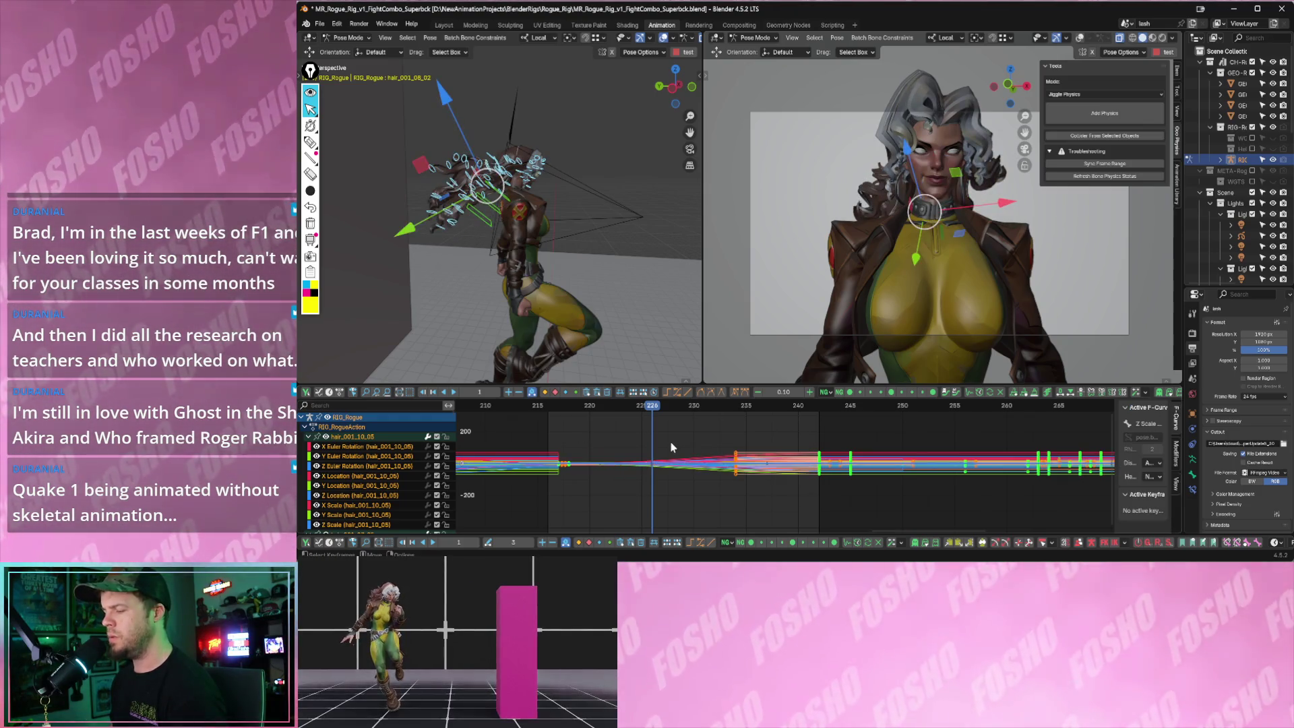
{"action": "key", "text": "ctrl+shift+z"}
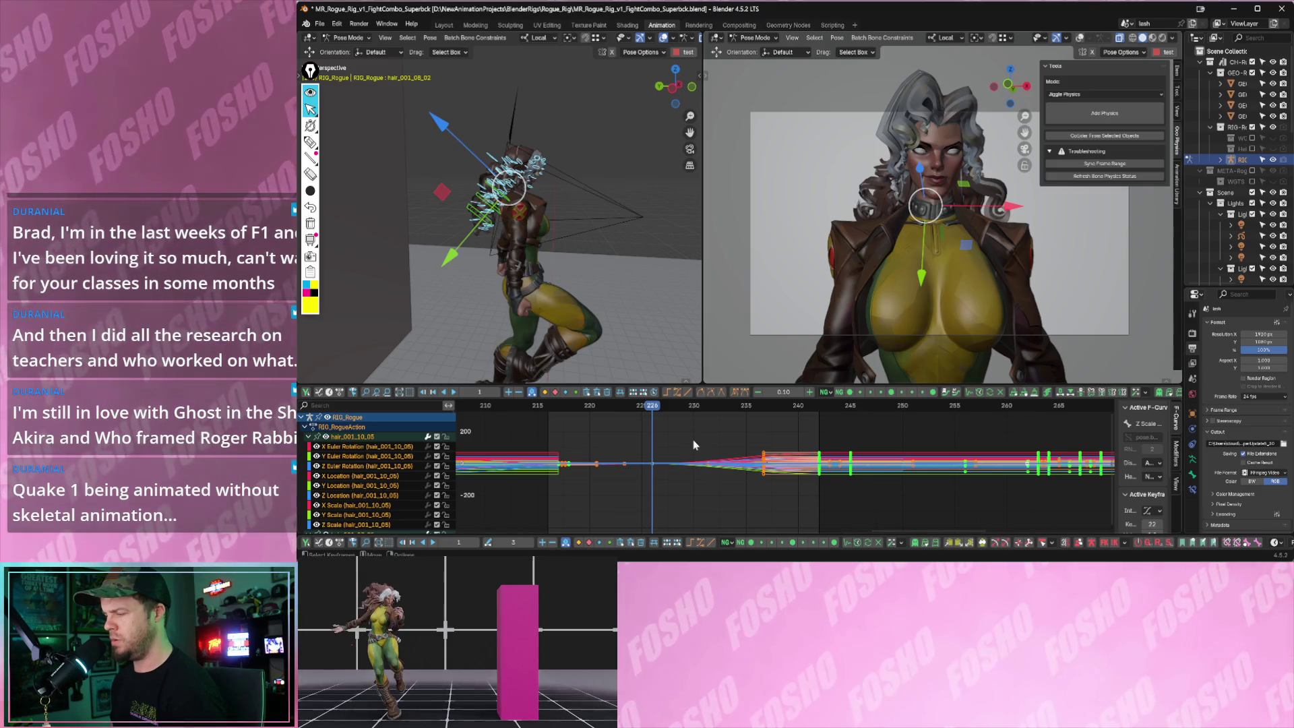
{"action": "key", "text": "i"}
{"action": "left_click", "coordinate": [635, 459]}
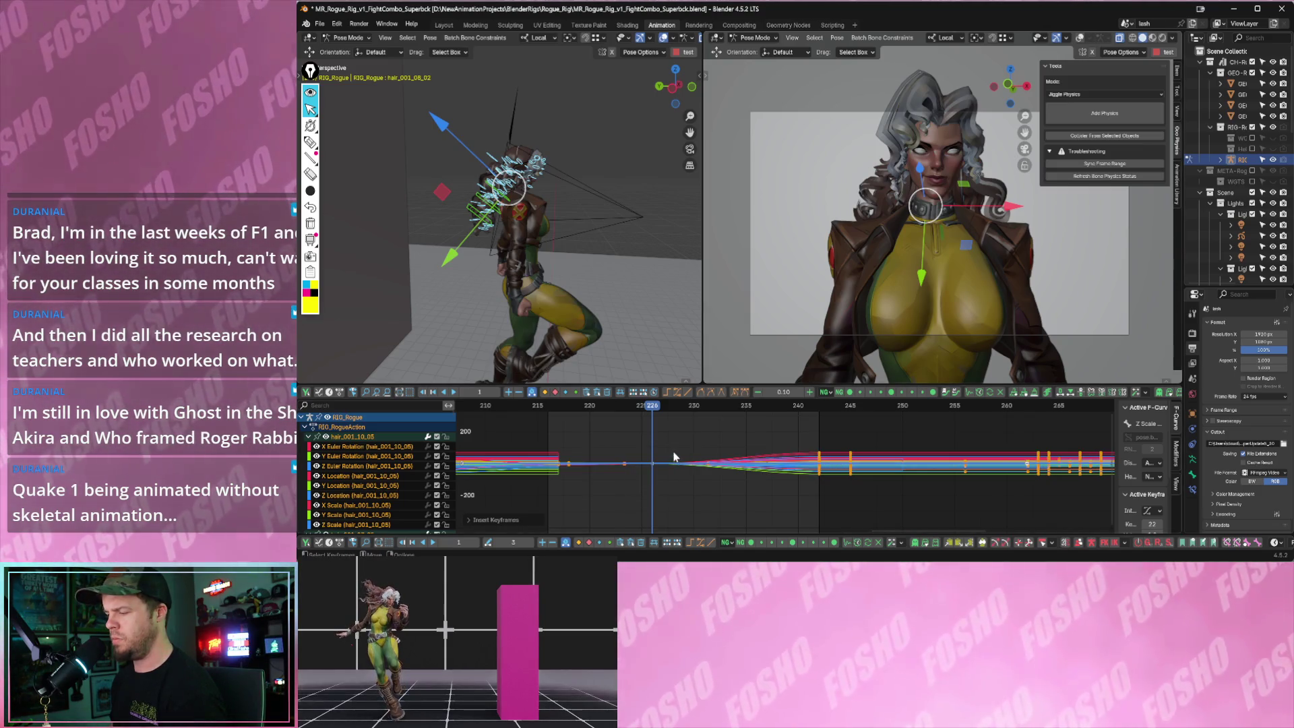
{"action": "left_click", "coordinate": [699, 442]}
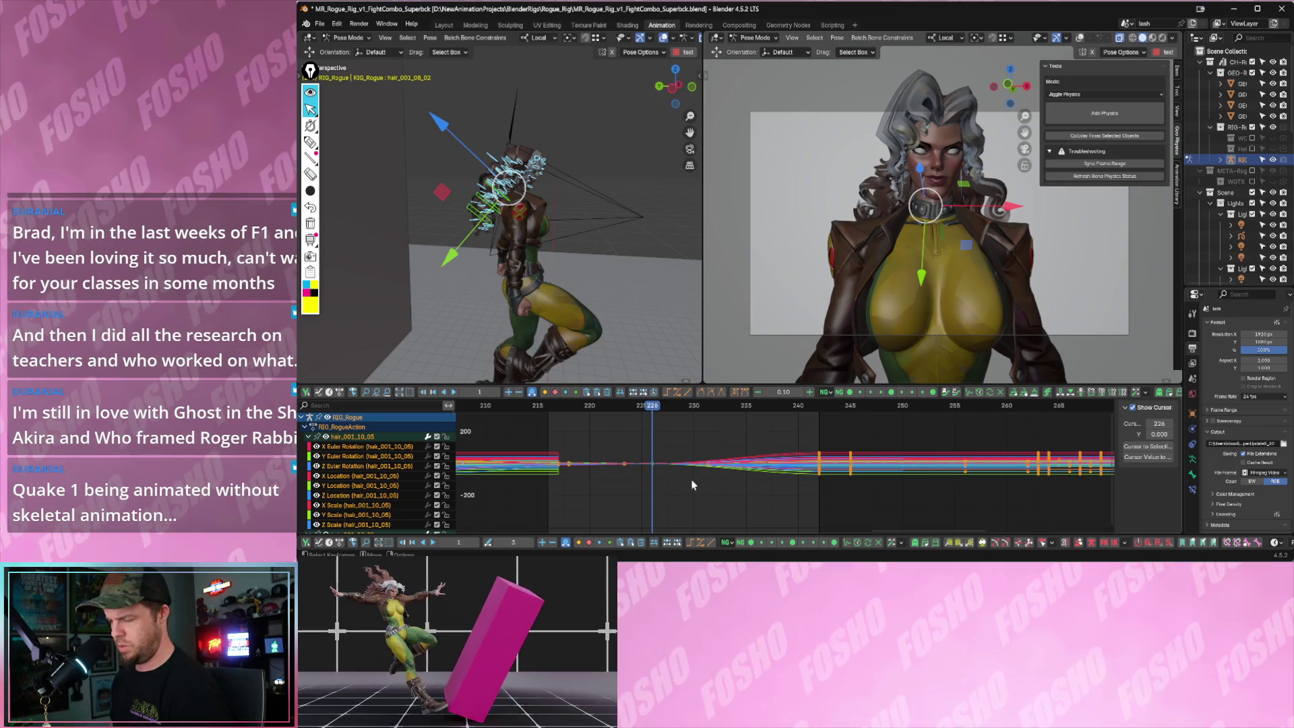
{"action": "key", "text": "space"}
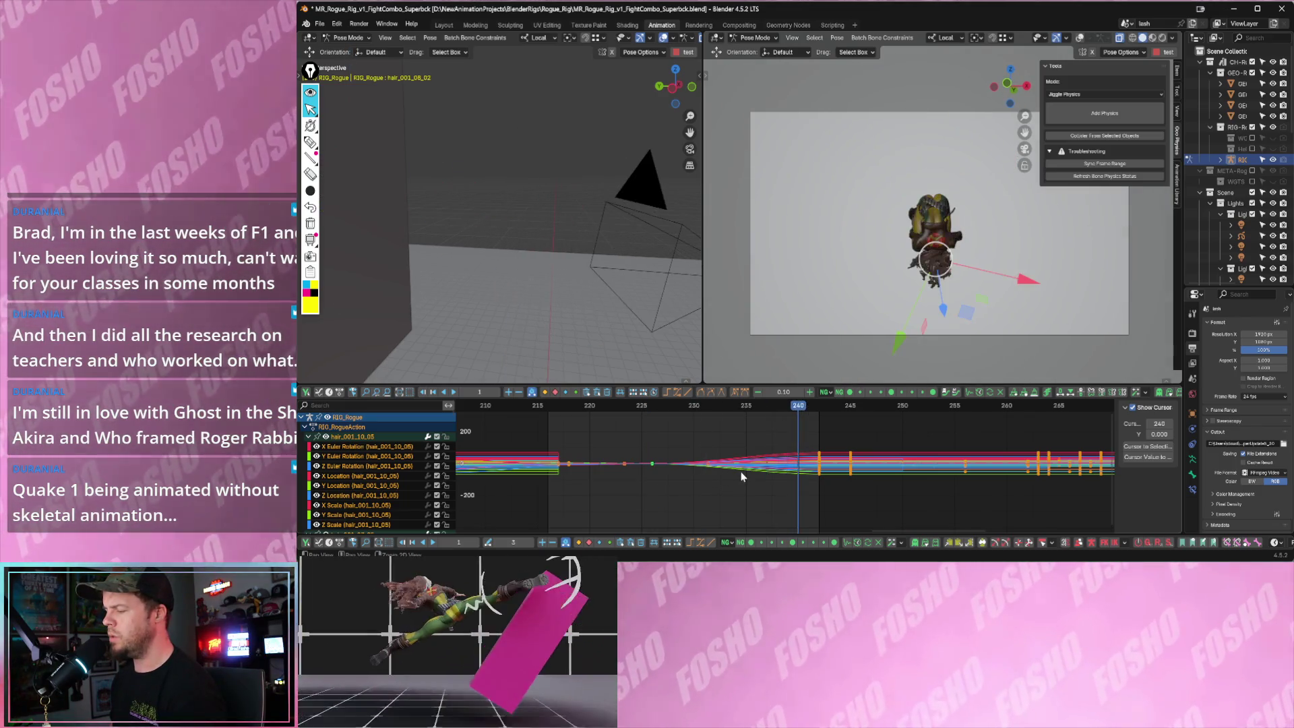
{"action": "key", "text": "Escape"}
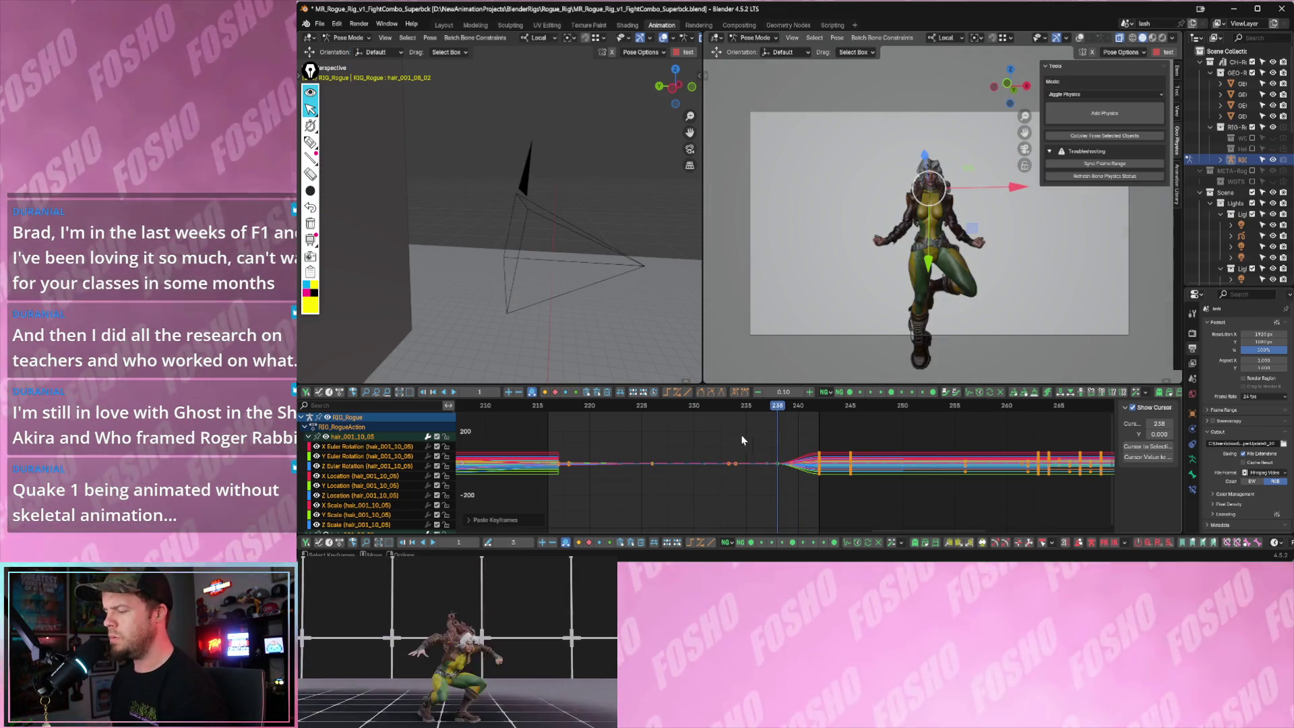
{"action": "key", "text": "Left"}
{"action": "left_click_drag", "start_coordinate": [655, 424], "coordinate": [572, 425]}
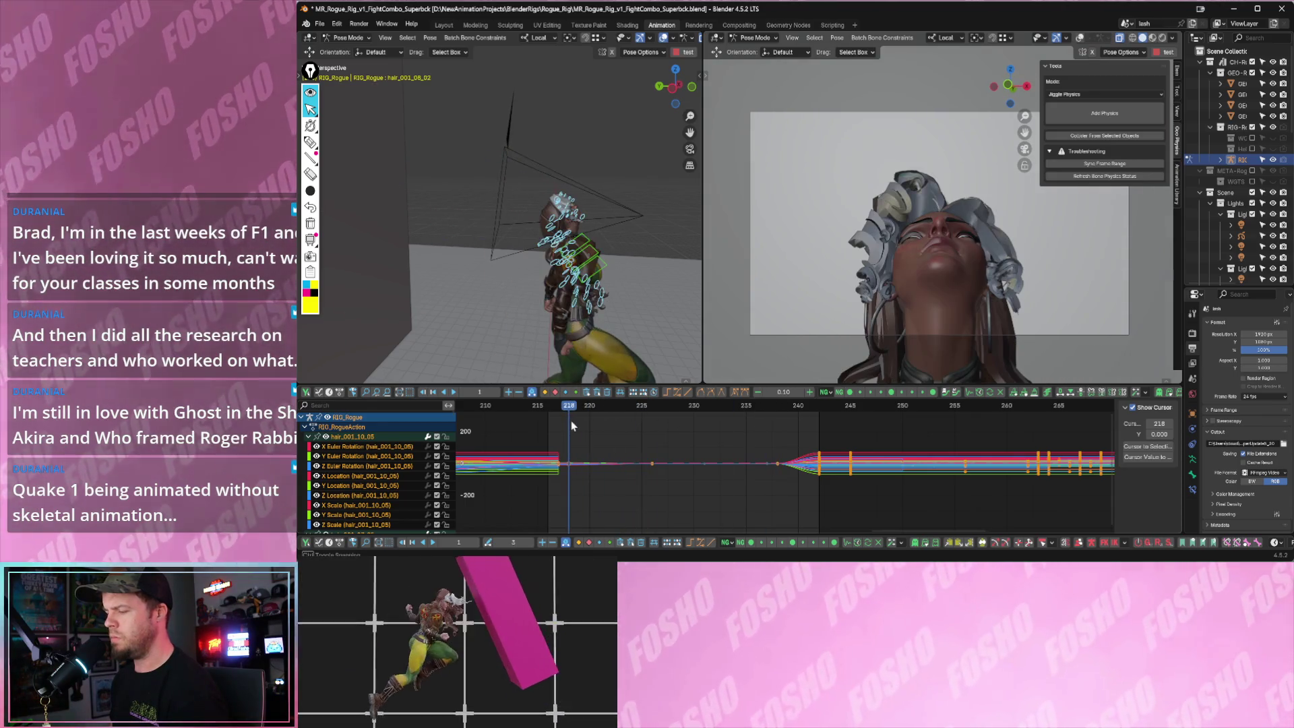
{"action": "key", "text": "Left"}
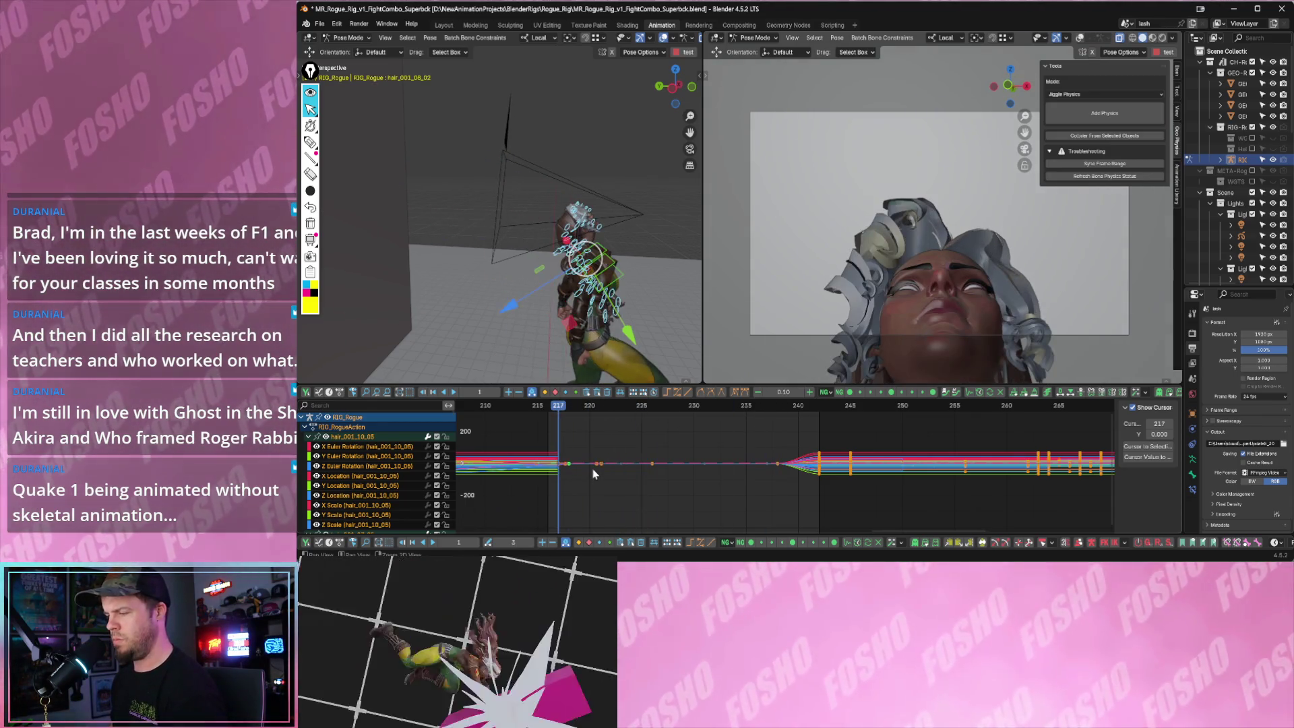
{"action": "key", "text": "space"}
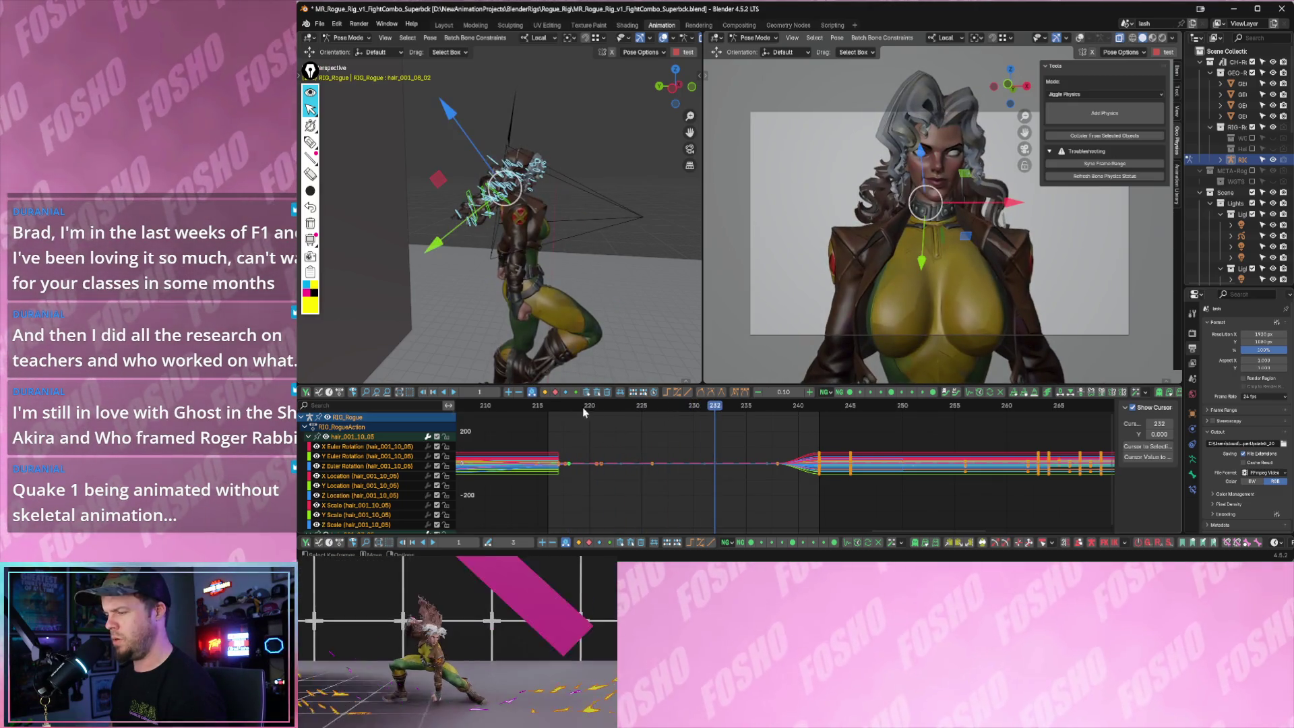
{"action": "left_click", "coordinate": [643, 426]}
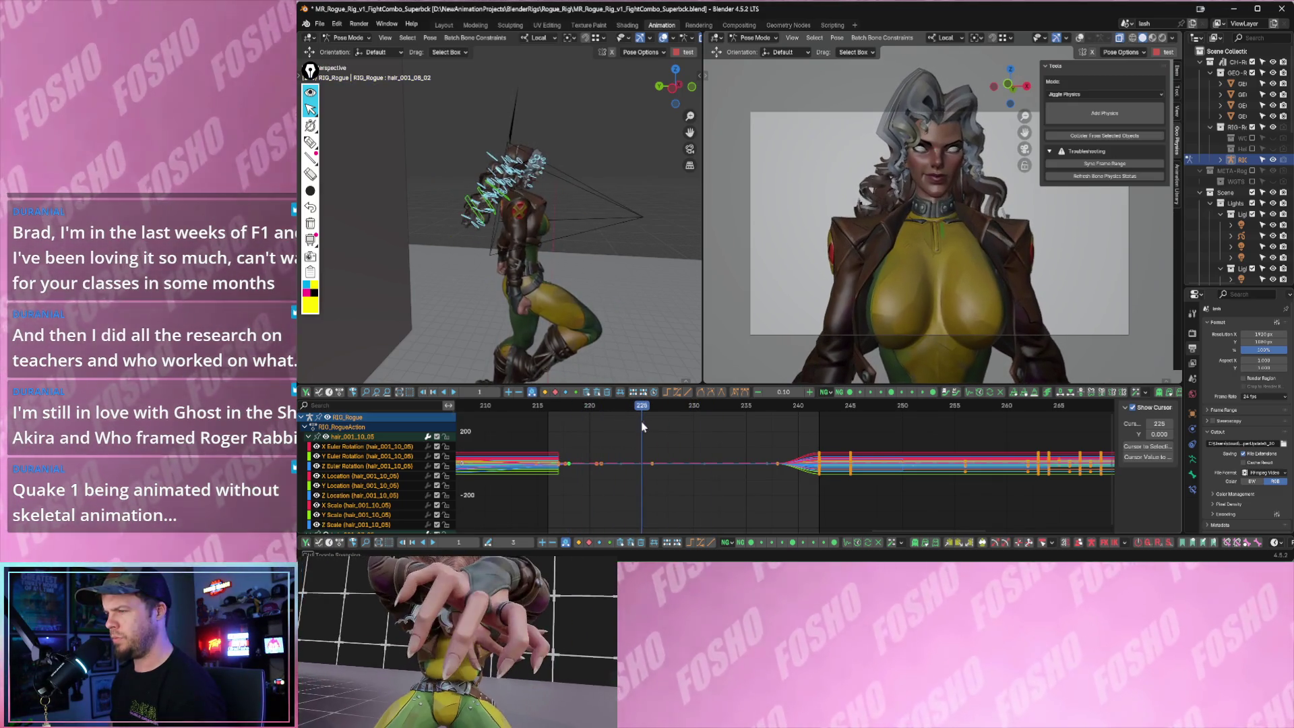
{"action": "left_click_drag", "start_coordinate": [646, 426], "coordinate": [649, 425]}
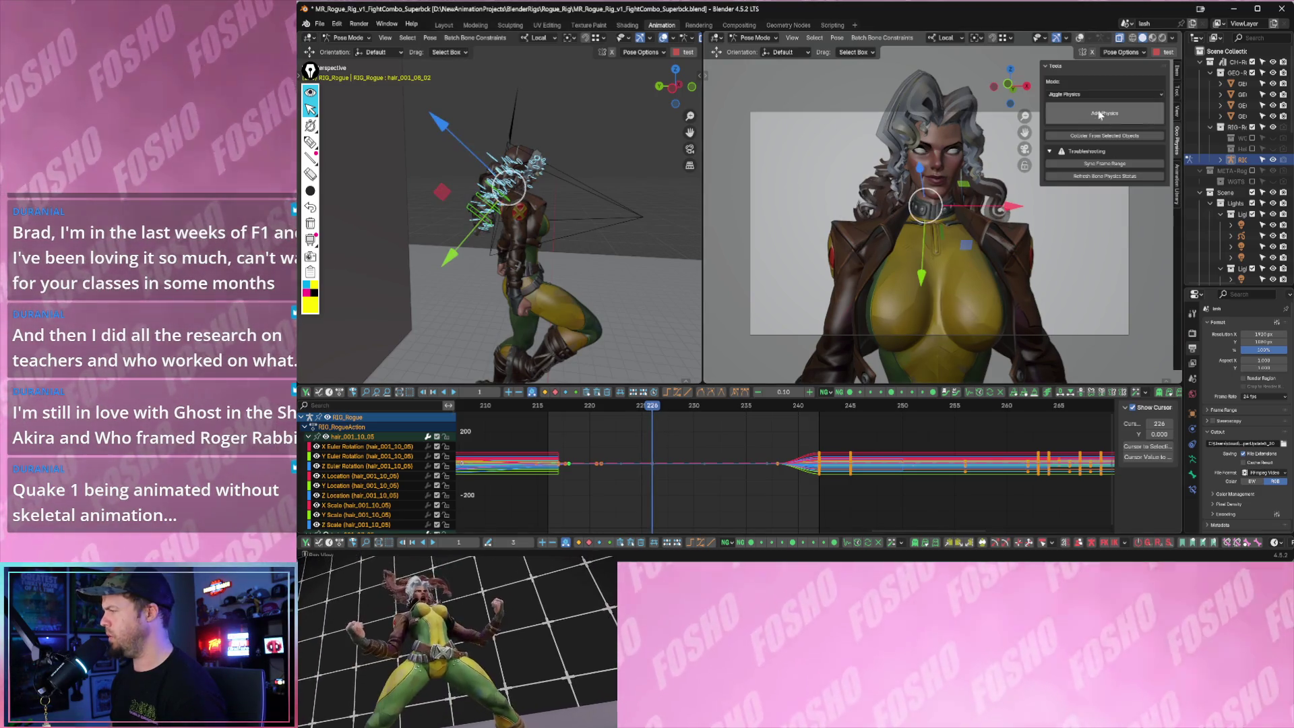
- Switch Mode to Geo Nodes Chain, add the chain physics to the hair bones, and scrub frames 219–228
{"action": "left_click", "coordinate": [1079, 95]}
{"action": "left_click", "coordinate": [1083, 118]}
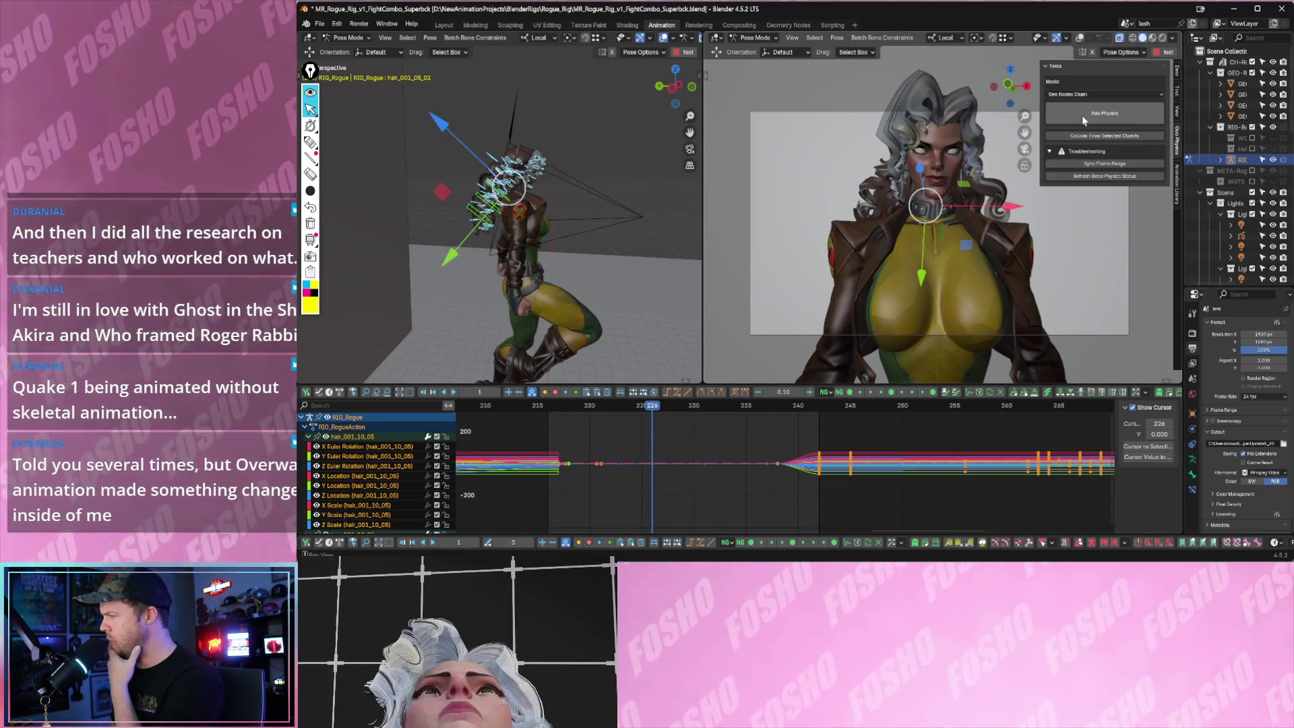
{"action": "left_click", "coordinate": [1078, 93]}
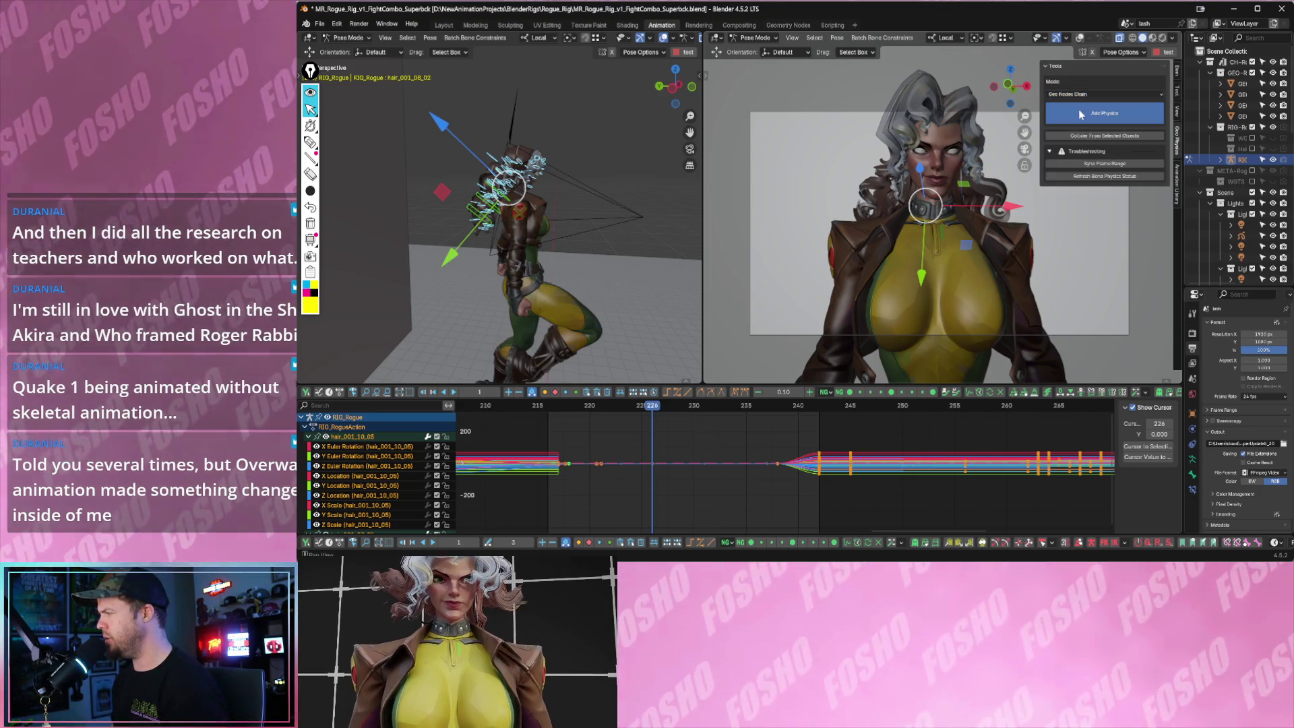
{"action": "left_click", "coordinate": [1076, 121]}
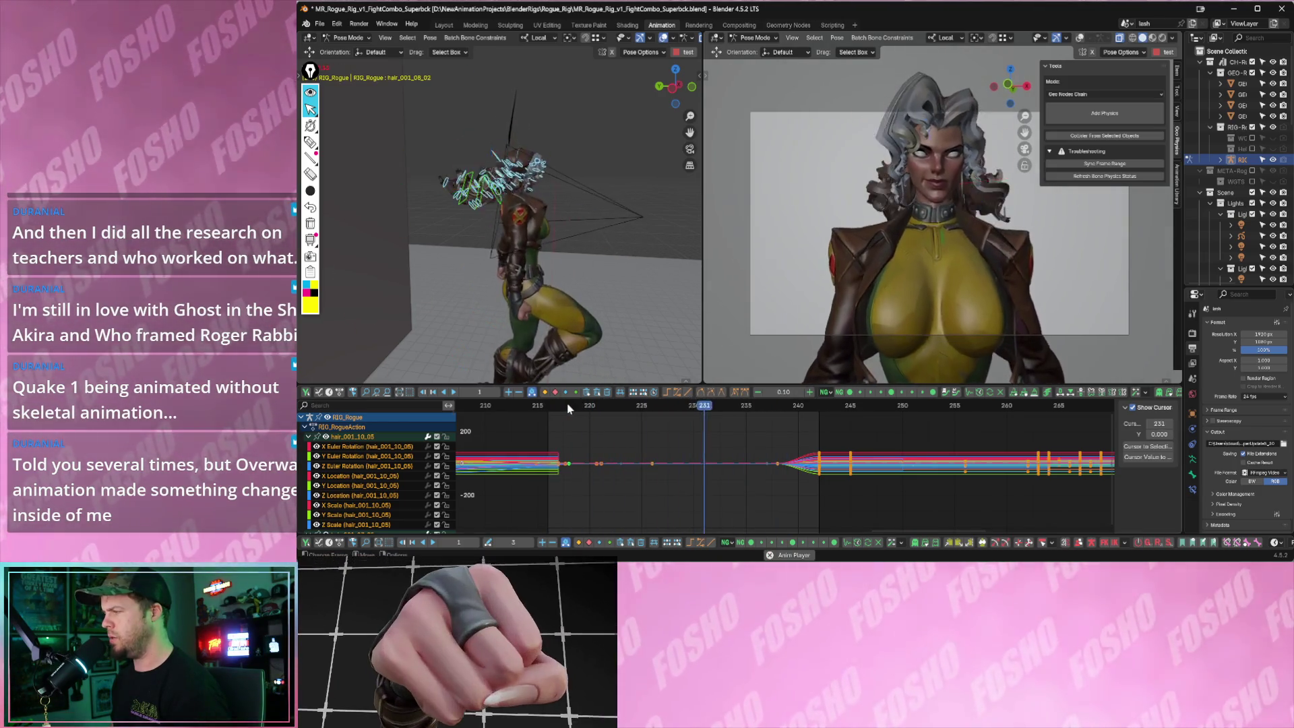
{"action": "left_click", "coordinate": [589, 406]}
{"action": "mouse_move", "coordinate": [590, 406]}
{"action": "left_mouse_down"}
{"action": "mouse_move", "coordinate": [789, 414]}
{"action": "mouse_move", "coordinate": [604, 408]}
{"action": "left_mouse_up"}
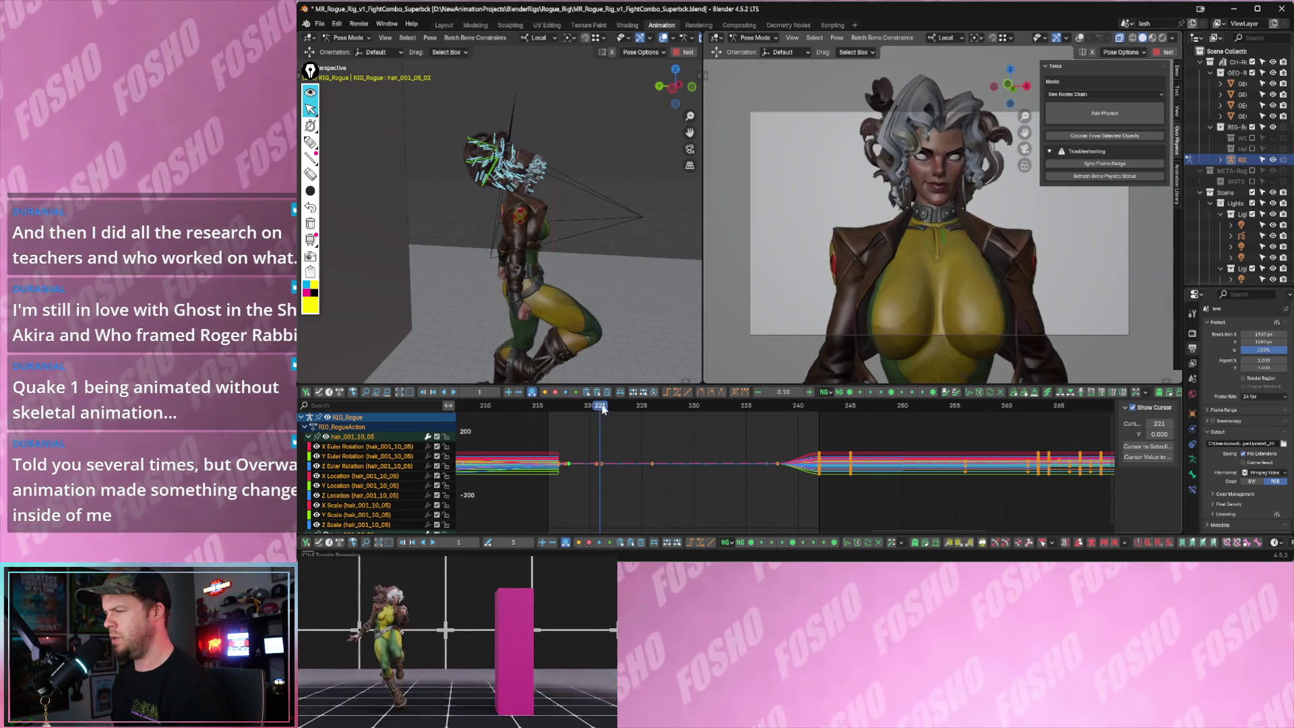
- Delete the hair_back_1 and hair_back_2 keyframes between about frames 215 and 250, then play back
{"action": "middle_click_drag", "start_coordinate": [607, 348], "coordinate": [516, 227]}
{"action": "left_click", "coordinate": [486, 211]}
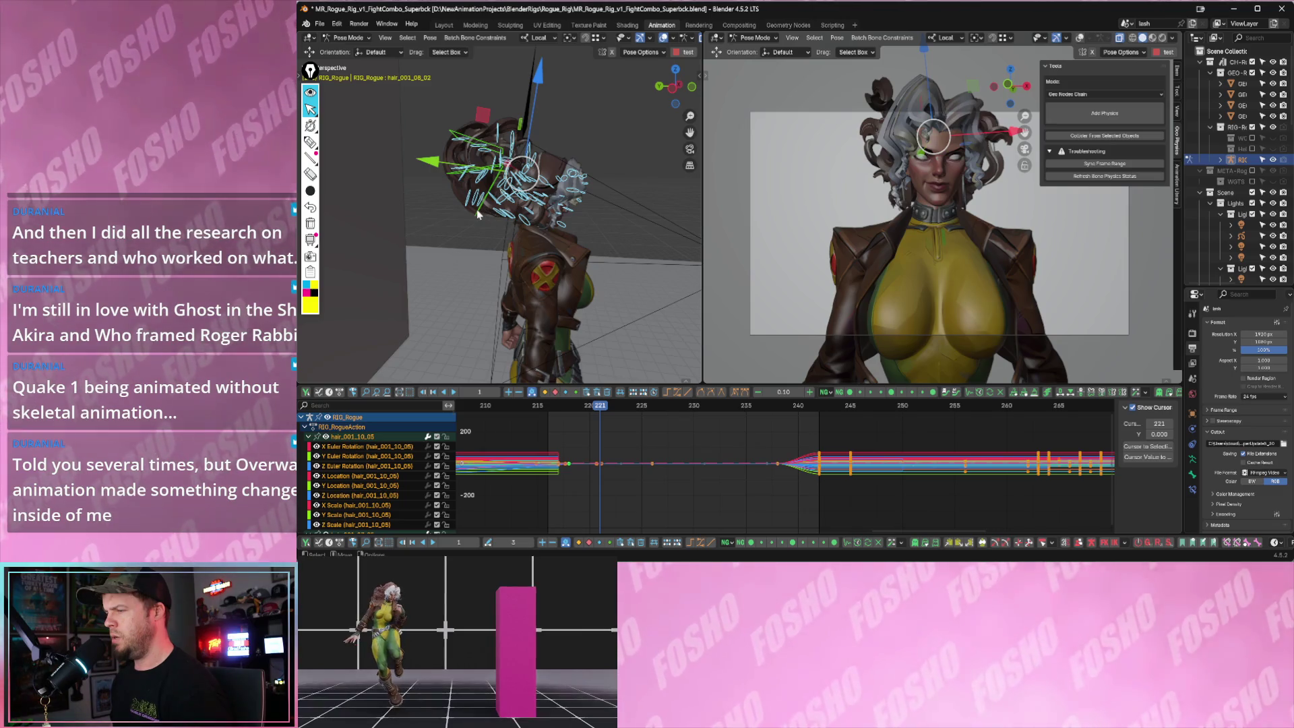
{"action": "left_click", "coordinate": [470, 190]}
{"action": "left_click", "coordinate": [458, 141], "text": "shift"}
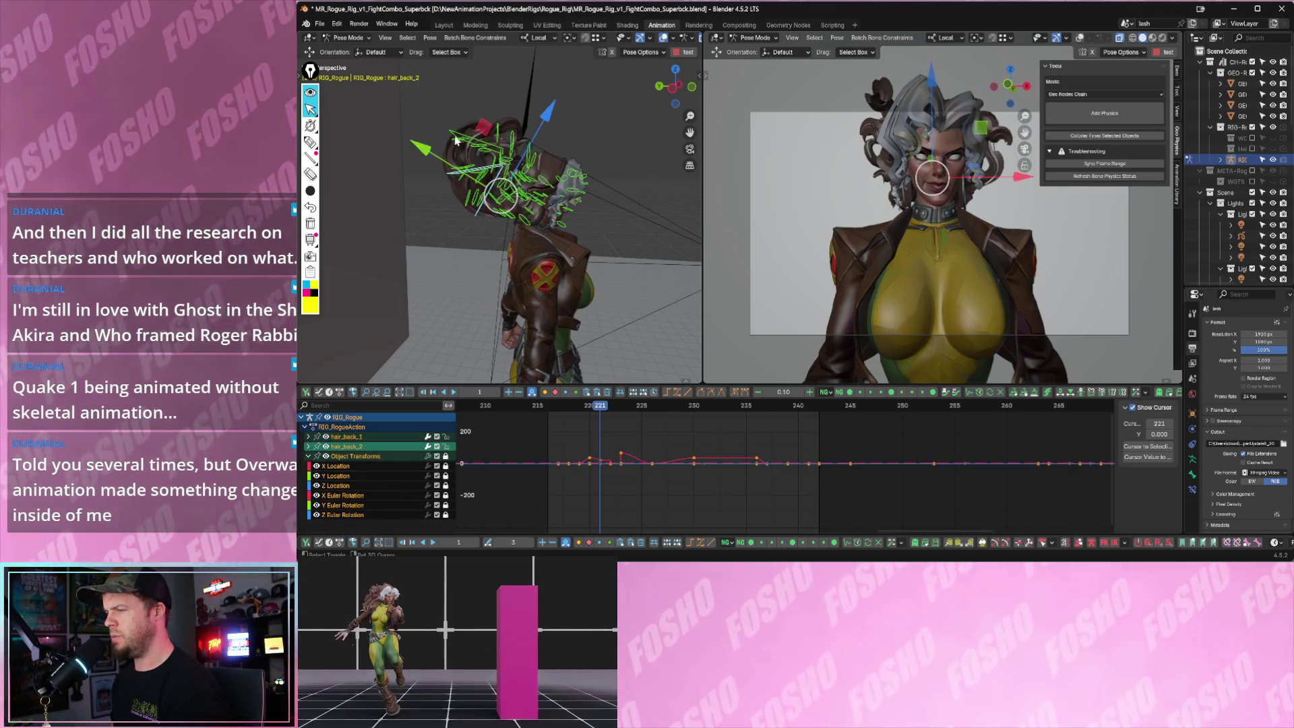
{"action": "mouse_move", "coordinate": [660, 474]}
{"action": "middle_mouse_down", "text": "ctrl"}
{"action": "mouse_move", "coordinate": [716, 489]}
{"action": "mouse_move", "coordinate": [698, 460]}
{"action": "middle_mouse_up", "text": "ctrl"}
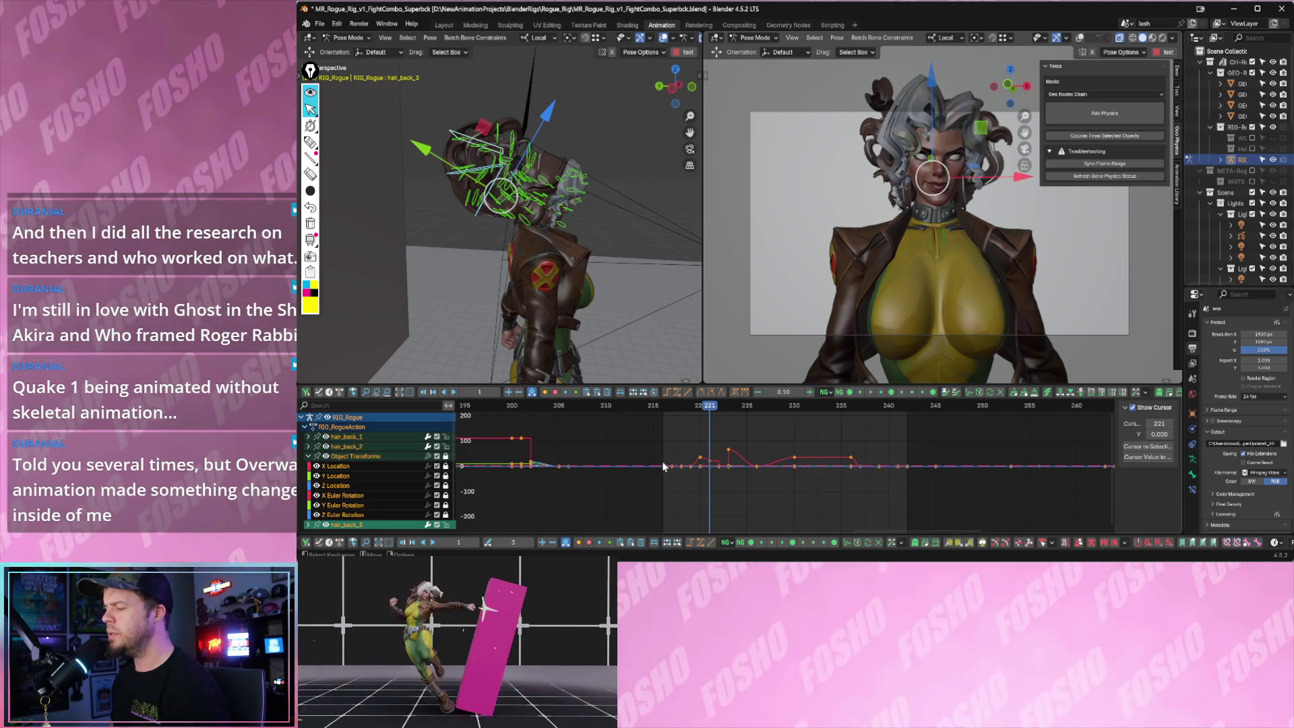
{"action": "left_click_drag", "start_coordinate": [672, 437], "coordinate": [868, 491]}
{"action": "key", "text": "Delete"}
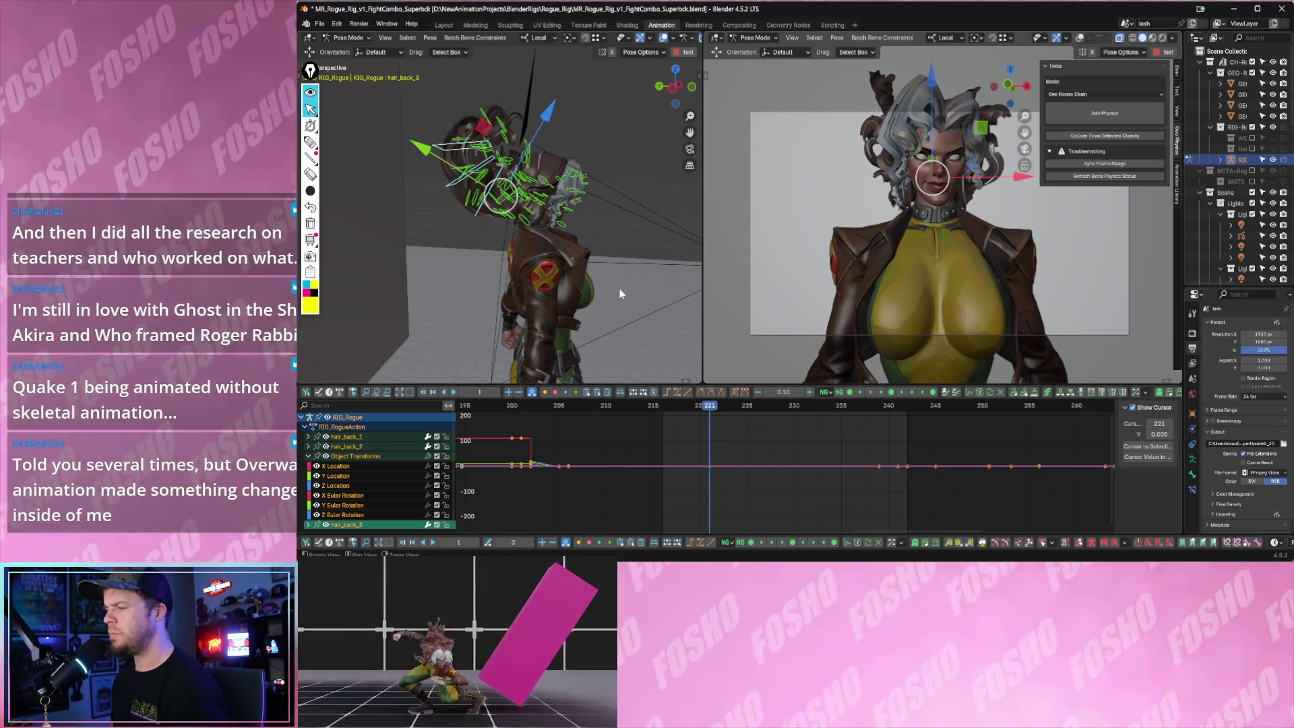
{"action": "key", "text": "space"}
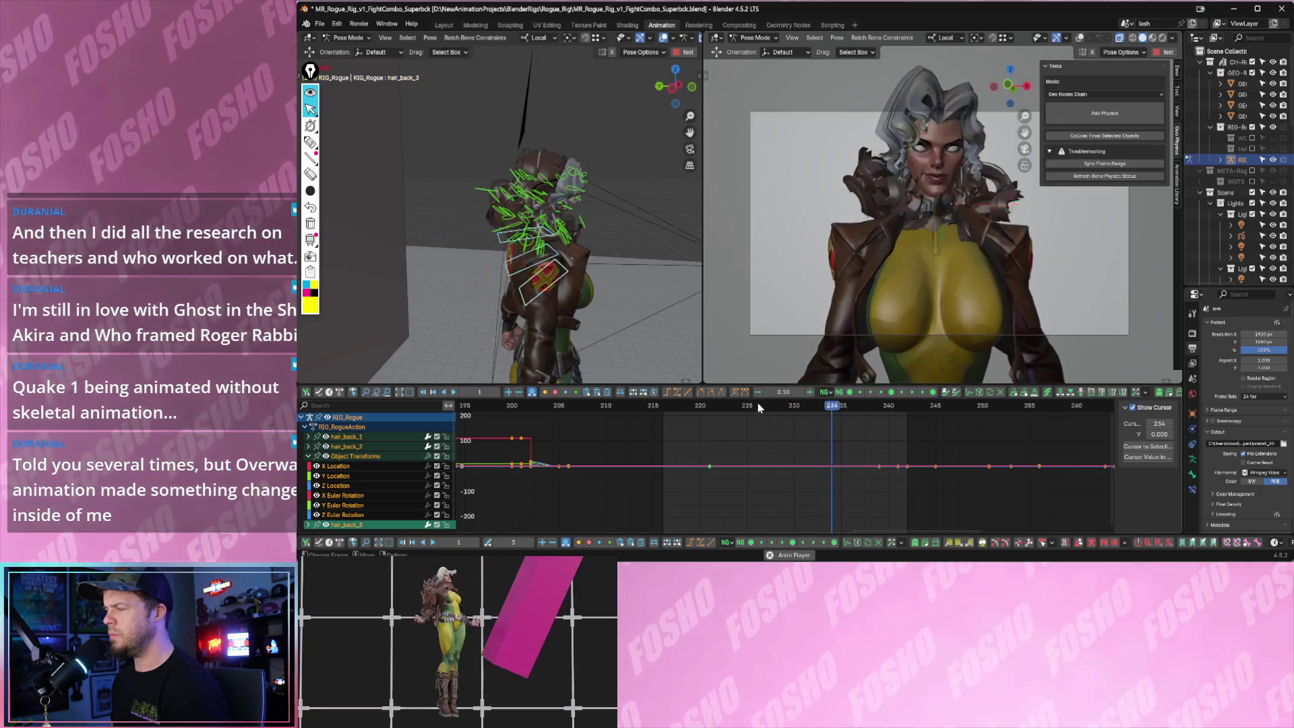
- Review the hair_back and hair_001_09_02 curves in the Graph Editor around frames 212–224
{"action": "left_click_drag", "start_coordinate": [699, 412], "coordinate": [714, 415]}
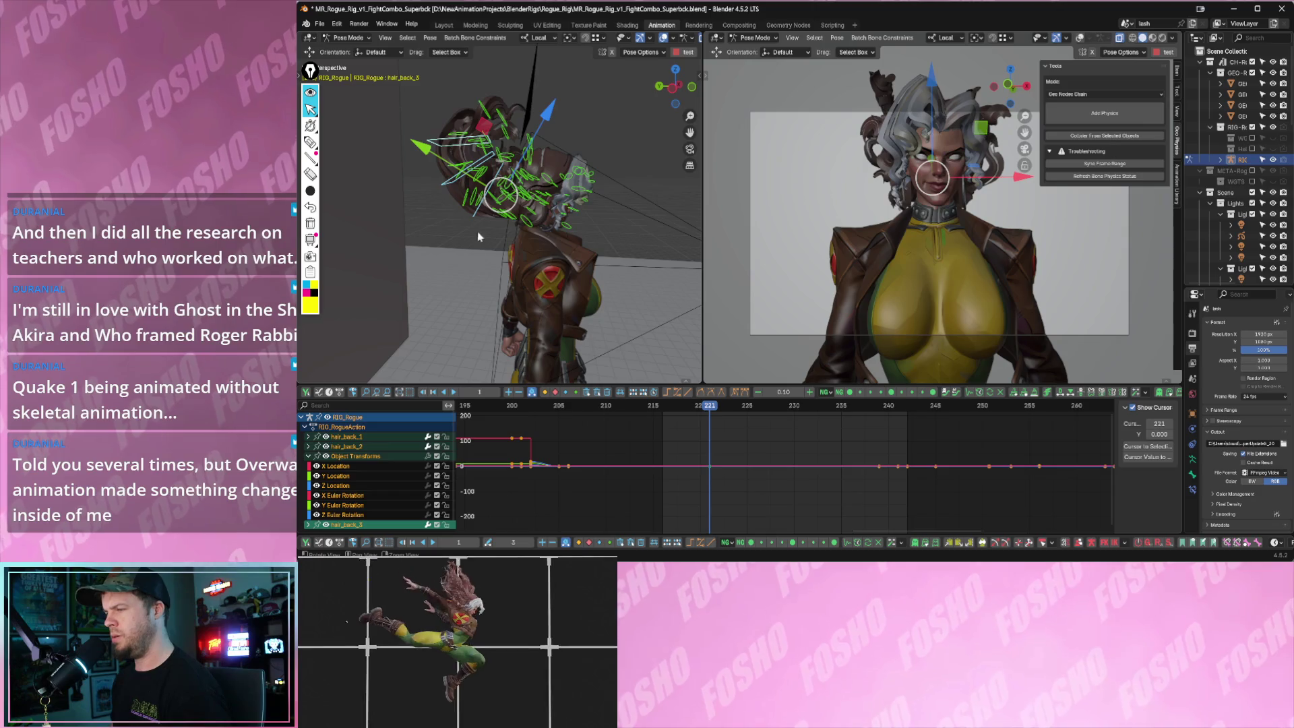
{"action": "left_click", "coordinate": [471, 218]}
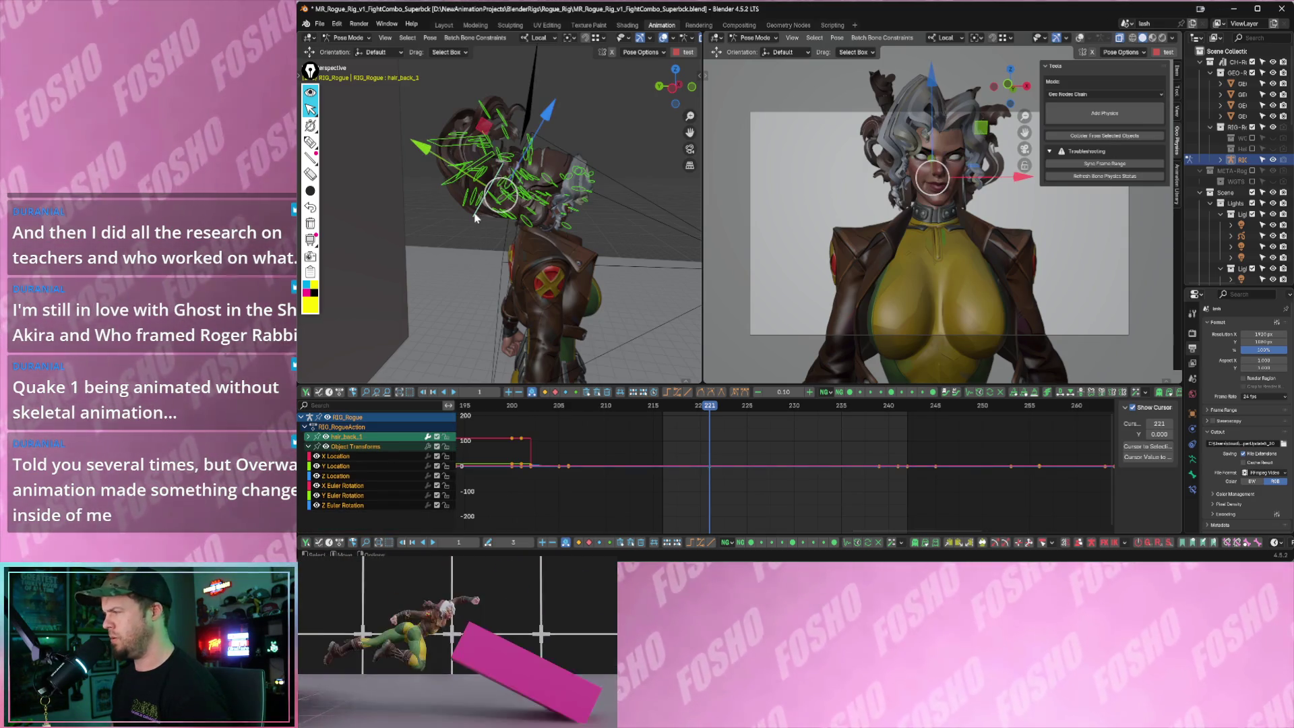
{"action": "left_click", "coordinate": [443, 188], "text": "shift"}
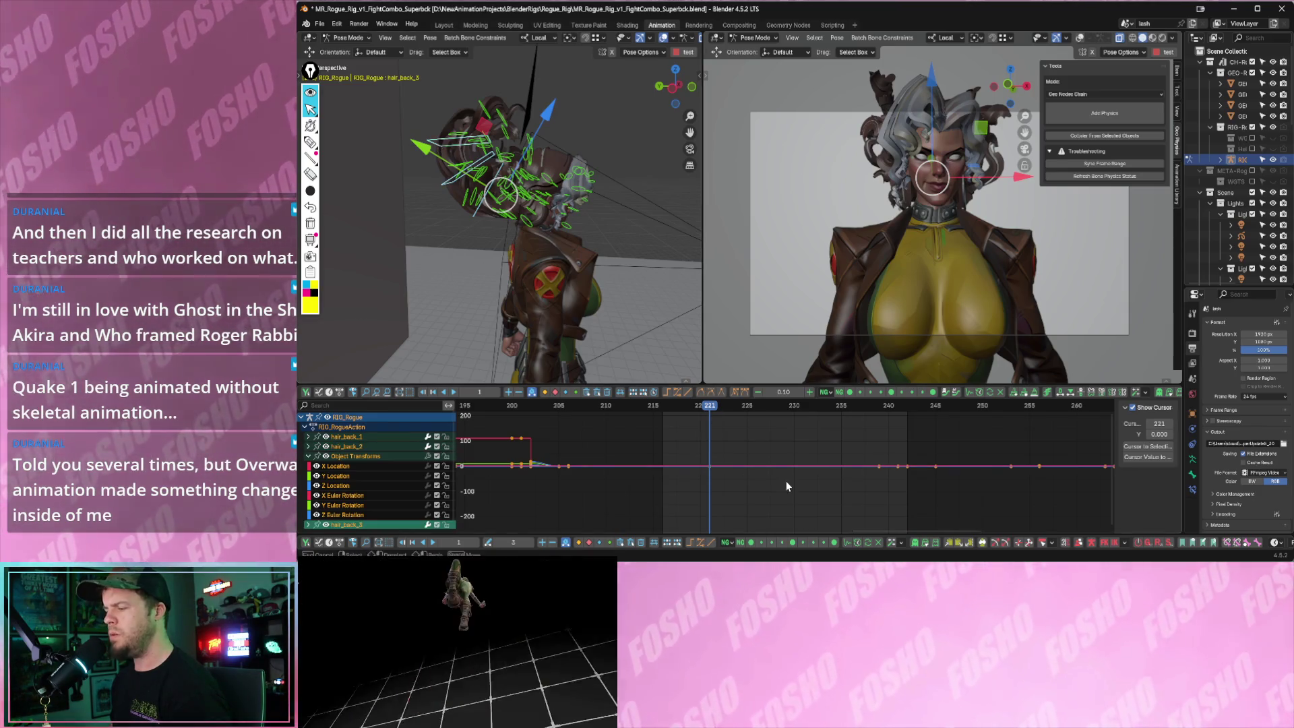
{"action": "key", "text": "Home"}
{"action": "left_click_drag", "start_coordinate": [652, 409], "coordinate": [621, 407]}
{"action": "middle_click_drag", "start_coordinate": [608, 285], "coordinate": [505, 219]}
{"action": "key", "text": "Right"}
{"action": "key", "text": "Right"}
{"action": "key", "text": "Right"}
{"action": "left_click", "coordinate": [493, 225]}
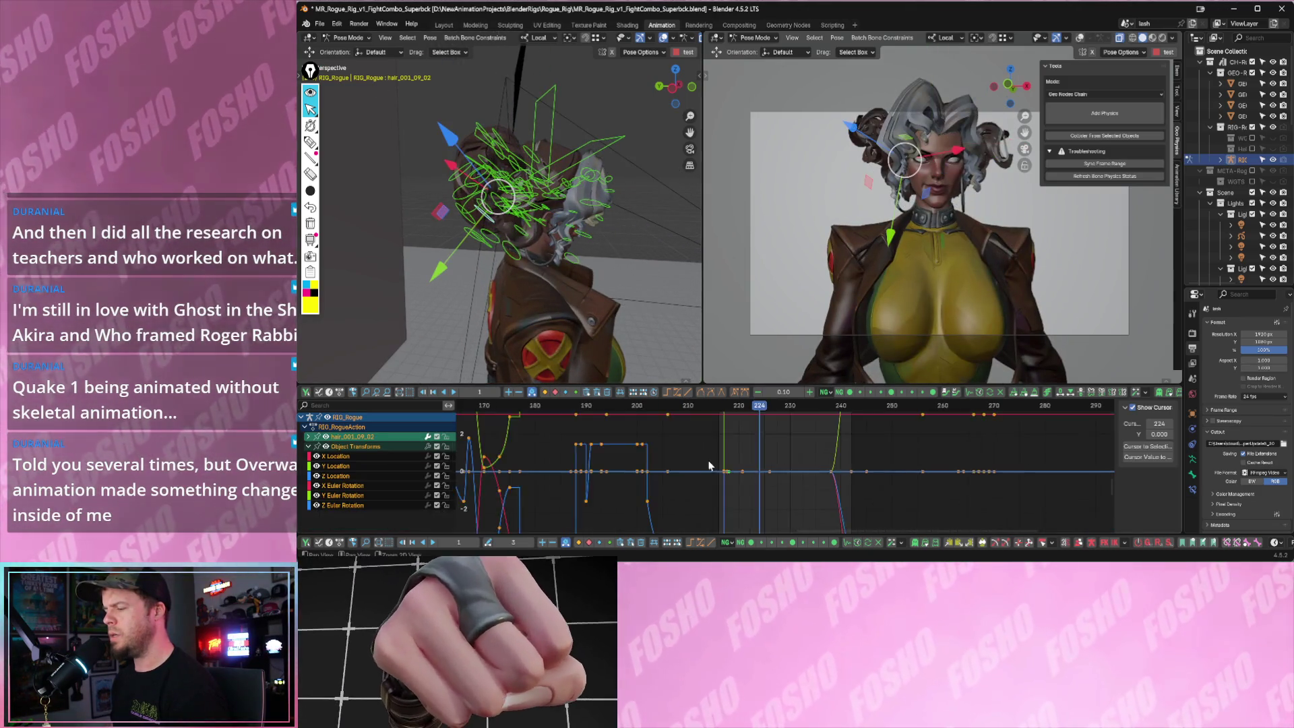
{"action": "key", "text": "Home"}
{"action": "middle_click_drag", "start_coordinate": [765, 492], "coordinate": [708, 455], "text": "ctrl"}
{"action": "mouse_move", "coordinate": [567, 406]}
{"action": "left_mouse_down"}
{"action": "mouse_move", "coordinate": [523, 406]}
{"action": "mouse_move", "coordinate": [841, 419]}
{"action": "mouse_move", "coordinate": [823, 410]}
{"action": "left_mouse_up"}
{"action": "key", "text": "Home"}
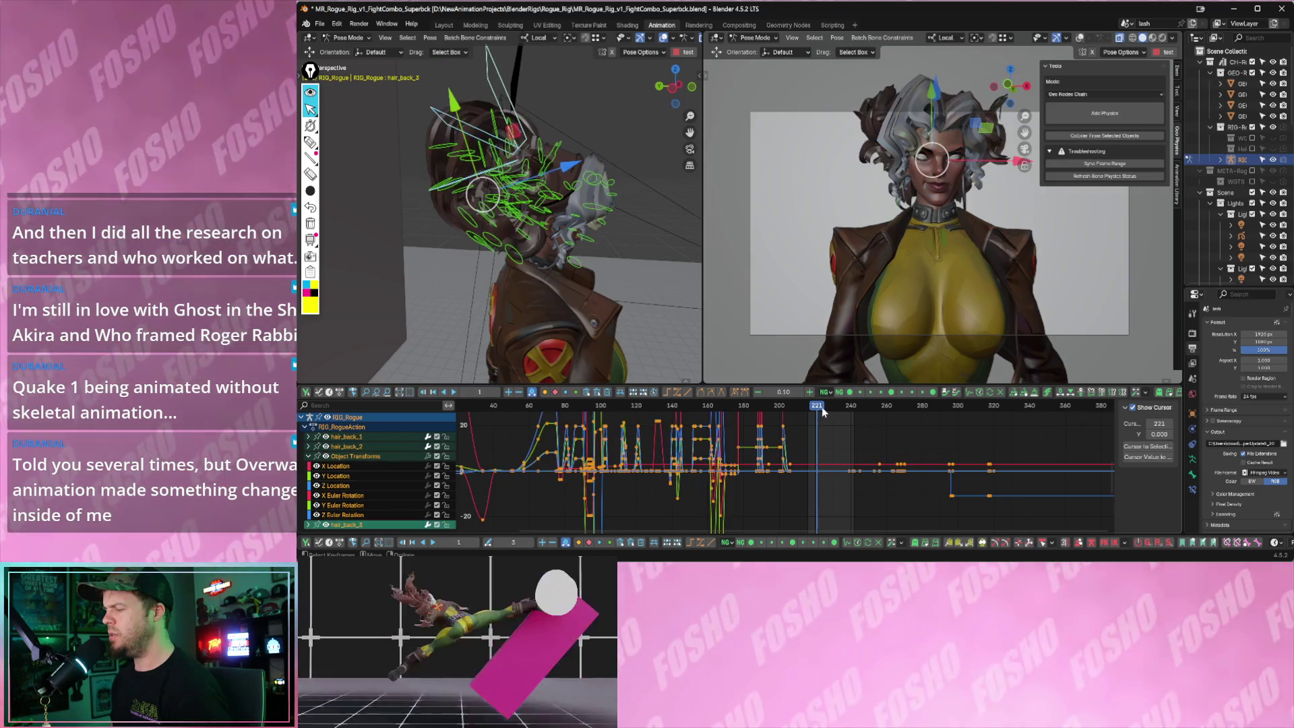
- Reselect the hair_back bones and scrub between frames 221 and 225 to check the flat curves
{"action": "key", "text": "alt+a"}
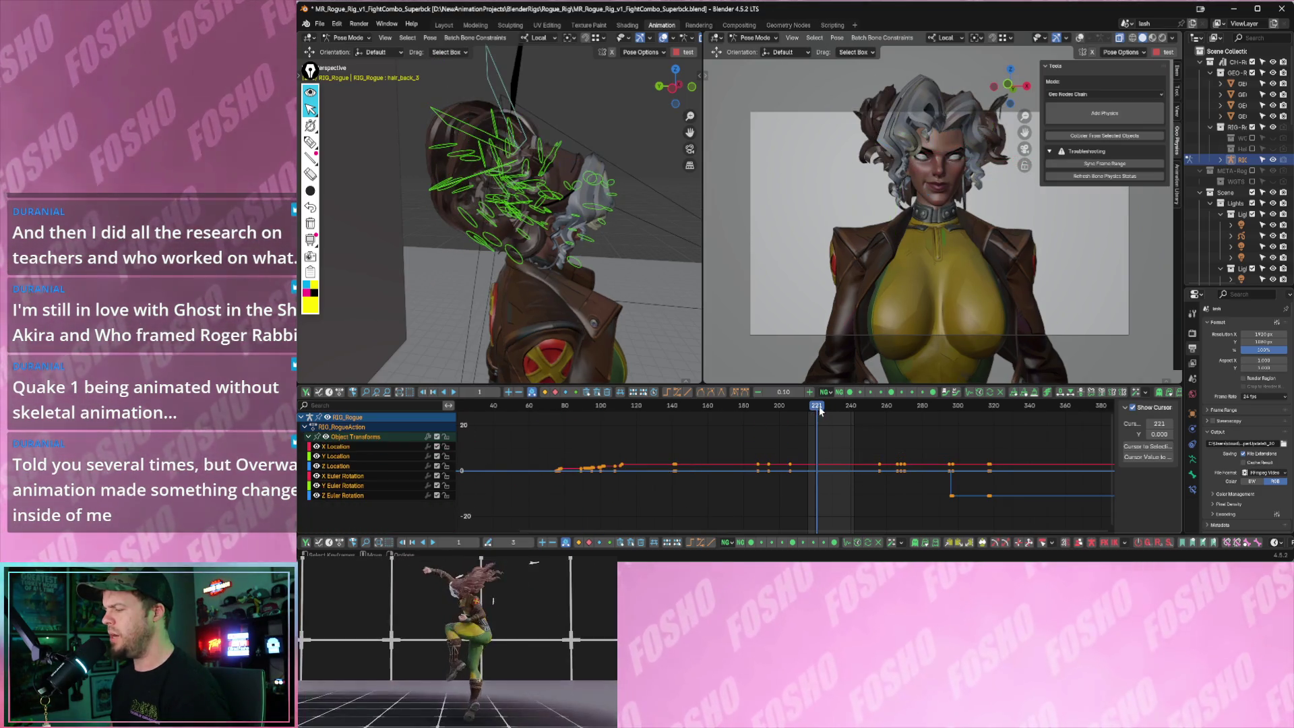
{"action": "key", "text": "ctrl+z"}
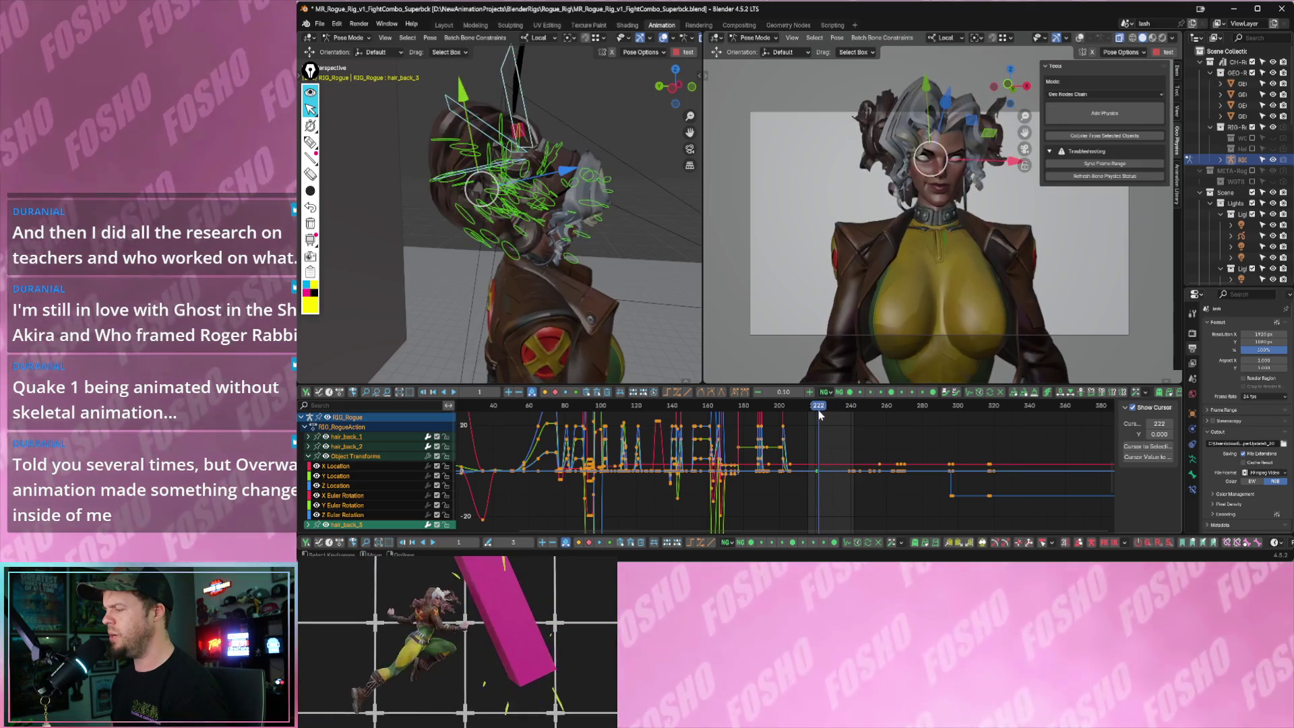
{"action": "key", "text": "Left"}
{"action": "left_click_drag", "start_coordinate": [812, 410], "coordinate": [823, 409]}
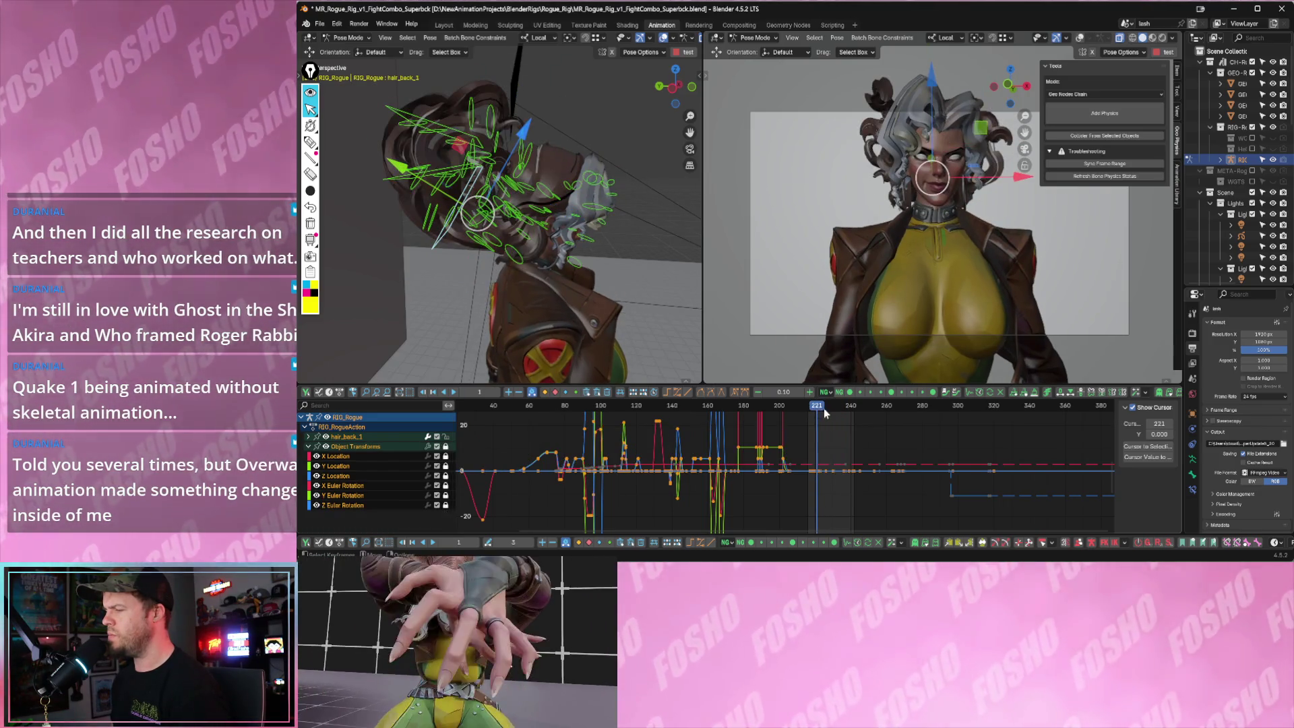
- Select the full hair bone set and step the playhead around frames 214–230
{"action": "left_click", "coordinate": [824, 409]}
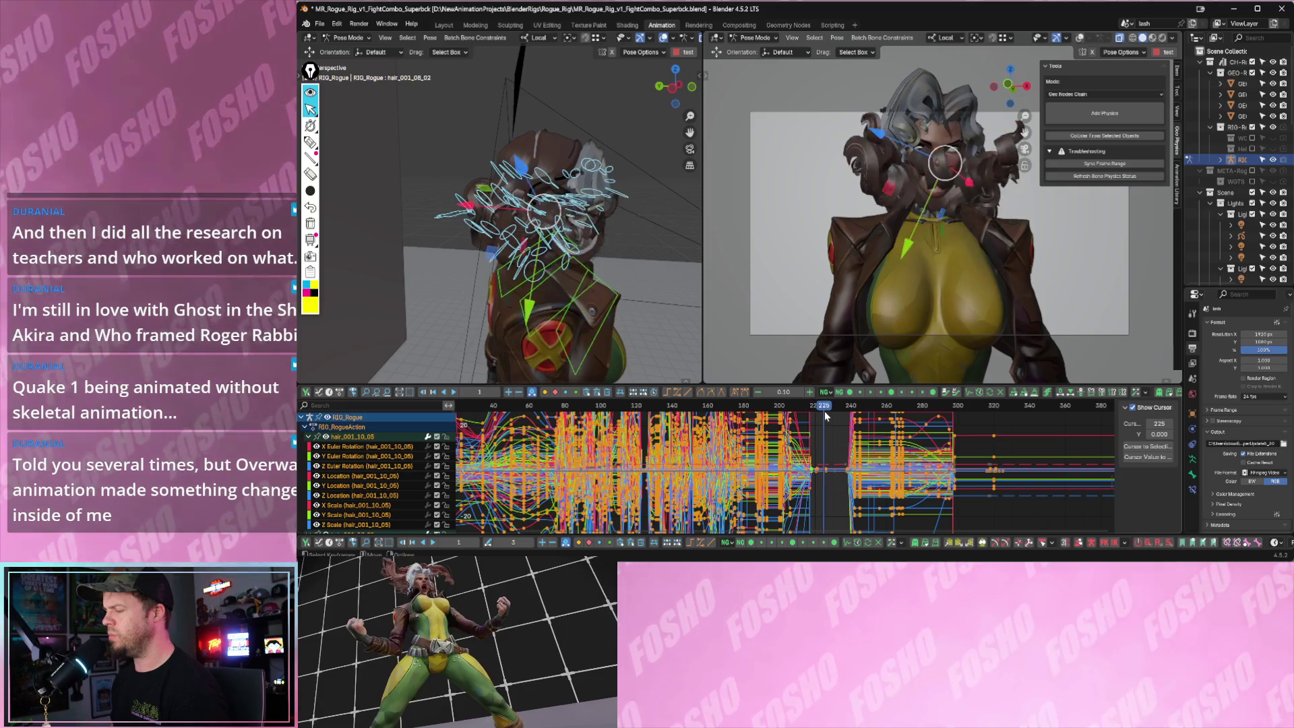
{"action": "key", "text": "Down"}
{"action": "left_click", "coordinate": [832, 406]}
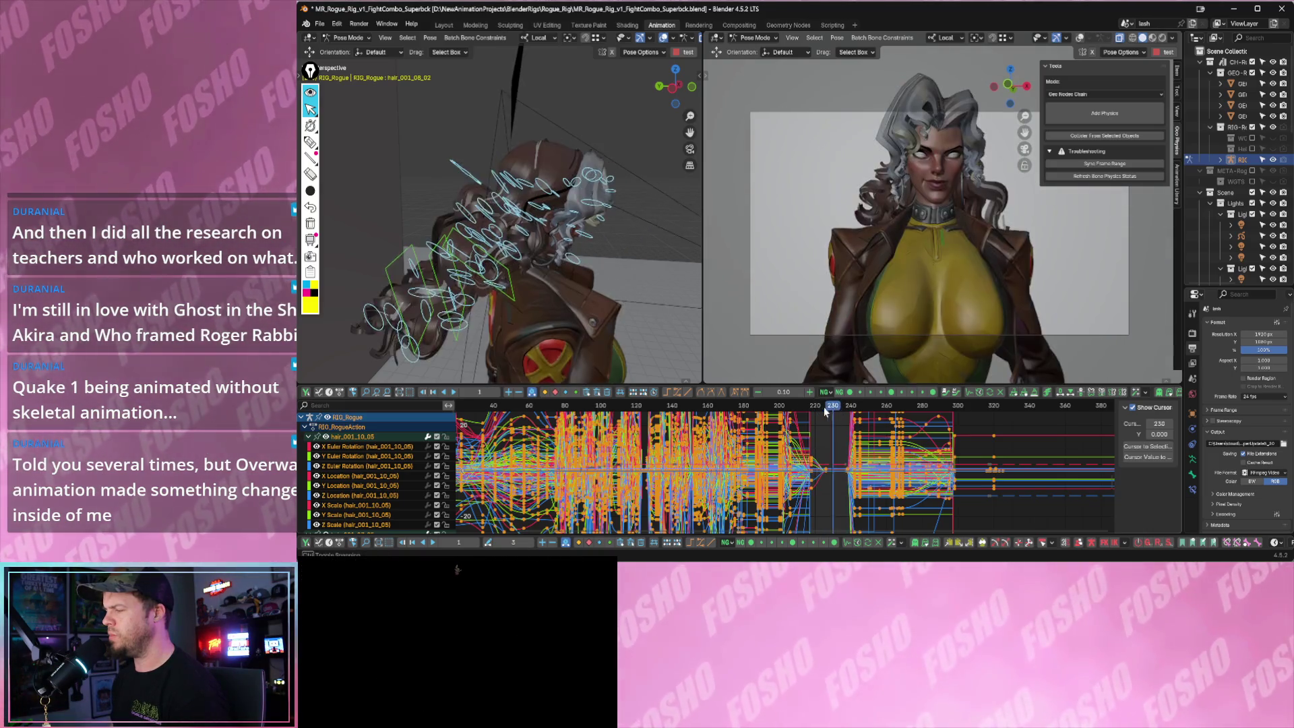
{"action": "key", "text": "Left"}
{"action": "middle_click_drag", "start_coordinate": [561, 264], "coordinate": [560, 264]}
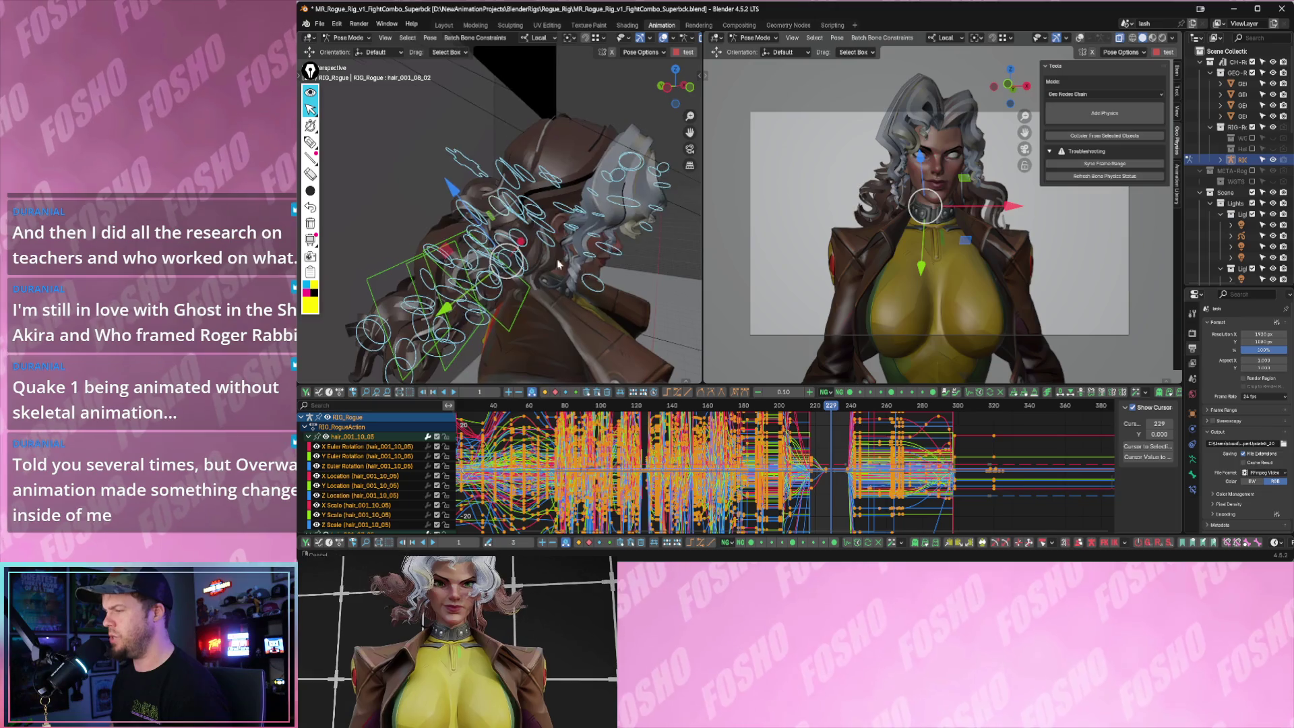
- Box-select the front hair bones and add chain physics, which fails with a needs-a-parent error
{"action": "left_click", "coordinate": [561, 263]}
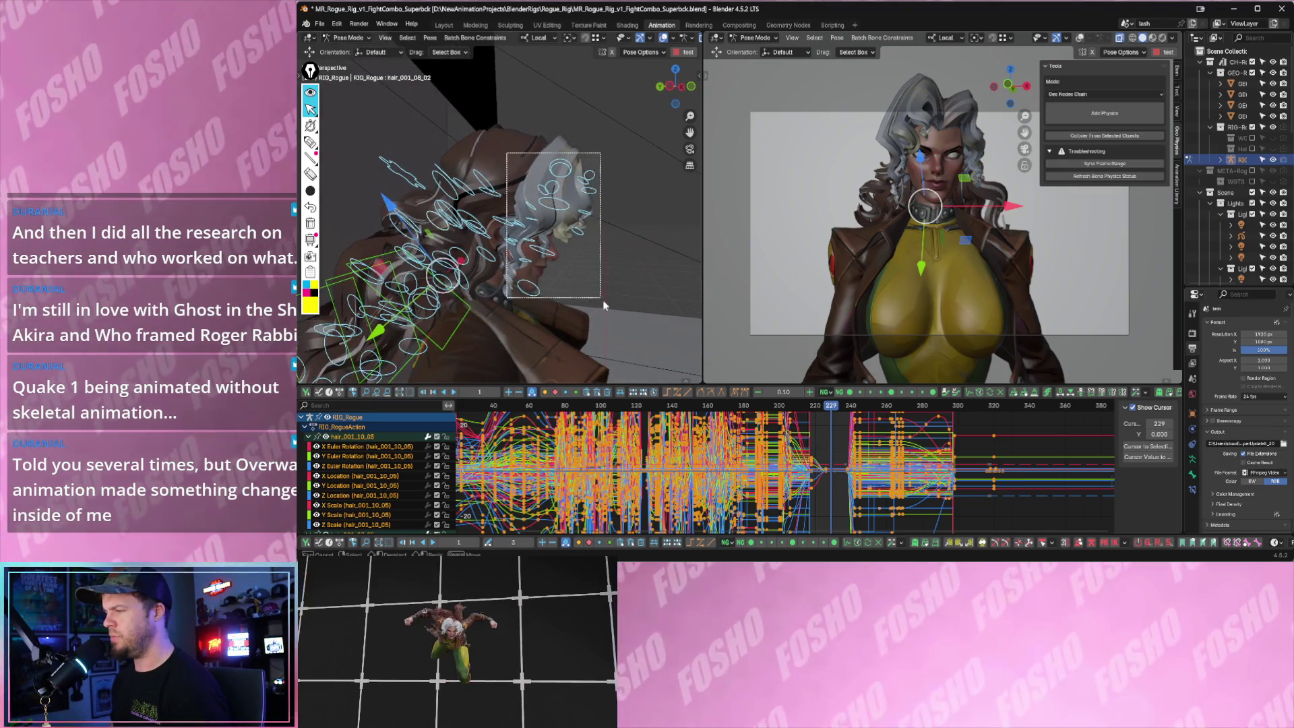
{"action": "mouse_move", "coordinate": [561, 265]}
{"action": "middle_mouse_down"}
{"action": "mouse_move", "coordinate": [572, 295]}
{"action": "mouse_move", "coordinate": [520, 290]}
{"action": "middle_mouse_up"}
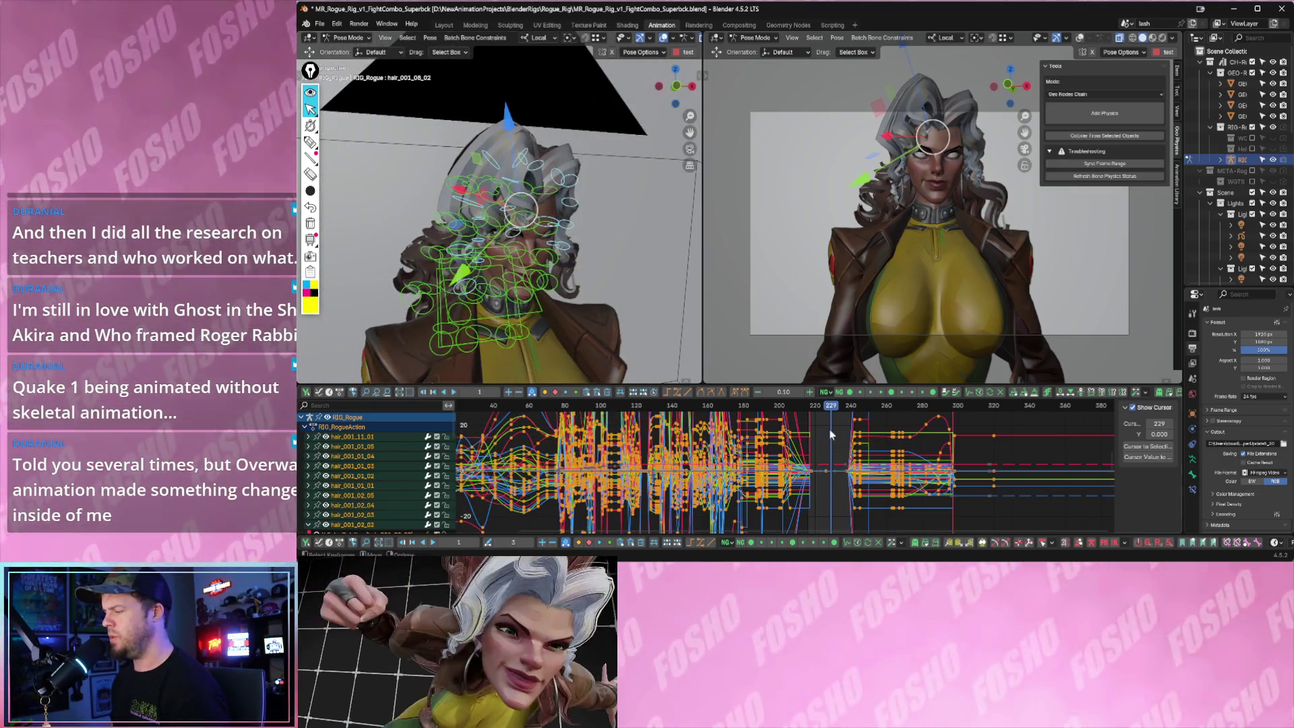
{"action": "scroll", "coordinate": [886, 462], "scroll_direction": "up", "scroll_amount": 3}
{"action": "scroll", "coordinate": [887, 462], "scroll_direction": "up", "scroll_amount": 2}
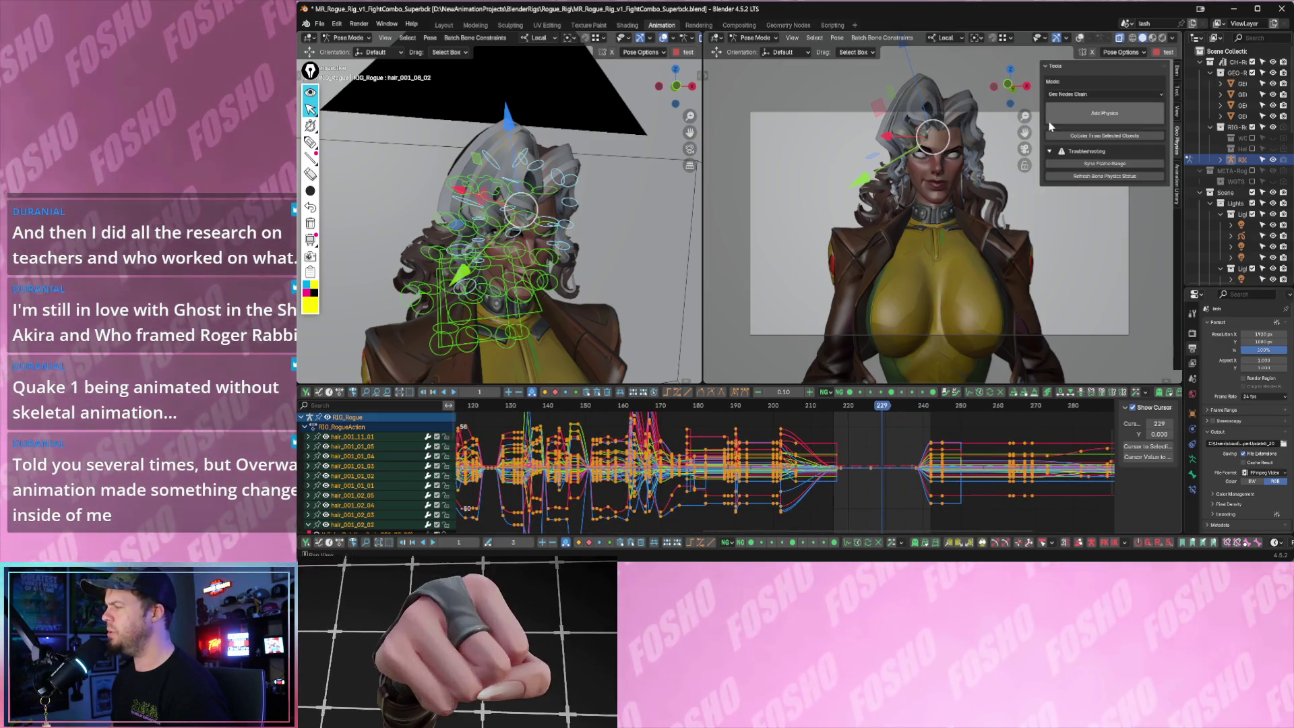
{"action": "left_click_drag", "start_coordinate": [906, 410], "coordinate": [835, 405]}
{"action": "left_click", "coordinate": [1077, 112]}
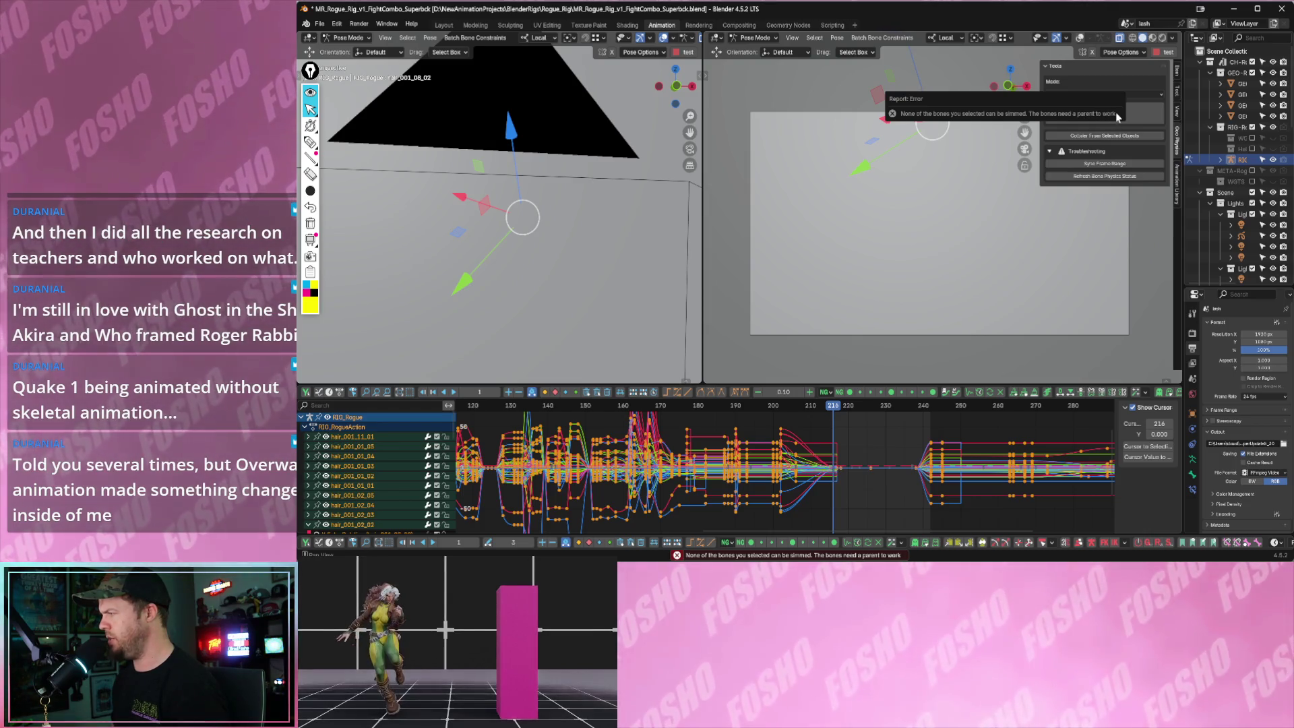
- Set the bone physics mode to Soft Body Chain and add physics to the hair bones
{"action": "left_click_drag", "start_coordinate": [851, 406], "coordinate": [871, 405]}
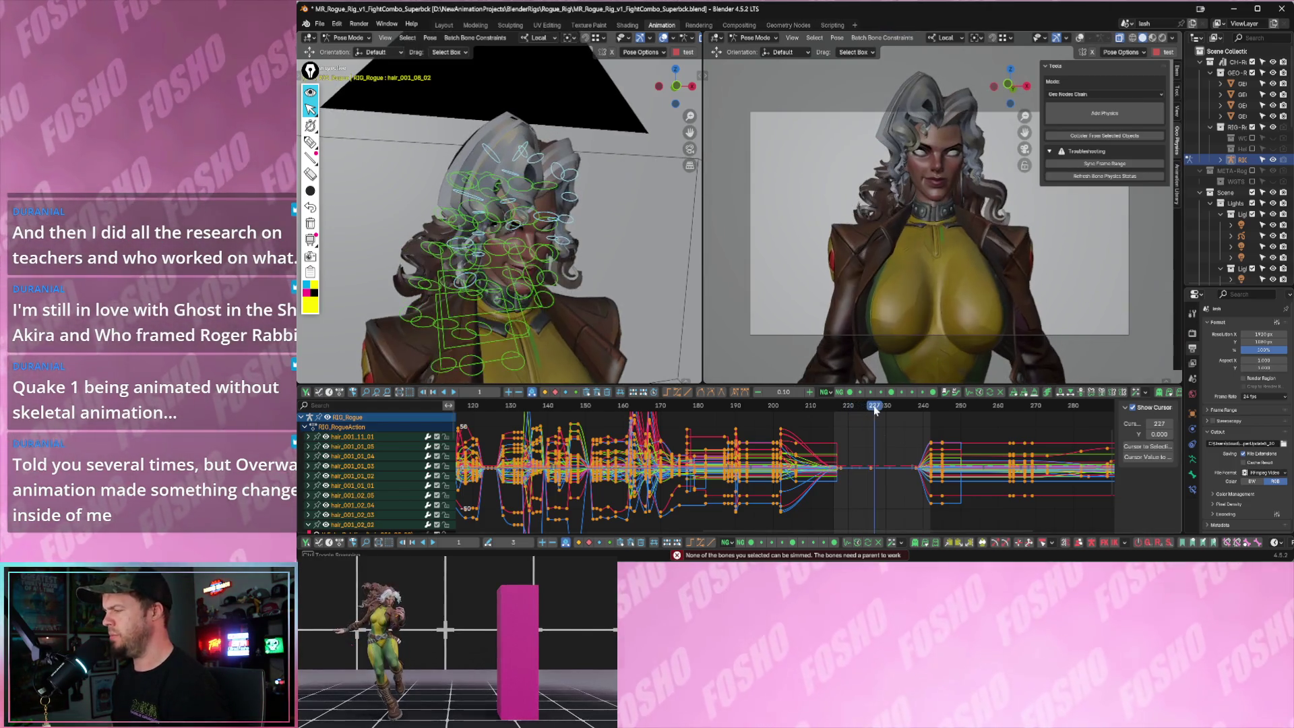
{"action": "left_click", "coordinate": [1079, 94]}
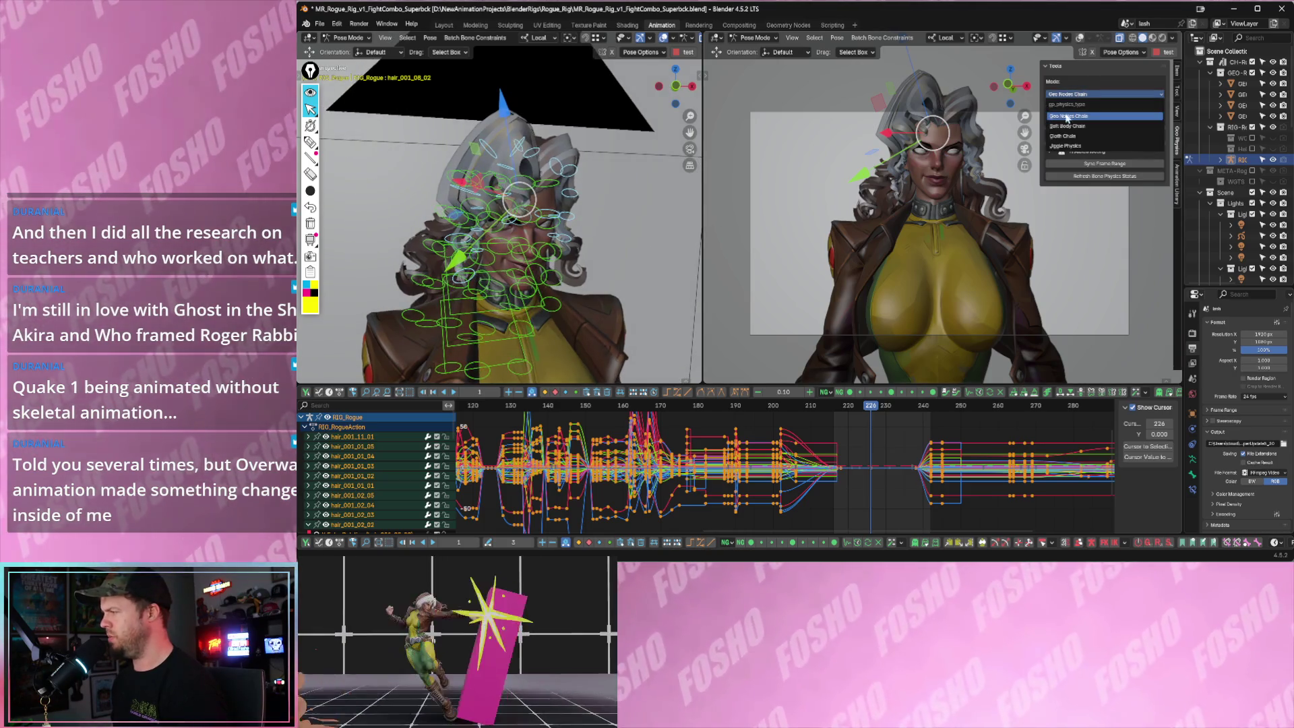
{"action": "left_click", "coordinate": [1072, 126]}
{"action": "left_click", "coordinate": [1079, 116]}
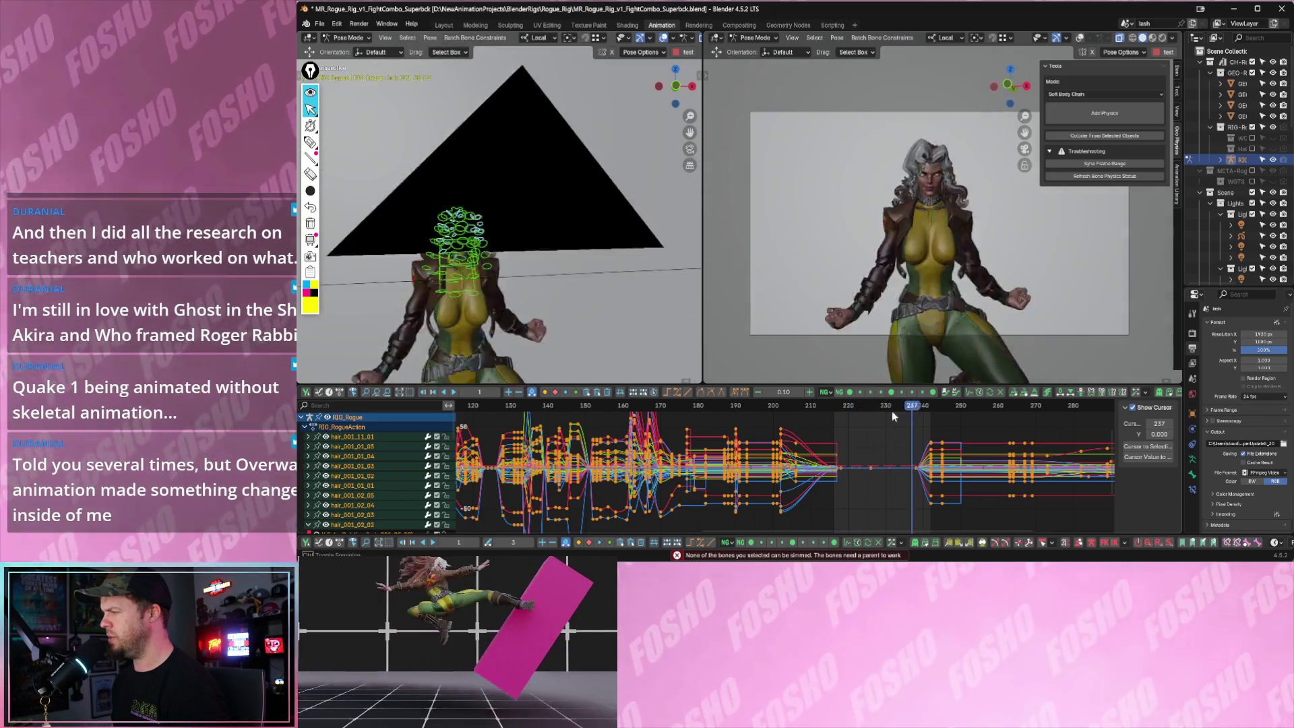
{"action": "left_click_drag", "start_coordinate": [874, 408], "coordinate": [863, 407]}
{"action": "left_click", "coordinate": [1091, 95]}
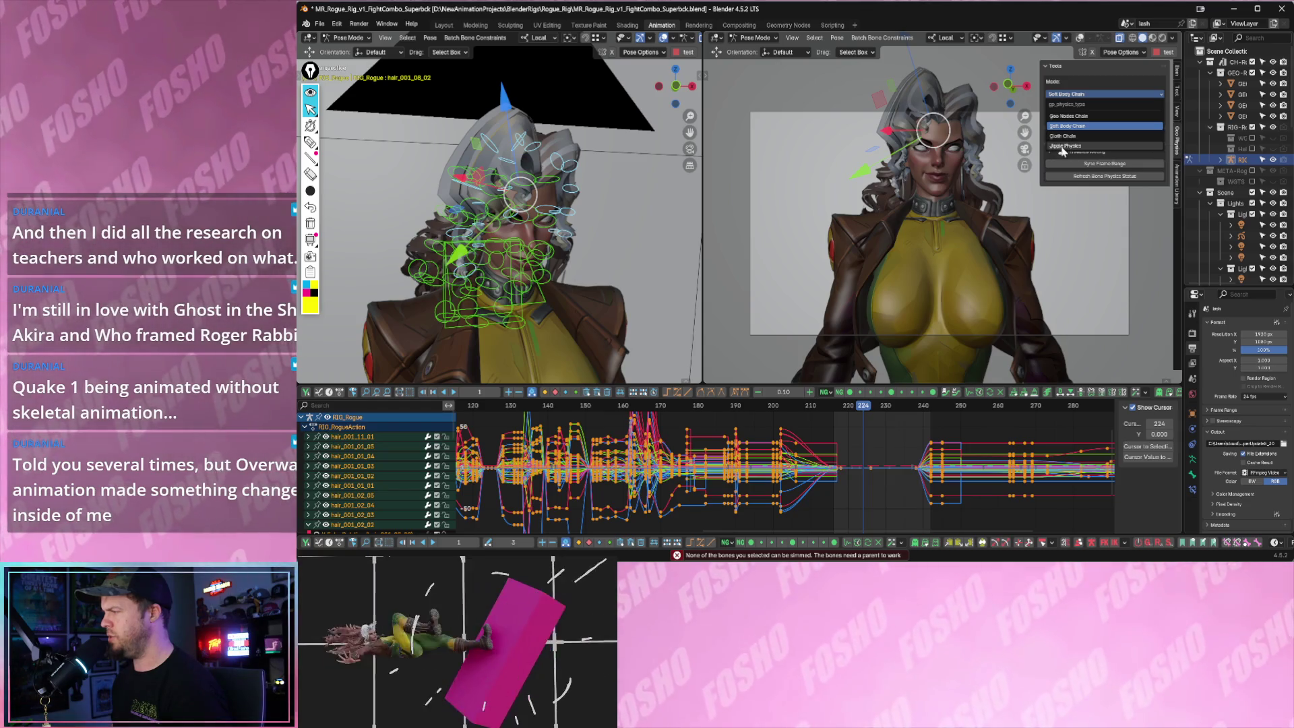
- Play back the hair motion, select another group of hair bones, and return to the bone physics tools
{"action": "key", "text": "Down"}
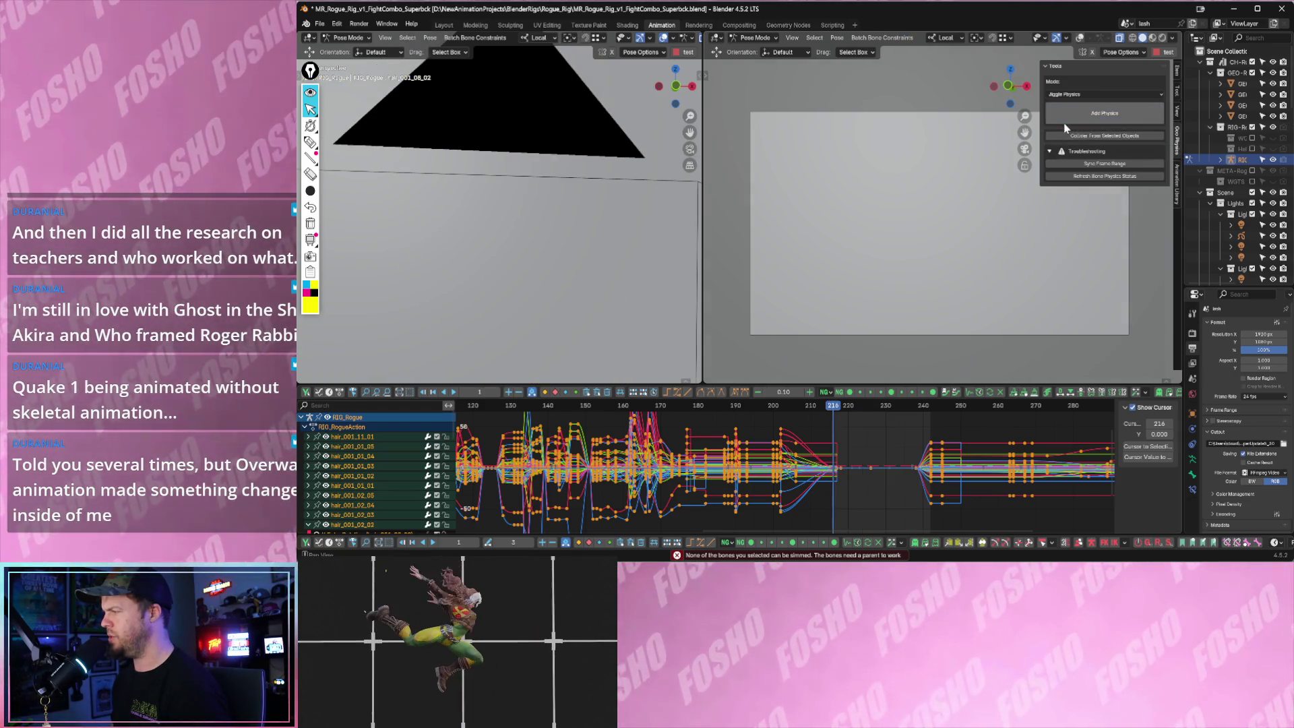
{"action": "key", "text": "space"}
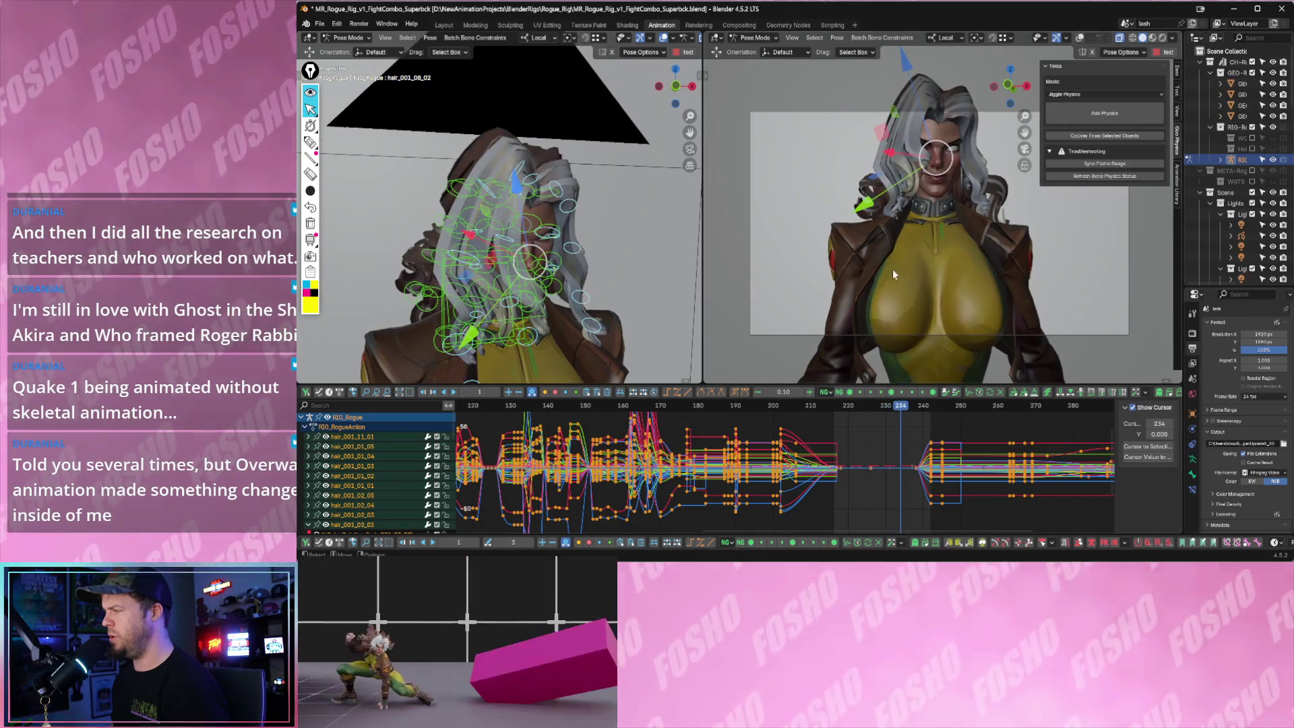
{"action": "middle_click_drag", "start_coordinate": [627, 231], "coordinate": [475, 124]}
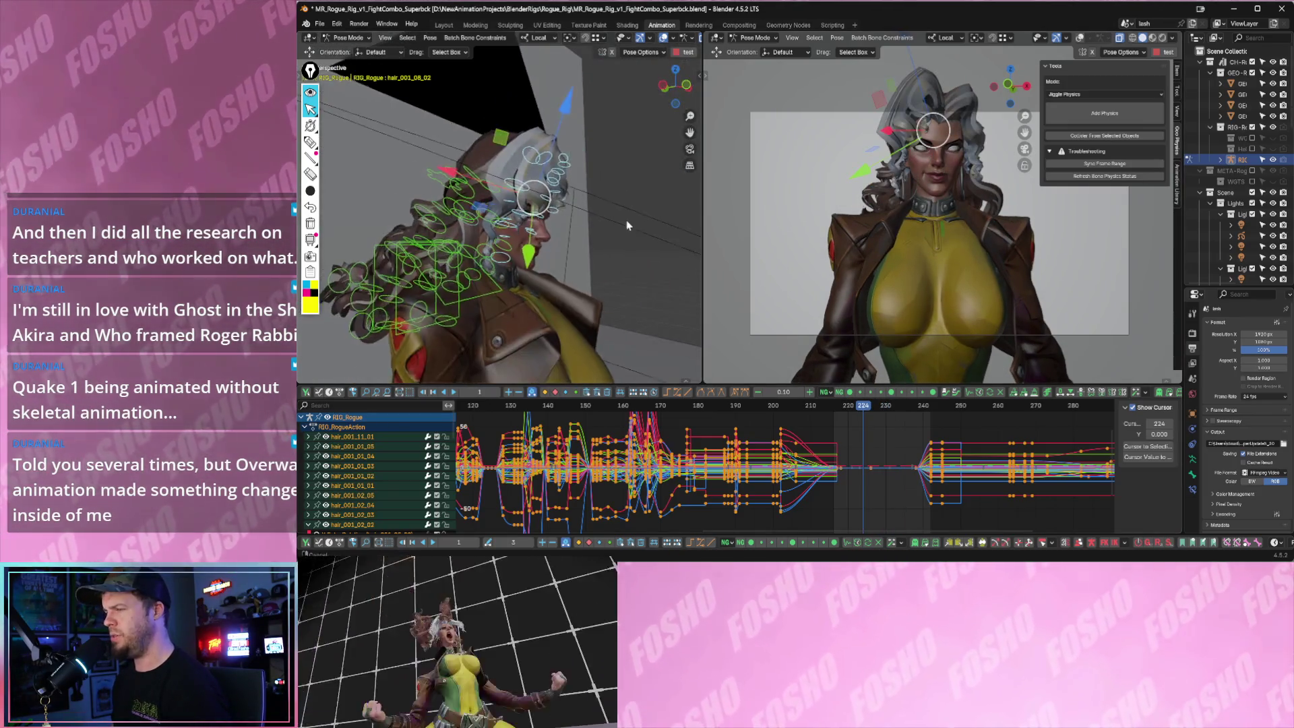
{"action": "left_click_drag", "start_coordinate": [575, 239], "coordinate": [567, 249]}
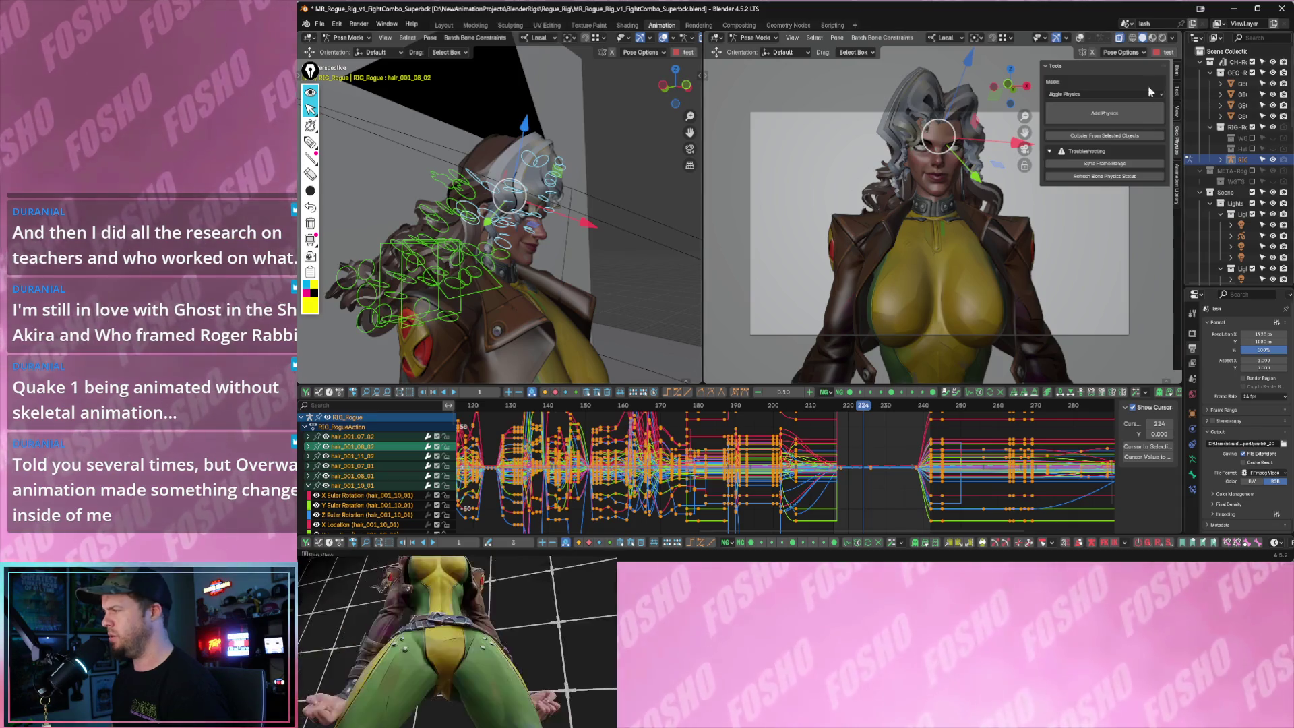
{"action": "left_click", "coordinate": [1179, 168]}
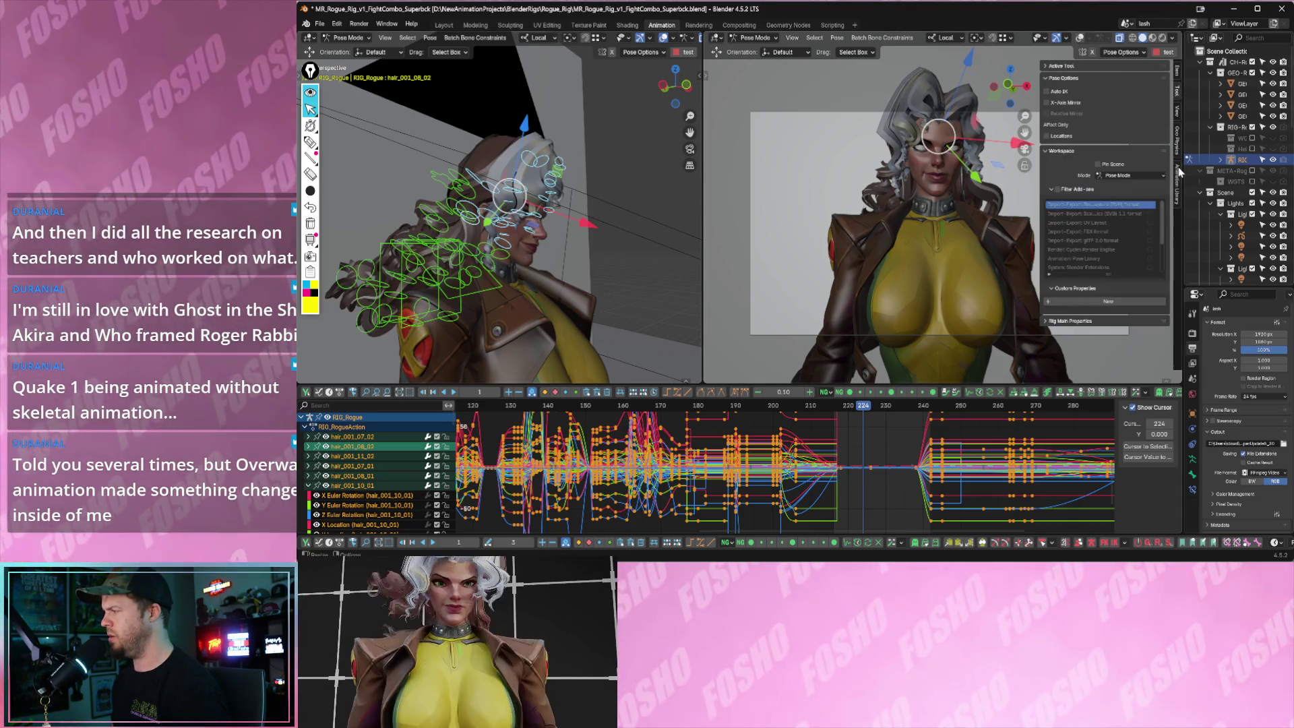
{"action": "left_click", "coordinate": [1177, 149]}
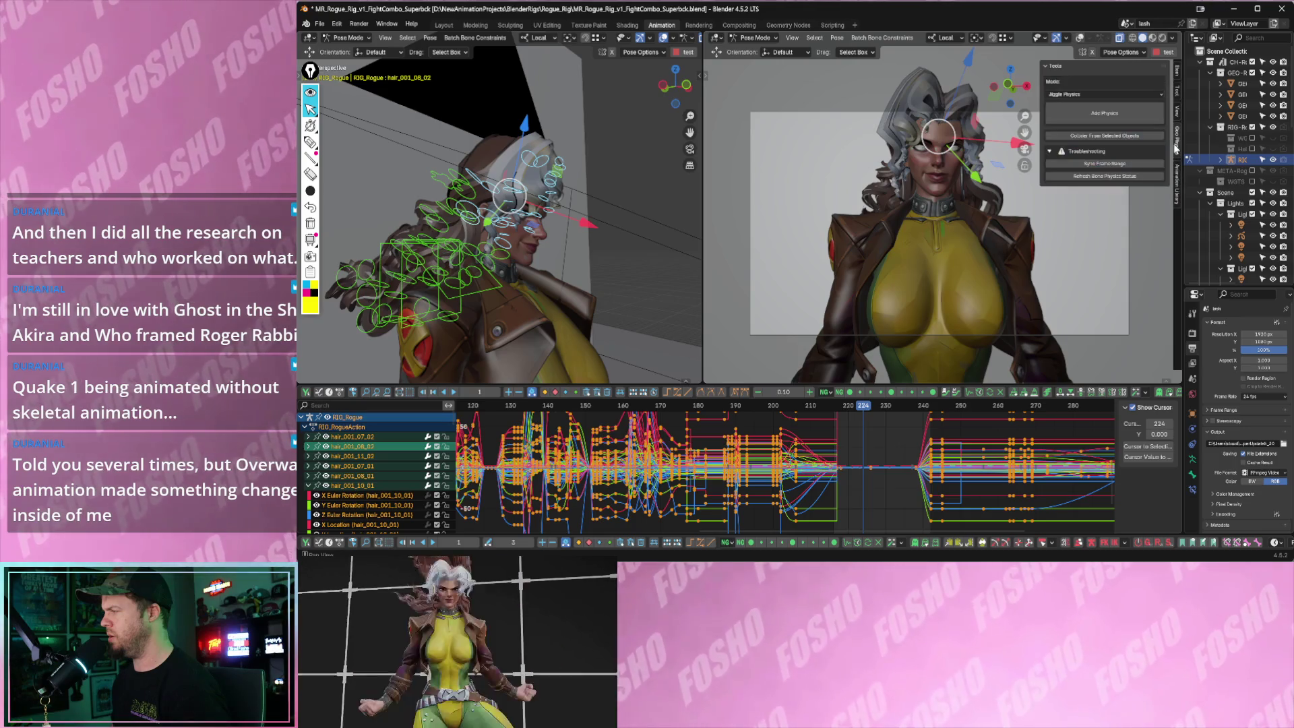
{"action": "left_click_drag", "start_coordinate": [855, 408], "coordinate": [841, 408]}
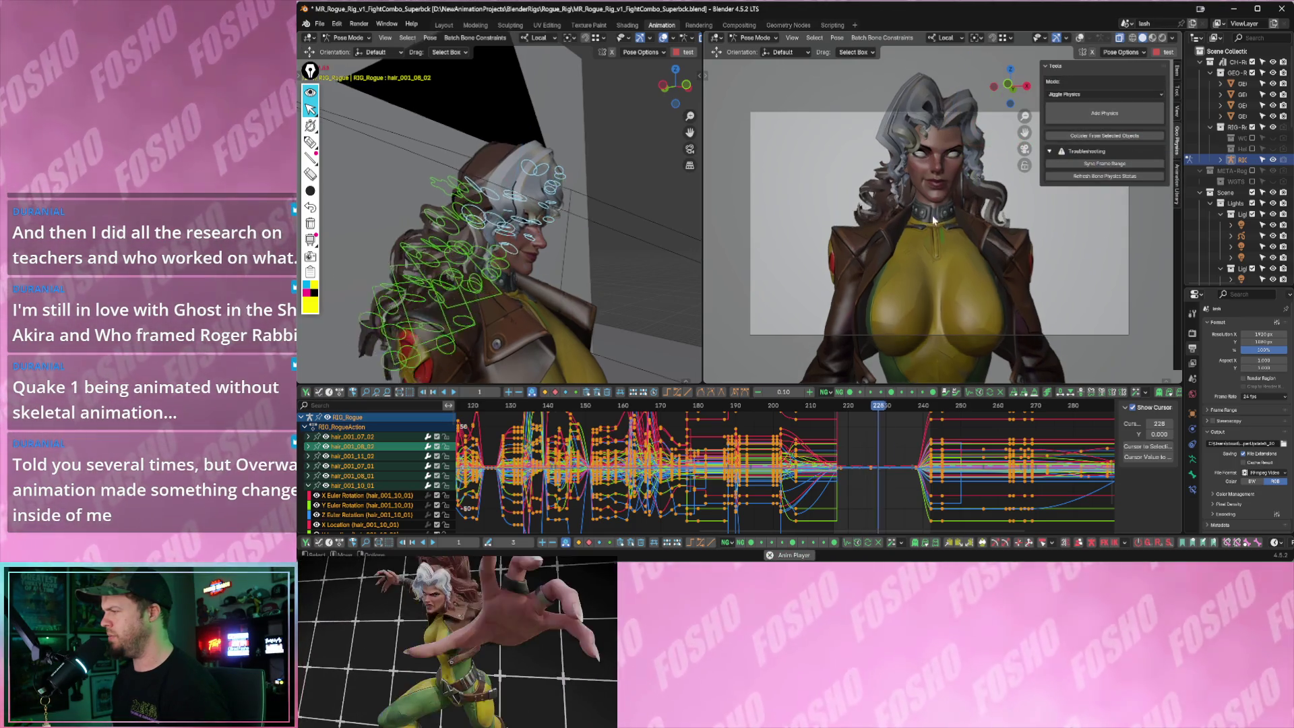
{"action": "key", "text": "space"}
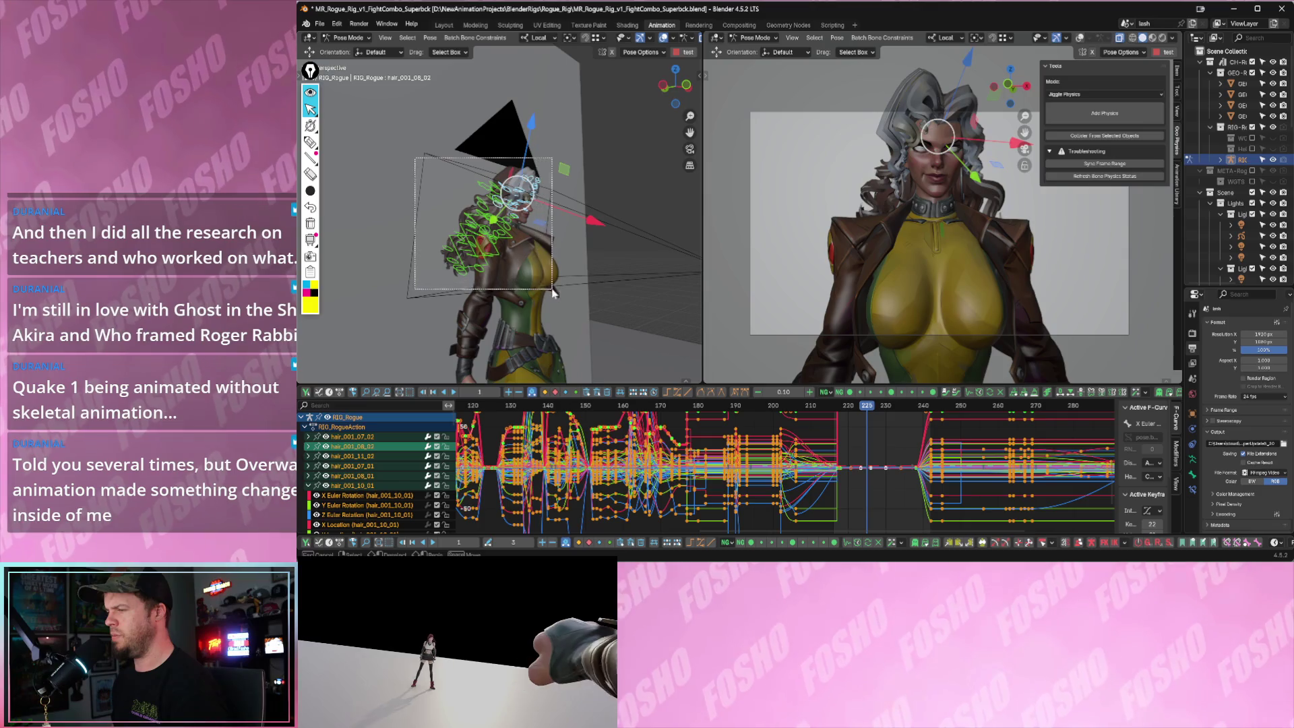
- Delete the hair_001_10 chain's keyframes between about frames 215 and 240
{"action": "left_click", "coordinate": [485, 223]}
{"action": "key", "text": "Home"}
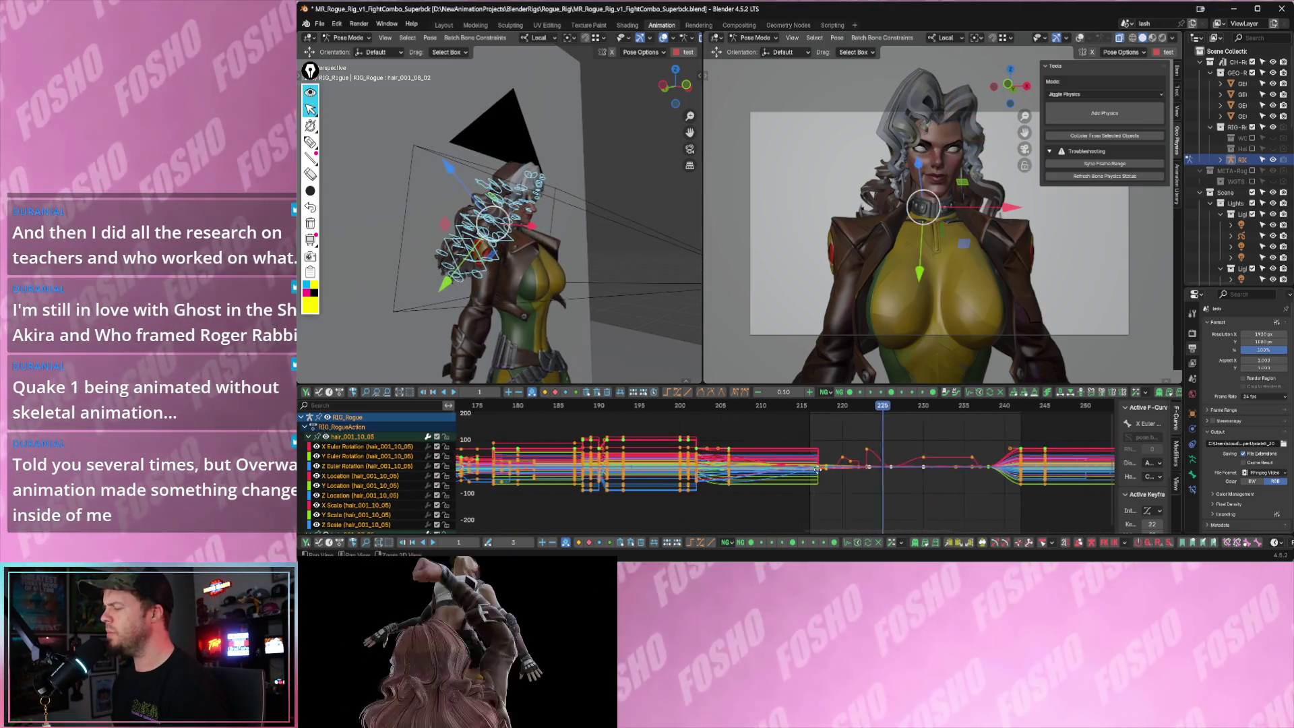
{"action": "mouse_move", "coordinate": [770, 437]}
{"action": "left_mouse_down"}
{"action": "mouse_move", "coordinate": [882, 492]}
{"action": "mouse_move", "coordinate": [925, 494]}
{"action": "left_mouse_up"}
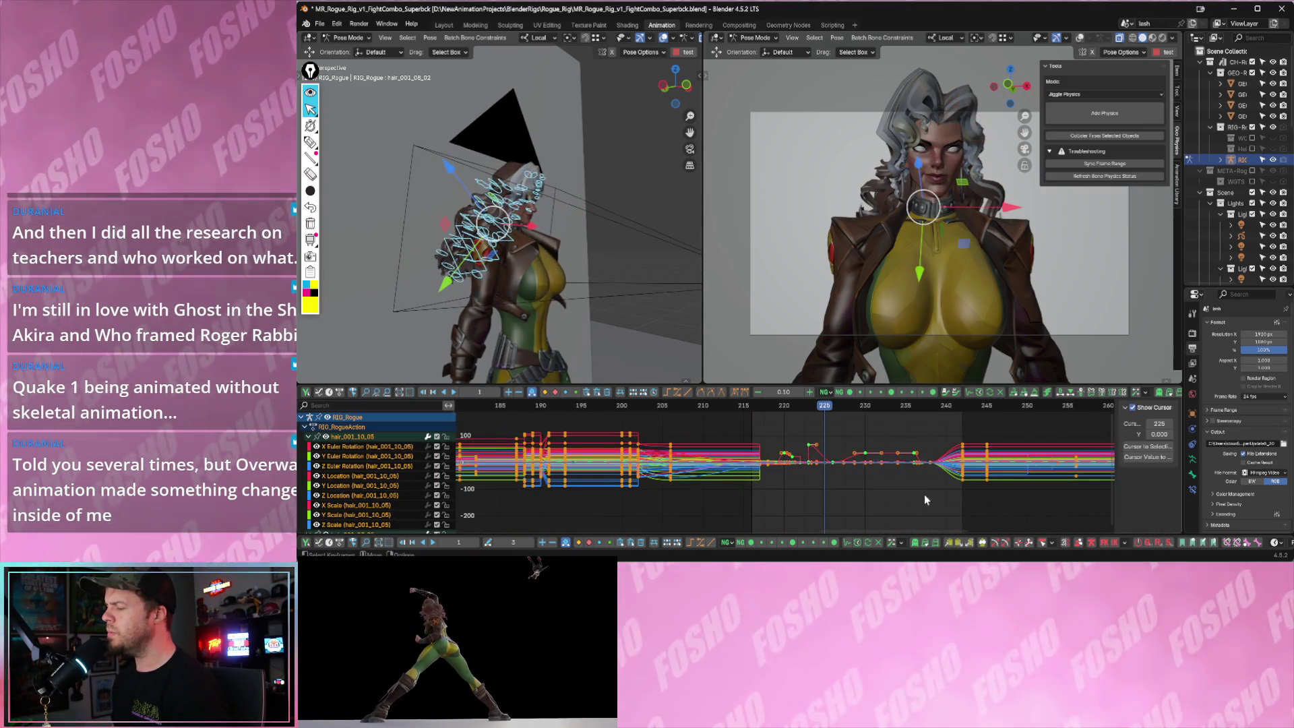
{"action": "key", "text": "Delete"}
- Scrub around frames 220–228 to check the flattened hair pose
{"action": "left_click_drag", "start_coordinate": [781, 406], "coordinate": [828, 407]}
{"action": "key", "text": "Left"}
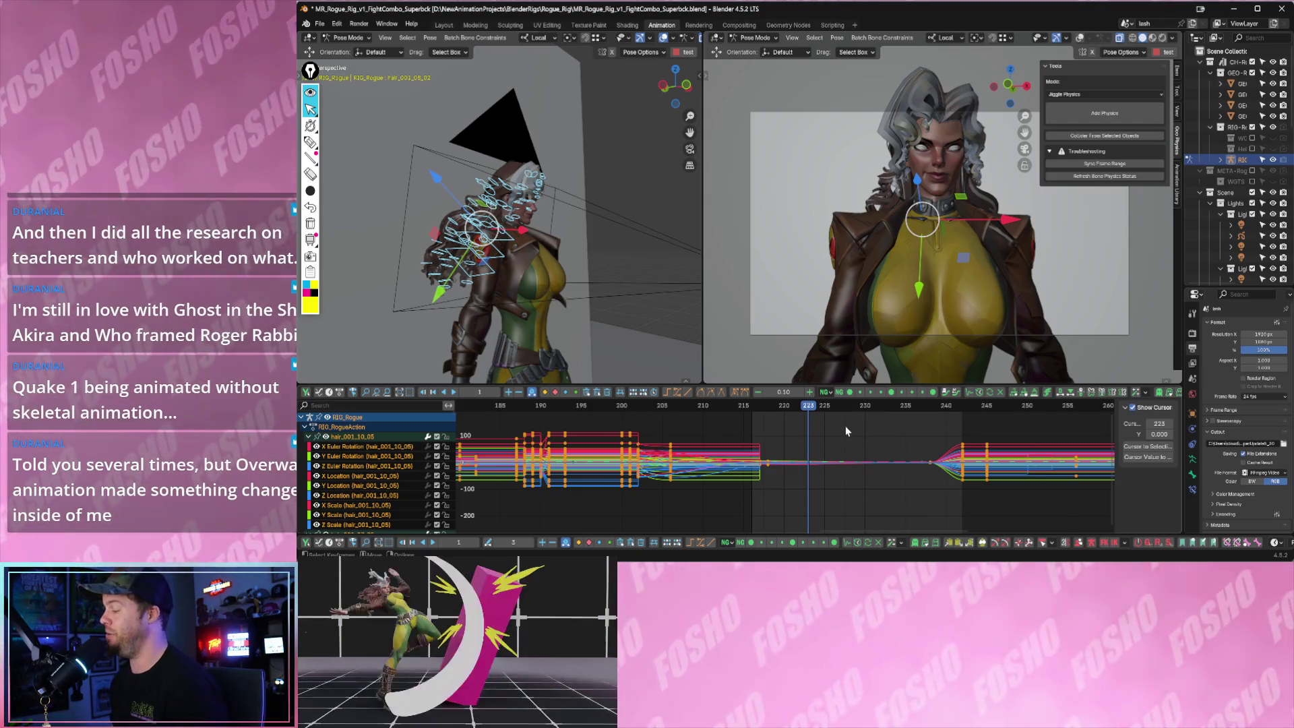
{"action": "scroll", "coordinate": [816, 470], "scroll_direction": "up", "scroll_amount": 2}
{"action": "scroll", "coordinate": [819, 470], "scroll_direction": "up", "scroll_amount": 2}
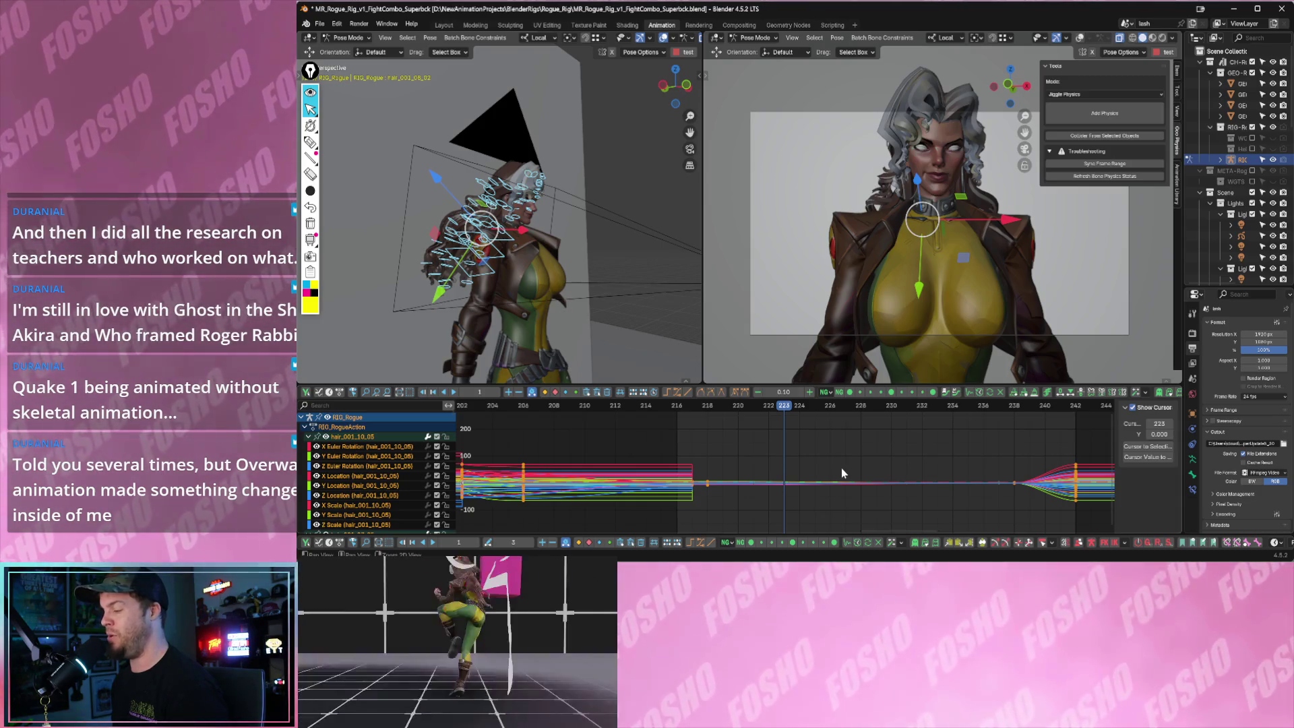
{"action": "scroll", "coordinate": [842, 469], "scroll_direction": "down", "scroll_amount": 2}
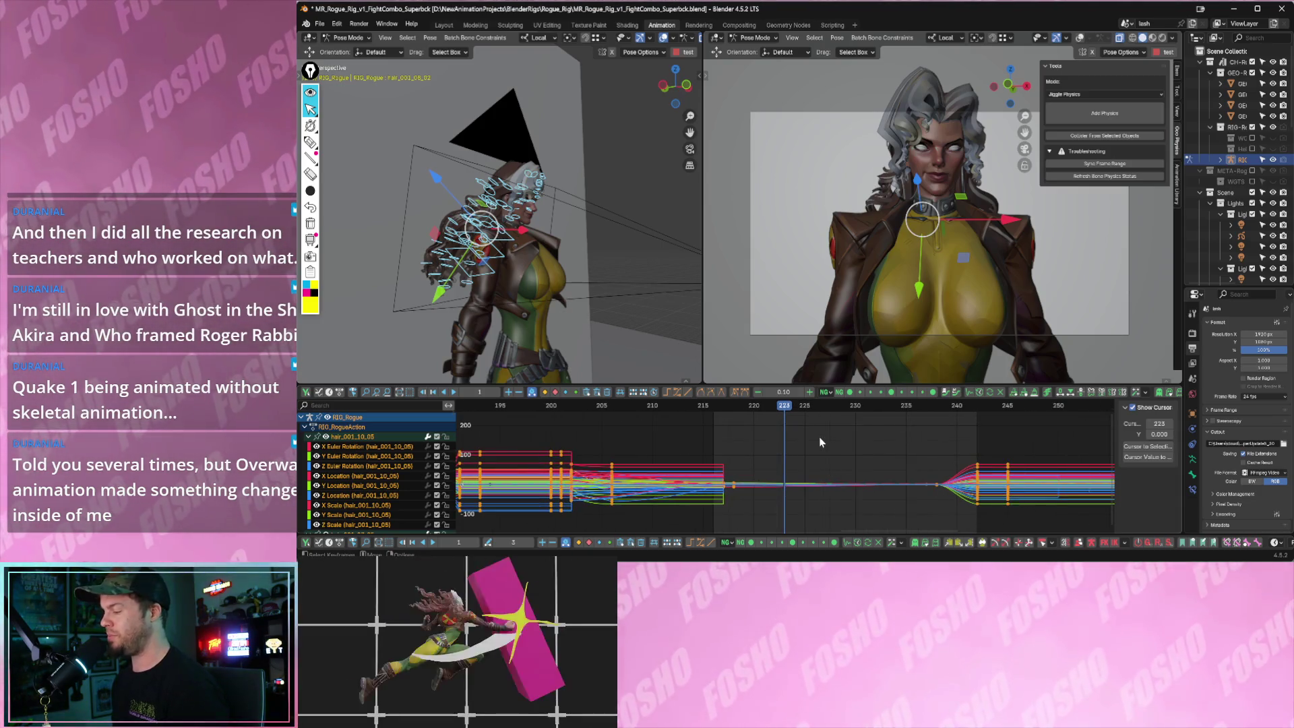
{"action": "left_click_drag", "start_coordinate": [793, 412], "coordinate": [854, 414]}
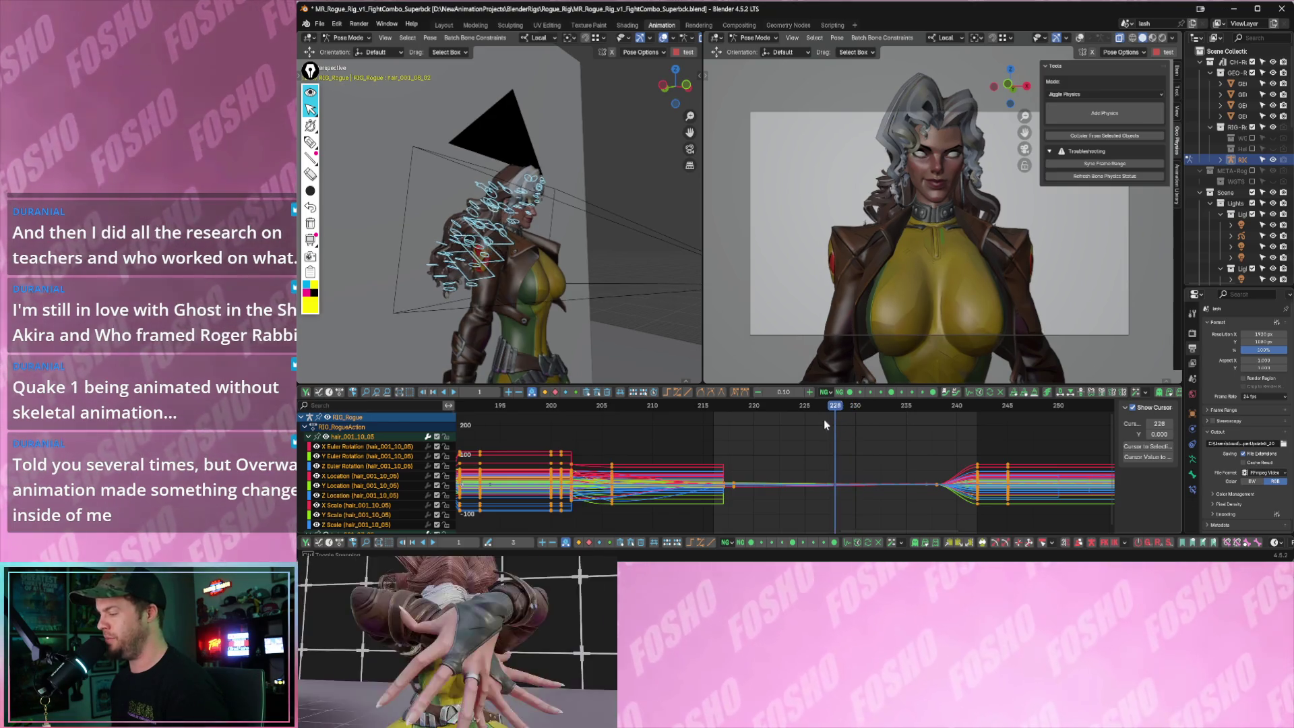
{"action": "mouse_move", "coordinate": [852, 418]}
{"action": "left_mouse_down"}
{"action": "mouse_move", "coordinate": [742, 423]}
{"action": "mouse_move", "coordinate": [773, 404]}
{"action": "left_mouse_up"}
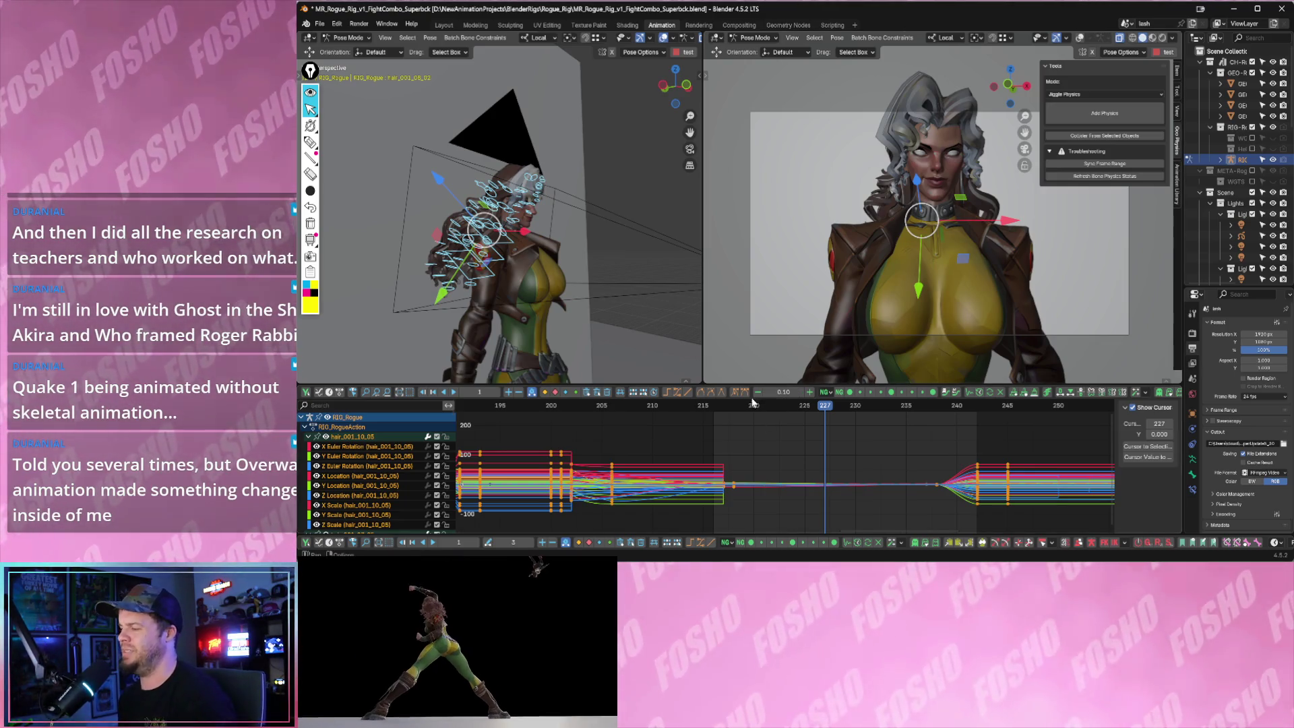
{"action": "key", "text": "Right"}
{"action": "key", "text": "Right"}
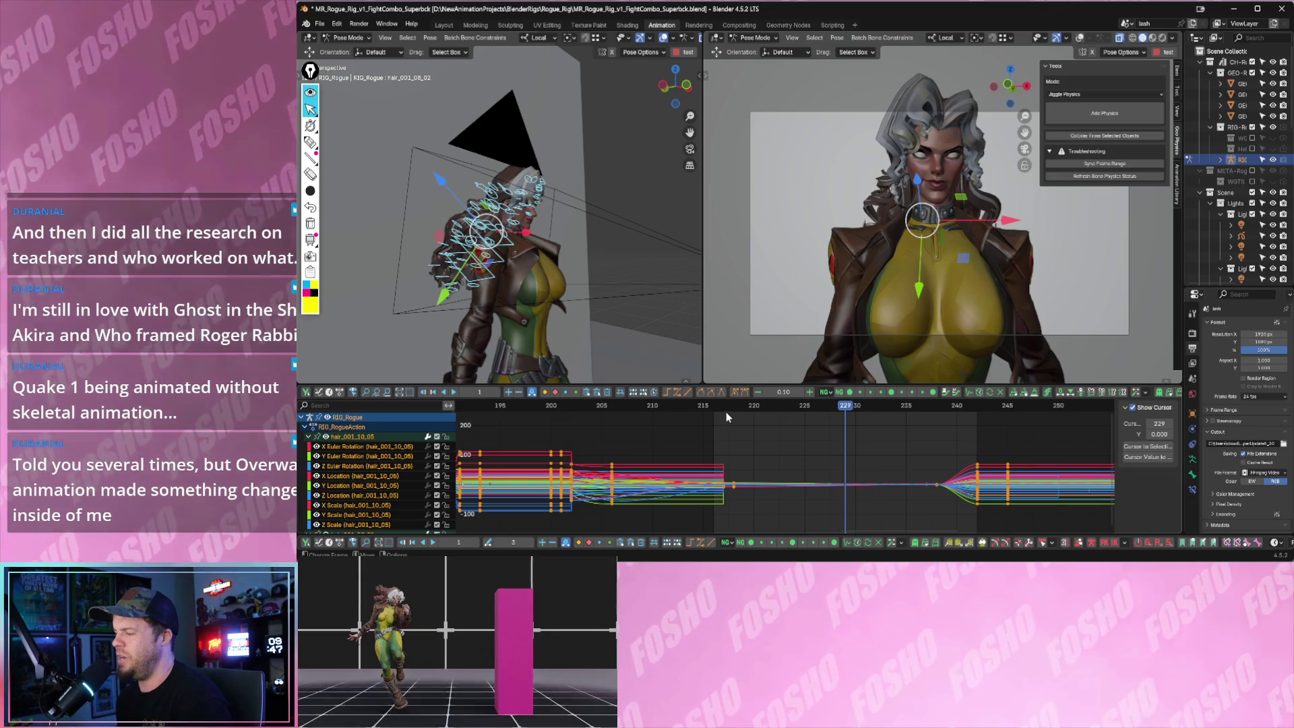
{"action": "key", "text": "Left"}
{"action": "key", "text": "Left"}
{"action": "key", "text": "Left"}
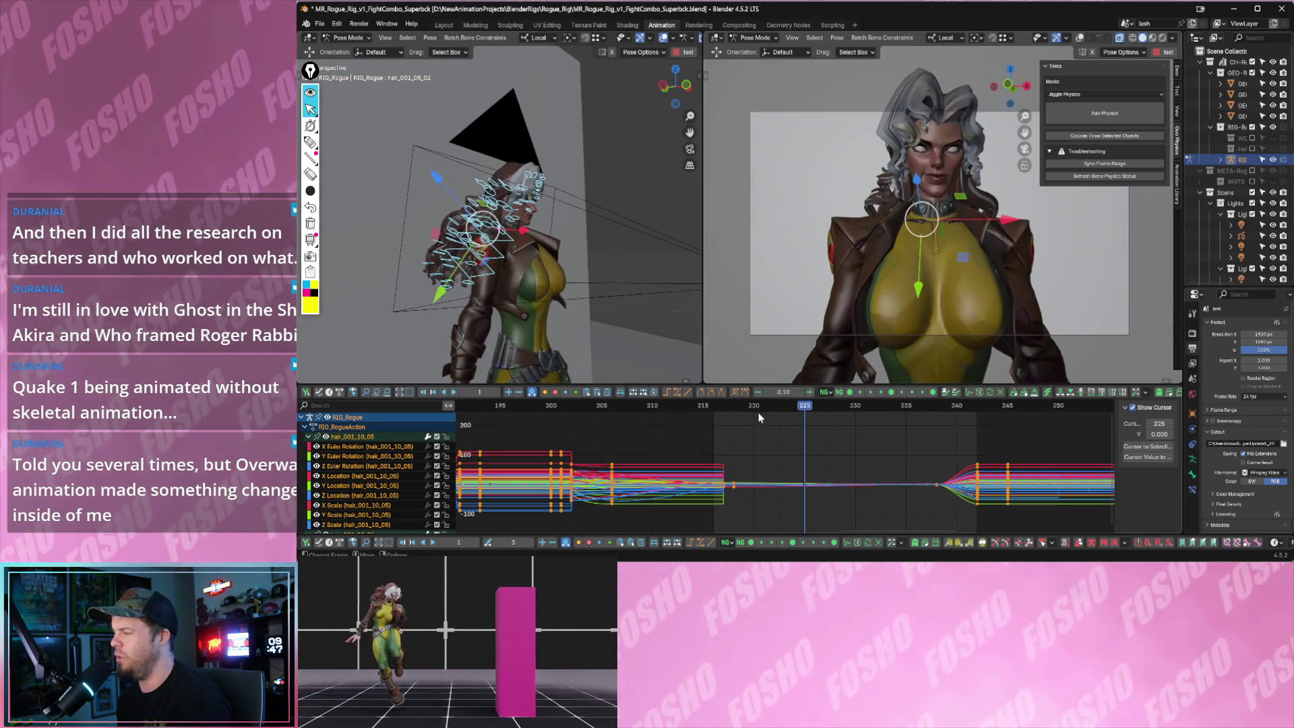
{"action": "key", "text": "Left"}
{"action": "key", "text": "Left"}
{"action": "key", "text": "Left"}
{"action": "key", "text": "Left"}
{"action": "key", "text": "Left"}
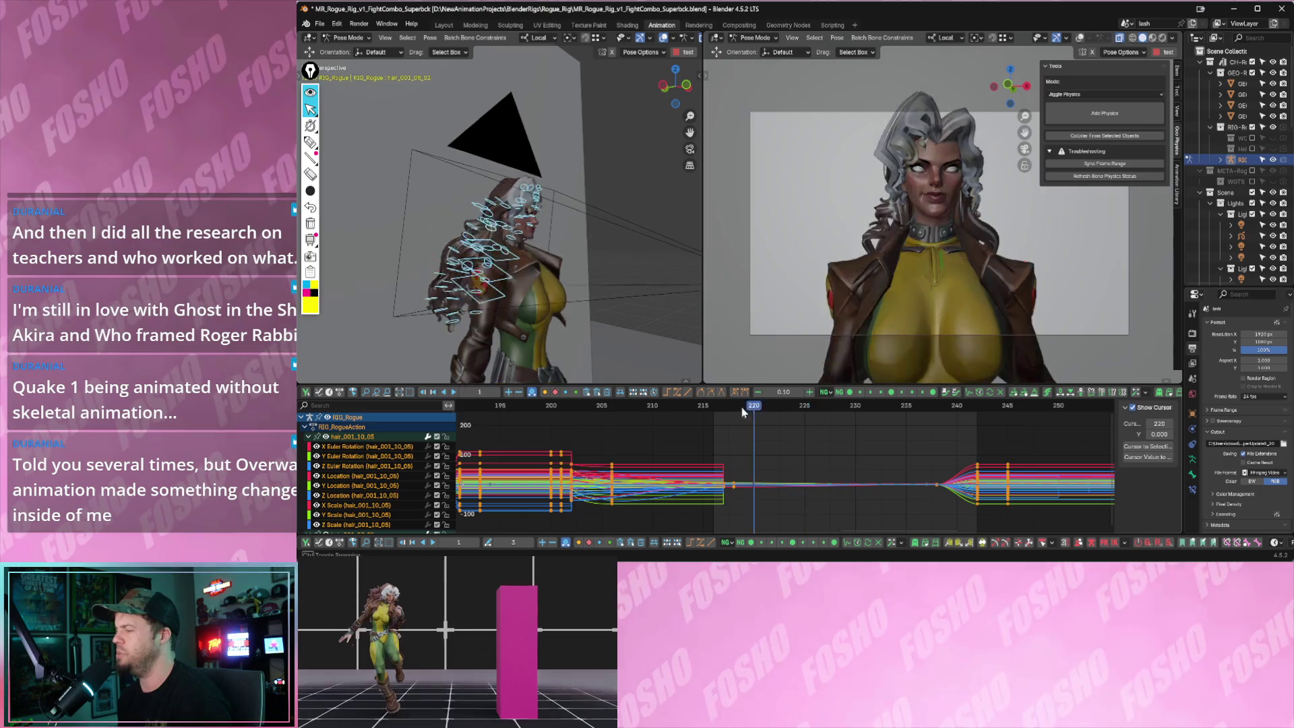
{"action": "key", "text": "space"}
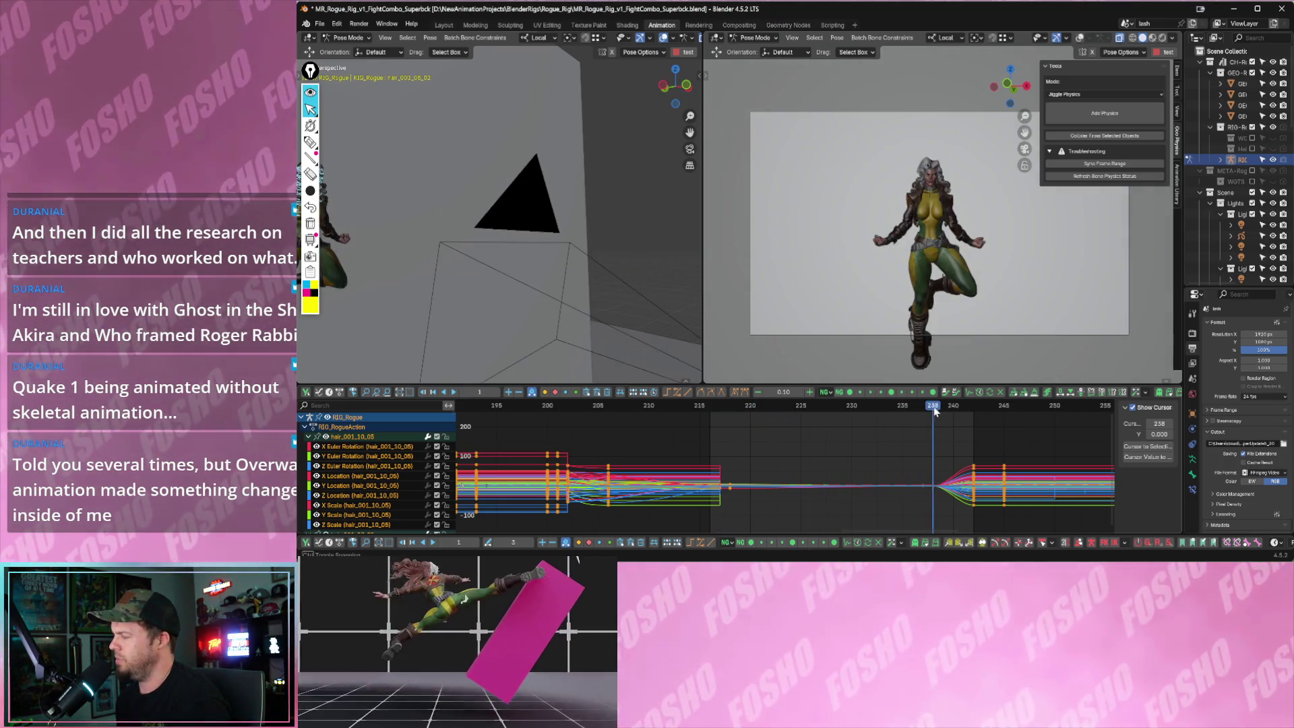
{"action": "left_click_drag", "start_coordinate": [852, 409], "coordinate": [701, 419]}
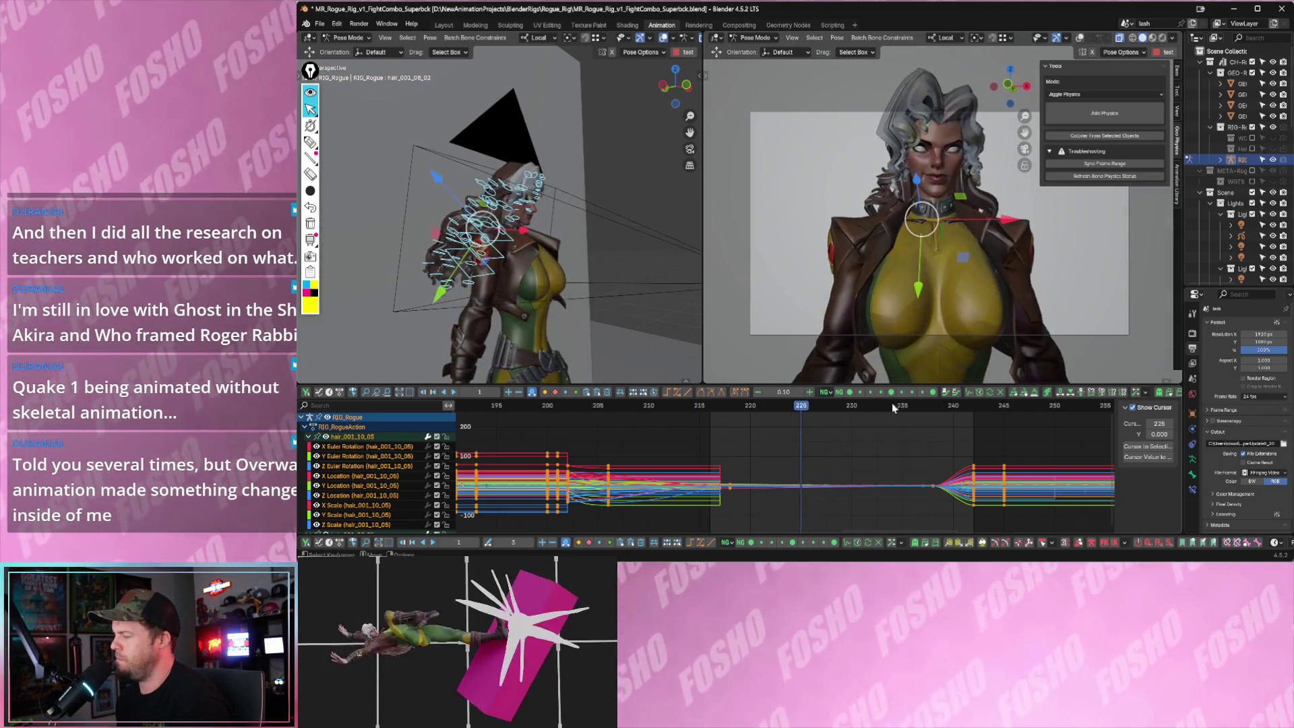
{"action": "left_click_drag", "start_coordinate": [887, 404], "coordinate": [722, 408]}
{"action": "key", "text": "space"}
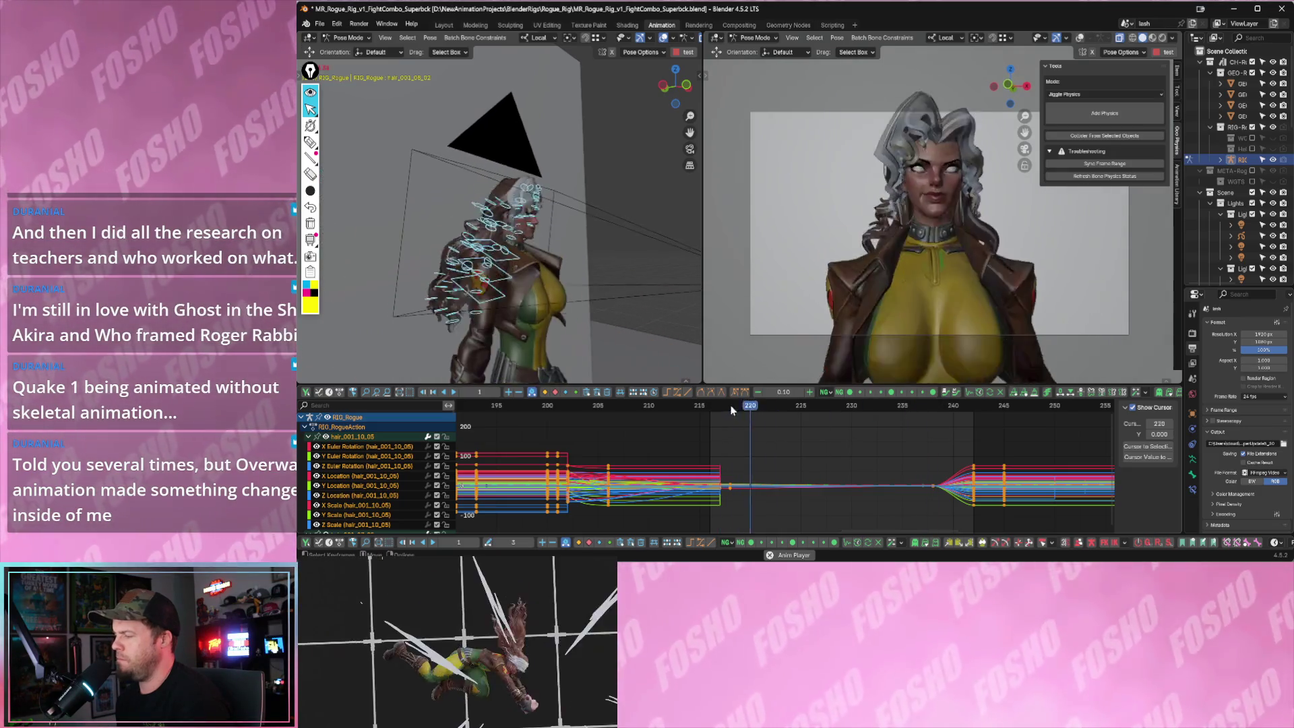
{"action": "left_click", "coordinate": [932, 407]}
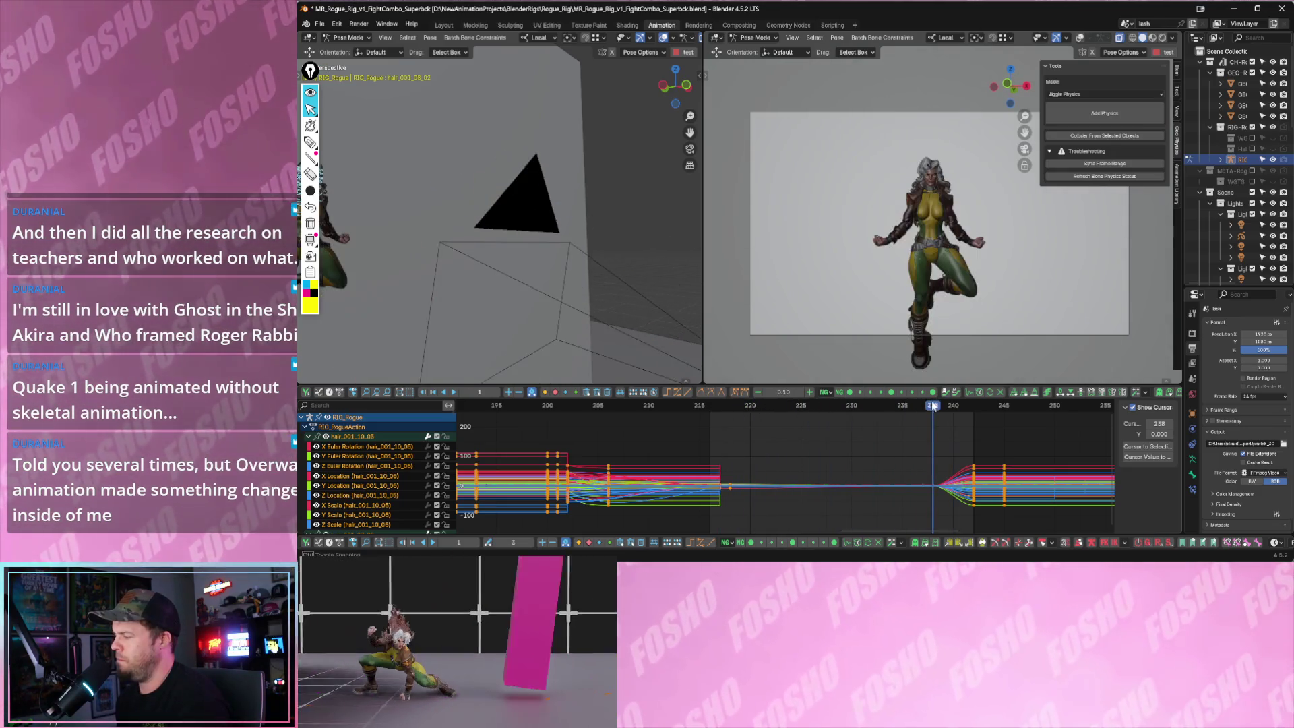
{"action": "left_click_drag", "start_coordinate": [933, 406], "coordinate": [748, 416]}
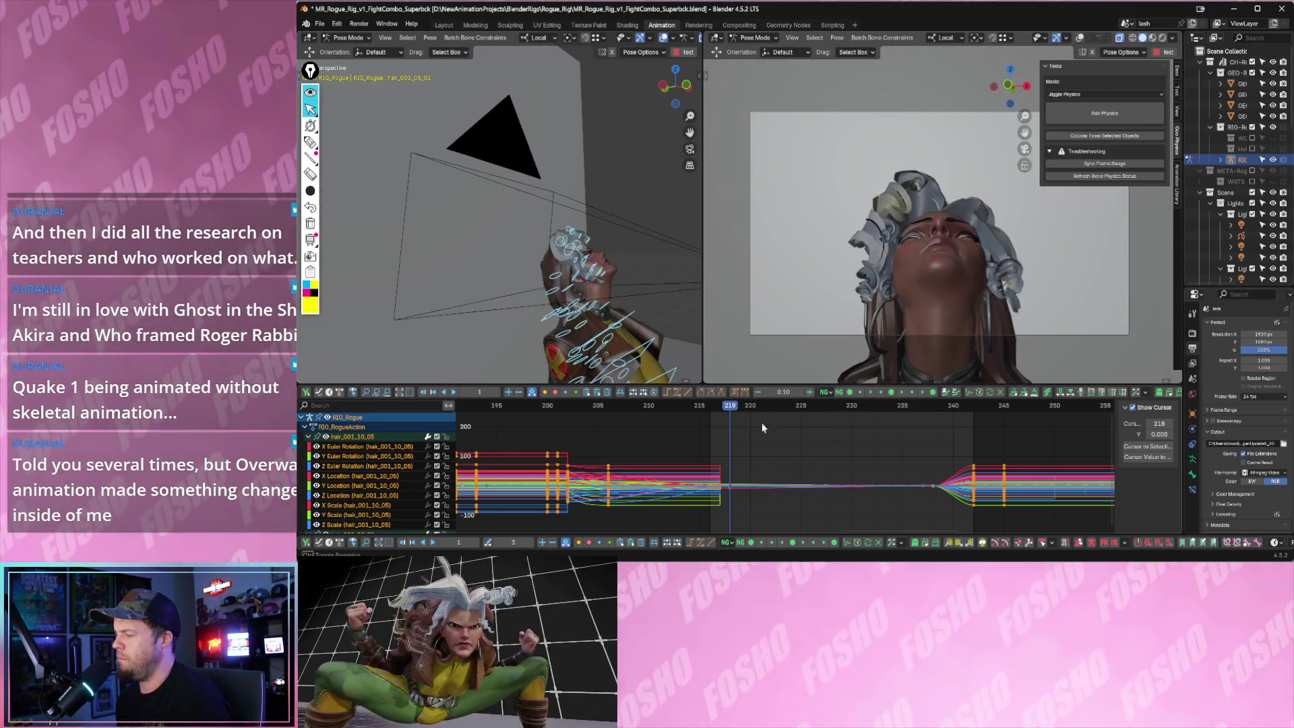
{"action": "left_click_drag", "start_coordinate": [842, 440], "coordinate": [741, 409]}
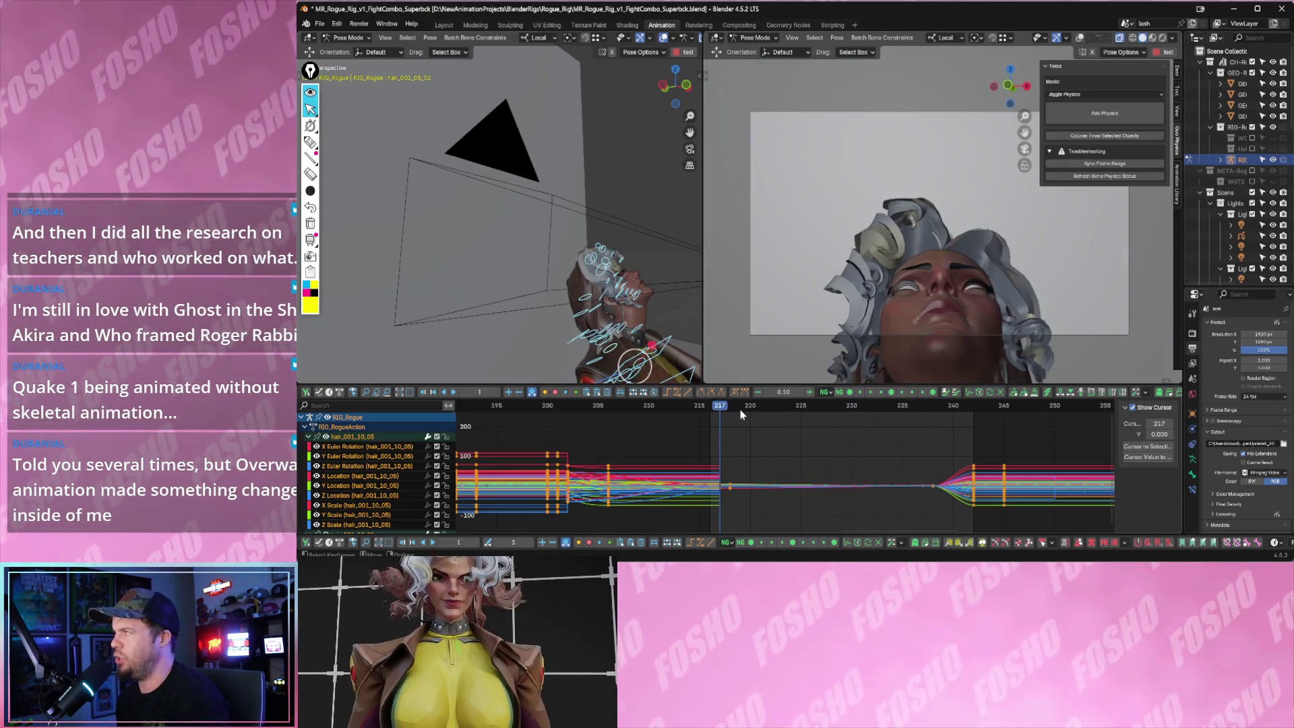
{"action": "left_click_drag", "start_coordinate": [786, 418], "coordinate": [799, 413]}
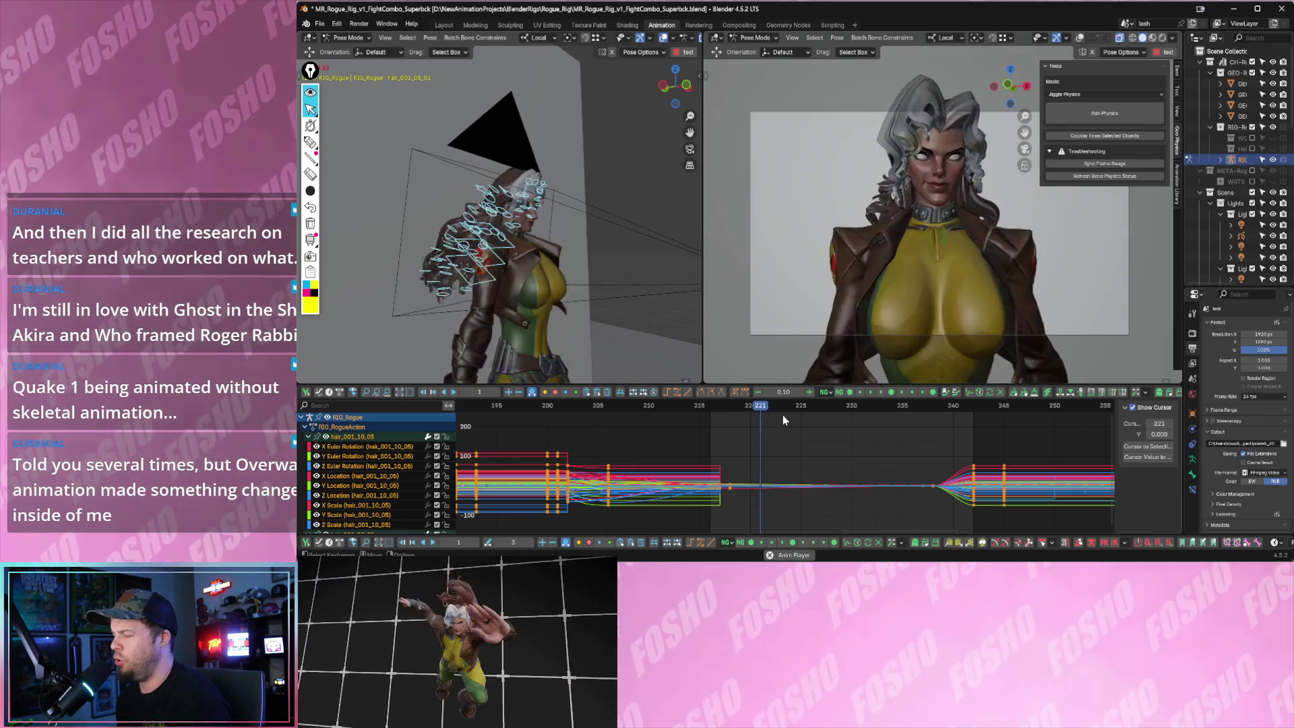
{"action": "key", "text": "space"}
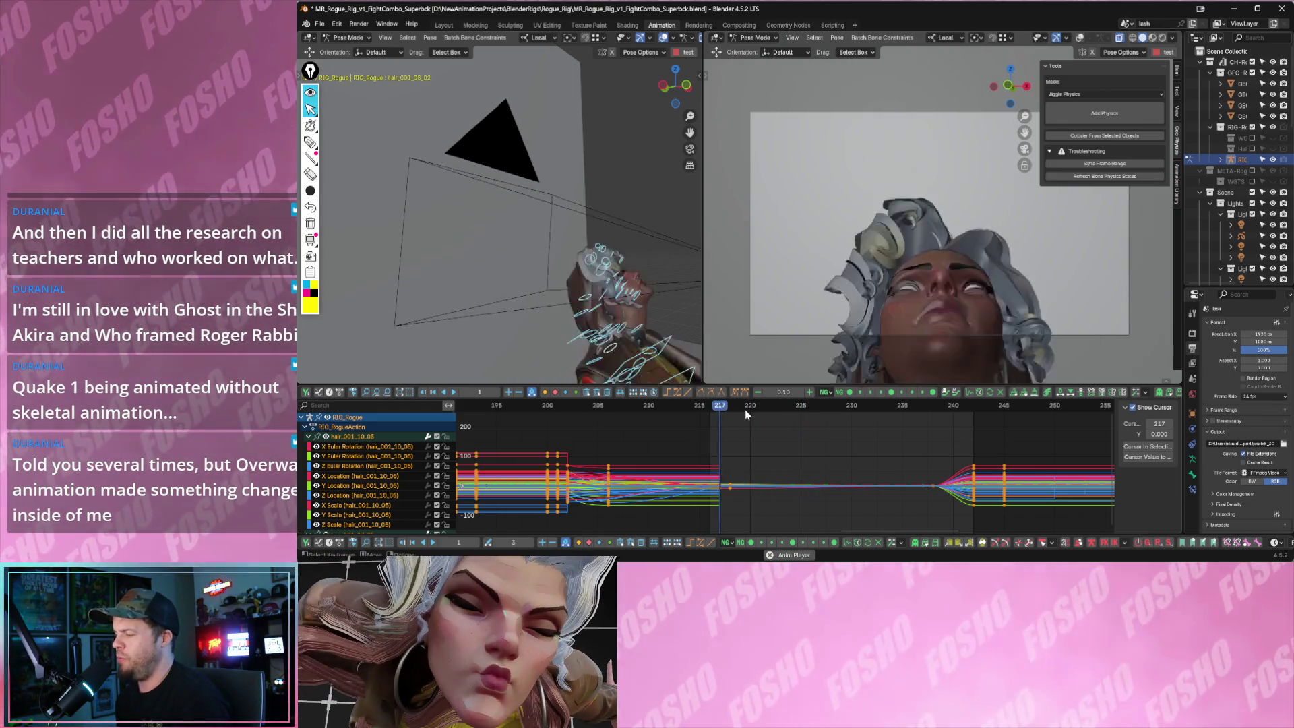
{"action": "key", "text": "space"}
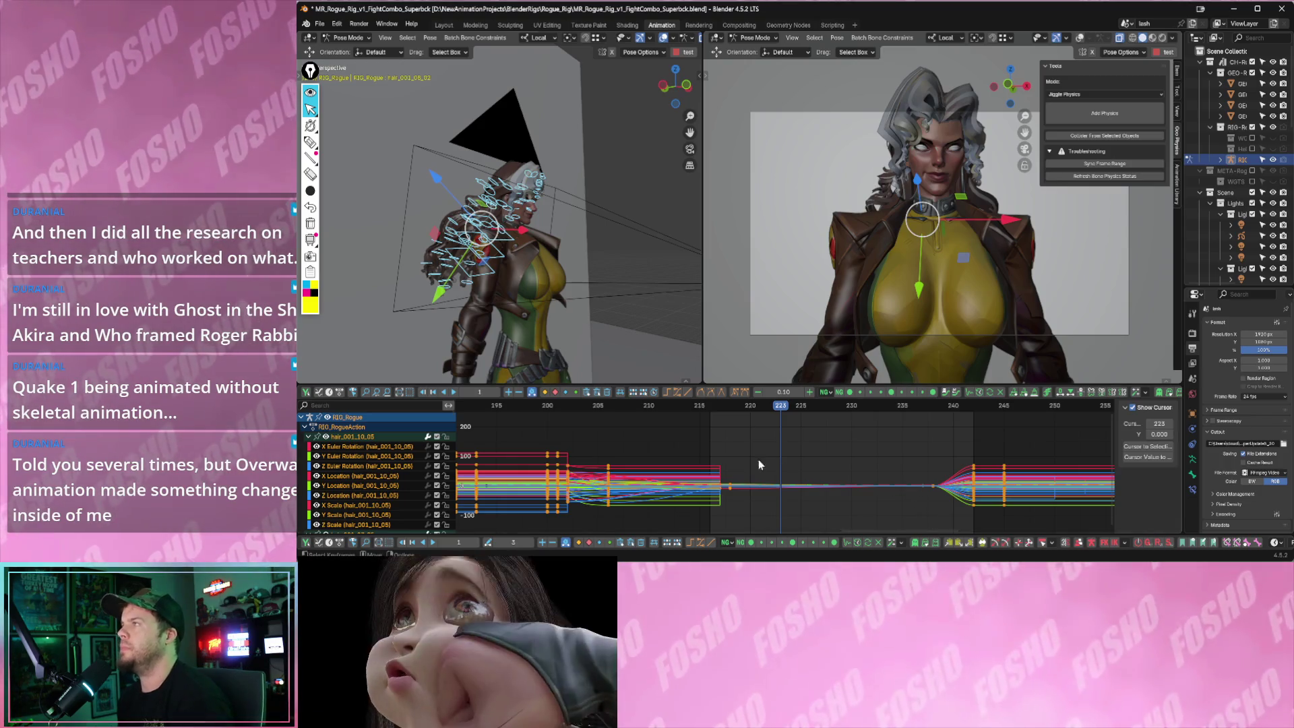
{"action": "key", "text": "space"}
{"action": "key", "text": "space"}
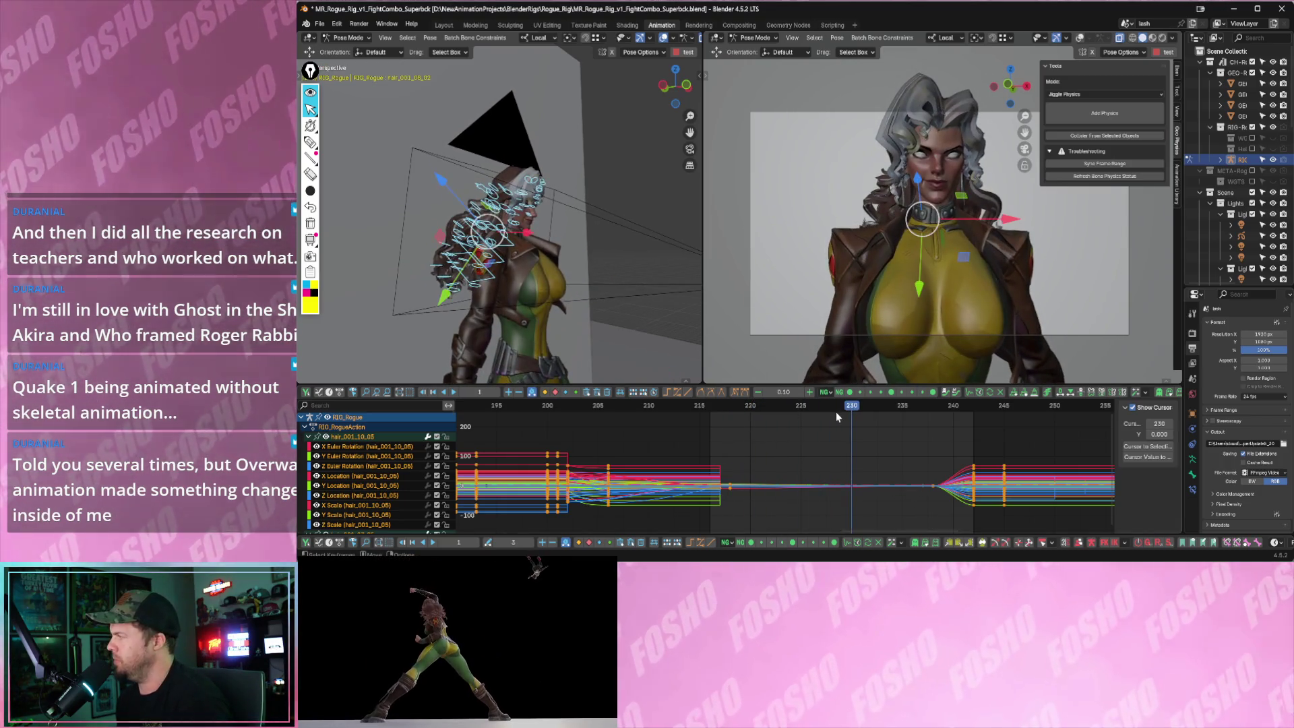
{"action": "left_click_drag", "start_coordinate": [785, 406], "coordinate": [818, 410]}
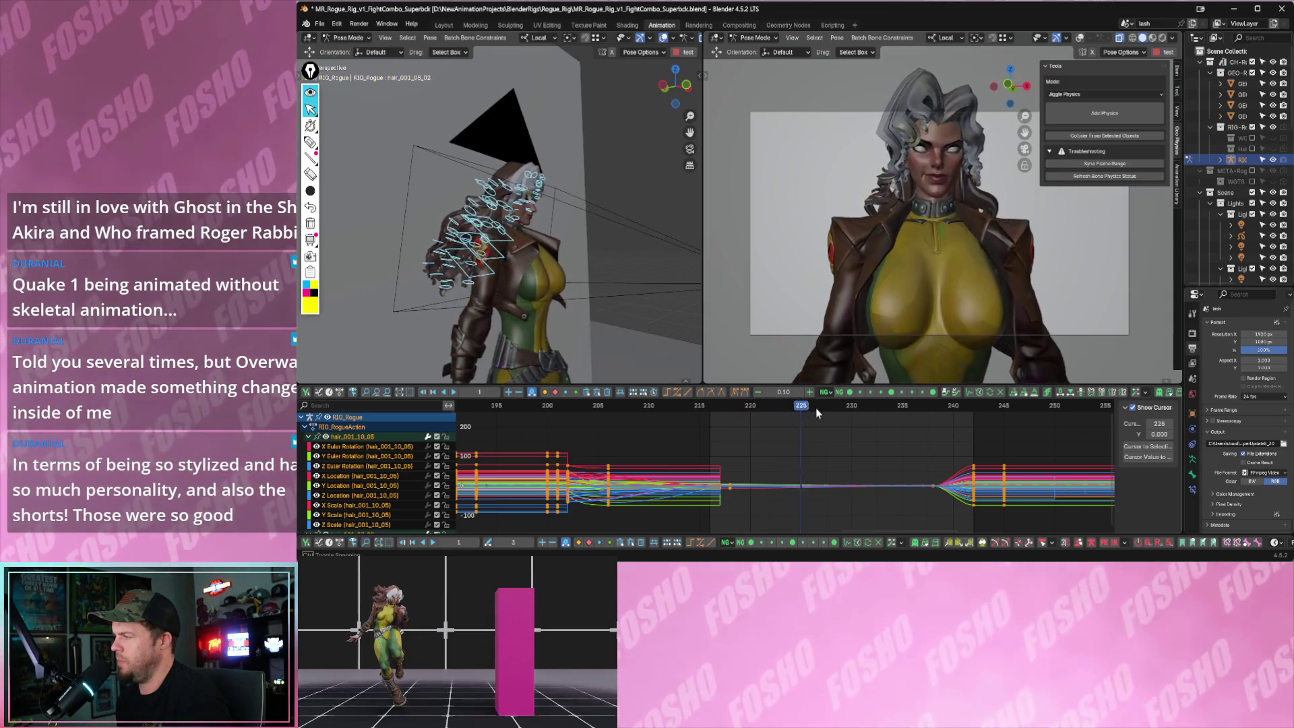
{"action": "left_click", "coordinate": [397, 185]}
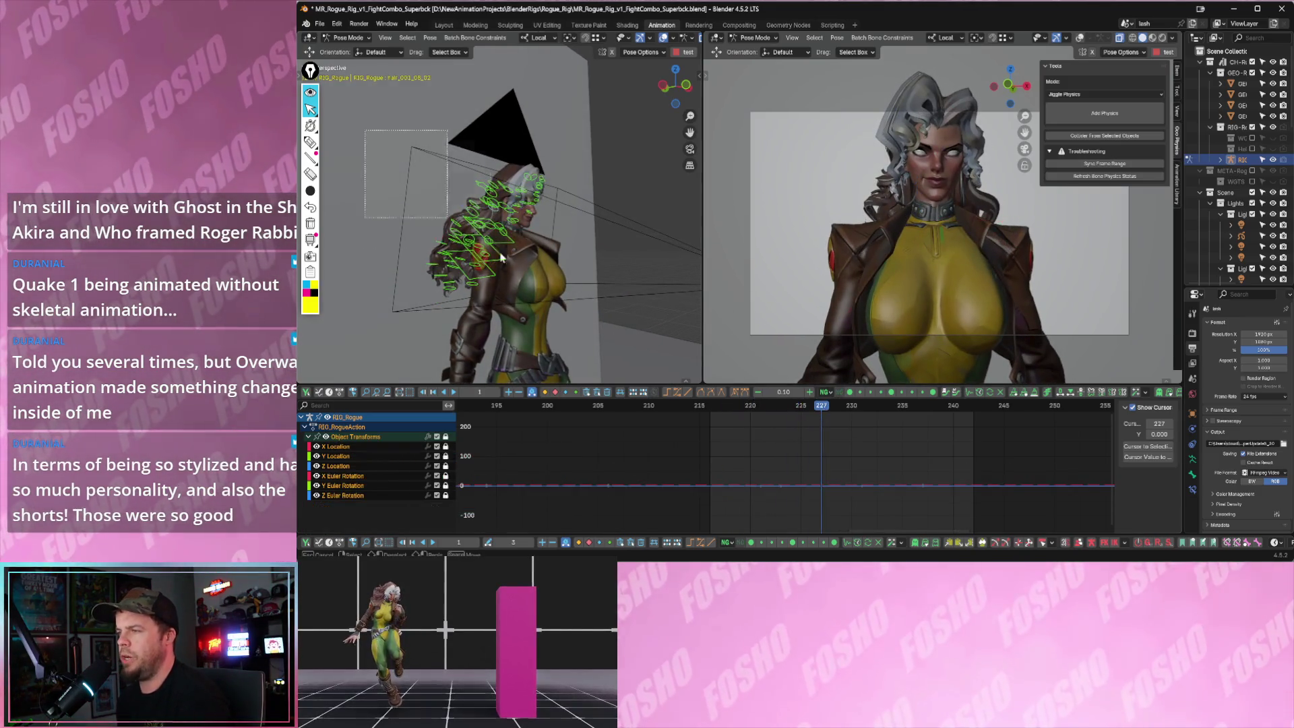
- Key only the selected hair bone channels at frame 218
{"action": "left_click_drag", "start_coordinate": [364, 129], "coordinate": [582, 309]}
{"action": "left_click_drag", "start_coordinate": [748, 410], "coordinate": [730, 406]}
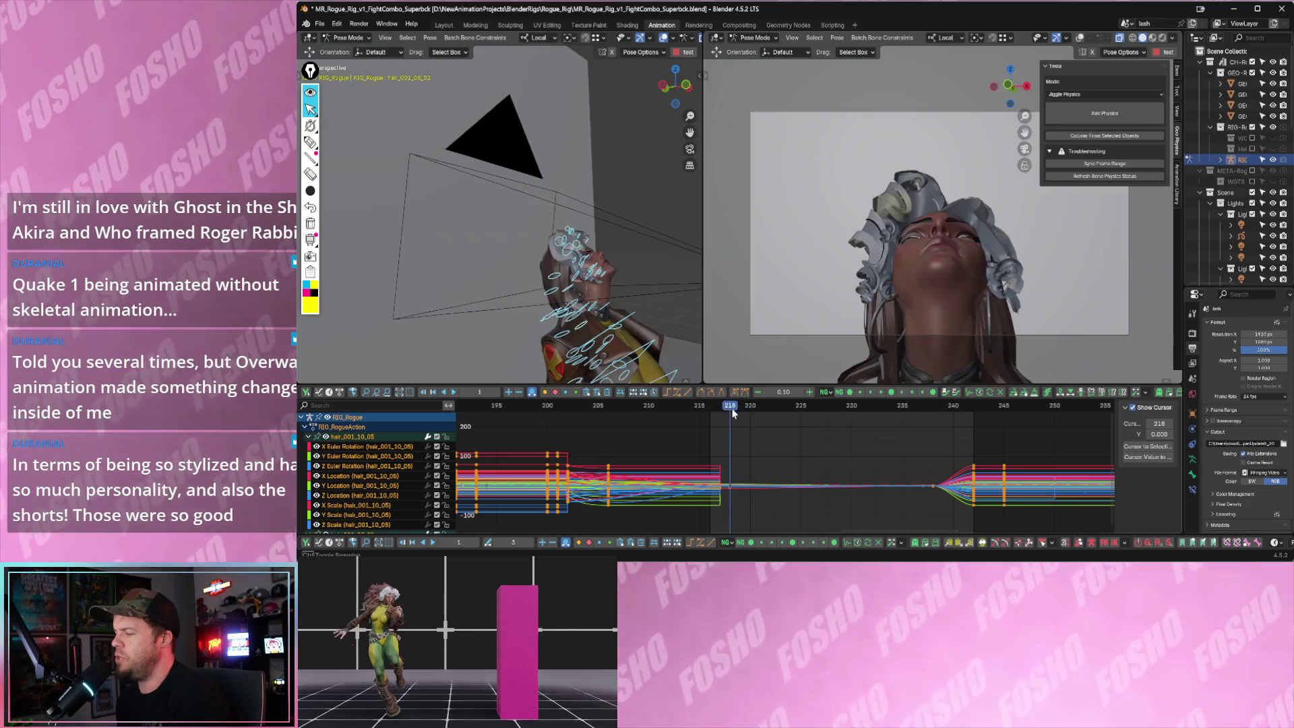
{"action": "key", "text": "i"}
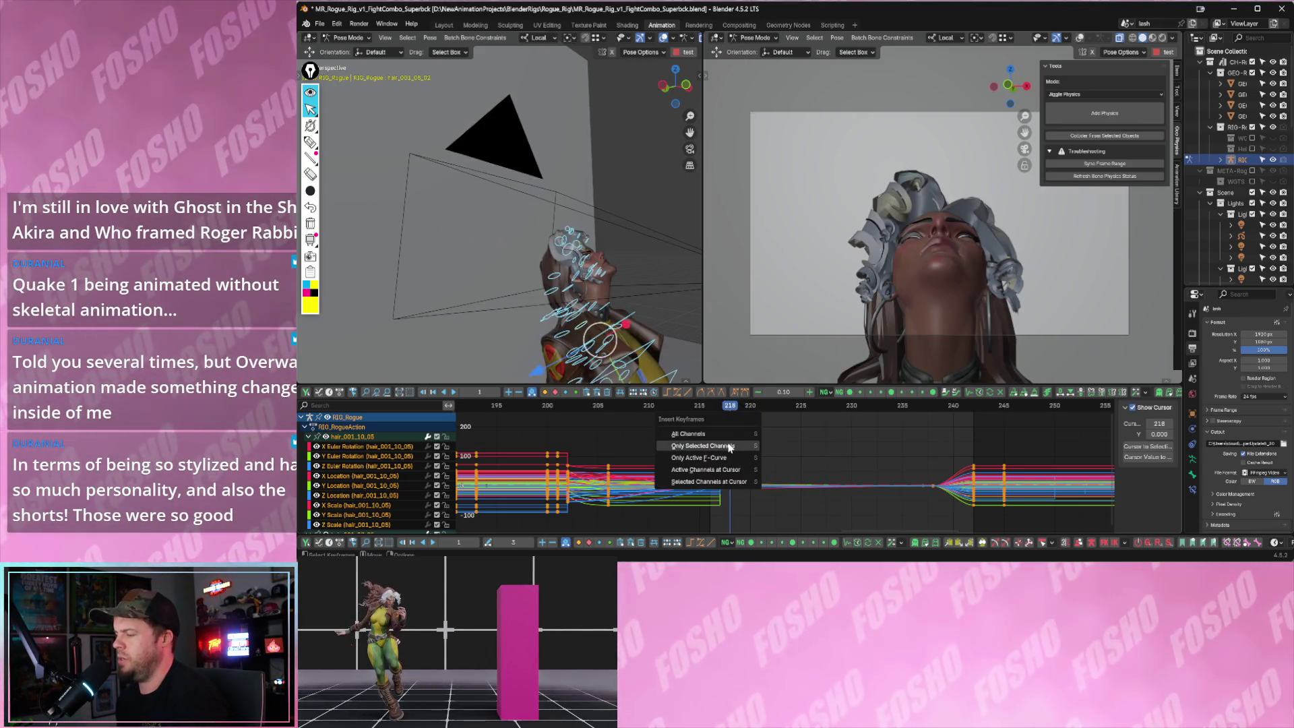
{"action": "left_click", "coordinate": [734, 445]}
- Set the bone physics mode to Geo Nodes Chain
{"action": "left_click_drag", "start_coordinate": [830, 407], "coordinate": [928, 408]}
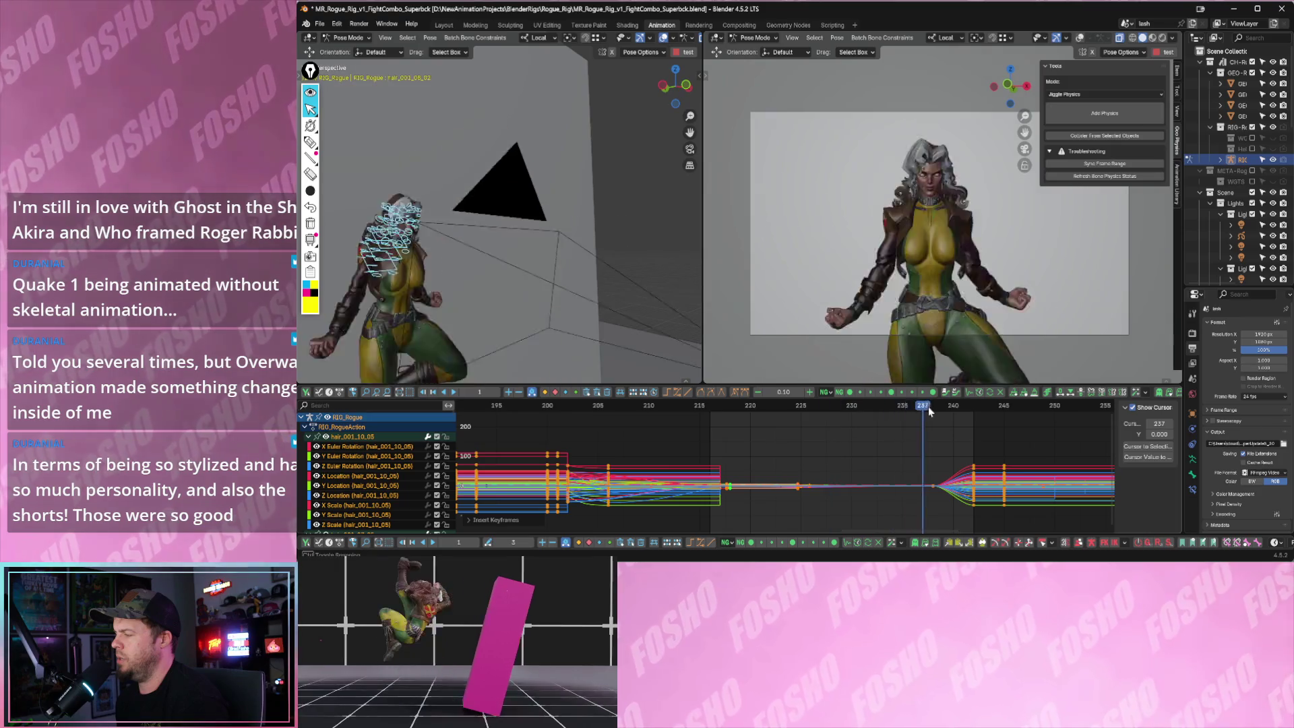
{"action": "left_click", "coordinate": [1072, 94]}
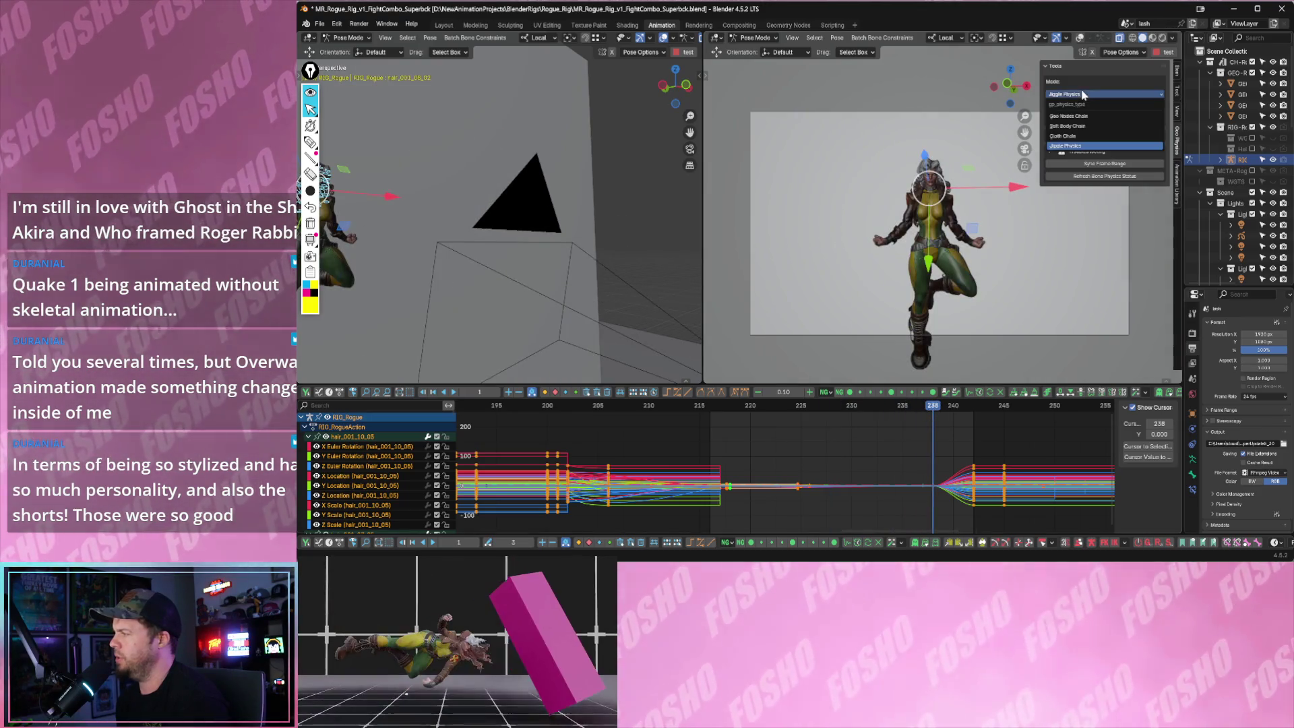
{"action": "left_click", "coordinate": [1065, 117]}
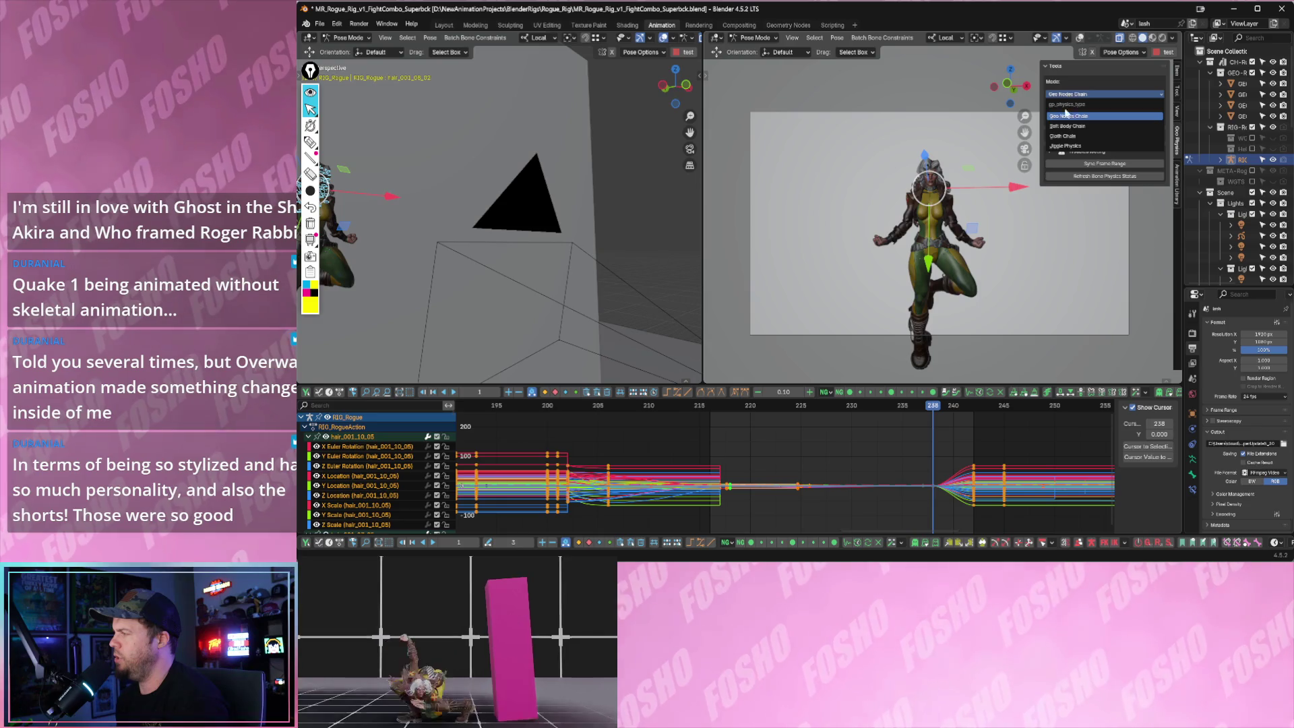
{"action": "left_click", "coordinate": [1069, 118]}
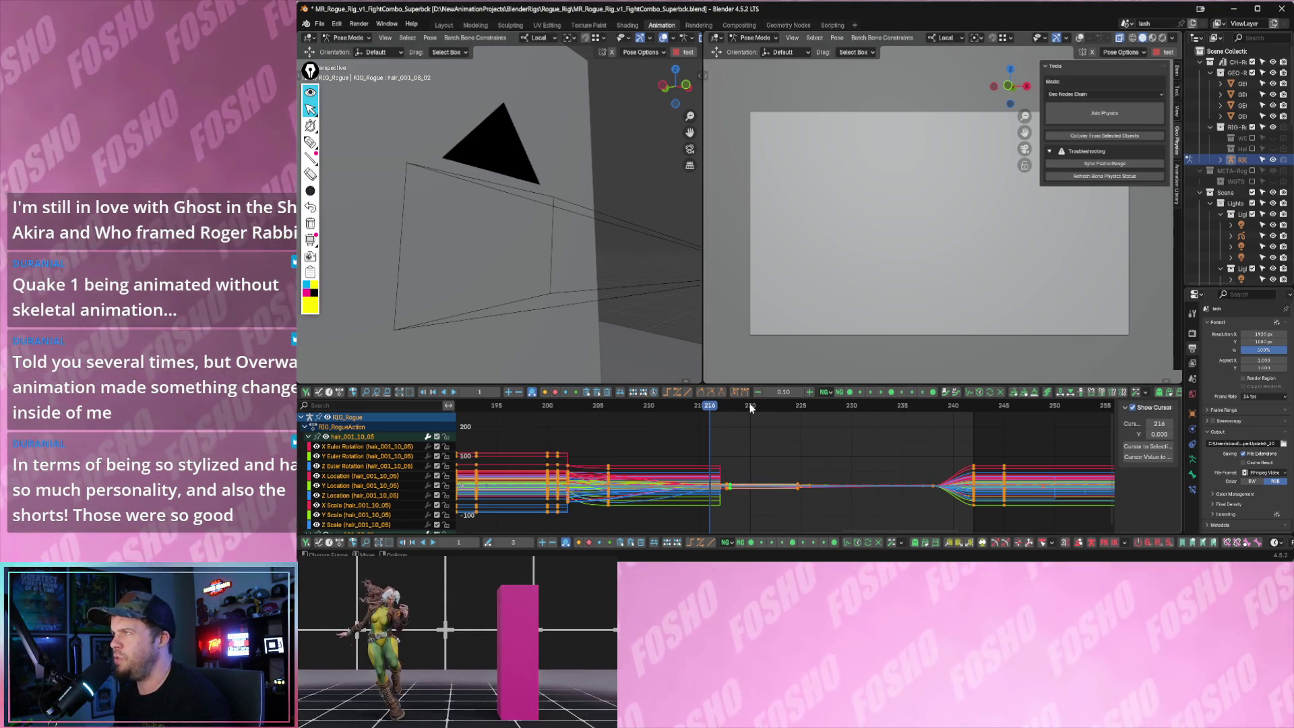
- Play and scrub through the keyed hair animation, ending at frame 227, then reach the File menu
{"action": "key", "text": "space"}
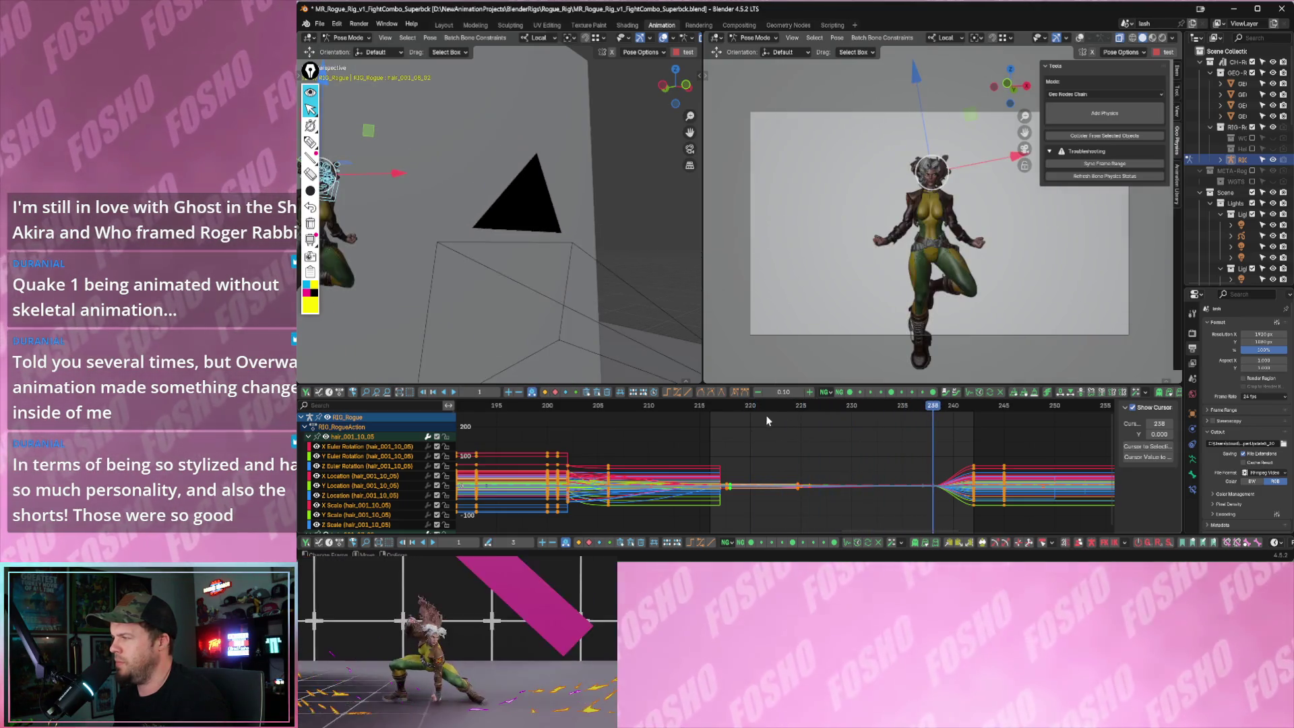
{"action": "key", "text": "space"}
{"action": "left_click_drag", "start_coordinate": [772, 410], "coordinate": [507, 418]}
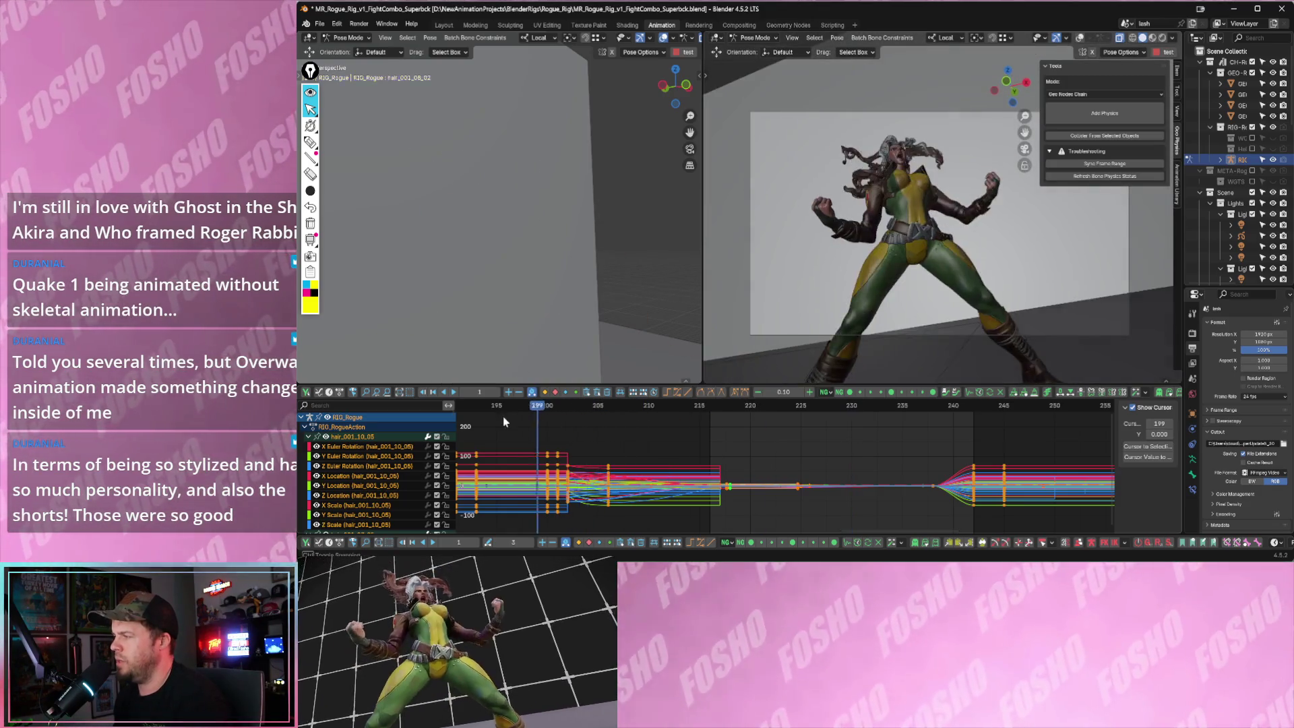
{"action": "scroll", "coordinate": [735, 462], "scroll_direction": "down", "scroll_amount": 10}
{"action": "left_click_drag", "start_coordinate": [607, 407], "coordinate": [810, 409]}
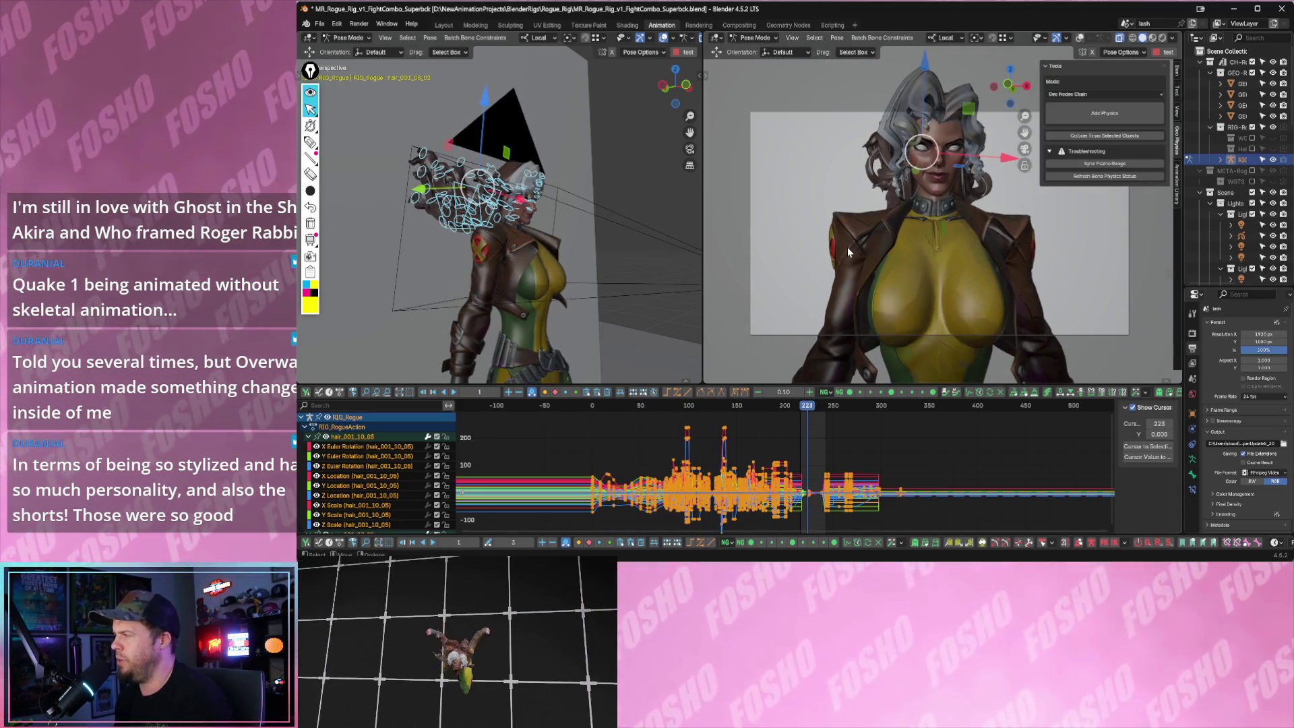
{"action": "key", "text": "Left"}
{"action": "key", "text": "Left"}
{"action": "key", "text": "Left"}
{"action": "key", "text": "Right"}
{"action": "key", "text": "Right"}
{"action": "key", "text": "Right"}
{"action": "left_click", "coordinate": [319, 23]}
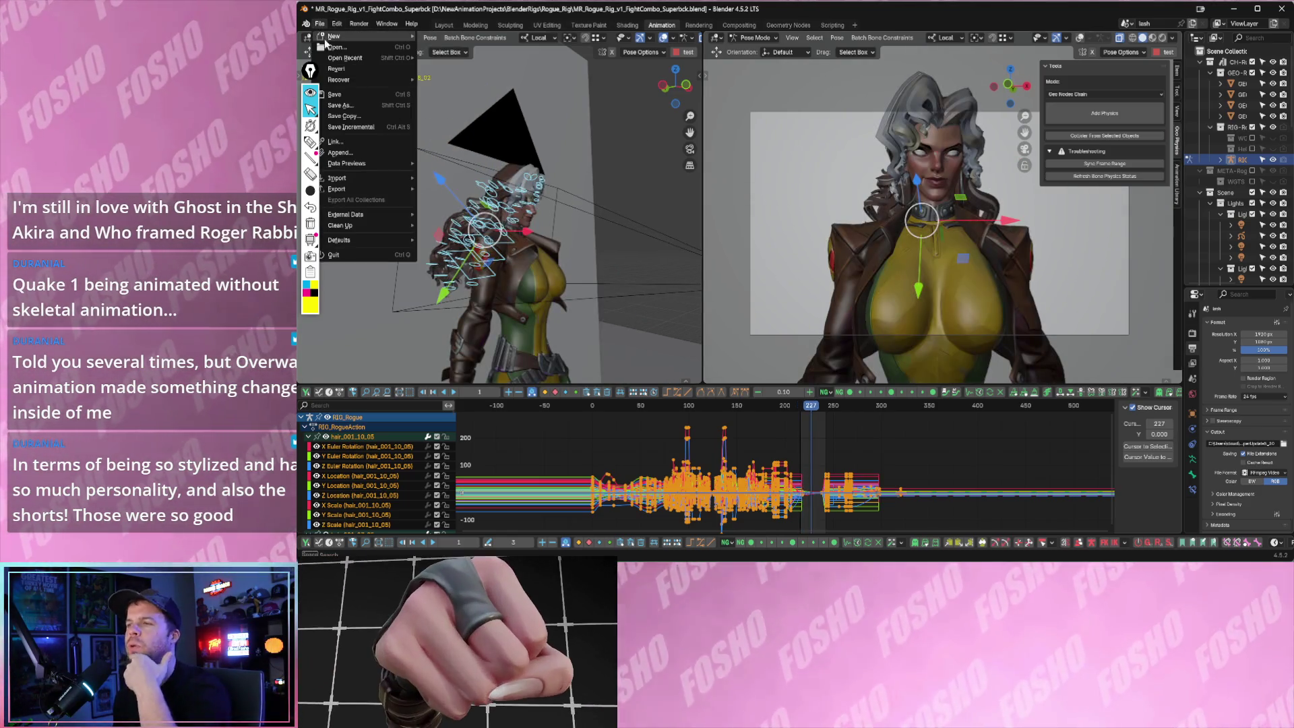
- Start a new General scene without saving and open MR_Rogue_Rig_v1.blend from the Rogue_Rig folder
{"action": "left_click", "coordinate": [450, 36]}
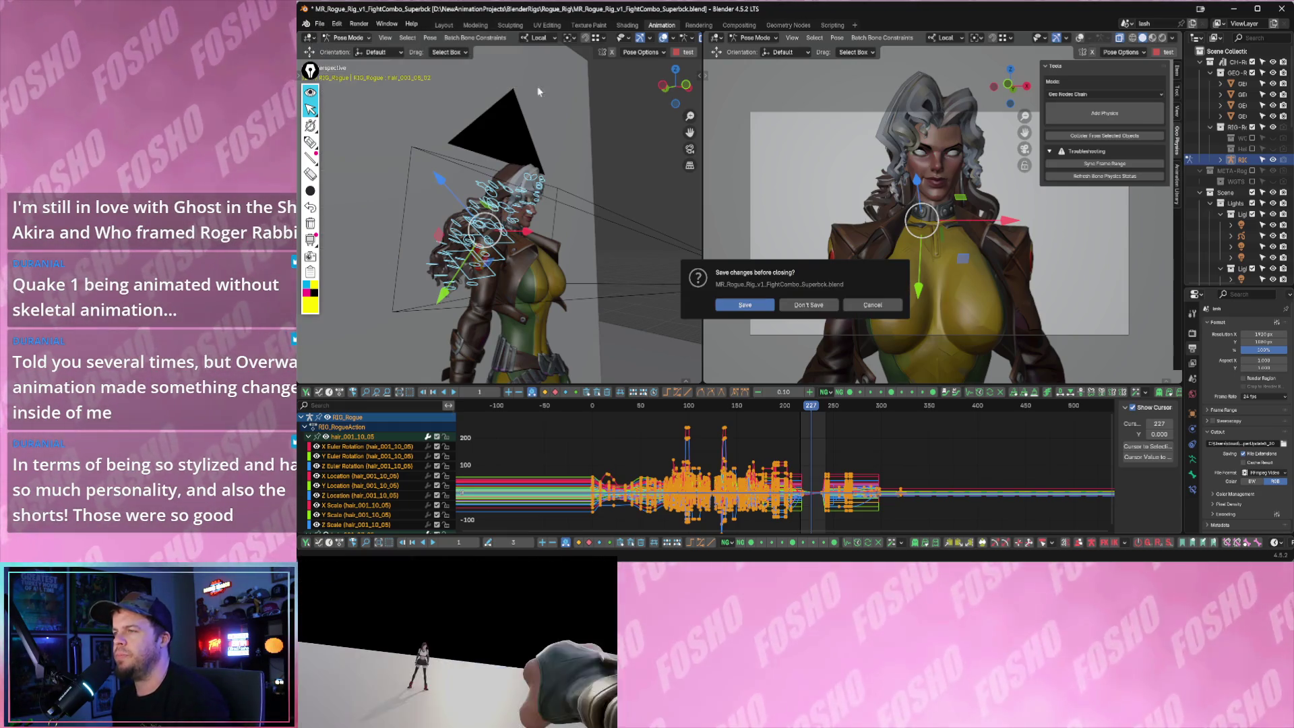
{"action": "left_click", "coordinate": [802, 309]}
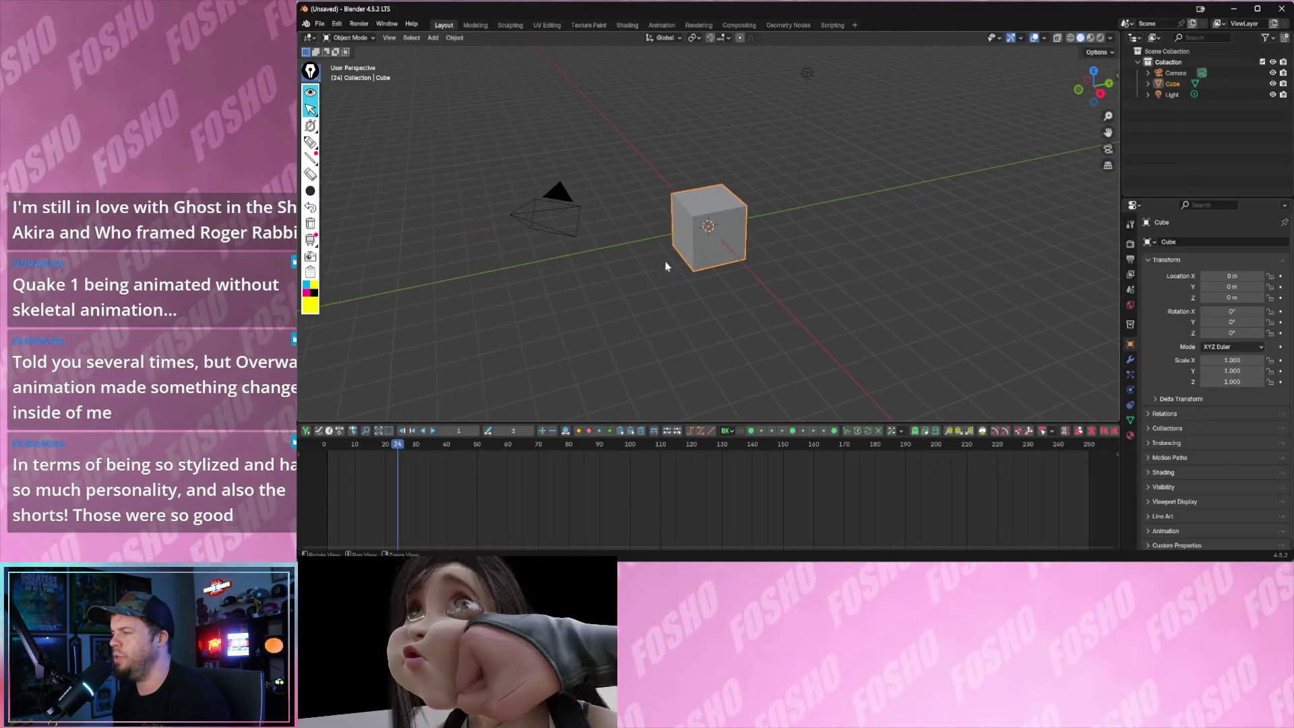
{"action": "left_click", "coordinate": [319, 24]}
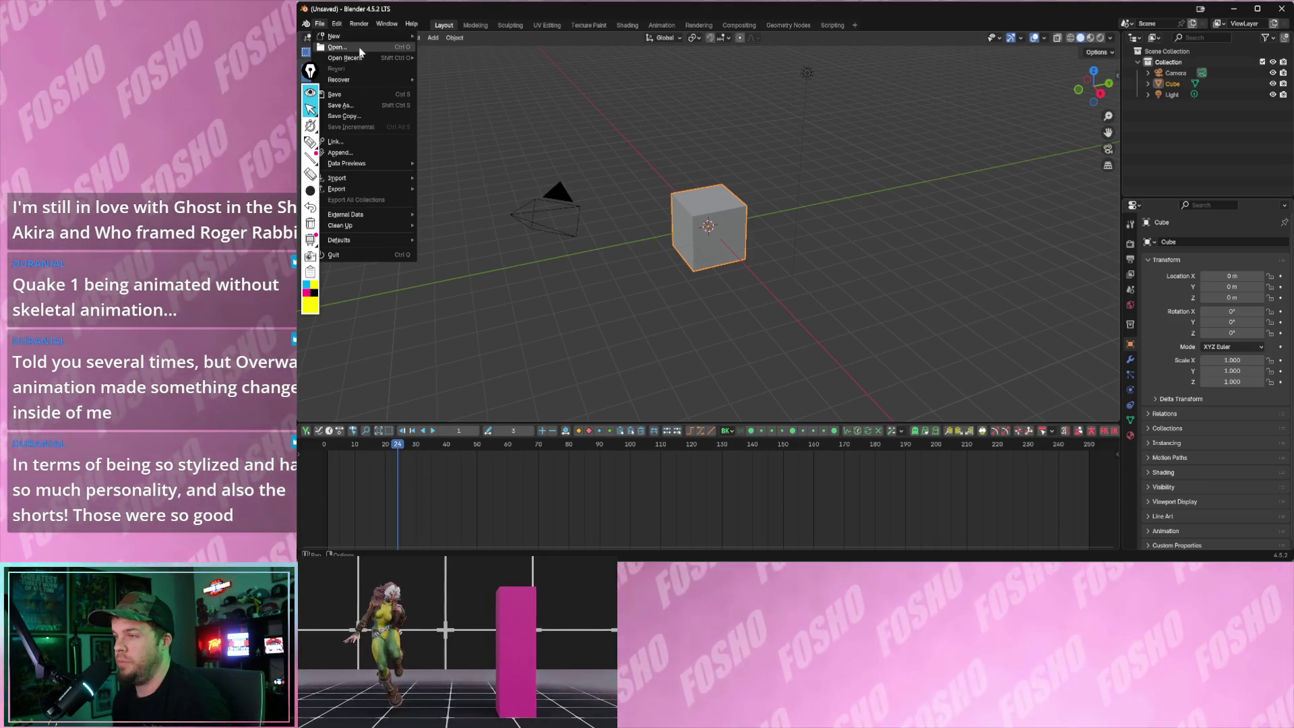
{"action": "left_click", "coordinate": [337, 47]}
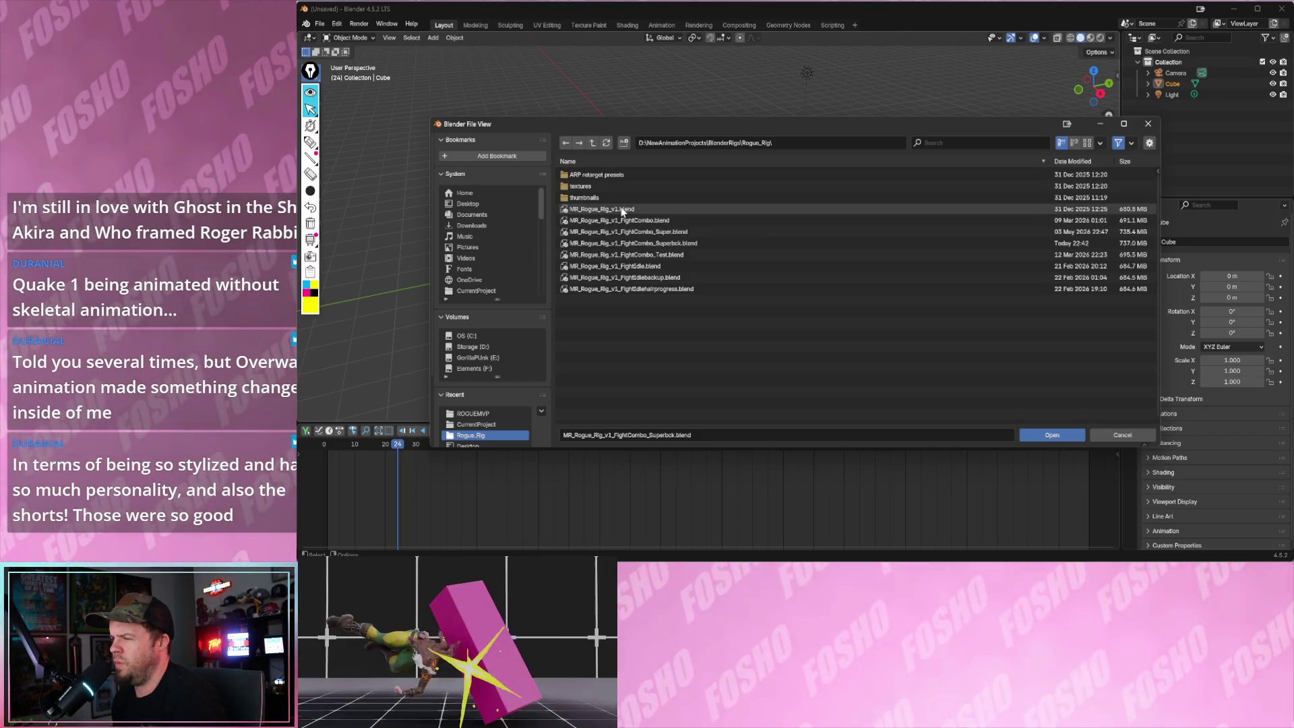
{"action": "double_click", "coordinate": [626, 209]}
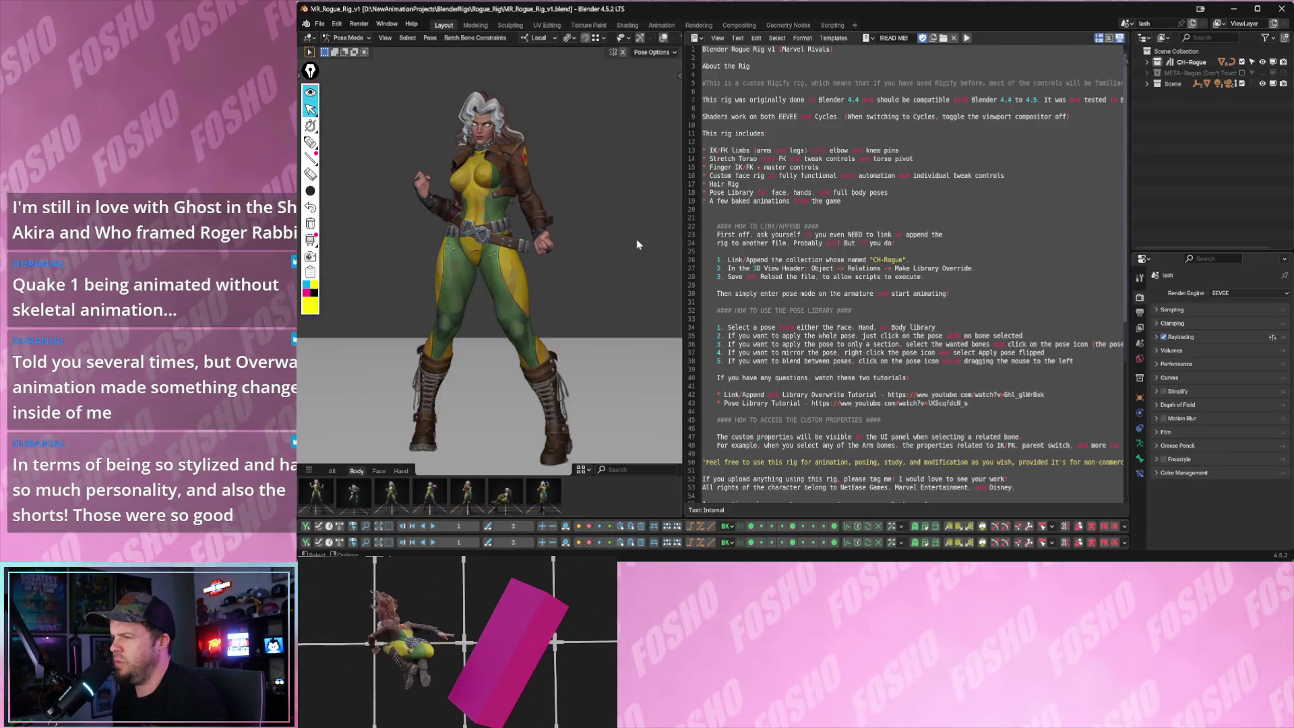
- Switch the base rig file to the Animation workspace
{"action": "left_click", "coordinate": [349, 38]}
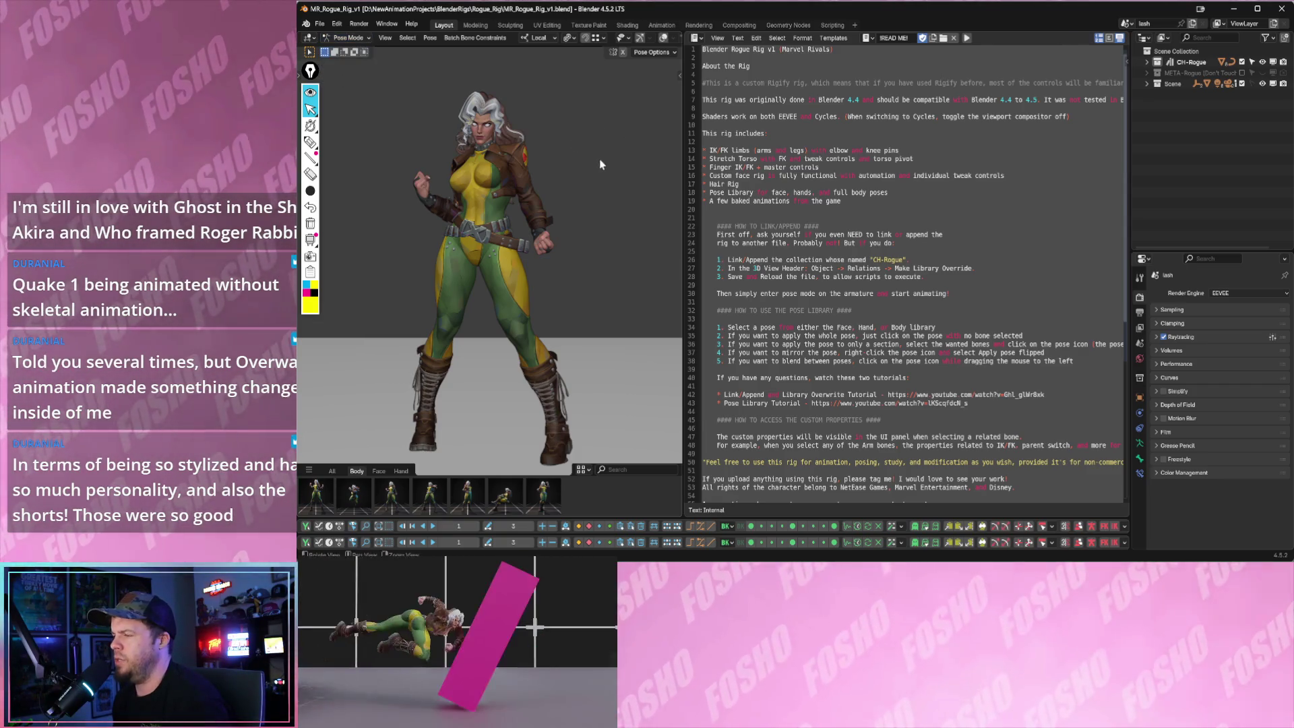
{"action": "scroll", "coordinate": [601, 165], "scroll_direction": "up", "scroll_amount": 2}
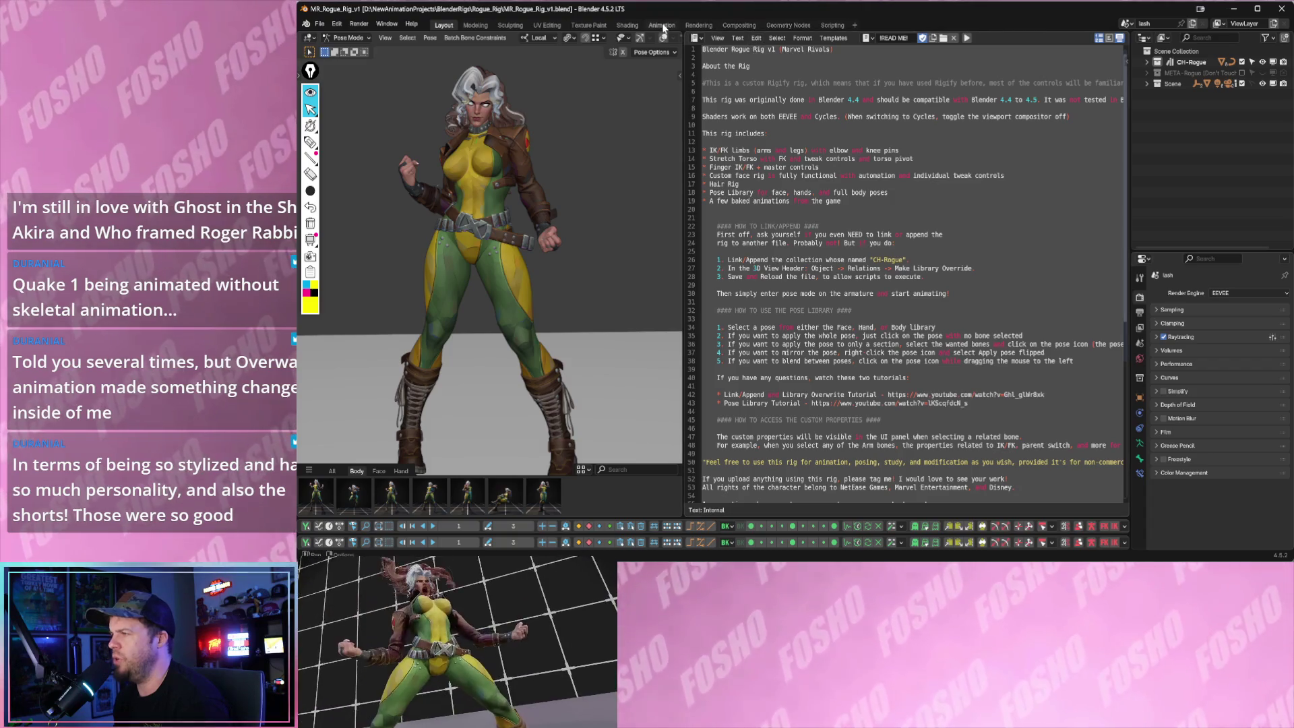
{"action": "left_click", "coordinate": [661, 25]}
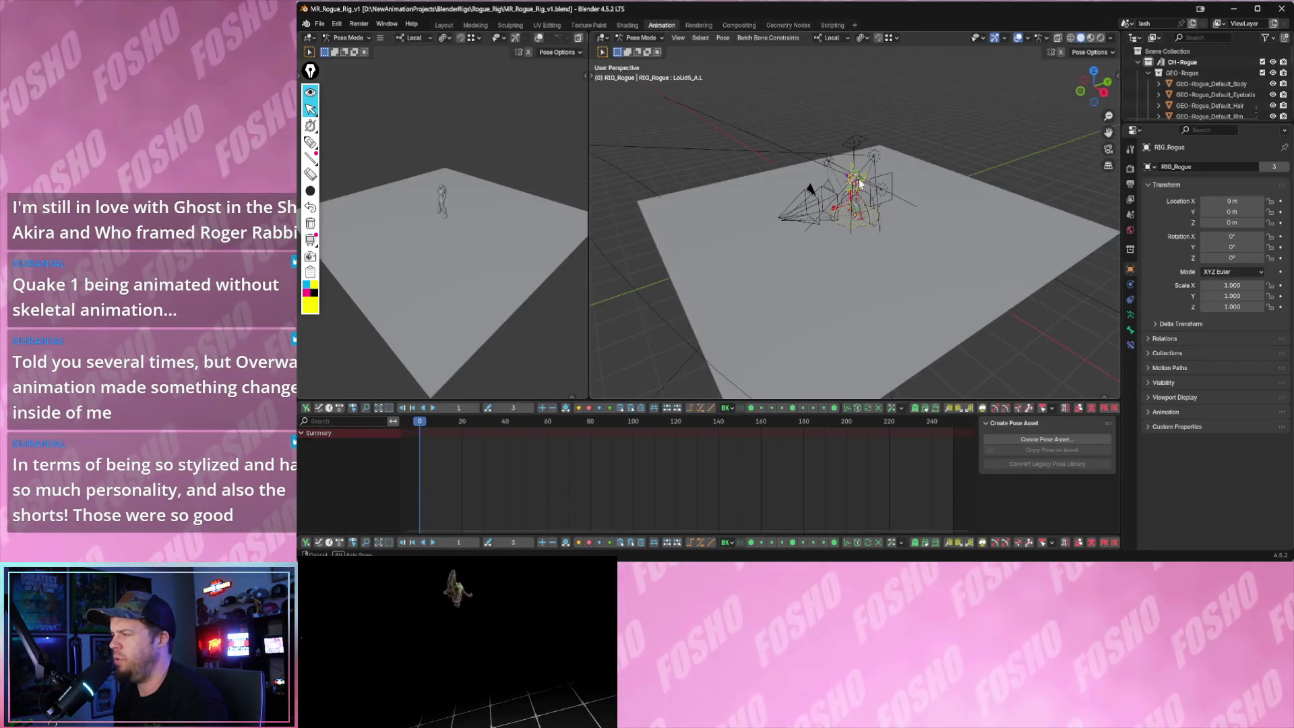
{"action": "scroll", "coordinate": [858, 179], "scroll_direction": "up", "scroll_amount": 5}
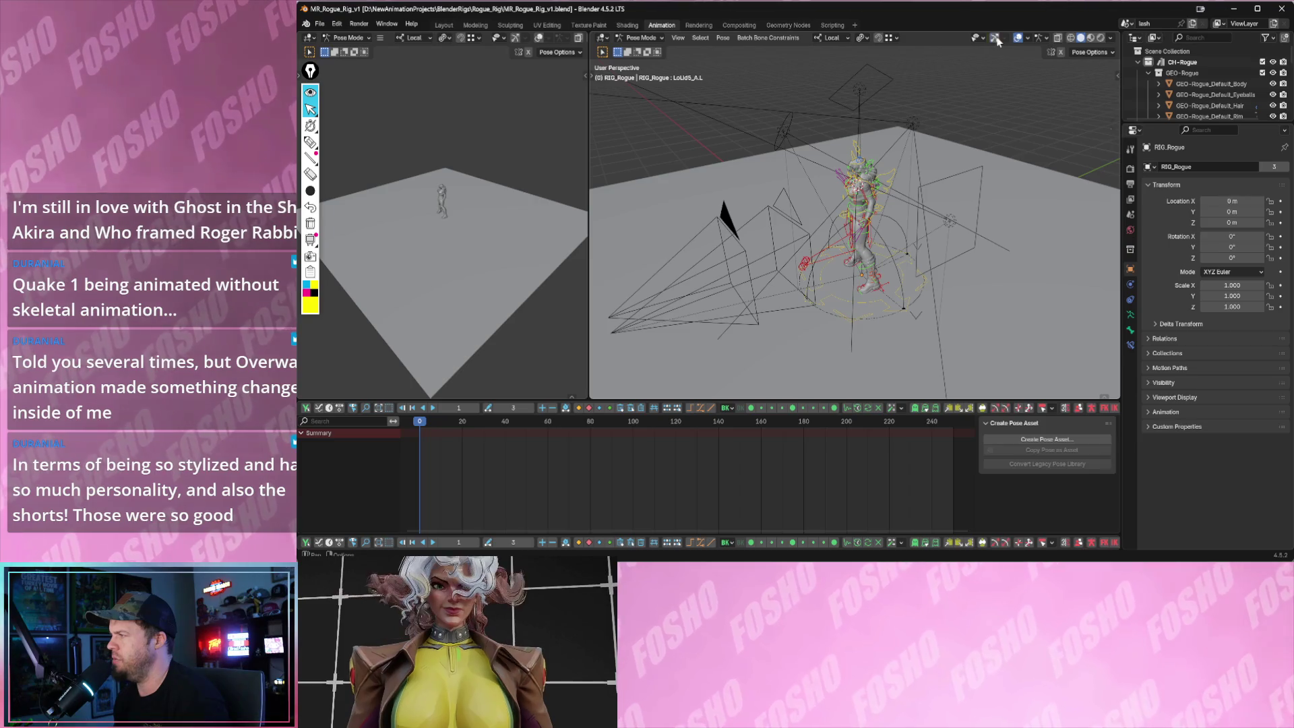
- Enable viewport gizmos and hide cameras, lights and other extras in Overlays
{"action": "left_click", "coordinate": [995, 38]}
{"action": "left_click", "coordinate": [1004, 38]}
{"action": "left_click", "coordinate": [1028, 37]}
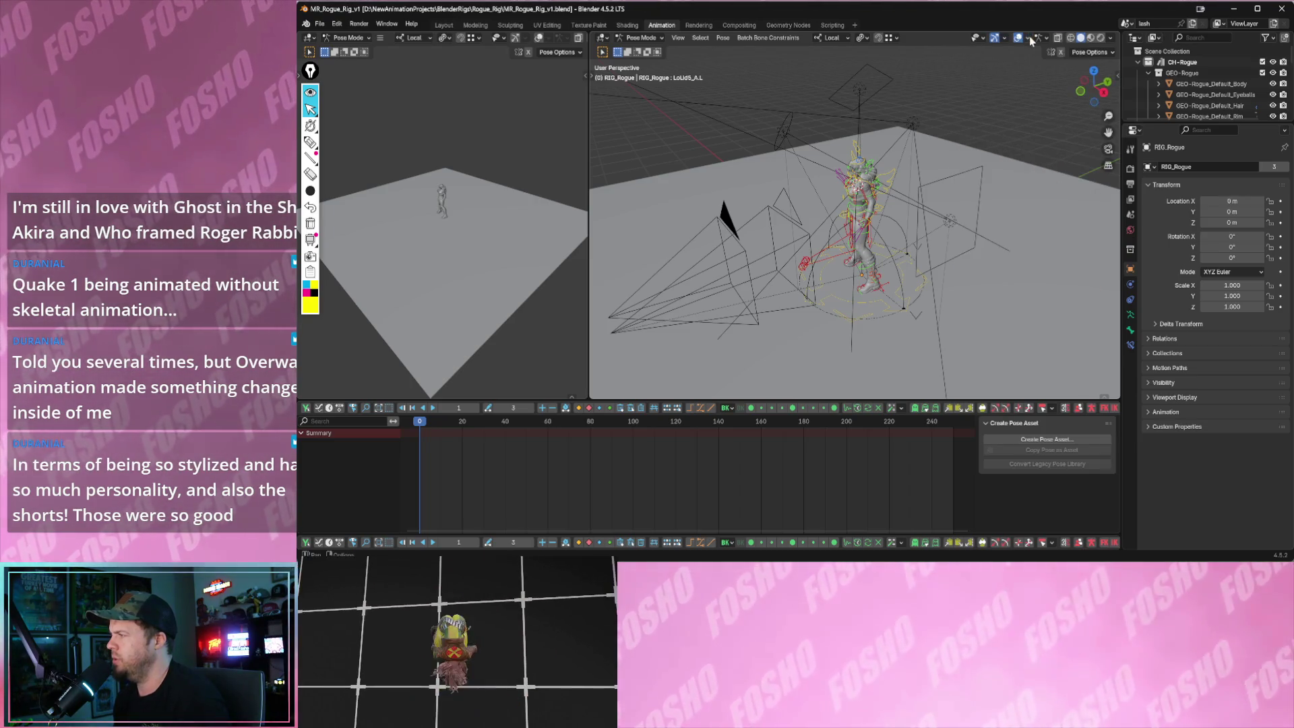
{"action": "left_click", "coordinate": [977, 162]}
{"action": "scroll", "coordinate": [859, 203], "scroll_direction": "down", "scroll_amount": 3}
- Show the tool shelf and sidebar, then solo the Hair rig layer so only hair controls are visible
{"action": "left_click", "coordinate": [872, 139]}
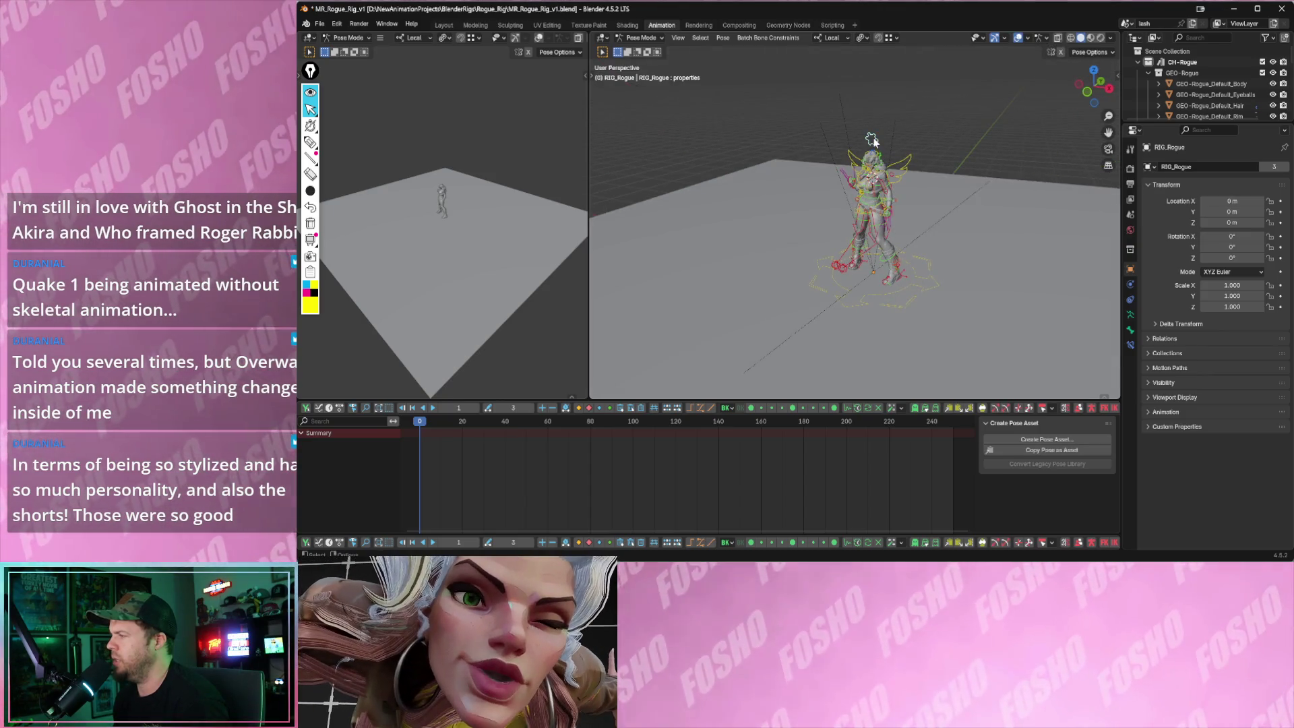
{"action": "scroll", "coordinate": [872, 140], "scroll_direction": "up", "scroll_amount": 5}
{"action": "scroll", "coordinate": [894, 157], "scroll_direction": "down", "scroll_amount": 2}
{"action": "scroll", "coordinate": [834, 195], "scroll_direction": "up", "scroll_amount": 2}
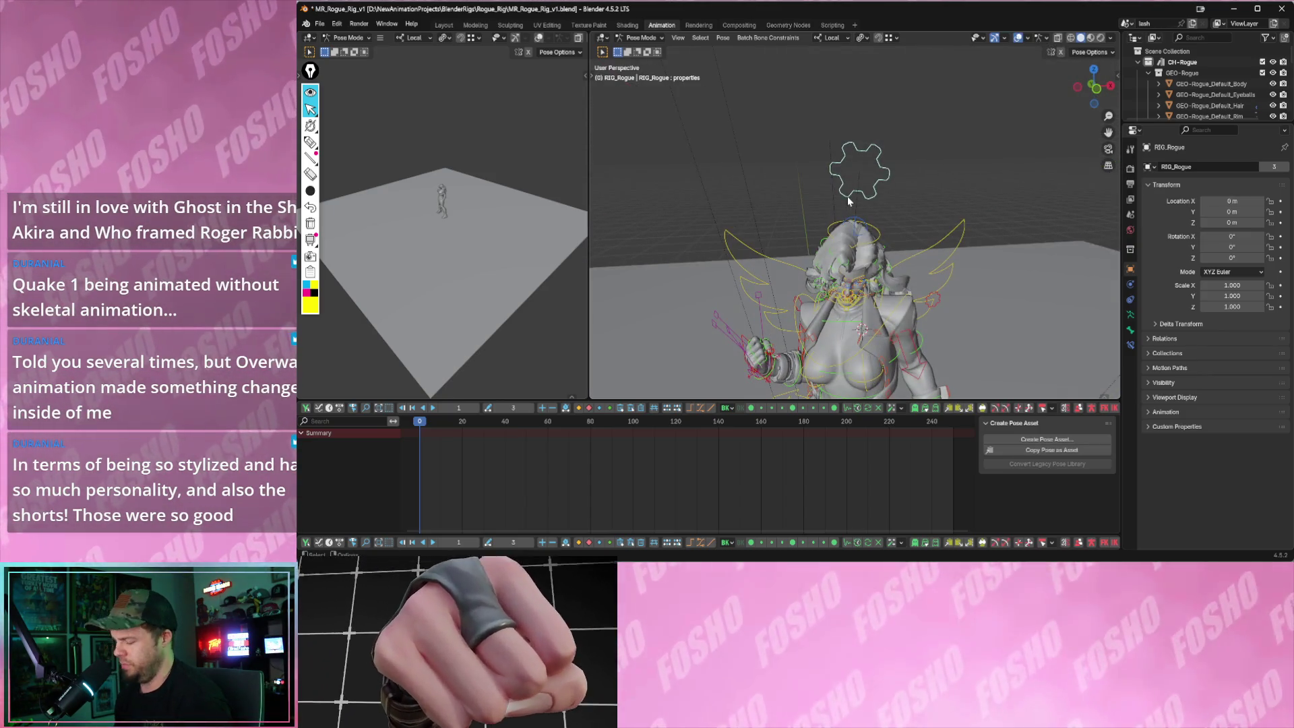
{"action": "key", "text": "t"}
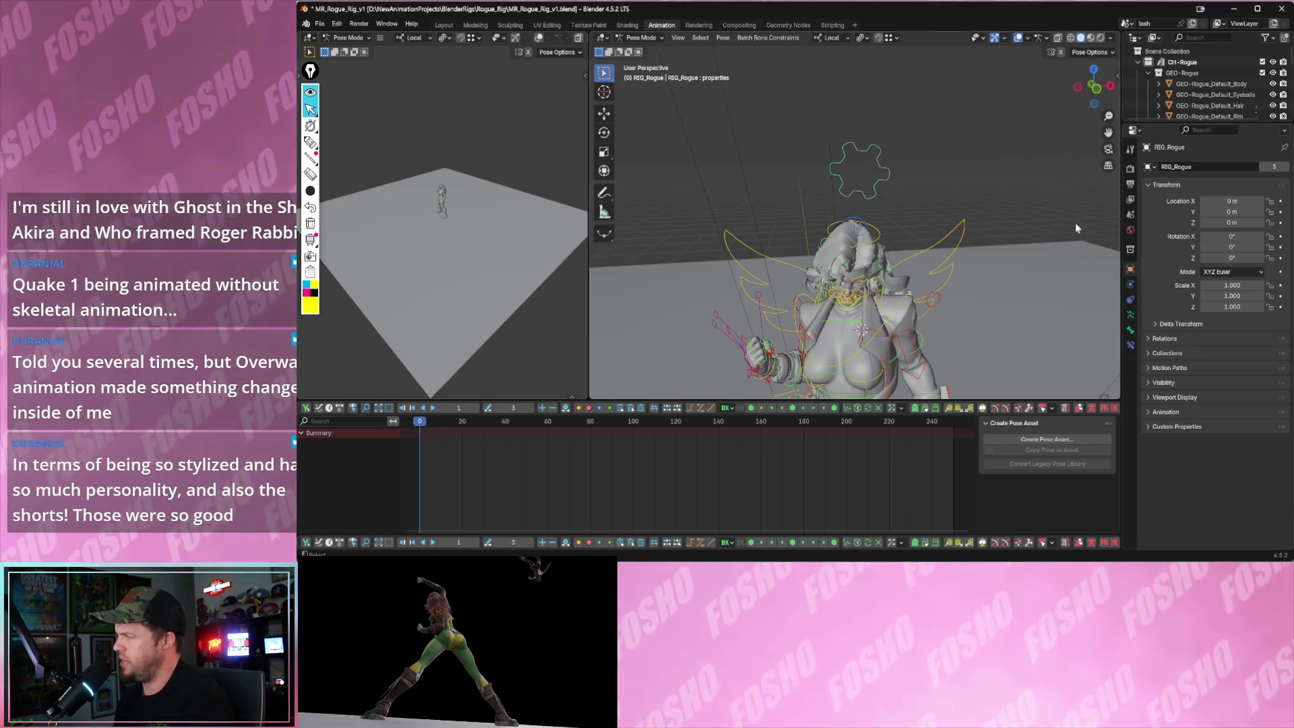
{"action": "key", "text": "n"}
{"action": "scroll", "coordinate": [1037, 257], "scroll_direction": "down", "scroll_amount": 5}
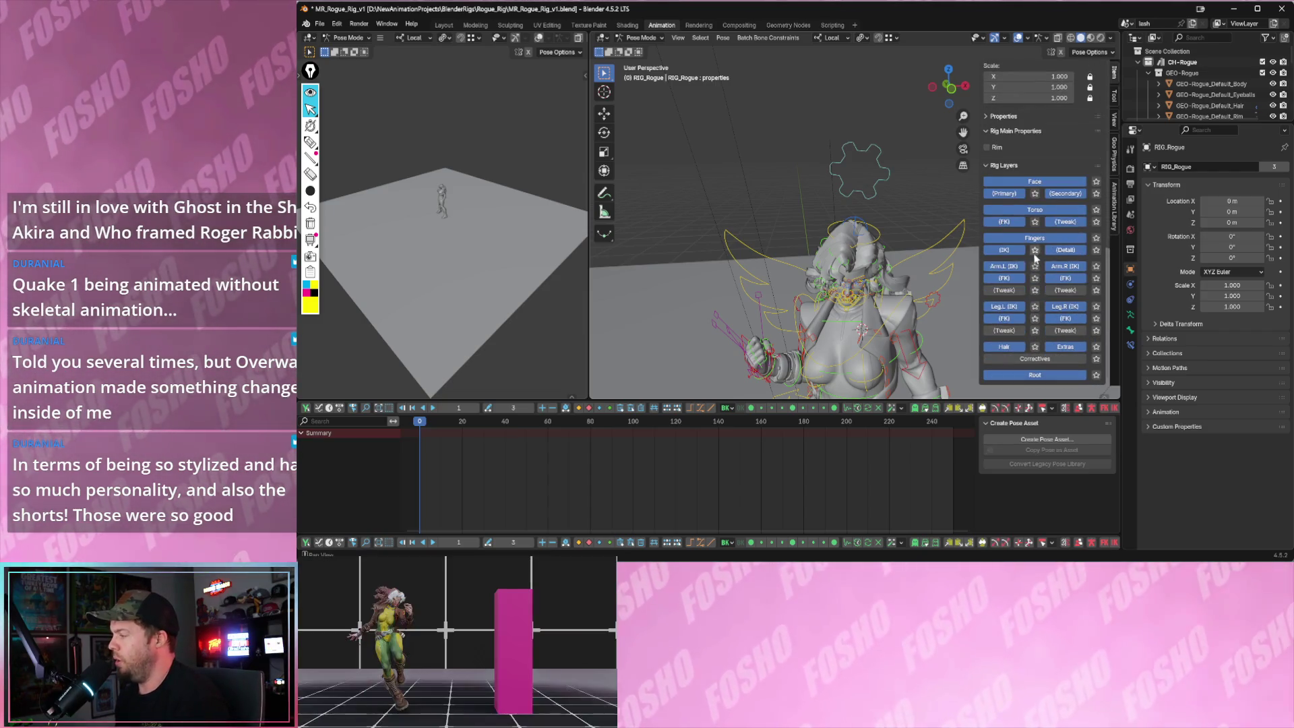
{"action": "scroll", "coordinate": [874, 271], "scroll_direction": "up", "scroll_amount": 3}
{"action": "scroll", "coordinate": [872, 212], "scroll_direction": "up", "scroll_amount": 2}
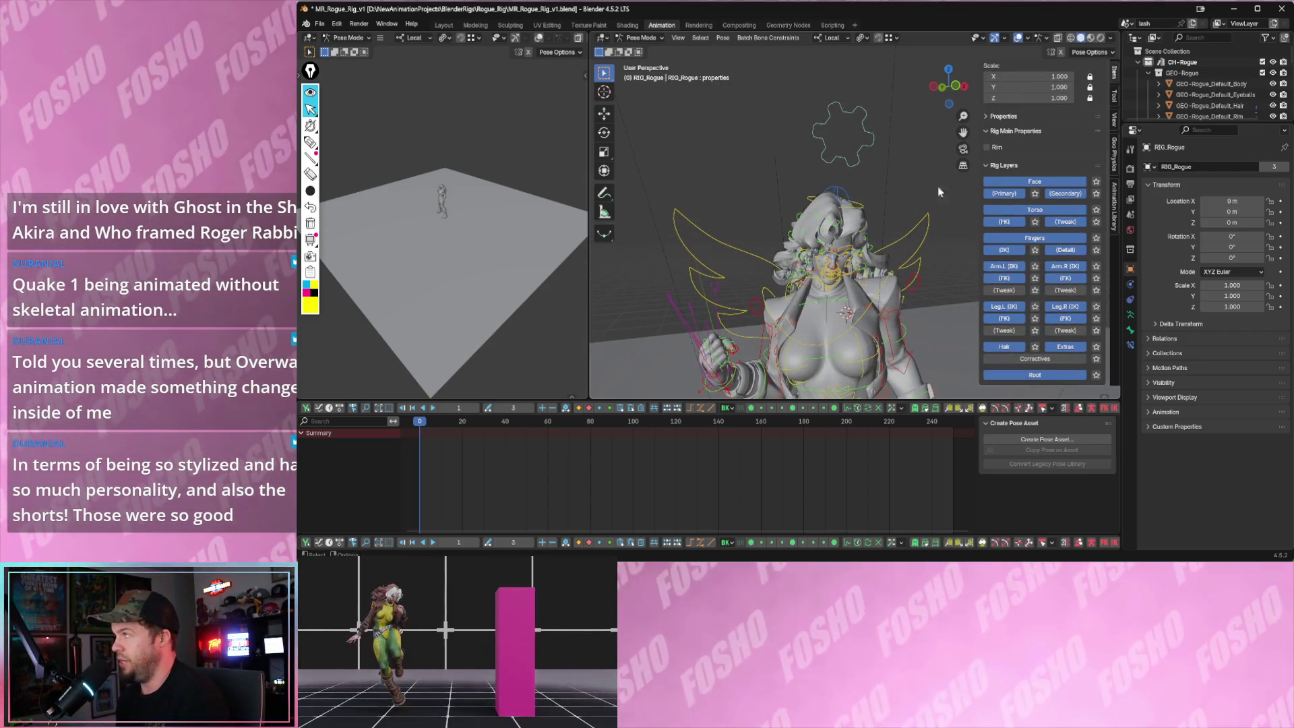
{"action": "left_click", "coordinate": [1034, 347]}
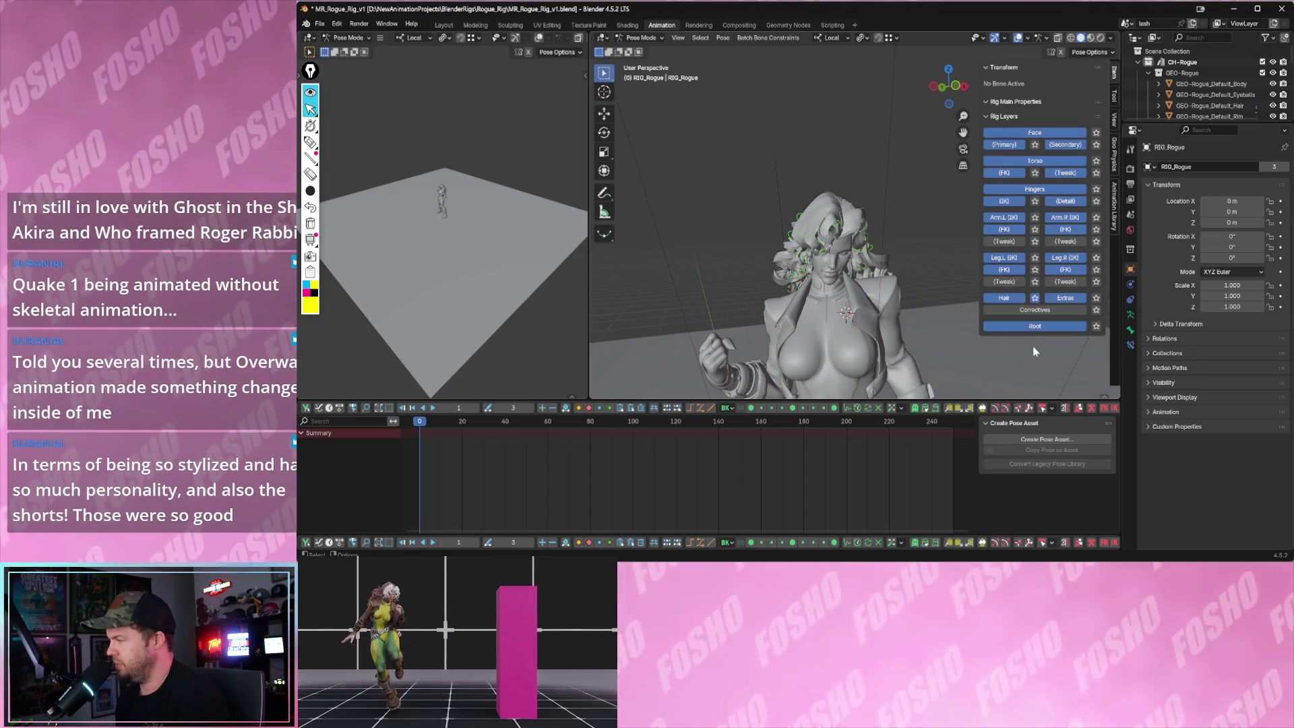
- Box-select the hair bones from a side view and bring up the Geo Physics tools
{"action": "mouse_move", "coordinate": [901, 306]}
{"action": "middle_mouse_down"}
{"action": "mouse_move", "coordinate": [767, 286]}
{"action": "mouse_move", "coordinate": [850, 285]}
{"action": "mouse_move", "coordinate": [742, 192]}
{"action": "middle_mouse_up"}
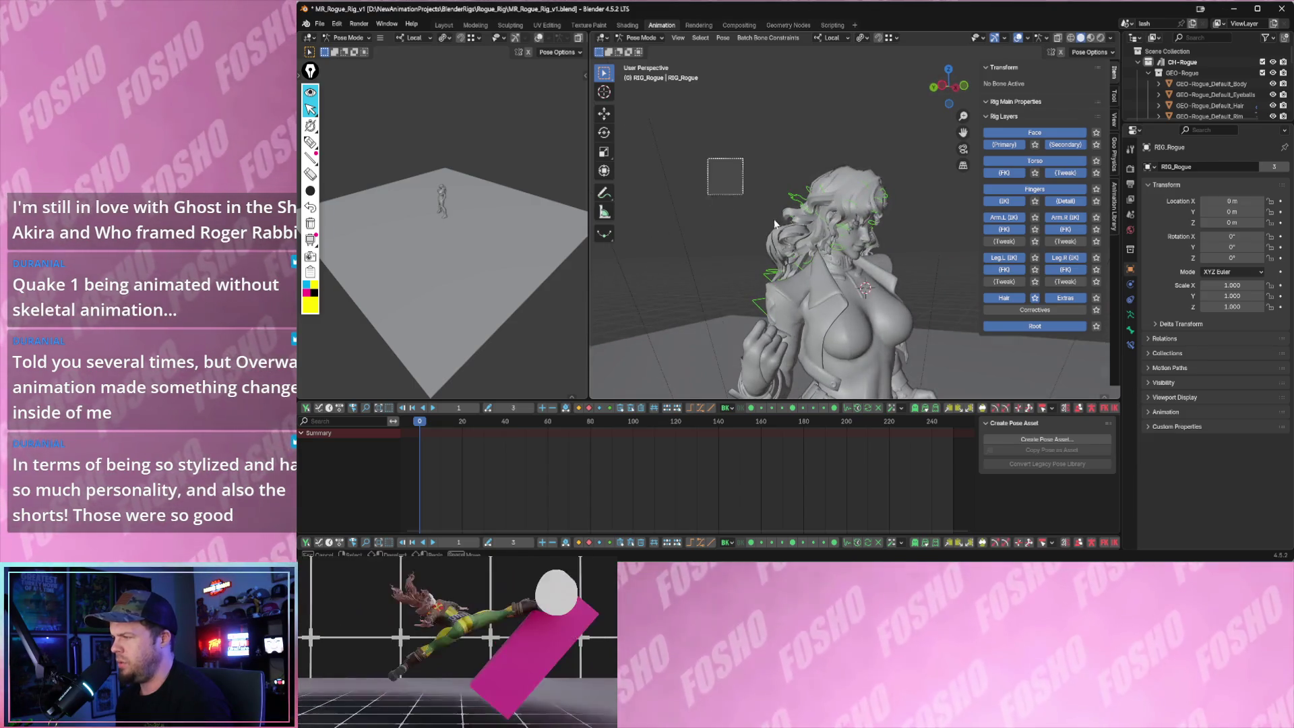
{"action": "left_click_drag", "start_coordinate": [742, 158], "coordinate": [918, 277]}
{"action": "scroll", "coordinate": [798, 282], "scroll_direction": "up", "scroll_amount": 2}
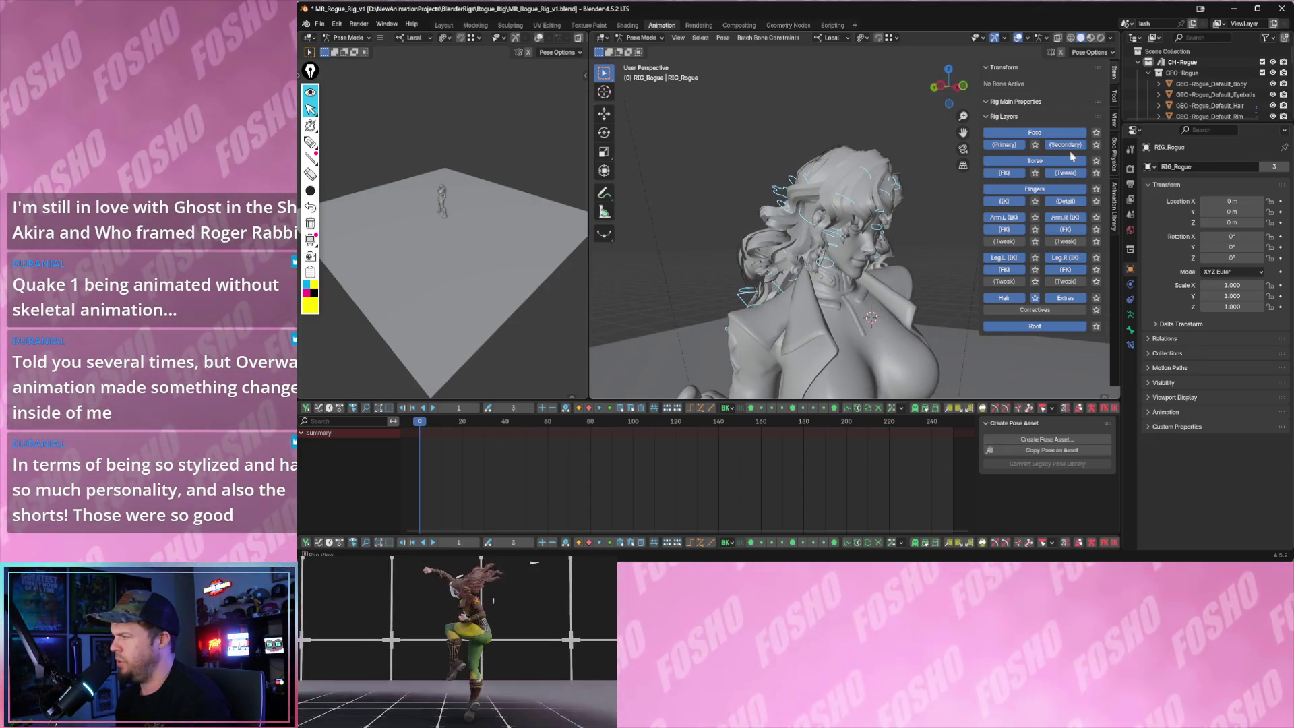
{"action": "left_click", "coordinate": [1115, 171]}
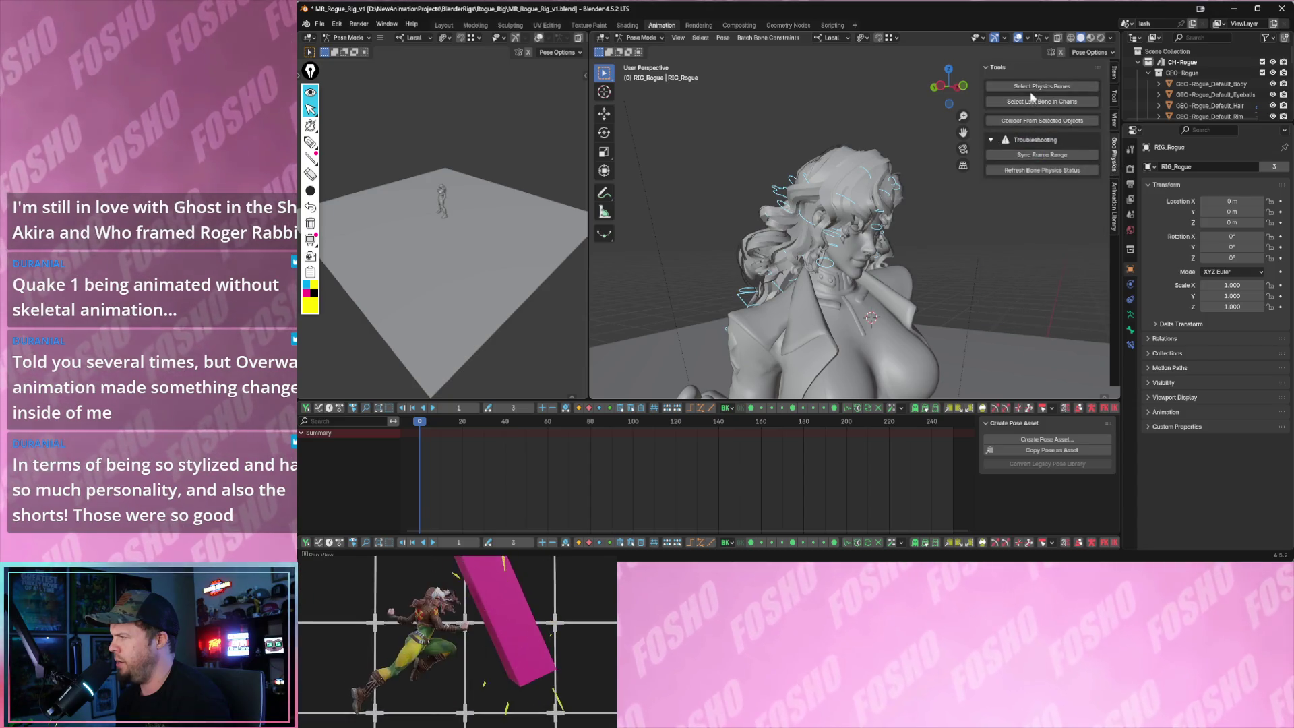
- Orbit around the hair and make hair_001_09_01 the active chain bone
{"action": "middle_click_drag", "start_coordinate": [915, 136], "coordinate": [864, 149]}
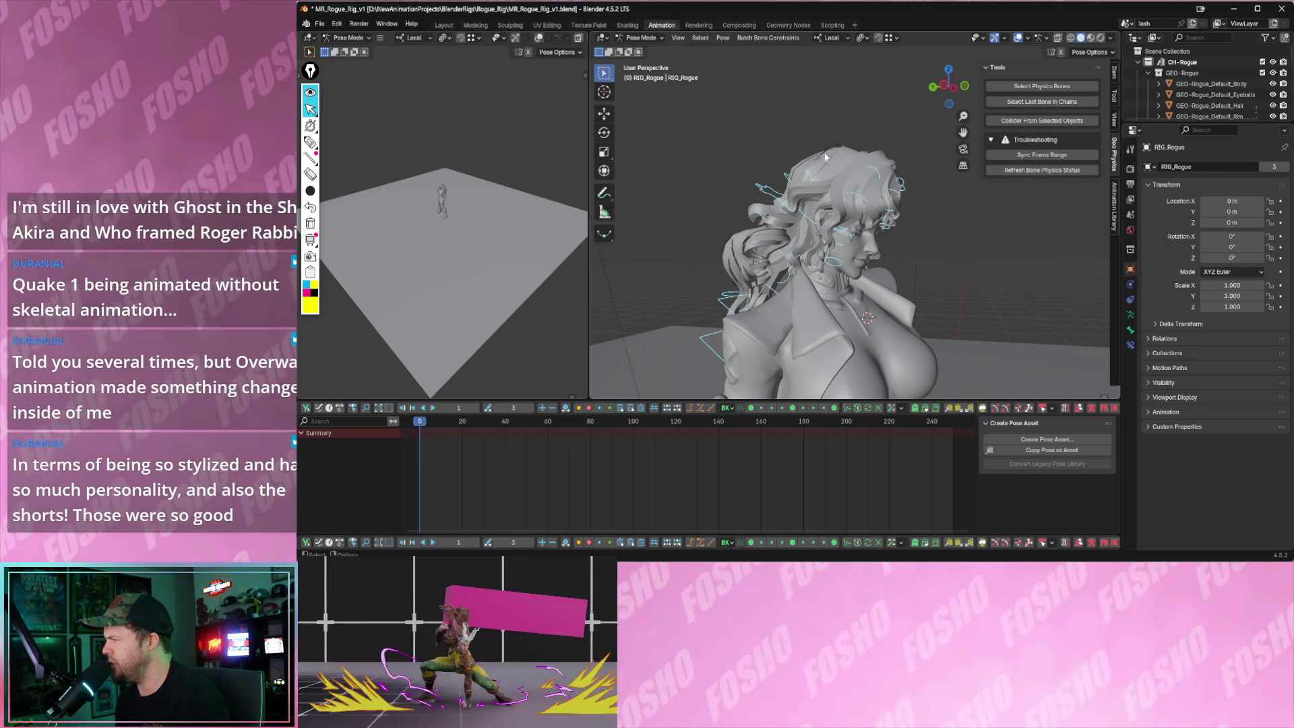
{"action": "middle_click_drag", "start_coordinate": [872, 152], "coordinate": [1002, 92]}
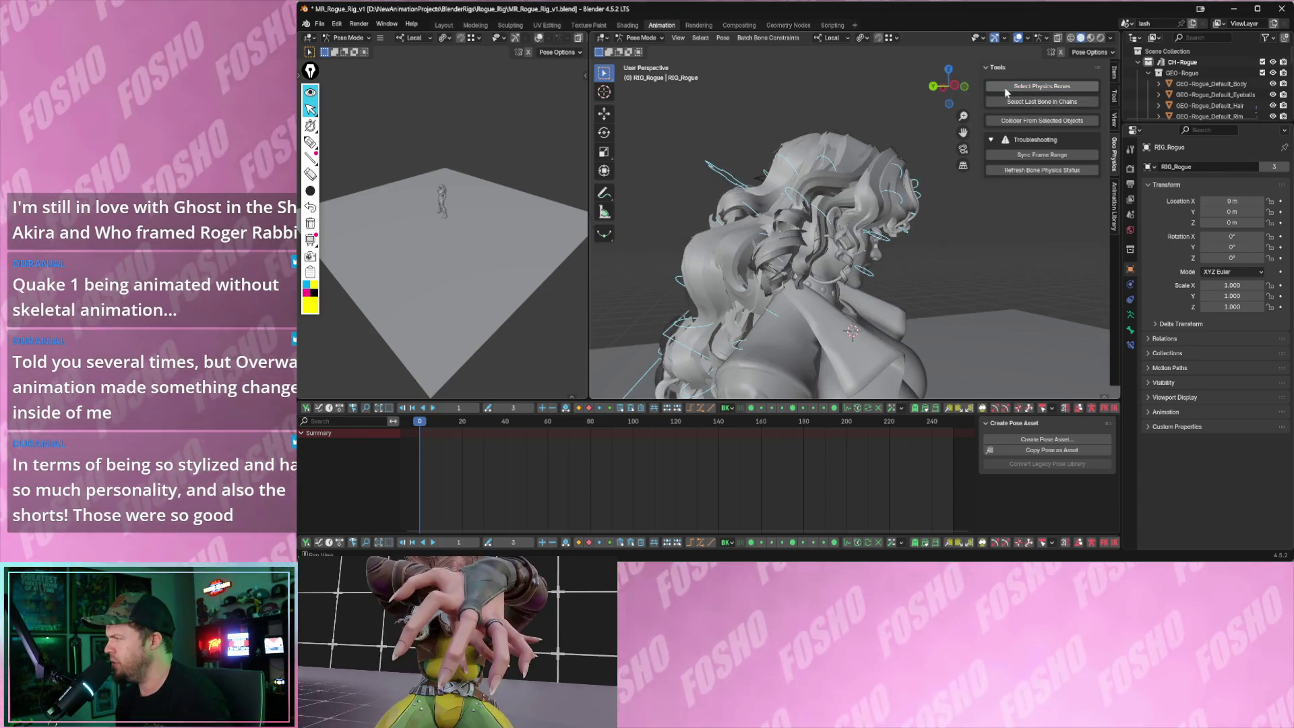
{"action": "middle_click_drag", "start_coordinate": [1001, 122], "coordinate": [788, 145]}
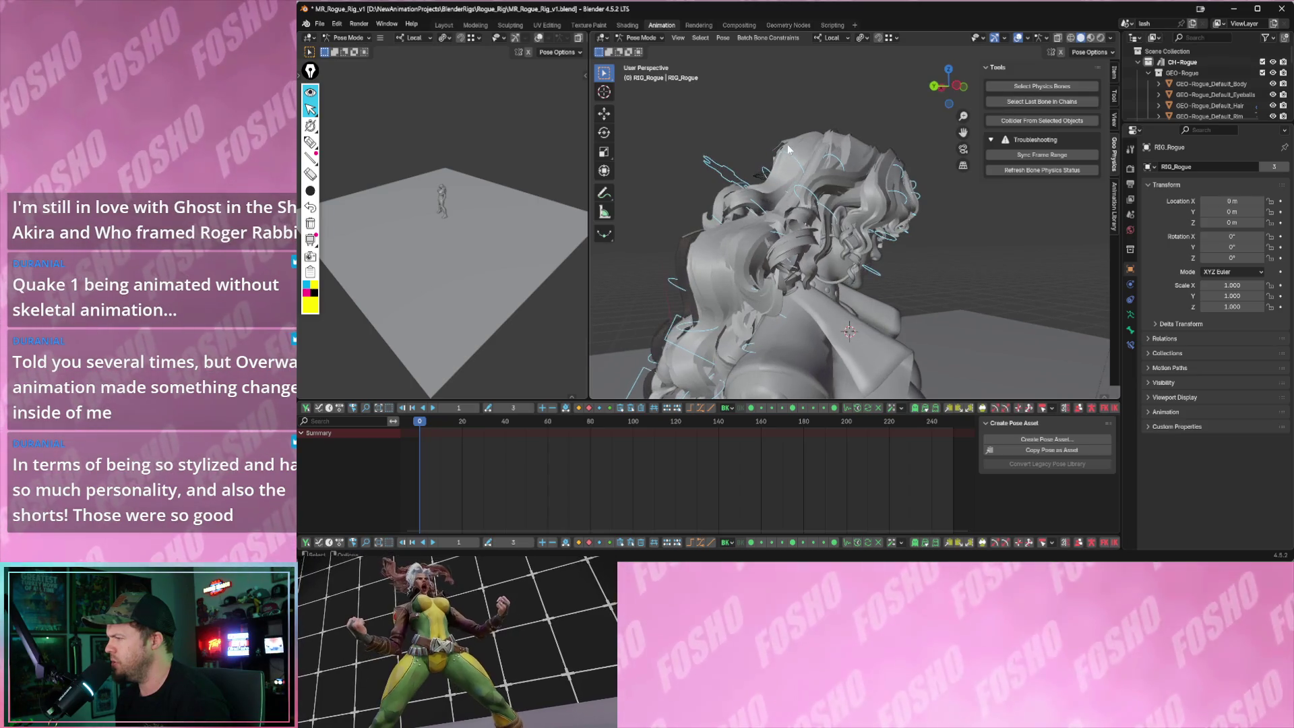
{"action": "left_click", "coordinate": [797, 162]}
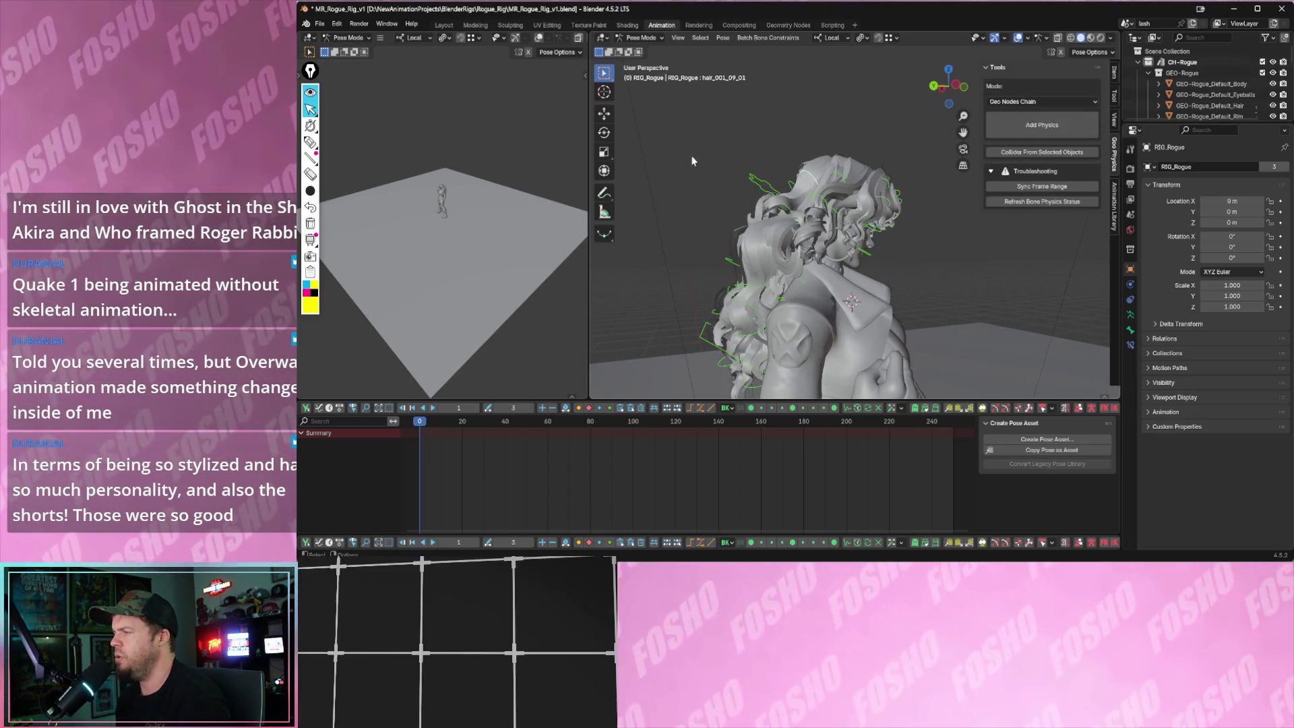
- In the Item sidebar's rig Properties, raise Hair Curl to test the deformation, then reset it to 0
{"action": "middle_click_drag", "start_coordinate": [693, 156], "coordinate": [777, 185]}
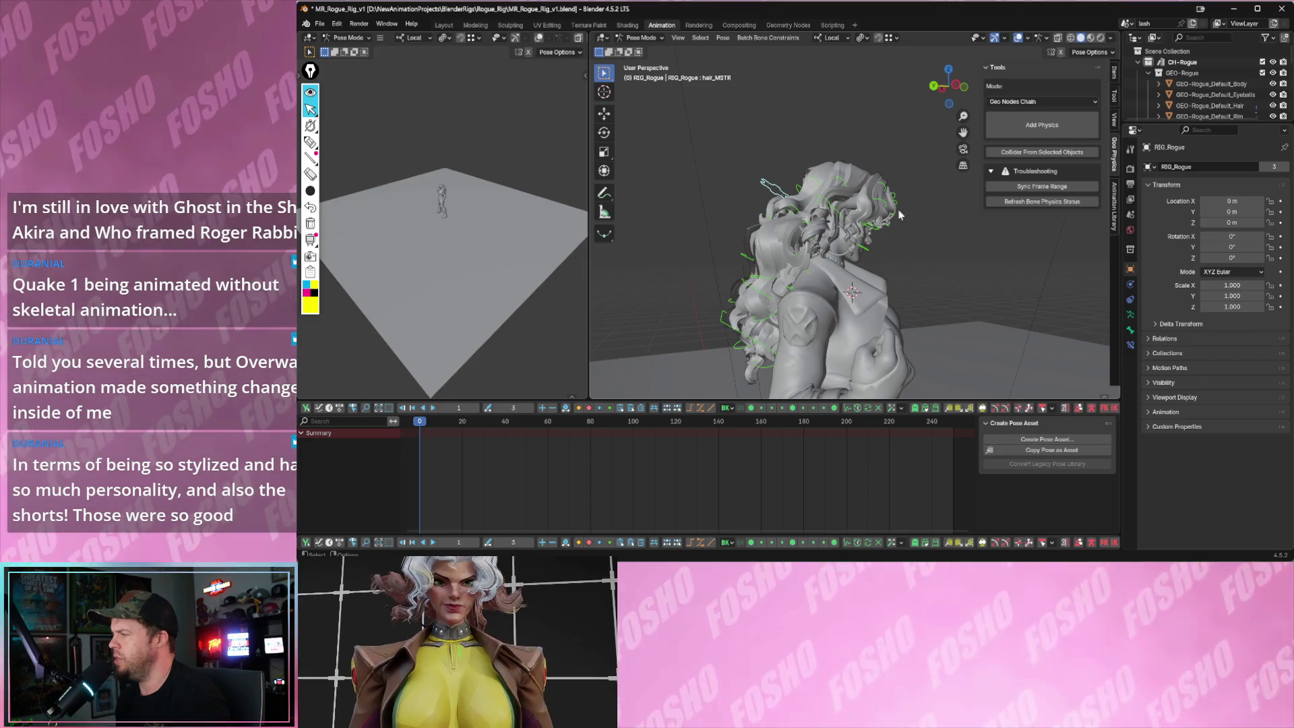
{"action": "left_click", "coordinate": [1115, 73]}
{"action": "mouse_move", "coordinate": [913, 258]}
{"action": "middle_mouse_down"}
{"action": "mouse_move", "coordinate": [801, 216]}
{"action": "mouse_move", "coordinate": [910, 228]}
{"action": "middle_mouse_up"}
{"action": "scroll", "coordinate": [1034, 235], "scroll_direction": "down", "scroll_amount": 2}
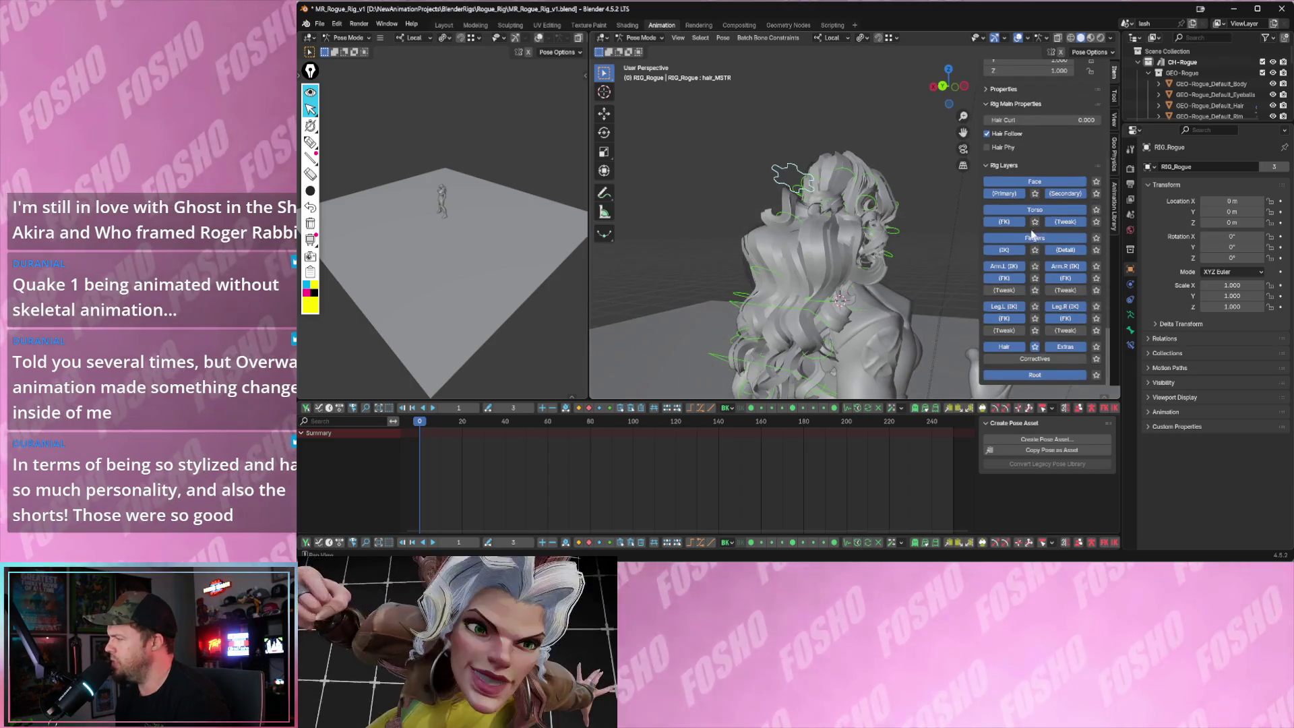
{"action": "scroll", "coordinate": [1030, 259], "scroll_direction": "up", "scroll_amount": 4}
{"action": "left_click", "coordinate": [987, 236]}
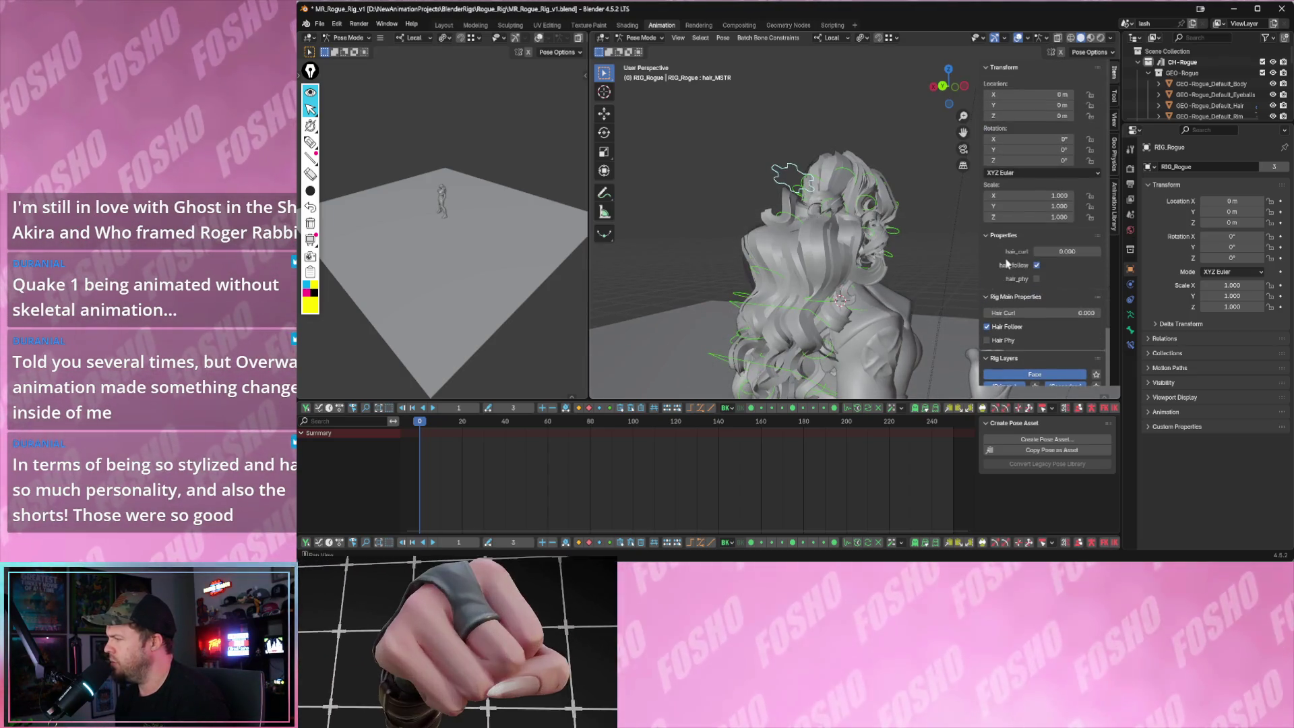
{"action": "mouse_move", "coordinate": [996, 314]}
{"action": "left_mouse_down"}
{"action": "mouse_move", "coordinate": [1073, 314]}
{"action": "mouse_move", "coordinate": [996, 313]}
{"action": "left_mouse_up"}
{"action": "middle_click_drag", "start_coordinate": [857, 265], "coordinate": [743, 141]}
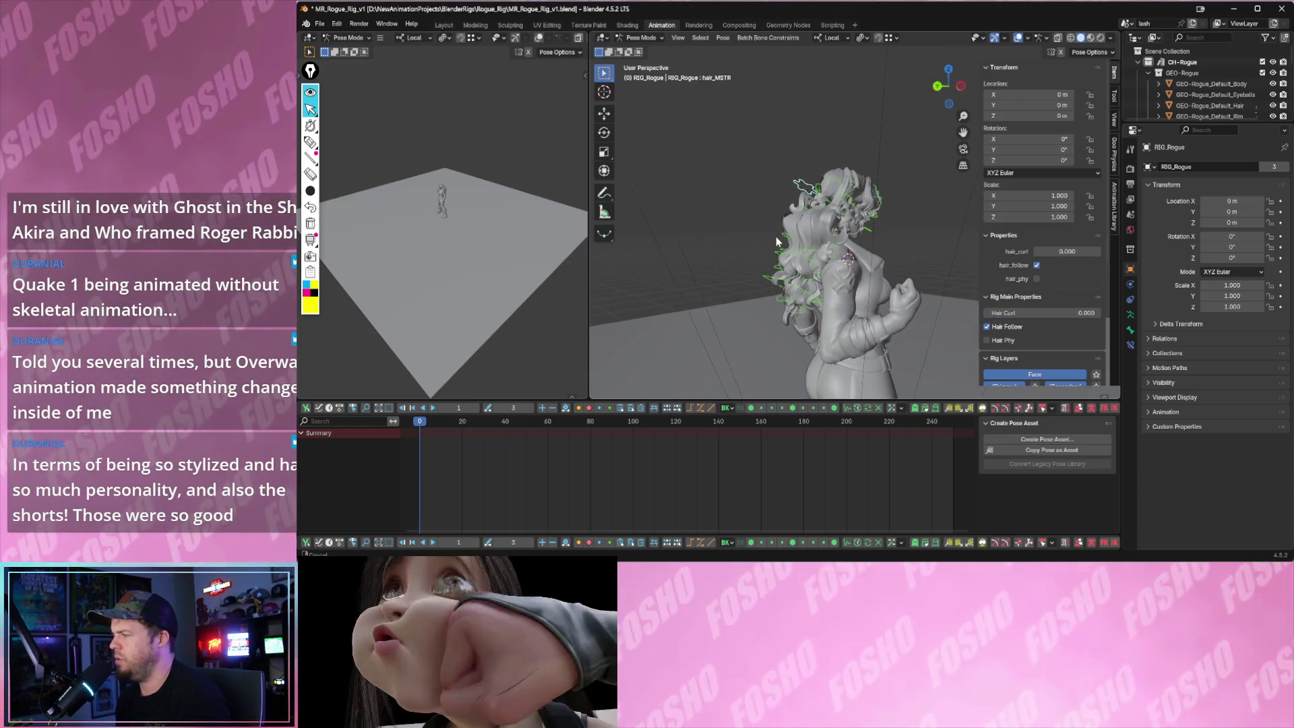
- Box-select all the hair bones and show the Geo Physics bone tools
{"action": "left_click_drag", "start_coordinate": [743, 139], "coordinate": [996, 389]}
{"action": "scroll", "coordinate": [860, 326], "scroll_direction": "up", "scroll_amount": 3}
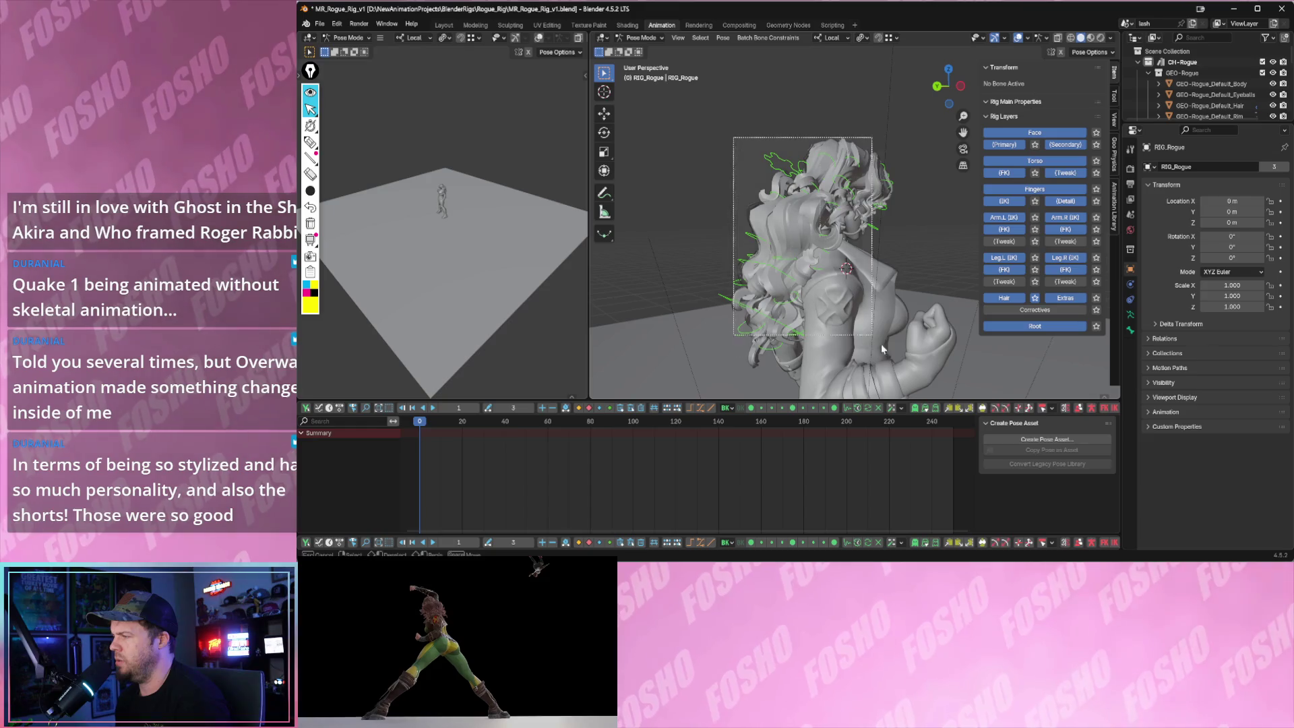
{"action": "middle_click_drag", "start_coordinate": [860, 325], "coordinate": [807, 308]}
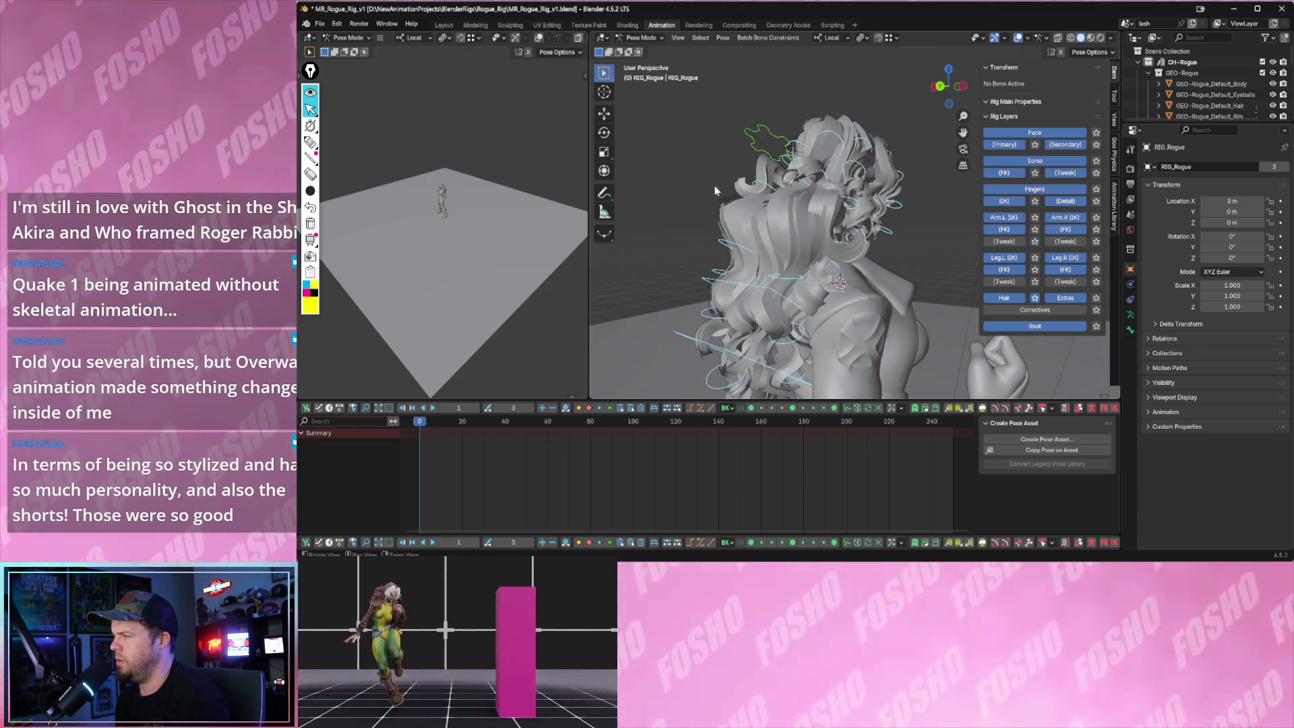
{"action": "middle_click_drag", "start_coordinate": [767, 148], "coordinate": [730, 236]}
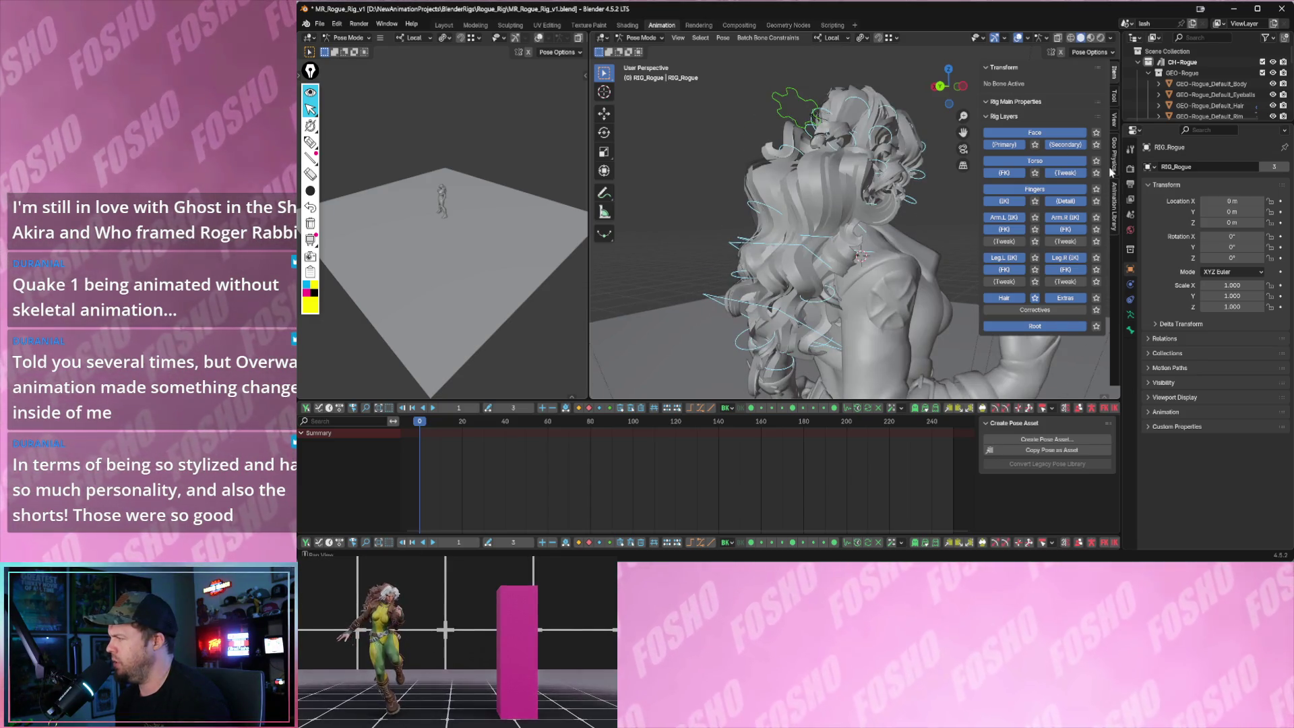
{"action": "left_click", "coordinate": [1114, 165]}
{"action": "middle_click_drag", "start_coordinate": [934, 146], "coordinate": [783, 215]}
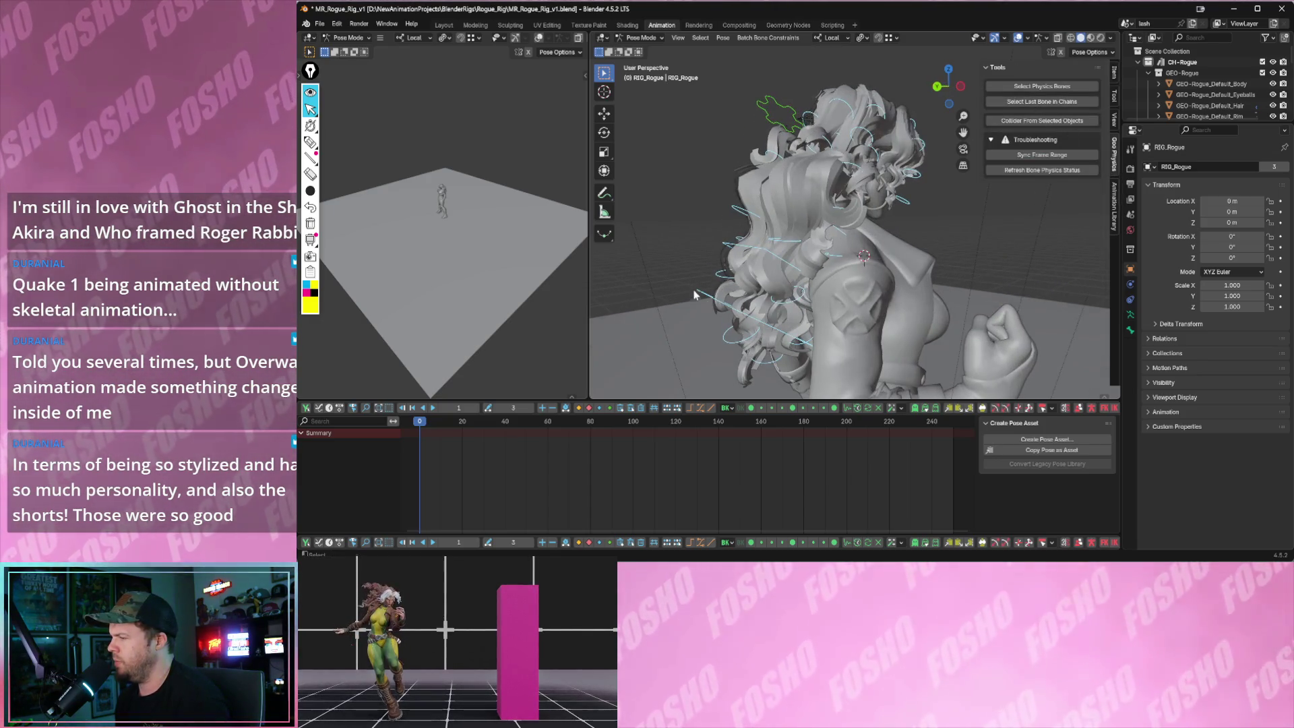
- Add geo-nodes chain physics to the back hair bones and play once to preview the simulation
{"action": "mouse_move", "coordinate": [711, 302]}
{"action": "middle_mouse_down"}
{"action": "mouse_move", "coordinate": [730, 210]}
{"action": "mouse_move", "coordinate": [739, 232]}
{"action": "middle_mouse_up"}
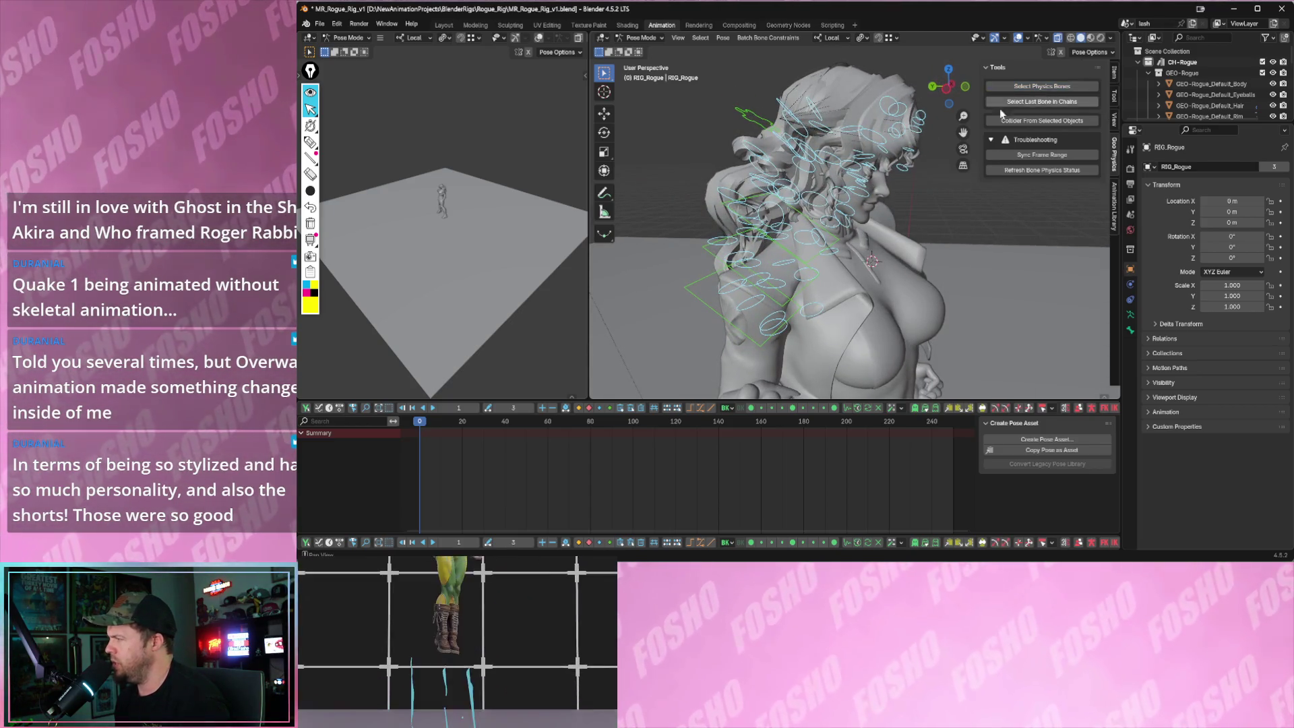
{"action": "left_click", "coordinate": [729, 206]}
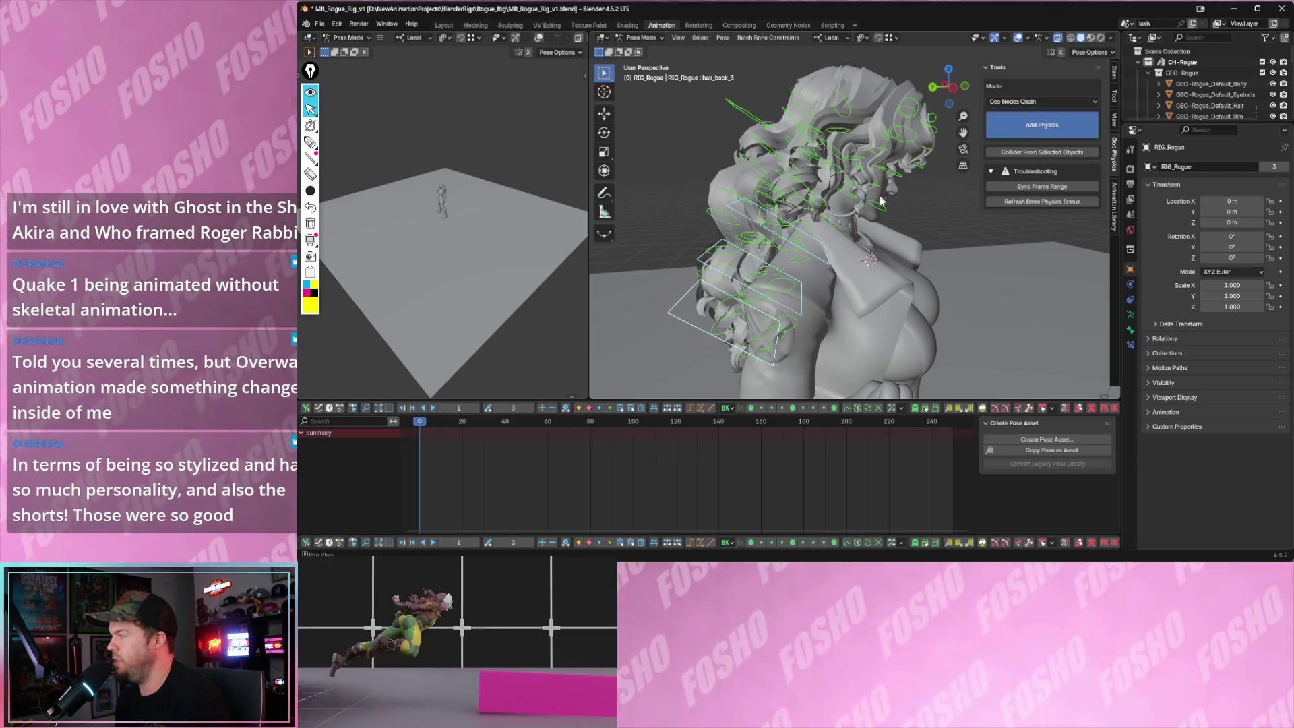
{"action": "key", "text": "space"}
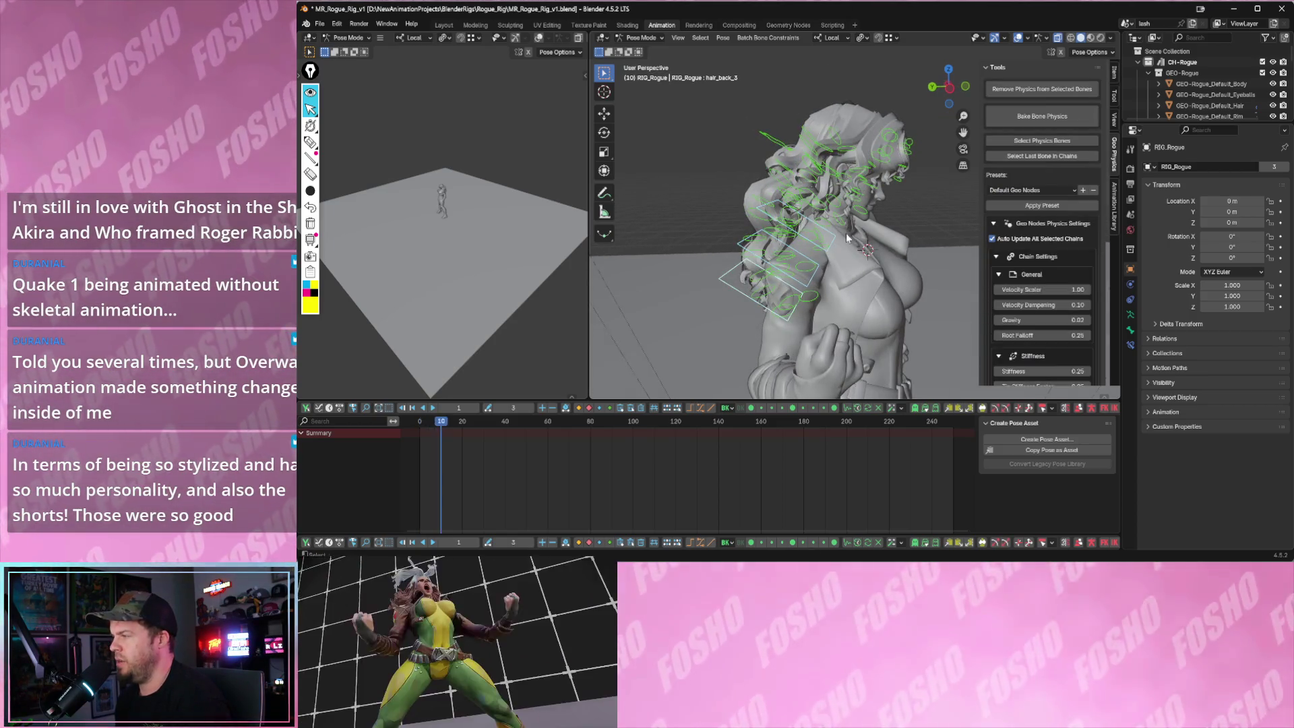
{"action": "key", "text": "Escape"}
{"action": "scroll", "coordinate": [1043, 232], "scroll_direction": "down", "scroll_amount": 5}
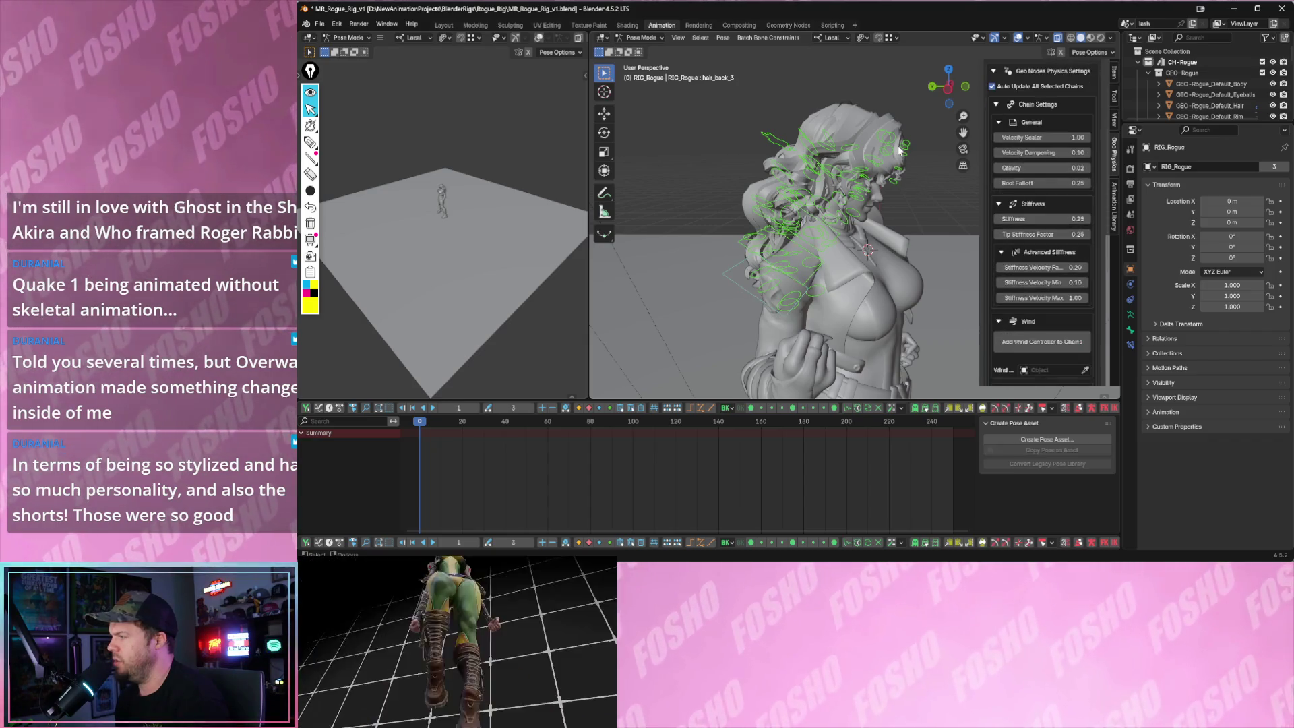
- Unsolo the Hair layer so all rig controls show again, and make the head bone active
{"action": "left_click", "coordinate": [900, 148]}
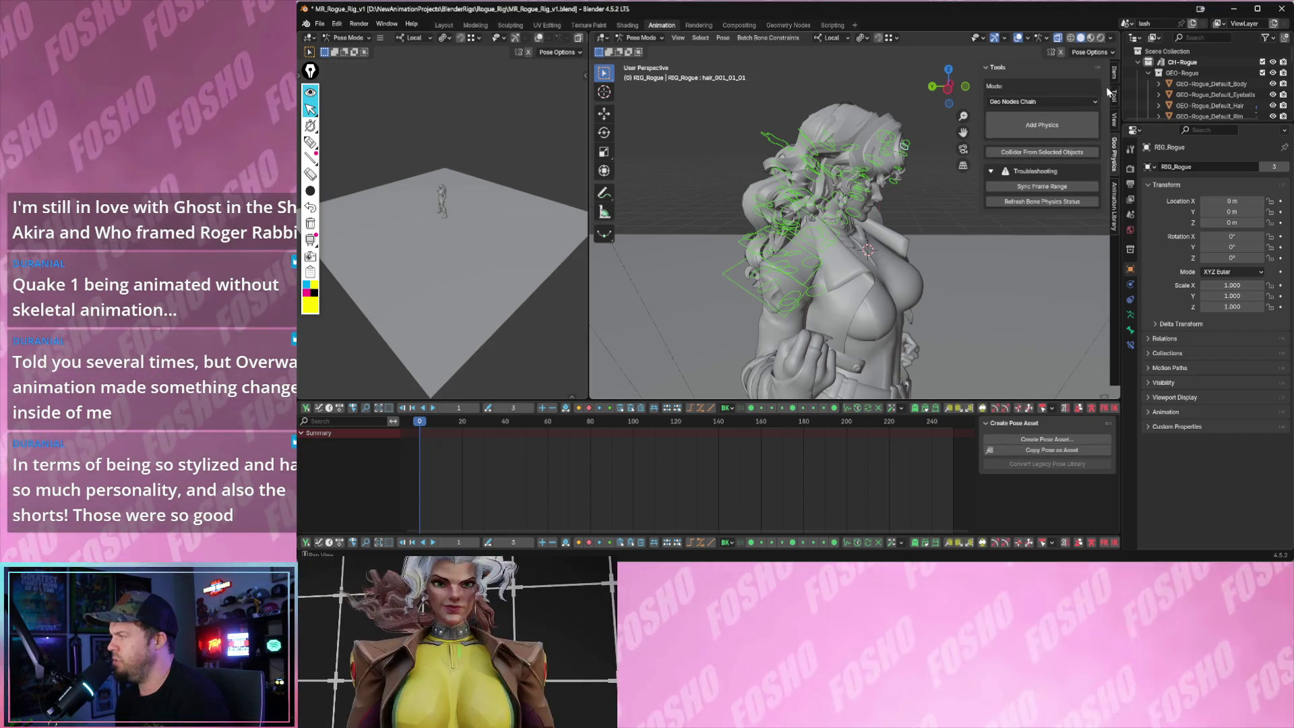
{"action": "left_click", "coordinate": [1115, 91]}
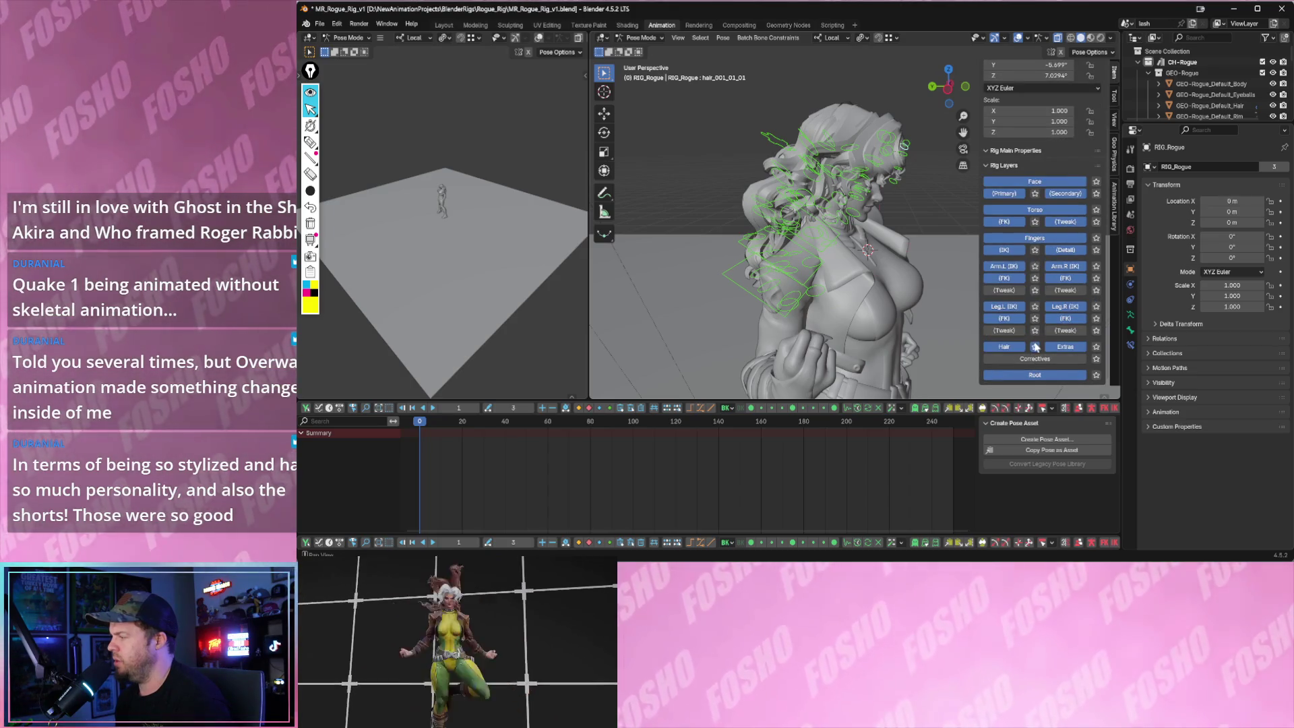
{"action": "left_click", "coordinate": [1035, 347]}
{"action": "left_click", "coordinate": [889, 127]}
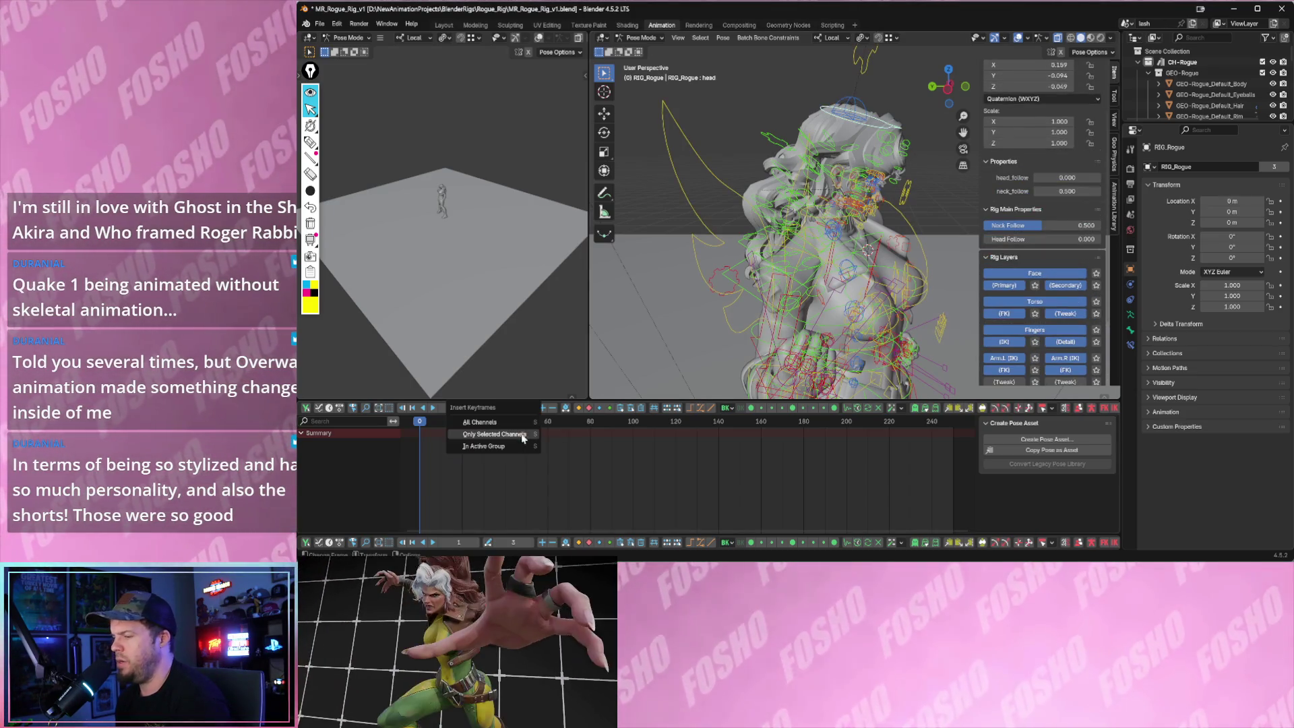
- Insert Location/Rotation/Scale keys on the head bone at two frames and show them in the Graph Editor
{"action": "key", "text": "i"}
{"action": "key", "text": "space"}
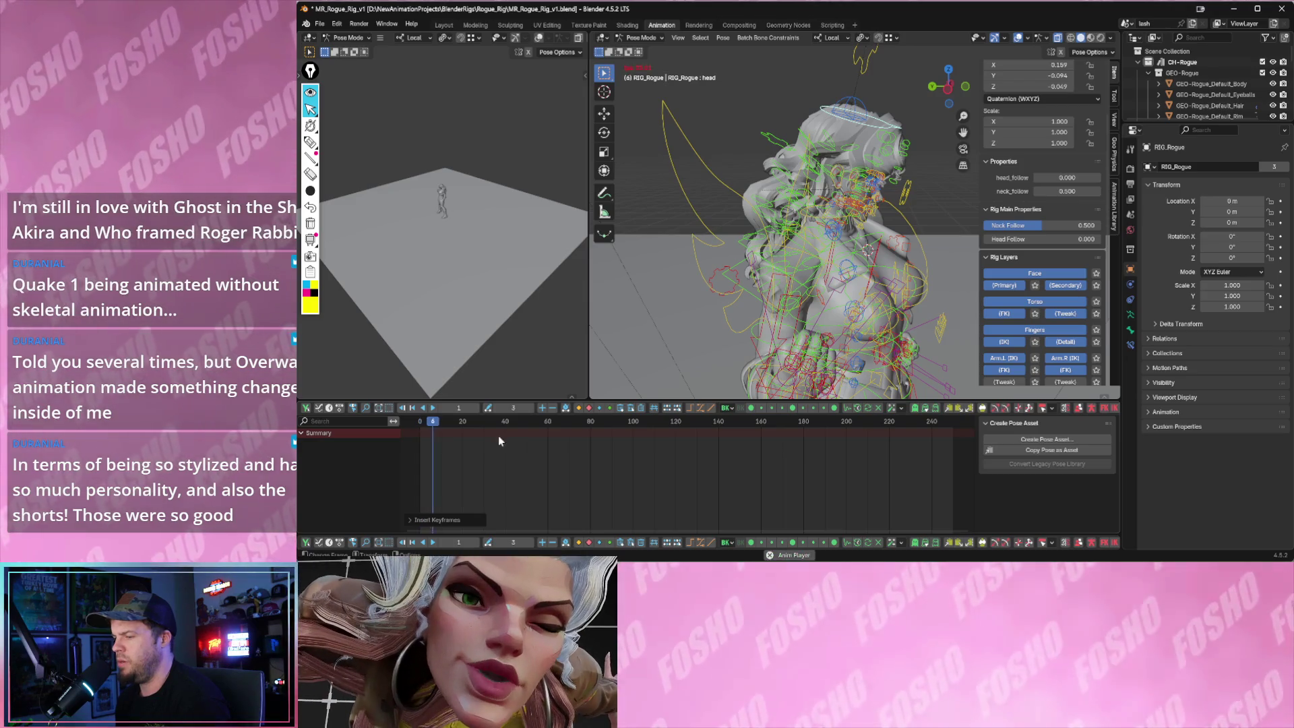
{"action": "key", "text": "i"}
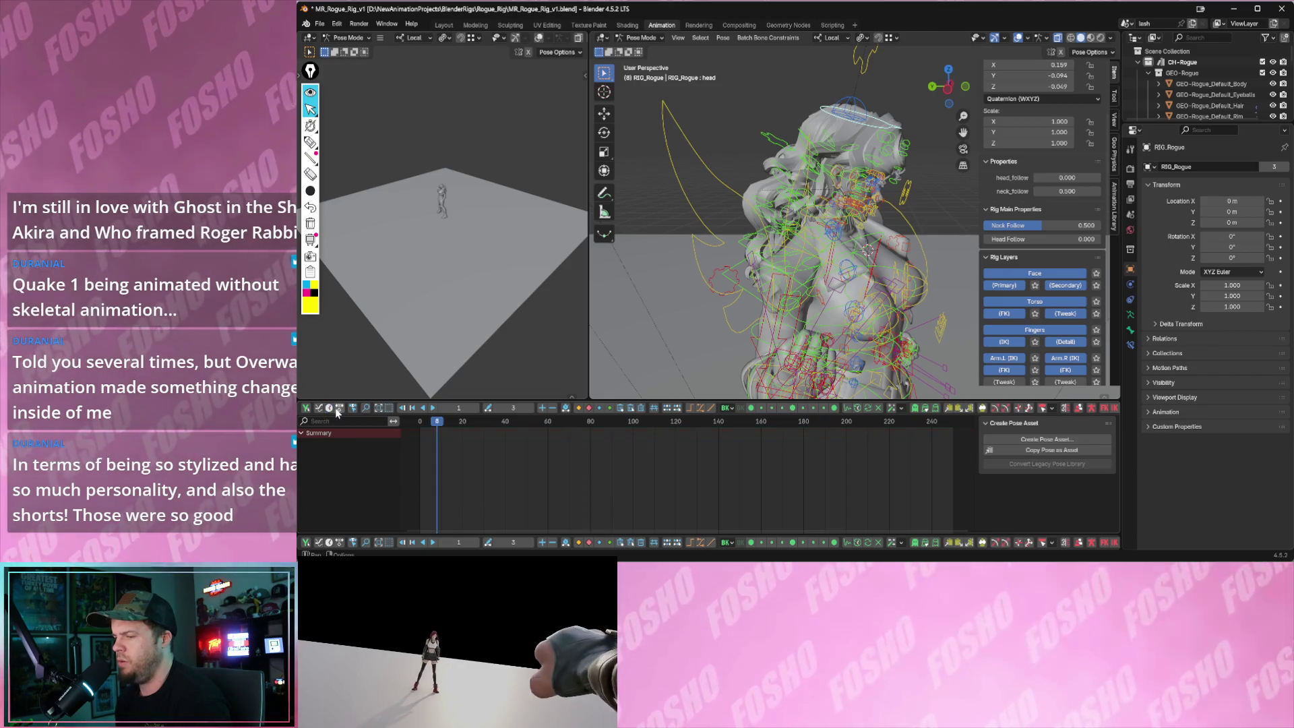
{"action": "key", "text": "ctrl+Tab"}
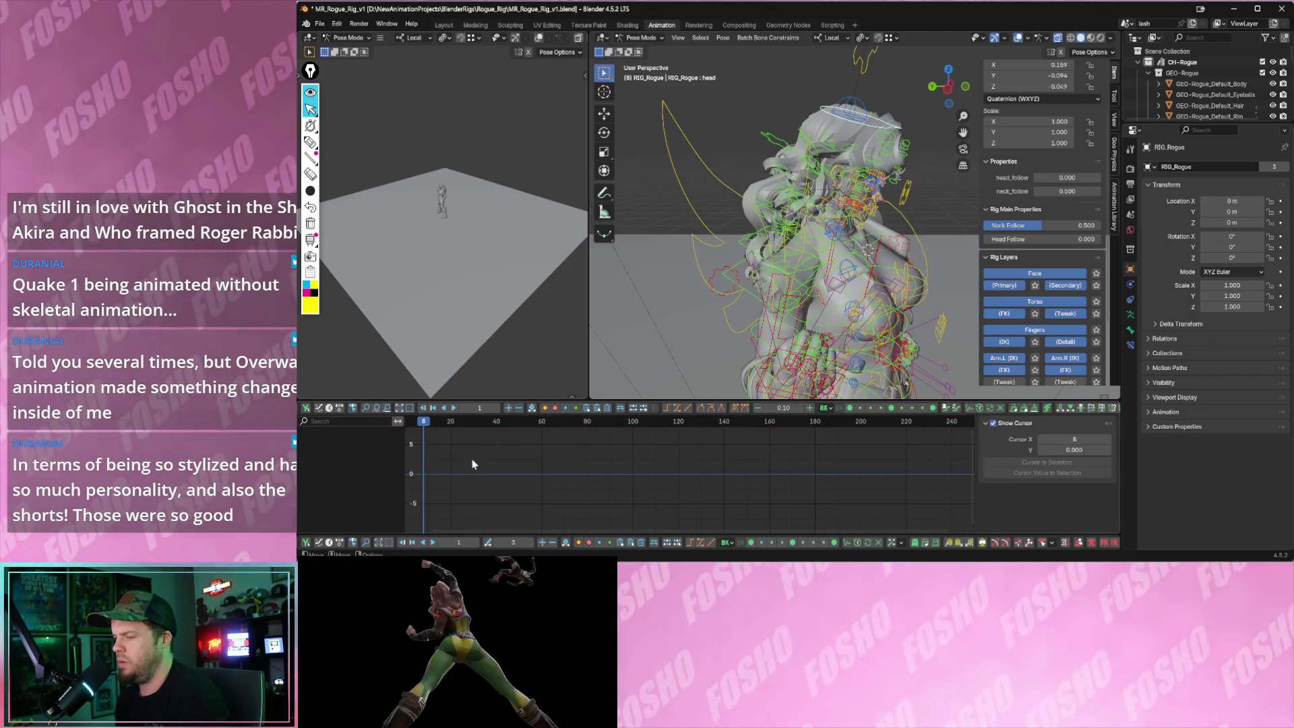
- Key the head once more, play forward to frame 42 and begin a free head rotation there
{"action": "key", "text": "space"}
{"action": "key", "text": "i"}
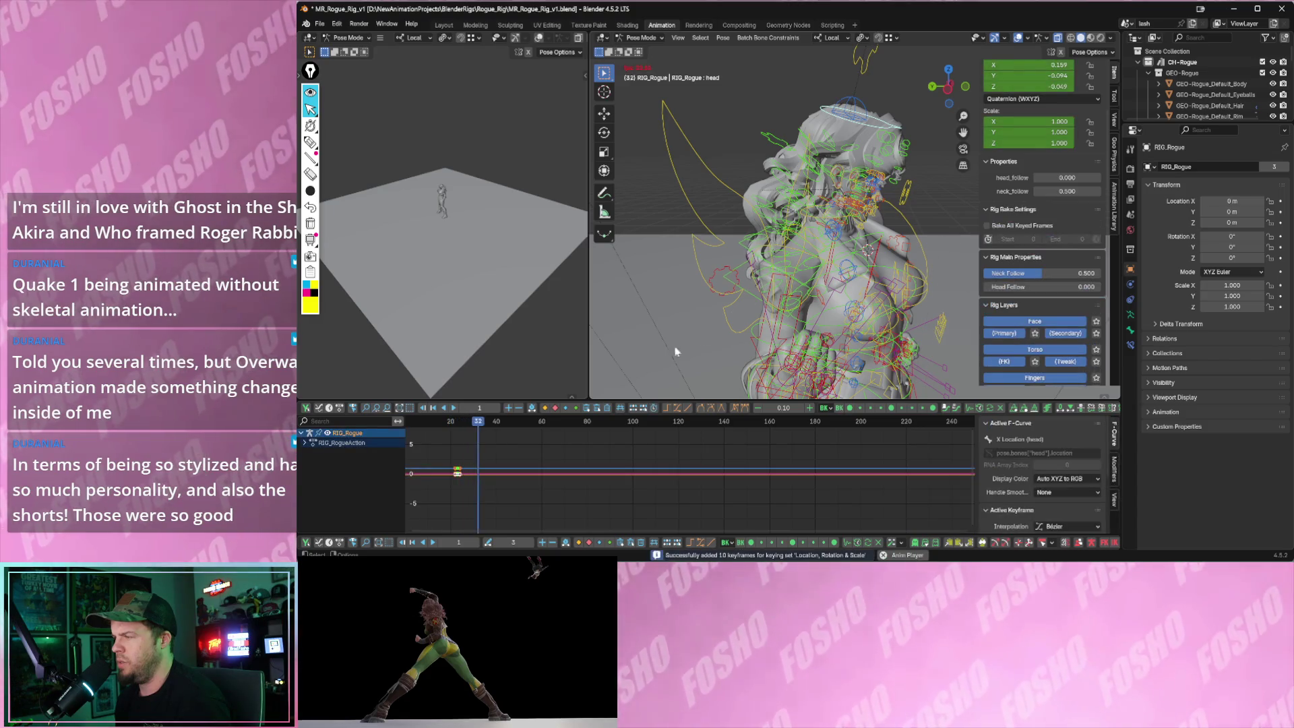
{"action": "key", "text": "shift+space"}
{"action": "key", "text": "r"}
- Pose the head, delete the recent head keys, re-rotate it and check the result between frames 27 and 42
{"action": "left_click_drag", "start_coordinate": [809, 182], "coordinate": [850, 203]}
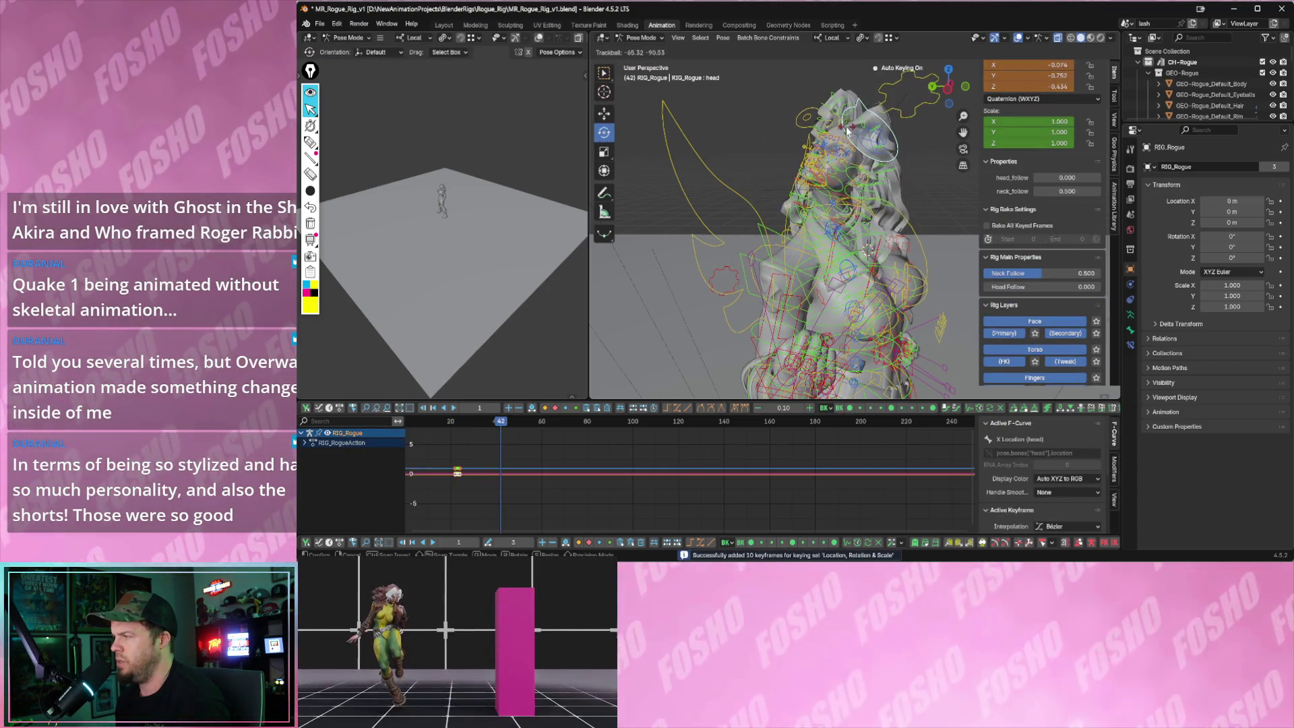
{"action": "mouse_move", "coordinate": [460, 426]}
{"action": "left_mouse_down"}
{"action": "mouse_move", "coordinate": [530, 427]}
{"action": "mouse_move", "coordinate": [547, 477]}
{"action": "left_mouse_up"}
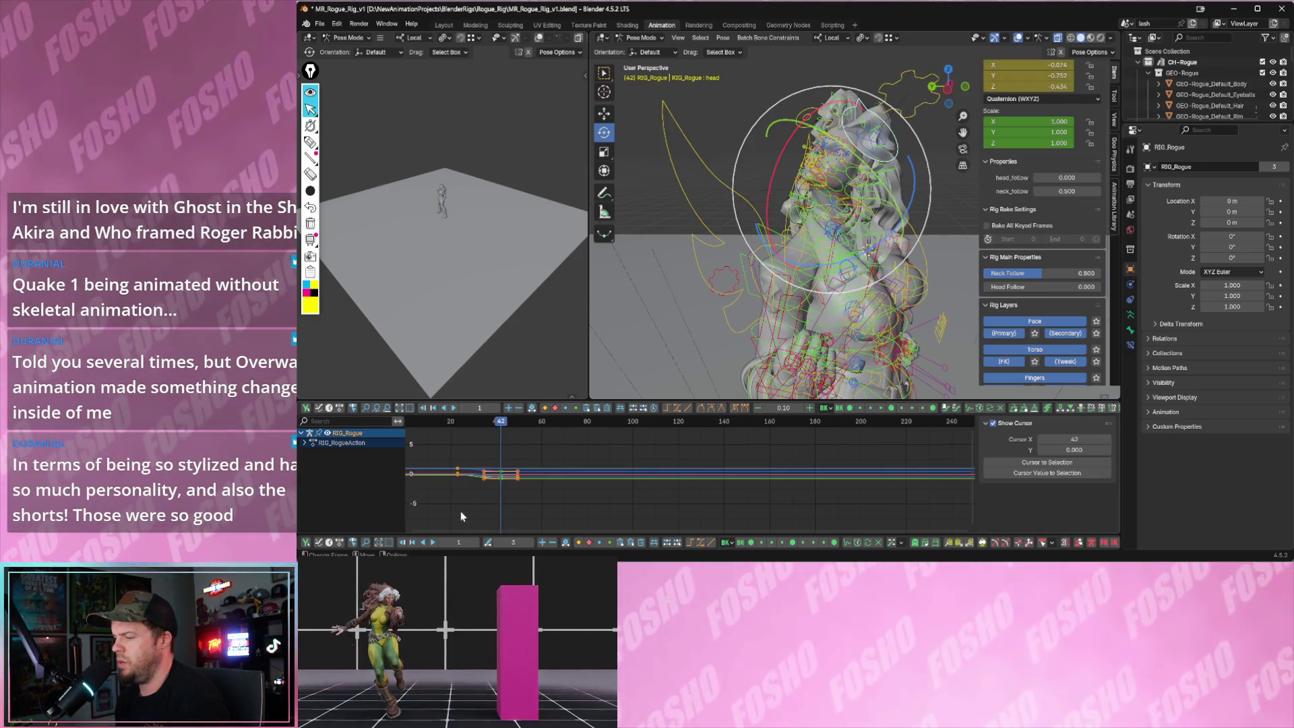
{"action": "key", "text": "Delete"}
{"action": "left_click_drag", "start_coordinate": [911, 167], "coordinate": [890, 222]}
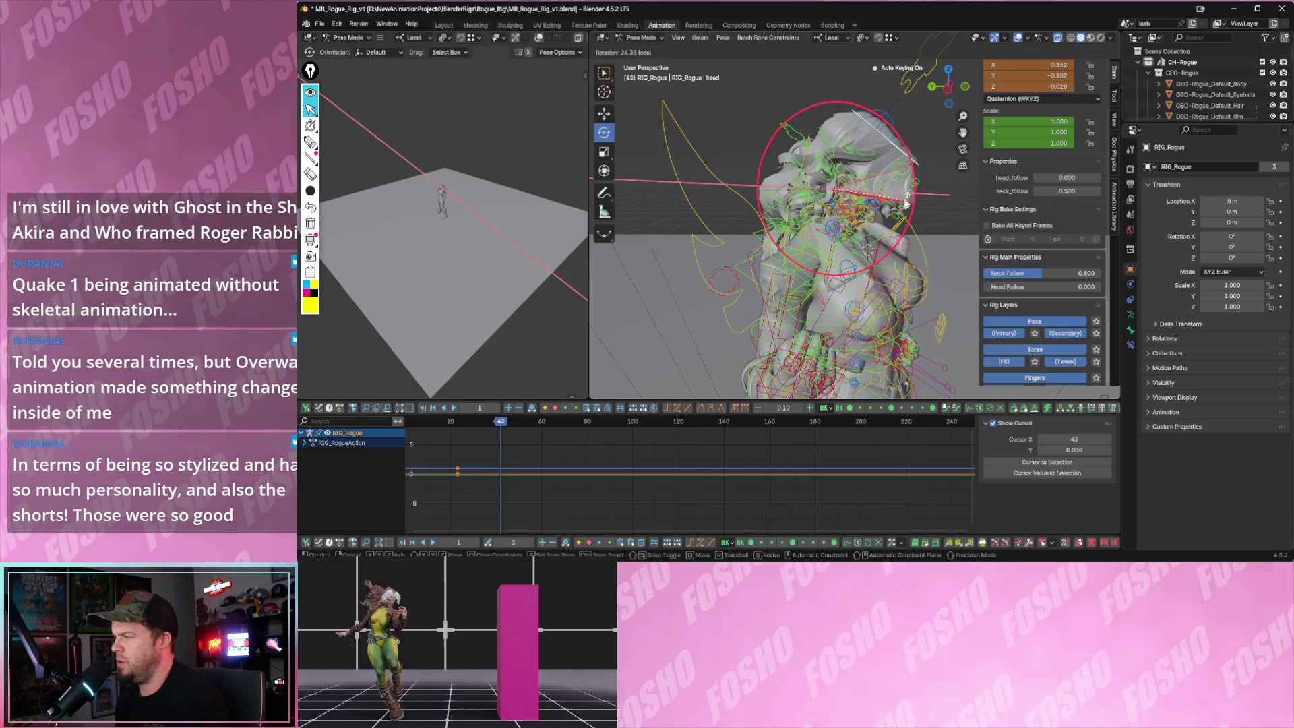
{"action": "left_click", "coordinate": [455, 424]}
{"action": "left_click_drag", "start_coordinate": [453, 425], "coordinate": [467, 430]}
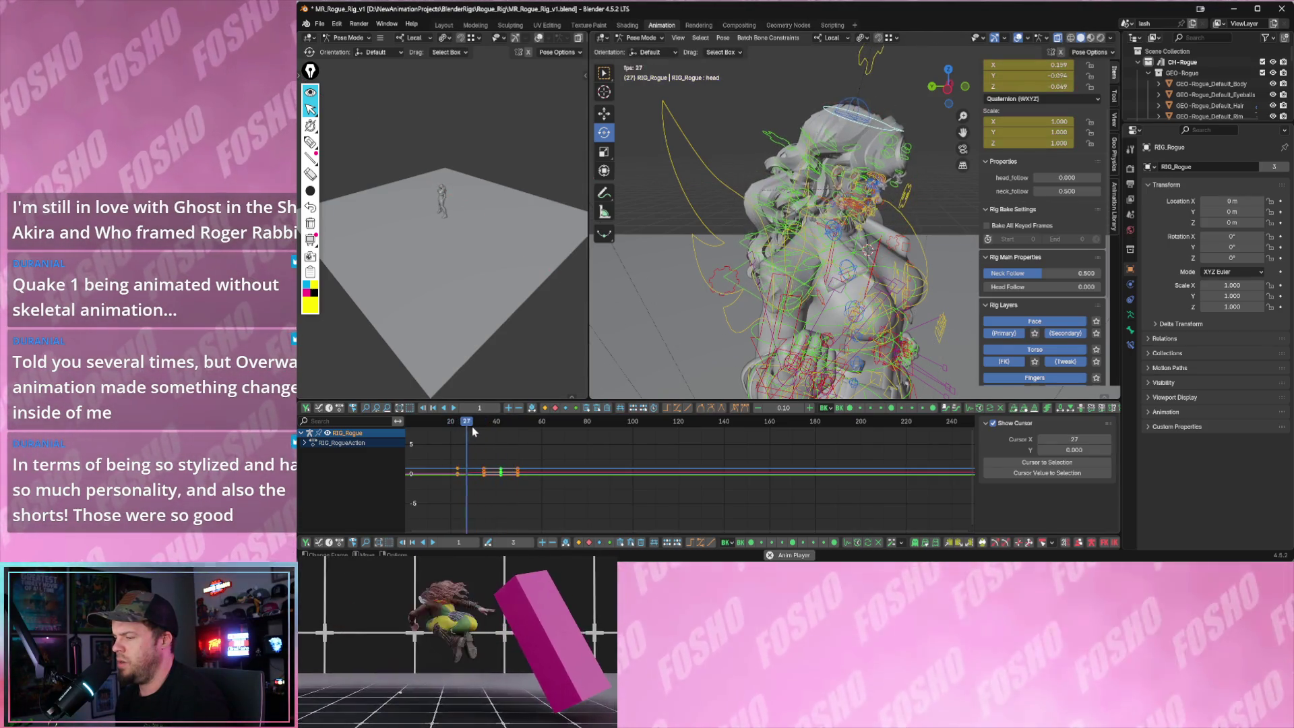
{"action": "left_click_drag", "start_coordinate": [467, 430], "coordinate": [501, 426]}
- At frame 42 tilt the head around its own local X axis and confirm the pose
{"action": "mouse_move", "coordinate": [875, 244]}
{"action": "left_mouse_down"}
{"action": "mouse_move", "coordinate": [858, 254]}
{"action": "mouse_move", "coordinate": [837, 231]}
{"action": "left_mouse_up"}
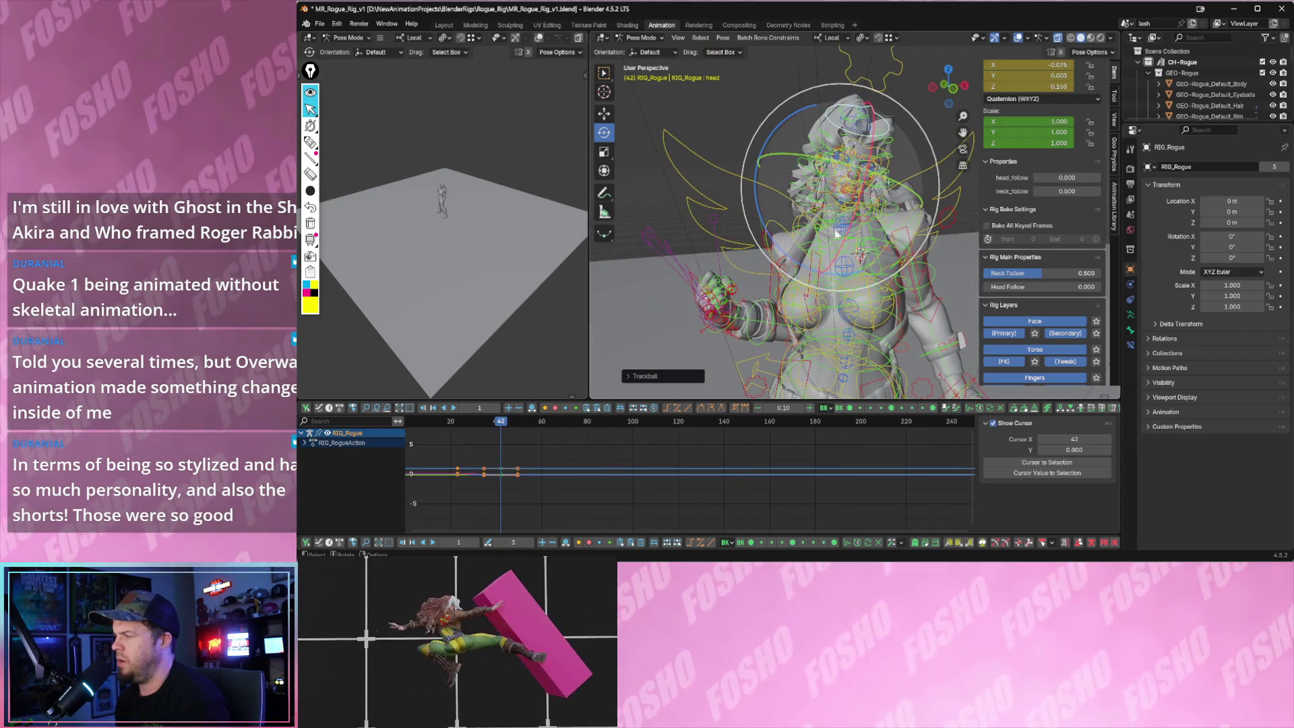
{"action": "key", "text": "r"}
{"action": "key", "text": "Escape"}
{"action": "key", "text": "r"}
{"action": "key", "text": "x"}
{"action": "key", "text": "x"}
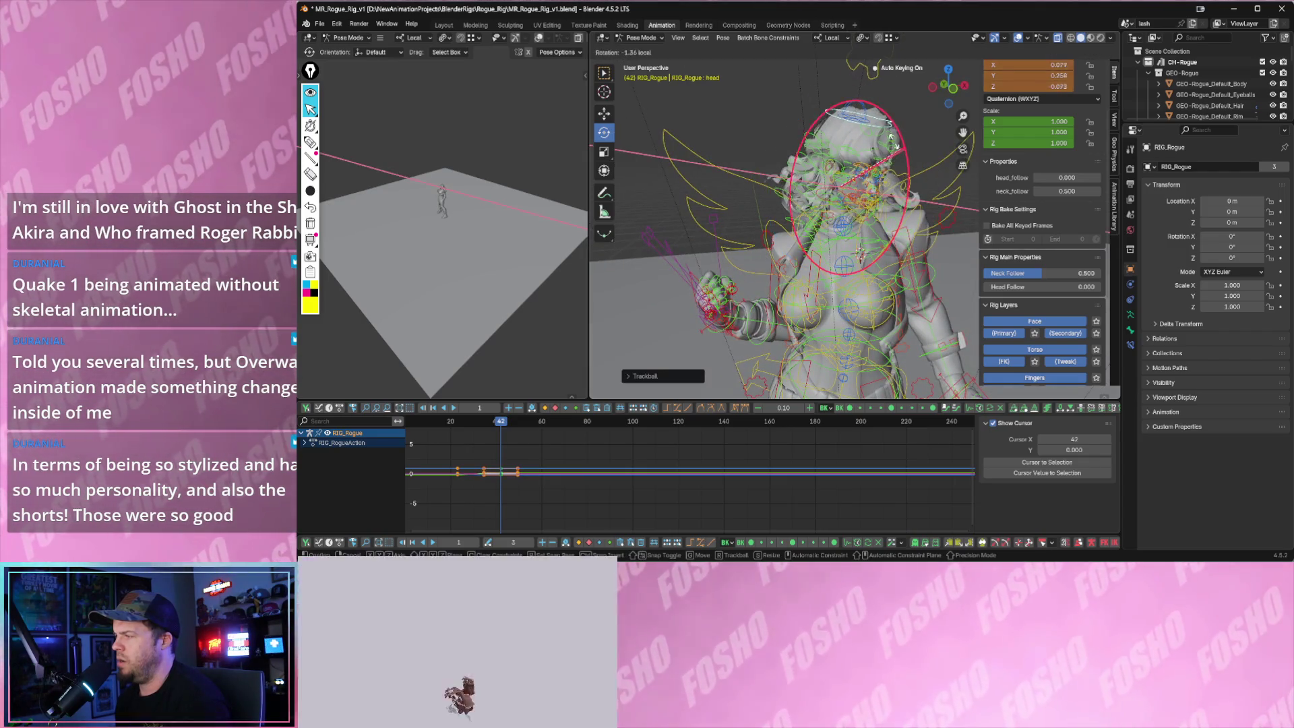
{"action": "left_click", "coordinate": [883, 129]}
- Shift the head keyframes seven frames earlier along time only and play to review the timing
{"action": "mouse_move", "coordinate": [501, 422]}
{"action": "left_mouse_down"}
{"action": "mouse_move", "coordinate": [443, 425]}
{"action": "mouse_move", "coordinate": [515, 424]}
{"action": "left_mouse_up"}
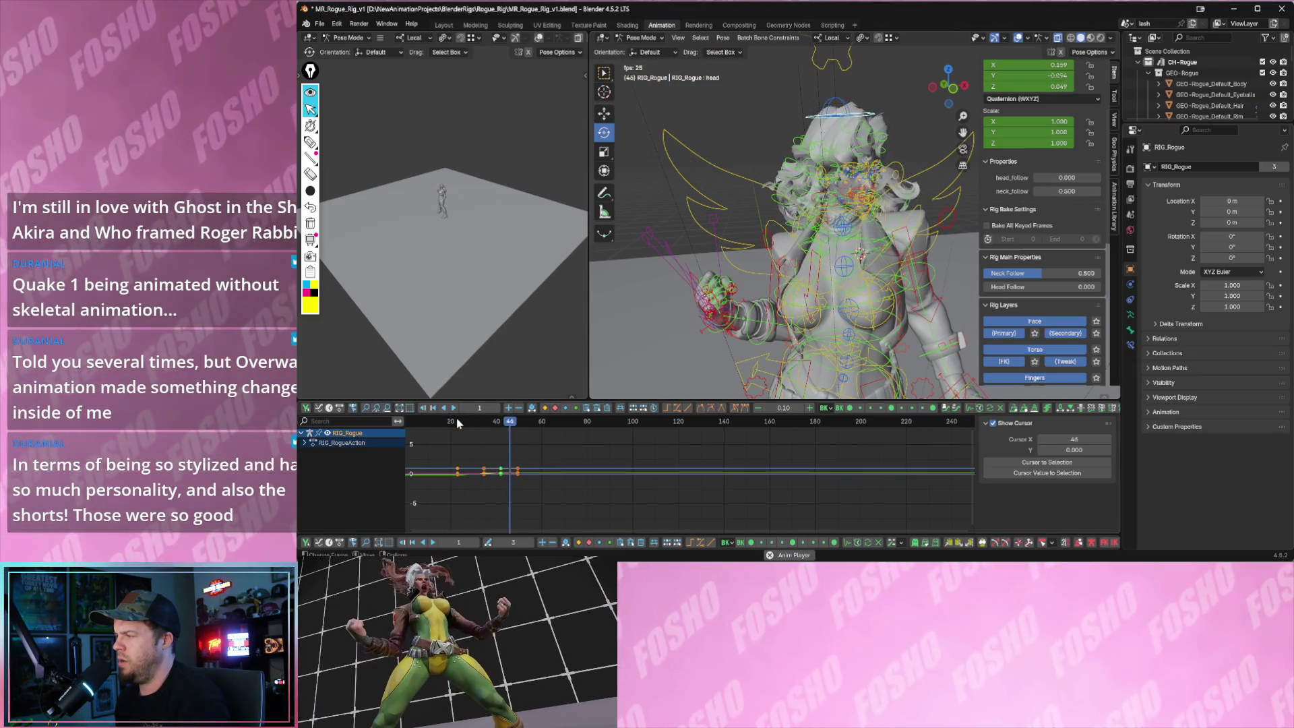
{"action": "key", "text": "Down"}
{"action": "middle_click_drag", "start_coordinate": [494, 461], "coordinate": [558, 458]}
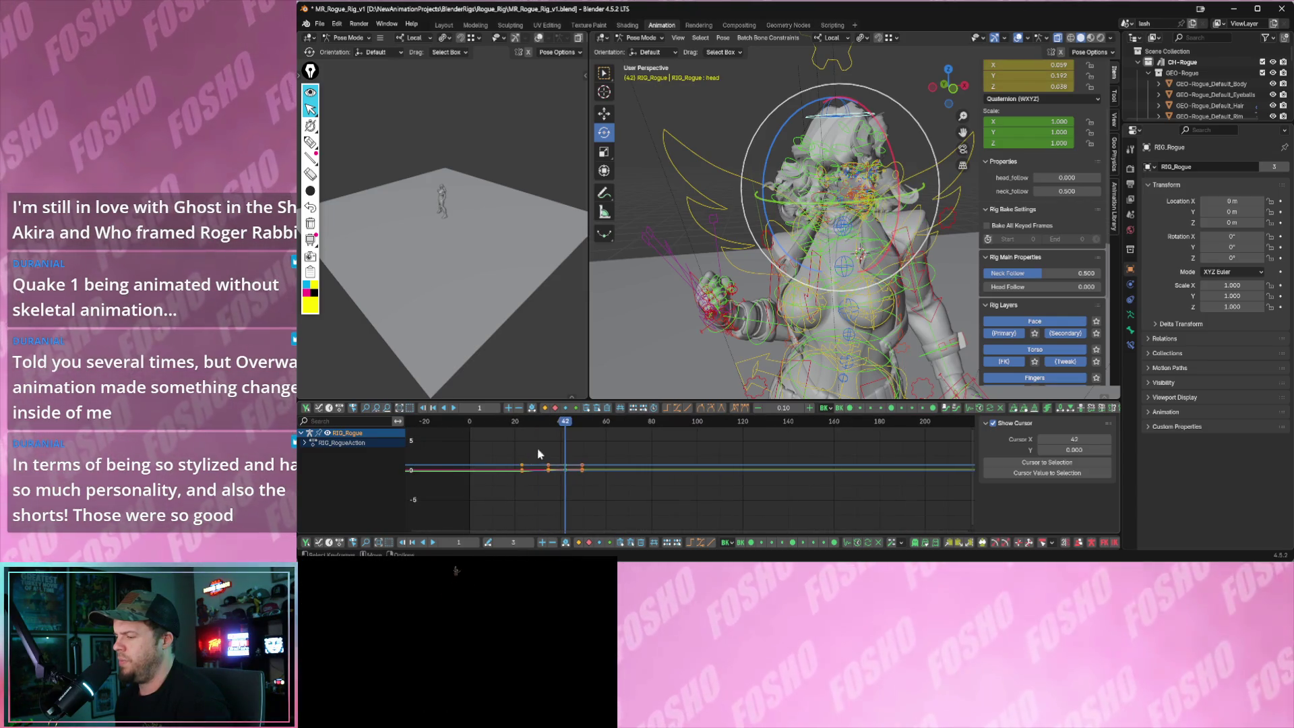
{"action": "key", "text": "g"}
{"action": "key", "text": "x"}
{"action": "left_click", "coordinate": [553, 494]}
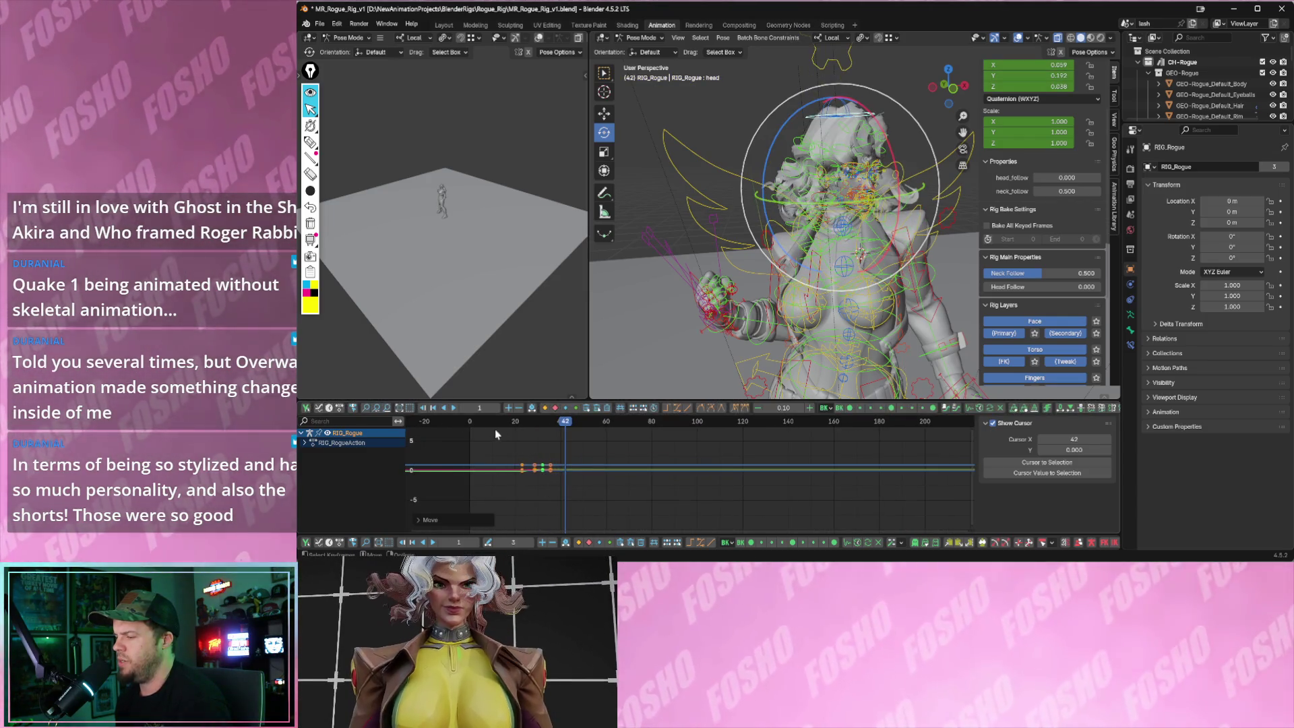
{"action": "left_click", "coordinate": [495, 423]}
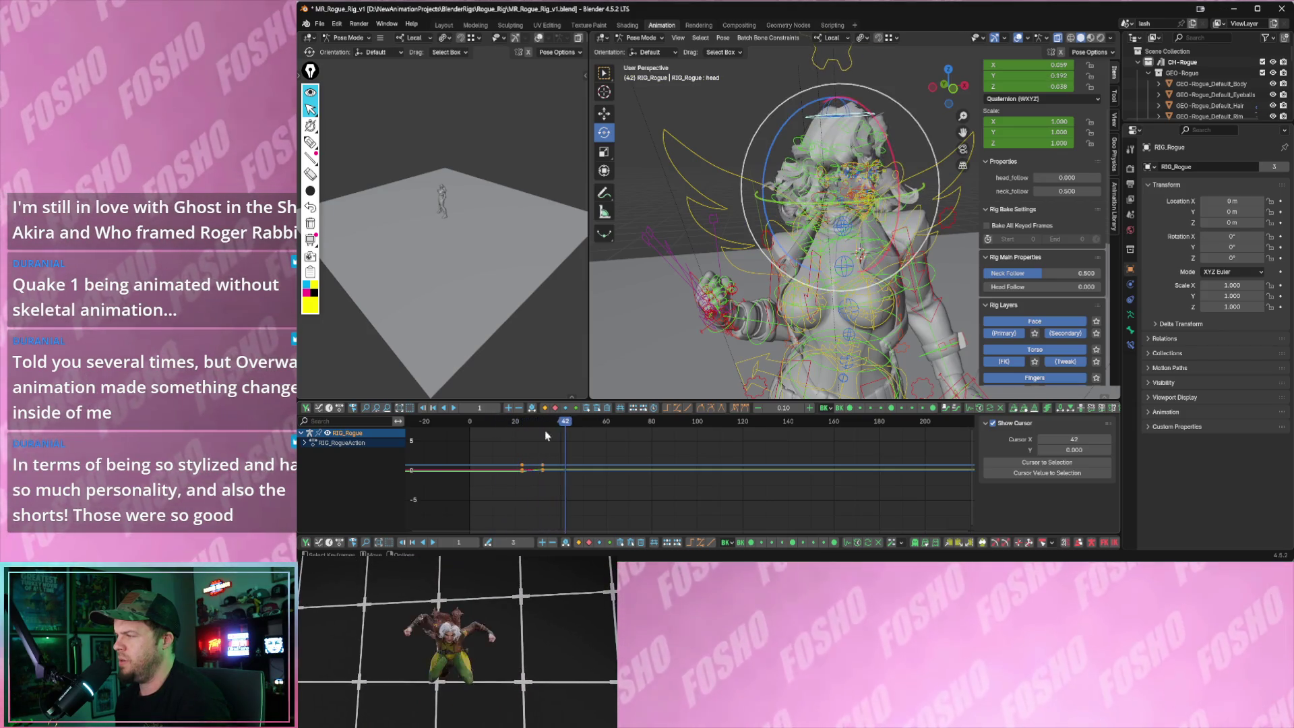
{"action": "key", "text": "space"}
- Step back to the keyframe at frame 23 and solo the Hair layer so only hair bones show
{"action": "middle_click_drag", "start_coordinate": [749, 304], "coordinate": [806, 316]}
{"action": "key", "text": "Down"}
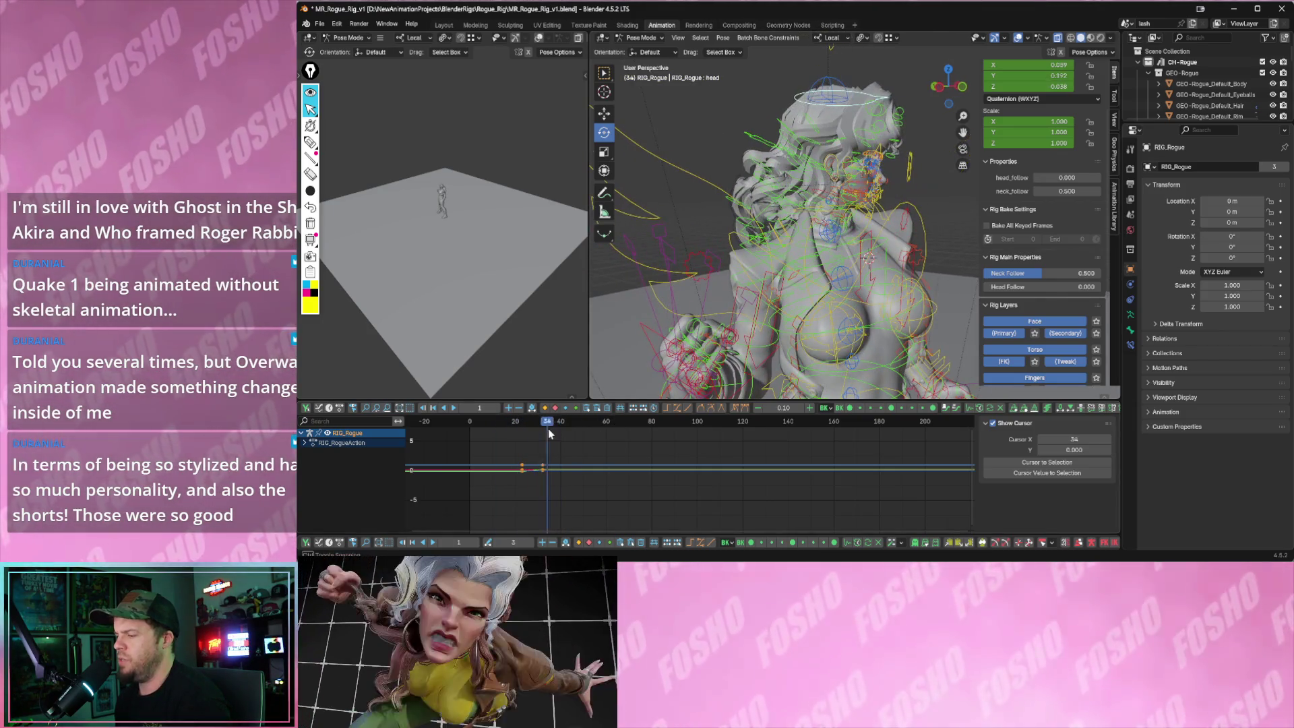
{"action": "key", "text": "Down"}
{"action": "middle_click_drag", "start_coordinate": [773, 317], "coordinate": [798, 249]}
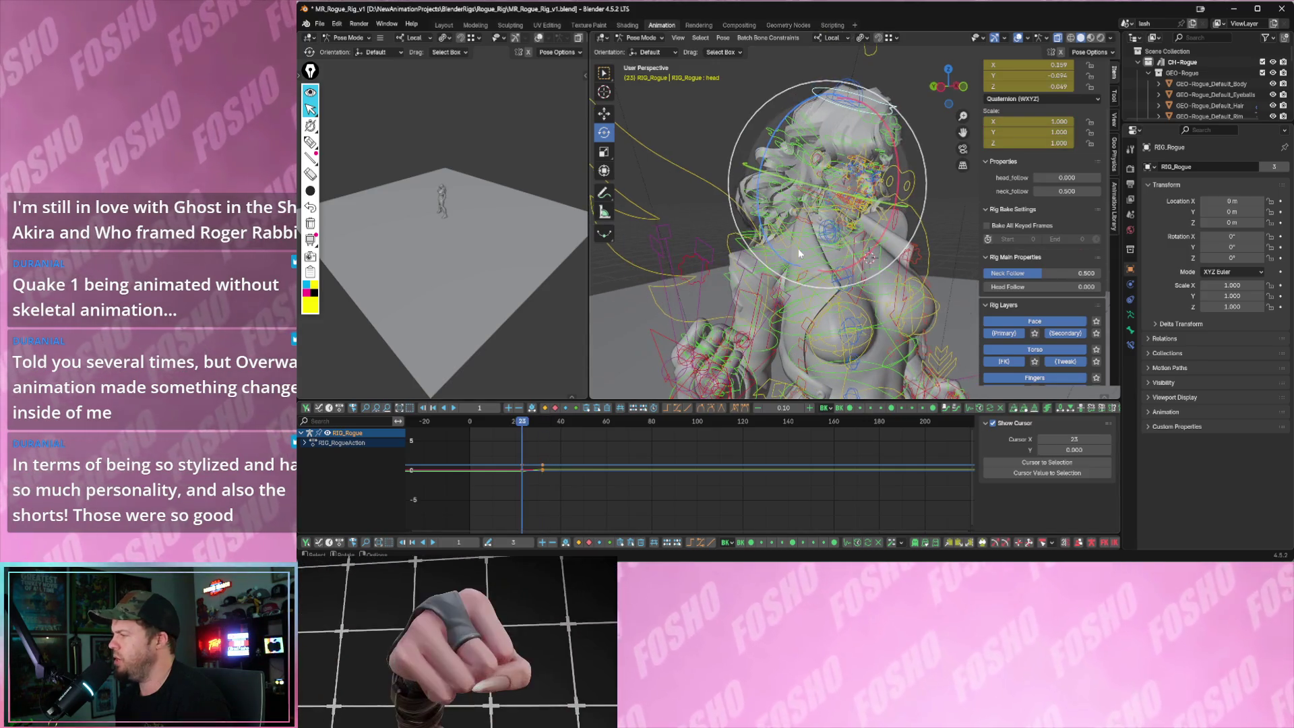
{"action": "scroll", "coordinate": [1011, 290], "scroll_direction": "down", "scroll_amount": 3}
{"action": "scroll", "coordinate": [1012, 290], "scroll_direction": "down", "scroll_amount": 3}
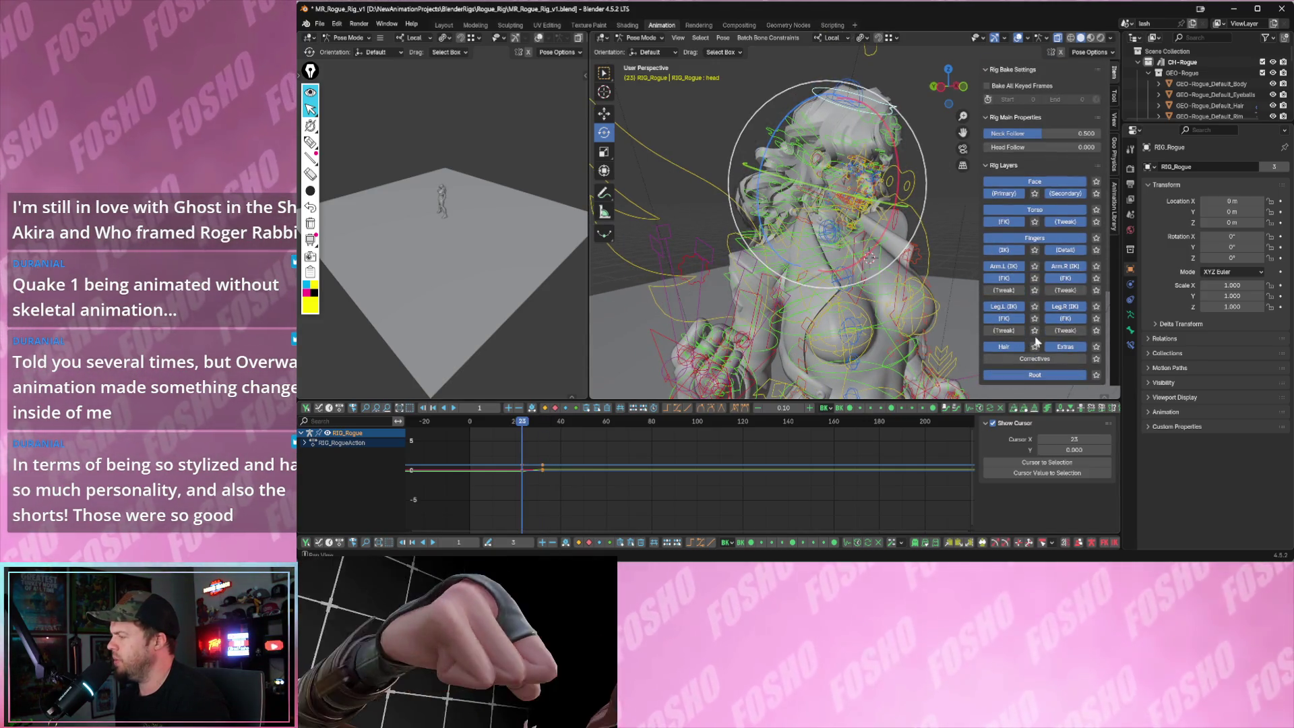
{"action": "left_click", "coordinate": [1035, 346]}
{"action": "middle_click_drag", "start_coordinate": [804, 251], "coordinate": [740, 126]}
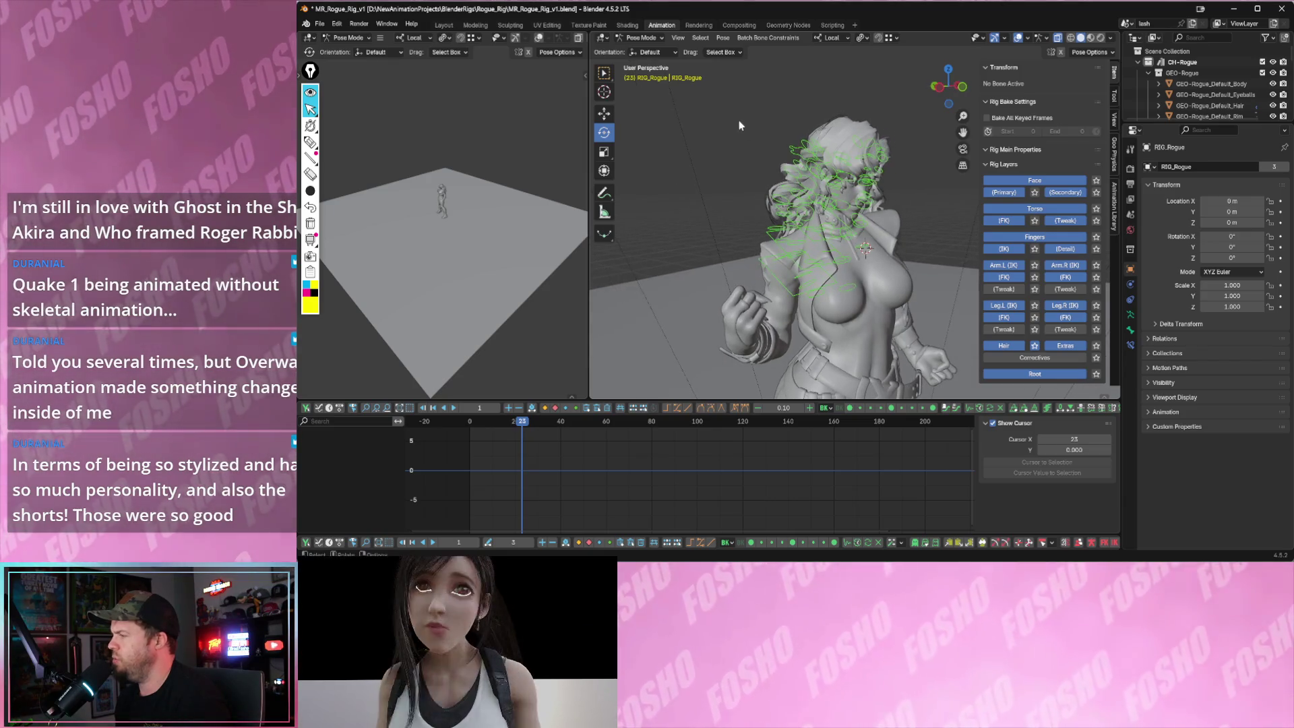
- Box-select the hair bones and show the Bone Physics tab
{"action": "left_click_drag", "start_coordinate": [740, 127], "coordinate": [906, 275]}
{"action": "left_click", "coordinate": [1116, 160]}
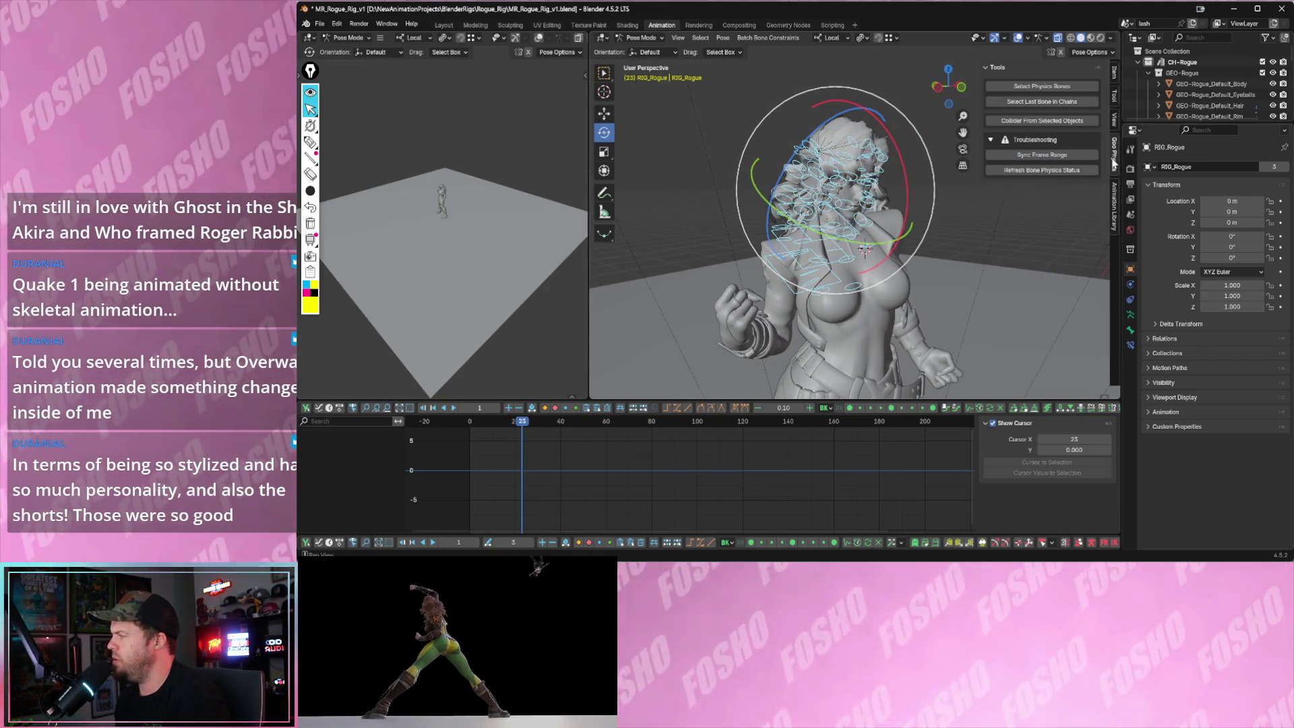
{"action": "middle_click_drag", "start_coordinate": [785, 134], "coordinate": [736, 258]}
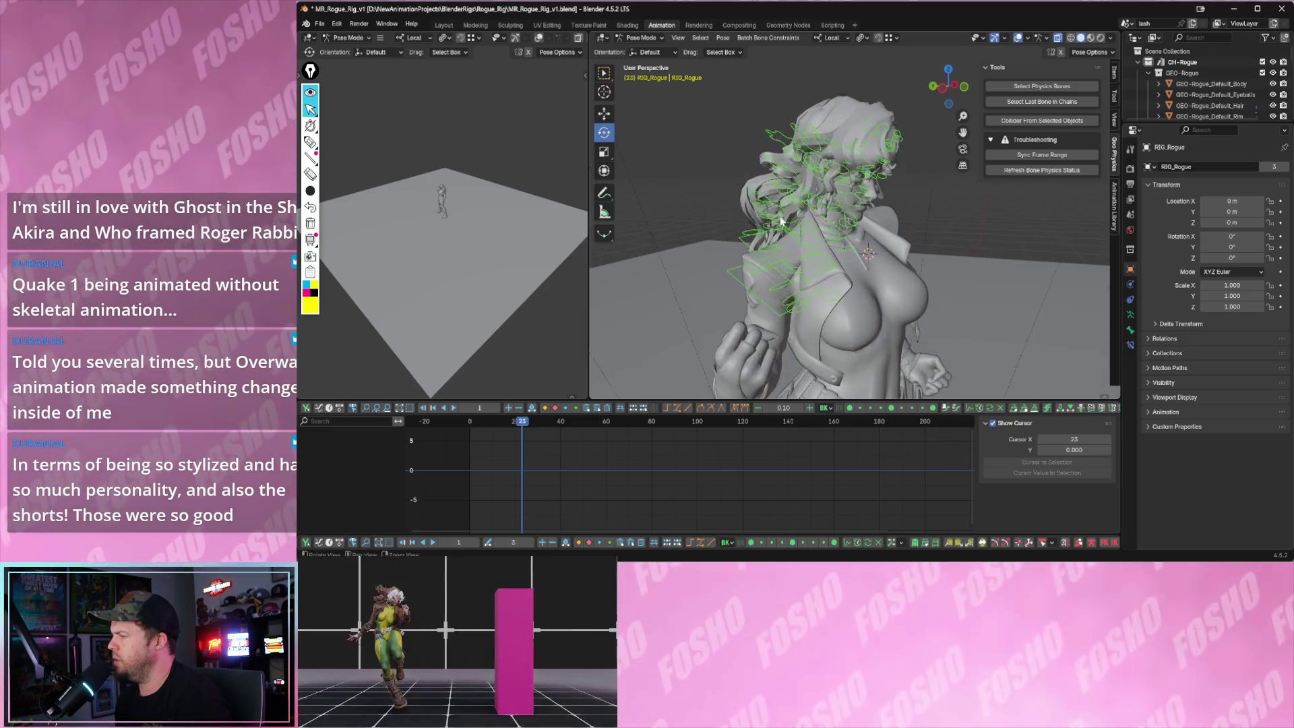
- With hair_back_2 active, add a wind controller to the hair chains and play to watch the hair simulate
{"action": "left_click", "coordinate": [733, 254]}
{"action": "key", "text": "shift+space"}
{"action": "key", "text": "g"}
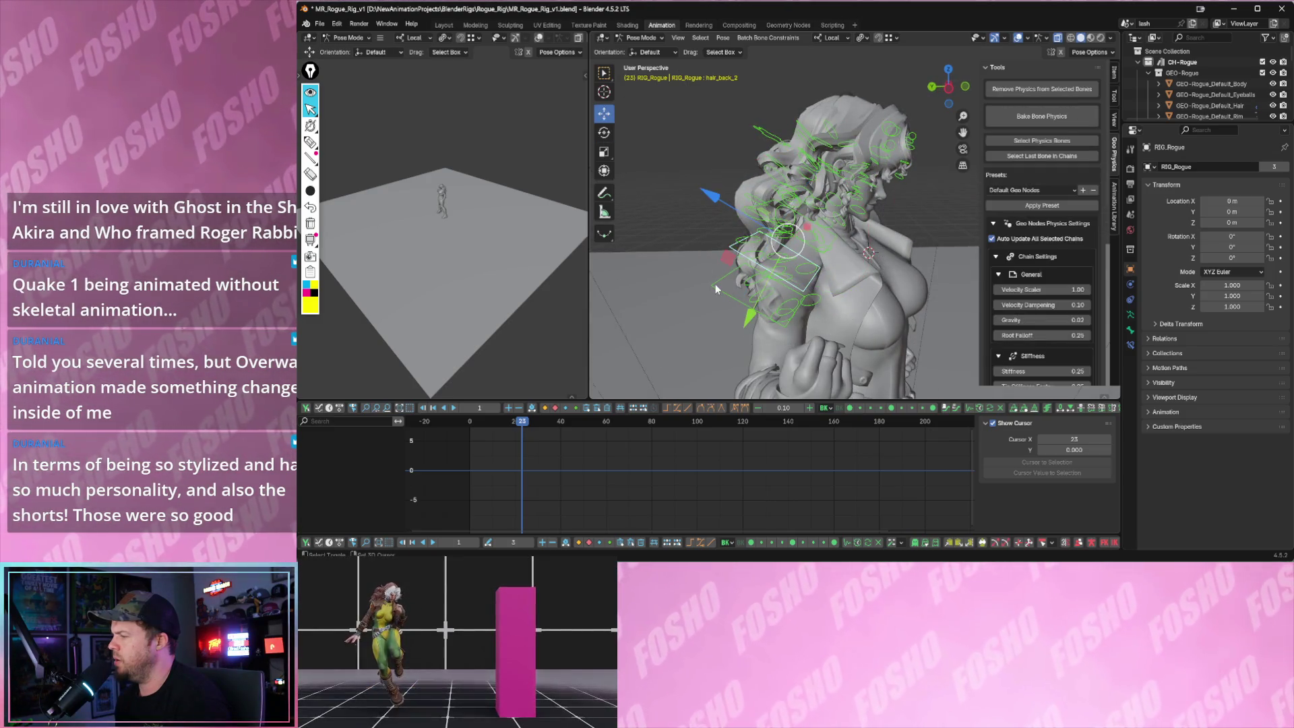
{"action": "middle_click_drag", "start_coordinate": [726, 277], "coordinate": [751, 234]}
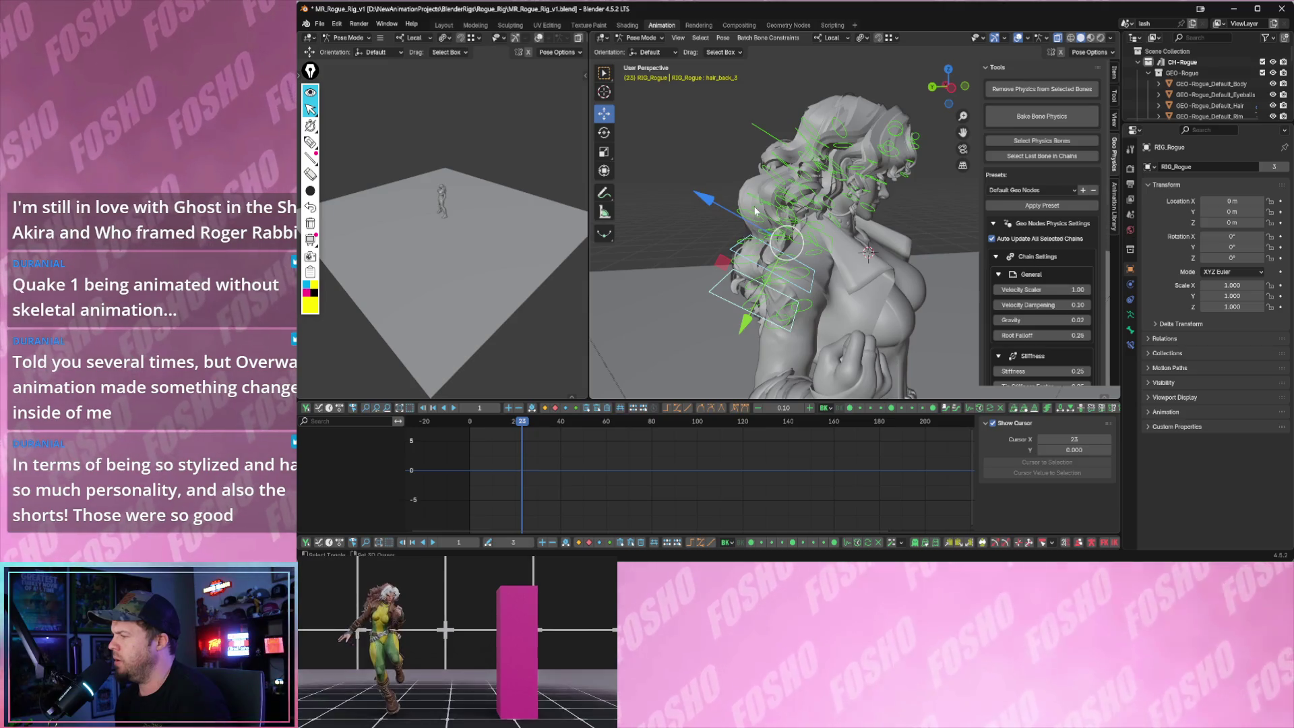
{"action": "scroll", "coordinate": [1103, 301], "scroll_direction": "down", "scroll_amount": 3}
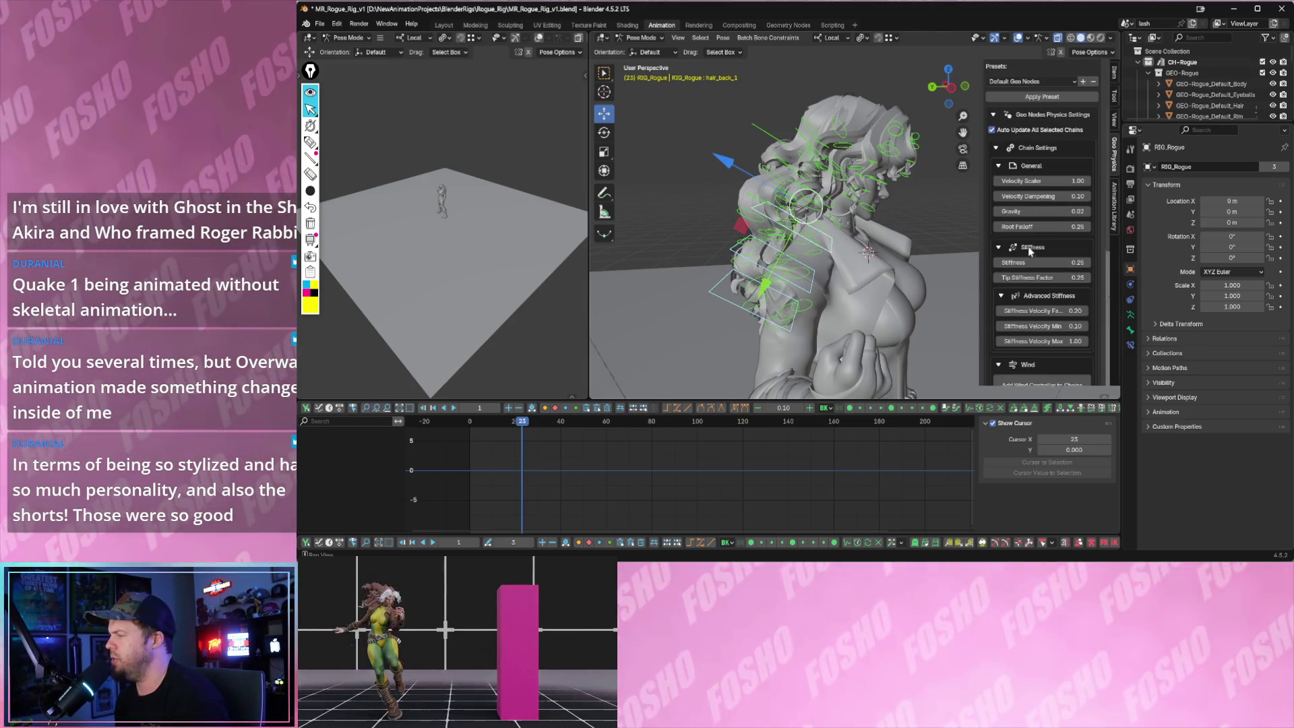
{"action": "scroll", "coordinate": [1032, 254], "scroll_direction": "down", "scroll_amount": 2}
{"action": "scroll", "coordinate": [1034, 303], "scroll_direction": "down", "scroll_amount": 1}
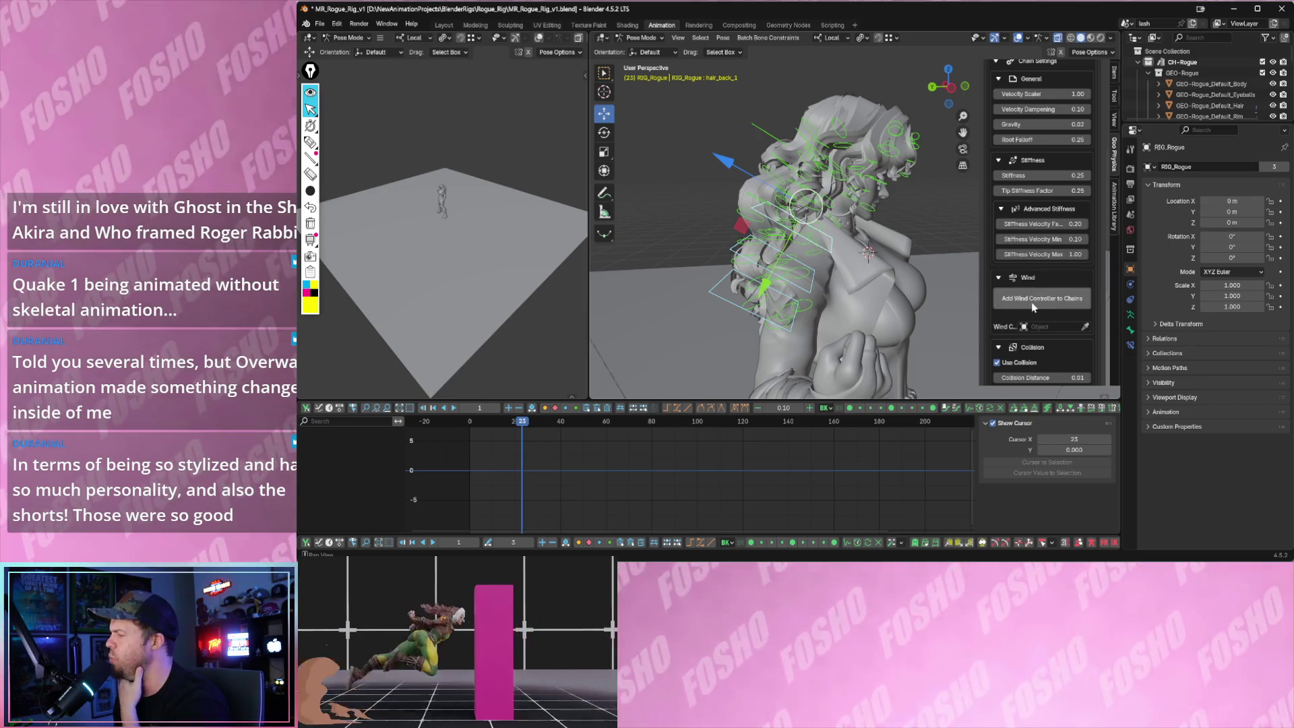
{"action": "left_click", "coordinate": [1030, 298]}
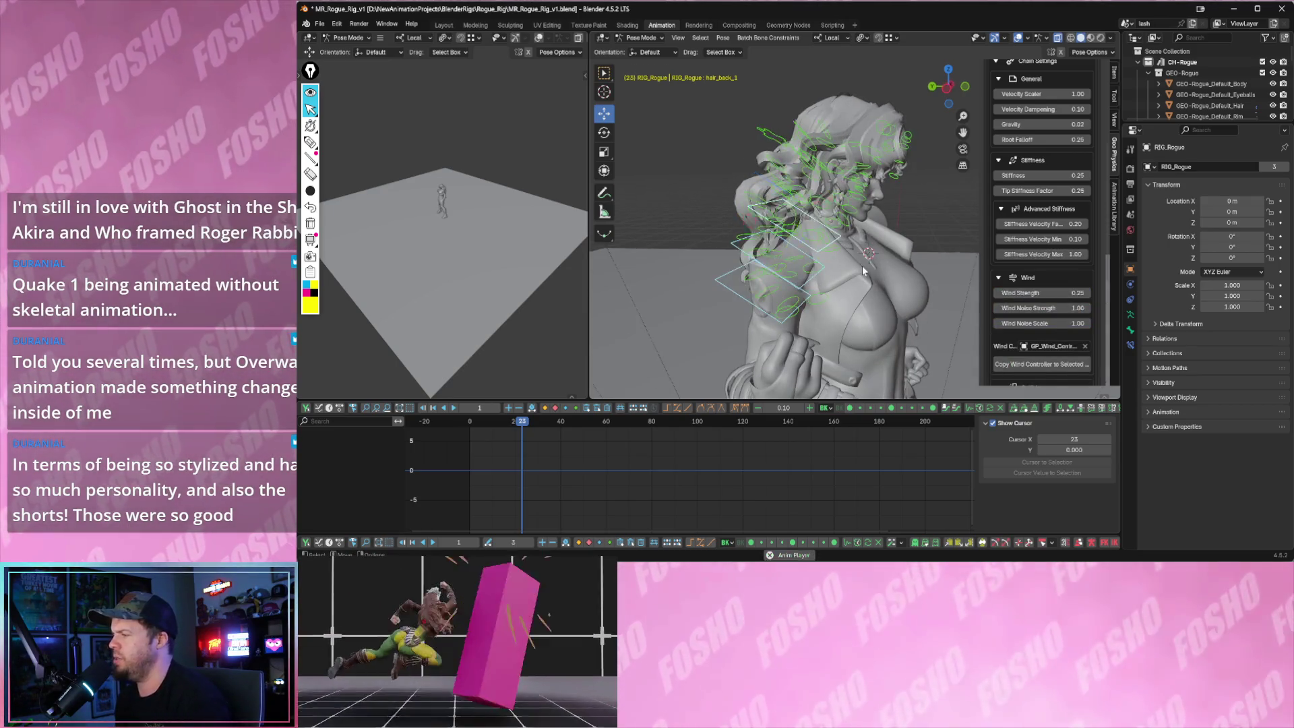
{"action": "key", "text": "space"}
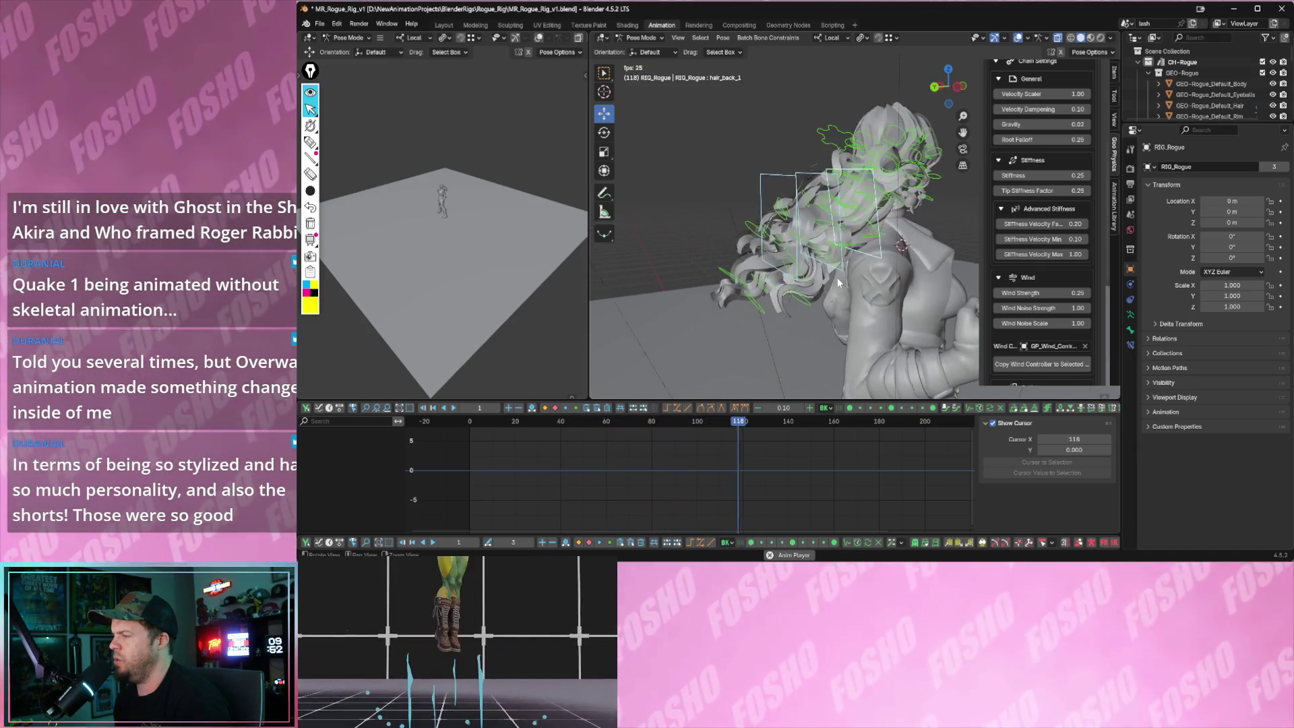
- Stop playback at frame 144, turn on viewport gizmos and check the Overlays popover
{"action": "key", "text": "space"}
{"action": "mouse_move", "coordinate": [776, 300]}
{"action": "middle_mouse_down"}
{"action": "mouse_move", "coordinate": [832, 307]}
{"action": "mouse_move", "coordinate": [727, 264]}
{"action": "middle_mouse_up"}
{"action": "scroll", "coordinate": [753, 248], "scroll_direction": "down", "scroll_amount": 3}
{"action": "middle_click_drag", "start_coordinate": [828, 225], "coordinate": [810, 236]}
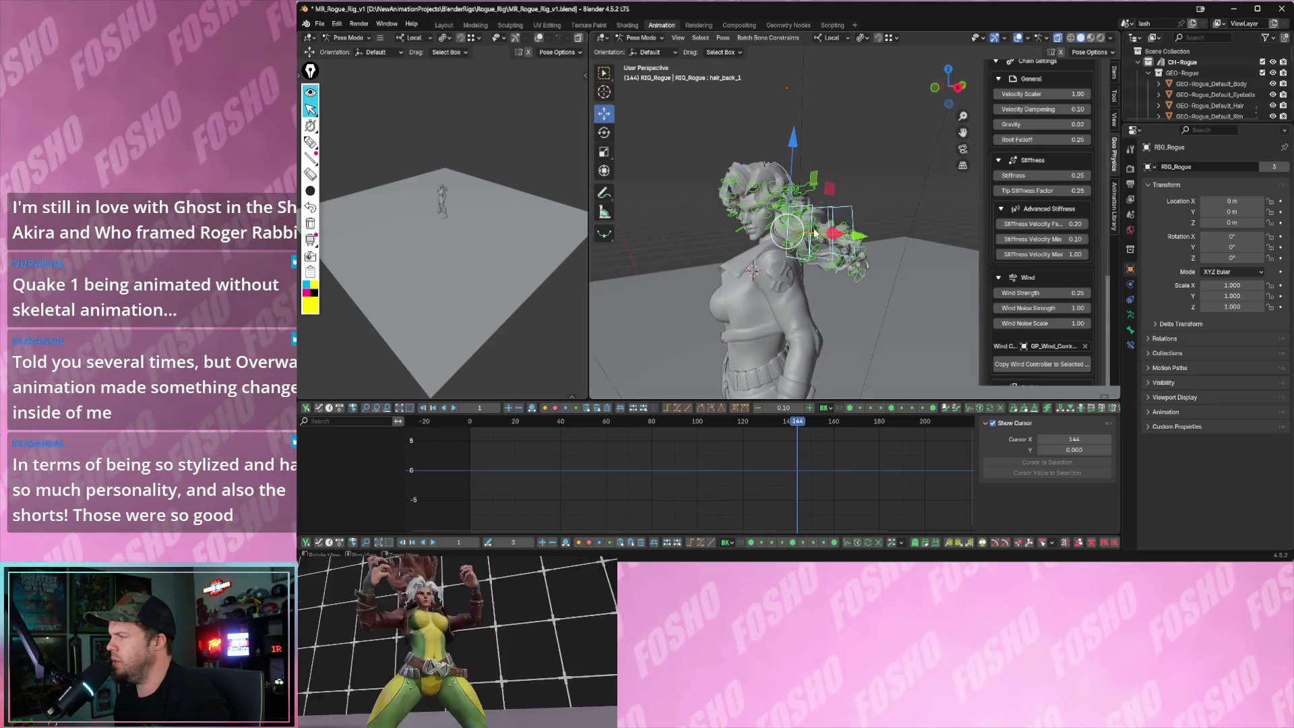
{"action": "left_click", "coordinate": [996, 38]}
{"action": "left_click", "coordinate": [1007, 38]}
{"action": "left_click", "coordinate": [1032, 37]}
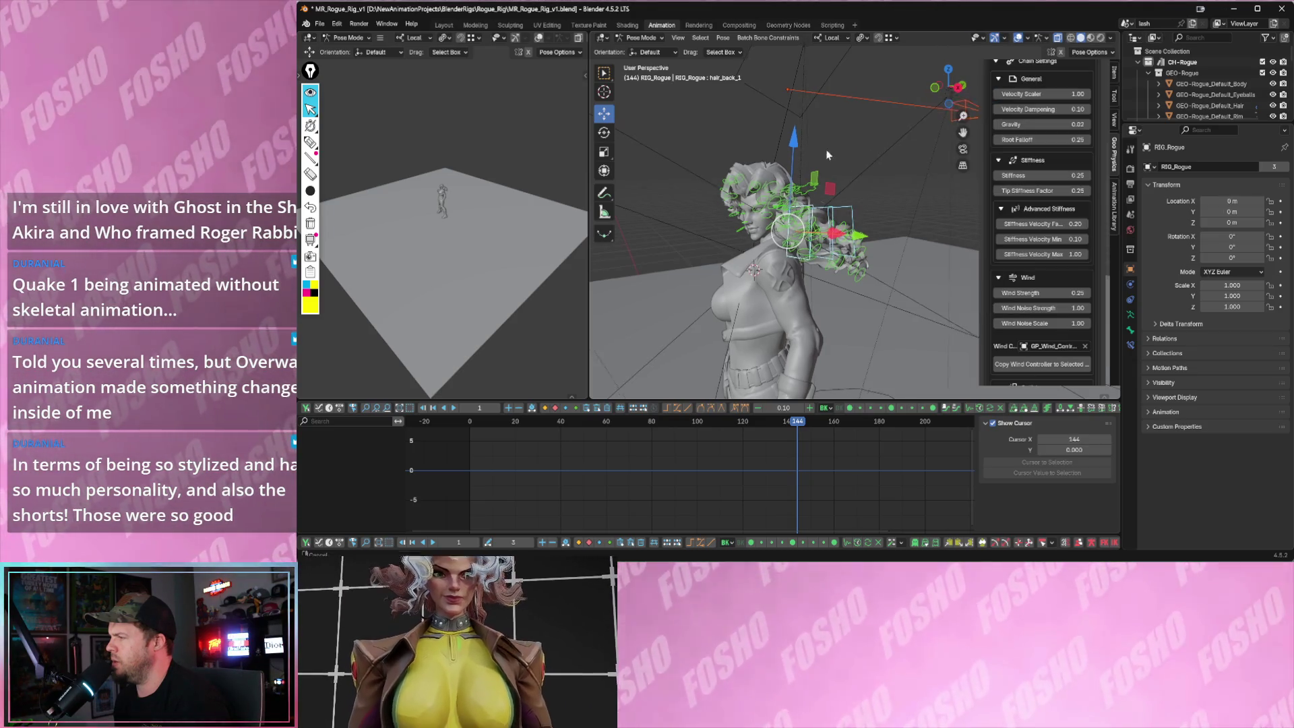
- Leave pose mode for object mode with RIG_Rogue active
{"action": "middle_click_drag", "start_coordinate": [831, 151], "coordinate": [771, 199]}
{"action": "mouse_move", "coordinate": [921, 144]}
{"action": "middle_mouse_down"}
{"action": "mouse_move", "coordinate": [884, 142]}
{"action": "mouse_move", "coordinate": [932, 152]}
{"action": "middle_mouse_up"}
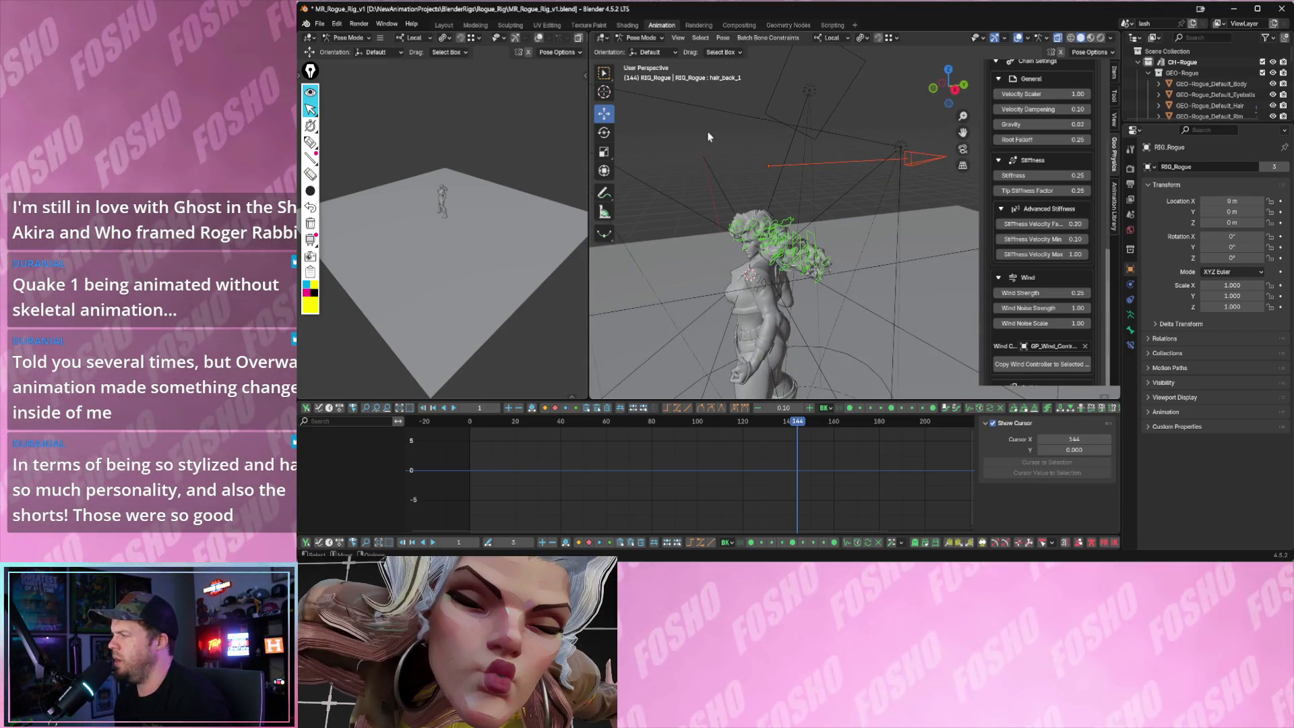
{"action": "left_click", "coordinate": [647, 38]}
{"action": "left_click", "coordinate": [644, 49]}
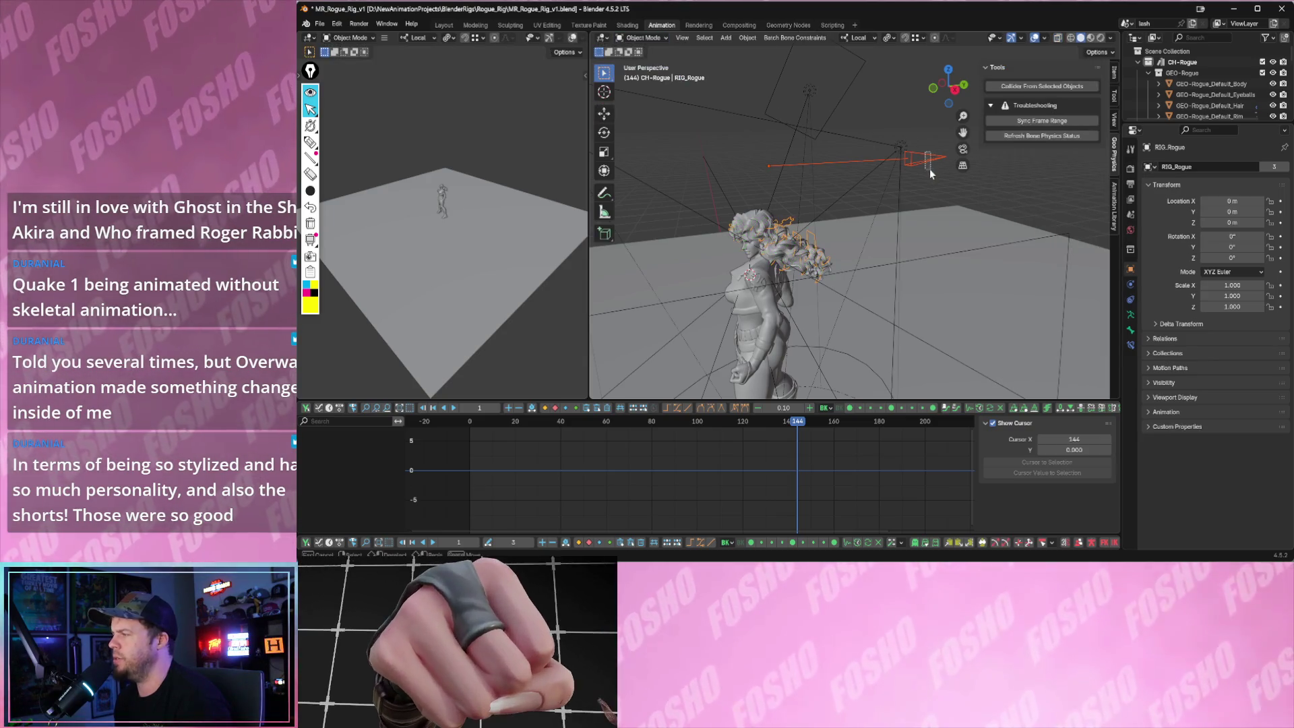
- Slide the cone wind controller along Y and trackball-rotate it to aim at the hair
{"action": "key", "text": "shift+space"}
{"action": "key", "text": "g"}
{"action": "left_click_drag", "start_coordinate": [844, 166], "coordinate": [820, 172]}
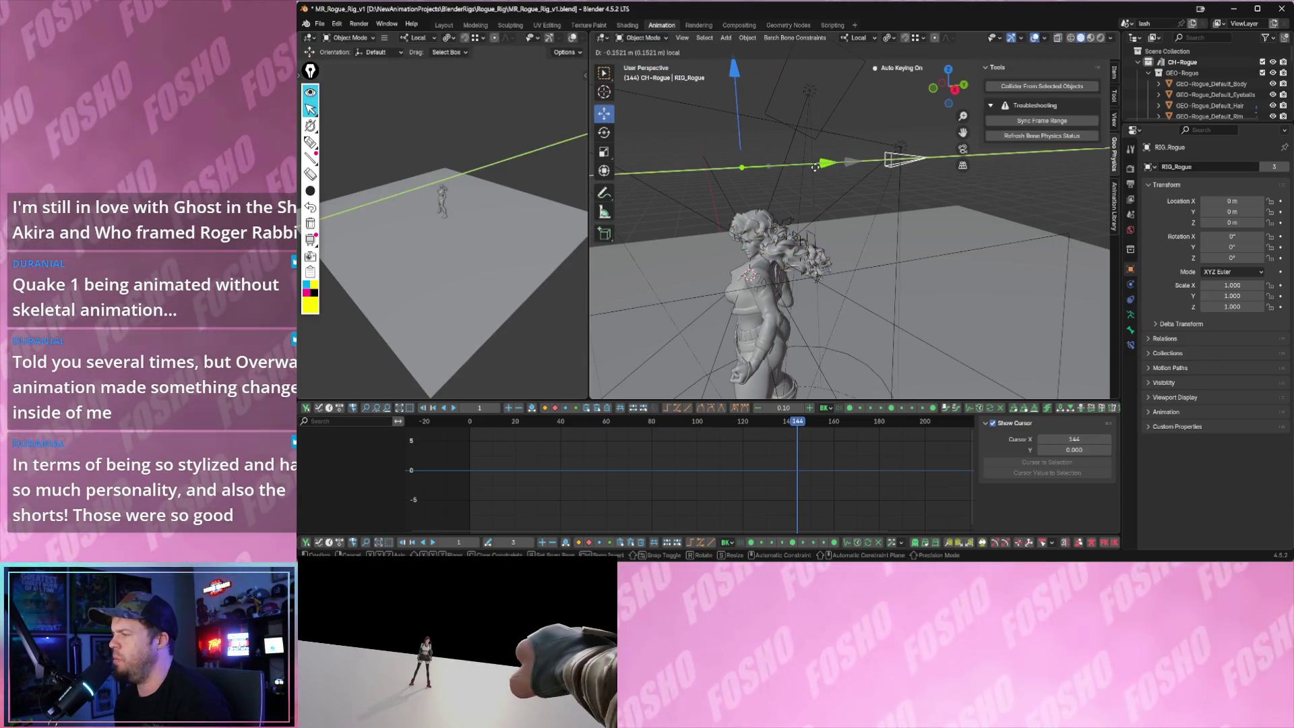
{"action": "key", "text": "shift+space"}
{"action": "key", "text": "r"}
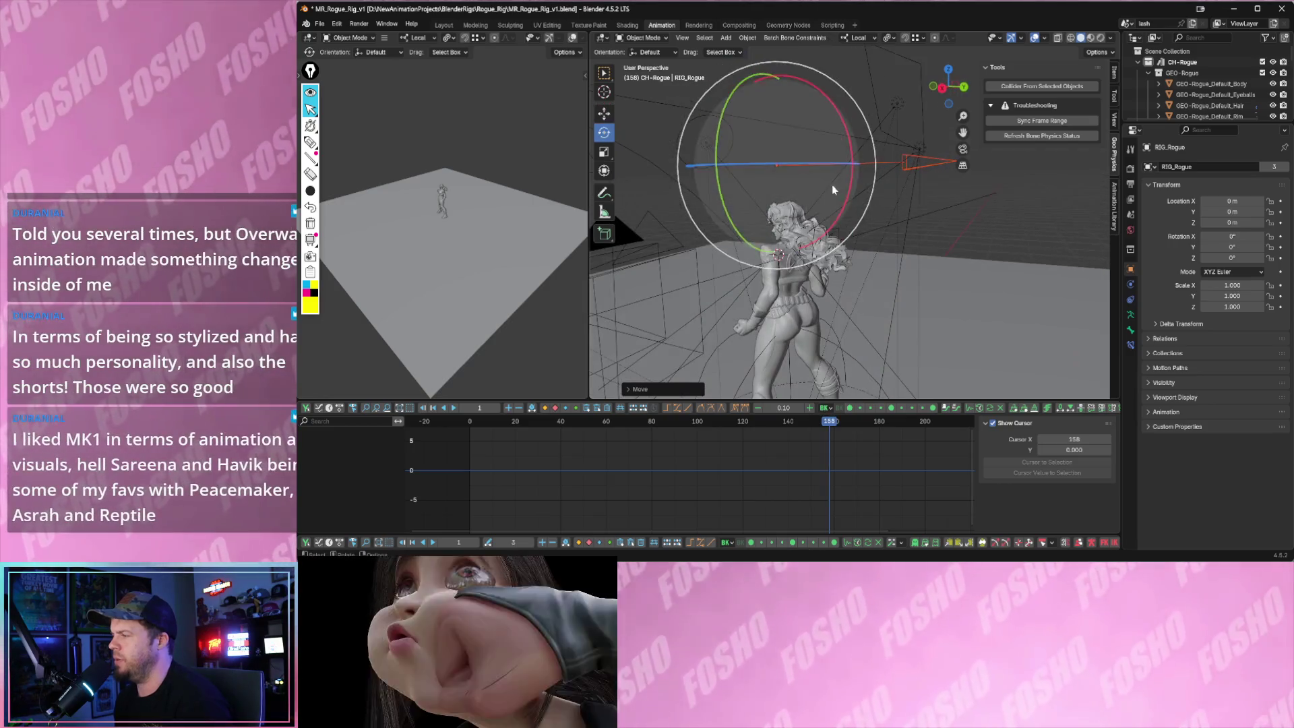
{"action": "middle_click_drag", "start_coordinate": [846, 198], "coordinate": [831, 185]}
{"action": "left_click_drag", "start_coordinate": [831, 185], "coordinate": [827, 211]}
{"action": "middle_click_drag", "start_coordinate": [827, 212], "coordinate": [861, 227]}
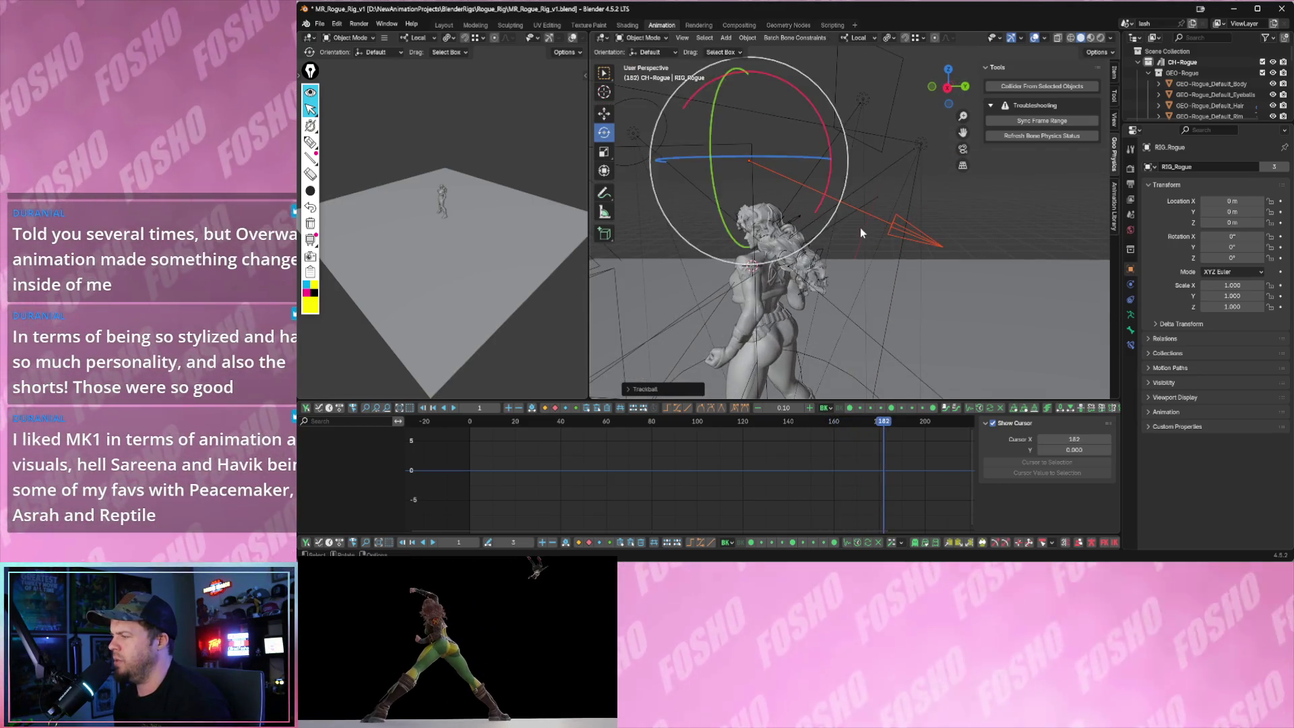
{"action": "left_click_drag", "start_coordinate": [860, 227], "coordinate": [796, 134]}
{"action": "left_click", "coordinate": [802, 173]}
- Play the animation and re-aim the cone with two more free rotations while watching the hair
{"action": "key", "text": "space"}
{"action": "mouse_move", "coordinate": [802, 173]}
{"action": "middle_mouse_down"}
{"action": "mouse_move", "coordinate": [842, 263]}
{"action": "mouse_move", "coordinate": [883, 284]}
{"action": "mouse_move", "coordinate": [865, 285]}
{"action": "middle_mouse_up"}
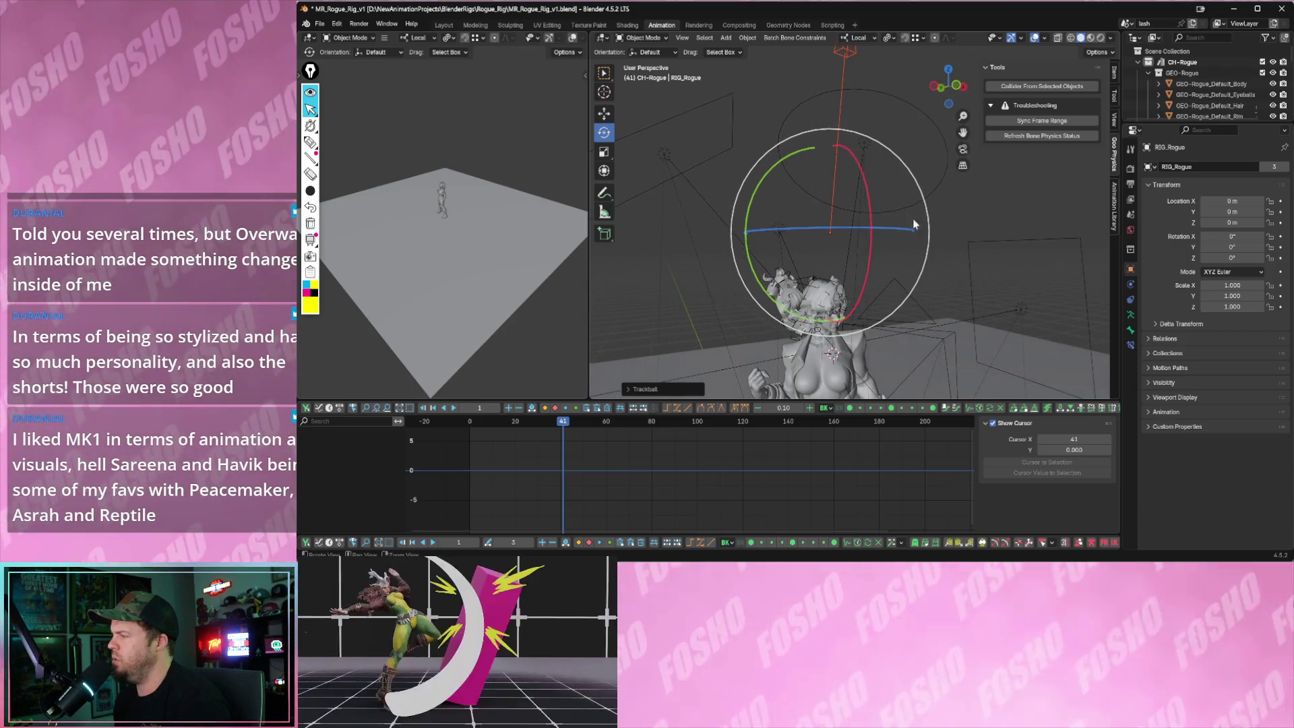
{"action": "key", "text": "r"}
{"action": "key", "text": "r"}
{"action": "left_click", "coordinate": [831, 264]}
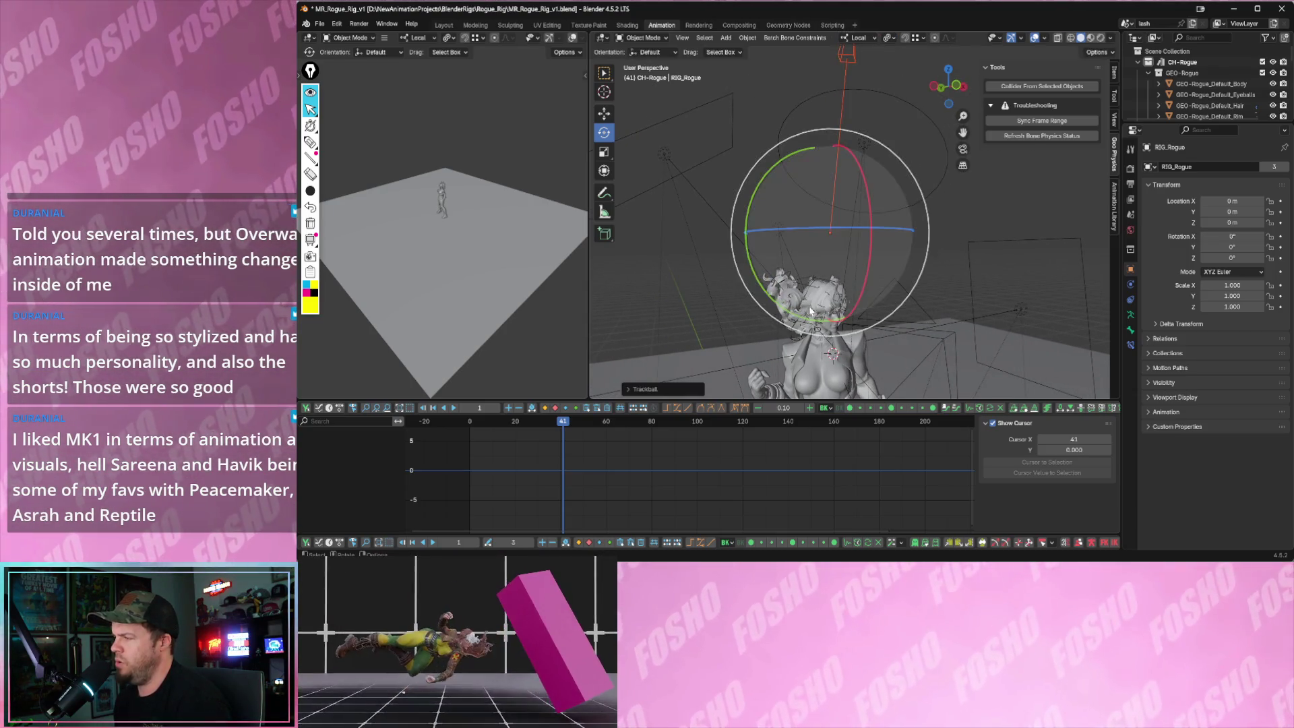
{"action": "key", "text": "r"}
{"action": "key", "text": "r"}
{"action": "left_click", "coordinate": [835, 309]}
- Scale the cone, stop playback at frame 67 and switch the gizmo back to move
{"action": "key", "text": "shift+space"}
{"action": "key", "text": "s"}
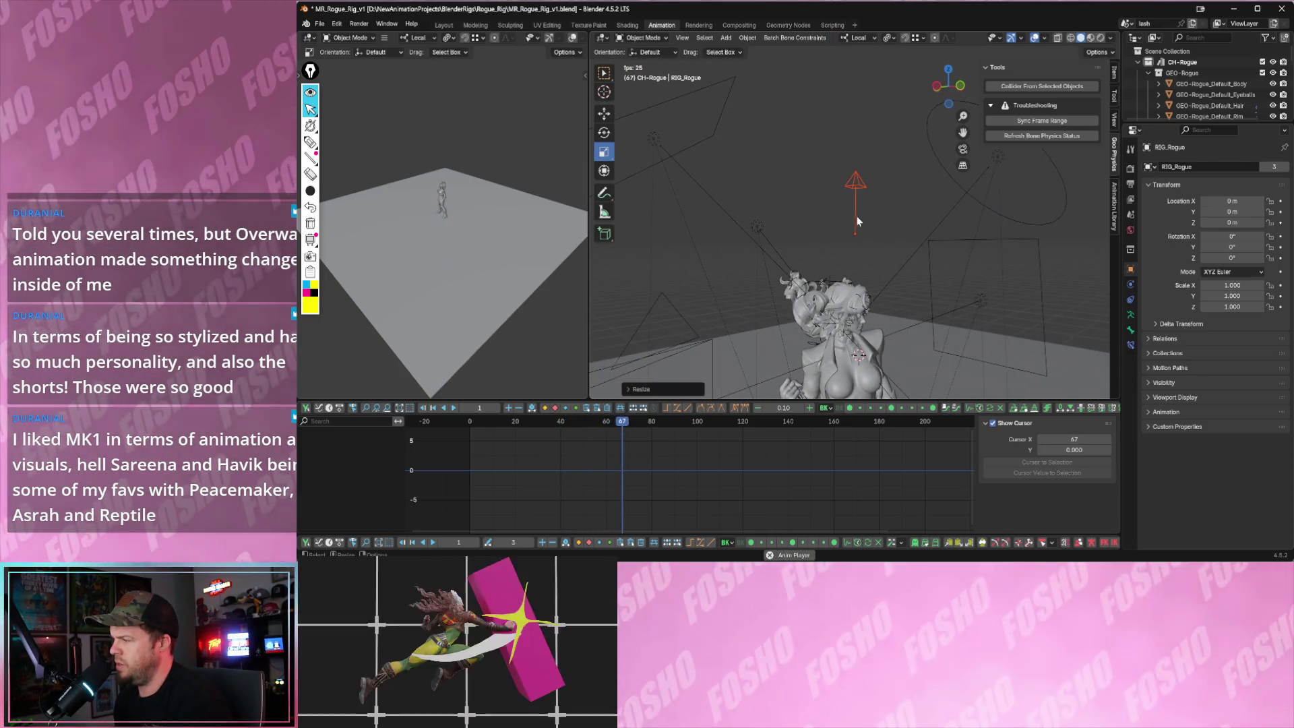
{"action": "key", "text": "space"}
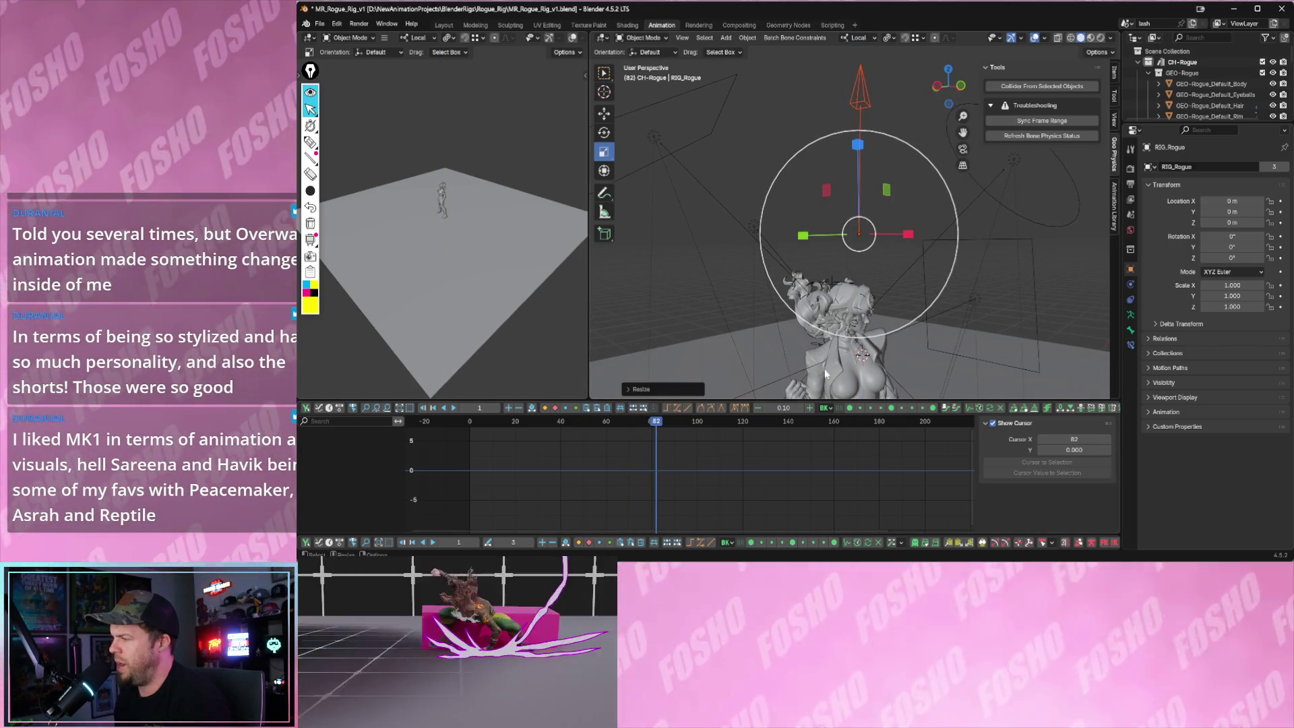
{"action": "mouse_move", "coordinate": [813, 350]}
{"action": "middle_mouse_down"}
{"action": "mouse_move", "coordinate": [1116, 198]}
{"action": "mouse_move", "coordinate": [844, 256]}
{"action": "mouse_move", "coordinate": [915, 304]}
{"action": "mouse_move", "coordinate": [784, 154]}
{"action": "middle_mouse_up"}
{"action": "key", "text": "w"}
- Select RIG_Rogue instead of the hair mesh, enter Pose Mode and make hair_back_3 active to show its geo-nodes physics settings
{"action": "left_click", "coordinate": [910, 299]}
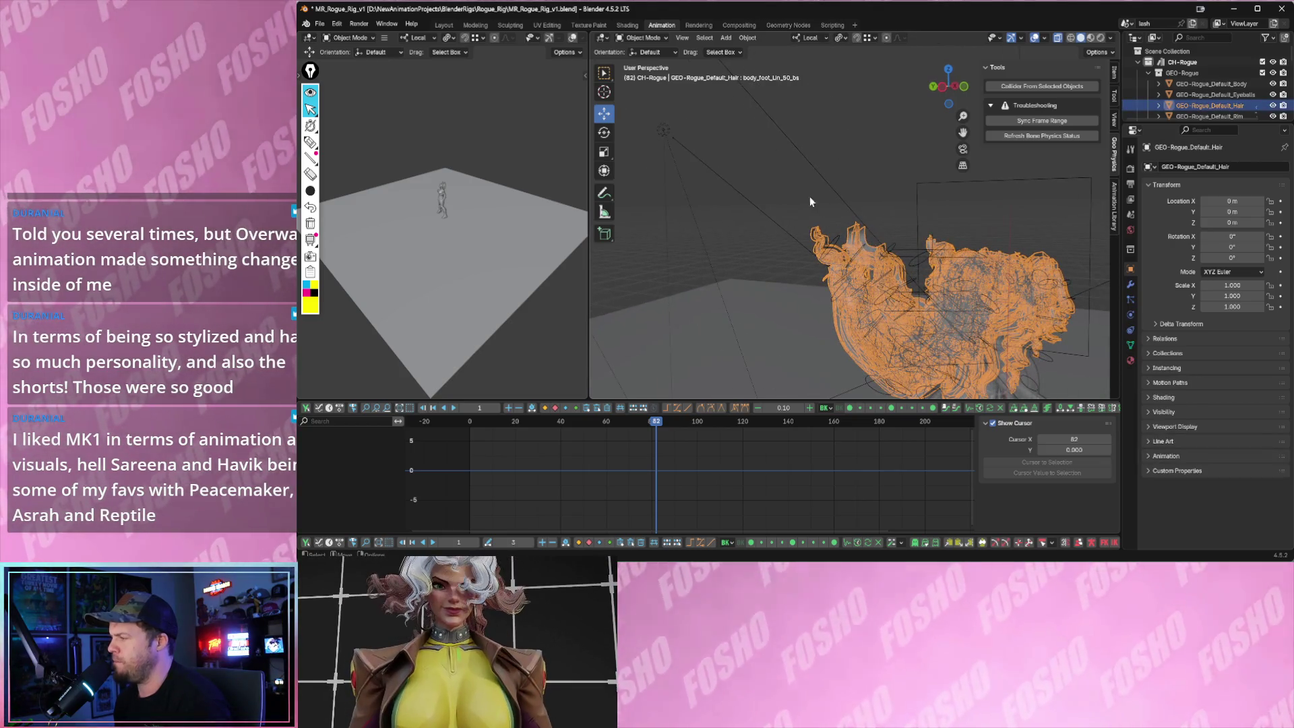
{"action": "left_click", "coordinate": [644, 38]}
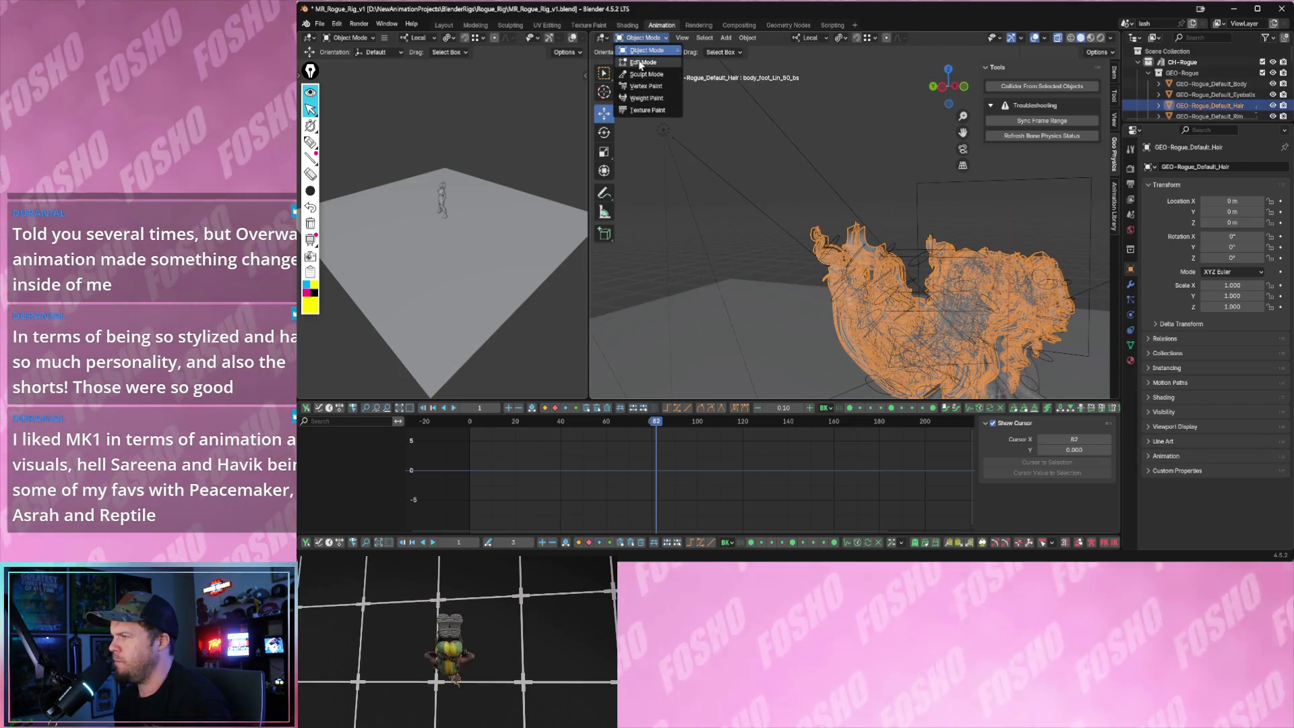
{"action": "left_click", "coordinate": [836, 203]}
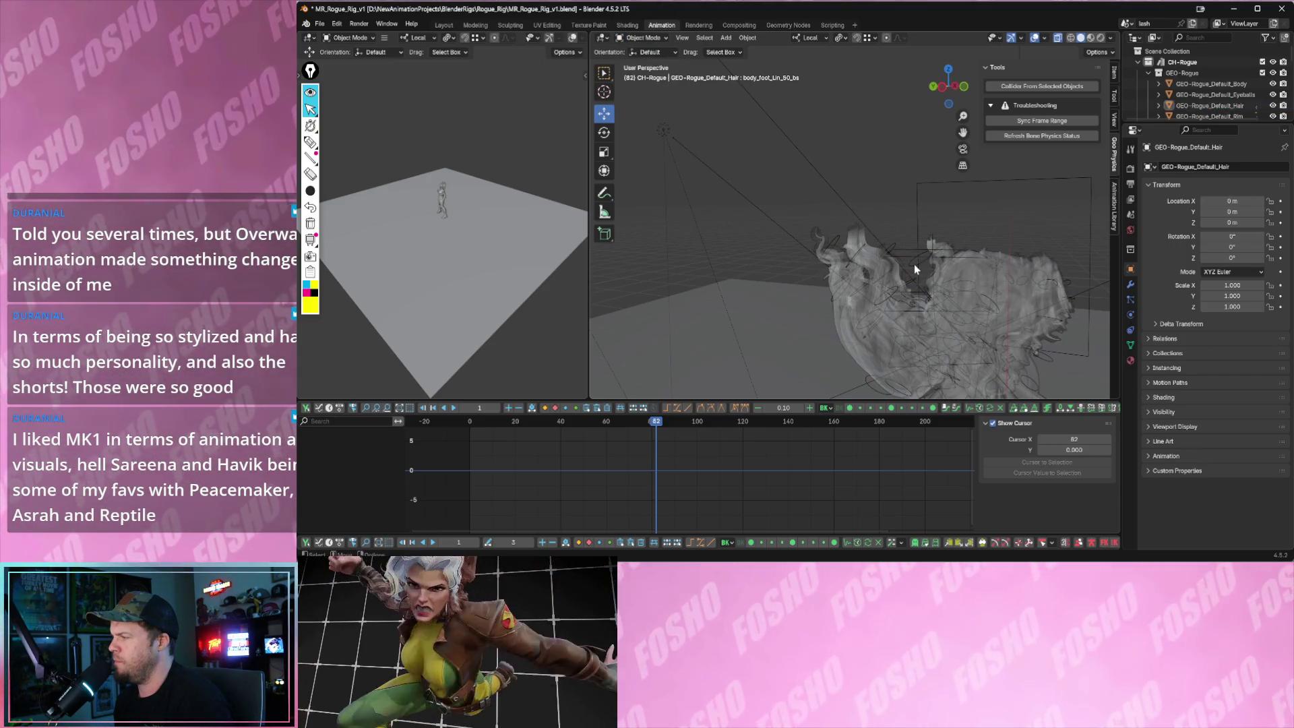
{"action": "left_click", "coordinate": [915, 264]}
{"action": "left_click", "coordinate": [643, 38]}
{"action": "left_click", "coordinate": [645, 74]}
{"action": "middle_click_drag", "start_coordinate": [708, 193], "coordinate": [770, 216]}
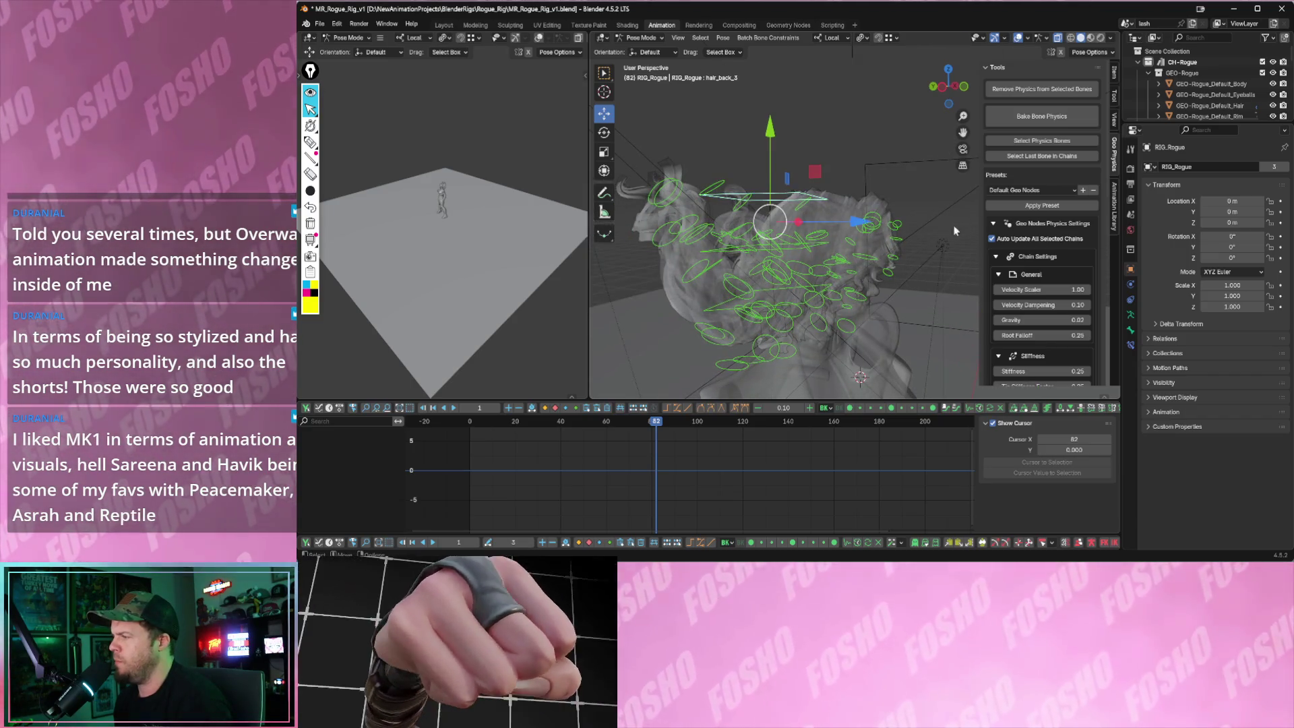
{"action": "left_click", "coordinate": [1043, 156]}
{"action": "scroll", "coordinate": [994, 283], "scroll_direction": "down", "scroll_amount": 2}
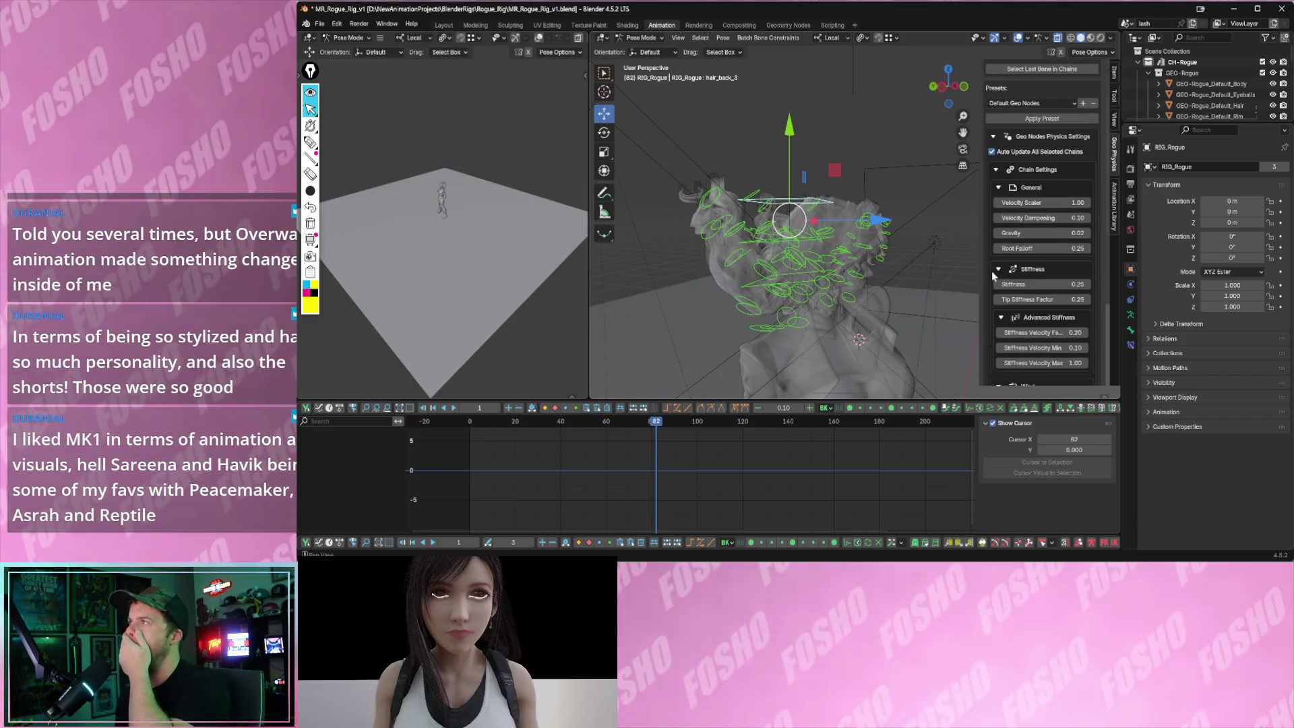
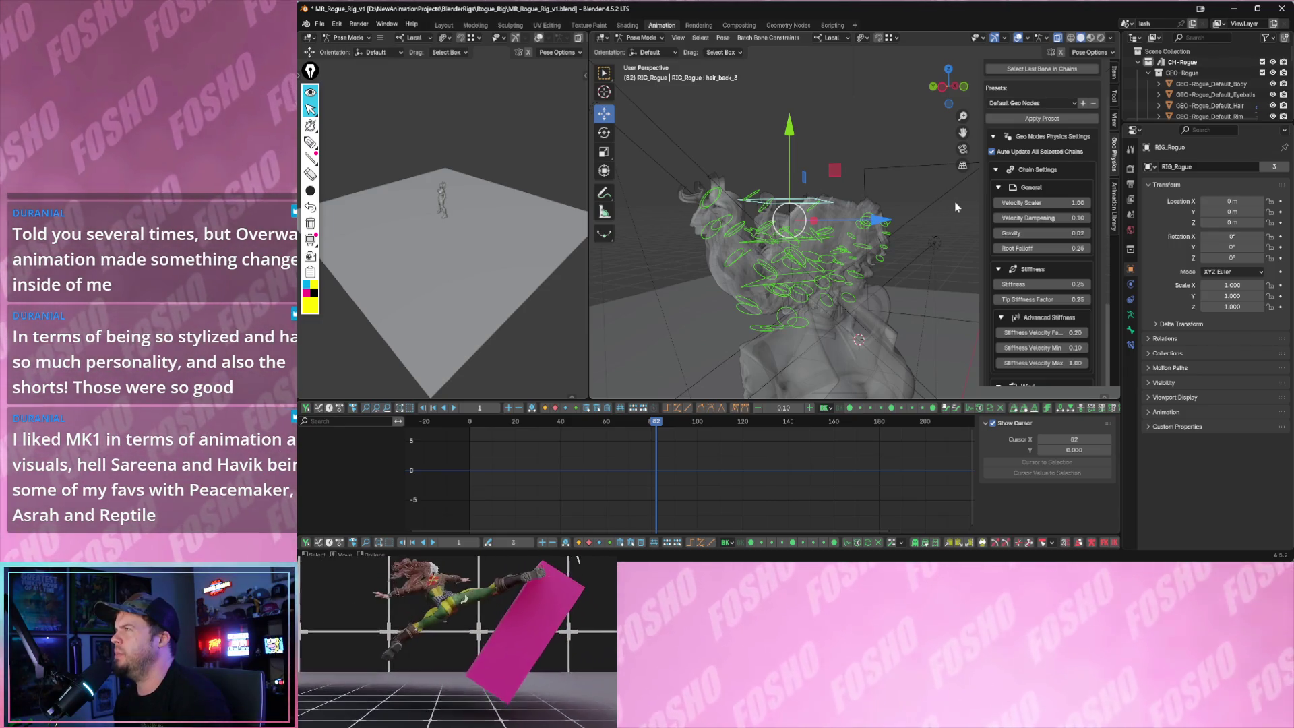
- Make hair_back_1 the active chain and drag its Wind Strength much higher during playback
{"action": "middle_click_drag", "start_coordinate": [874, 235], "coordinate": [792, 239]}
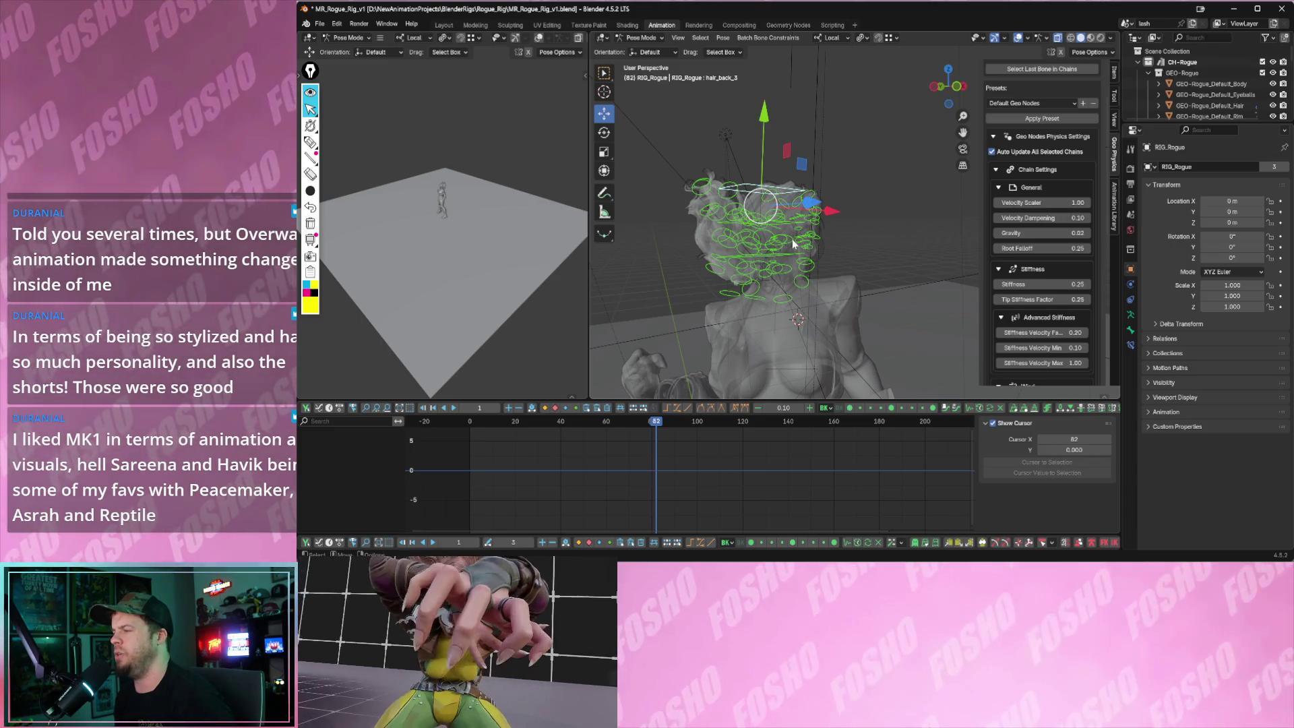
{"action": "middle_click_drag", "start_coordinate": [795, 216], "coordinate": [800, 222]}
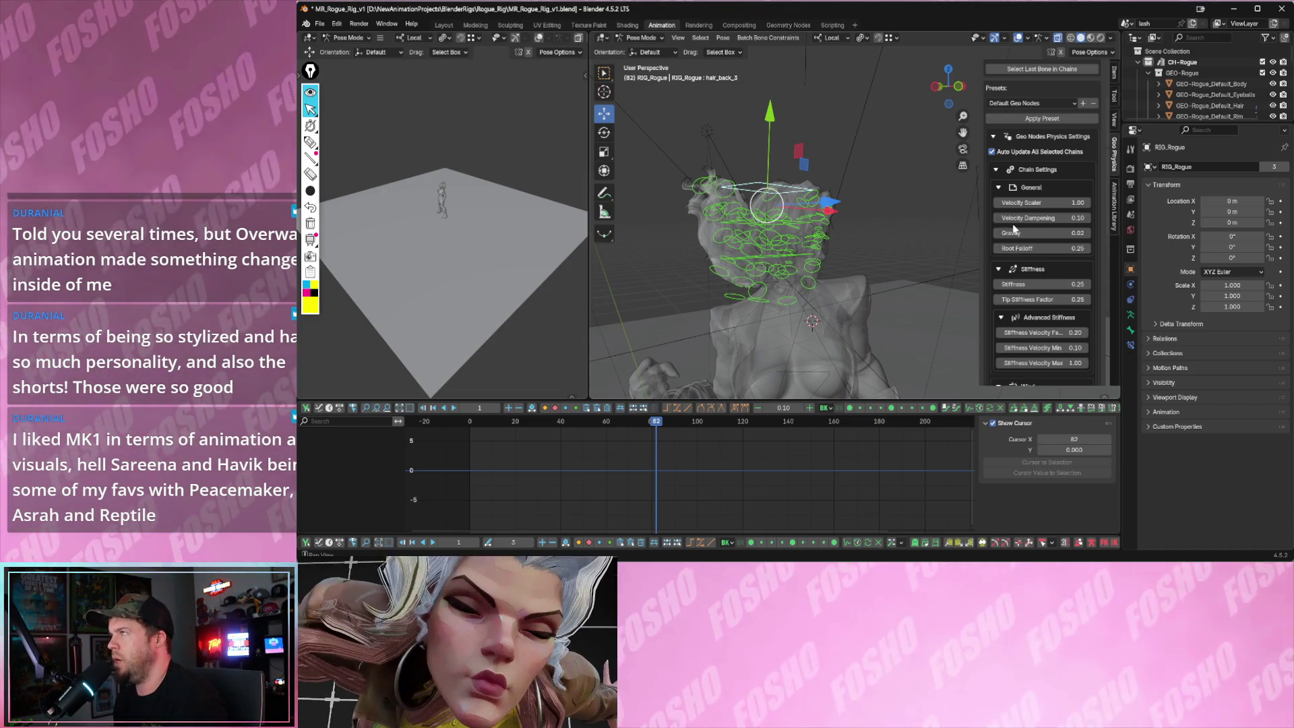
{"action": "scroll", "coordinate": [1016, 229], "scroll_direction": "down", "scroll_amount": 3}
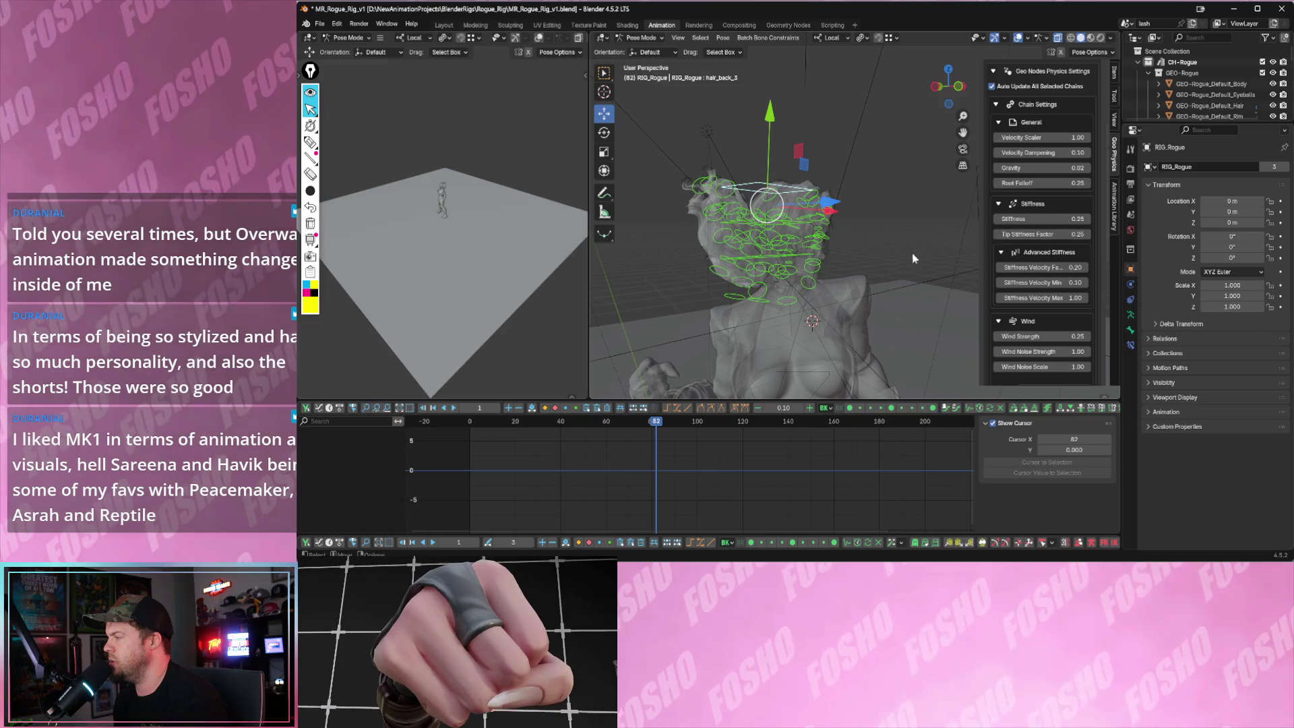
{"action": "middle_click_drag", "start_coordinate": [950, 243], "coordinate": [901, 244]}
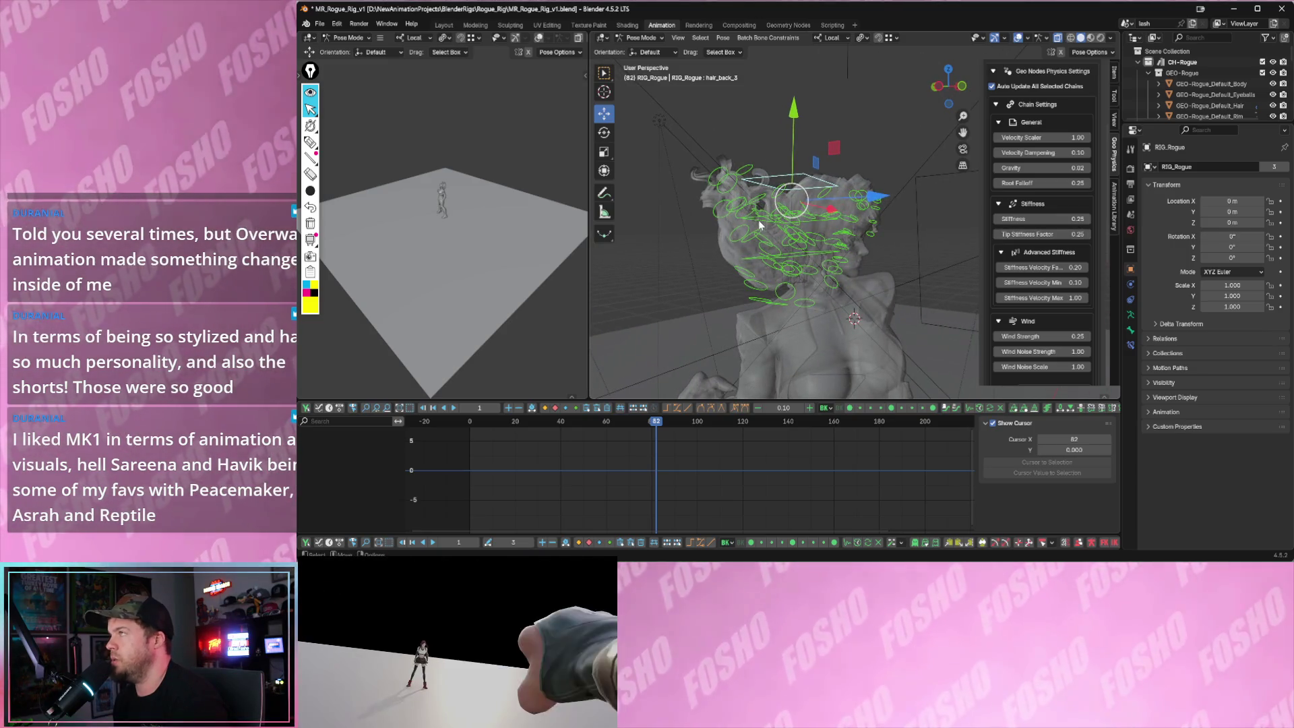
{"action": "left_click", "coordinate": [752, 217]}
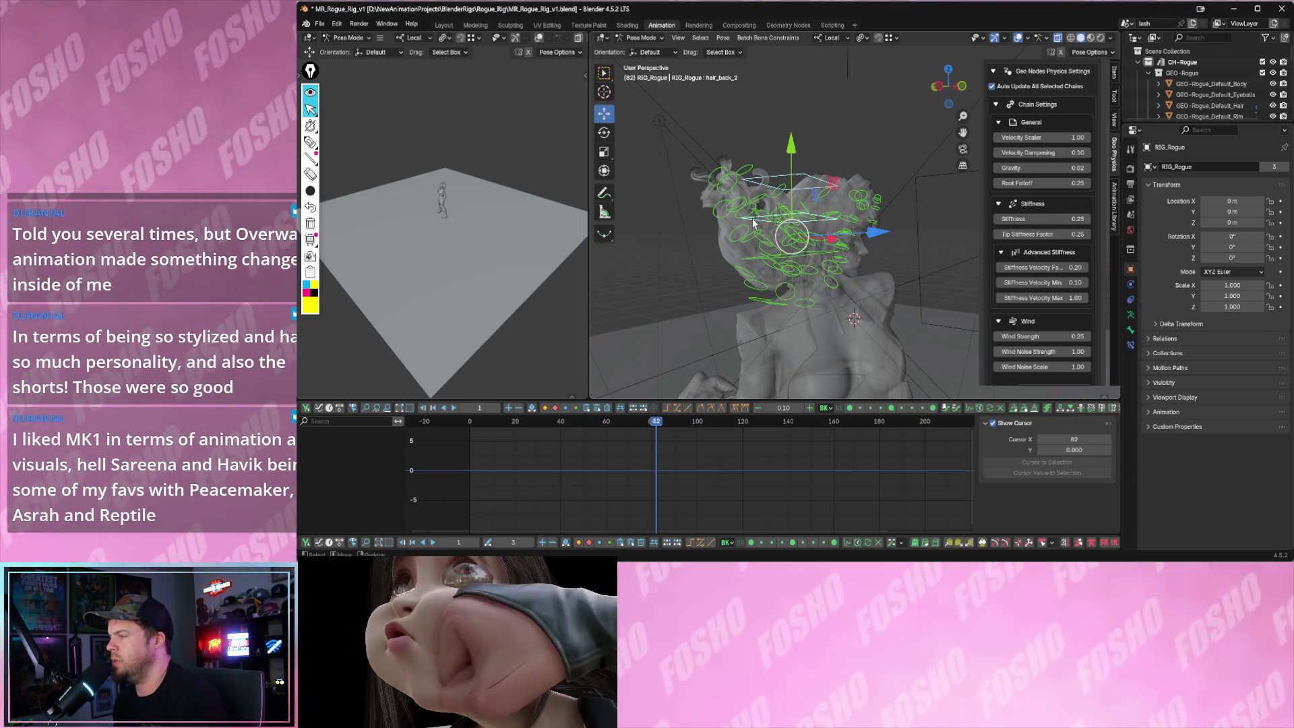
{"action": "scroll", "coordinate": [963, 270], "scroll_direction": "down", "scroll_amount": 3}
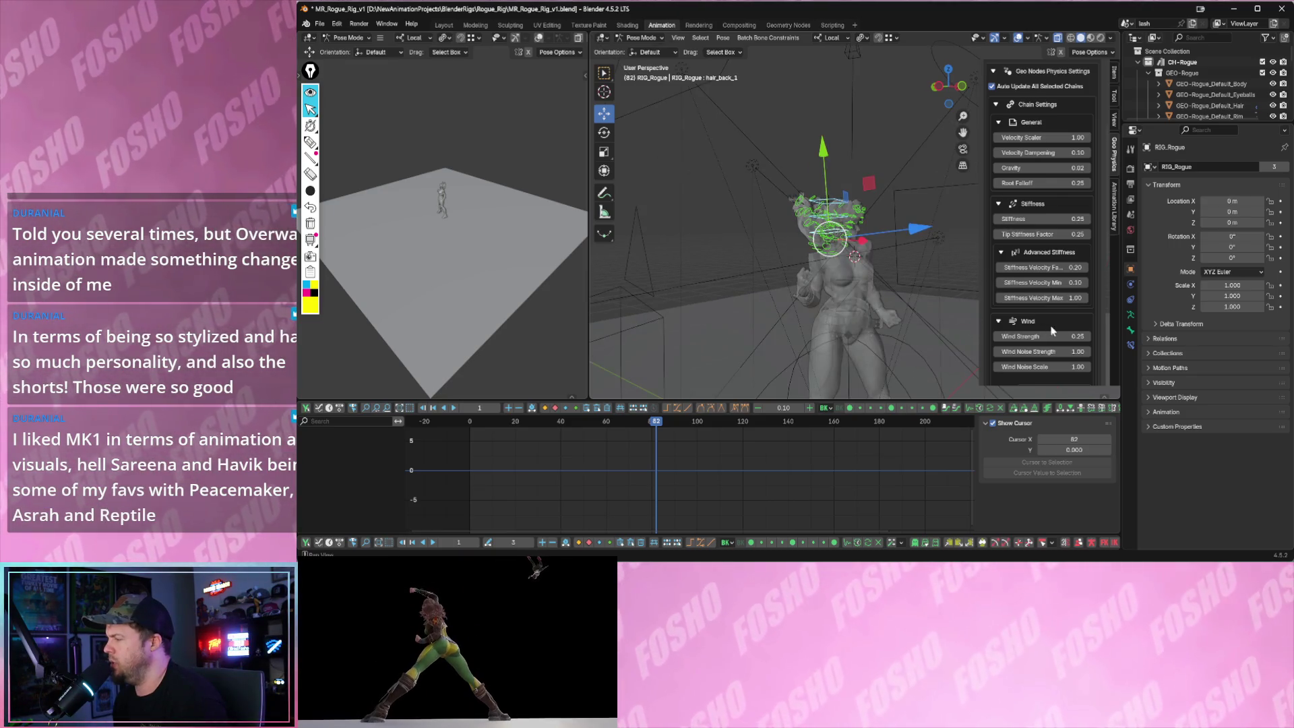
{"action": "key", "text": "space"}
{"action": "mouse_move", "coordinate": [1052, 335]}
{"action": "left_mouse_down"}
{"action": "mouse_move", "coordinate": [1087, 336]}
{"action": "mouse_move", "coordinate": [1022, 335]}
{"action": "left_mouse_up"}
{"action": "scroll", "coordinate": [846, 266], "scroll_direction": "up", "scroll_amount": 3}
{"action": "key", "text": "space"}
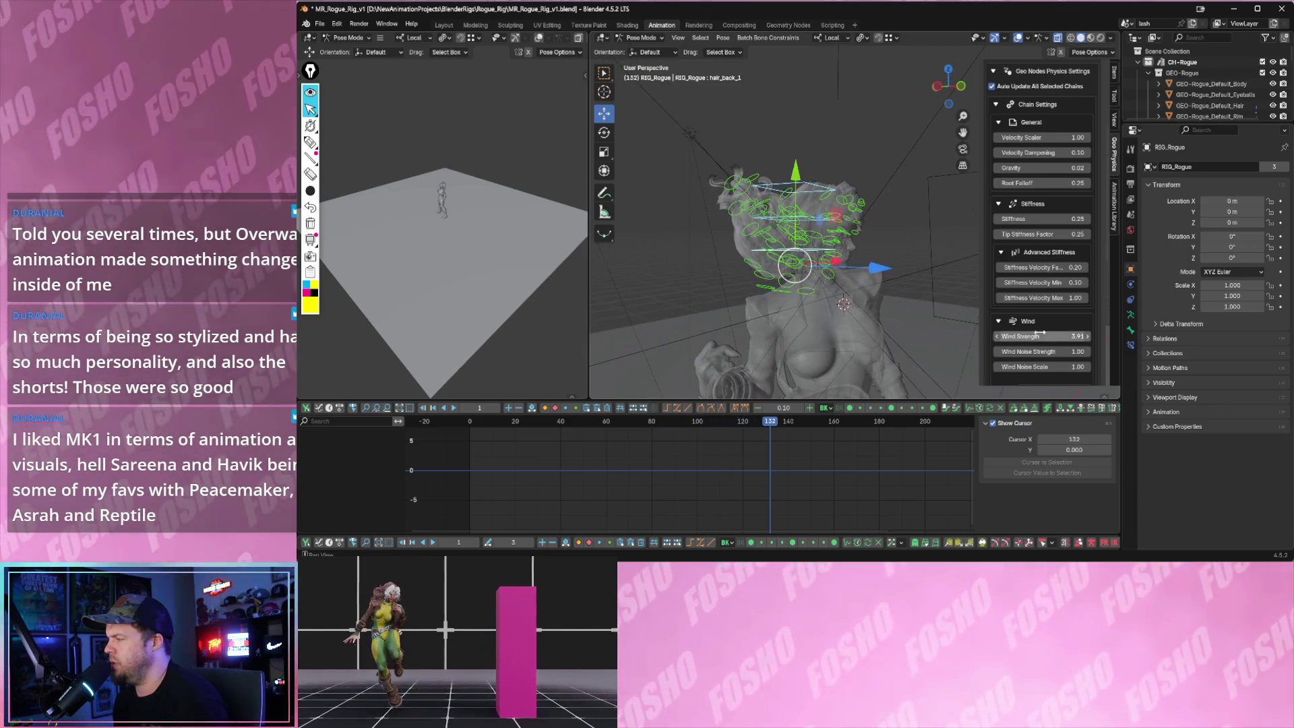
- Hide the sidebar and replay the animation to watch the hair get blown back
{"action": "key", "text": "n"}
{"action": "key", "text": "space"}
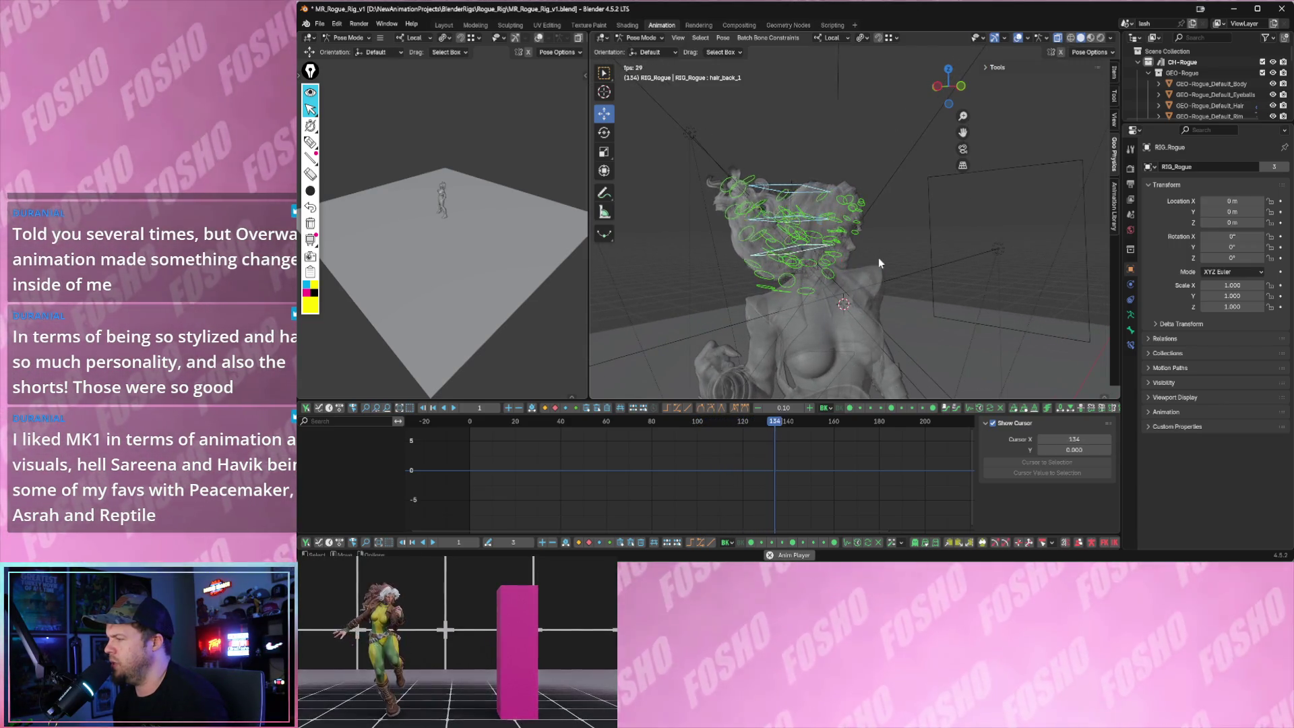
{"action": "middle_click_drag", "start_coordinate": [876, 258], "coordinate": [895, 276]}
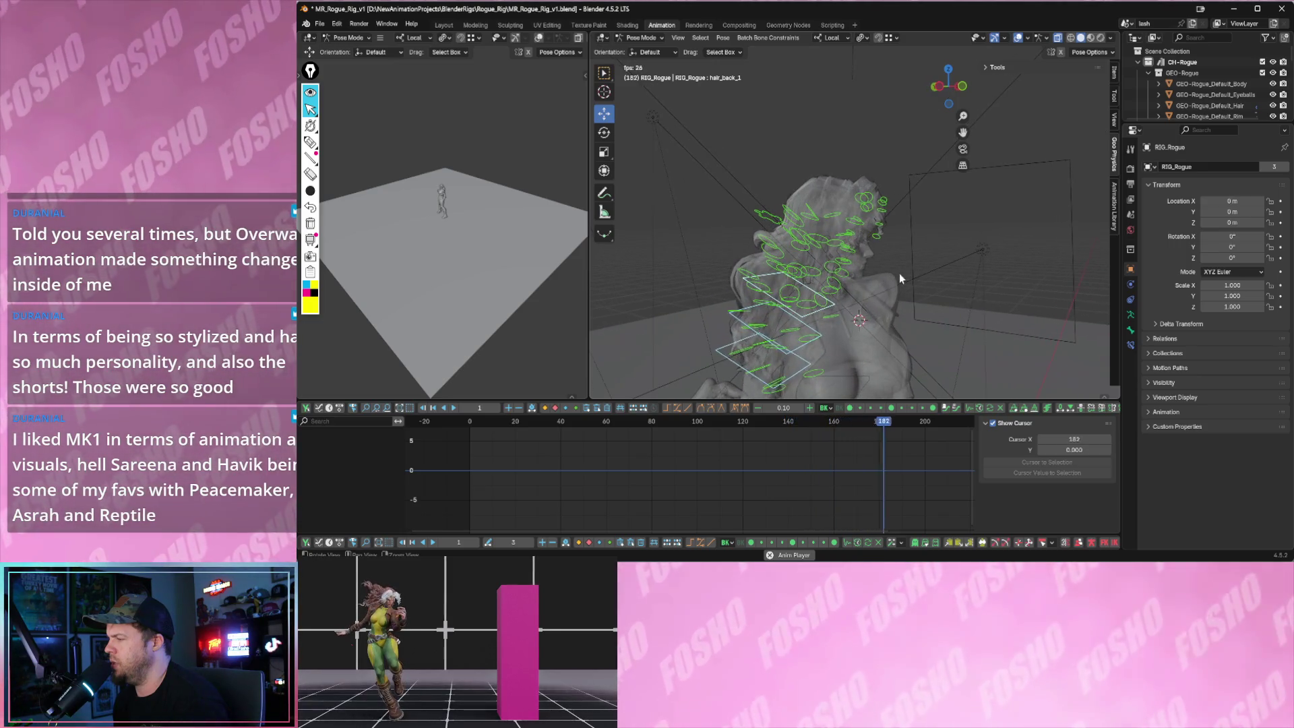
{"action": "key", "text": "space"}
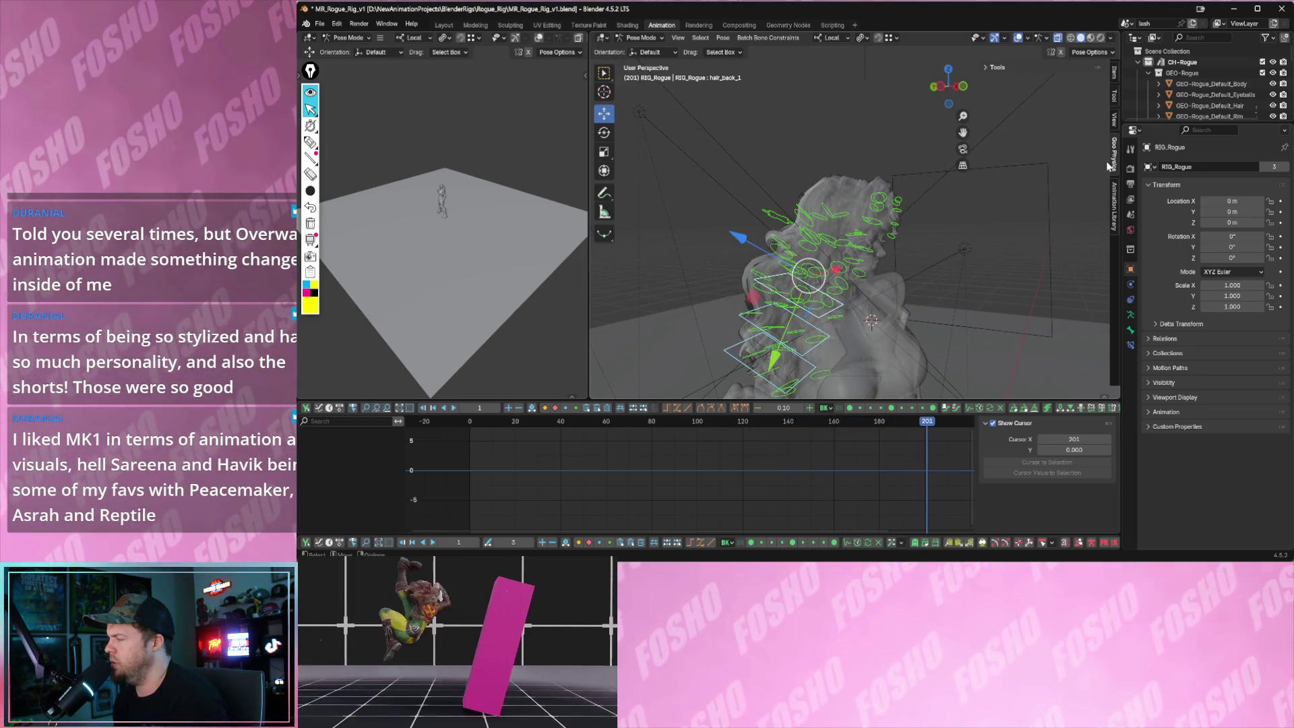
{"action": "scroll", "coordinate": [1115, 129], "scroll_direction": "up", "scroll_amount": 1, "text": "ctrl"}
{"action": "scroll", "coordinate": [1115, 129], "scroll_direction": "down", "scroll_amount": 1, "text": "ctrl"}
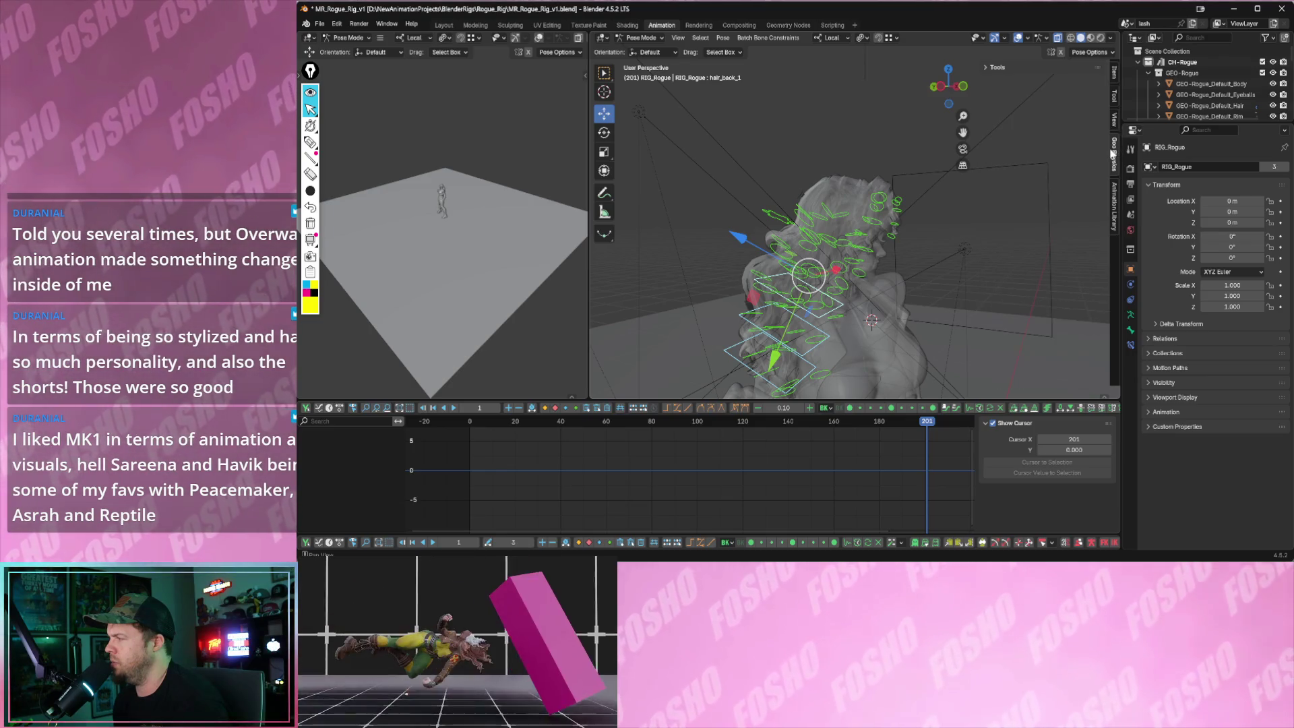
{"action": "scroll", "coordinate": [1114, 132], "scroll_direction": "down", "scroll_amount": 1, "text": "ctrl"}
- Switch to the hair_back_3 chain and bring its Geo Nodes Physics settings back up
{"action": "left_click", "coordinate": [1115, 144]}
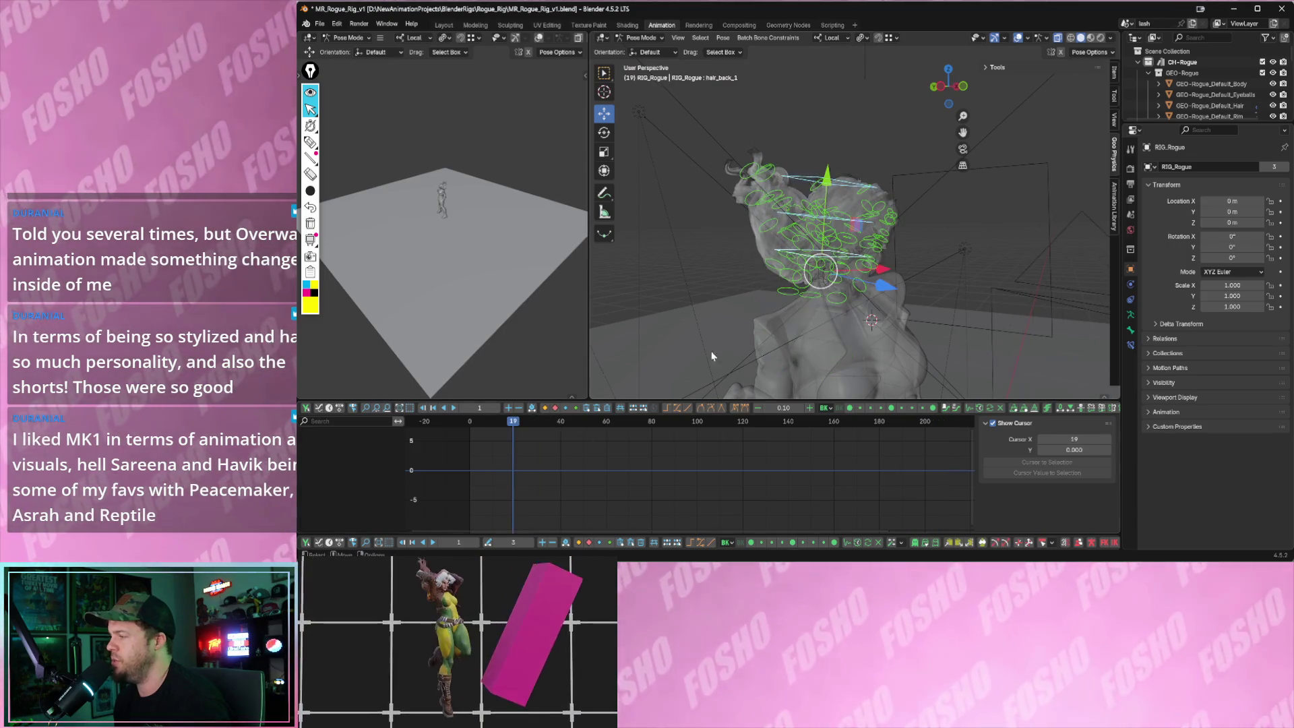
{"action": "middle_click_drag", "start_coordinate": [692, 364], "coordinate": [819, 177]}
{"action": "left_click", "coordinate": [819, 177]}
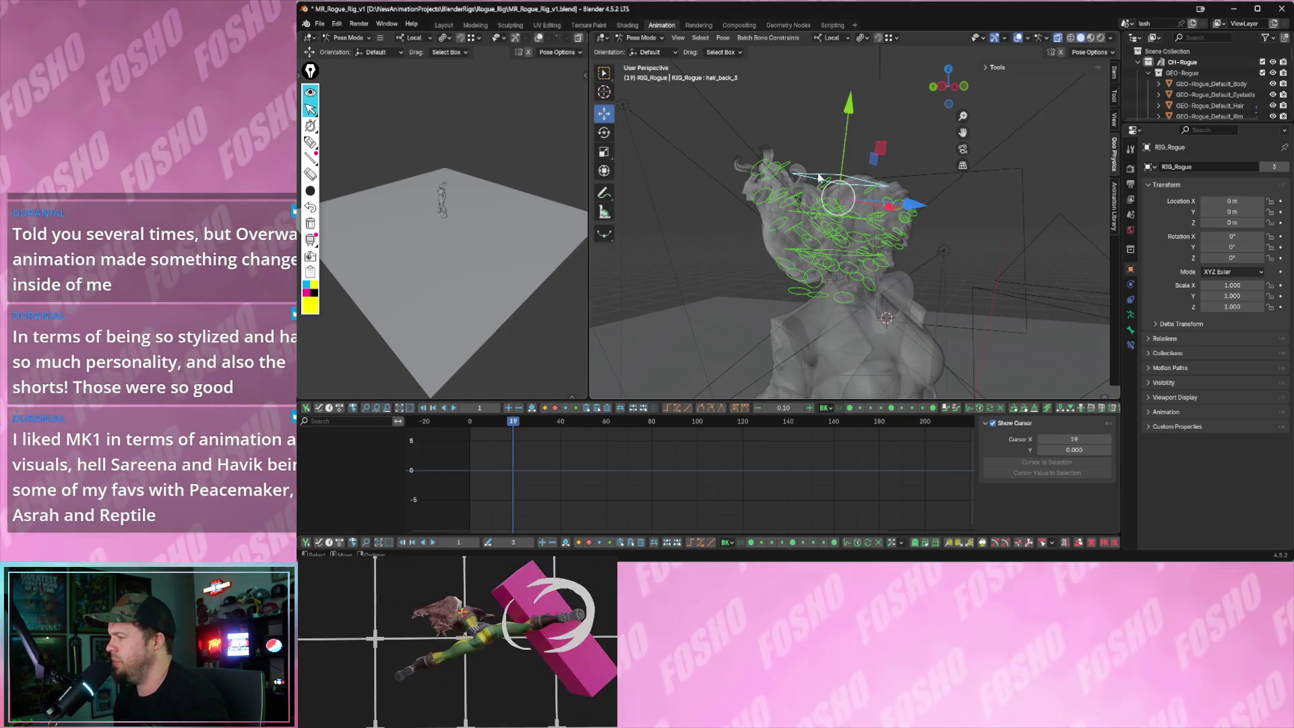
{"action": "left_click", "coordinate": [1115, 158]}
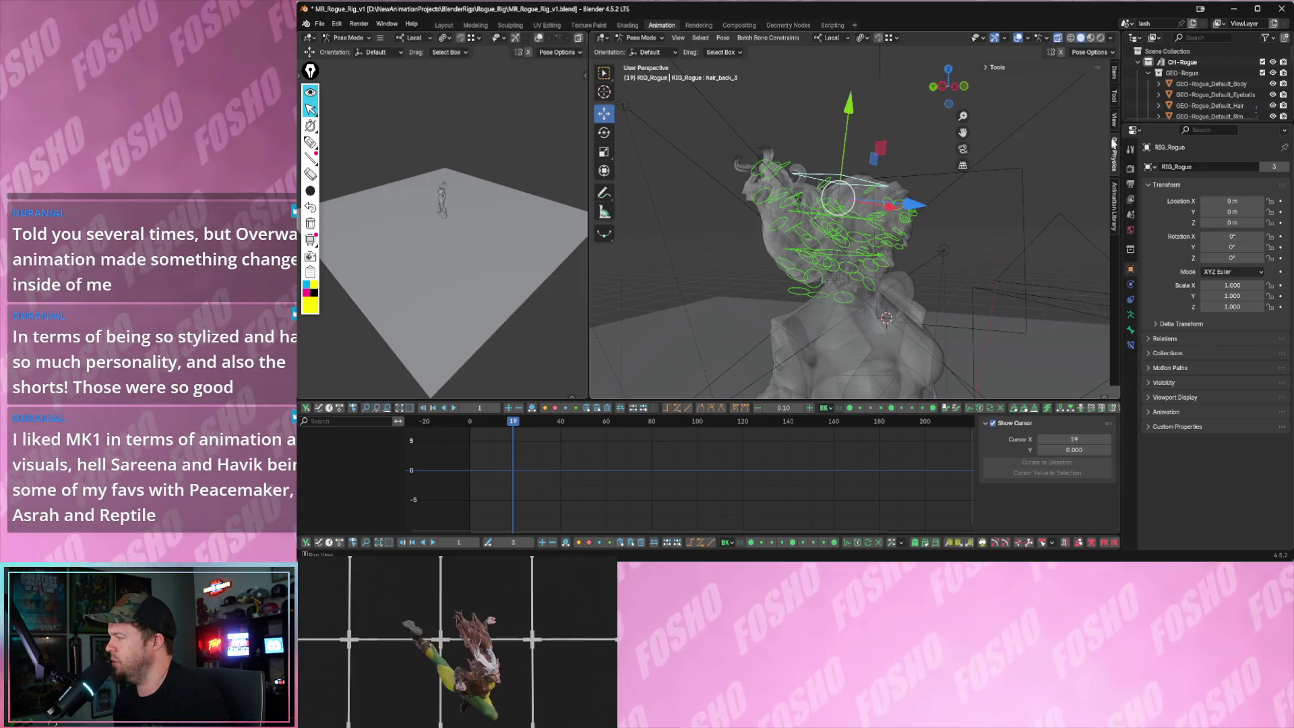
{"action": "left_click", "coordinate": [1114, 134]}
{"action": "left_click", "coordinate": [1113, 160]}
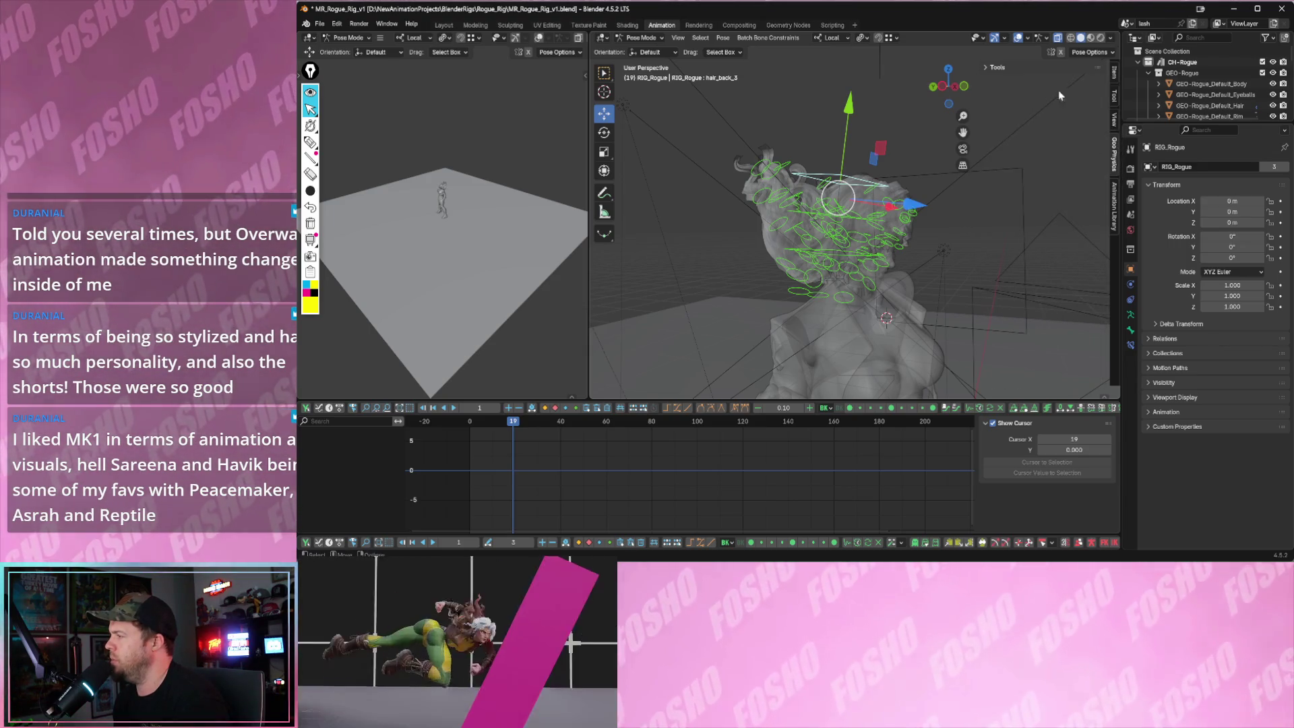
{"action": "left_click", "coordinate": [1115, 152]}
{"action": "scroll", "coordinate": [1041, 223], "scroll_direction": "down", "scroll_amount": 3}
{"action": "scroll", "coordinate": [1042, 233], "scroll_direction": "down", "scroll_amount": 3}
{"action": "scroll", "coordinate": [1030, 259], "scroll_direction": "down", "scroll_amount": 3}
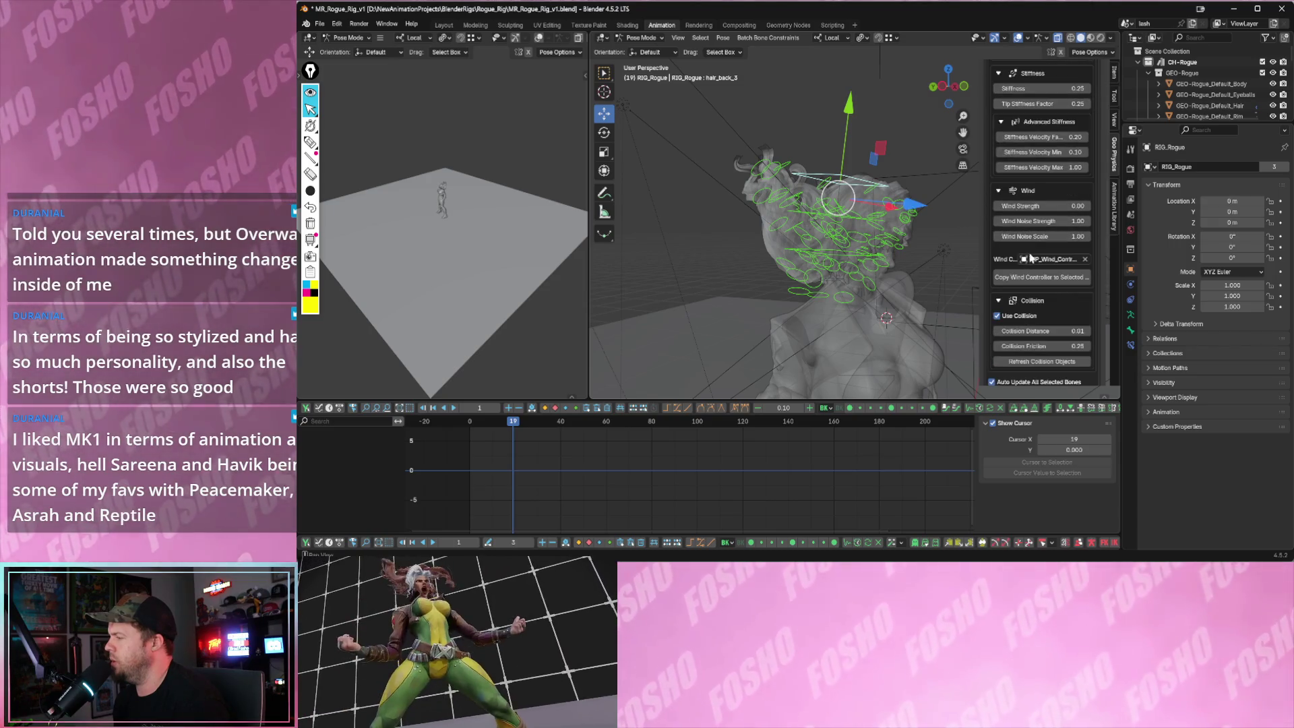
- Set hair_back_3 Wind Strength to 0.12 and play from a back view to see the sway
{"action": "left_click_drag", "start_coordinate": [1041, 206], "coordinate": [1060, 206]}
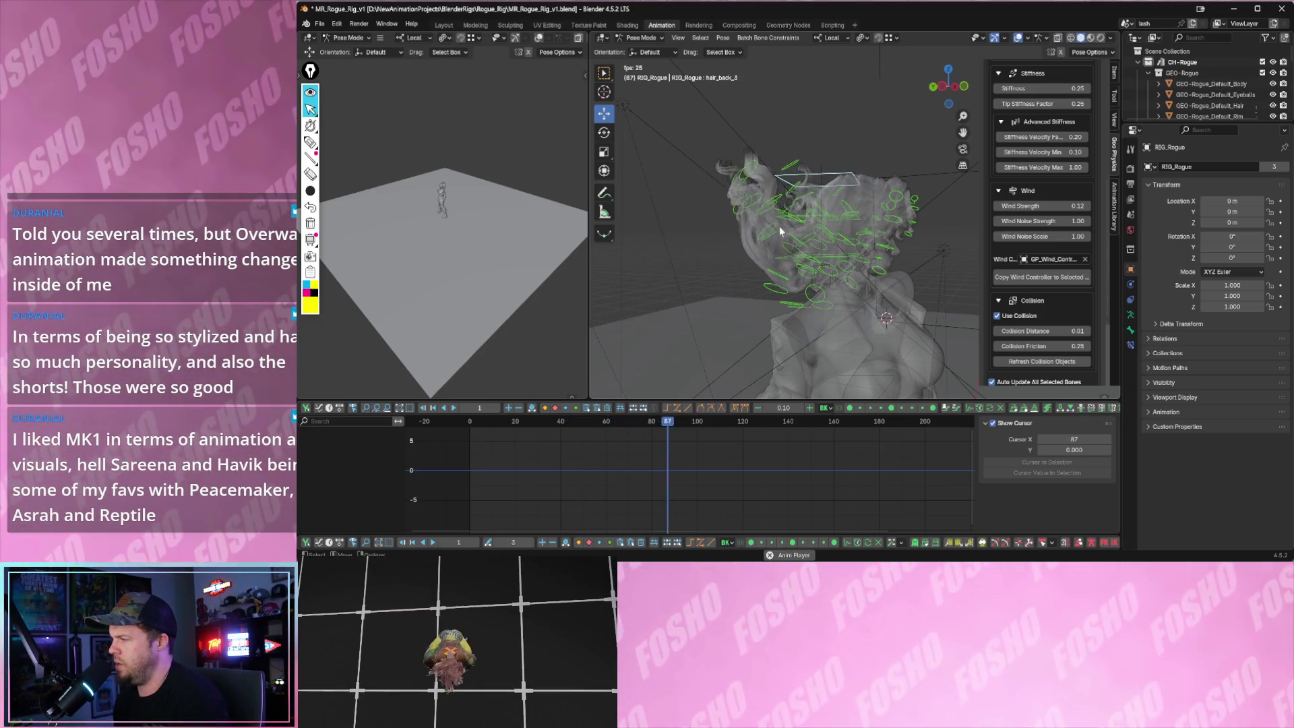
{"action": "middle_click_drag", "start_coordinate": [787, 226], "coordinate": [712, 235]}
{"action": "key", "text": "space"}
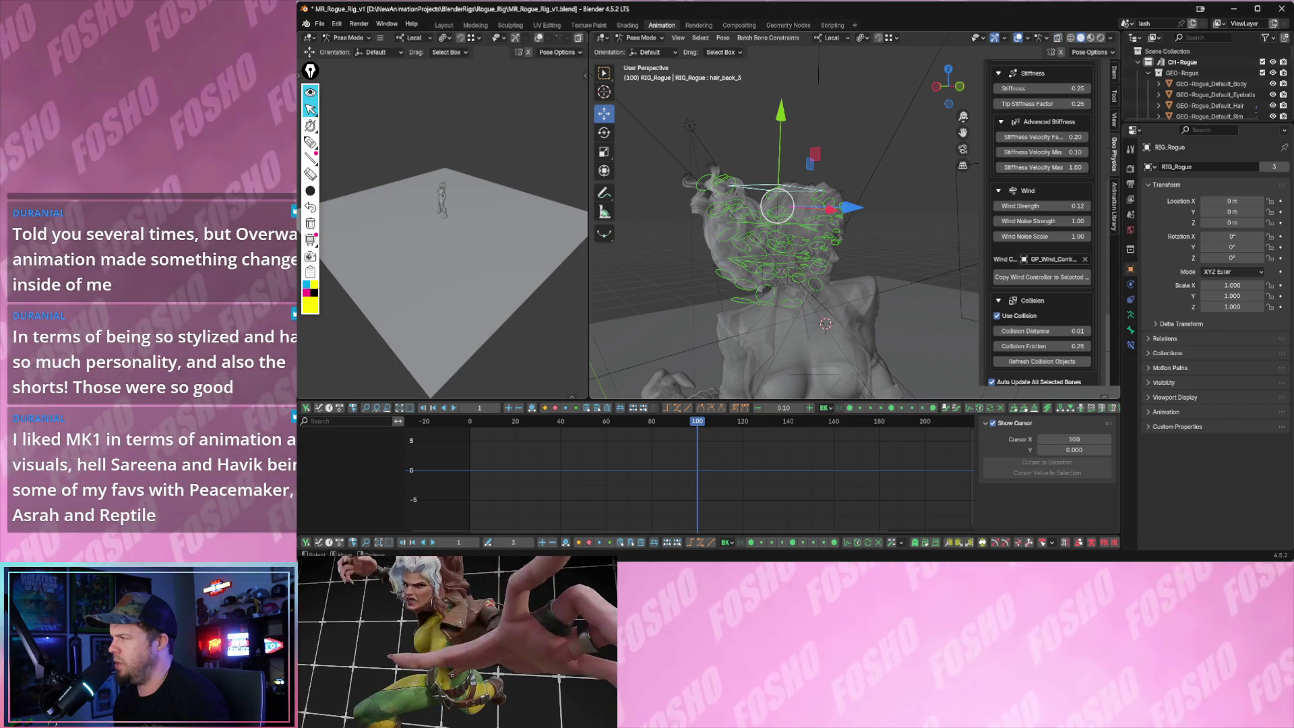
{"action": "key", "text": "space"}
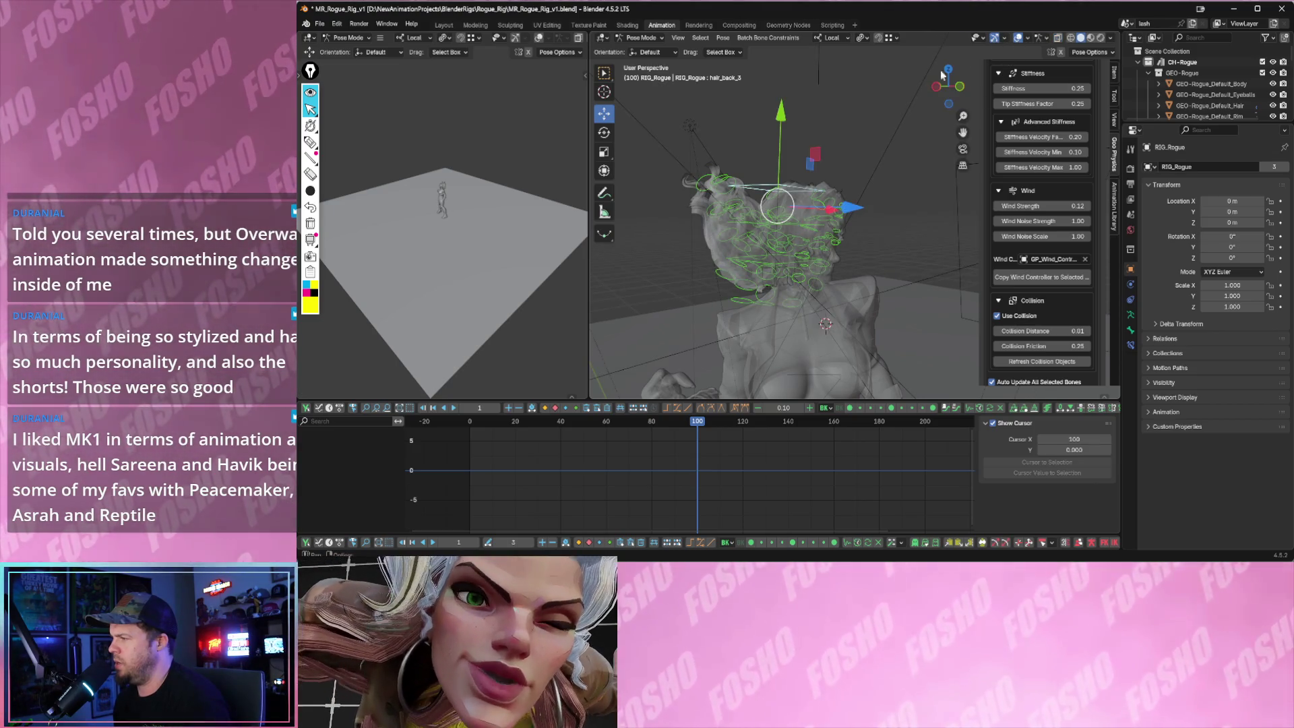
{"action": "scroll", "coordinate": [476, 199], "scroll_direction": "up", "scroll_amount": 3}
{"action": "scroll", "coordinate": [486, 203], "scroll_direction": "up", "scroll_amount": 3}
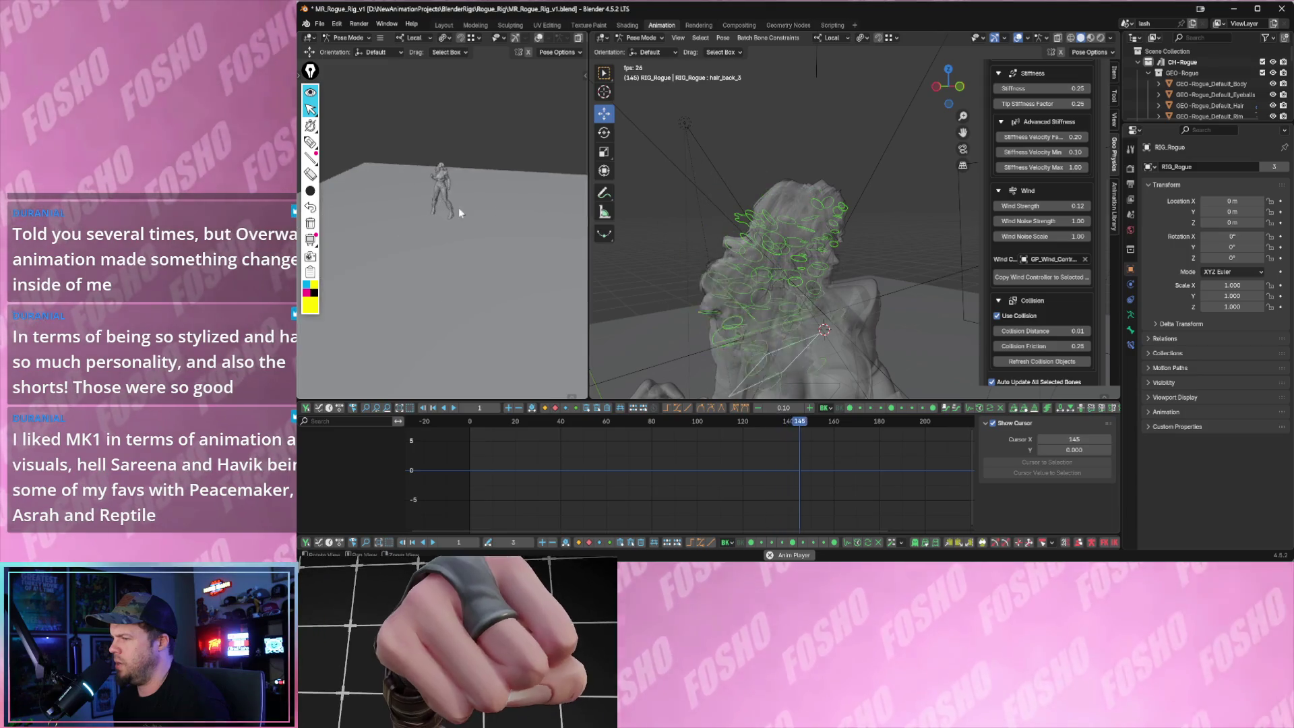
{"action": "scroll", "coordinate": [472, 210], "scroll_direction": "up", "scroll_amount": 3}
{"action": "scroll", "coordinate": [489, 235], "scroll_direction": "up", "scroll_amount": 3}
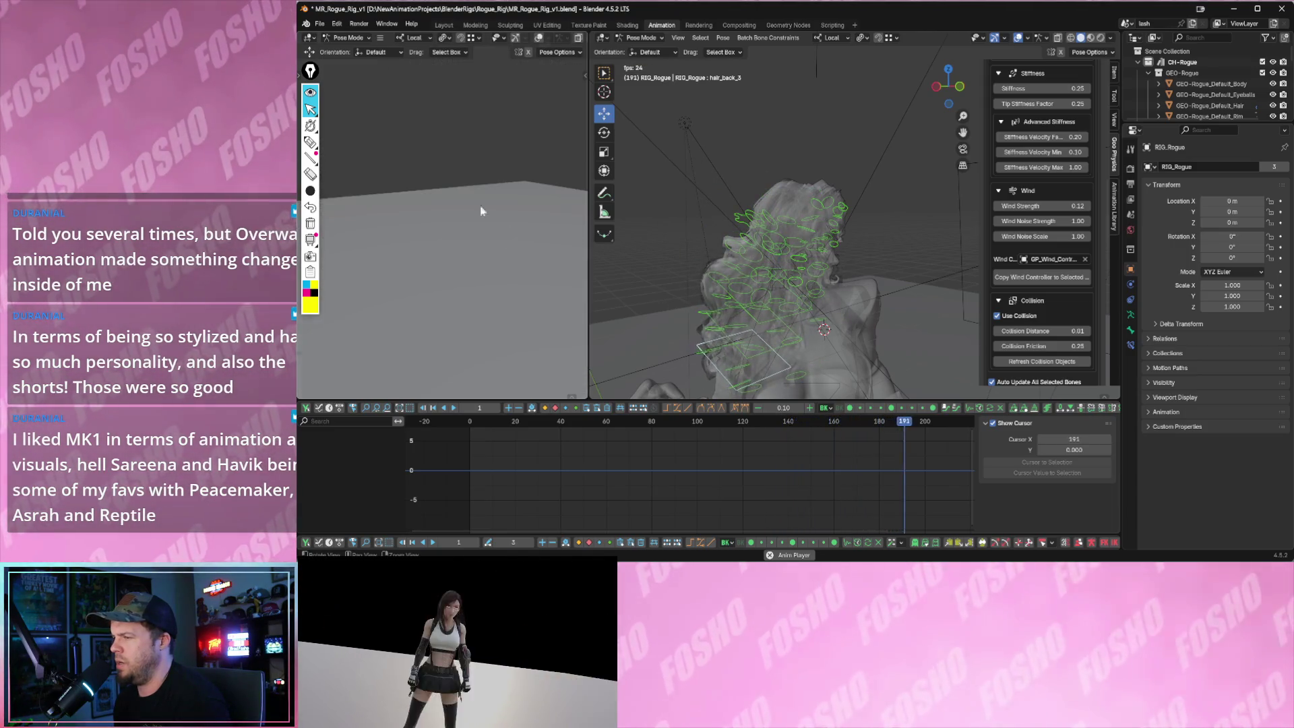
{"action": "scroll", "coordinate": [495, 213], "scroll_direction": "up", "scroll_amount": 3}
{"action": "scroll", "coordinate": [482, 200], "scroll_direction": "down", "scroll_amount": 5}
{"action": "scroll", "coordinate": [447, 227], "scroll_direction": "down", "scroll_amount": 3}
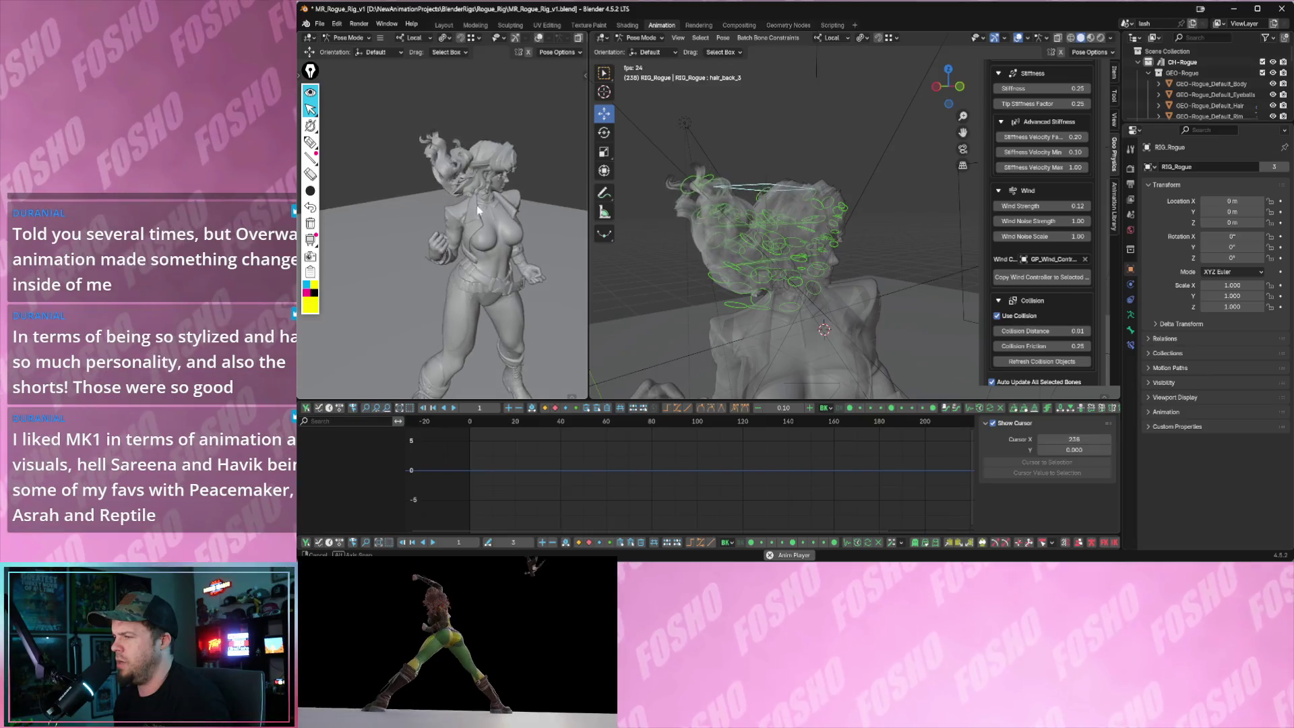
{"action": "scroll", "coordinate": [470, 228], "scroll_direction": "up", "scroll_amount": 2}
{"action": "scroll", "coordinate": [476, 231], "scroll_direction": "down", "scroll_amount": 2}
{"action": "scroll", "coordinate": [477, 224], "scroll_direction": "up", "scroll_amount": 2}
{"action": "key", "text": "space"}
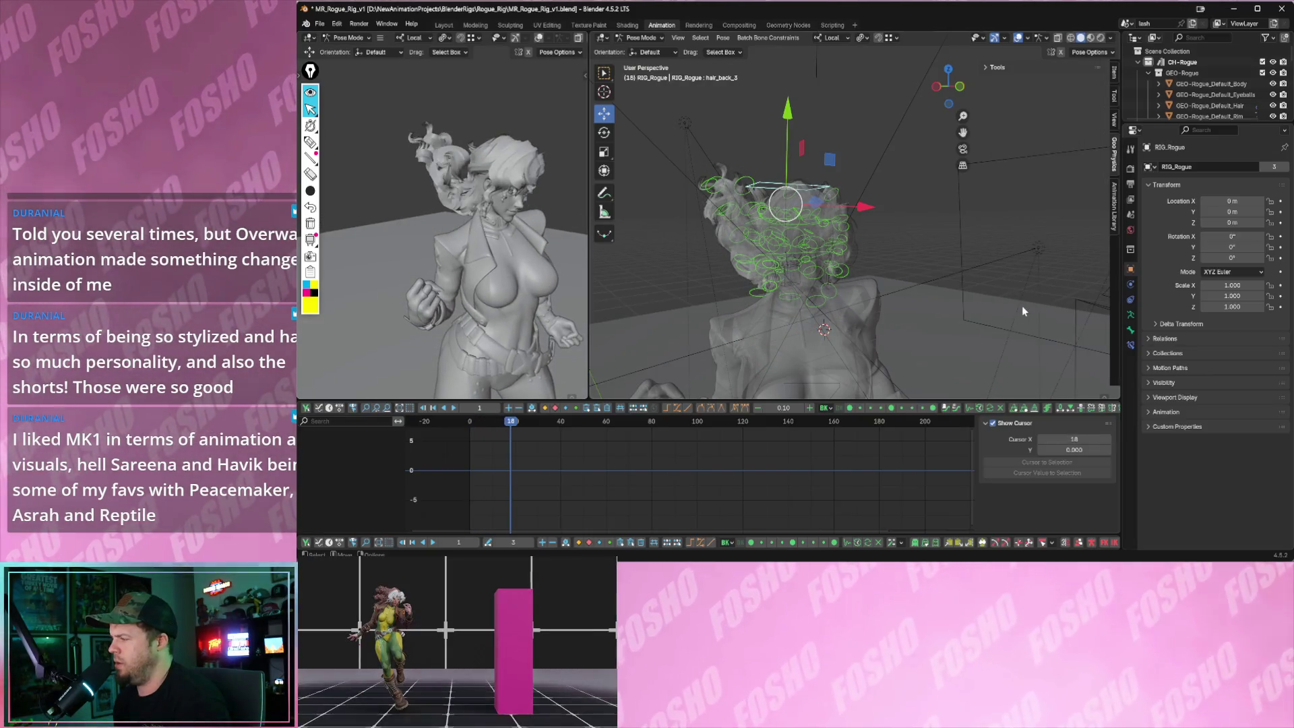
- Lower Wind Noise Strength to 0.97 and Wind Strength to 0.04, then play it back
{"action": "left_click", "coordinate": [1115, 152]}
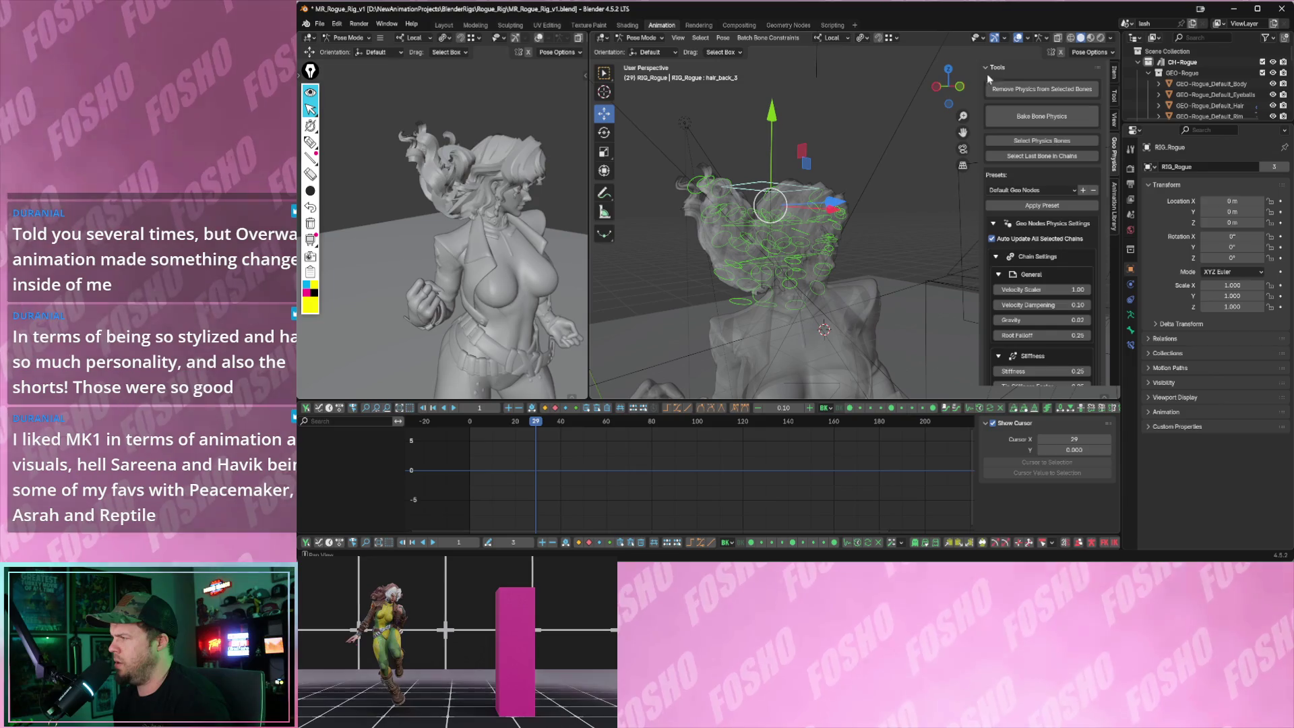
{"action": "scroll", "coordinate": [1026, 271], "scroll_direction": "down", "scroll_amount": 3}
{"action": "scroll", "coordinate": [1055, 275], "scroll_direction": "down", "scroll_amount": 3}
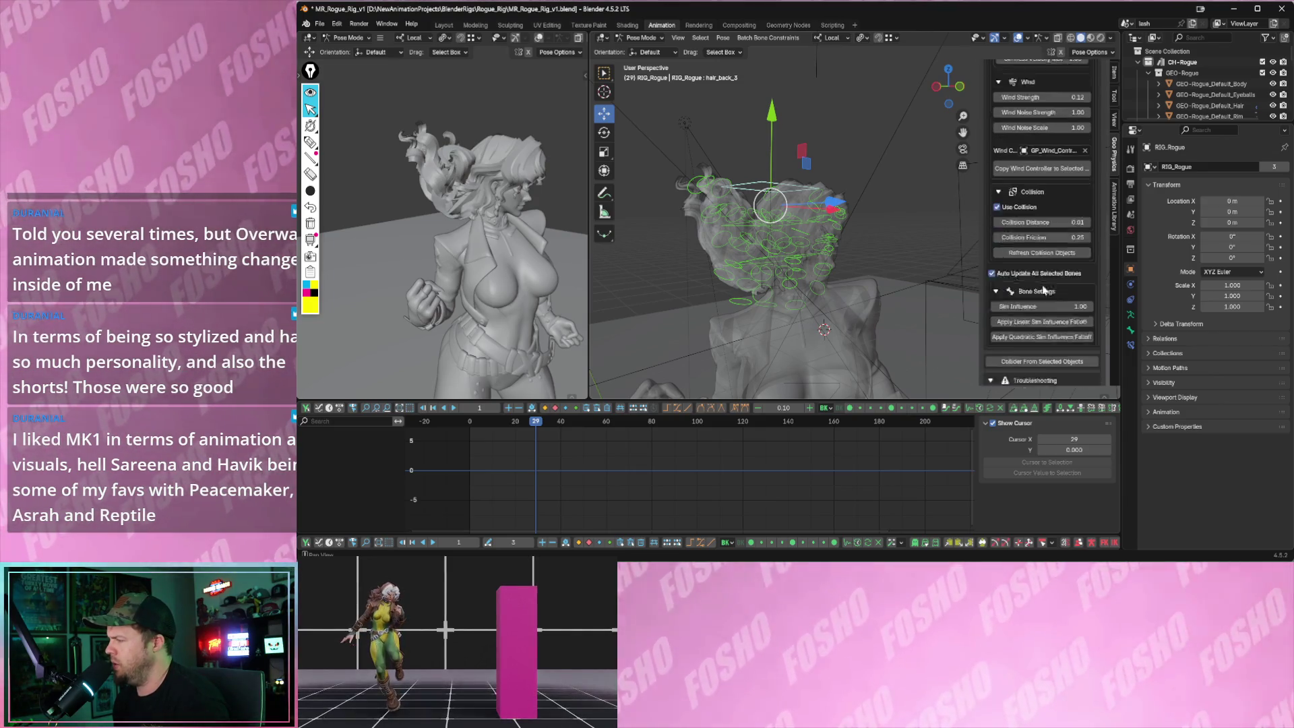
{"action": "scroll", "coordinate": [1052, 278], "scroll_direction": "up", "scroll_amount": 2}
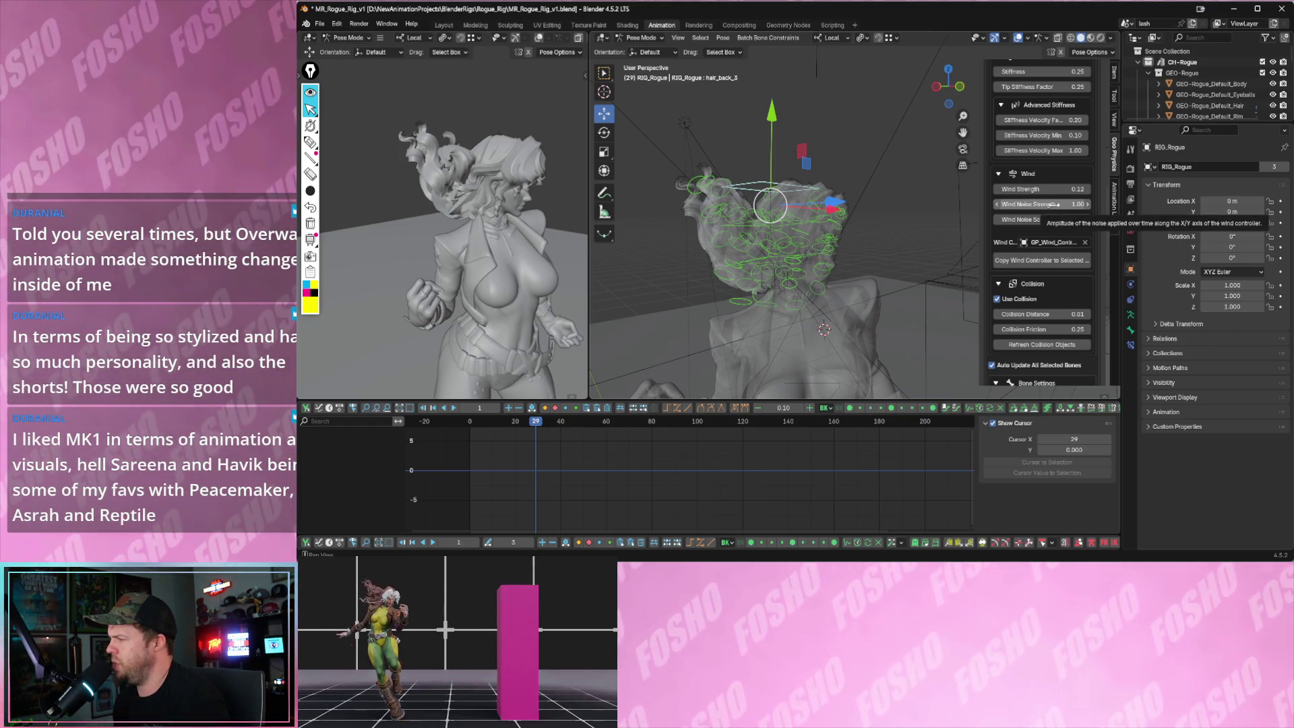
{"action": "left_click_drag", "start_coordinate": [1052, 206], "coordinate": [1041, 206]}
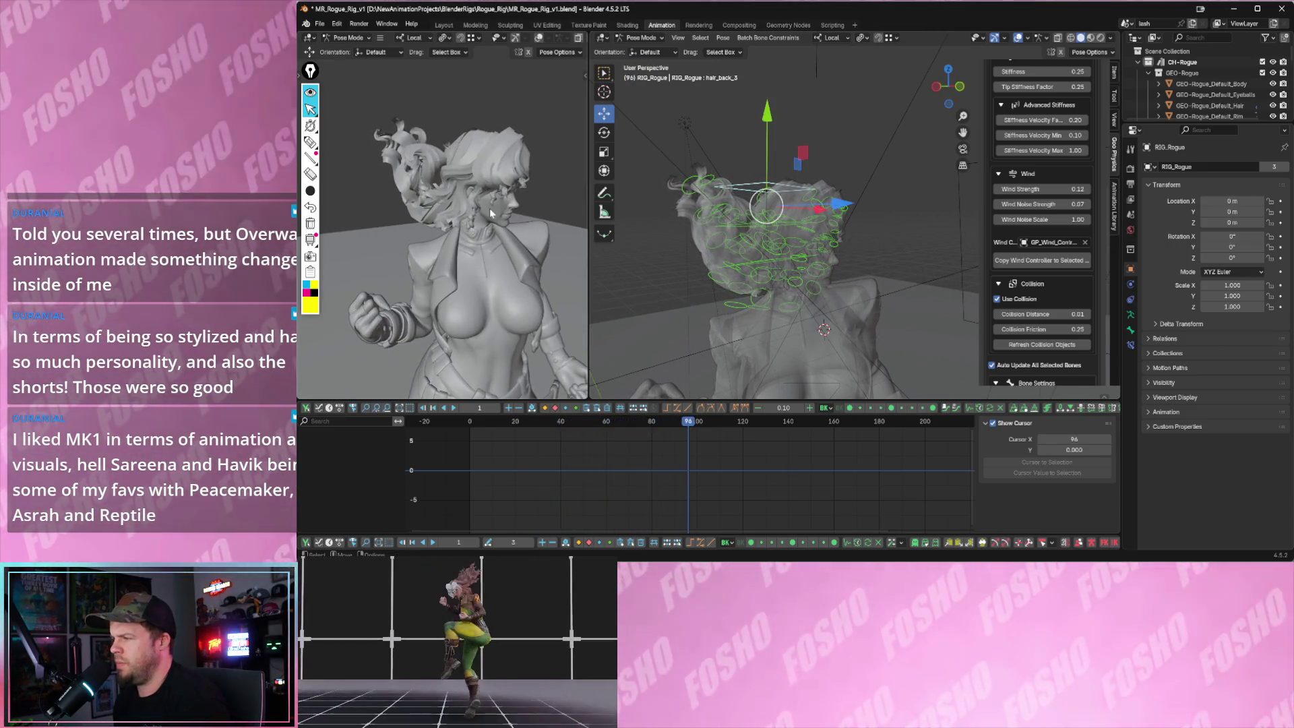
{"action": "scroll", "coordinate": [1062, 181], "scroll_direction": "down", "scroll_amount": 2}
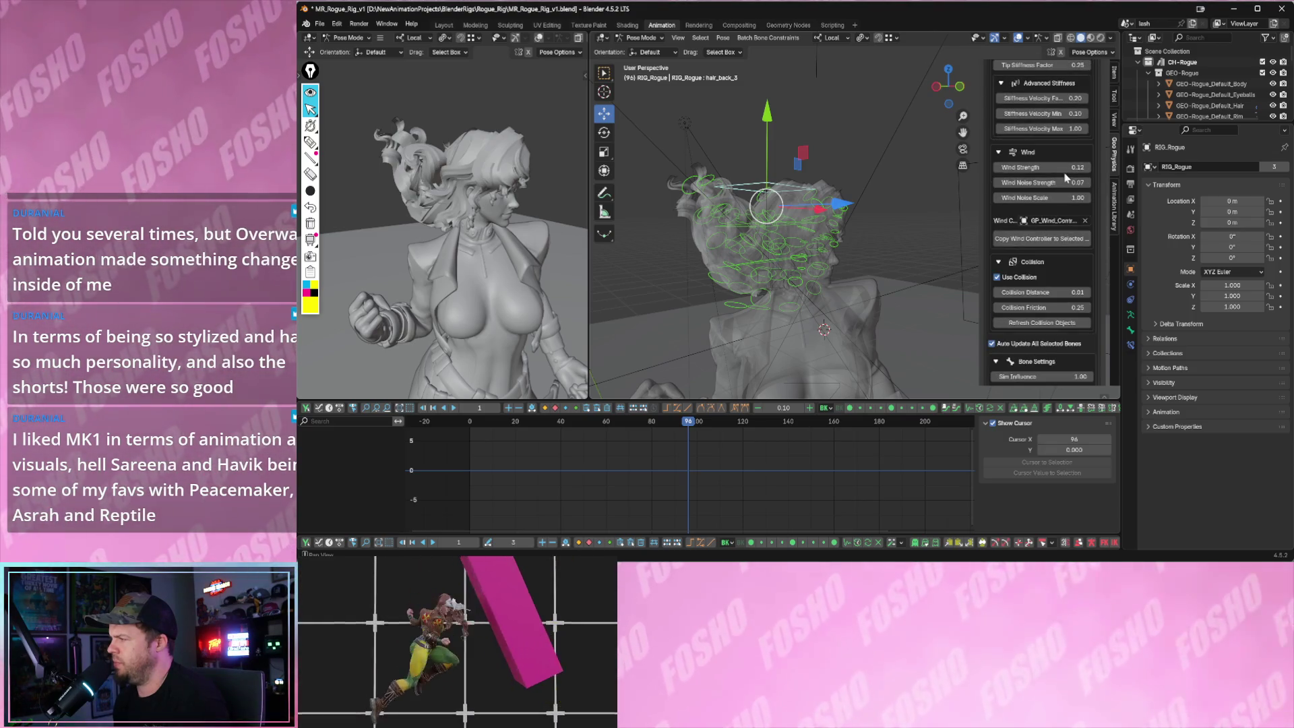
{"action": "left_click_drag", "start_coordinate": [1064, 171], "coordinate": [1032, 169]}
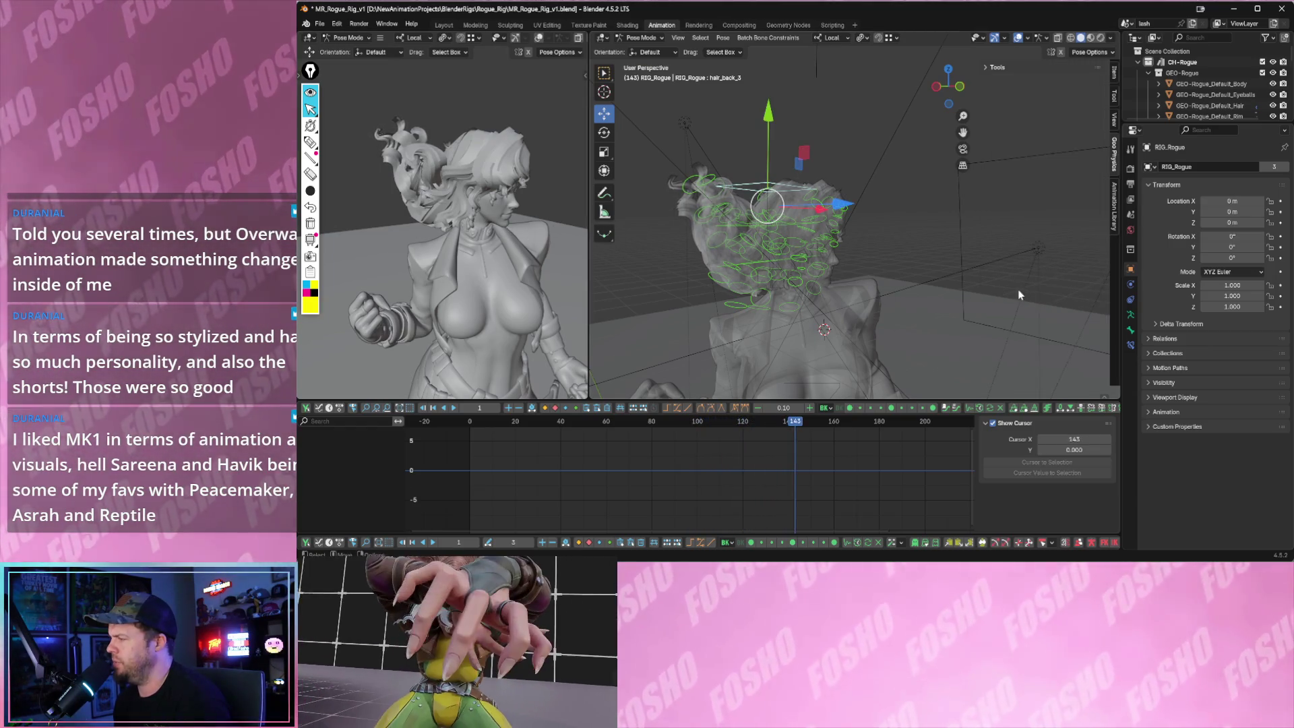
{"action": "key", "text": "space"}
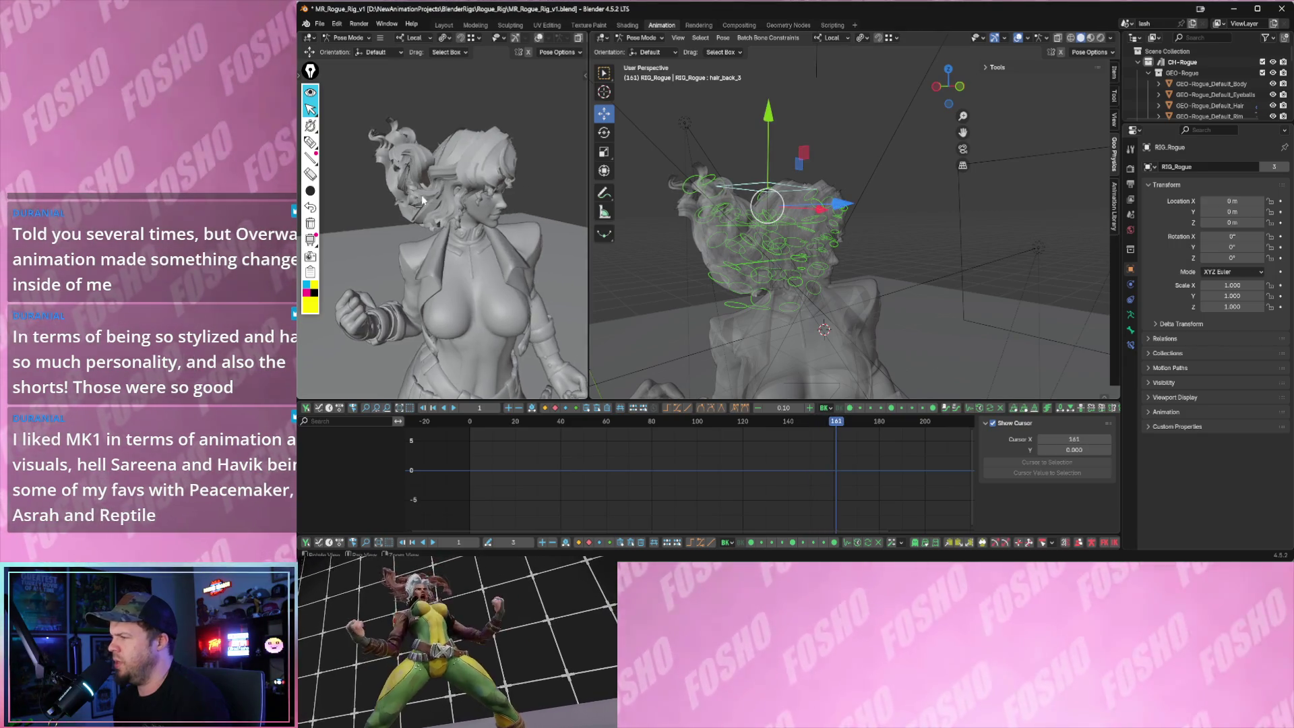
- Widen the left 3D viewport by dragging its border
{"action": "key", "text": "g"}
{"action": "left_click", "coordinate": [594, 243]}
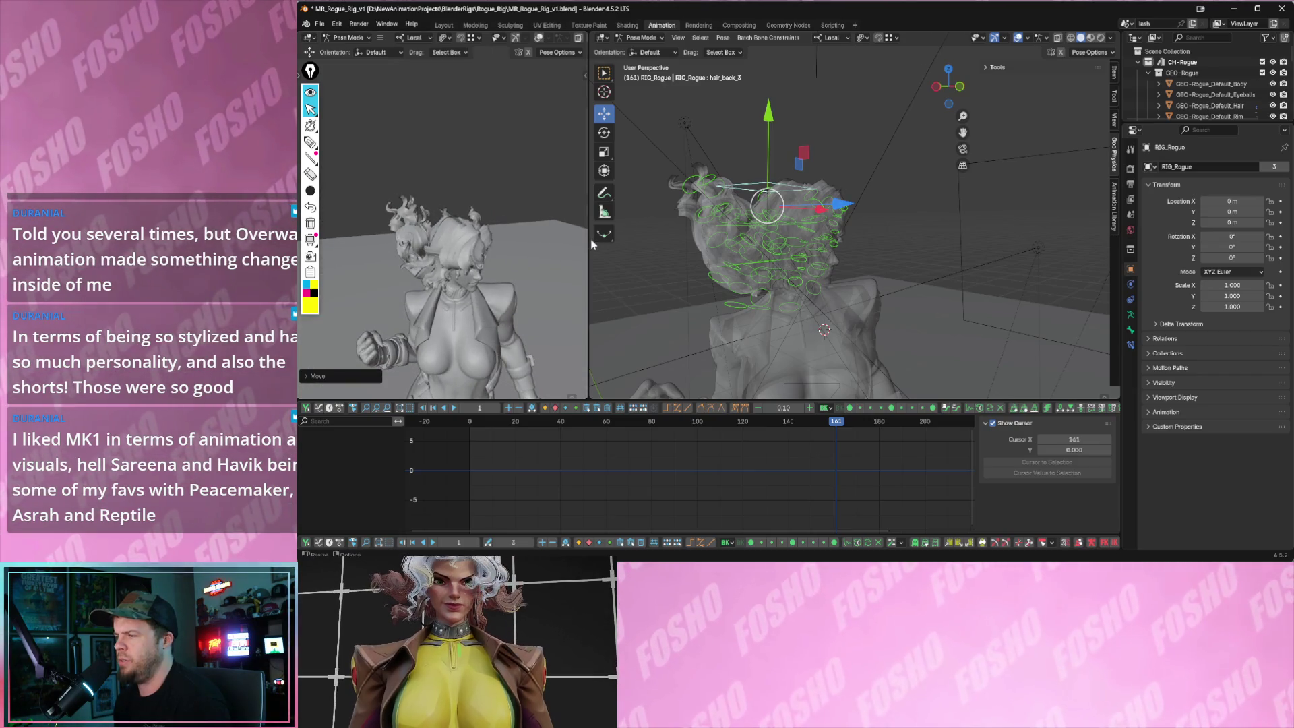
{"action": "left_click_drag", "start_coordinate": [591, 244], "coordinate": [636, 243]}
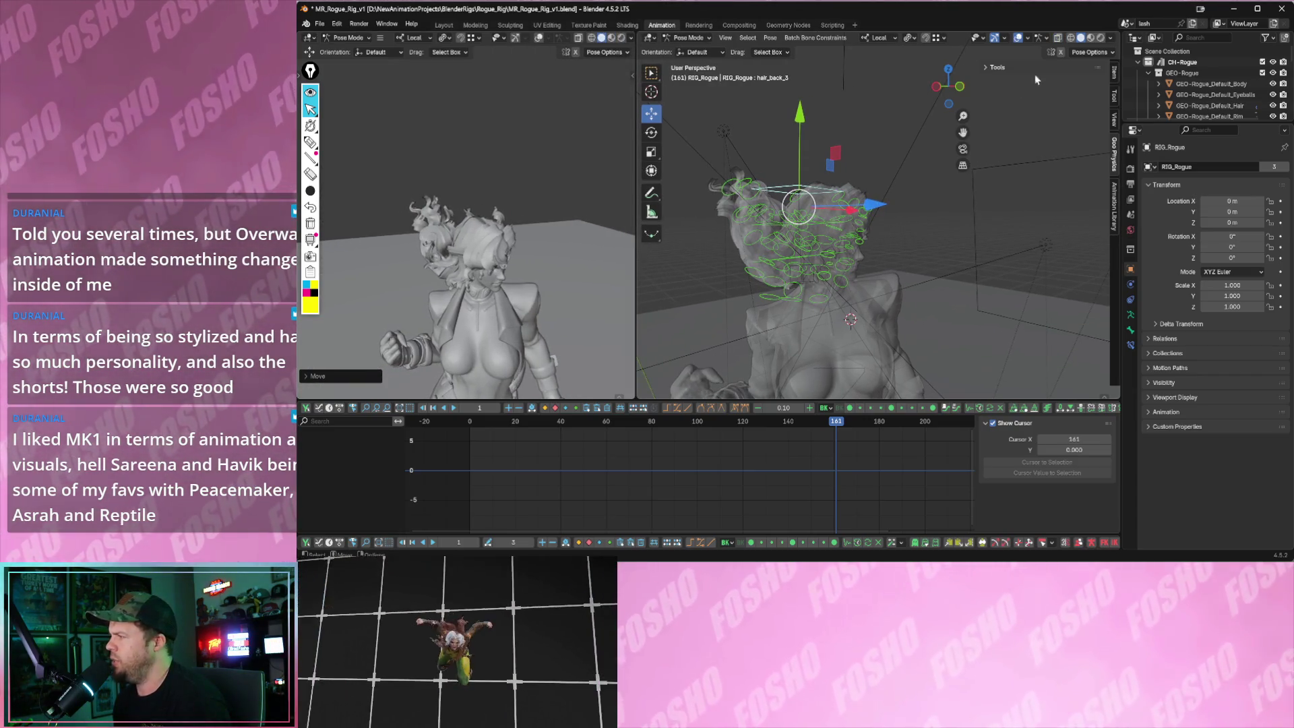
- Show the right viewport in Material Preview shading and play the hair from a side view
{"action": "left_click", "coordinate": [1090, 38]}
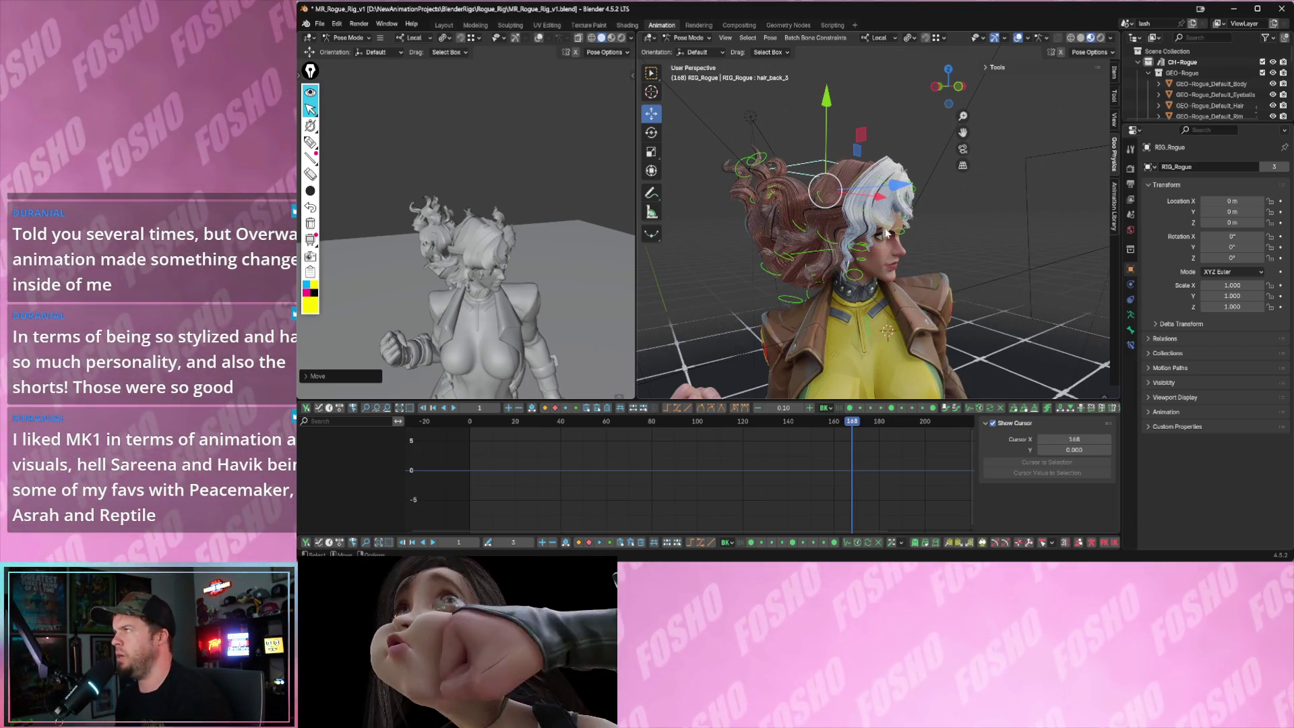
{"action": "key", "text": "space"}
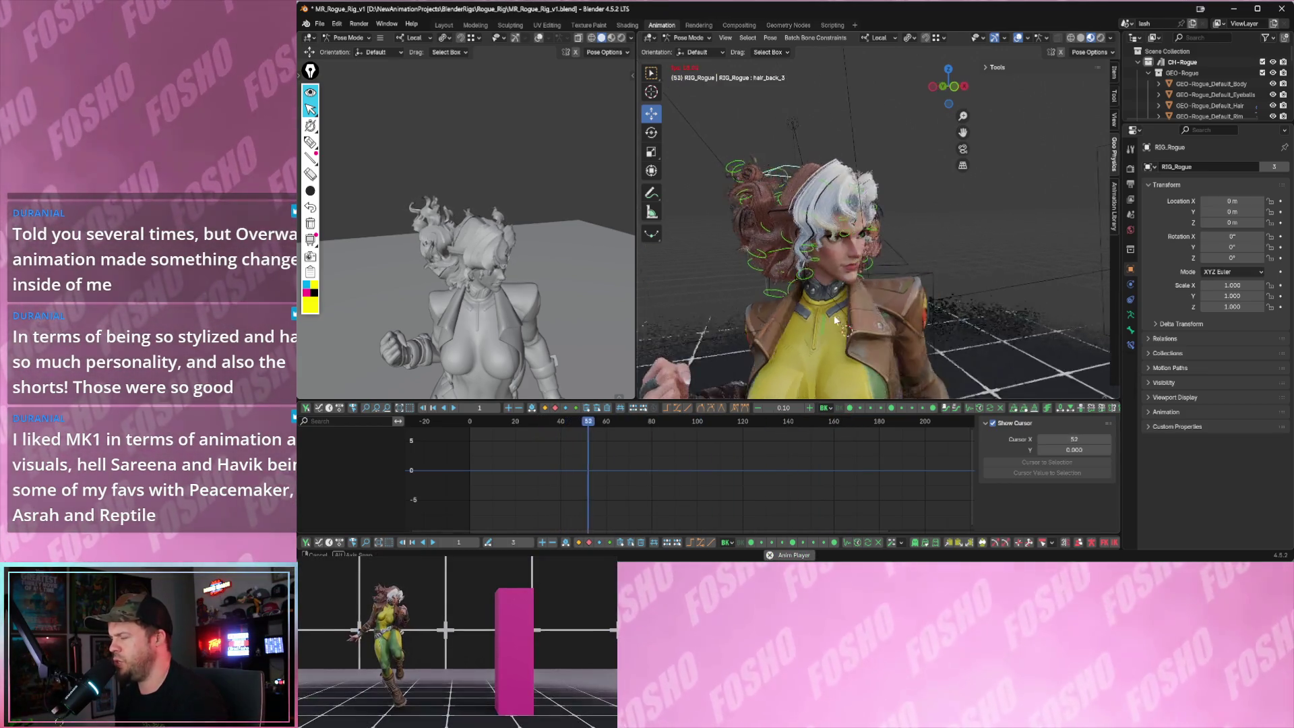
{"action": "key", "text": "space"}
{"action": "key", "text": "space"}
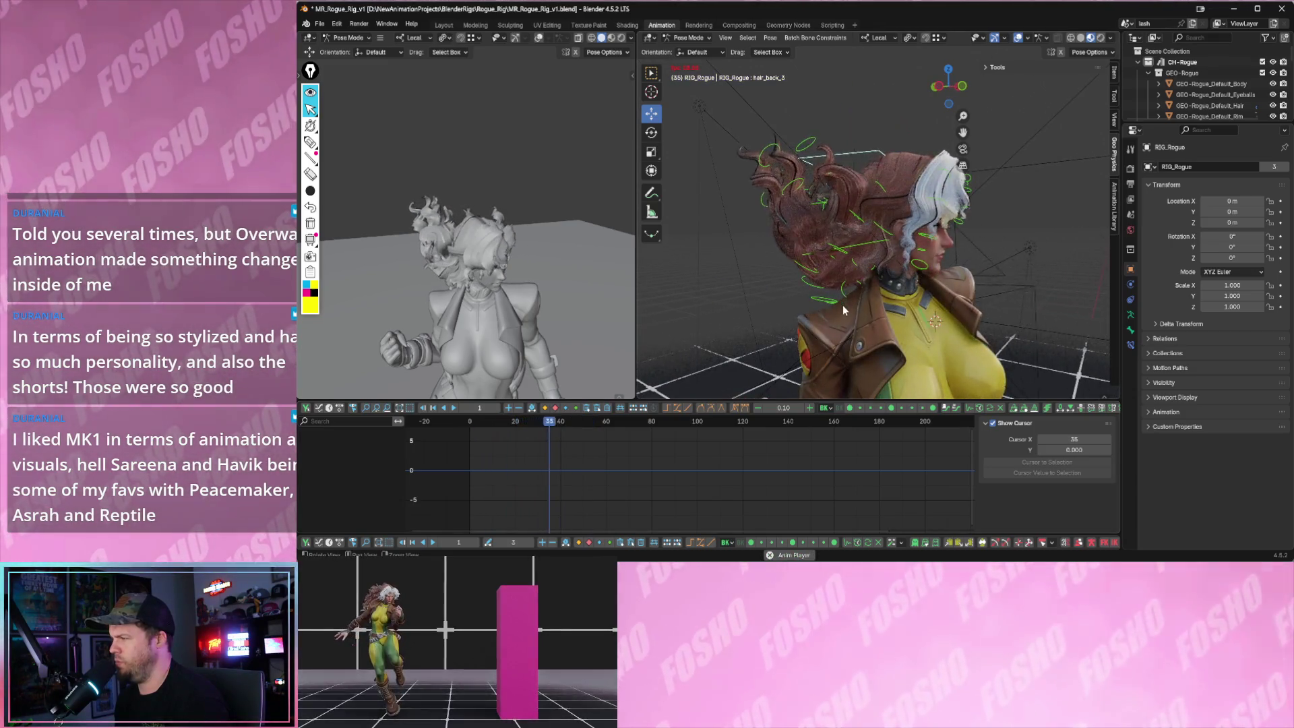
{"action": "key", "text": "space"}
{"action": "middle_click_drag", "start_coordinate": [842, 303], "coordinate": [990, 197]}
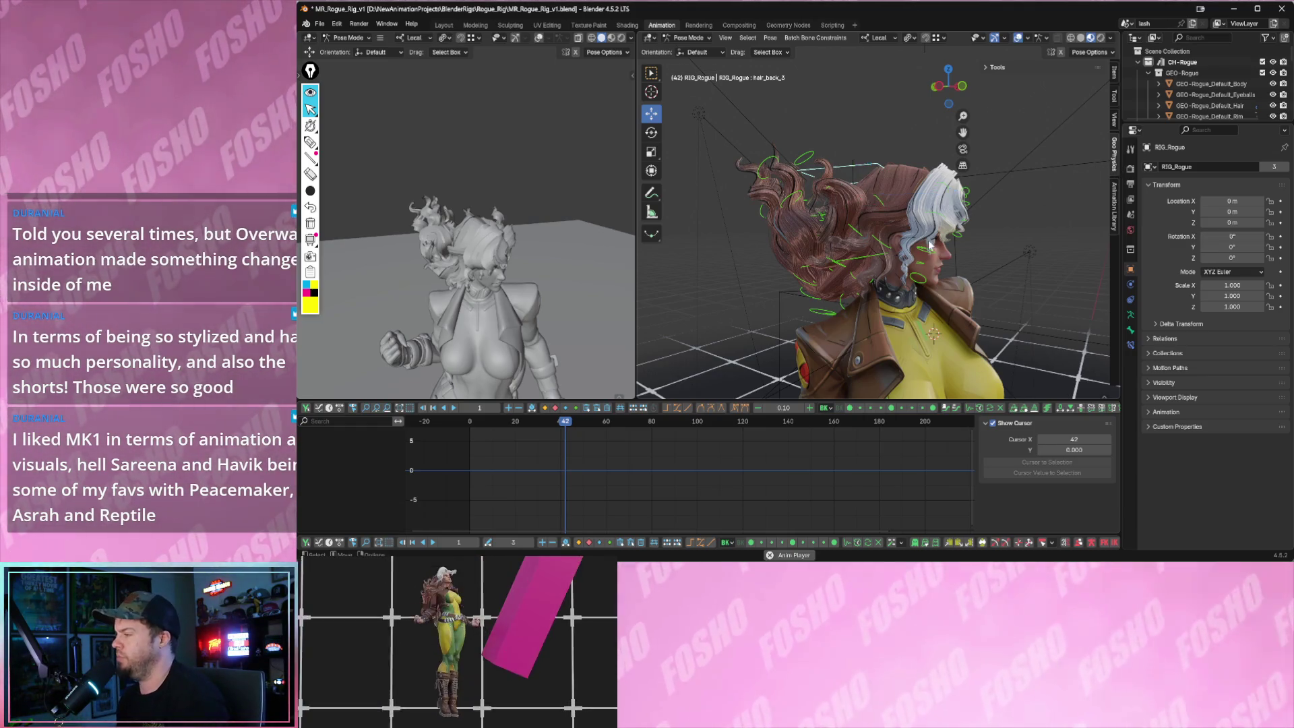
- Scrub to frame 18, play to frame 53, then rewind and replay, stopping near frame 49
{"action": "left_click_drag", "start_coordinate": [567, 421], "coordinate": [513, 432]}
{"action": "key", "text": "space"}
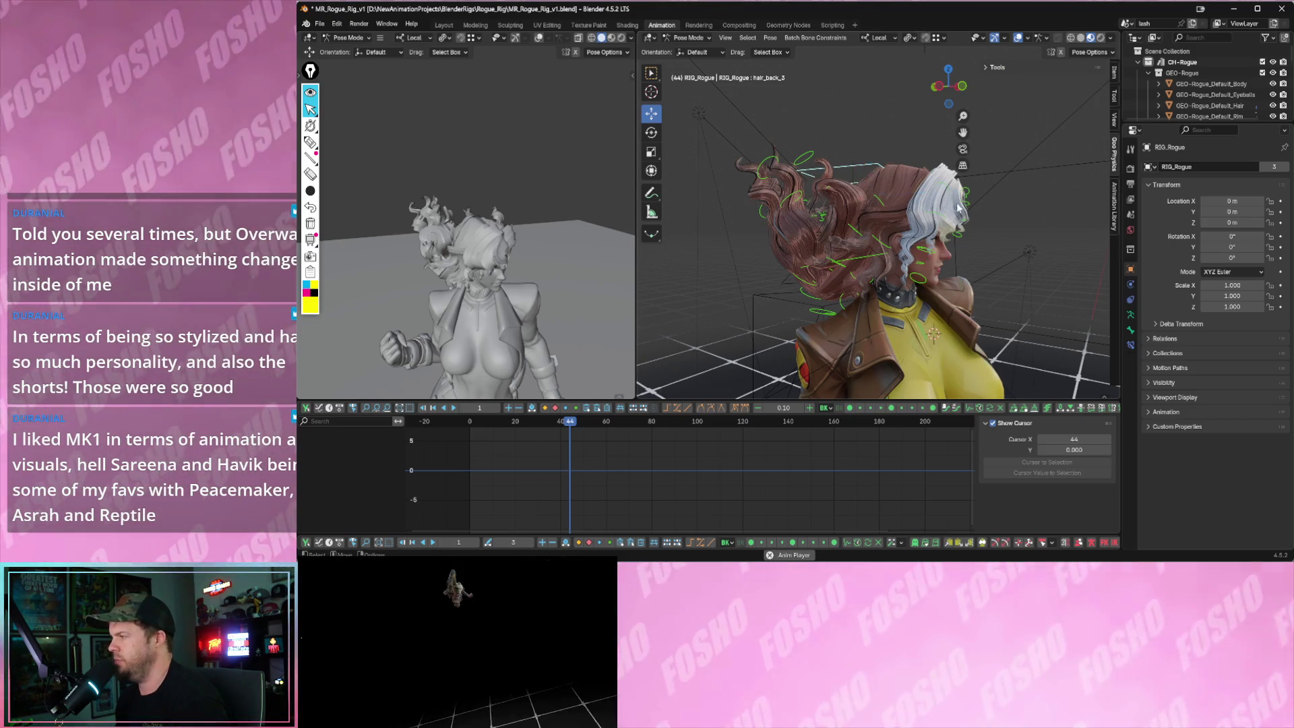
{"action": "key", "text": "Right"}
{"action": "key", "text": "Right"}
{"action": "key", "text": "Right"}
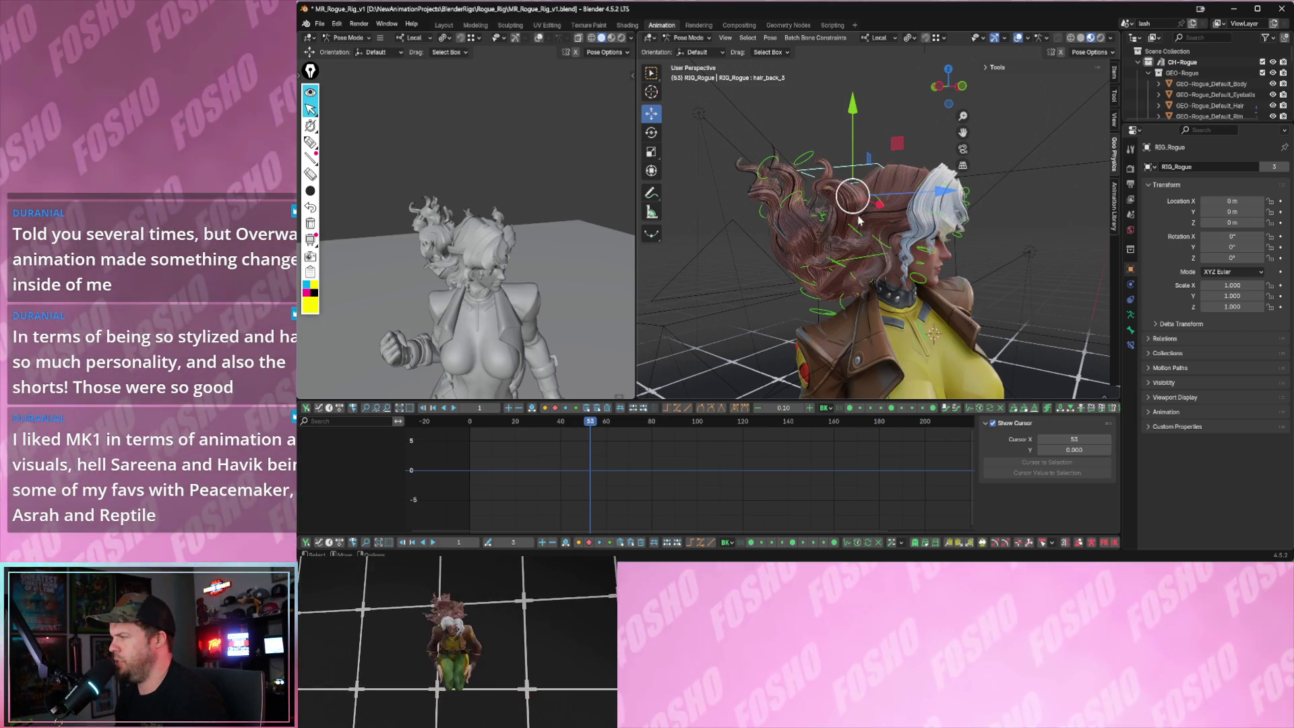
{"action": "left_click", "coordinate": [1022, 67]}
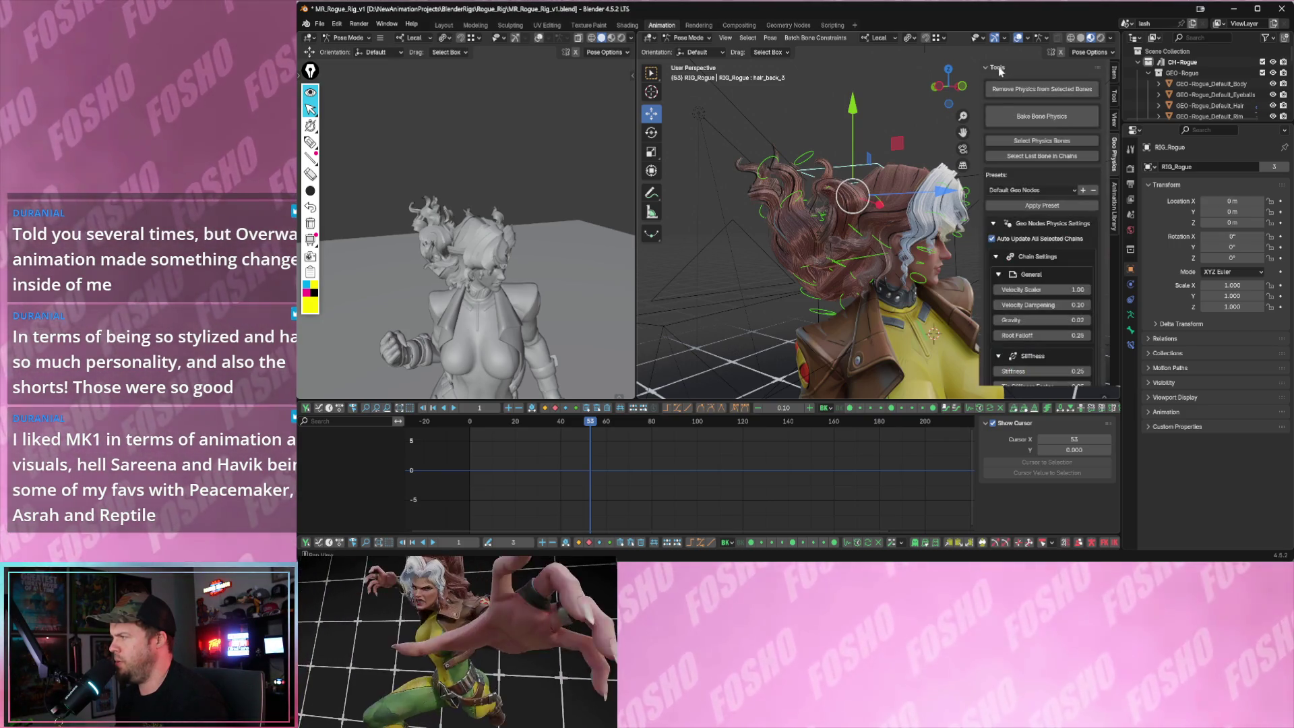
{"action": "left_click", "coordinate": [998, 67]}
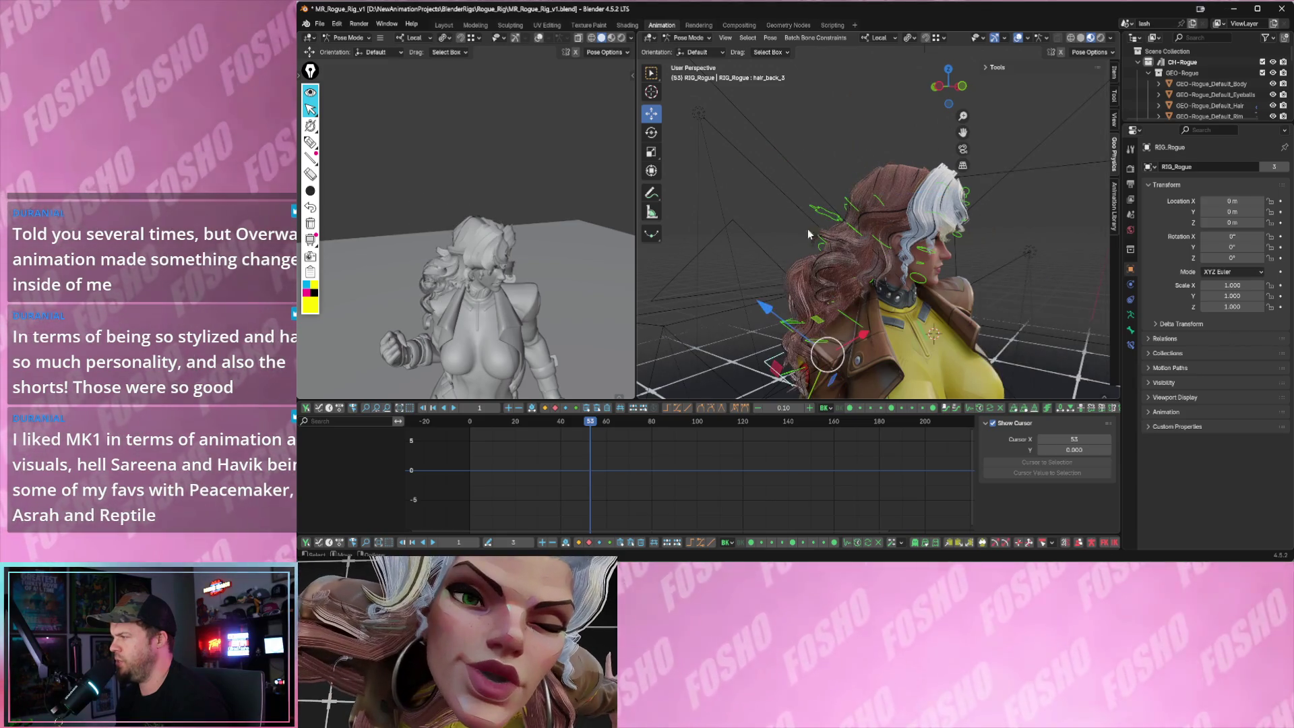
{"action": "left_click", "coordinate": [483, 429]}
{"action": "key", "text": "space"}
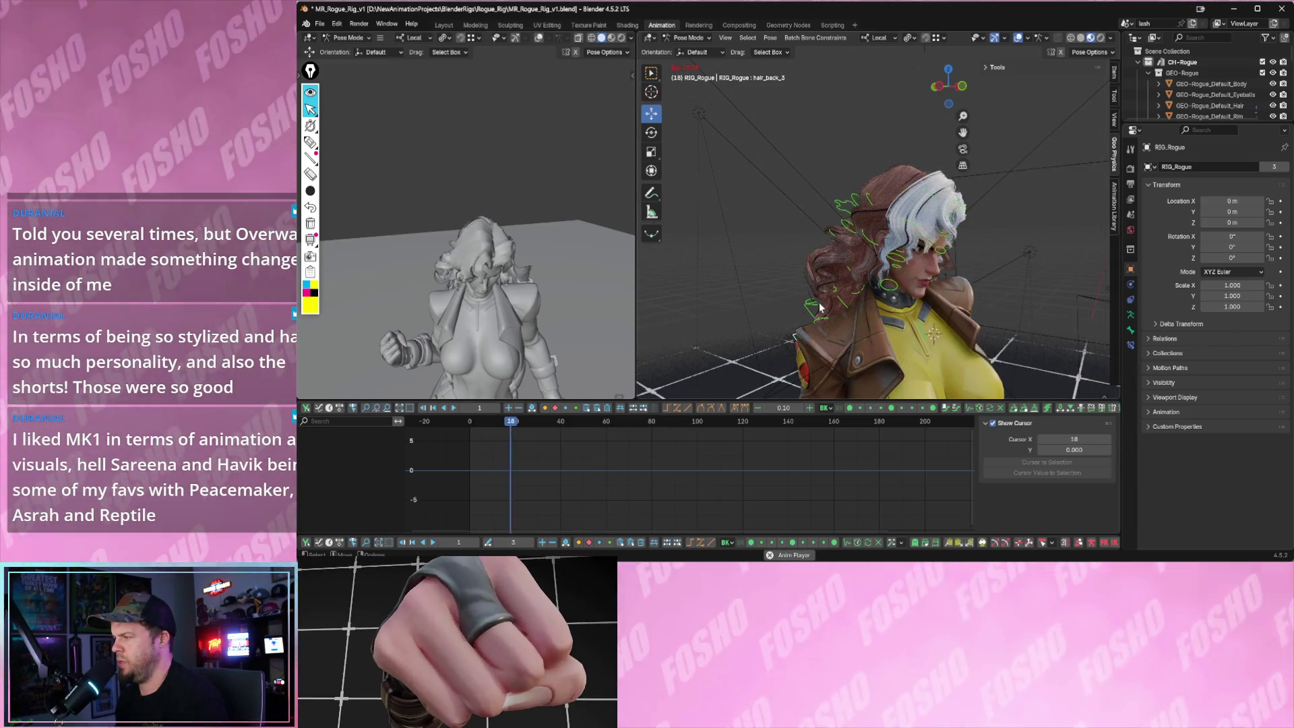
{"action": "key", "text": "space"}
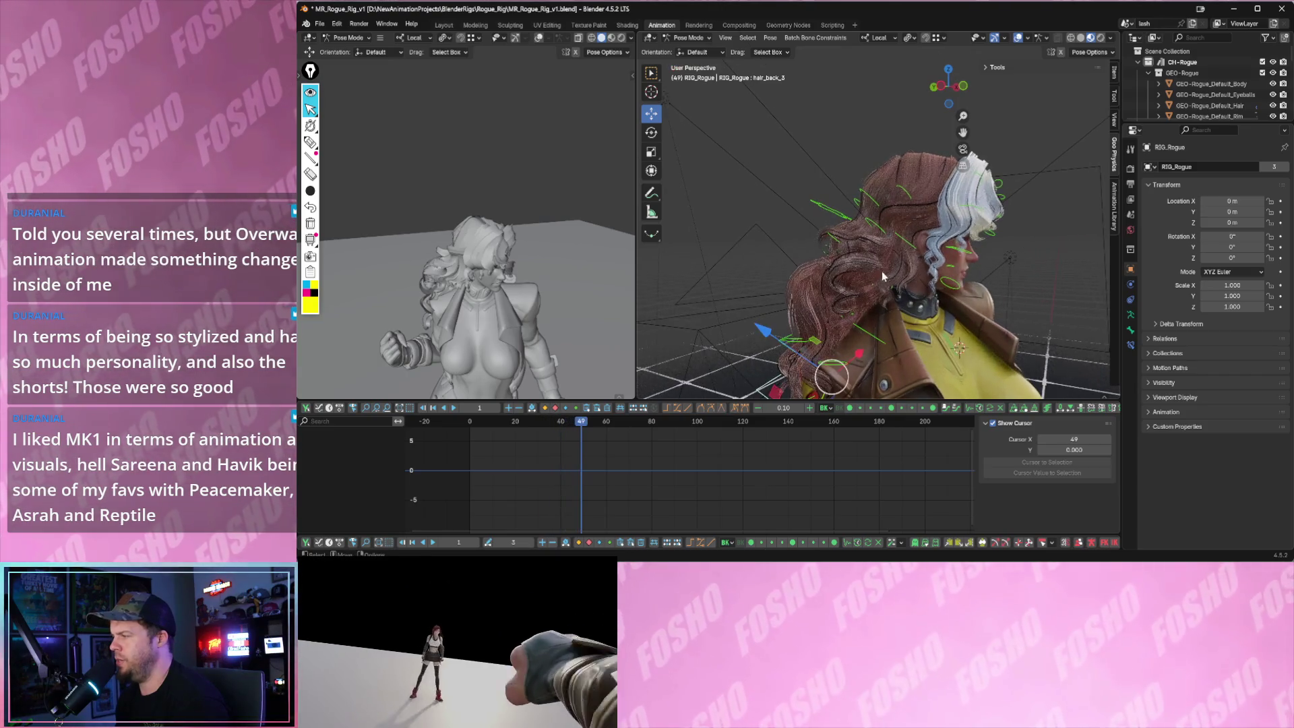
- Lift hair_001_10_01 with trackball rotation and keyframe the pose at frame 49
{"action": "left_click", "coordinate": [1005, 37]}
{"action": "left_click", "coordinate": [1029, 38]}
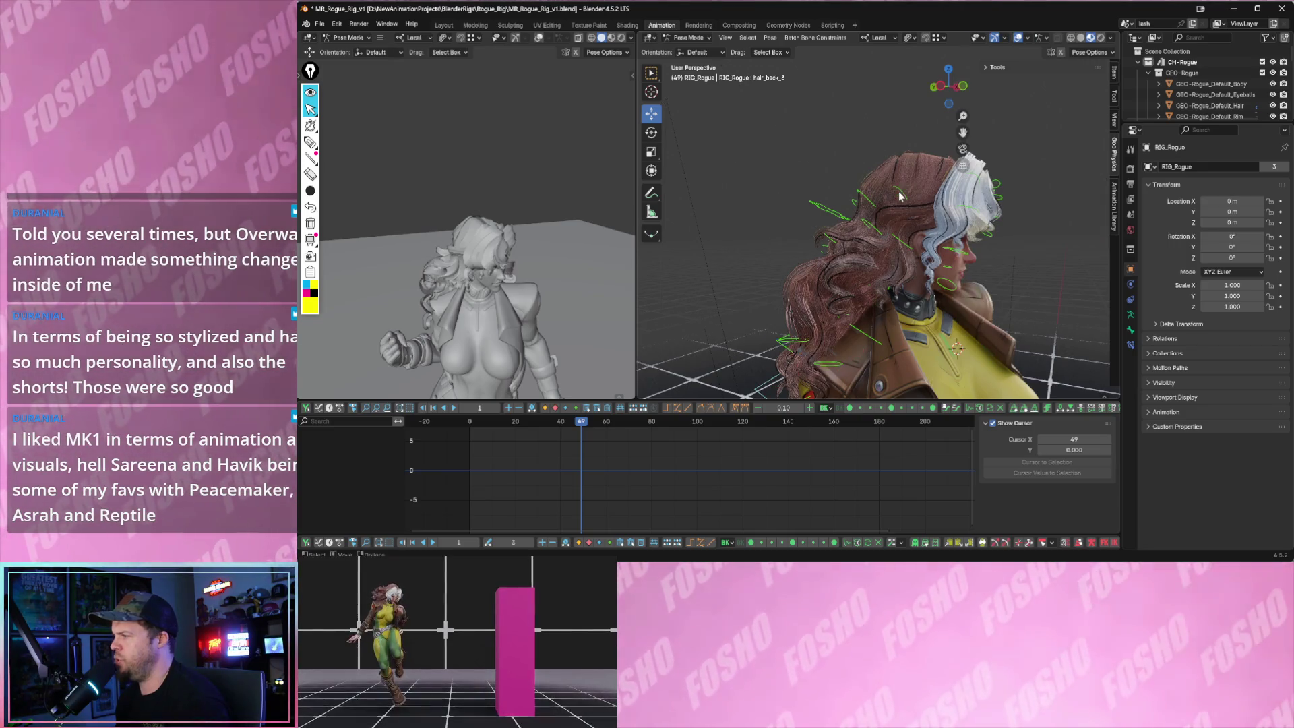
{"action": "left_click", "coordinate": [895, 202]}
{"action": "key", "text": "shift+space"}
{"action": "key", "text": "r"}
{"action": "left_click_drag", "start_coordinate": [888, 211], "coordinate": [846, 177]}
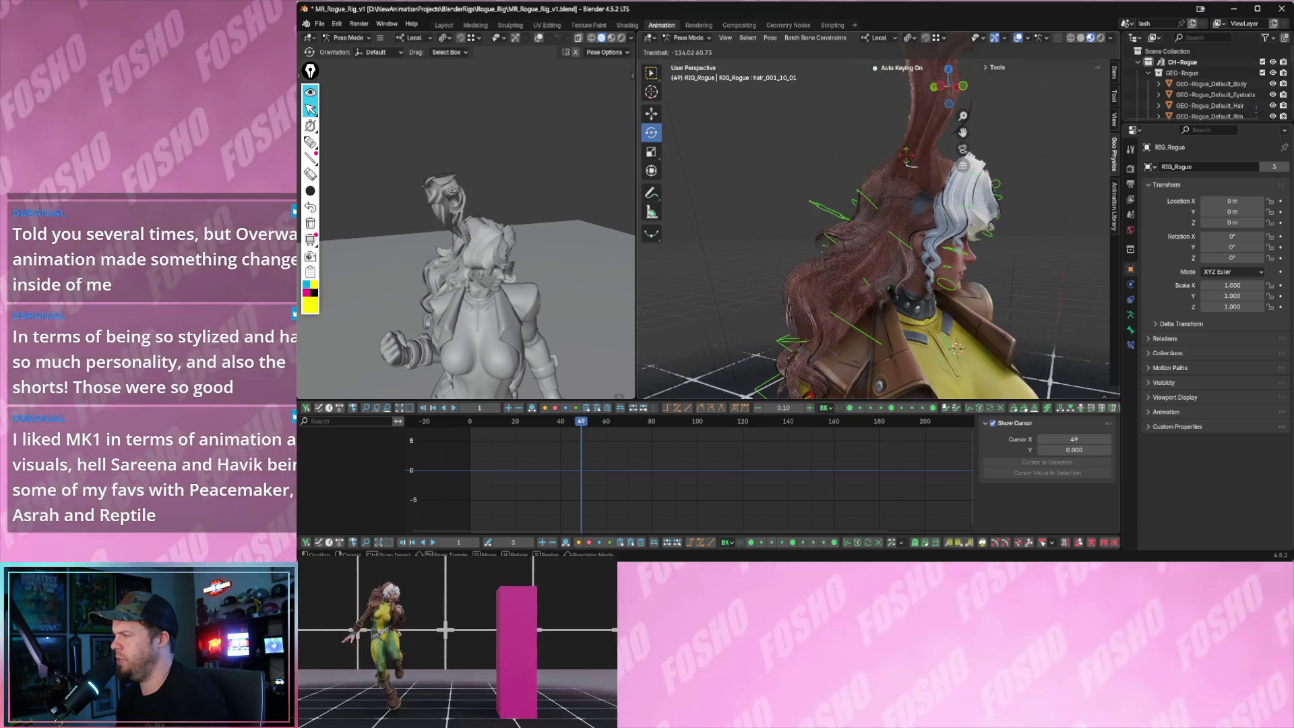
{"action": "middle_click_drag", "start_coordinate": [846, 178], "coordinate": [752, 182]}
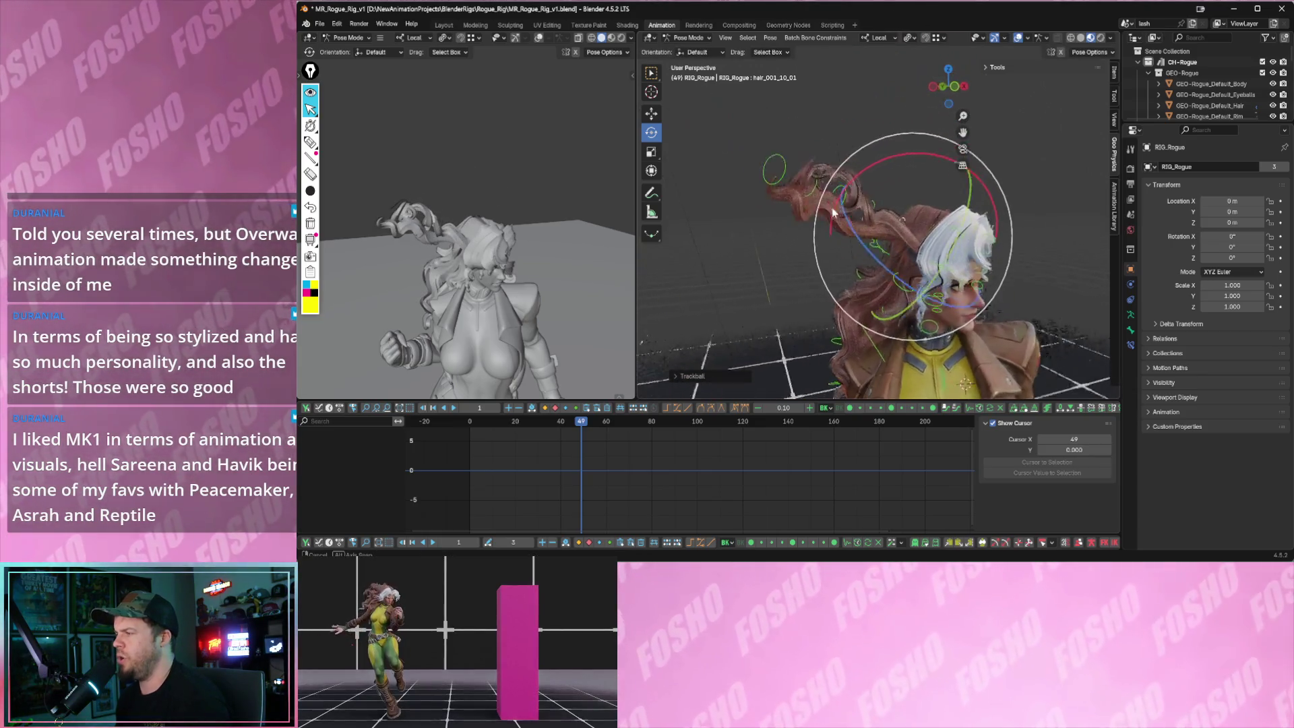
{"action": "key", "text": "i"}
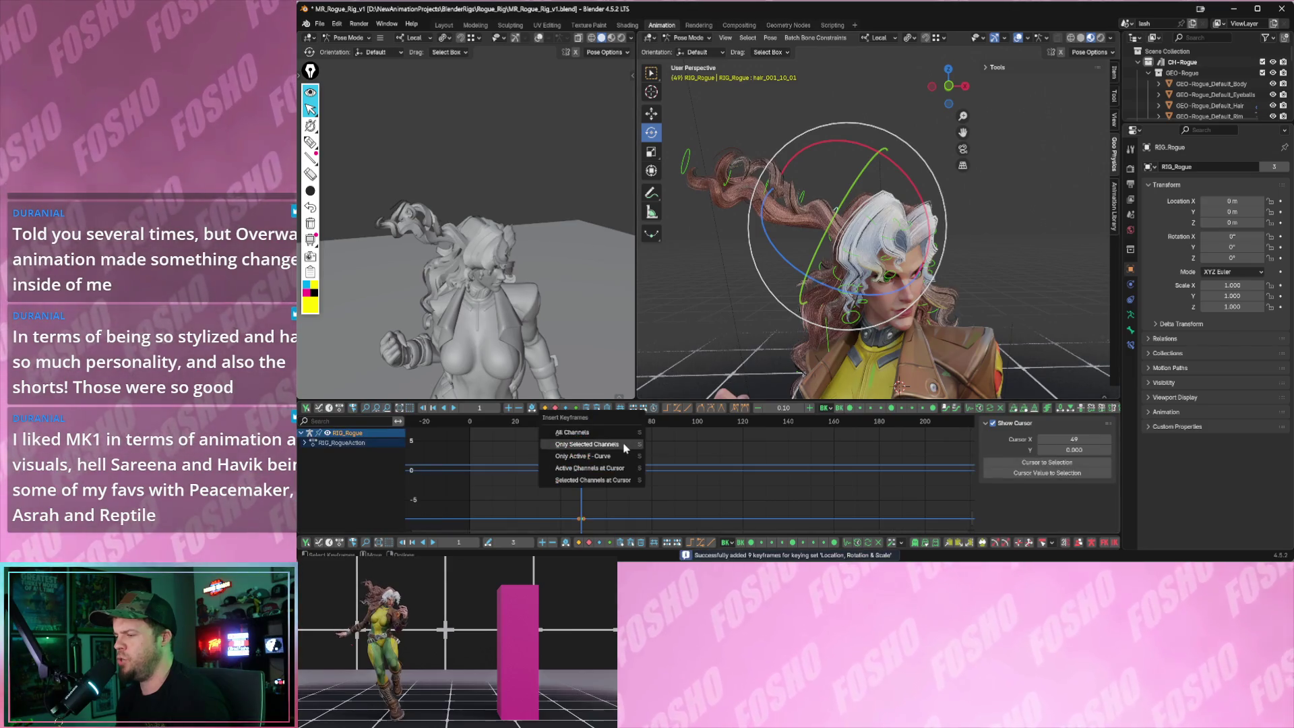
- Advance to frame 57, box-select the hair bones and bring up the physics mode list
{"action": "key", "text": "Right"}
{"action": "key", "text": "Right"}
{"action": "key", "text": "Right"}
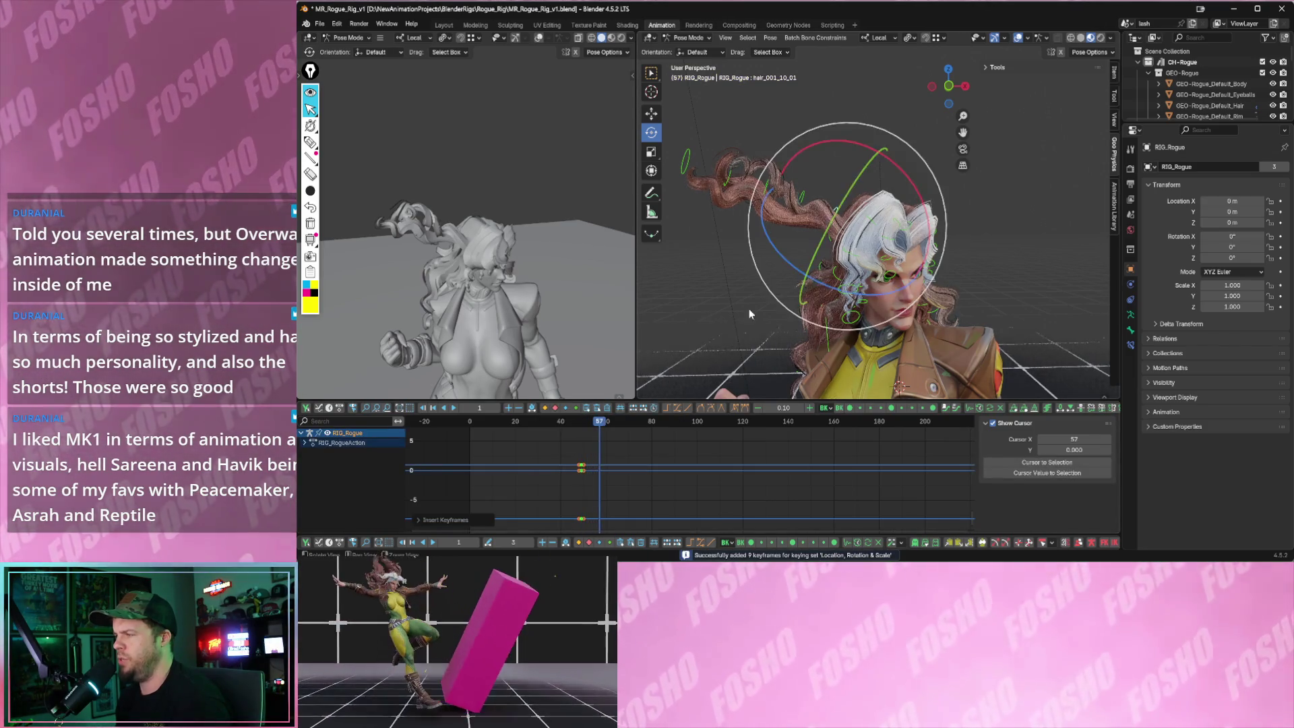
{"action": "middle_click_drag", "start_coordinate": [743, 309], "coordinate": [756, 145]}
{"action": "left_click", "coordinate": [756, 145]}
{"action": "left_click_drag", "start_coordinate": [867, 208], "coordinate": [868, 208]}
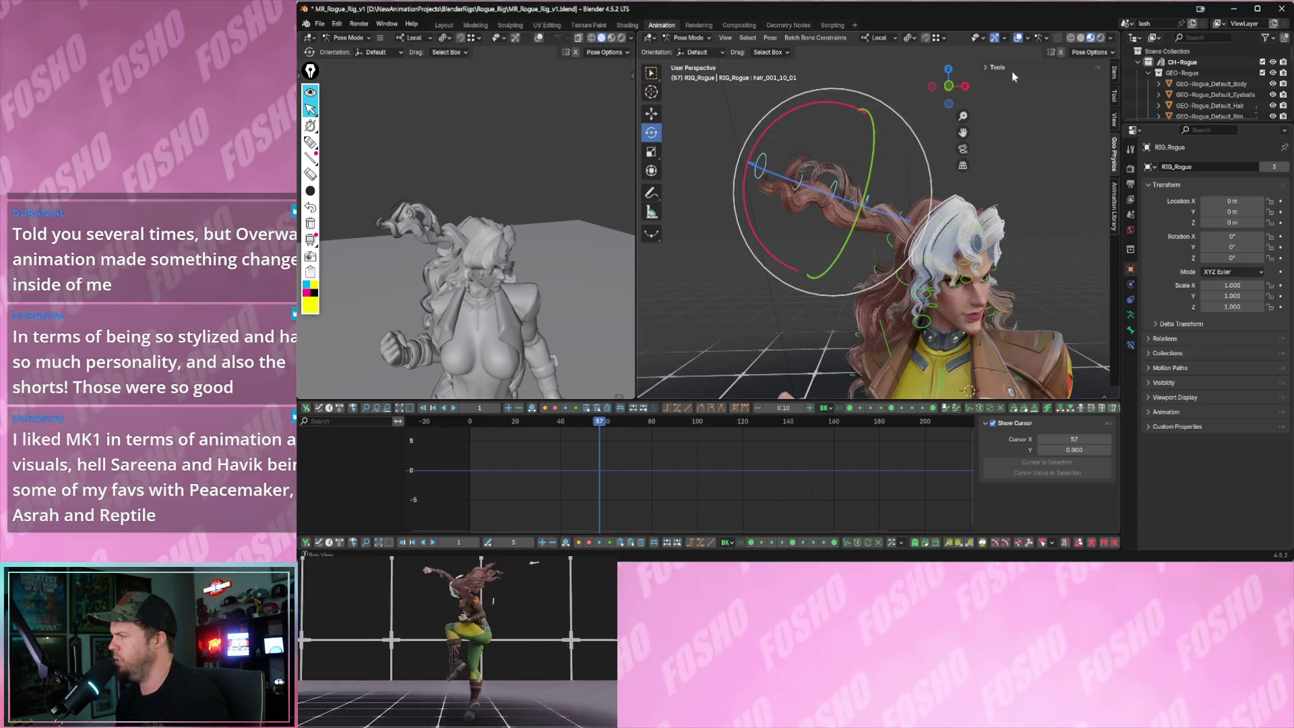
{"action": "left_click", "coordinate": [1011, 68]}
{"action": "left_click", "coordinate": [1021, 102]}
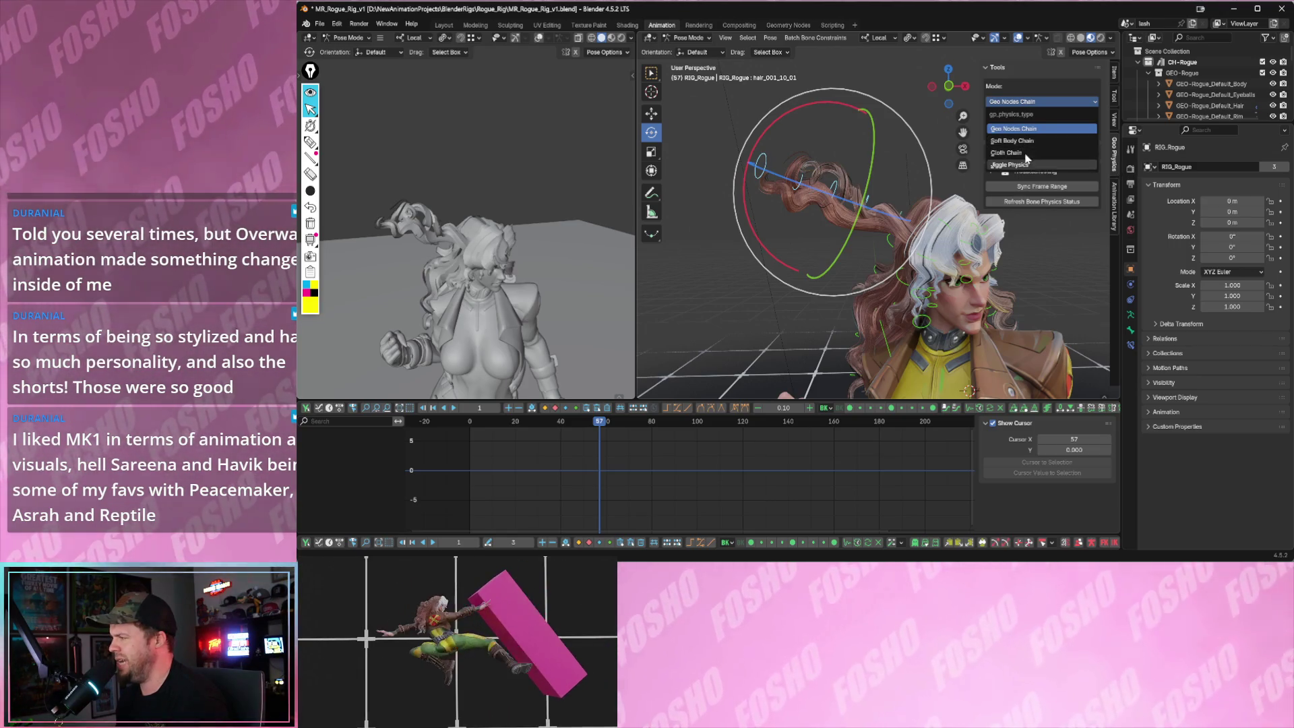
- Choose Jiggle Physics as the mode and play the animation from the start
{"action": "left_click", "coordinate": [1025, 164]}
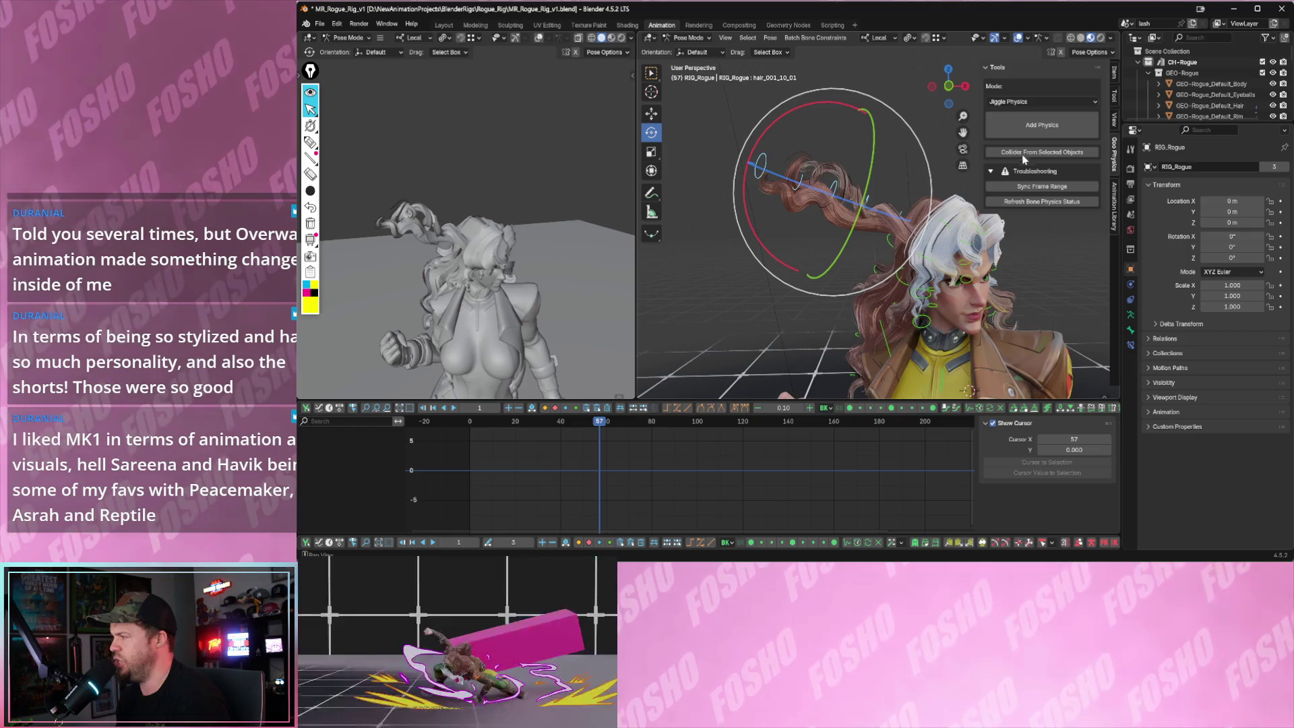
{"action": "key", "text": "shift+Left"}
{"action": "key", "text": "space"}
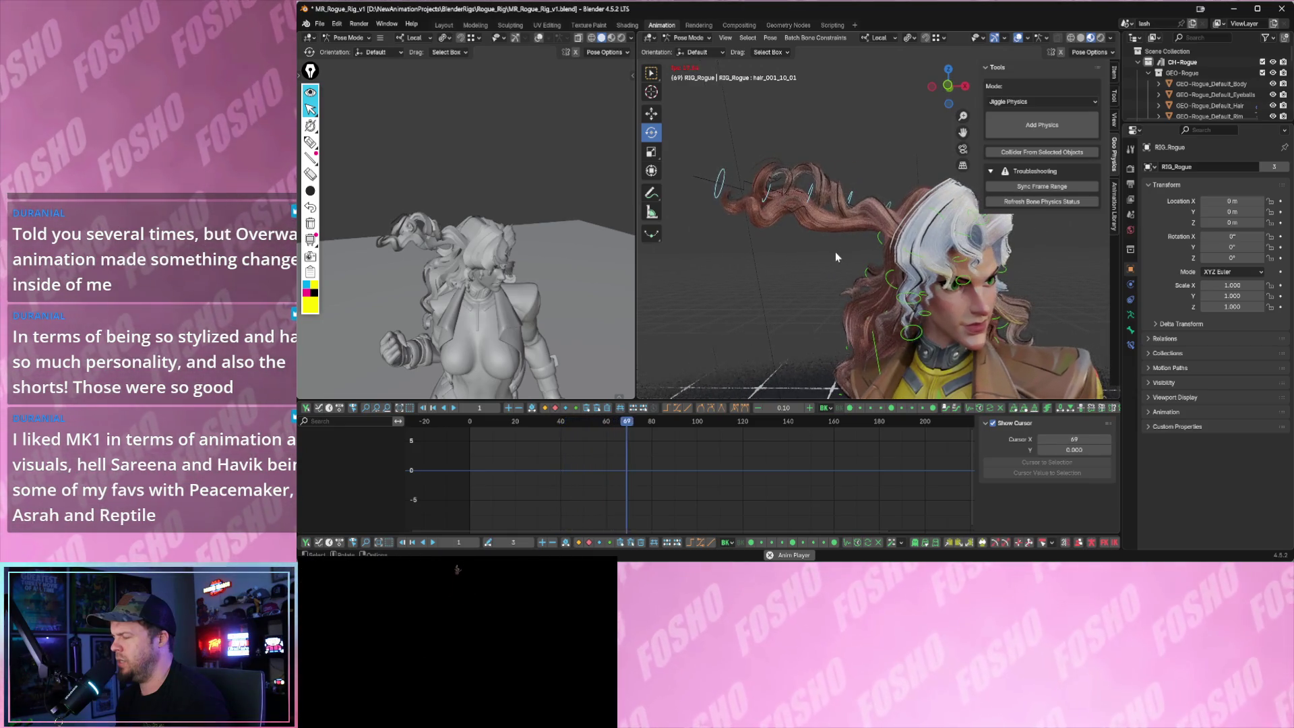
{"action": "key", "text": "space"}
- Undo an accidental move, then swing the hair bone down about 50 degrees on X
{"action": "left_click", "coordinate": [889, 207]}
{"action": "key", "text": "shift+space"}
{"action": "key", "text": "g"}
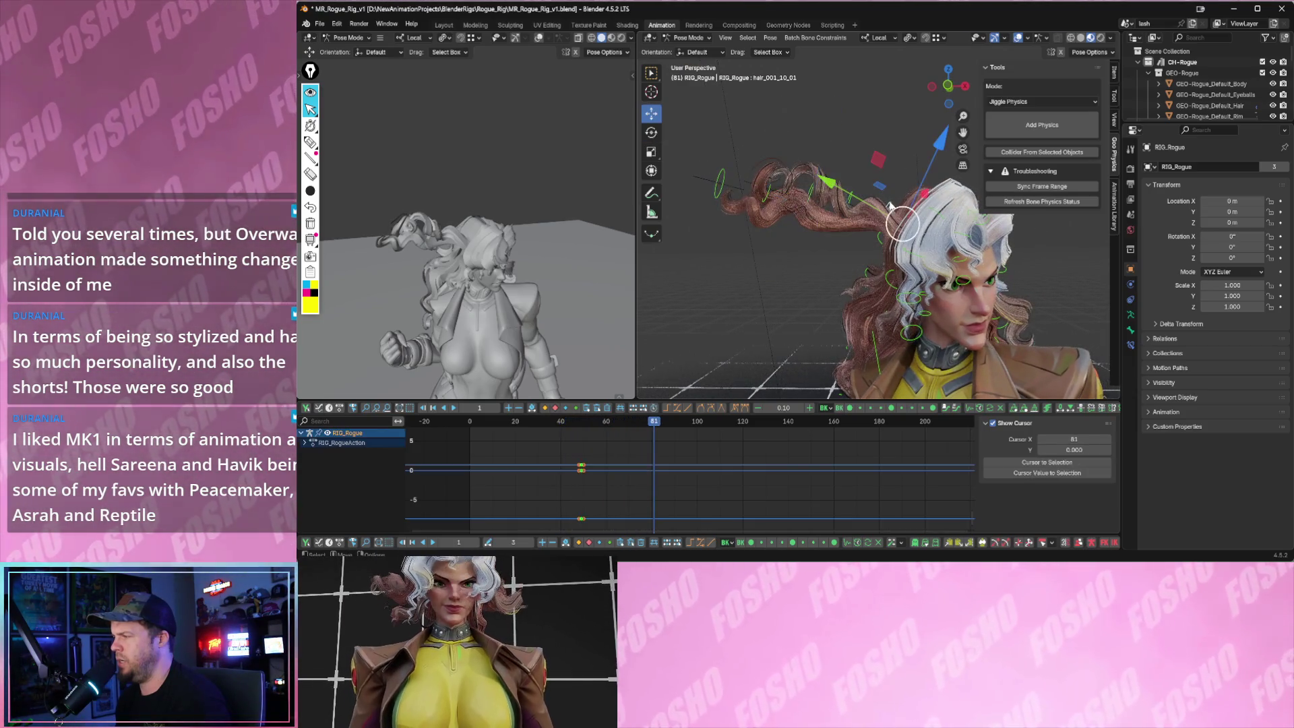
{"action": "left_click_drag", "start_coordinate": [595, 423], "coordinate": [621, 423]}
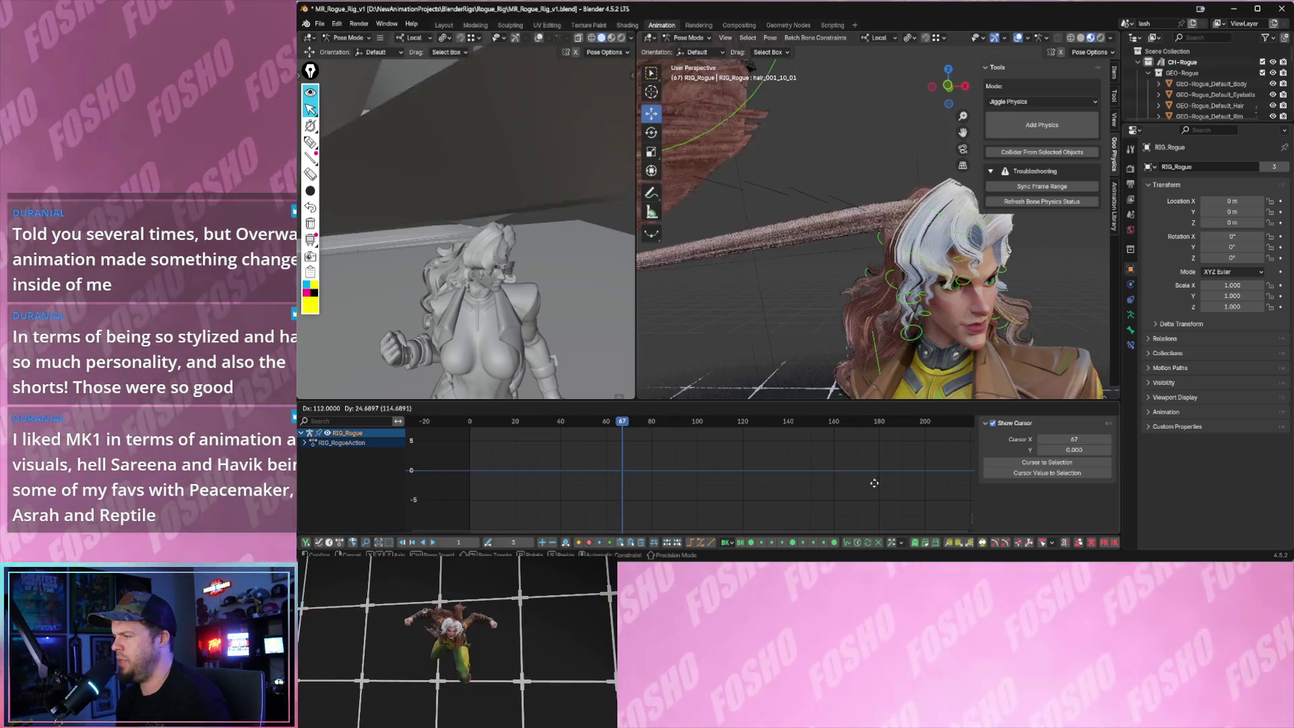
{"action": "key", "text": "ctrl+z"}
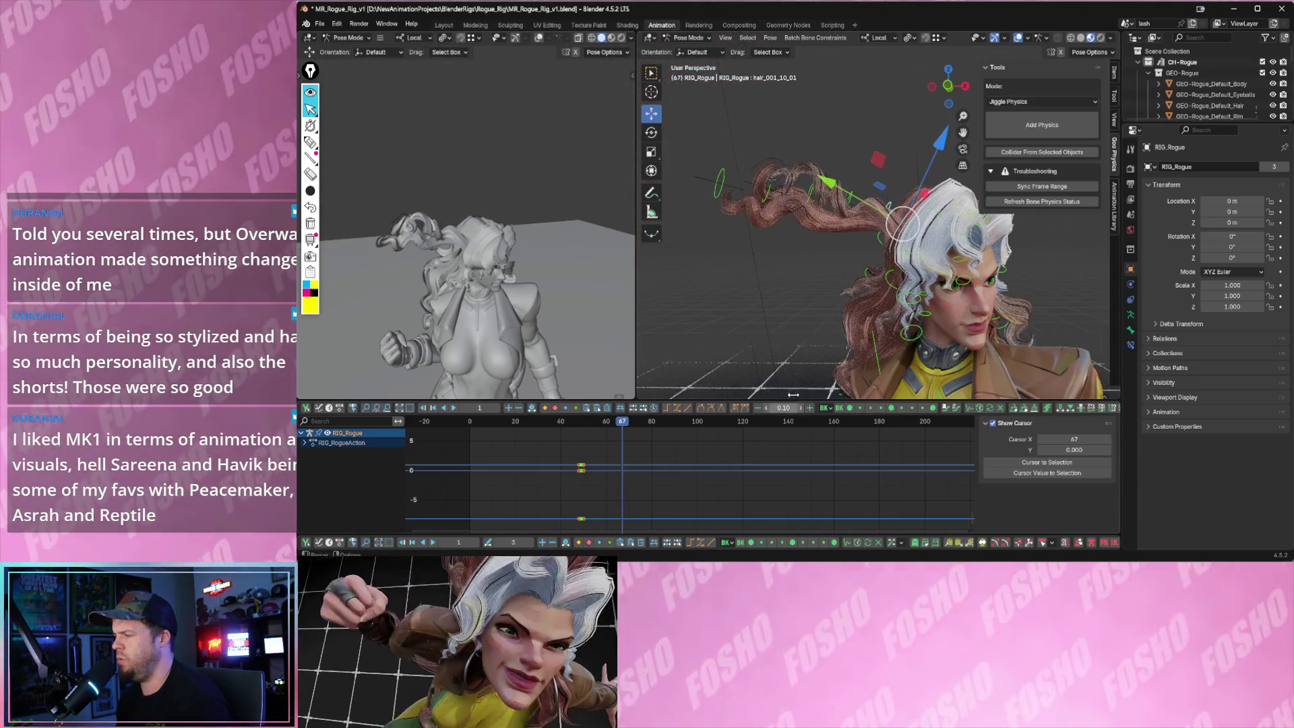
{"action": "key", "text": "shift+space"}
{"action": "key", "text": "r"}
{"action": "mouse_move", "coordinate": [881, 141]}
{"action": "left_mouse_down"}
{"action": "mouse_move", "coordinate": [830, 201]}
{"action": "mouse_move", "coordinate": [845, 213]}
{"action": "left_mouse_up"}
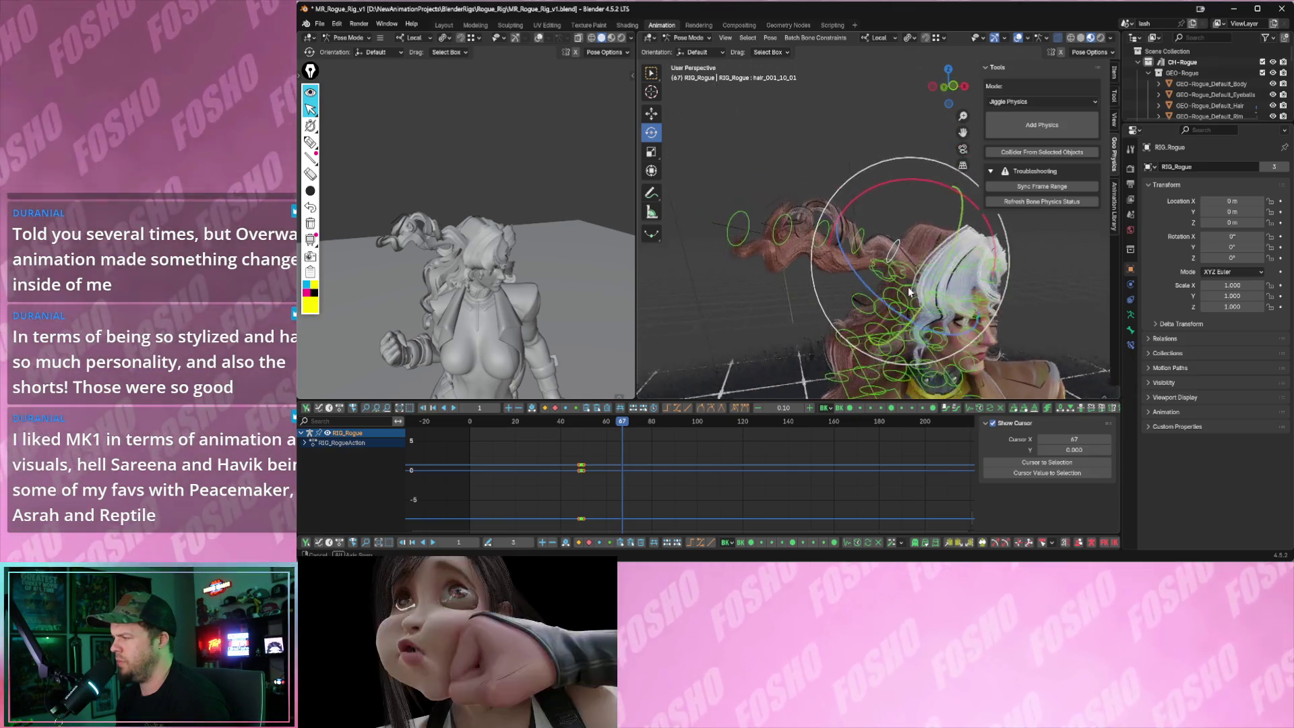
{"action": "left_click_drag", "start_coordinate": [905, 232], "coordinate": [946, 268]}
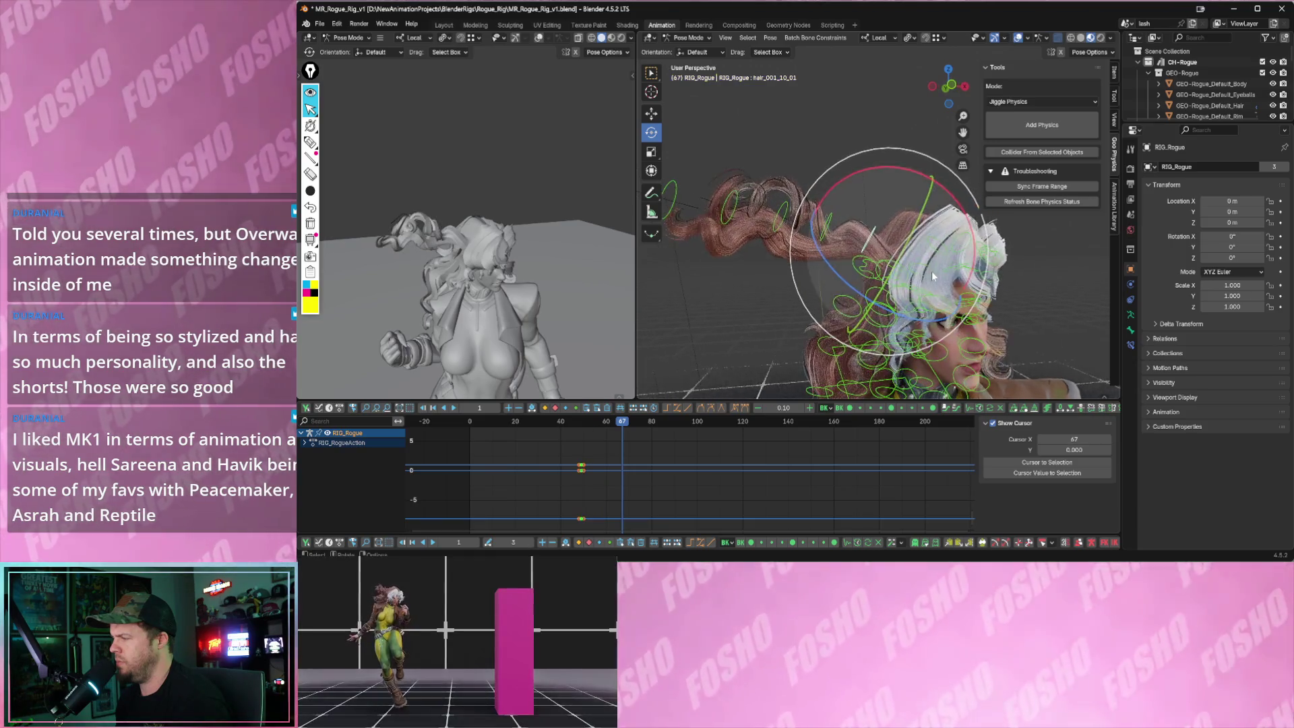
{"action": "scroll", "coordinate": [931, 272], "scroll_direction": "up", "scroll_amount": 2}
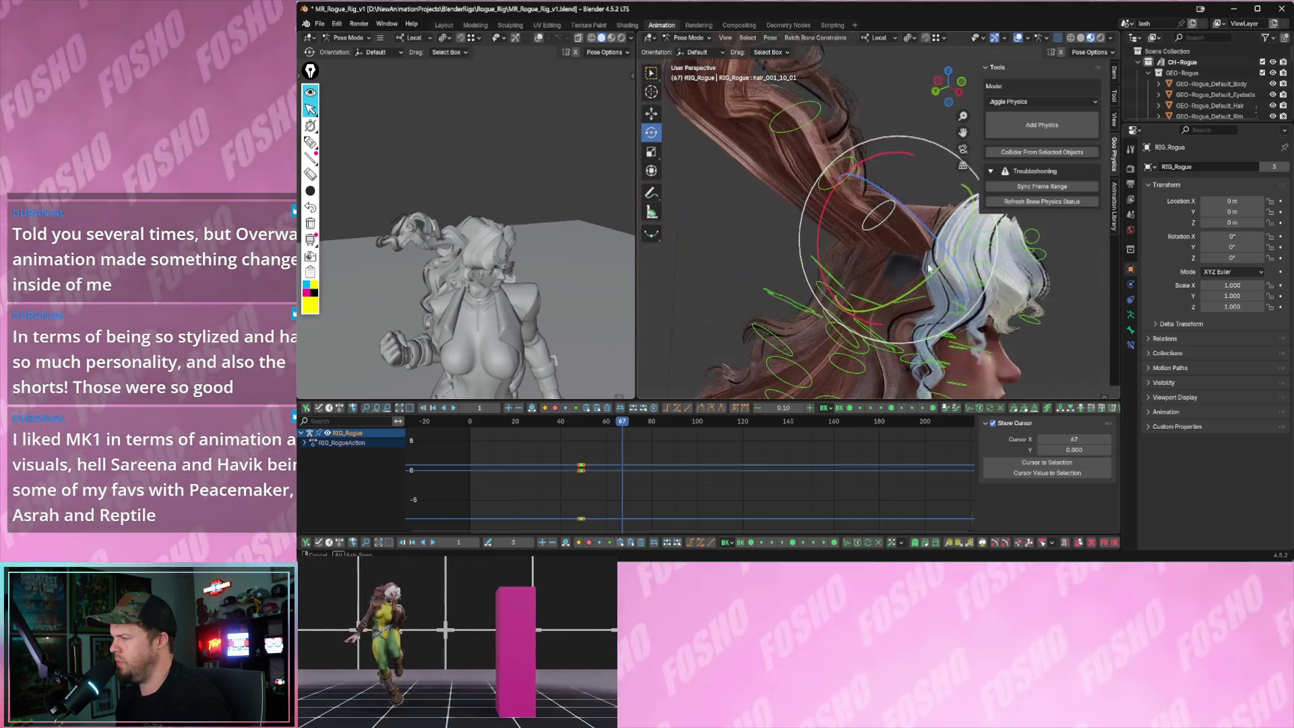
{"action": "scroll", "coordinate": [922, 273], "scroll_direction": "down", "scroll_amount": 2}
- Rotate the hair controller bone about 51 degrees and play from frame 47
{"action": "middle_click_drag", "start_coordinate": [921, 272], "coordinate": [765, 262]}
{"action": "key", "text": "alt+a"}
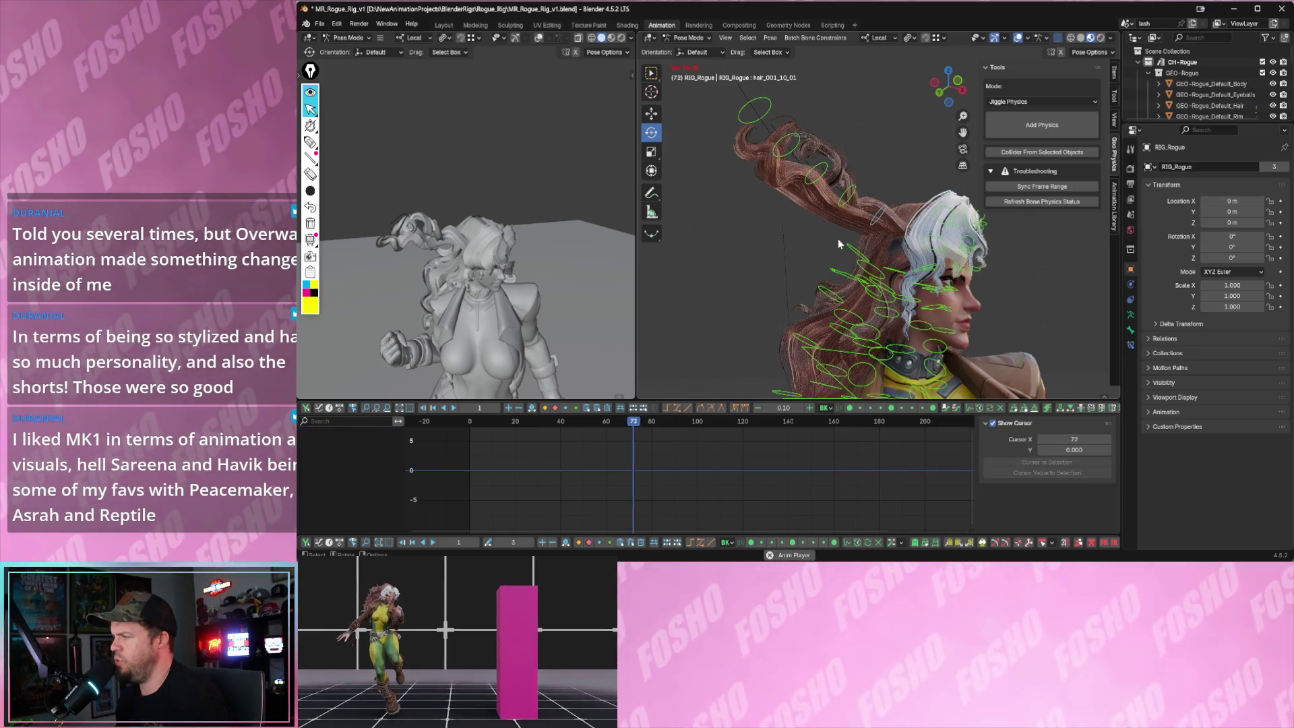
{"action": "left_click", "coordinate": [872, 223]}
{"action": "left_click_drag", "start_coordinate": [813, 224], "coordinate": [850, 304]}
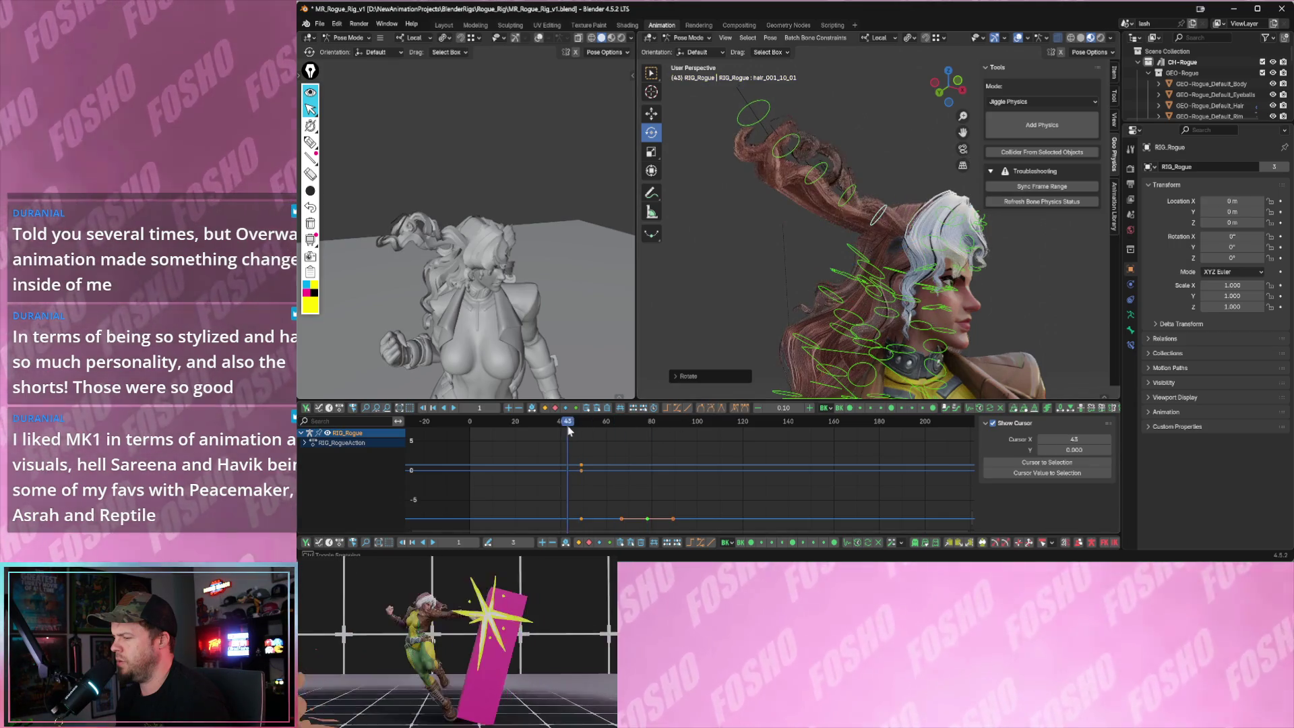
{"action": "left_click", "coordinate": [579, 427]}
{"action": "key", "text": "space"}
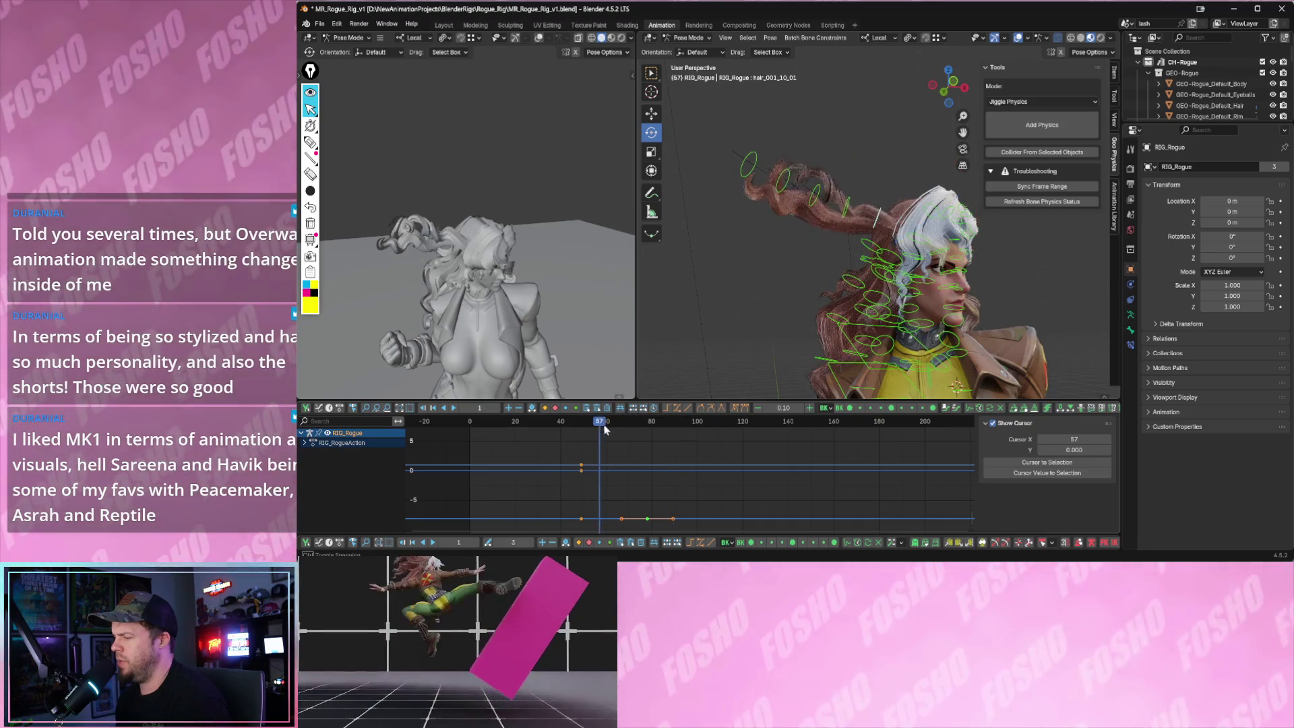
- Slide the selected keyframes 14 frames earlier in the Graph Editor and scrub to frame 51
{"action": "key", "text": "g"}
{"action": "left_click", "coordinate": [611, 521]}
{"action": "left_click", "coordinate": [568, 424]}
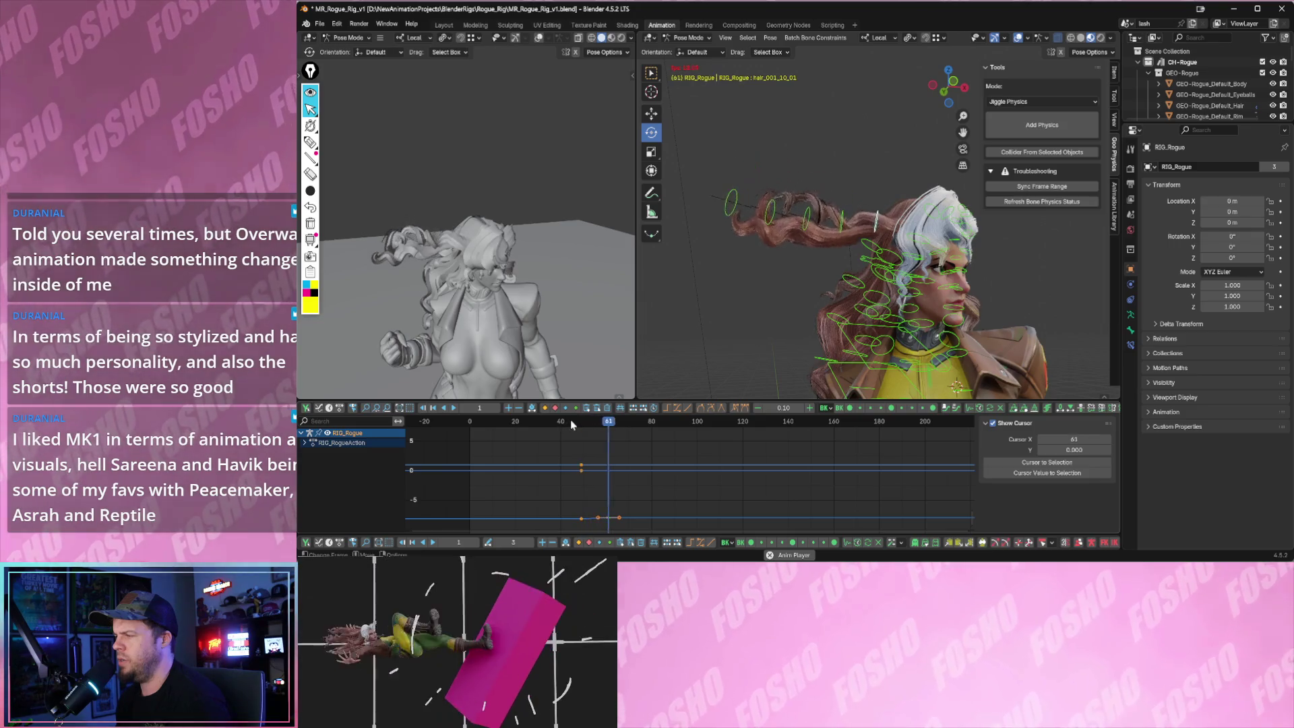
{"action": "left_click_drag", "start_coordinate": [568, 423], "coordinate": [606, 430]}
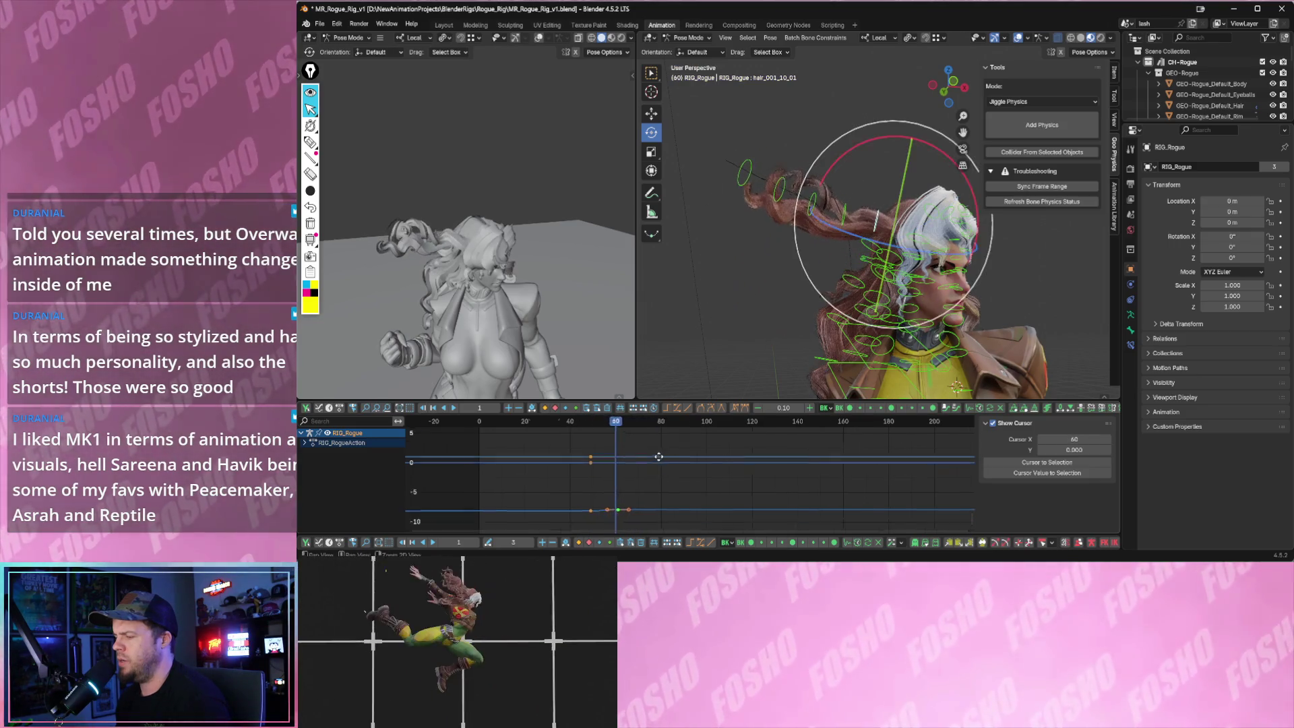
- At frame 60, show the hair_001_10_01 channel and frame the graph on its red curve
{"action": "middle_click_drag", "start_coordinate": [400, 477], "coordinate": [420, 461]}
{"action": "left_click", "coordinate": [306, 444]}
{"action": "key", "text": "KP_Decimal"}
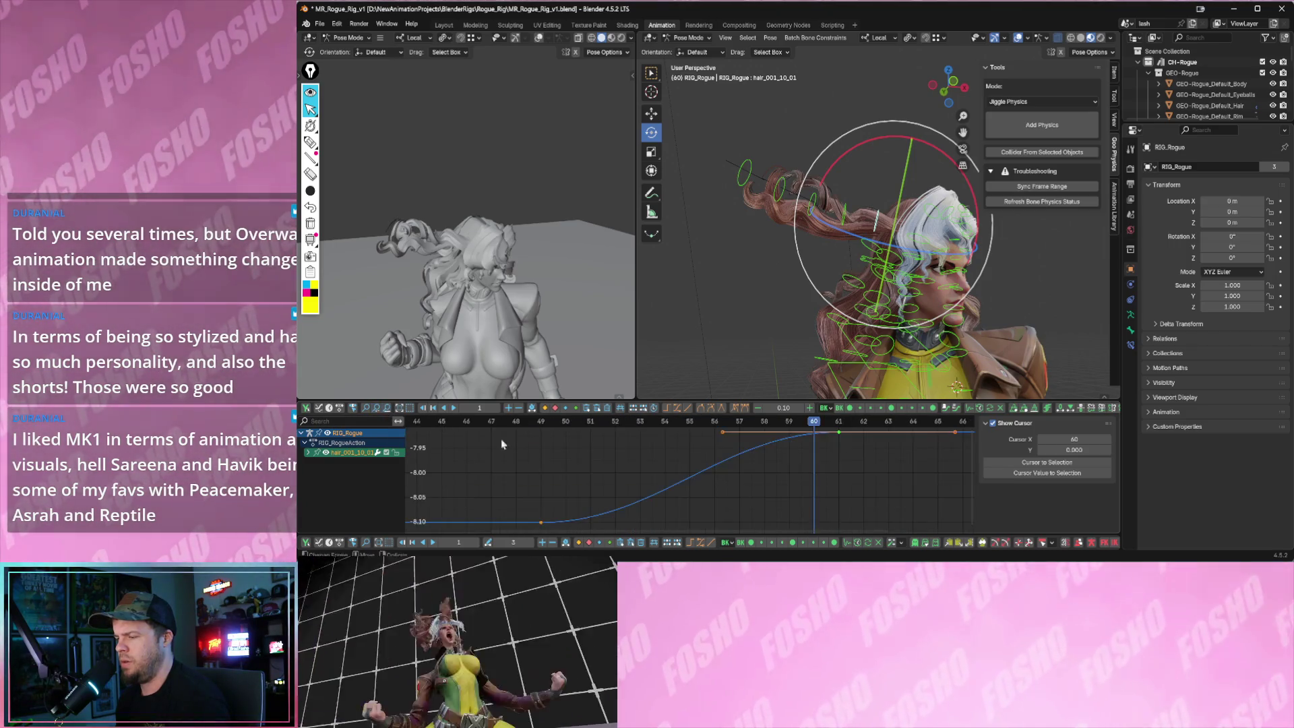
{"action": "scroll", "coordinate": [722, 456], "scroll_direction": "down", "scroll_amount": 5}
{"action": "middle_click_drag", "start_coordinate": [685, 480], "coordinate": [488, 439], "text": "ctrl"}
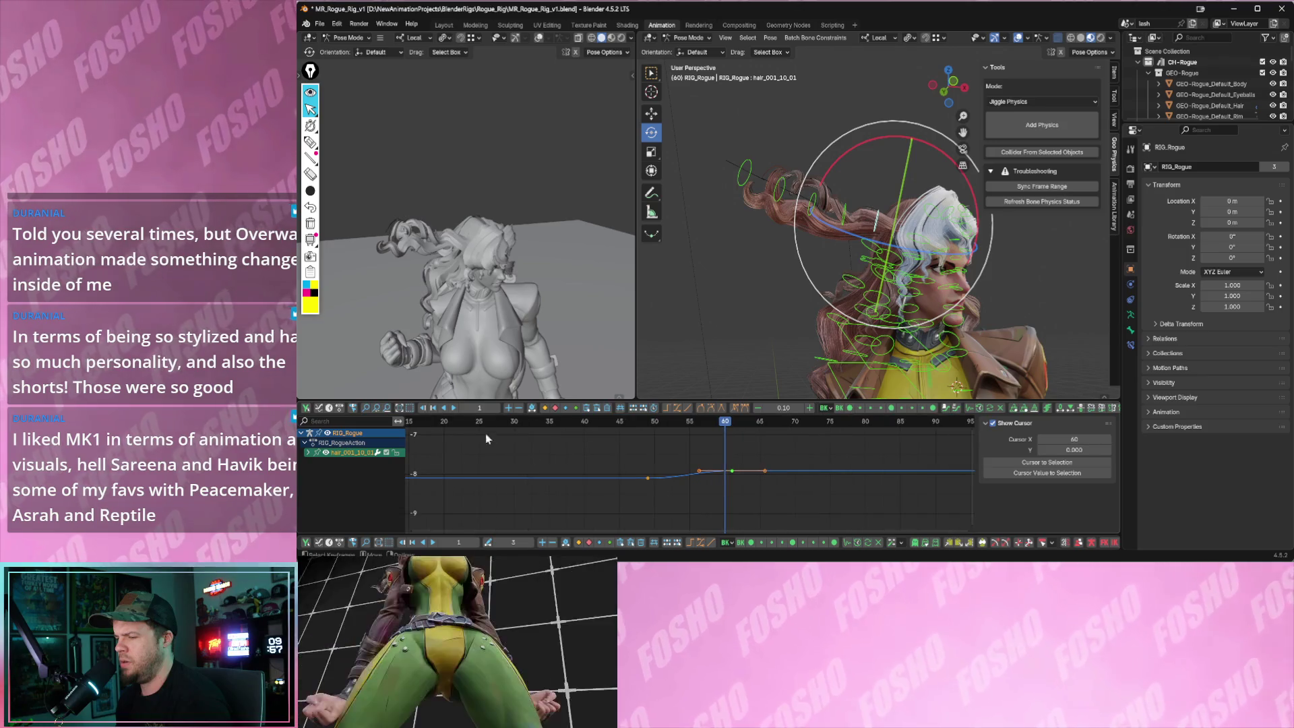
{"action": "middle_click_drag", "start_coordinate": [378, 410], "coordinate": [658, 492], "text": "ctrl"}
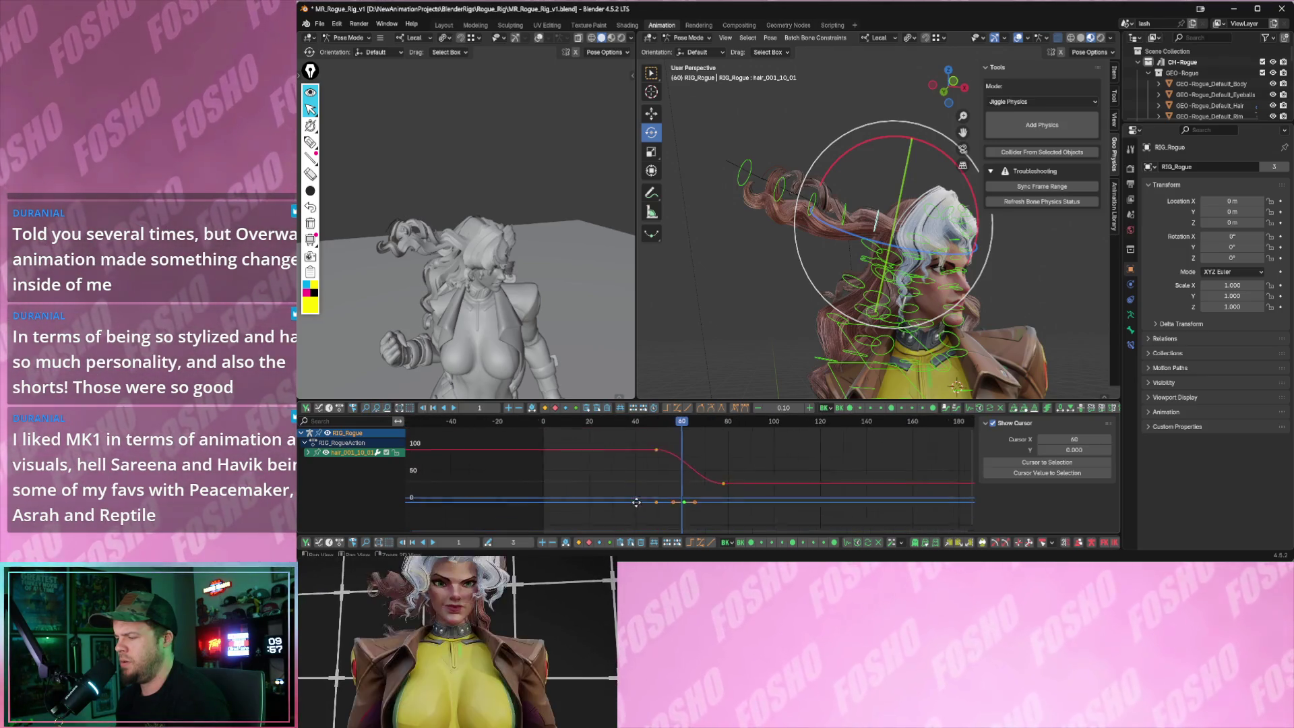
- Copy and paste red-curve keys further along to add an extra bounce out to about frame 78
{"action": "left_click_drag", "start_coordinate": [725, 483], "coordinate": [670, 483]}
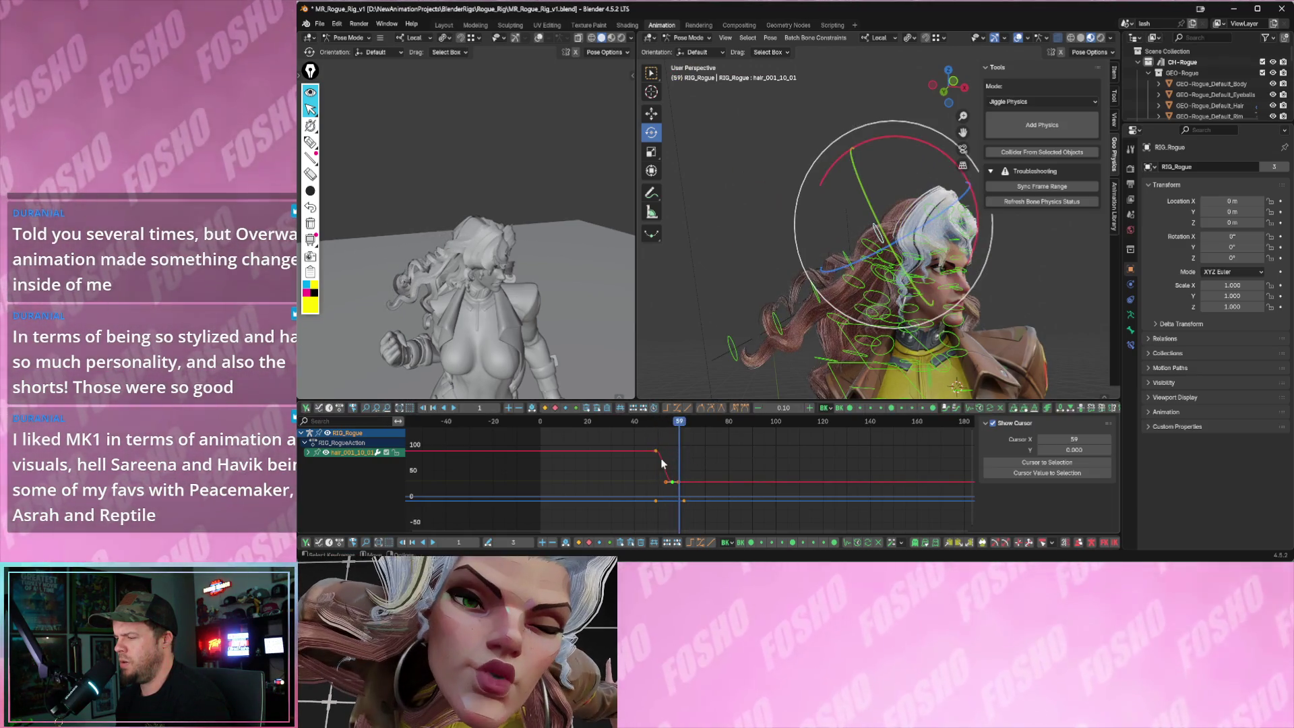
{"action": "left_click", "coordinate": [656, 450]}
{"action": "key", "text": "ctrl+v"}
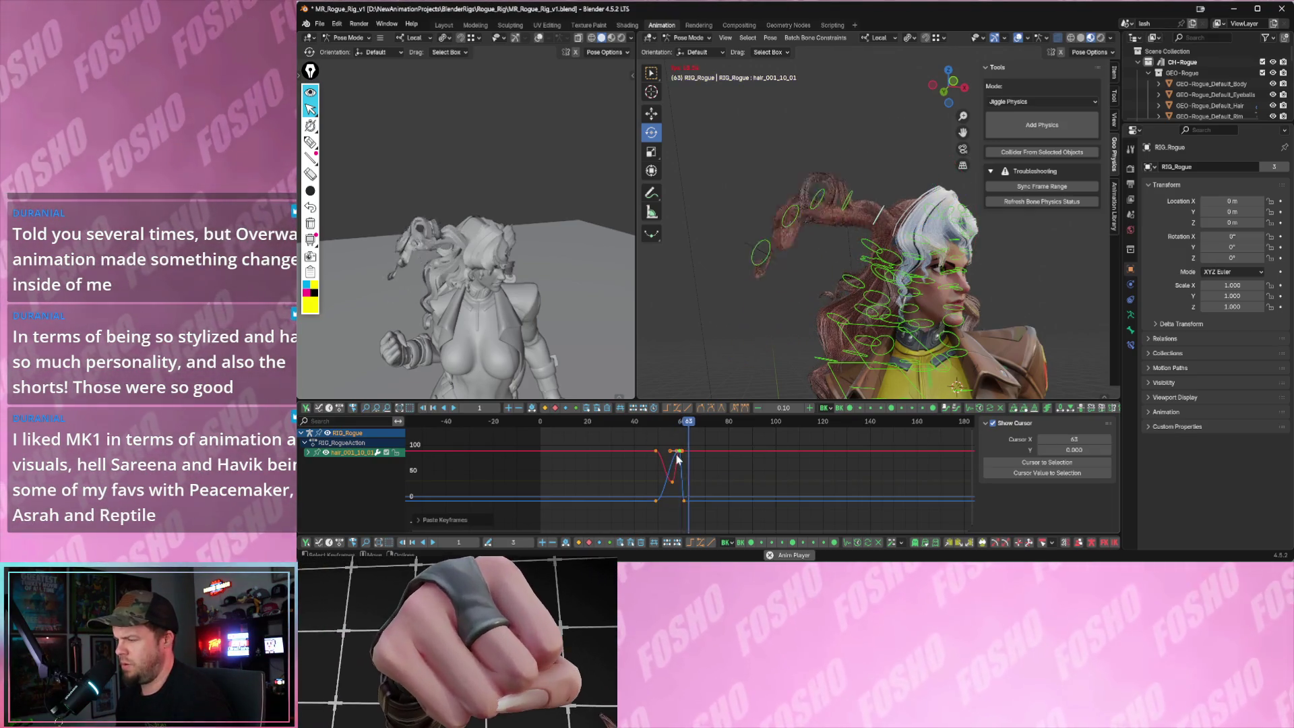
{"action": "left_click_drag", "start_coordinate": [676, 462], "coordinate": [710, 514]}
{"action": "key", "text": "ctrl+c"}
{"action": "key", "text": "Right"}
{"action": "key", "text": "Right"}
{"action": "key", "text": "Right"}
{"action": "key", "text": "ctrl+v"}
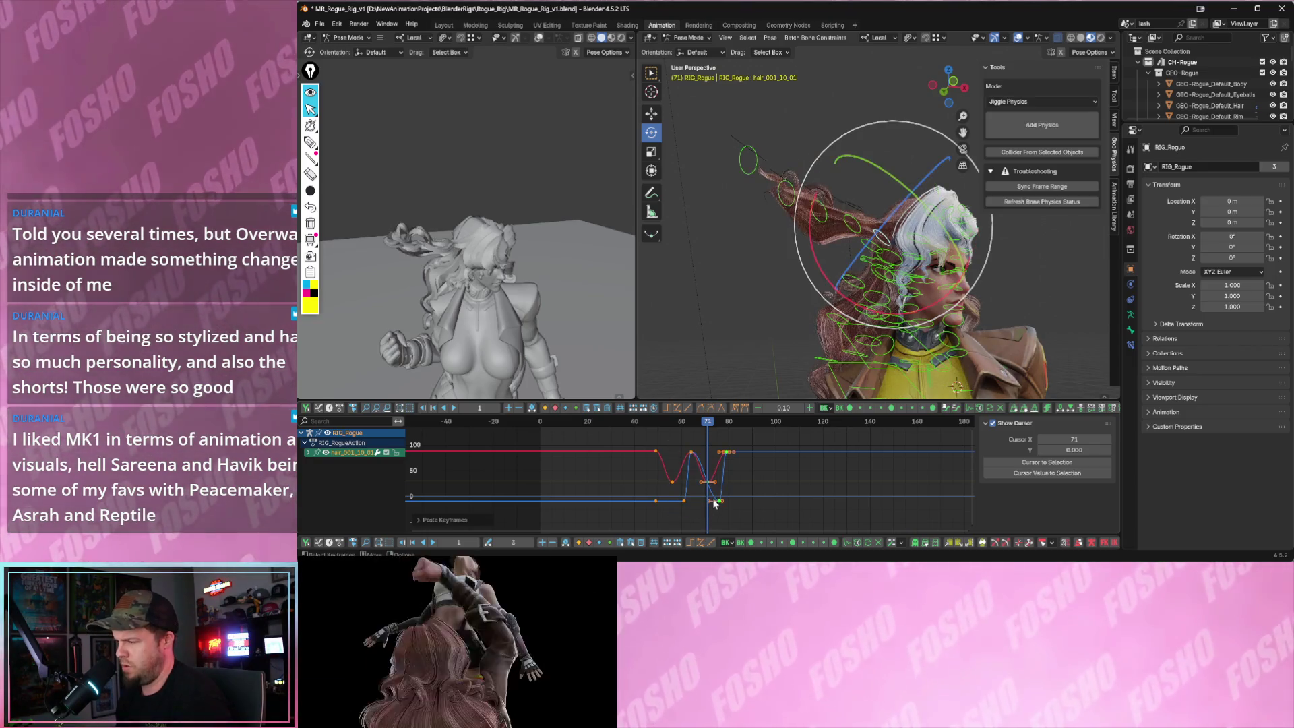
- Play back the hair jiggle twice, then return the rig to Object Mode
{"action": "key", "text": "space"}
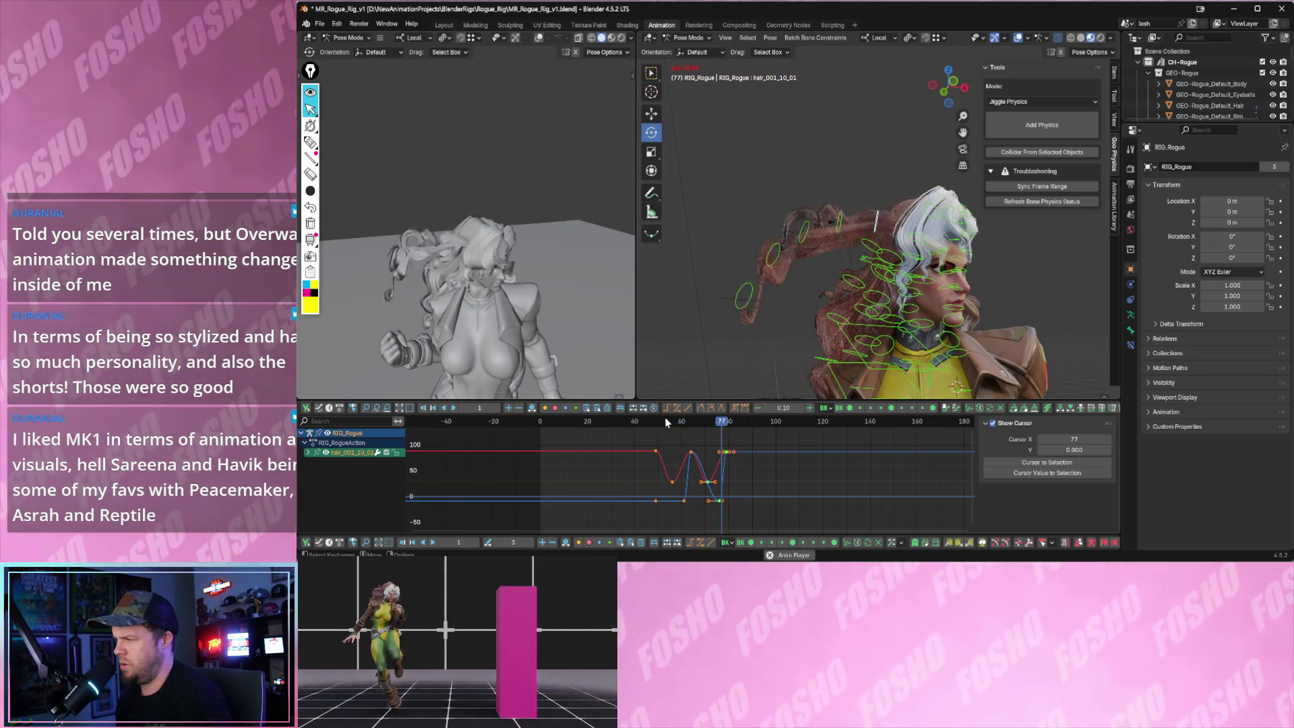
{"action": "key", "text": "space"}
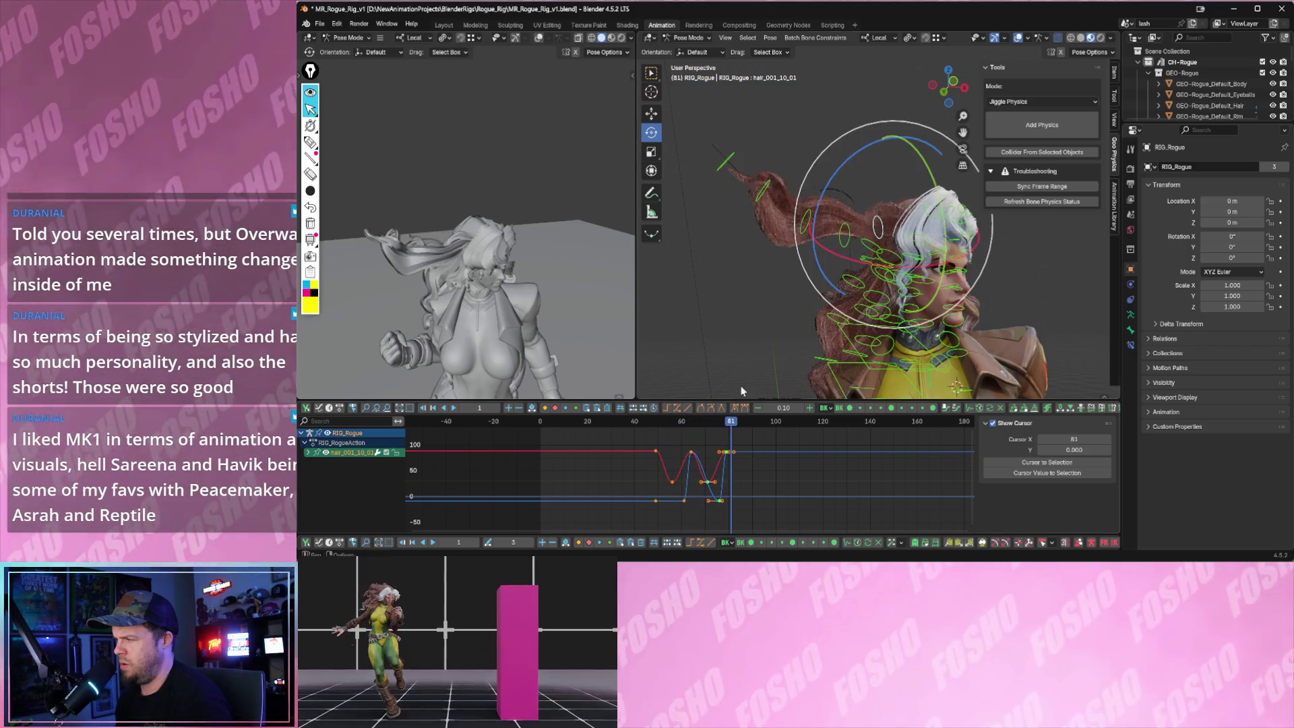
{"action": "key", "text": "space"}
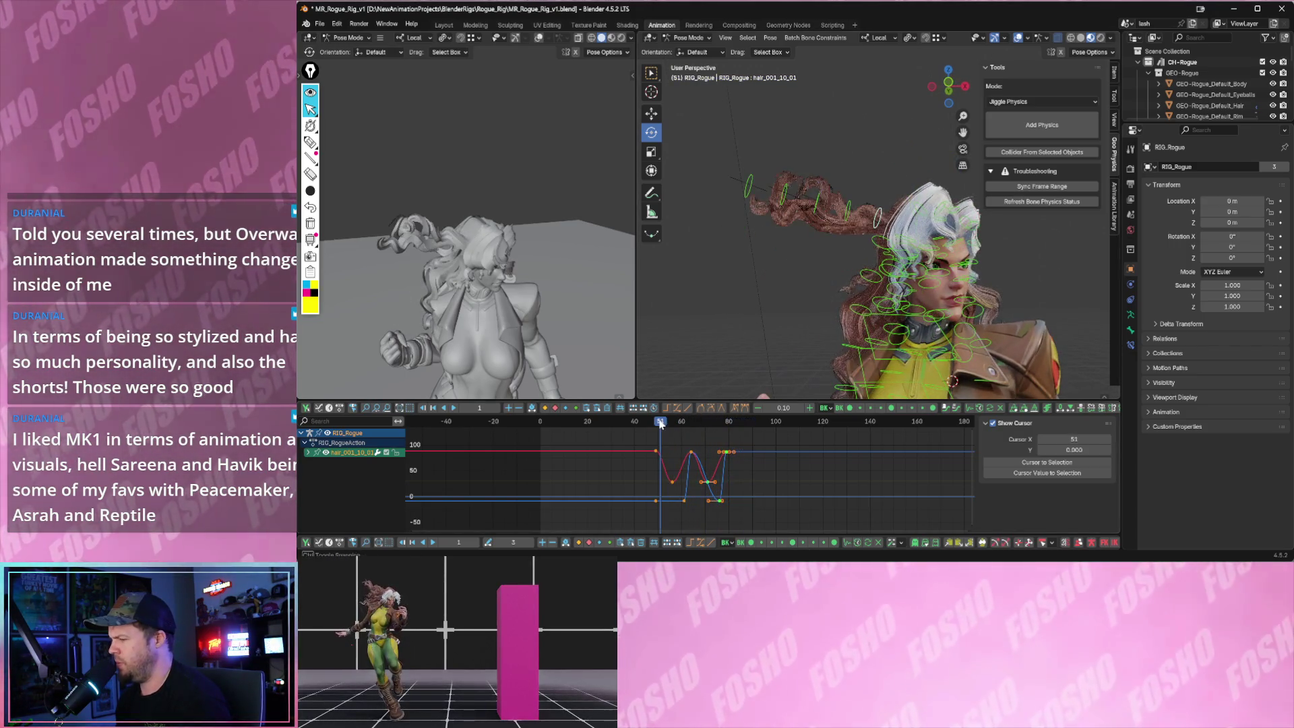
{"action": "key", "text": "space"}
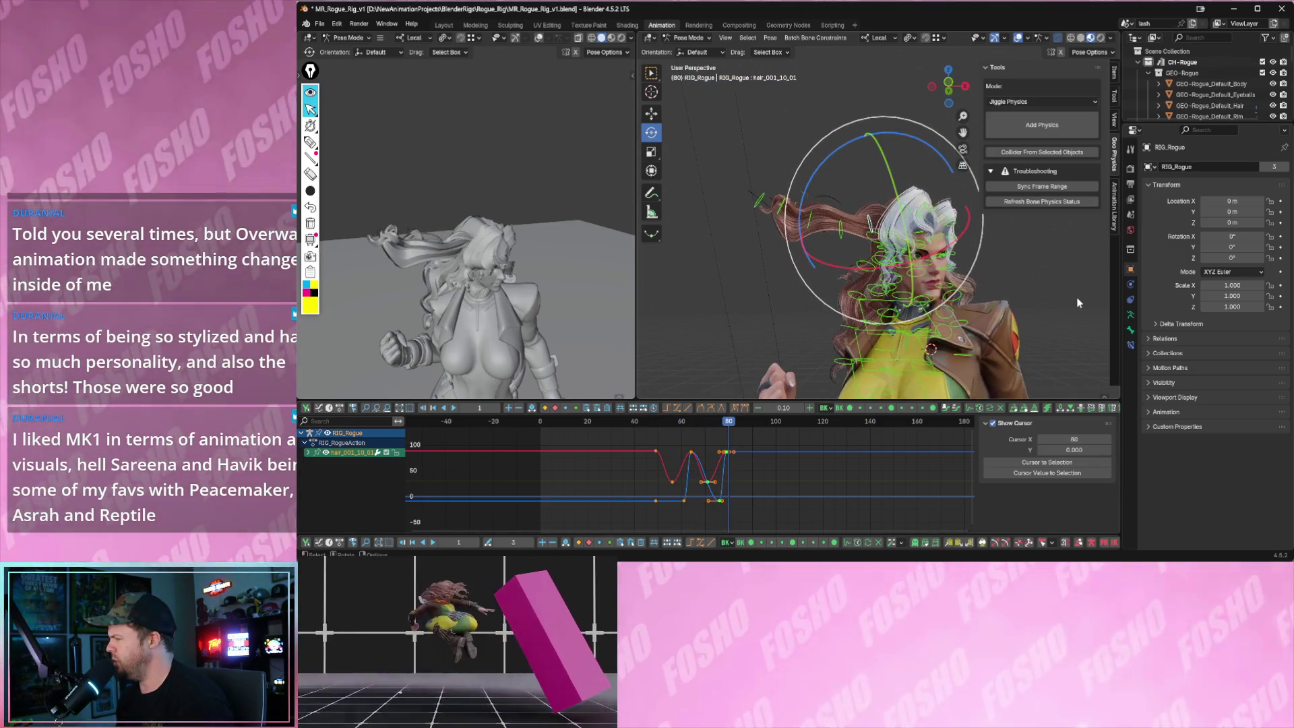
{"action": "middle_click_drag", "start_coordinate": [1078, 302], "coordinate": [763, 183]}
{"action": "left_click", "coordinate": [699, 40]}
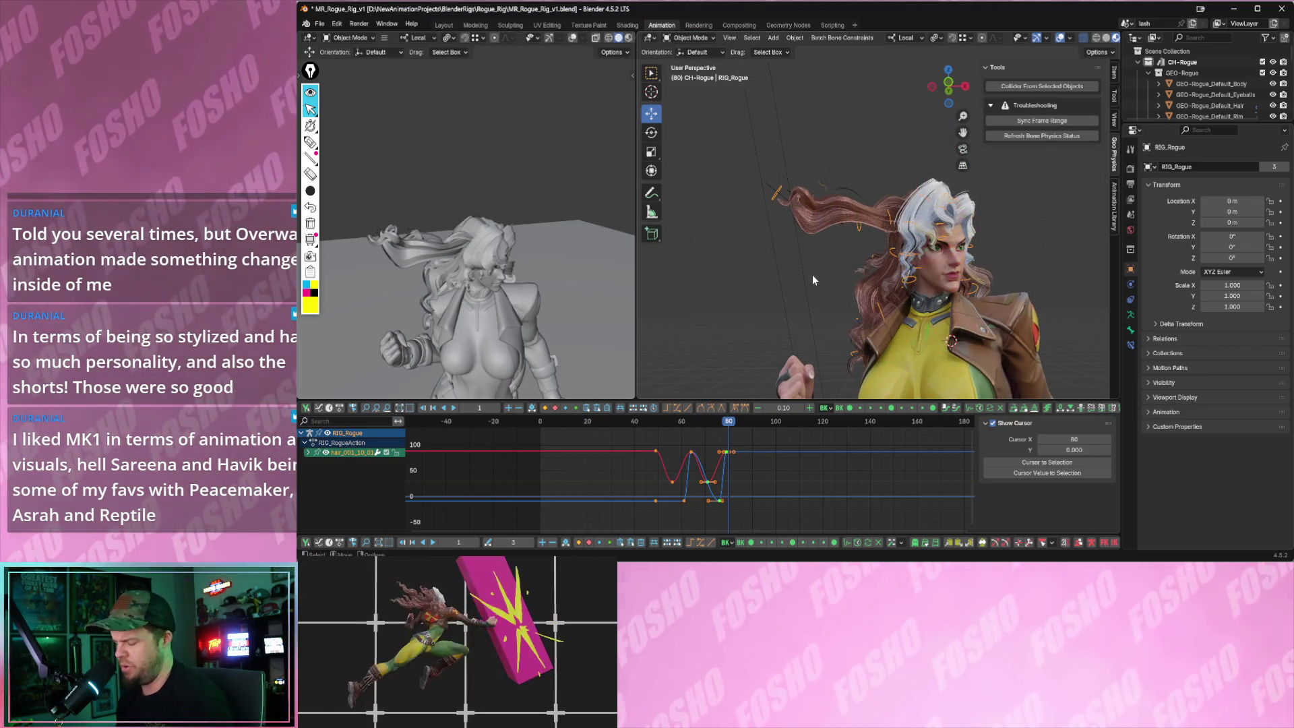
- Add a Wind force field, raise it, and play to see the hair react
{"action": "key", "text": "shift+a"}
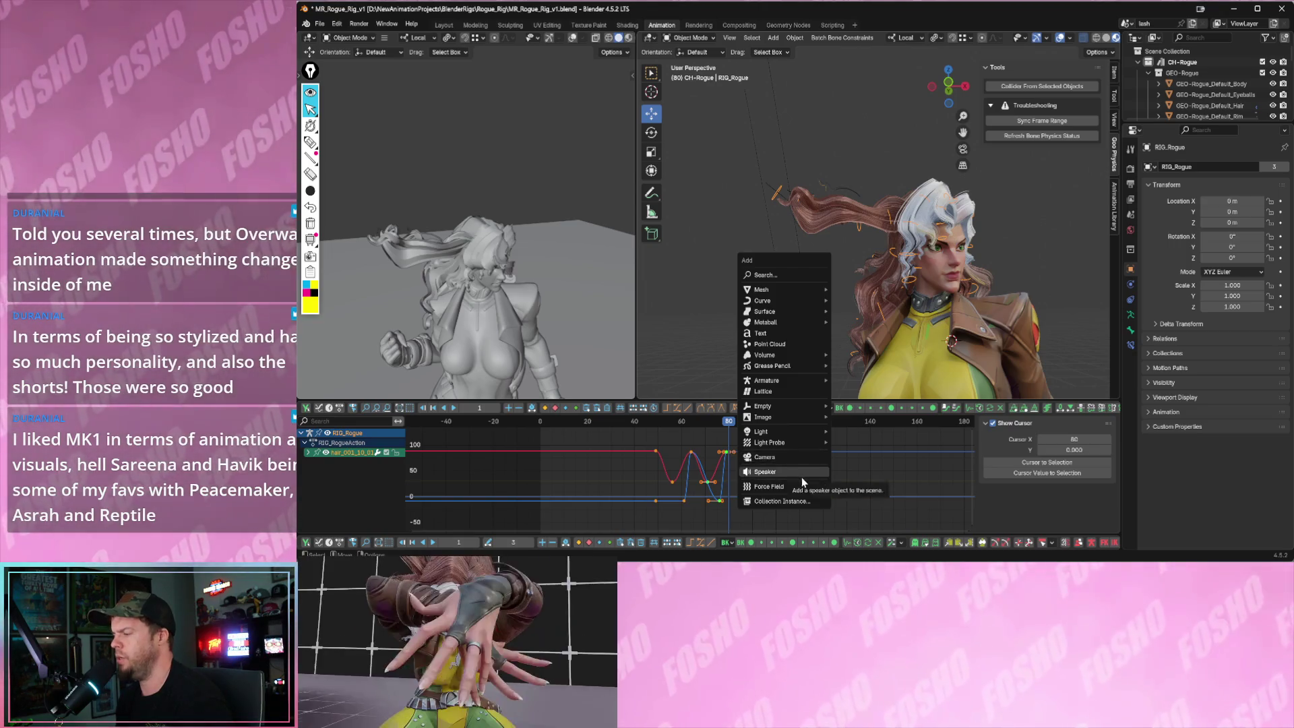
{"action": "mouse_move", "coordinate": [781, 487]}
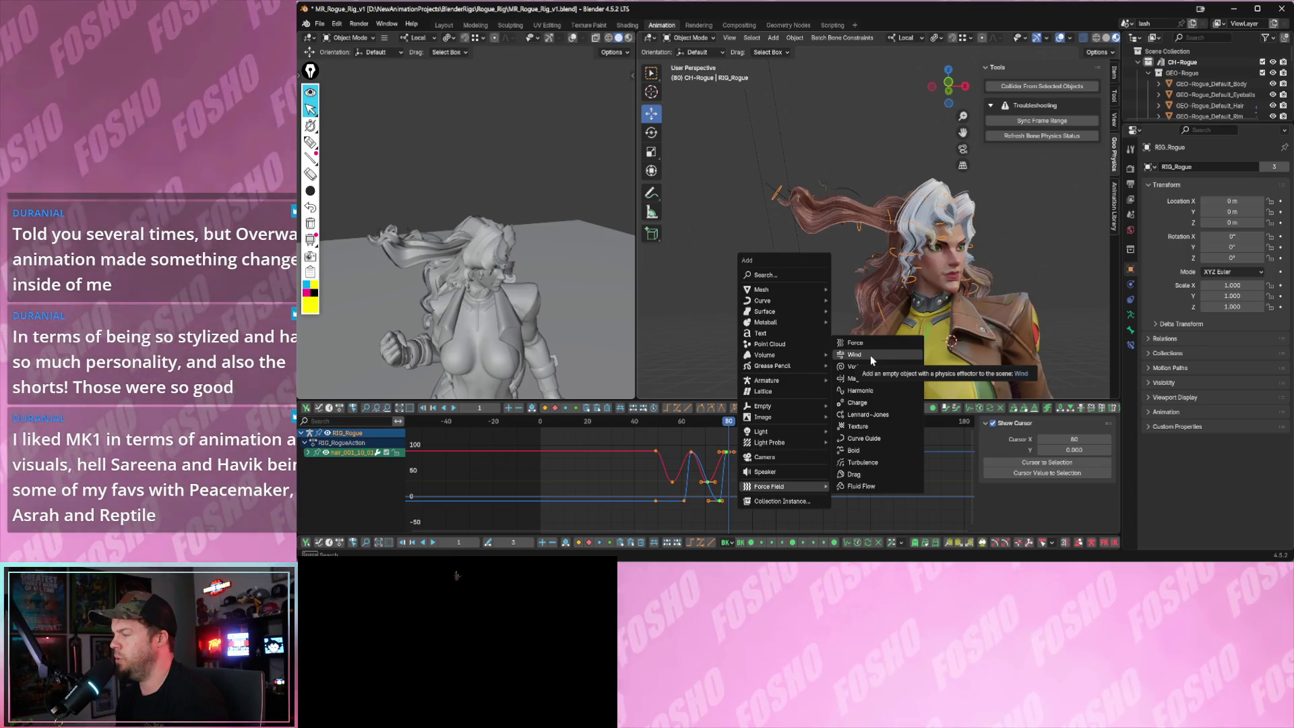
{"action": "left_click", "coordinate": [870, 355]}
{"action": "middle_click_drag", "start_coordinate": [873, 357], "coordinate": [889, 196]}
{"action": "scroll", "coordinate": [867, 315], "scroll_direction": "down", "scroll_amount": 3}
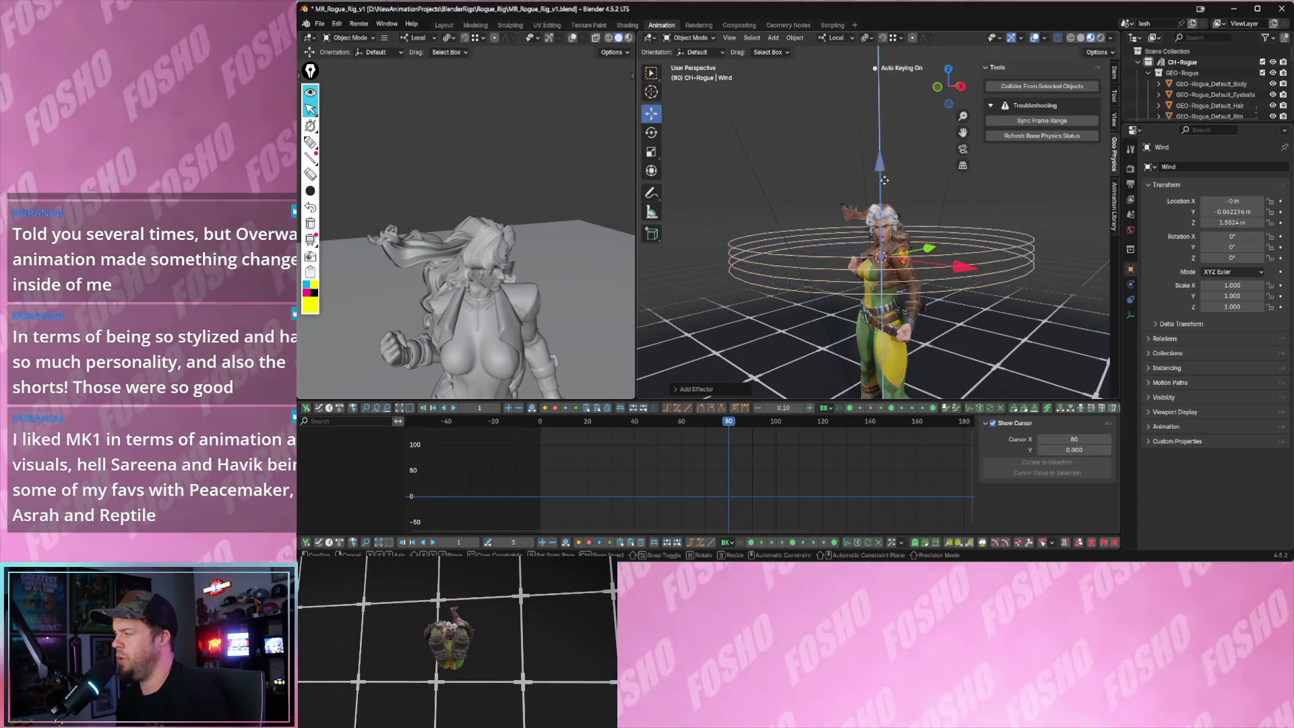
{"action": "left_click_drag", "start_coordinate": [881, 172], "coordinate": [885, 202]}
{"action": "key", "text": "space"}
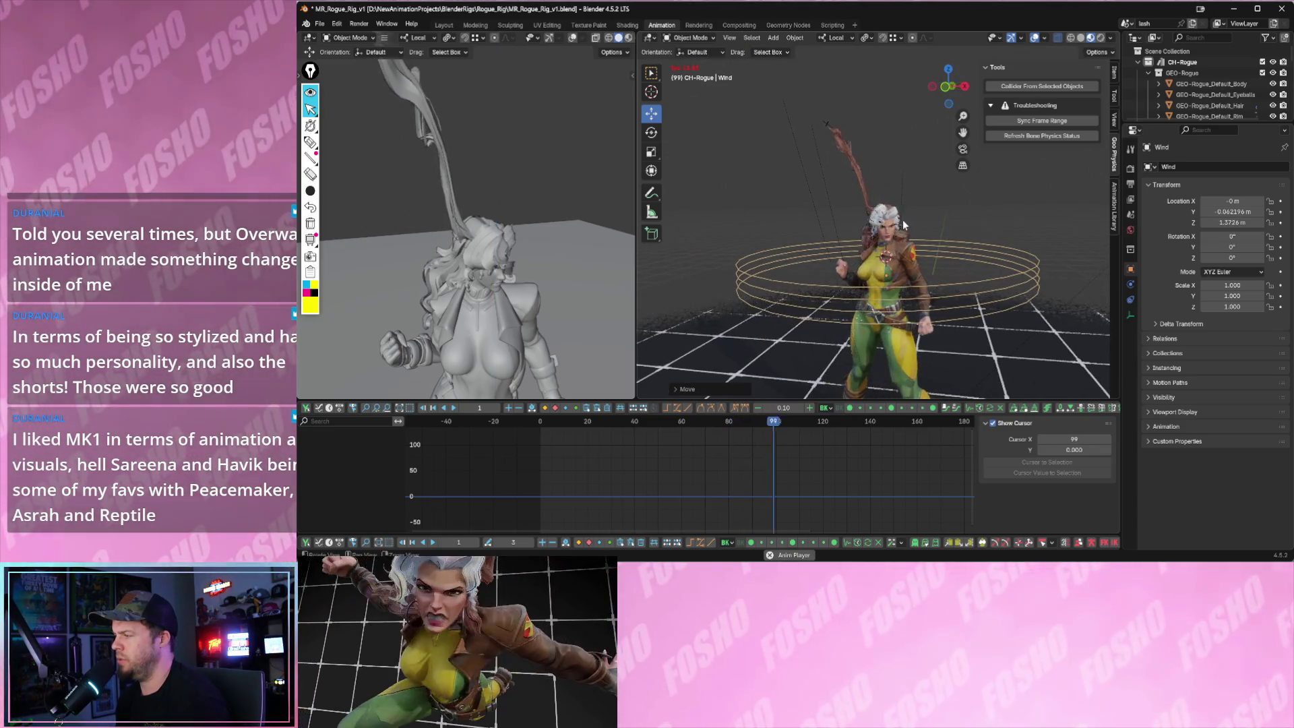
{"action": "mouse_move", "coordinate": [932, 236]}
{"action": "middle_mouse_down"}
{"action": "mouse_move", "coordinate": [842, 73]}
{"action": "mouse_move", "coordinate": [840, 89]}
{"action": "middle_mouse_up"}
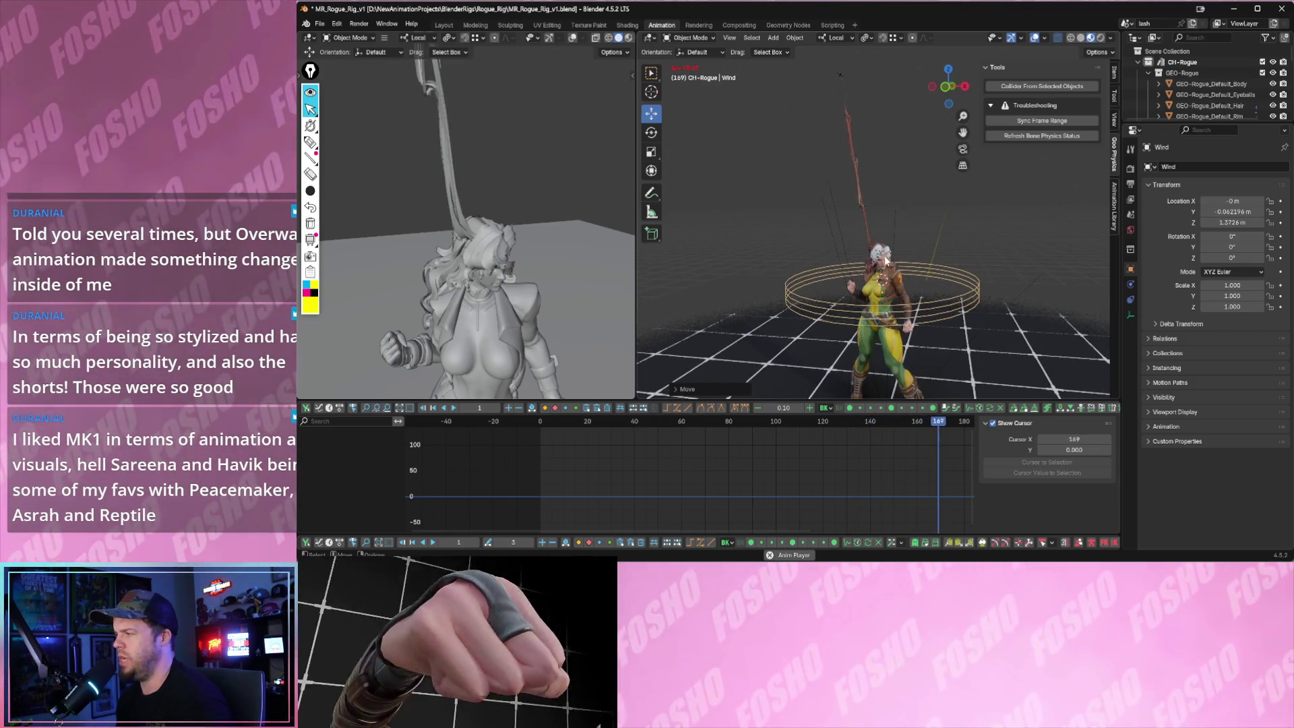
{"action": "scroll", "coordinate": [876, 265], "scroll_direction": "up", "scroll_amount": 4}
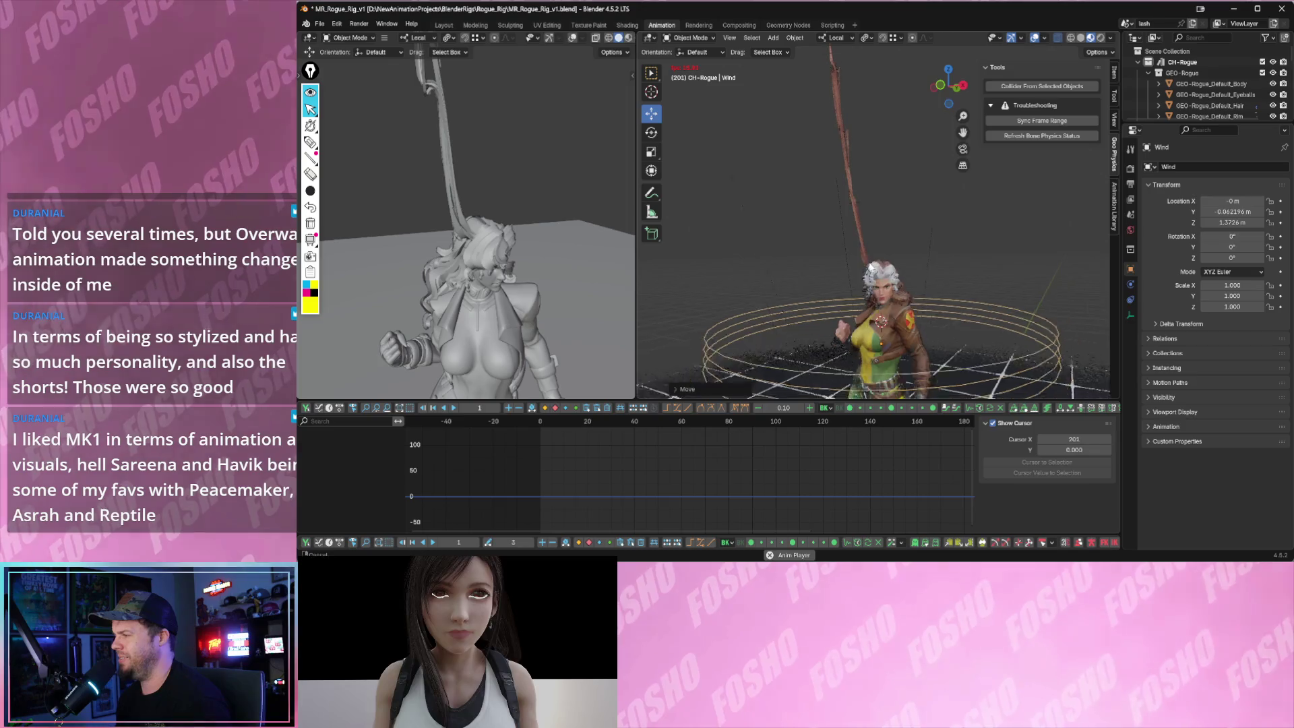
{"action": "scroll", "coordinate": [877, 273], "scroll_direction": "down", "scroll_amount": 3}
{"action": "key", "text": "space"}
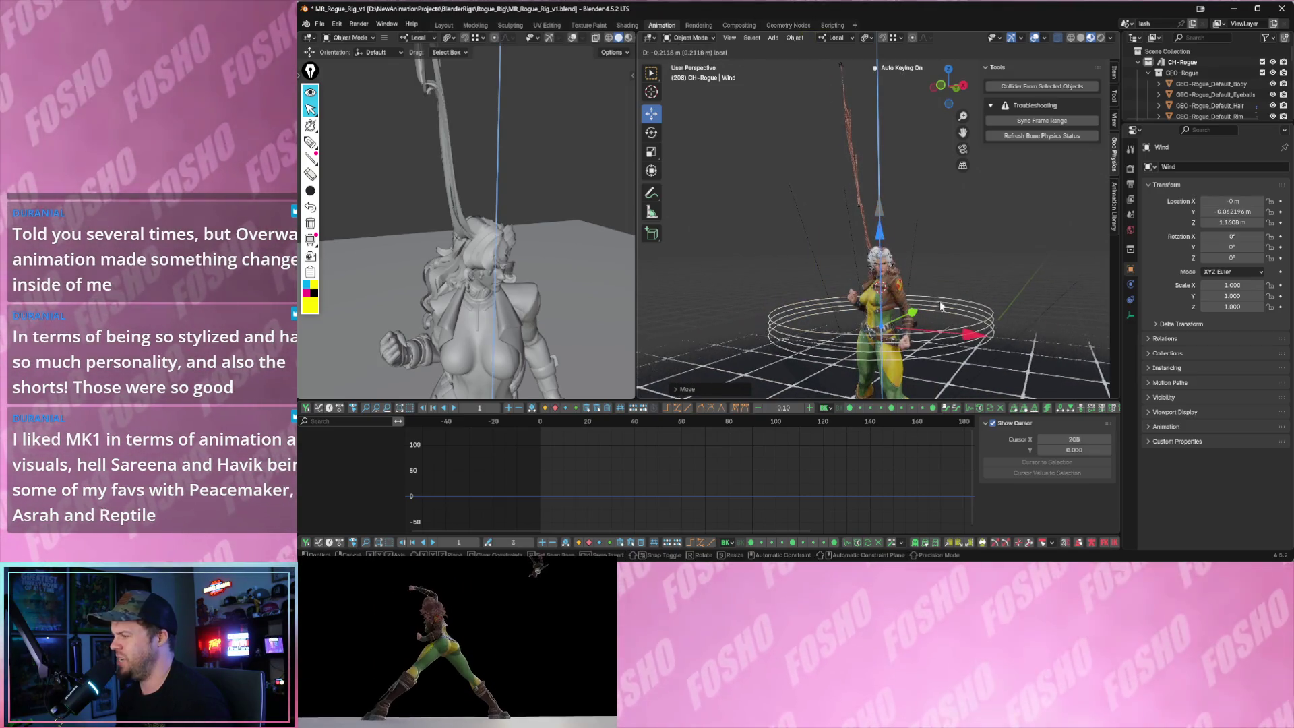
- Move the wind field to the character's left and replay
{"action": "key", "text": "g"}
{"action": "middle_click_drag", "start_coordinate": [800, 317], "coordinate": [781, 145]}
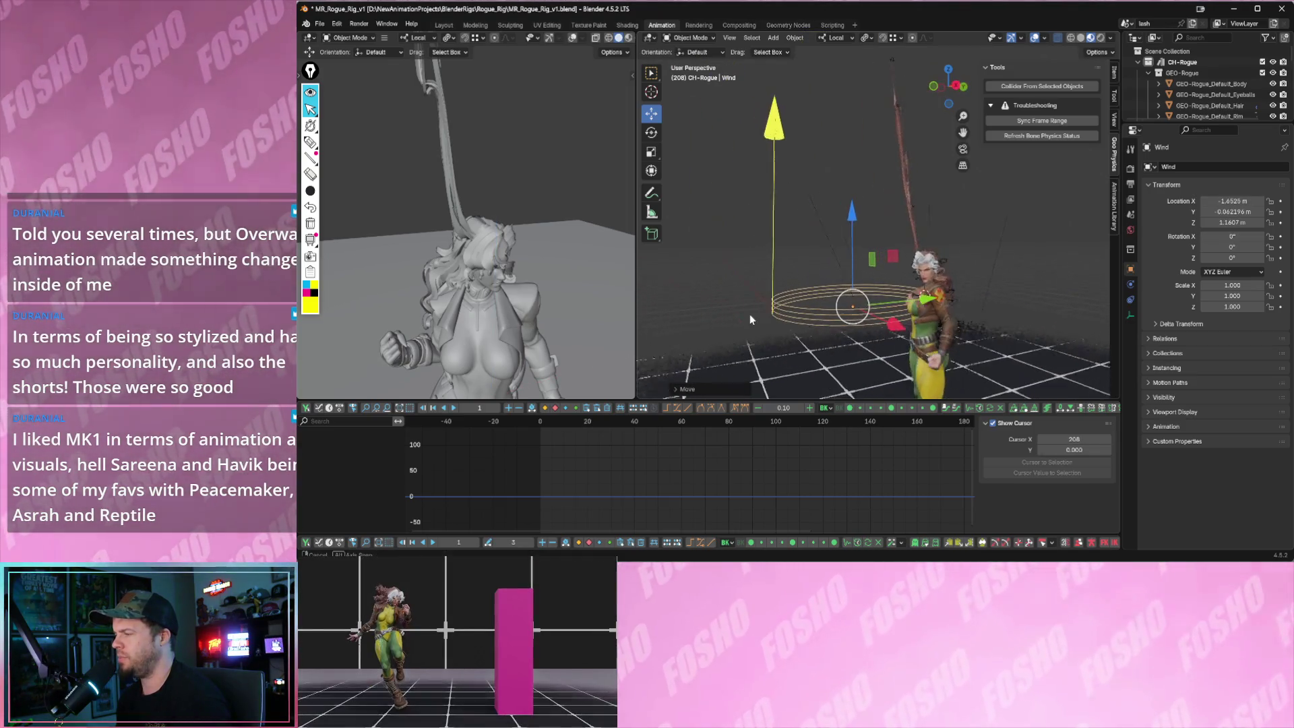
{"action": "key", "text": "g"}
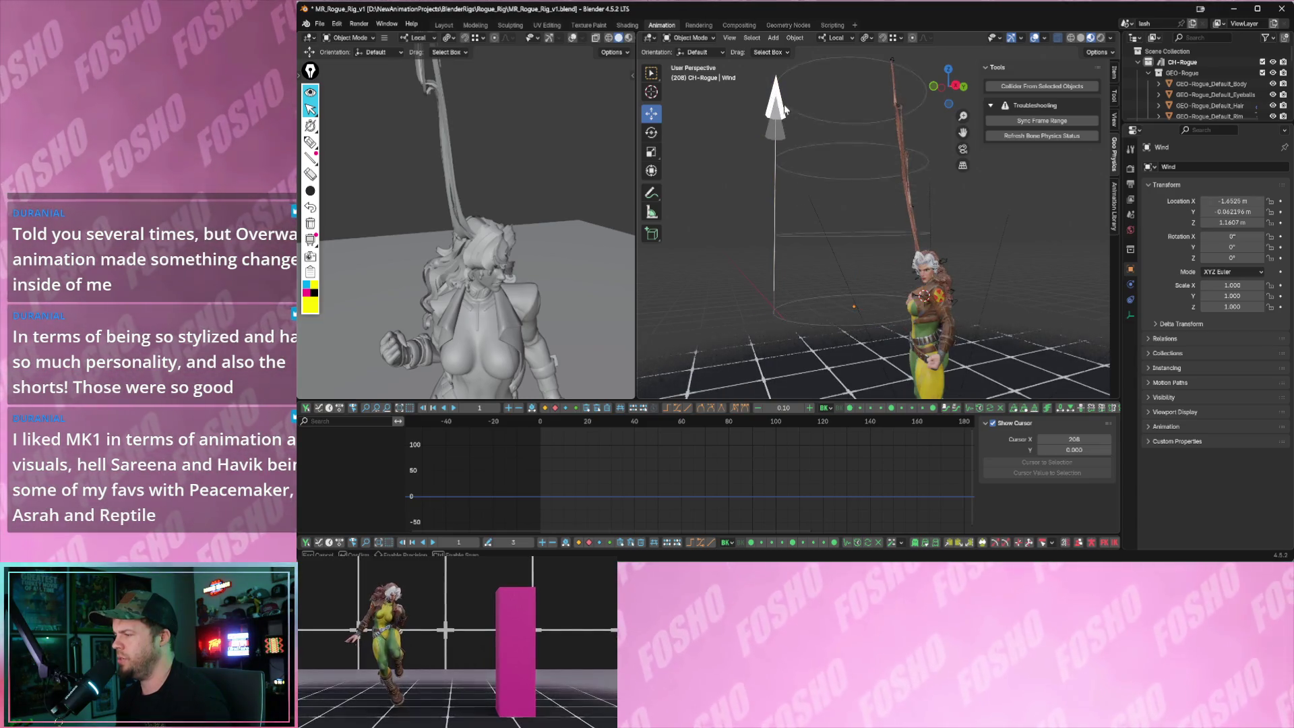
{"action": "left_click", "coordinate": [800, 116]}
{"action": "key", "text": "space"}
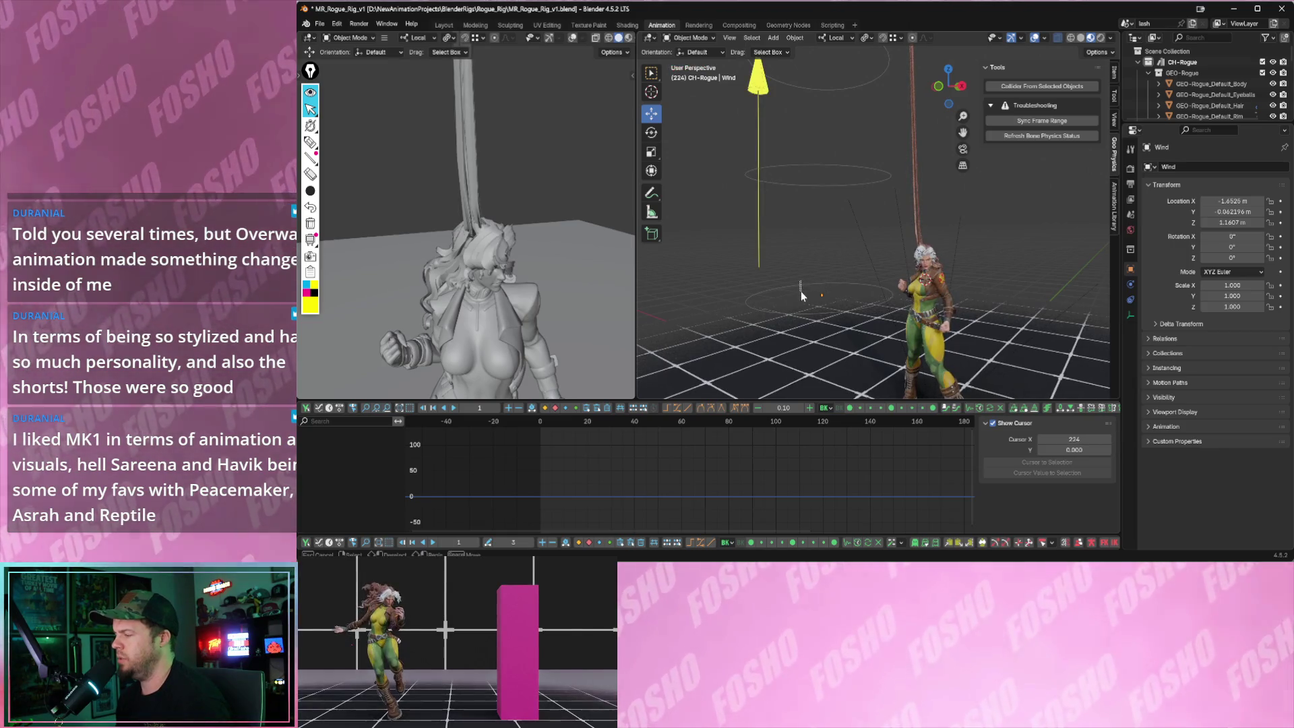
- Shrink the wind field and reposition it close beside Rogue's head
{"action": "key", "text": "shift+space"}
{"action": "key", "text": "s"}
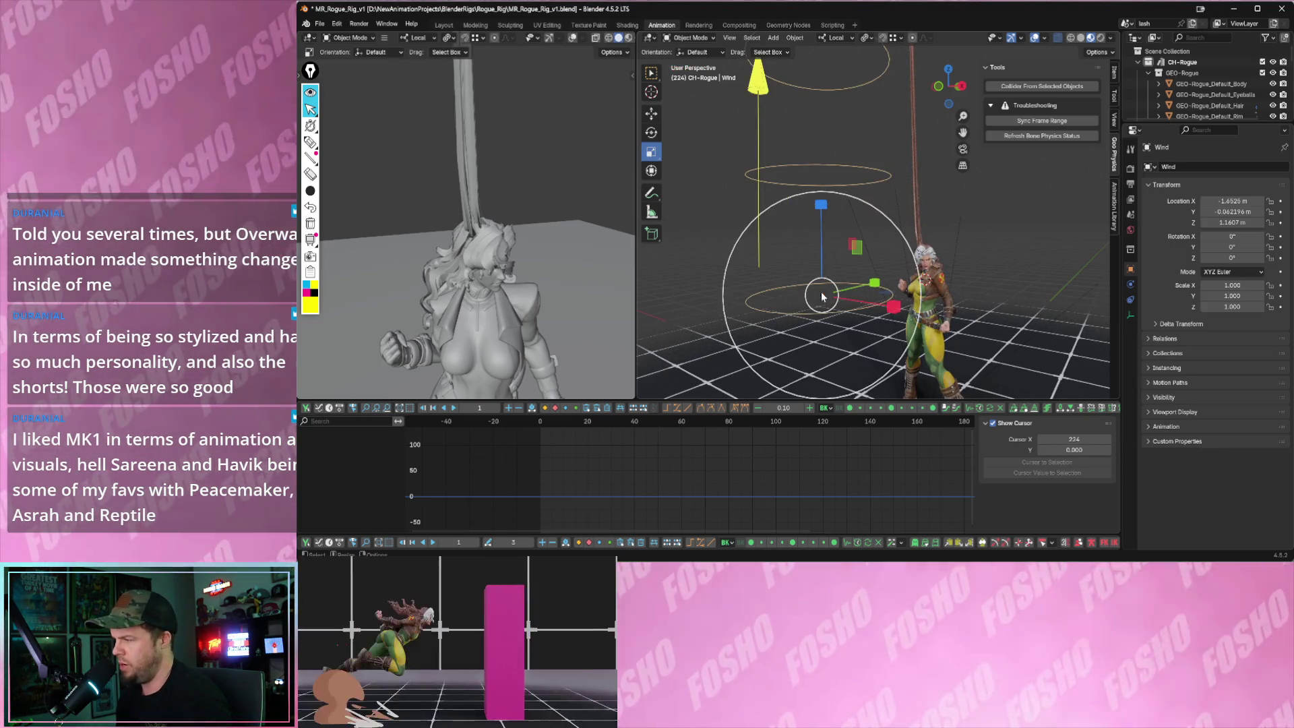
{"action": "key", "text": "s"}
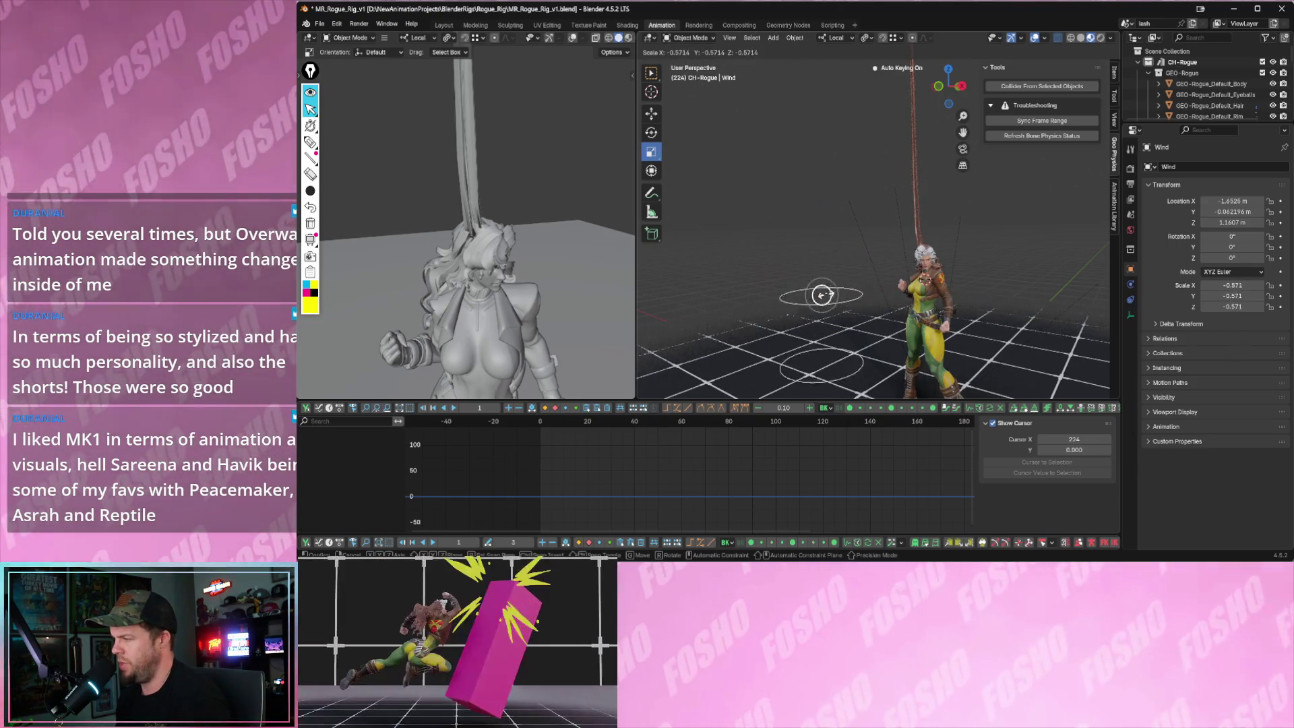
{"action": "left_click", "coordinate": [822, 297]}
{"action": "key", "text": "shift+space"}
{"action": "key", "text": "g"}
{"action": "key", "text": "g"}
{"action": "left_click", "coordinate": [971, 314]}
- Play from the start to watch the hair stream sideways, then select the hair mesh
{"action": "key", "text": "space"}
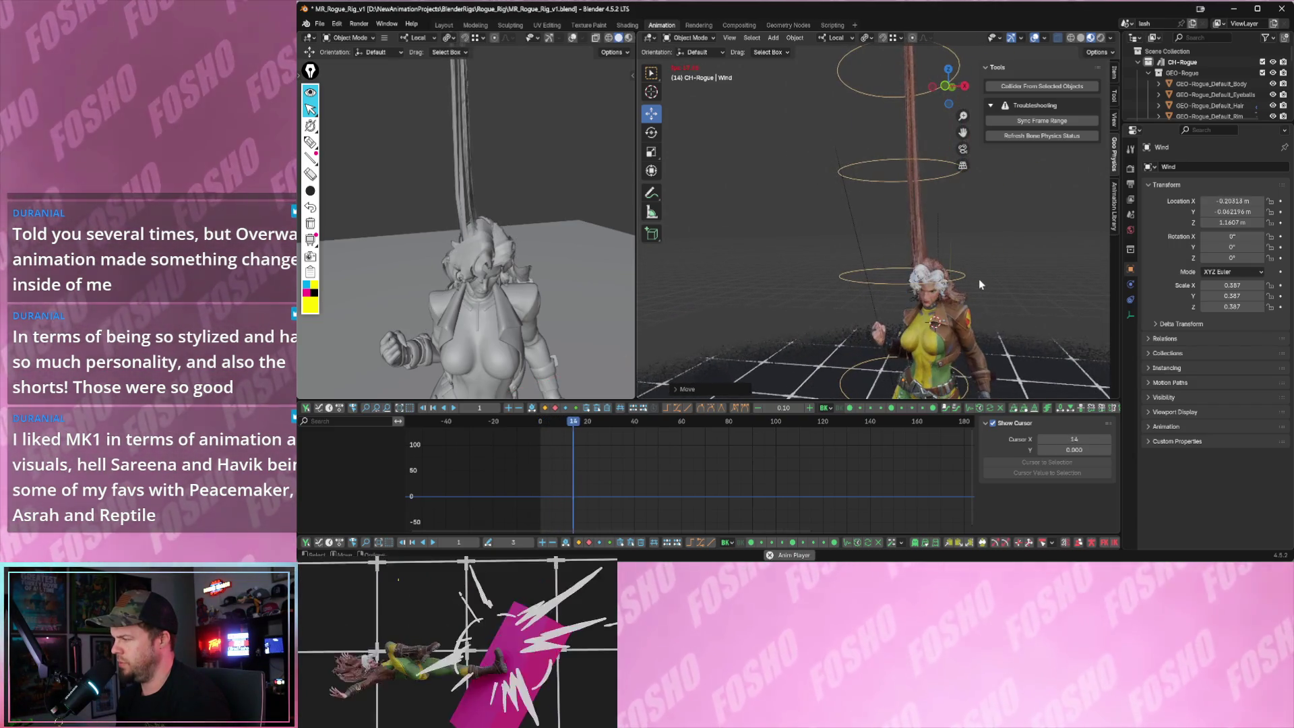
{"action": "key", "text": "space"}
{"action": "middle_click_drag", "start_coordinate": [981, 278], "coordinate": [917, 258]}
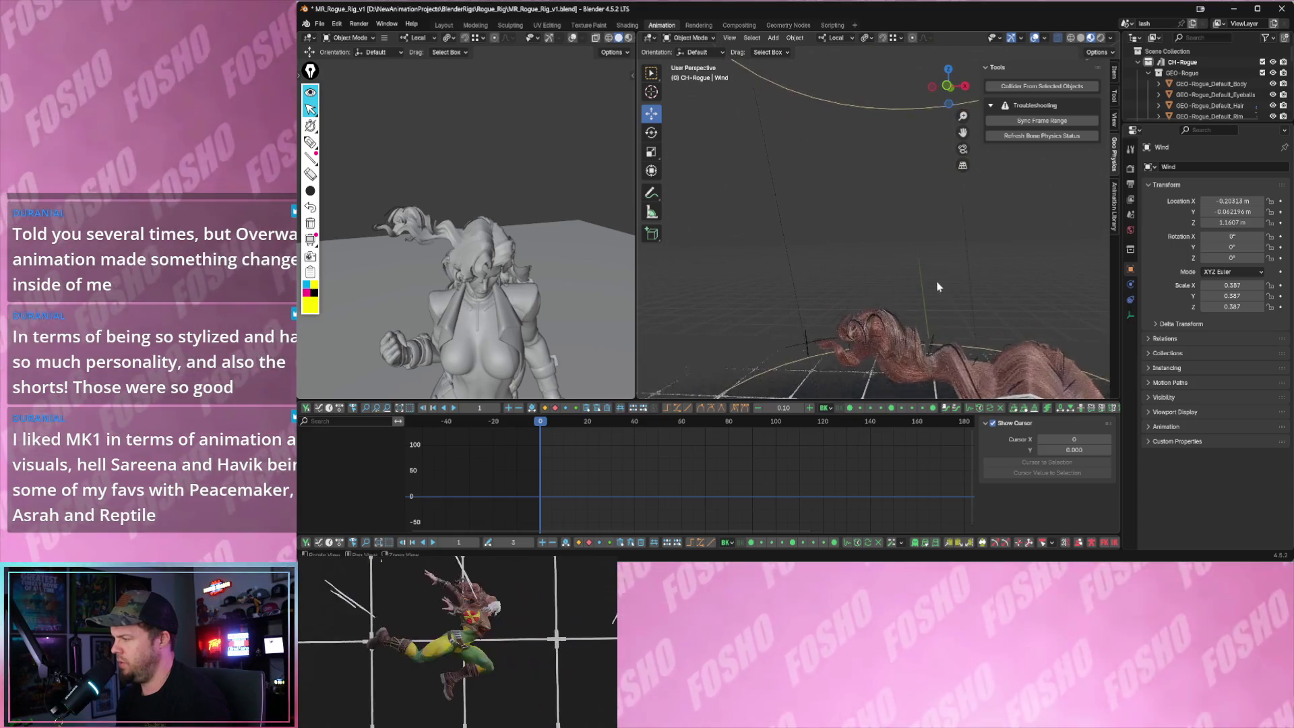
{"action": "key", "text": "alt+z"}
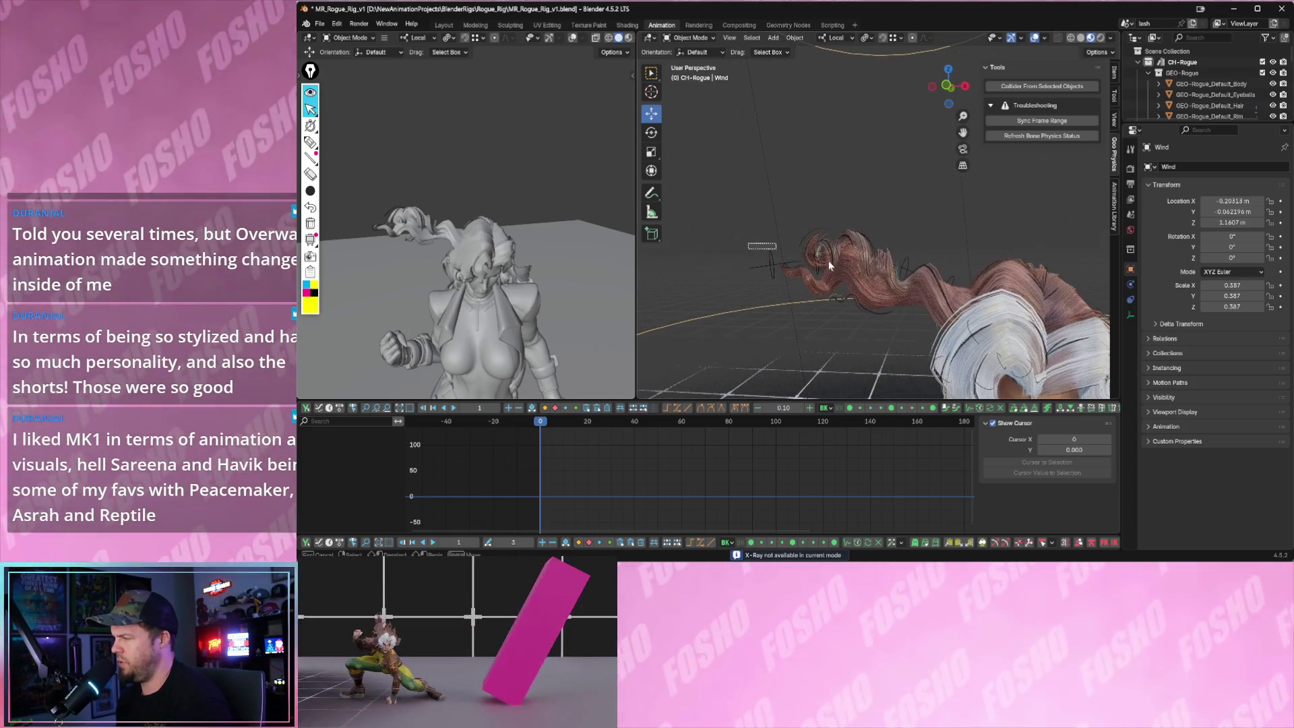
{"action": "left_click_drag", "start_coordinate": [749, 244], "coordinate": [920, 284]}
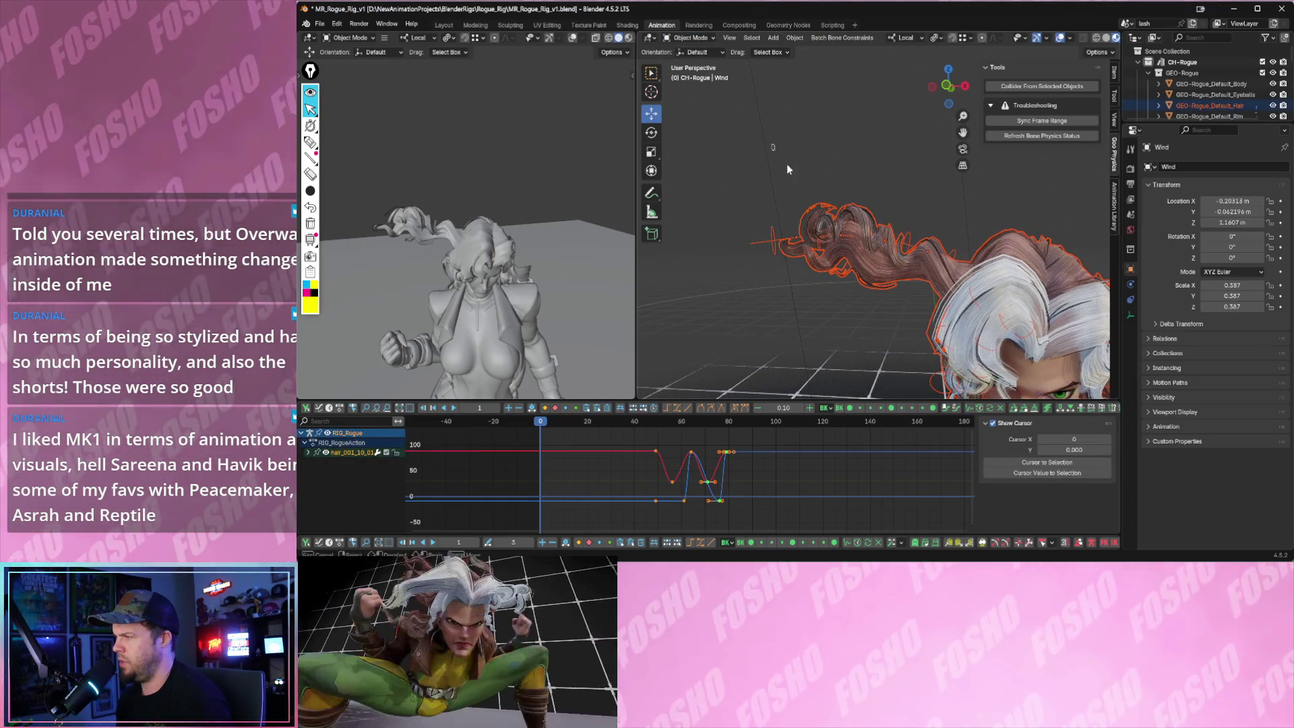
- Reselect RIG_Rogue and switch to Pose Mode so the Jiggle Physics panel shows again
{"action": "left_click", "coordinate": [771, 231]}
{"action": "left_click", "coordinate": [691, 38]}
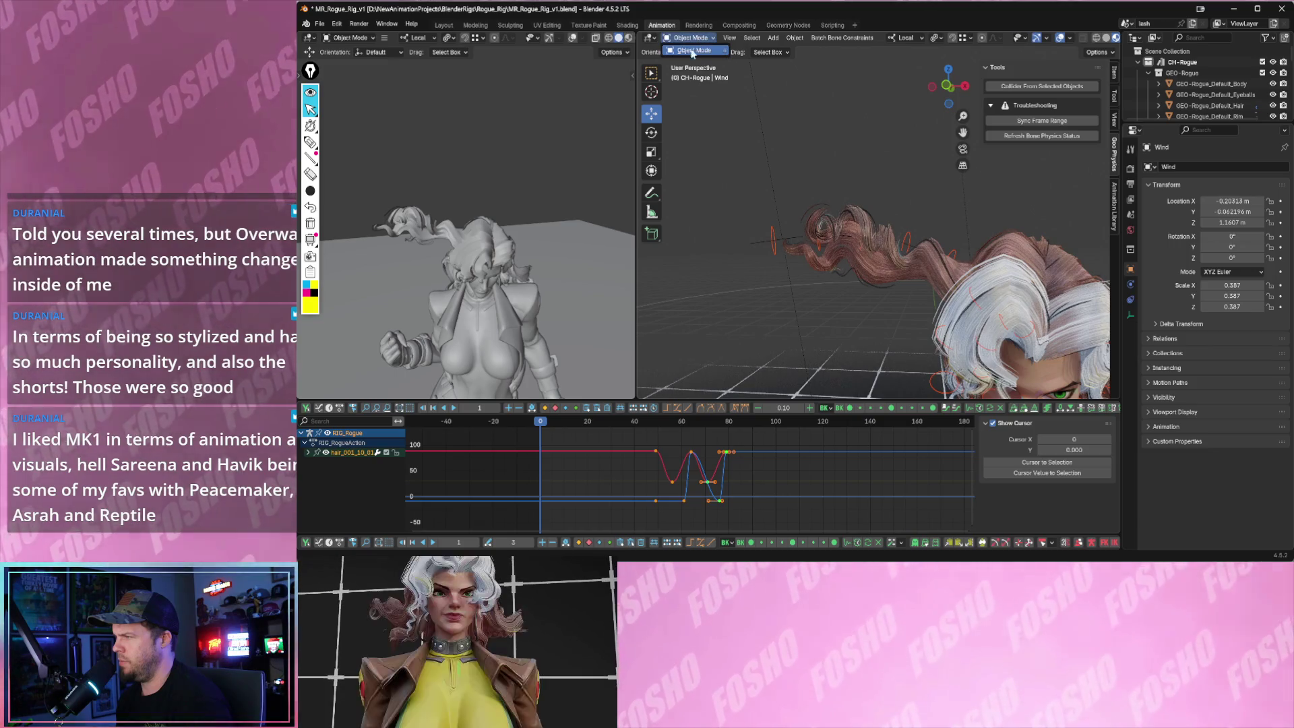
{"action": "middle_click_drag", "start_coordinate": [769, 234], "coordinate": [835, 246]}
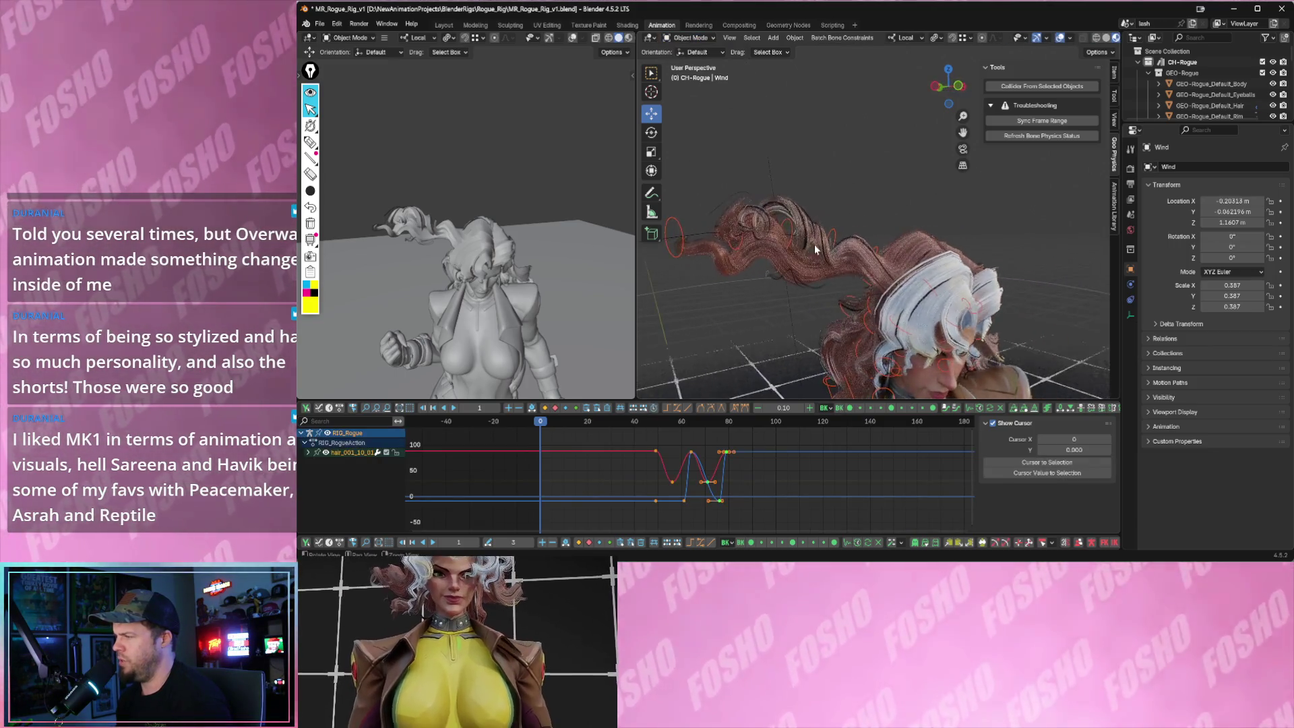
{"action": "left_click", "coordinate": [813, 232]}
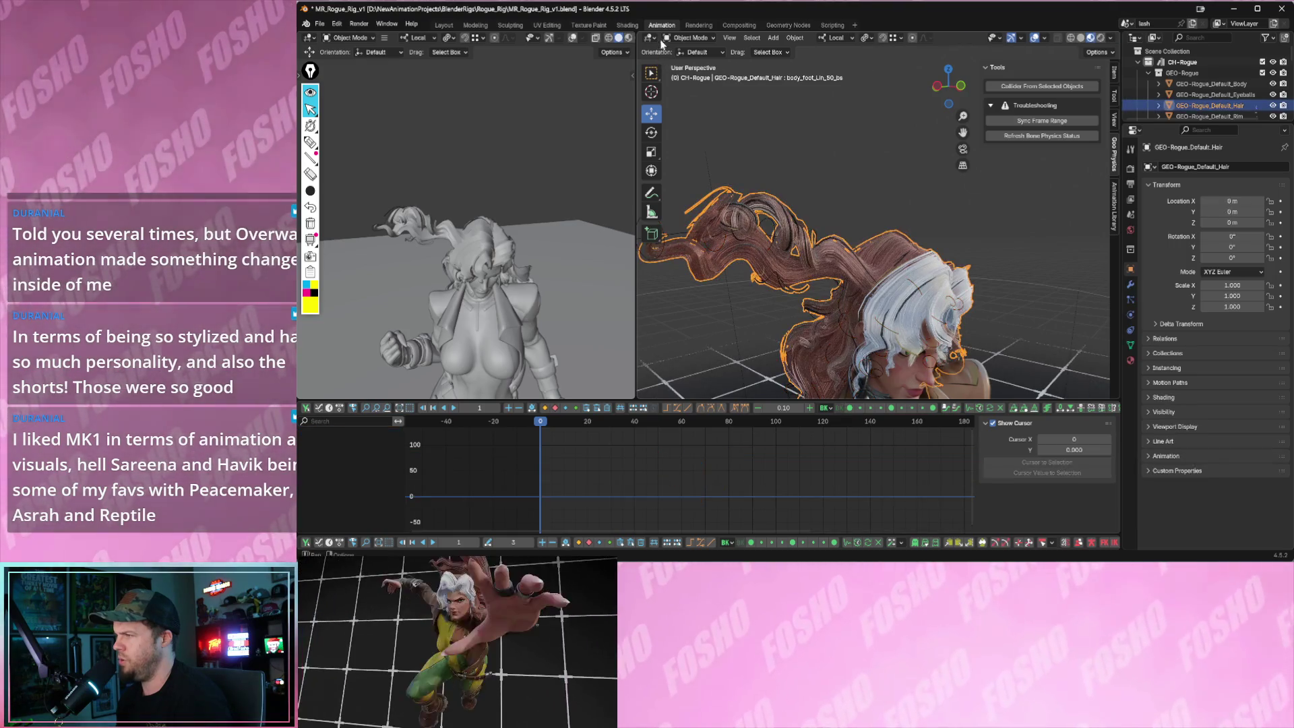
{"action": "left_click", "coordinate": [673, 39]}
{"action": "left_click", "coordinate": [811, 216]}
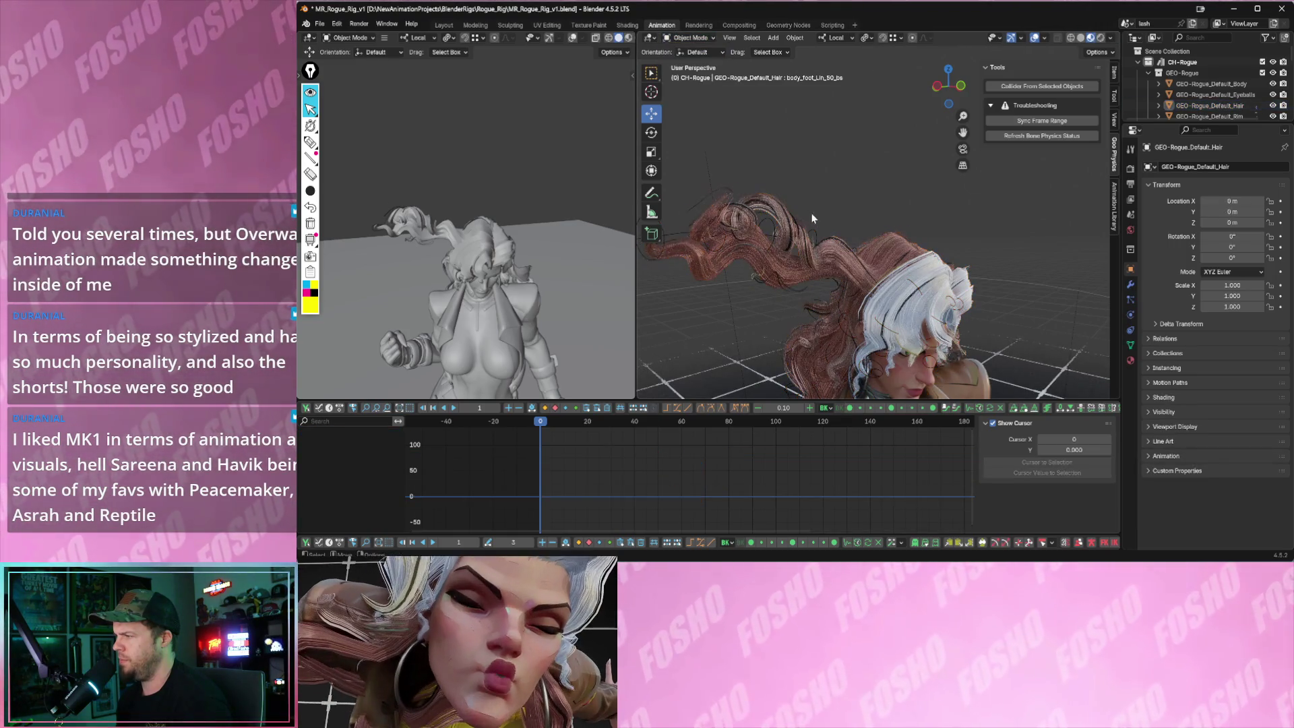
{"action": "left_click", "coordinate": [815, 234]}
{"action": "mouse_move", "coordinate": [819, 231]}
{"action": "middle_mouse_down"}
{"action": "mouse_move", "coordinate": [859, 156]}
{"action": "mouse_move", "coordinate": [850, 242]}
{"action": "middle_mouse_up"}
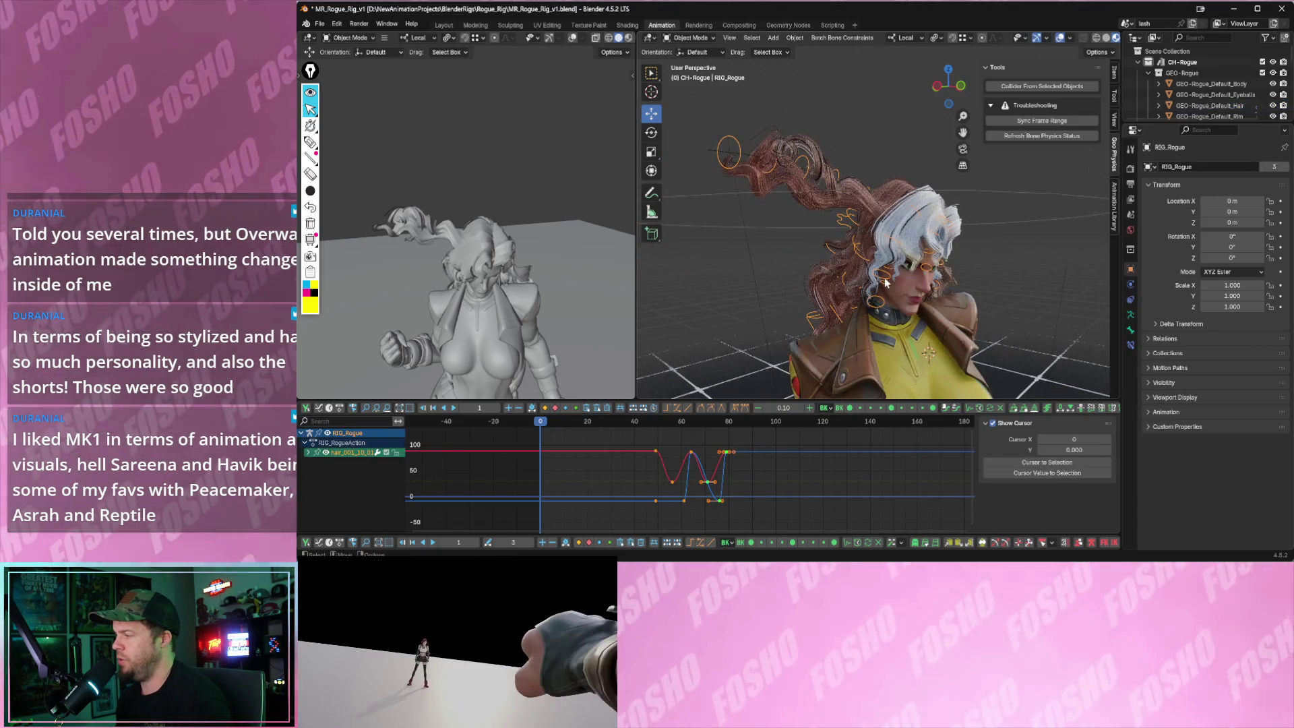
{"action": "left_click", "coordinate": [886, 280]}
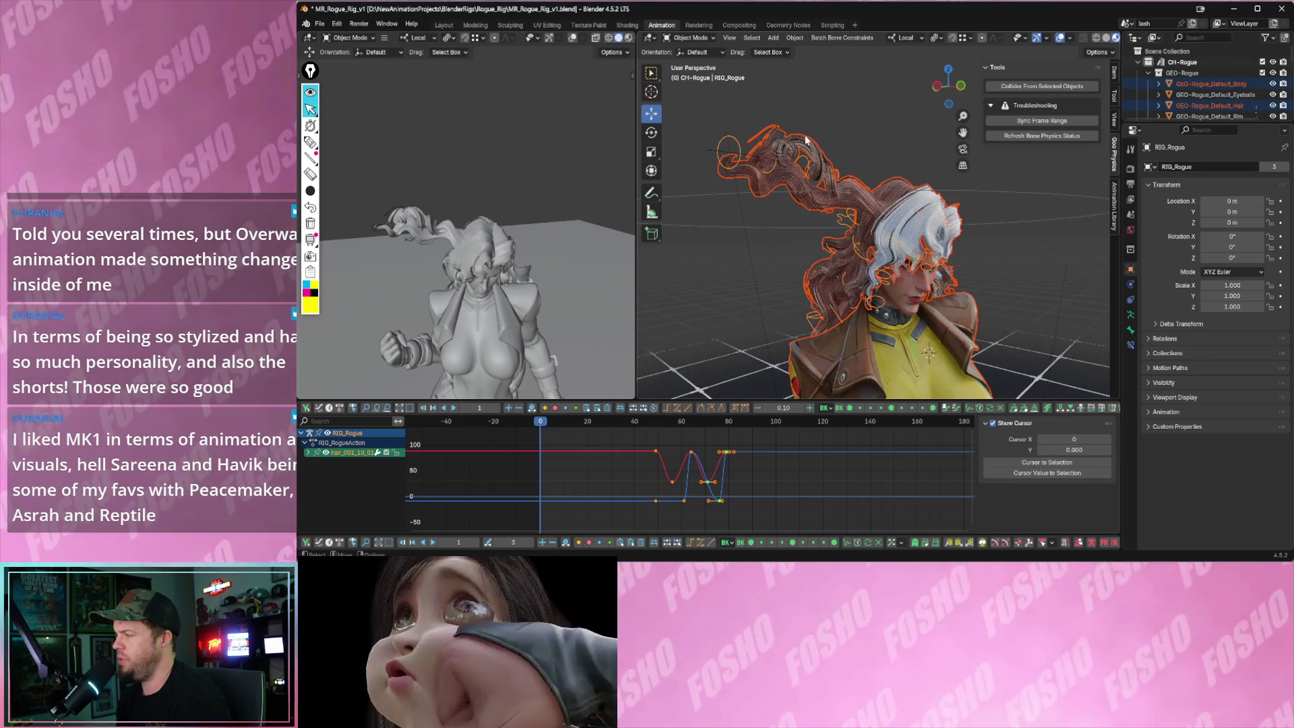
{"action": "left_click", "coordinate": [699, 42]}
{"action": "left_click", "coordinate": [692, 74]}
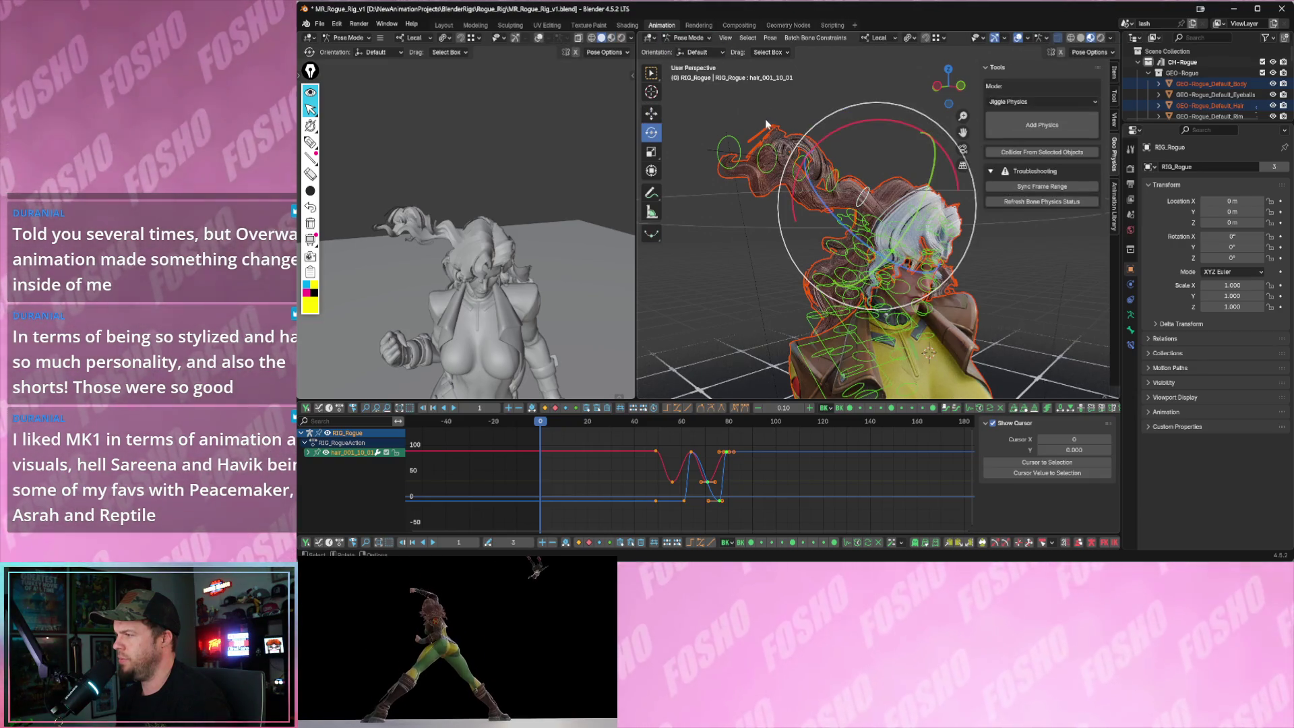
- Select a hair bone and drag it right and left in Pose Mode to watch it jiggle
{"action": "left_click", "coordinate": [781, 193]}
{"action": "scroll", "coordinate": [782, 193], "scroll_direction": "up", "scroll_amount": 3}
{"action": "middle_click_drag", "start_coordinate": [781, 193], "coordinate": [815, 210]}
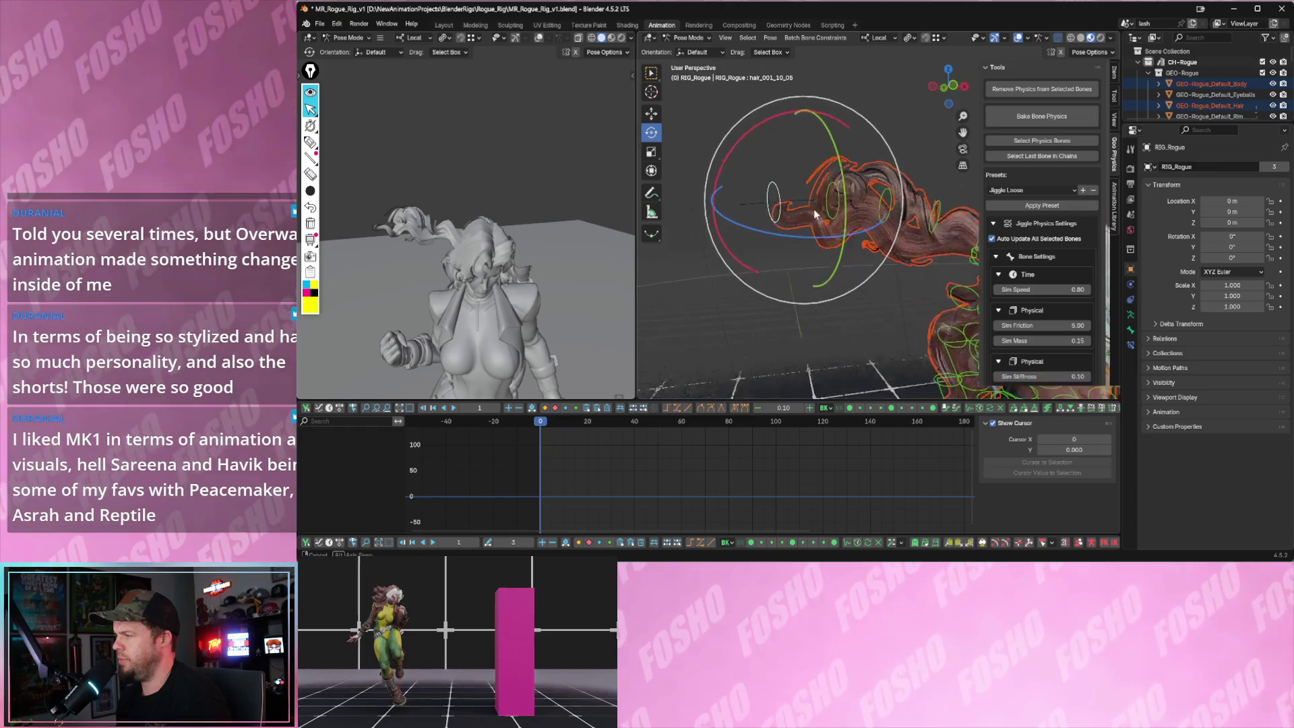
{"action": "key", "text": "w"}
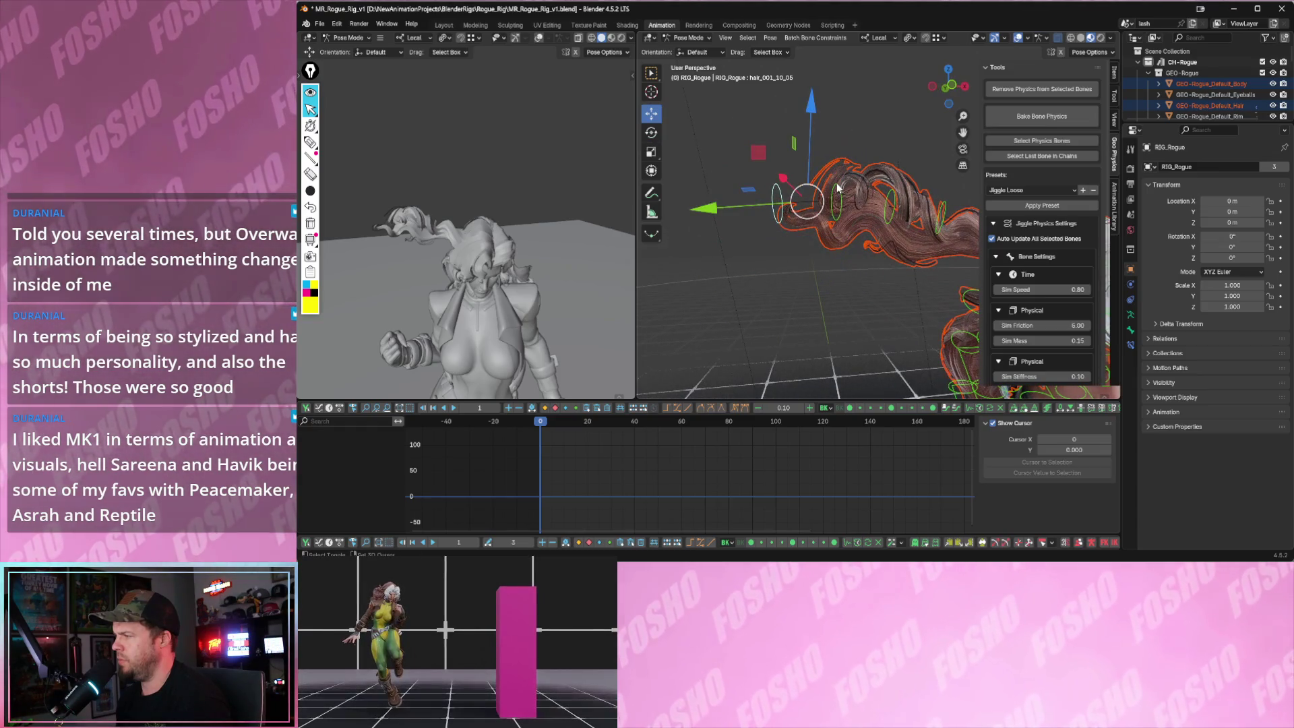
{"action": "middle_click_drag", "start_coordinate": [914, 214], "coordinate": [836, 203]}
{"action": "left_click_drag", "start_coordinate": [840, 193], "coordinate": [872, 200]}
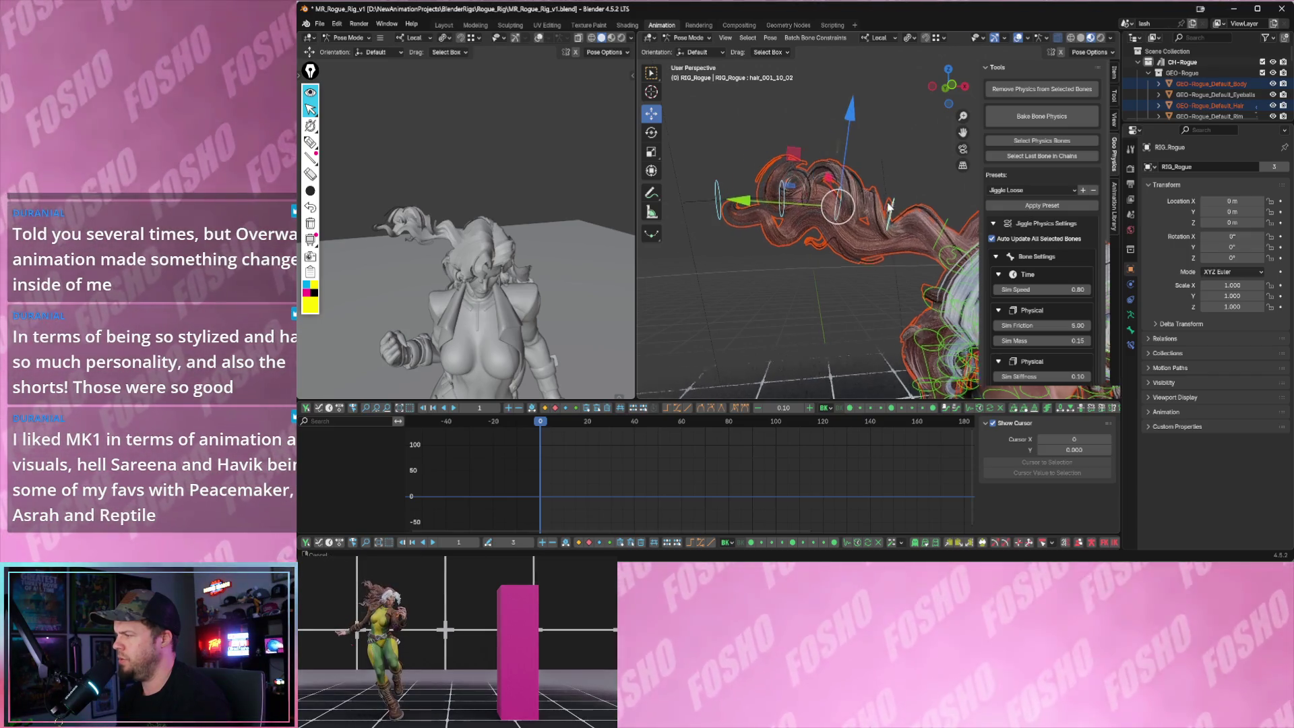
{"action": "left_click_drag", "start_coordinate": [896, 185], "coordinate": [879, 182]}
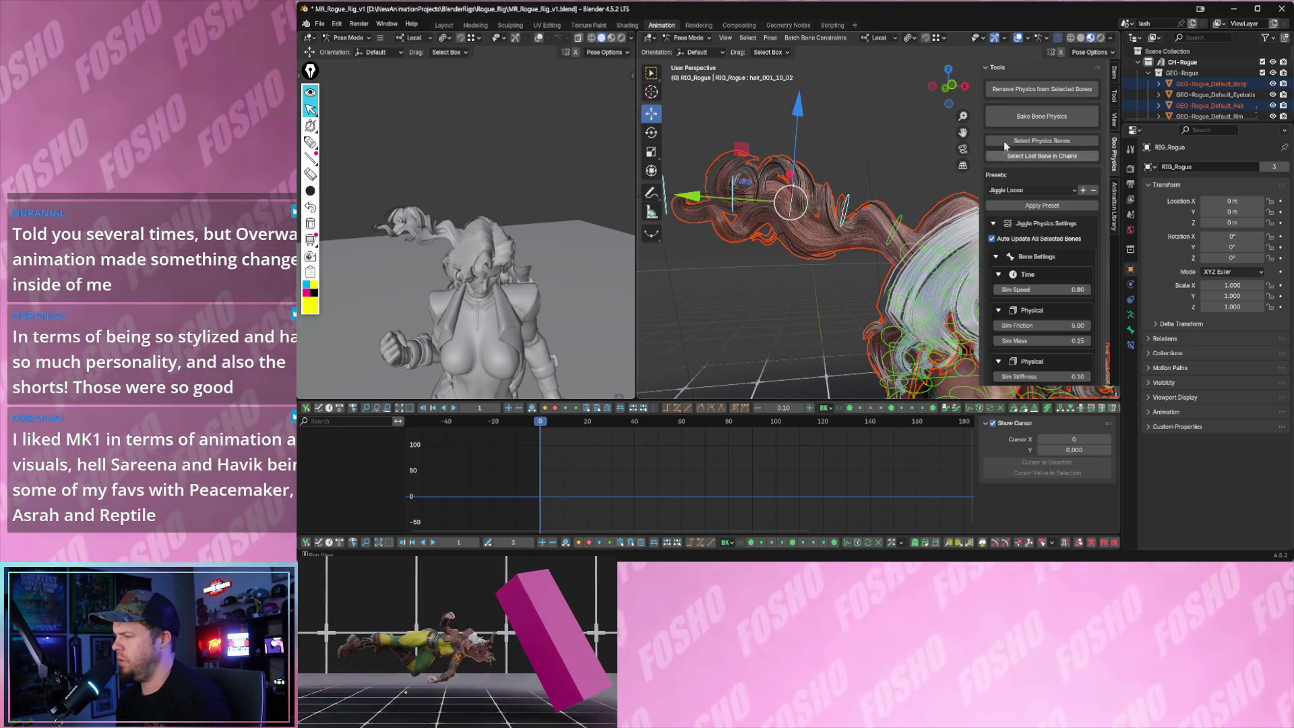
- Remove Physics from Selected Bones on that hair bone, then start playback
{"action": "left_click", "coordinate": [1022, 92]}
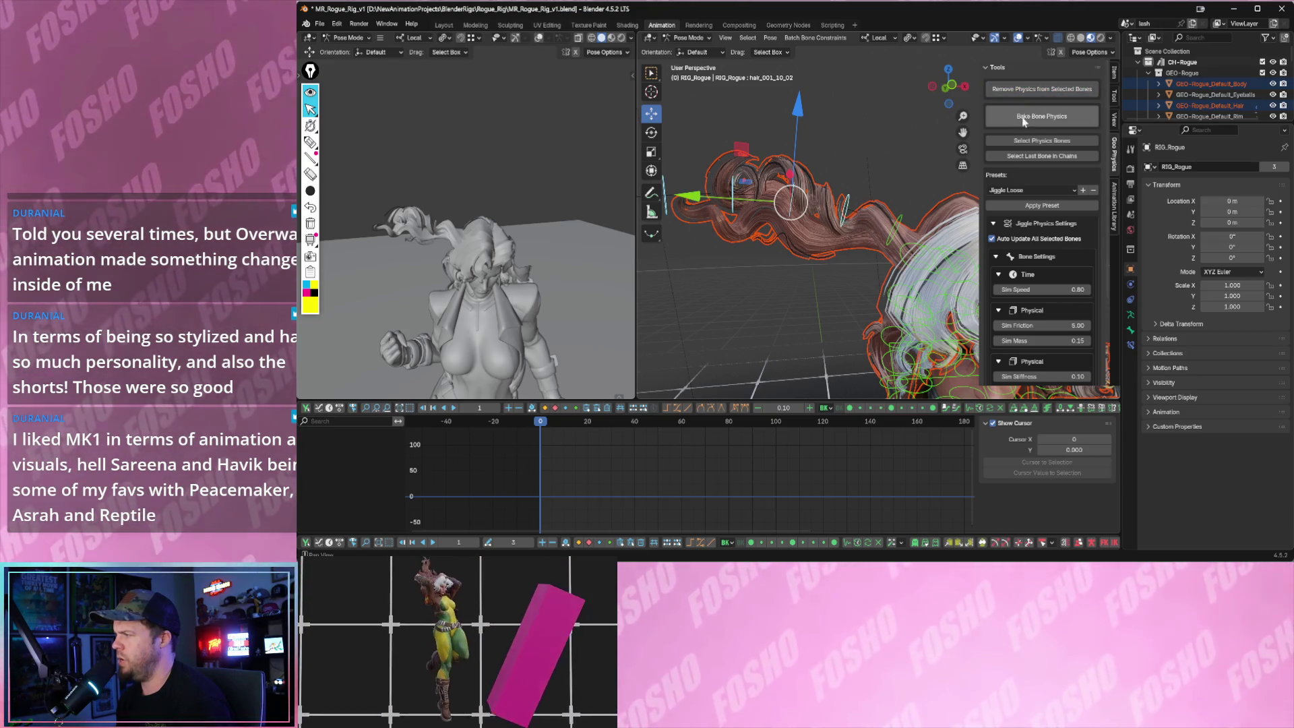
{"action": "left_click", "coordinate": [903, 220]}
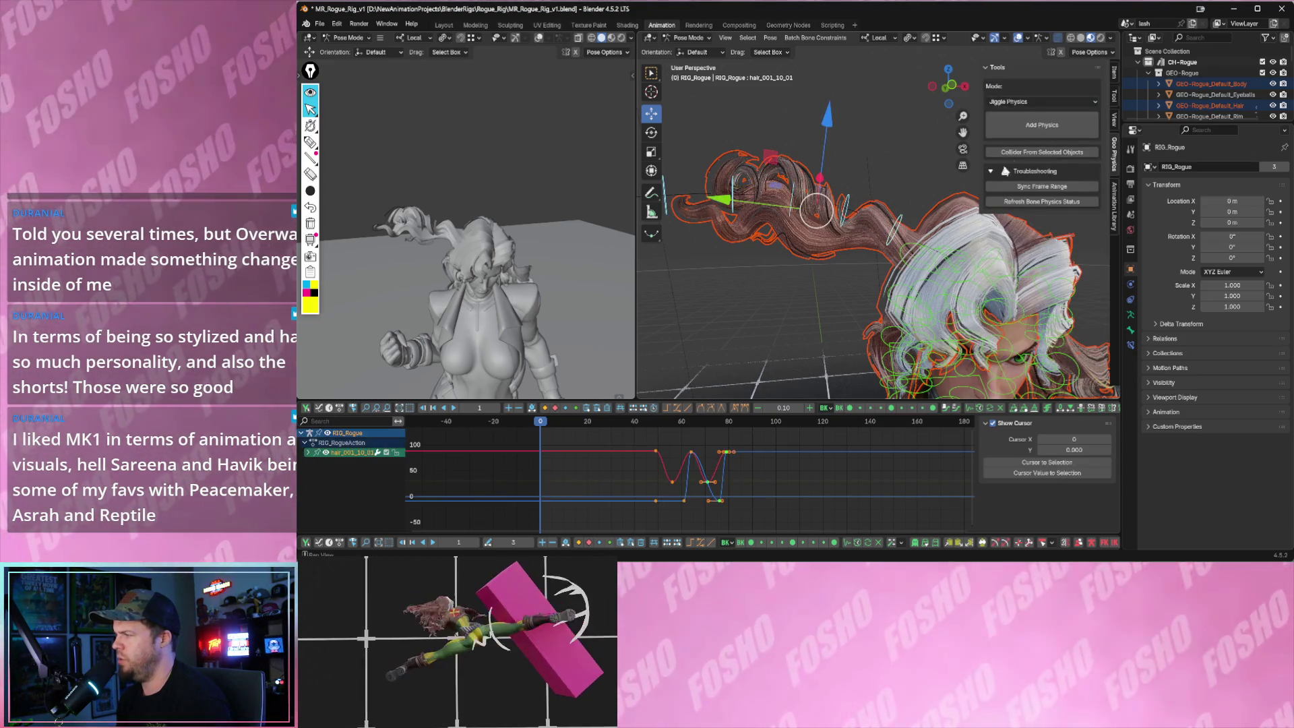
{"action": "key", "text": "space"}
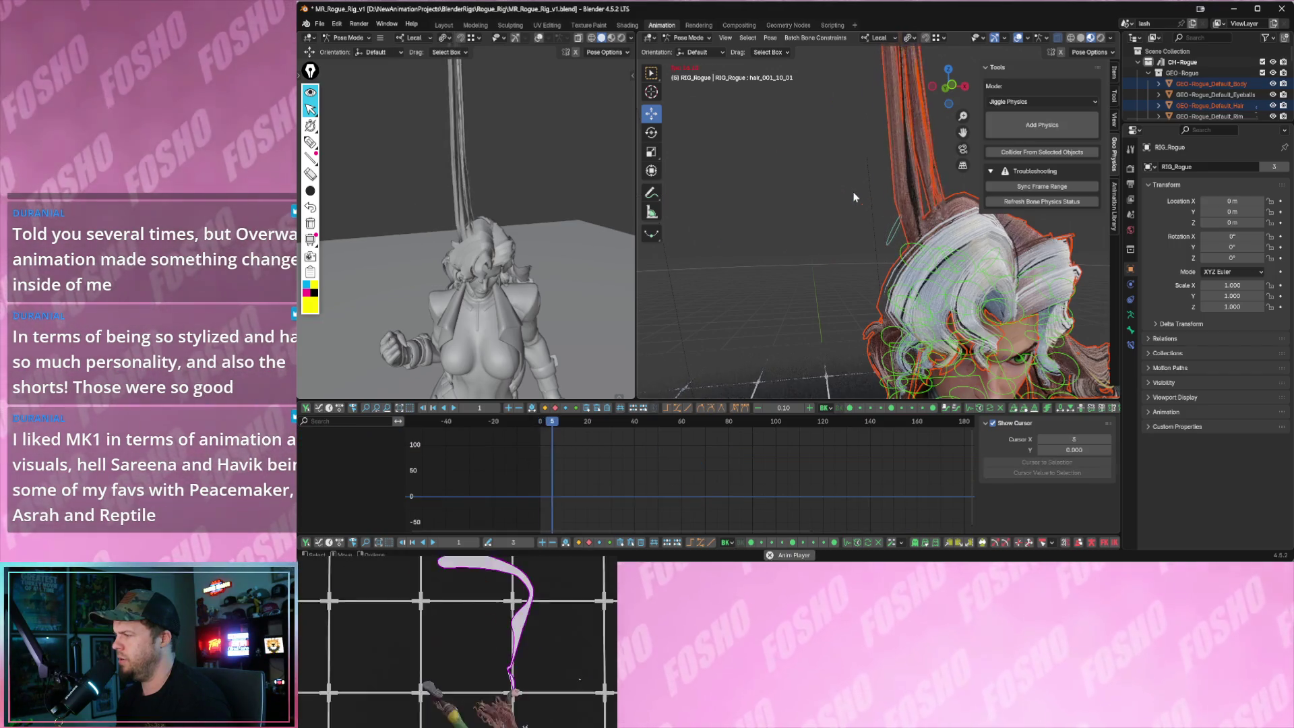
- Play and rewind the hair chain simulation twice, selecting another still-jiggling hair bone between runs
{"action": "key", "text": "Escape"}
{"action": "key", "text": "space"}
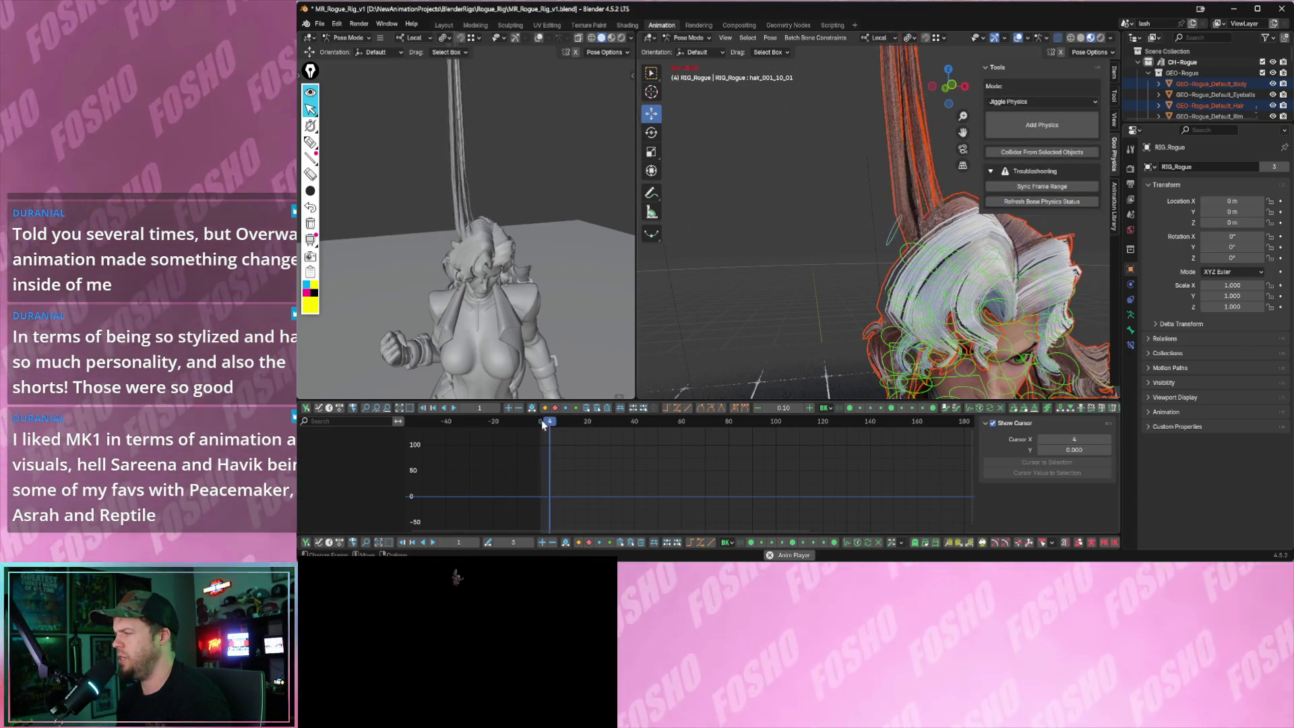
{"action": "key", "text": "Escape"}
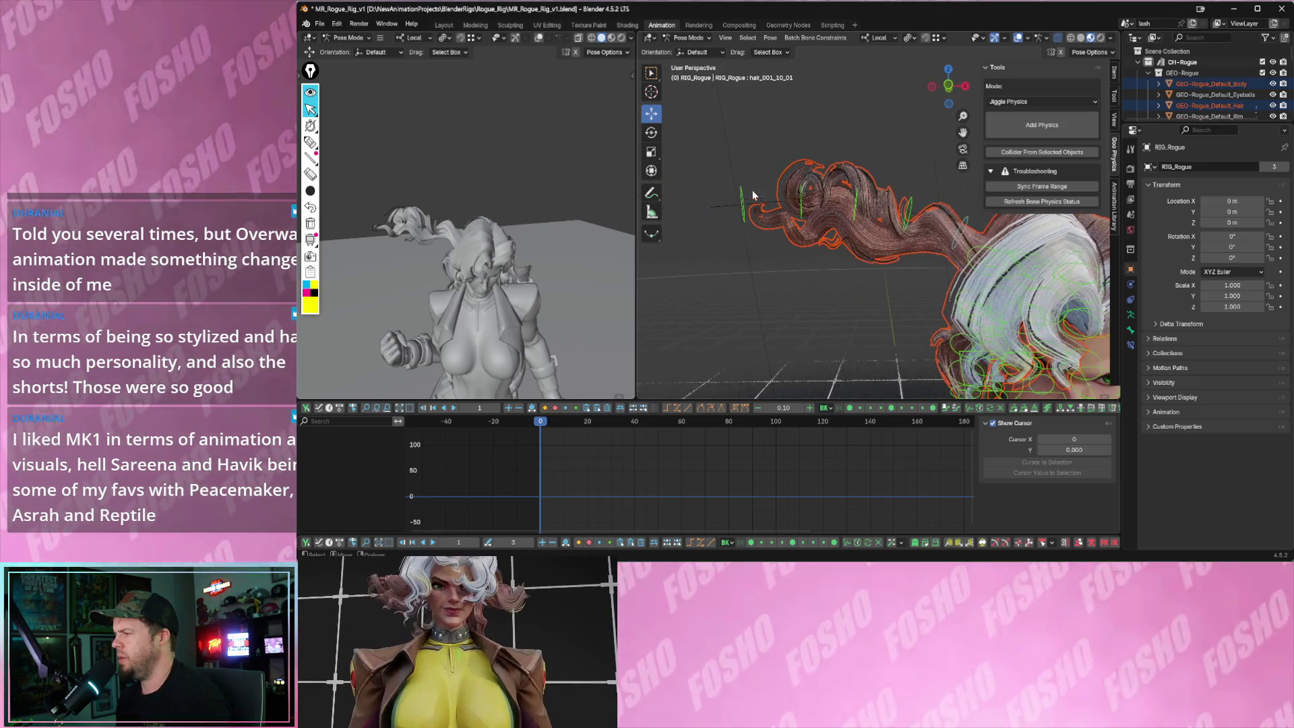
{"action": "left_click", "coordinate": [845, 199]}
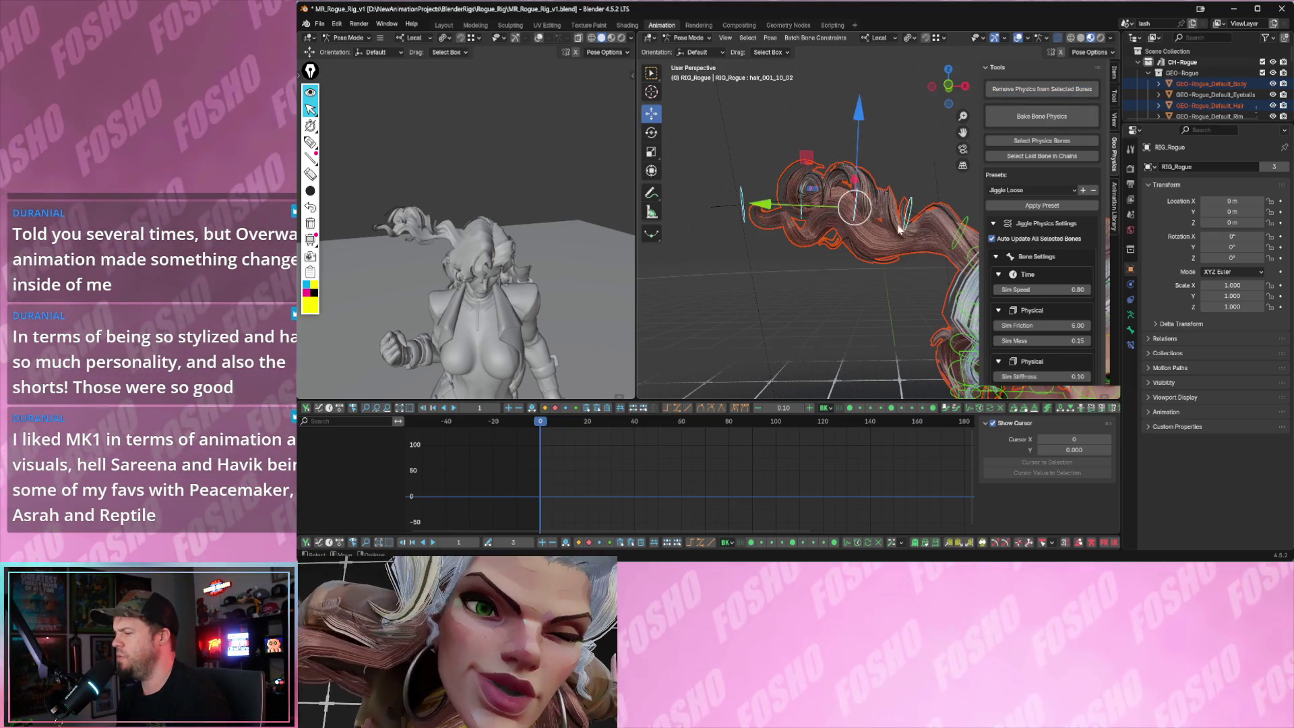
{"action": "key", "text": "space"}
{"action": "key", "text": "Escape"}
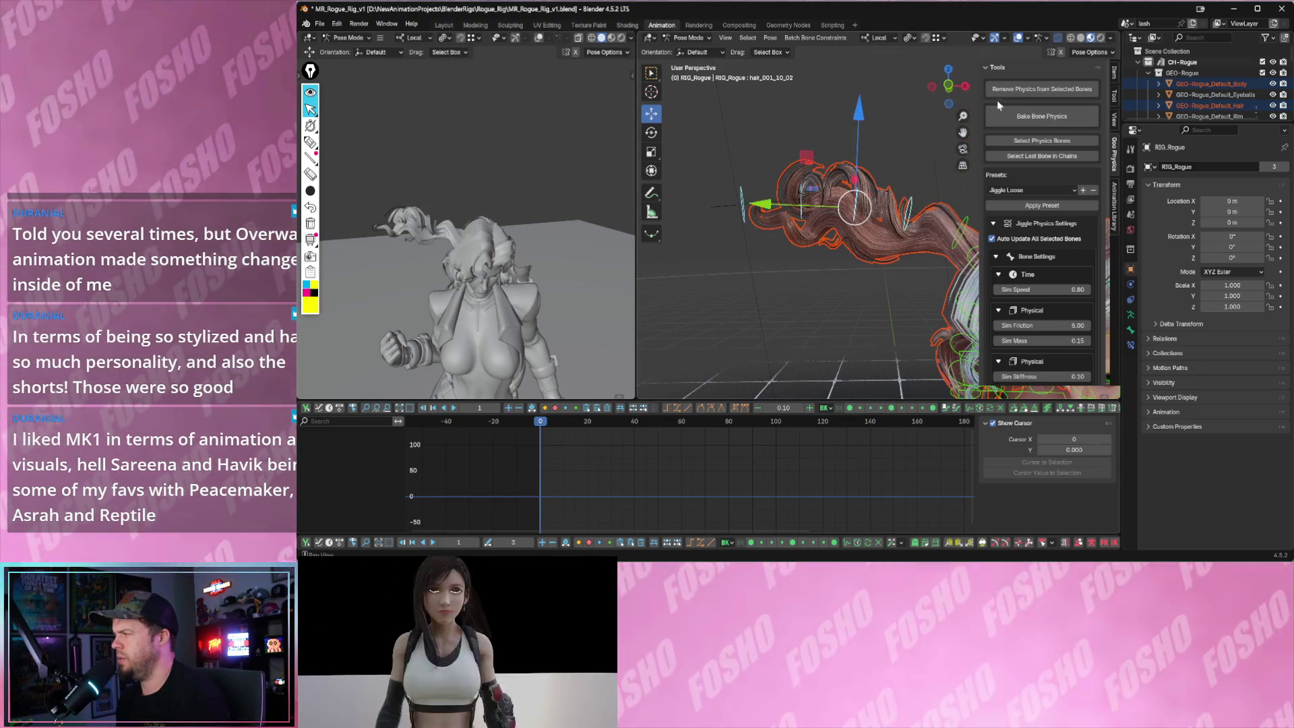
- Play the hair simulation, box-select the hair bones and flip the sidebar between View and bone physics
{"action": "left_click", "coordinate": [1002, 92]}
{"action": "scroll", "coordinate": [1036, 247], "scroll_direction": "down", "scroll_amount": 5}
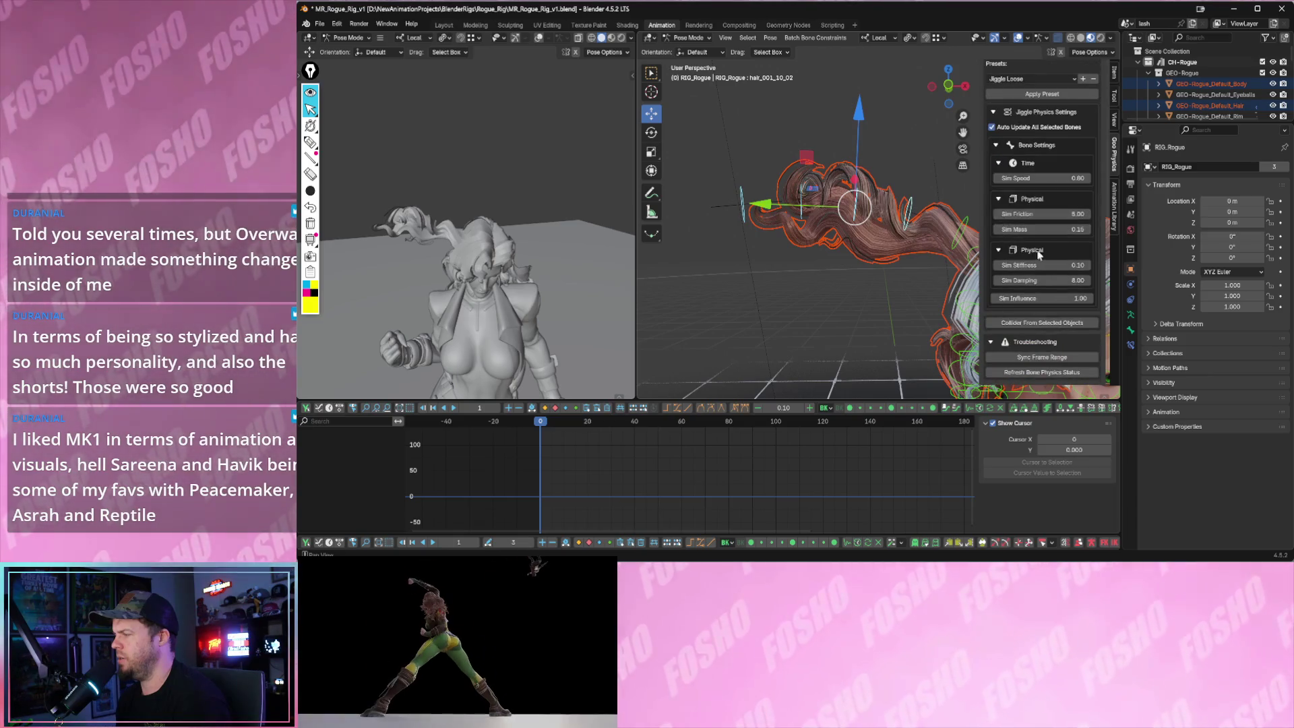
{"action": "scroll", "coordinate": [1024, 283], "scroll_direction": "up", "scroll_amount": 3}
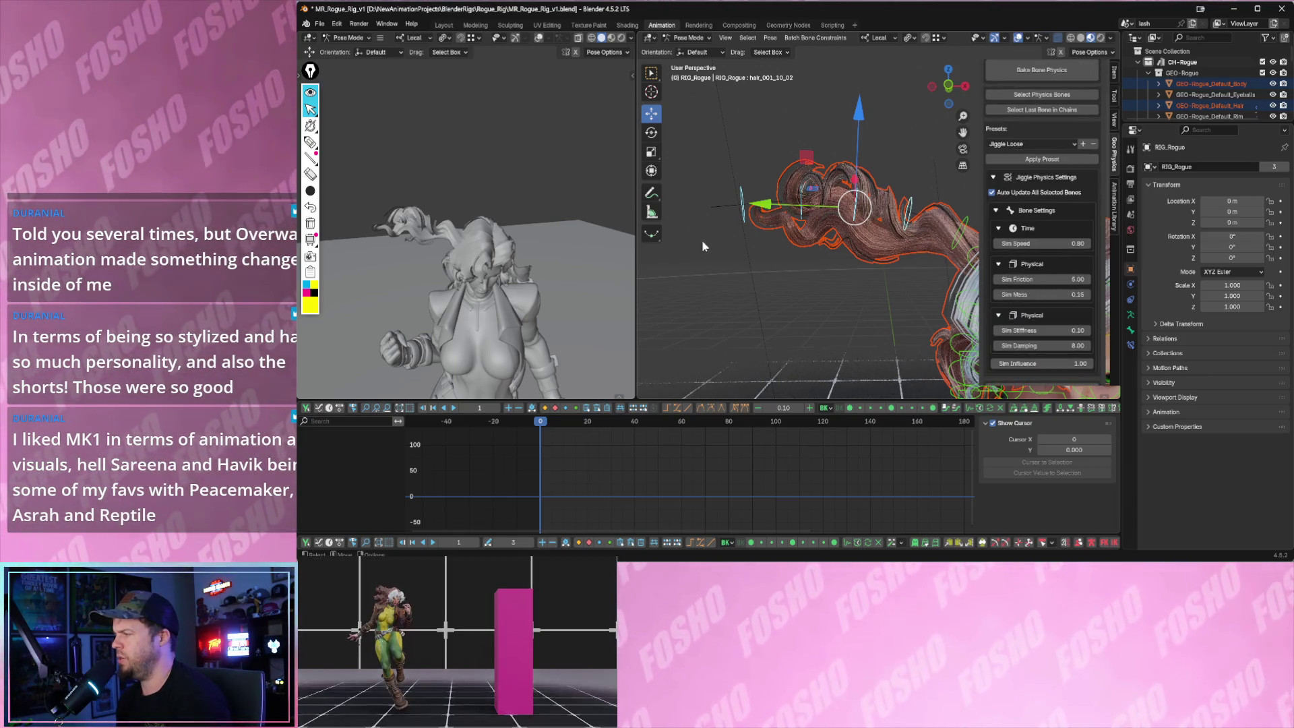
{"action": "key", "text": "space"}
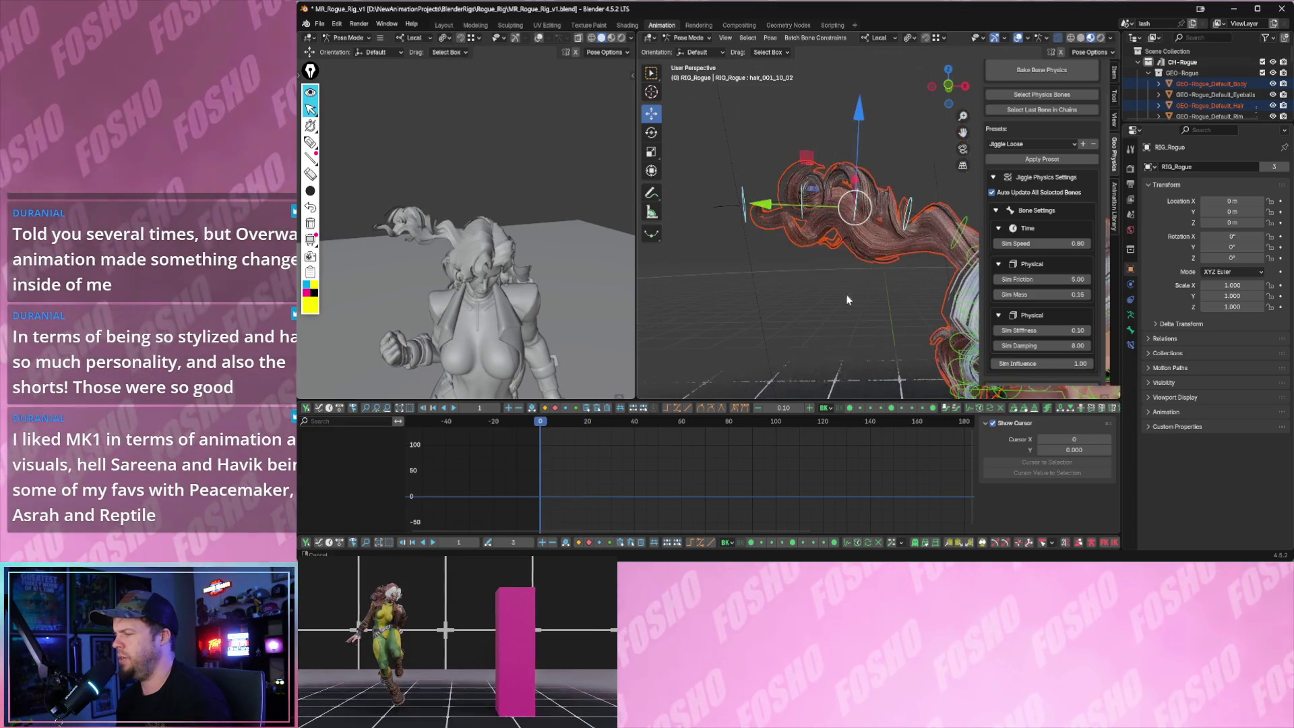
{"action": "left_click_drag", "start_coordinate": [738, 161], "coordinate": [932, 230]}
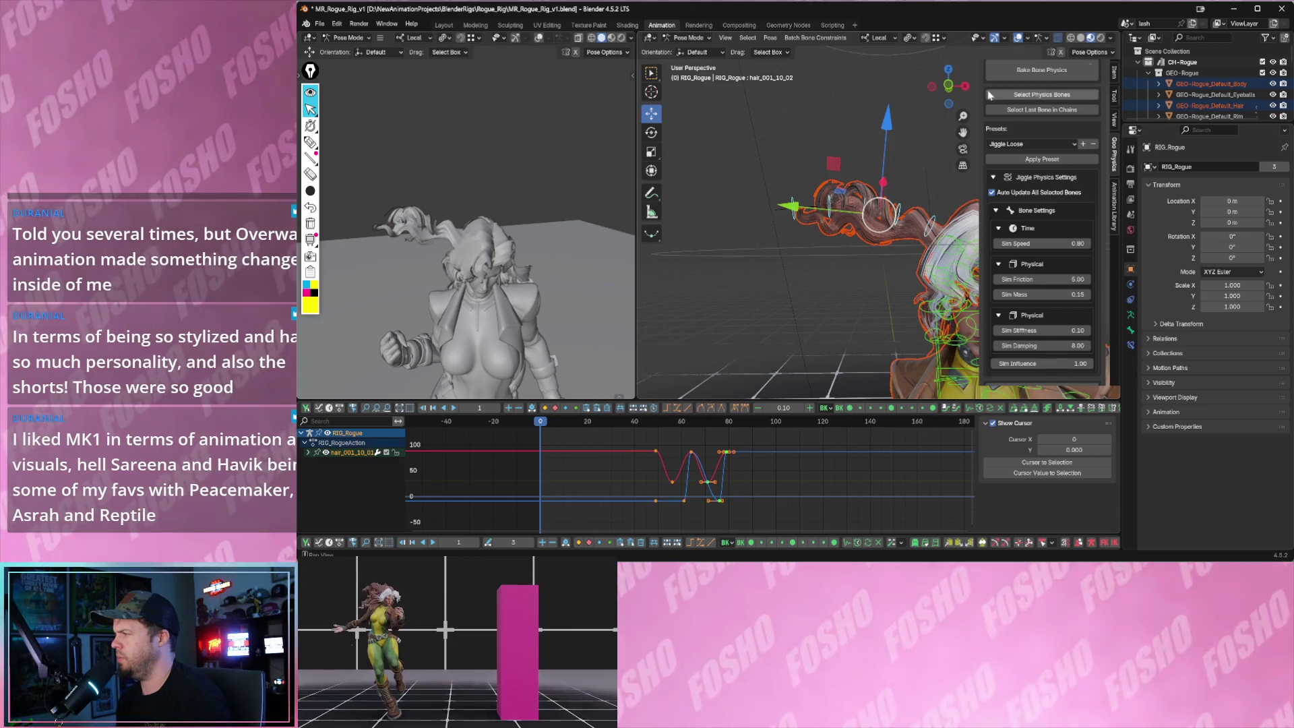
{"action": "scroll", "coordinate": [992, 85], "scroll_direction": "up", "scroll_amount": 2}
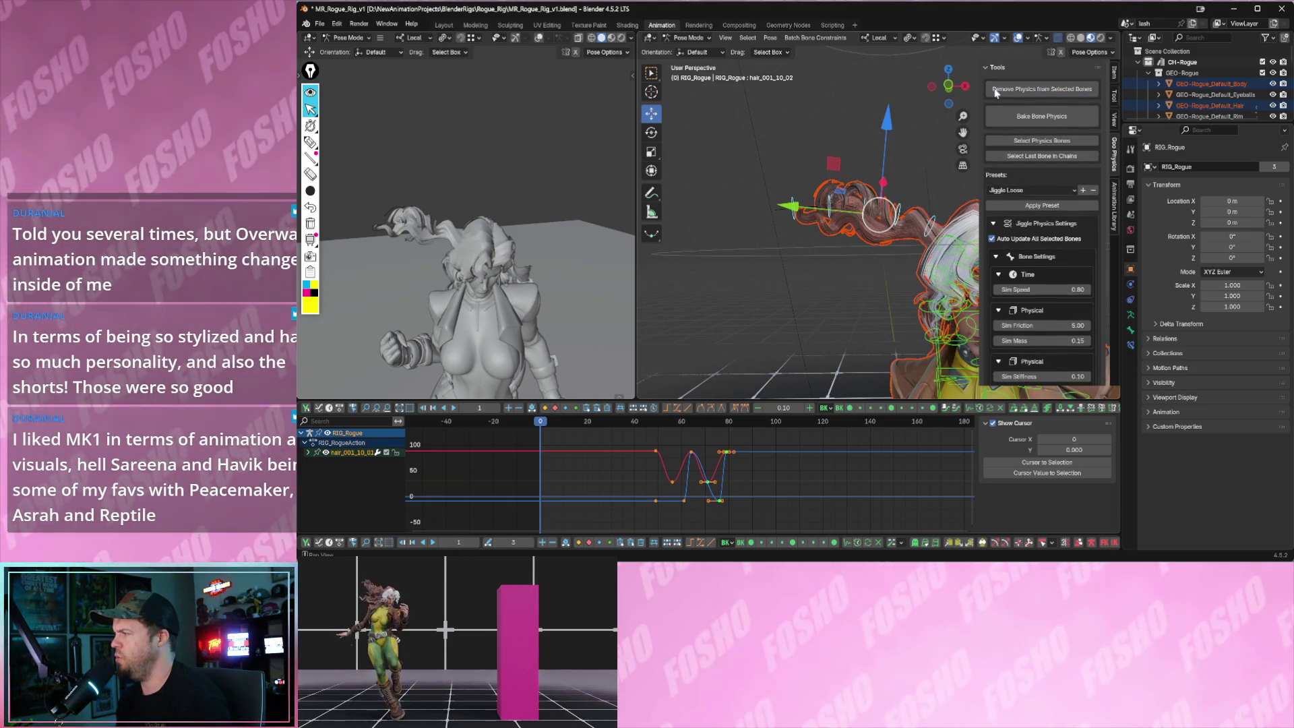
{"action": "left_click", "coordinate": [1113, 125]}
{"action": "left_click", "coordinate": [1117, 148]}
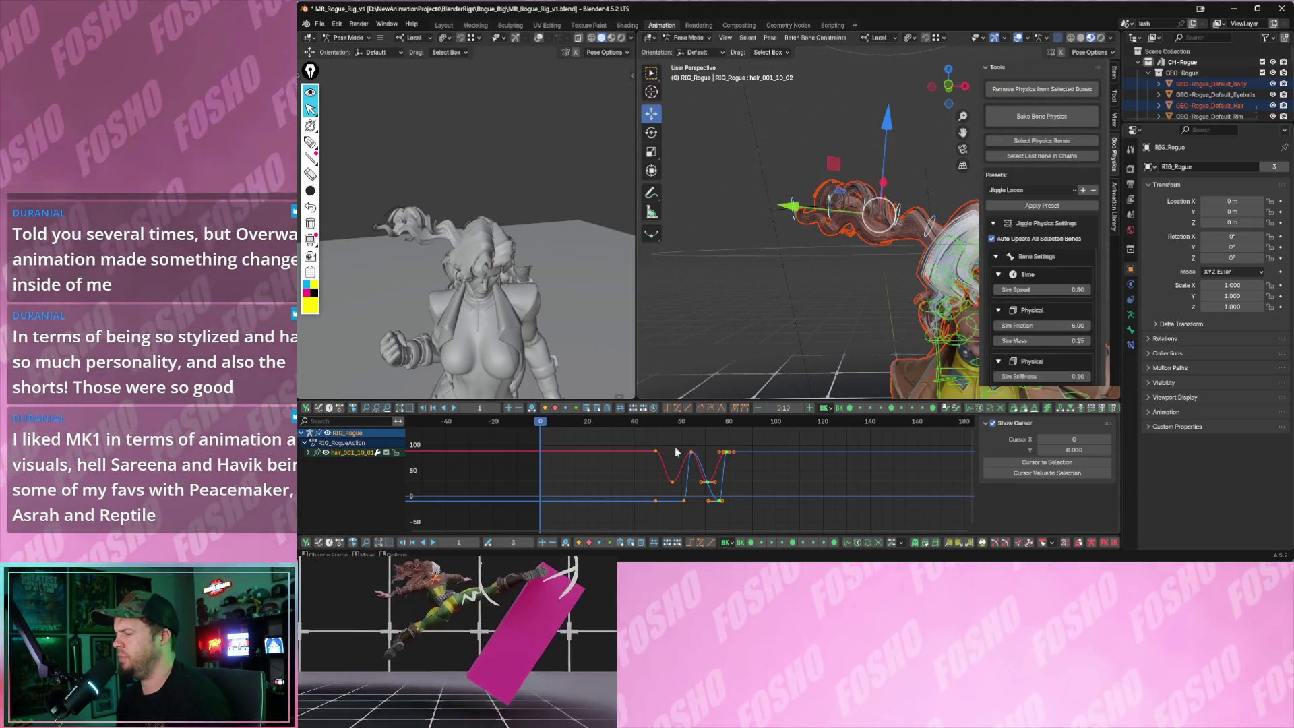
- Replay from frame 0, restore the bone physics settings, deselect the bones and play again
{"action": "key", "text": "space"}
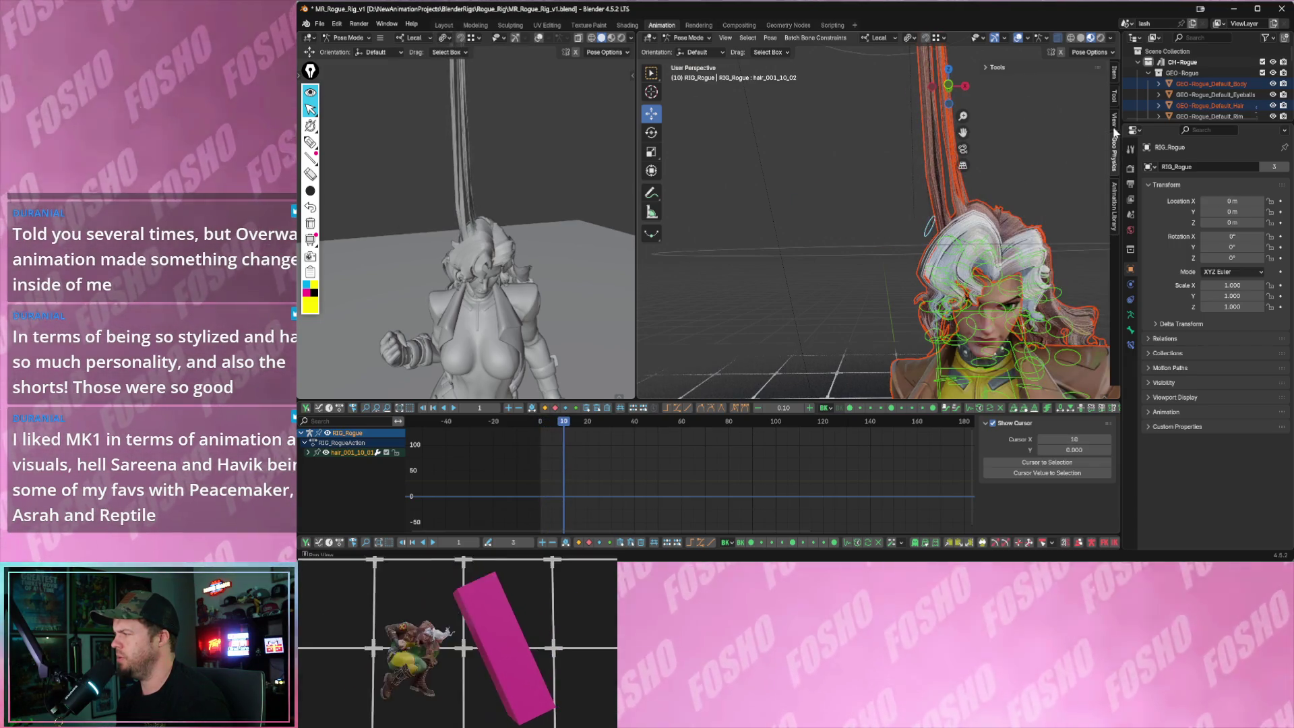
{"action": "key", "text": "Escape"}
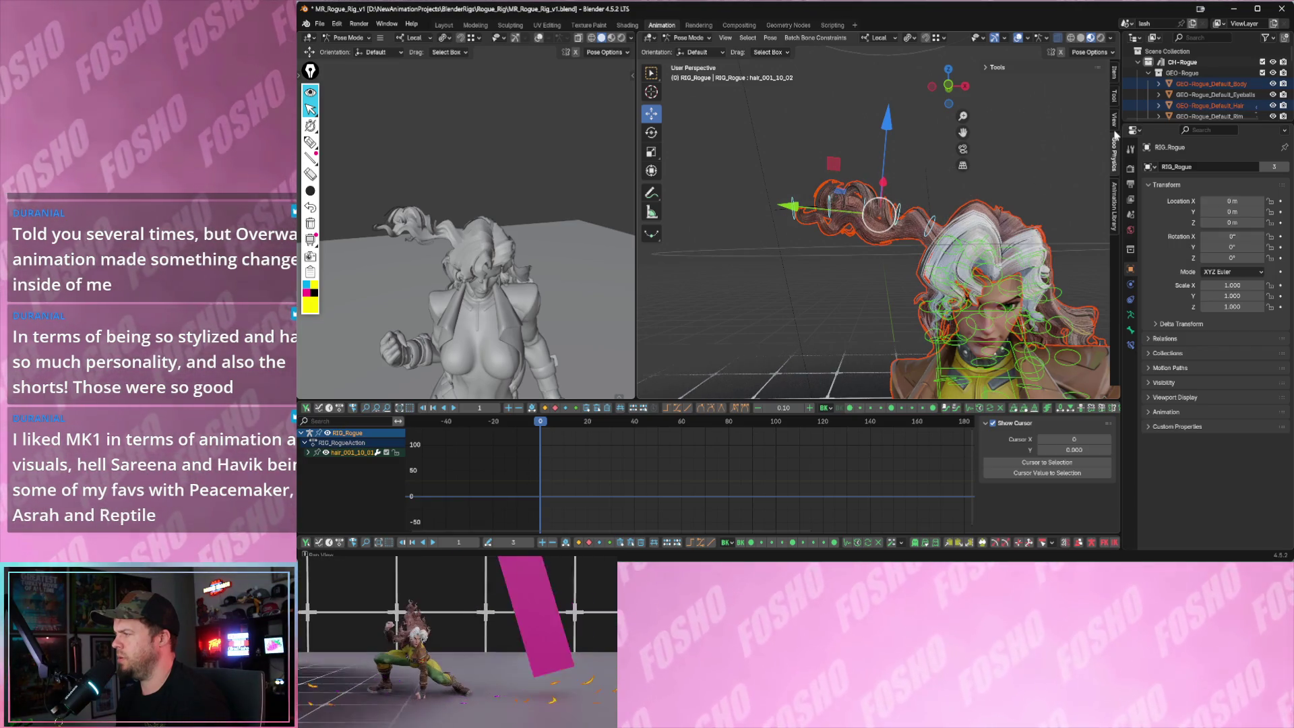
{"action": "left_click", "coordinate": [1115, 152]}
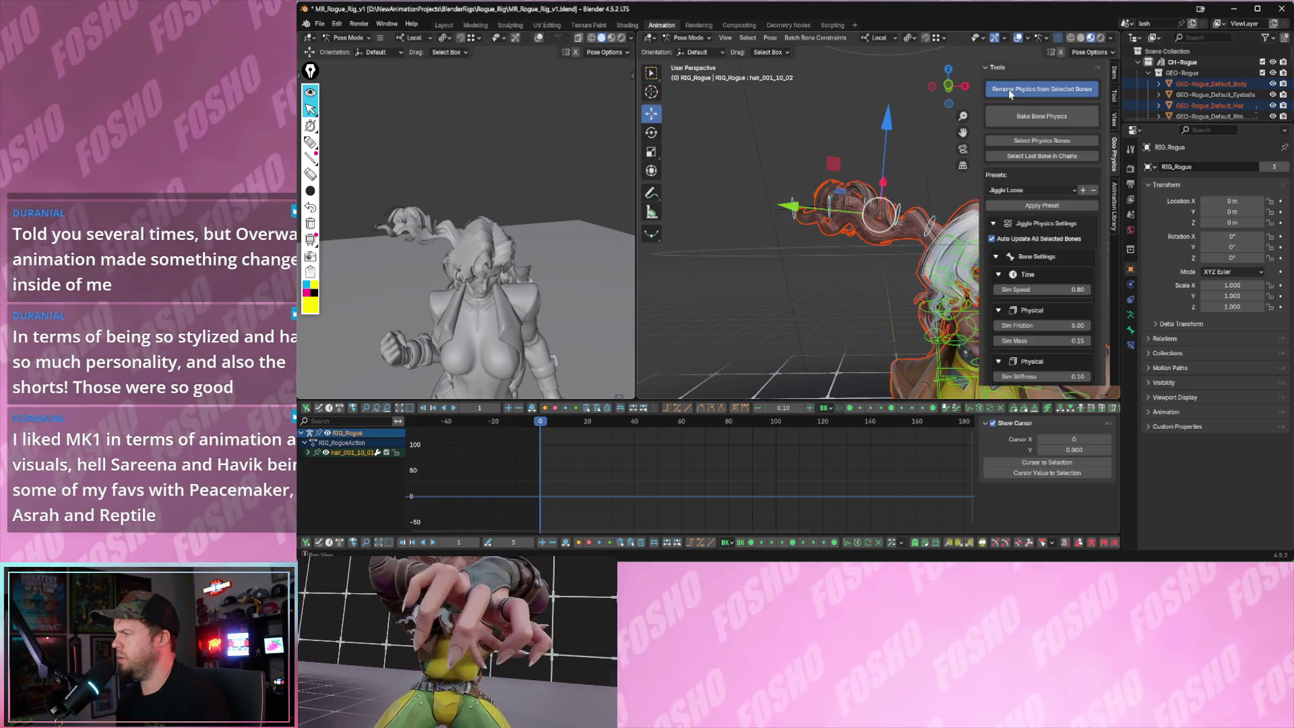
{"action": "left_click", "coordinate": [927, 161]}
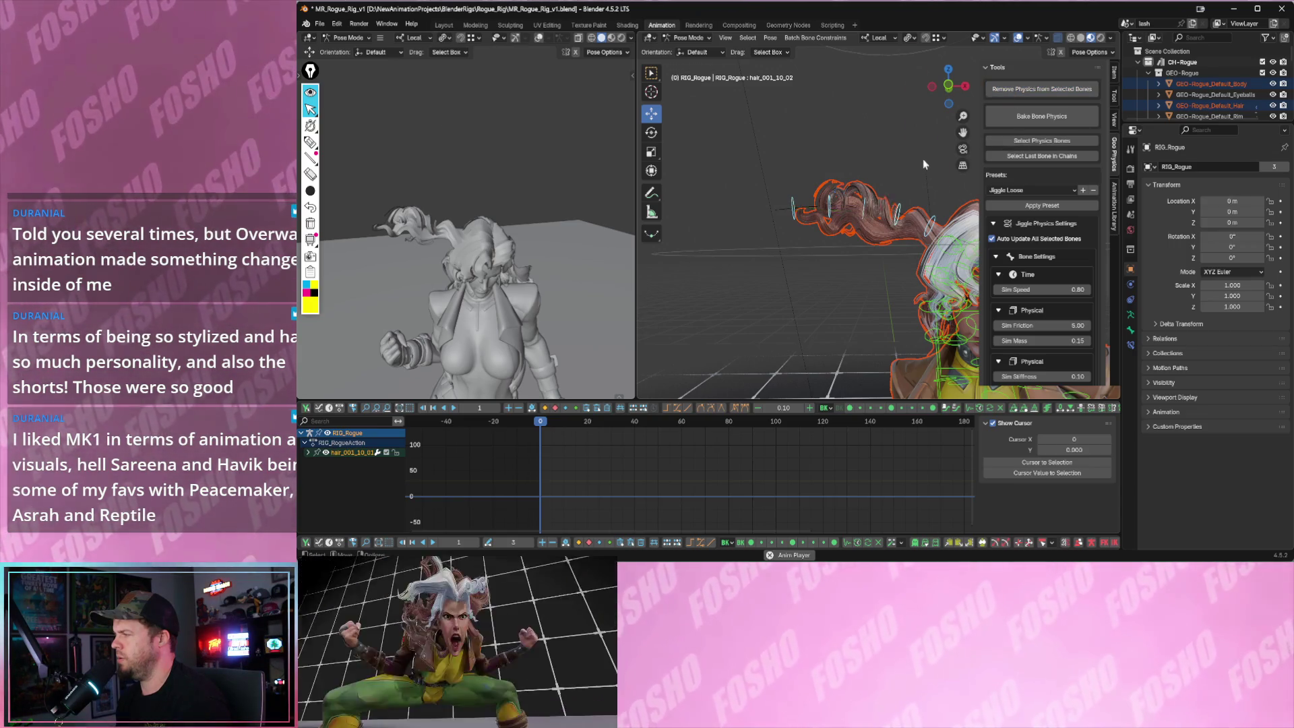
{"action": "key", "text": "space"}
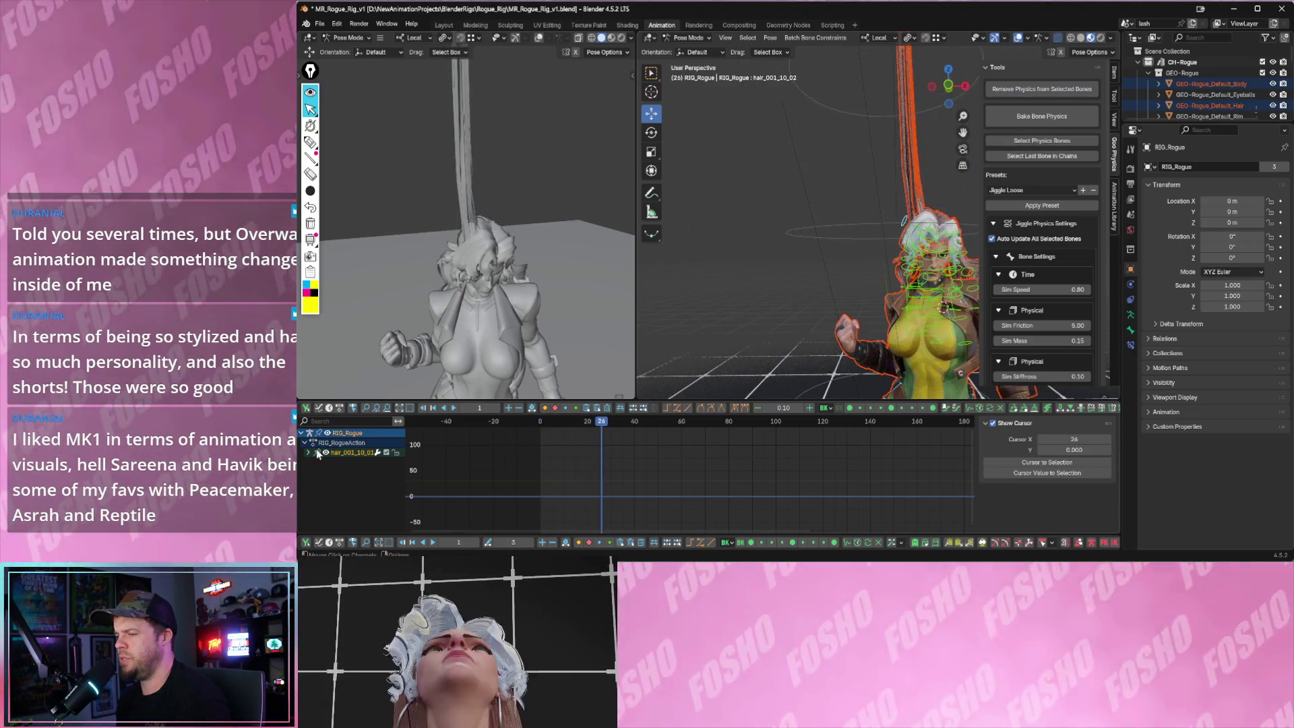
- Expand hair_001's Graph Editor channels, Sync Frame Range, remove physics from the hair bones and scrub back
{"action": "left_click", "coordinate": [309, 453]}
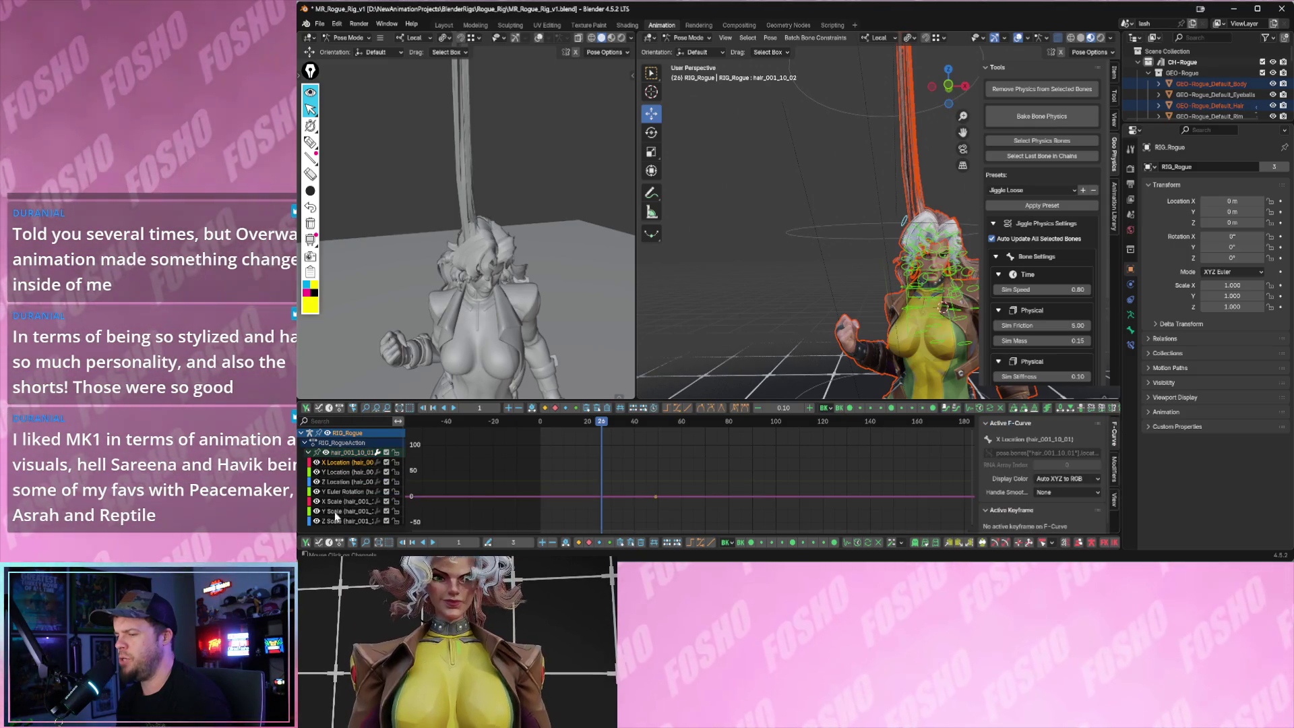
{"action": "key", "text": "Home"}
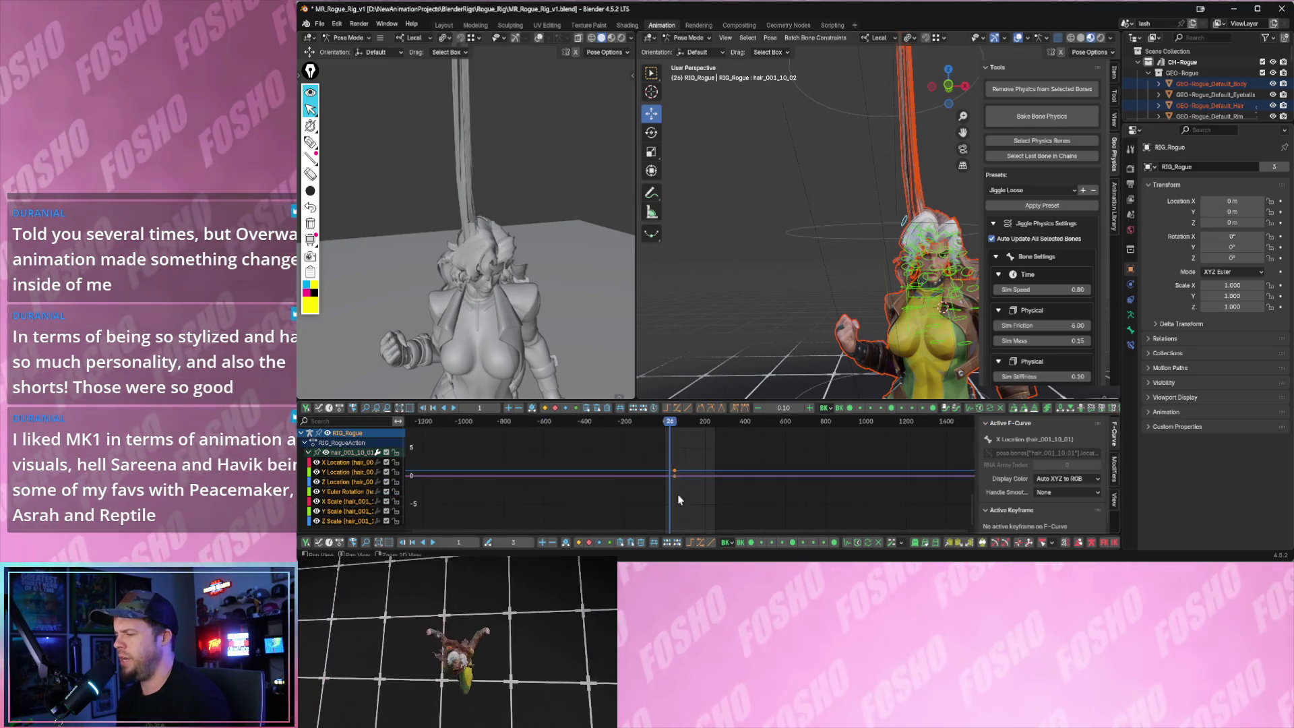
{"action": "scroll", "coordinate": [697, 496], "scroll_direction": "up", "scroll_amount": 3}
{"action": "scroll", "coordinate": [748, 484], "scroll_direction": "up", "scroll_amount": 3}
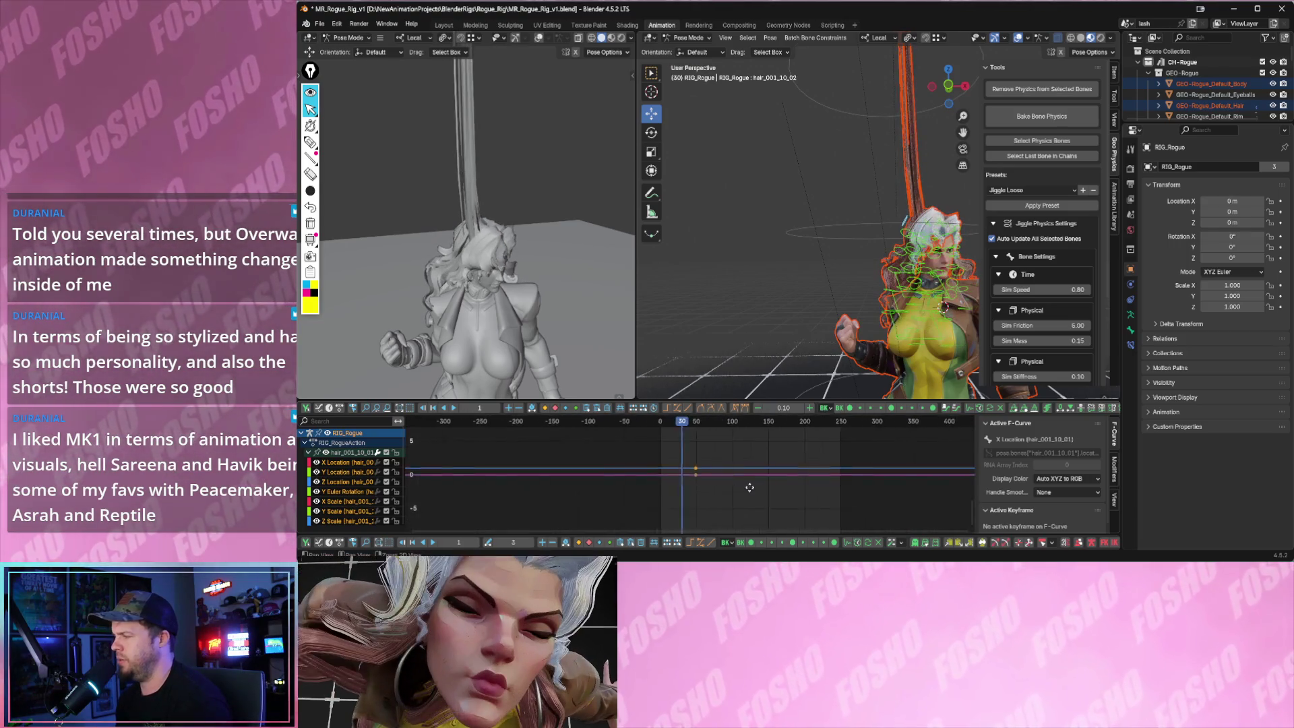
{"action": "scroll", "coordinate": [749, 487], "scroll_direction": "up", "scroll_amount": 2}
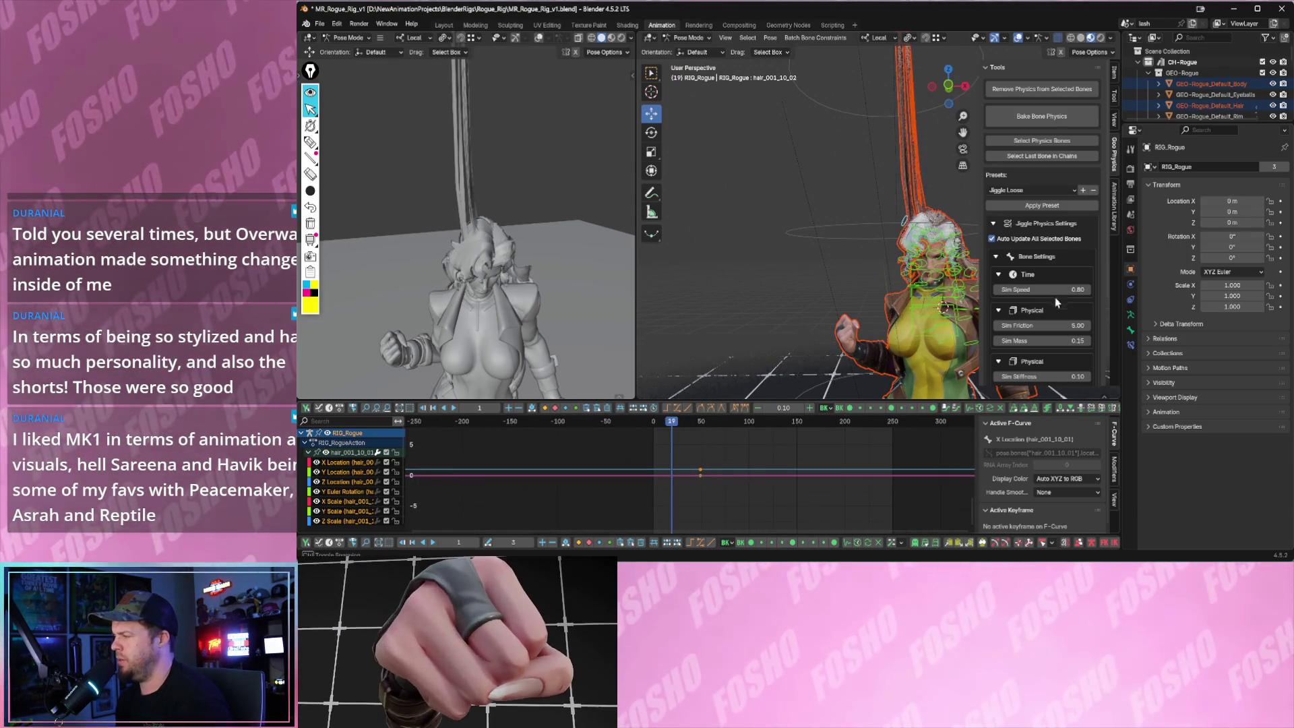
{"action": "scroll", "coordinate": [1052, 307], "scroll_direction": "down", "scroll_amount": 2}
{"action": "scroll", "coordinate": [1028, 253], "scroll_direction": "down", "scroll_amount": 2}
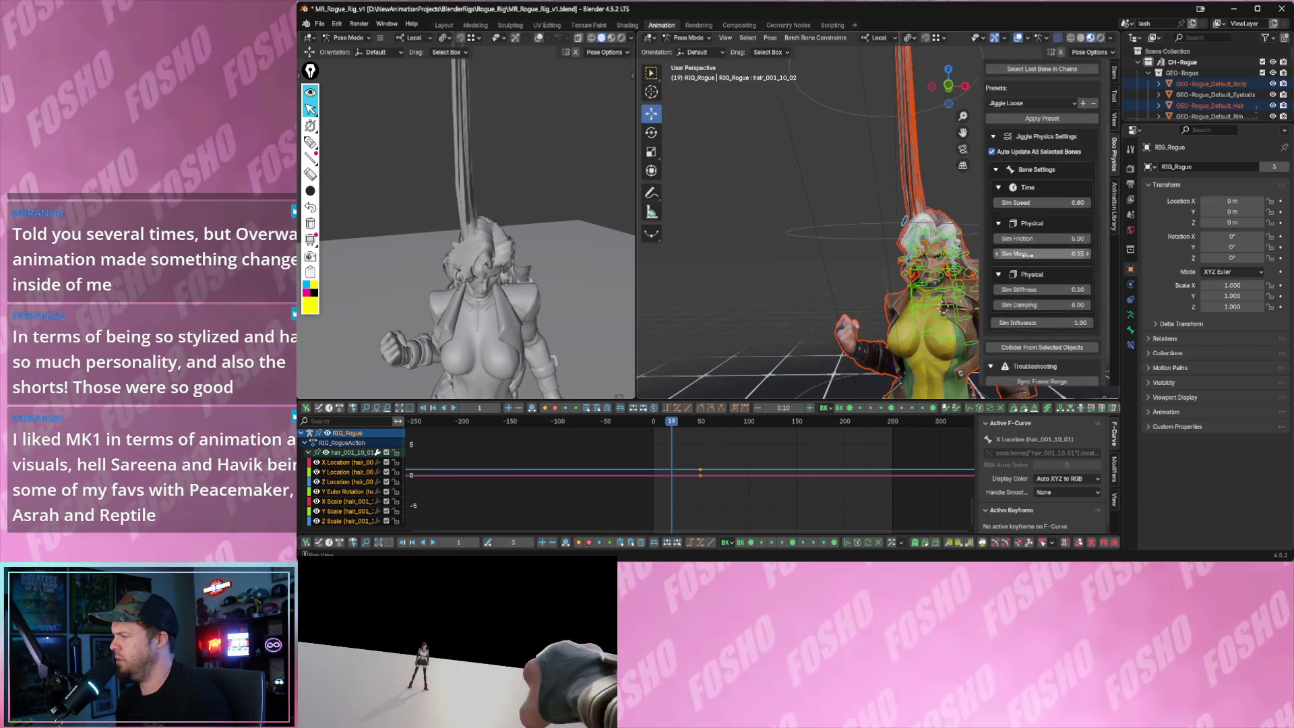
{"action": "scroll", "coordinate": [1029, 254], "scroll_direction": "down", "scroll_amount": 1}
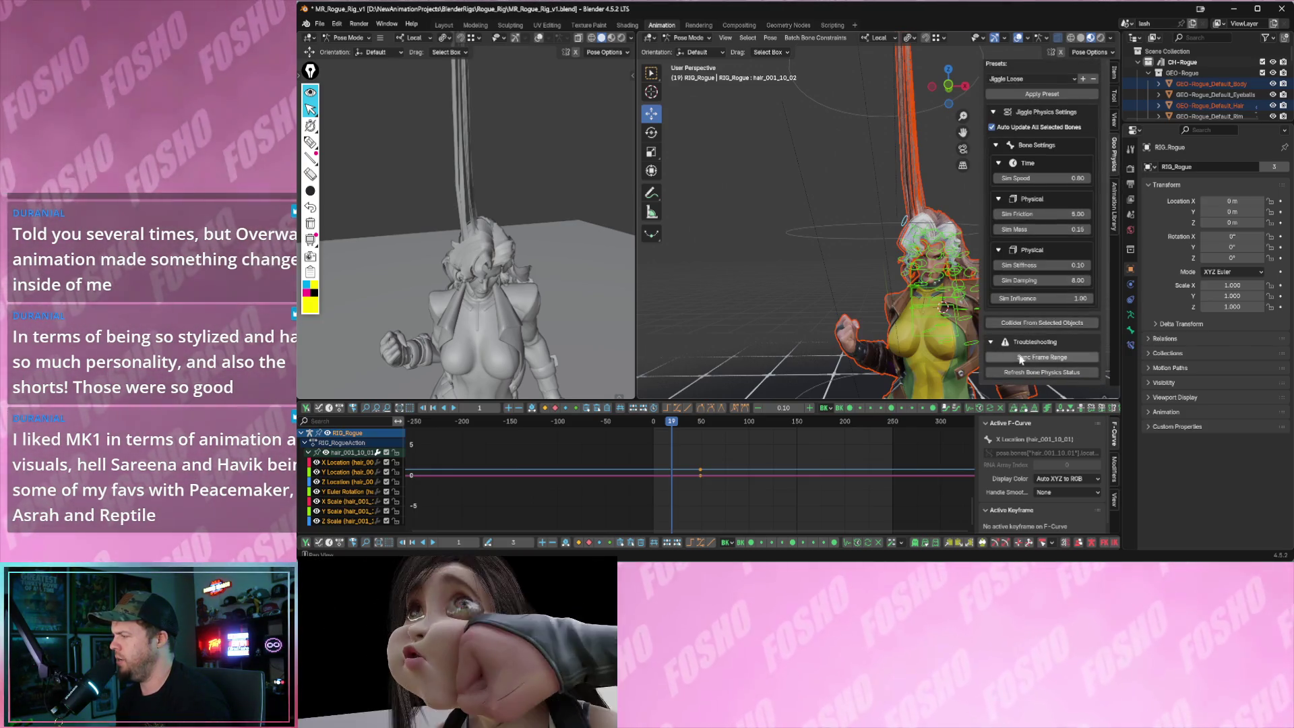
{"action": "left_click", "coordinate": [1021, 359]}
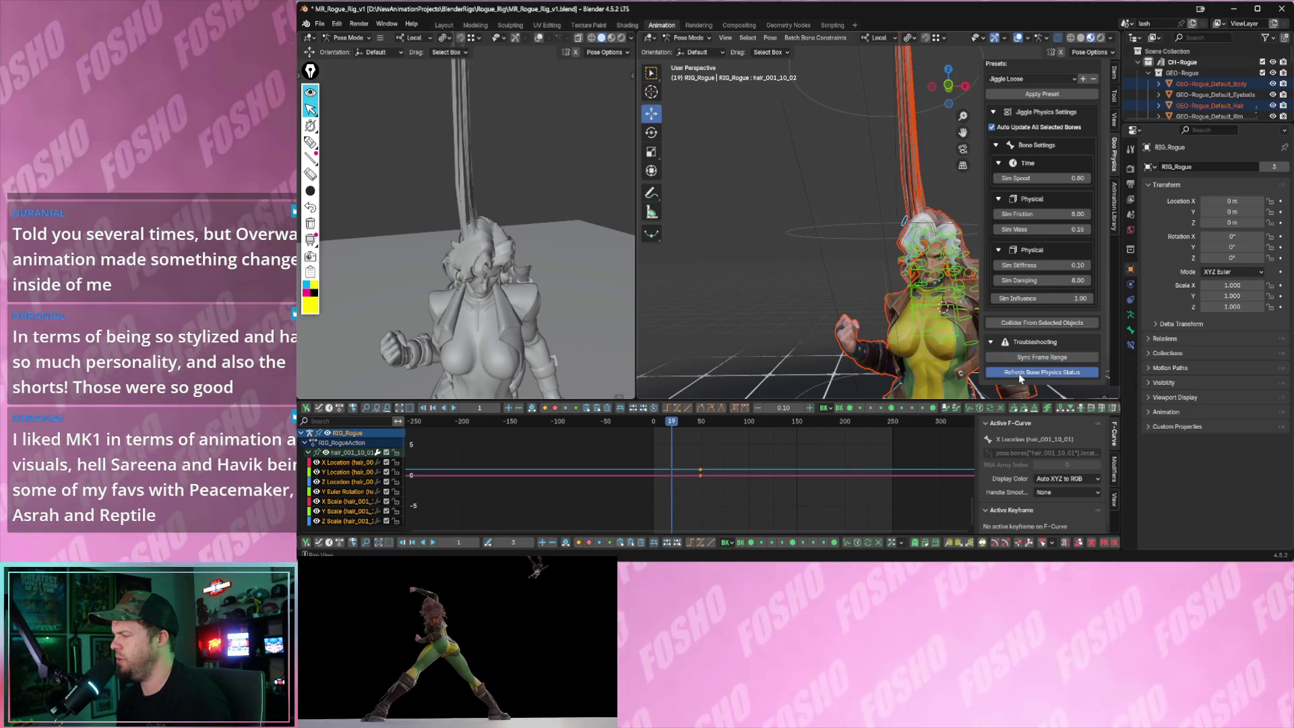
{"action": "scroll", "coordinate": [1010, 135], "scroll_direction": "up", "scroll_amount": 4}
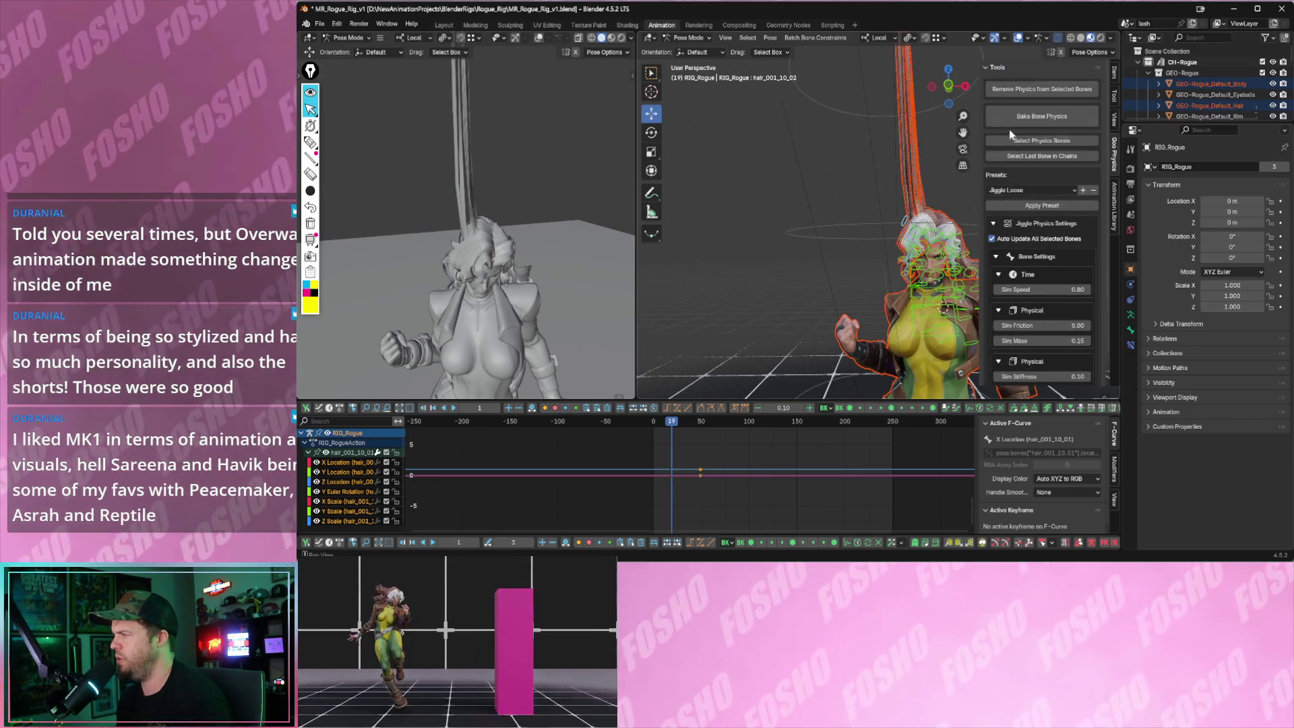
{"action": "left_click", "coordinate": [1019, 94]}
{"action": "left_click_drag", "start_coordinate": [671, 421], "coordinate": [658, 425]}
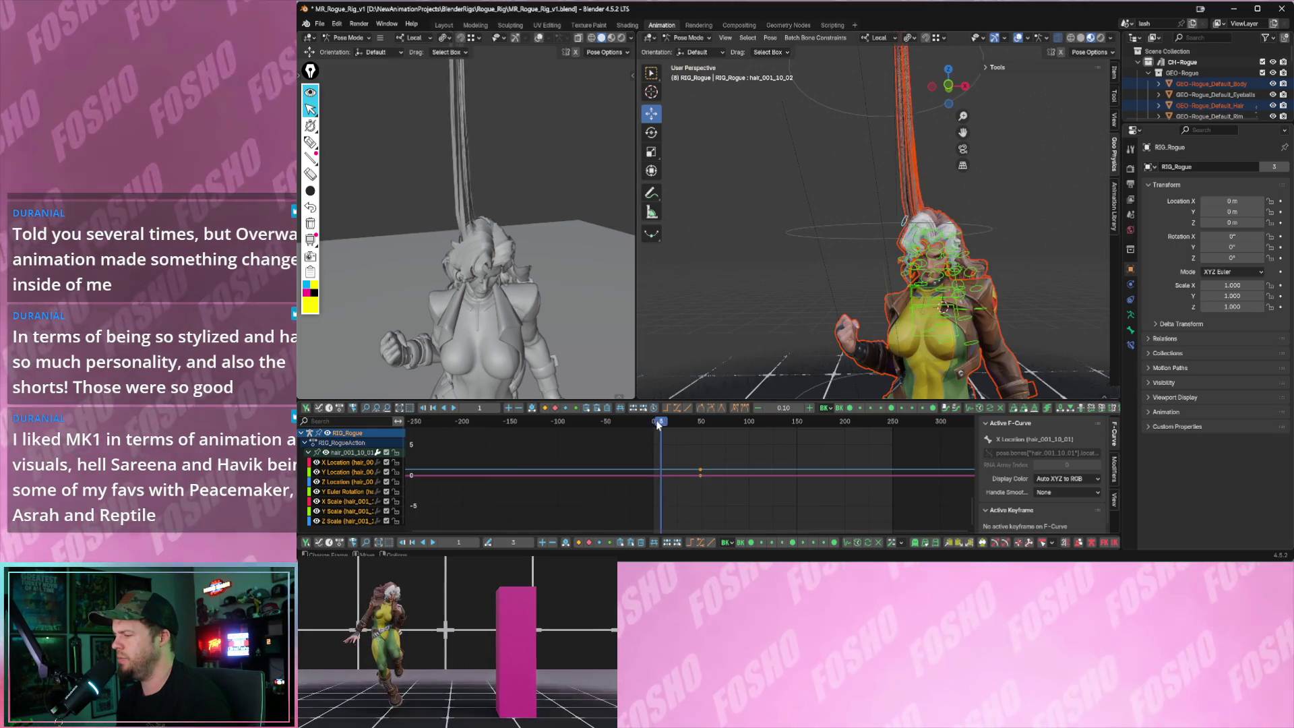
- Switch to Object Mode, select the whole Rogue rig and play the hair physics to frame 47
{"action": "left_click", "coordinate": [801, 258]}
{"action": "middle_click_drag", "start_coordinate": [801, 259], "coordinate": [883, 241]}
{"action": "left_click", "coordinate": [689, 38]}
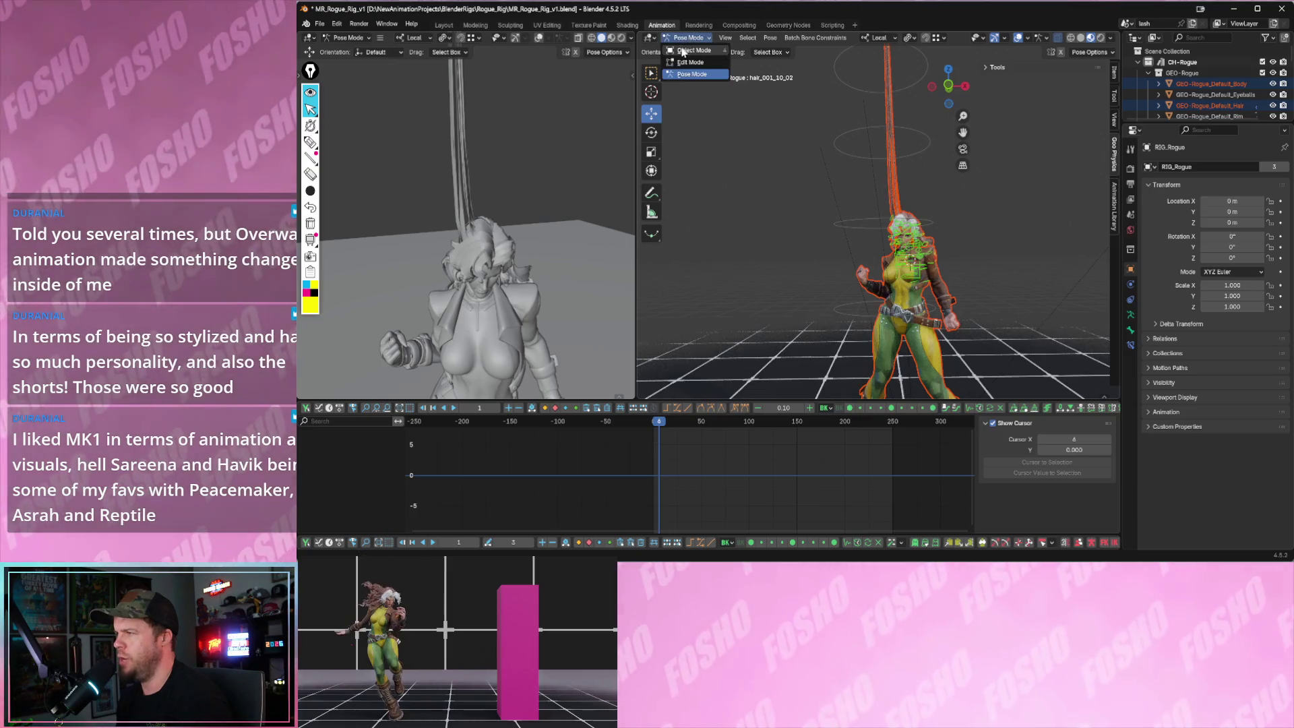
{"action": "left_click", "coordinate": [852, 139]}
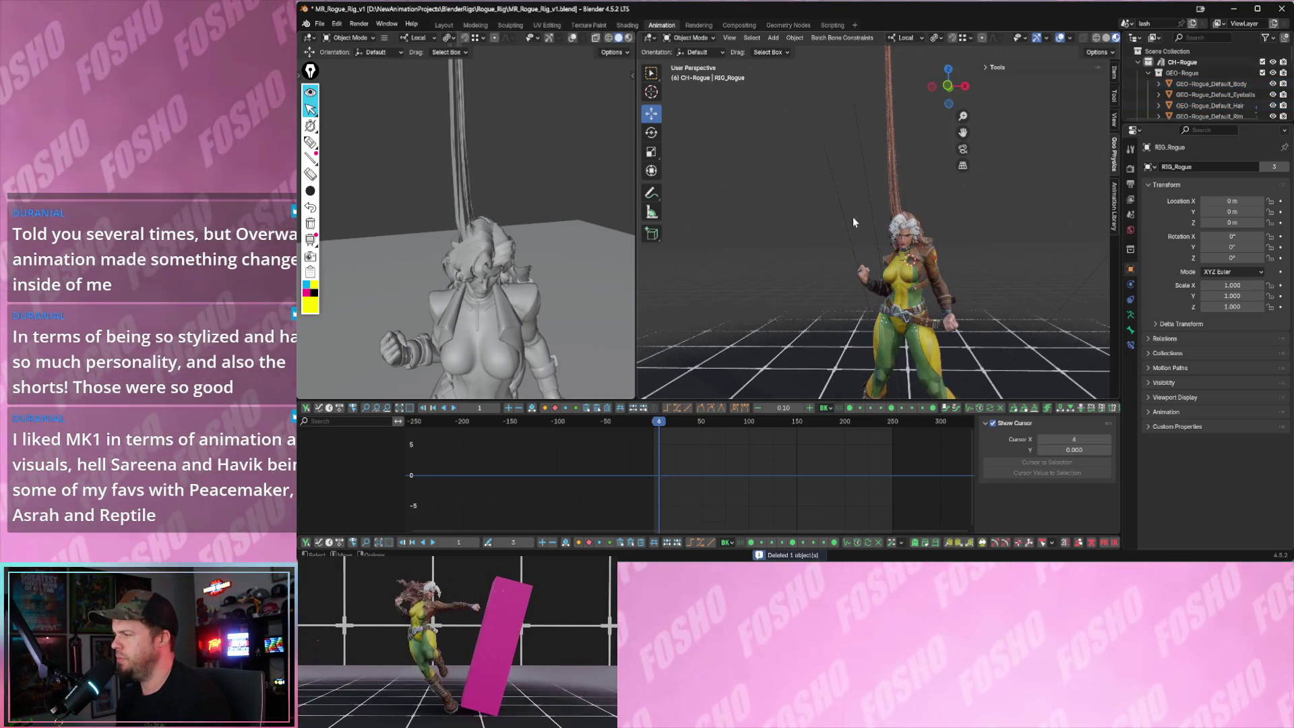
{"action": "key", "text": "space"}
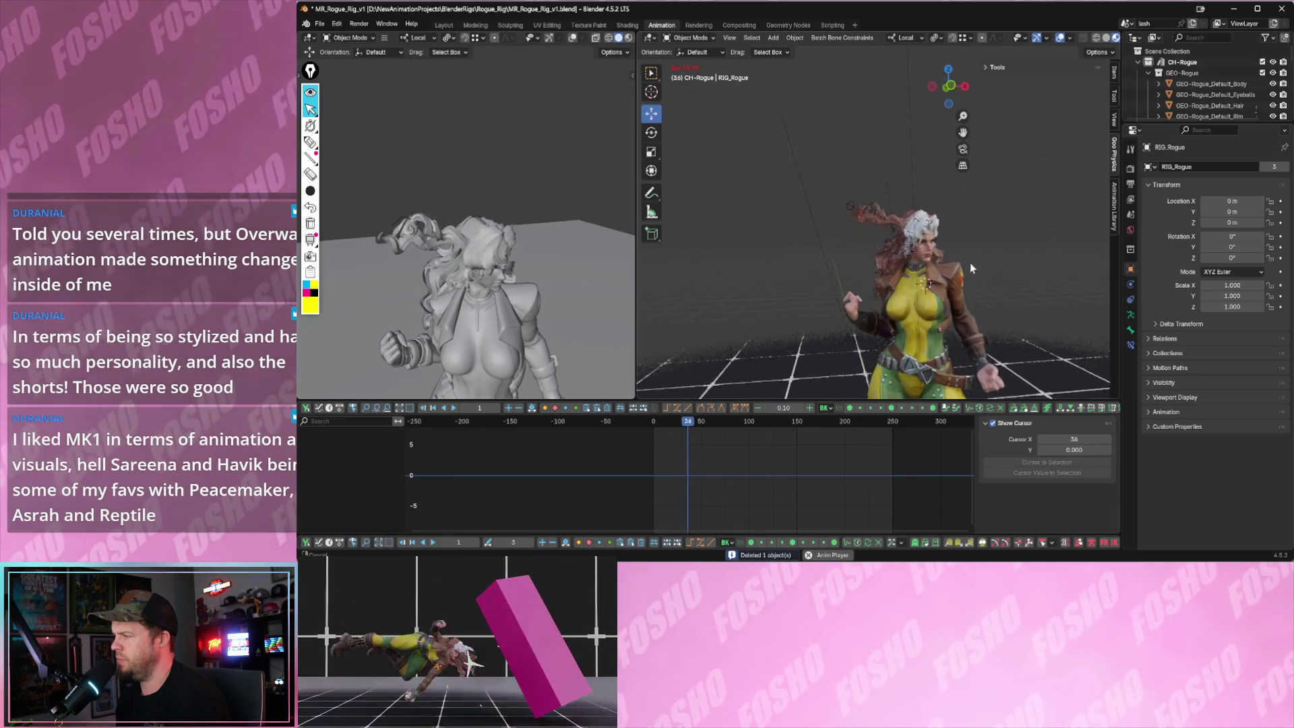
{"action": "scroll", "coordinate": [968, 261], "scroll_direction": "up", "scroll_amount": 3}
{"action": "key", "text": "space"}
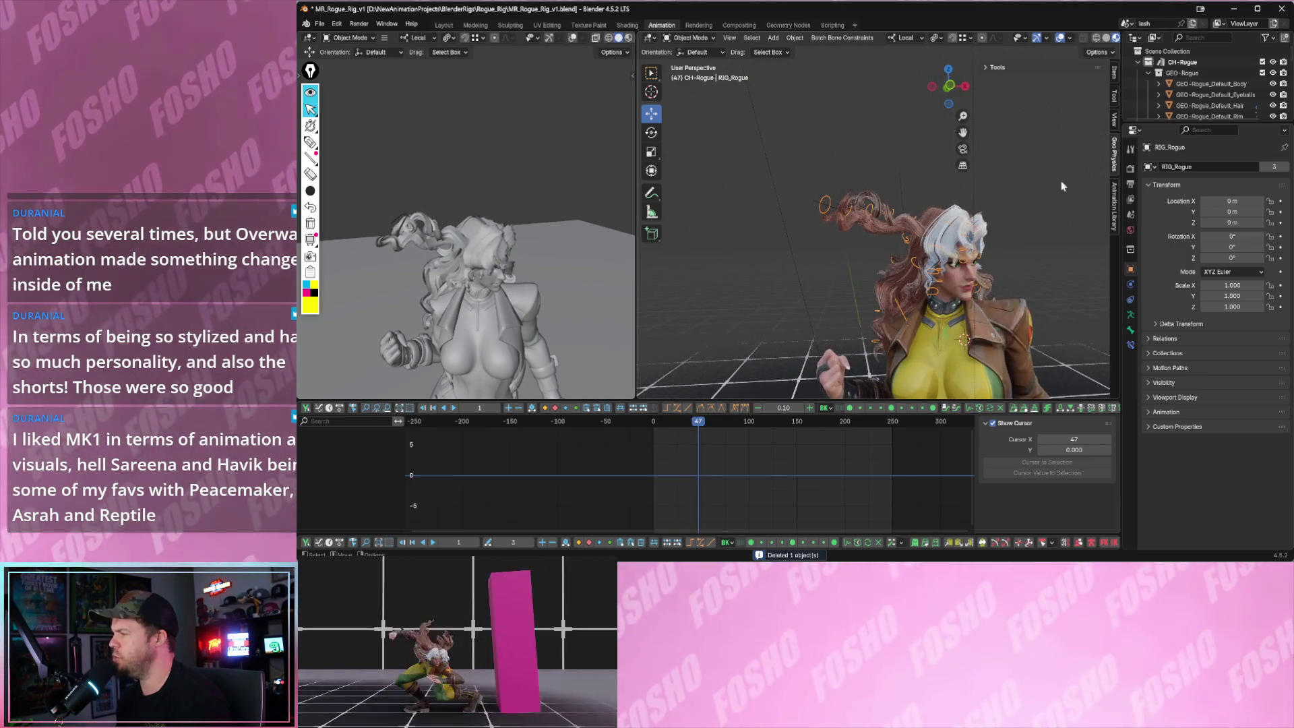
- Show the sidebar tools and return the rig to Pose Mode from the mode dropdown
{"action": "left_click", "coordinate": [1114, 195]}
{"action": "scroll", "coordinate": [1029, 91], "scroll_direction": "up", "scroll_amount": 1, "text": "ctrl"}
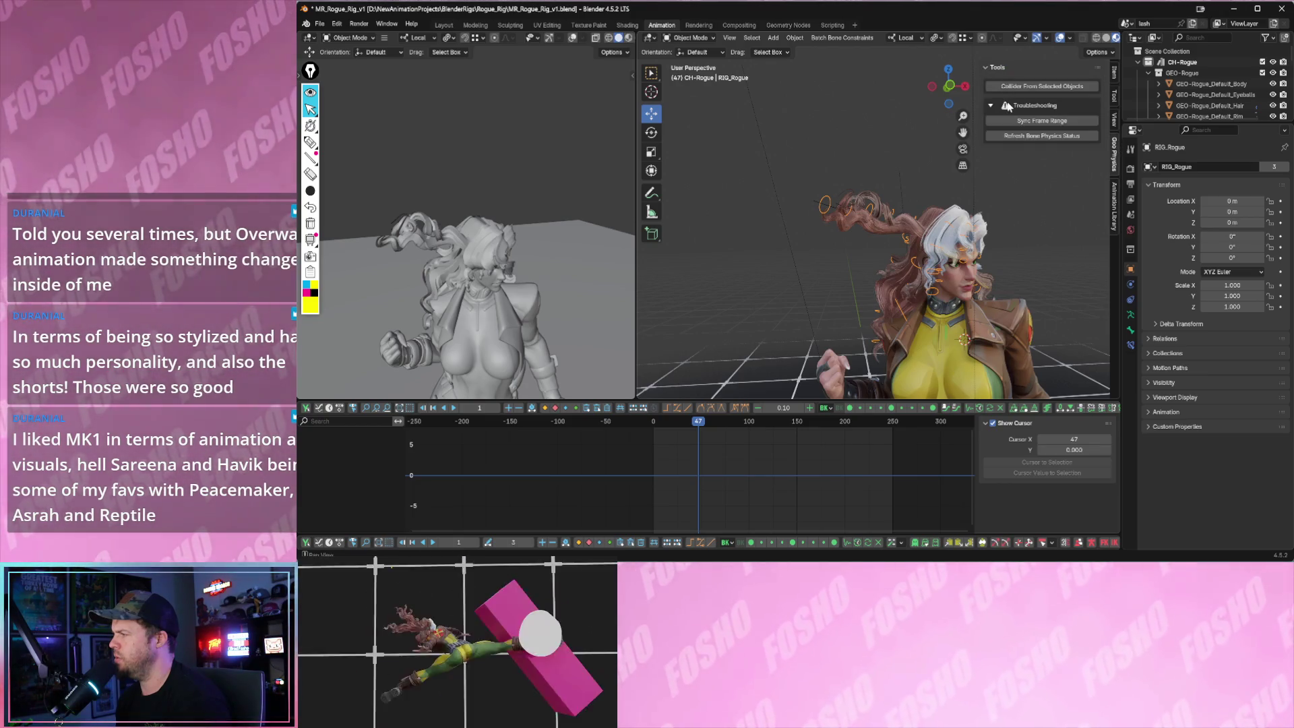
{"action": "scroll", "coordinate": [863, 175], "scroll_direction": "up", "scroll_amount": 2}
{"action": "middle_click_drag", "start_coordinate": [827, 190], "coordinate": [830, 204]}
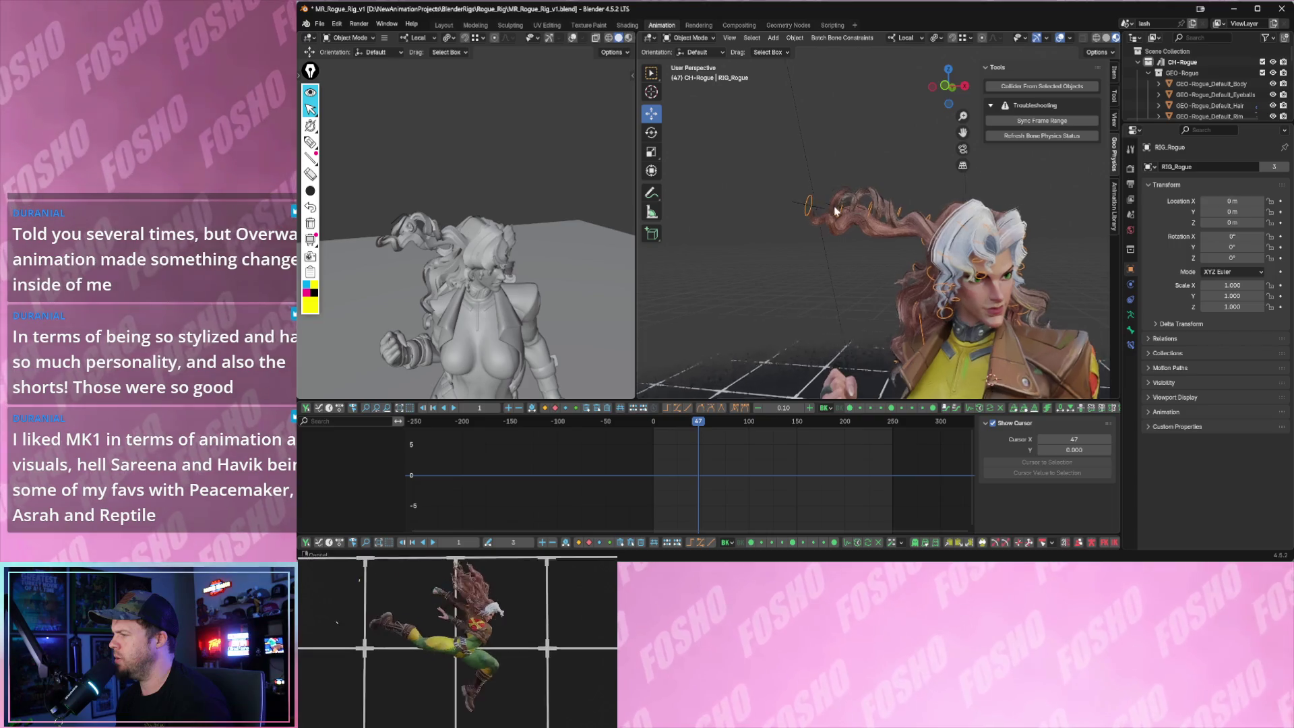
{"action": "left_click", "coordinate": [692, 38]}
{"action": "left_click", "coordinate": [691, 74]}
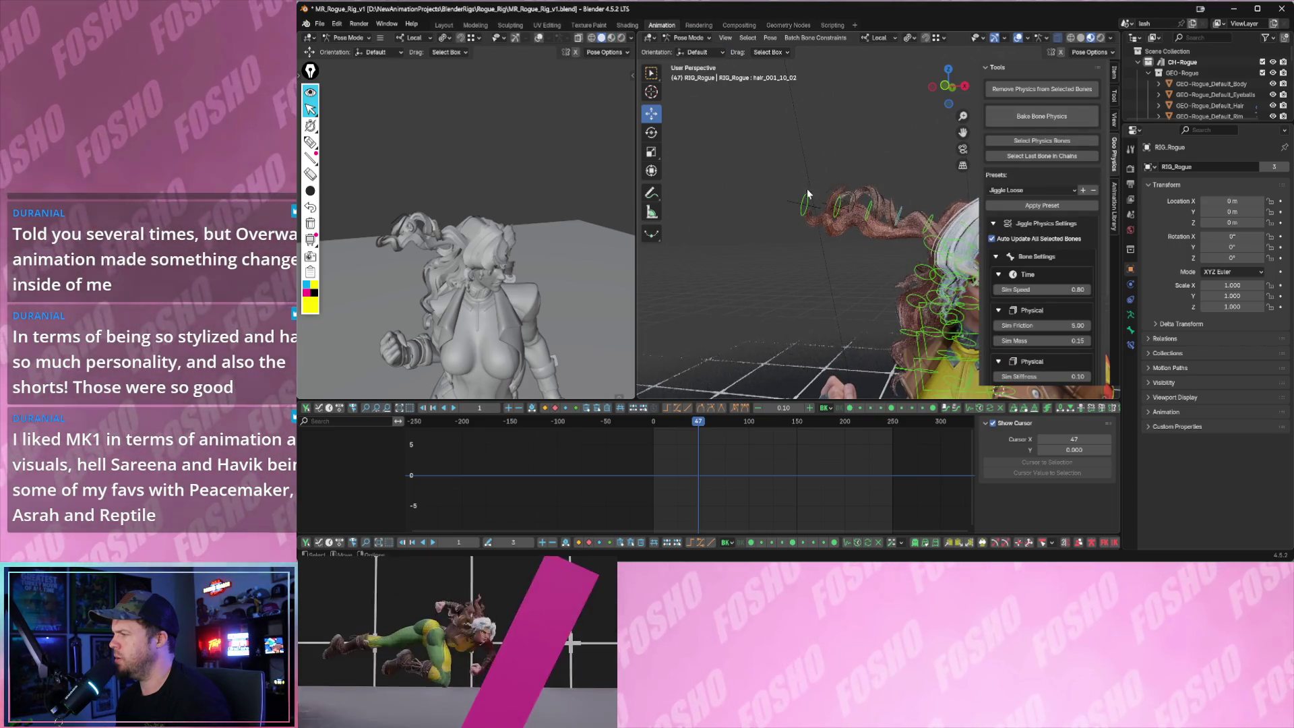
- Select root hair bone hair_001_10_01, show its jiggle settings and play from frame 0
{"action": "left_click", "coordinate": [874, 174]}
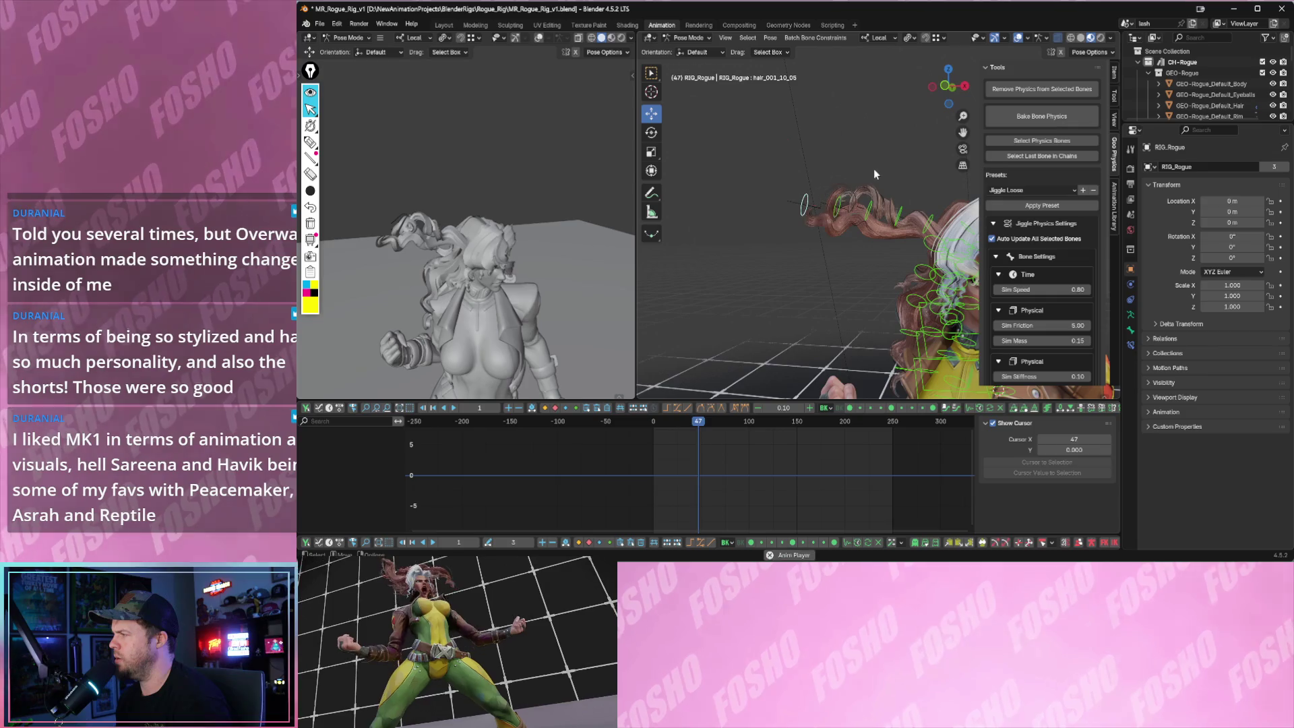
{"action": "left_click", "coordinate": [852, 209]}
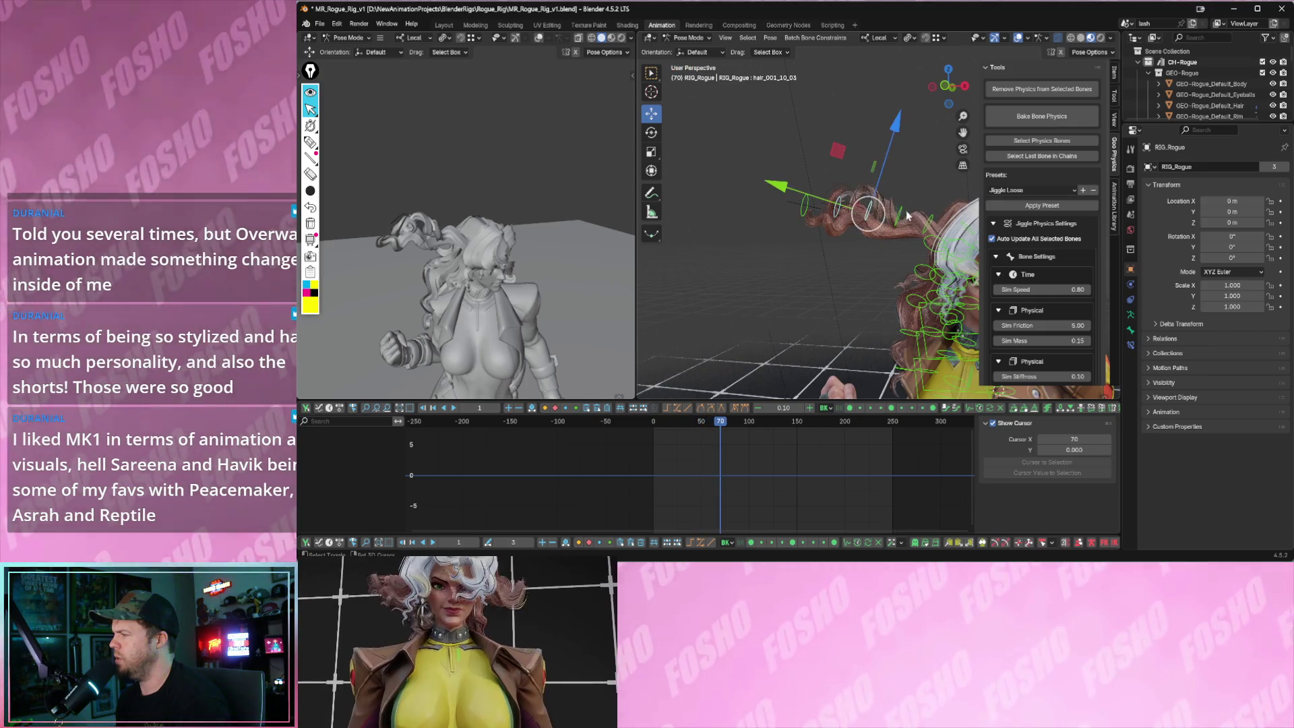
{"action": "left_click", "coordinate": [936, 218]}
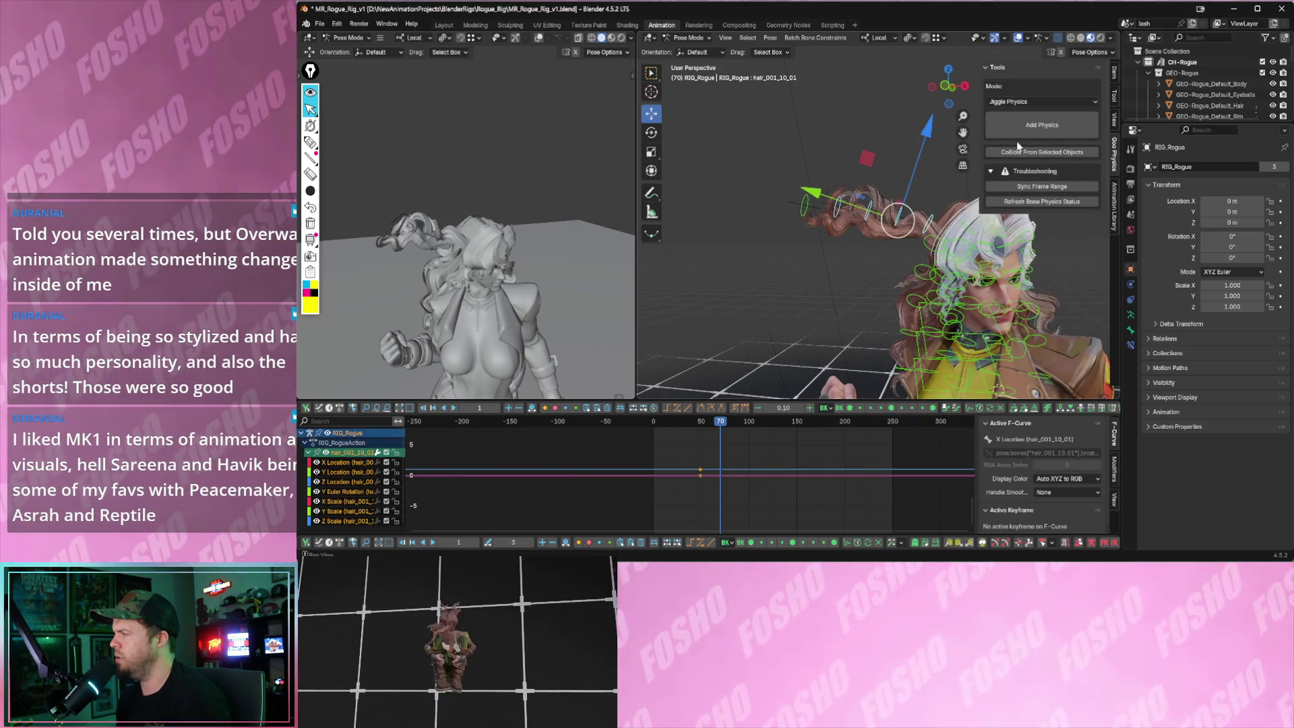
{"action": "left_click", "coordinate": [1020, 130]}
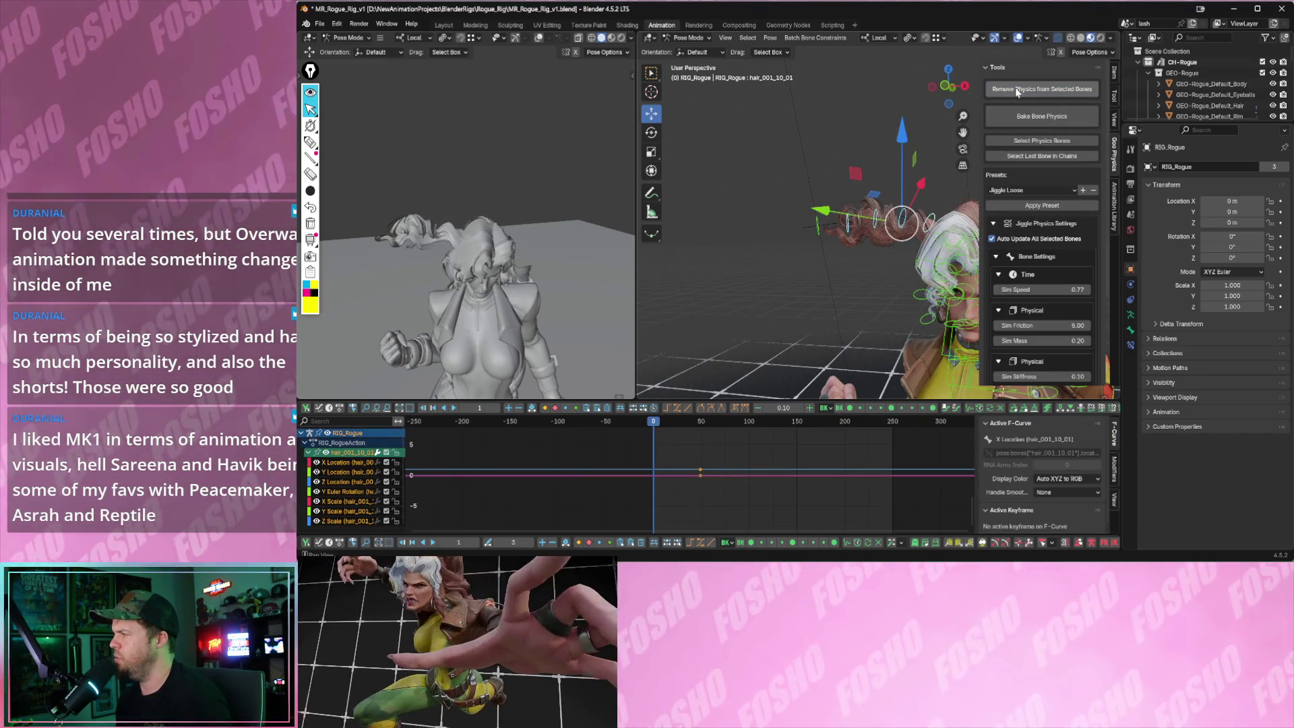
{"action": "key", "text": "space"}
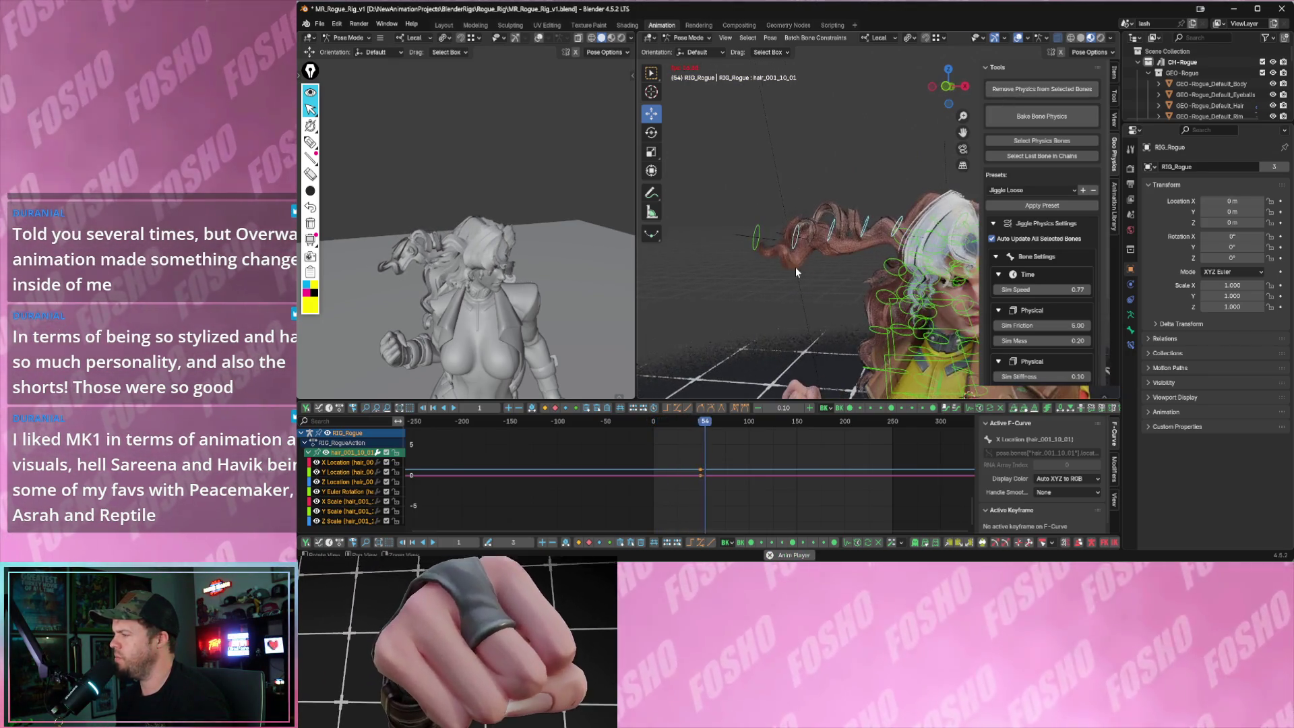
- Expand the bone physics Tools panel and bring up the File menu
{"action": "key", "text": "a"}
{"action": "scroll", "coordinate": [1037, 252], "scroll_direction": "down", "scroll_amount": 4}
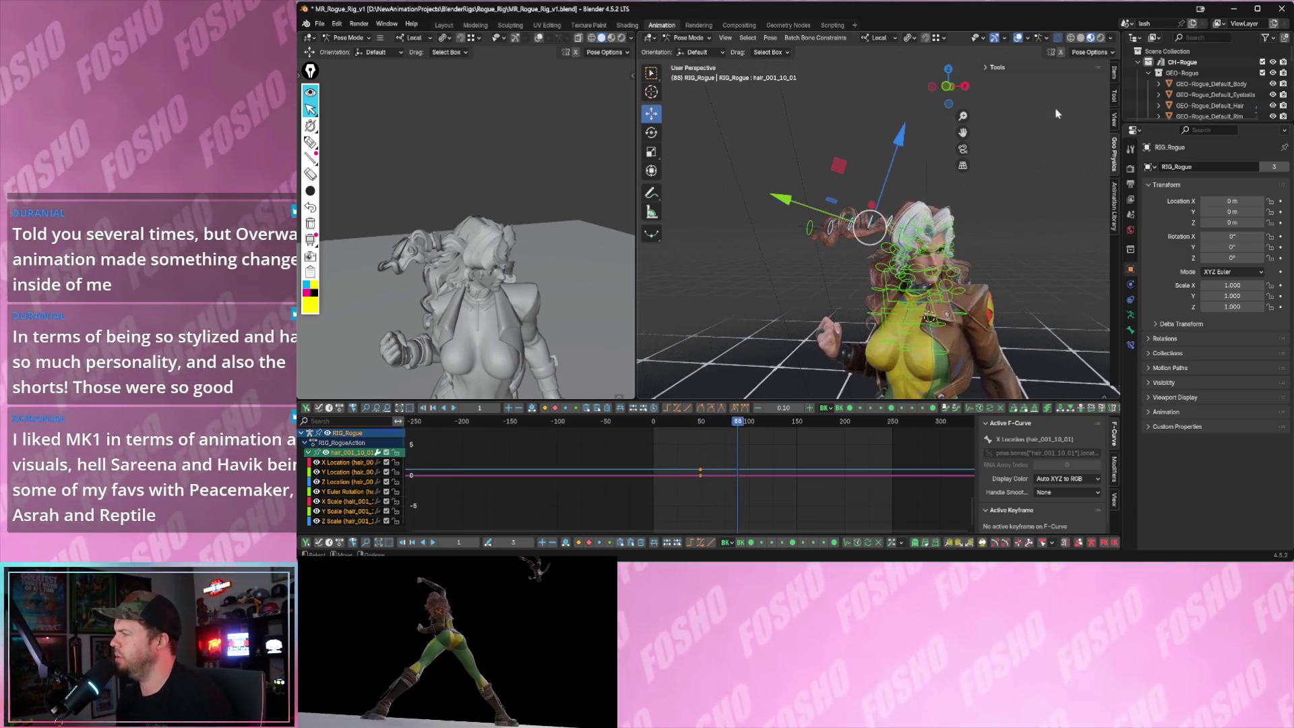
{"action": "left_click", "coordinate": [992, 69]}
{"action": "scroll", "coordinate": [1032, 111], "scroll_direction": "down", "scroll_amount": 2}
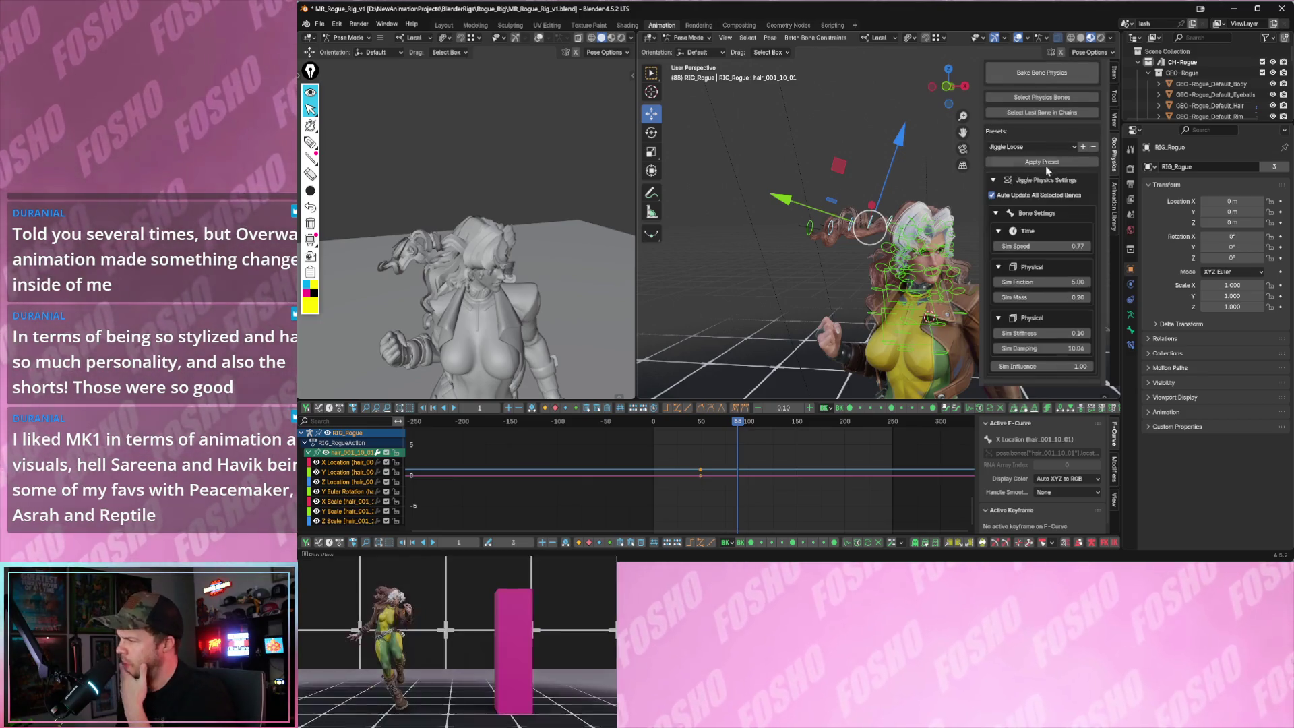
{"action": "scroll", "coordinate": [1047, 180], "scroll_direction": "down", "scroll_amount": 3}
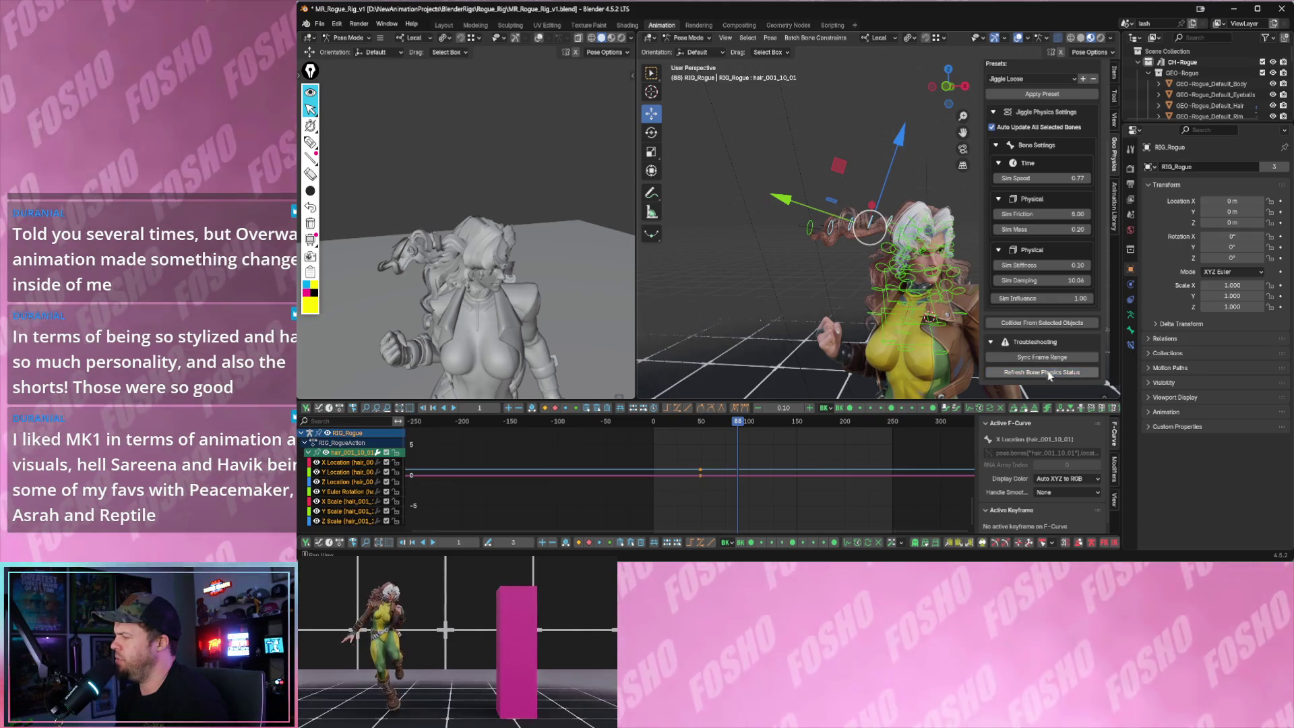
{"action": "left_click", "coordinate": [320, 24]}
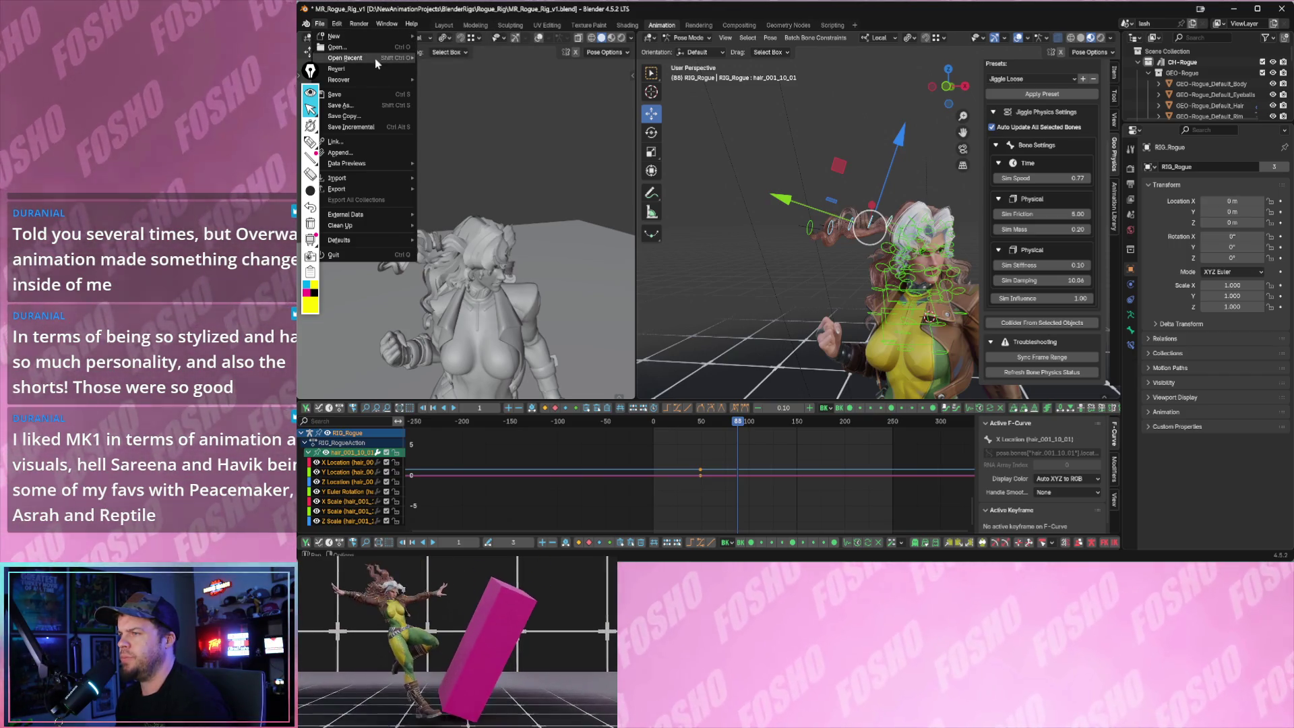
- Reopen the Rogue rig from Open Recent with Don't Save, landing in the Animation workspace
{"action": "mouse_move", "coordinate": [347, 58]}
{"action": "left_click", "coordinate": [465, 54]}
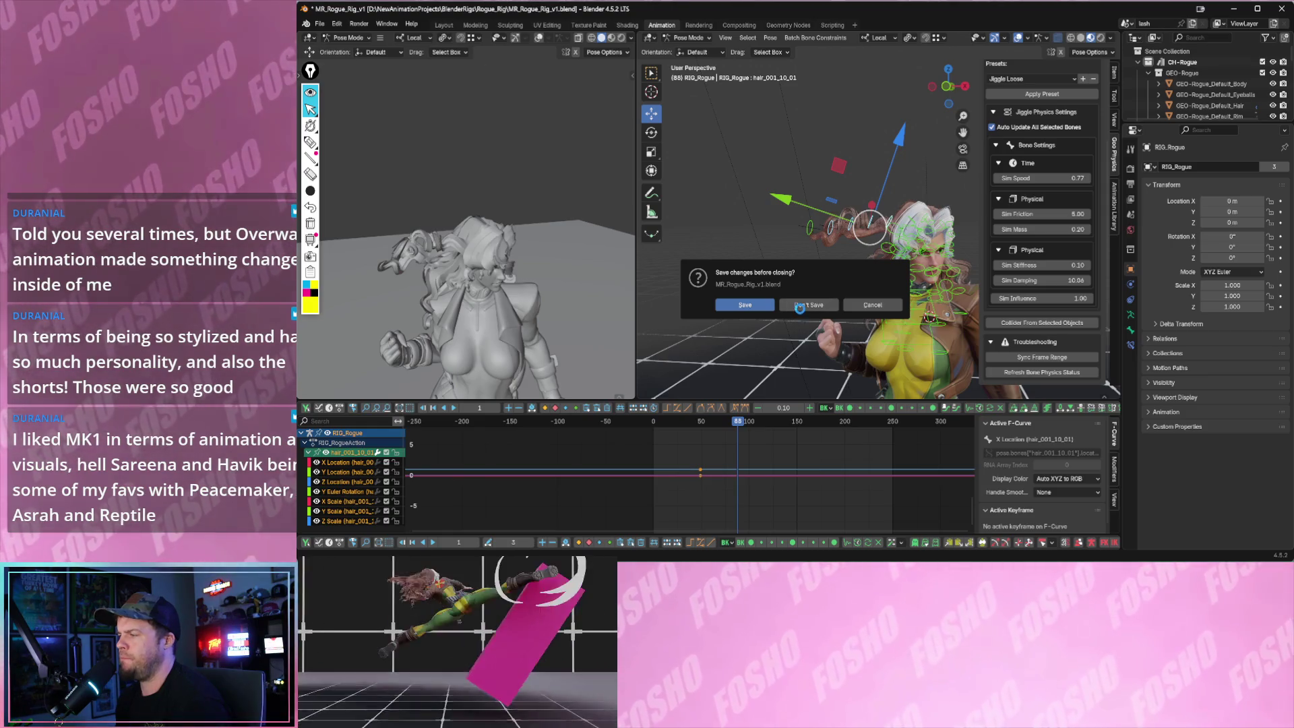
{"action": "left_click", "coordinate": [810, 304]}
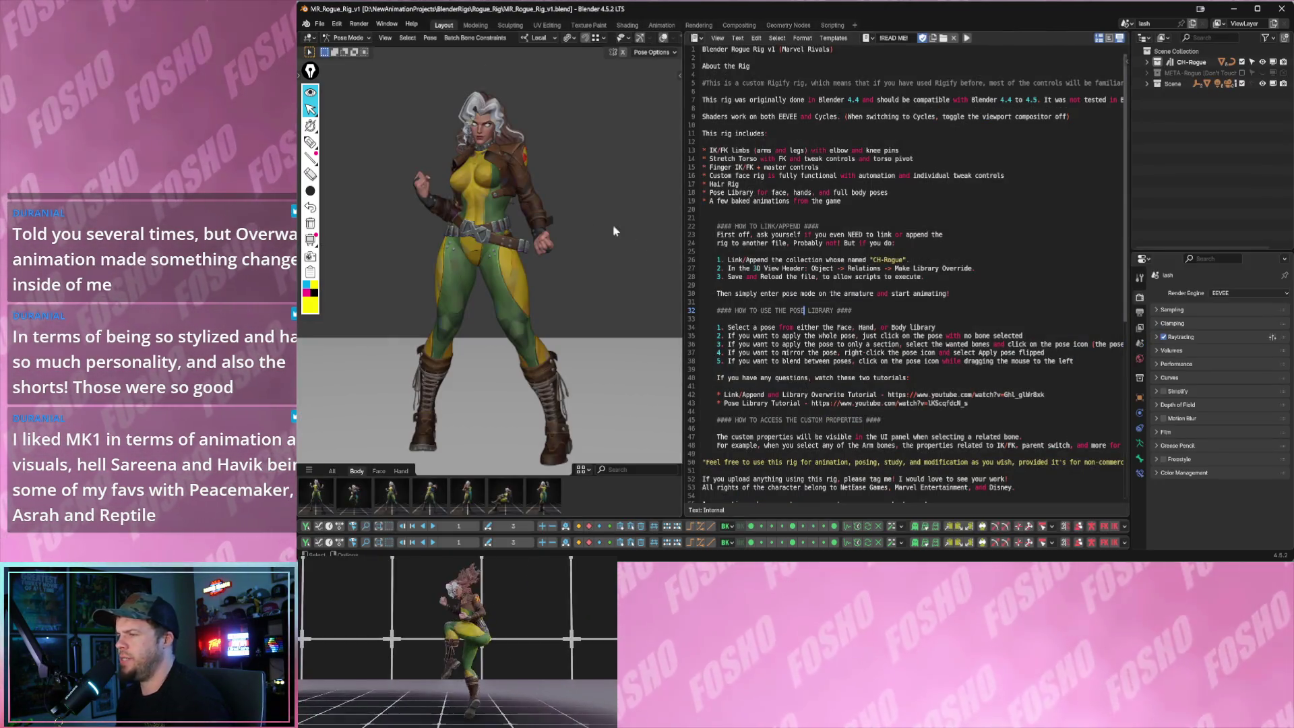
{"action": "scroll", "coordinate": [518, 217], "scroll_direction": "up", "scroll_amount": 10}
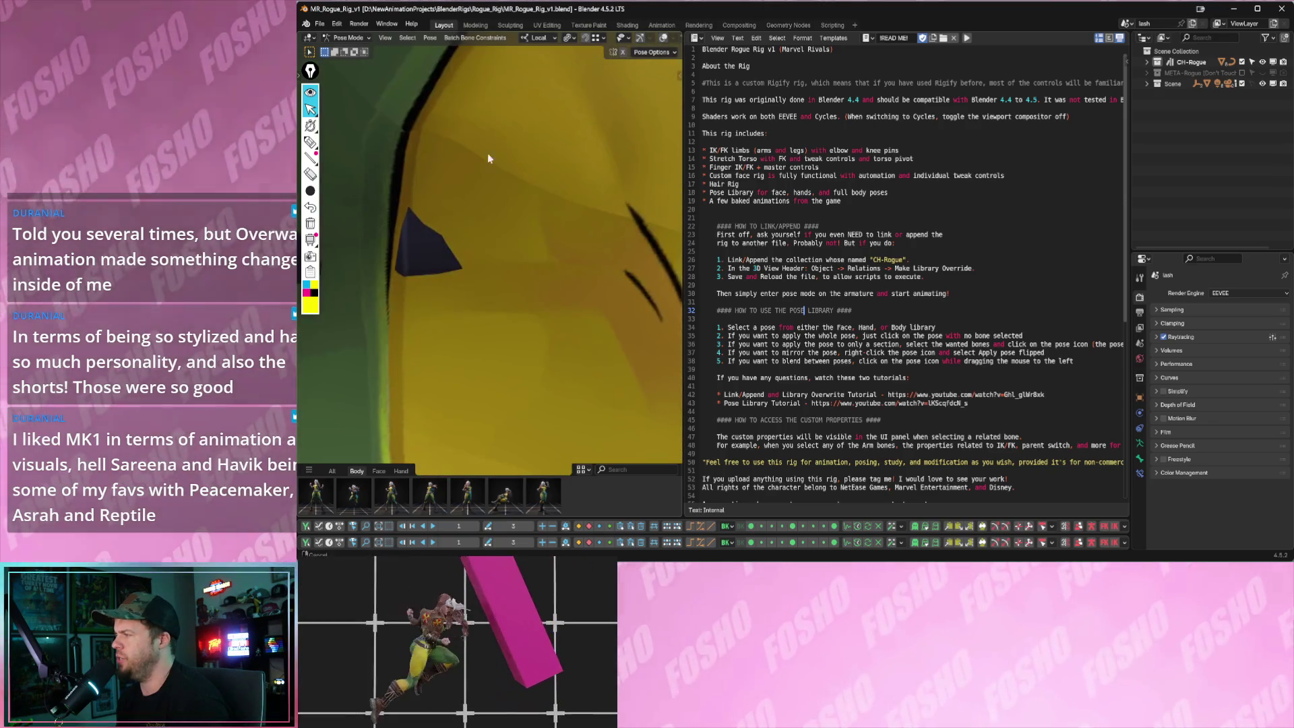
{"action": "scroll", "coordinate": [420, 134], "scroll_direction": "down", "scroll_amount": 3}
{"action": "scroll", "coordinate": [428, 268], "scroll_direction": "down", "scroll_amount": 4}
{"action": "scroll", "coordinate": [435, 202], "scroll_direction": "down", "scroll_amount": 4}
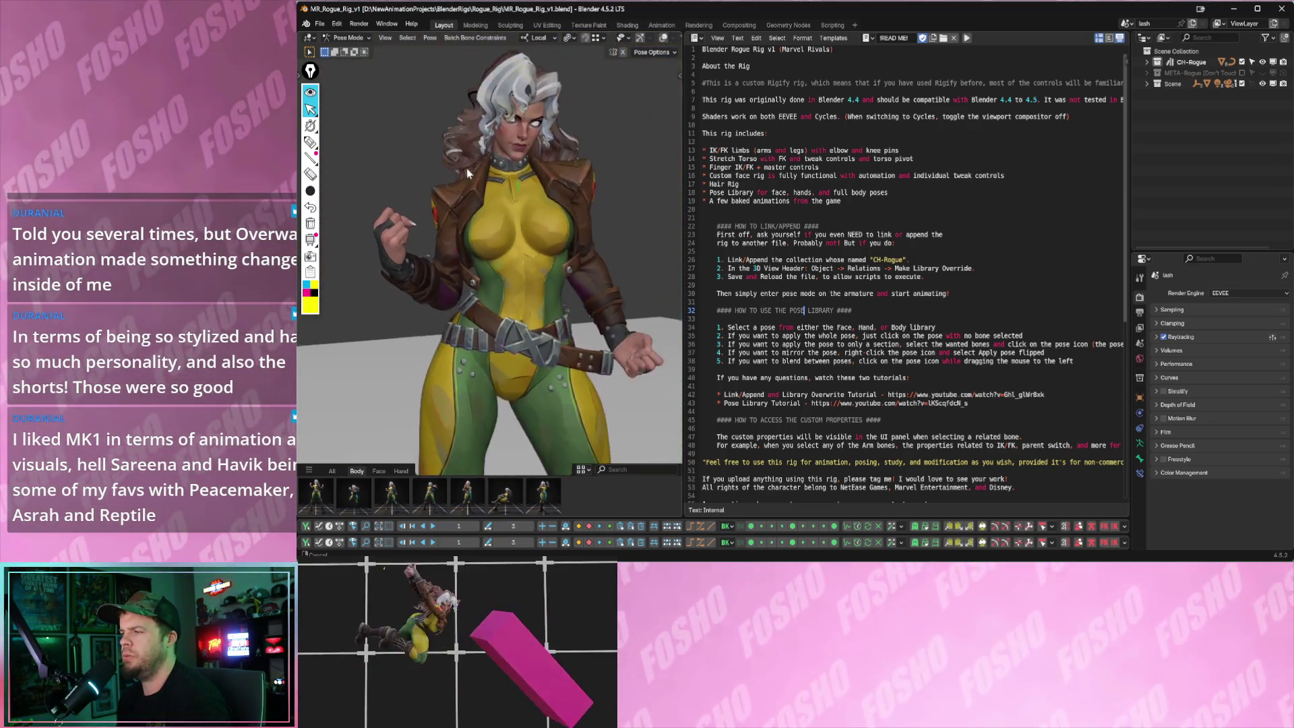
{"action": "scroll", "coordinate": [447, 127], "scroll_direction": "up", "scroll_amount": 1}
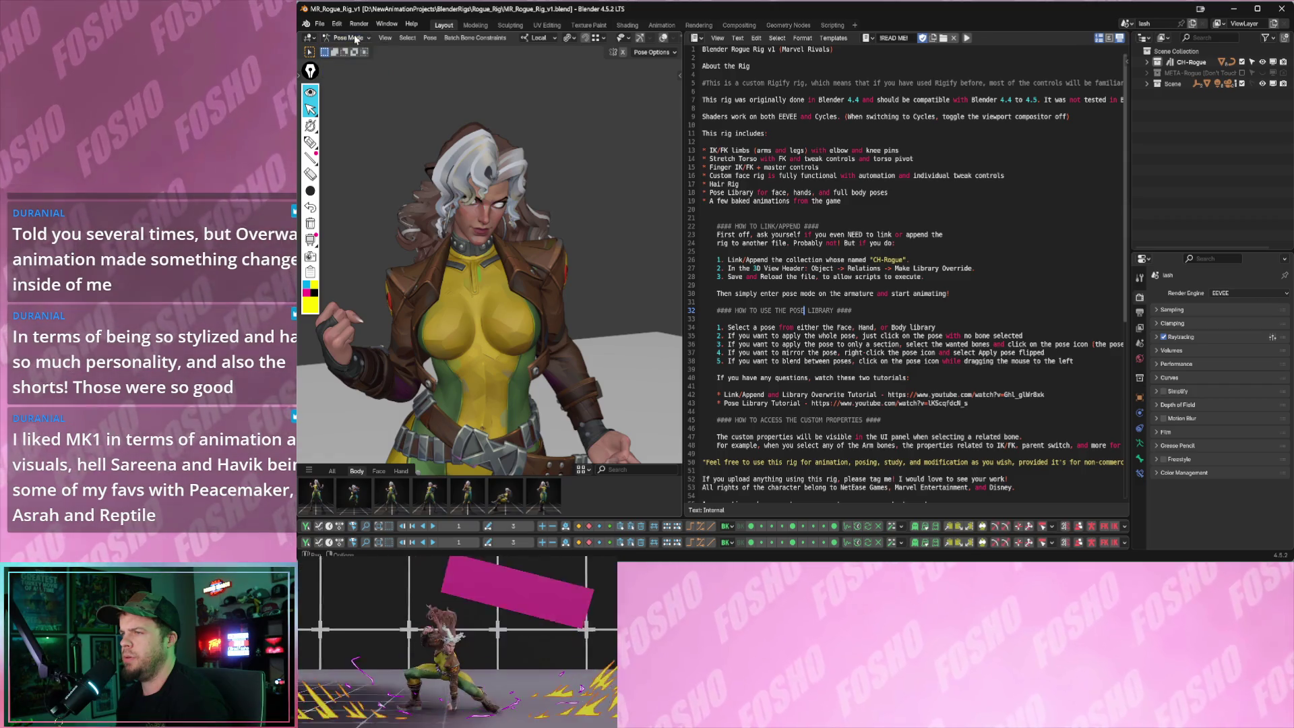
{"action": "left_click", "coordinate": [659, 25]}
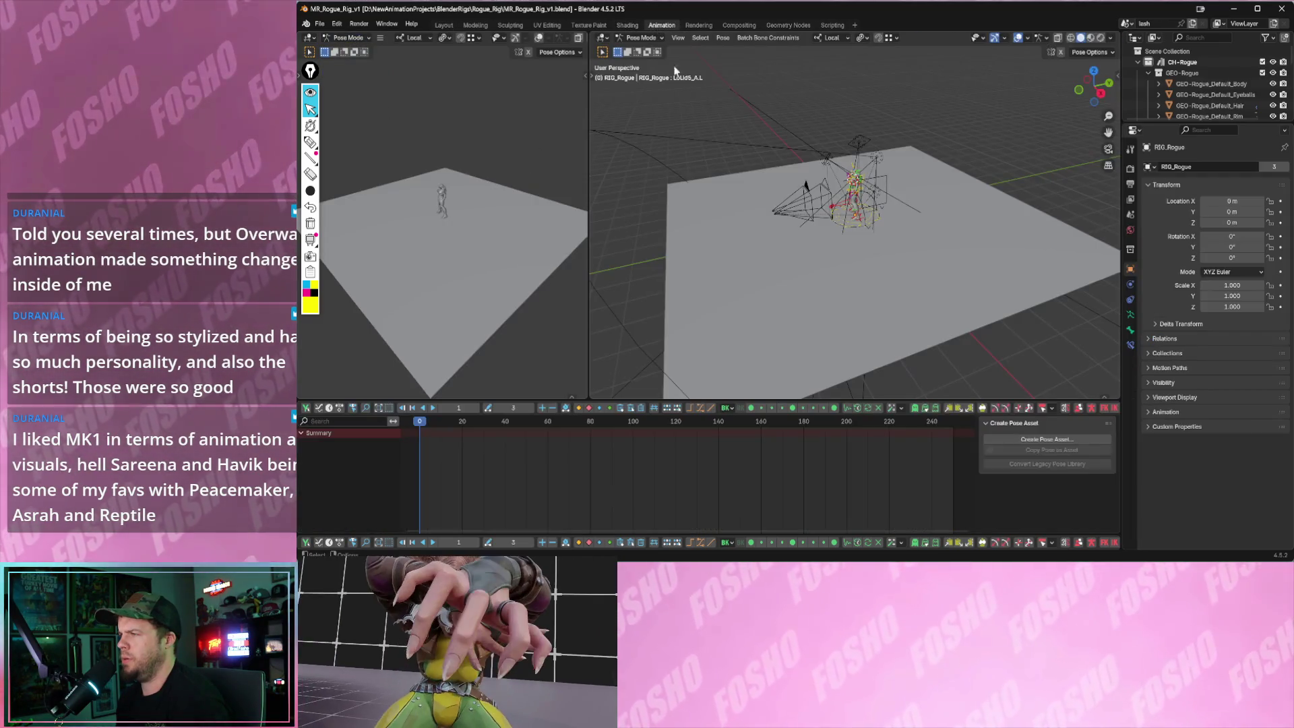
- Frame hair_001_16_01, show the Goo Physics sidebar, then start freely rotating hair_001_10_01
{"action": "left_click", "coordinate": [858, 174]}
{"action": "key", "text": "KP_Decimal"}
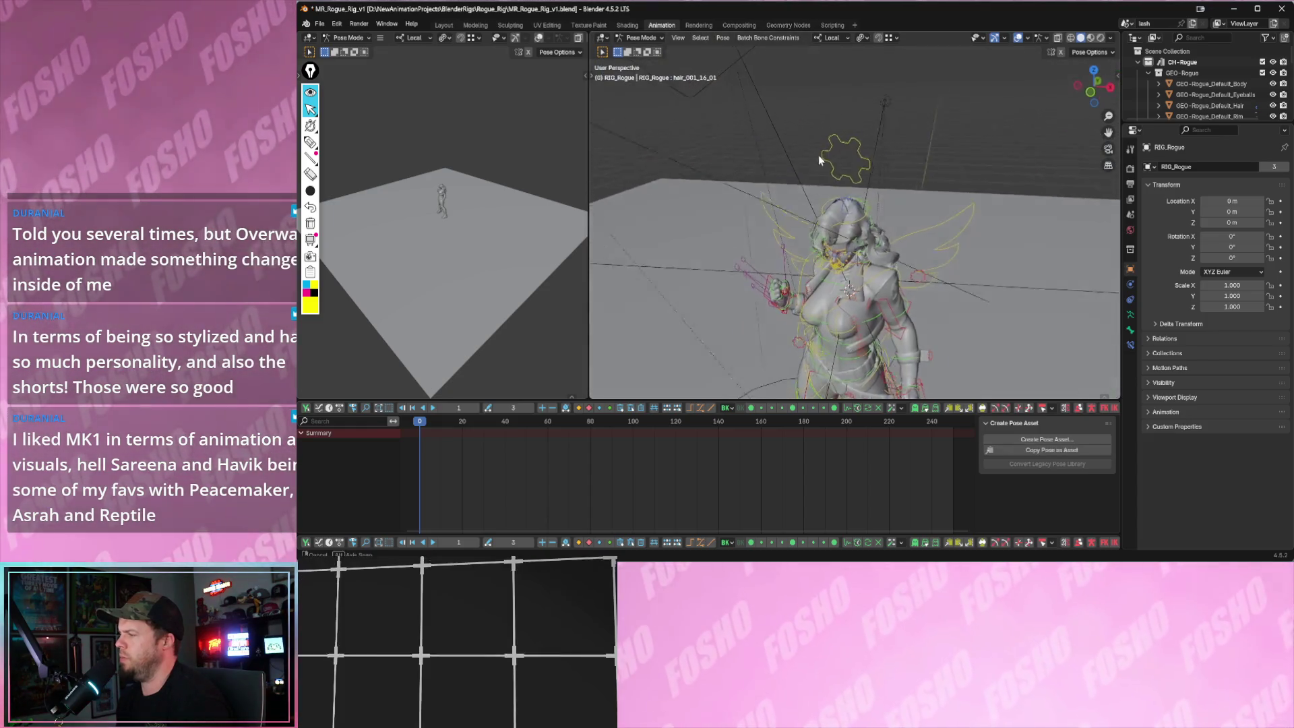
{"action": "key", "text": "n"}
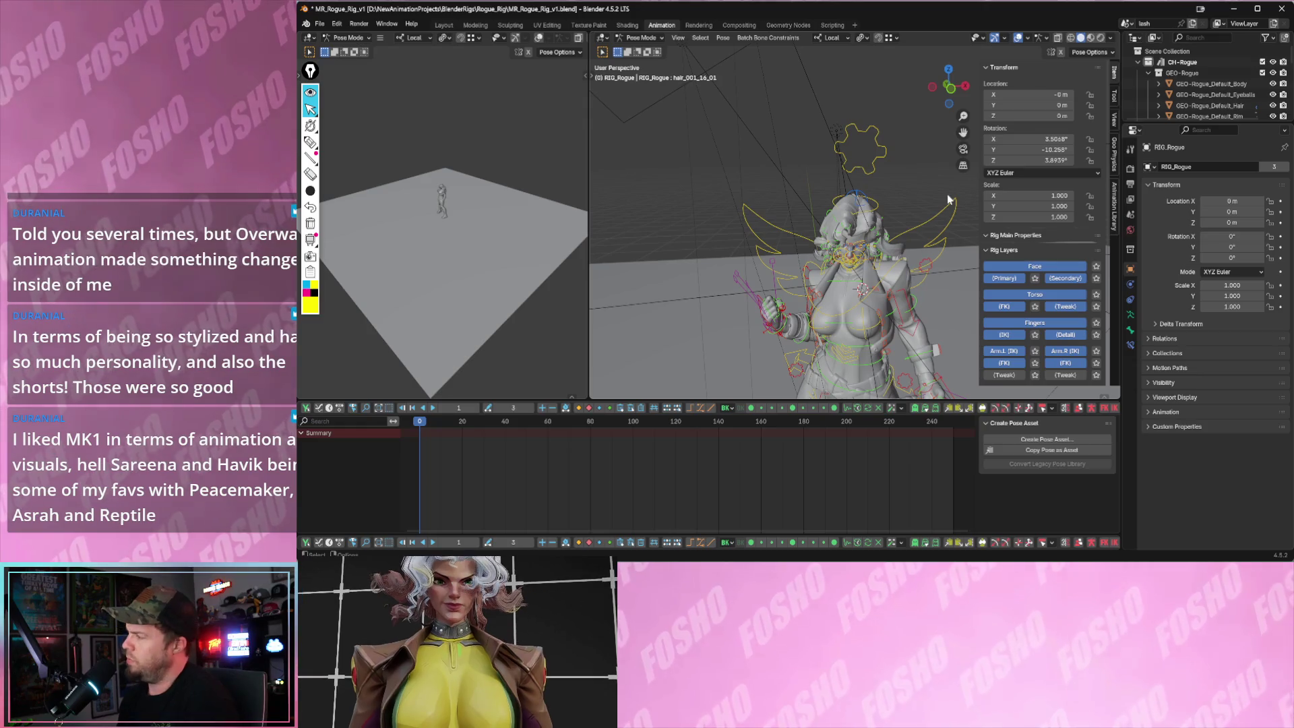
{"action": "scroll", "coordinate": [1029, 207], "scroll_direction": "down", "scroll_amount": 3}
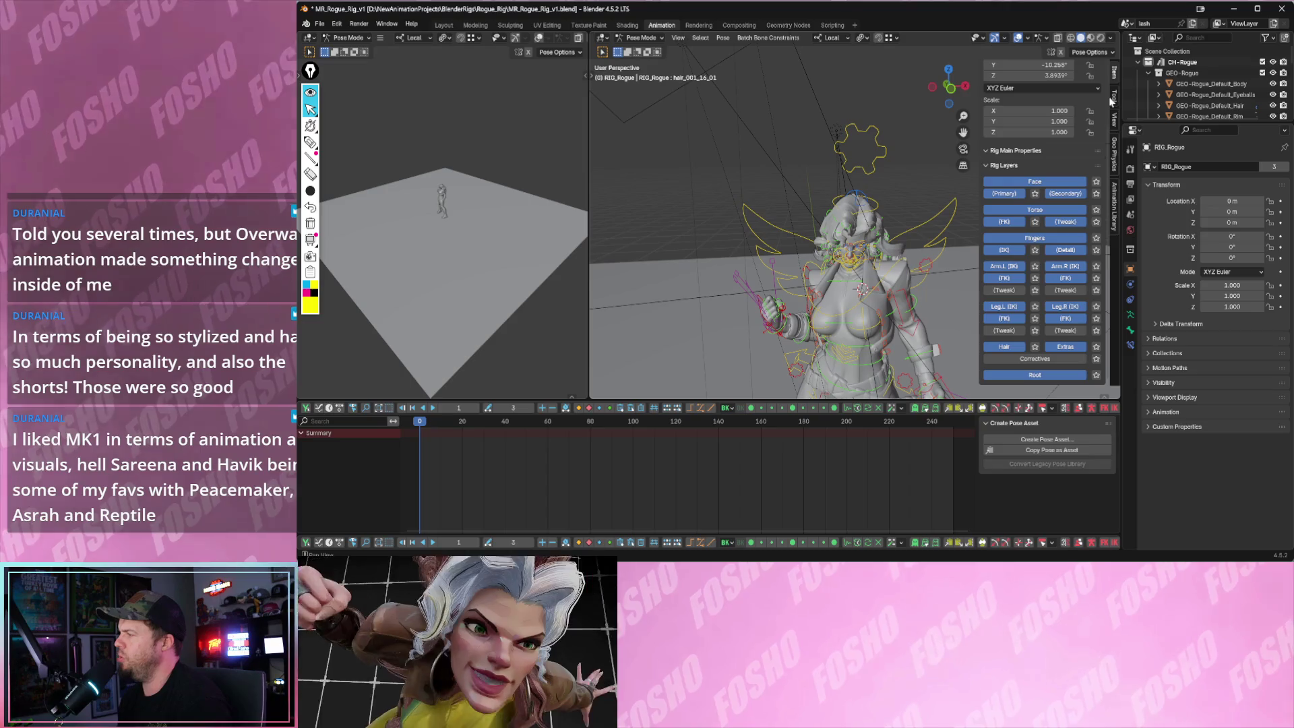
{"action": "left_click", "coordinate": [1115, 142]}
{"action": "mouse_move", "coordinate": [874, 203]}
{"action": "middle_mouse_down"}
{"action": "mouse_move", "coordinate": [847, 199]}
{"action": "mouse_move", "coordinate": [919, 199]}
{"action": "middle_mouse_up"}
{"action": "left_click", "coordinate": [896, 202]}
{"action": "key", "text": "r"}
{"action": "key", "text": "r"}
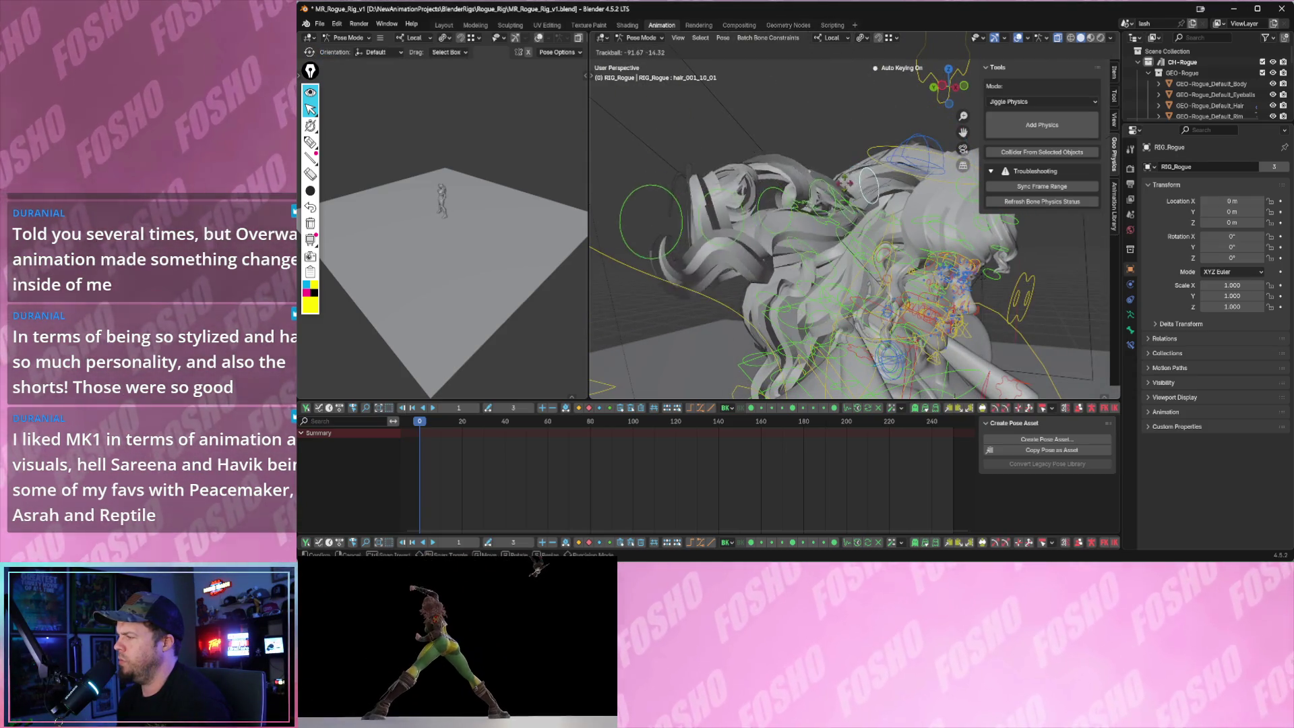
- Confirm and keyframe the hair bone rotation, then play and rewind to frame 0
{"action": "left_click", "coordinate": [829, 251]}
{"action": "key", "text": "i"}
{"action": "middle_click_drag", "start_coordinate": [829, 251], "coordinate": [781, 252]}
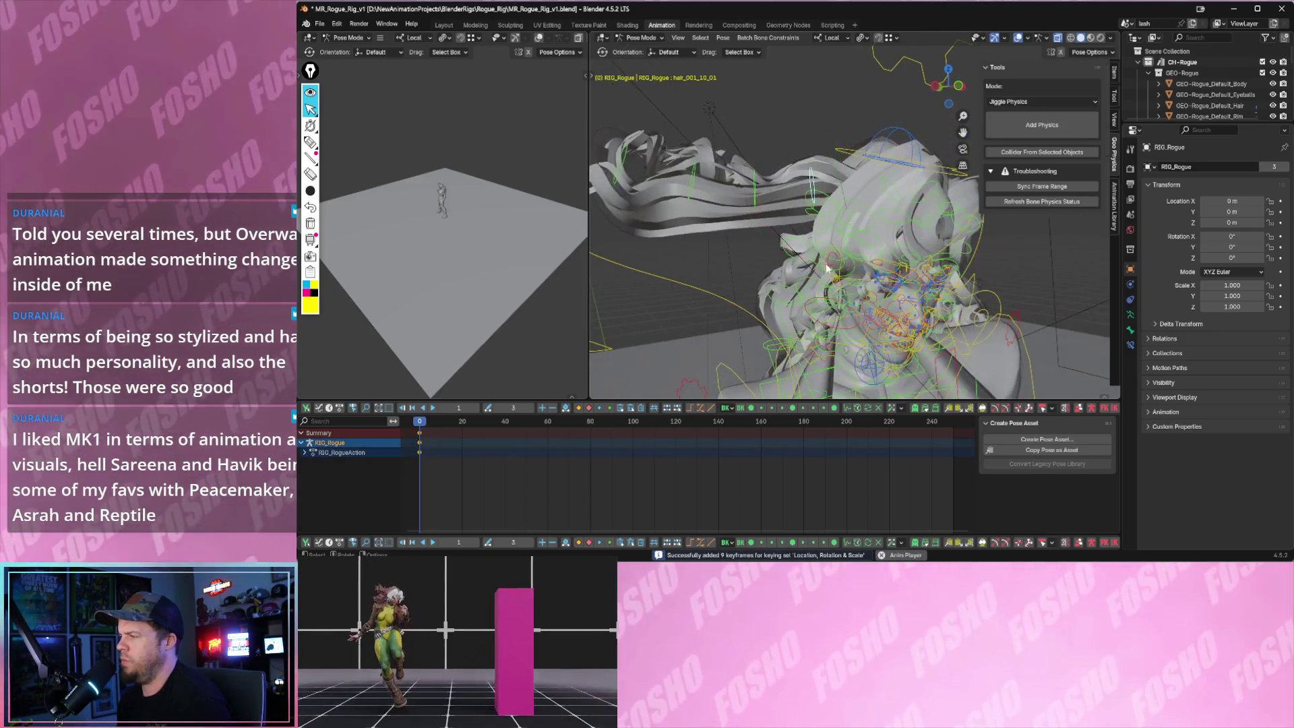
{"action": "key", "text": "space"}
{"action": "key", "text": "space"}
{"action": "key", "text": "shift+Left"}
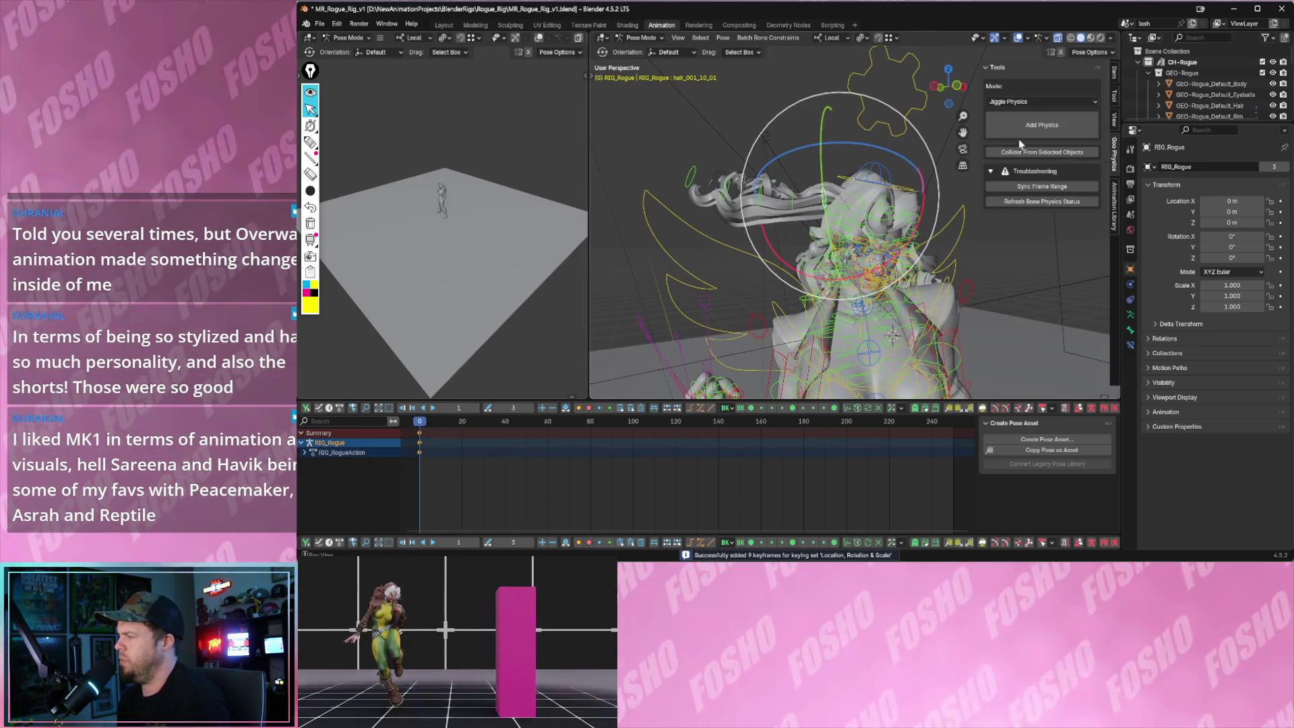
- Check overlays, clear the selection, select hair_001_10_02 and show its Jiggle Physics tools
{"action": "left_click", "coordinate": [1114, 81]}
{"action": "scroll", "coordinate": [1047, 290], "scroll_direction": "down", "scroll_amount": 5}
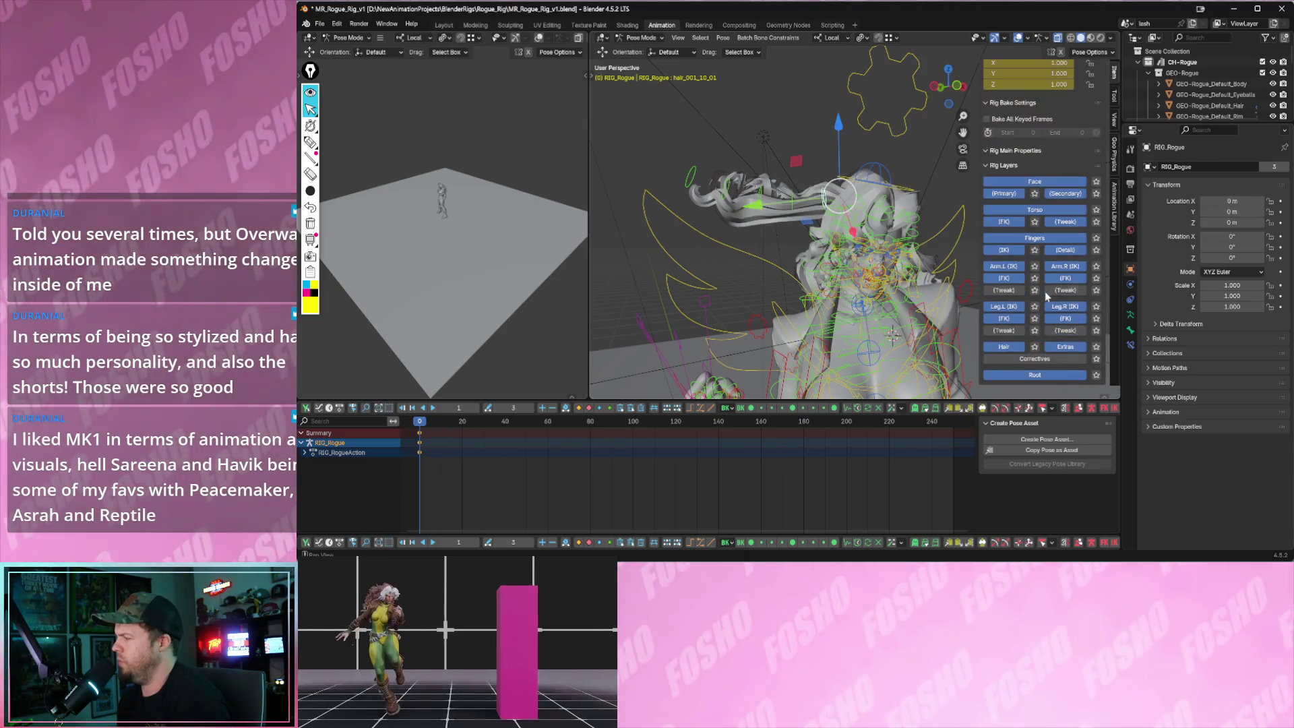
{"action": "mouse_move", "coordinate": [810, 263]}
{"action": "middle_mouse_down"}
{"action": "mouse_move", "coordinate": [758, 253]}
{"action": "mouse_move", "coordinate": [801, 274]}
{"action": "mouse_move", "coordinate": [786, 272]}
{"action": "middle_mouse_up"}
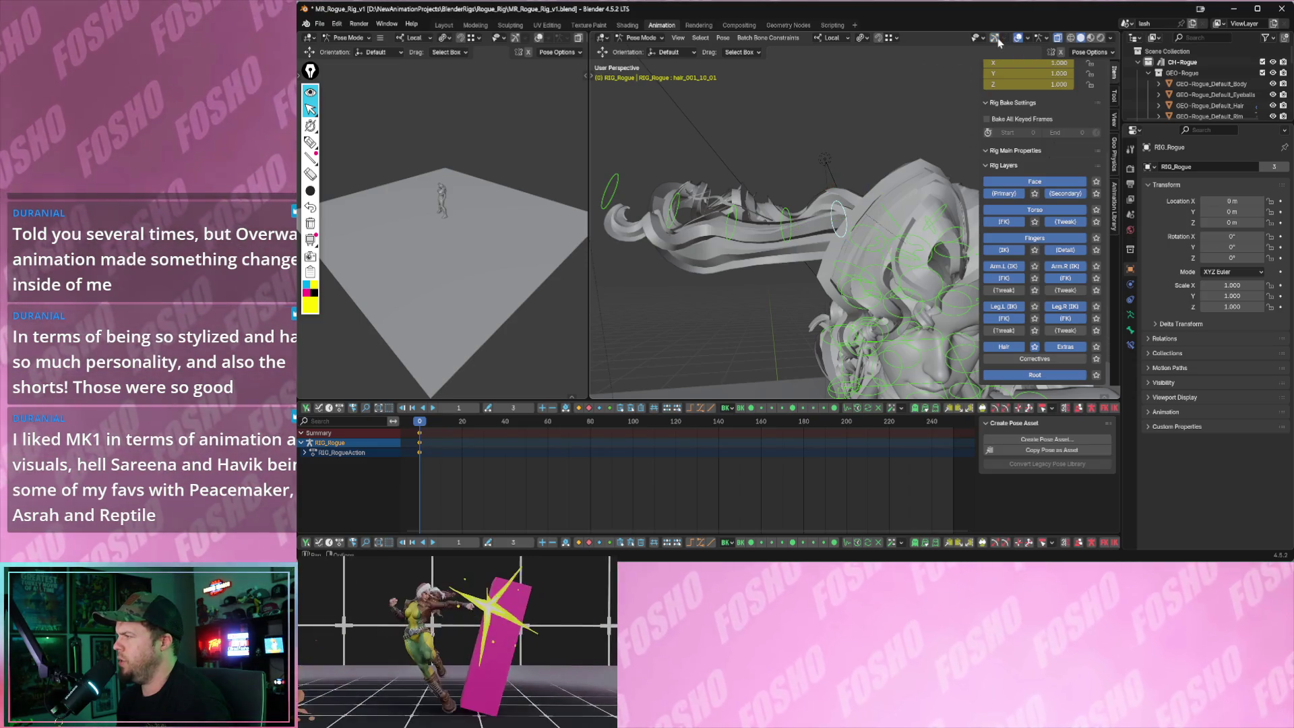
{"action": "left_click", "coordinate": [1028, 39]}
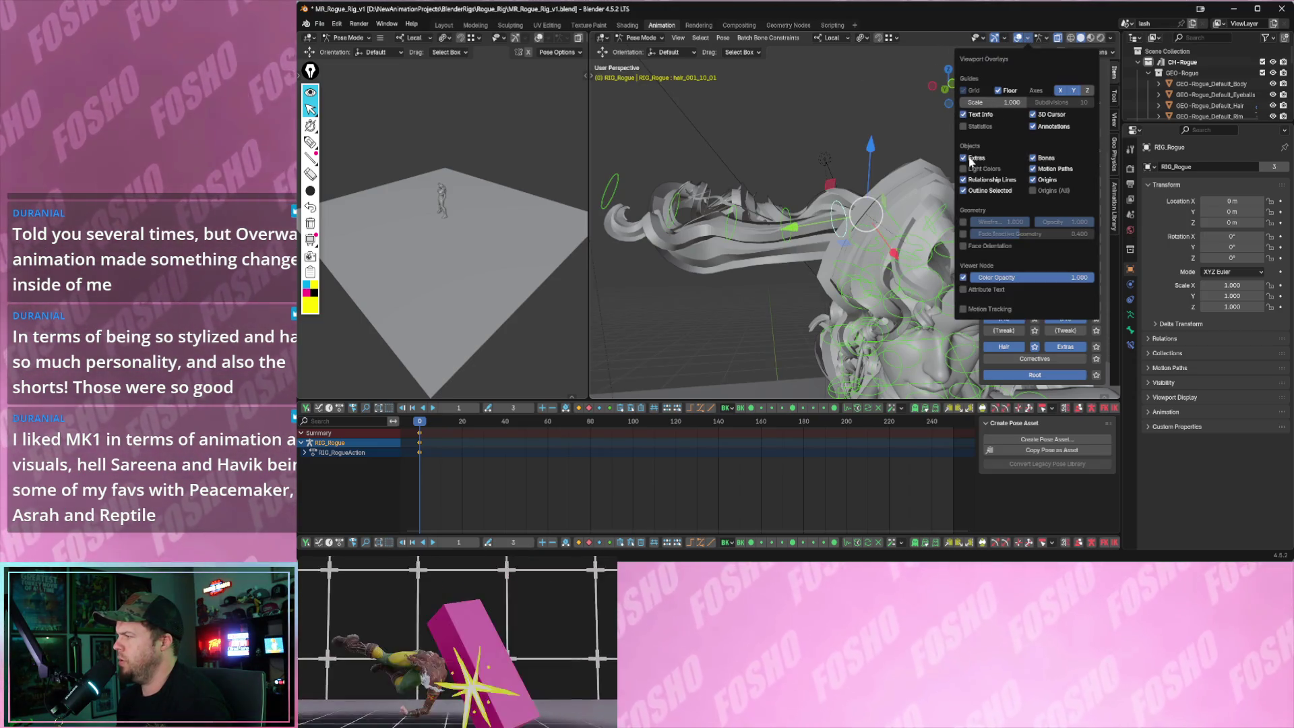
{"action": "left_click", "coordinate": [779, 142]}
{"action": "mouse_move", "coordinate": [782, 168]}
{"action": "middle_mouse_down"}
{"action": "mouse_move", "coordinate": [832, 207]}
{"action": "mouse_move", "coordinate": [812, 198]}
{"action": "mouse_move", "coordinate": [789, 212]}
{"action": "middle_mouse_up"}
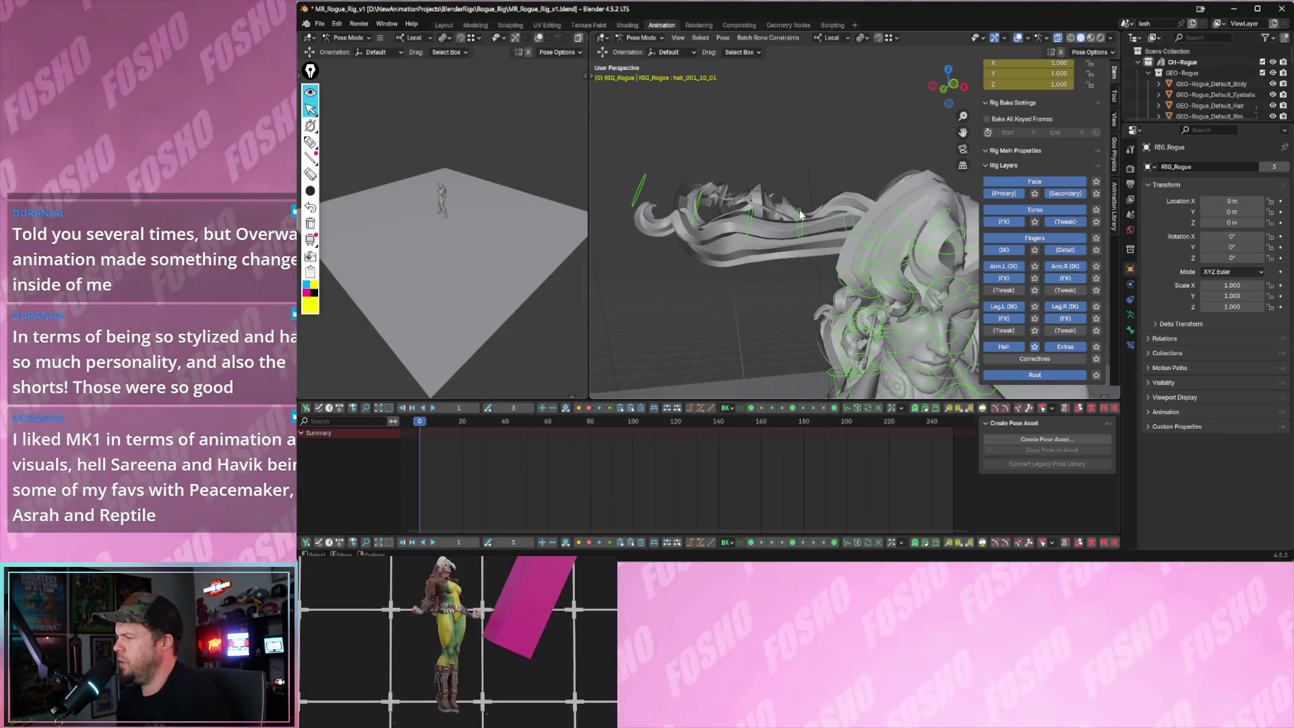
{"action": "left_click", "coordinate": [800, 213]}
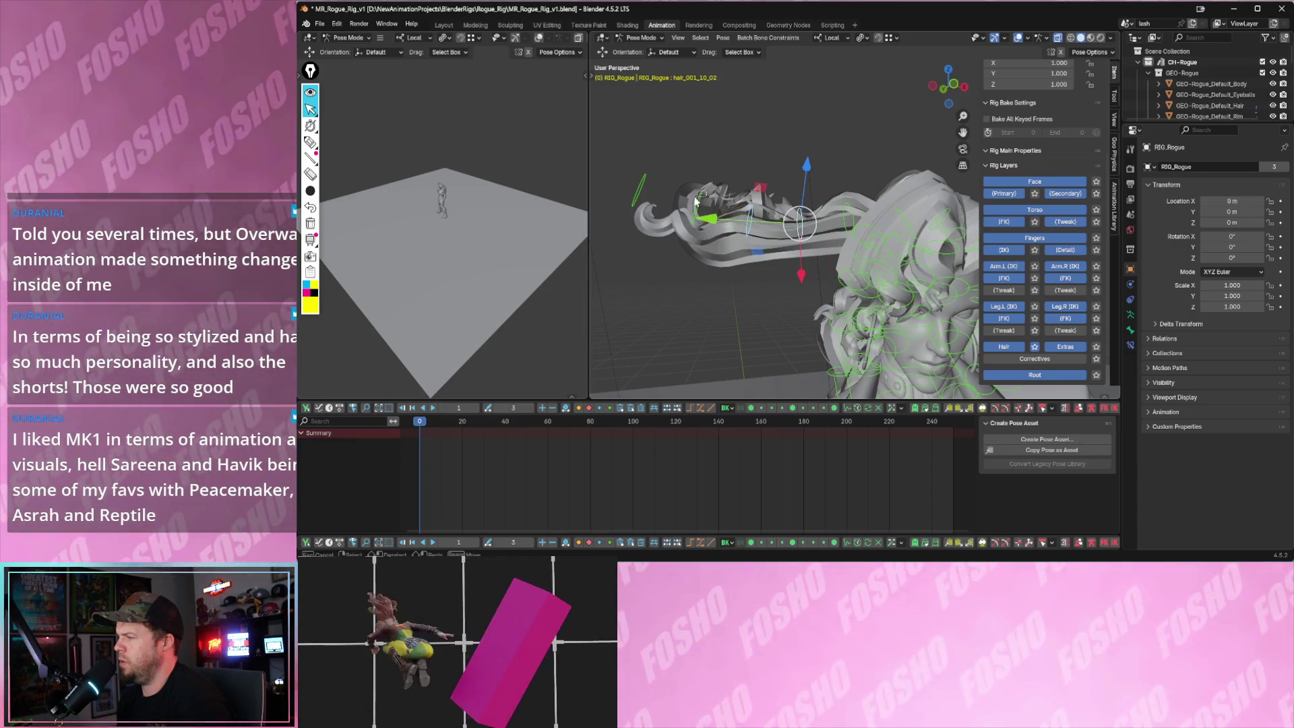
{"action": "scroll", "coordinate": [1040, 99], "scroll_direction": "up", "scroll_amount": 3}
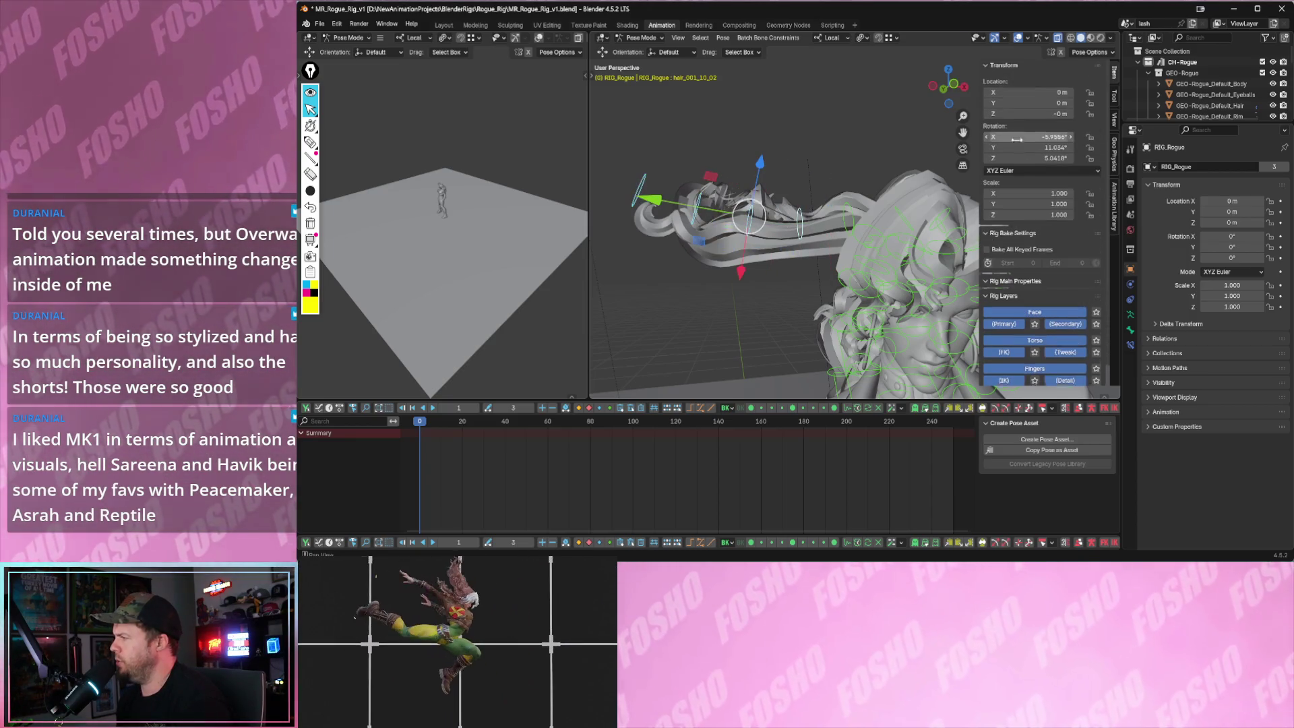
{"action": "scroll", "coordinate": [1014, 117], "scroll_direction": "up", "scroll_amount": 2}
{"action": "left_click", "coordinate": [1115, 147]}
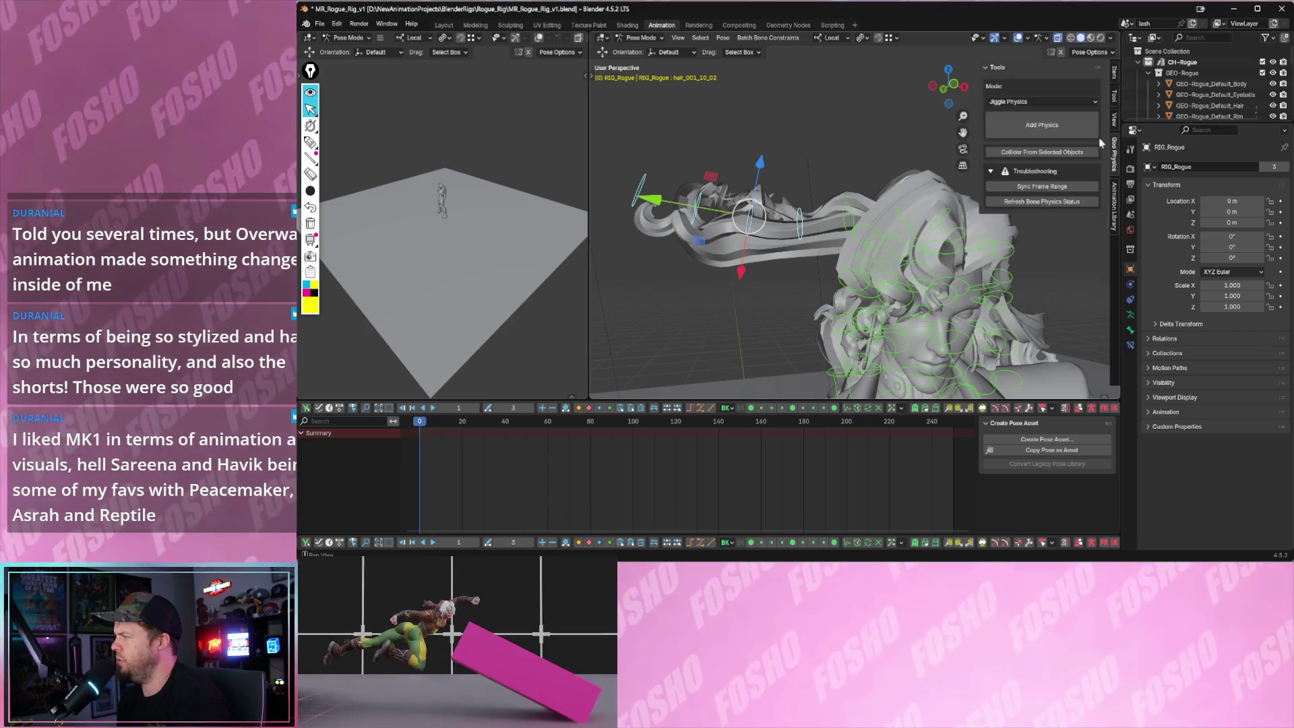
- Try the Soft Body chain mode with a quick playback and add physics to the hair bones
{"action": "left_click", "coordinate": [1028, 101]}
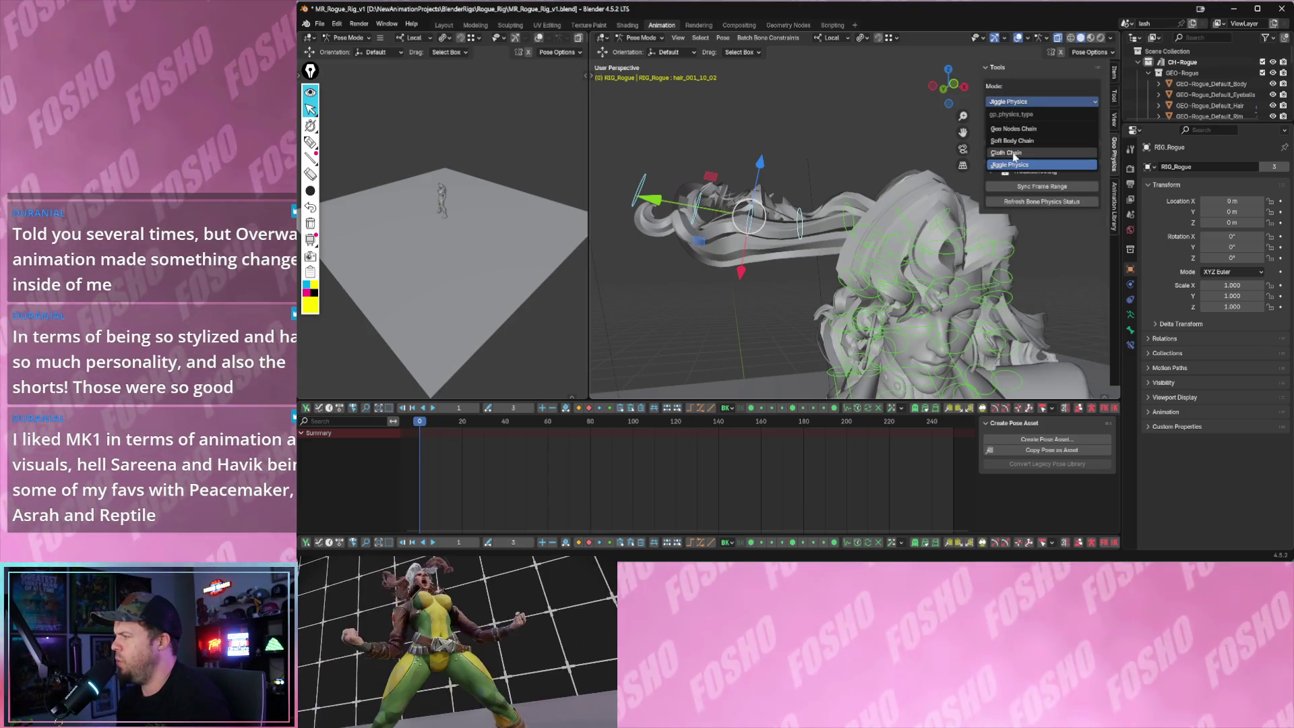
{"action": "left_click", "coordinate": [1029, 141]}
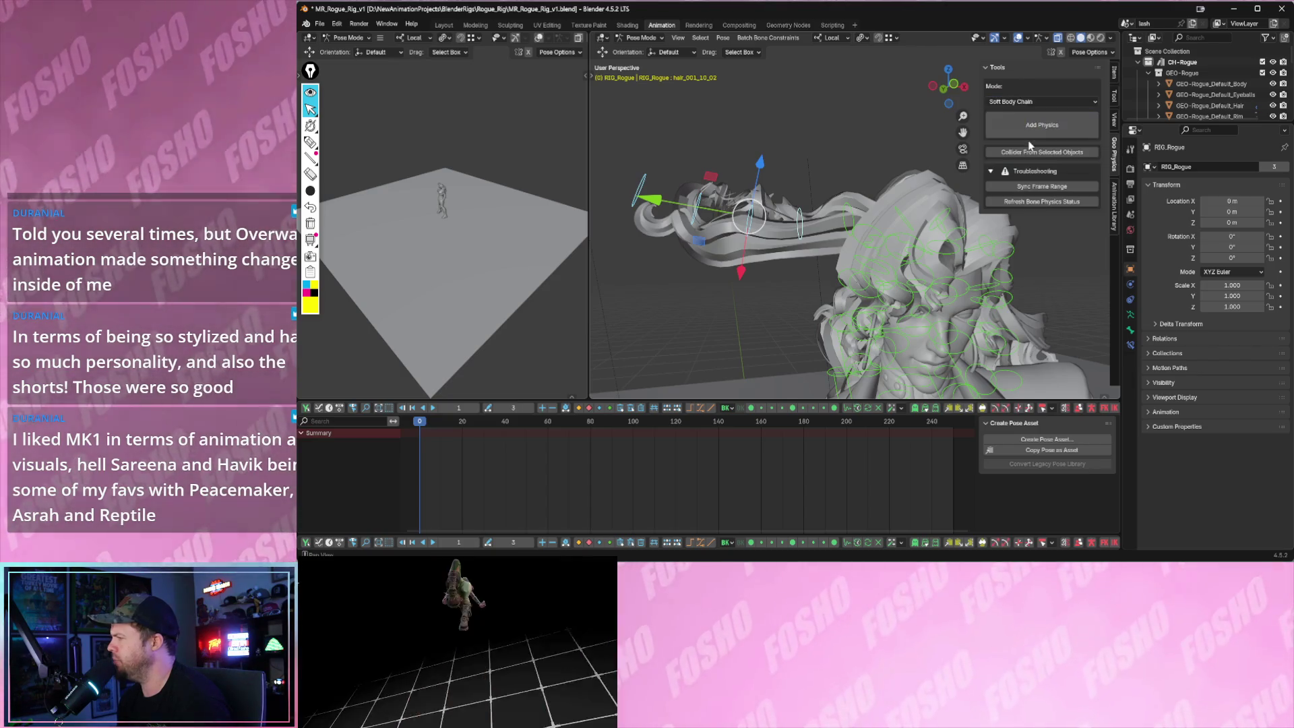
{"action": "key", "text": "space"}
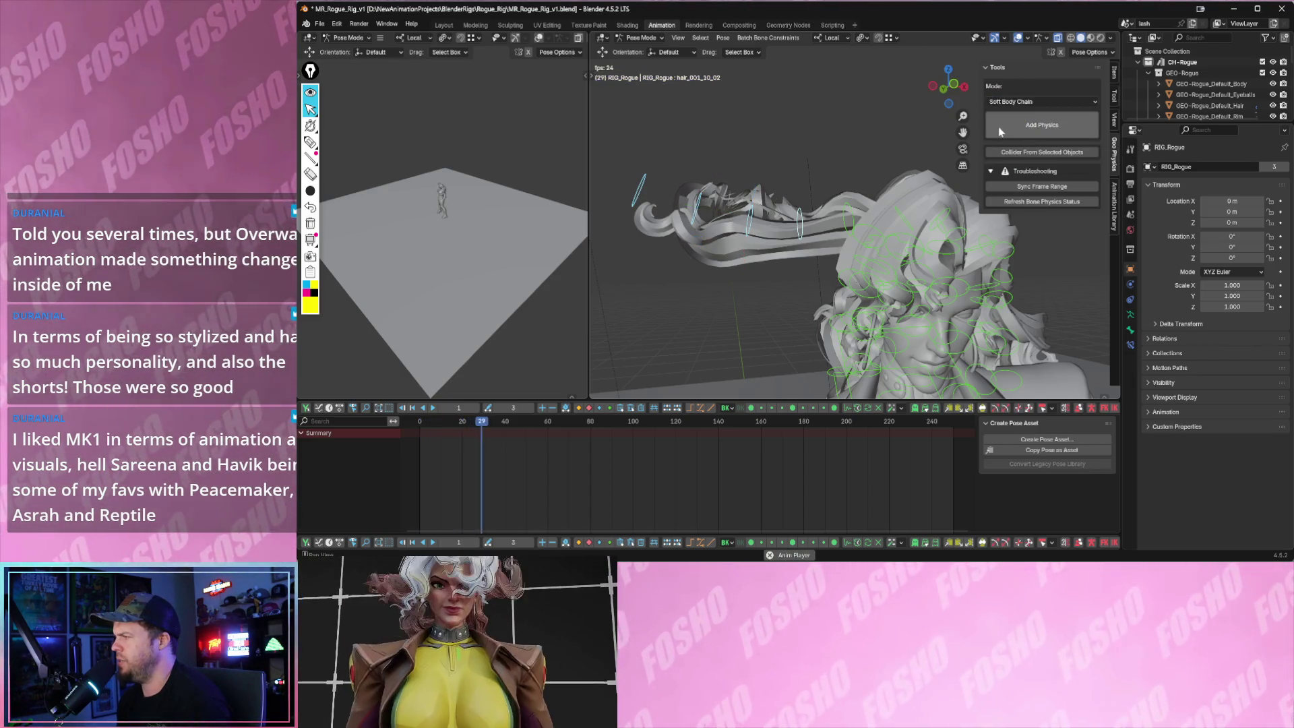
{"action": "key", "text": "space"}
{"action": "left_click", "coordinate": [1006, 129]}
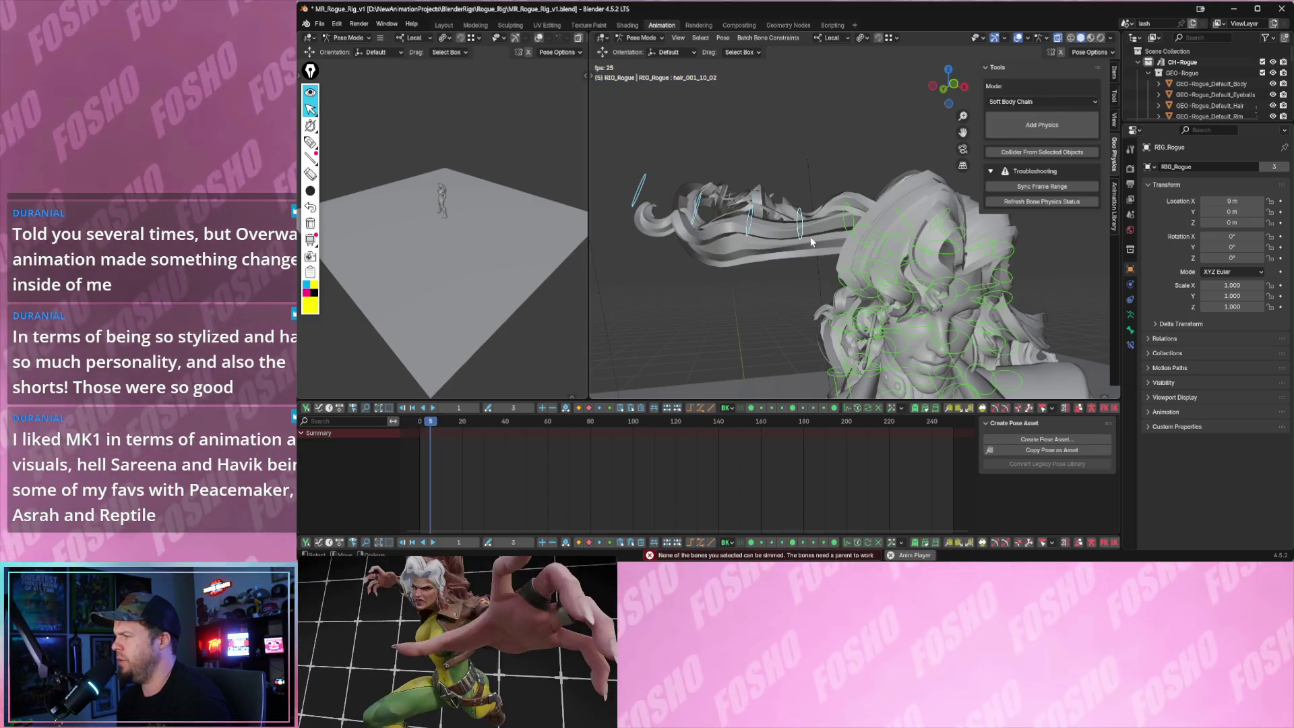
- Try Geo Nodes Chain, then choose Cloth Chain and add cloth physics to the selected hair bones
{"action": "left_click", "coordinate": [1015, 102]}
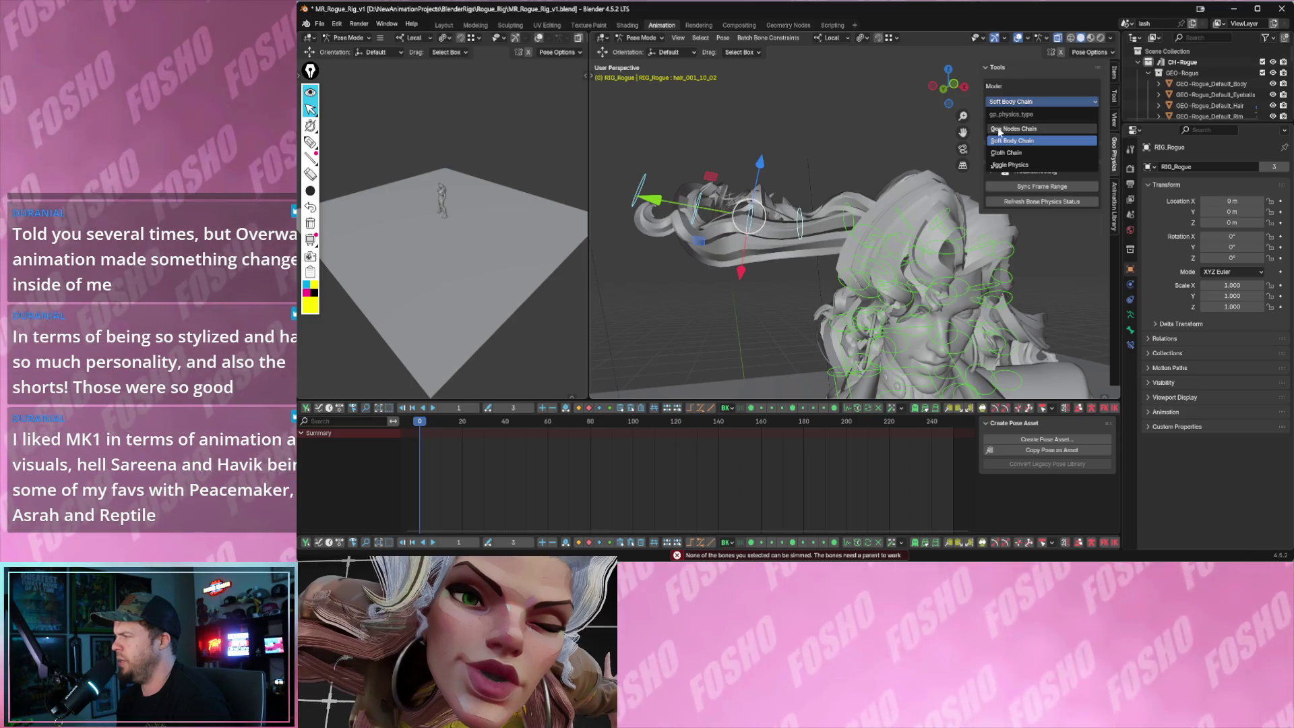
{"action": "left_click", "coordinate": [999, 130]}
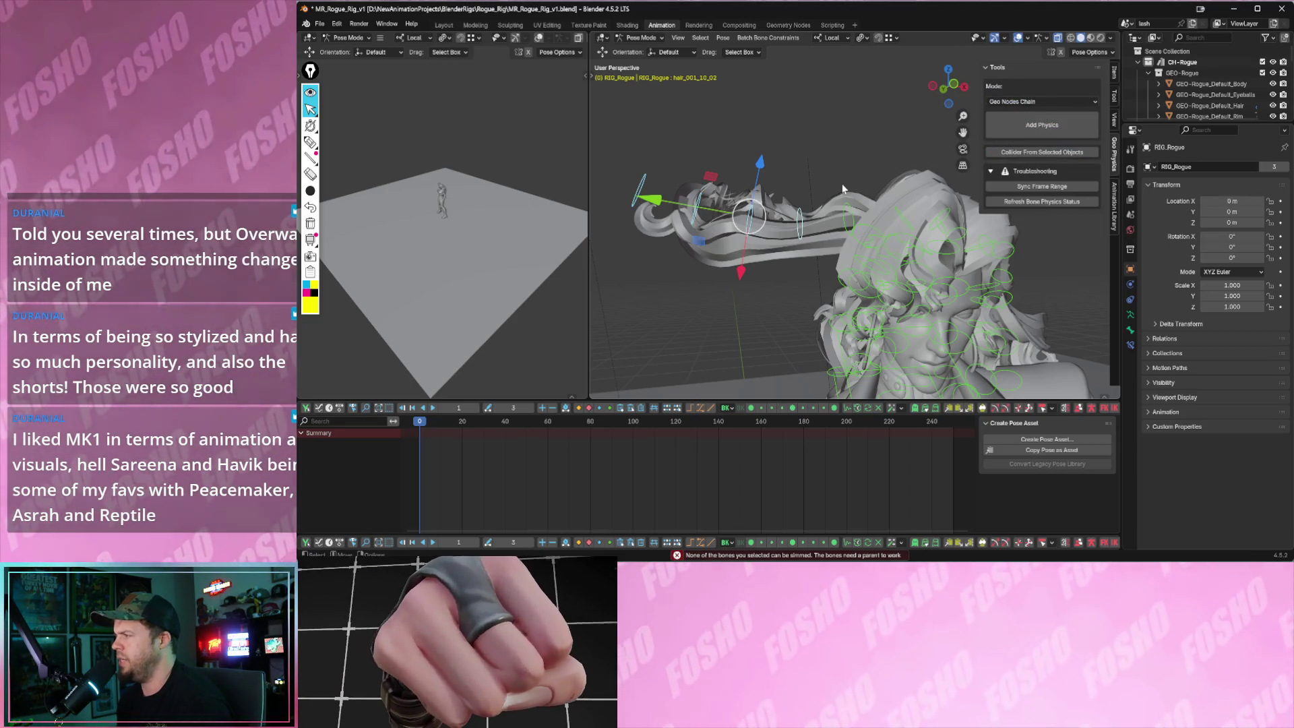
{"action": "key", "text": "i"}
{"action": "left_click", "coordinate": [1021, 103]}
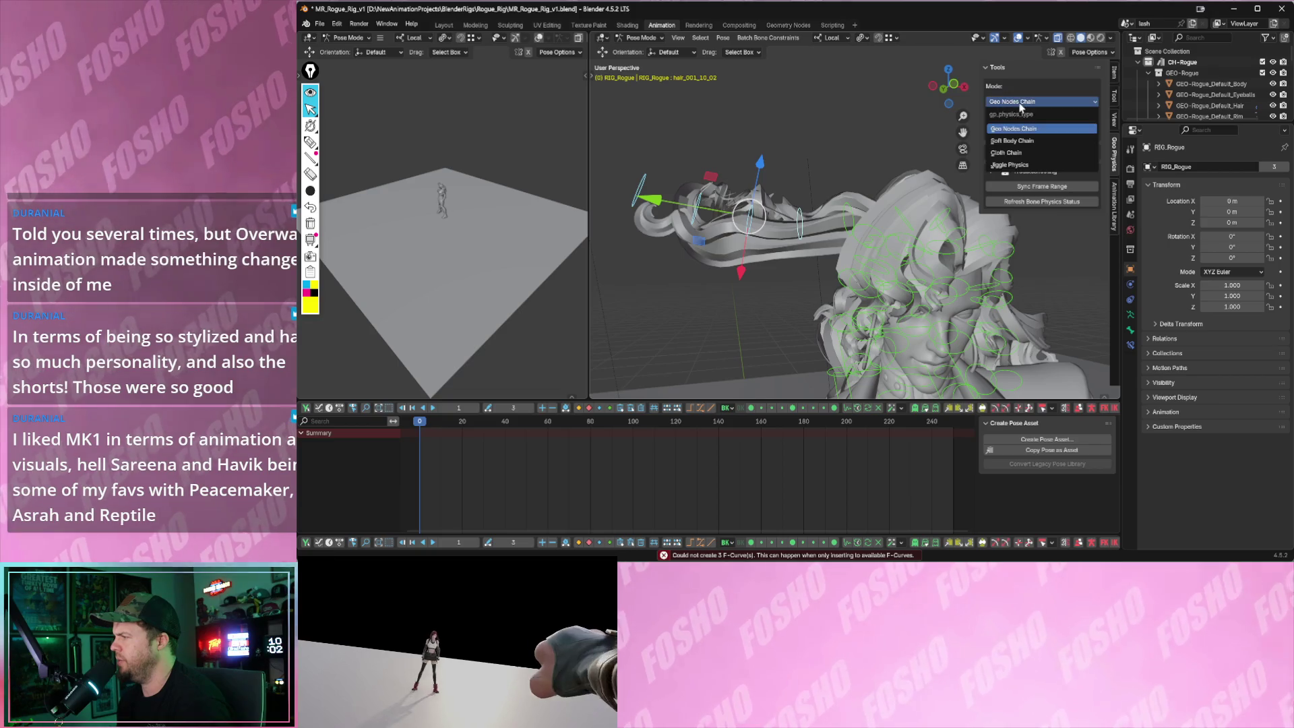
{"action": "left_click", "coordinate": [1007, 152]}
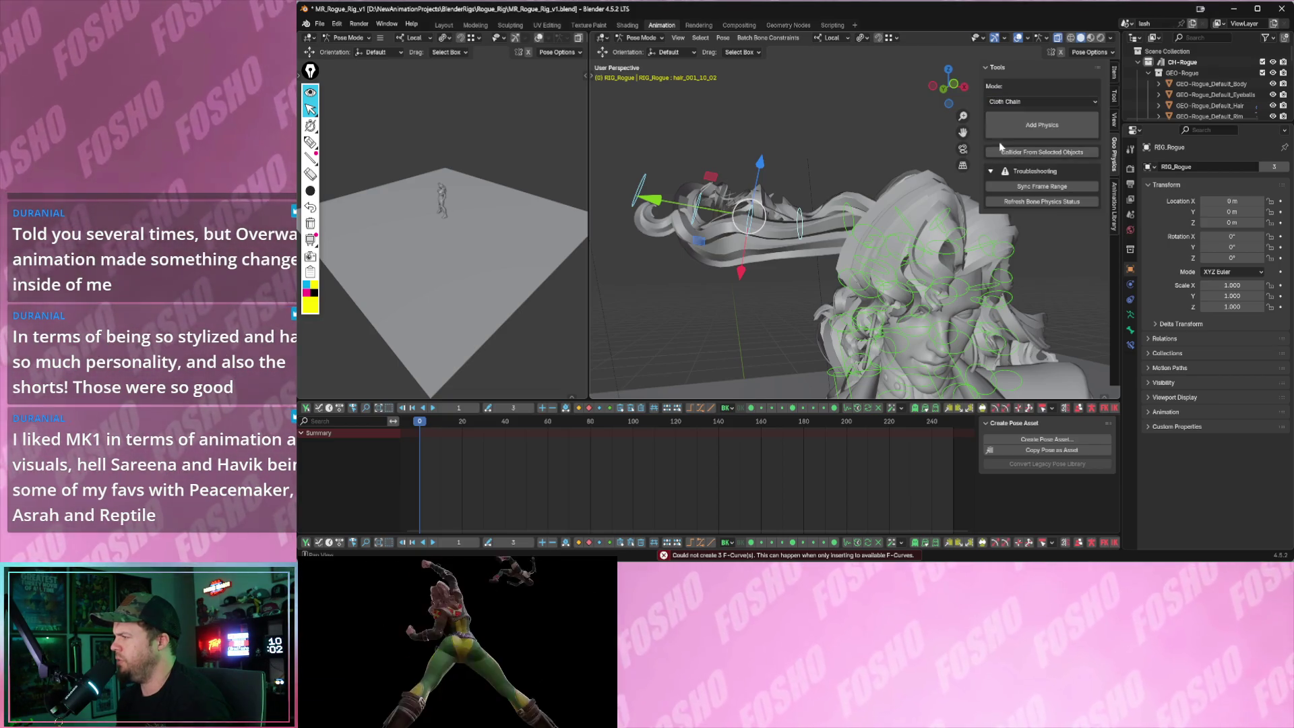
{"action": "left_click", "coordinate": [979, 143]}
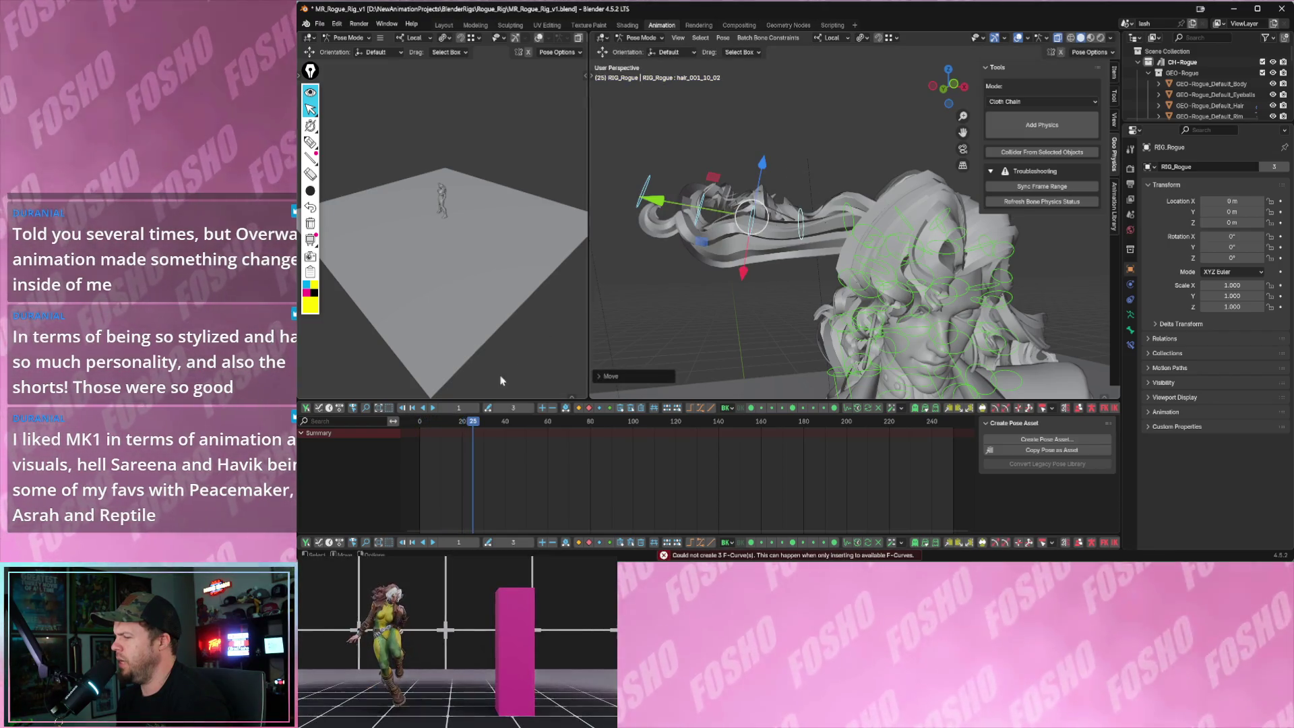
- Stop the simulation, select hair_001_10_01 and reopen the physics mode list
{"action": "key", "text": "Escape"}
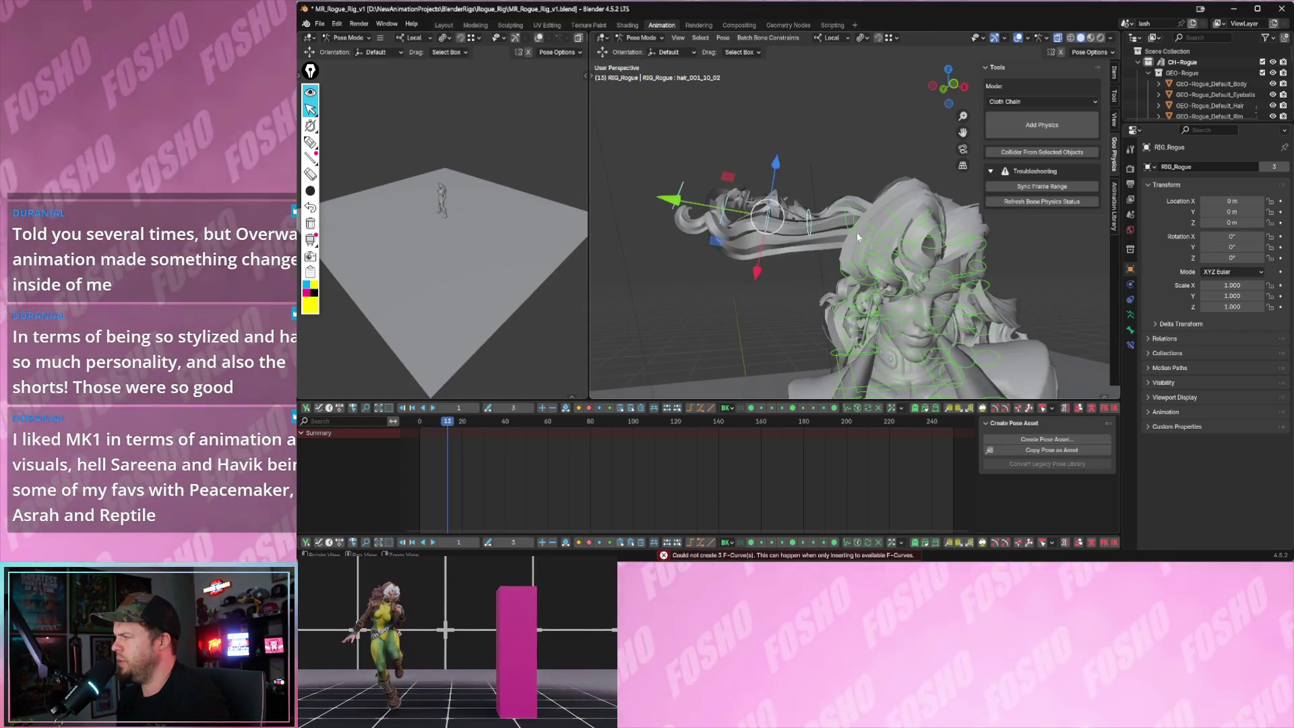
{"action": "left_click", "coordinate": [1041, 102]}
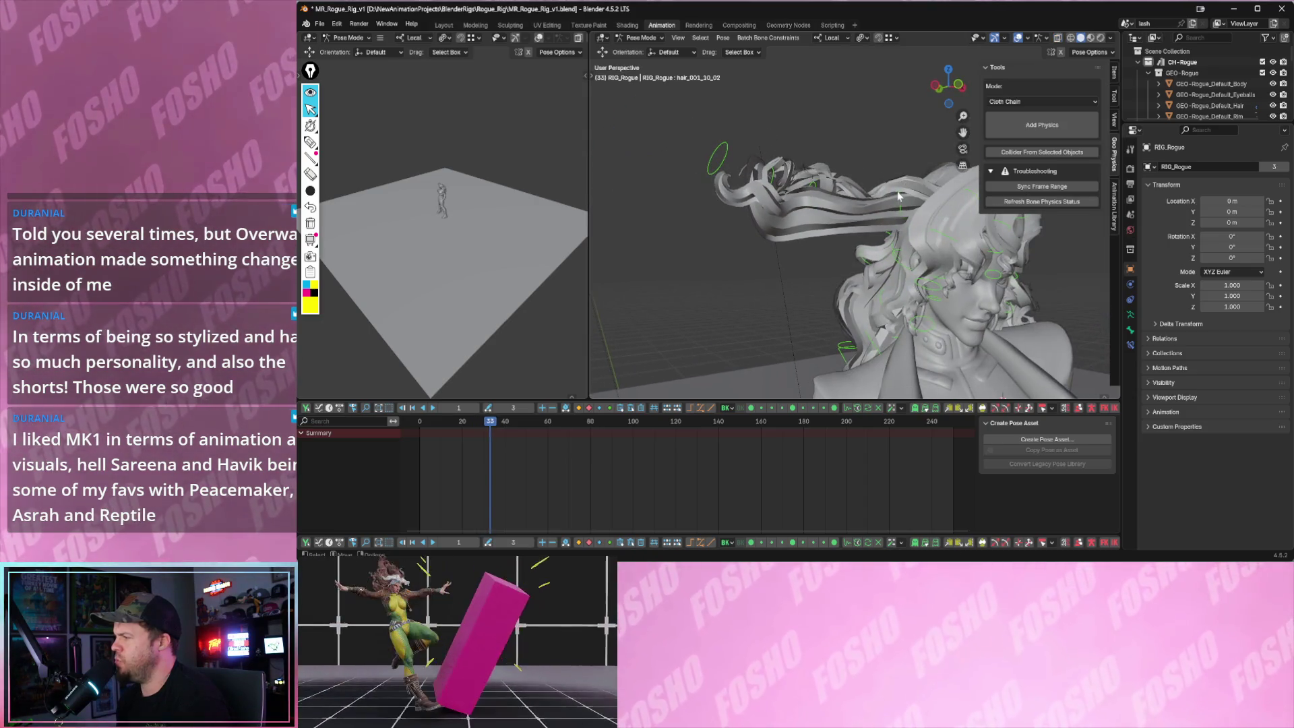
{"action": "left_click", "coordinate": [897, 190]}
{"action": "left_click", "coordinate": [1026, 103]}
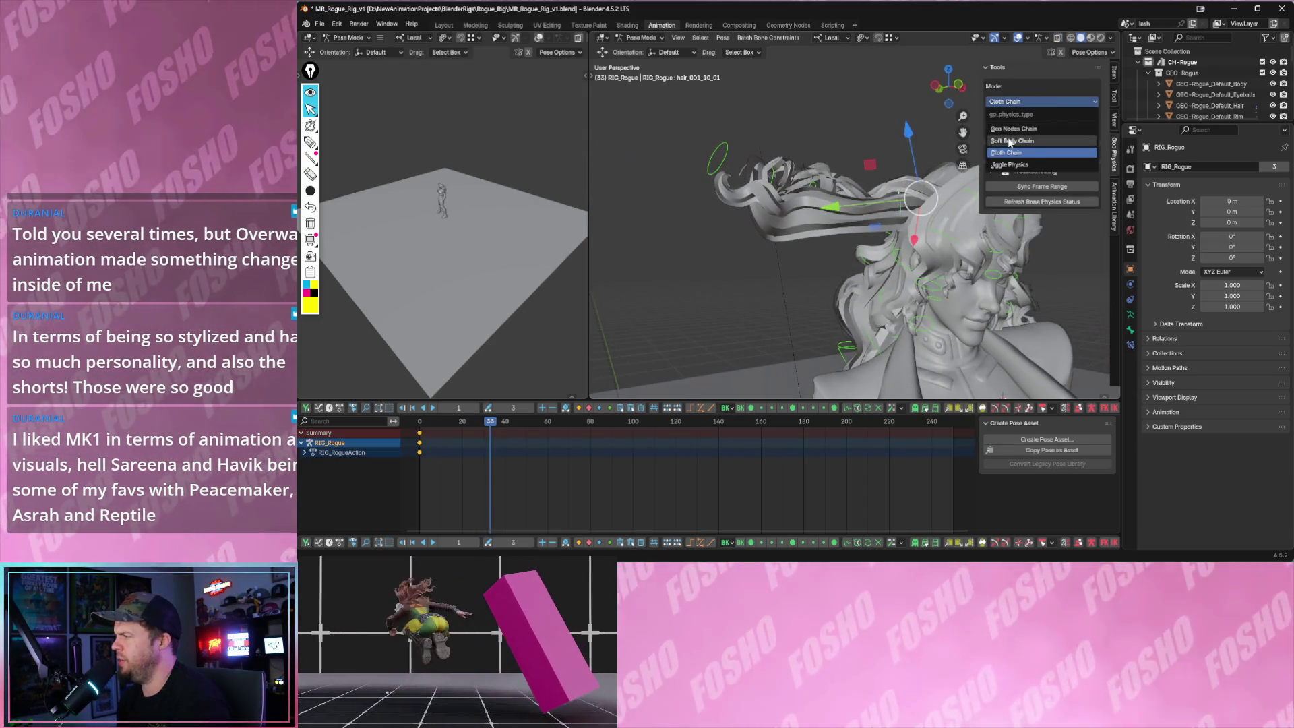
- Switch the hair physics mode to Soft Body Chain
{"action": "left_click", "coordinate": [1012, 141]}
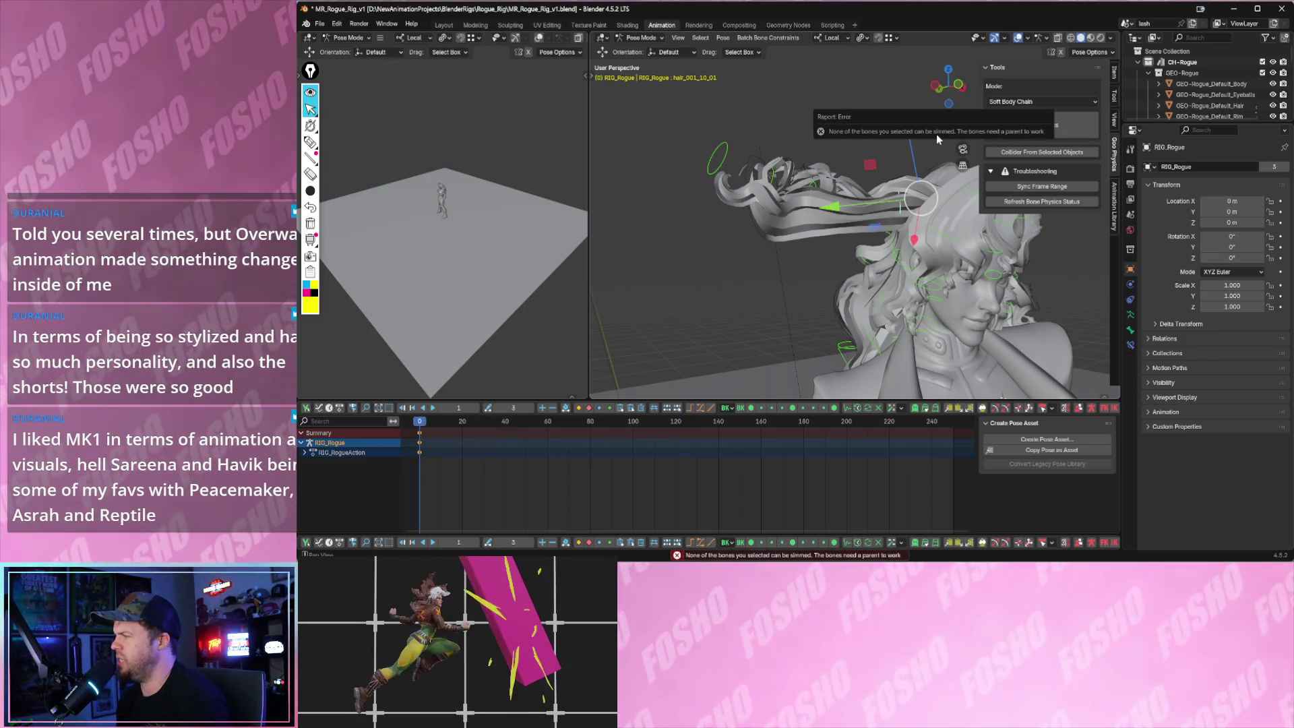
{"action": "middle_click_drag", "start_coordinate": [947, 147], "coordinate": [799, 186], "text": "shift"}
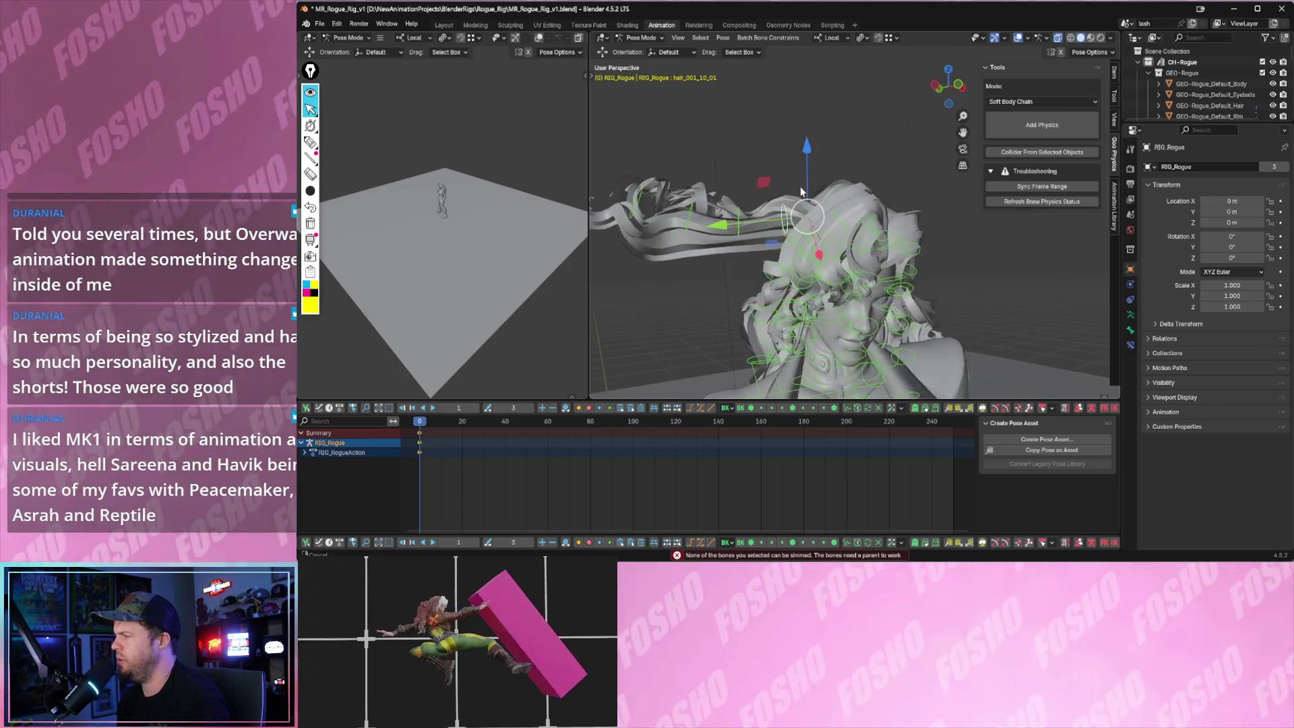
{"action": "left_click_drag", "start_coordinate": [799, 186], "coordinate": [872, 191]}
{"action": "mouse_move", "coordinate": [872, 191]}
{"action": "middle_mouse_down"}
{"action": "mouse_move", "coordinate": [810, 256]}
{"action": "mouse_move", "coordinate": [816, 270]}
{"action": "middle_mouse_up"}
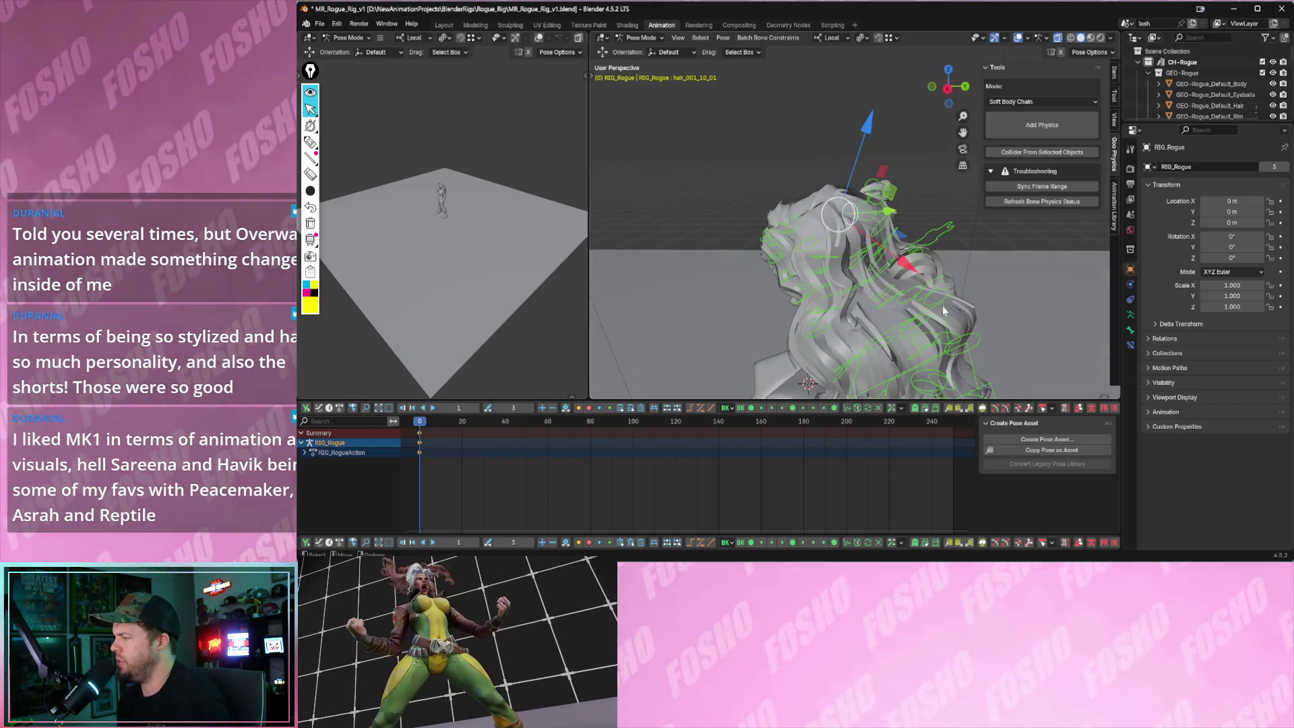
- Rotate the hair_back_1 bone to test the soft body chain
{"action": "left_click", "coordinate": [942, 311]}
{"action": "key", "text": "r"}
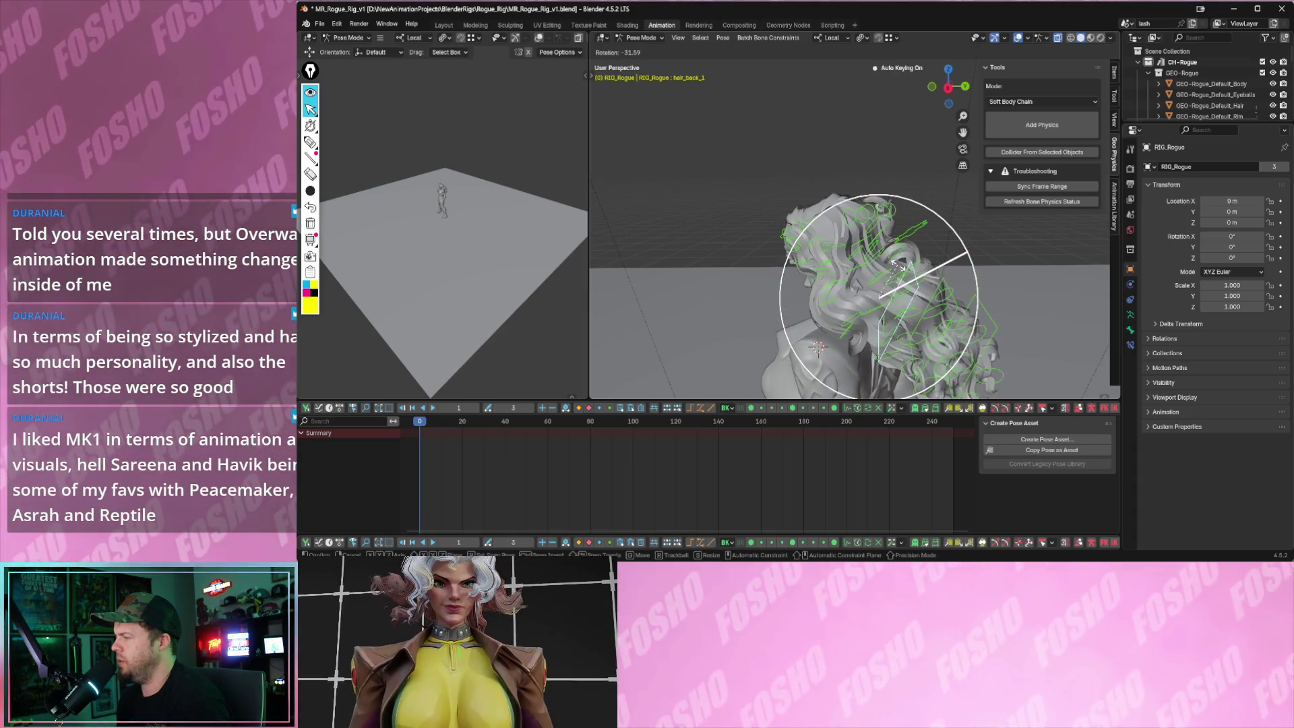
{"action": "left_click", "coordinate": [966, 253]}
{"action": "middle_click_drag", "start_coordinate": [965, 253], "coordinate": [913, 266]}
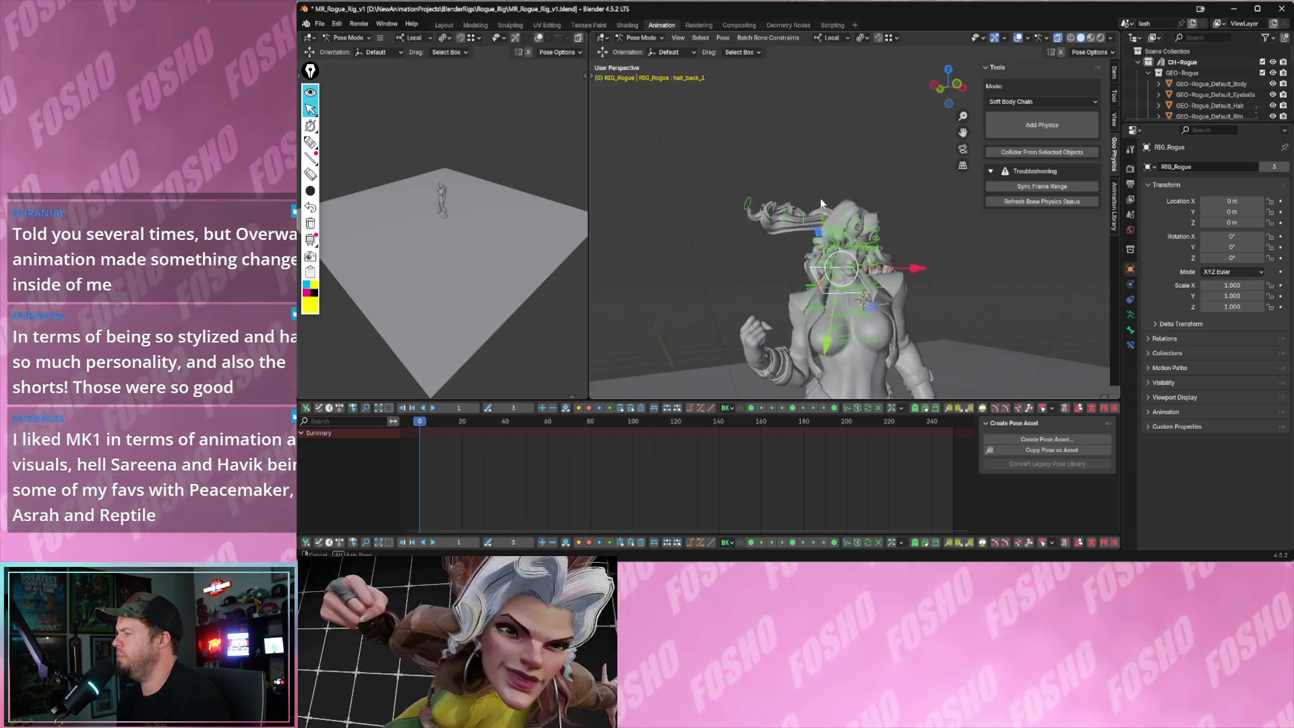
{"action": "middle_click_drag", "start_coordinate": [940, 221], "coordinate": [1093, 172]}
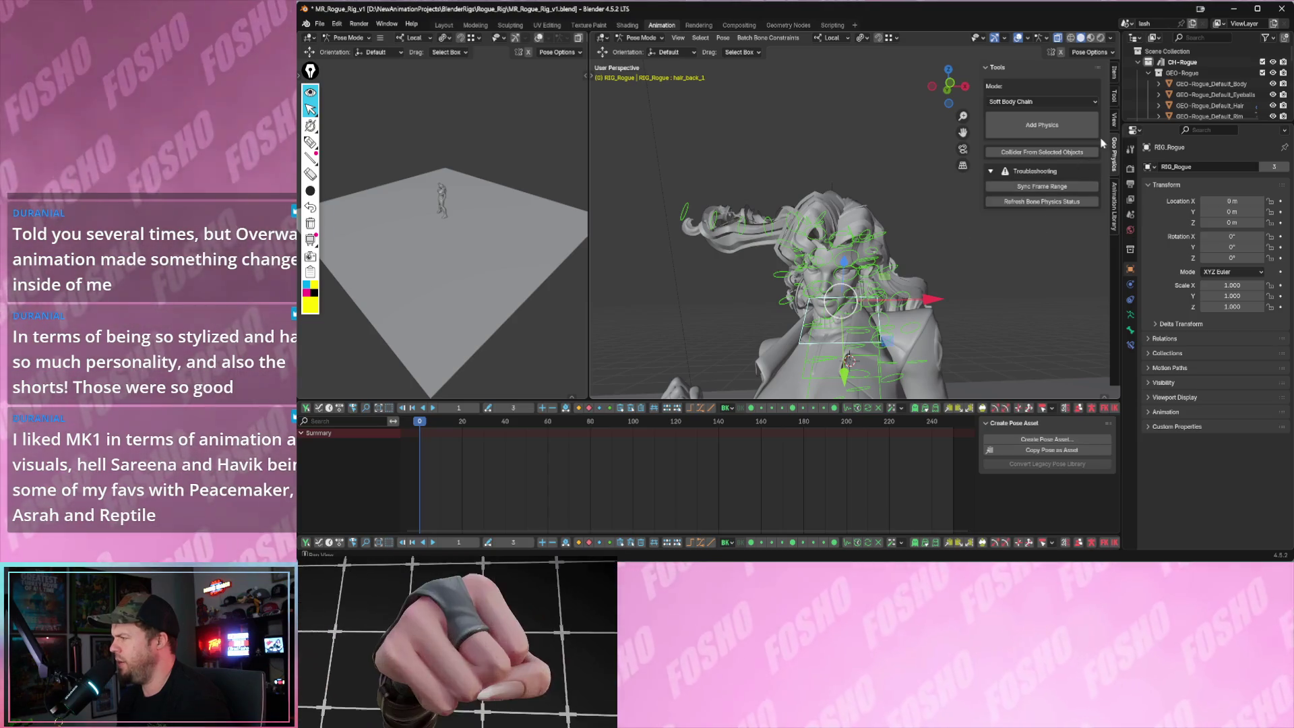
- Show all rig layers in the Item tab and select the head bone
{"action": "left_click", "coordinate": [1115, 73]}
{"action": "scroll", "coordinate": [1045, 233], "scroll_direction": "down", "scroll_amount": 5}
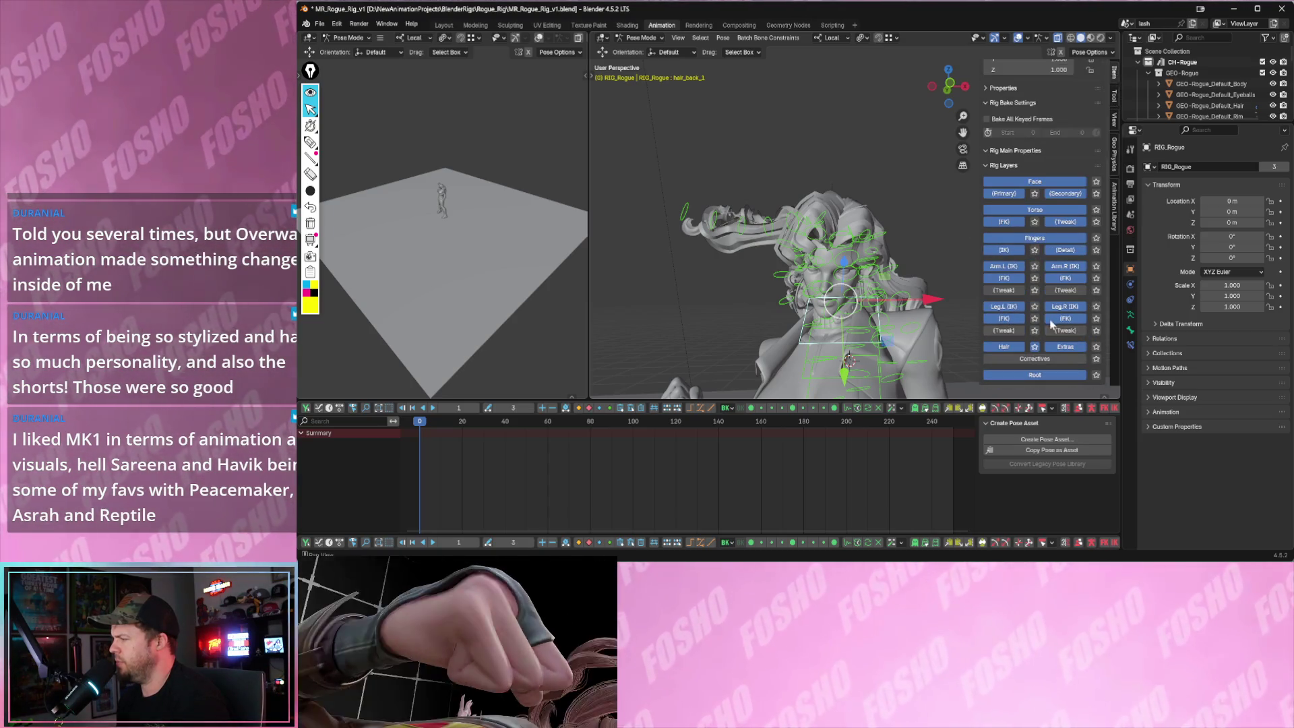
{"action": "left_click", "coordinate": [1034, 347]}
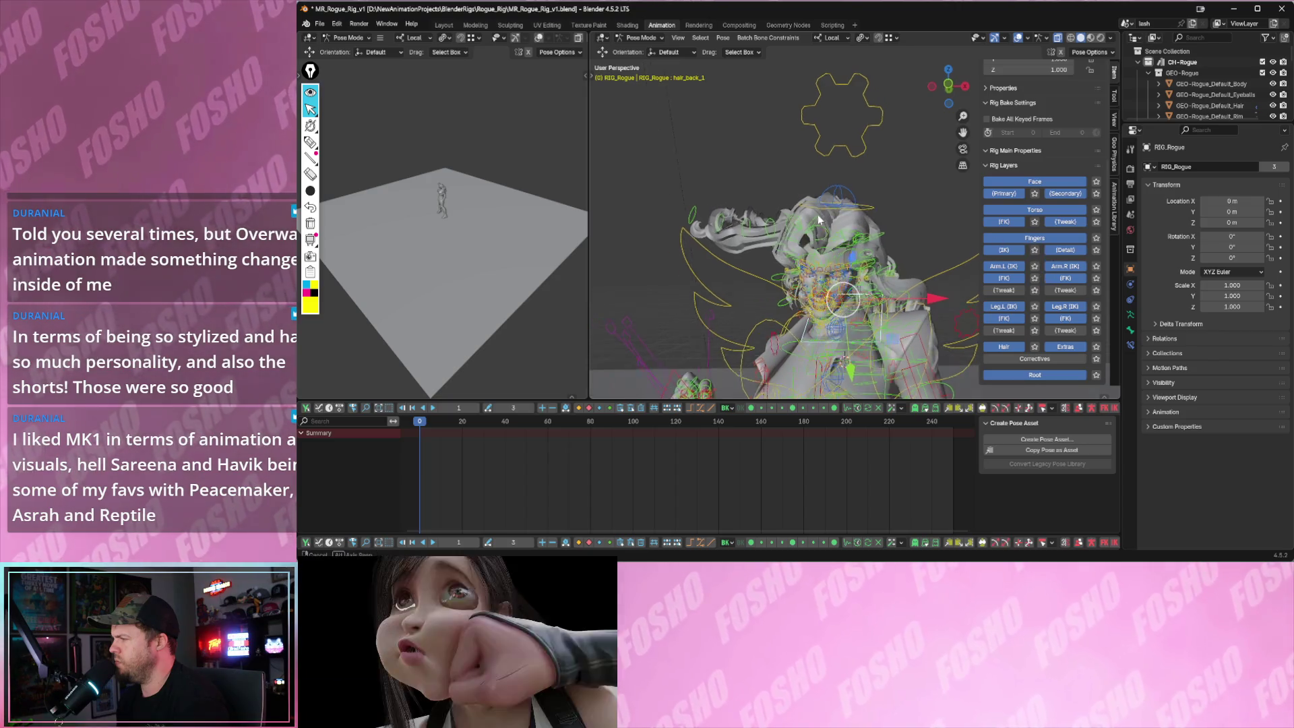
{"action": "left_click", "coordinate": [870, 209]}
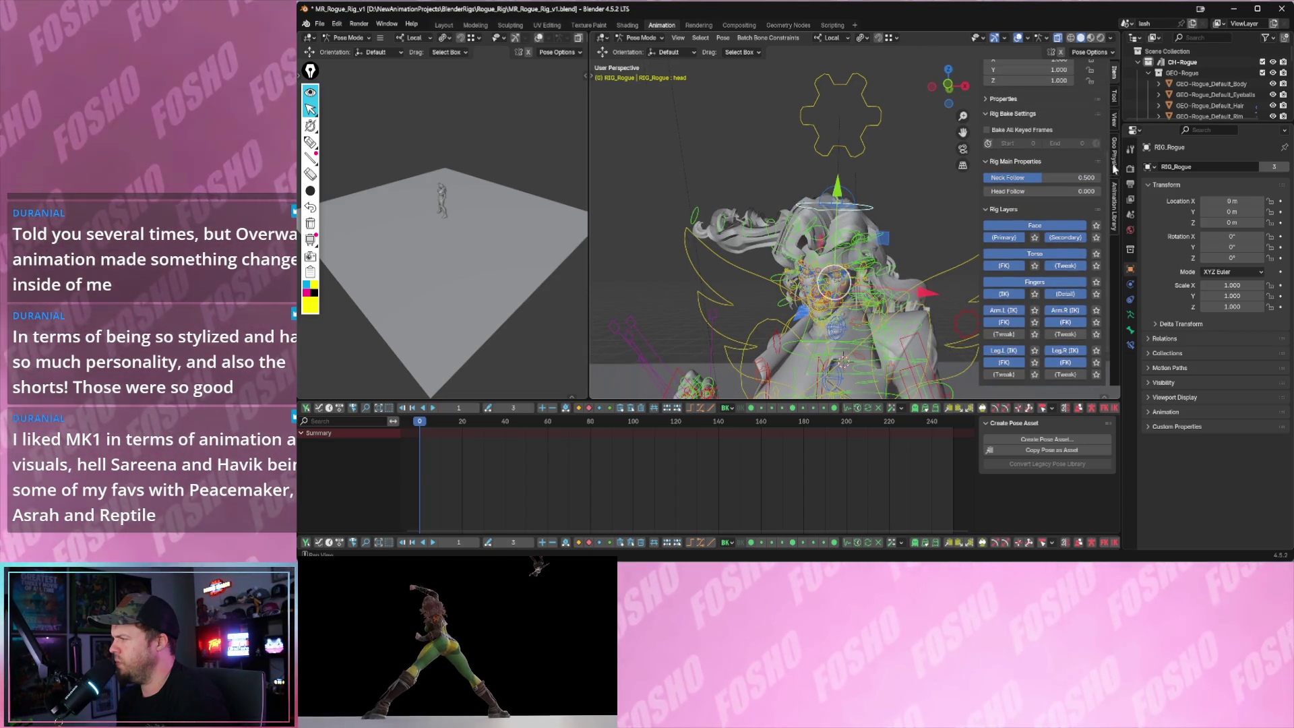
{"action": "left_click", "coordinate": [1115, 162]}
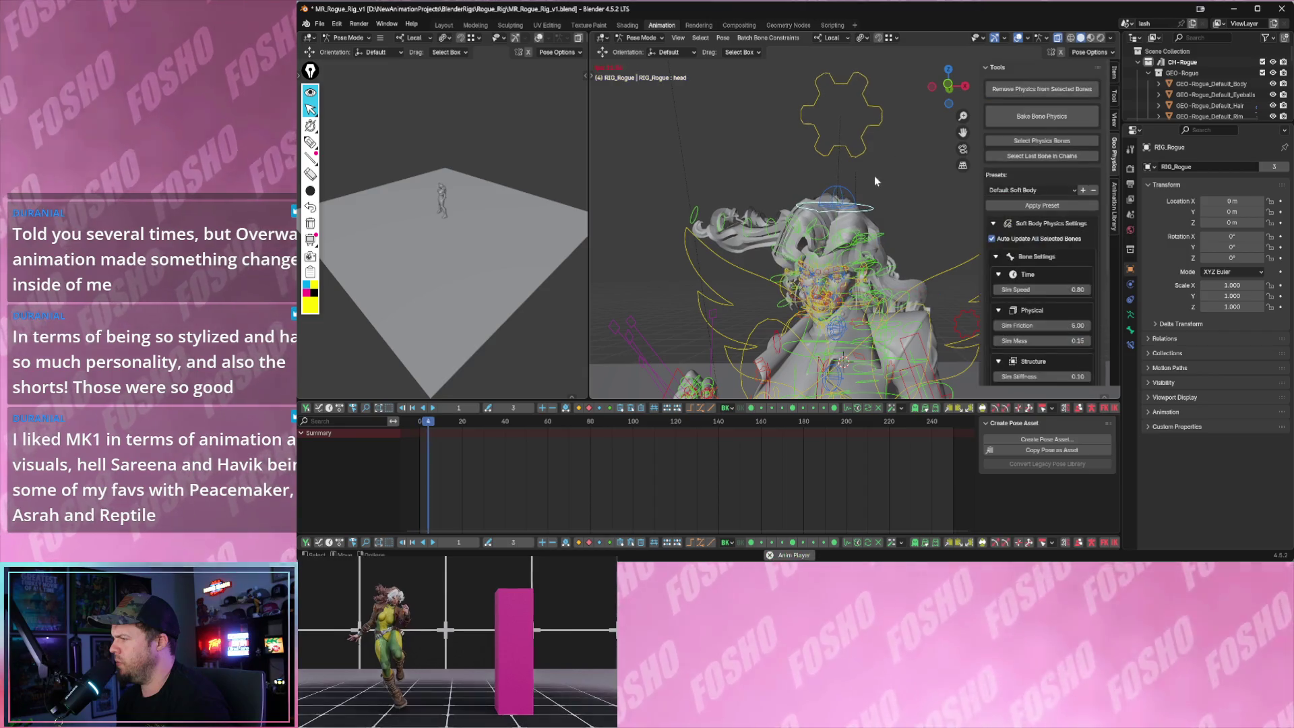
- Play the soft-body hair simulation and move the head_tweak control to test it
{"action": "key", "text": "space"}
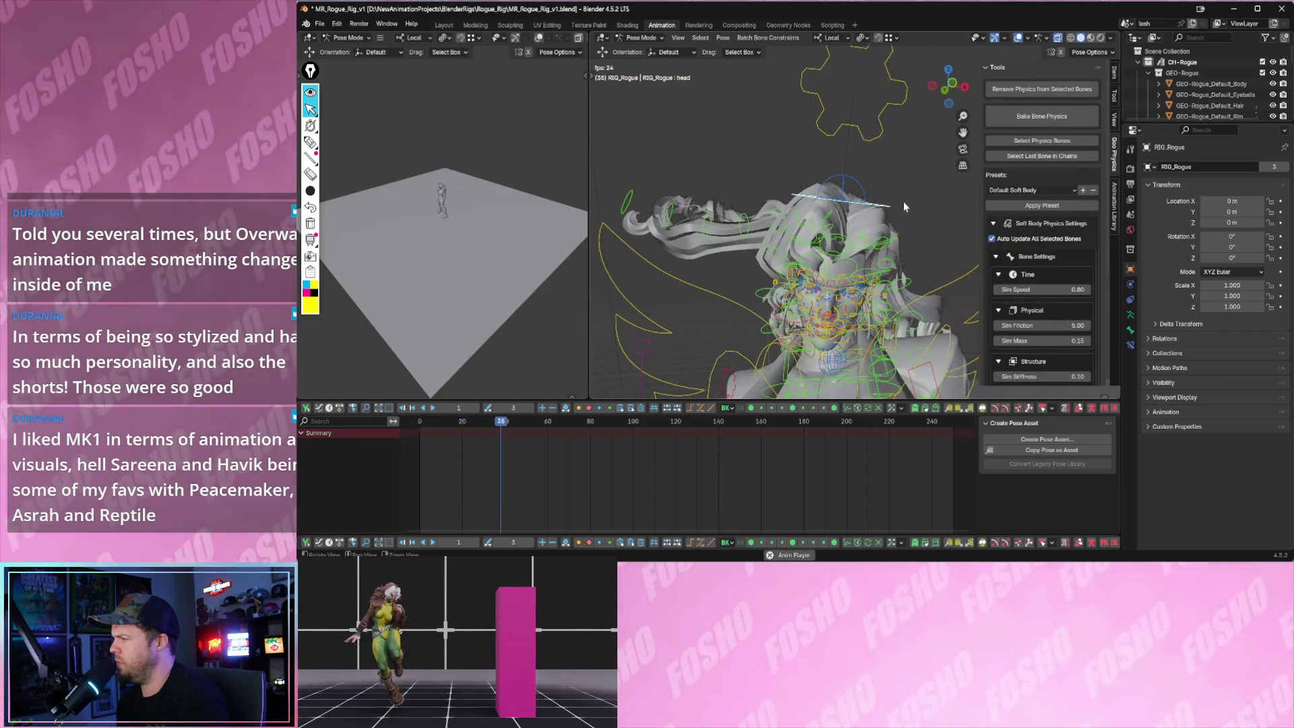
{"action": "left_click", "coordinate": [1014, 121]}
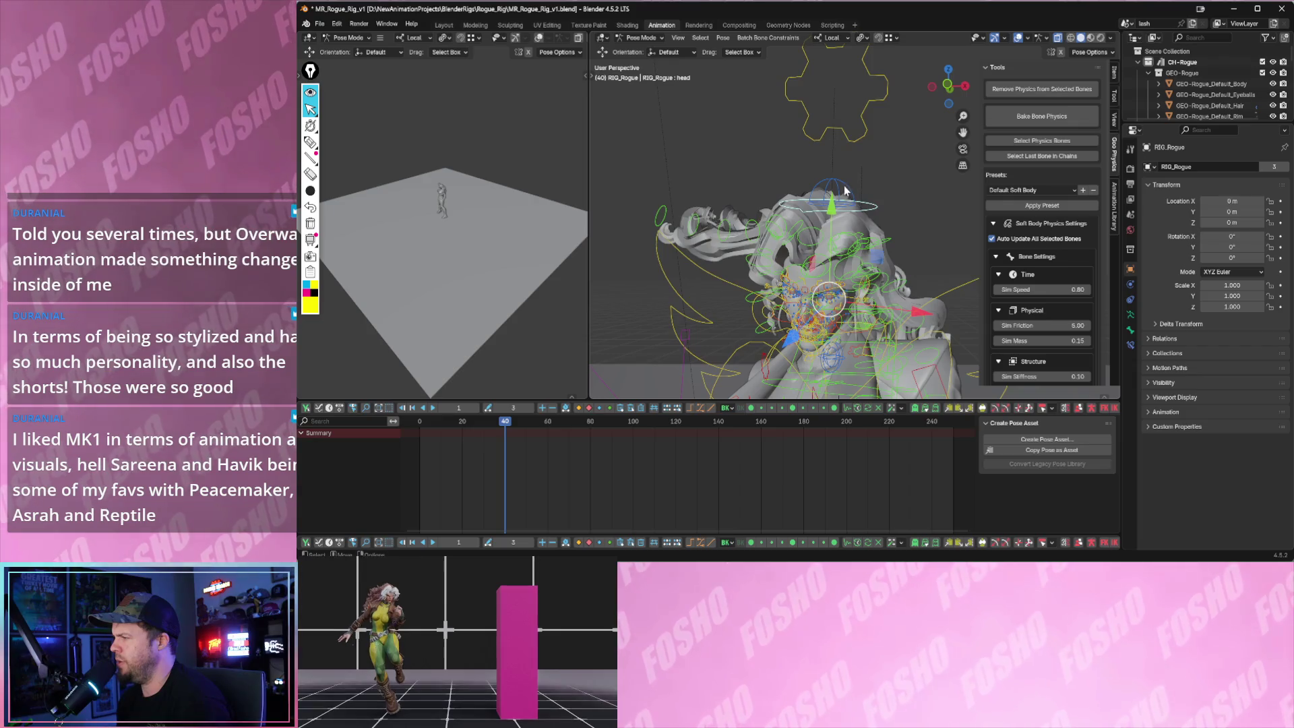
{"action": "left_click", "coordinate": [830, 203]}
{"action": "key", "text": "g"}
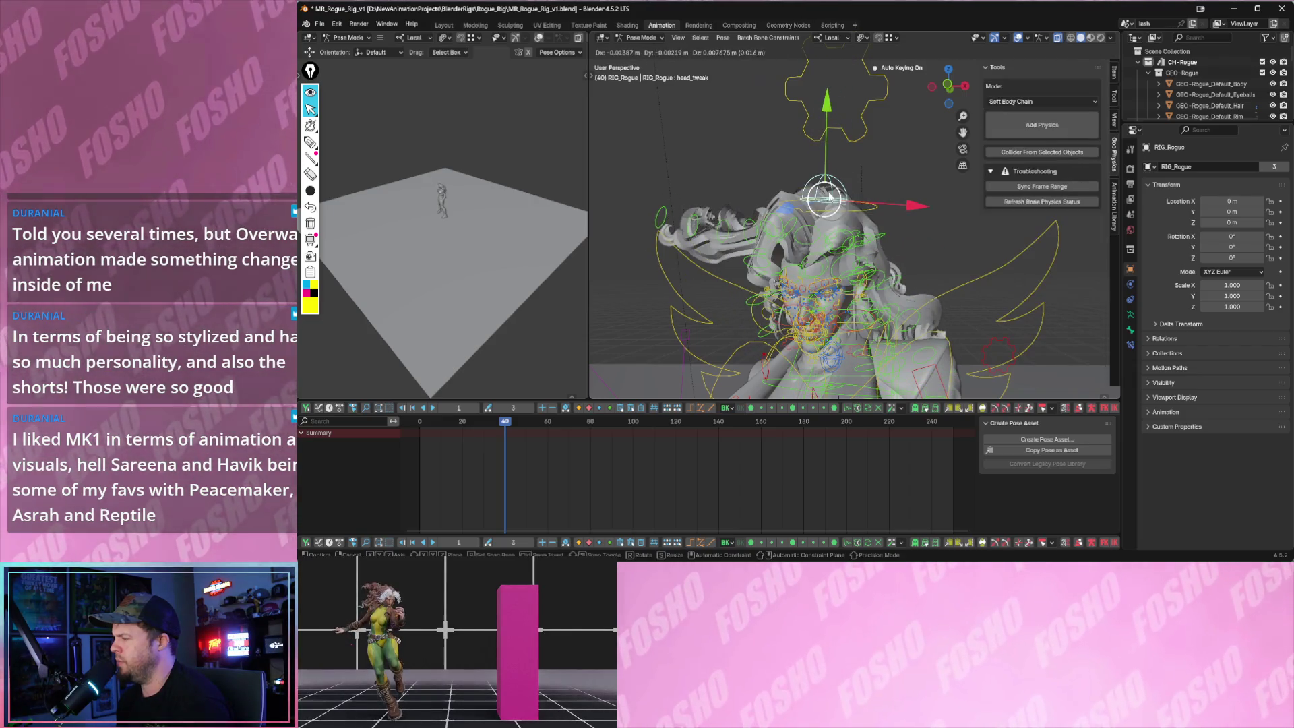
{"action": "left_click", "coordinate": [834, 229]}
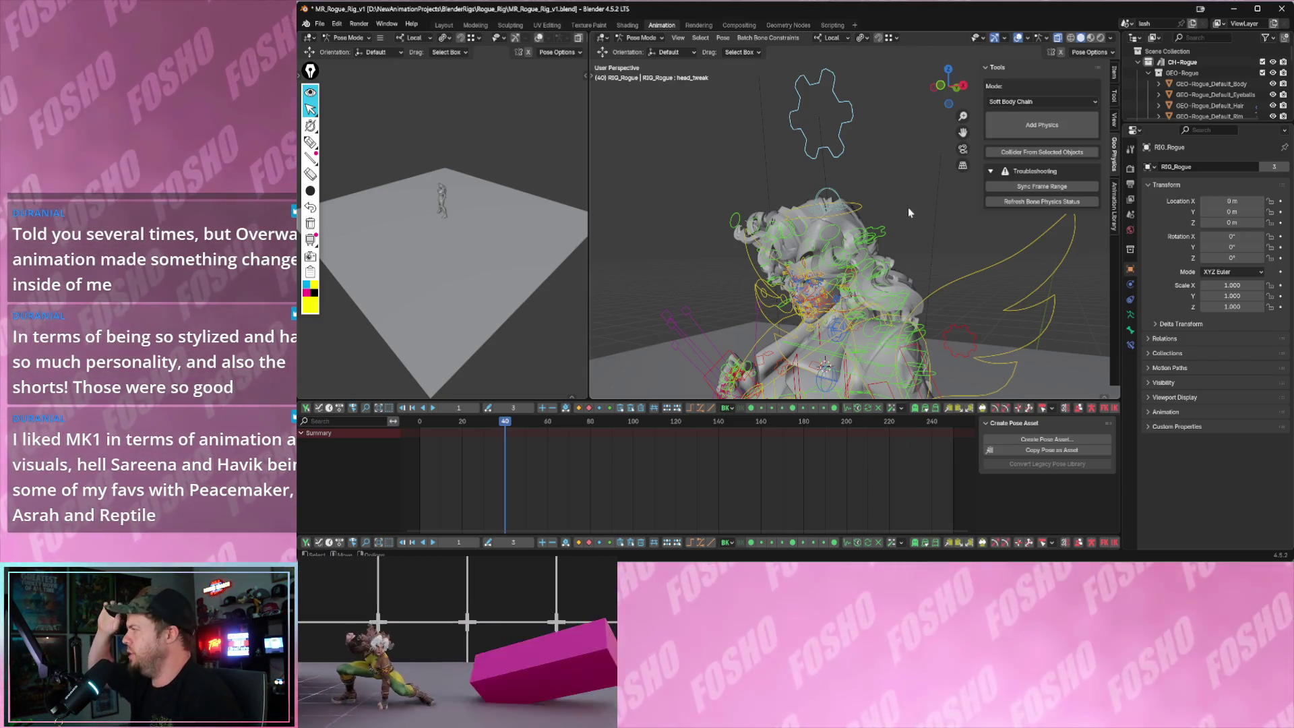
{"action": "middle_click_drag", "start_coordinate": [844, 222], "coordinate": [857, 171]}
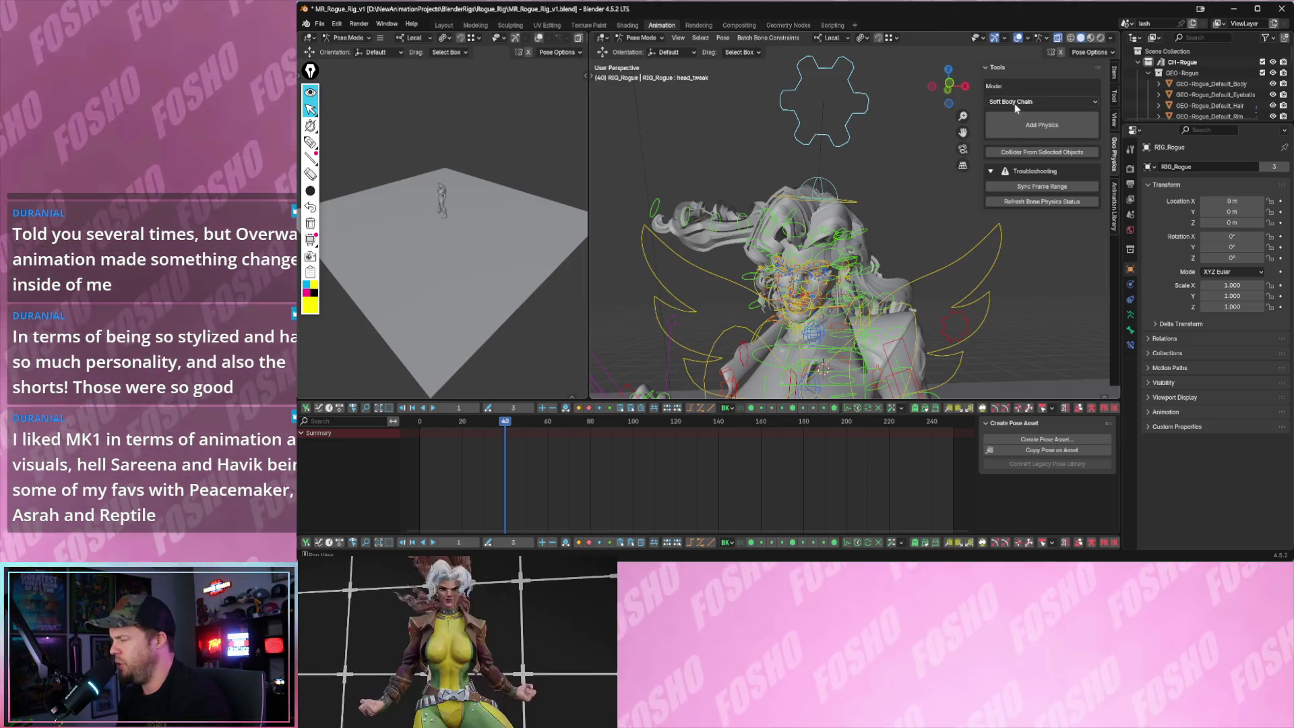
- Keep Soft Body Chain as the mode and show only the hair bone layer
{"action": "left_click", "coordinate": [1015, 102]}
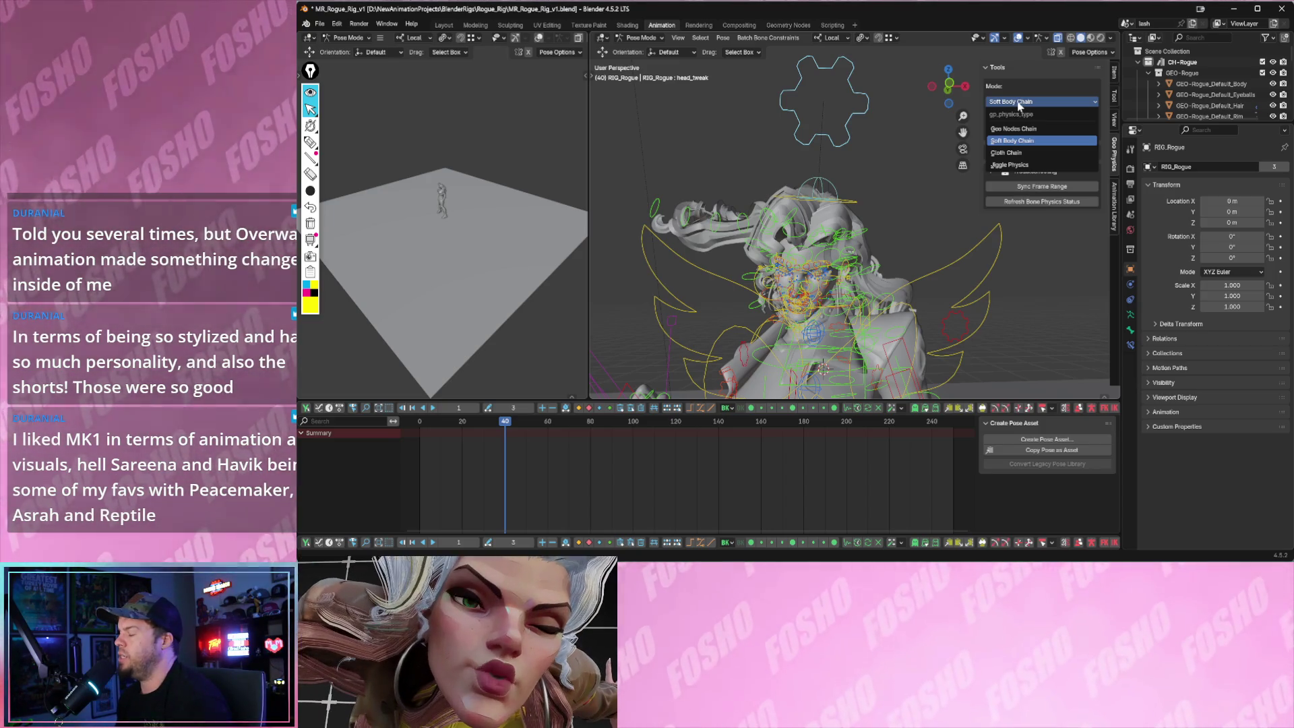
{"action": "left_click", "coordinate": [1017, 106]}
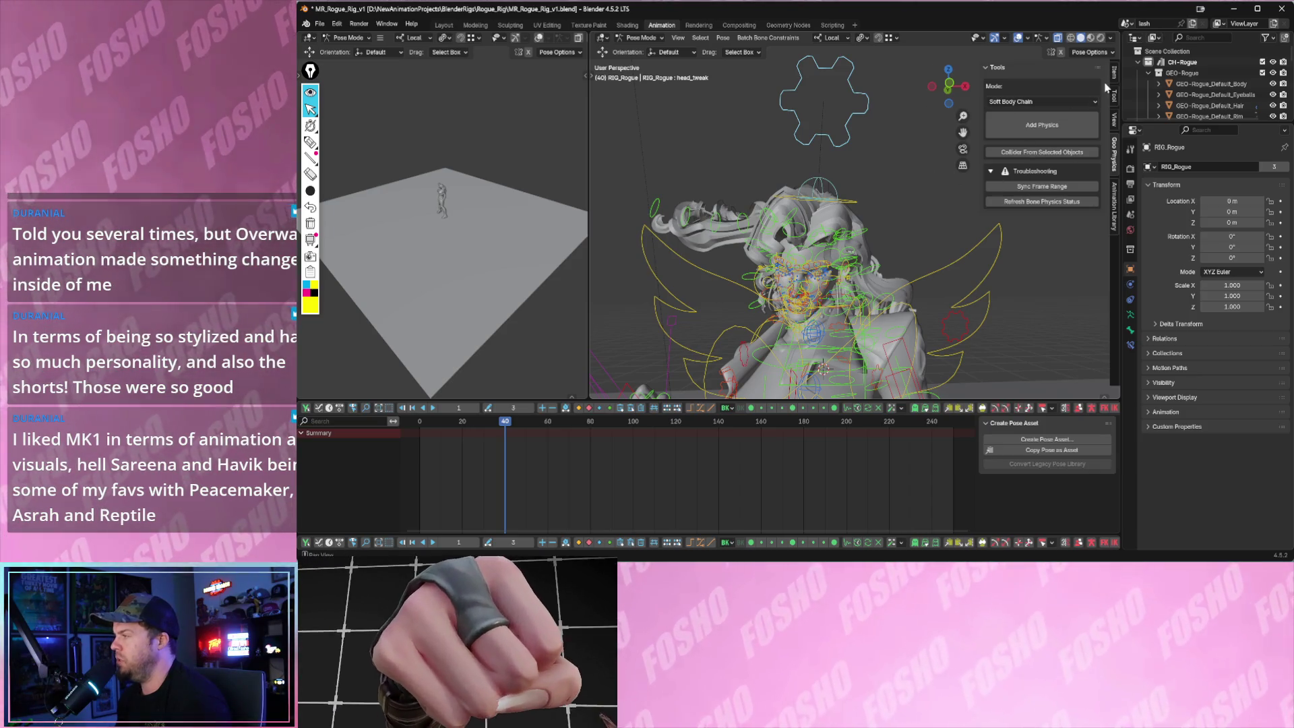
{"action": "left_click", "coordinate": [1113, 73]}
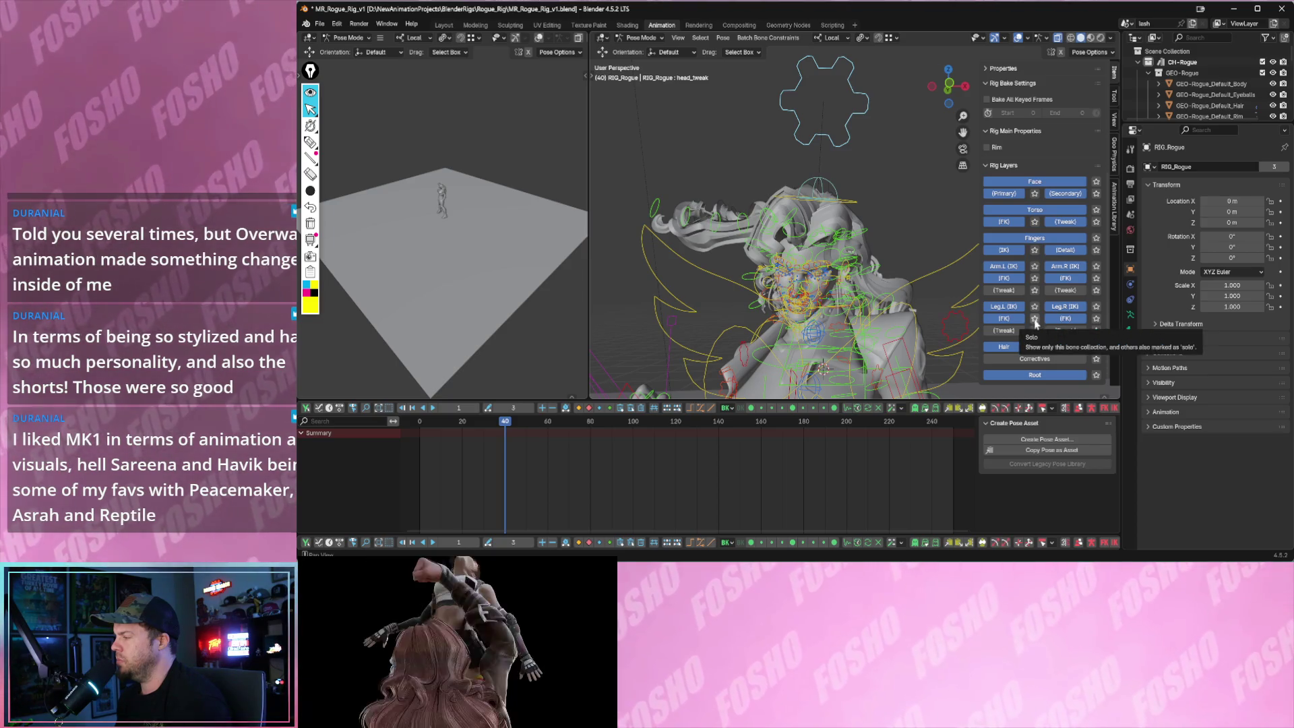
{"action": "left_click", "coordinate": [1035, 351]}
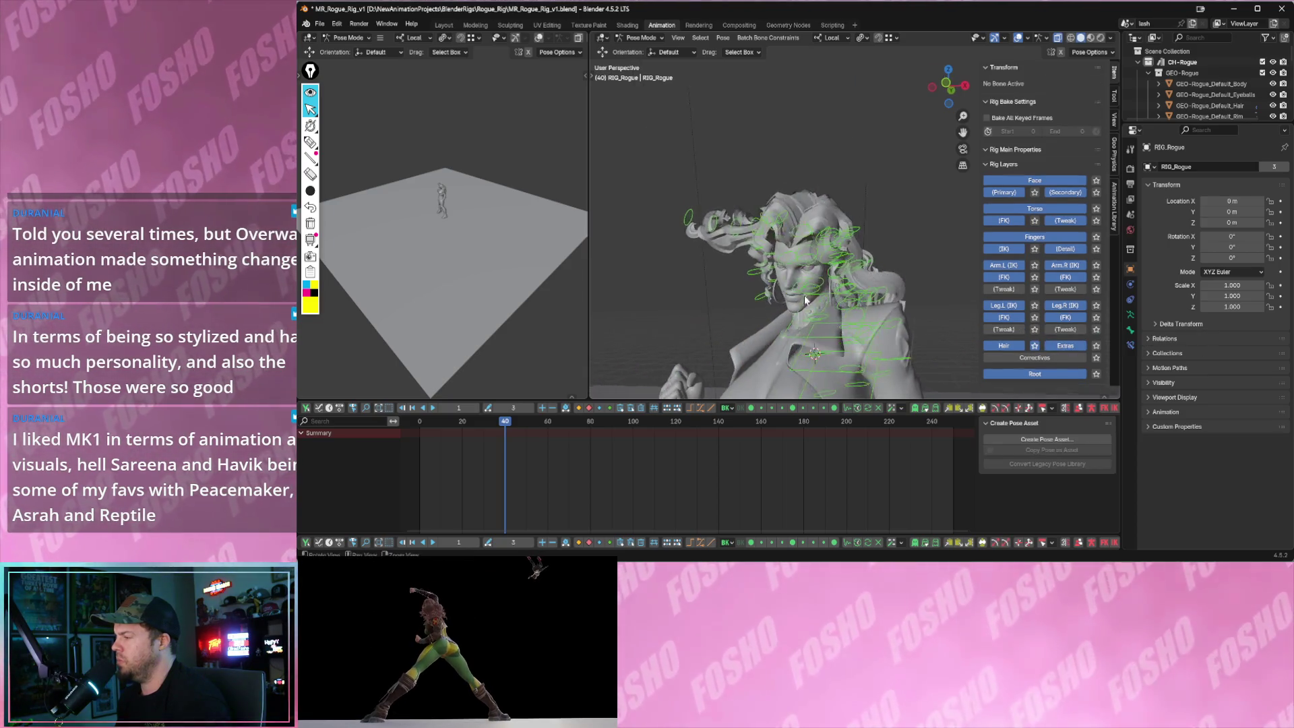
- Box-select the hair bones and refresh their bone physics status in Goo Physics
{"action": "middle_click_drag", "start_coordinate": [797, 292], "coordinate": [738, 189]}
{"action": "mouse_move", "coordinate": [739, 188]}
{"action": "left_mouse_down"}
{"action": "mouse_move", "coordinate": [874, 310]}
{"action": "mouse_move", "coordinate": [901, 304]}
{"action": "left_mouse_up"}
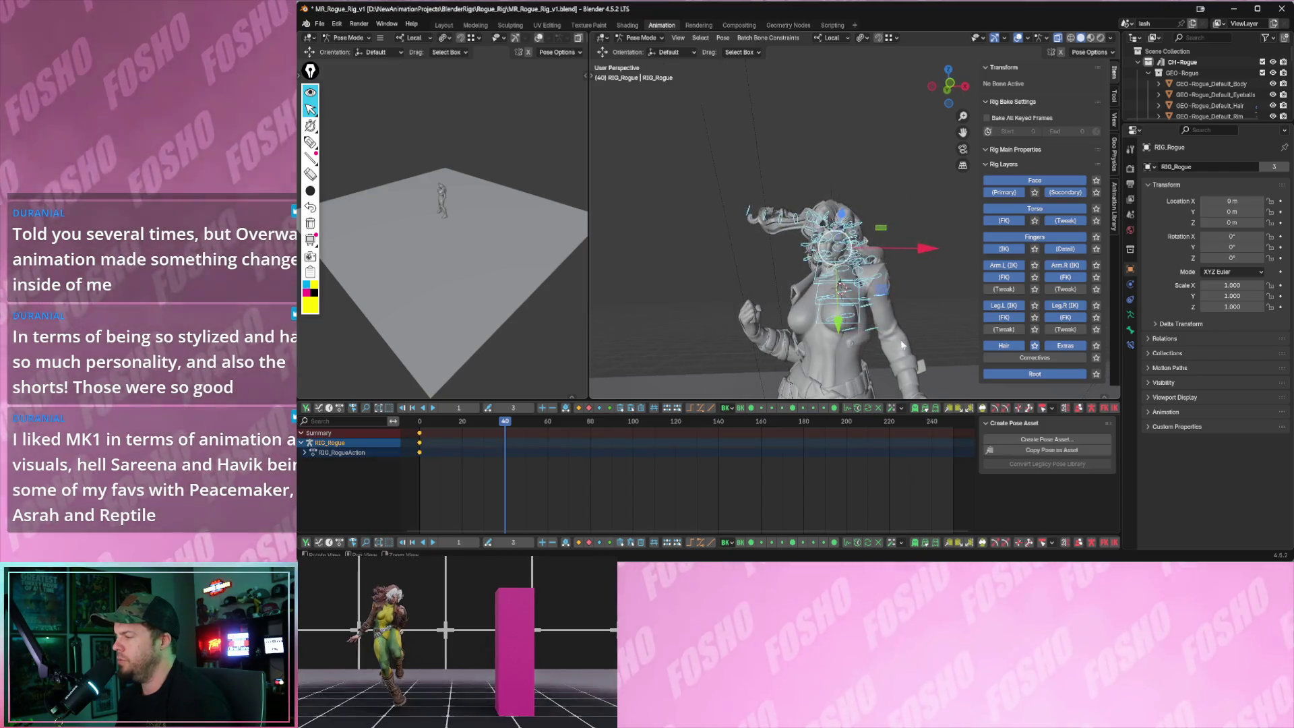
{"action": "middle_click_drag", "start_coordinate": [901, 304], "coordinate": [962, 253]}
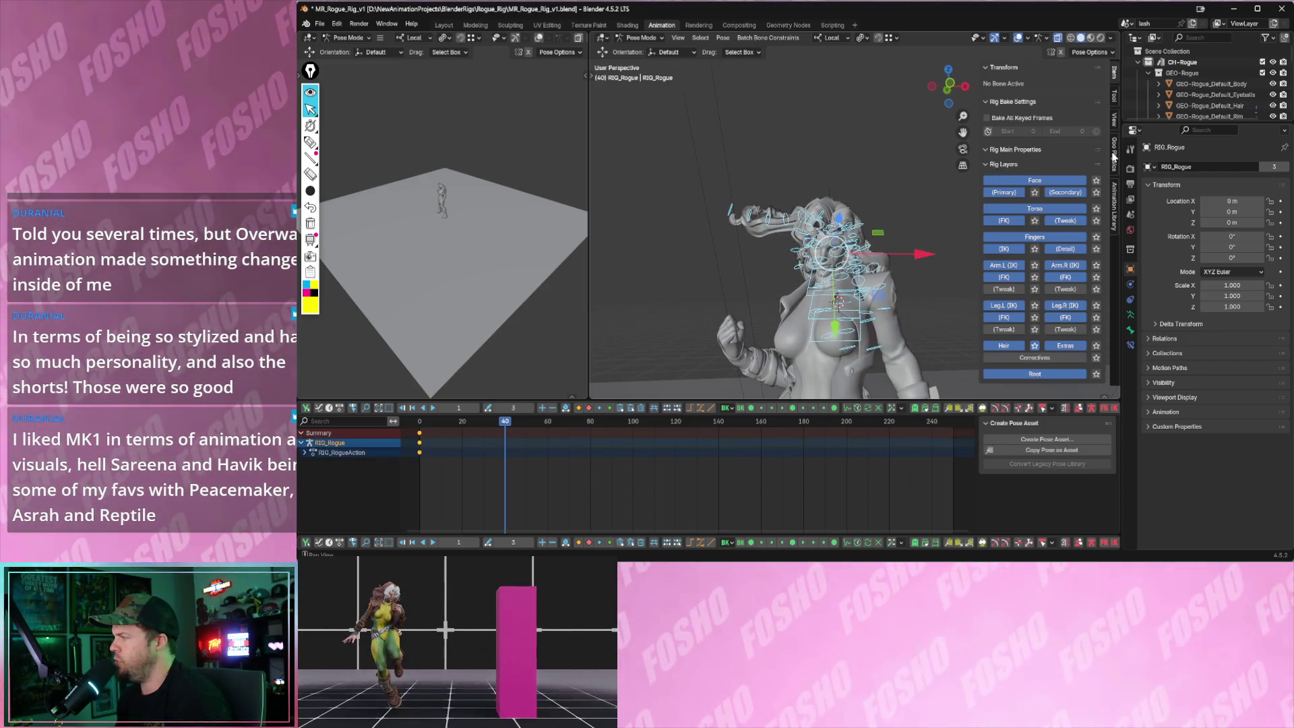
{"action": "left_click", "coordinate": [1112, 155]}
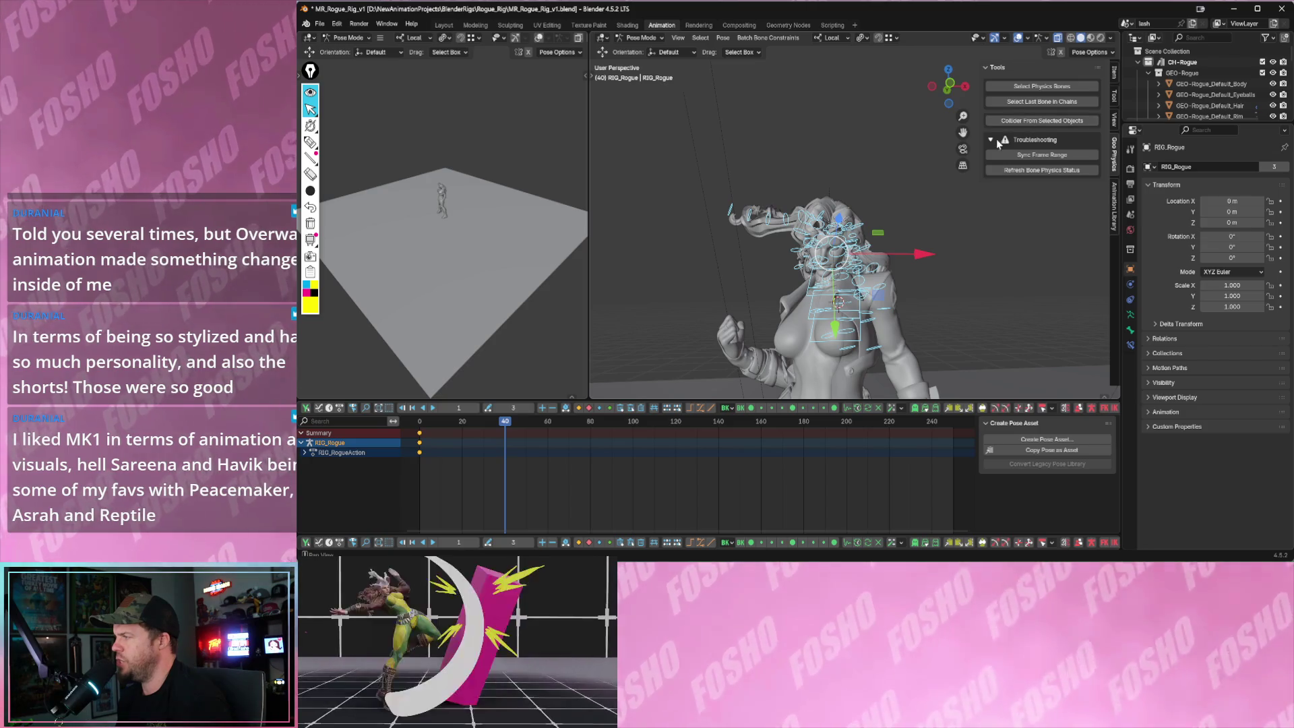
{"action": "left_click", "coordinate": [1013, 170]}
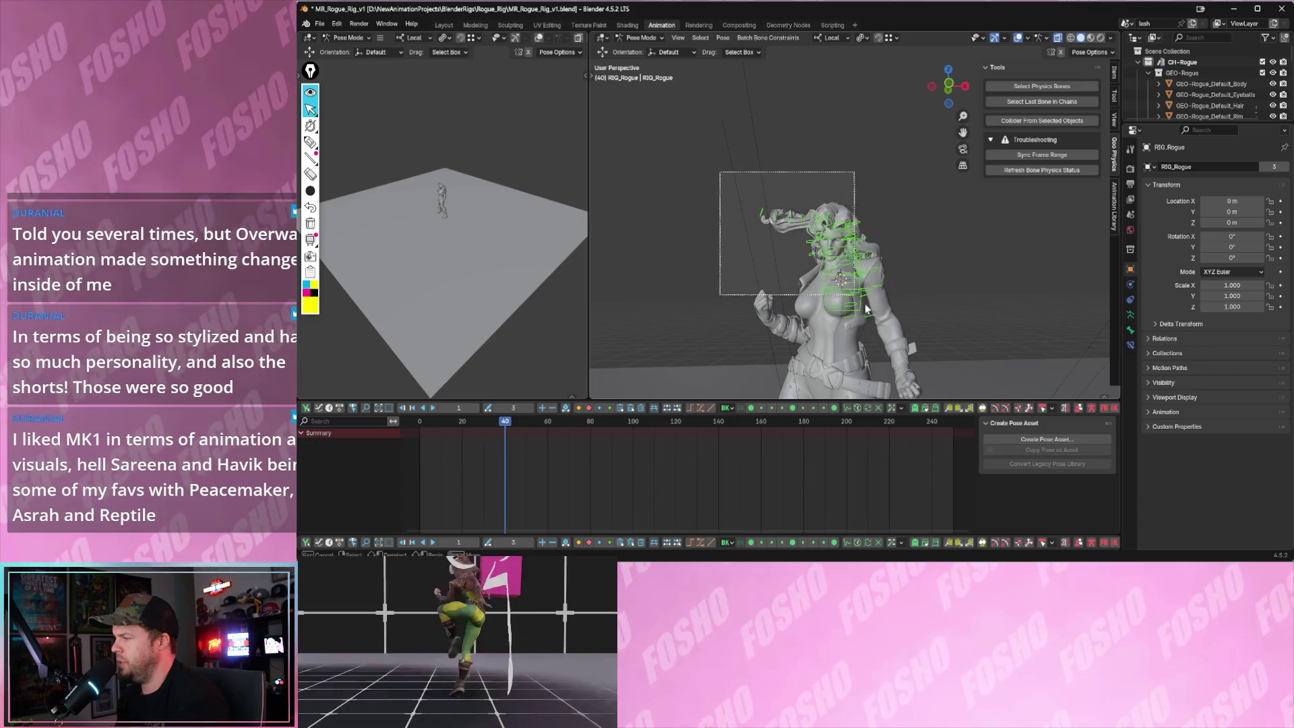
- Switch the Rogue rig to Object Mode and box-select the character meshes
{"action": "left_click_drag", "start_coordinate": [723, 173], "coordinate": [879, 327]}
{"action": "mouse_move", "coordinate": [878, 326]}
{"action": "middle_mouse_down"}
{"action": "mouse_move", "coordinate": [892, 303]}
{"action": "mouse_move", "coordinate": [847, 210]}
{"action": "mouse_move", "coordinate": [799, 341]}
{"action": "mouse_move", "coordinate": [766, 340]}
{"action": "middle_mouse_up"}
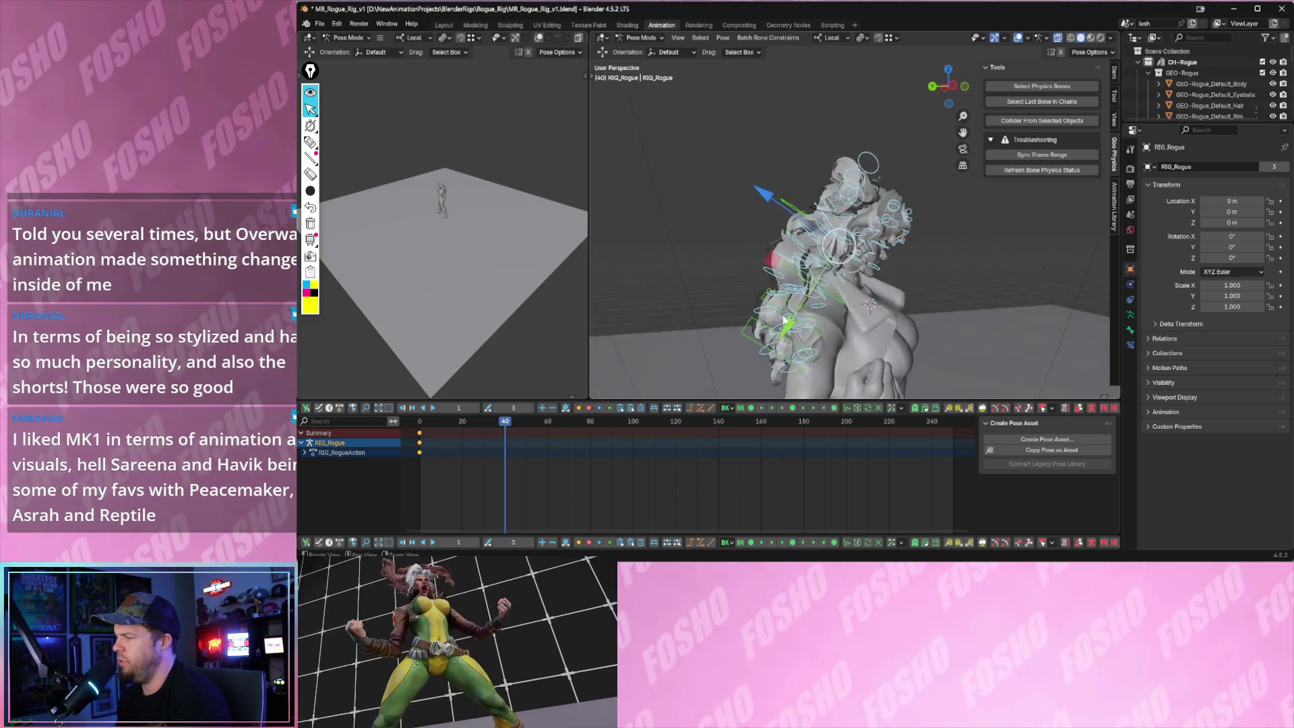
{"action": "middle_click_drag", "start_coordinate": [853, 301], "coordinate": [835, 321]}
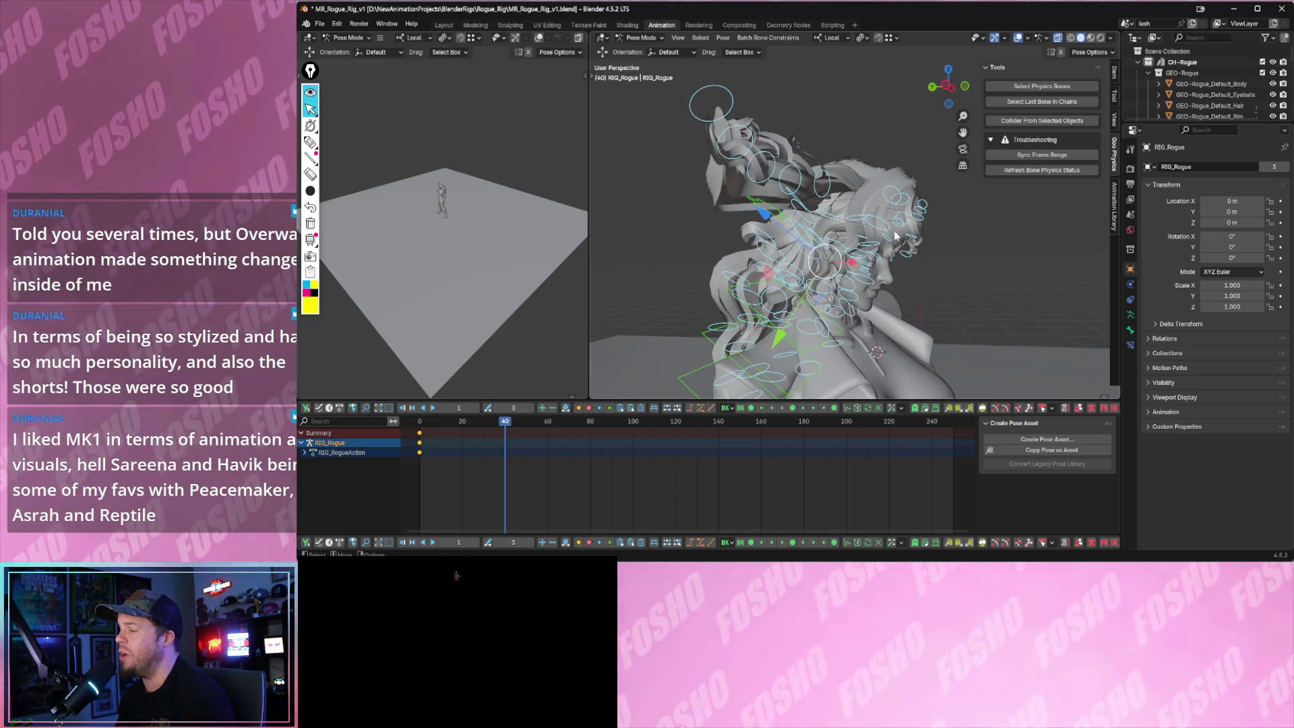
{"action": "middle_click_drag", "start_coordinate": [897, 235], "coordinate": [814, 217]}
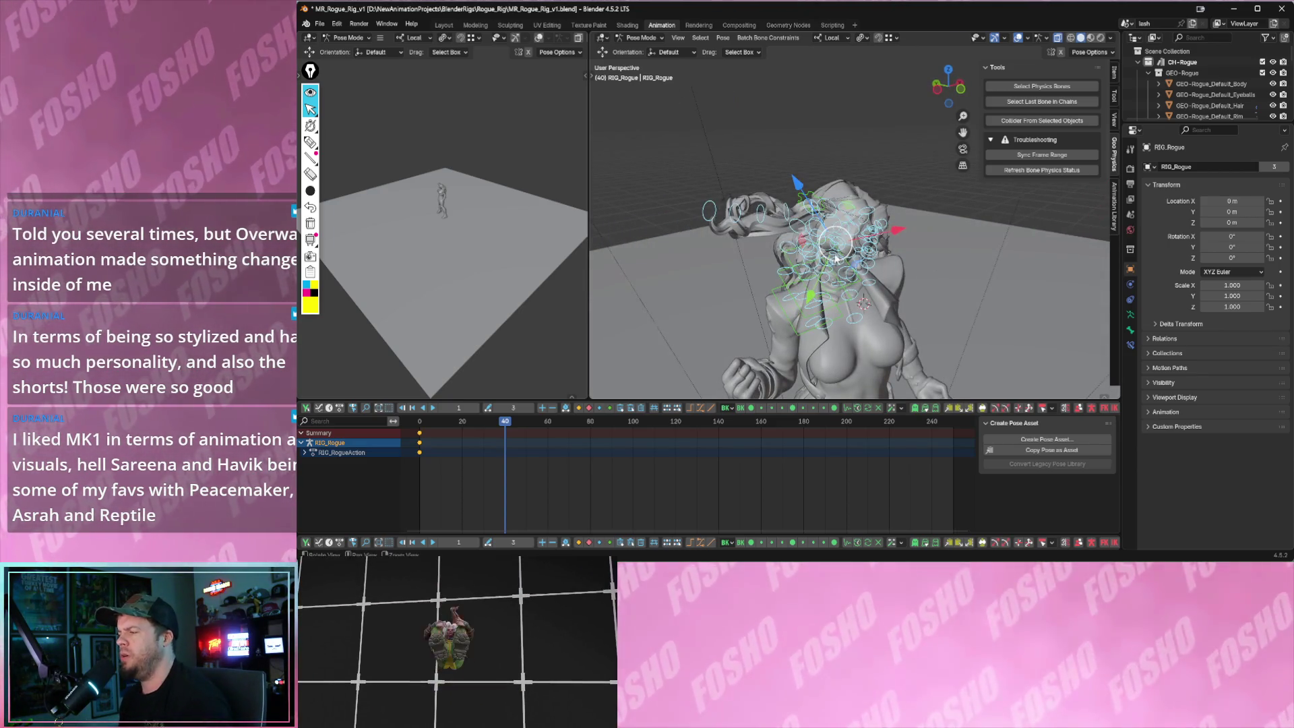
{"action": "middle_click_drag", "start_coordinate": [813, 216], "coordinate": [751, 199]}
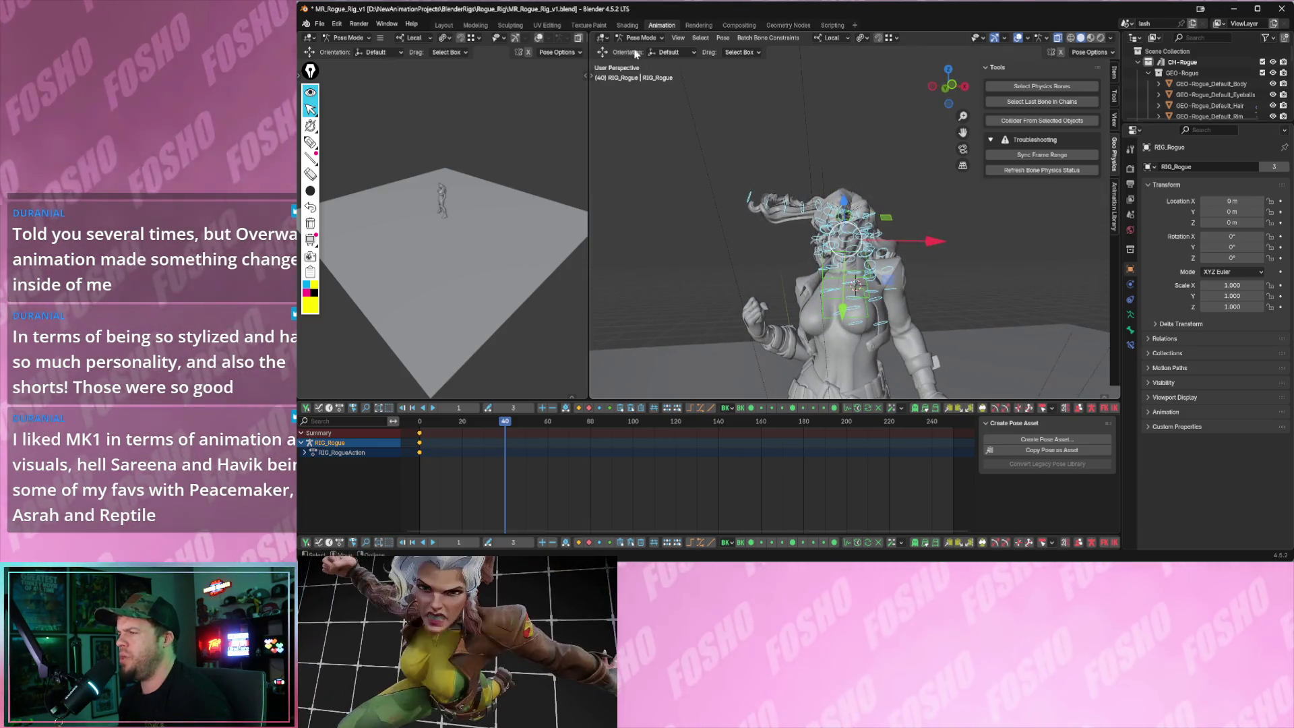
{"action": "left_click", "coordinate": [642, 38]}
{"action": "left_click", "coordinate": [647, 47]}
{"action": "left_click_drag", "start_coordinate": [748, 163], "coordinate": [927, 313]}
{"action": "scroll", "coordinate": [895, 310], "scroll_direction": "up", "scroll_amount": 3}
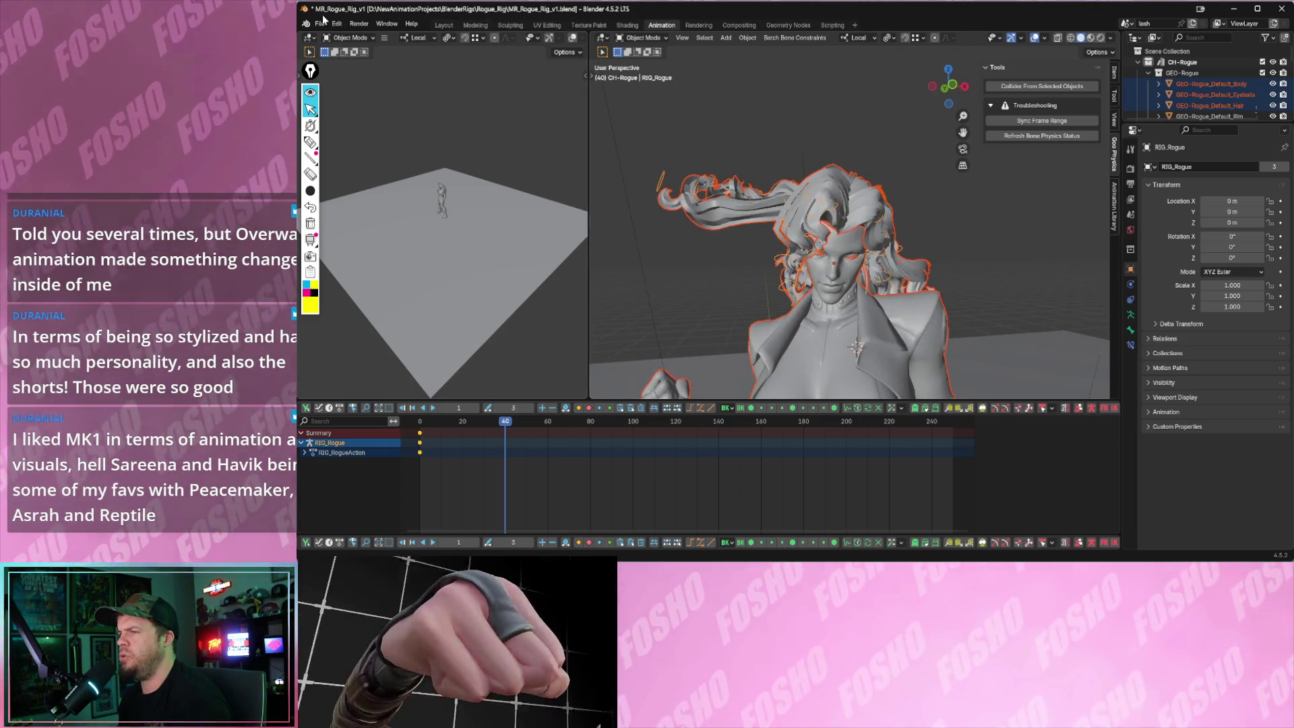
- Open Tifa_Rig_Idle.blend from Open Recent without saving, then pick Tifa_Rig.blend
{"action": "left_click", "coordinate": [323, 22]}
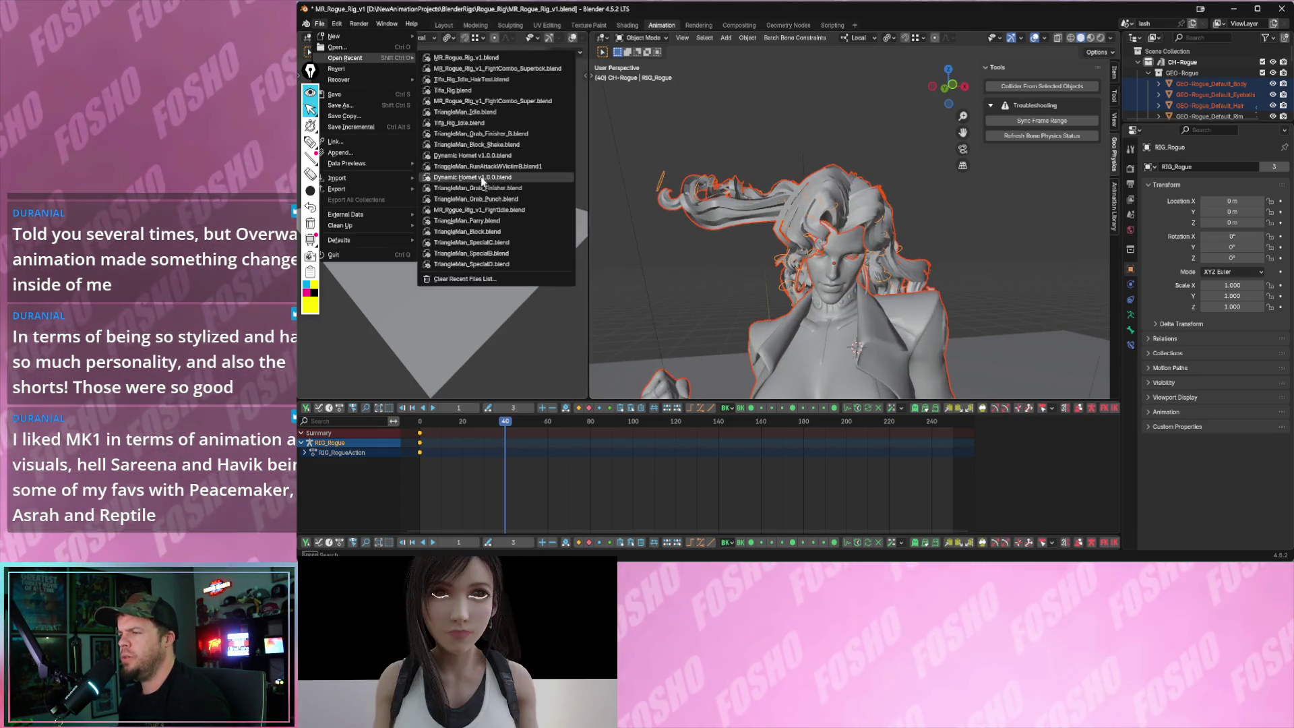
{"action": "left_click", "coordinate": [469, 122]}
{"action": "left_click", "coordinate": [793, 304]}
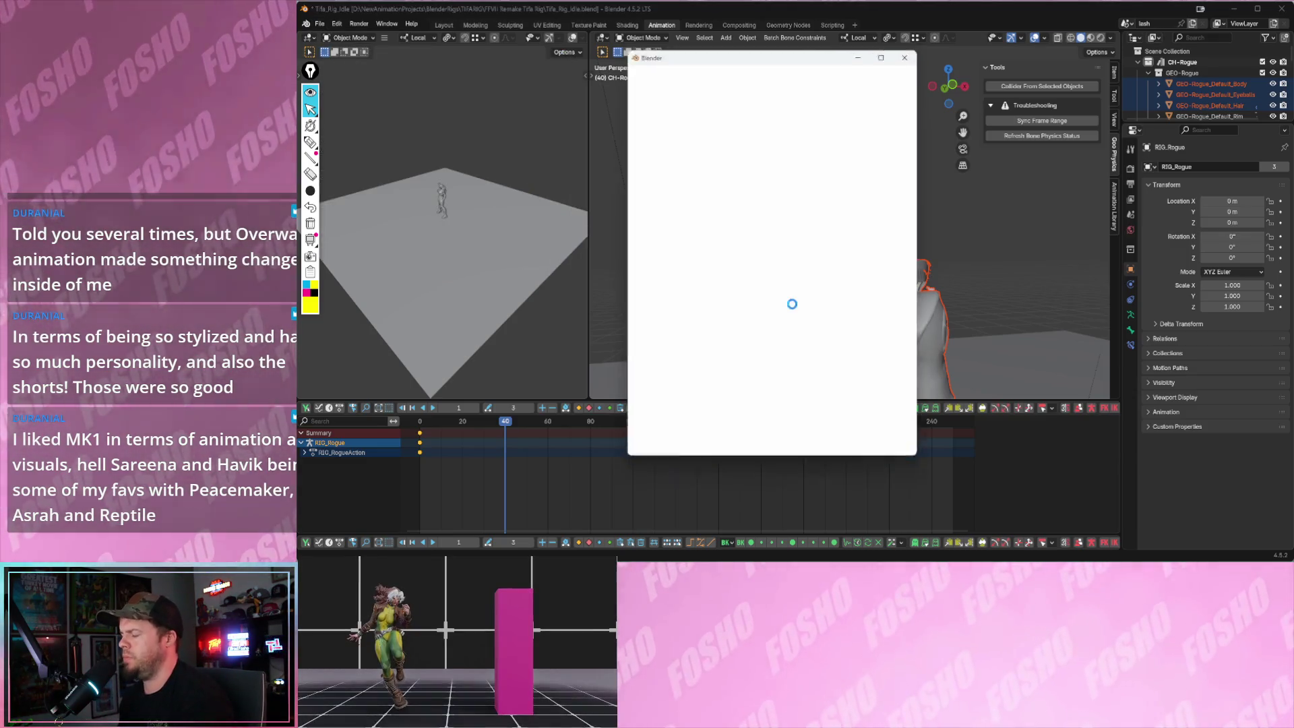
{"action": "left_click", "coordinate": [790, 304]}
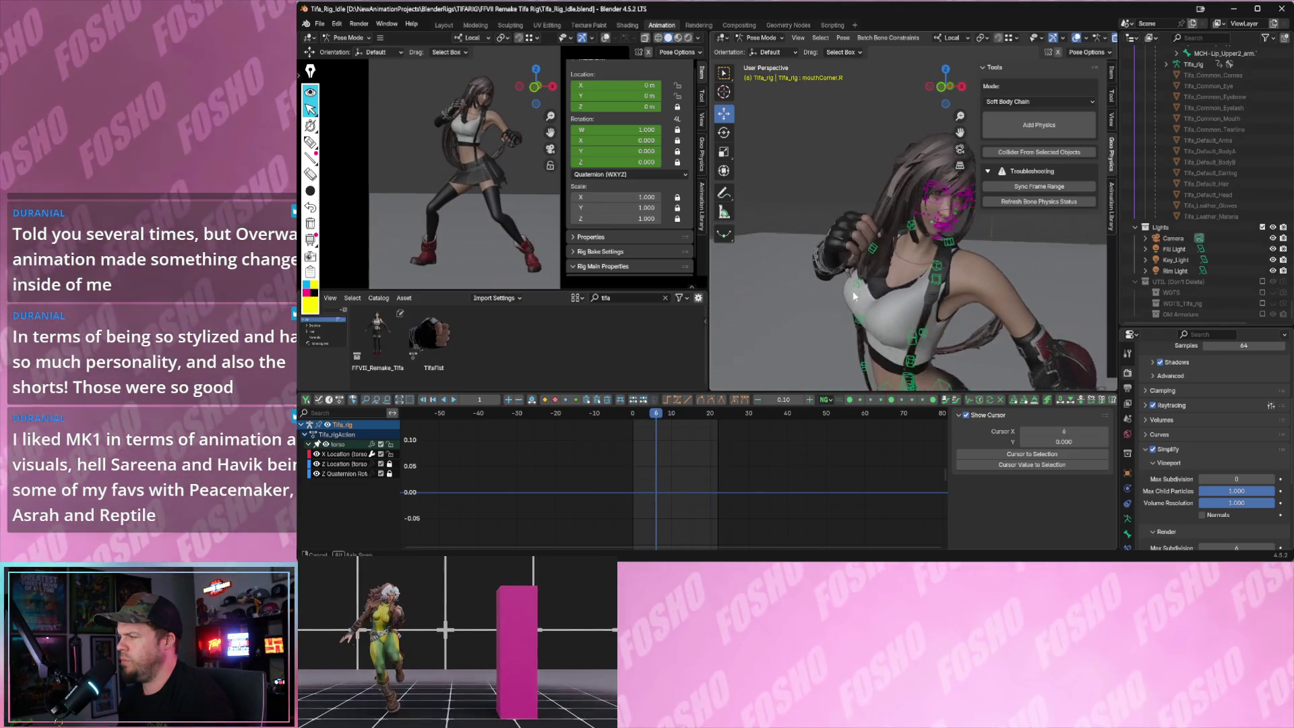
{"action": "key", "text": "space"}
{"action": "left_click", "coordinate": [320, 25]}
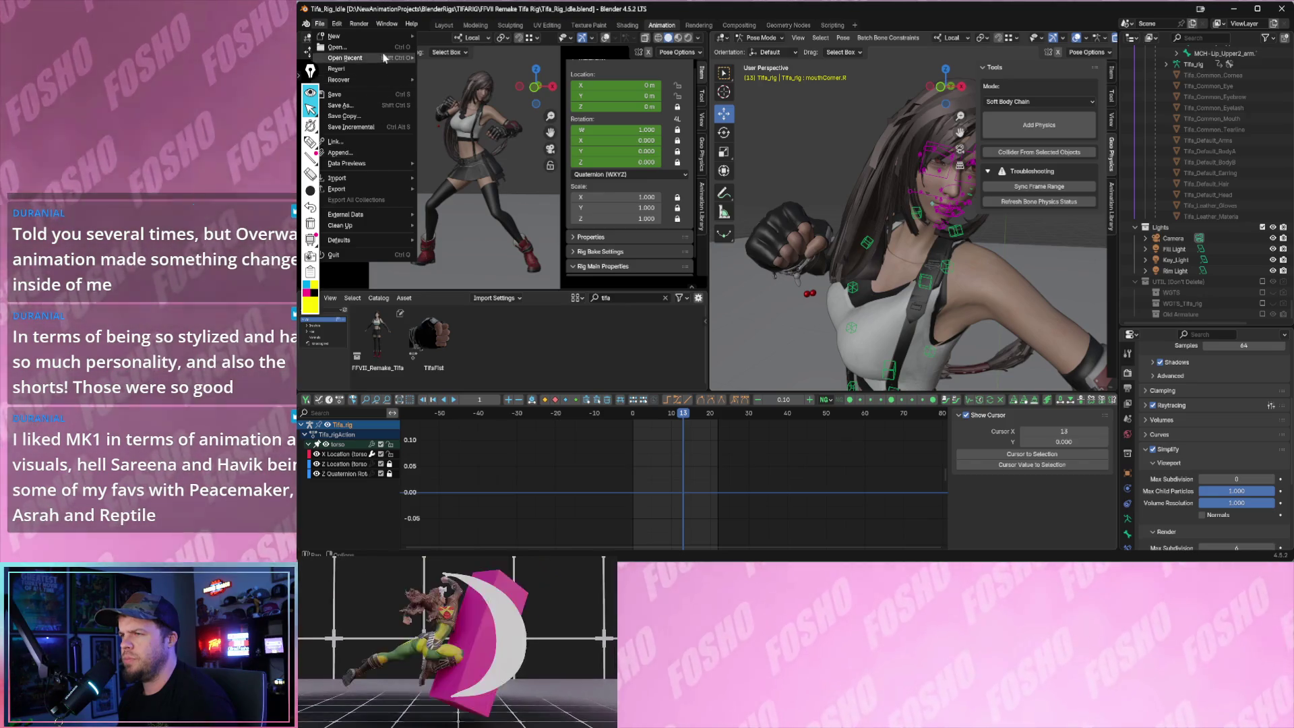
{"action": "mouse_move", "coordinate": [346, 58]}
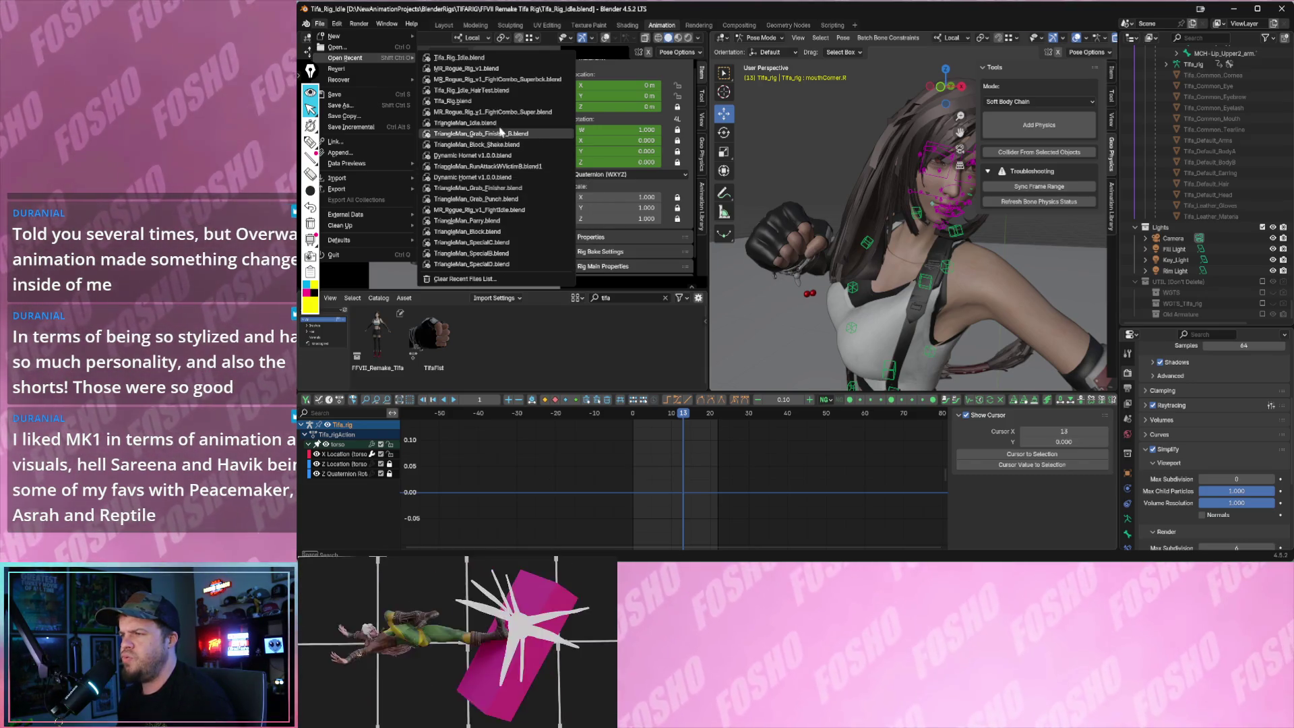
{"action": "left_click", "coordinate": [452, 102]}
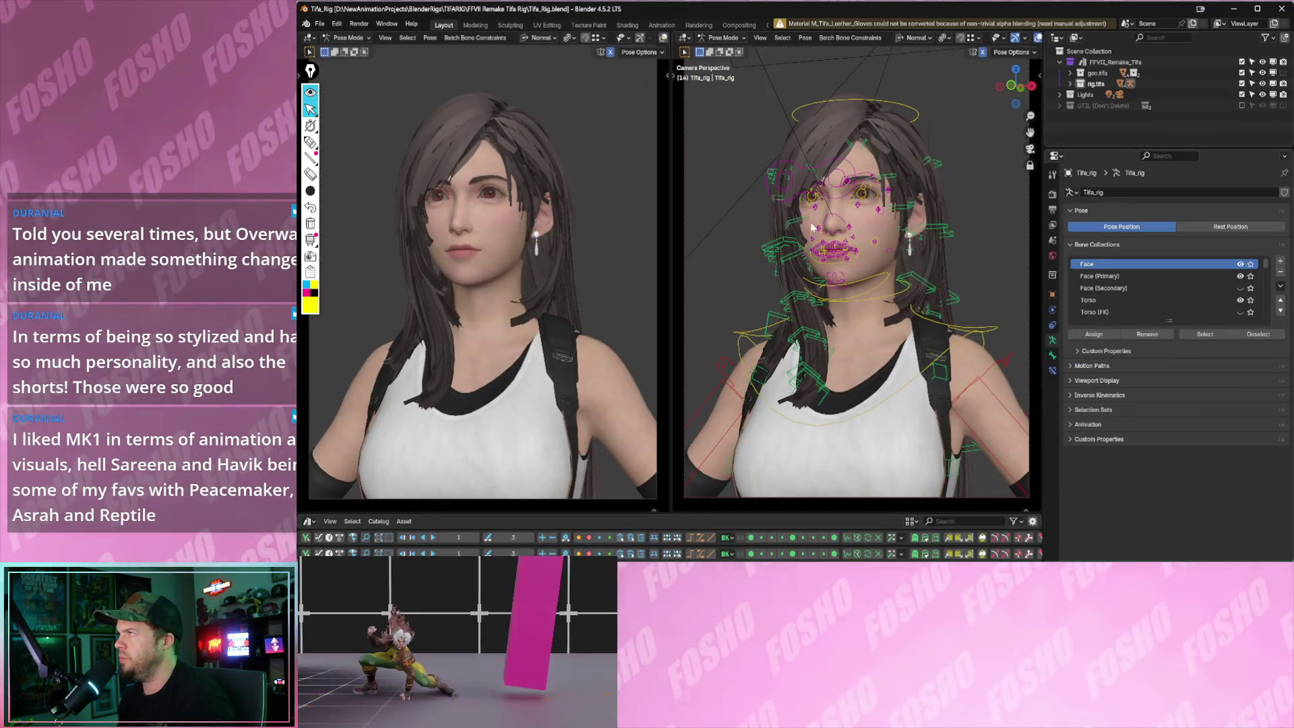
- Preview playback in Tifa_Rig, box-select the hair bones and show the Rig Layers panel
{"action": "key", "text": "space"}
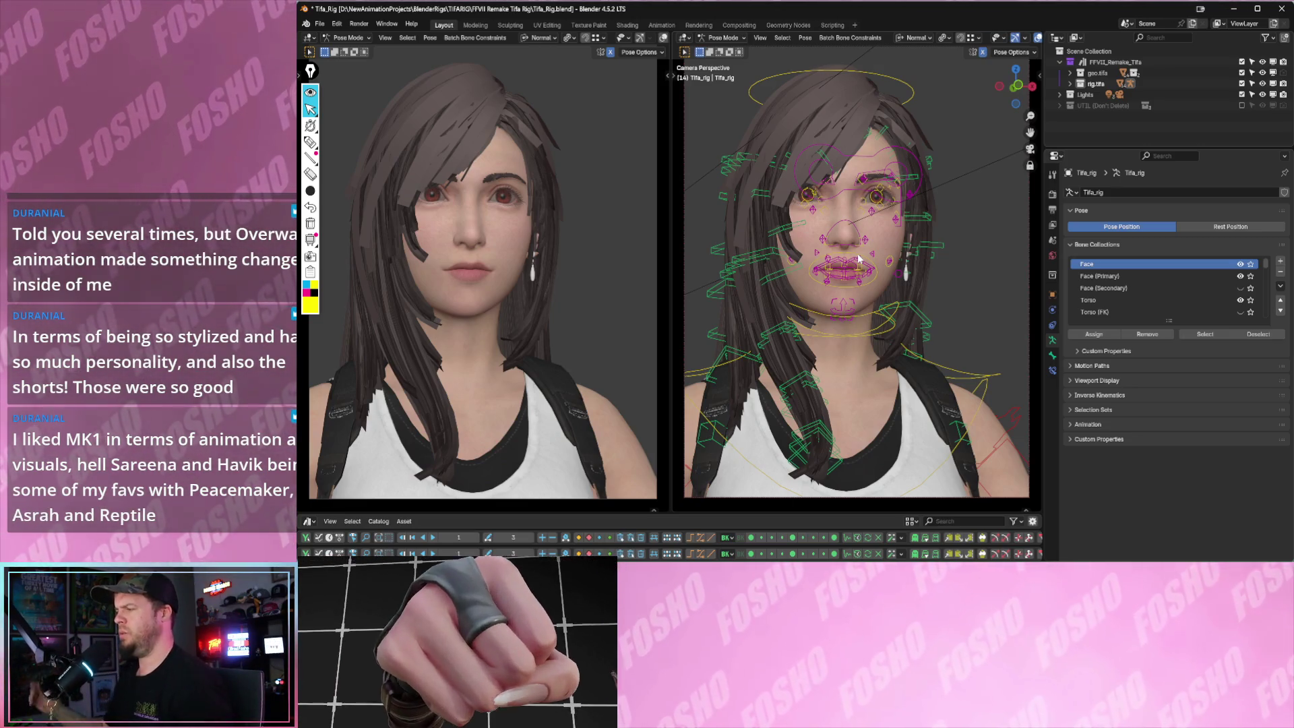
{"action": "key", "text": "space"}
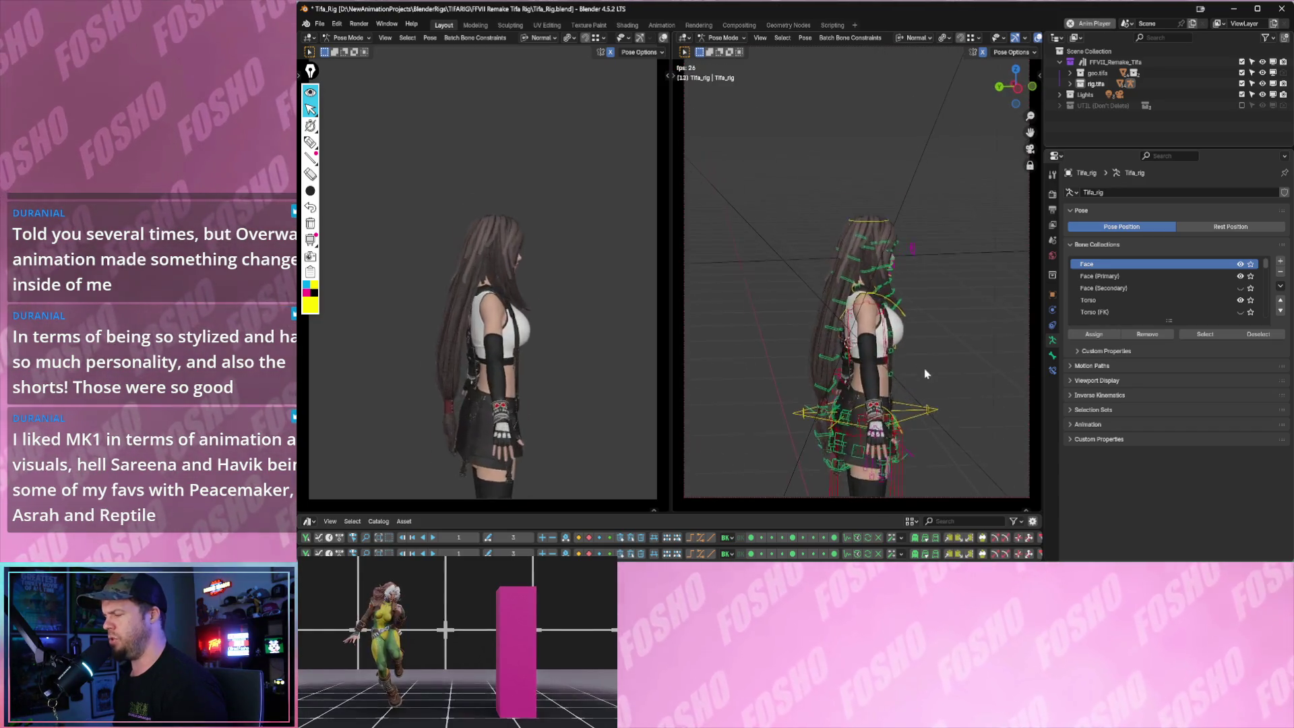
{"action": "mouse_move", "coordinate": [788, 212]}
{"action": "left_mouse_down"}
{"action": "mouse_move", "coordinate": [895, 405]}
{"action": "mouse_move", "coordinate": [905, 381]}
{"action": "left_mouse_up"}
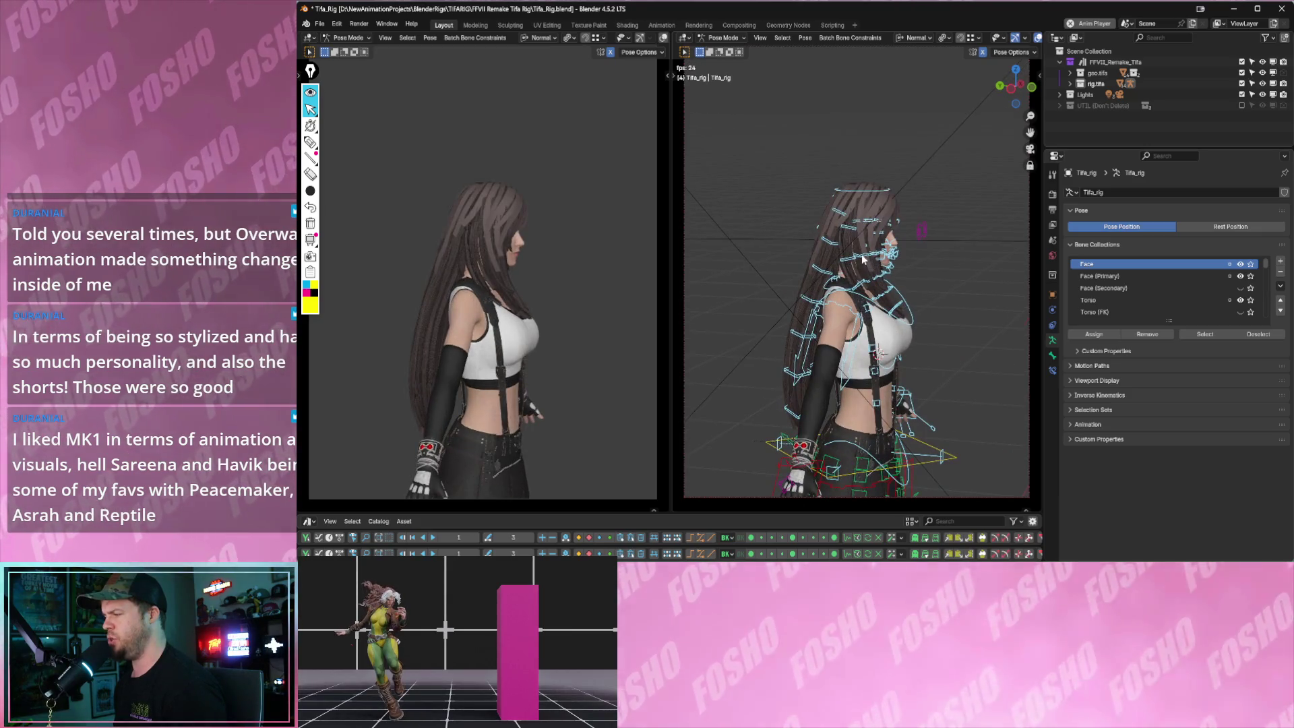
{"action": "left_click", "coordinate": [873, 265]}
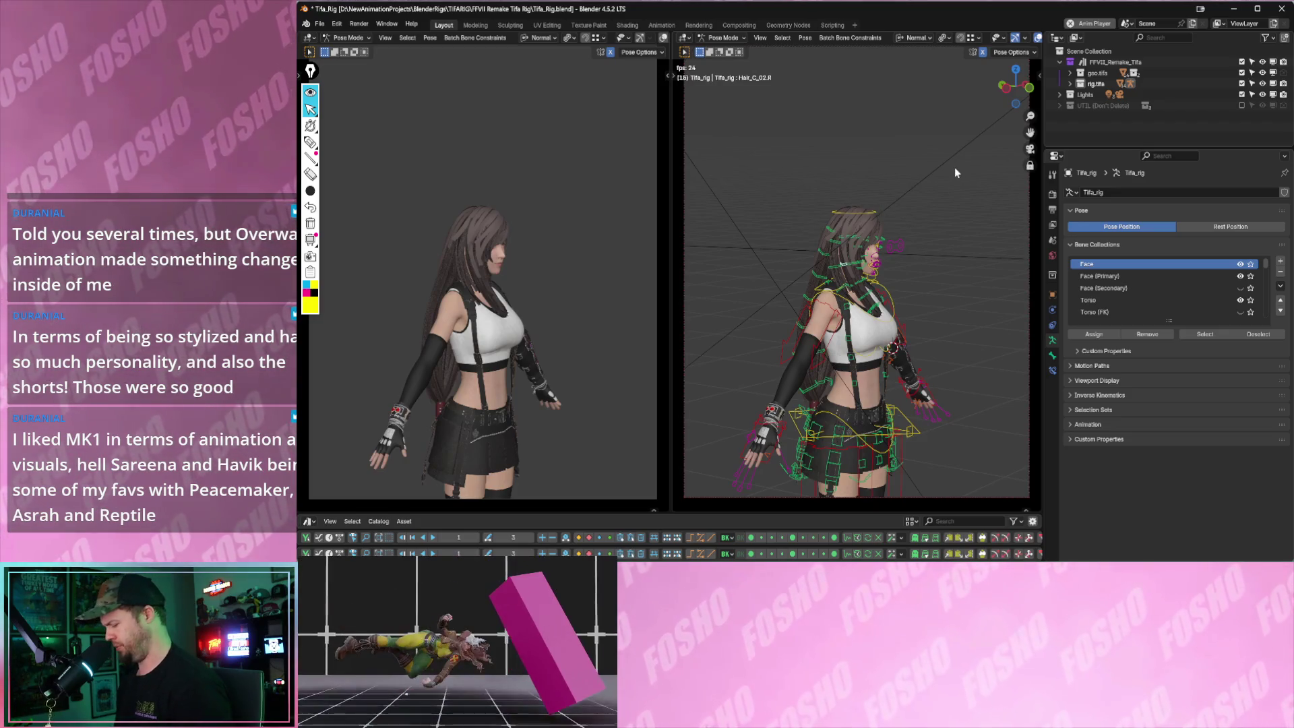
{"action": "key", "text": "n"}
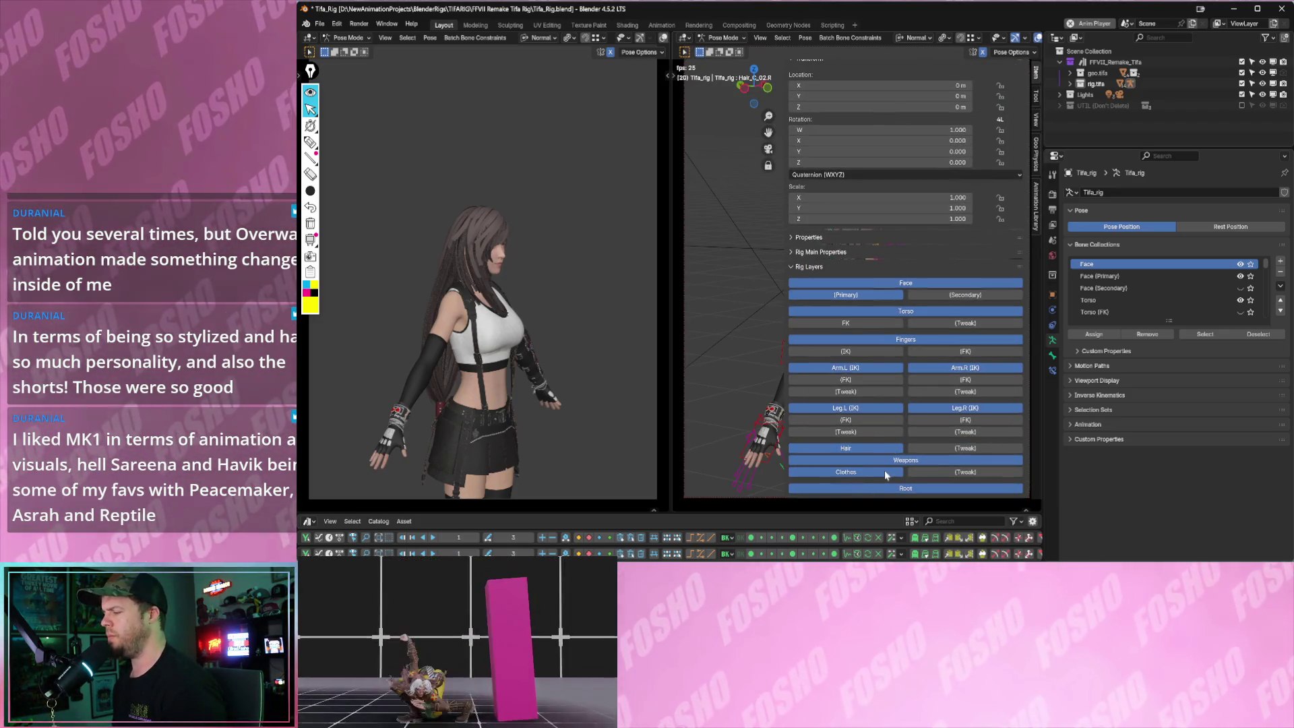
- Turn off every rig layer except Hair, including Fingers and both leg IK layers
{"action": "left_click_drag", "start_coordinate": [886, 468], "coordinate": [888, 451]}
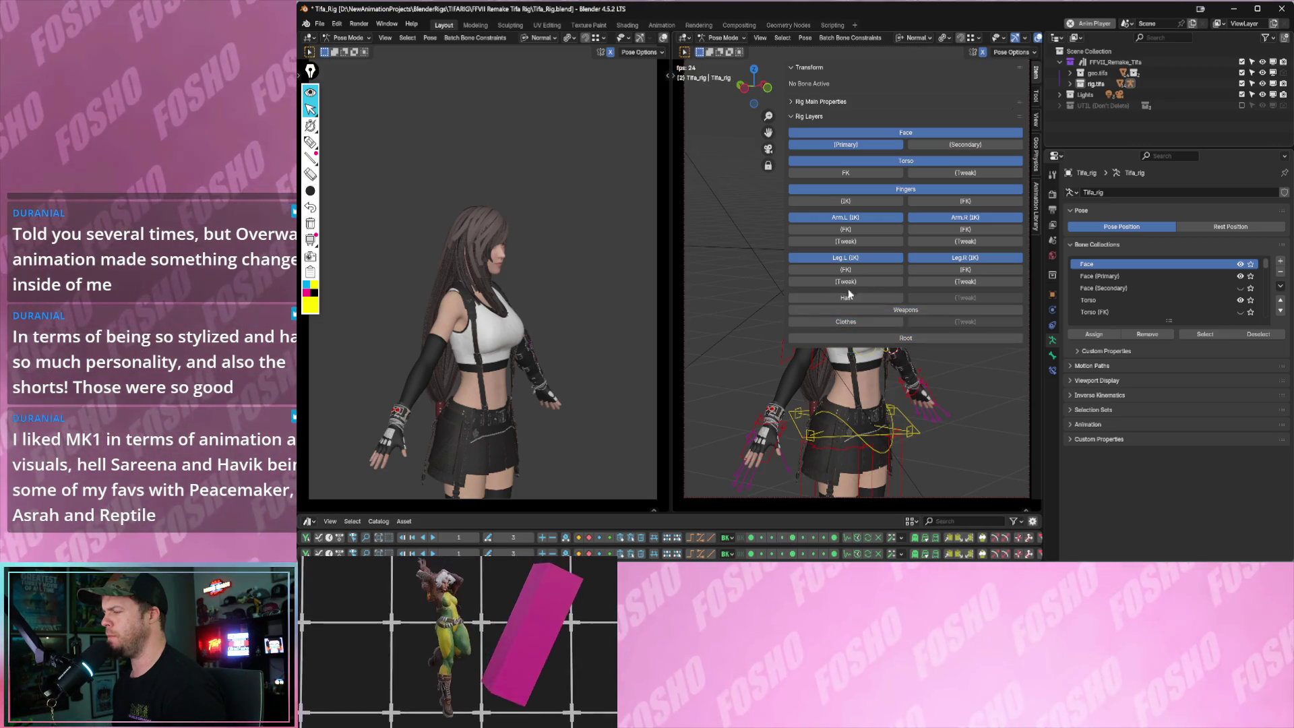
{"action": "left_click", "coordinate": [842, 301]}
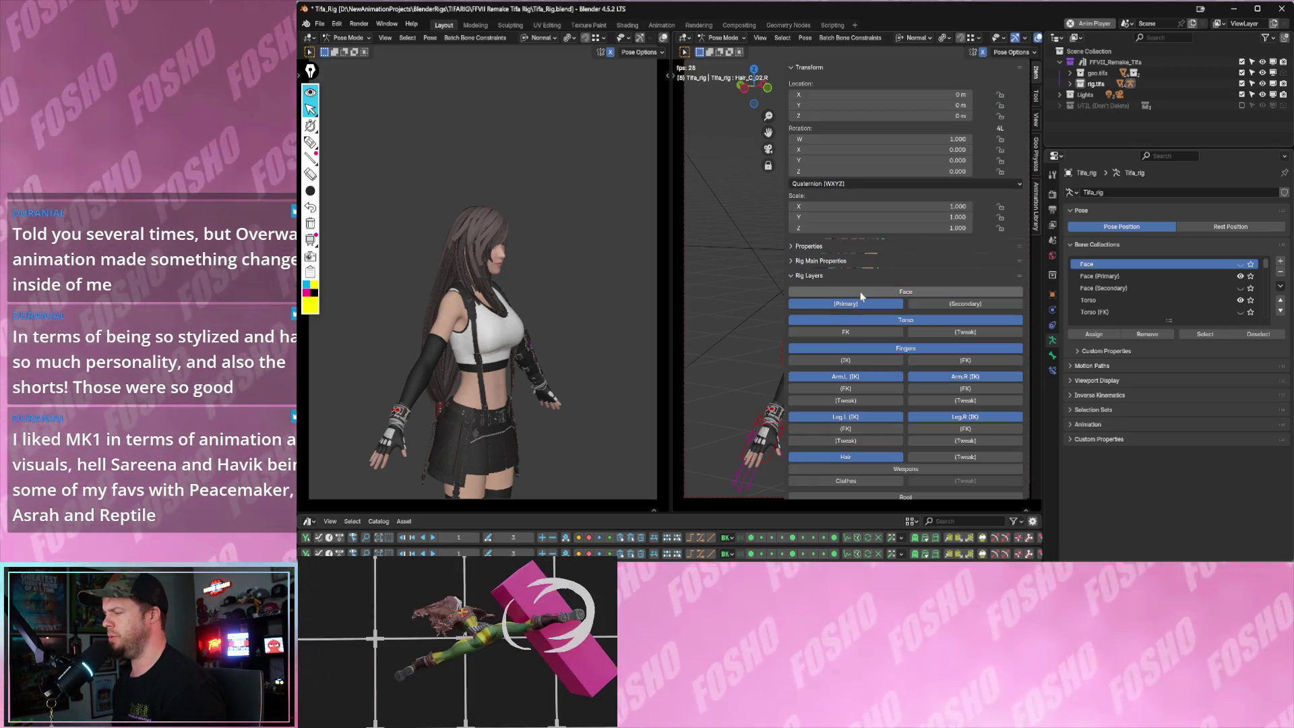
{"action": "left_click", "coordinate": [848, 350]}
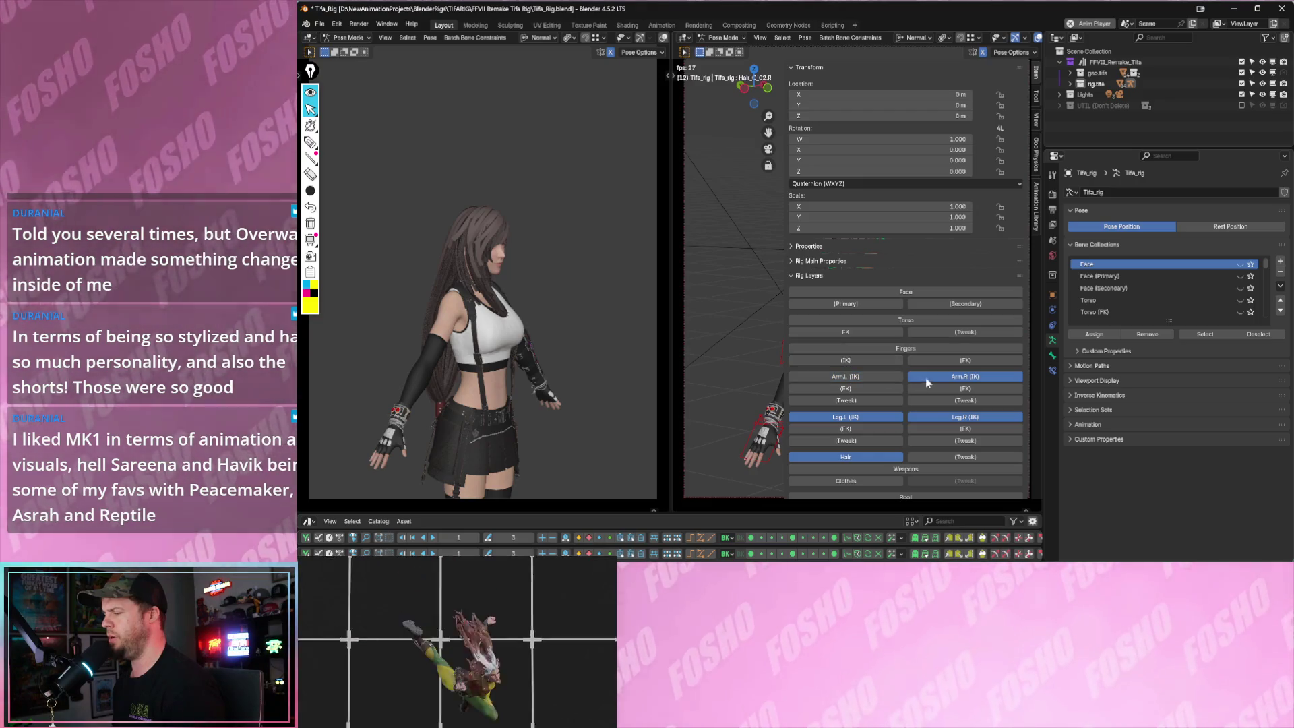
{"action": "left_click", "coordinate": [918, 415]}
{"action": "left_click", "coordinate": [872, 422]}
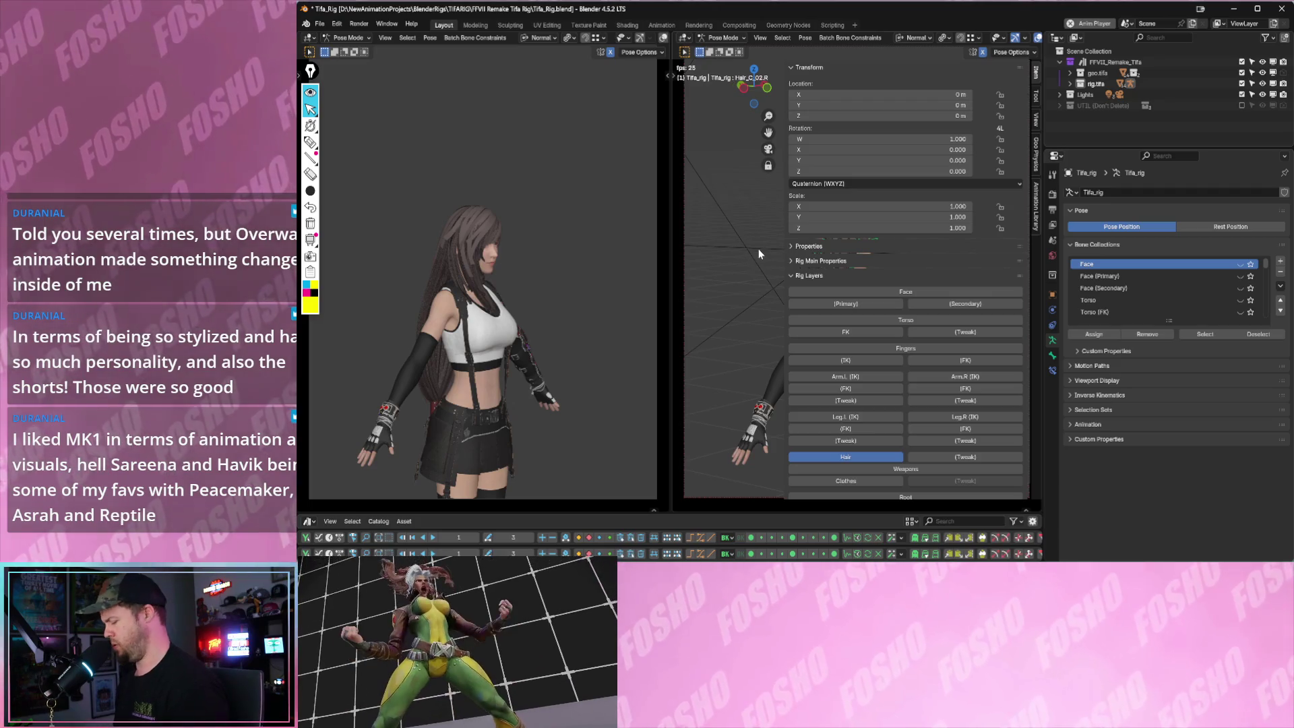
{"action": "key", "text": "n"}
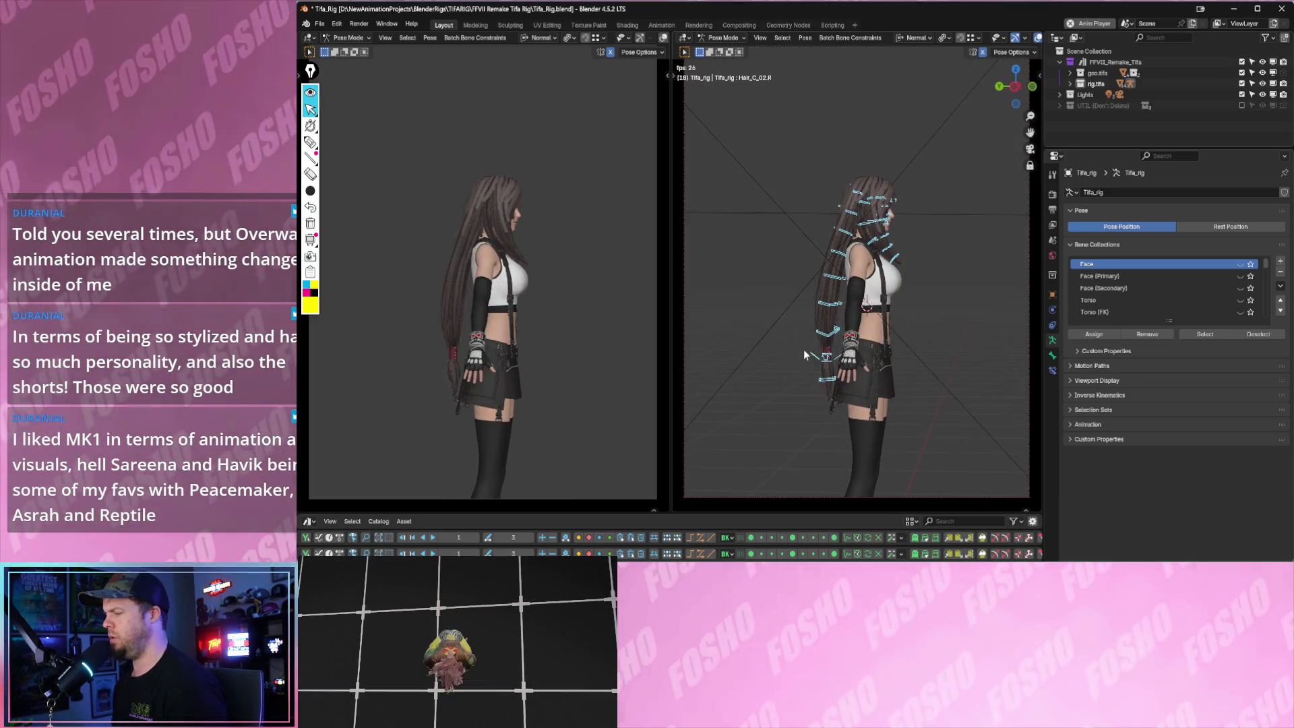
- Give Tifa's hair bones Geo Nodes Chain physics via Add Physics
{"action": "key", "text": "n"}
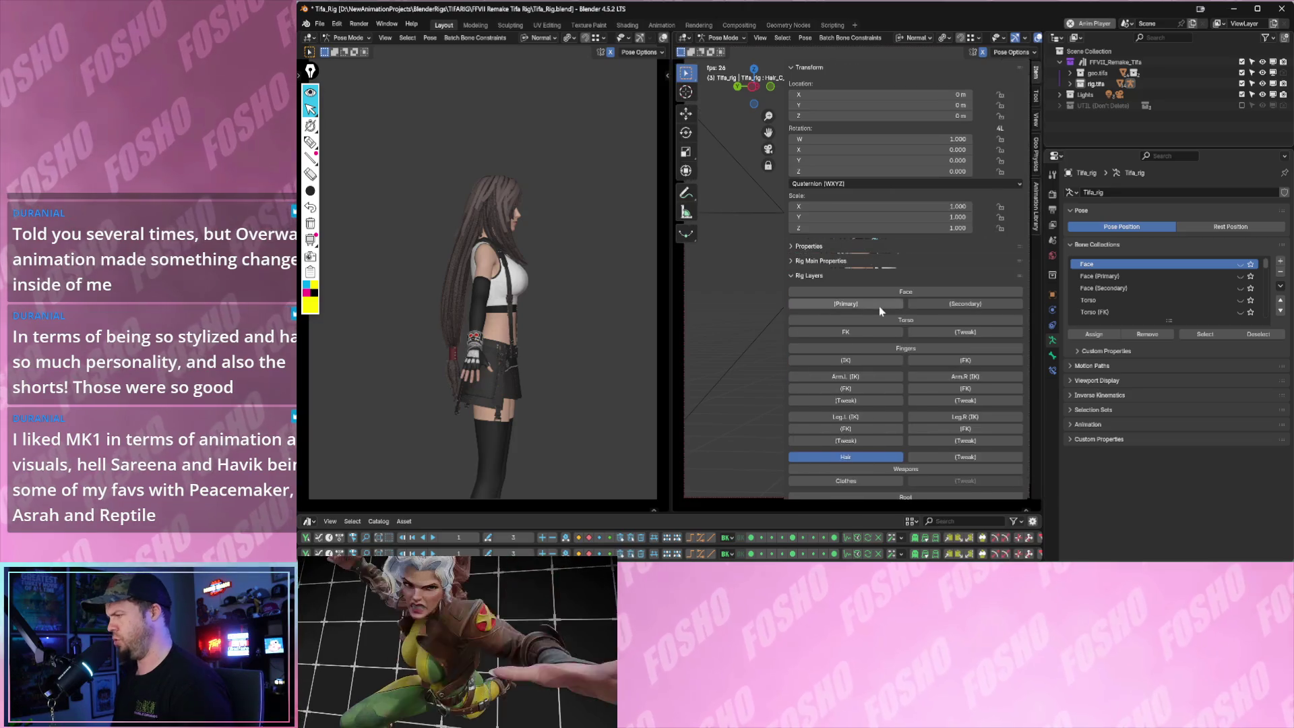
{"action": "left_click", "coordinate": [1035, 157]}
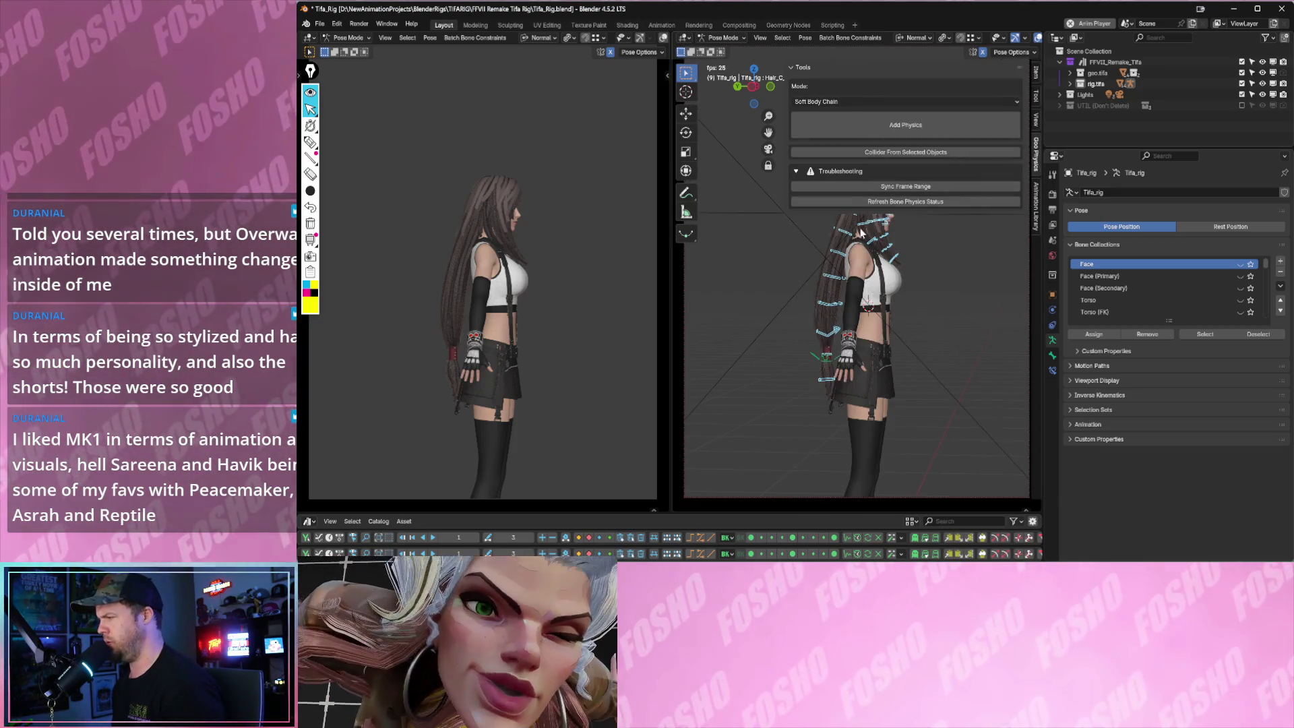
{"action": "left_click", "coordinate": [867, 103]}
{"action": "left_click", "coordinate": [845, 126]}
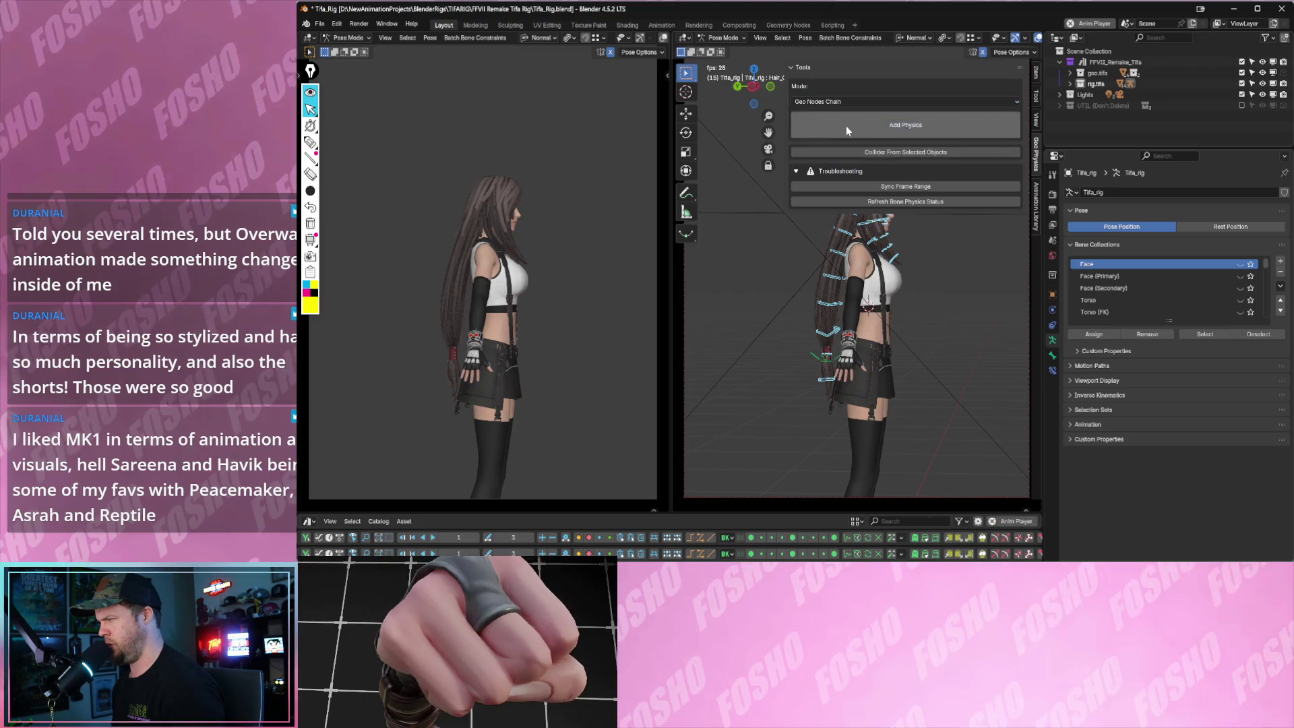
{"action": "key", "text": "space"}
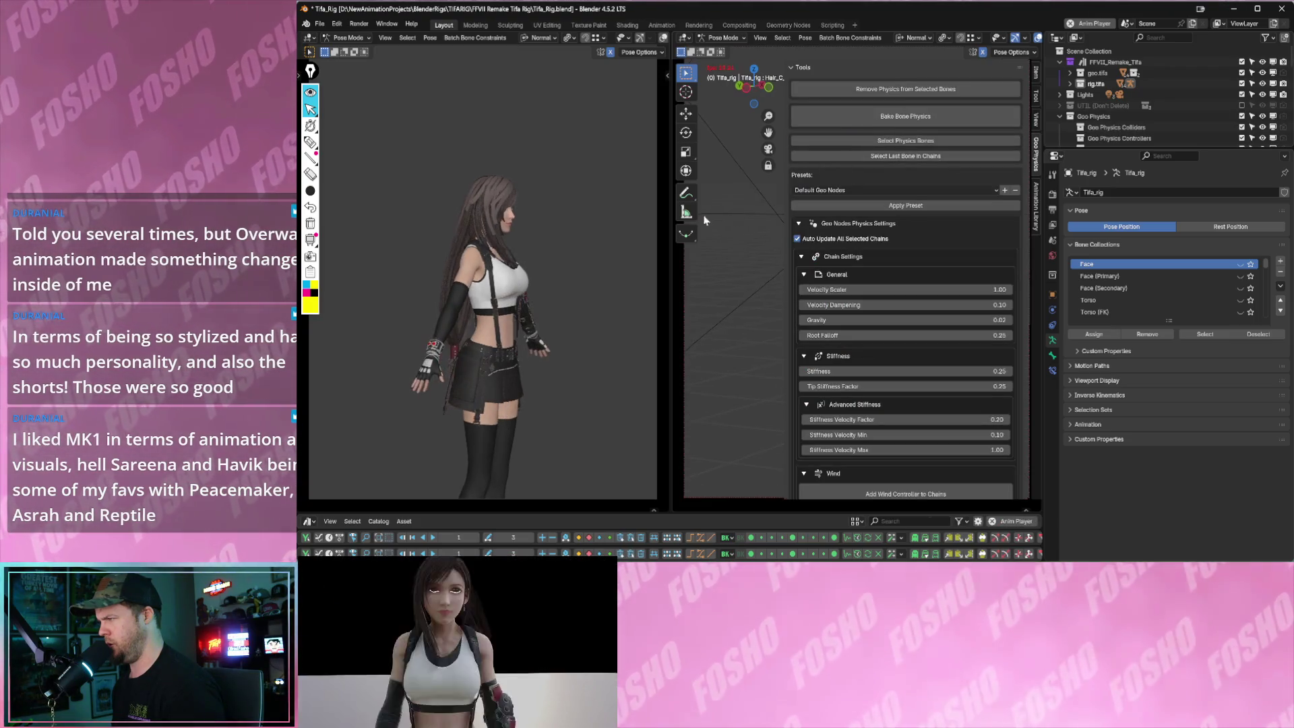
- Widen the viewport, play the hair motion briefly and switch to the Animation workspace
{"action": "left_click_drag", "start_coordinate": [672, 253], "coordinate": [437, 273]}
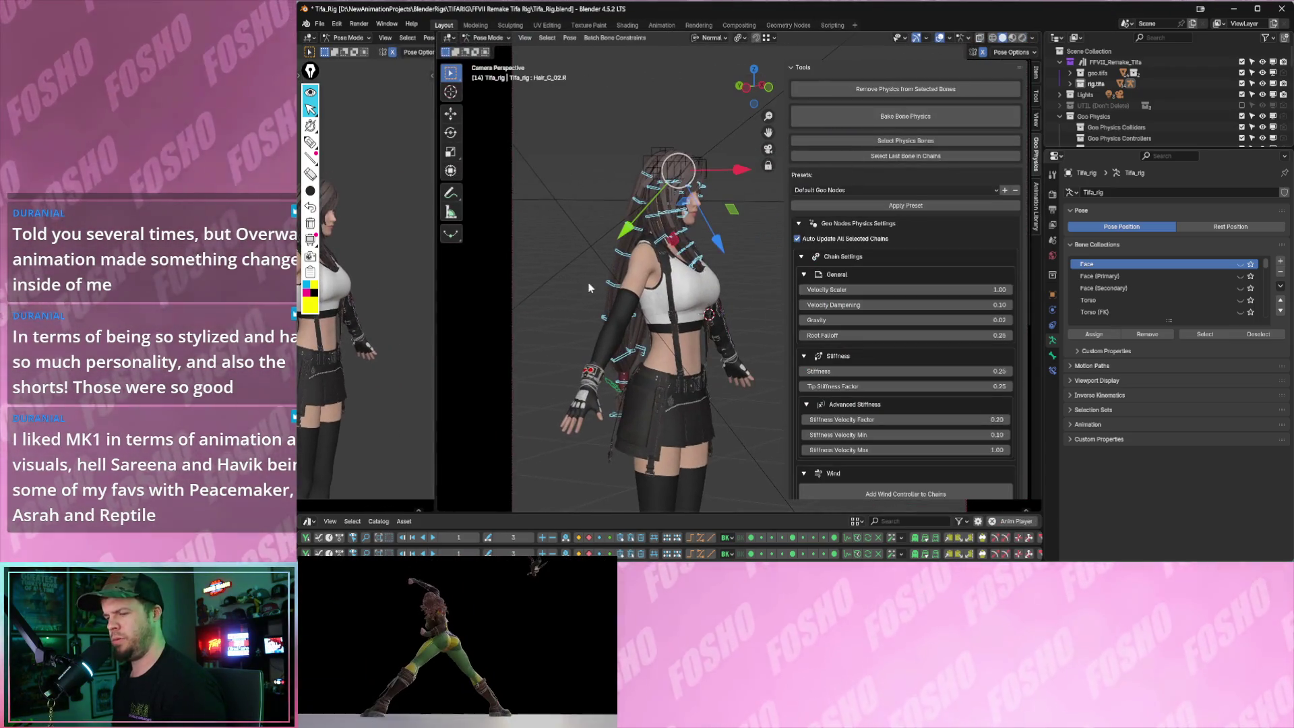
{"action": "key", "text": "space"}
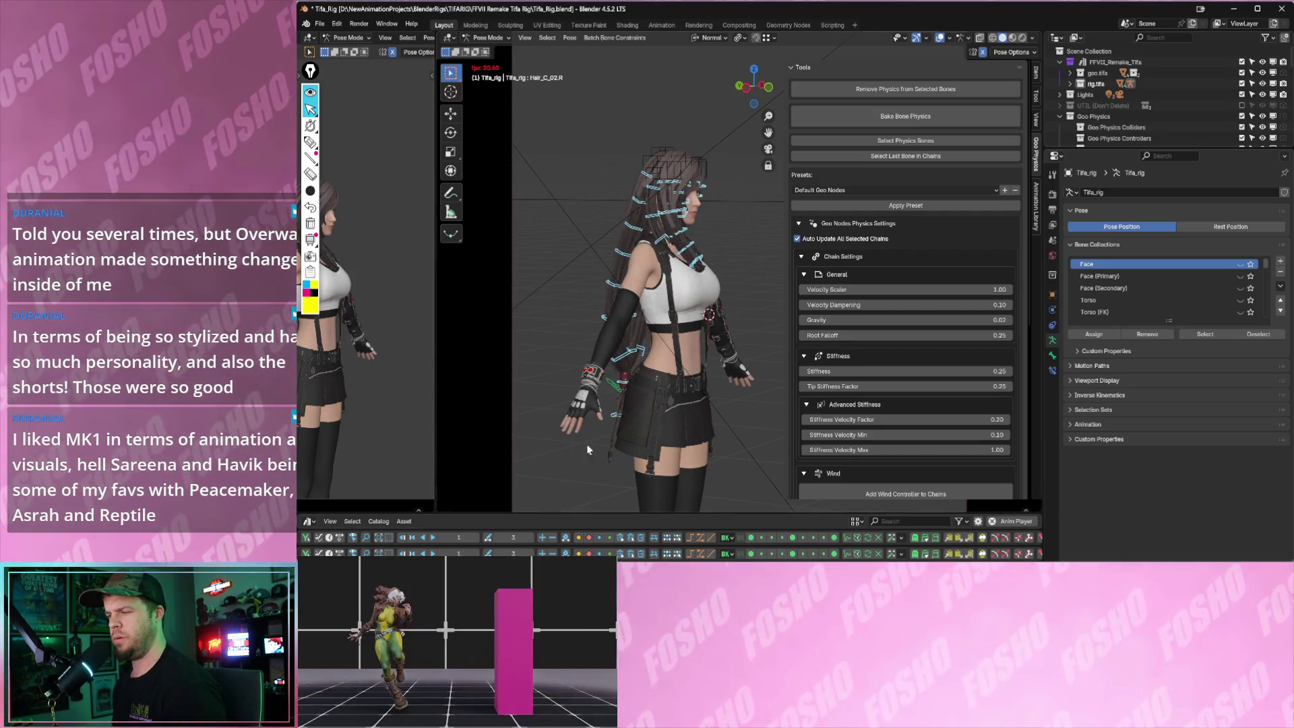
{"action": "key", "text": "Escape"}
{"action": "left_click", "coordinate": [657, 24]}
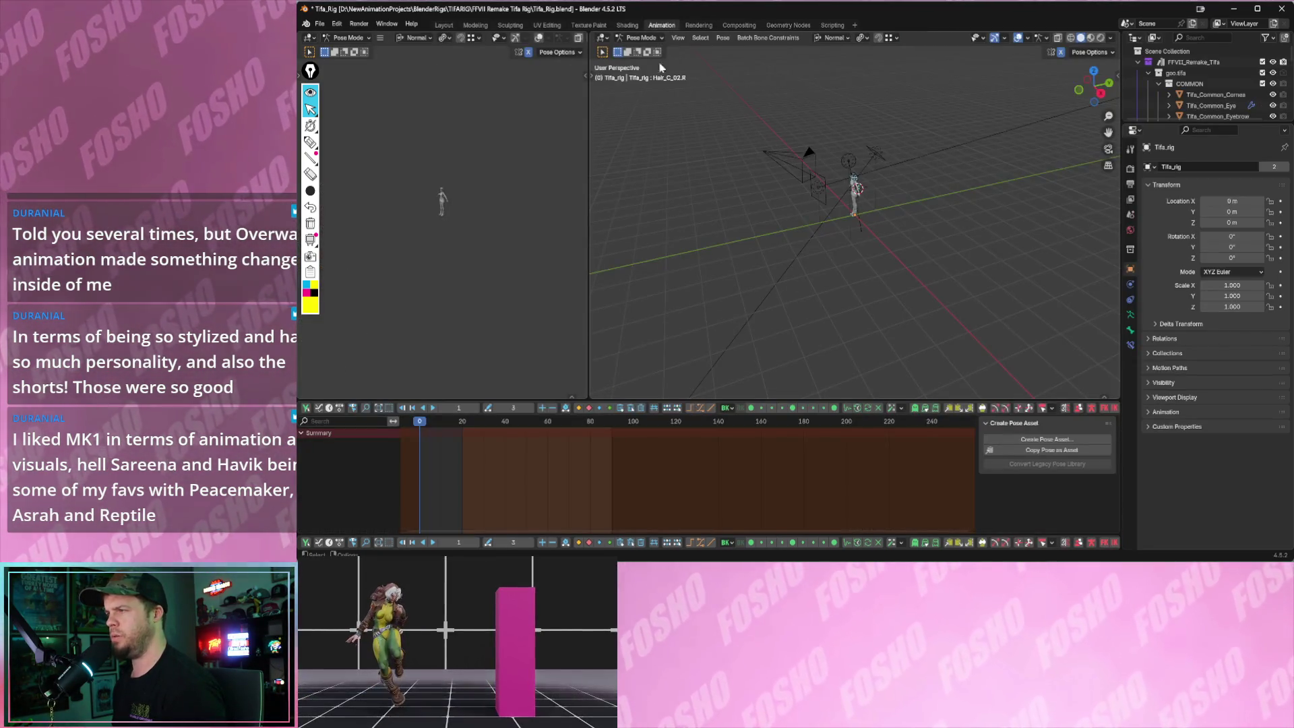
- Rewind and set the timeline preview range to about frames 0–140
{"action": "left_click_drag", "start_coordinate": [452, 430], "coordinate": [424, 431]}
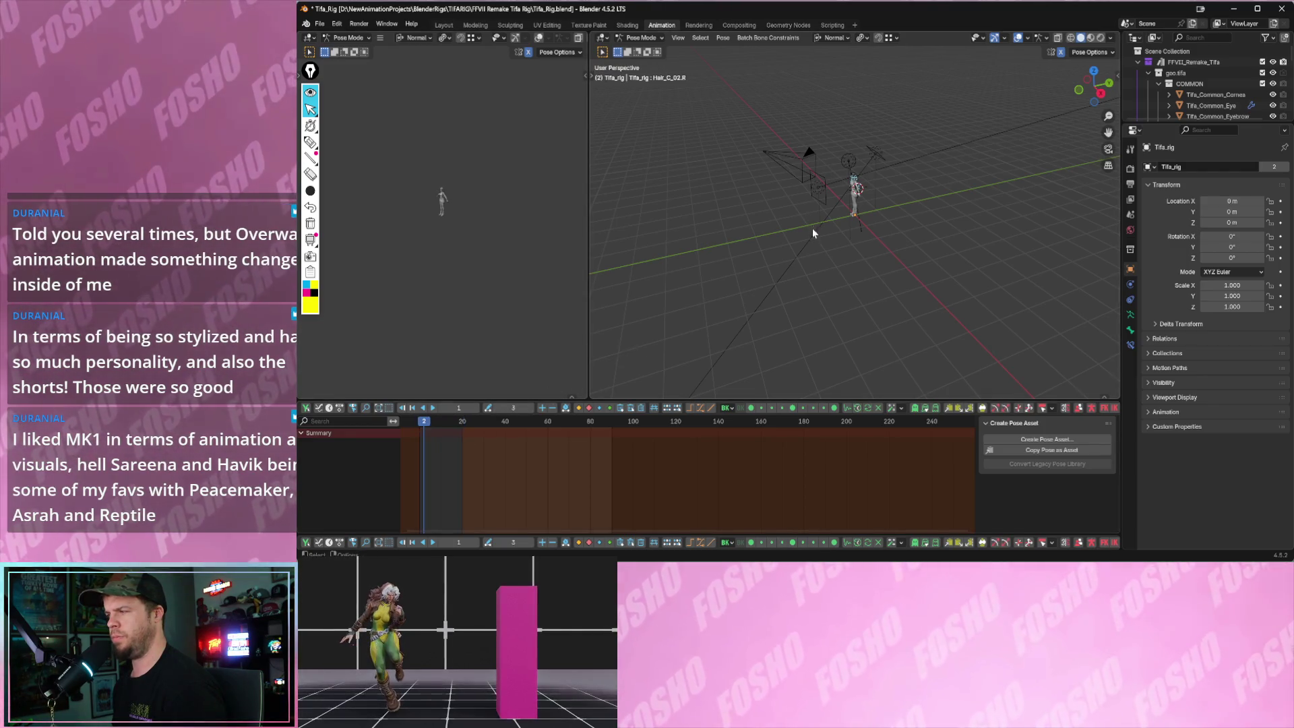
{"action": "scroll", "coordinate": [910, 228], "scroll_direction": "up", "scroll_amount": 5}
{"action": "scroll", "coordinate": [898, 229], "scroll_direction": "down", "scroll_amount": 2}
{"action": "middle_click_drag", "start_coordinate": [888, 197], "coordinate": [945, 243]}
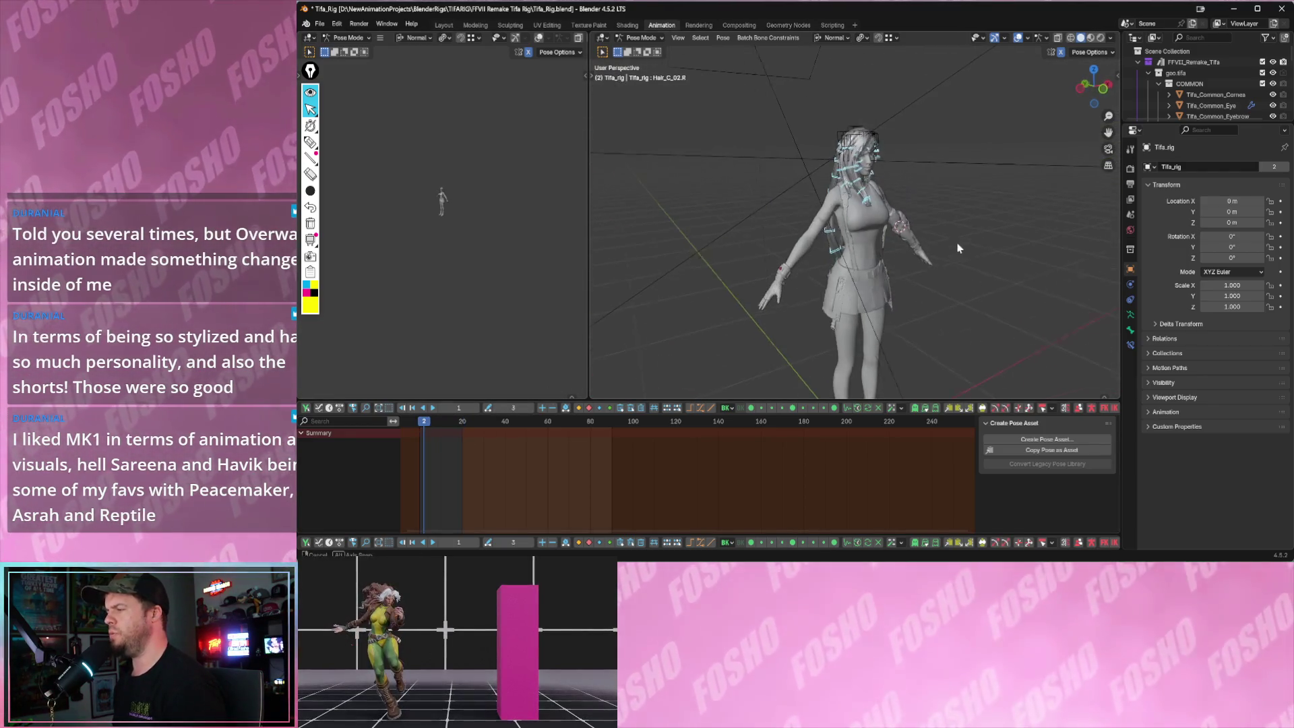
{"action": "left_click_drag", "start_coordinate": [421, 424], "coordinate": [483, 423]}
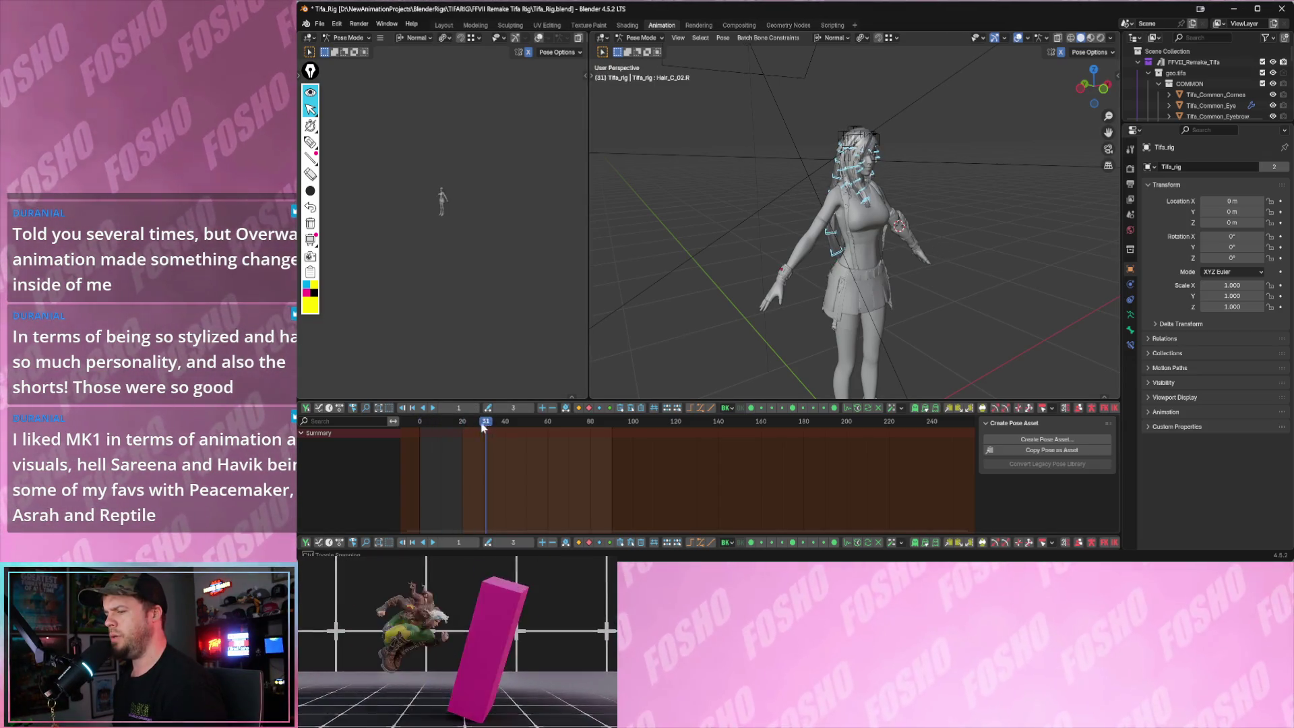
{"action": "key", "text": "p"}
{"action": "key", "text": "Escape"}
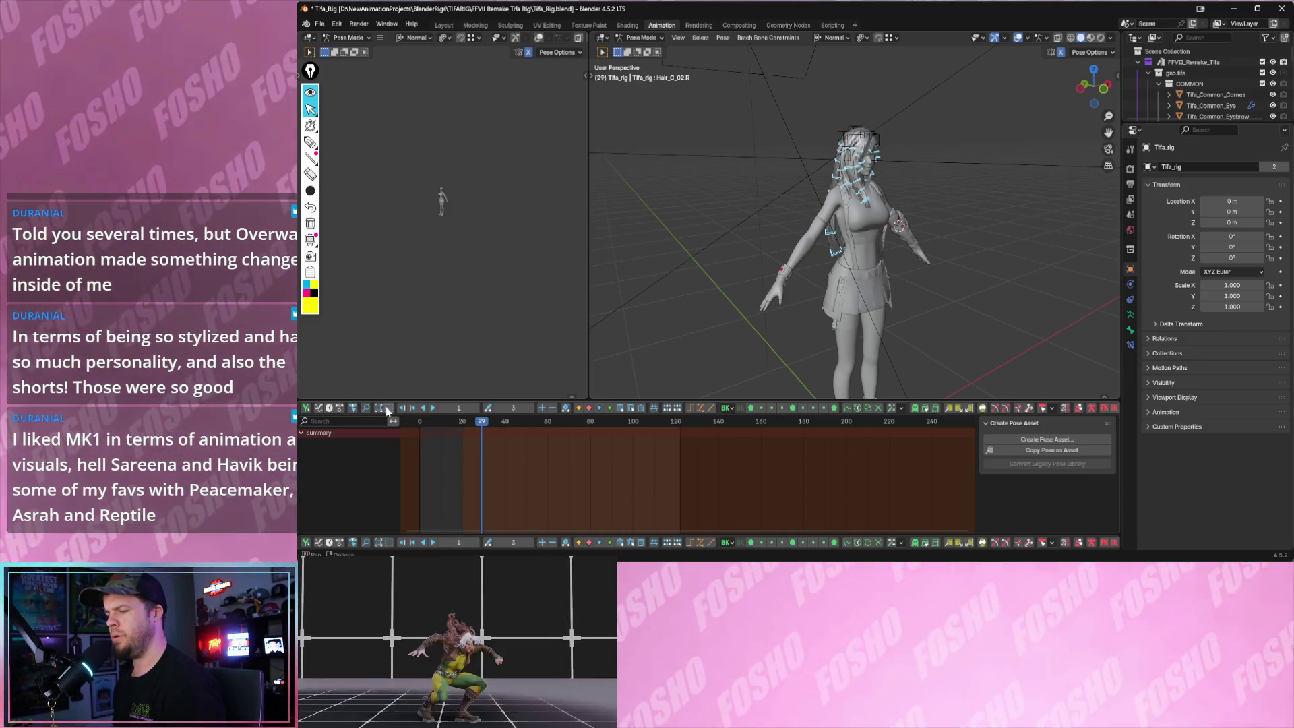
{"action": "left_click", "coordinate": [500, 421]}
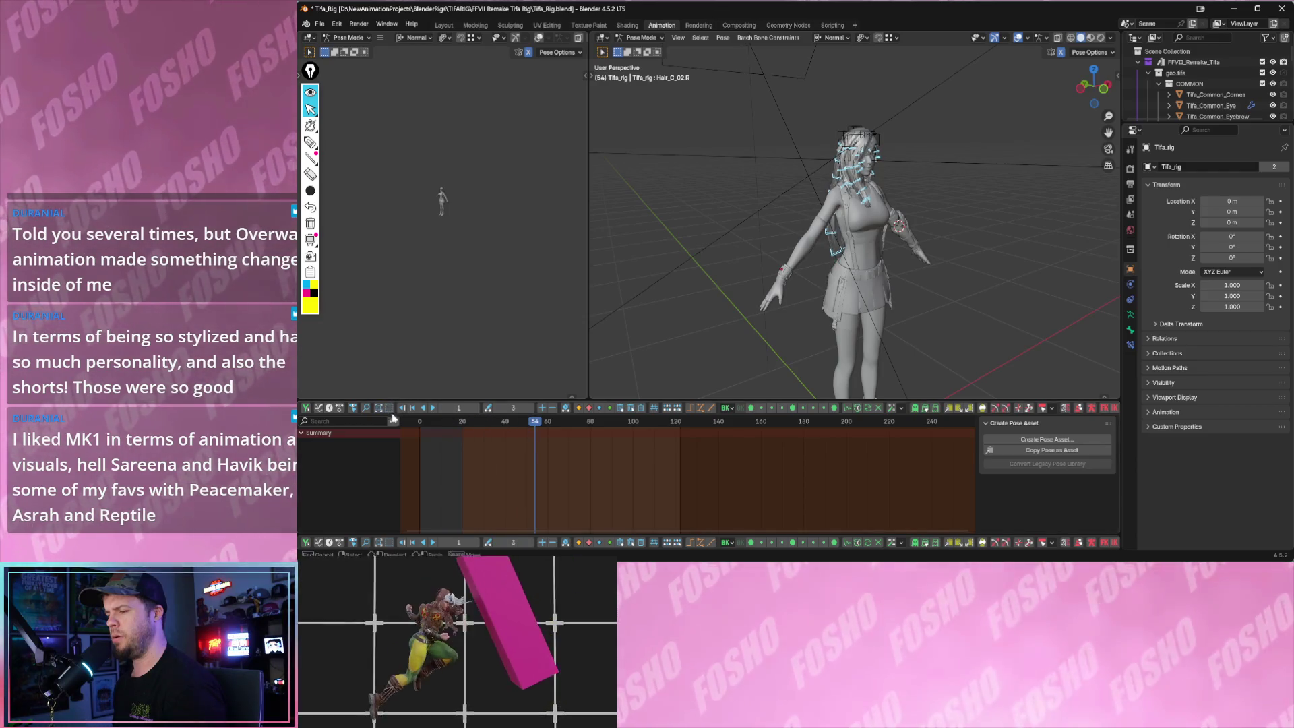
{"action": "left_click_drag", "start_coordinate": [419, 438], "coordinate": [709, 463]}
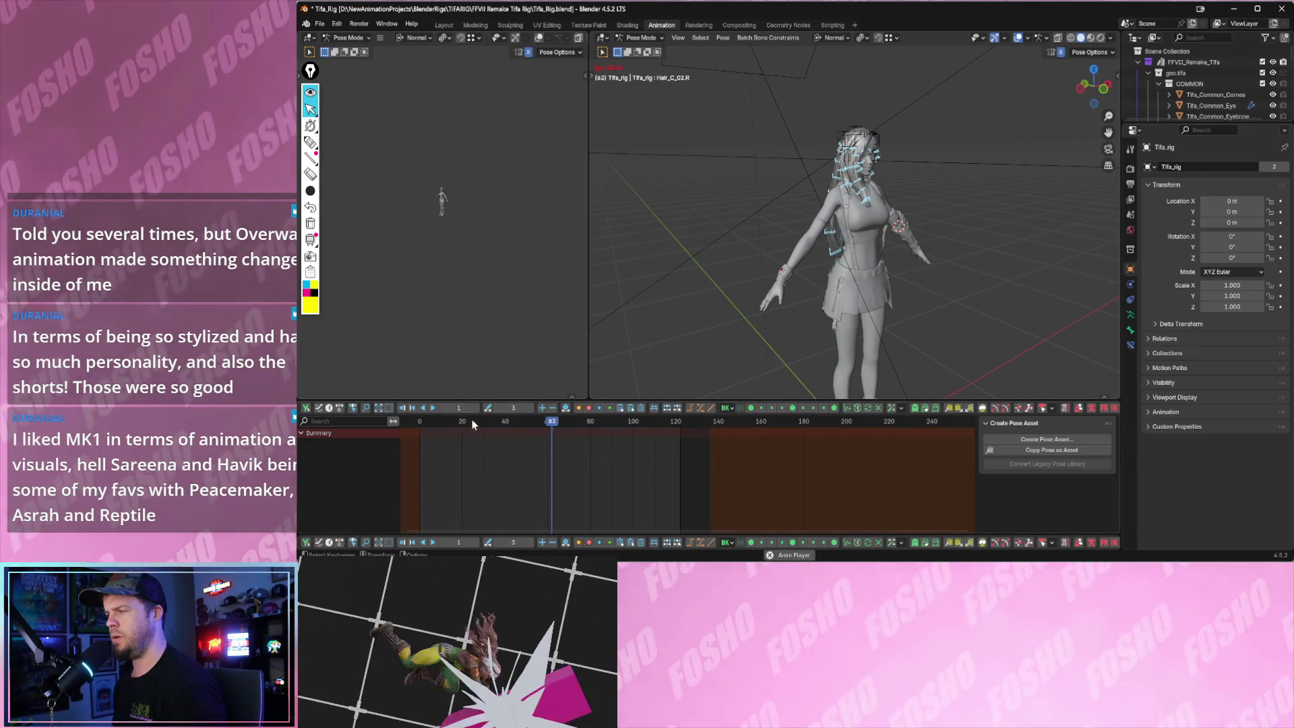
- Play the hair chain physics from the early frames and stop to check it
{"action": "left_click", "coordinate": [435, 423]}
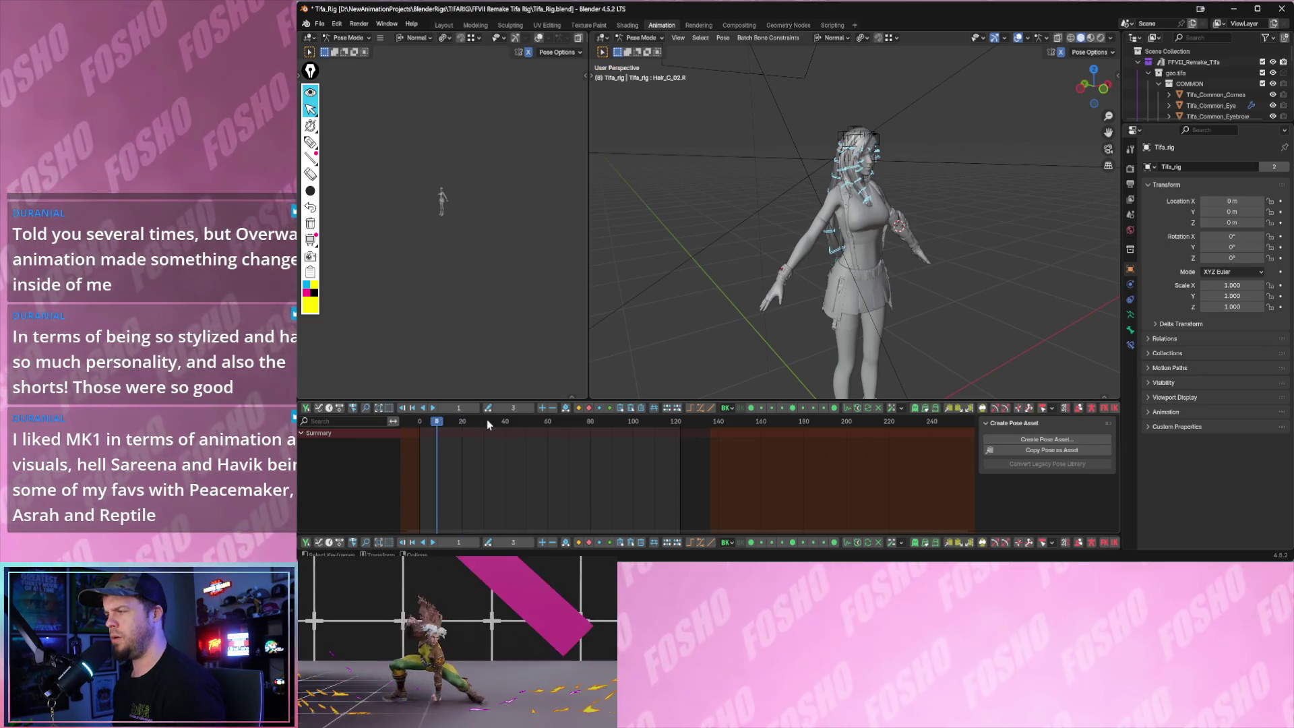
{"action": "key", "text": "space"}
{"action": "scroll", "coordinate": [810, 284], "scroll_direction": "up", "scroll_amount": 4}
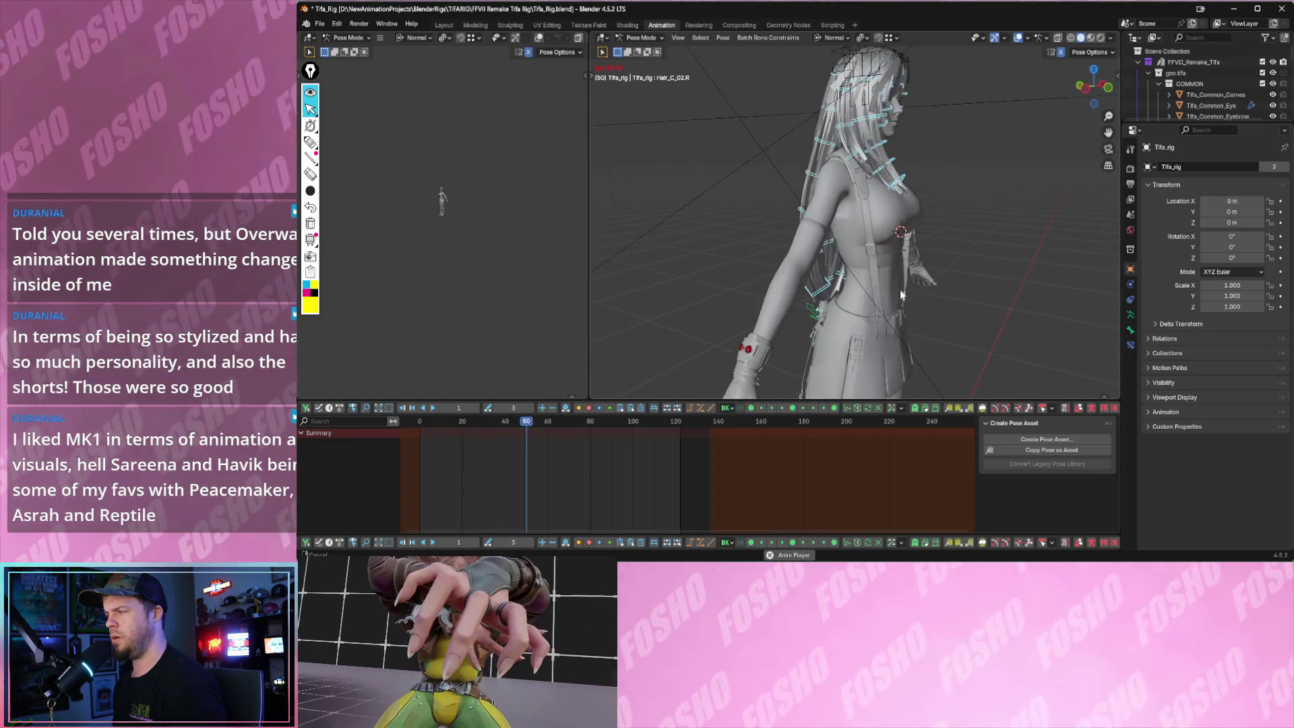
{"action": "middle_click_drag", "start_coordinate": [810, 313], "coordinate": [770, 322]}
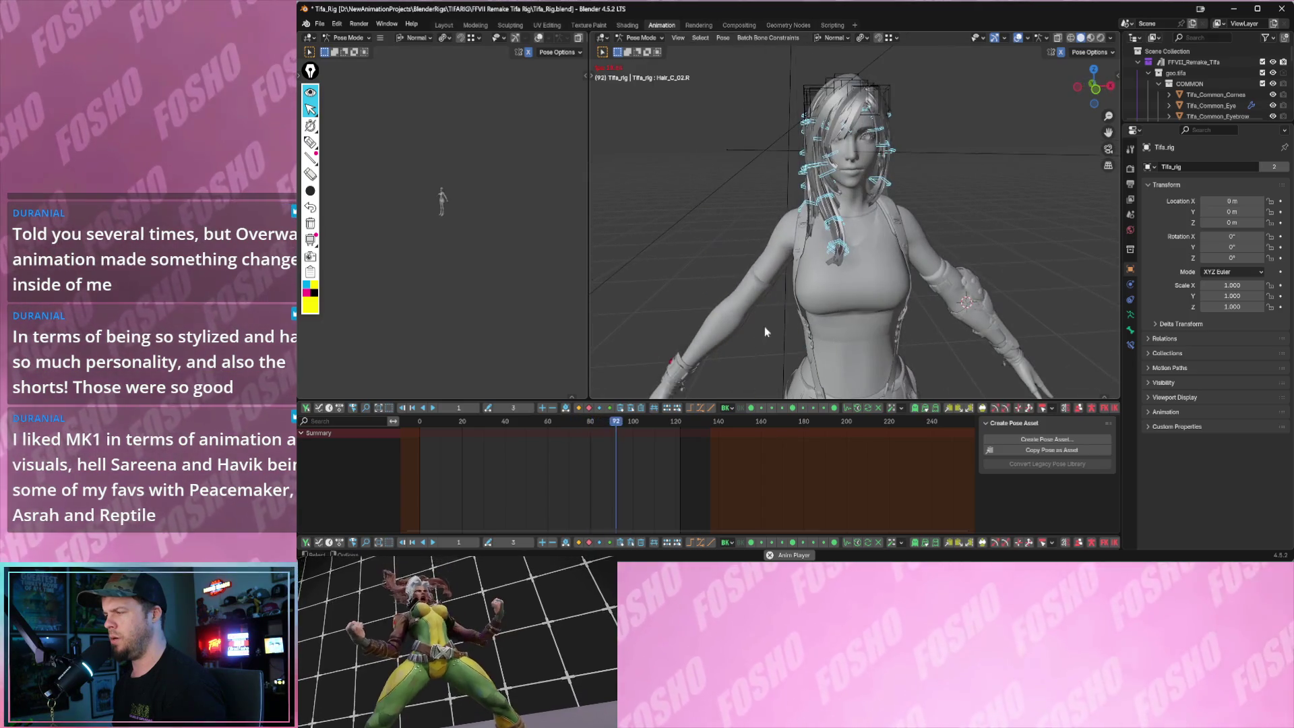
{"action": "left_click_drag", "start_coordinate": [569, 427], "coordinate": [426, 425]}
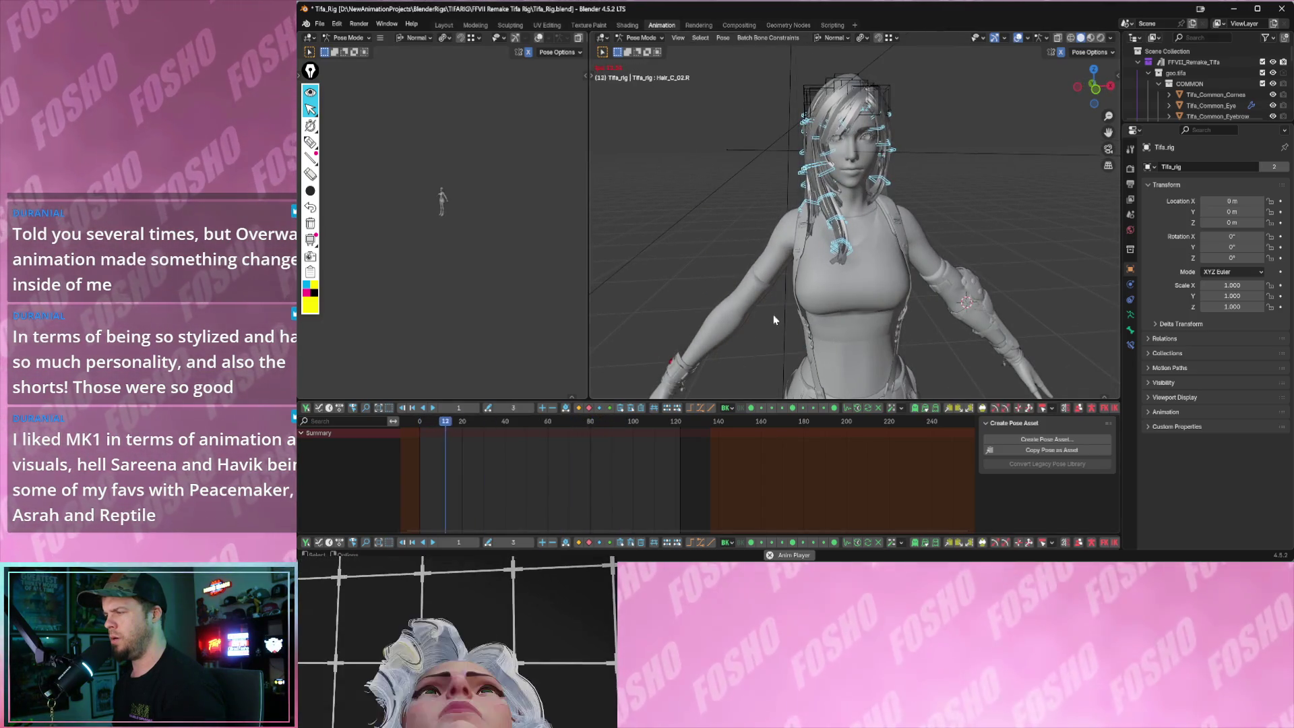
{"action": "key", "text": "space"}
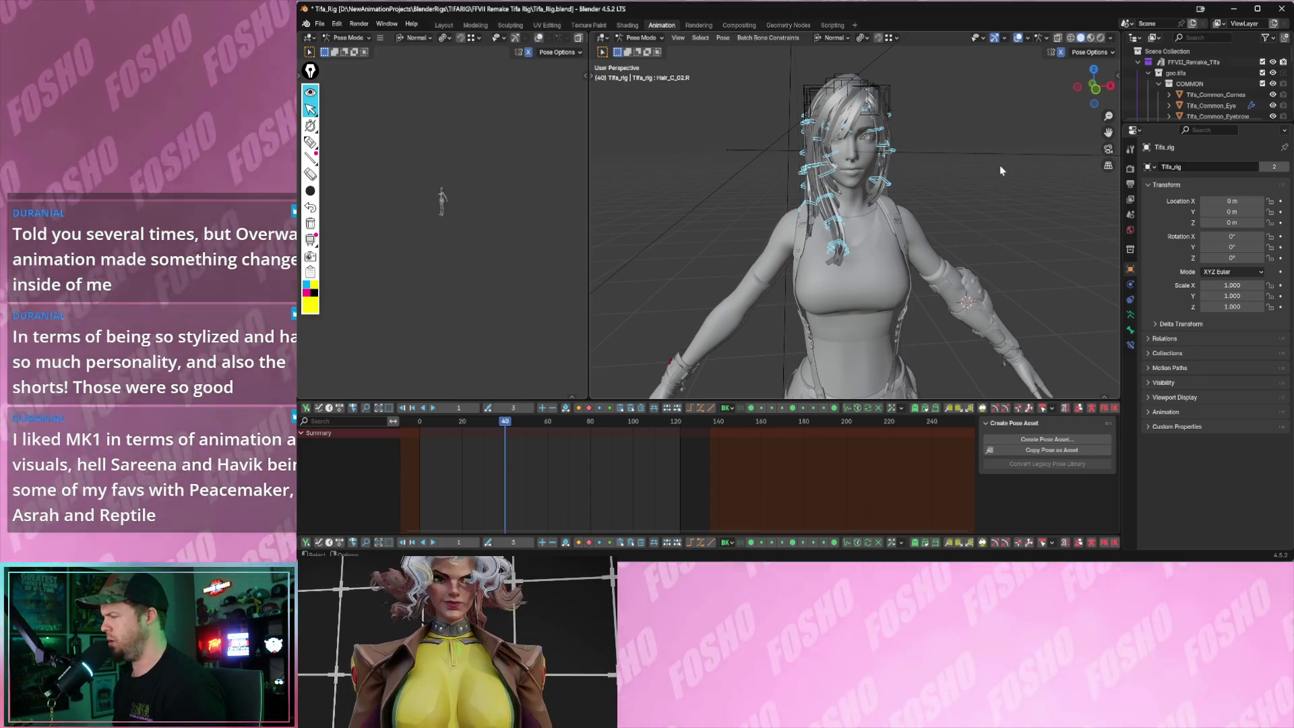
{"action": "key", "text": "n"}
{"action": "scroll", "coordinate": [971, 217], "scroll_direction": "down", "scroll_amount": 3}
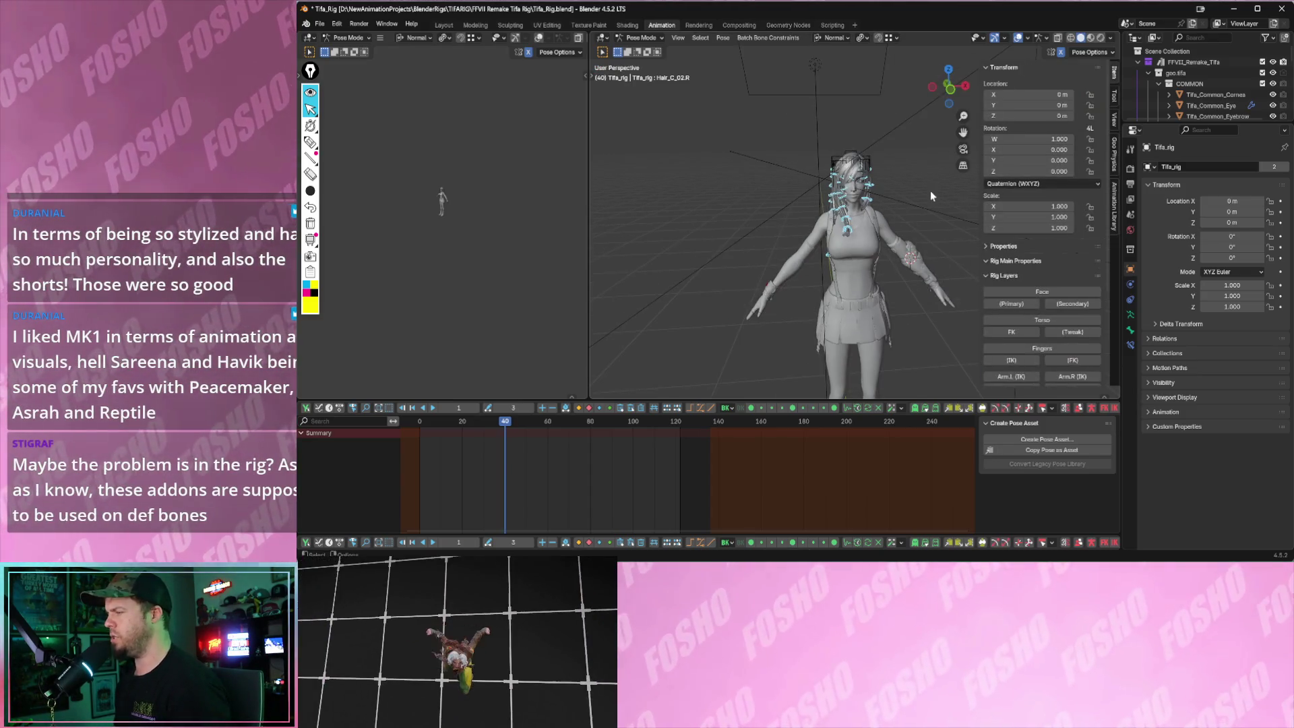
{"action": "scroll", "coordinate": [934, 191], "scroll_direction": "up", "scroll_amount": 3}
{"action": "scroll", "coordinate": [1069, 216], "scroll_direction": "down", "scroll_amount": 2}
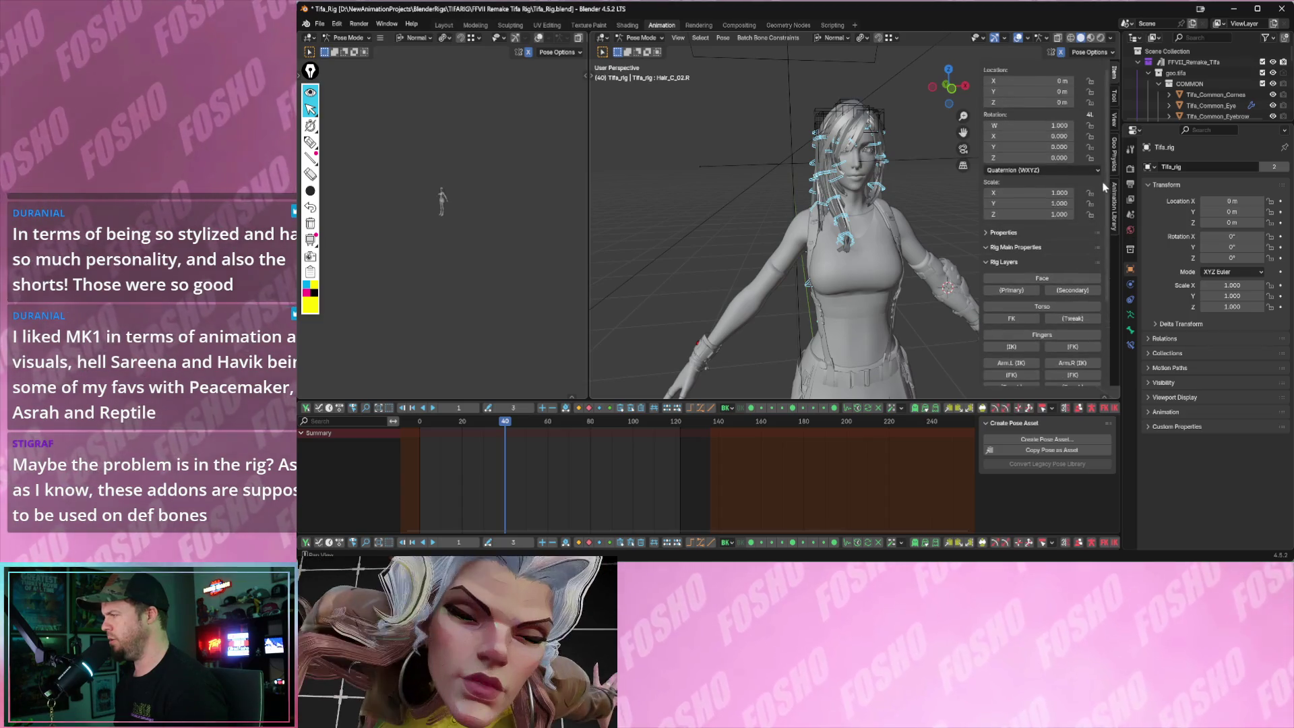
- Add a wind controller to the hair chains and play to see the hair stream sideways
{"action": "left_click", "coordinate": [1114, 152]}
{"action": "scroll", "coordinate": [1055, 210], "scroll_direction": "up", "scroll_amount": 3}
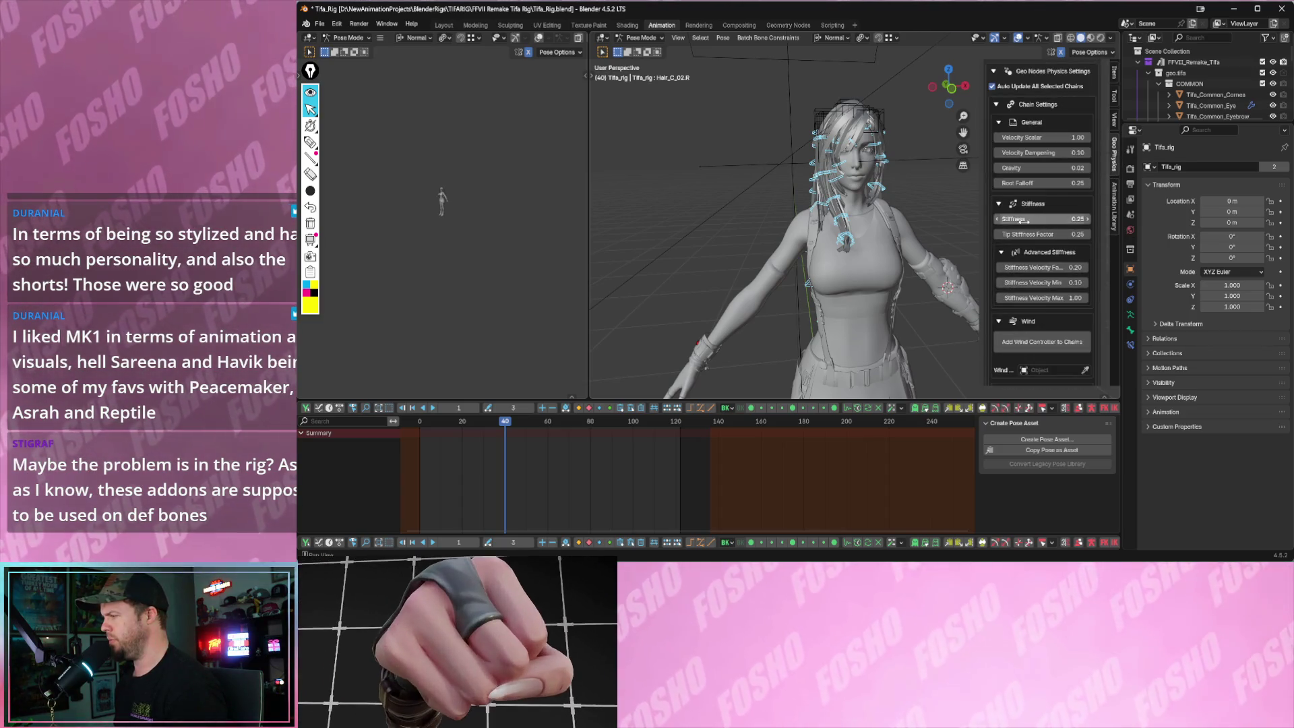
{"action": "scroll", "coordinate": [1024, 244], "scroll_direction": "down", "scroll_amount": 3}
{"action": "left_click", "coordinate": [1042, 234]}
{"action": "key", "text": "space"}
{"action": "mouse_move", "coordinate": [980, 240]}
{"action": "middle_mouse_down"}
{"action": "mouse_move", "coordinate": [878, 247]}
{"action": "mouse_move", "coordinate": [794, 145]}
{"action": "middle_mouse_up"}
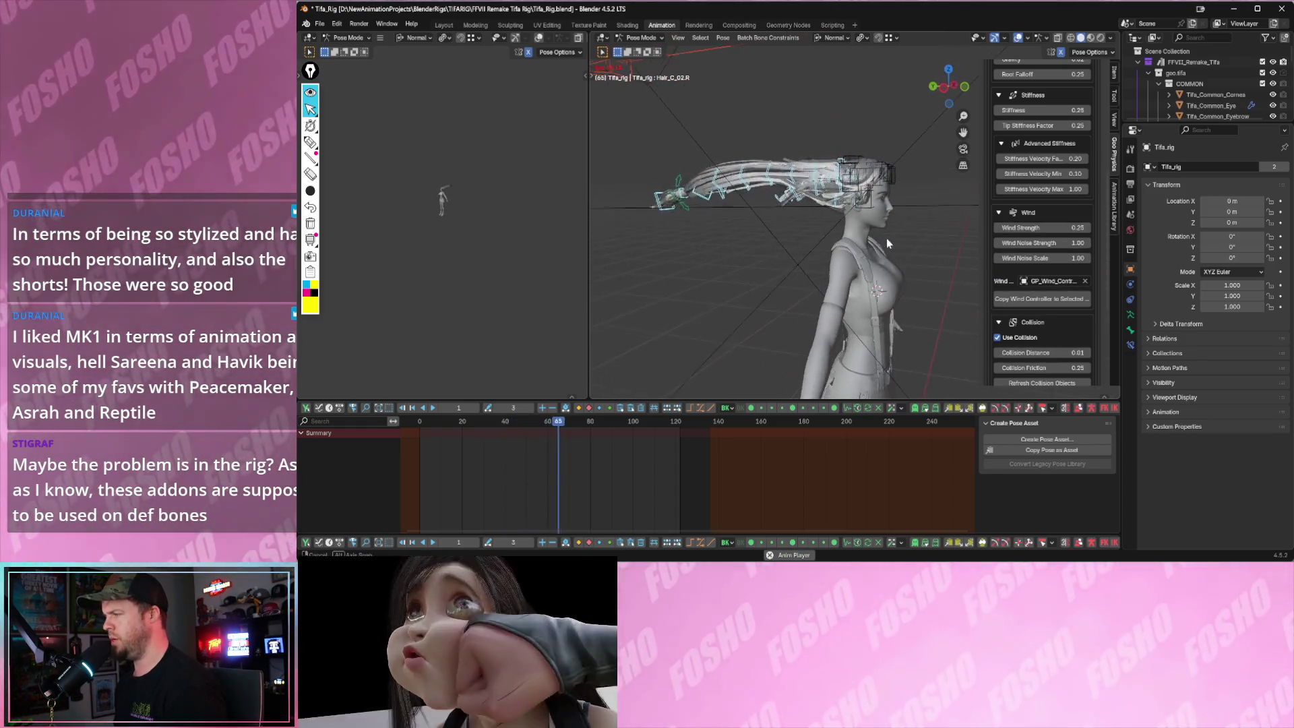
{"action": "left_click_drag", "start_coordinate": [794, 146], "coordinate": [795, 144]}
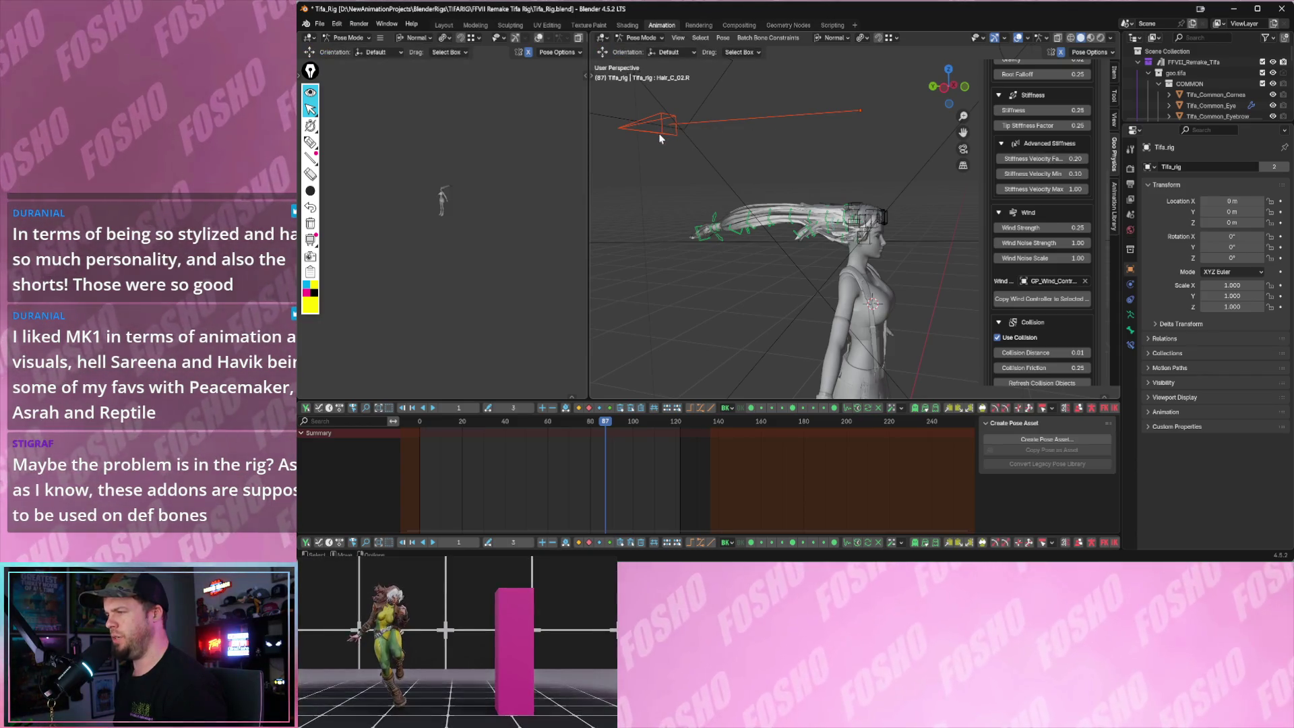
{"action": "mouse_move", "coordinate": [661, 135]}
{"action": "middle_mouse_down"}
{"action": "mouse_move", "coordinate": [710, 134]}
{"action": "mouse_move", "coordinate": [694, 112]}
{"action": "middle_mouse_up"}
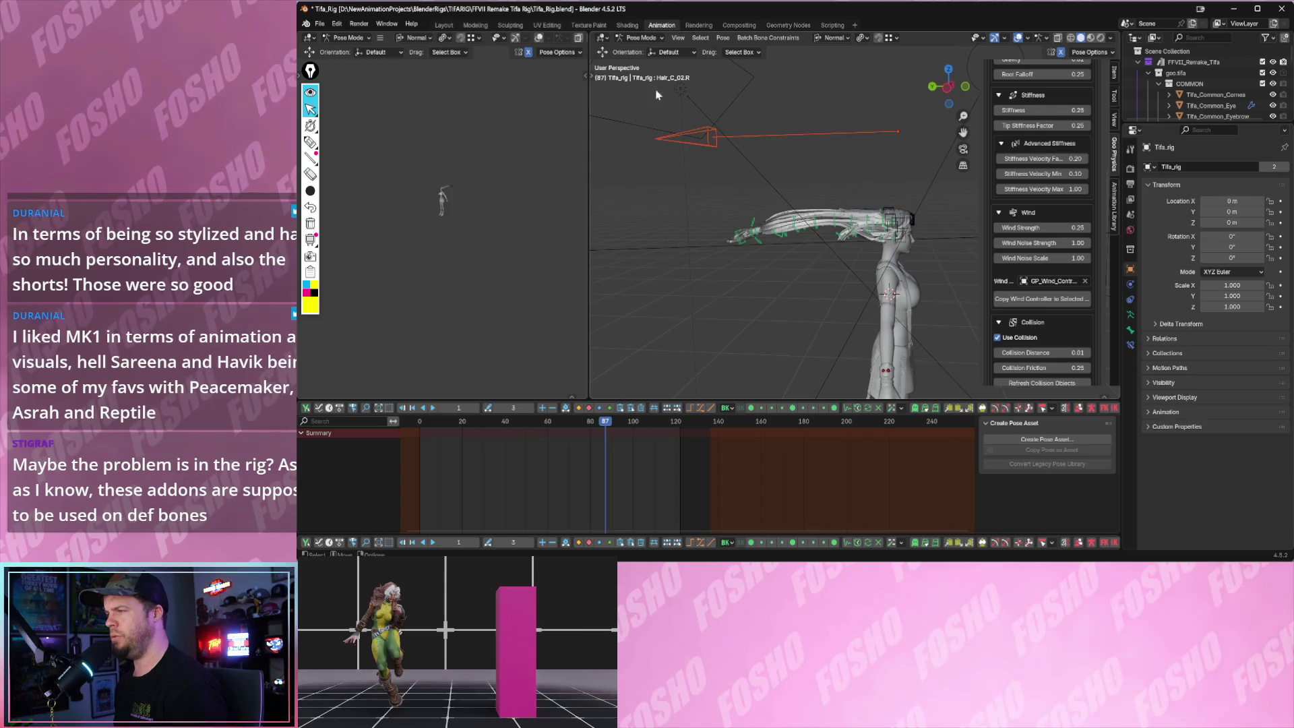
{"action": "left_click", "coordinate": [630, 38]}
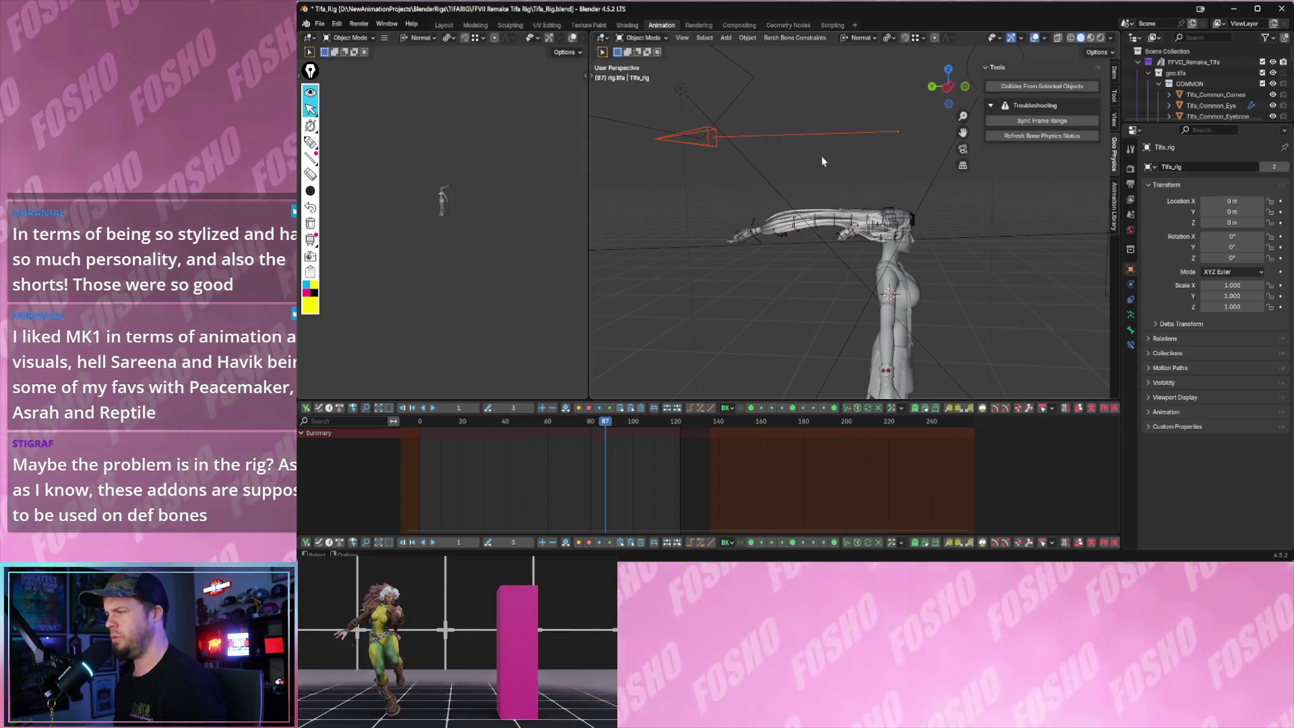
- Move the wind controller along Y during playback and select it
{"action": "left_click_drag", "start_coordinate": [796, 141], "coordinate": [834, 140]}
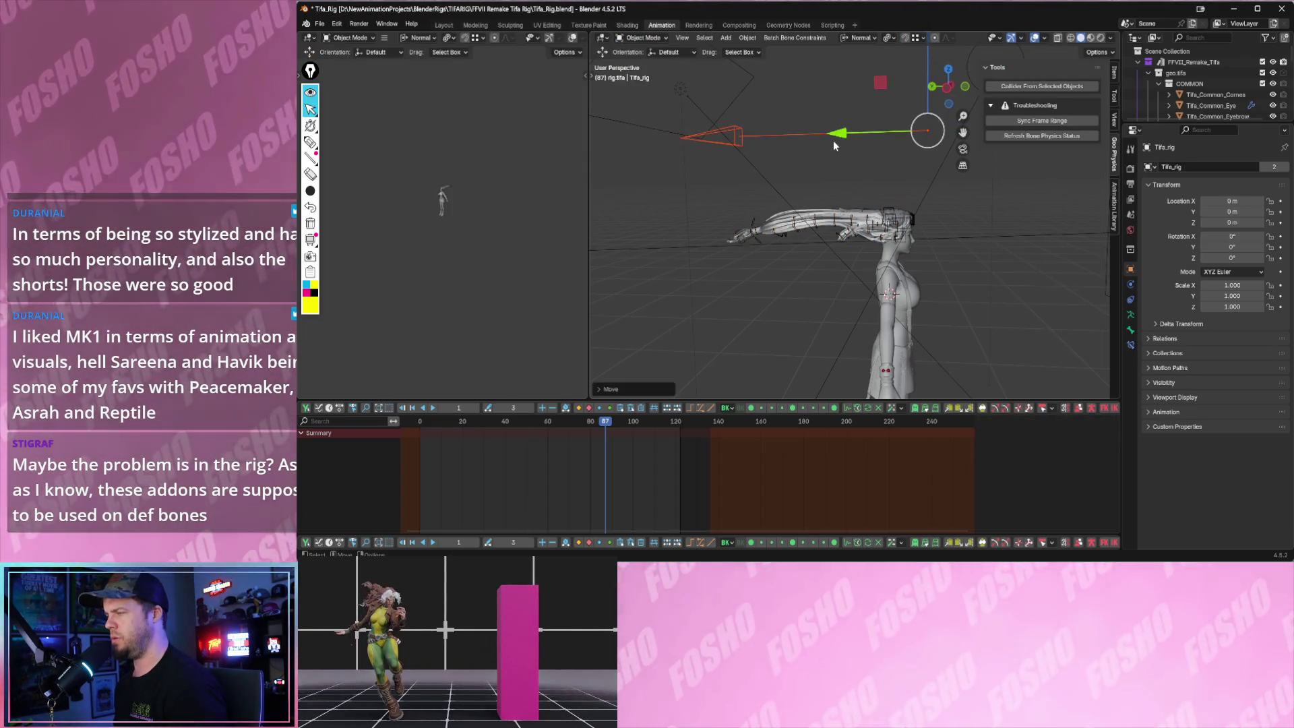
{"action": "key", "text": "space"}
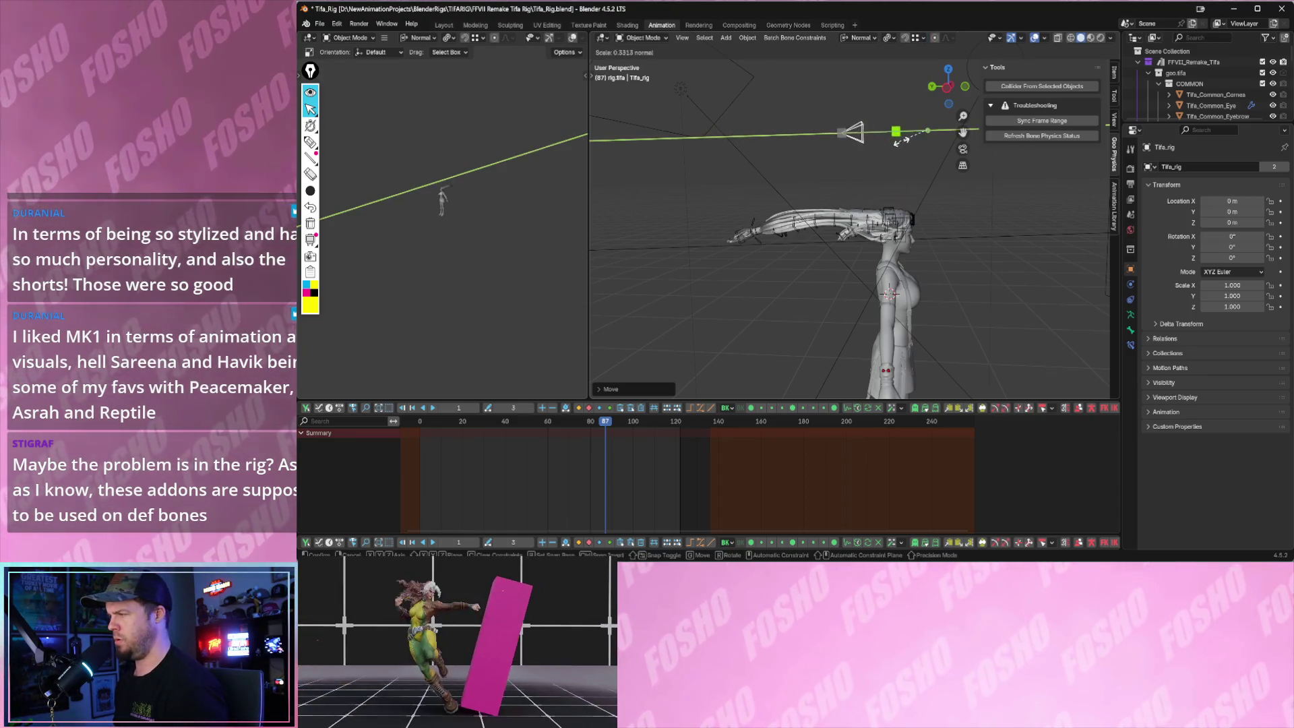
{"action": "key", "text": "shift+space"}
{"action": "key", "text": "t"}
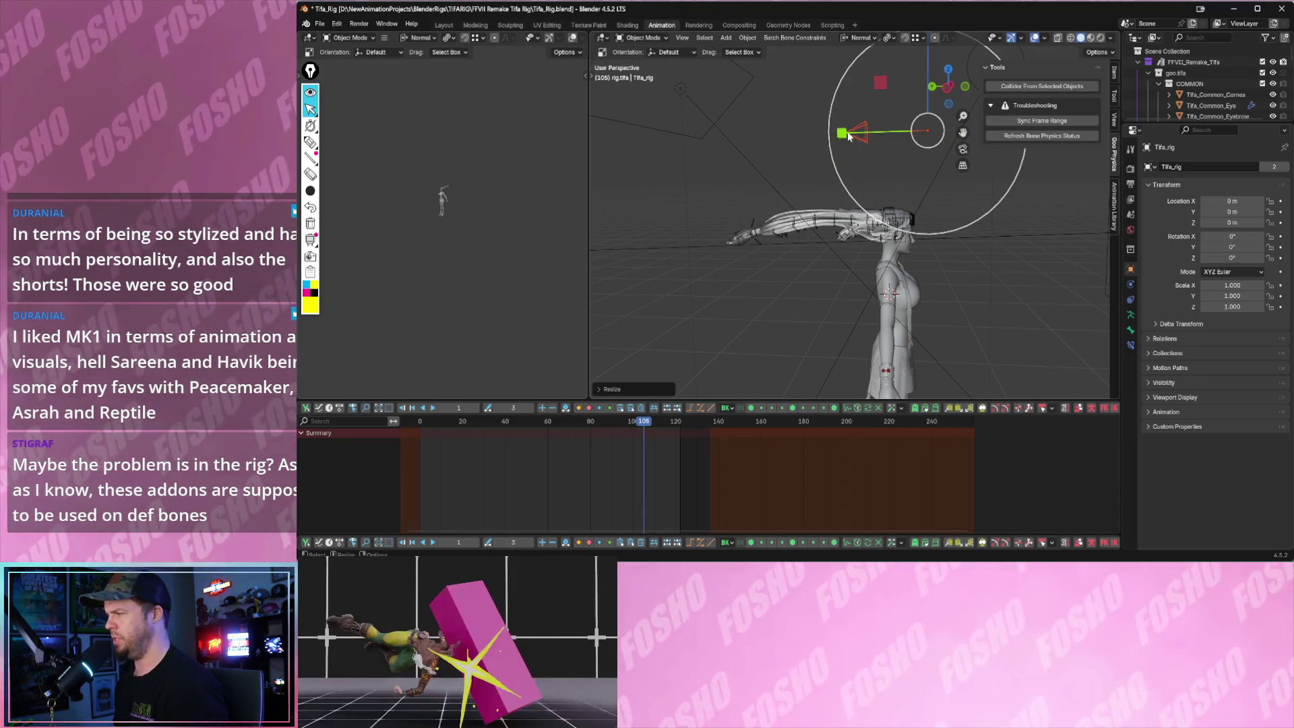
{"action": "left_click_drag", "start_coordinate": [849, 137], "coordinate": [881, 143]}
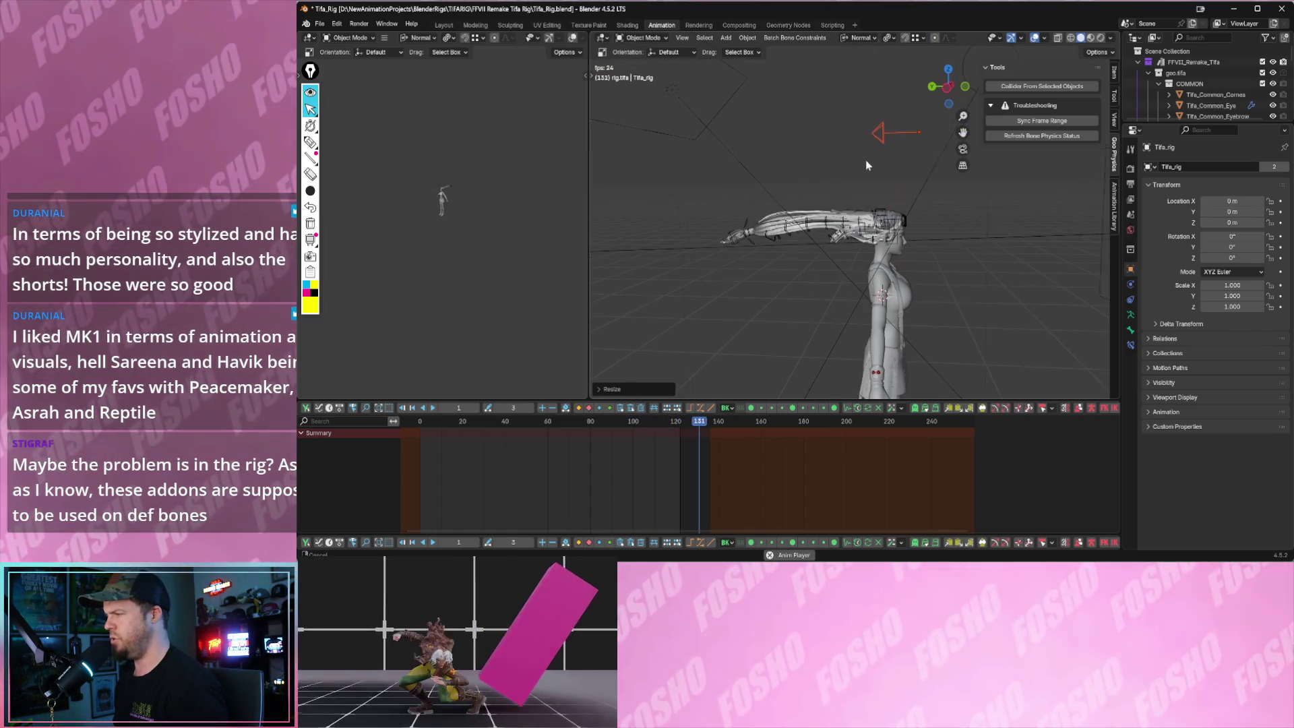
{"action": "left_click", "coordinate": [868, 141]}
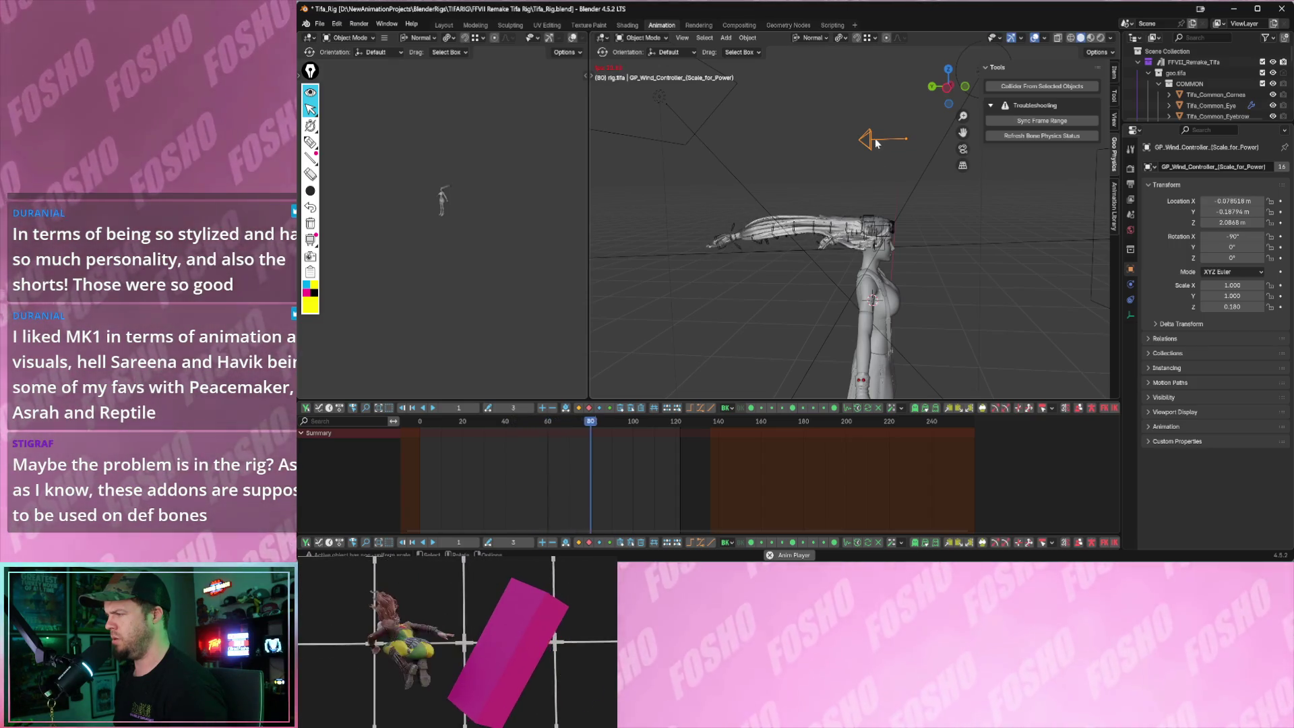
- Tilt the wind controller to about −114° on X and play to check the blown hair
{"action": "key", "text": "space"}
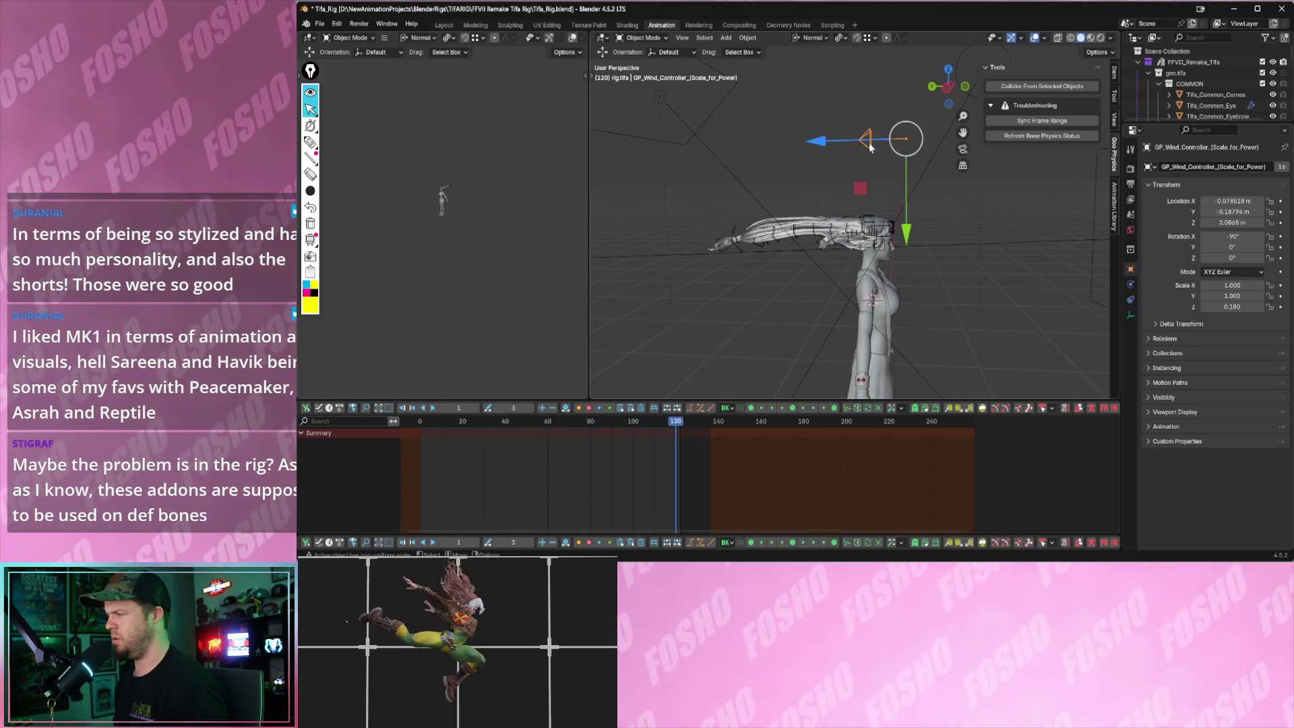
{"action": "key", "text": "shift+space"}
{"action": "key", "text": "r"}
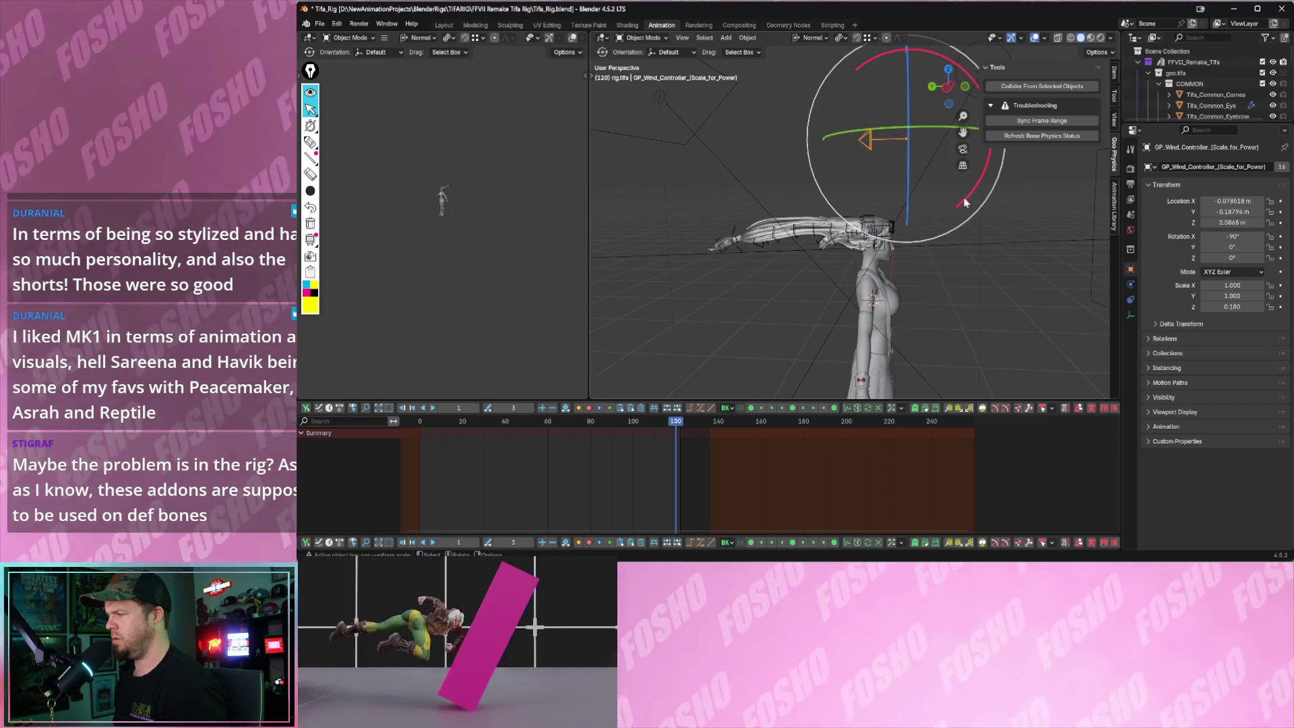
{"action": "left_click_drag", "start_coordinate": [950, 190], "coordinate": [968, 168]}
{"action": "key", "text": "space"}
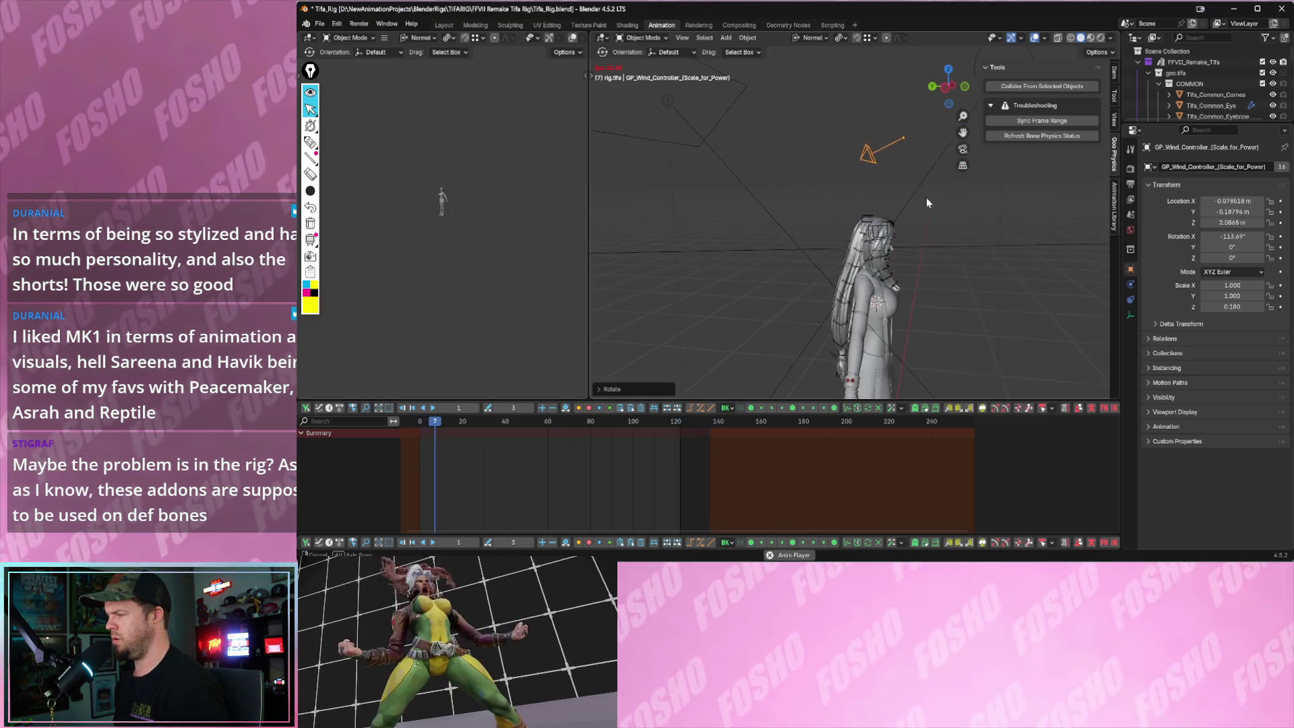
{"action": "key", "text": "space"}
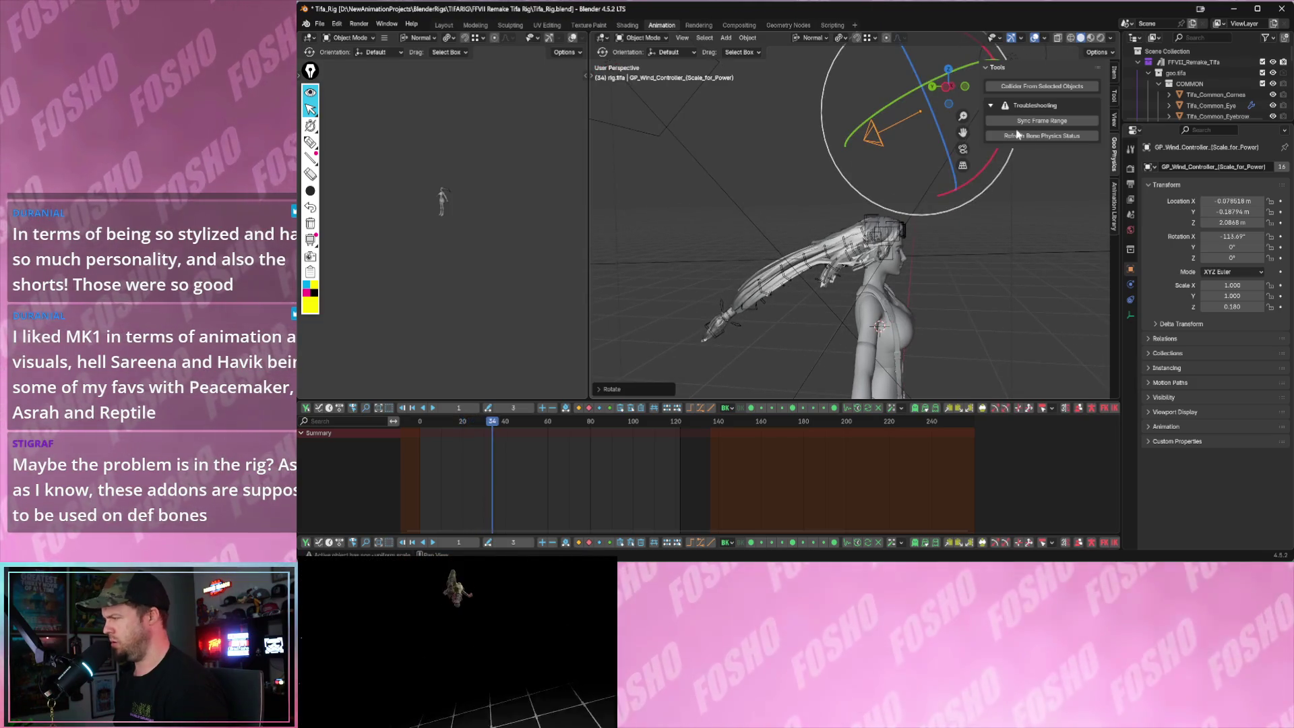
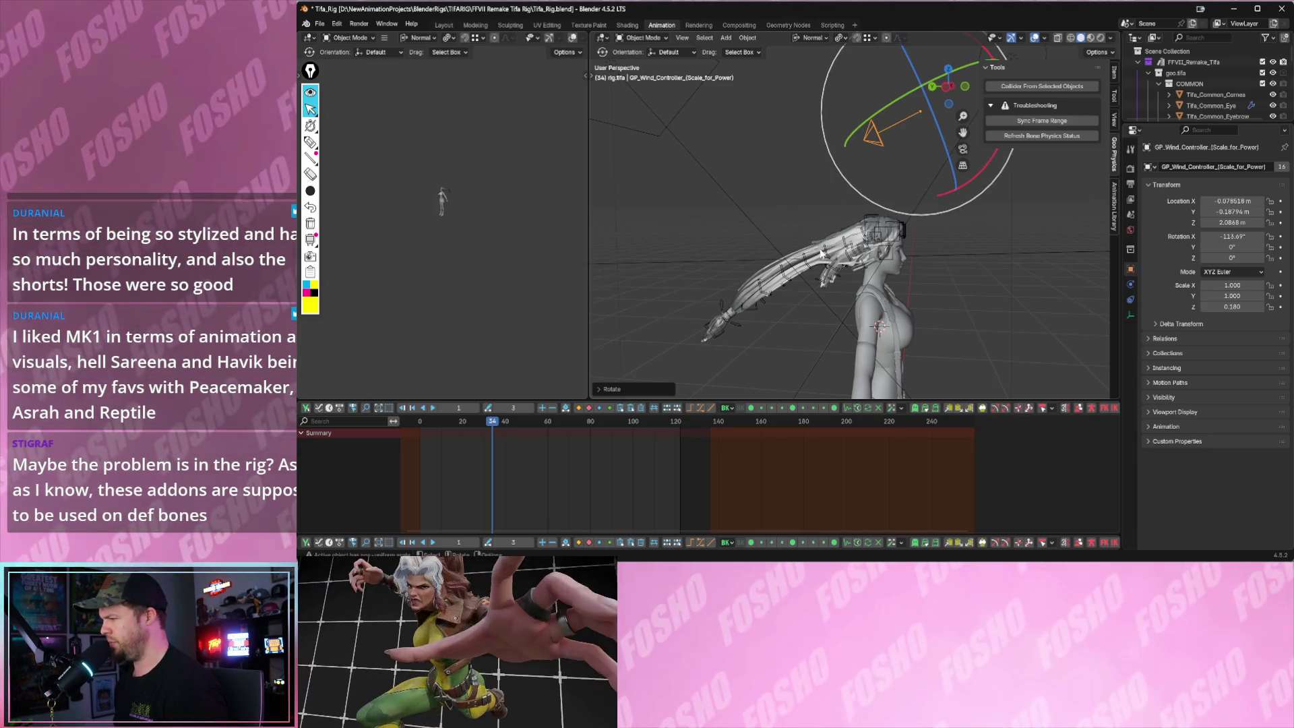
- Make Tifa_rig the active object and switch it into Pose Mode so the Geo Physics panels show
{"action": "left_click", "coordinate": [830, 249]}
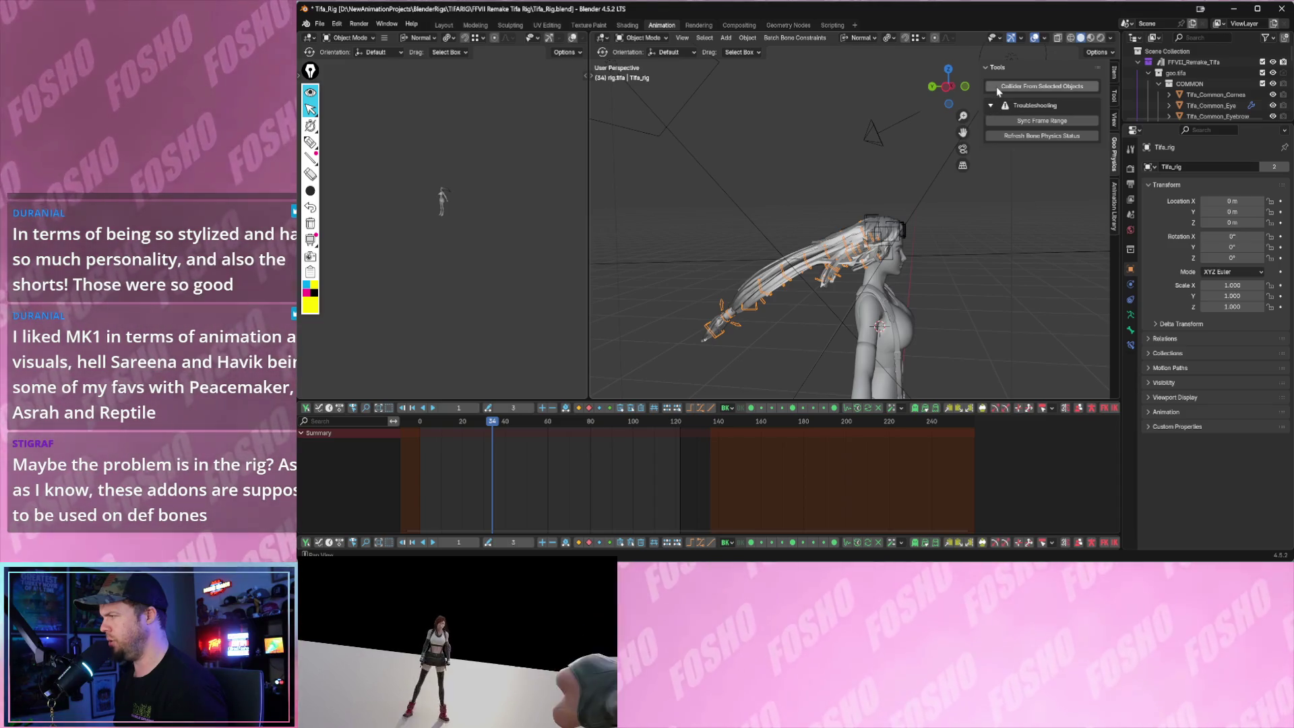
{"action": "middle_click_drag", "start_coordinate": [912, 184], "coordinate": [874, 223]}
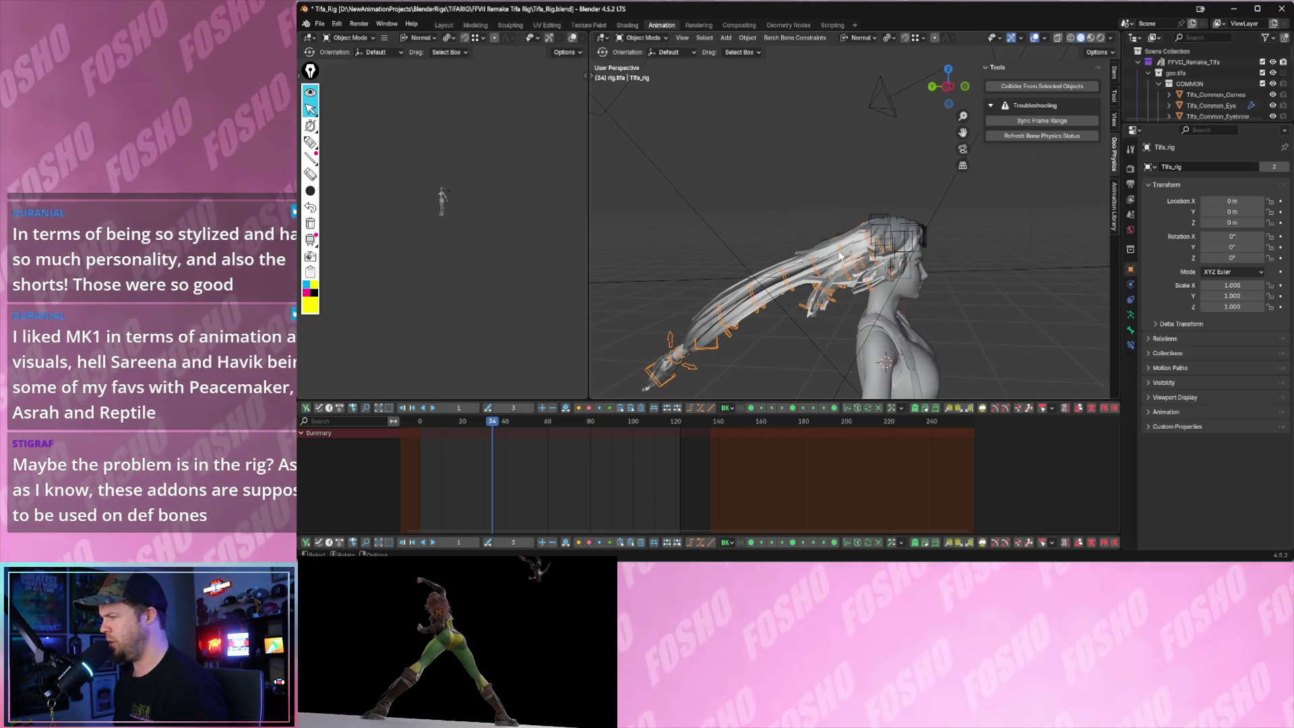
{"action": "left_click", "coordinate": [843, 259]}
{"action": "left_click", "coordinate": [648, 38]}
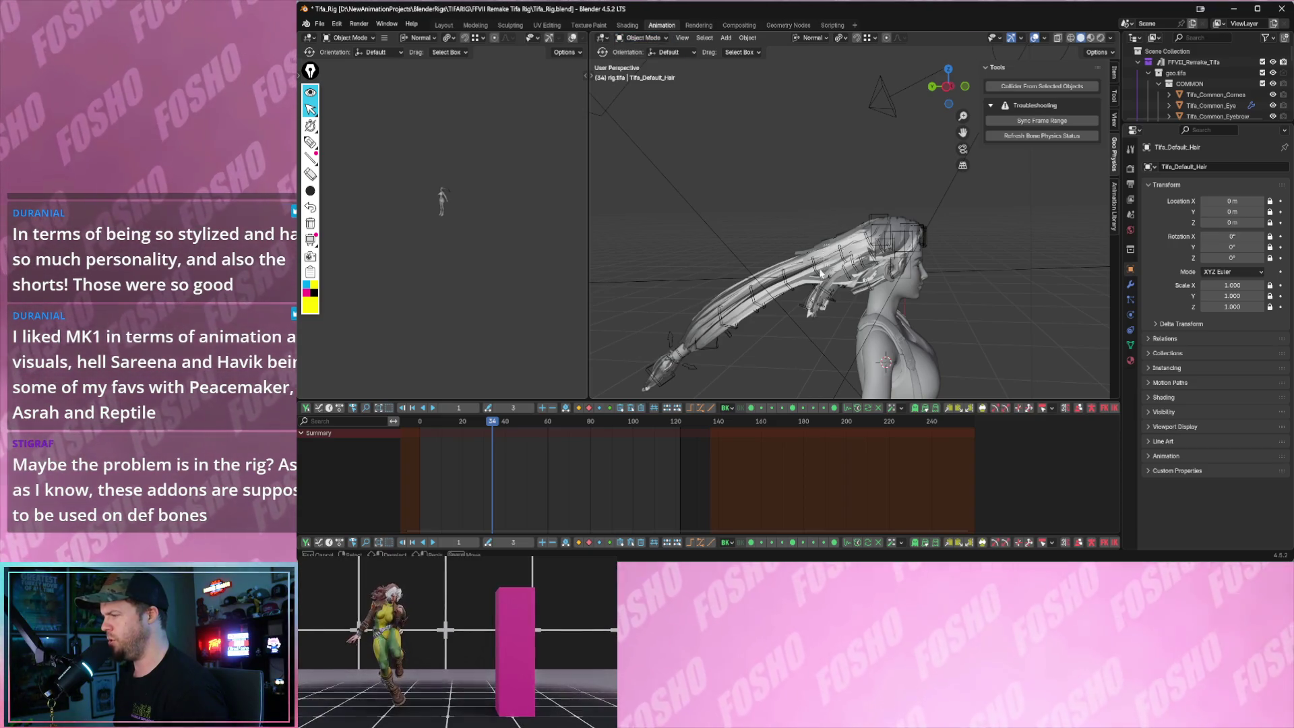
{"action": "left_click", "coordinate": [813, 275]}
{"action": "left_click", "coordinate": [644, 38]}
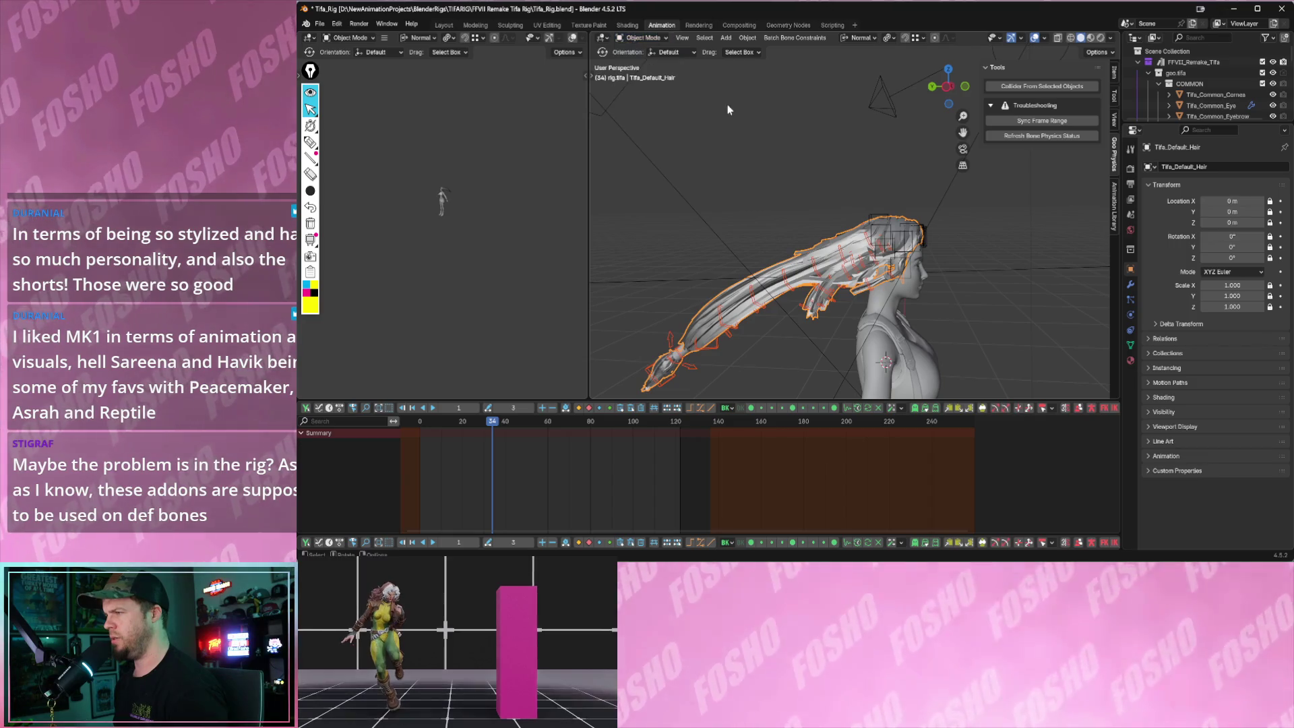
{"action": "left_click", "coordinate": [791, 242]}
{"action": "left_click", "coordinate": [785, 283]}
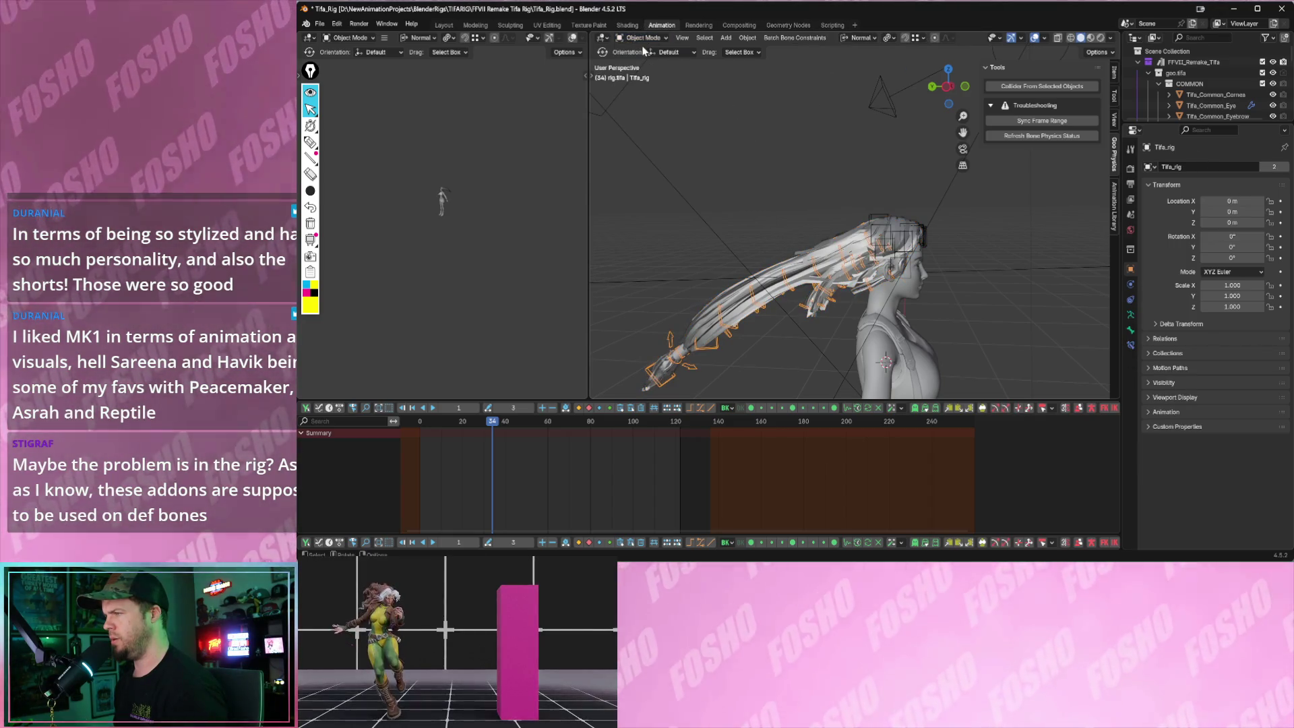
{"action": "left_click", "coordinate": [643, 38]}
{"action": "left_click", "coordinate": [648, 77]}
{"action": "scroll", "coordinate": [1059, 187], "scroll_direction": "down", "scroll_amount": 5}
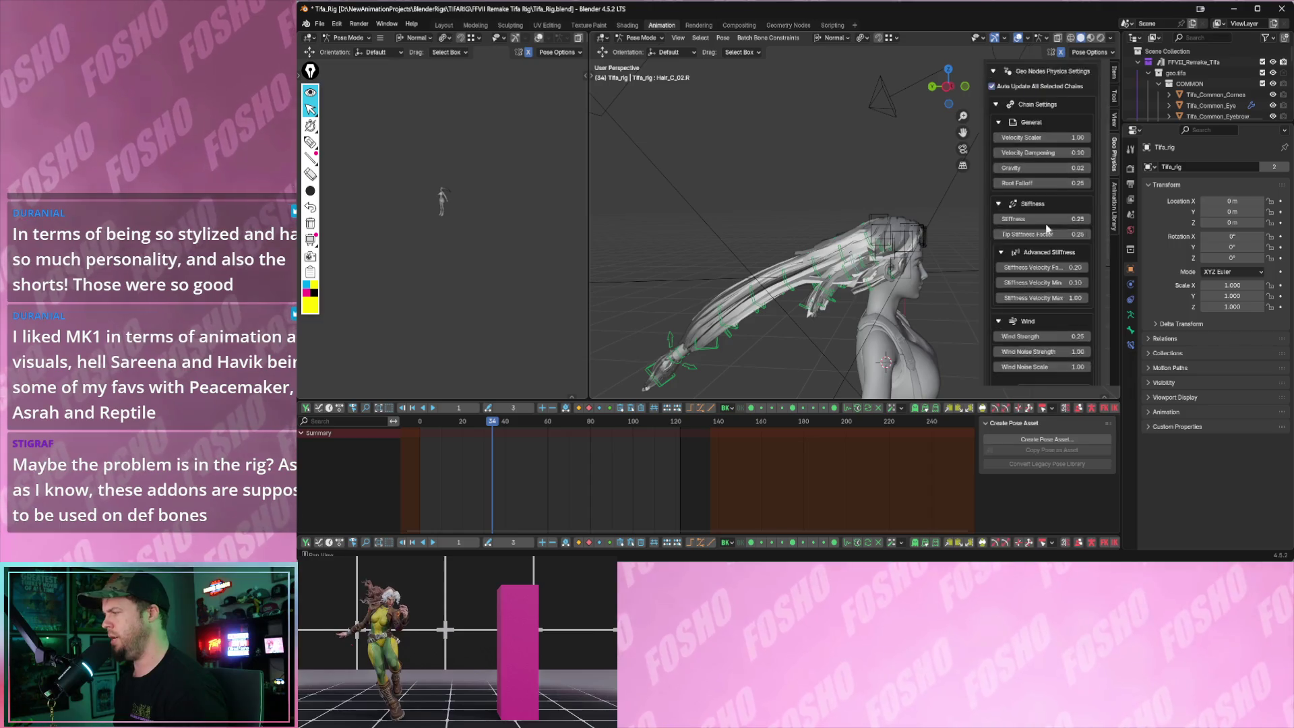
{"action": "scroll", "coordinate": [1052, 213], "scroll_direction": "down", "scroll_amount": 5}
{"action": "scroll", "coordinate": [1050, 231], "scroll_direction": "down", "scroll_amount": 3}
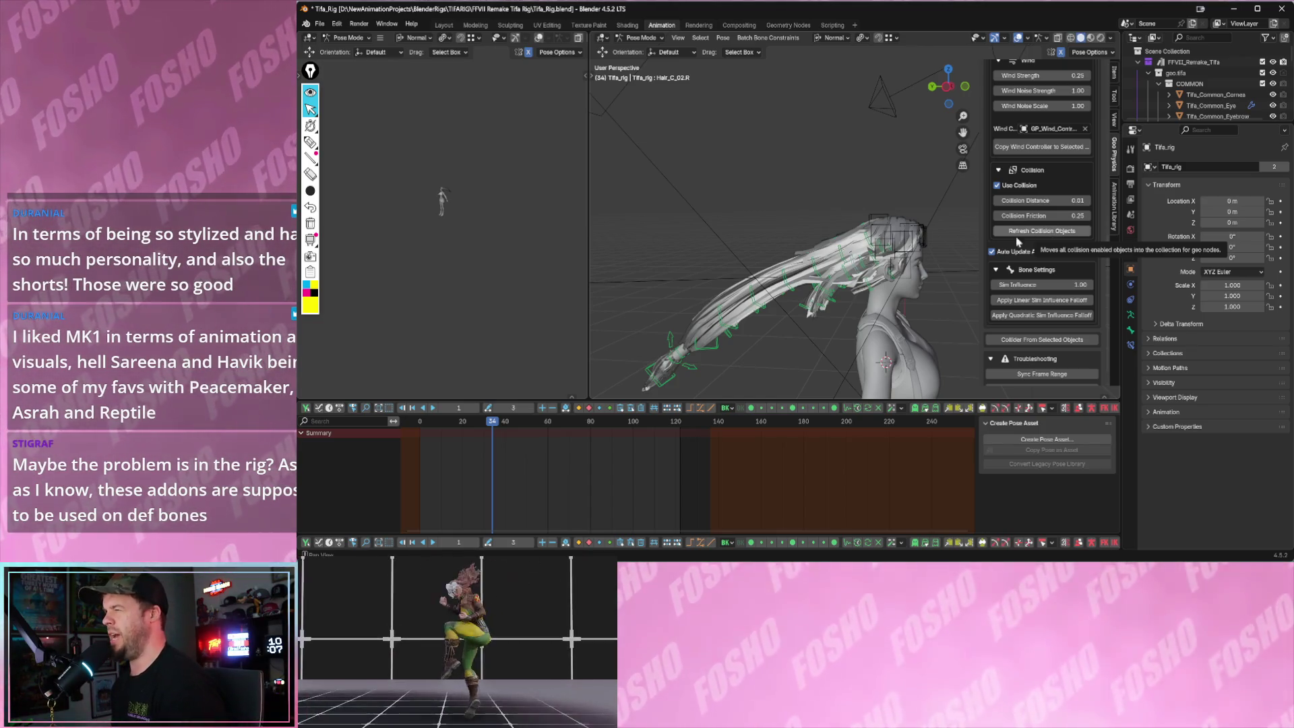
{"action": "scroll", "coordinate": [872, 215], "scroll_direction": "up", "scroll_amount": 3}
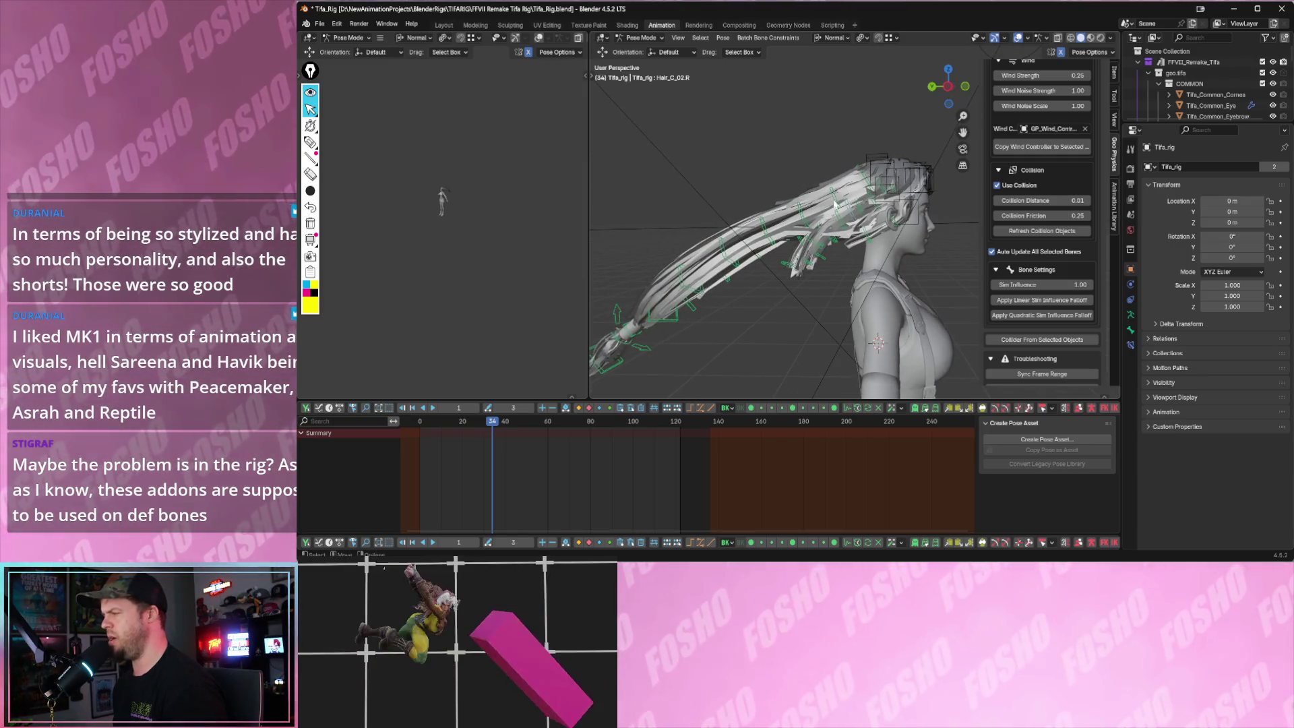
{"action": "middle_click_drag", "start_coordinate": [894, 246], "coordinate": [914, 231], "text": "shift"}
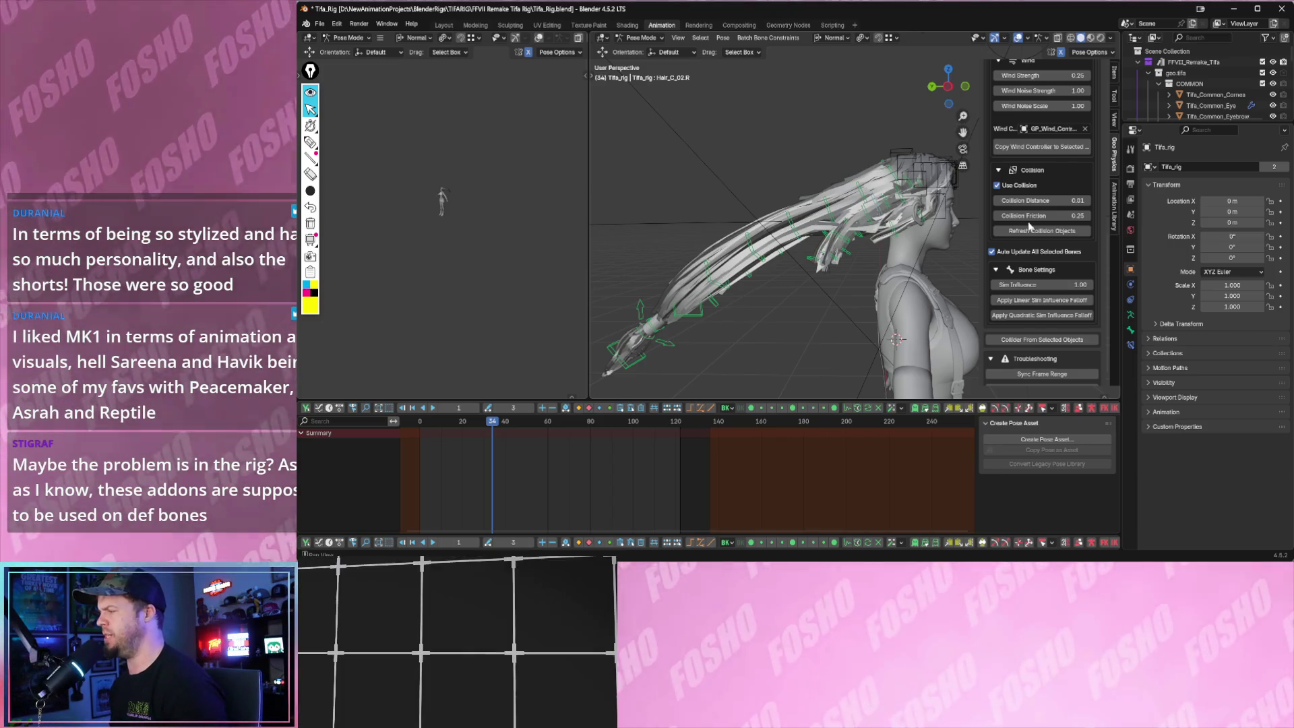
{"action": "scroll", "coordinate": [1030, 228], "scroll_direction": "down", "scroll_amount": 1}
{"action": "scroll", "coordinate": [1039, 220], "scroll_direction": "down", "scroll_amount": 1}
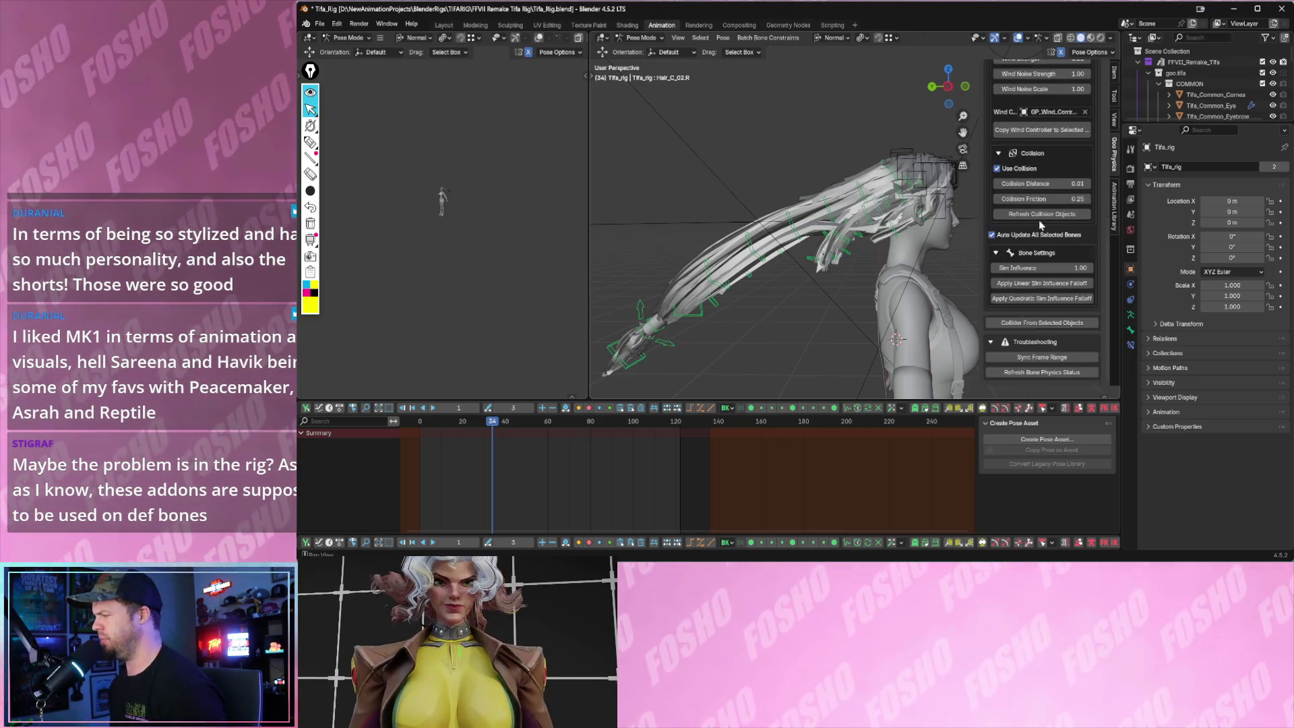
{"action": "scroll", "coordinate": [1038, 219], "scroll_direction": "up", "scroll_amount": 3}
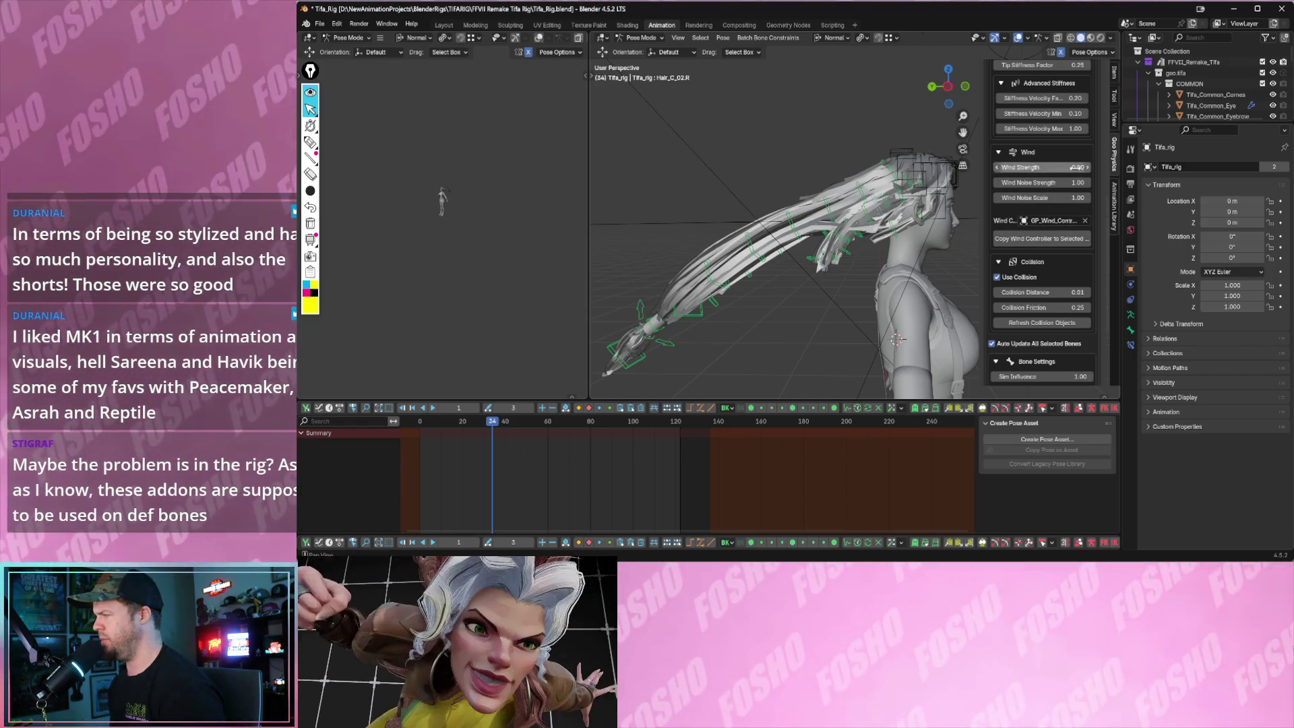
- Play back the hair simulation and bring up the Geo Physics chain settings during playback
{"action": "key", "text": "n"}
{"action": "key", "text": "space"}
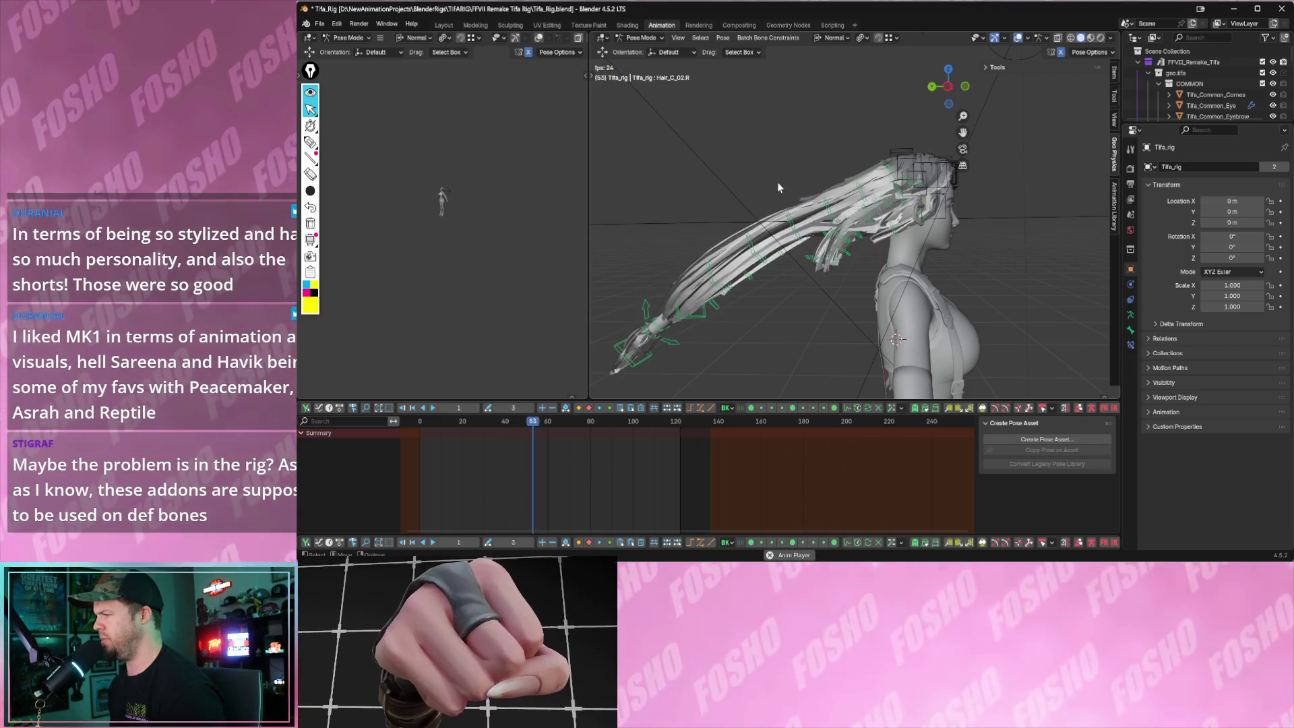
{"action": "key", "text": "space"}
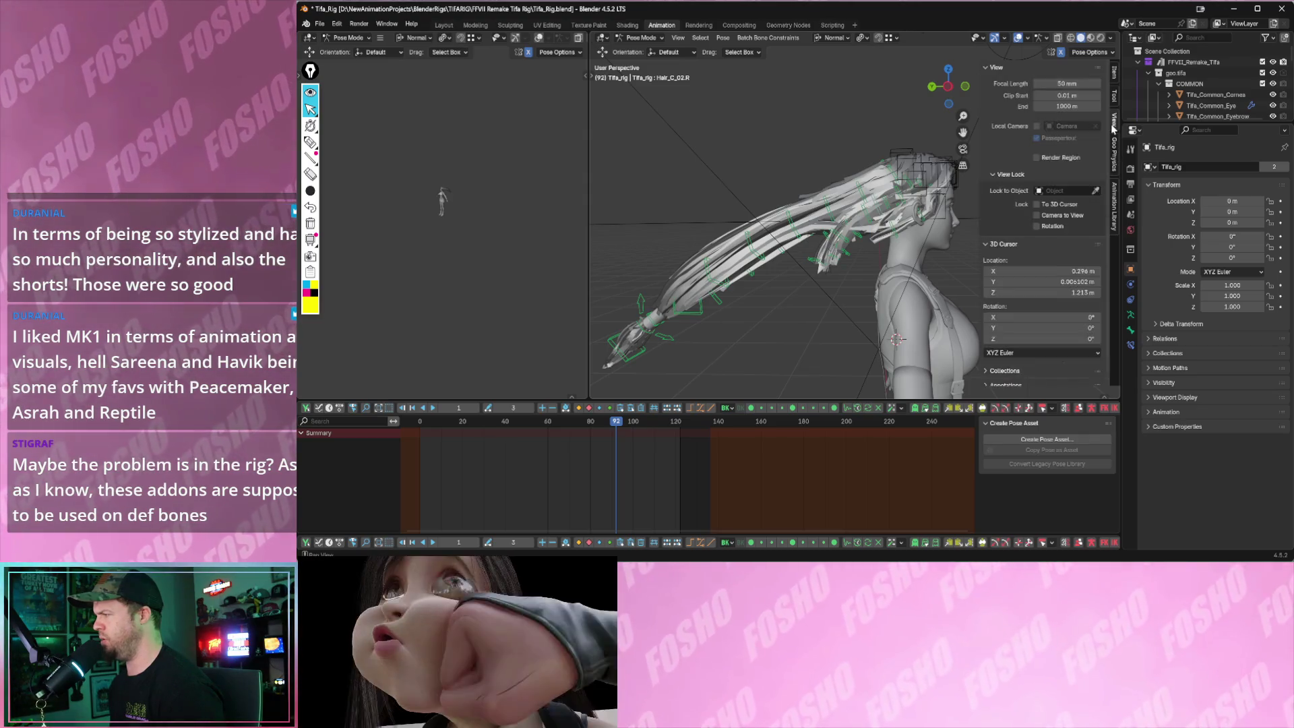
{"action": "left_click", "coordinate": [1116, 146]}
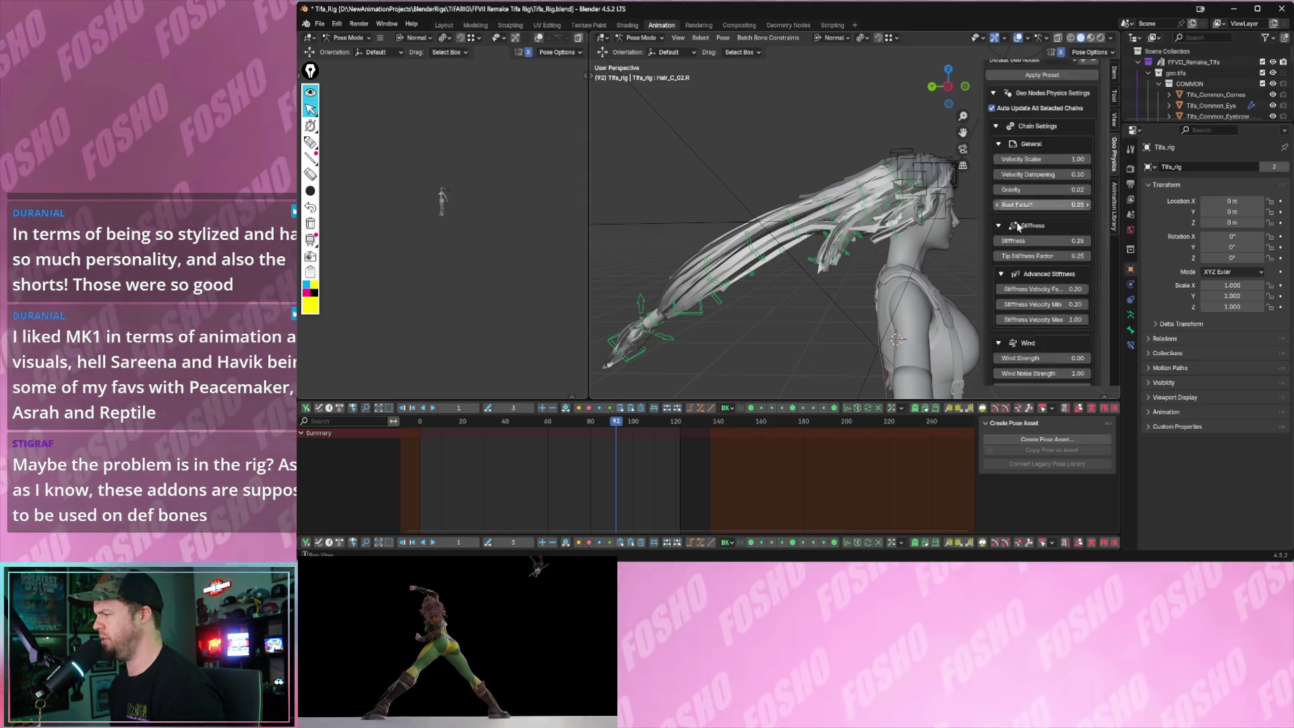
{"action": "scroll", "coordinate": [1036, 254], "scroll_direction": "down", "scroll_amount": 2}
{"action": "scroll", "coordinate": [1035, 255], "scroll_direction": "down", "scroll_amount": 2}
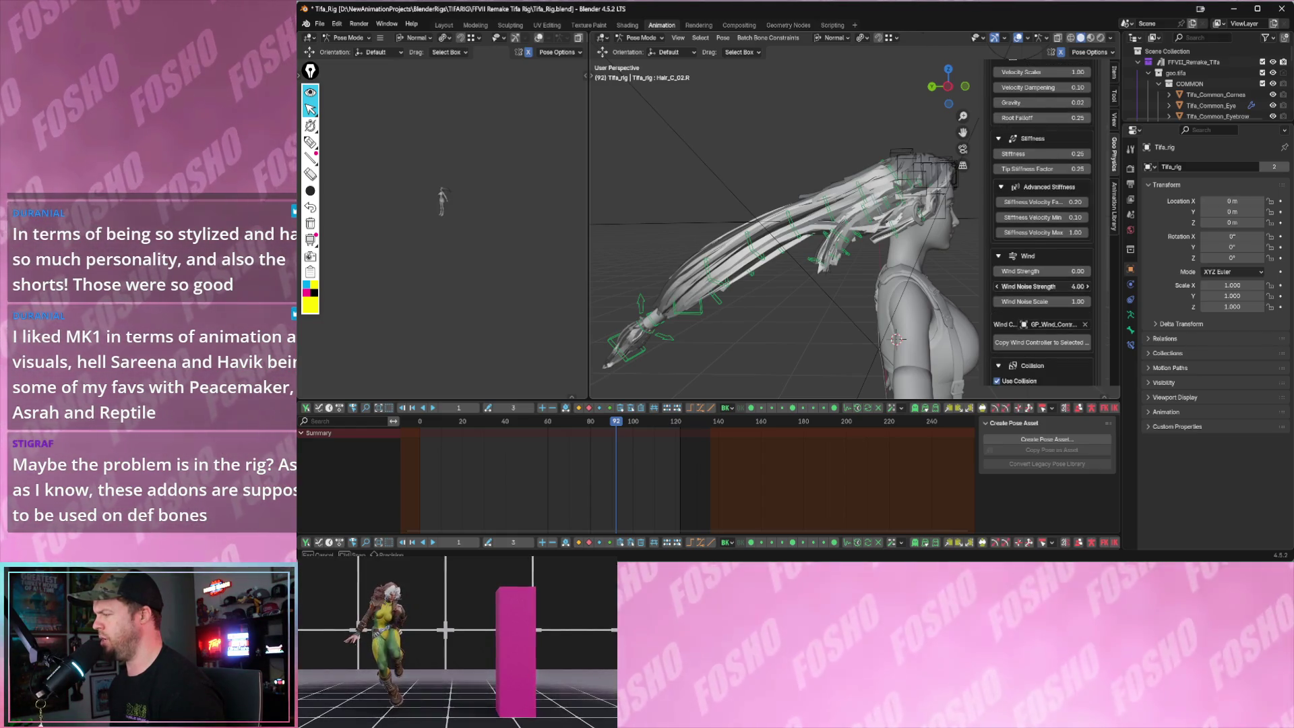
{"action": "key", "text": "space"}
{"action": "key", "text": "n"}
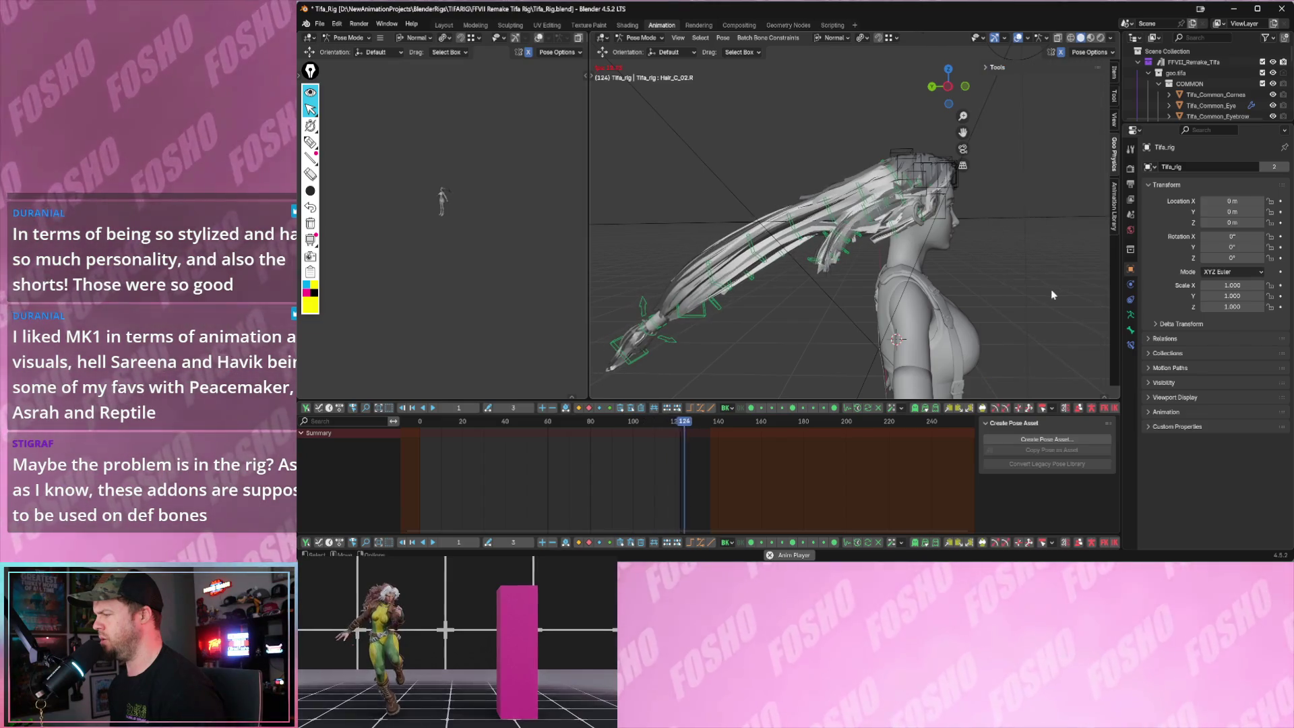
{"action": "key", "text": "n"}
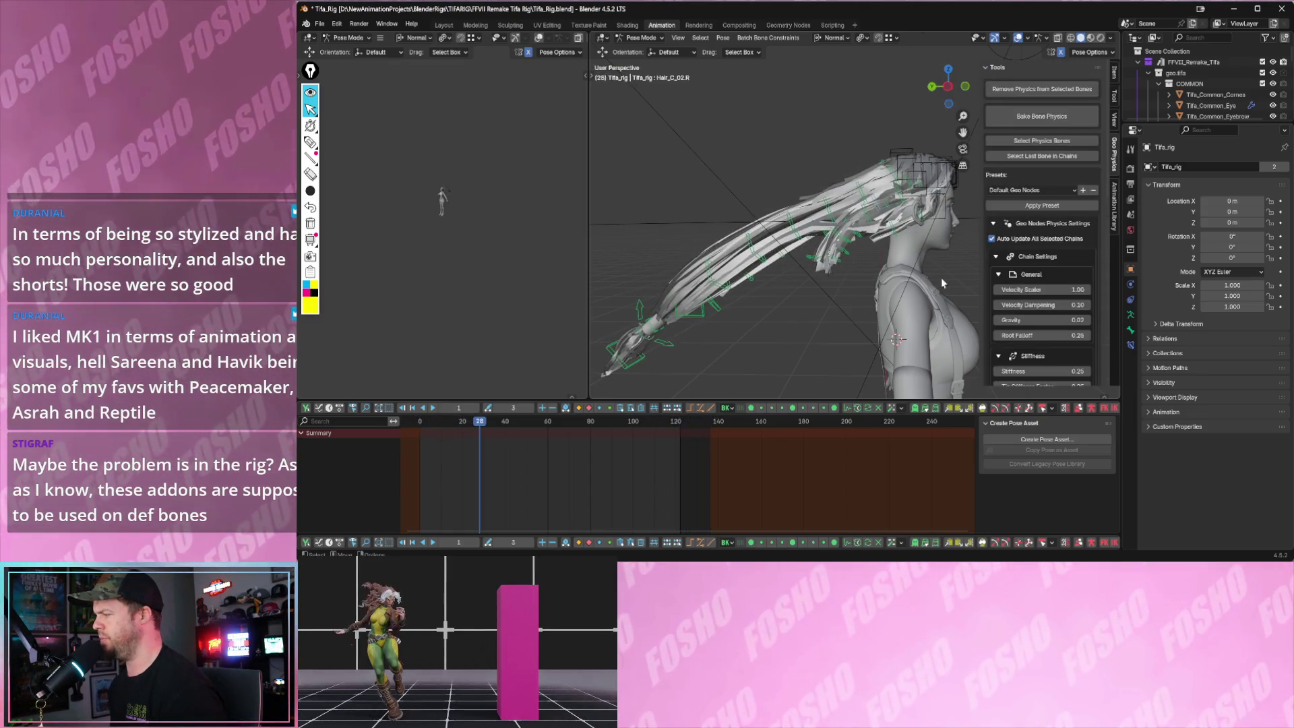
{"action": "scroll", "coordinate": [1012, 306], "scroll_direction": "down", "scroll_amount": 4}
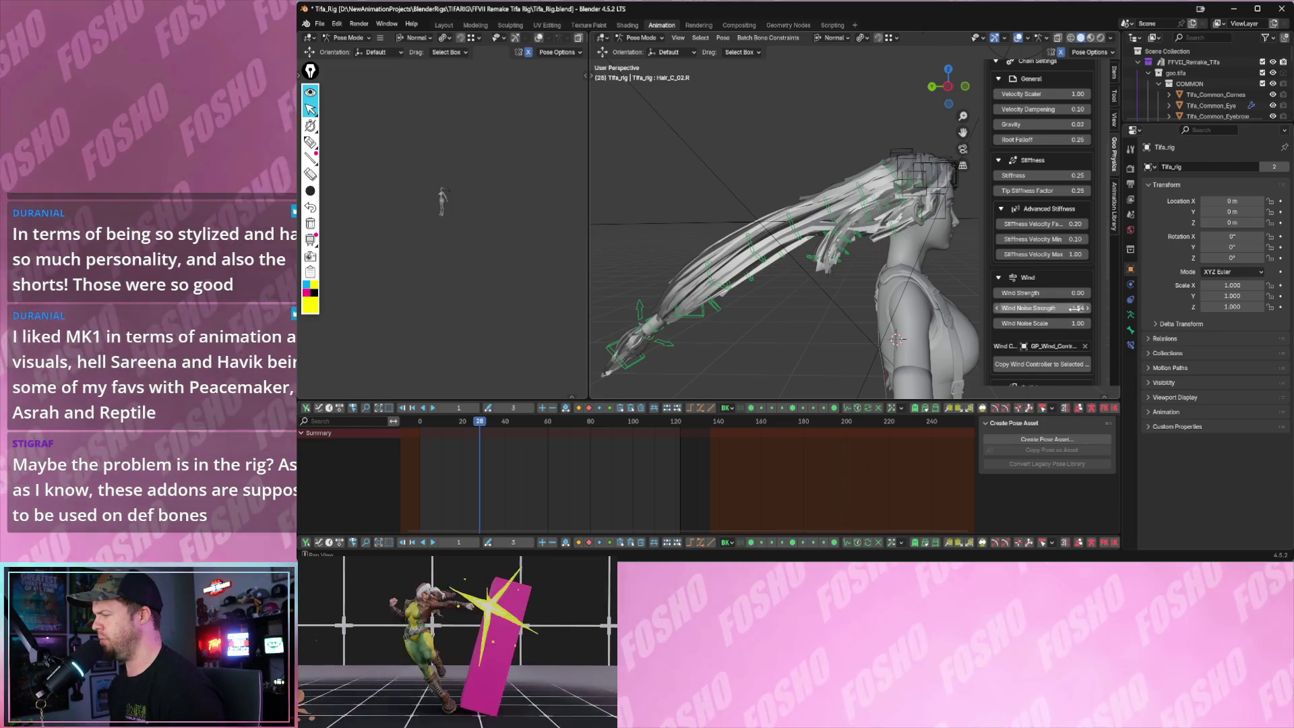
- Raise Wind Noise Strength to 32.58 and lower Wind Noise Scale, then replay to watch the hair blow back
{"action": "left_click_drag", "start_coordinate": [1043, 308], "coordinate": [1073, 308]}
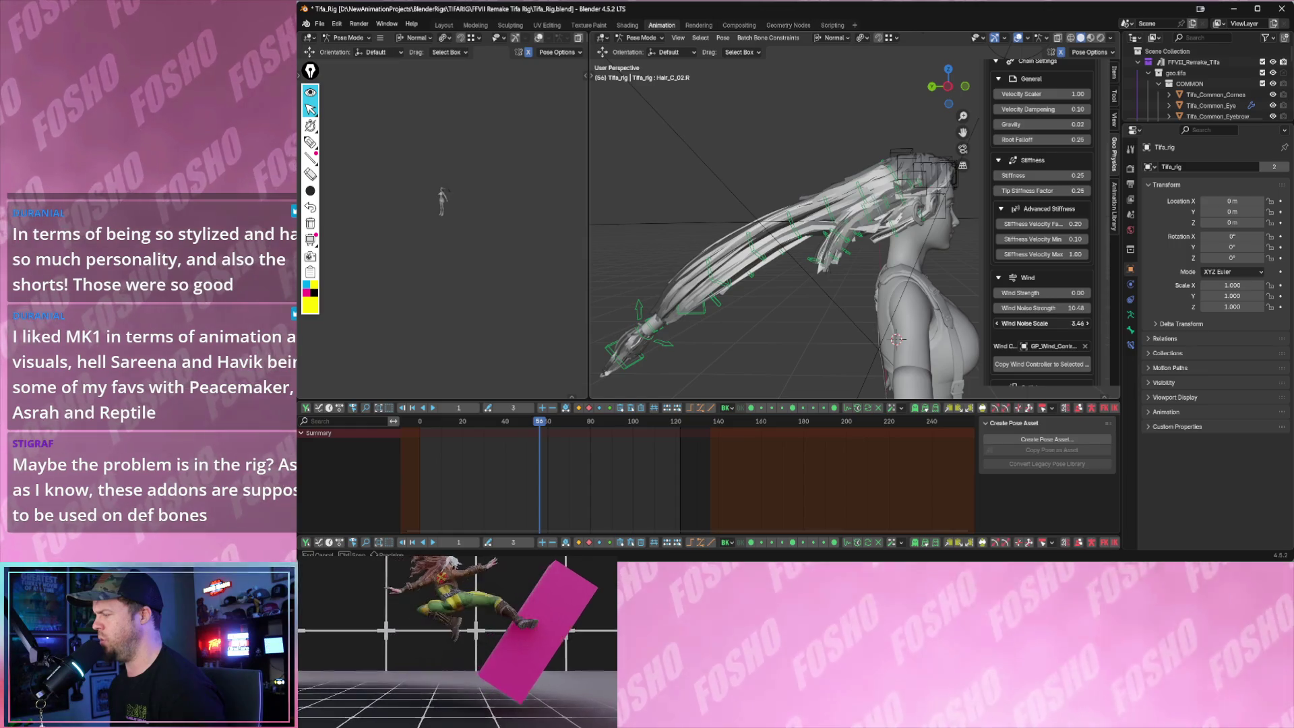
{"action": "left_click_drag", "start_coordinate": [1072, 322], "coordinate": [1012, 323]}
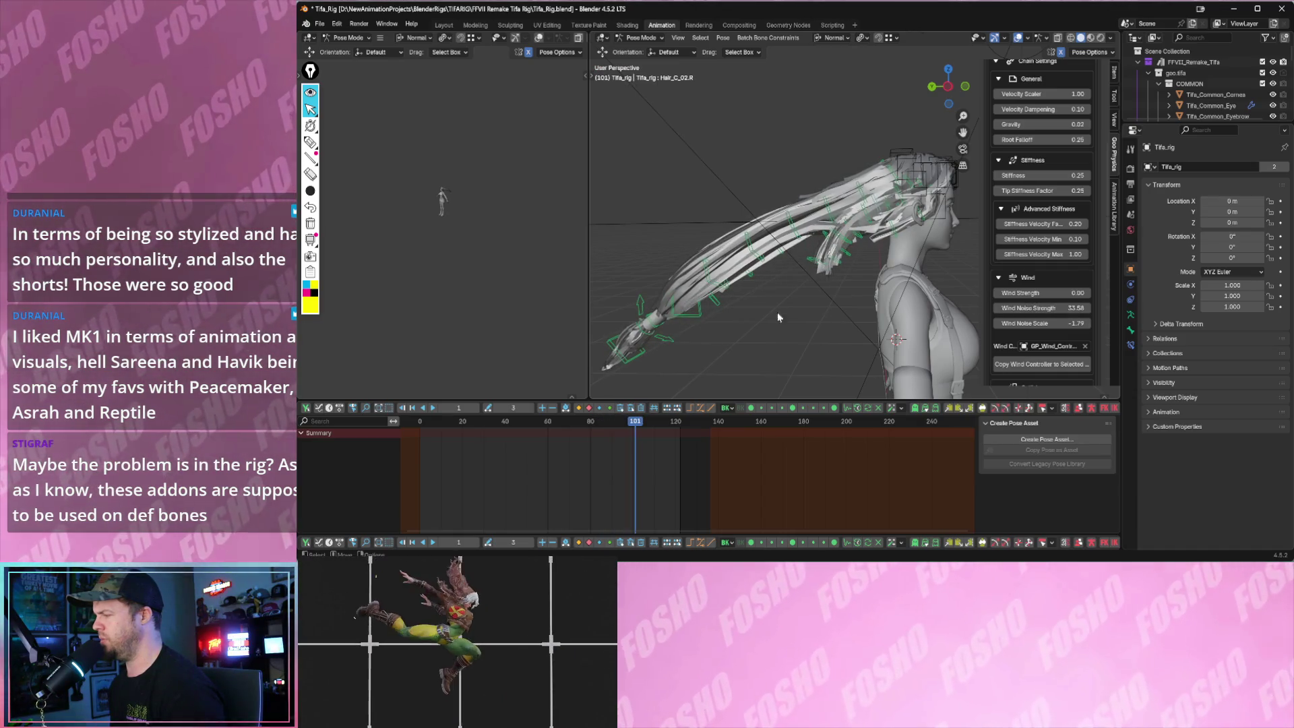
{"action": "middle_click_drag", "start_coordinate": [782, 293], "coordinate": [742, 294]}
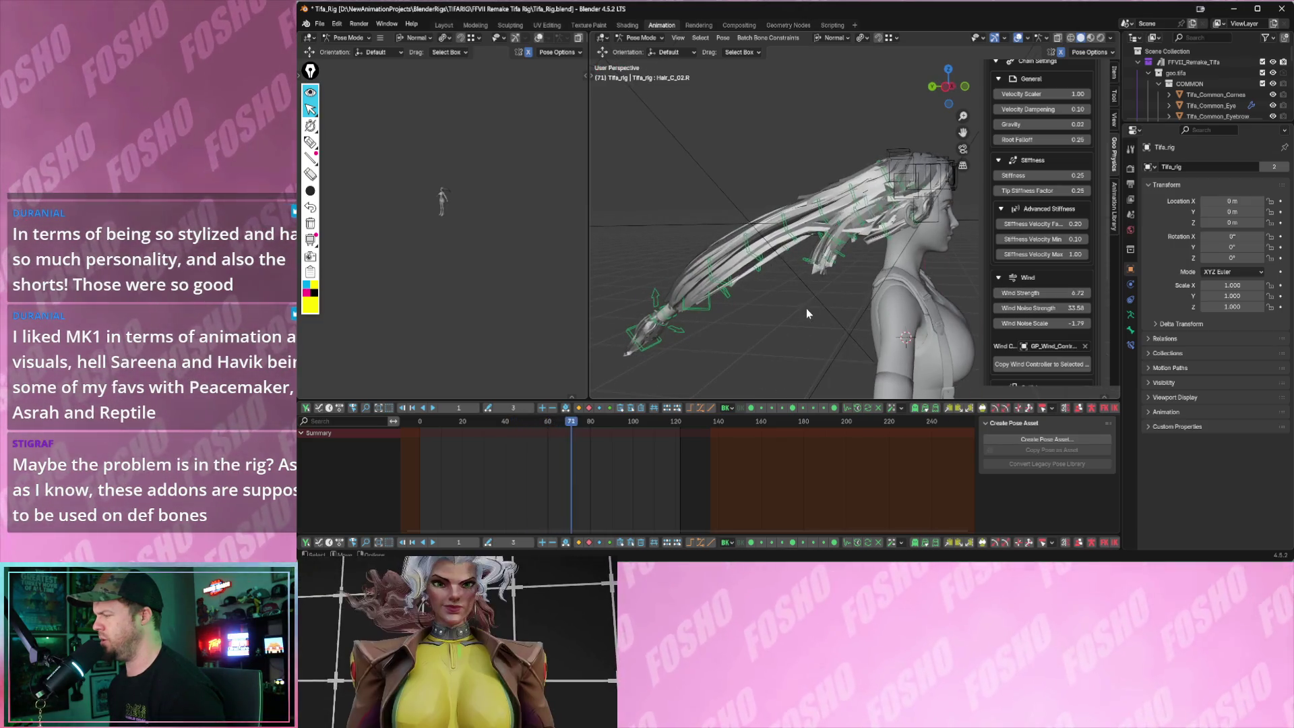
{"action": "key", "text": "Escape"}
{"action": "key", "text": "space"}
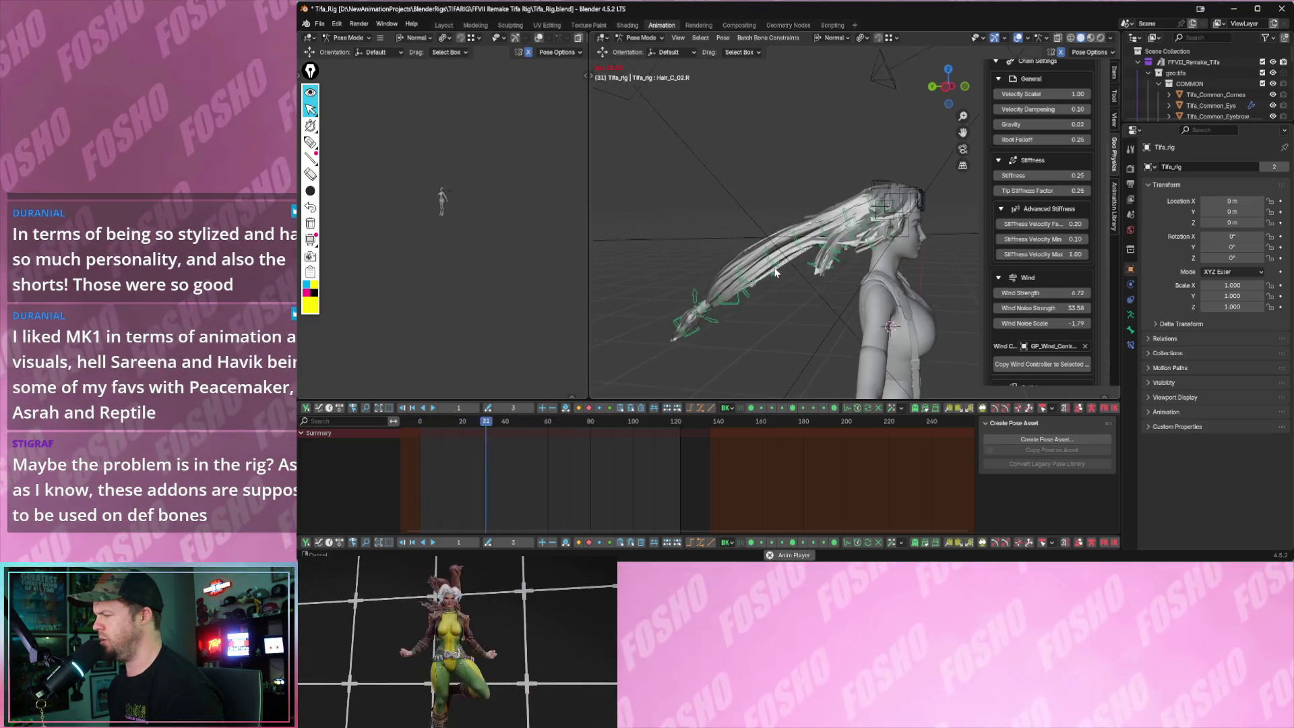
{"action": "mouse_move", "coordinate": [882, 92]}
{"action": "middle_mouse_down"}
{"action": "mouse_move", "coordinate": [834, 119]}
{"action": "mouse_move", "coordinate": [773, 91]}
{"action": "middle_mouse_up"}
{"action": "scroll", "coordinate": [1072, 182], "scroll_direction": "up", "scroll_amount": 5}
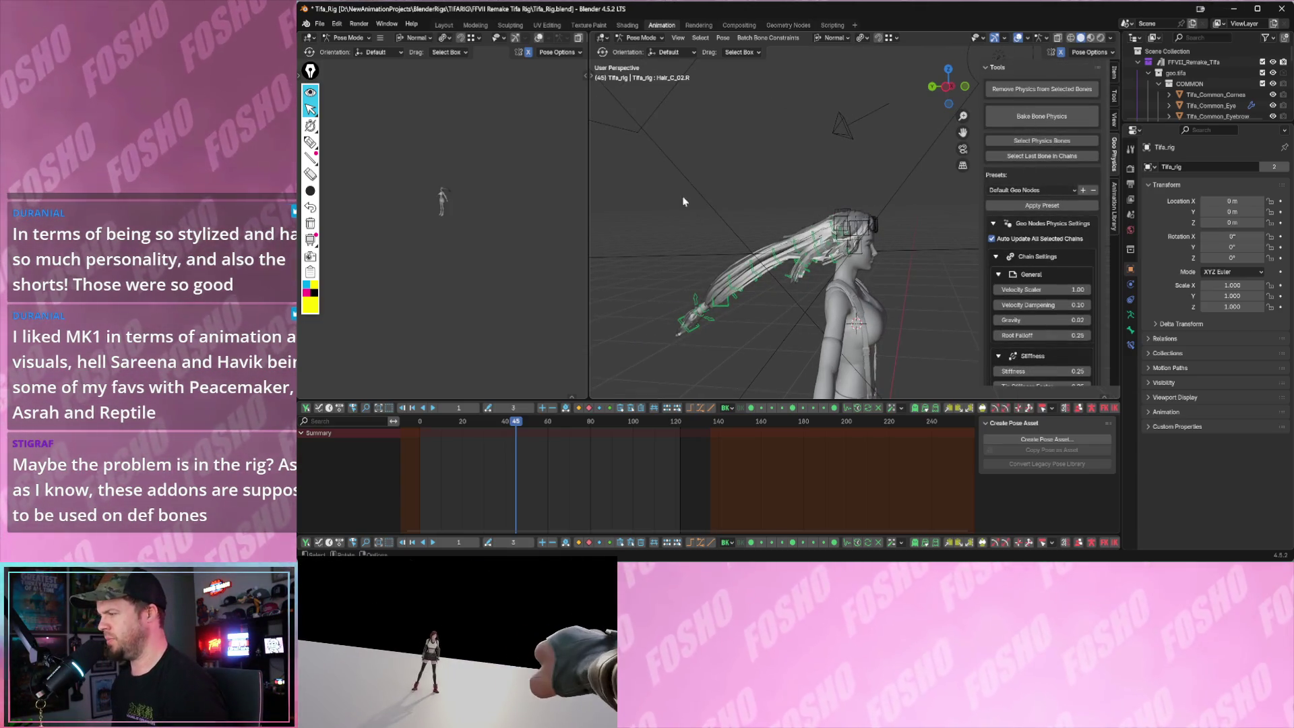
{"action": "left_click_drag", "start_coordinate": [622, 180], "coordinate": [814, 299]}
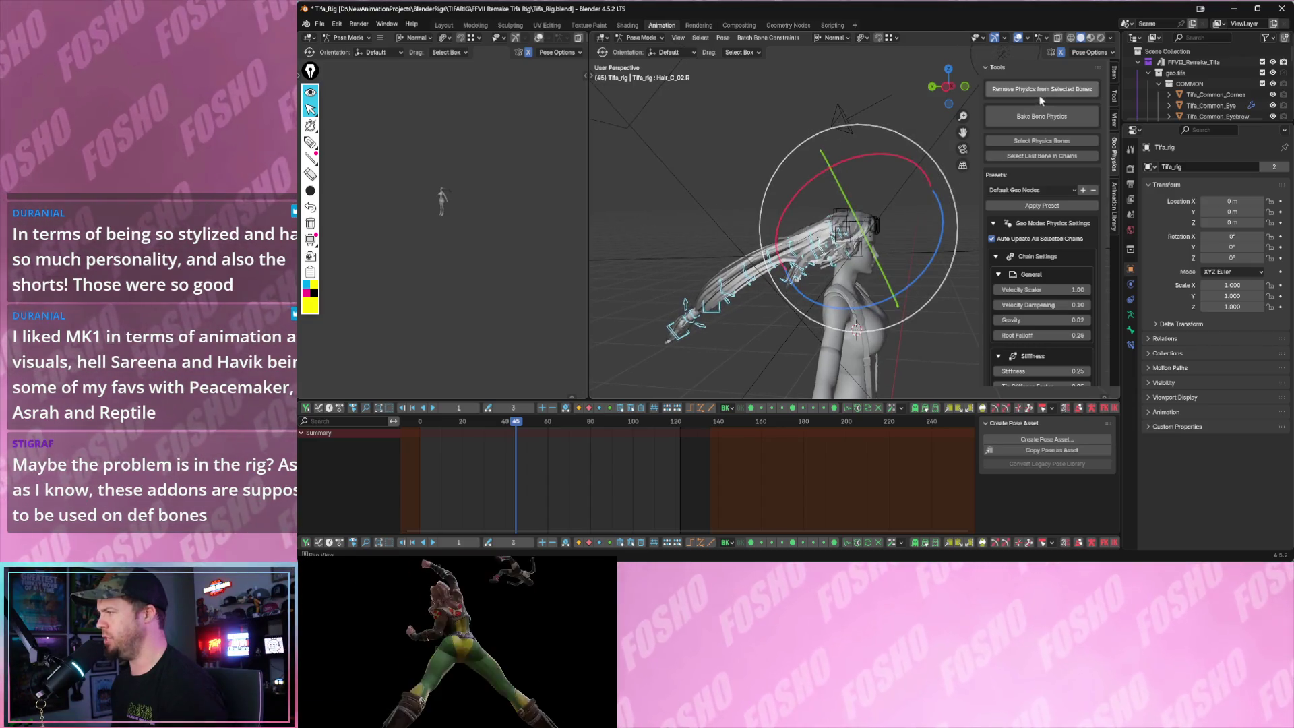
{"action": "left_click", "coordinate": [1038, 91]}
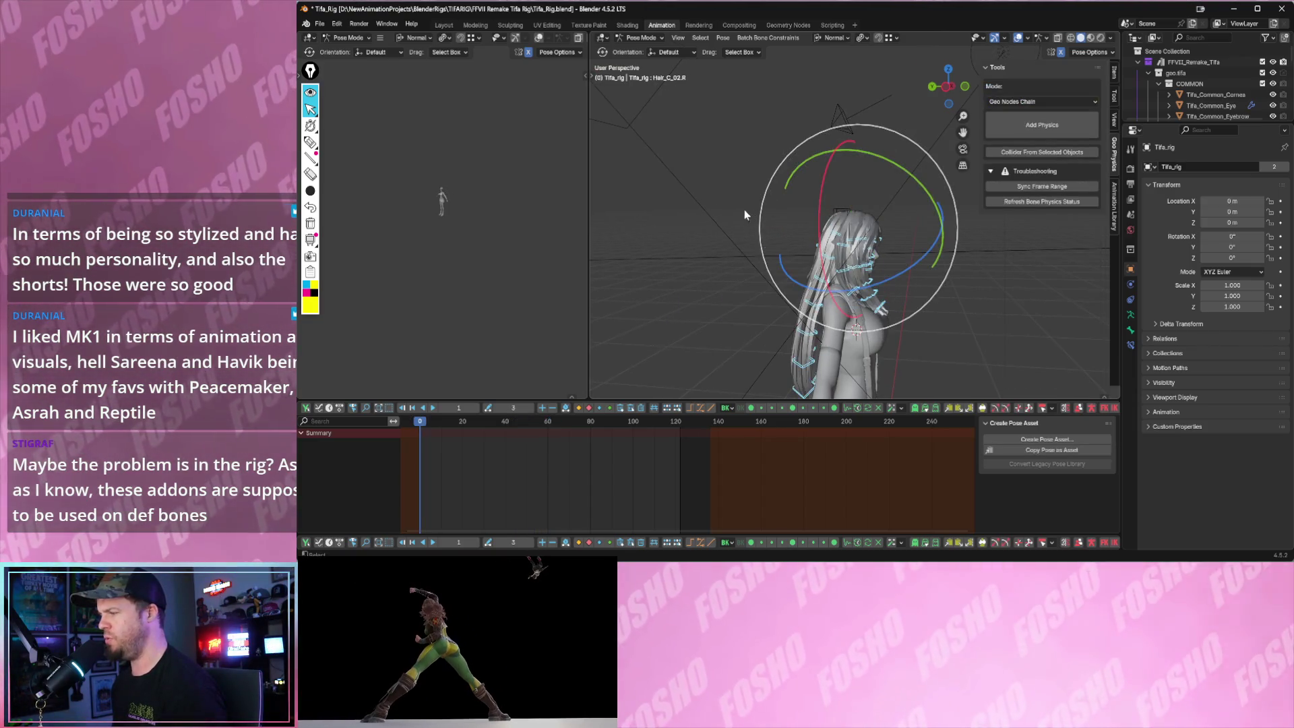
{"action": "scroll", "coordinate": [667, 213], "scroll_direction": "up", "scroll_amount": 2}
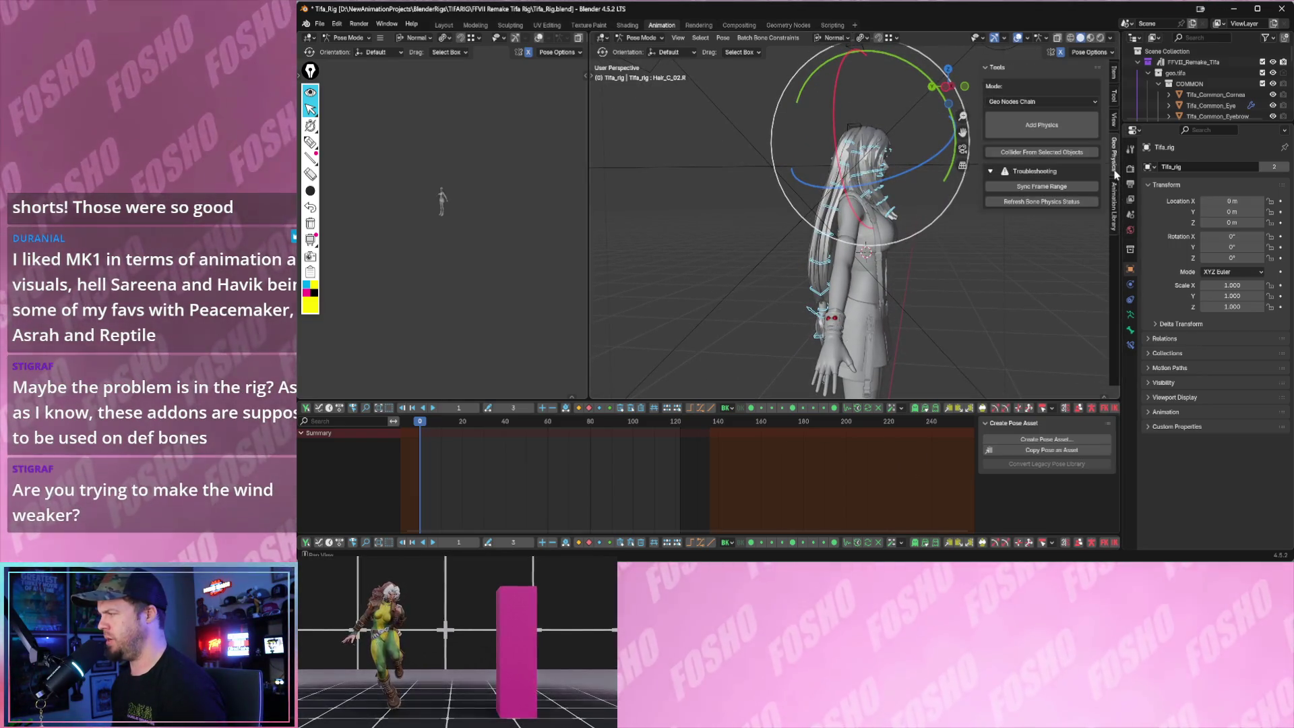
{"action": "key", "text": "space"}
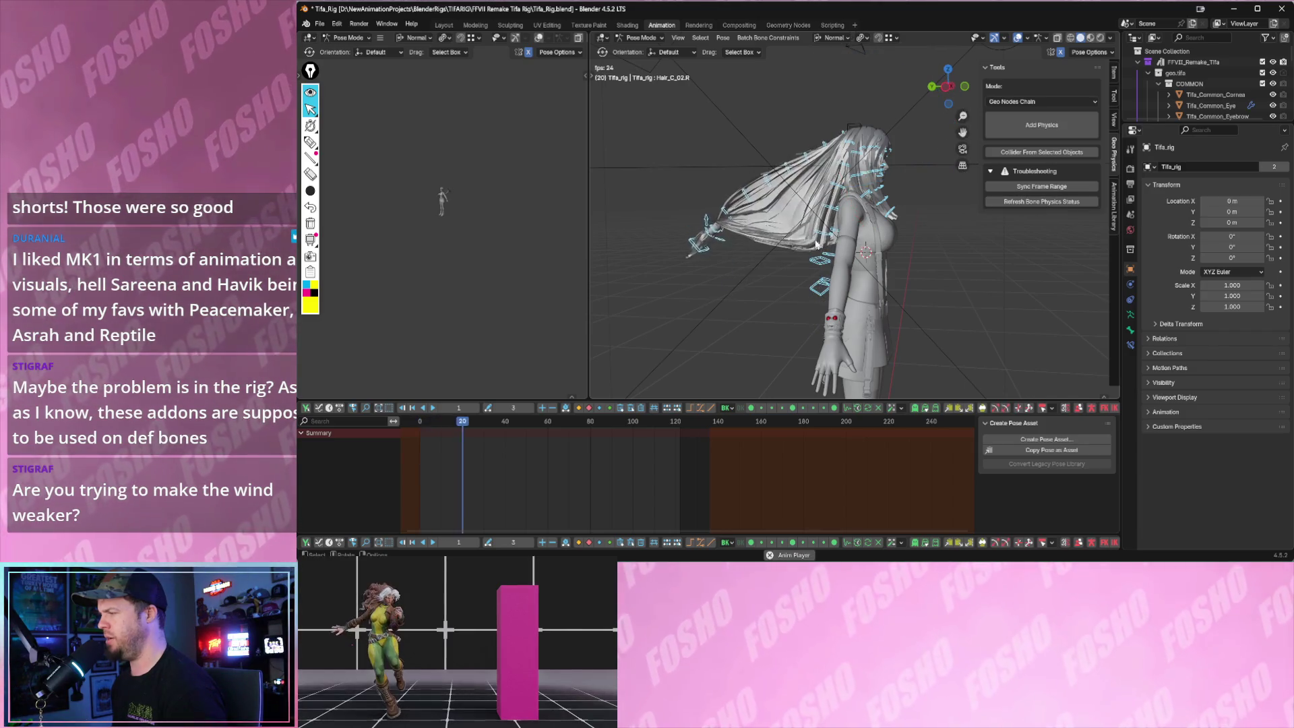
{"action": "key", "text": "space"}
{"action": "left_click_drag", "start_coordinate": [672, 232], "coordinate": [730, 291]}
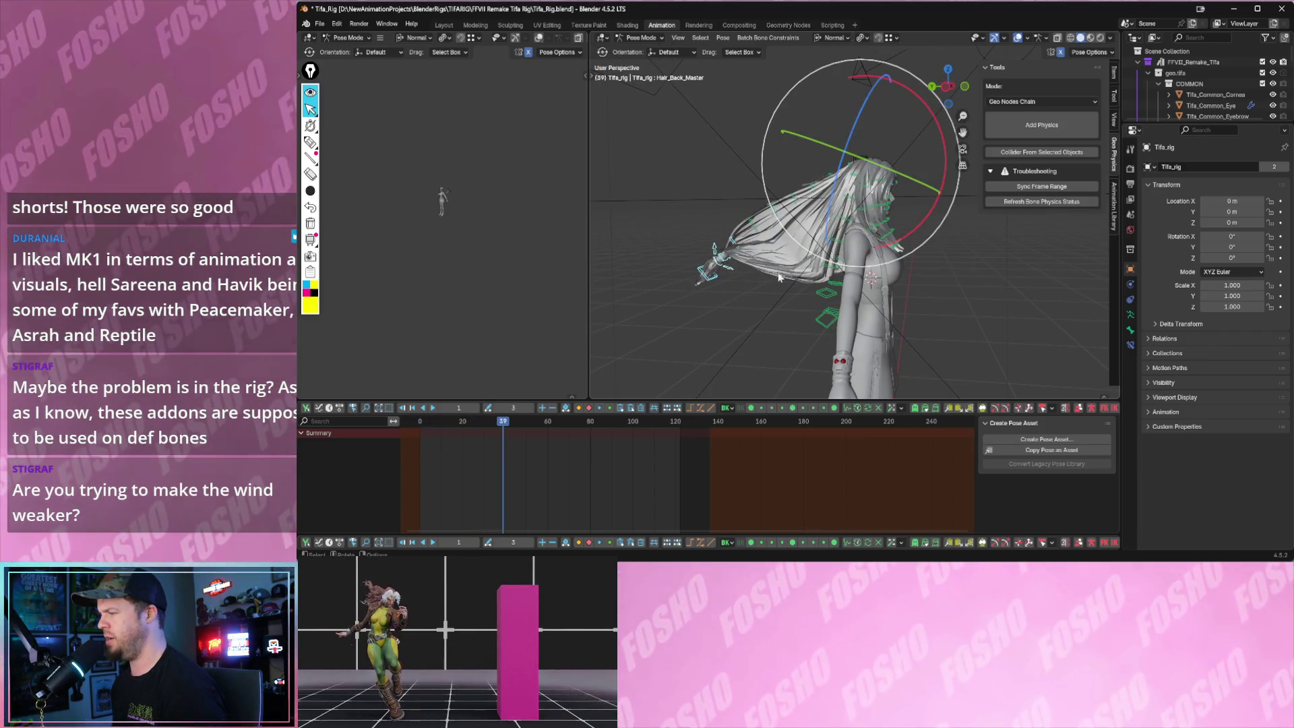
{"action": "left_click", "coordinate": [683, 207]}
{"action": "left_click_drag", "start_coordinate": [731, 167], "coordinate": [797, 243]}
{"action": "left_click_drag", "start_coordinate": [805, 142], "coordinate": [854, 190]}
{"action": "left_click_drag", "start_coordinate": [725, 201], "coordinate": [798, 245]}
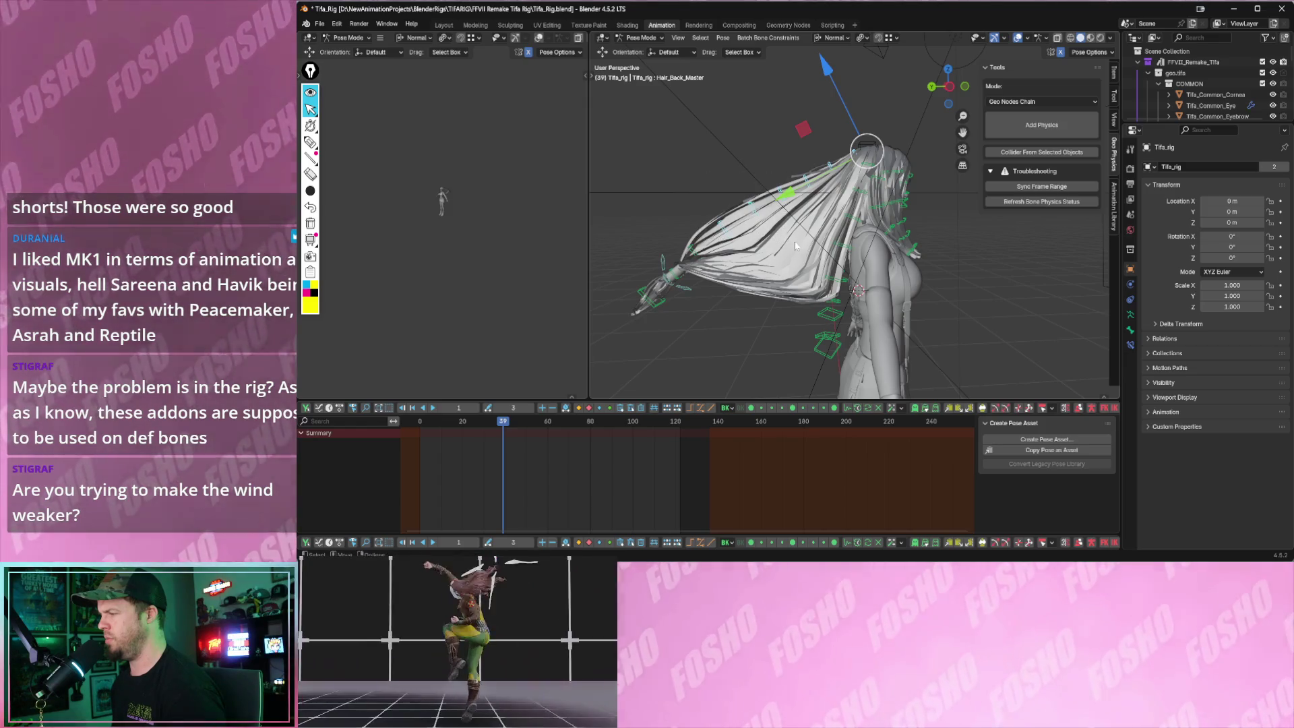
{"action": "left_click", "coordinate": [648, 262]}
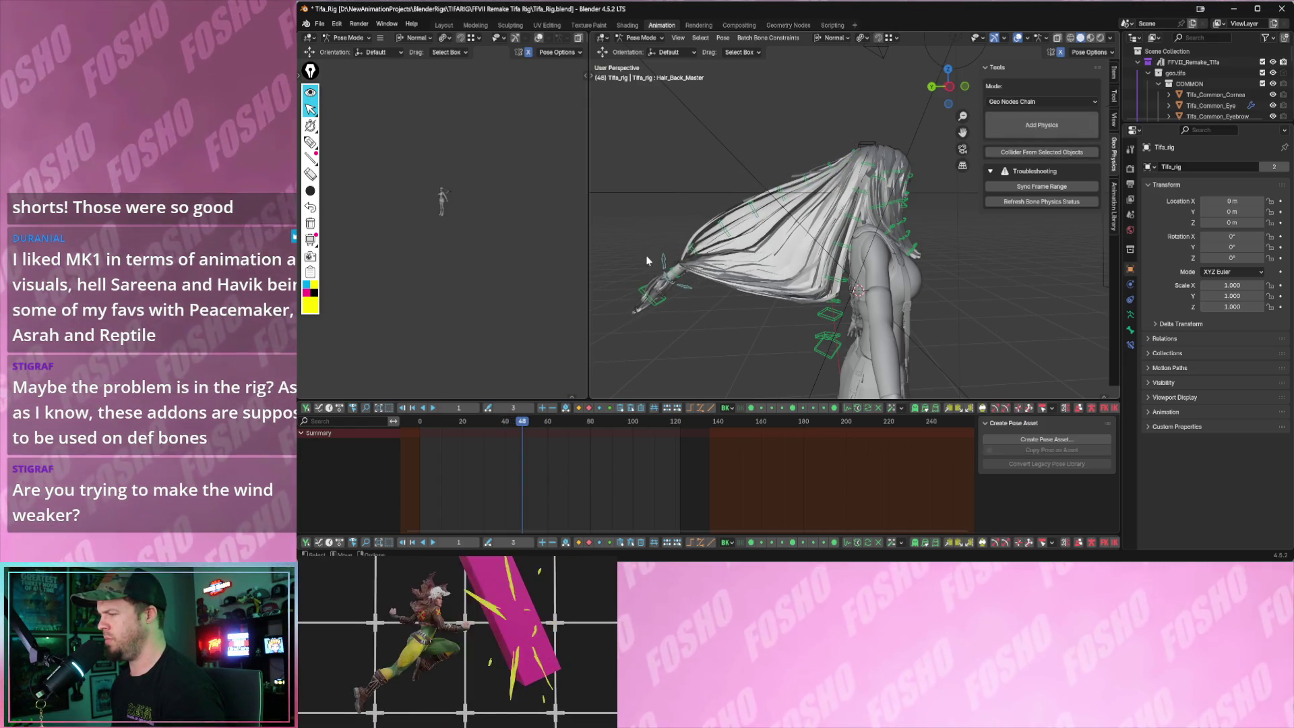
{"action": "left_click", "coordinate": [662, 265]}
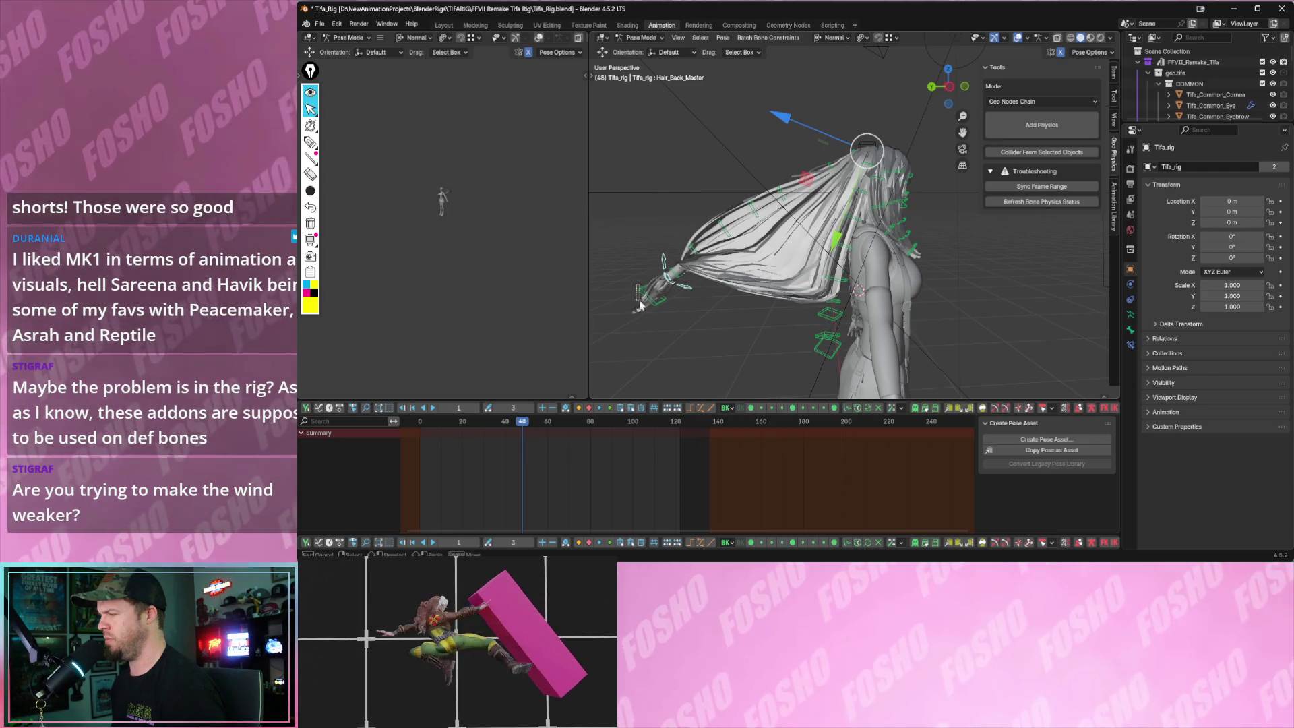
{"action": "left_click", "coordinate": [641, 305]}
{"action": "left_click", "coordinate": [689, 307]}
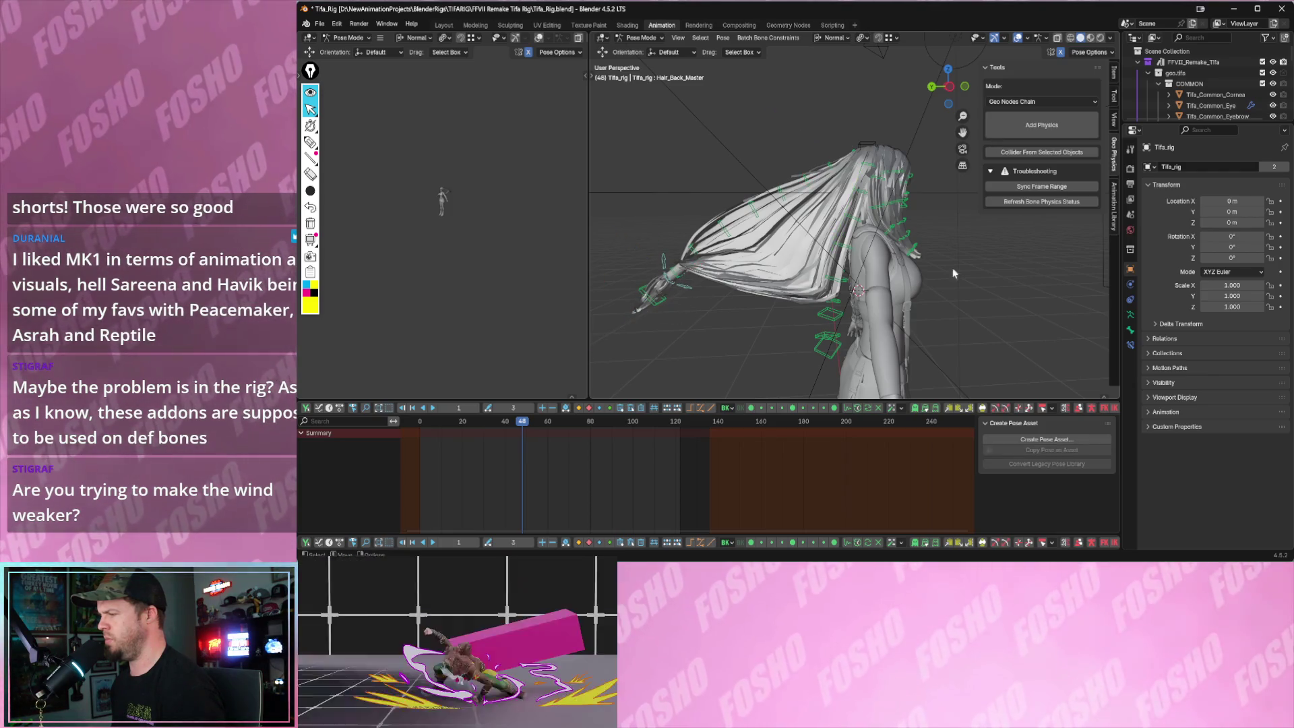
{"action": "key", "text": "space"}
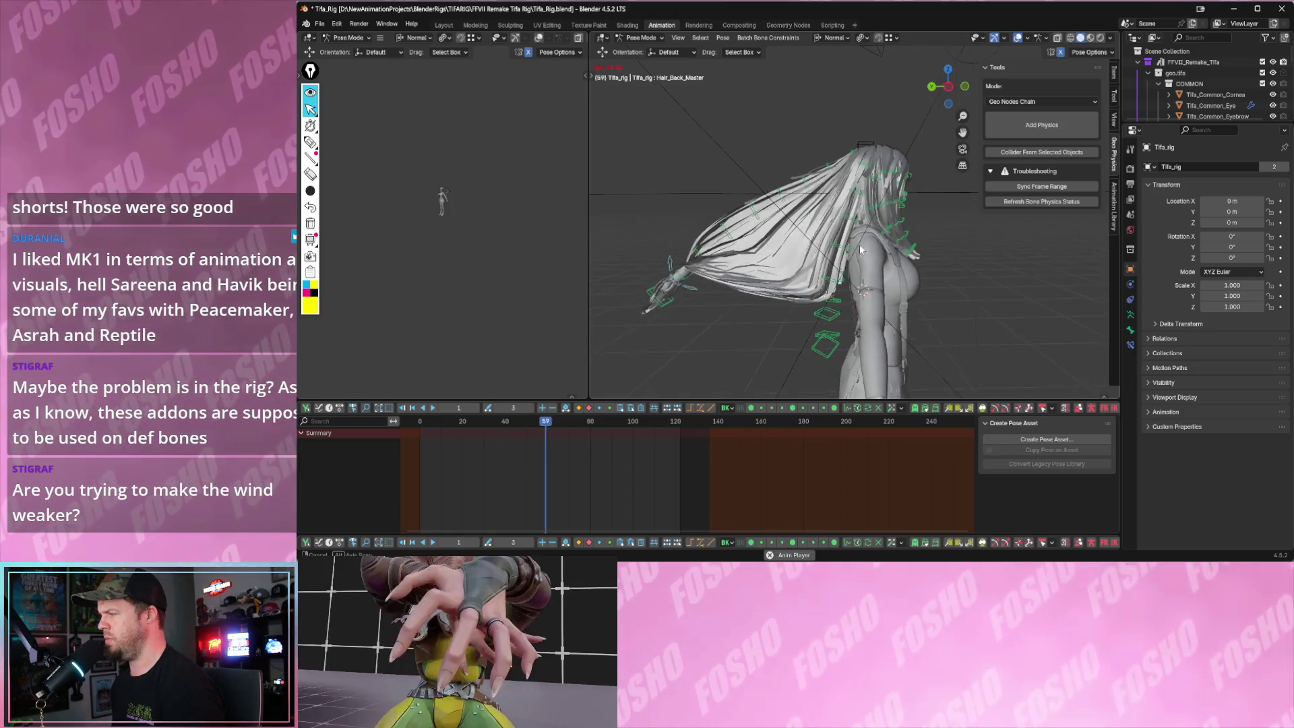
{"action": "left_click", "coordinate": [751, 216]}
{"action": "mouse_move", "coordinate": [663, 135]}
{"action": "left_mouse_down"}
{"action": "mouse_move", "coordinate": [960, 319]}
{"action": "mouse_move", "coordinate": [948, 317]}
{"action": "left_mouse_up"}
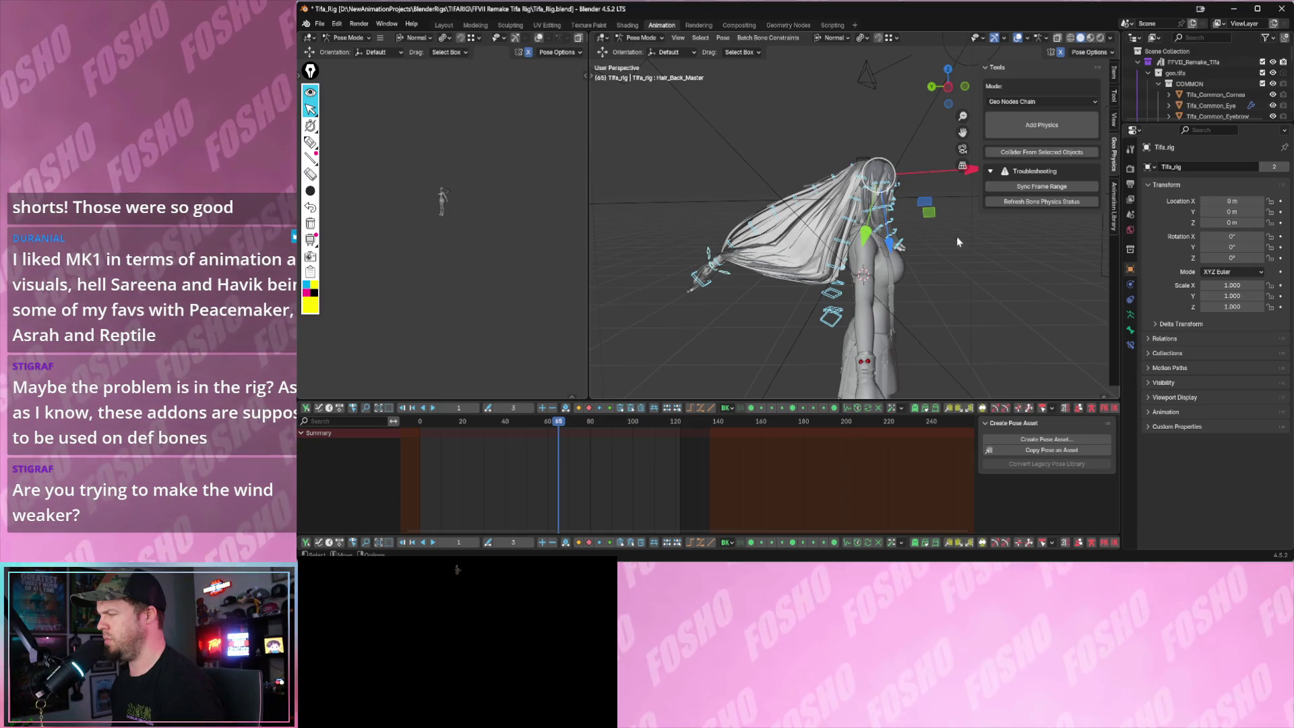
{"action": "key", "text": "space"}
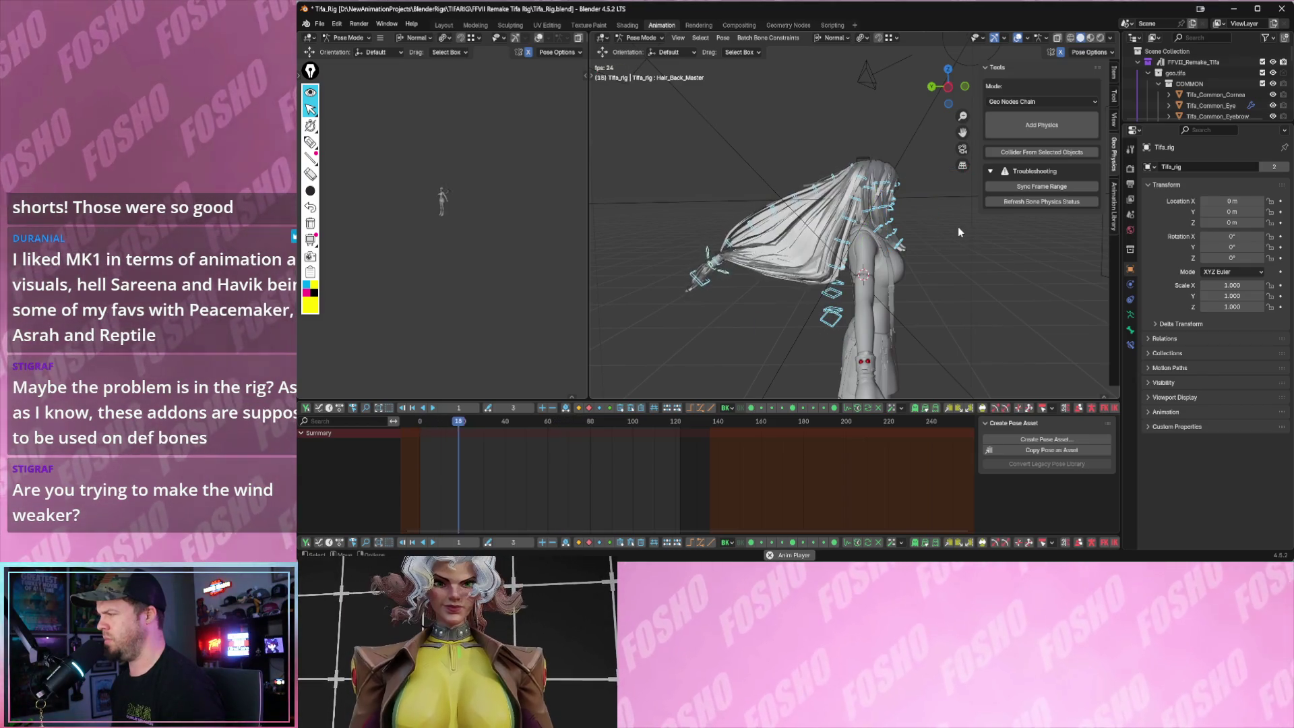
{"action": "key", "text": "space"}
{"action": "scroll", "coordinate": [829, 217], "scroll_direction": "up", "scroll_amount": 5}
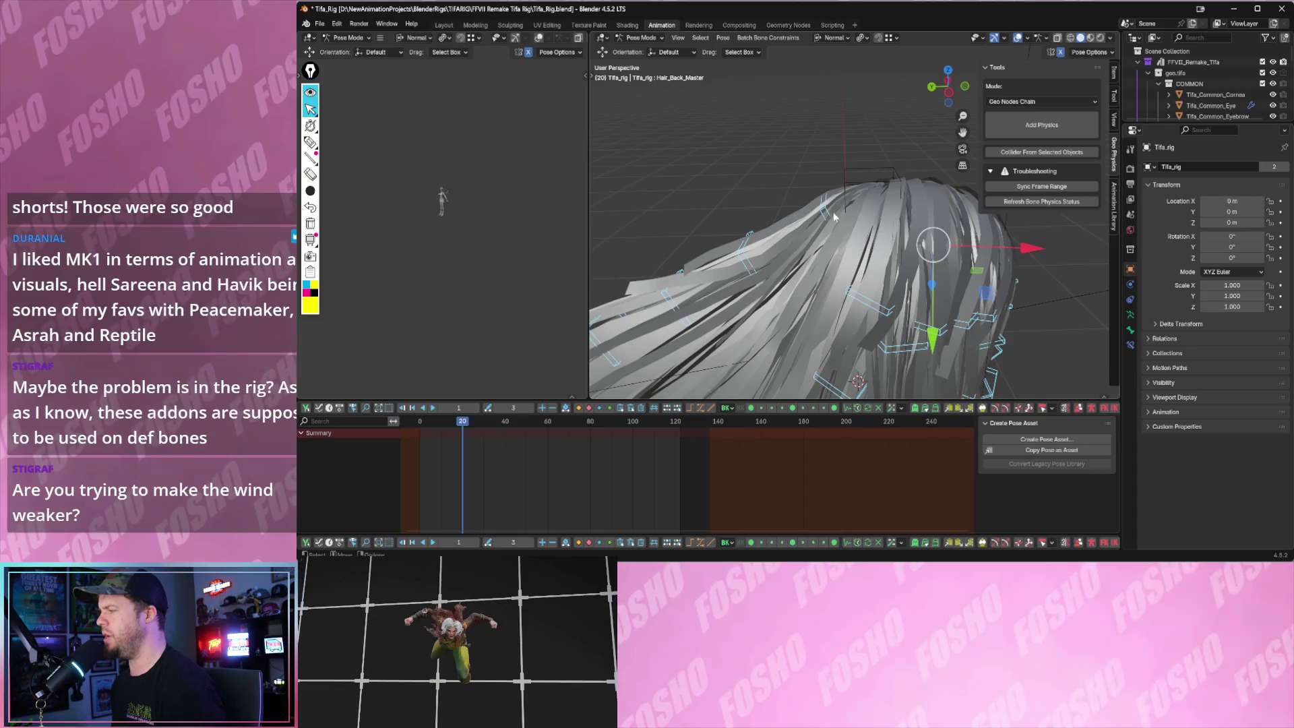
- Remove the existing physics from the selected hair bones and replay from frame 1 to confirm
{"action": "left_click", "coordinate": [836, 217]}
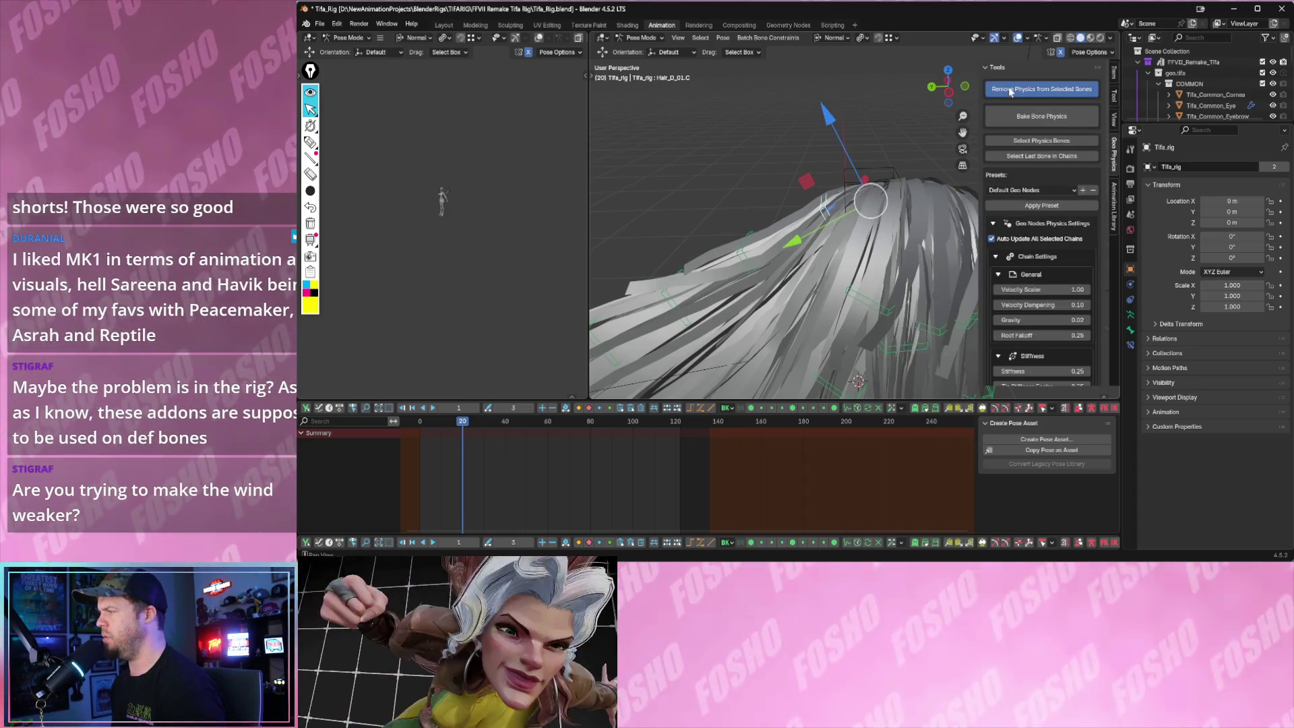
{"action": "left_click", "coordinate": [1010, 91]}
{"action": "scroll", "coordinate": [819, 161], "scroll_direction": "down", "scroll_amount": 6}
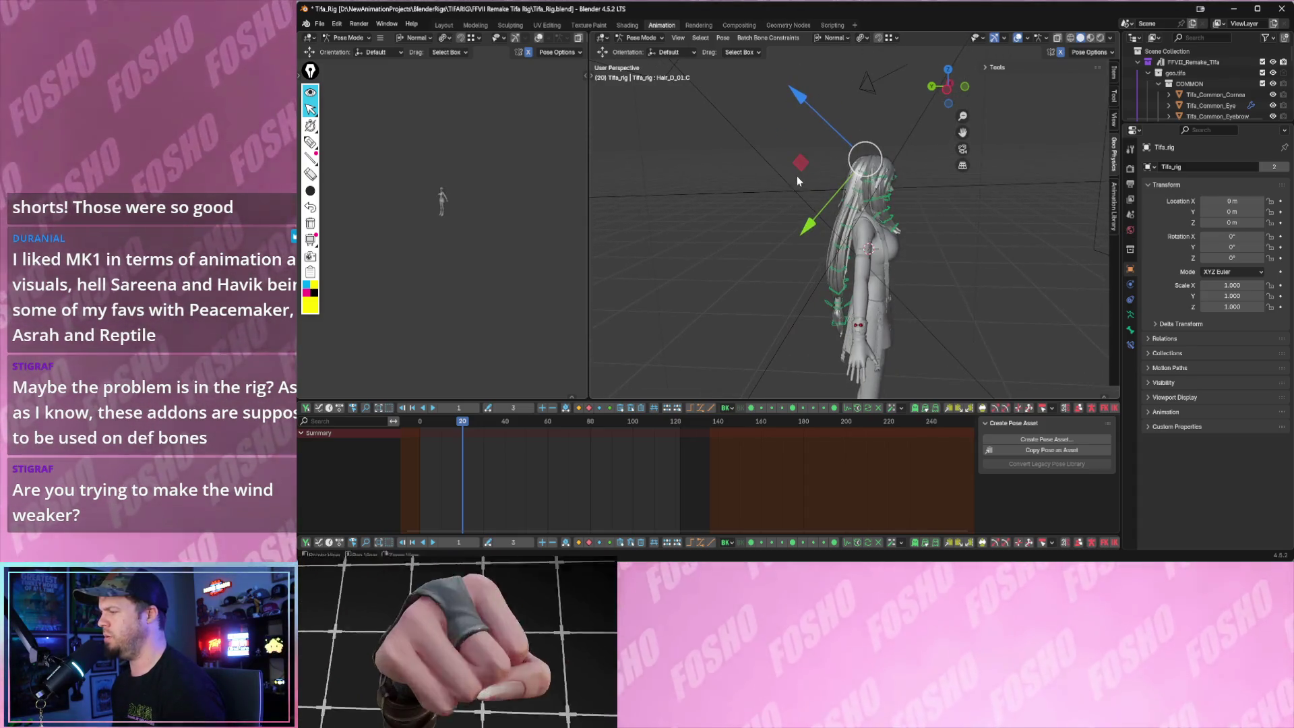
{"action": "key", "text": "space"}
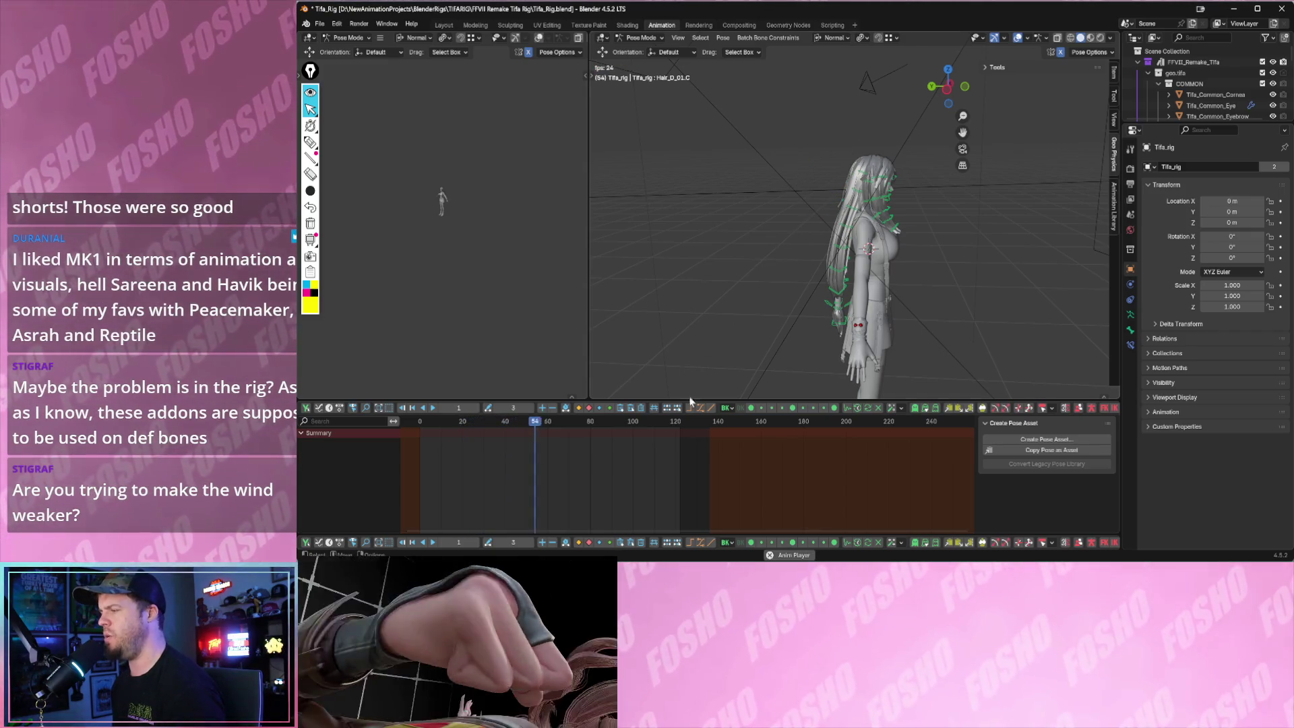
{"action": "key", "text": "space"}
{"action": "left_click", "coordinate": [428, 423]}
{"action": "key", "text": "space"}
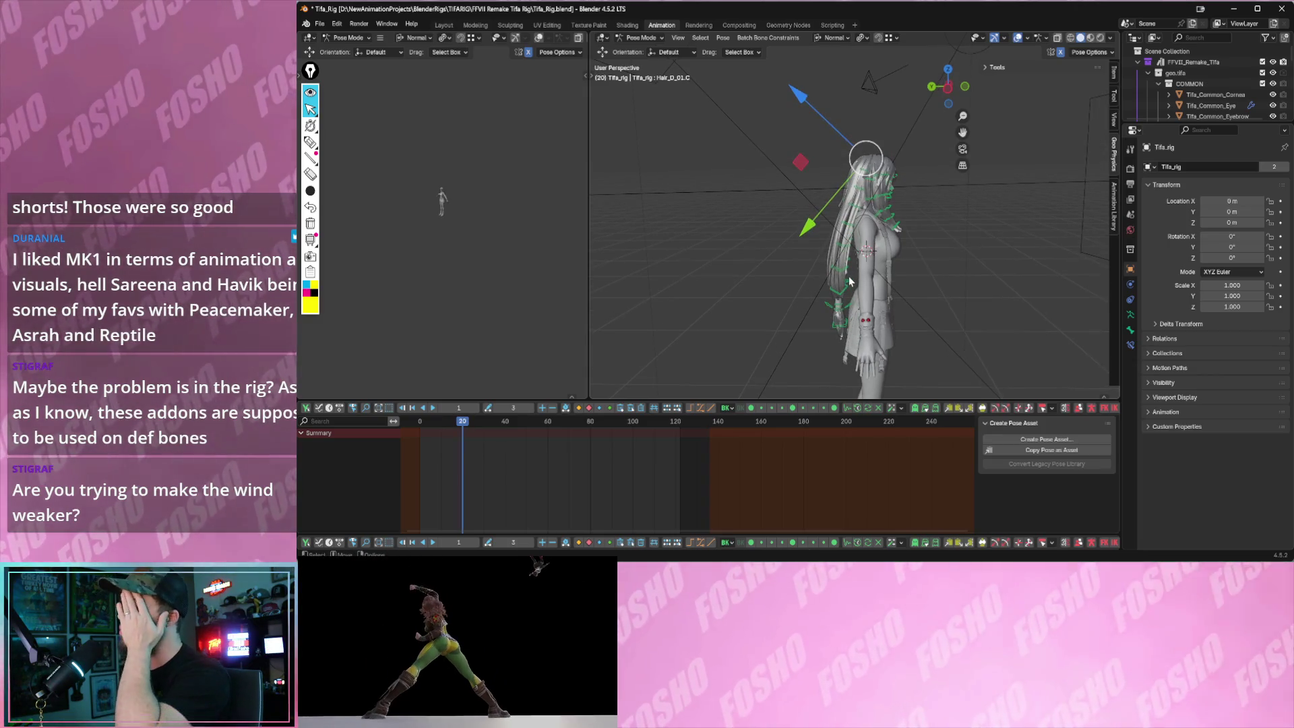
{"action": "key", "text": "space"}
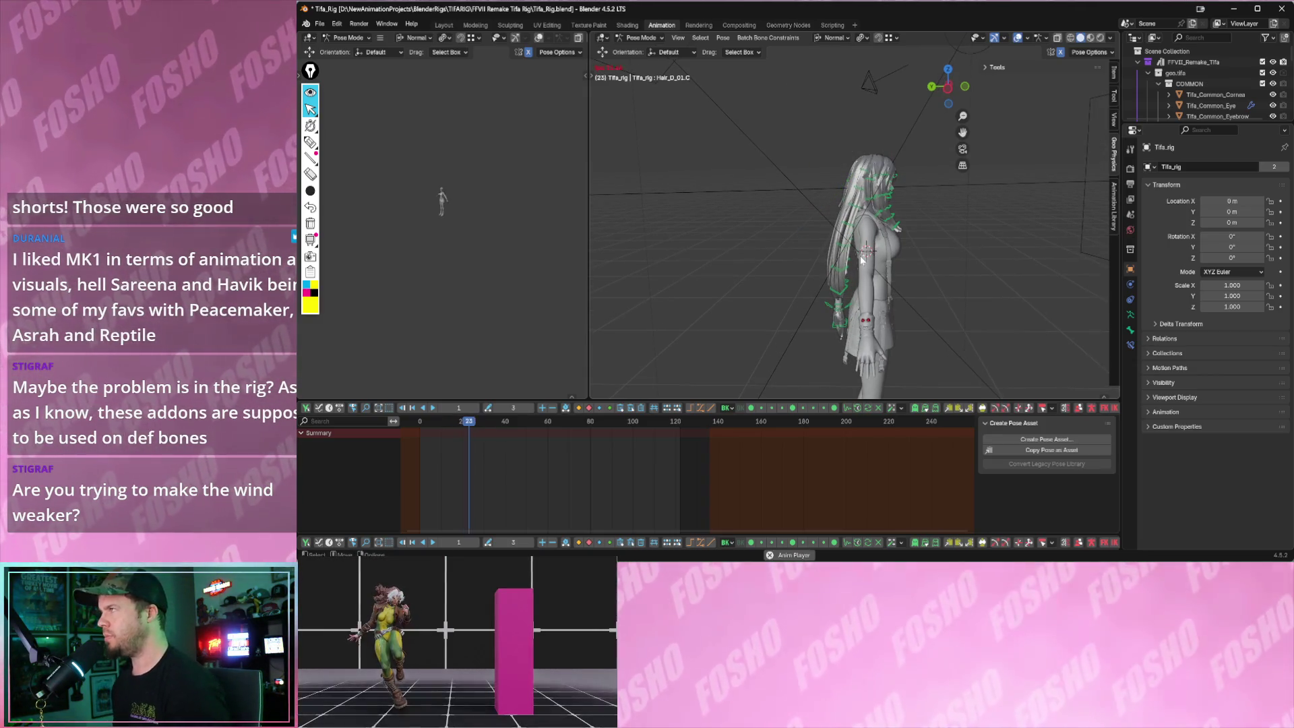
{"action": "key", "text": "space"}
{"action": "mouse_move", "coordinate": [862, 260]}
{"action": "middle_mouse_down"}
{"action": "mouse_move", "coordinate": [925, 244]}
{"action": "mouse_move", "coordinate": [797, 169]}
{"action": "mouse_move", "coordinate": [810, 166]}
{"action": "middle_mouse_up"}
{"action": "scroll", "coordinate": [924, 243], "scroll_direction": "up", "scroll_amount": 2}
- Select Hair_E_02.R, set Mode to Geo Nodes Chain and add that physics to the hair bones, then play back
{"action": "left_click", "coordinate": [912, 221]}
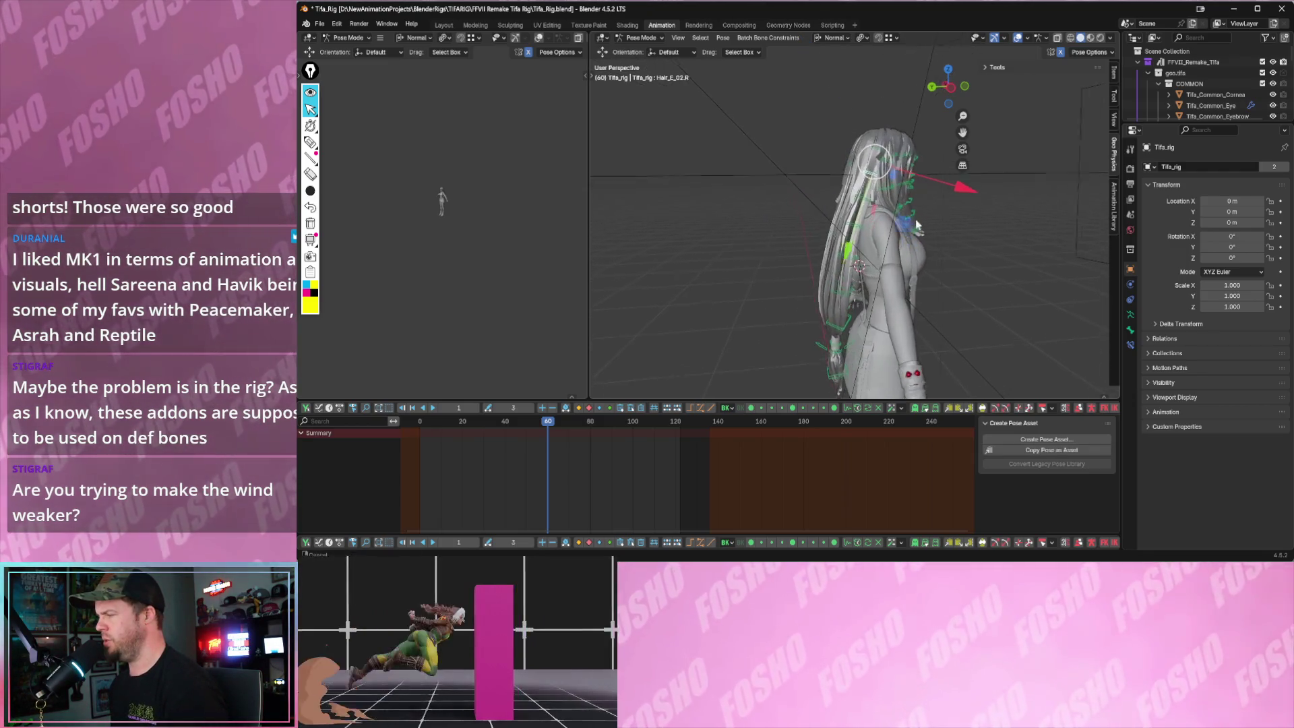
{"action": "middle_click_drag", "start_coordinate": [912, 220], "coordinate": [878, 195]}
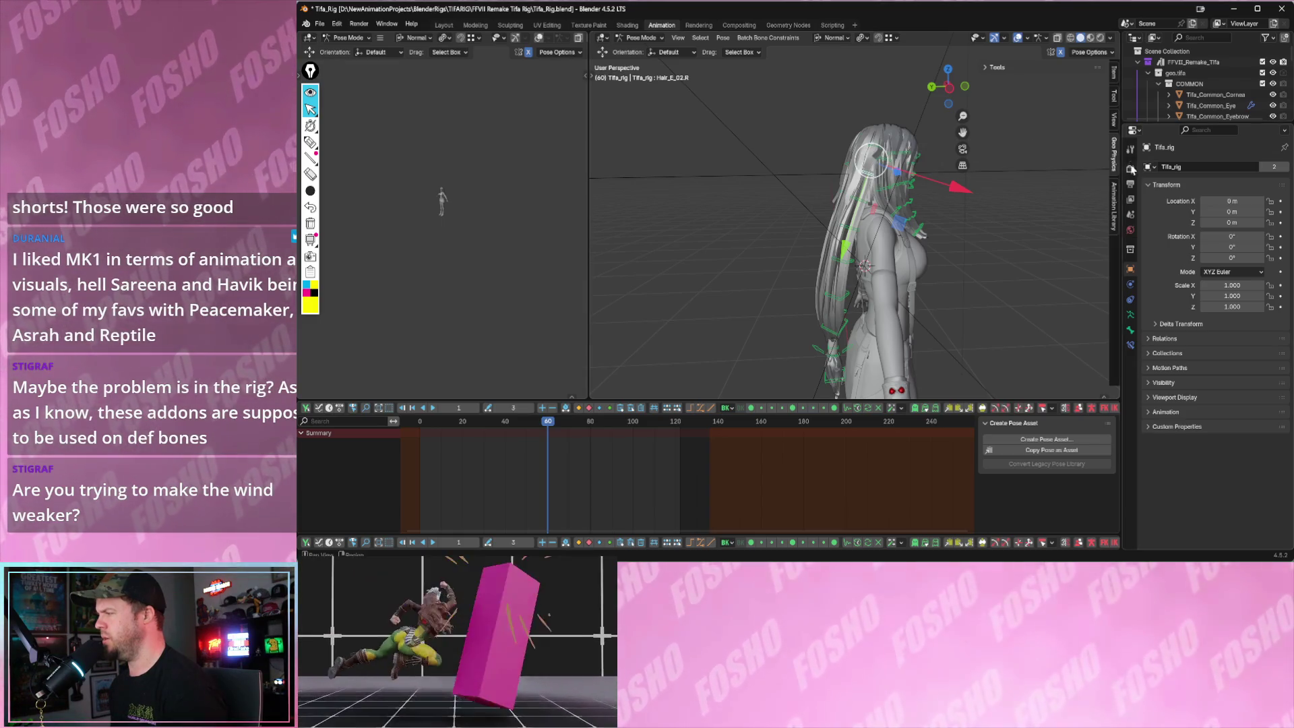
{"action": "left_click", "coordinate": [1116, 121]}
{"action": "left_click", "coordinate": [1114, 152]}
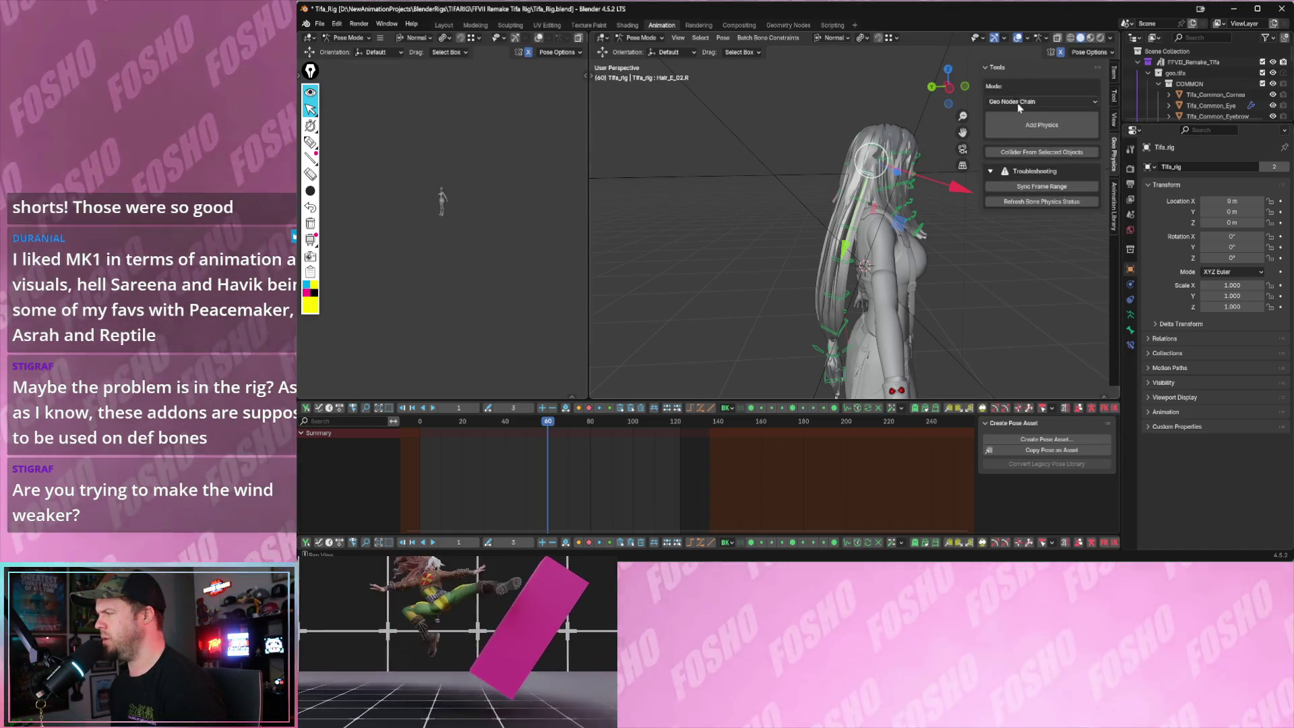
{"action": "left_click", "coordinate": [1029, 103]}
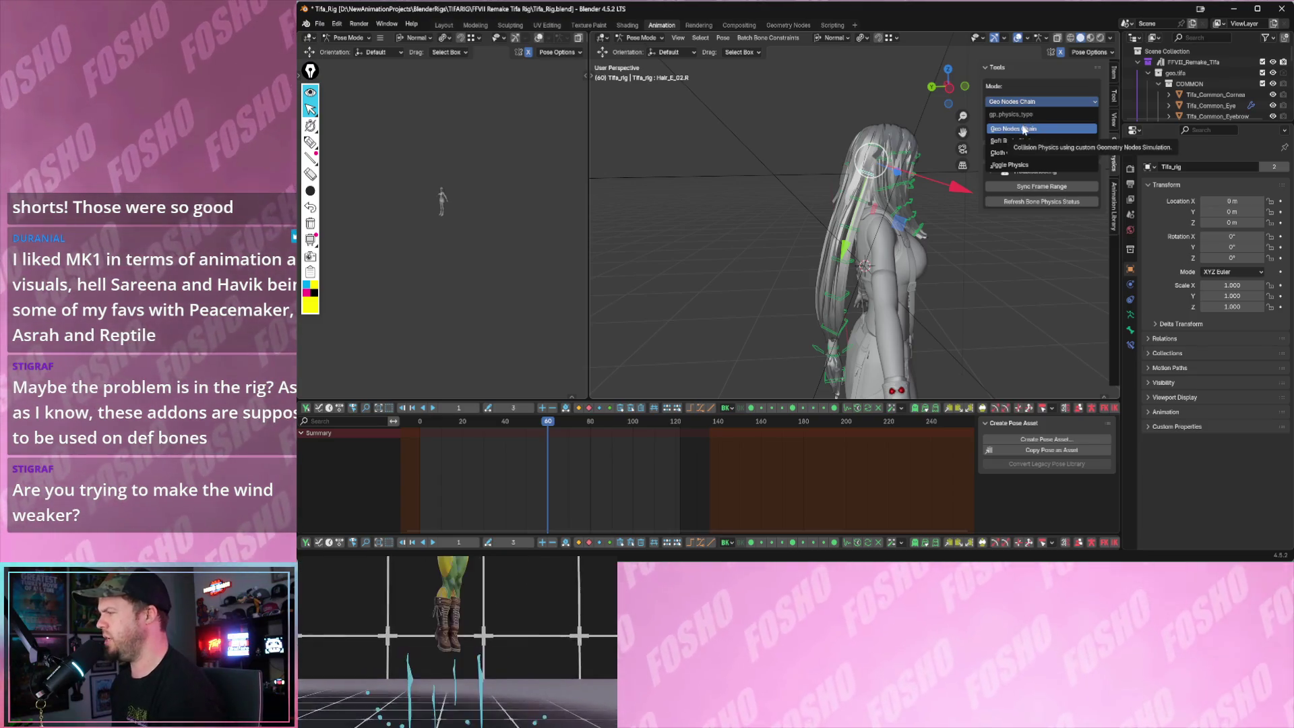
{"action": "left_click", "coordinate": [1010, 129]}
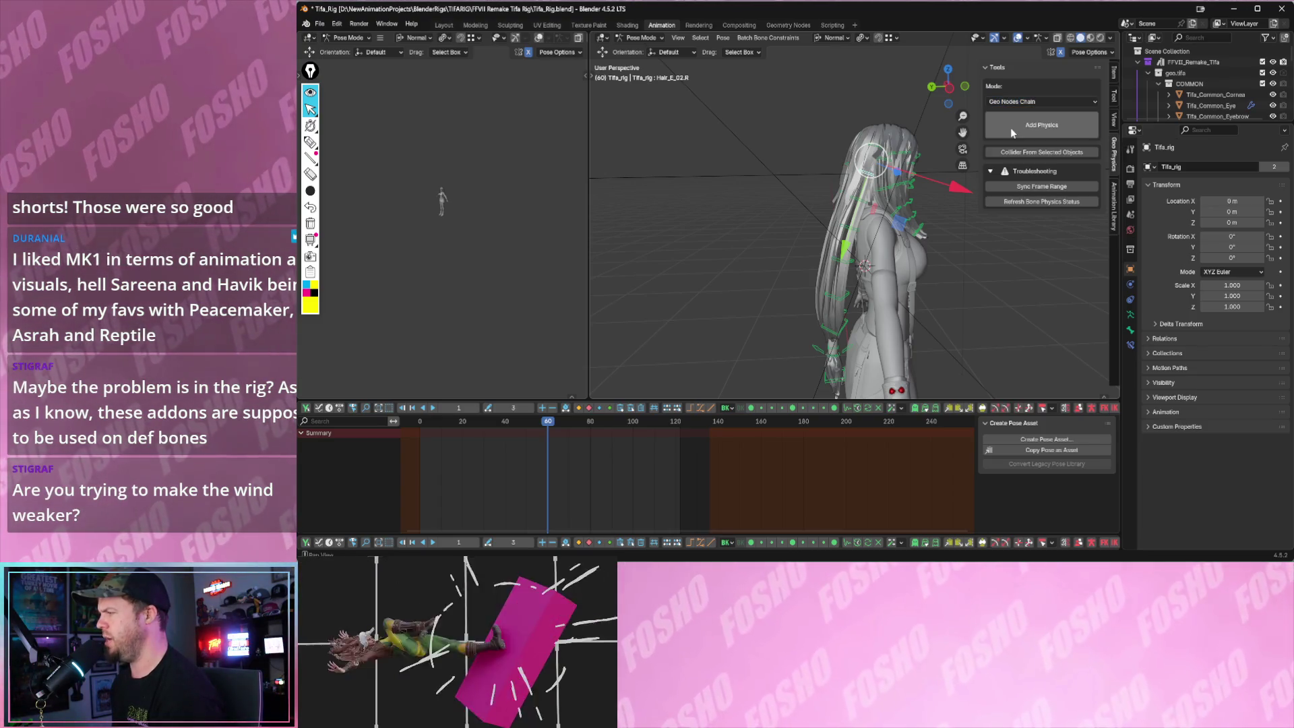
{"action": "key", "text": "space"}
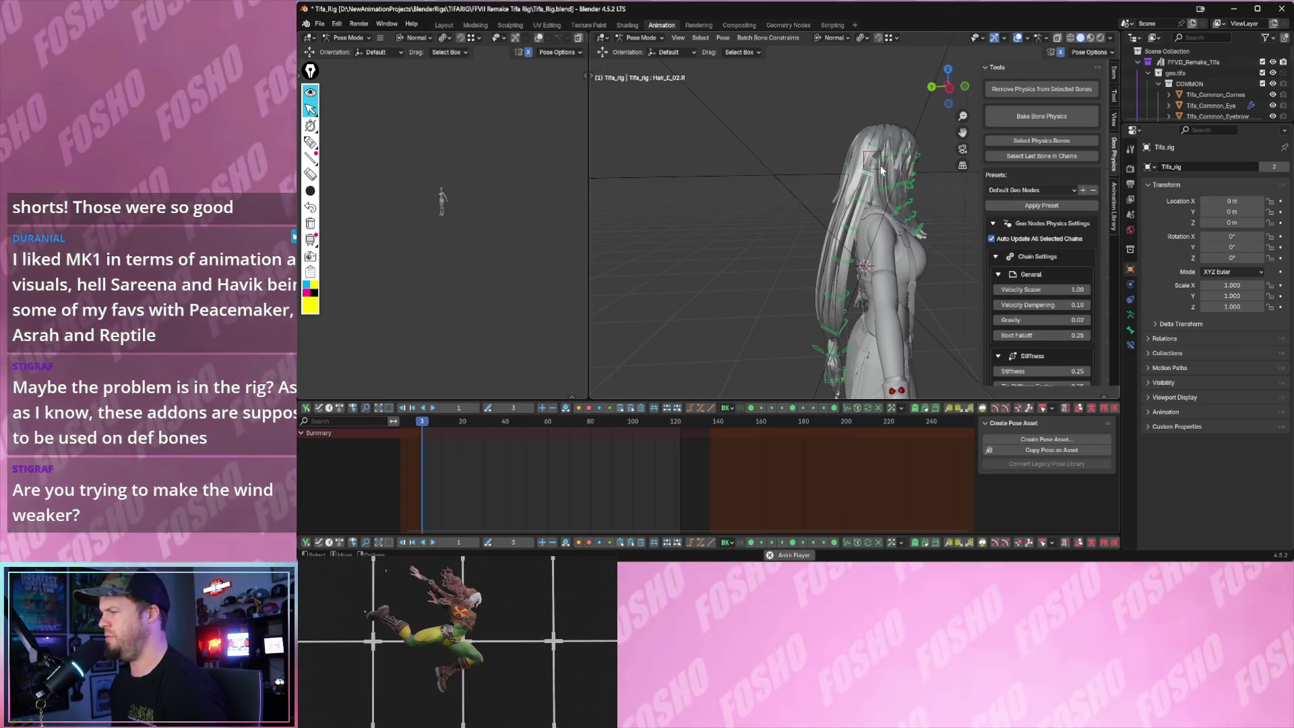
- Add a wind controller to the hair chains, watch the hair stream back, and switch to Object Mode
{"action": "key", "text": "space"}
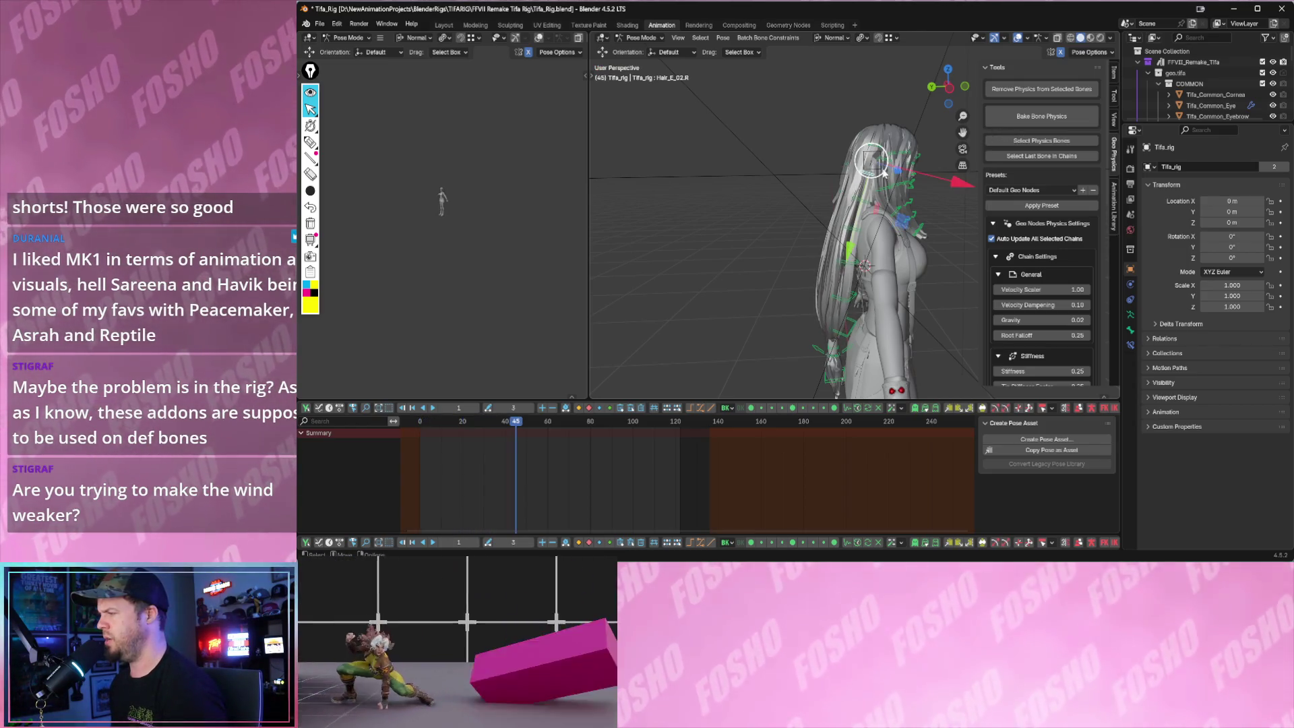
{"action": "scroll", "coordinate": [1037, 250], "scroll_direction": "down", "scroll_amount": 2}
{"action": "scroll", "coordinate": [1037, 250], "scroll_direction": "down", "scroll_amount": 5}
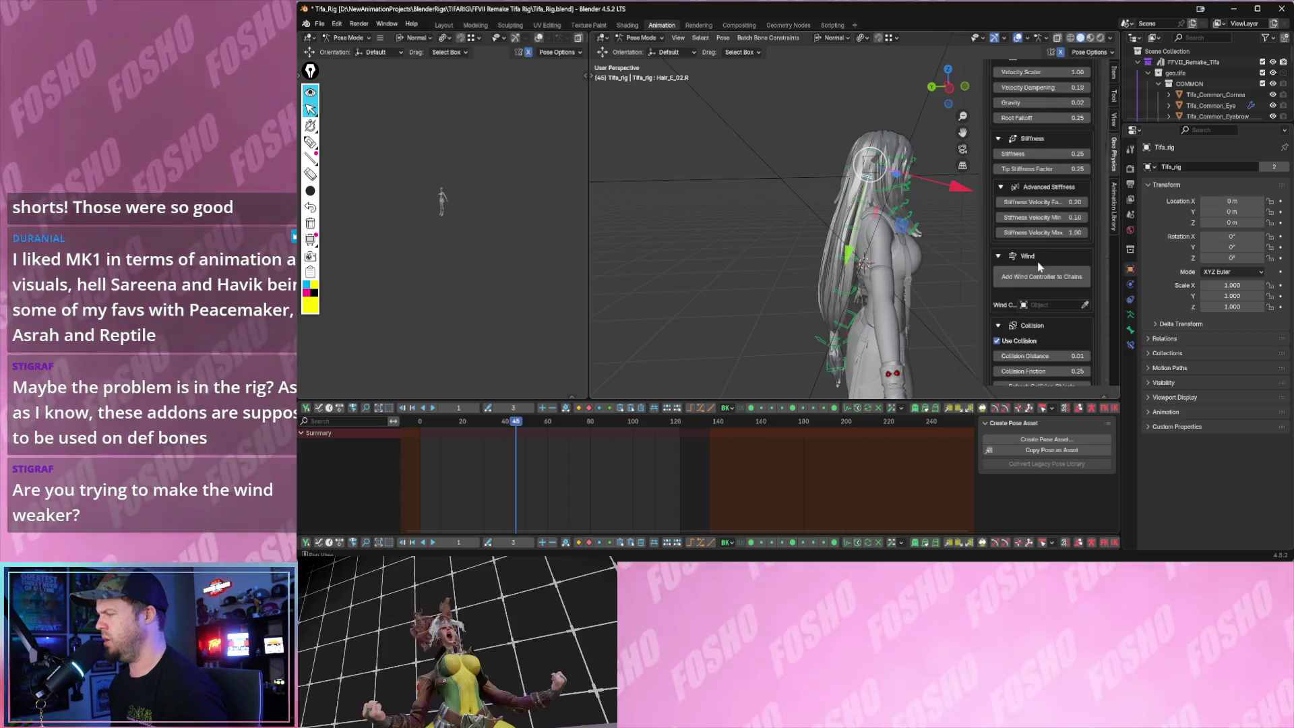
{"action": "left_click", "coordinate": [1032, 278]}
{"action": "key", "text": "space"}
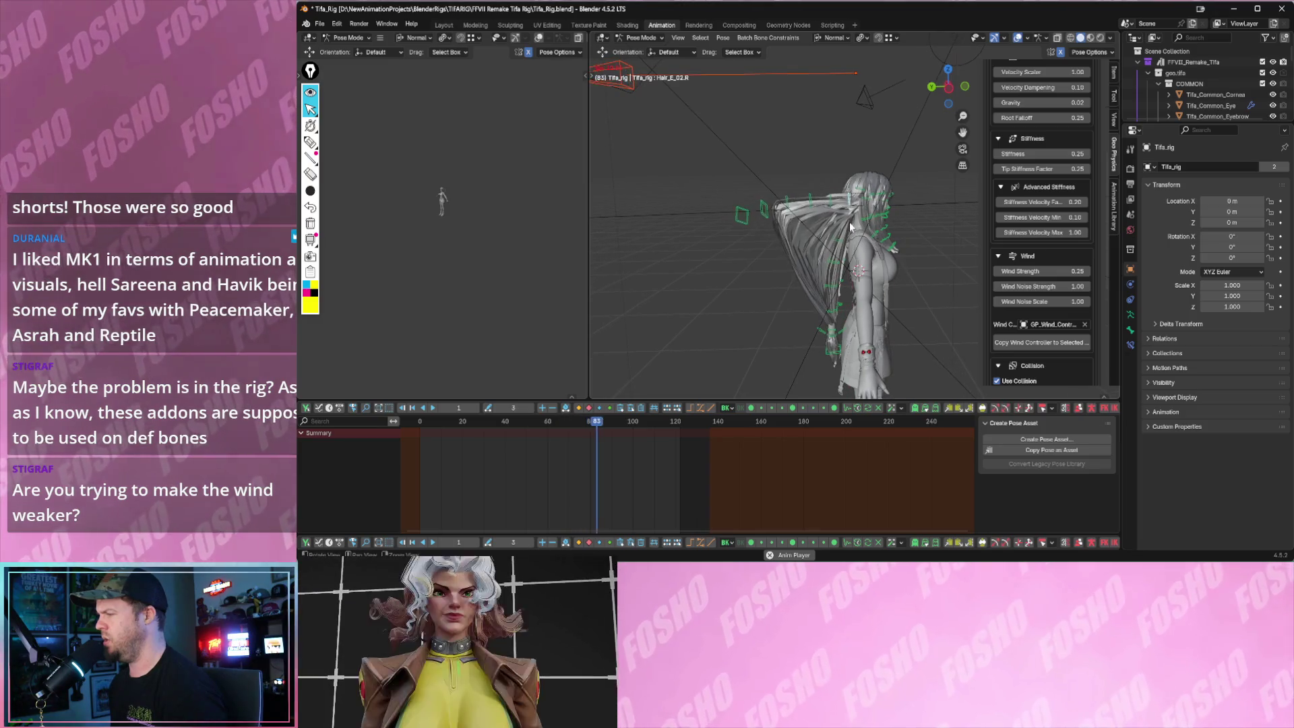
{"action": "middle_click_drag", "start_coordinate": [821, 162], "coordinate": [786, 74]}
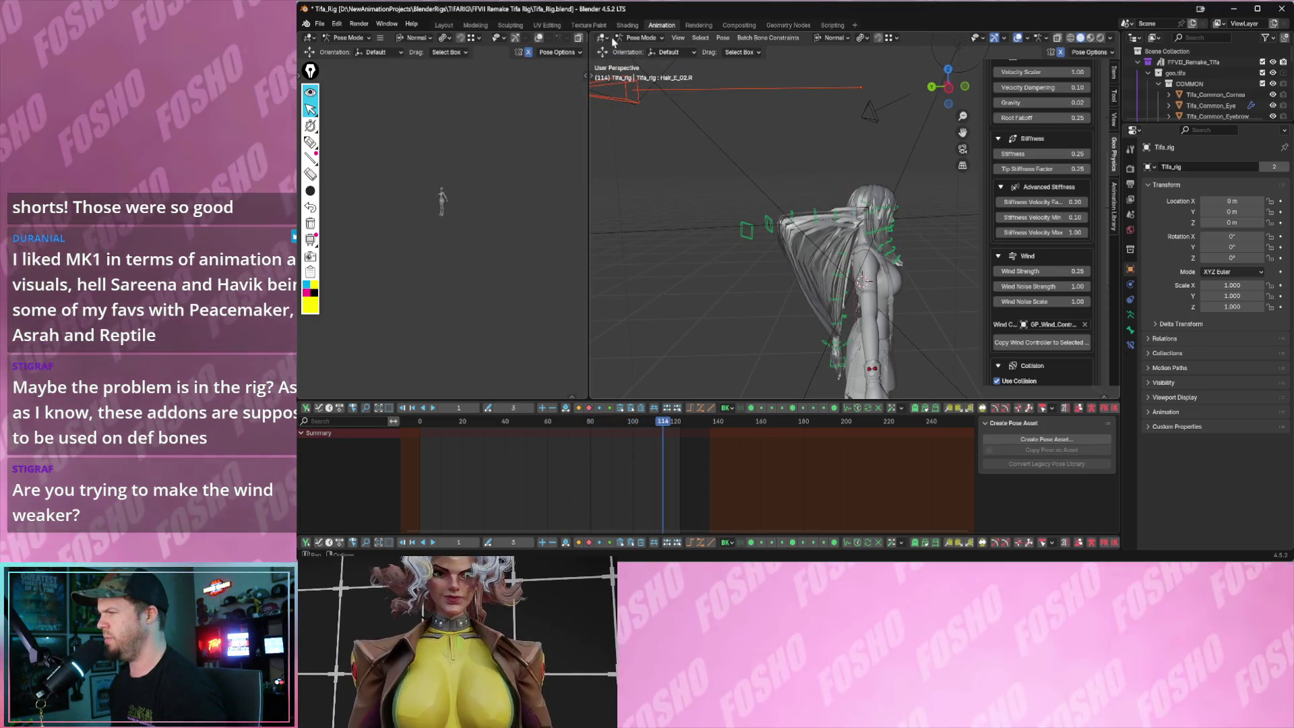
{"action": "left_click", "coordinate": [637, 37]}
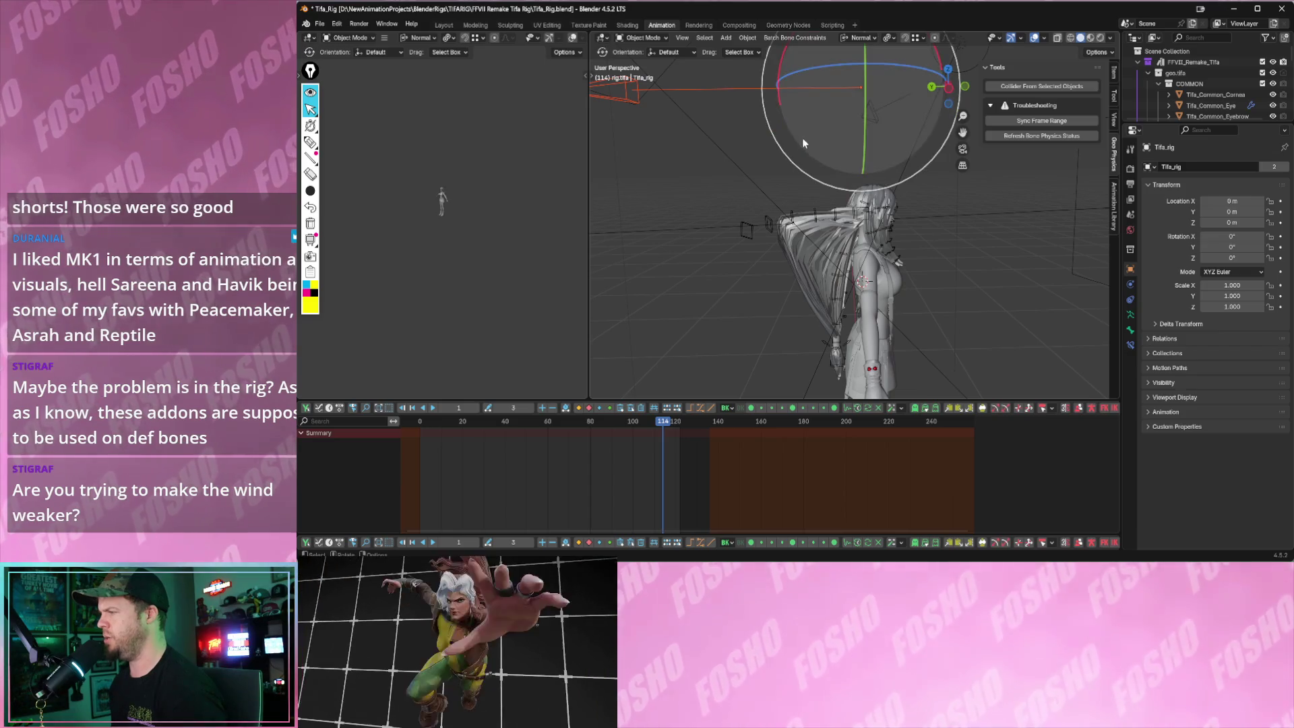
- Rotate the wind controller to a new direction and scale it along Y, confirming the new size
{"action": "left_click_drag", "start_coordinate": [804, 139], "coordinate": [799, 118]}
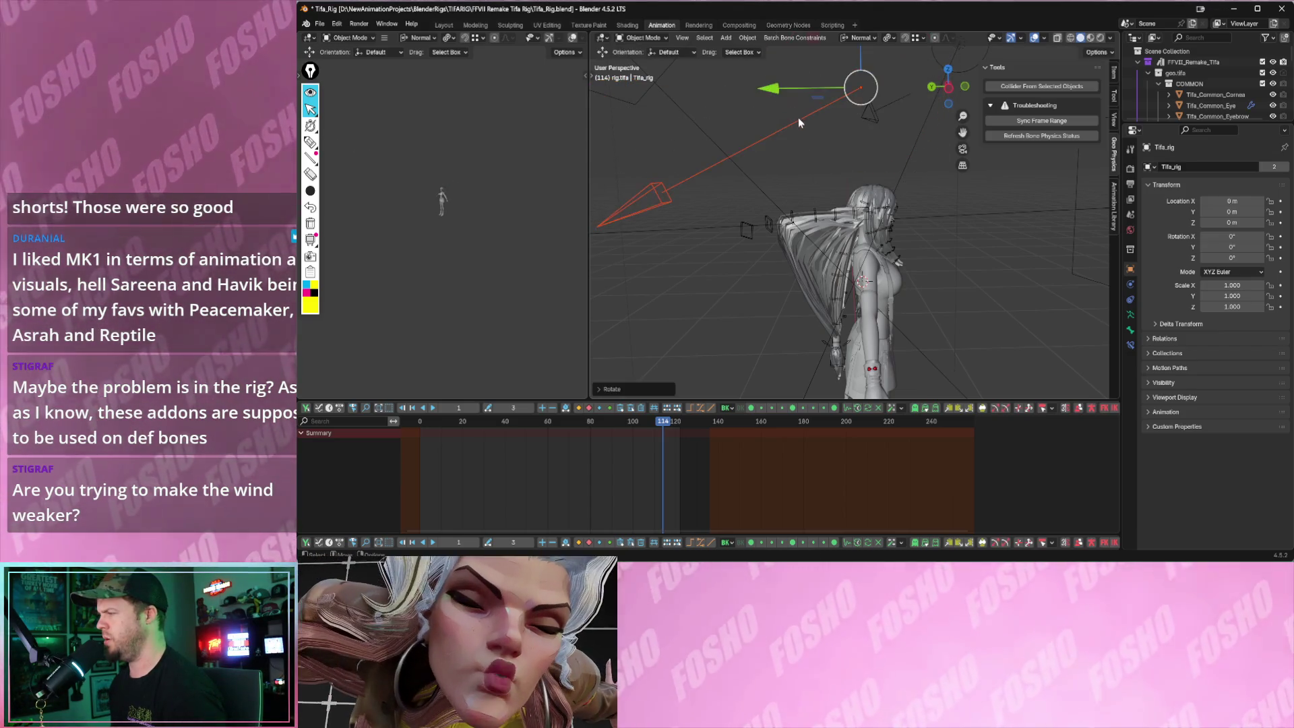
{"action": "key", "text": "space"}
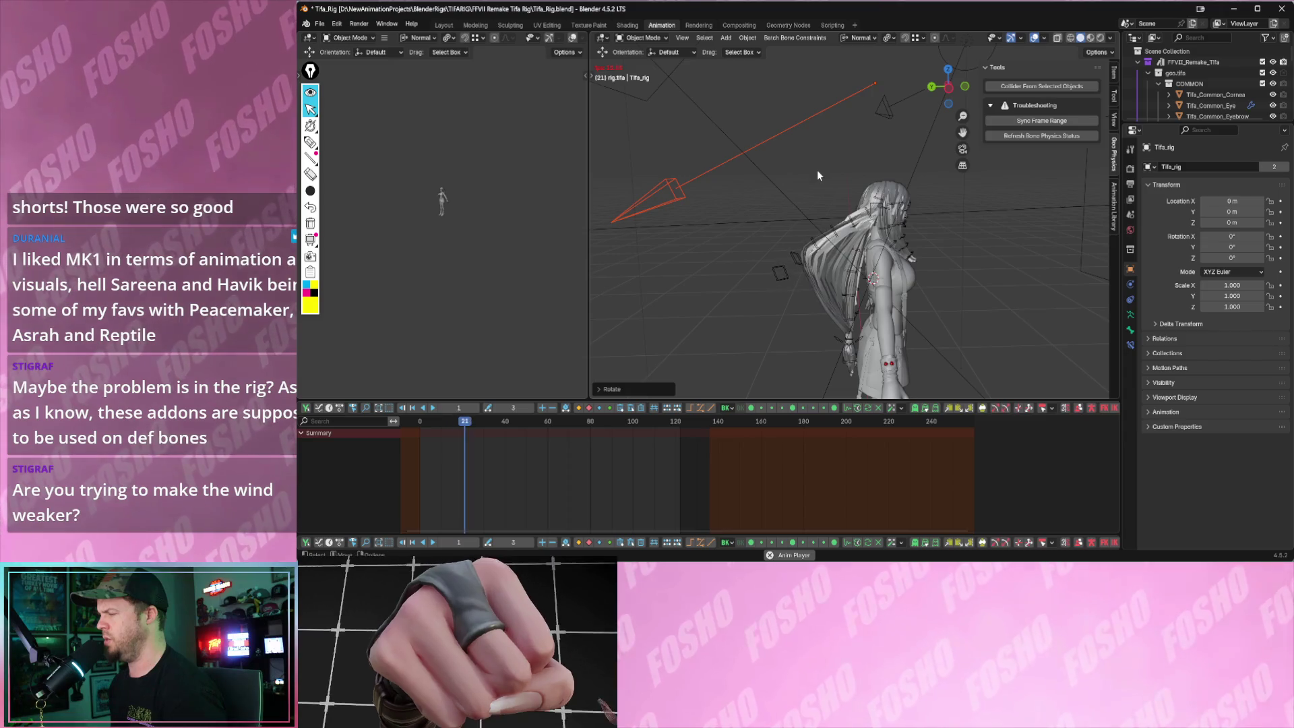
{"action": "key", "text": "space"}
{"action": "key", "text": "s"}
{"action": "key", "text": "y"}
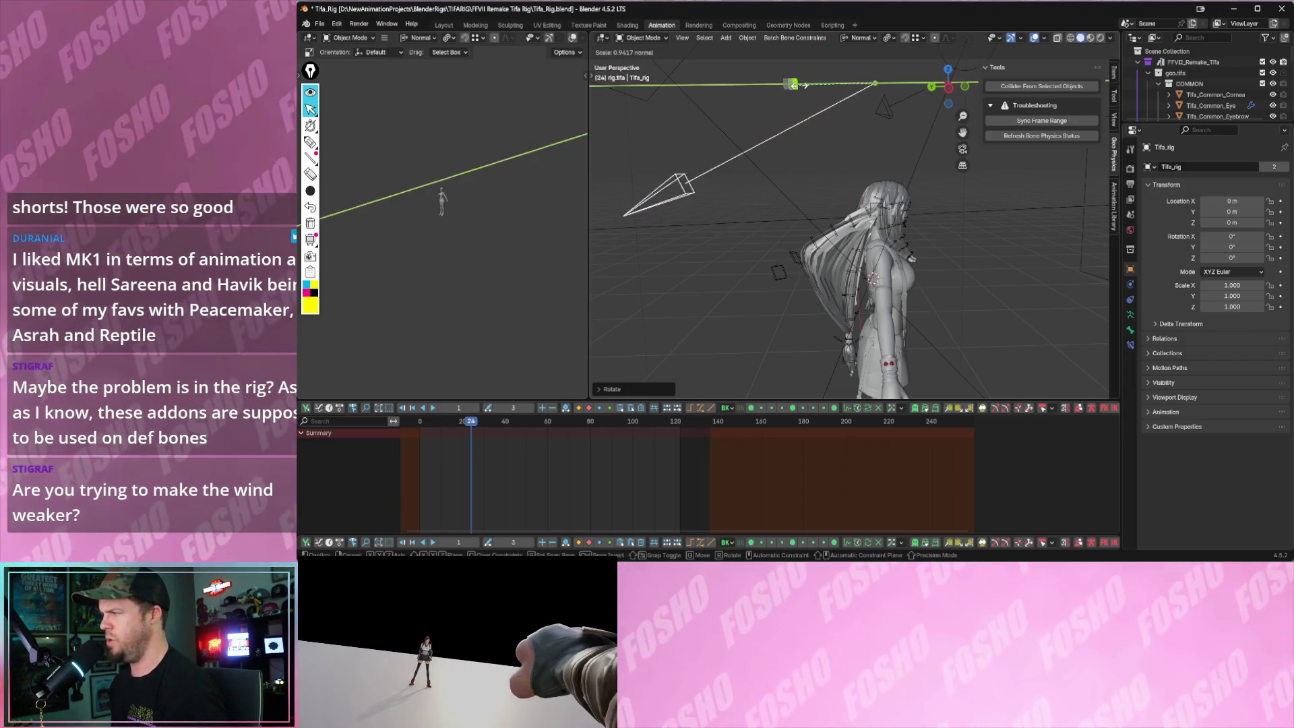
{"action": "left_click", "coordinate": [879, 129]}
- Replay to check the hair under the adjusted wind, then select the hair mesh
{"action": "key", "text": "space"}
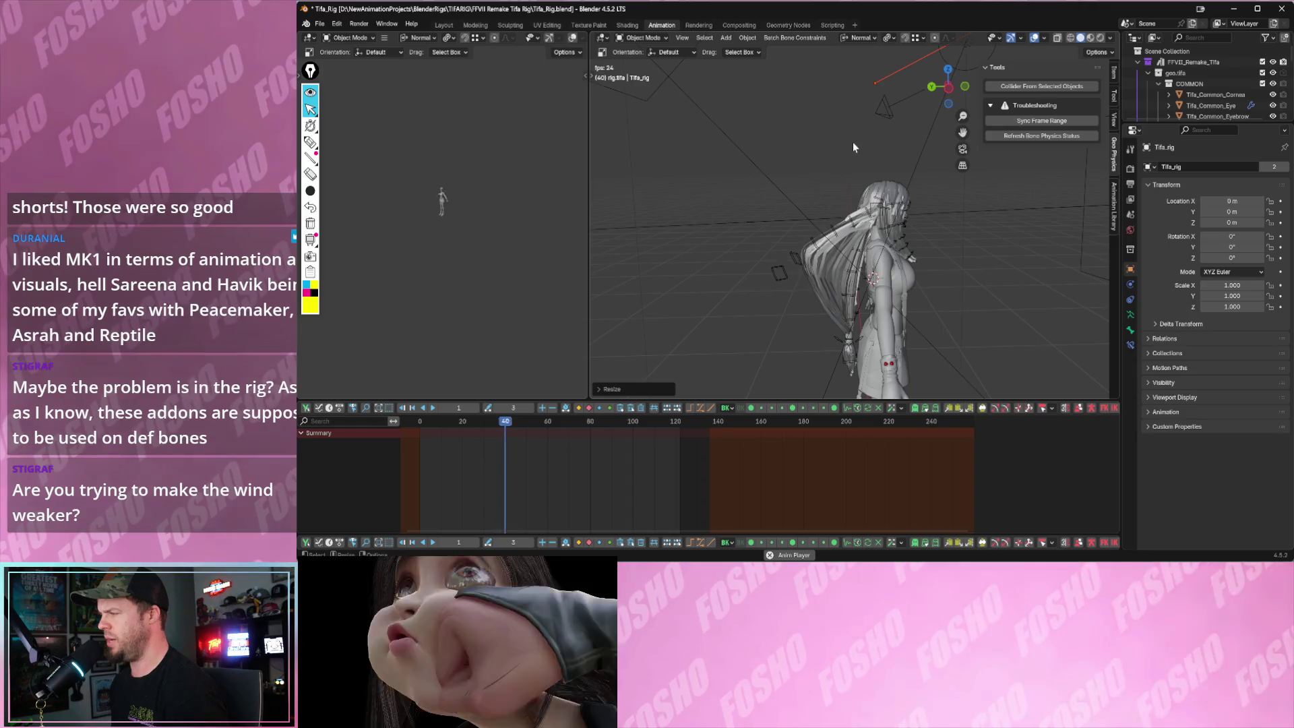
{"action": "scroll", "coordinate": [801, 157], "scroll_direction": "down", "scroll_amount": 2}
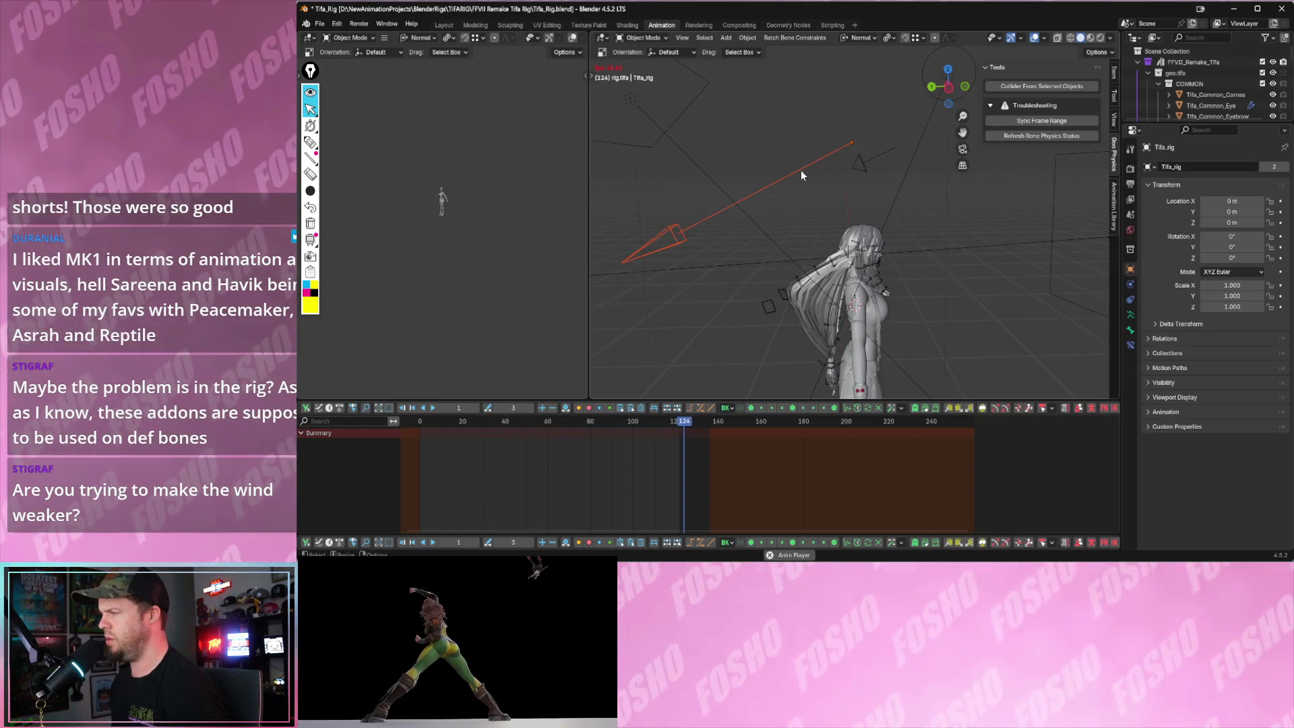
{"action": "key", "text": "space"}
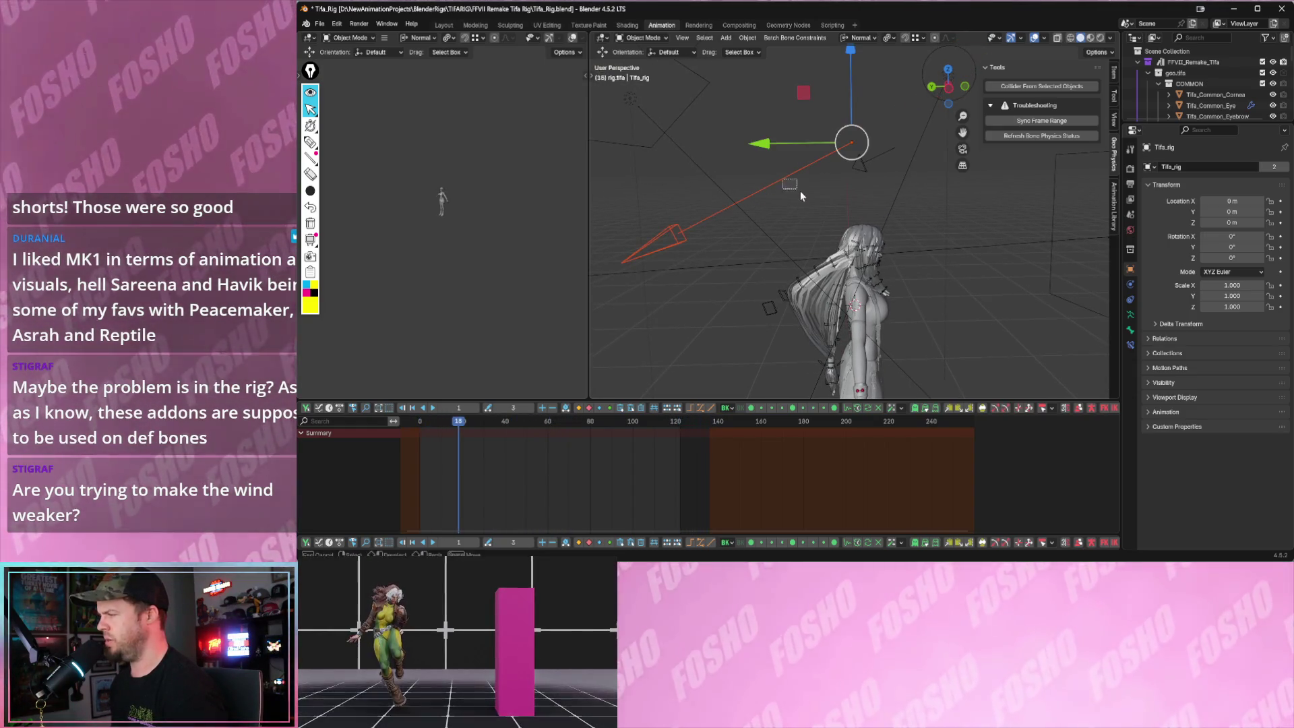
{"action": "left_click", "coordinate": [799, 208]}
{"action": "left_click", "coordinate": [831, 267]}
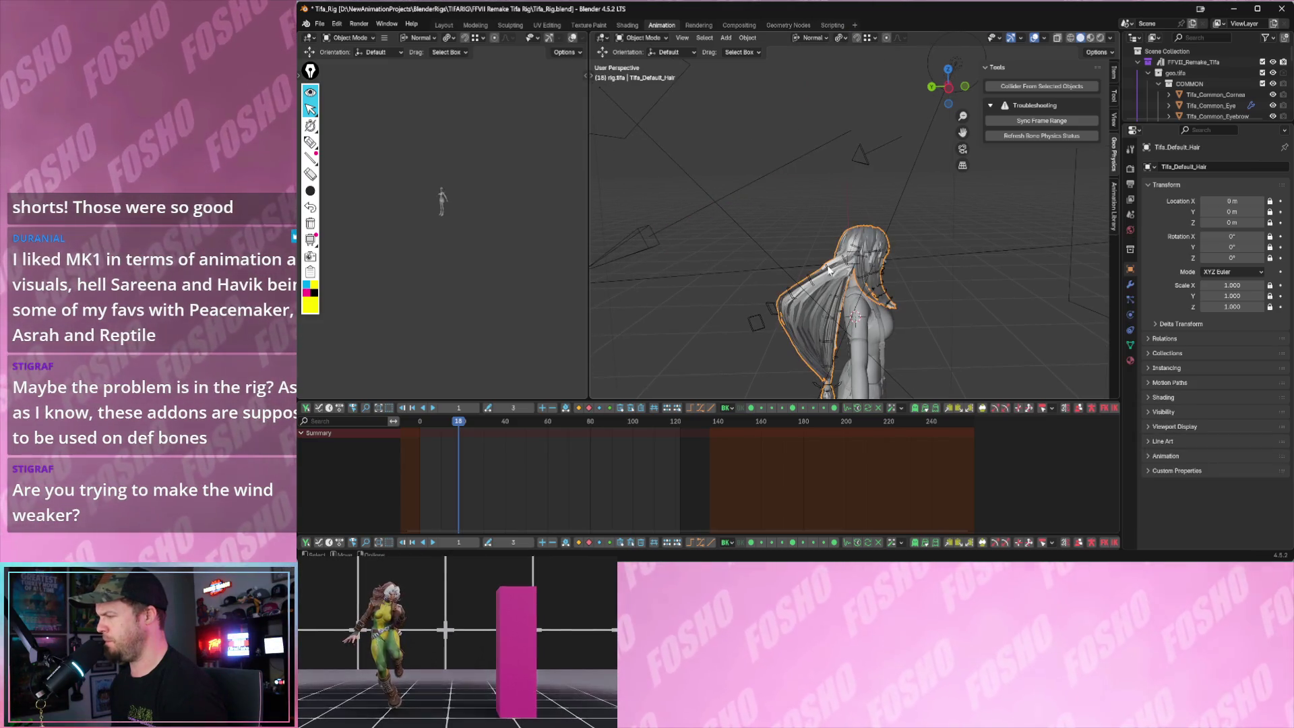
- Put the rig back in Pose Mode and raise the chain Gravity to about 1.13
{"action": "left_click", "coordinate": [831, 268]}
{"action": "left_click", "coordinate": [644, 37]}
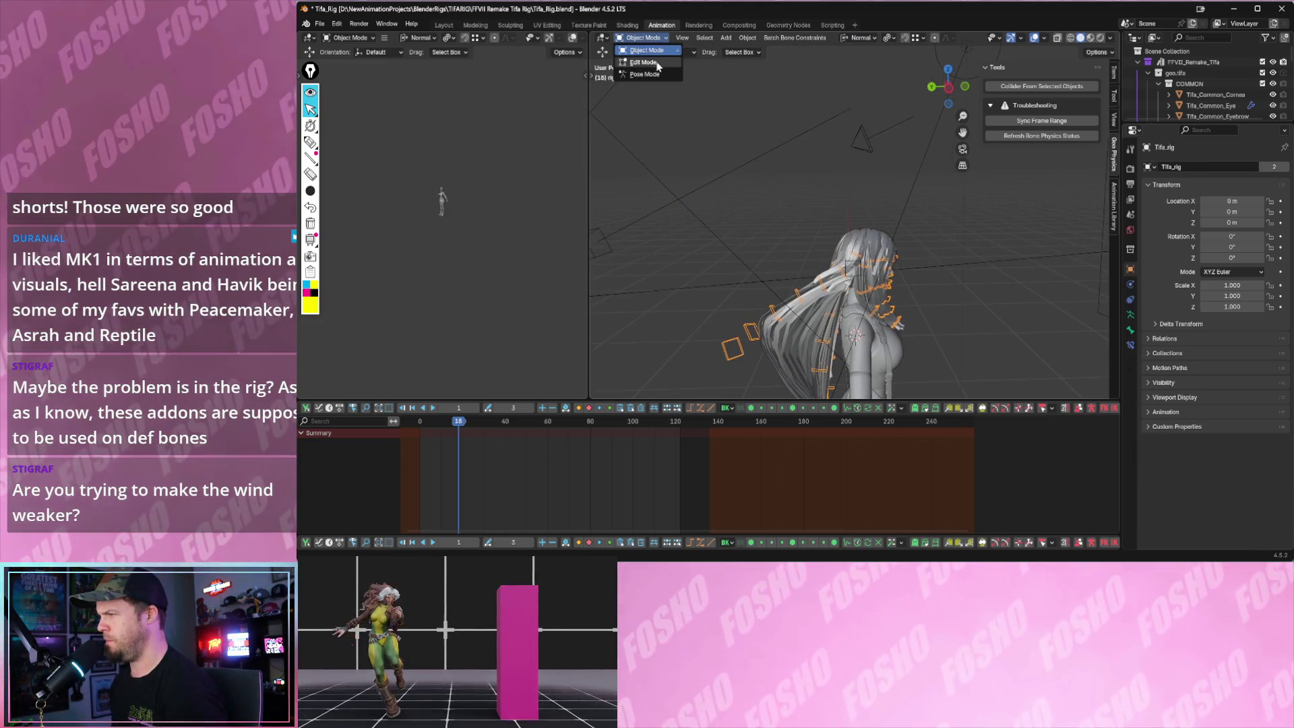
{"action": "left_click", "coordinate": [645, 74]}
{"action": "scroll", "coordinate": [832, 220], "scroll_direction": "up", "scroll_amount": 2}
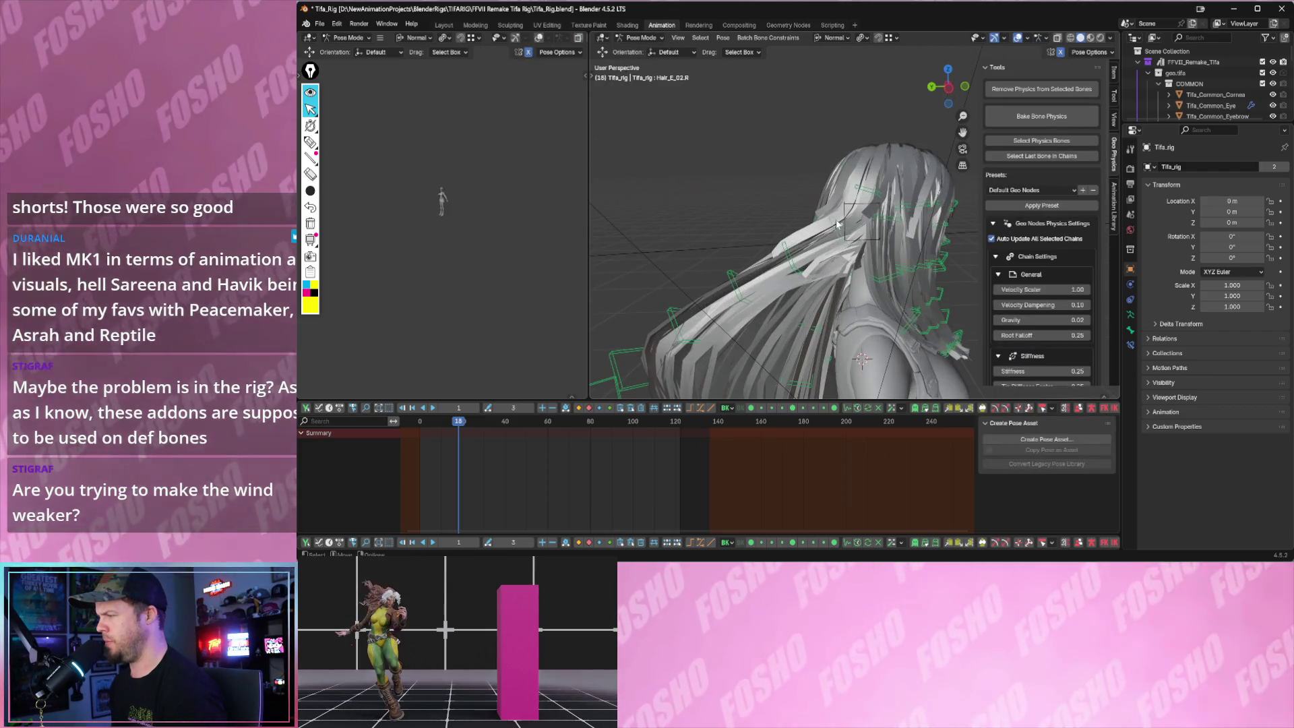
{"action": "scroll", "coordinate": [1048, 189], "scroll_direction": "down", "scroll_amount": 3}
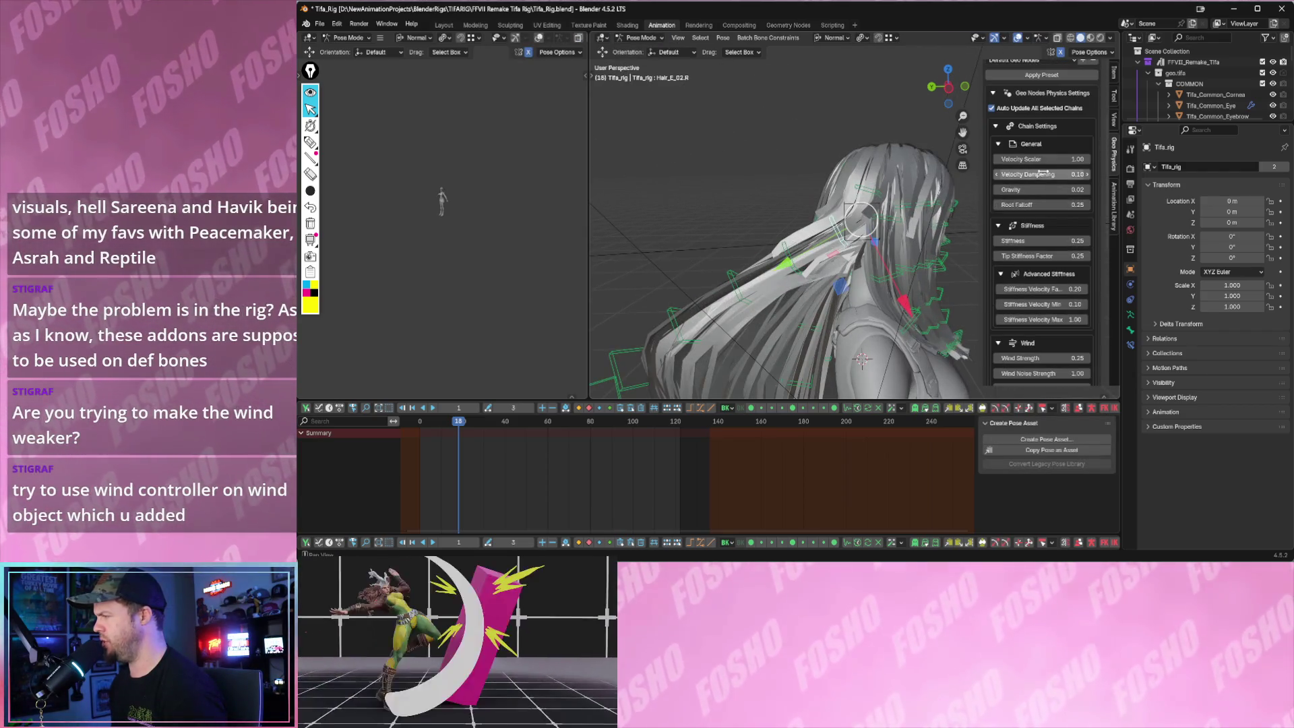
{"action": "left_click_drag", "start_coordinate": [1048, 189], "coordinate": [1093, 189]}
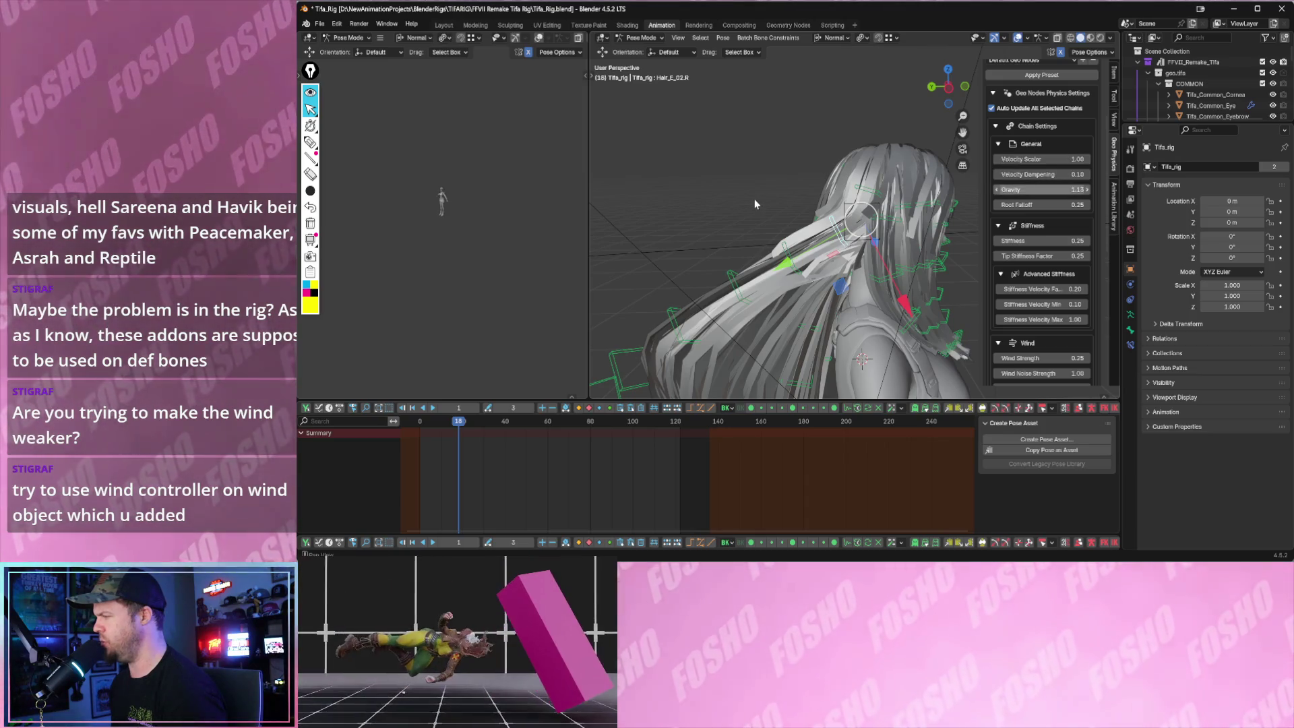
- Play back to test the stronger gravity and bring the physics sidebar back into view
{"action": "key", "text": "space"}
{"action": "key", "text": "space"}
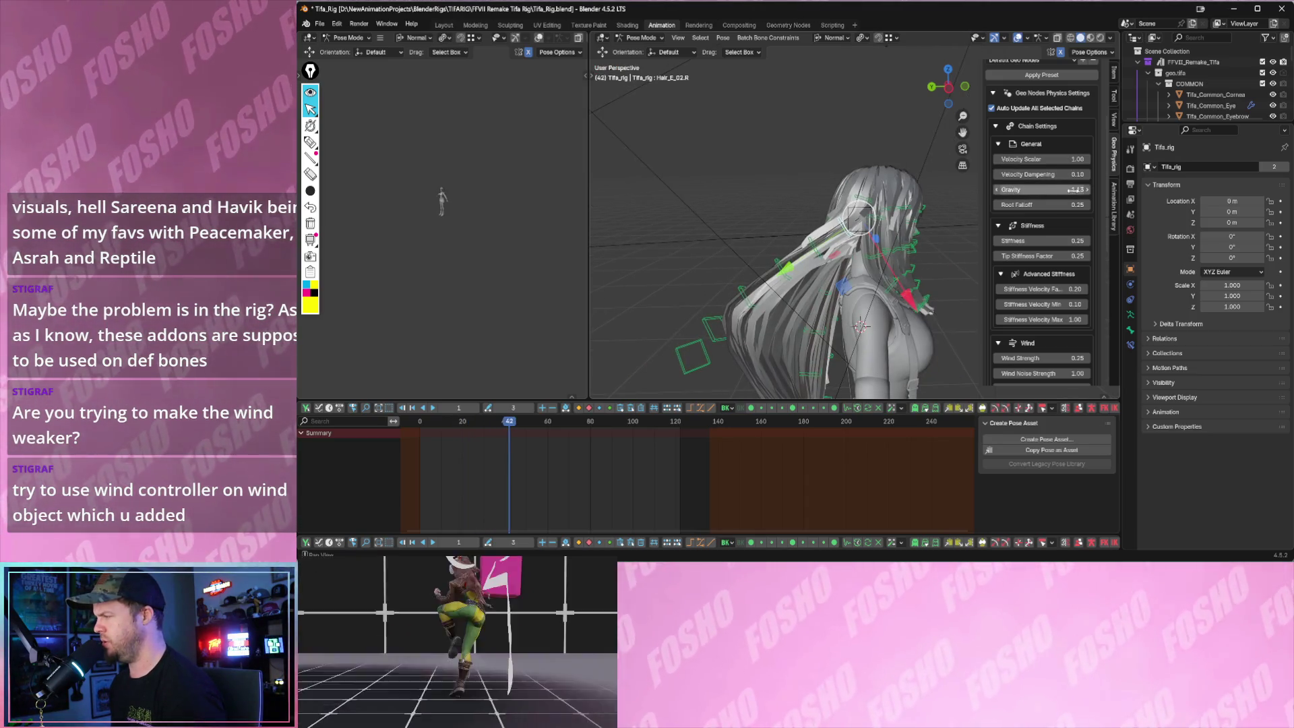
{"action": "key", "text": "space"}
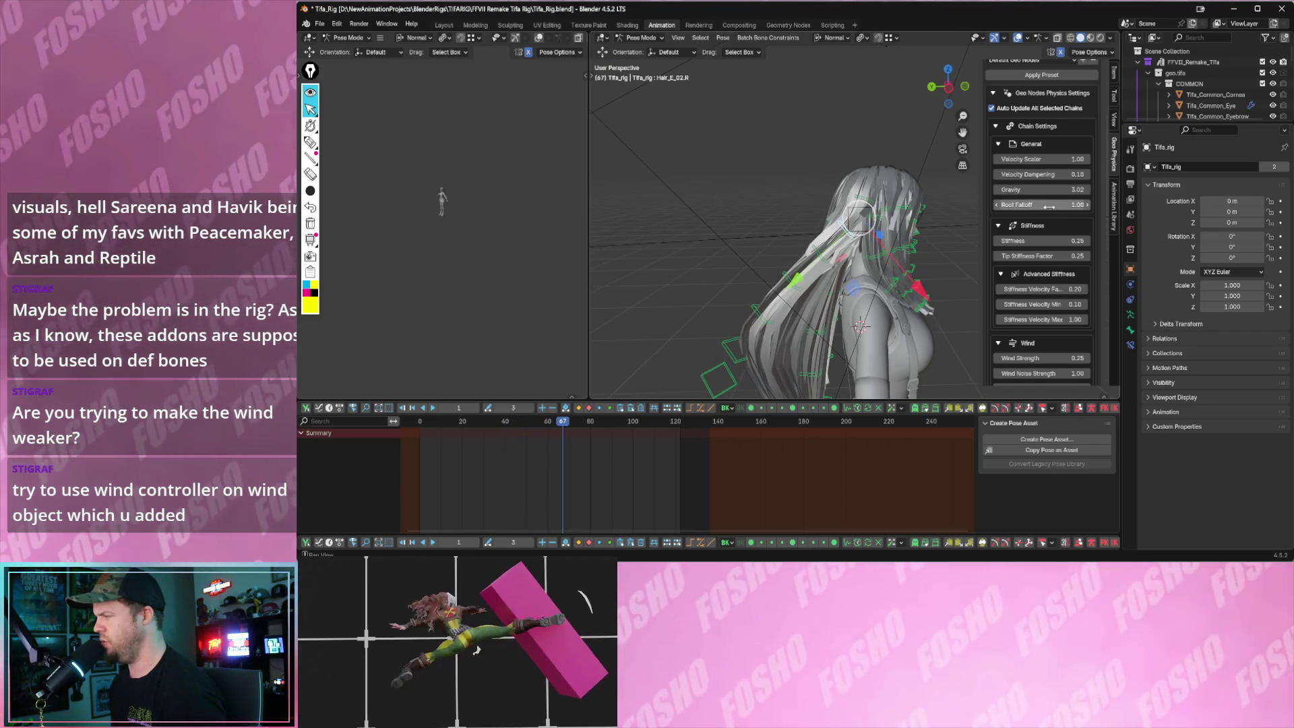
{"action": "key", "text": "n"}
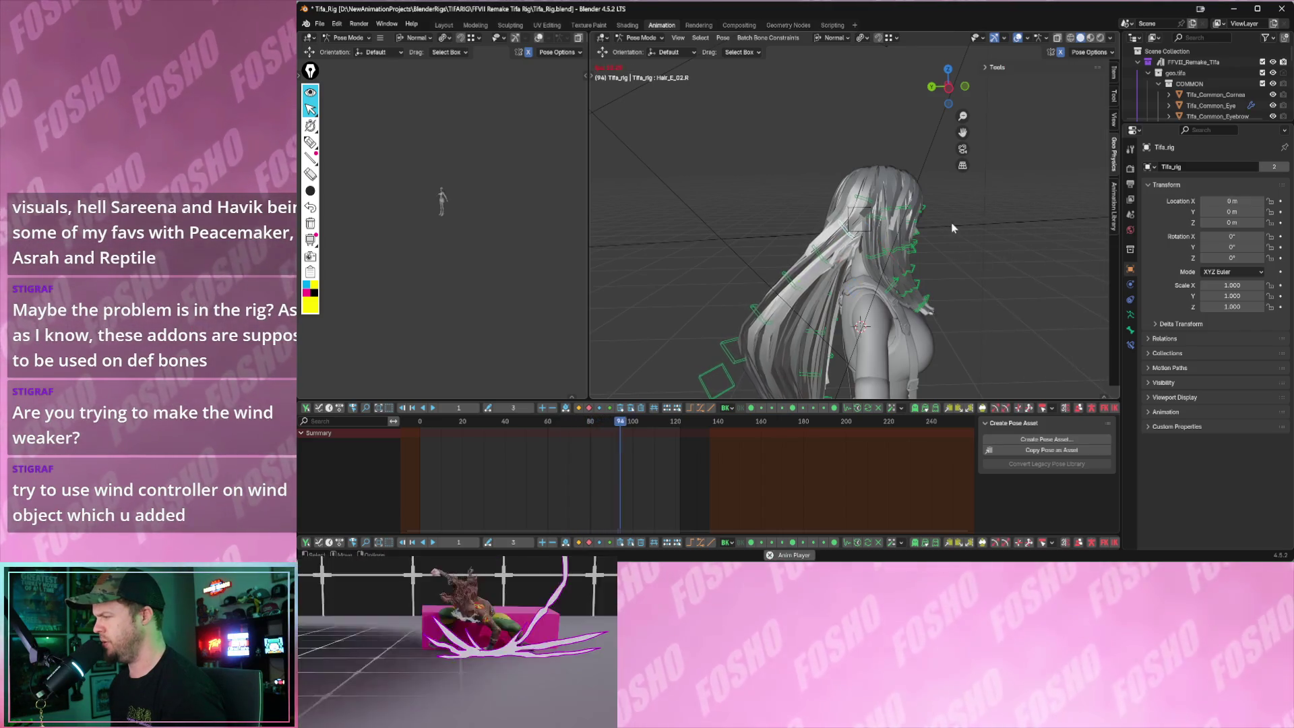
{"action": "key", "text": "n"}
{"action": "scroll", "coordinate": [1037, 299], "scroll_direction": "down", "scroll_amount": 3}
{"action": "scroll", "coordinate": [1037, 299], "scroll_direction": "down", "scroll_amount": 3}
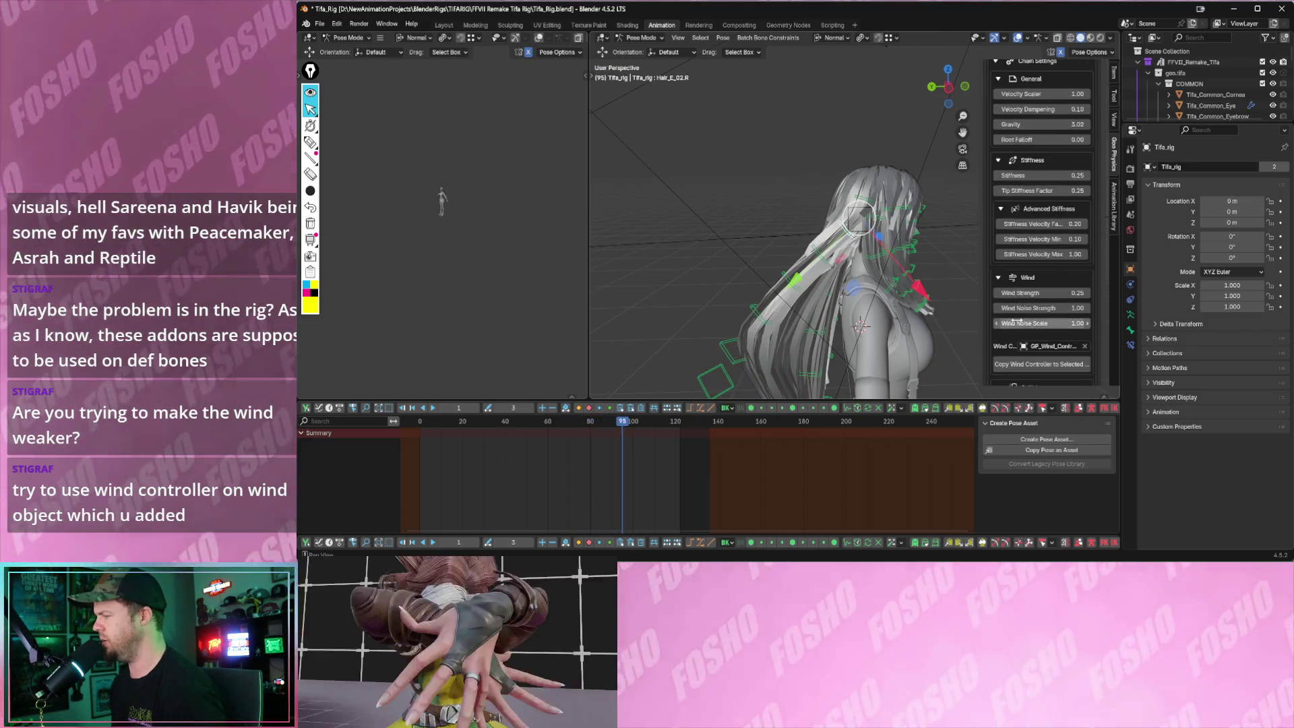
{"action": "scroll", "coordinate": [1036, 299], "scroll_direction": "down", "scroll_amount": 3}
{"action": "scroll", "coordinate": [1036, 299], "scroll_direction": "down", "scroll_amount": 1}
{"action": "scroll", "coordinate": [1037, 300], "scroll_direction": "down", "scroll_amount": 1}
{"action": "scroll", "coordinate": [1039, 298], "scroll_direction": "down", "scroll_amount": 2}
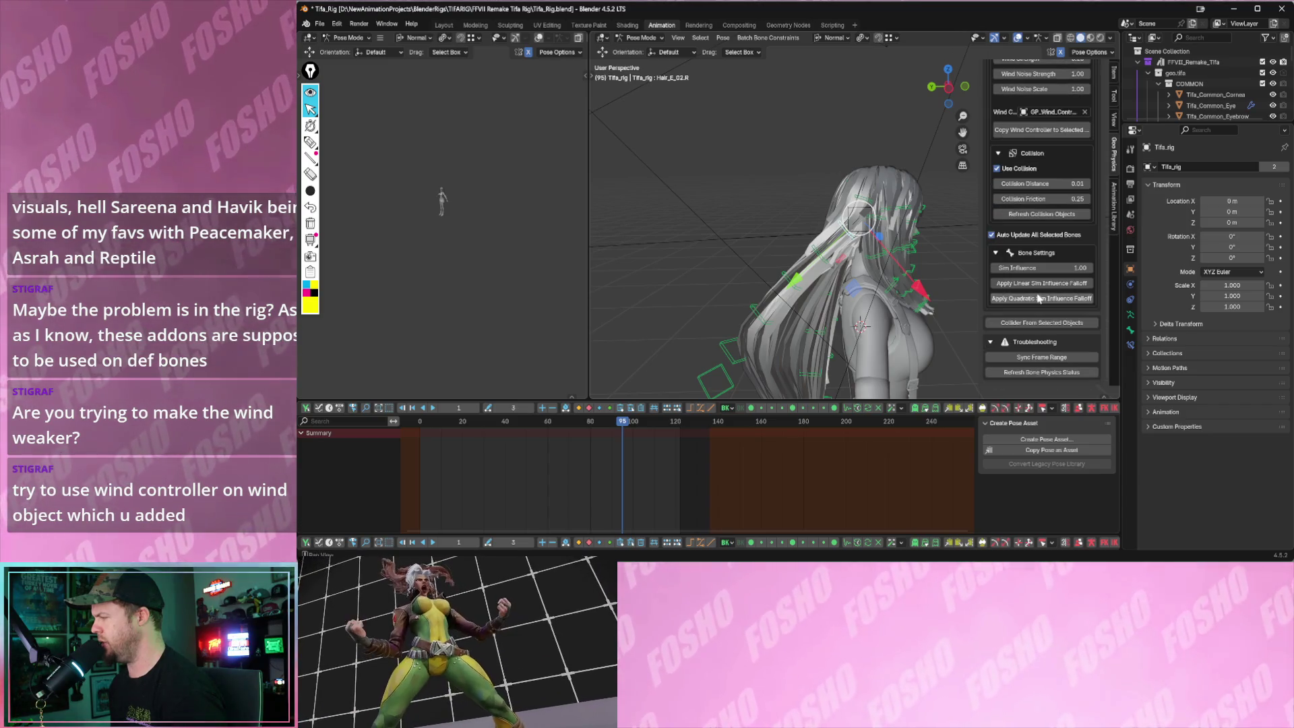
- Set the selected bones' Sim Influence and apply a linear sim influence falloff
{"action": "left_click", "coordinate": [1042, 268]}
{"action": "type", "text": "0.07"}
{"action": "key", "text": "Return"}
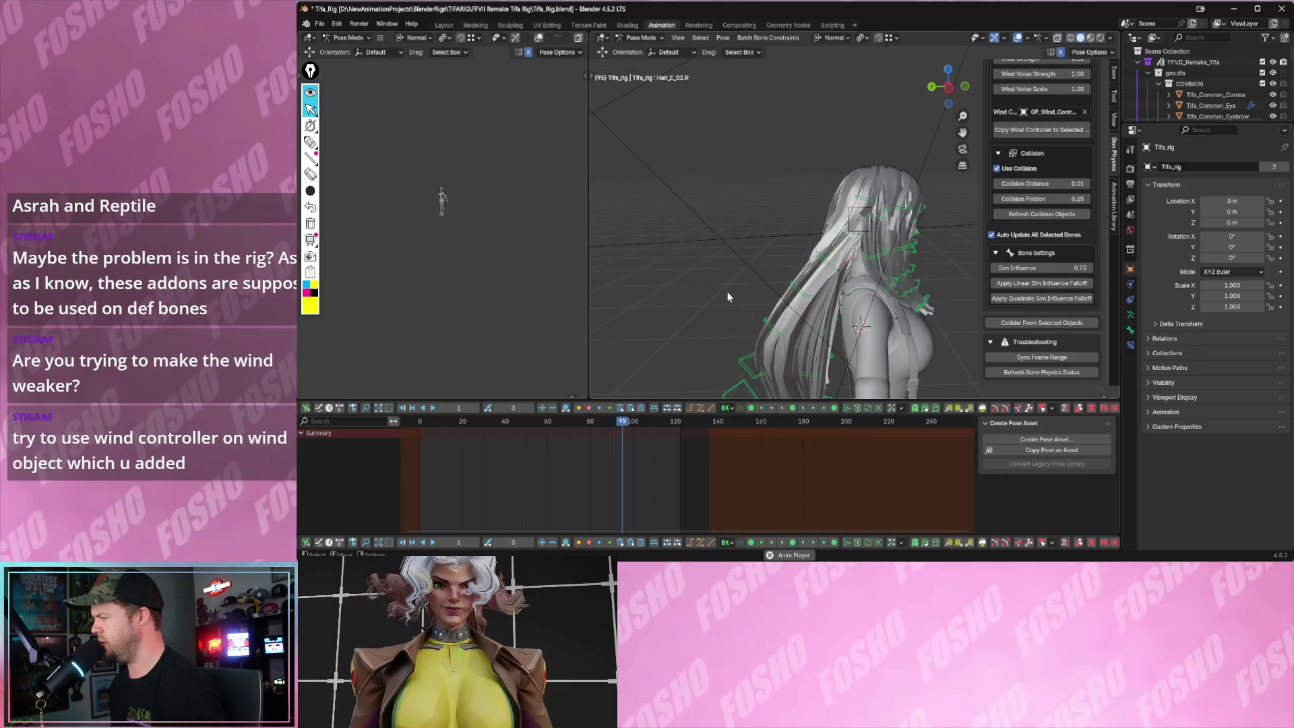
{"action": "key", "text": "space"}
{"action": "left_click", "coordinate": [1041, 299]}
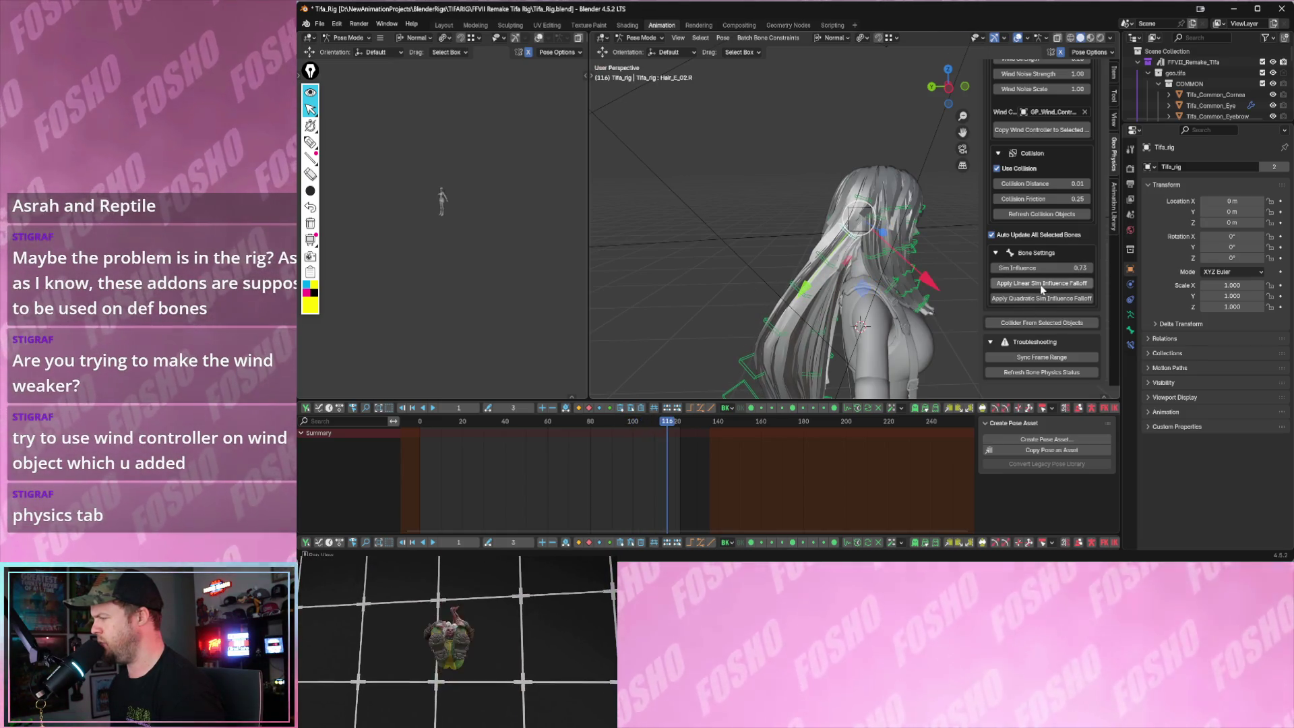
- Lower Sim Influence to 0.97 and play back to check the hair
{"action": "key", "text": "space"}
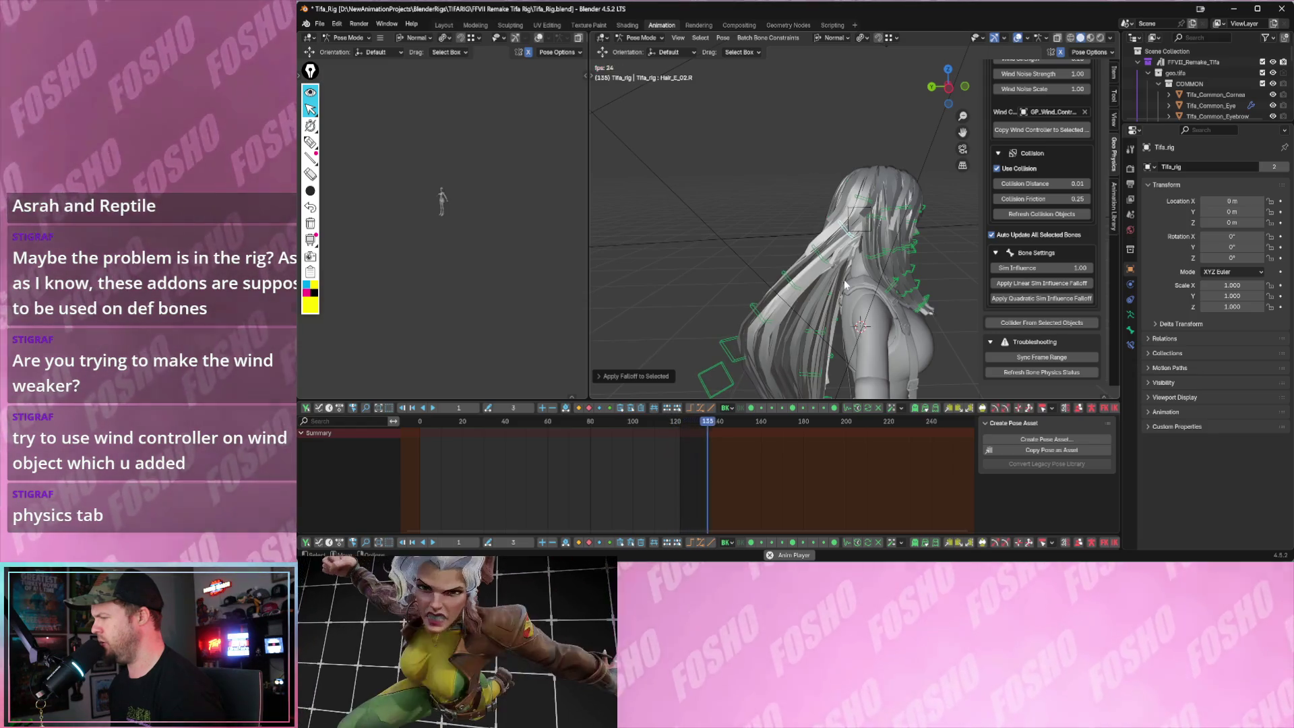
{"action": "key", "text": "space"}
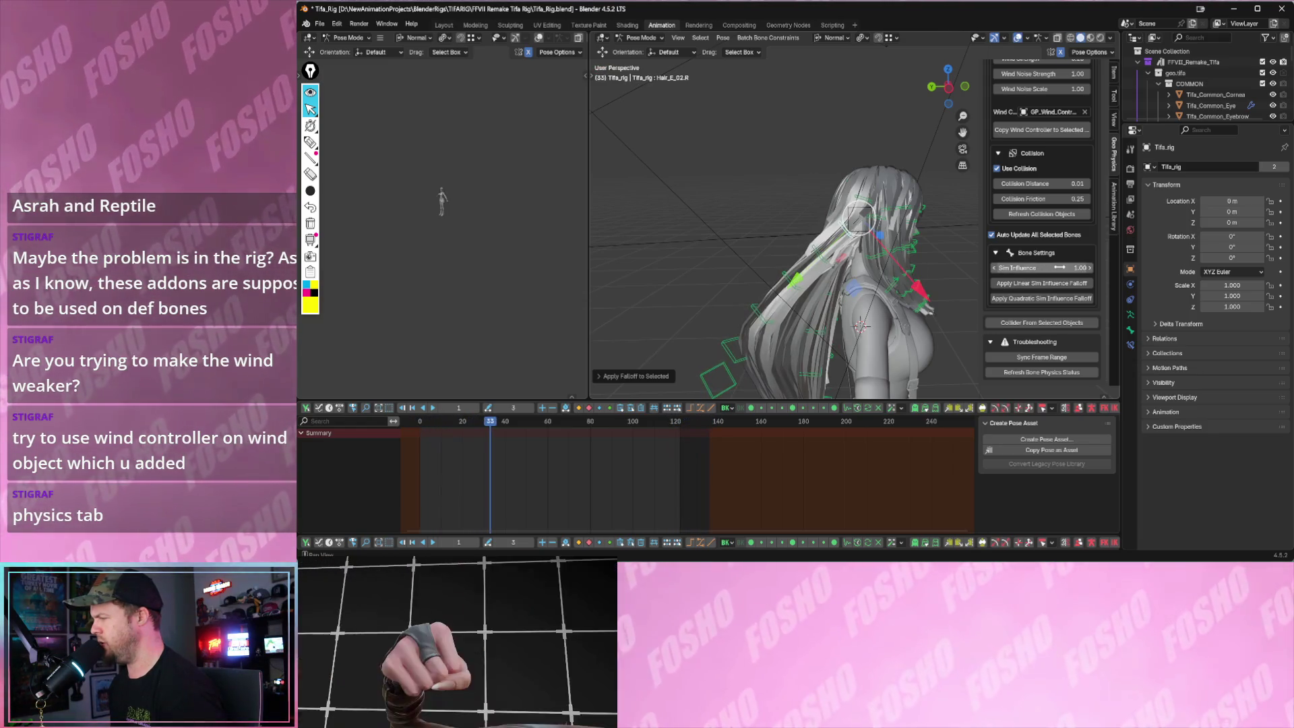
{"action": "left_click_drag", "start_coordinate": [1058, 271], "coordinate": [1043, 271]}
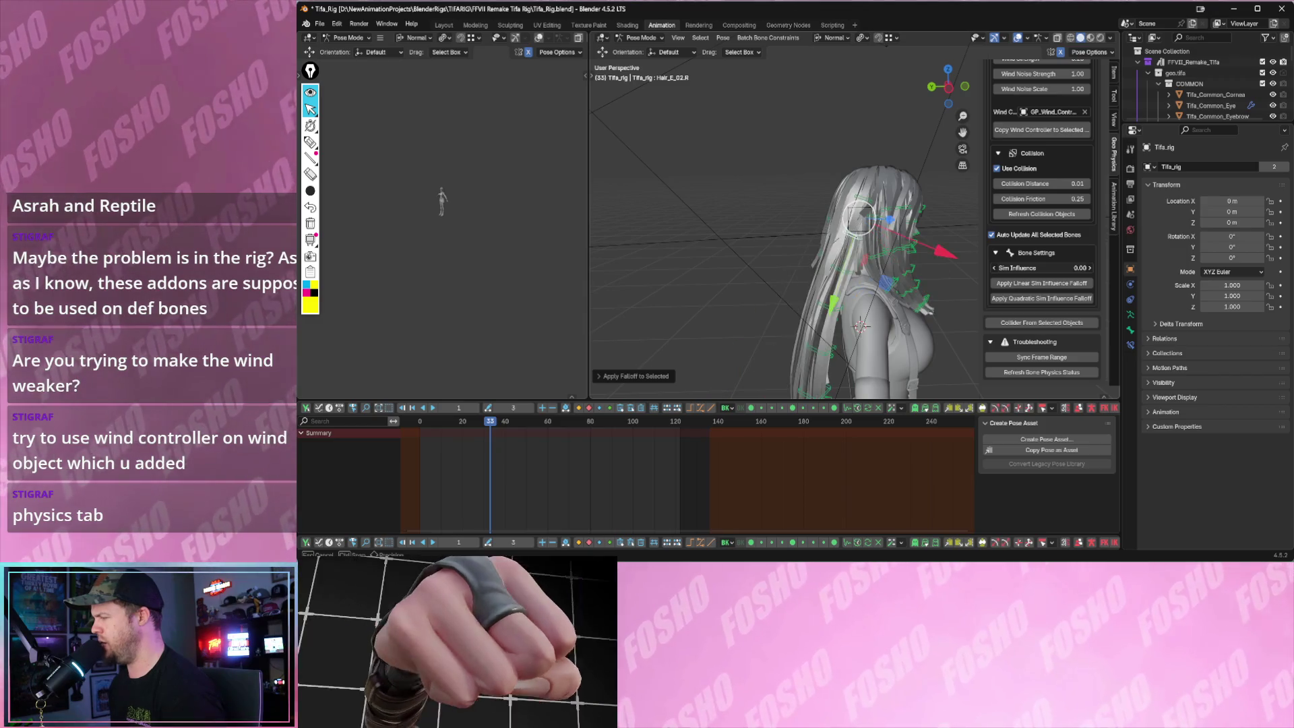
{"action": "key", "text": "space"}
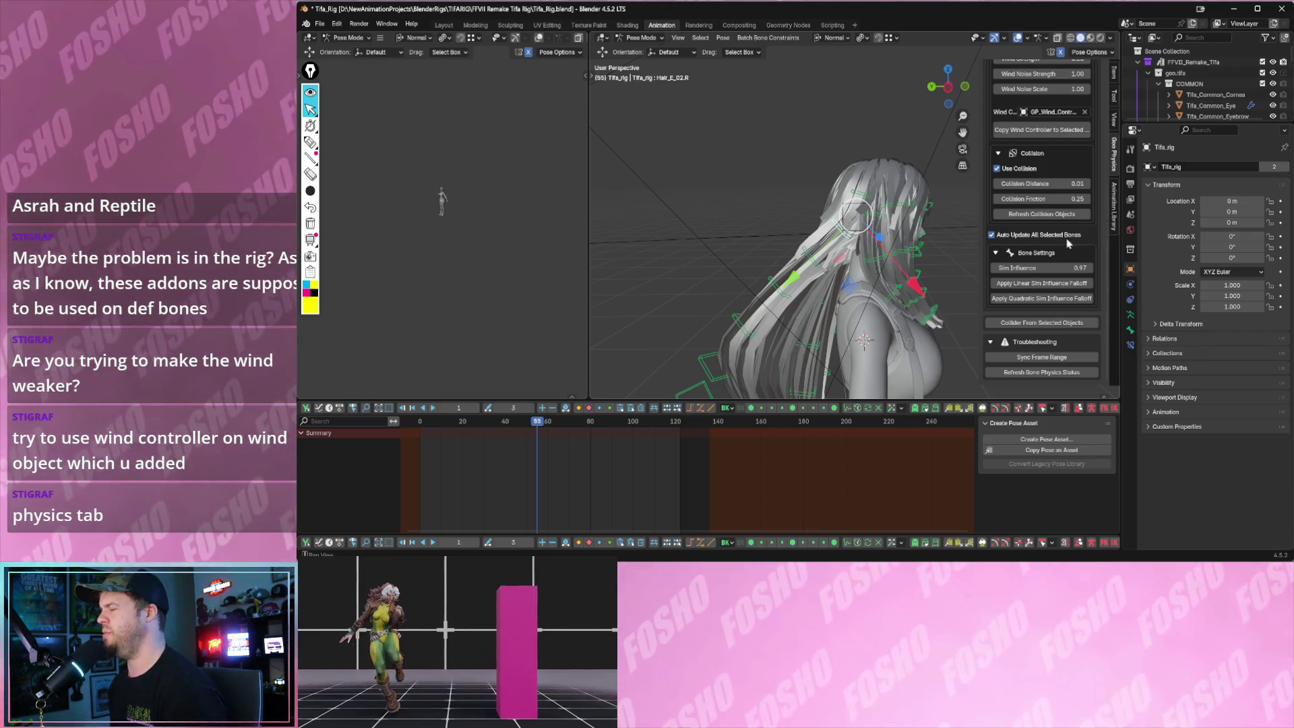
{"action": "scroll", "coordinate": [1067, 242], "scroll_direction": "up", "scroll_amount": 3}
{"action": "scroll", "coordinate": [1053, 243], "scroll_direction": "up", "scroll_amount": 2}
{"action": "scroll", "coordinate": [1054, 235], "scroll_direction": "up", "scroll_amount": 2}
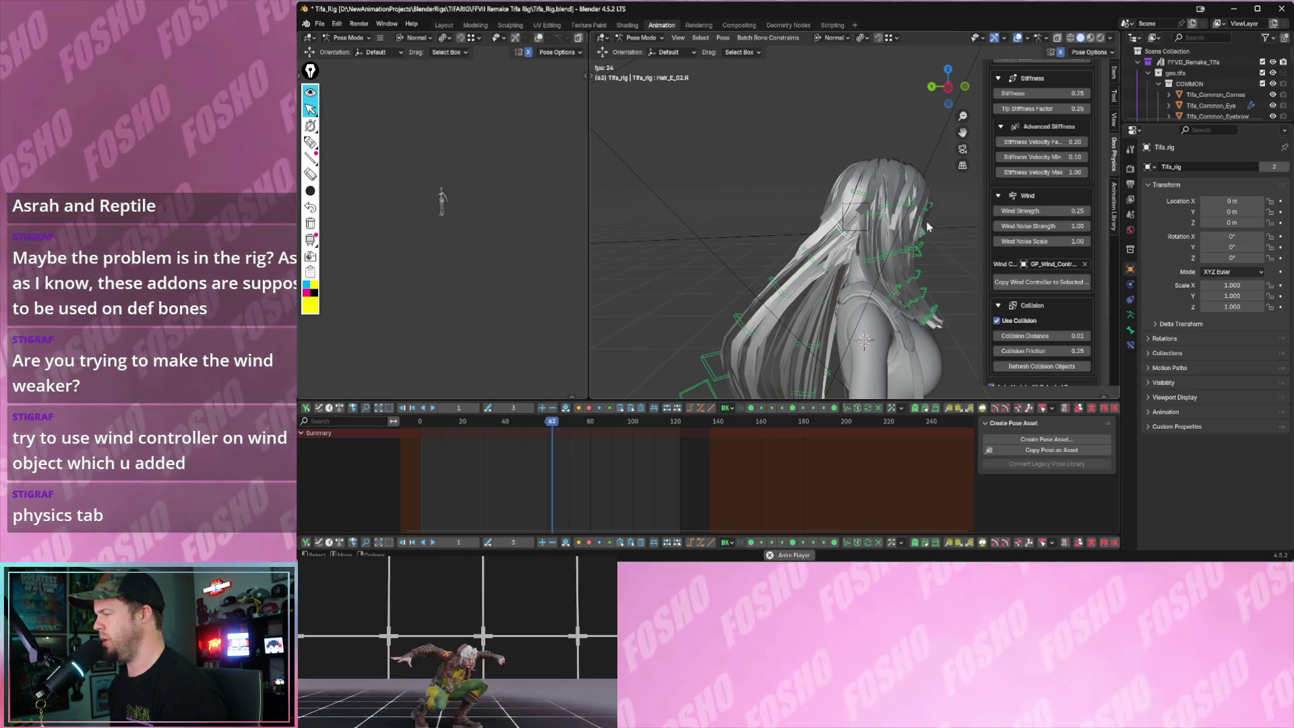
{"action": "scroll", "coordinate": [1044, 229], "scroll_direction": "up", "scroll_amount": 2}
{"action": "scroll", "coordinate": [1044, 229], "scroll_direction": "up", "scroll_amount": 1}
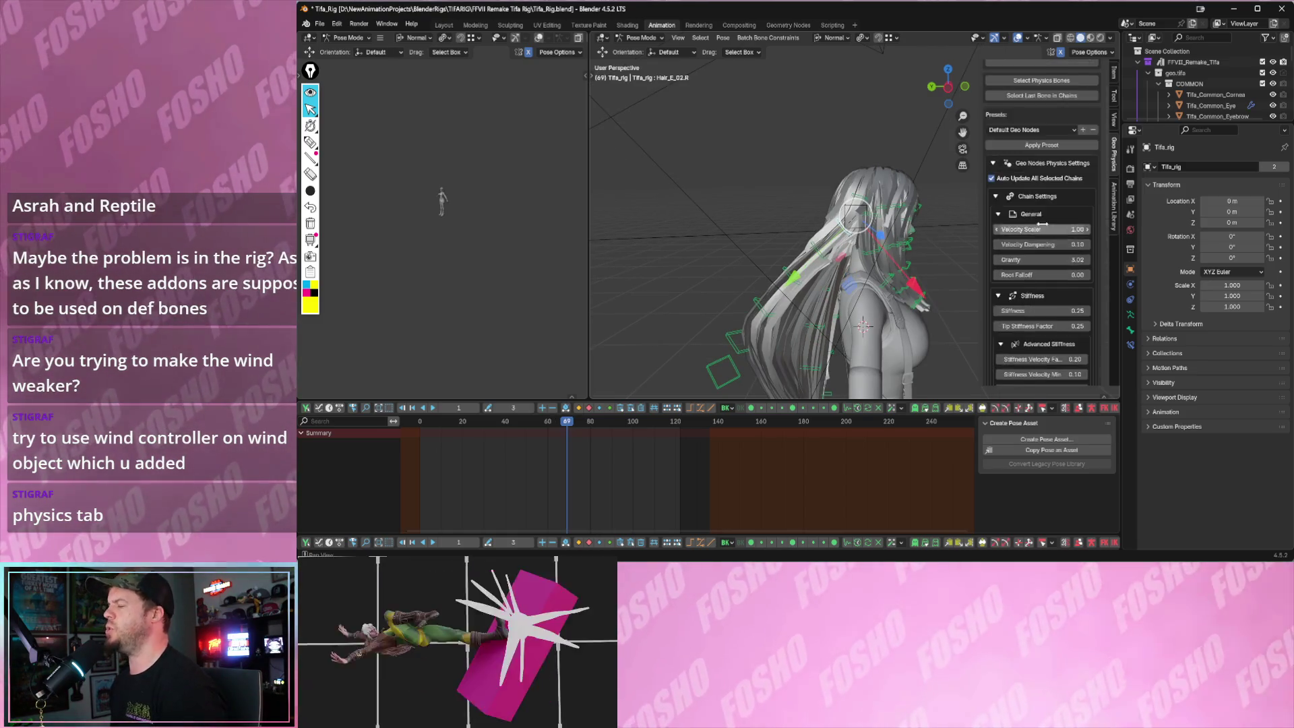
{"action": "scroll", "coordinate": [1044, 230], "scroll_direction": "up", "scroll_amount": 1}
{"action": "scroll", "coordinate": [1044, 231], "scroll_direction": "up", "scroll_amount": 1}
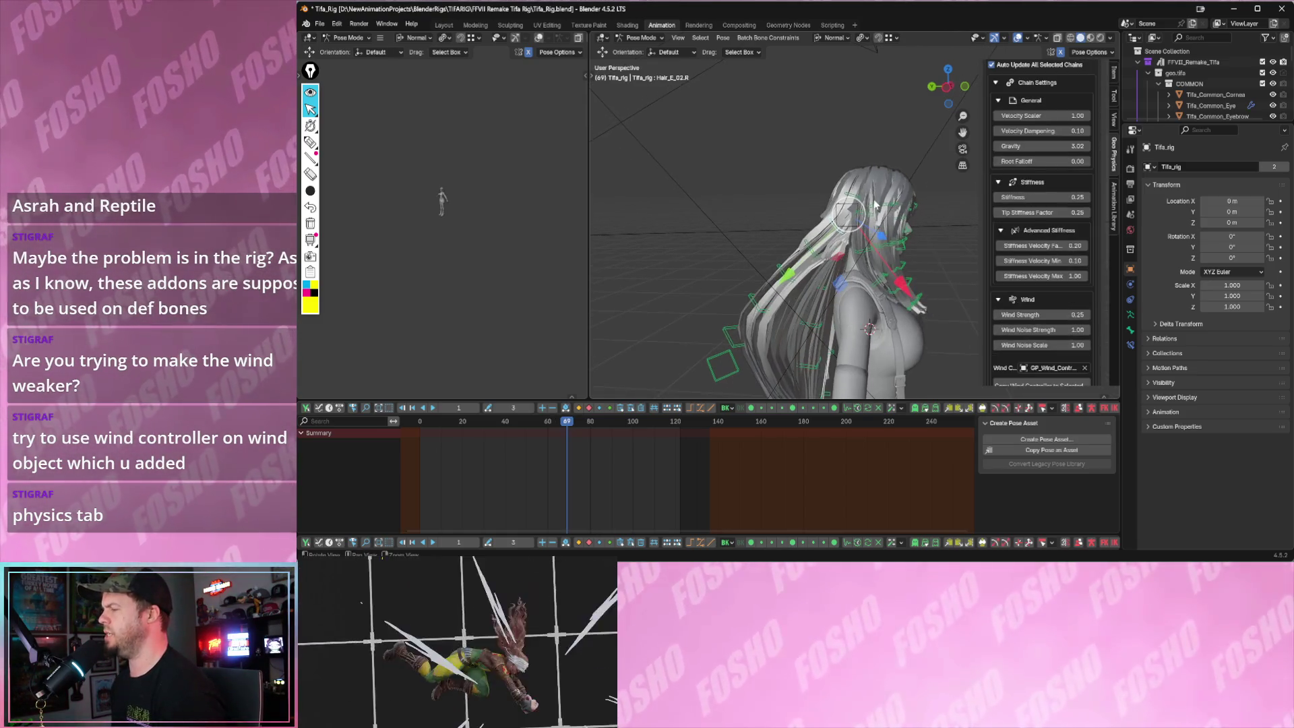
{"action": "scroll", "coordinate": [1026, 219], "scroll_direction": "up", "scroll_amount": 4}
{"action": "scroll", "coordinate": [1026, 219], "scroll_direction": "up", "scroll_amount": 2}
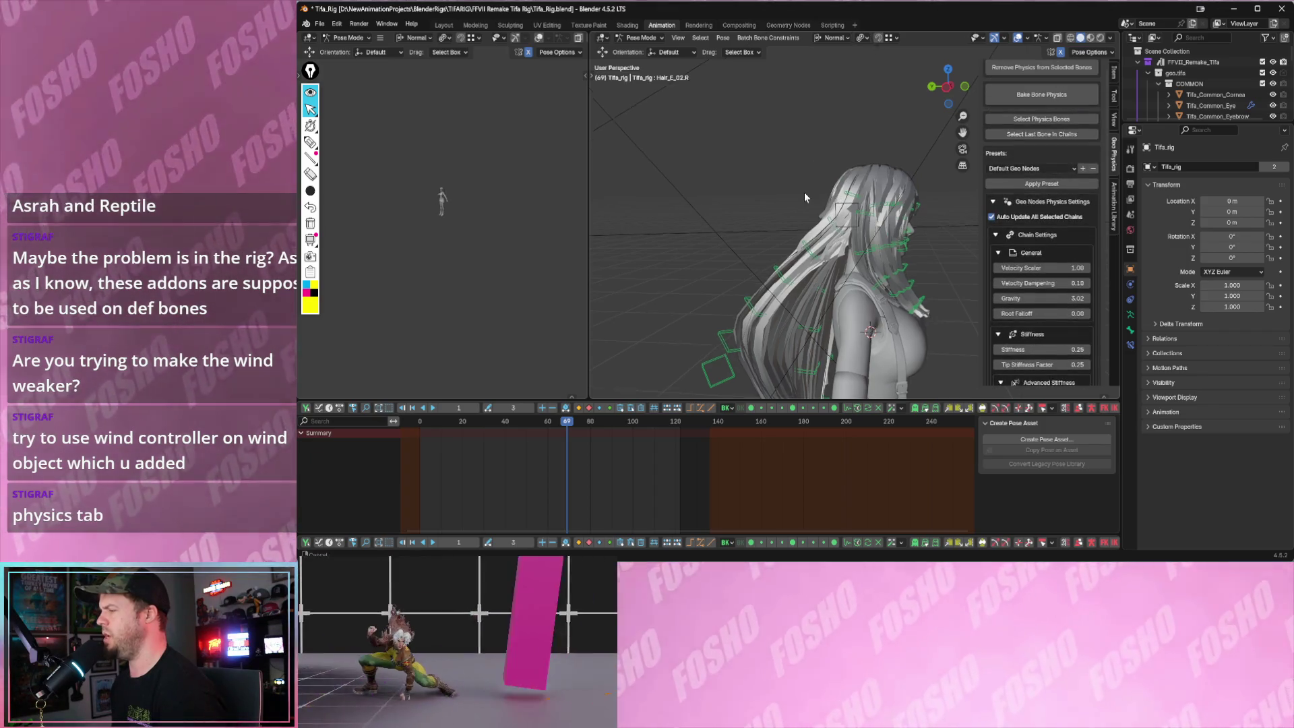
{"action": "scroll", "coordinate": [1043, 222], "scroll_direction": "up", "scroll_amount": 1}
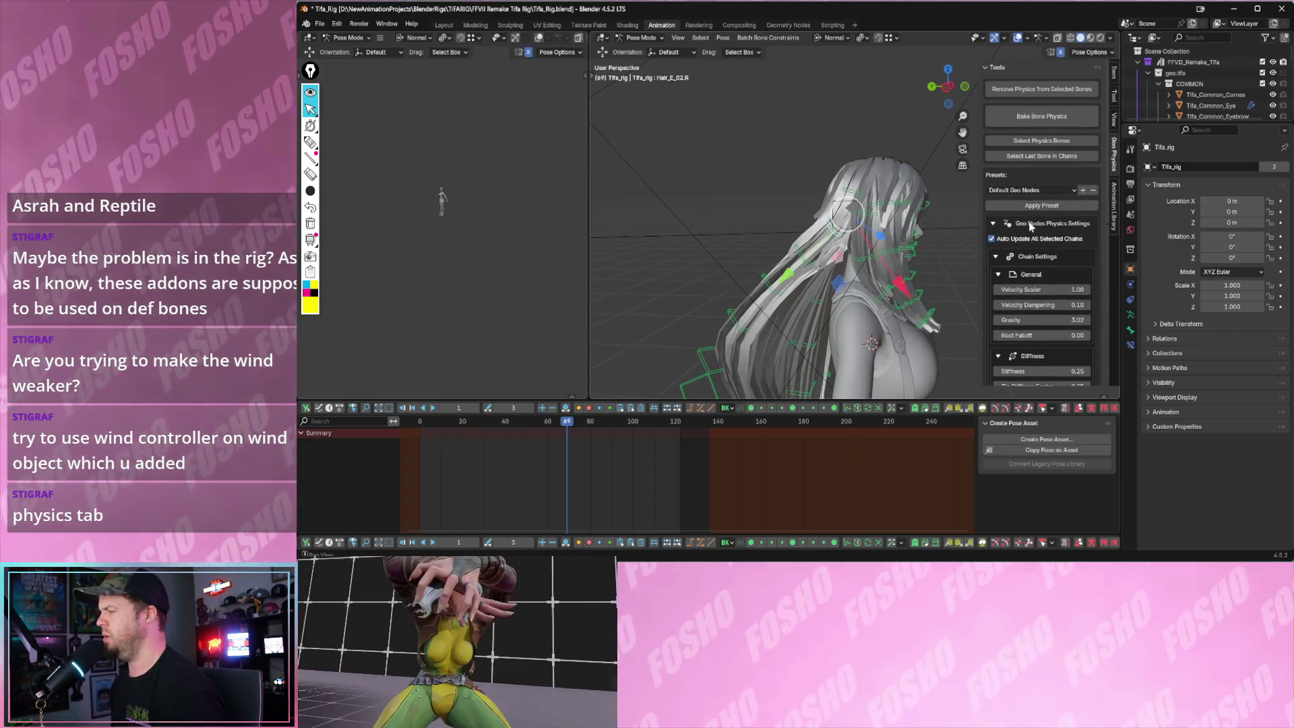
- Remove the chain physics from the selected hair bones
{"action": "left_click", "coordinate": [1022, 91]}
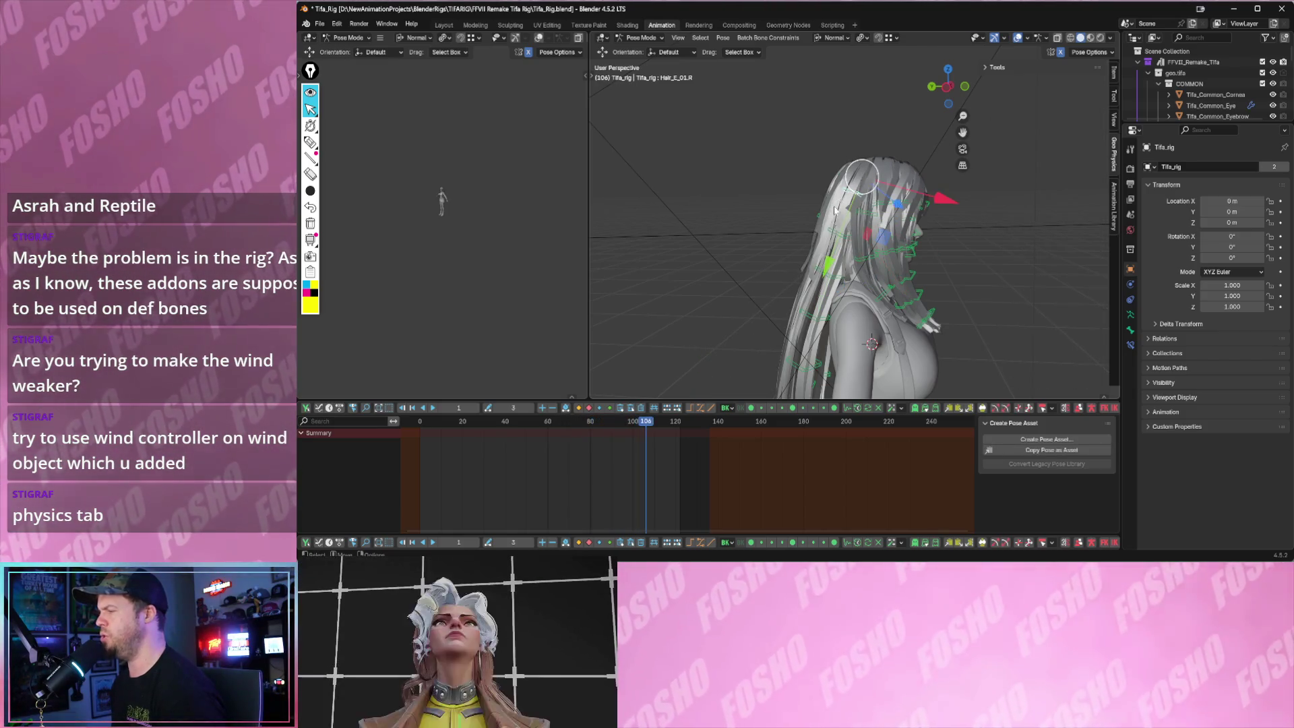
- Add Geo Nodes Chain physics to the hair bones again and switch the rig to Object Mode
{"action": "left_click", "coordinate": [997, 66]}
{"action": "left_click", "coordinate": [1004, 103]}
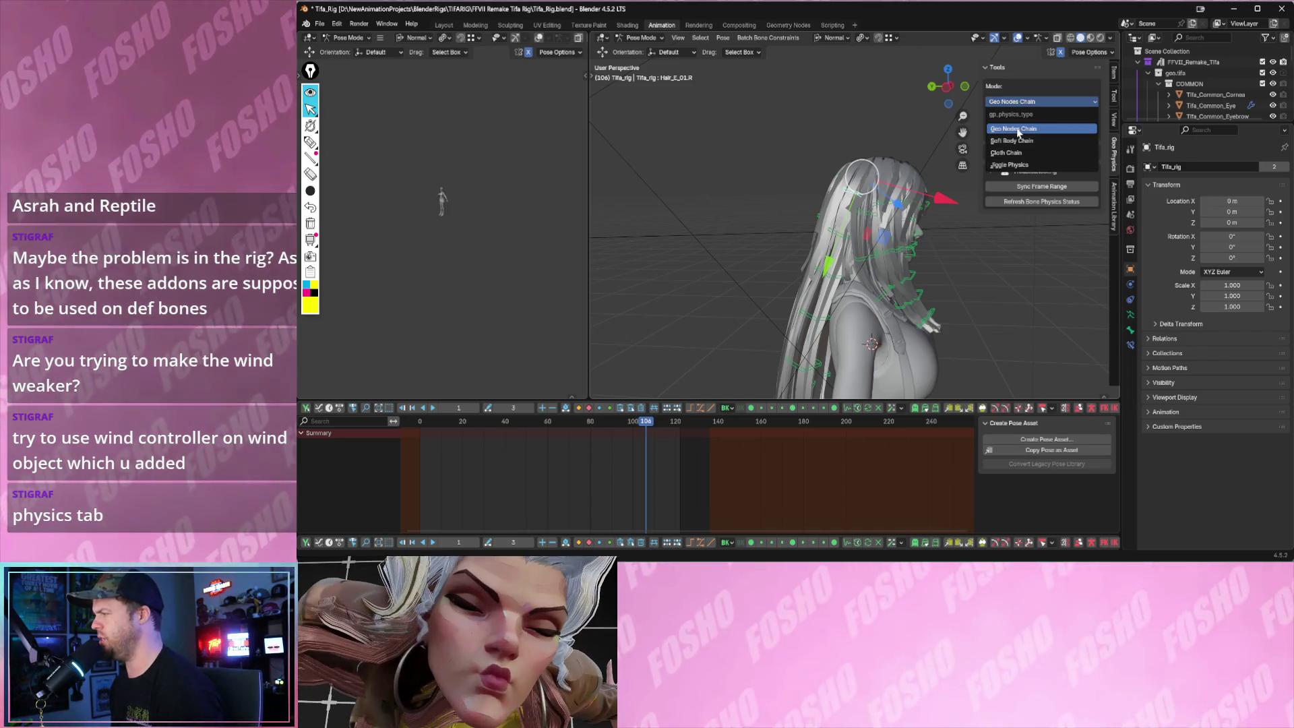
{"action": "left_click", "coordinate": [1018, 130]}
{"action": "scroll", "coordinate": [850, 137], "scroll_direction": "down", "scroll_amount": 4}
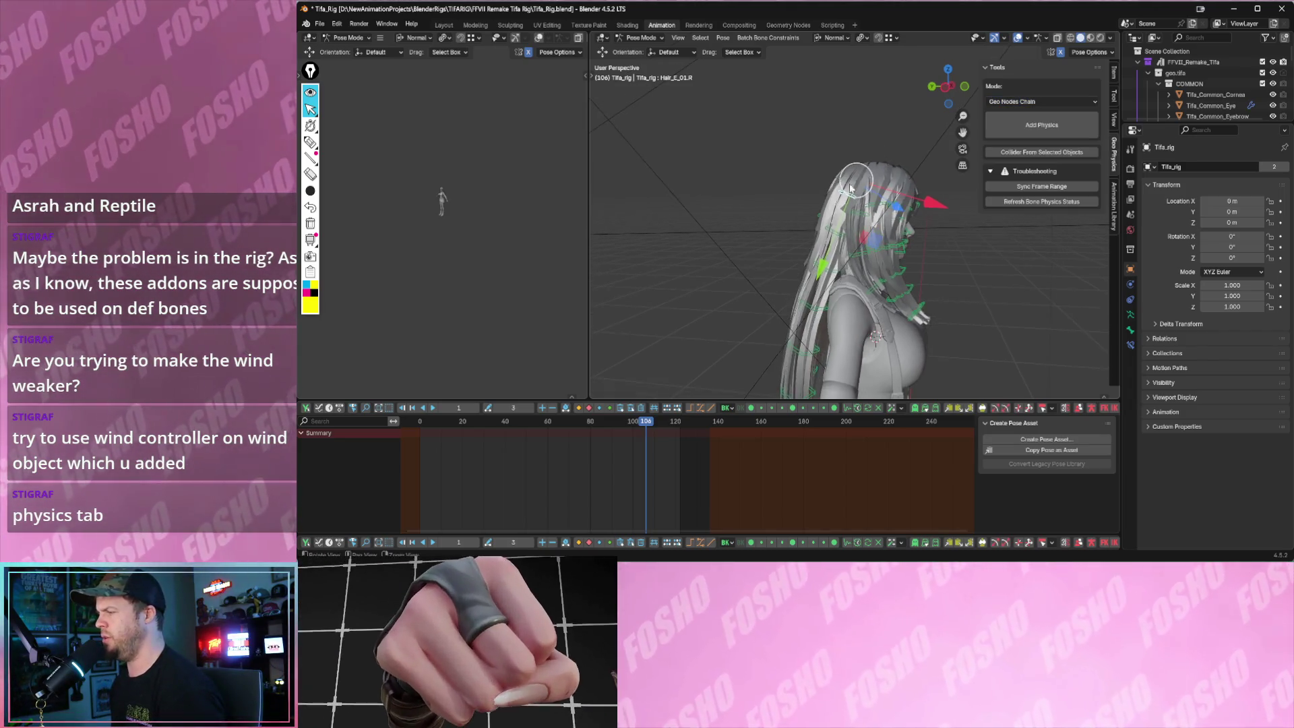
{"action": "middle_click_drag", "start_coordinate": [809, 203], "coordinate": [847, 332]}
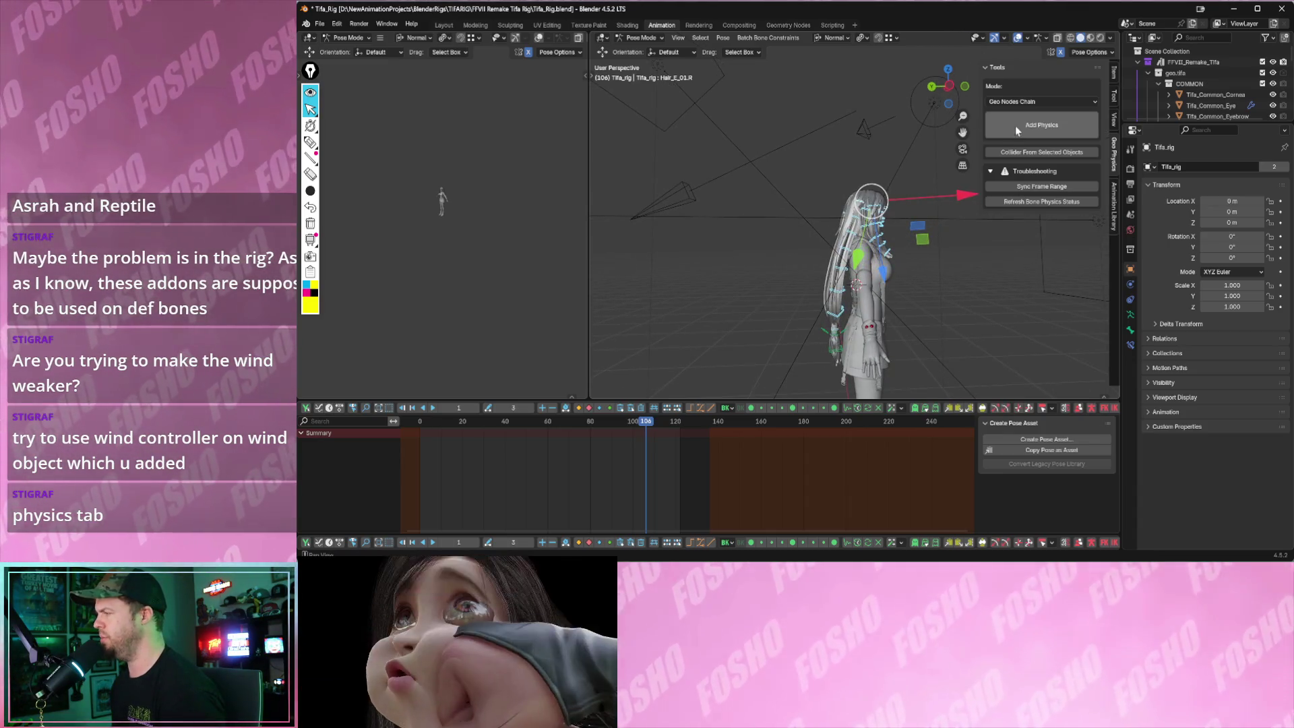
{"action": "left_click", "coordinate": [1017, 123]}
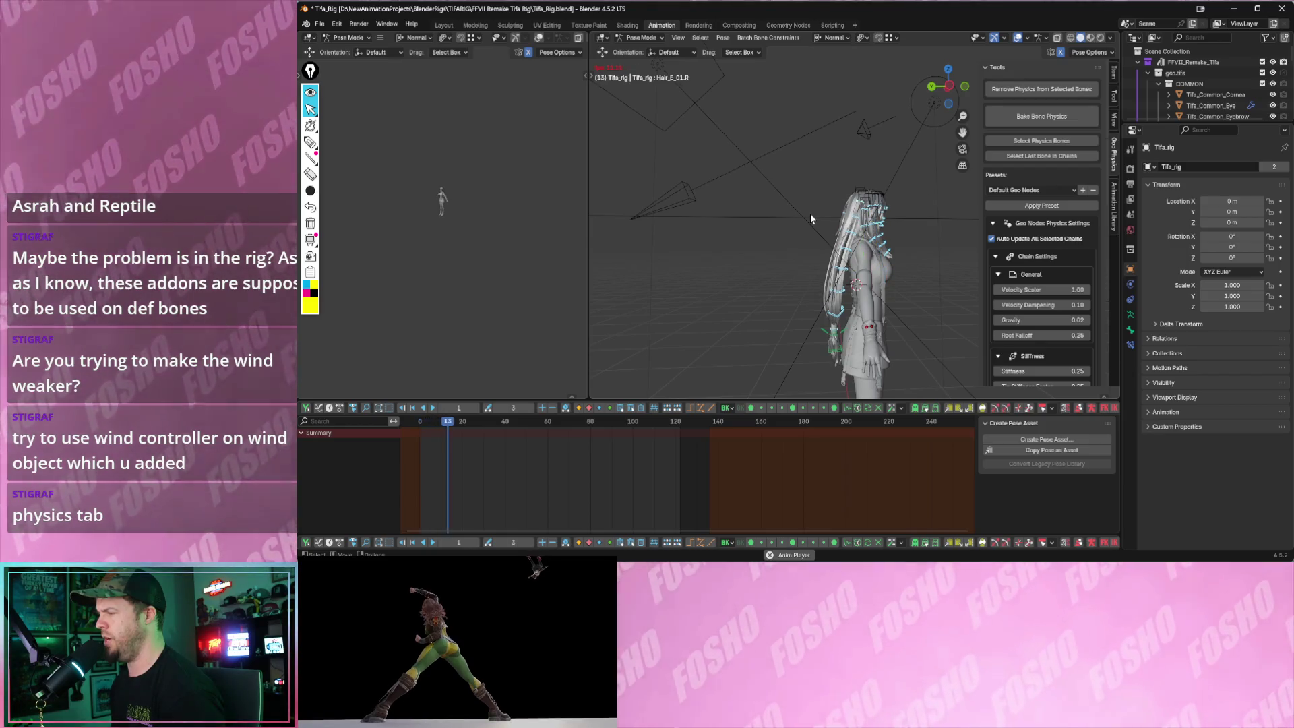
{"action": "key", "text": "Escape"}
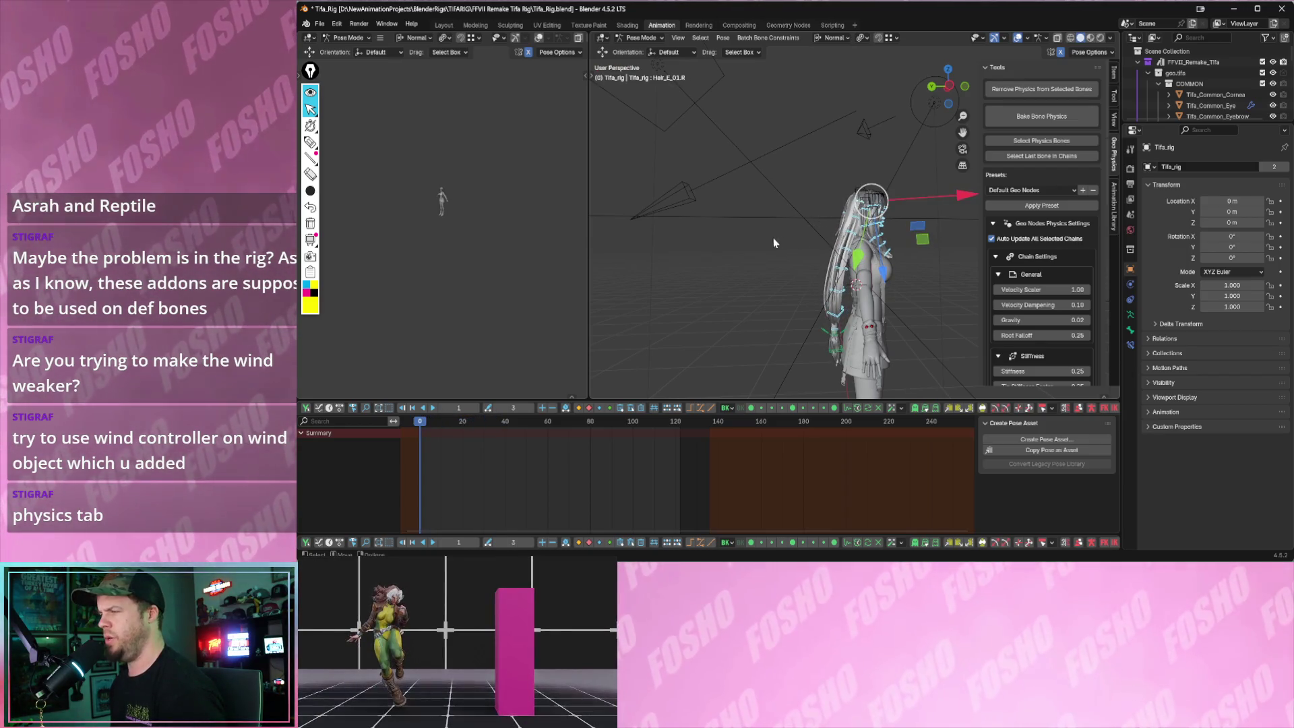
{"action": "left_click", "coordinate": [648, 37]}
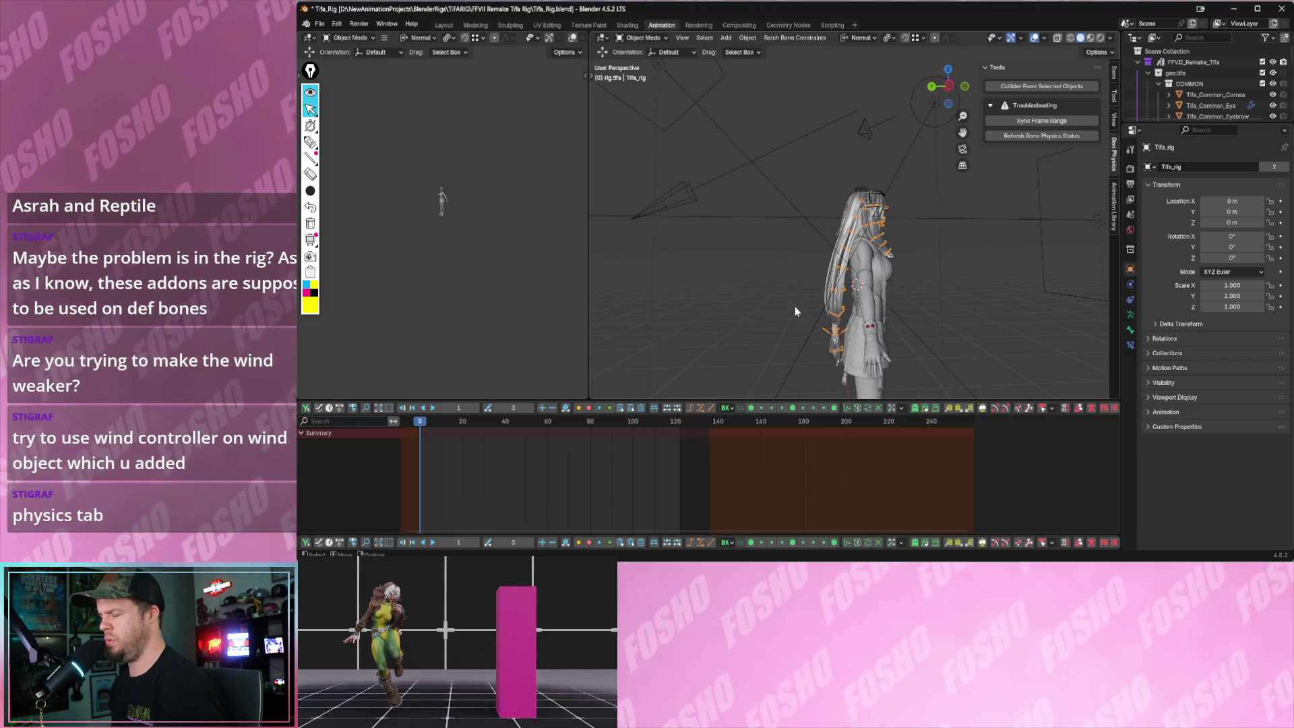
- Add a Wind force field via Shift+A and raise it slightly beside the rig, testing with playback
{"action": "key", "text": "shift+a"}
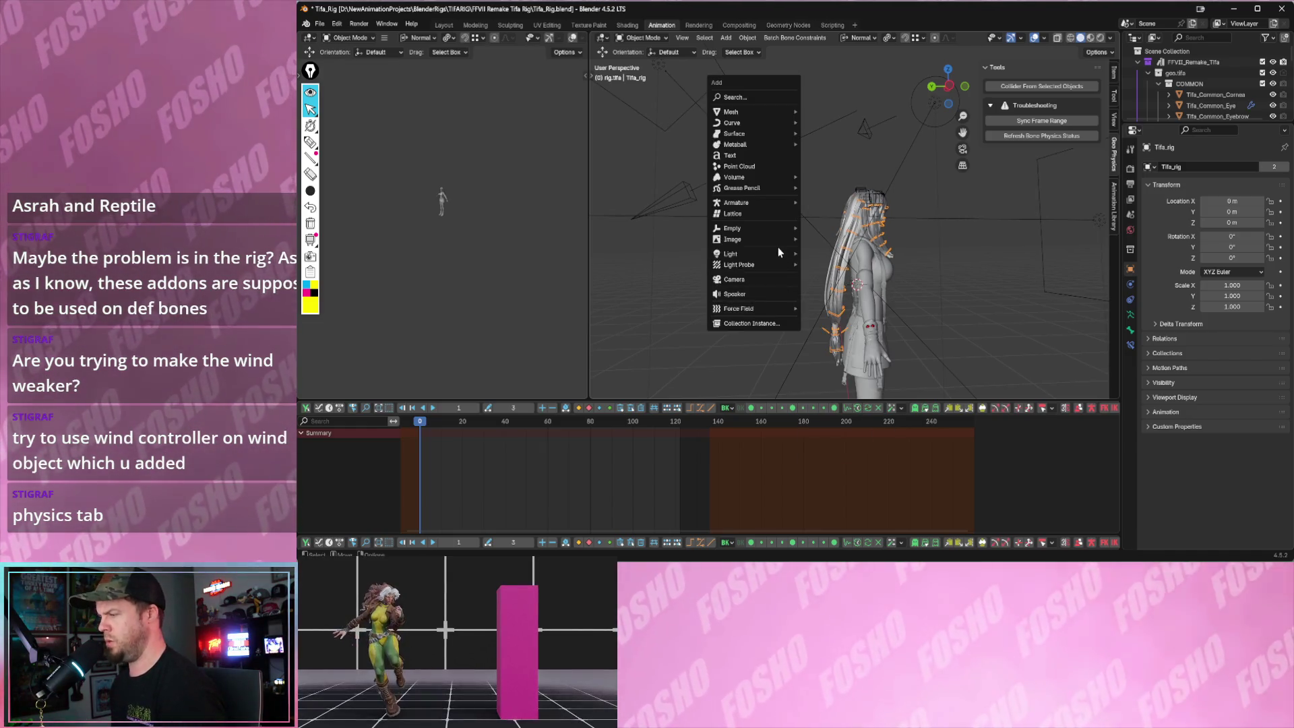
{"action": "left_click", "coordinate": [824, 320]}
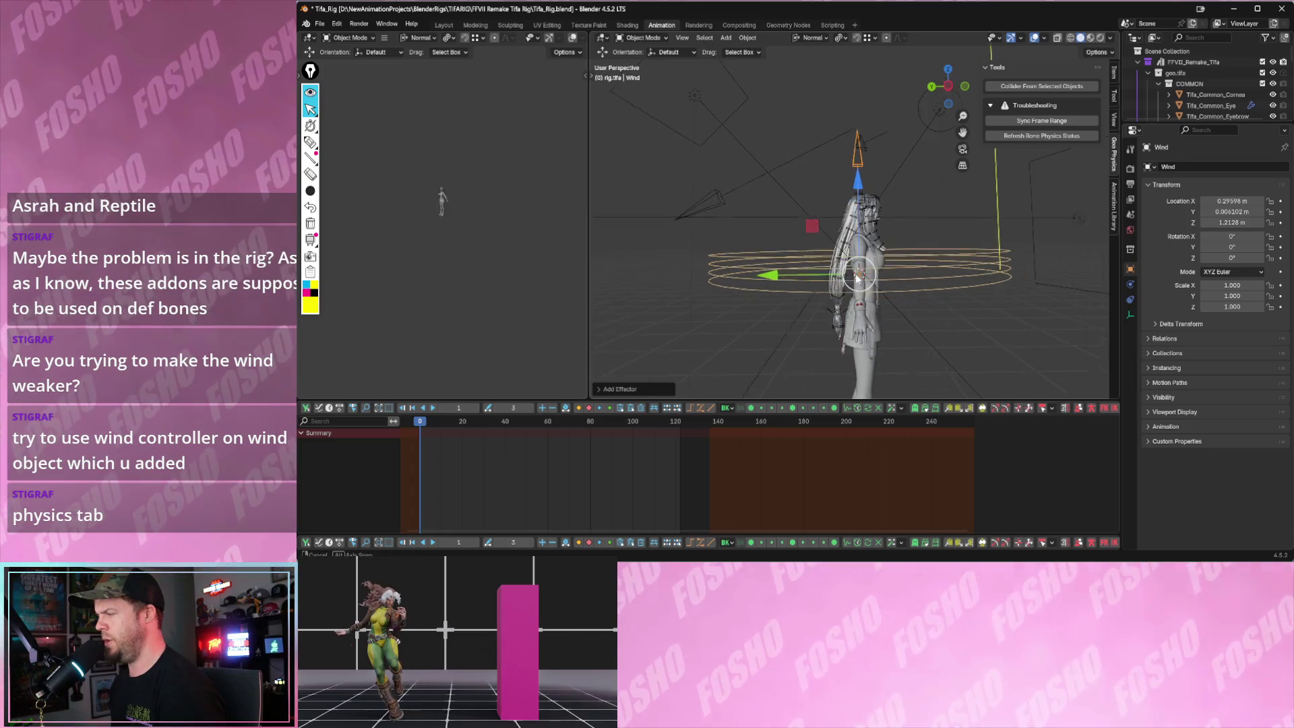
{"action": "key", "text": "space"}
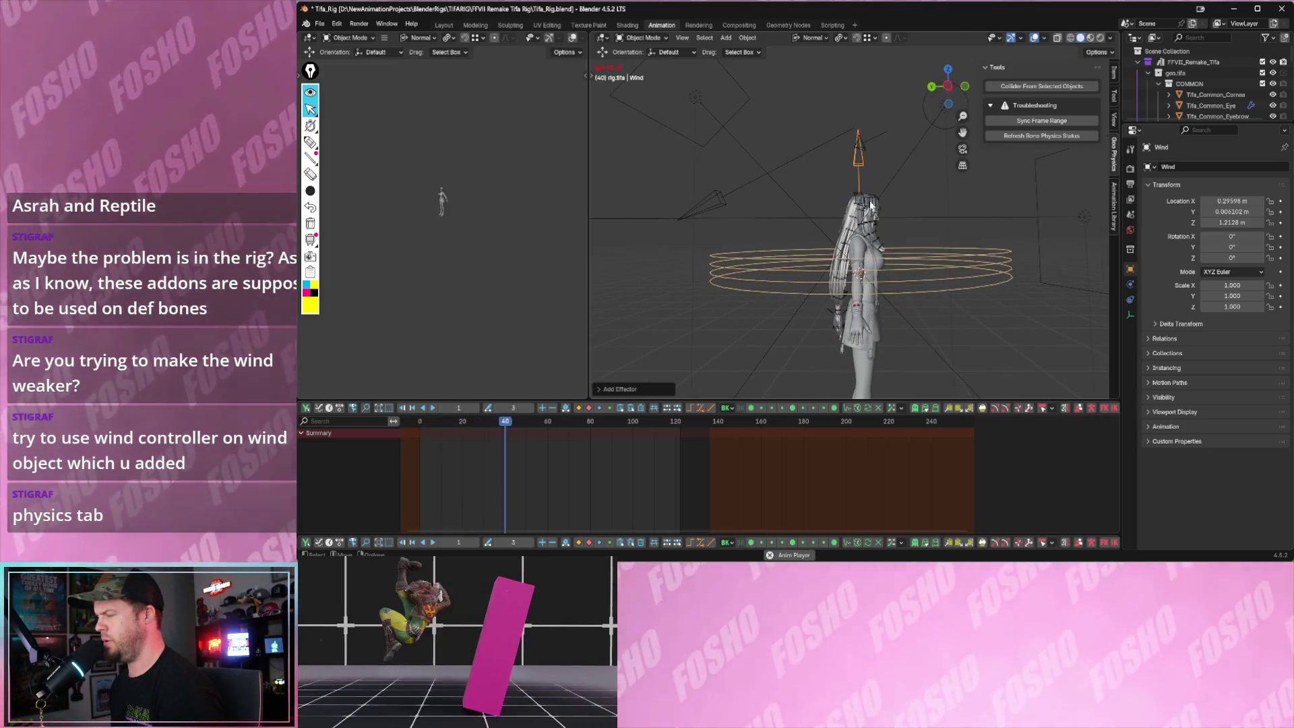
{"action": "key", "text": "space"}
{"action": "left_click_drag", "start_coordinate": [859, 184], "coordinate": [877, 182]}
{"action": "mouse_move", "coordinate": [877, 183]}
{"action": "middle_mouse_down"}
{"action": "mouse_move", "coordinate": [940, 241]}
{"action": "mouse_move", "coordinate": [964, 213]}
{"action": "middle_mouse_up"}
{"action": "left_click", "coordinate": [991, 235]}
{"action": "middle_click_drag", "start_coordinate": [939, 135], "coordinate": [869, 166]}
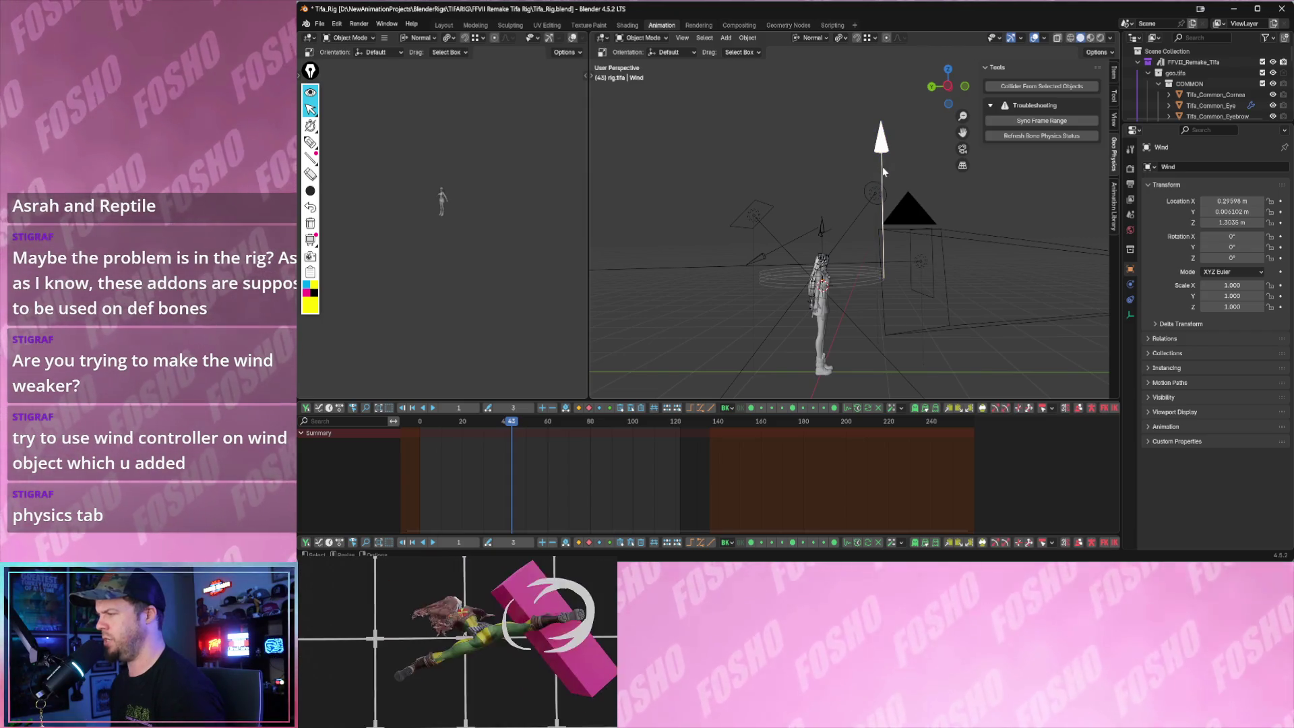
- Cancel a further move of the wind, reset to frame 1, and show its force field settings
{"action": "key", "text": "g"}
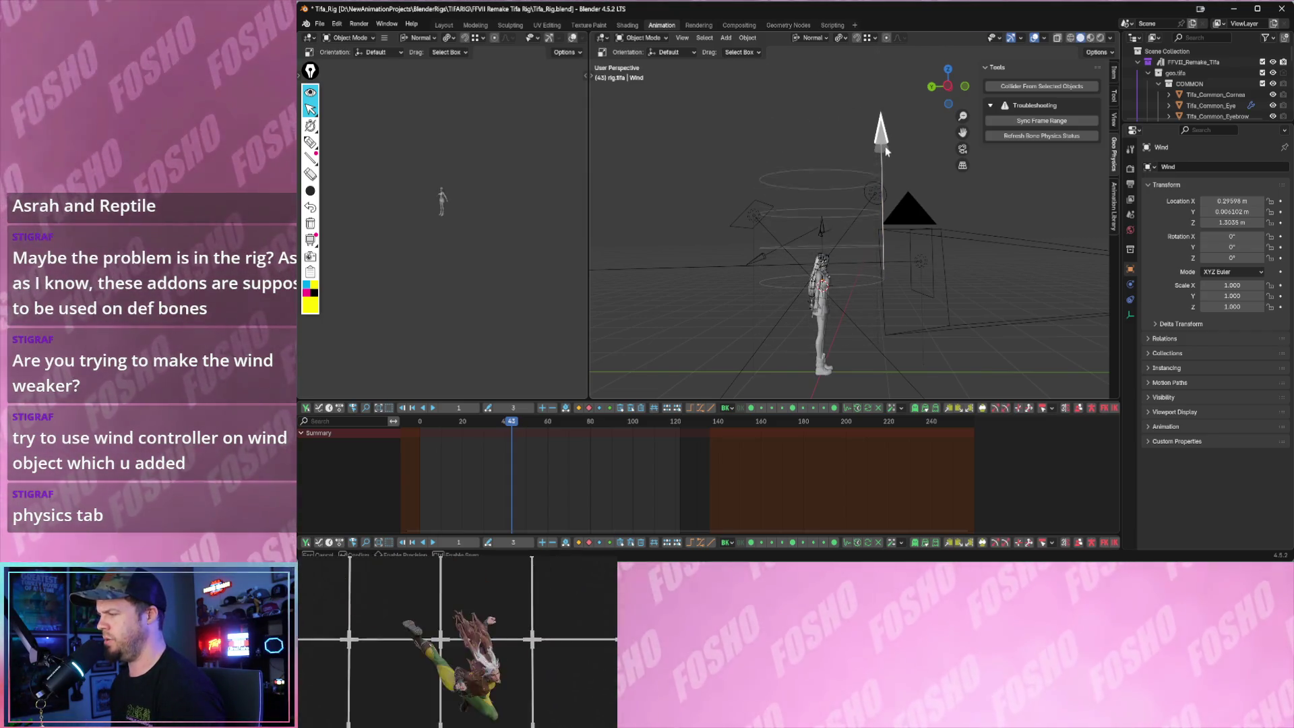
{"action": "right_click", "coordinate": [885, 138]}
{"action": "key", "text": "space"}
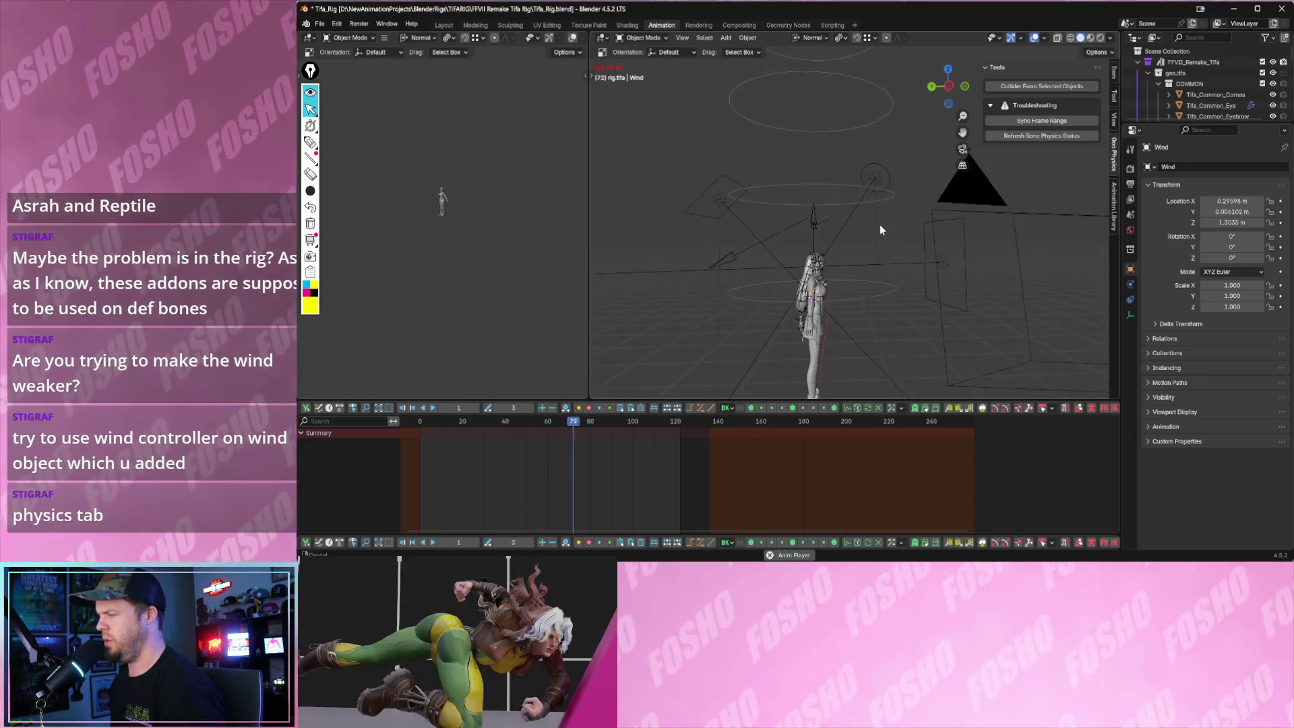
{"action": "key", "text": "Escape"}
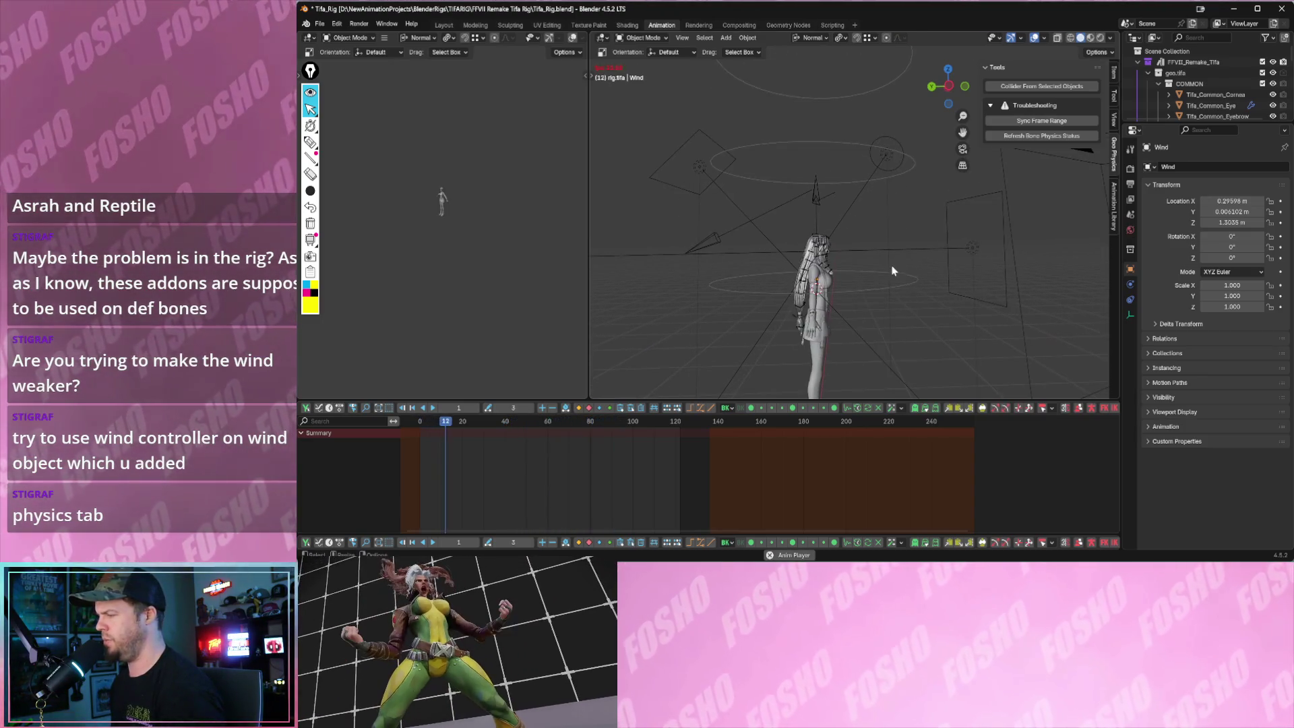
{"action": "key", "text": "space"}
{"action": "left_click", "coordinate": [1131, 287]}
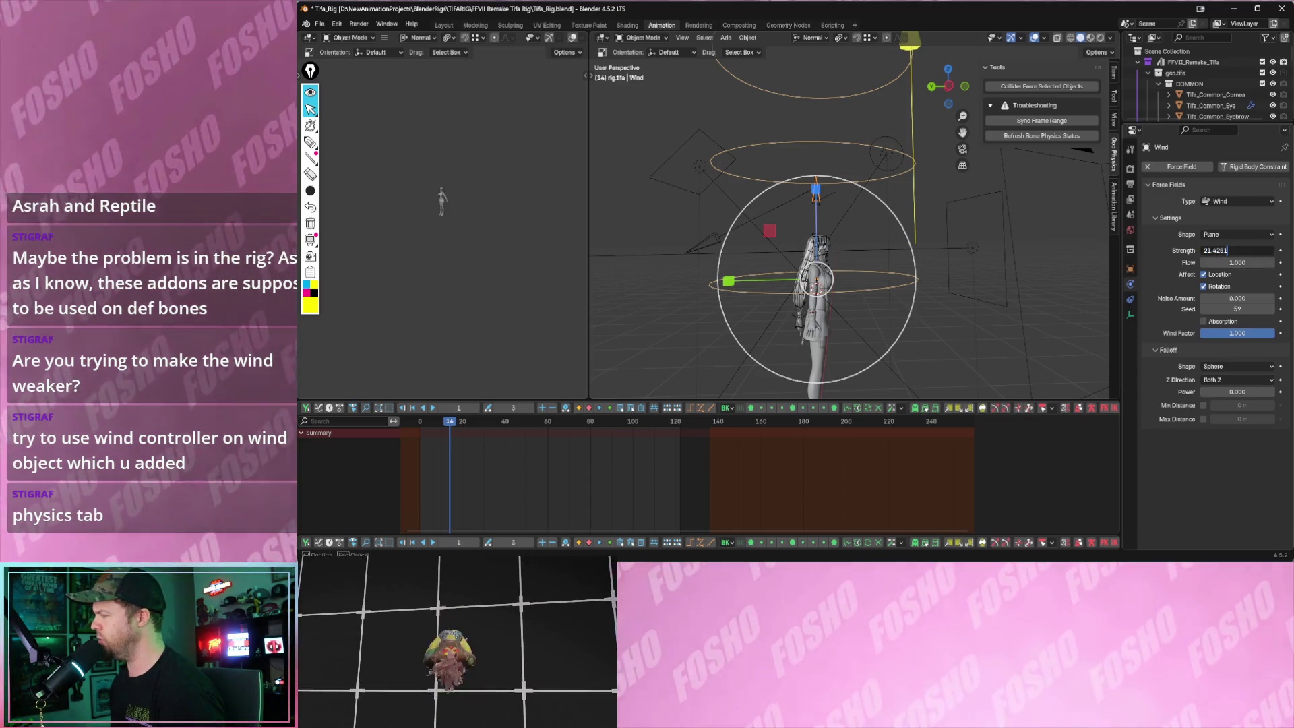
{"action": "type", "text": "500"}
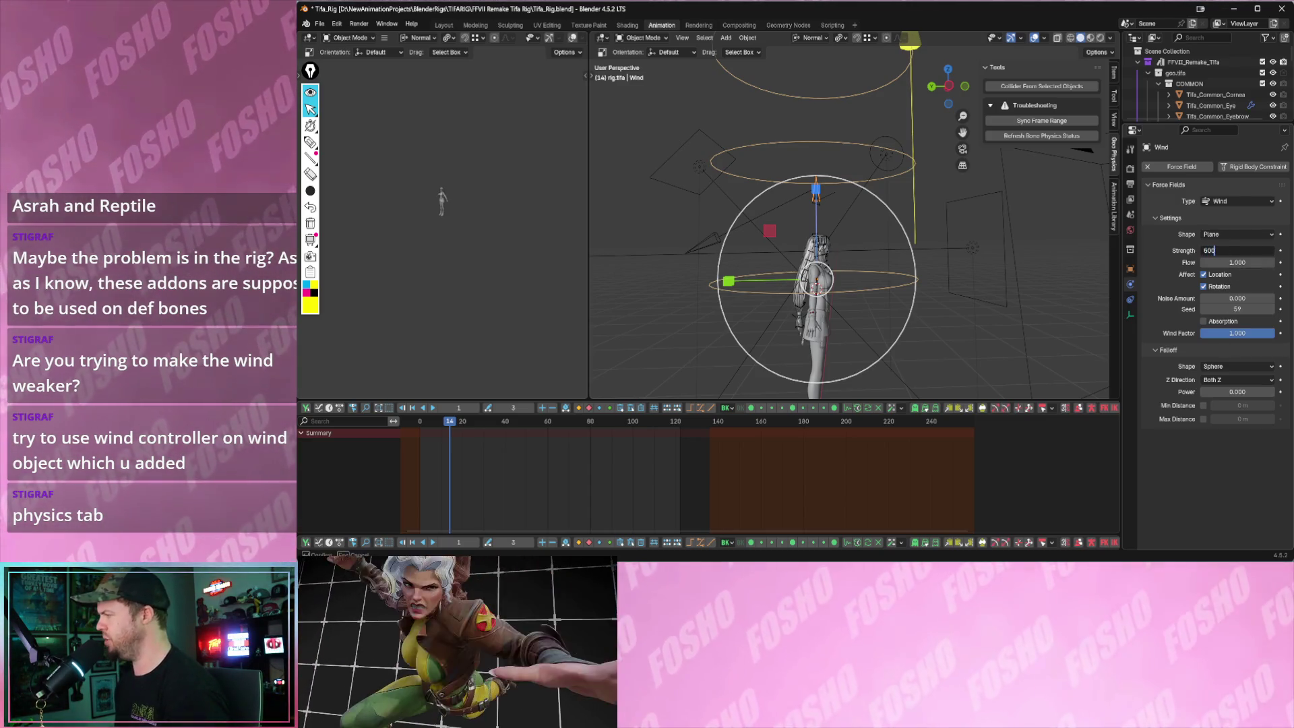
- Confirm the wind strength and play back to watch the hair react from the front
{"action": "key", "text": "Return"}
{"action": "key", "text": "space"}
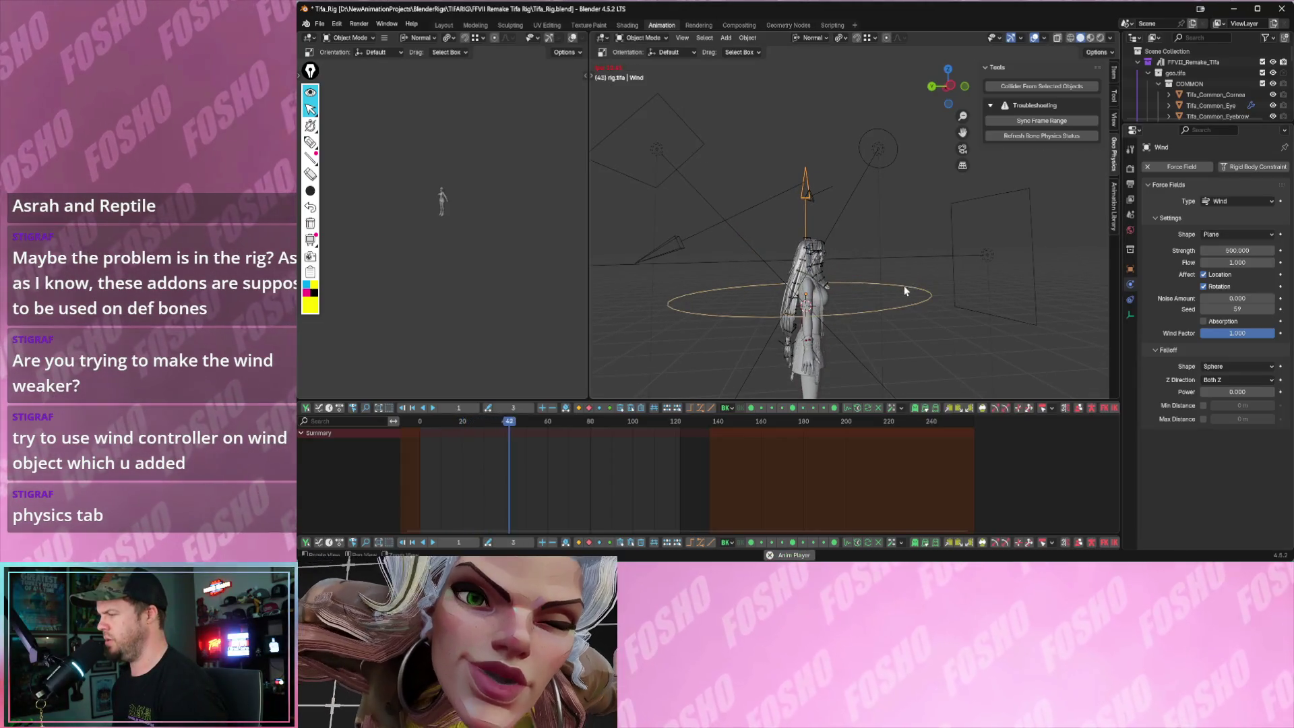
{"action": "scroll", "coordinate": [928, 292], "scroll_direction": "up", "scroll_amount": 3}
{"action": "key", "text": "space"}
{"action": "middle_click_drag", "start_coordinate": [928, 292], "coordinate": [893, 281]}
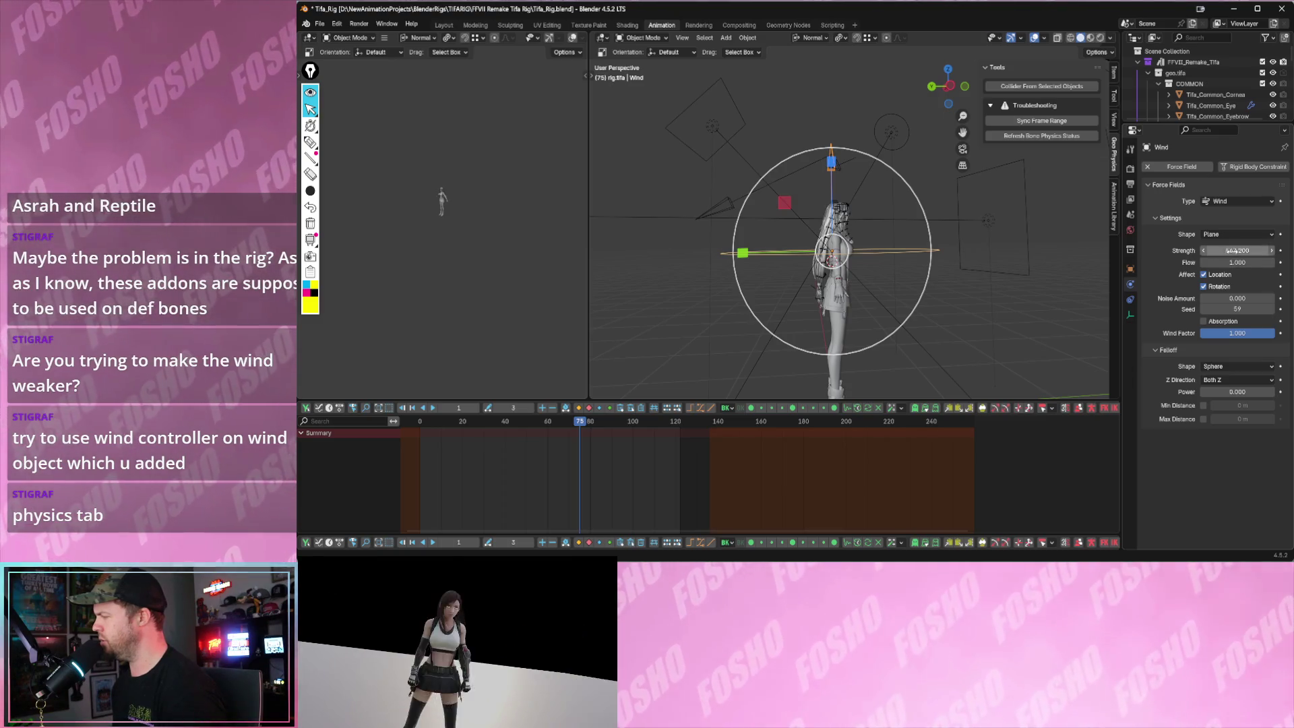
- Raise the wind force strength to 8000 and rewind playback to the first frame
{"action": "double_click", "coordinate": [1238, 250]}
{"action": "type", "text": "8"}
{"action": "key", "text": "Return"}
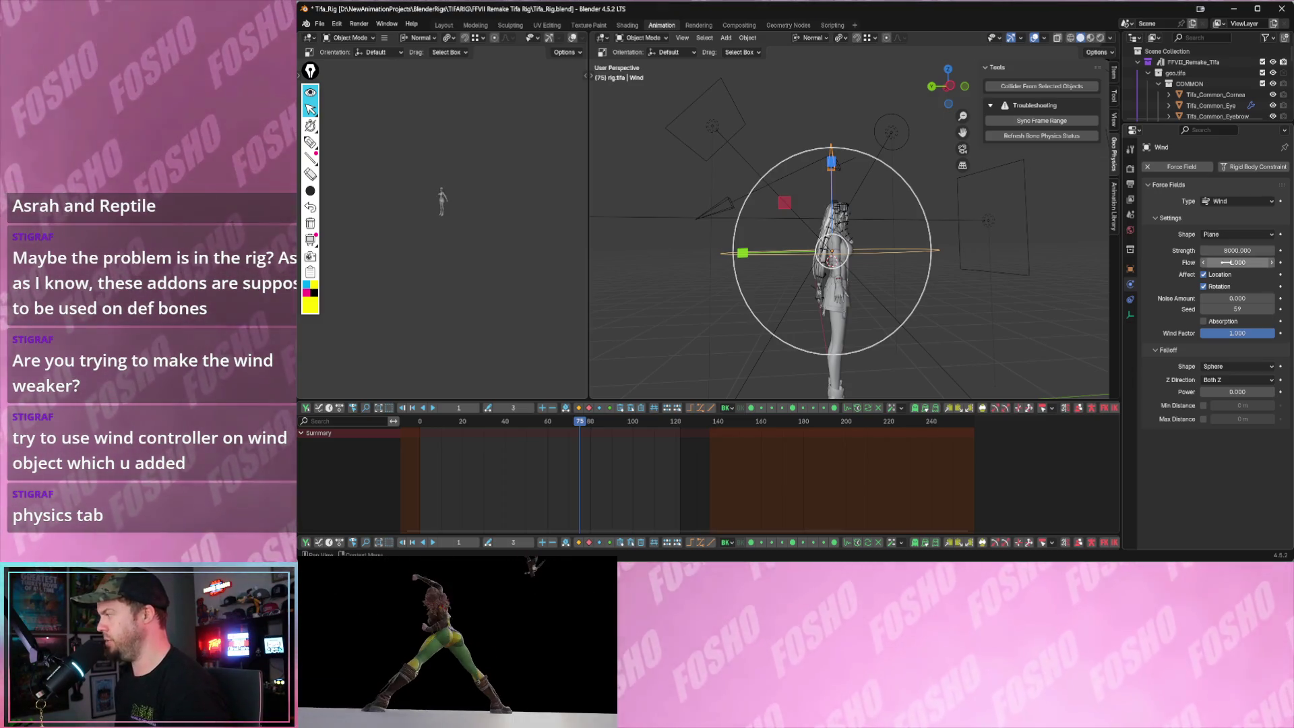
{"action": "left_click", "coordinate": [949, 275]}
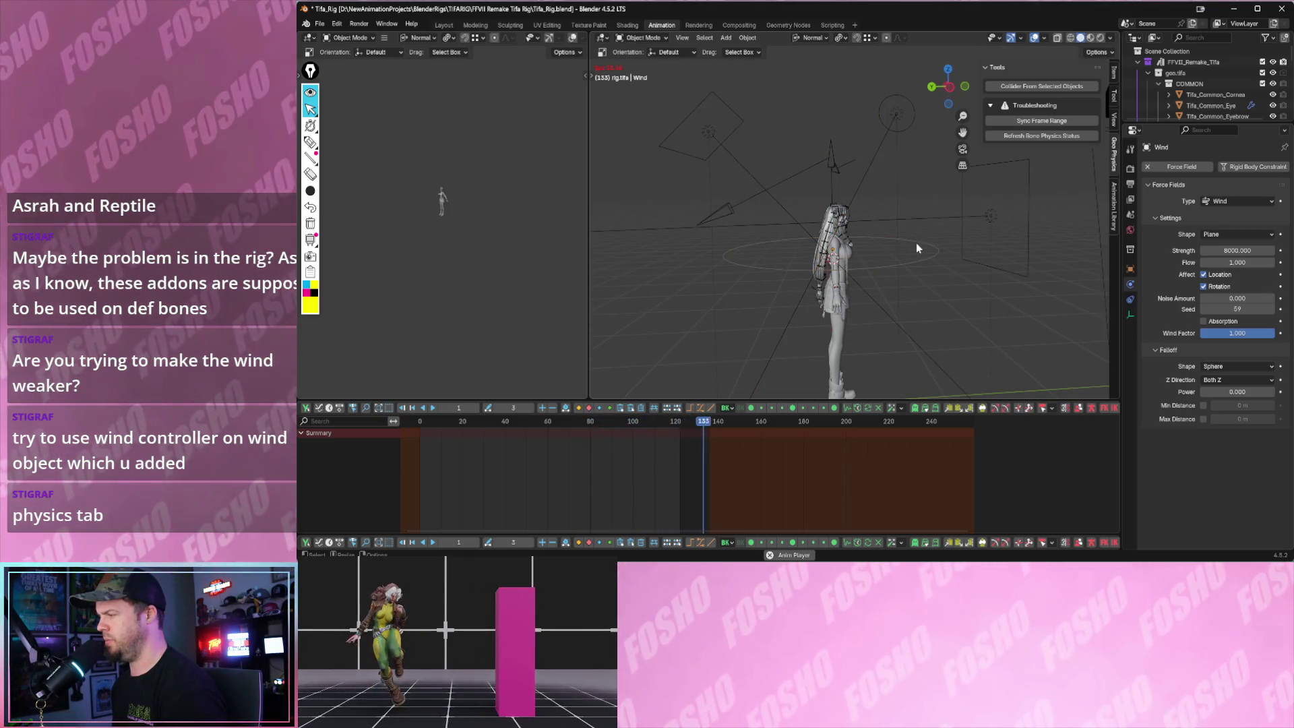
{"action": "key", "text": "Escape"}
- Begin rotating and moving the wind object with the R and G transforms
{"action": "key", "text": "shift+space"}
{"action": "key", "text": "r"}
{"action": "key", "text": "shift+space"}
{"action": "key", "text": "g"}
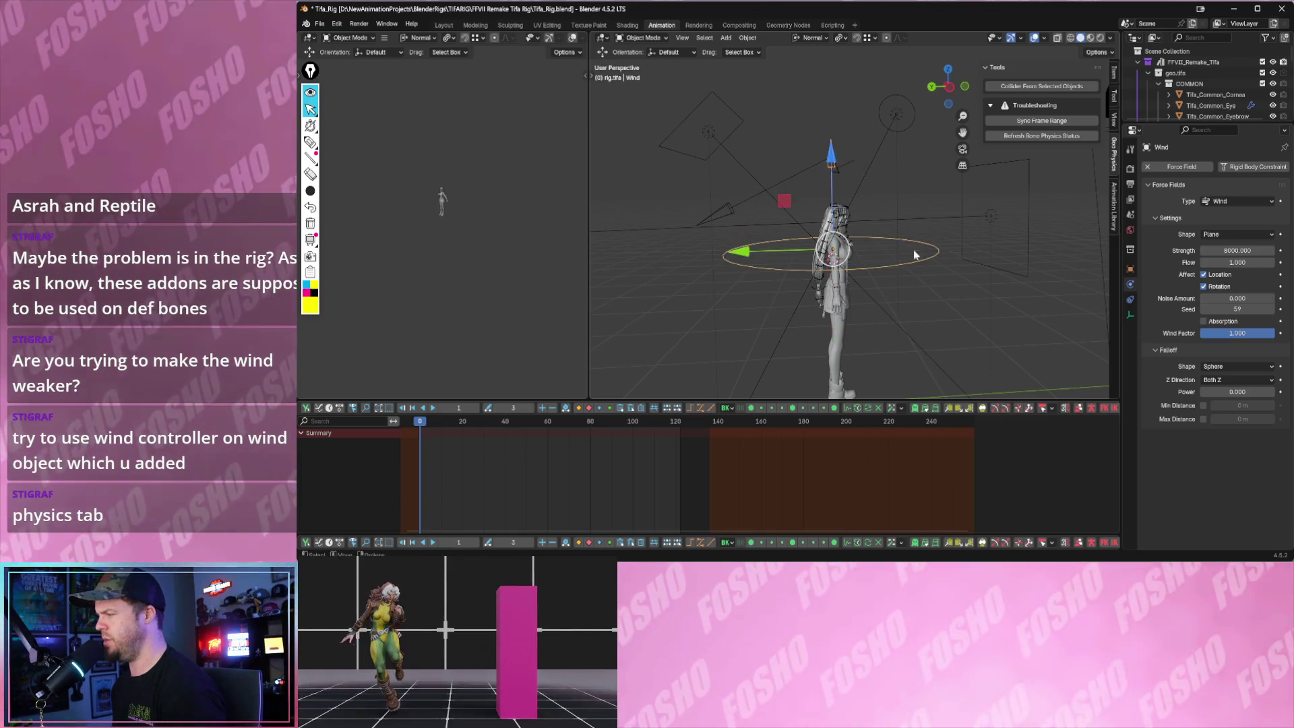
- Rotate the wind object to a new direction and move it, testing with playback
{"action": "middle_click_drag", "start_coordinate": [912, 248], "coordinate": [780, 169]}
{"action": "key", "text": "shift+space"}
{"action": "key", "text": "r"}
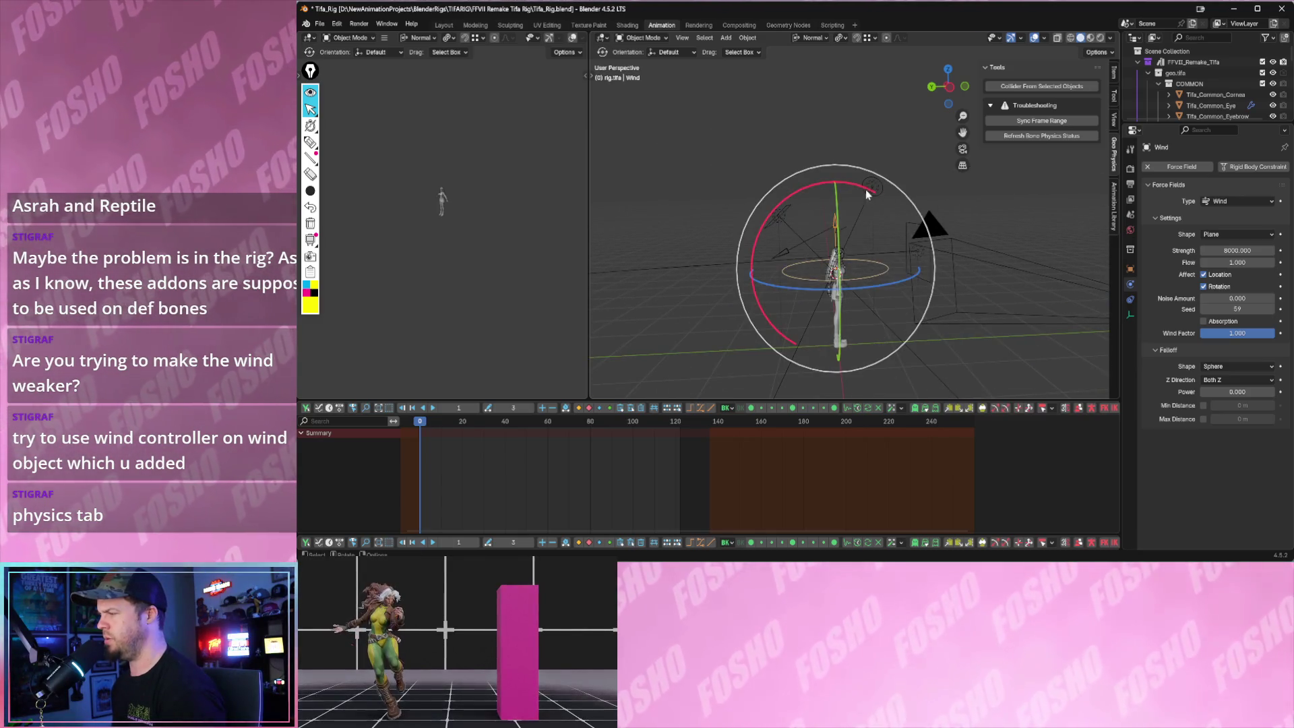
{"action": "left_click_drag", "start_coordinate": [866, 189], "coordinate": [853, 264]}
{"action": "key", "text": "space"}
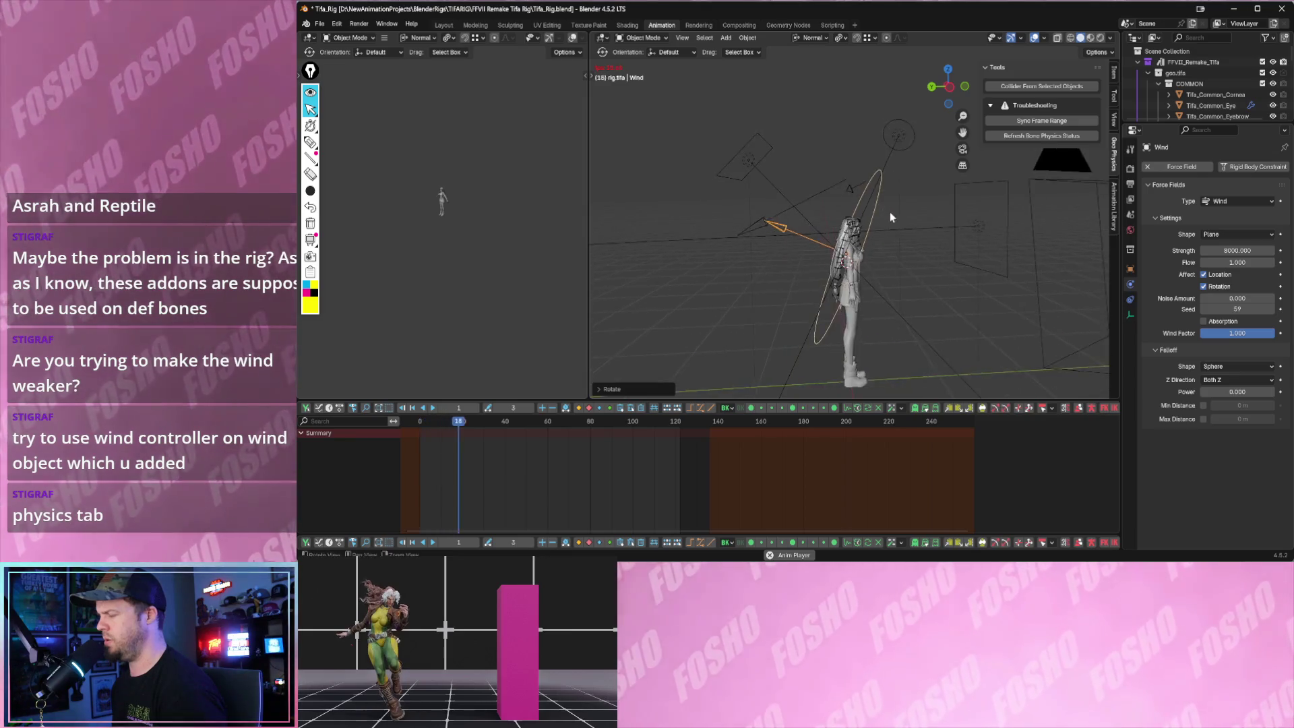
{"action": "scroll", "coordinate": [890, 215], "scroll_direction": "up", "scroll_amount": 5}
{"action": "scroll", "coordinate": [894, 227], "scroll_direction": "down", "scroll_amount": 2}
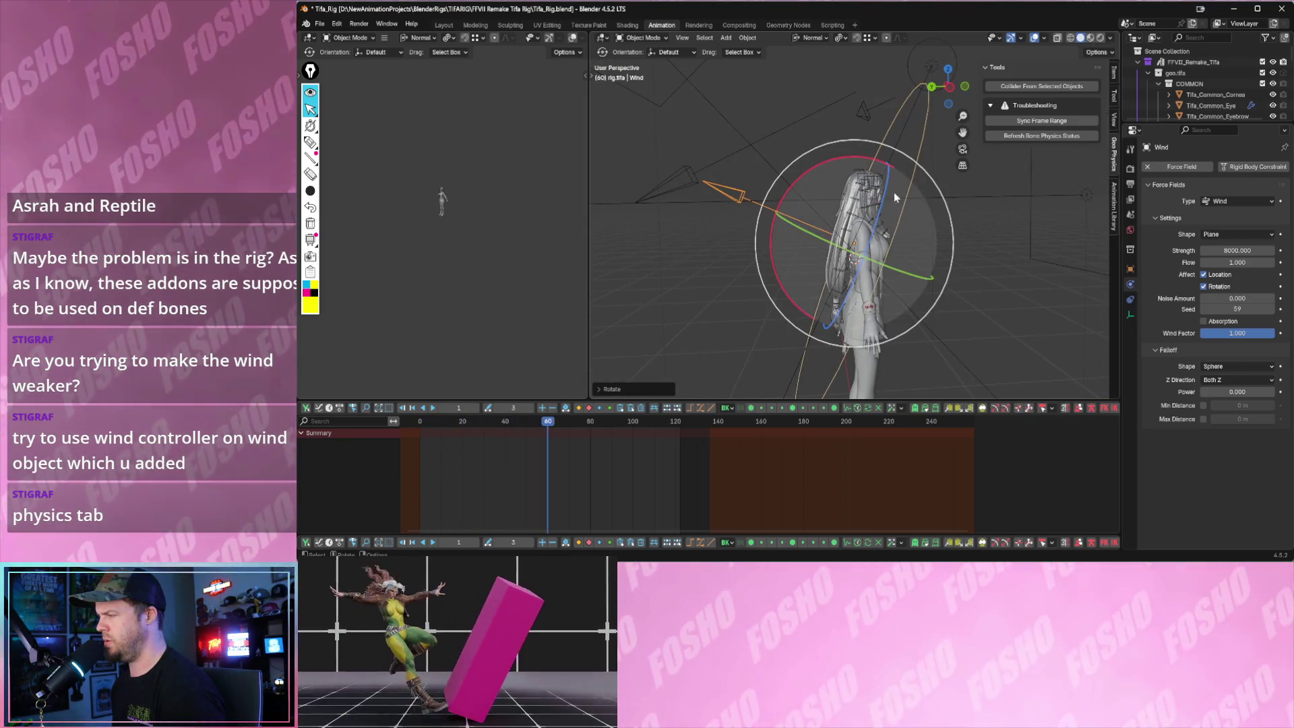
{"action": "key", "text": "g"}
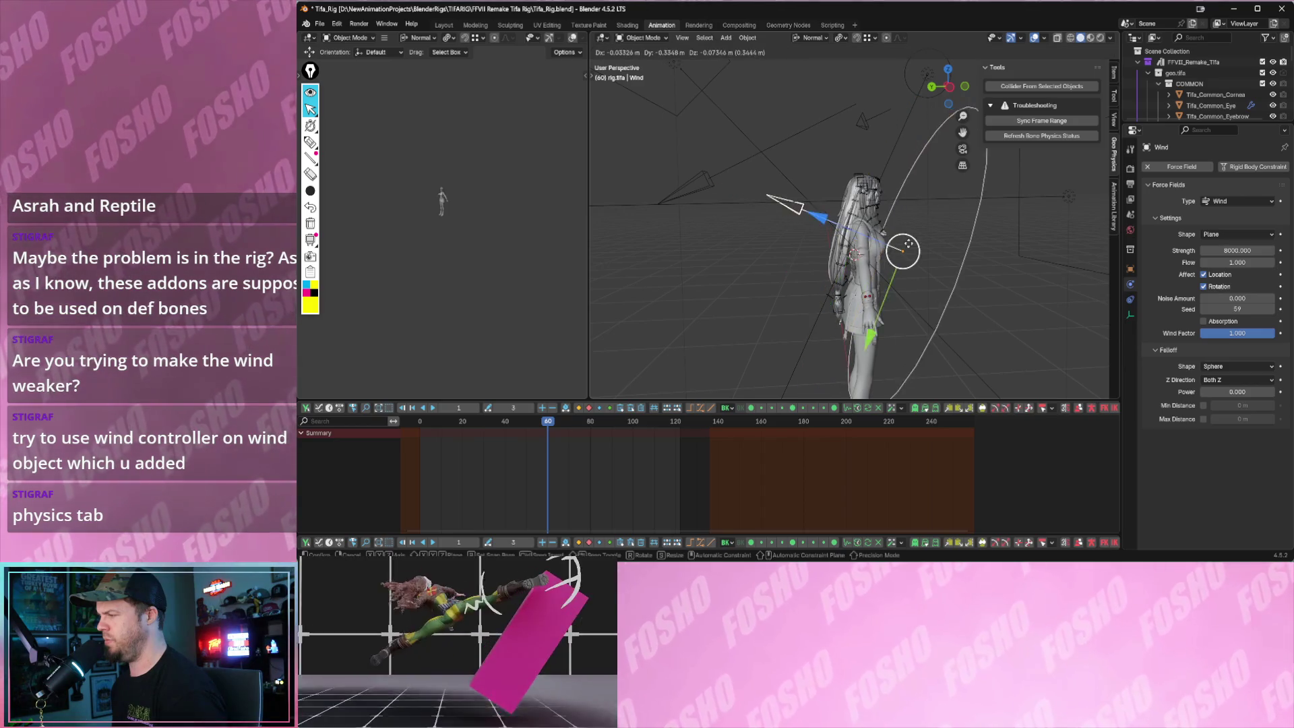
{"action": "left_click", "coordinate": [900, 246]}
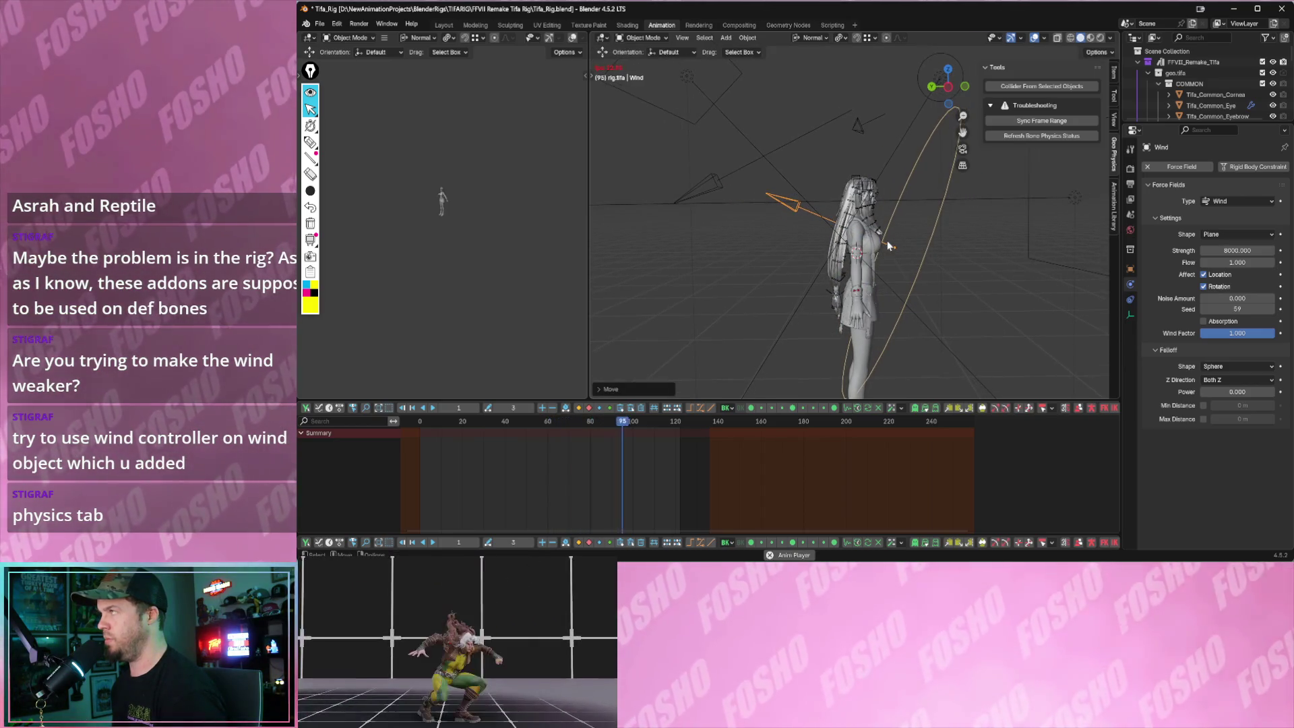
- Move the wind up to the right of the character and tilt it around the X axis
{"action": "key", "text": "Escape"}
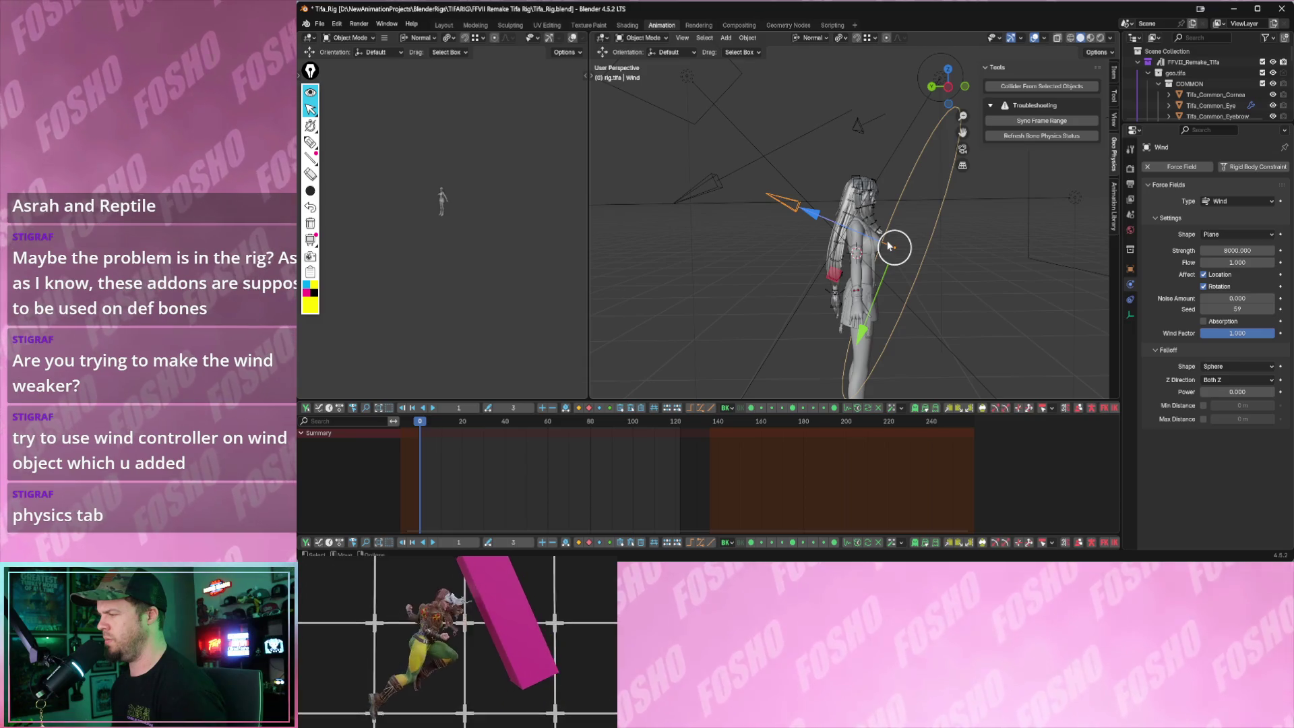
{"action": "key", "text": "g"}
{"action": "left_click", "coordinate": [993, 208]}
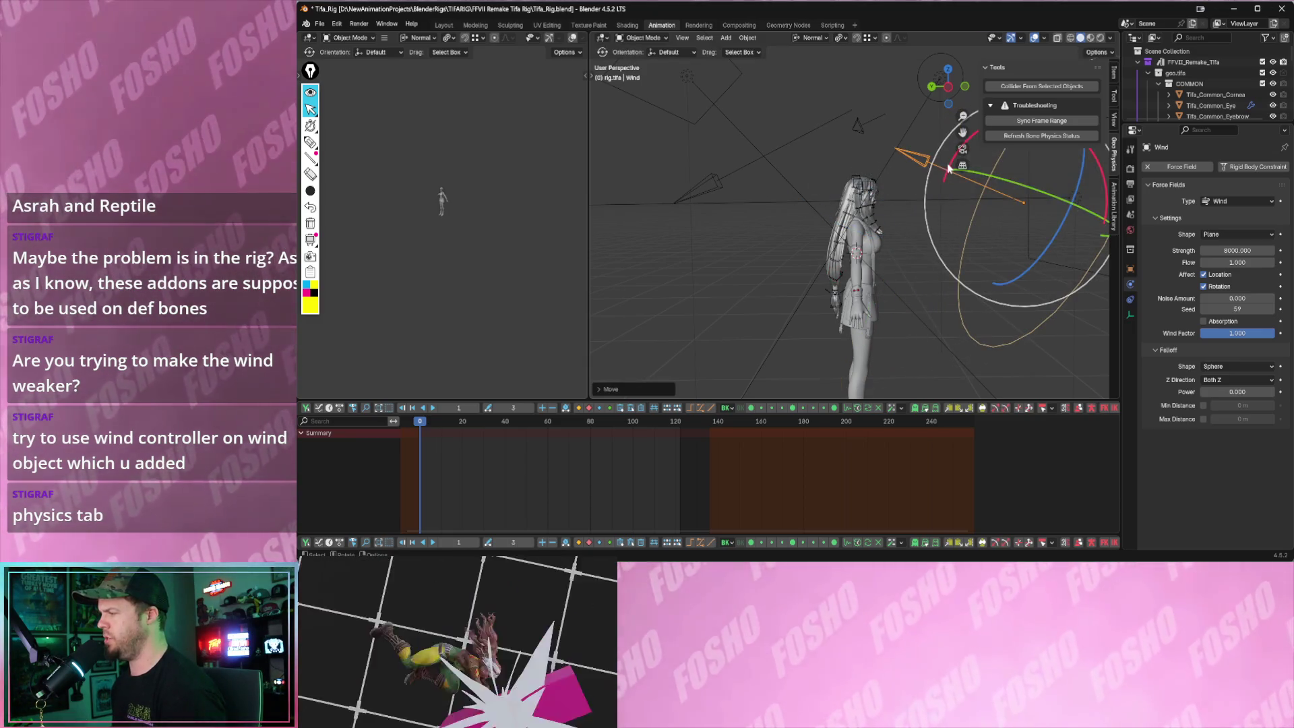
{"action": "key", "text": "r"}
{"action": "key", "text": "x"}
{"action": "left_click", "coordinate": [890, 234]}
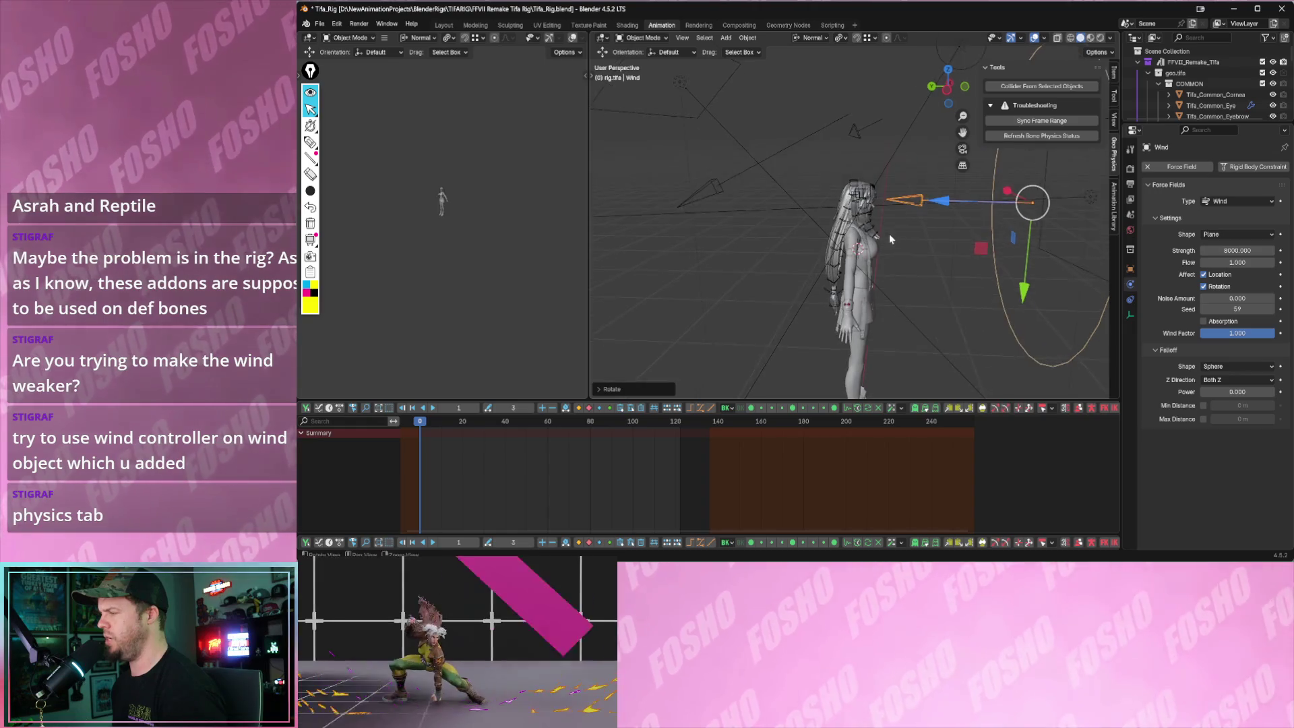
- Nudge the wind object slightly right and check the viewport overlay settings
{"action": "left_click", "coordinate": [1035, 38]}
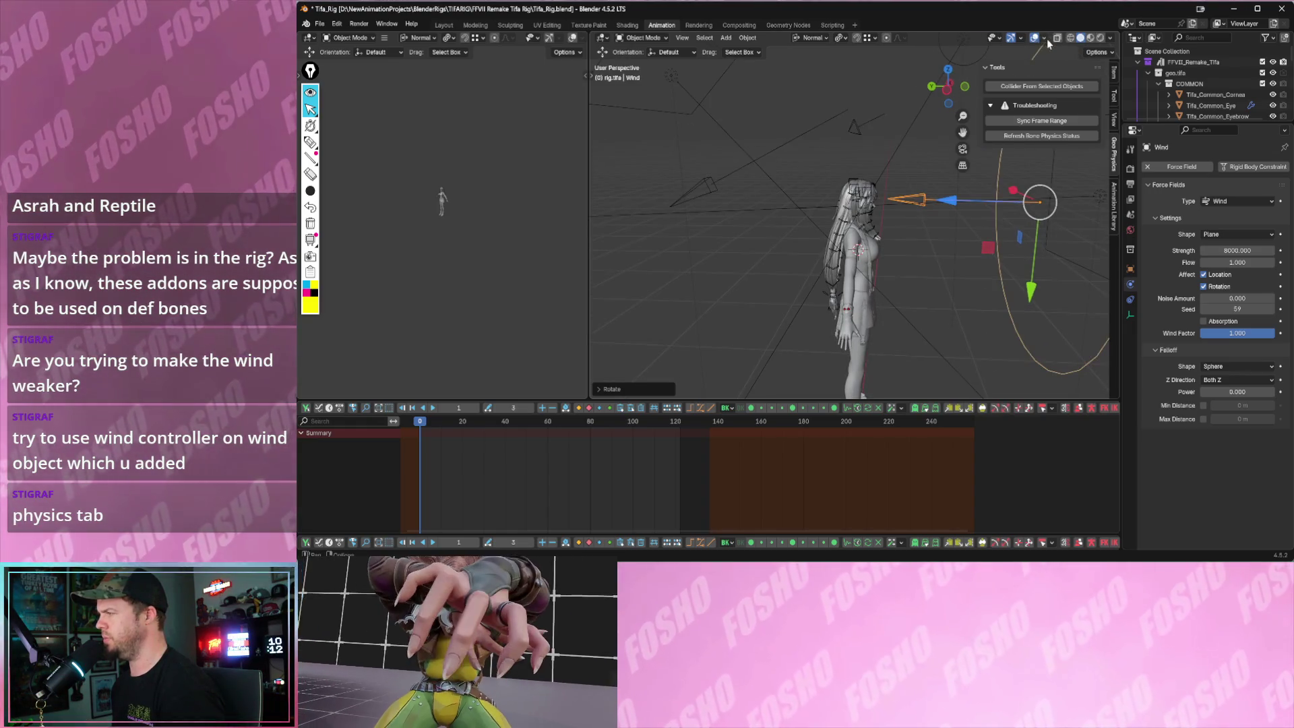
{"action": "left_click", "coordinate": [1048, 43]}
{"action": "key", "text": "n"}
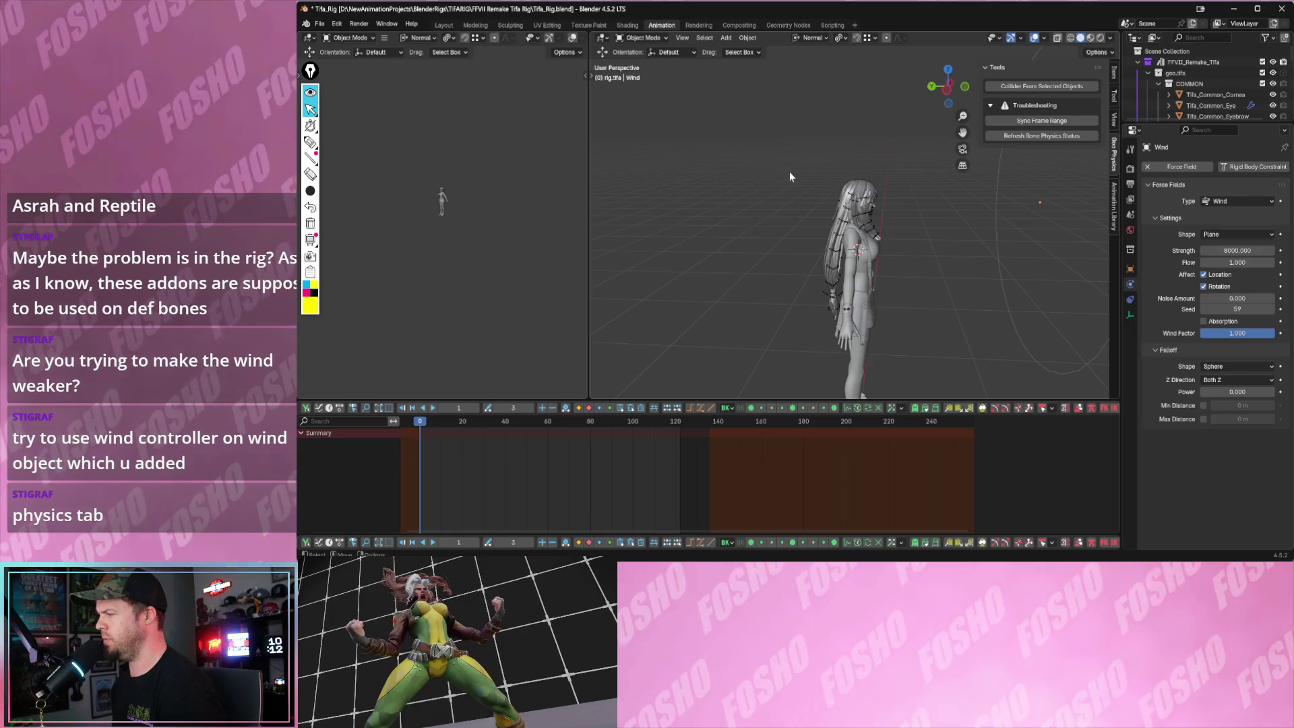
- Select Tifa's rig and switch it into Pose Mode
{"action": "left_click_drag", "start_coordinate": [786, 177], "coordinate": [900, 367]}
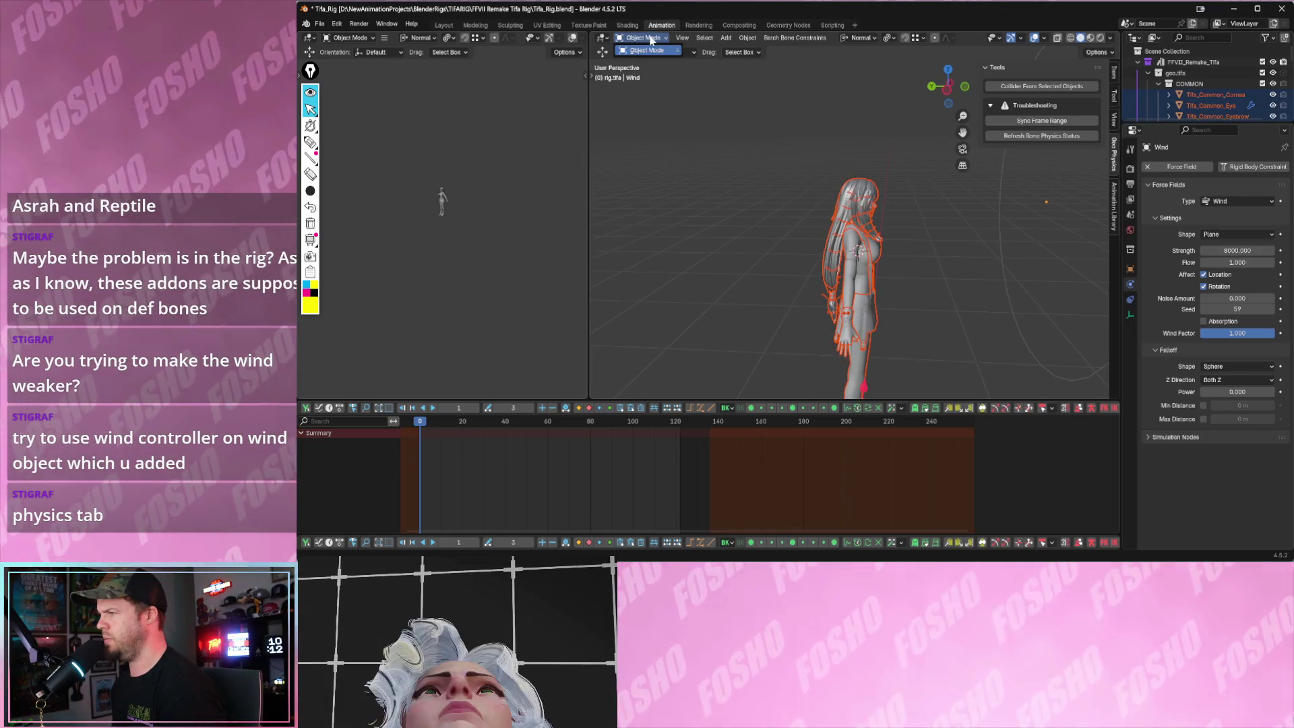
{"action": "left_click", "coordinate": [846, 208]}
{"action": "left_click", "coordinate": [857, 233]}
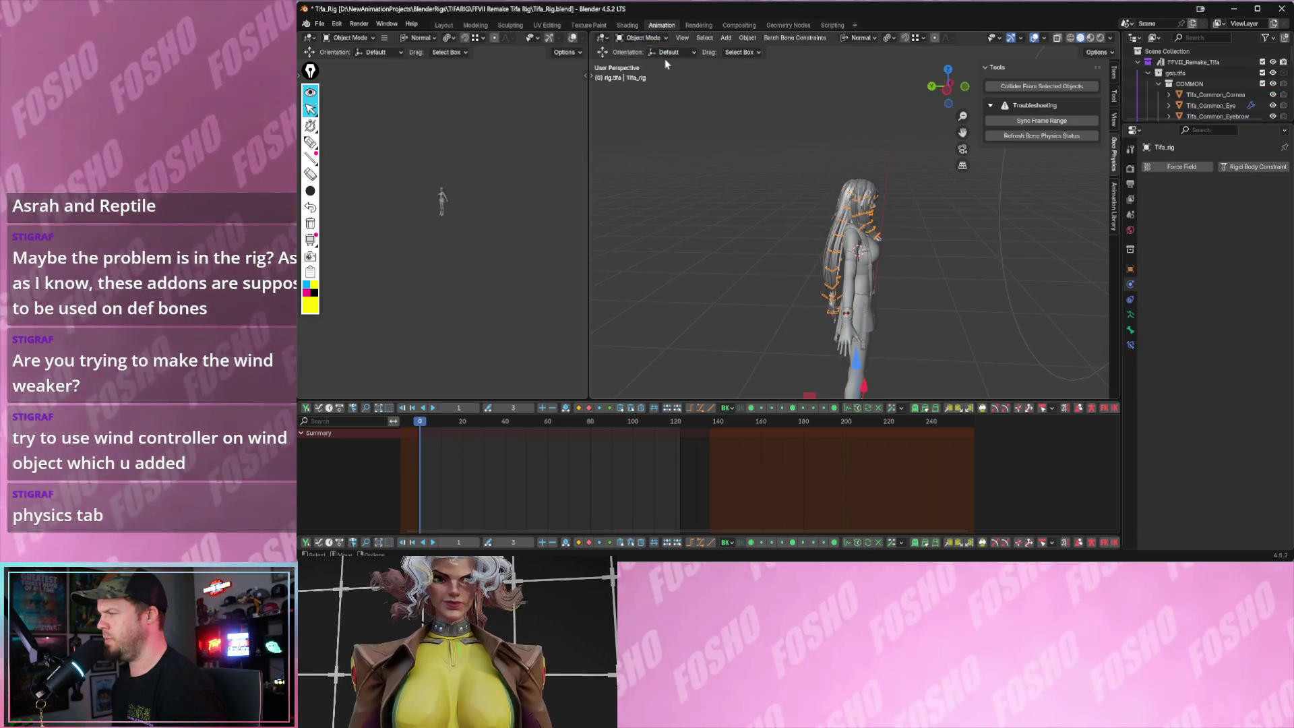
{"action": "left_click", "coordinate": [647, 38]}
{"action": "left_click", "coordinate": [644, 74]}
- Box-select the hair bones, clear old physics and add Soft Body Chain physics to them
{"action": "left_click_drag", "start_coordinate": [850, 213], "coordinate": [855, 228]}
{"action": "mouse_move", "coordinate": [714, 129]}
{"action": "left_mouse_down"}
{"action": "mouse_move", "coordinate": [879, 302]}
{"action": "mouse_move", "coordinate": [908, 365]}
{"action": "left_mouse_up"}
{"action": "left_click", "coordinate": [1012, 89]}
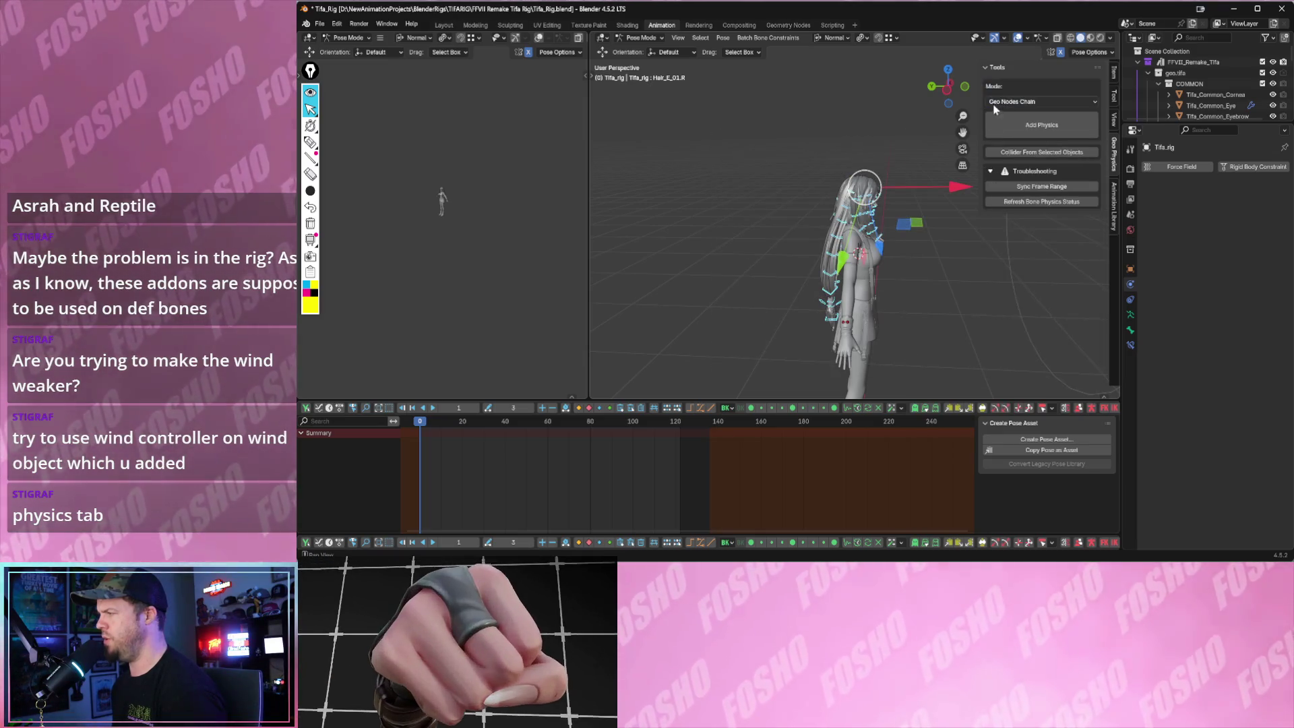
{"action": "left_click", "coordinate": [1000, 102]}
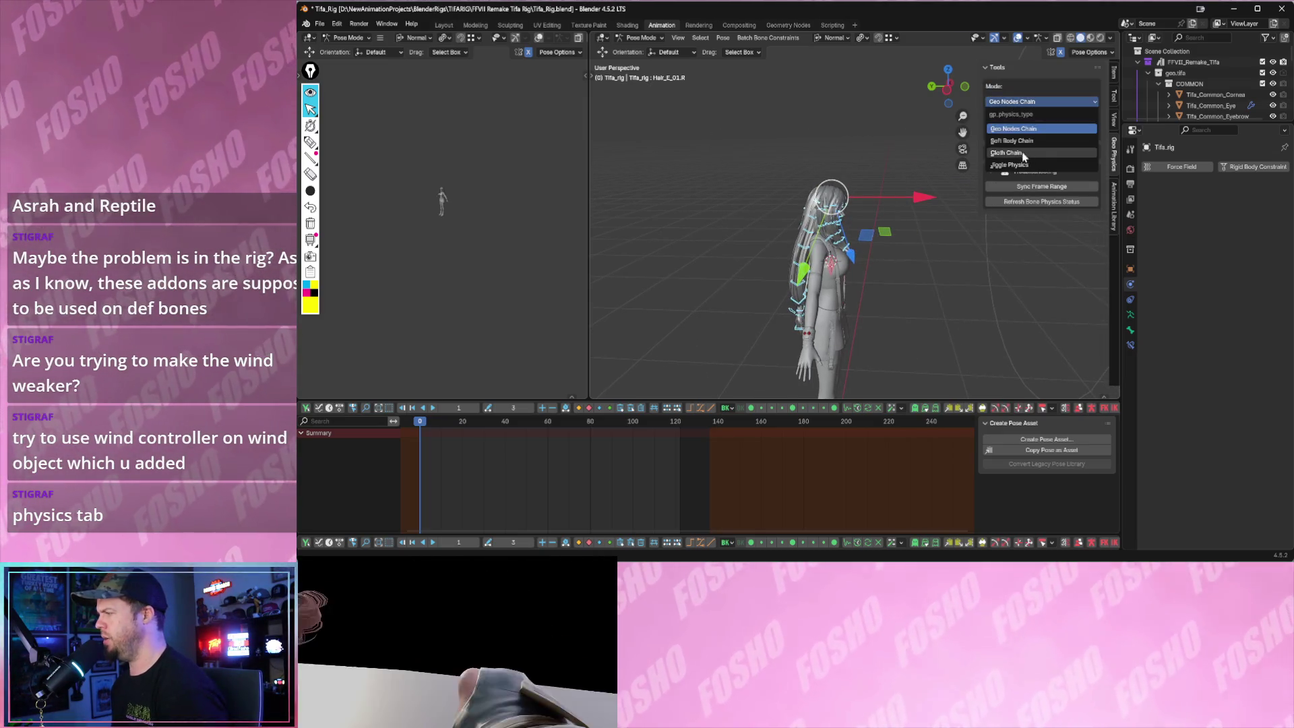
{"action": "left_click", "coordinate": [1012, 141]}
{"action": "left_click", "coordinate": [1011, 121]}
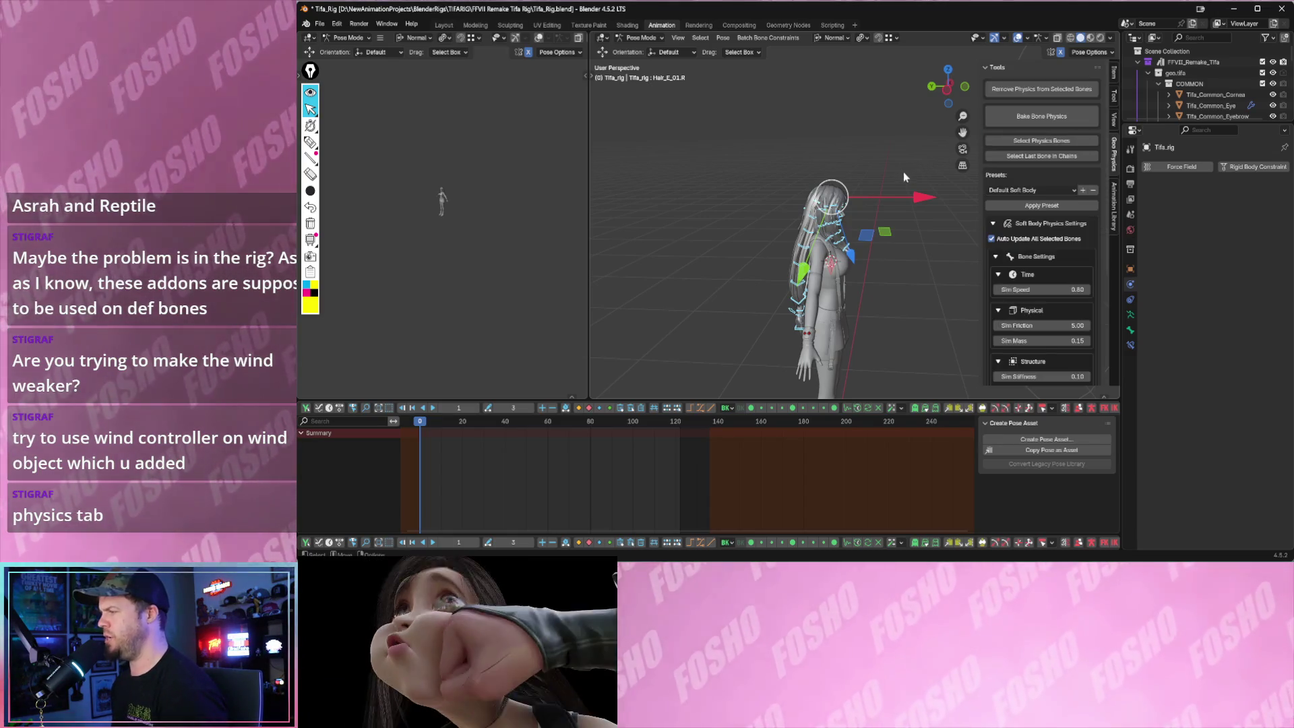
- Play back to watch the hair stream back, then return the rig to Object Mode
{"action": "key", "text": "space"}
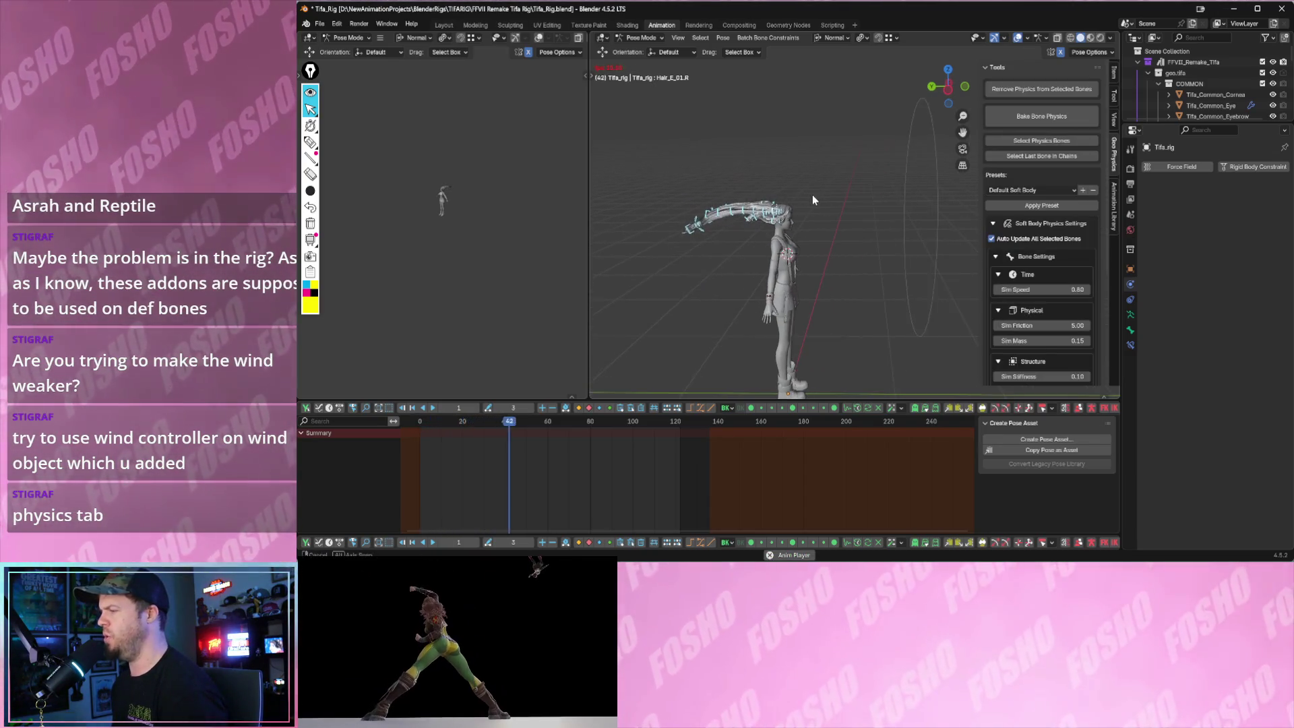
{"action": "middle_click_drag", "start_coordinate": [812, 200], "coordinate": [912, 178]}
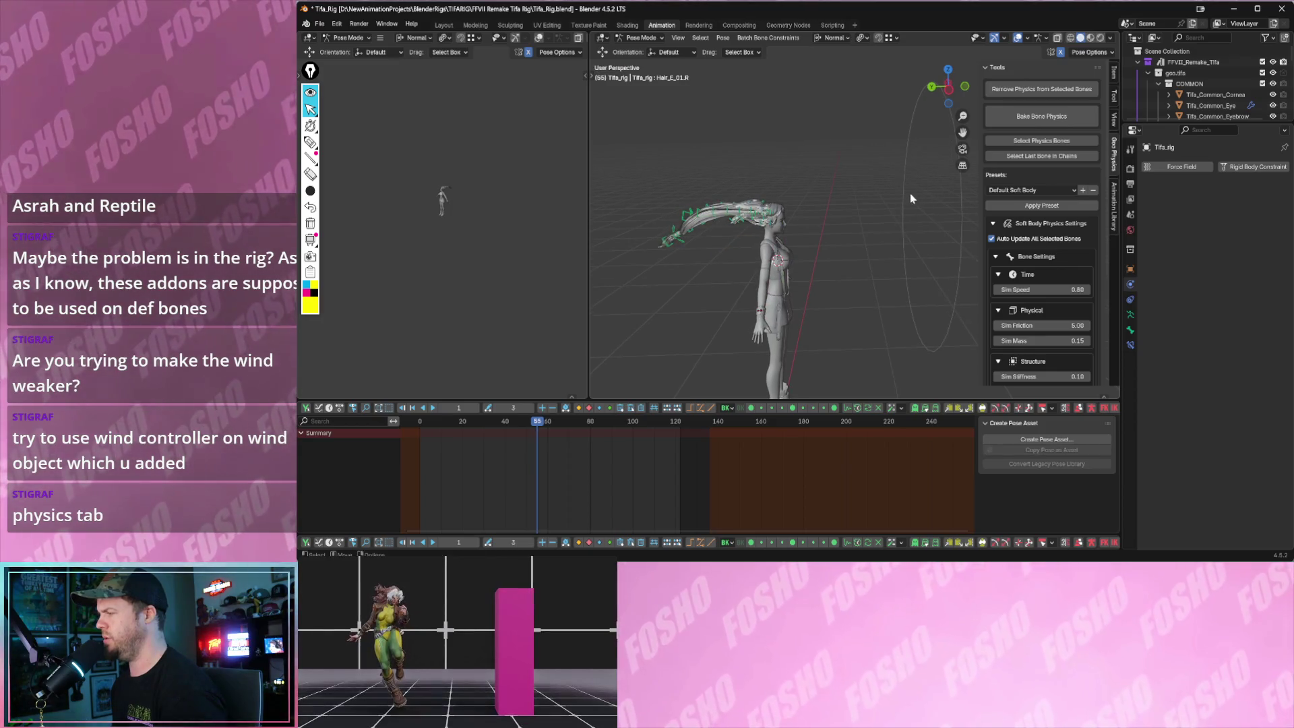
{"action": "left_click", "coordinate": [641, 37]}
{"action": "left_click", "coordinate": [648, 50]}
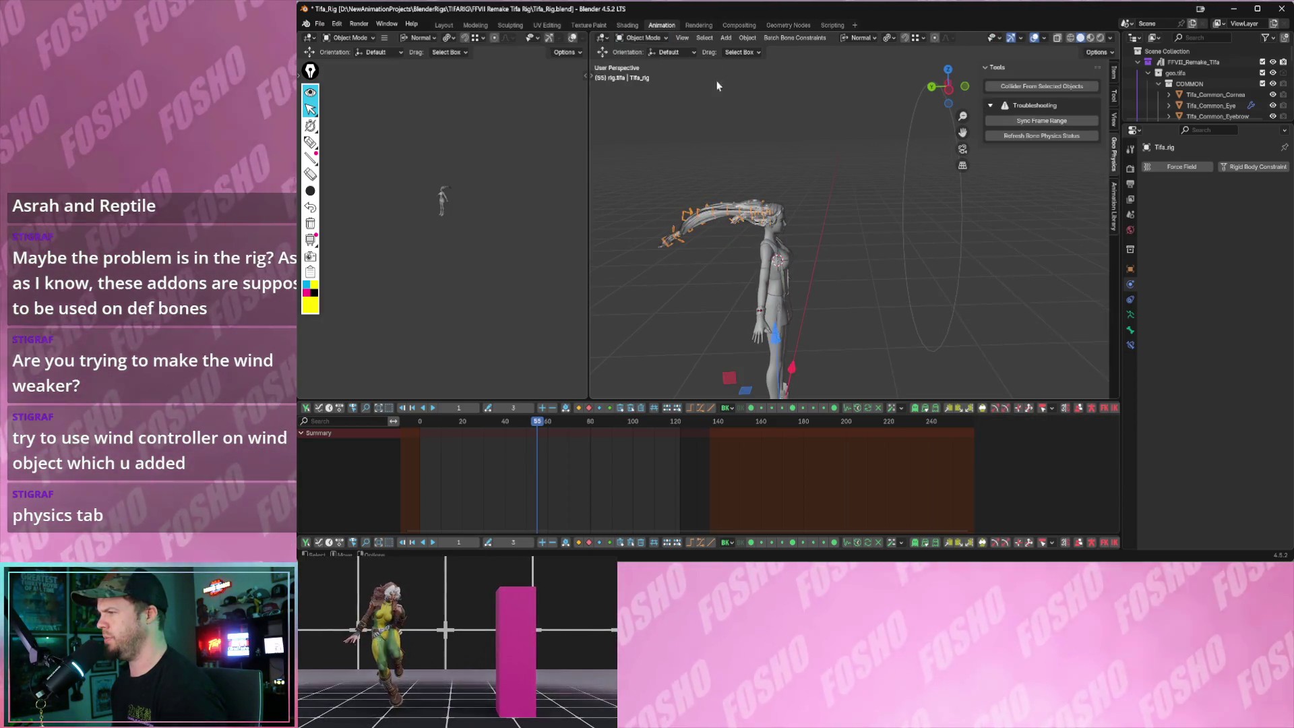
- Select the wind object and set its strength to 500 in the physics properties
{"action": "left_click_drag", "start_coordinate": [918, 166], "coordinate": [919, 169]}
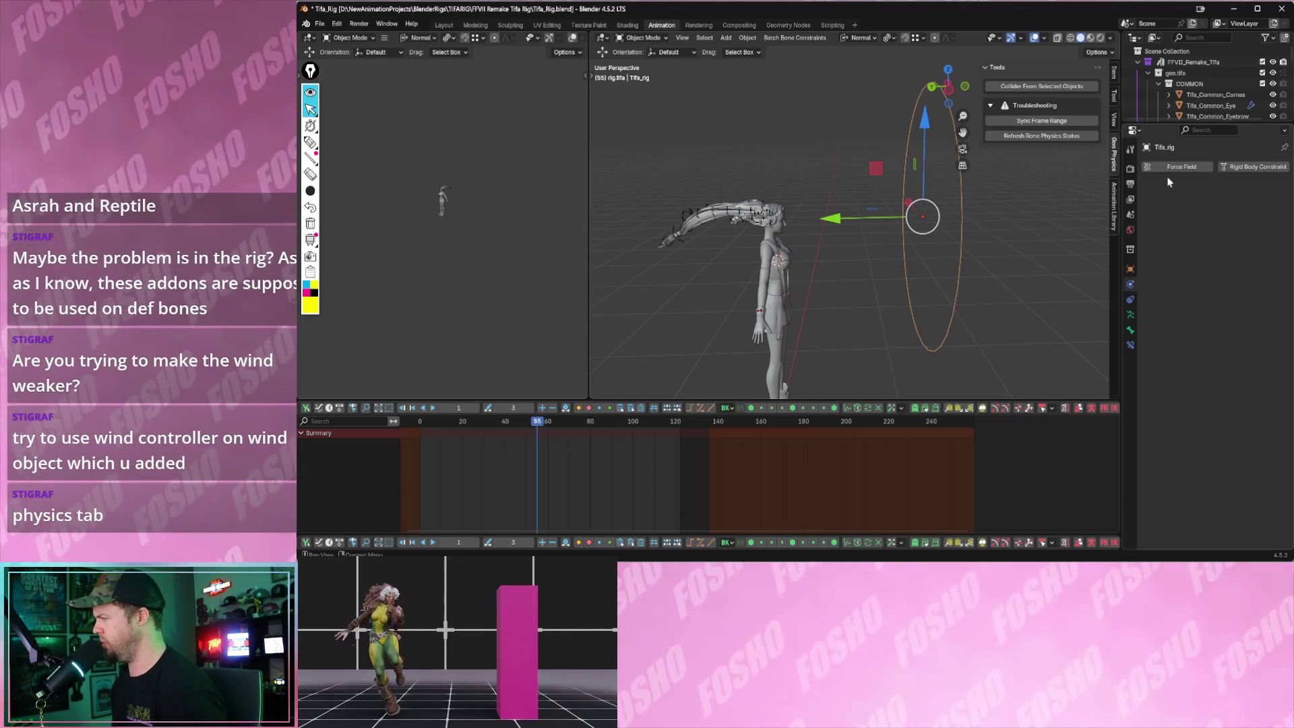
{"action": "left_click", "coordinate": [1130, 271]}
{"action": "left_click", "coordinate": [1129, 297]}
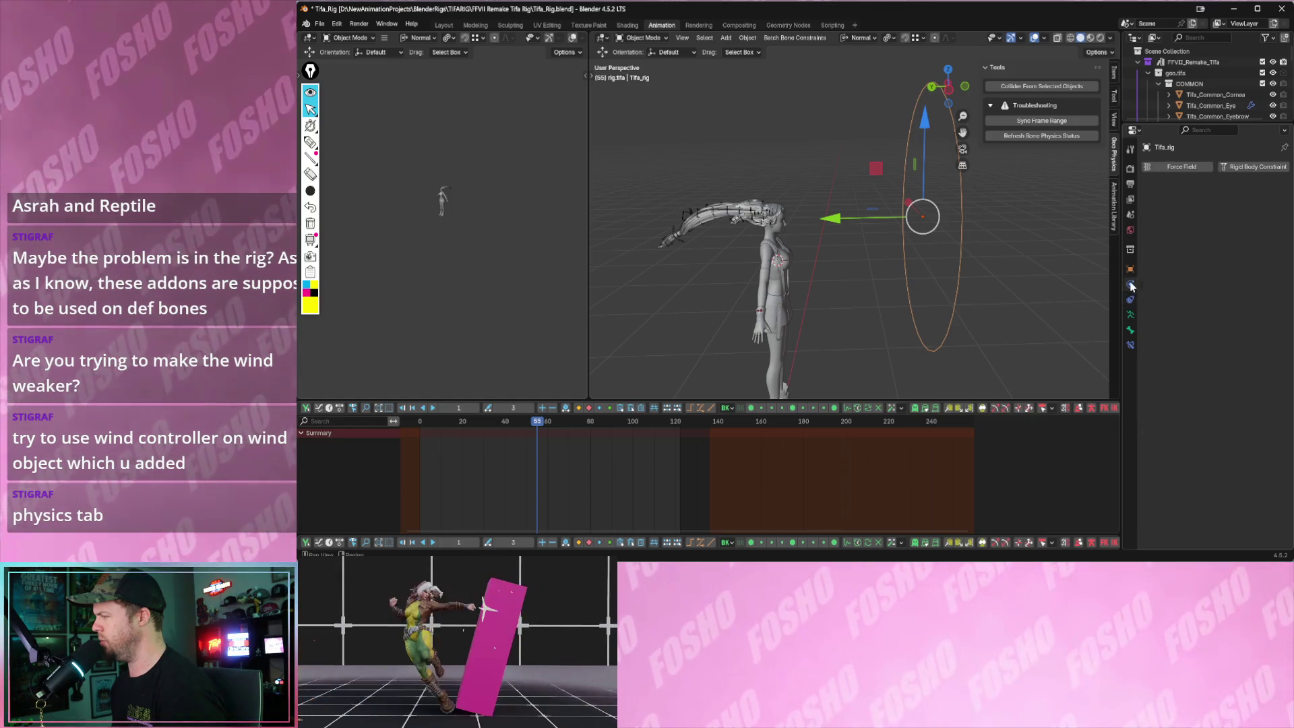
{"action": "left_click_drag", "start_coordinate": [1008, 240], "coordinate": [956, 272]}
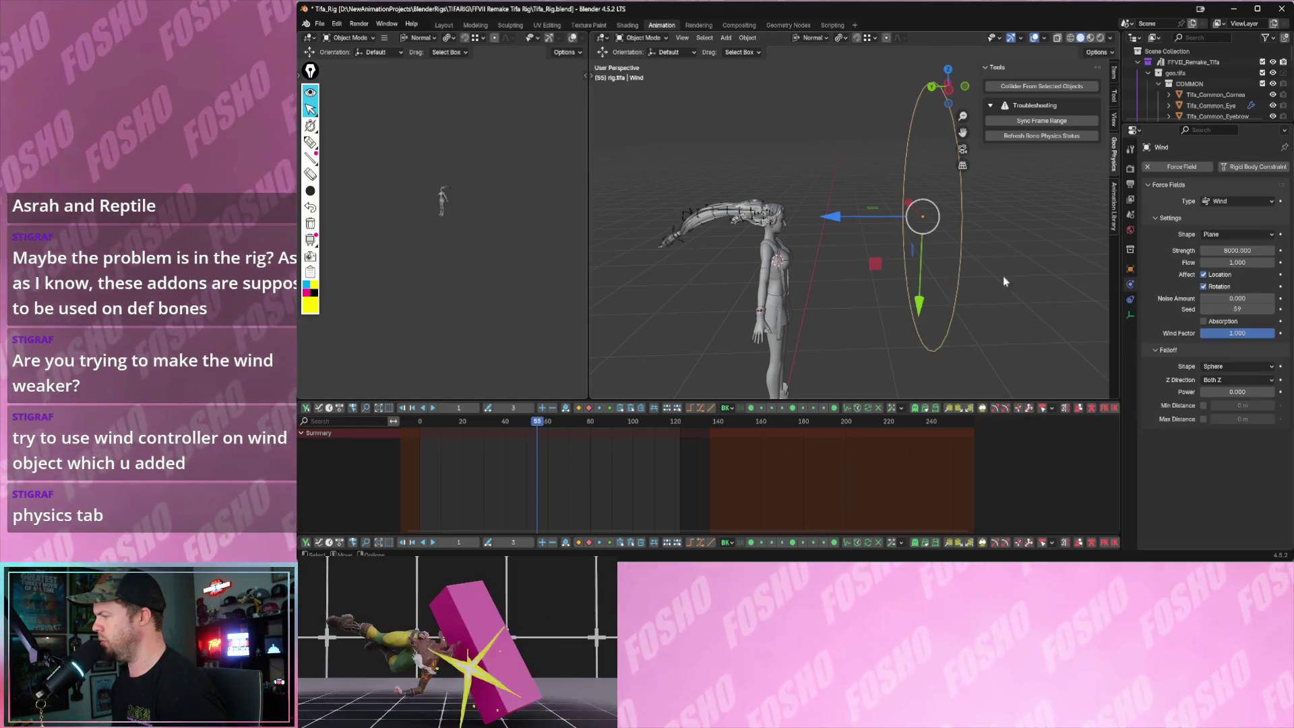
{"action": "type", "text": "500"}
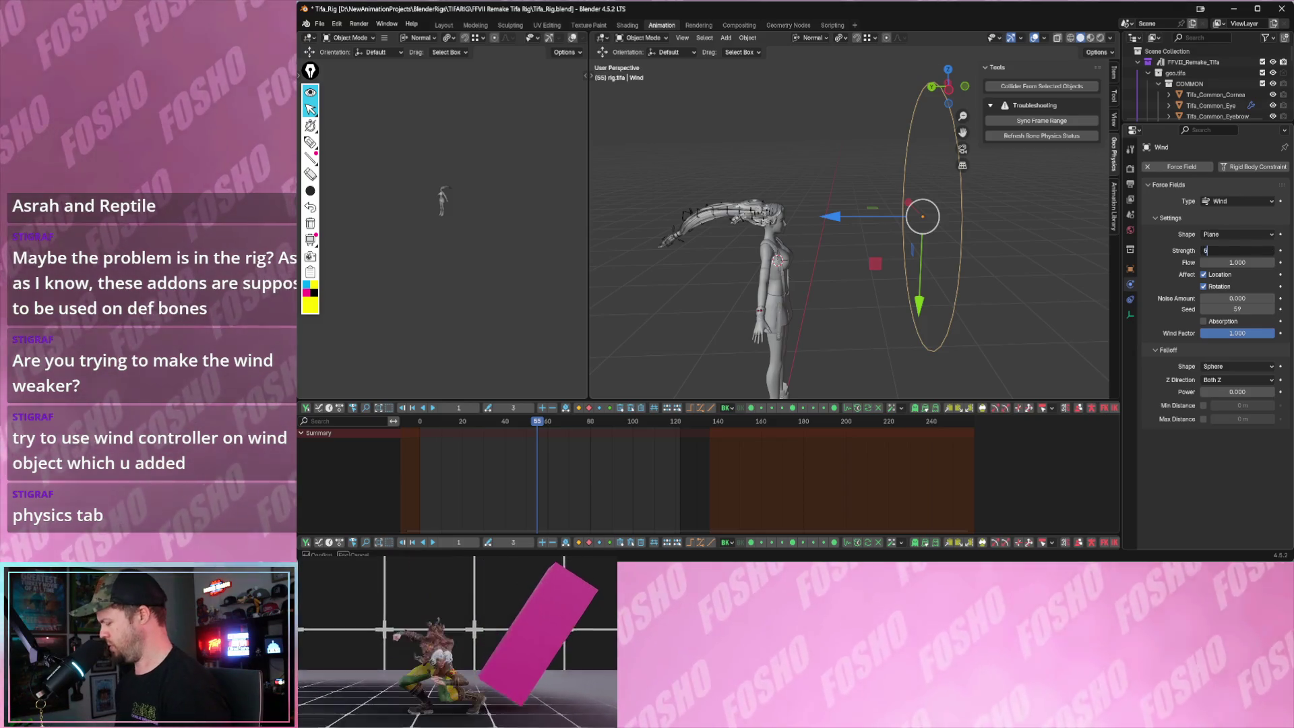
{"action": "key", "text": "Return"}
- Lower the wind strength to 5 and compare the hair during playback
{"action": "key", "text": "g"}
{"action": "left_click", "coordinate": [1003, 308]}
{"action": "key", "text": "space"}
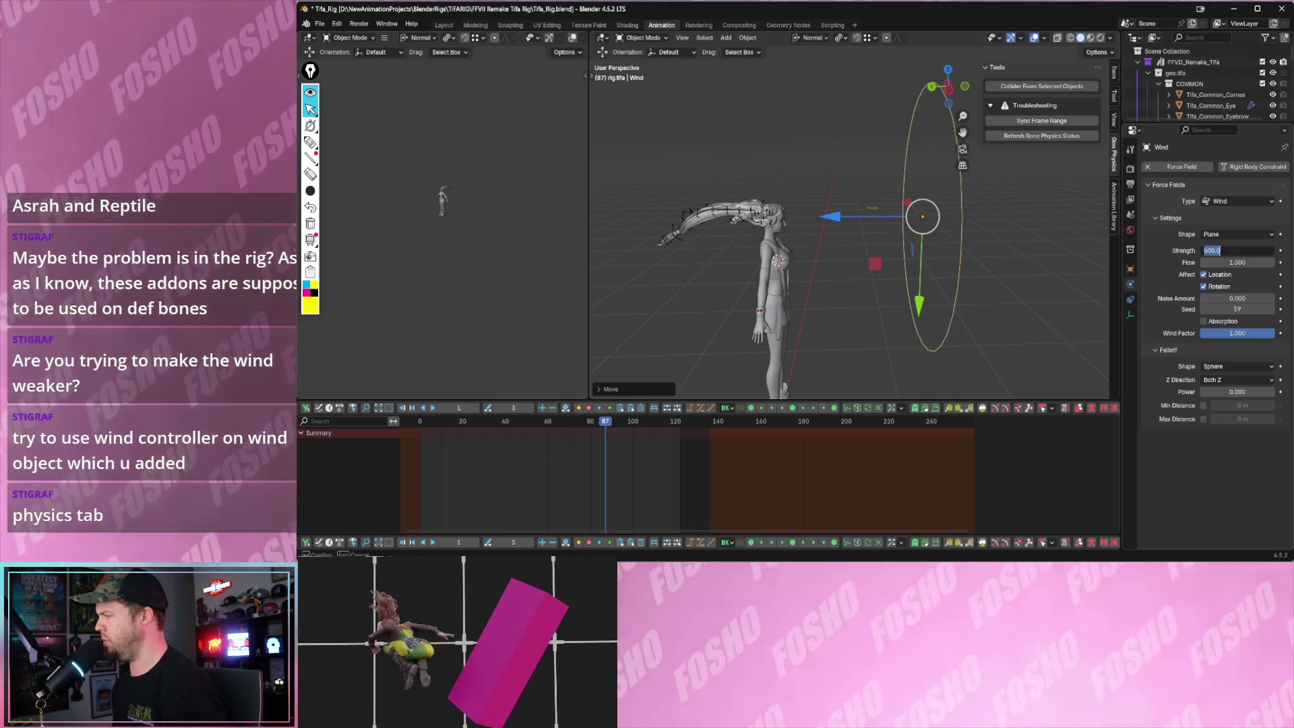
{"action": "type", "text": "5"}
{"action": "key", "text": "Return"}
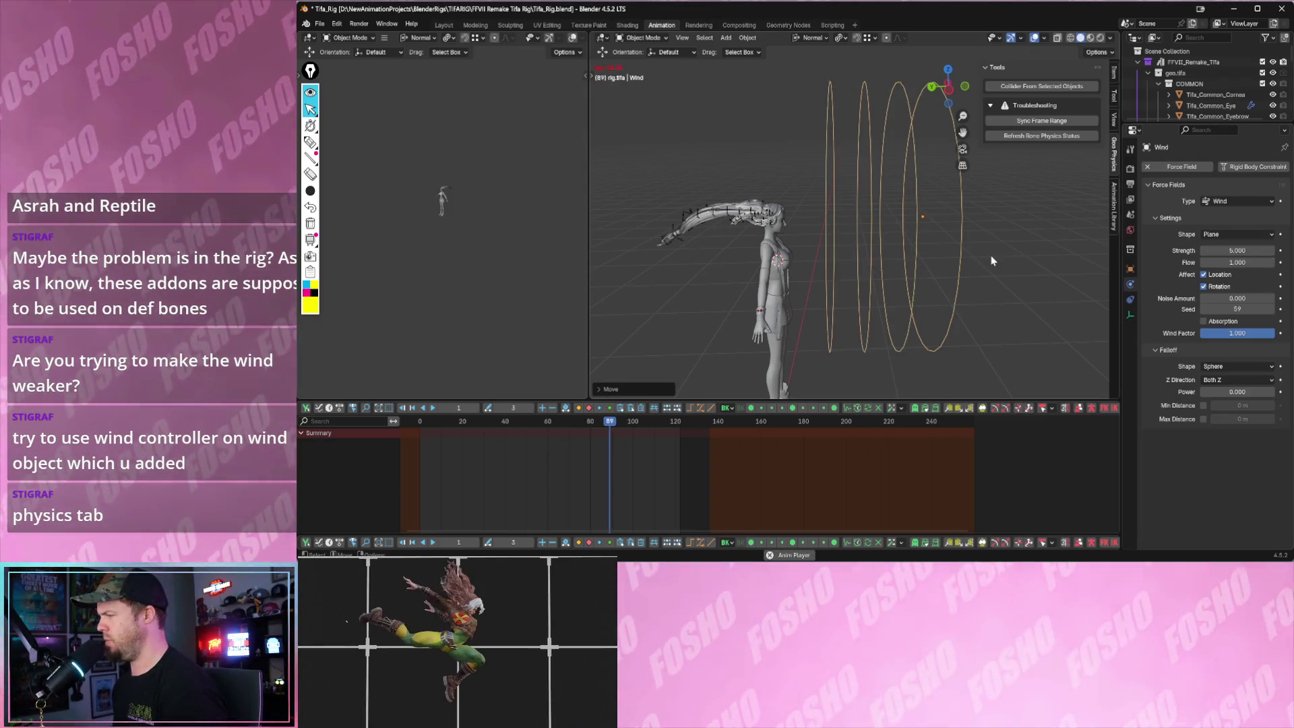
{"action": "middle_click_drag", "start_coordinate": [927, 267], "coordinate": [948, 257]}
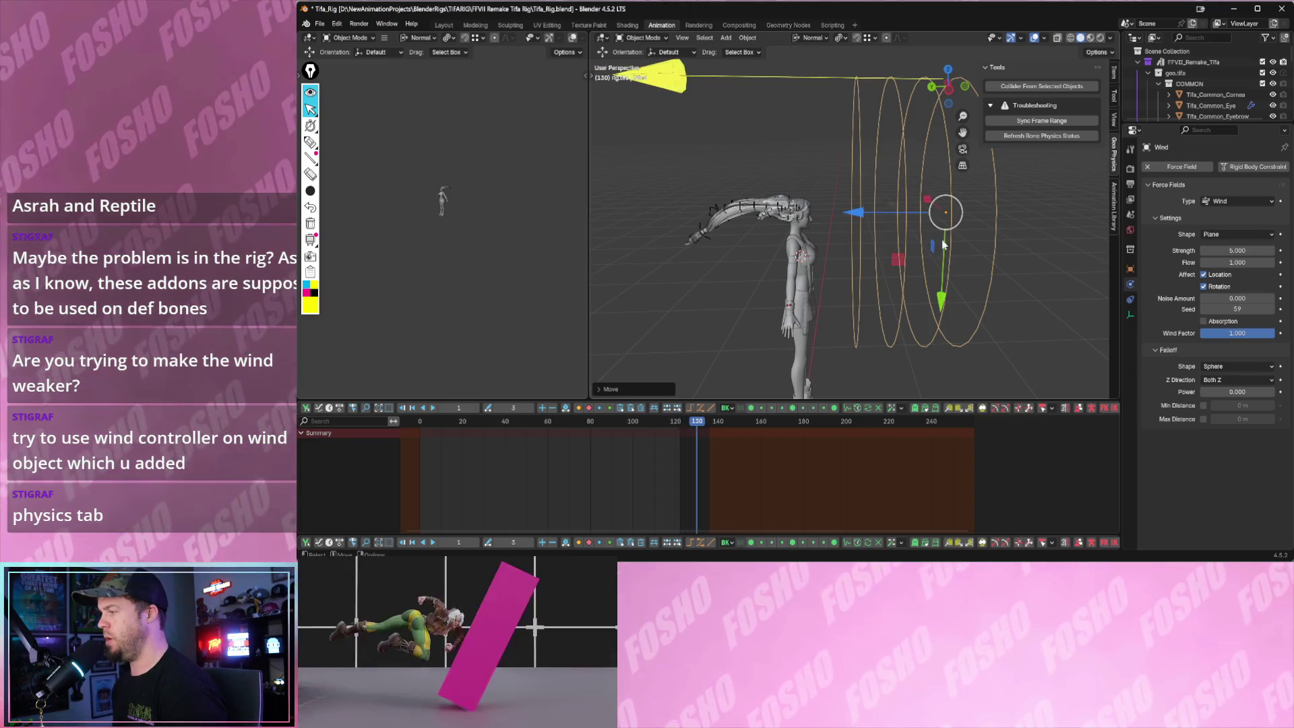
{"action": "key", "text": "g"}
{"action": "key", "text": "r"}
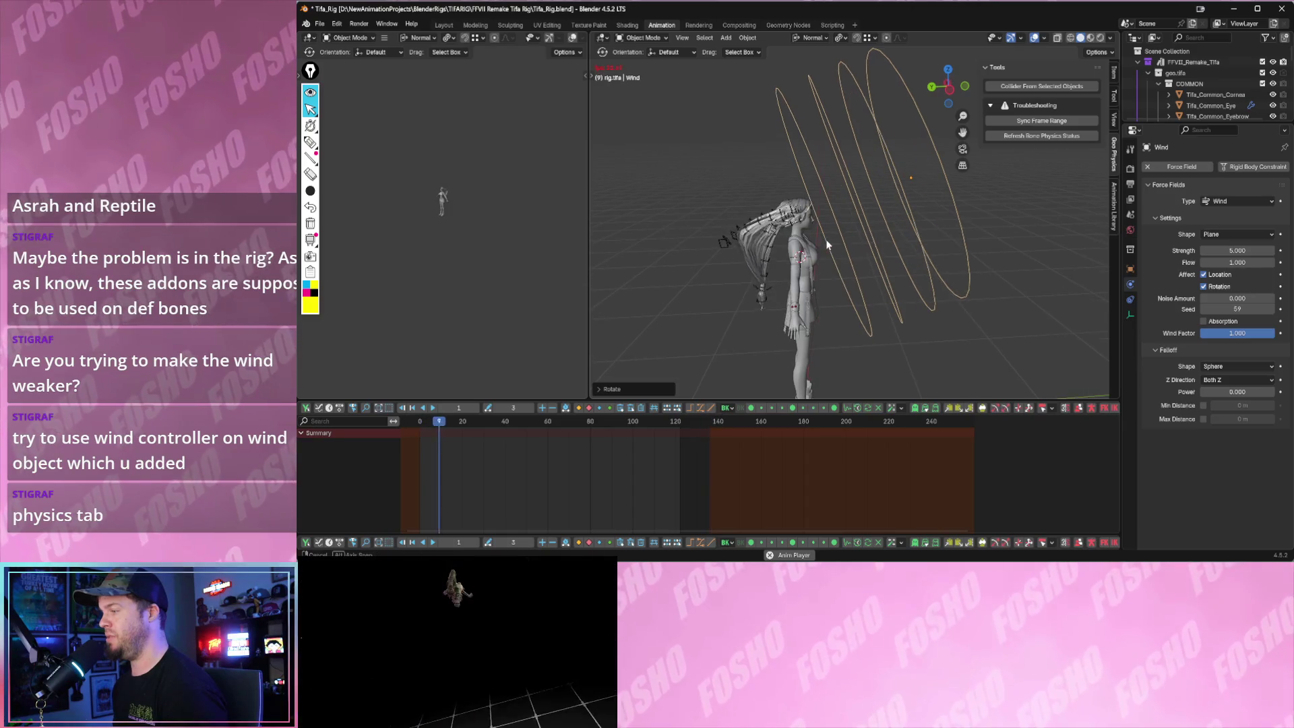
{"action": "key", "text": "space"}
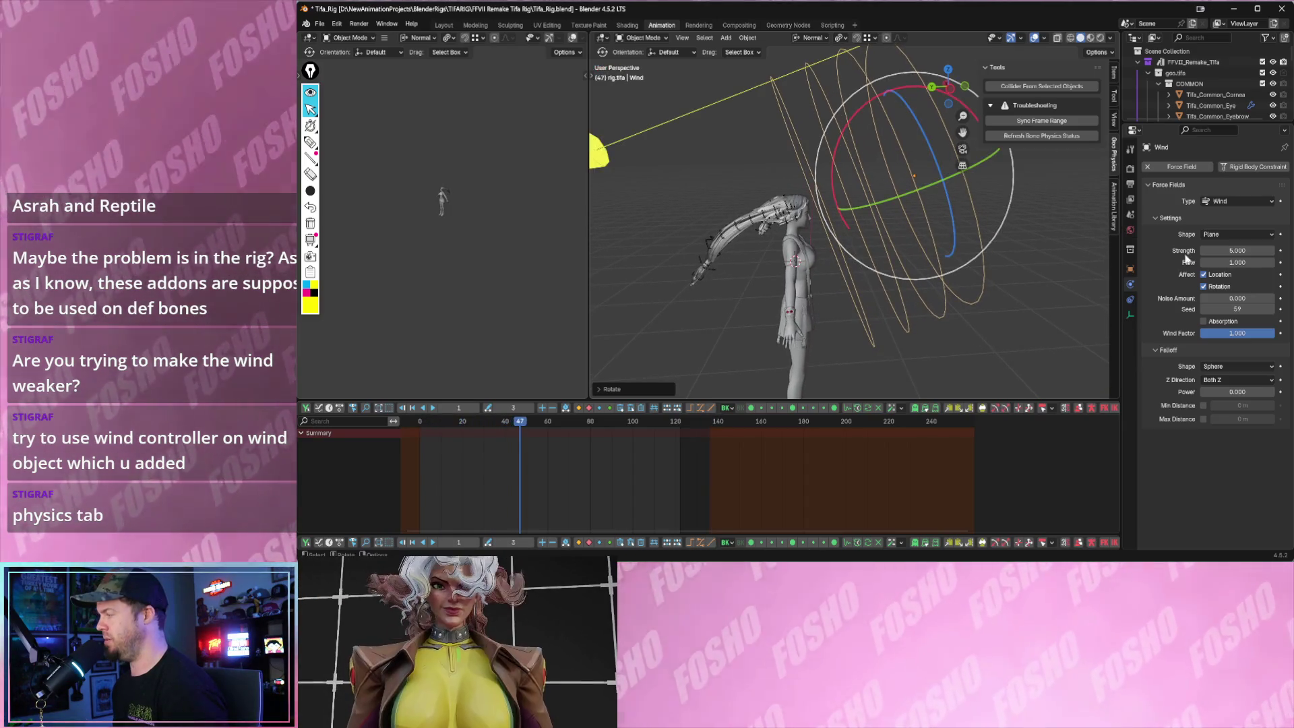
- Drag the wind strength down to 0.5 and replay the hair simulation to check it
{"action": "left_click_drag", "start_coordinate": [1209, 261], "coordinate": [1259, 250]}
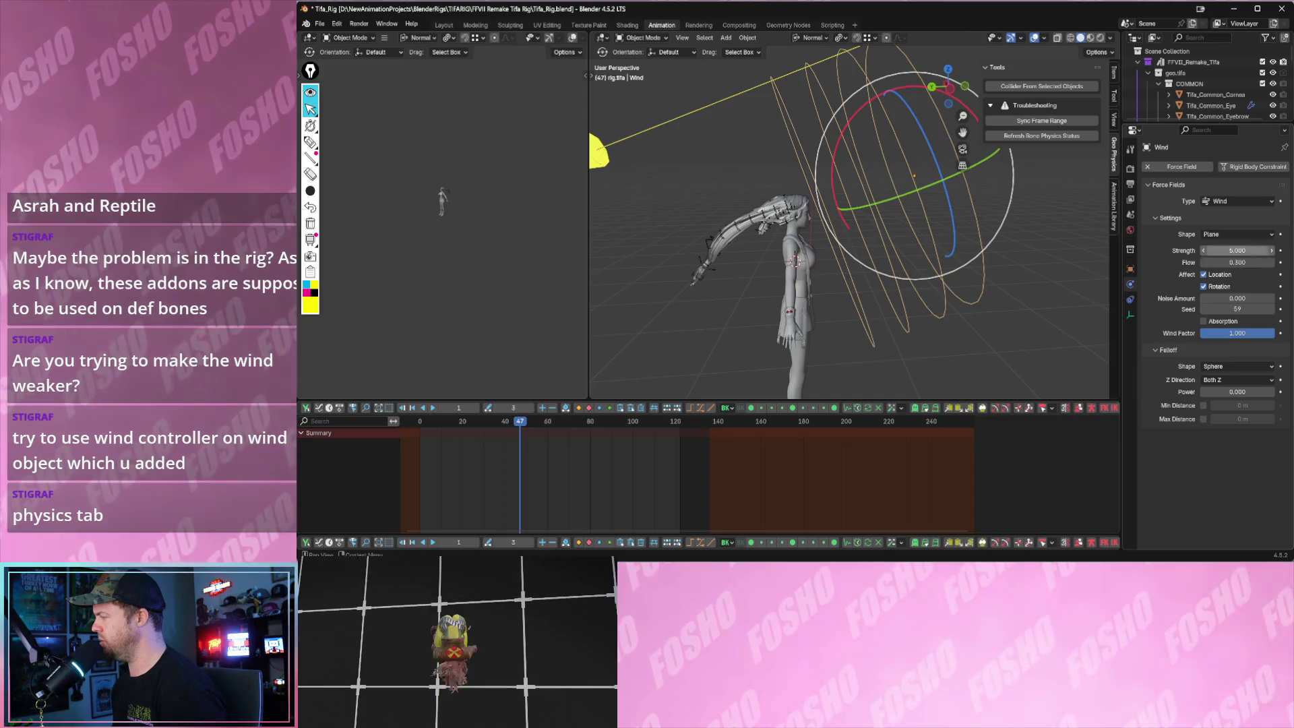
{"action": "type", "text": "0.5"}
{"action": "key", "text": "Return"}
{"action": "key", "text": "space"}
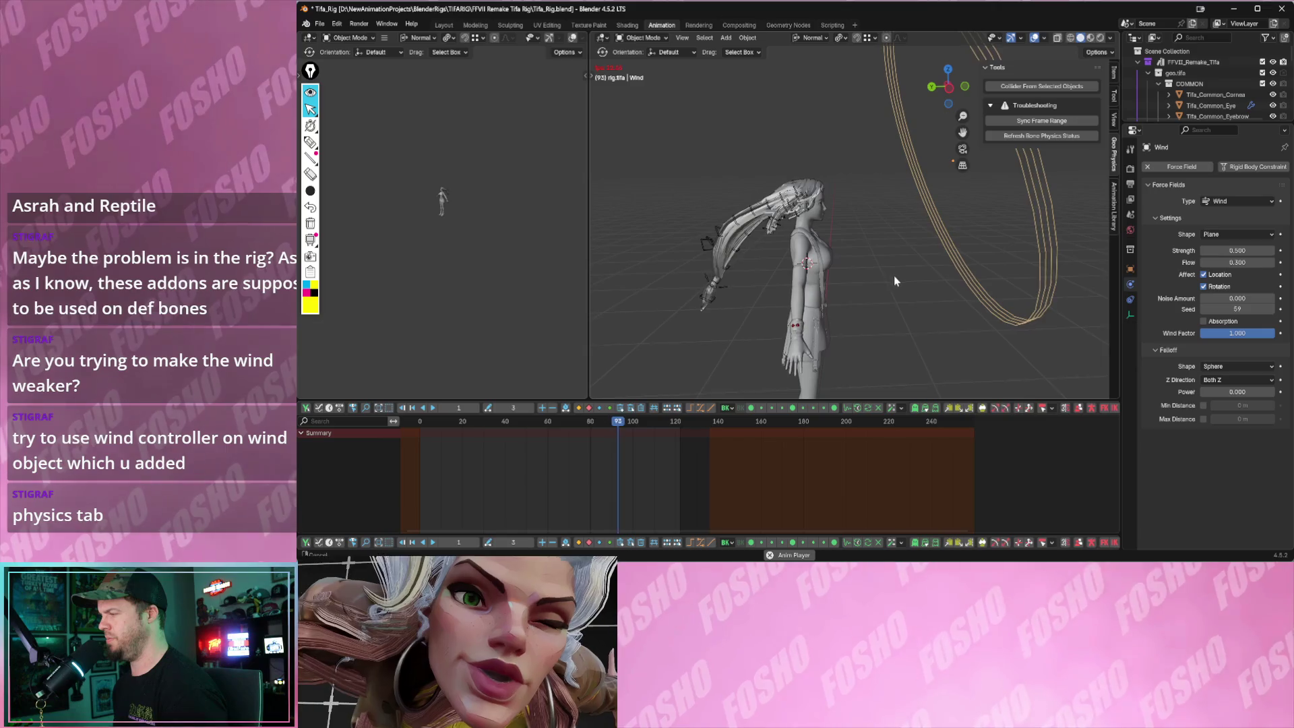
{"action": "scroll", "coordinate": [948, 251], "scroll_direction": "down", "scroll_amount": 4}
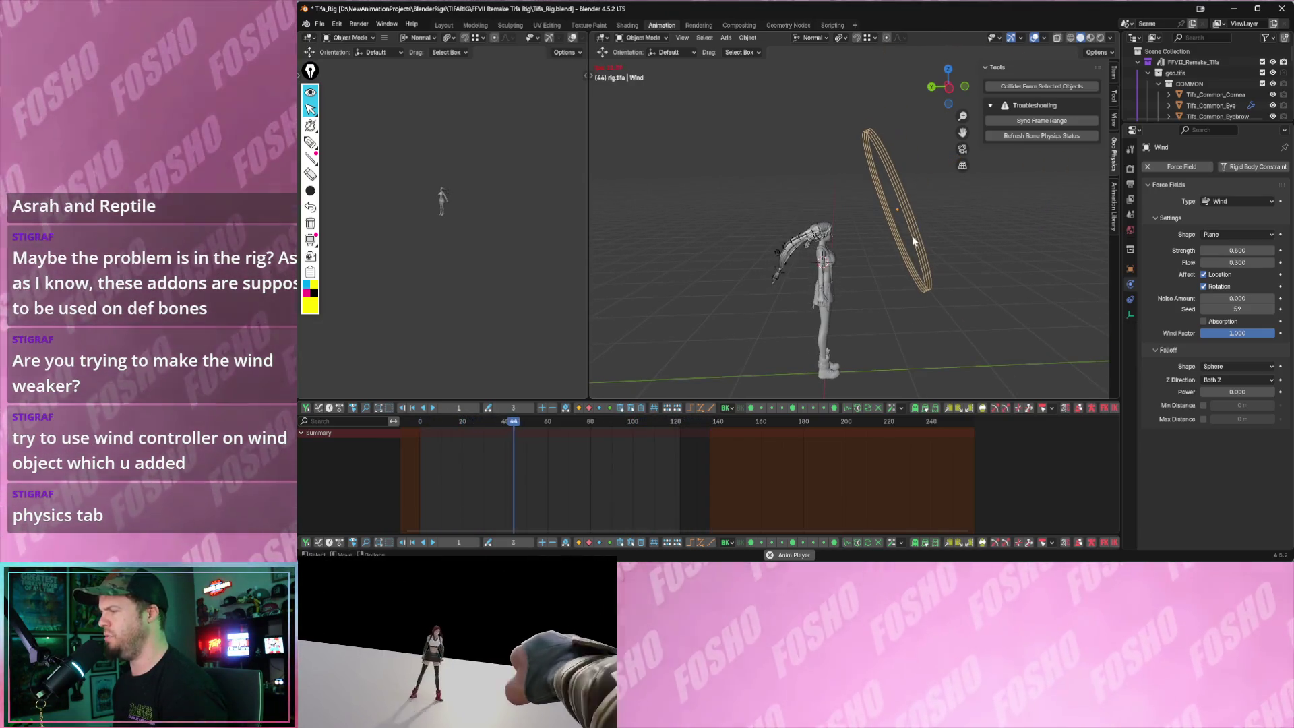
{"action": "scroll", "coordinate": [999, 275], "scroll_direction": "up", "scroll_amount": 1}
{"action": "key", "text": "space"}
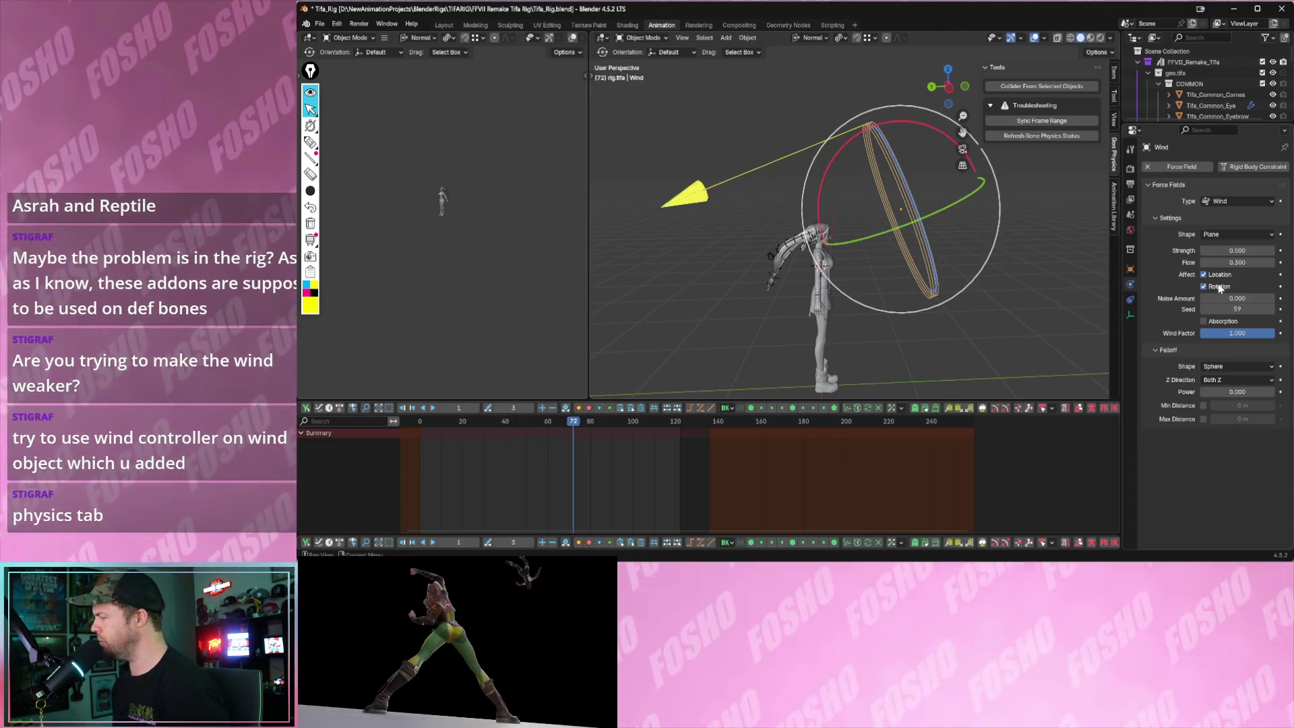
- Orbit to a side view and select the hair rig to change its interaction mode
{"action": "mouse_move", "coordinate": [968, 292]}
{"action": "middle_mouse_down"}
{"action": "mouse_move", "coordinate": [941, 303]}
{"action": "mouse_move", "coordinate": [830, 280]}
{"action": "middle_mouse_up"}
{"action": "scroll", "coordinate": [936, 321], "scroll_direction": "up", "scroll_amount": 3}
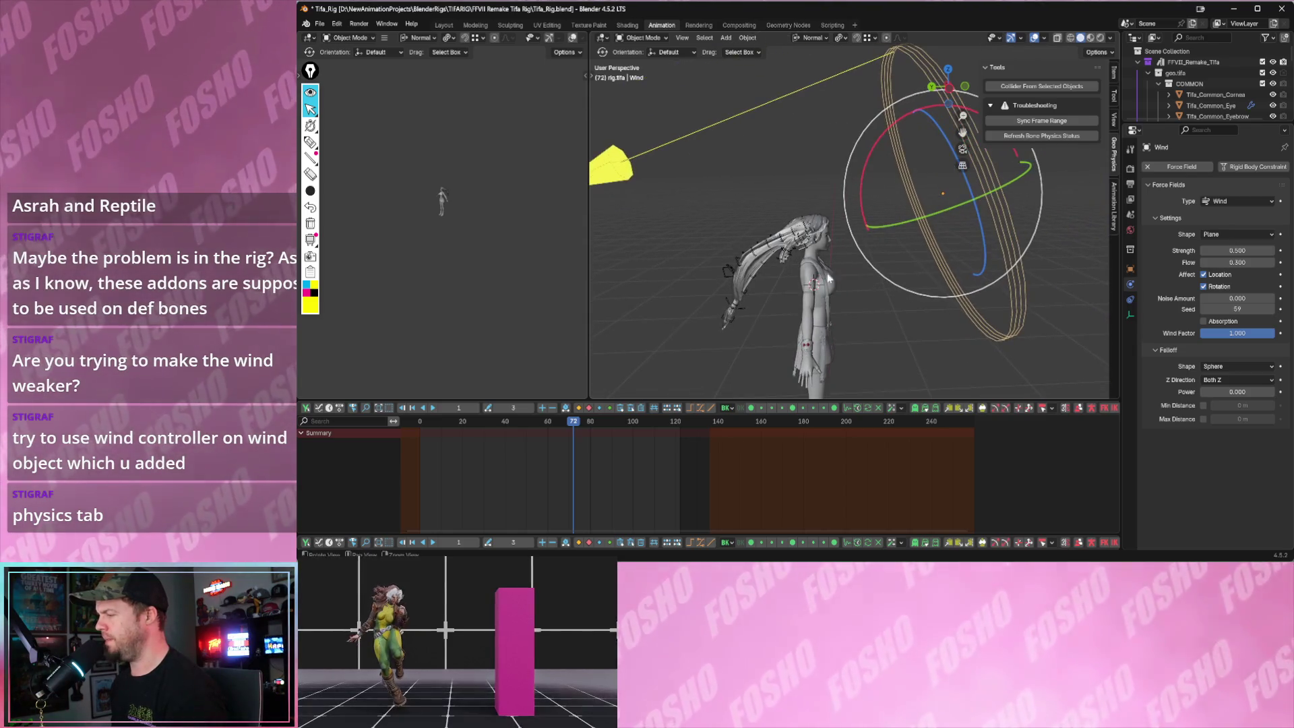
{"action": "left_click", "coordinate": [786, 229]}
{"action": "left_click", "coordinate": [645, 38]}
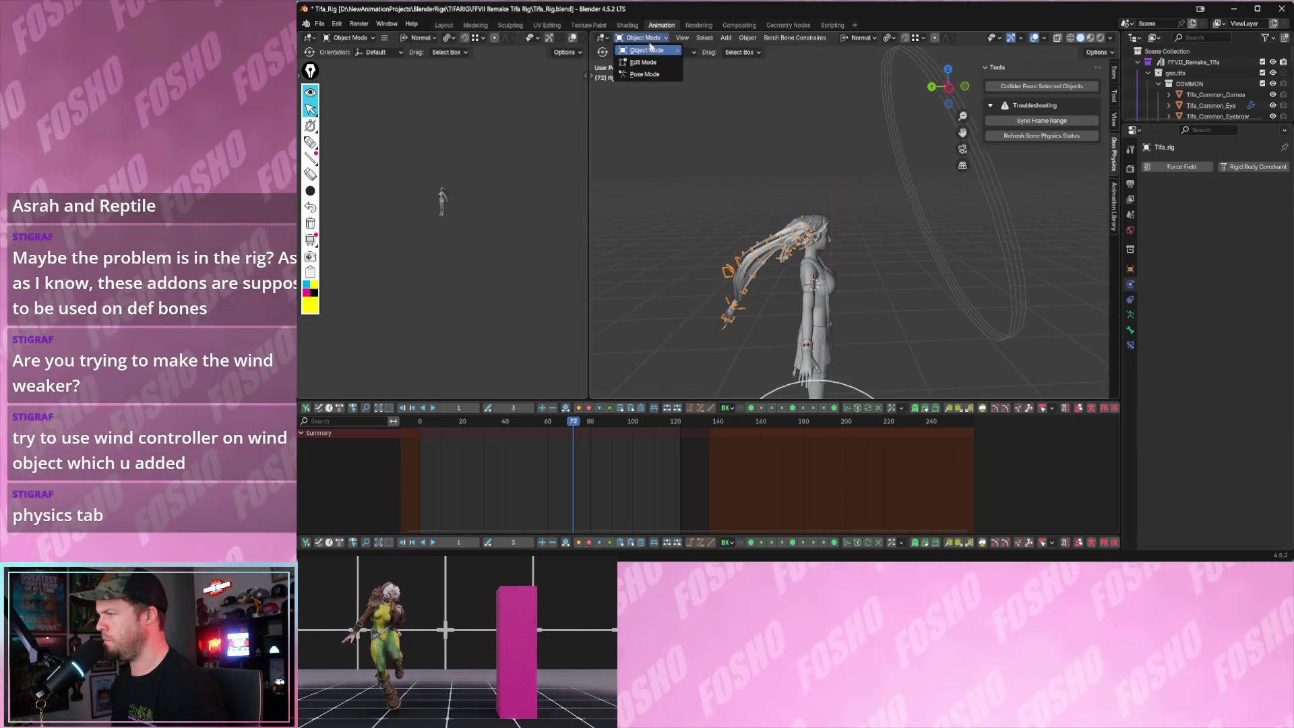
- Enter Pose Mode, show the N sidebar physics settings and raise soft-body damping to 7.01
{"action": "left_click", "coordinate": [644, 75]}
{"action": "scroll", "coordinate": [1042, 222], "scroll_direction": "up", "scroll_amount": 5}
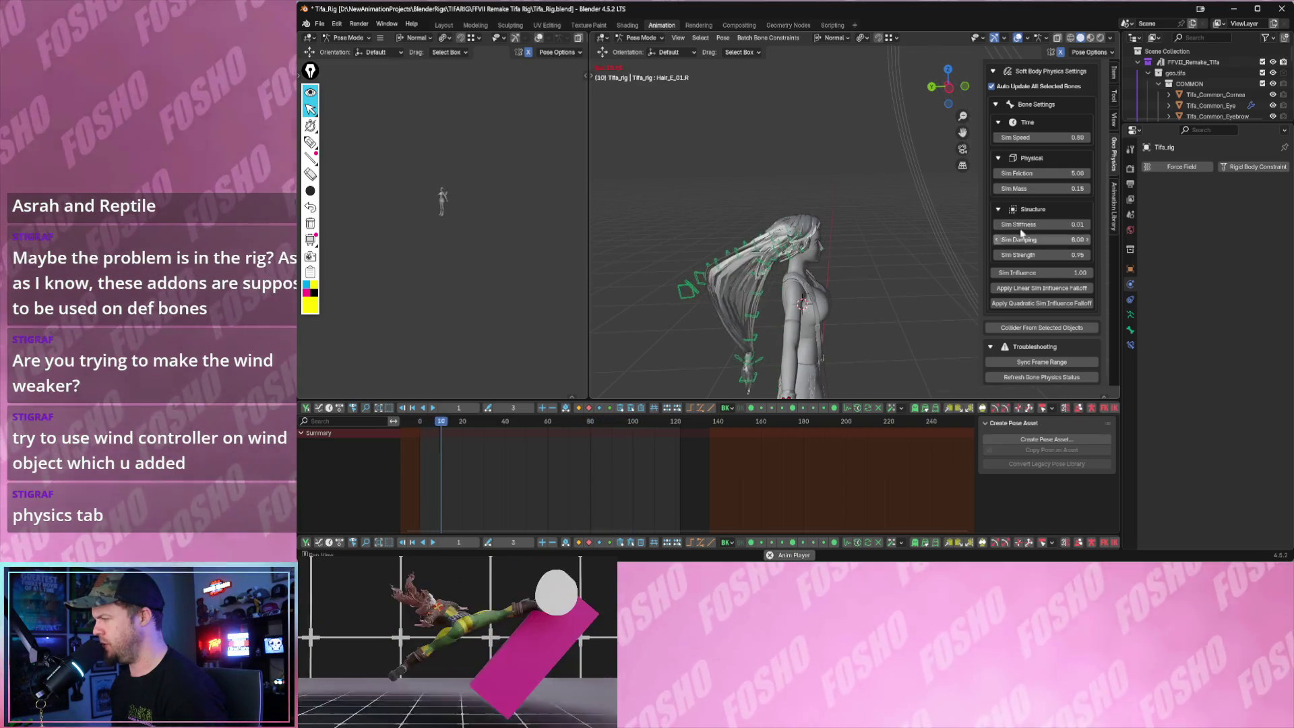
{"action": "key", "text": "n"}
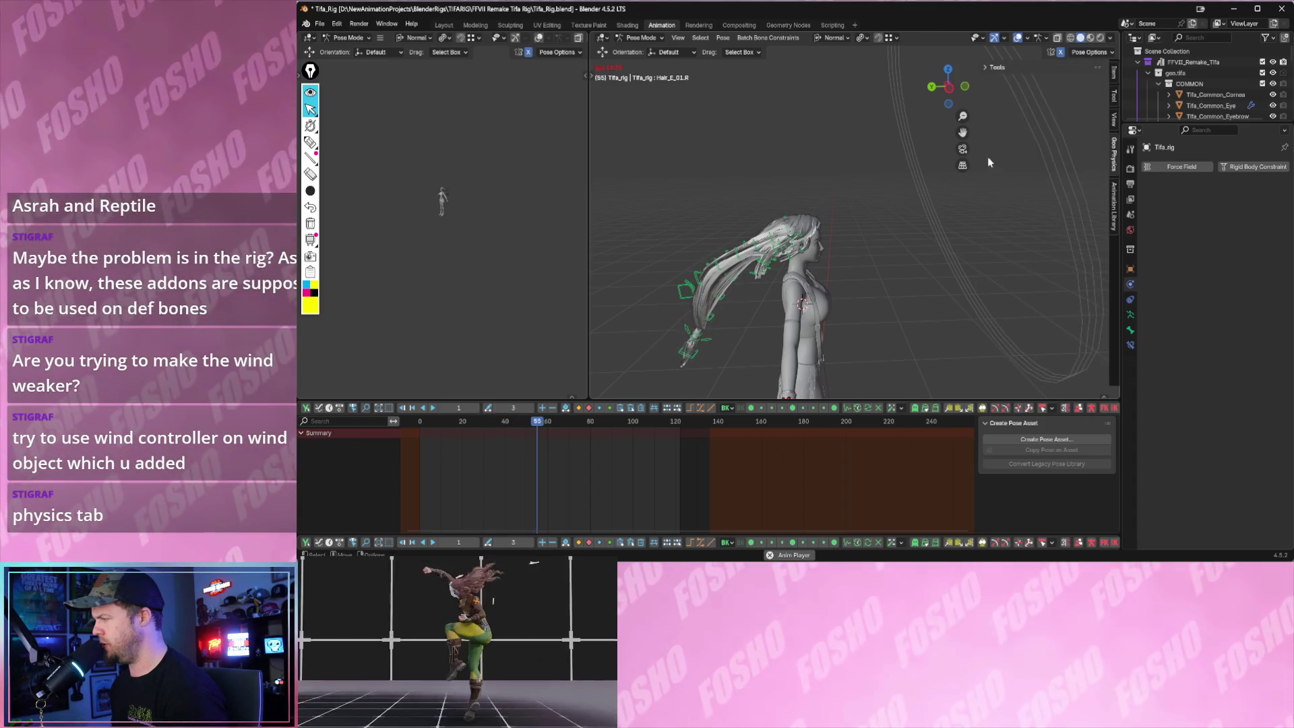
{"action": "key", "text": "n"}
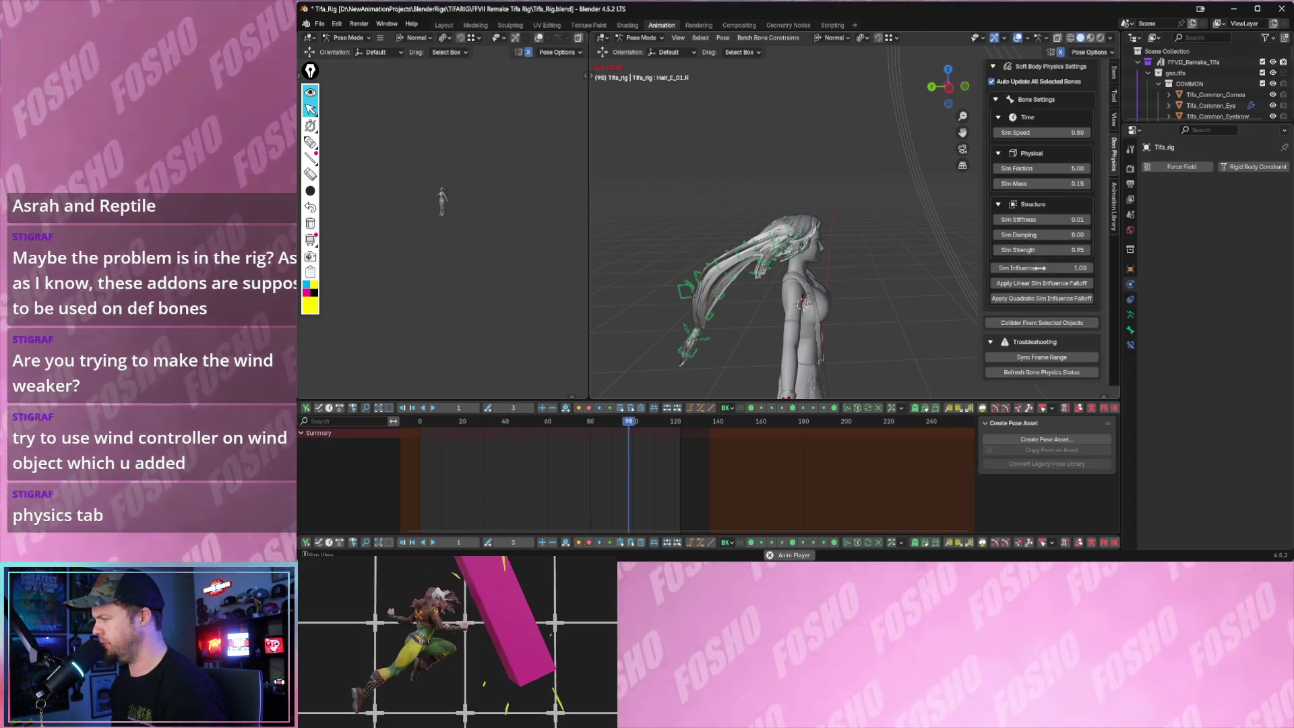
{"action": "left_click_drag", "start_coordinate": [1058, 235], "coordinate": [1082, 250]}
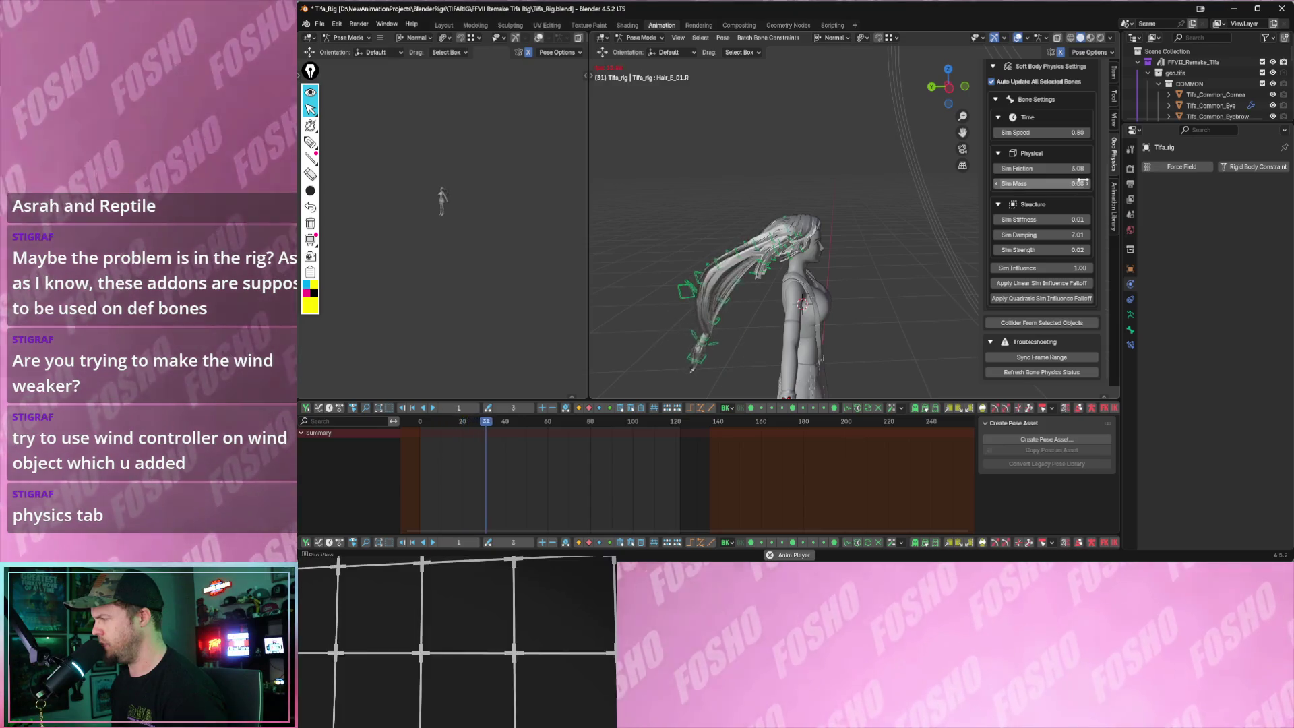
{"action": "scroll", "coordinate": [1051, 254], "scroll_direction": "up", "scroll_amount": 4}
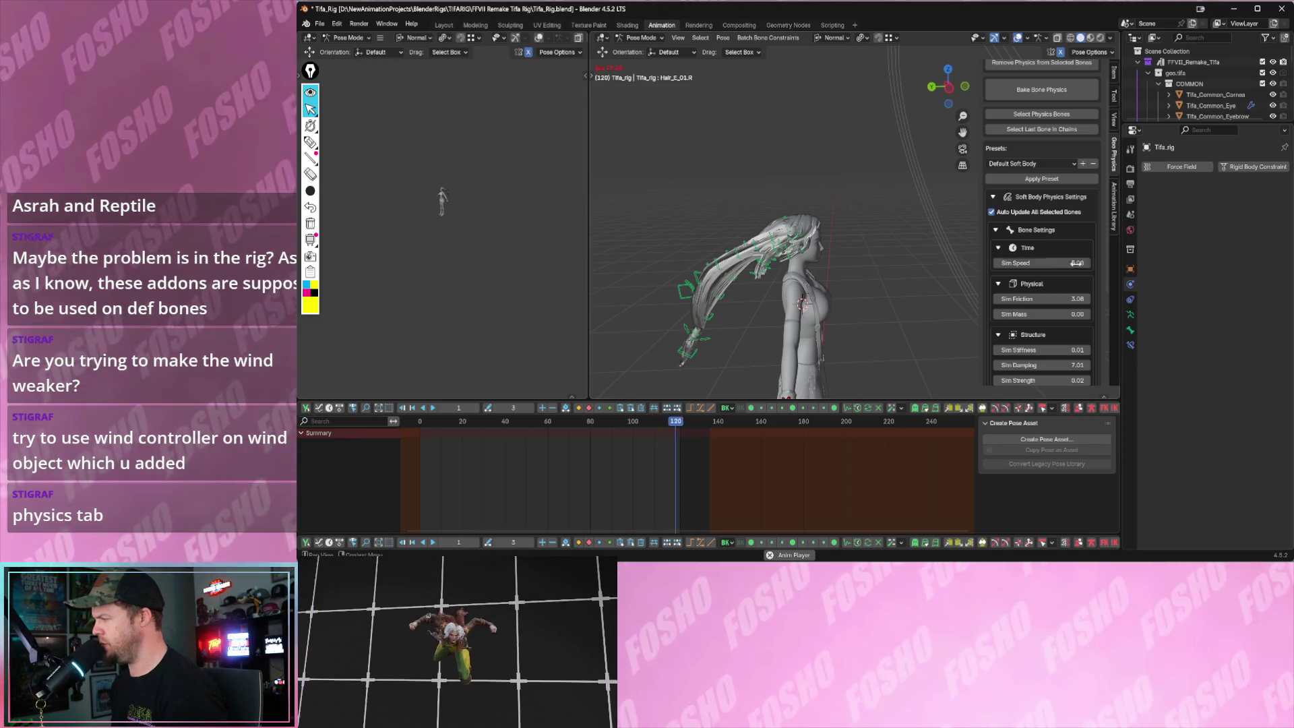
- Lower the sim speed to 0.02, stop playback and box-select the hair bones
{"action": "left_click_drag", "start_coordinate": [1060, 263], "coordinate": [1038, 263]}
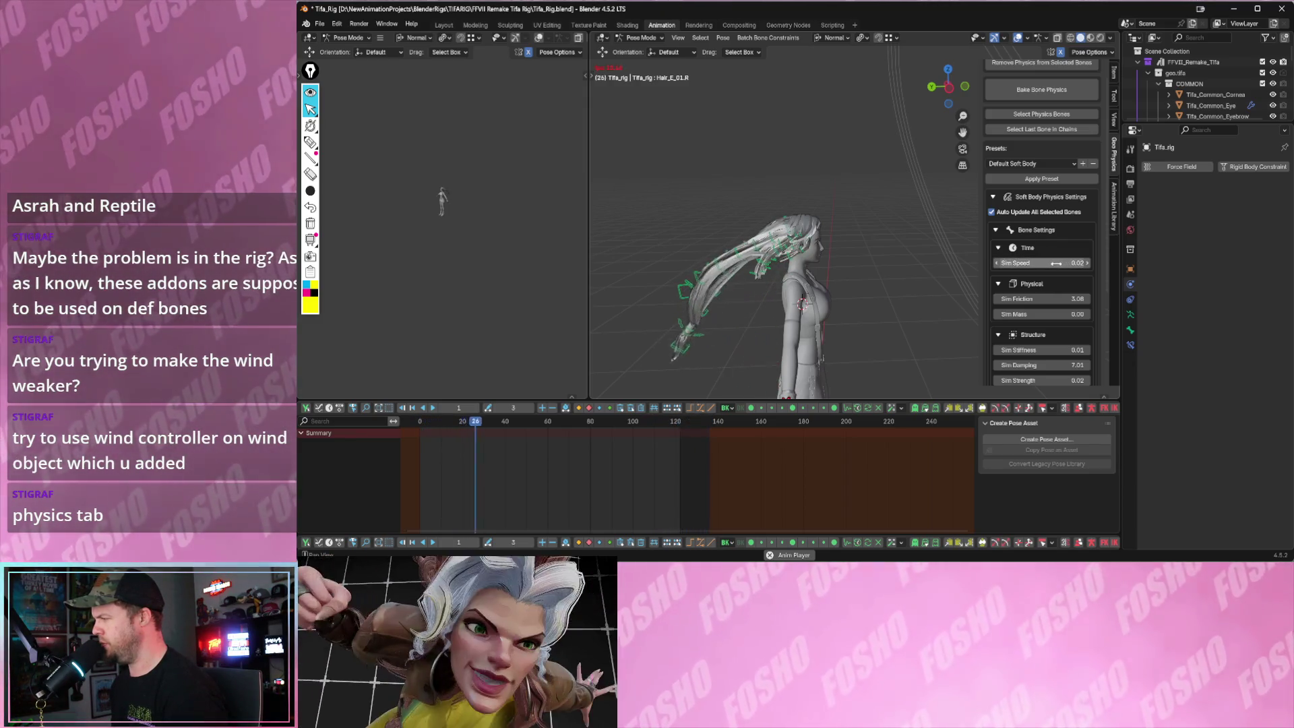
{"action": "key", "text": "space"}
{"action": "left_click_drag", "start_coordinate": [651, 189], "coordinate": [835, 395]}
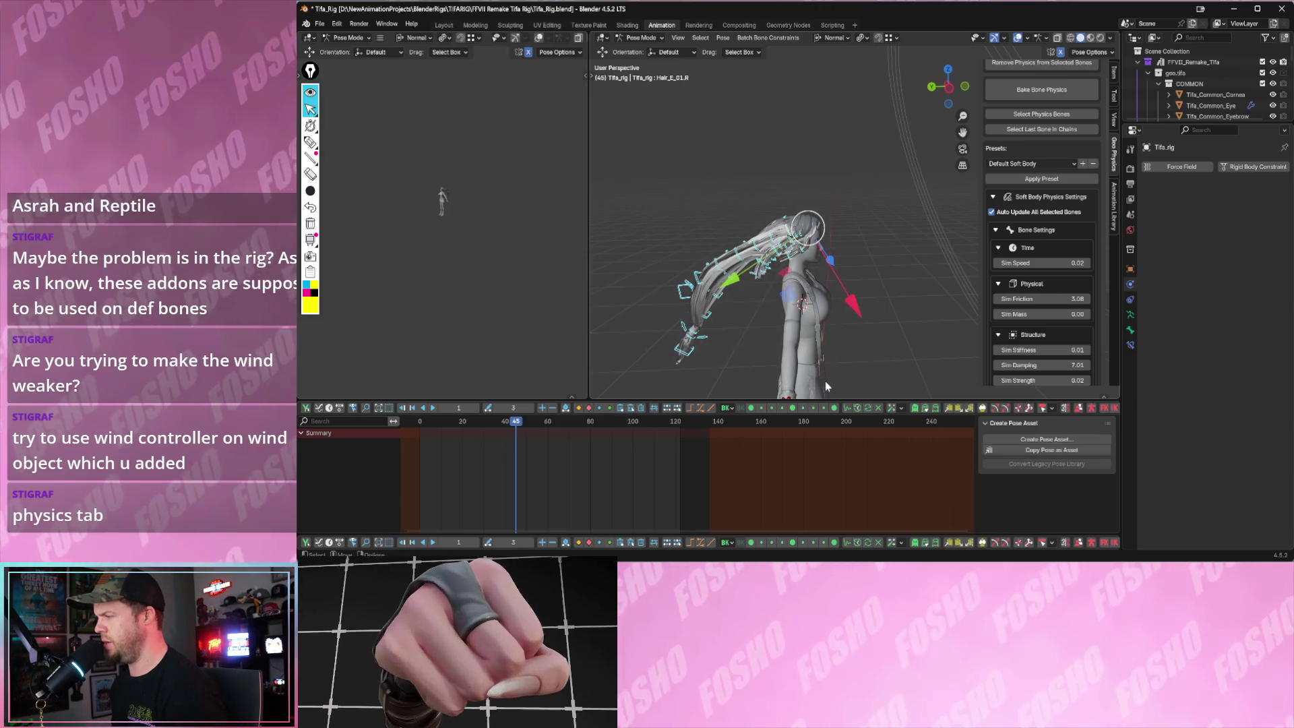
{"action": "scroll", "coordinate": [1016, 85], "scroll_direction": "up", "scroll_amount": 2}
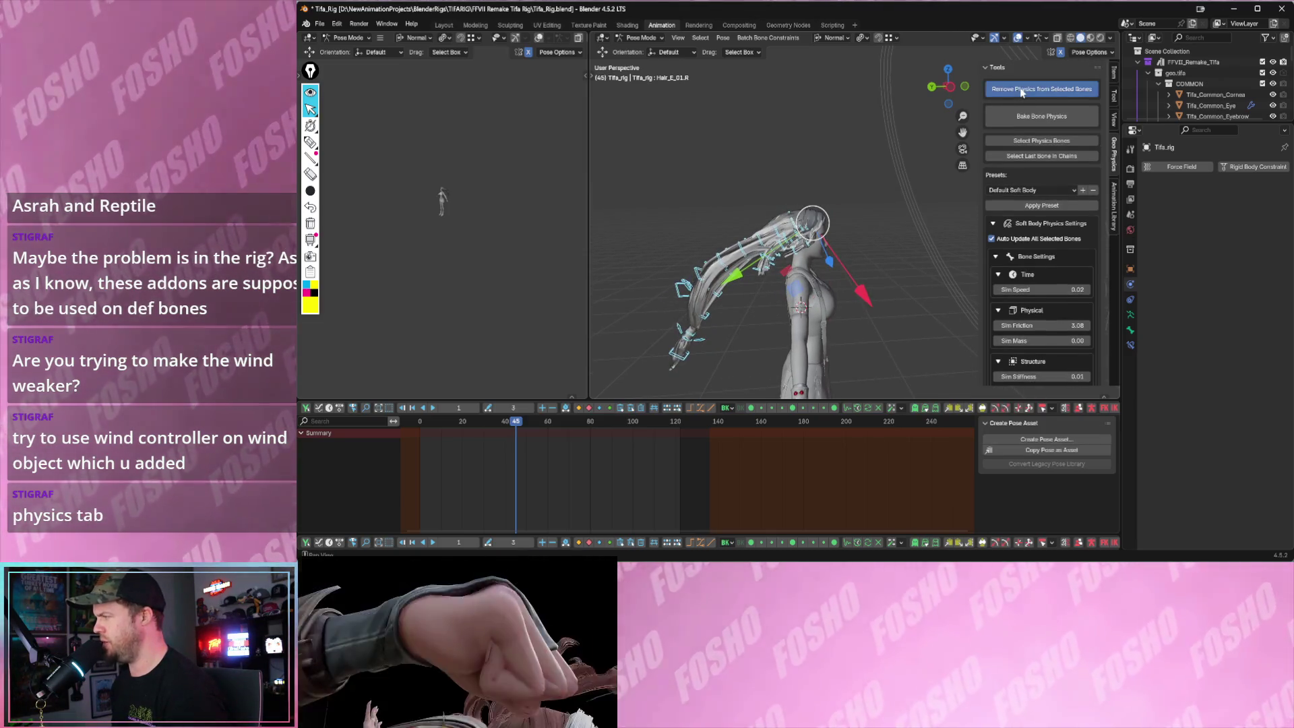
- Remove the soft-body physics from the hair bones, rewind, and reselect the hair bones
{"action": "left_click", "coordinate": [1021, 91]}
{"action": "key", "text": "space"}
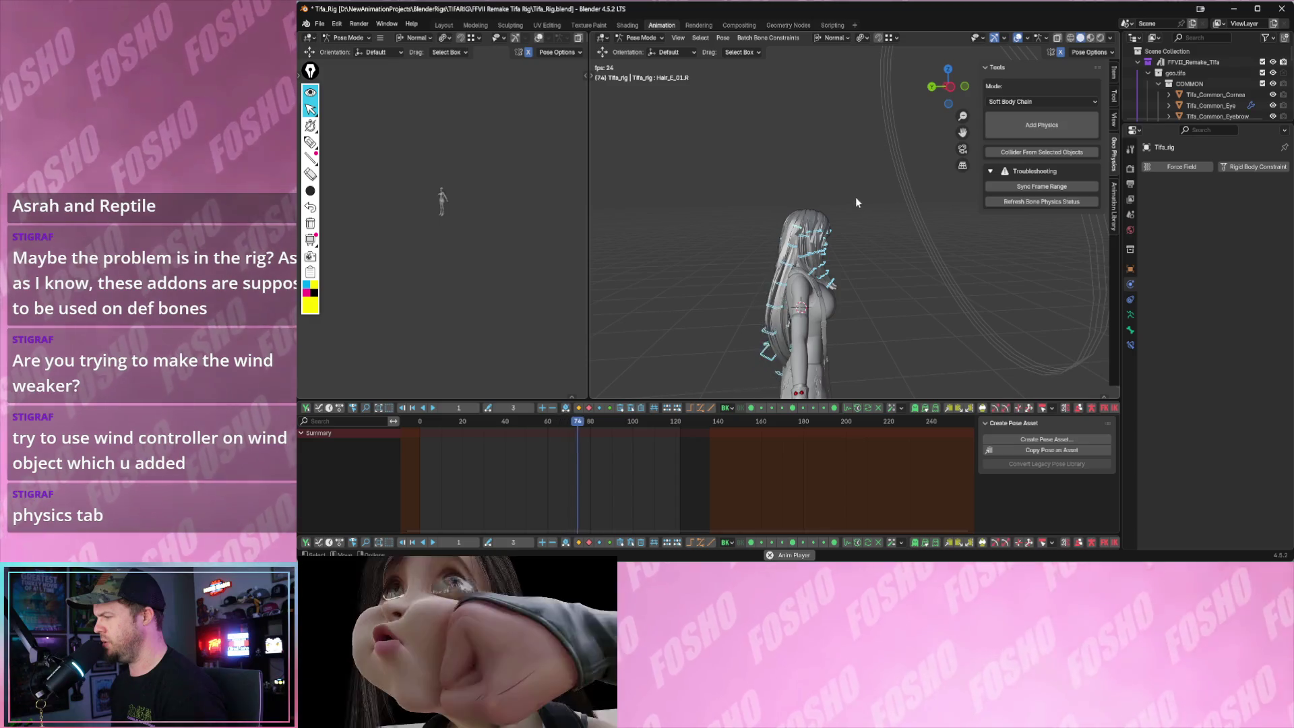
{"action": "key", "text": "Escape"}
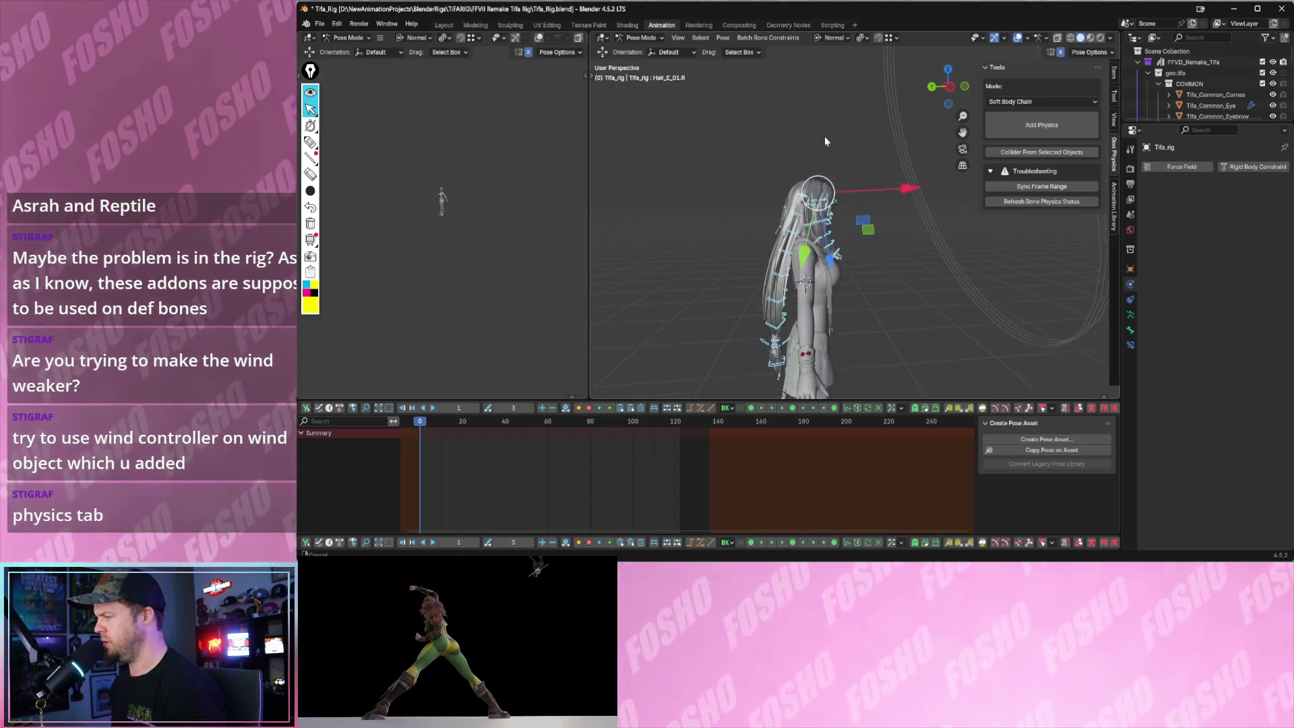
{"action": "left_click_drag", "start_coordinate": [722, 167], "coordinate": [848, 397]}
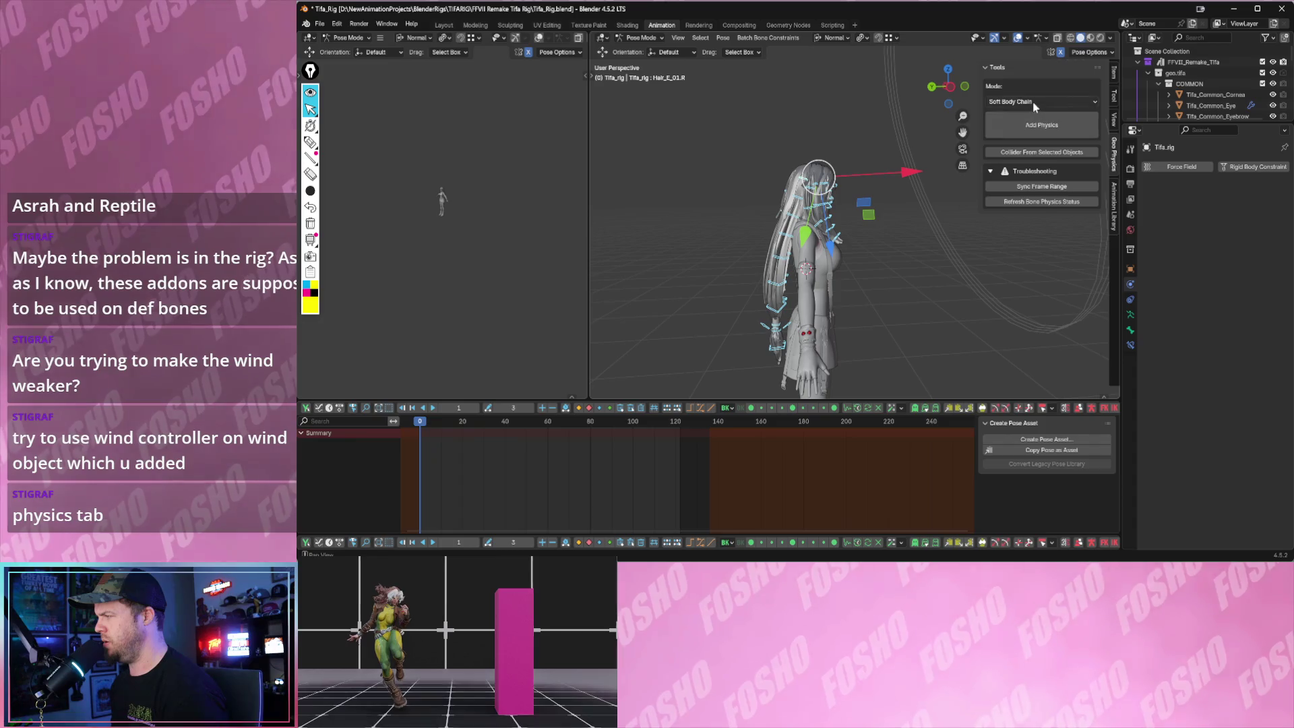
{"action": "mouse_move", "coordinate": [777, 167]}
{"action": "left_mouse_down"}
{"action": "mouse_move", "coordinate": [783, 194]}
{"action": "mouse_move", "coordinate": [831, 206]}
{"action": "left_mouse_up"}
{"action": "key", "text": "space"}
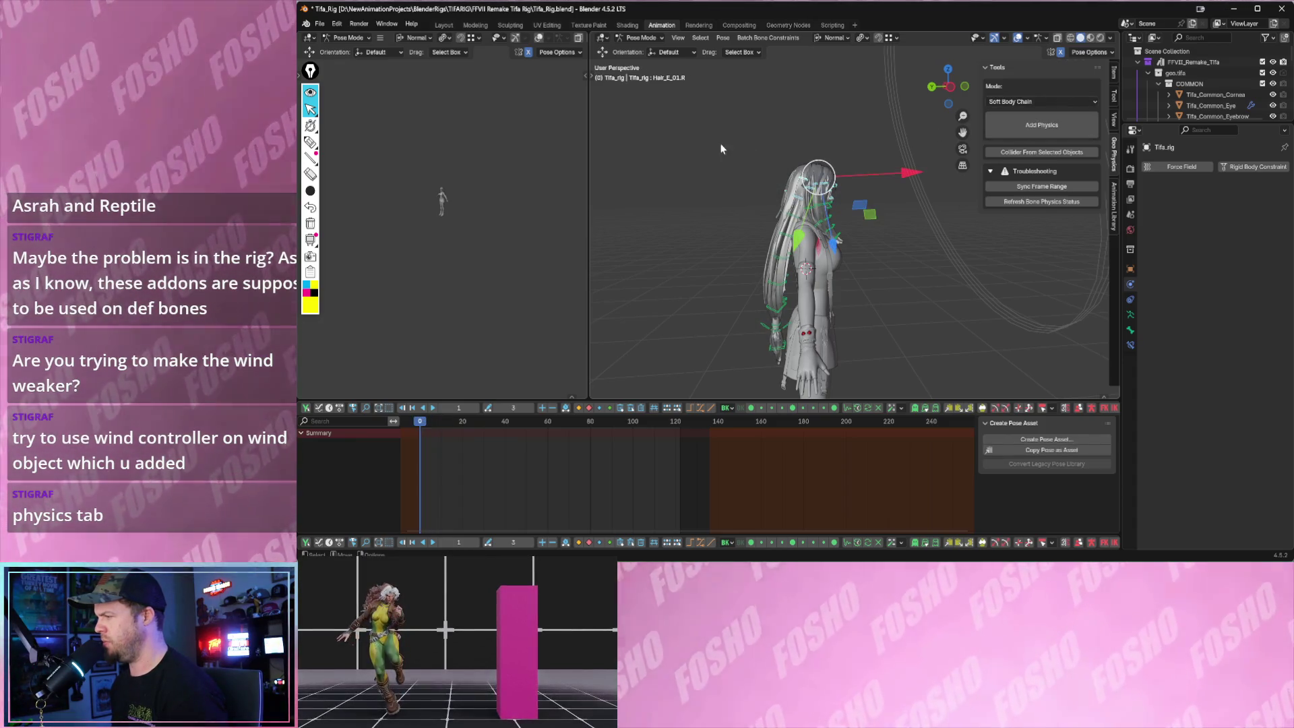
{"action": "left_click_drag", "start_coordinate": [721, 149], "coordinate": [858, 397]}
- Add Cloth Chain physics with the Default Cloth preset to the hair bones
{"action": "left_click", "coordinate": [1043, 101]}
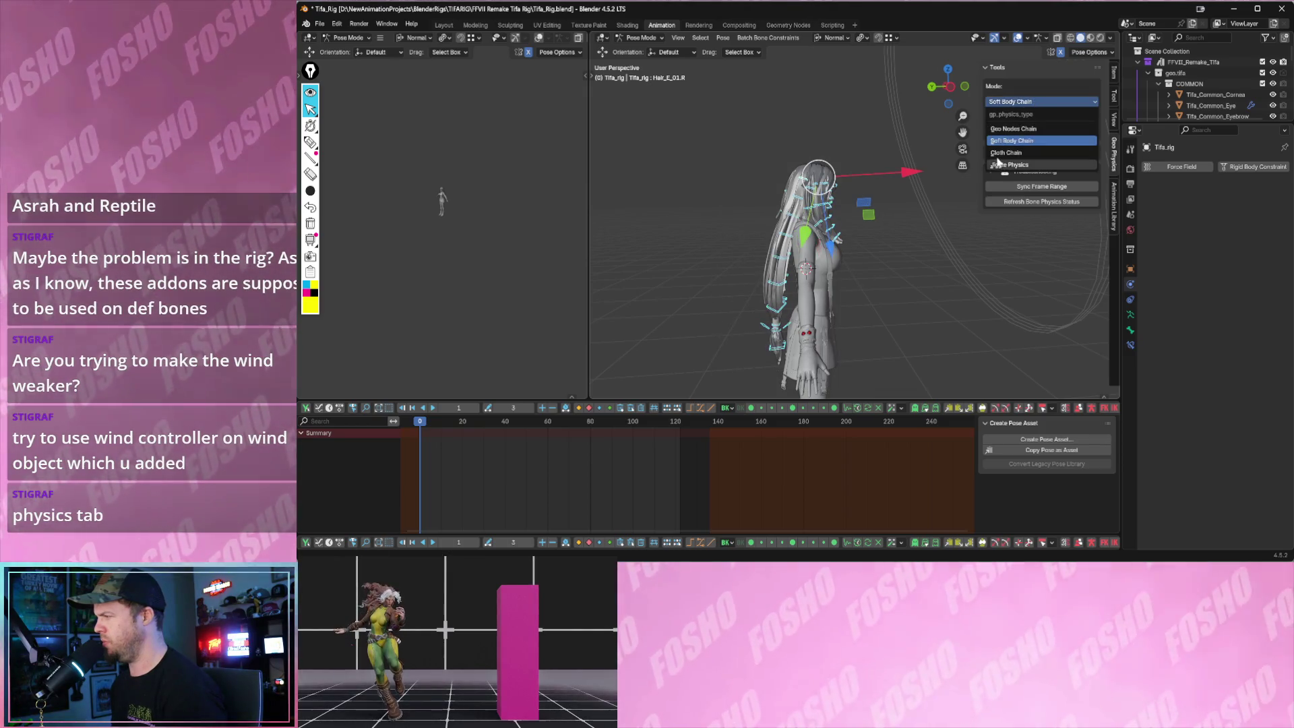
{"action": "left_click", "coordinate": [1006, 152]}
{"action": "left_click", "coordinate": [1042, 125]}
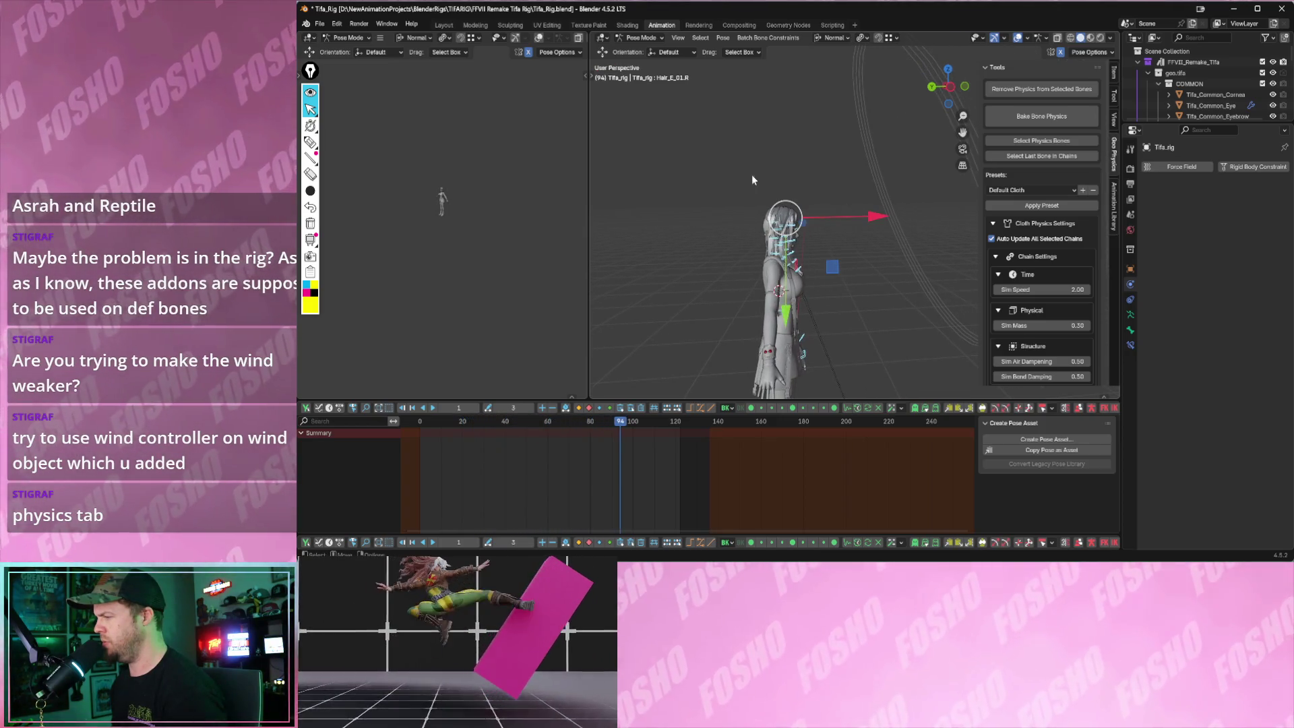
{"action": "left_click", "coordinate": [1019, 86]}
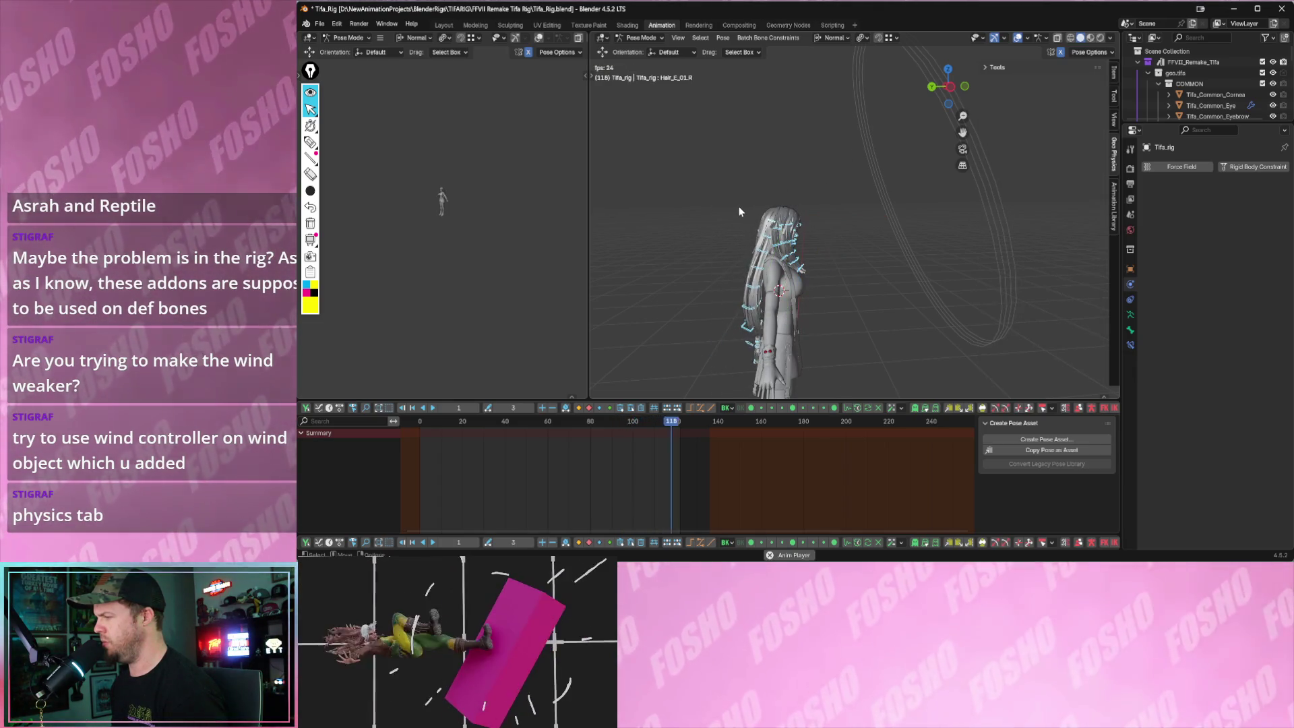
{"action": "middle_click_drag", "start_coordinate": [739, 207], "coordinate": [769, 223]}
{"action": "scroll", "coordinate": [768, 222], "scroll_direction": "up", "scroll_amount": 2}
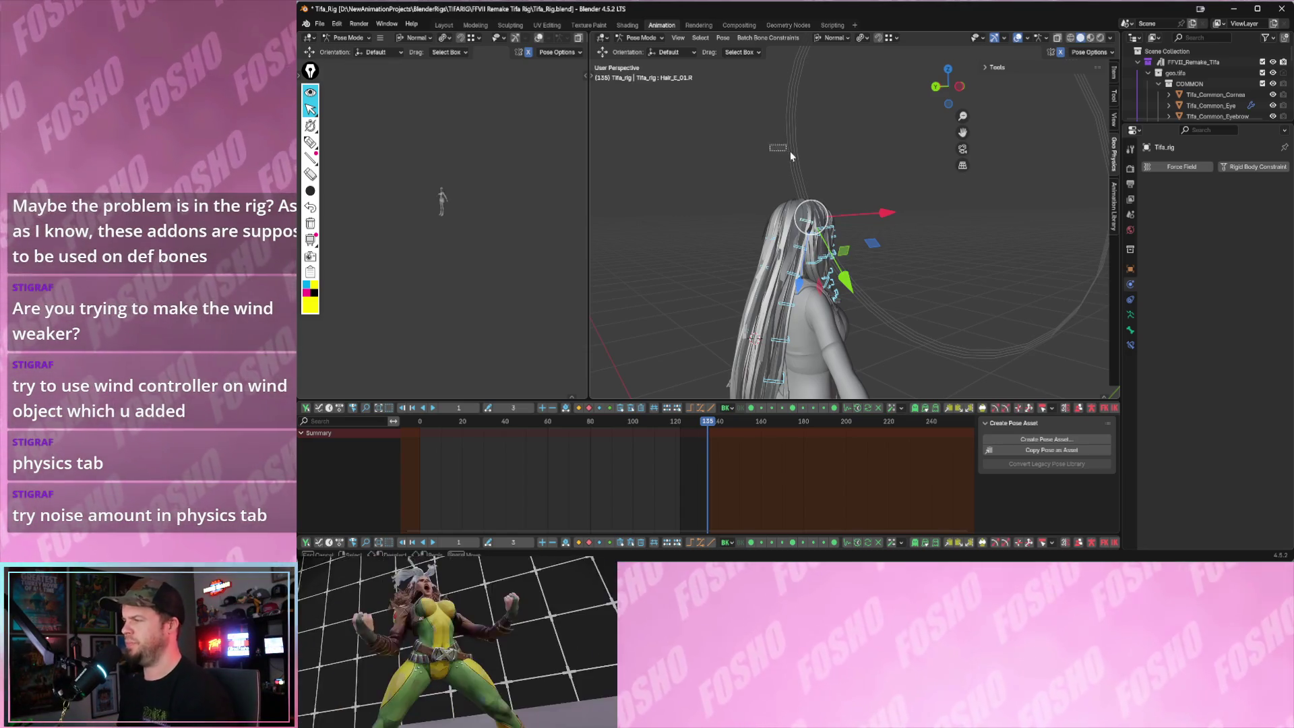
- Return to Object Mode and select the wind force field's physics properties
{"action": "left_click", "coordinate": [779, 143]}
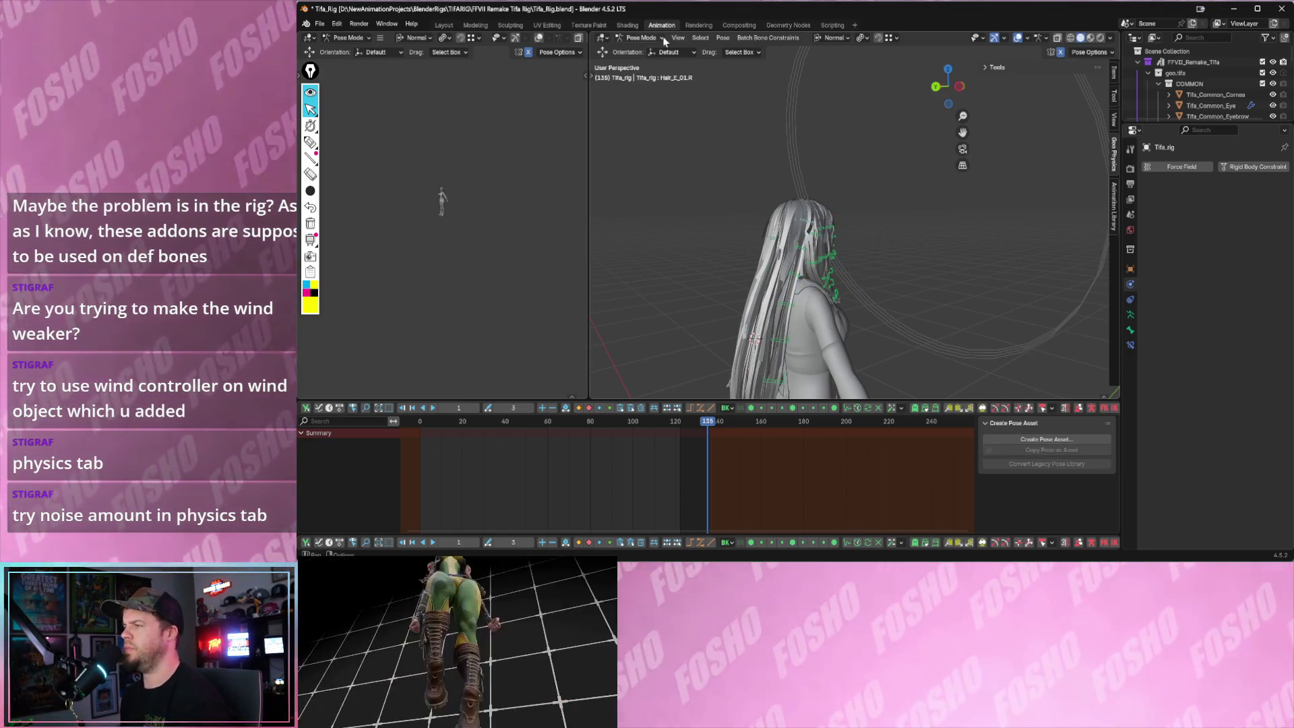
{"action": "left_click", "coordinate": [658, 38]}
{"action": "left_click", "coordinate": [643, 50]}
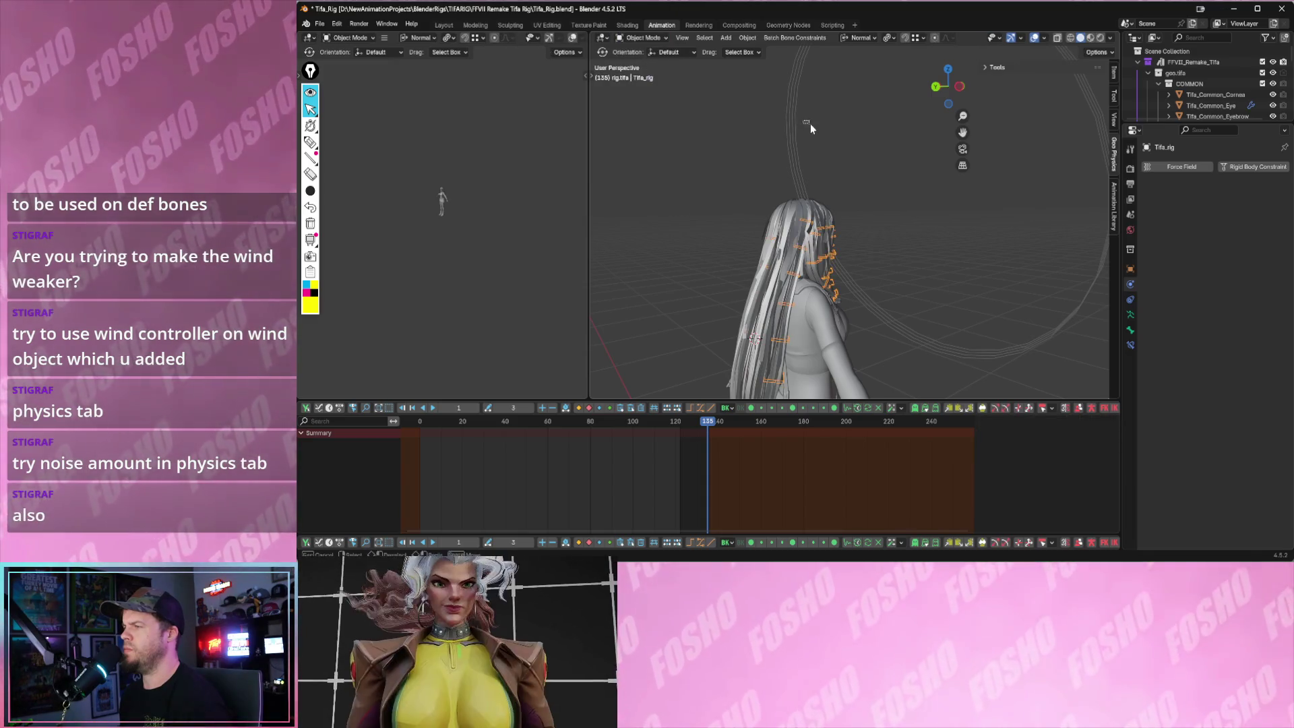
{"action": "left_click", "coordinate": [794, 129]}
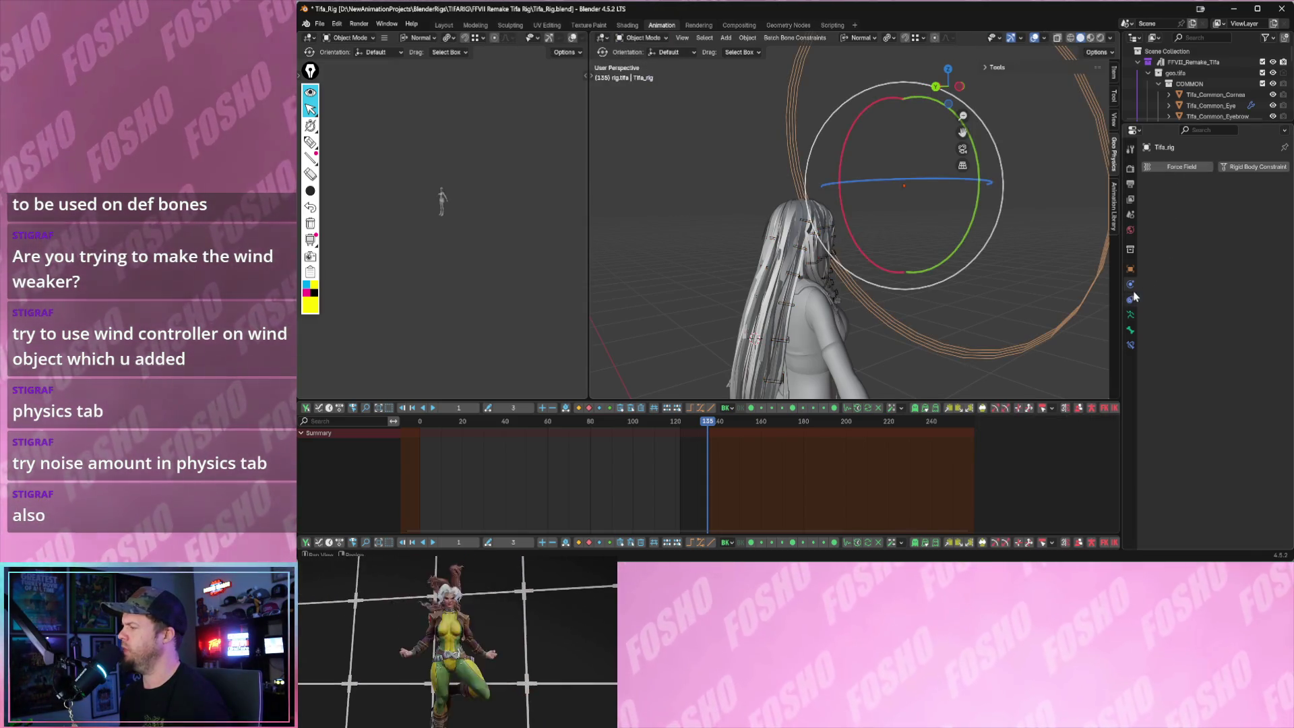
{"action": "left_click", "coordinate": [1086, 293]}
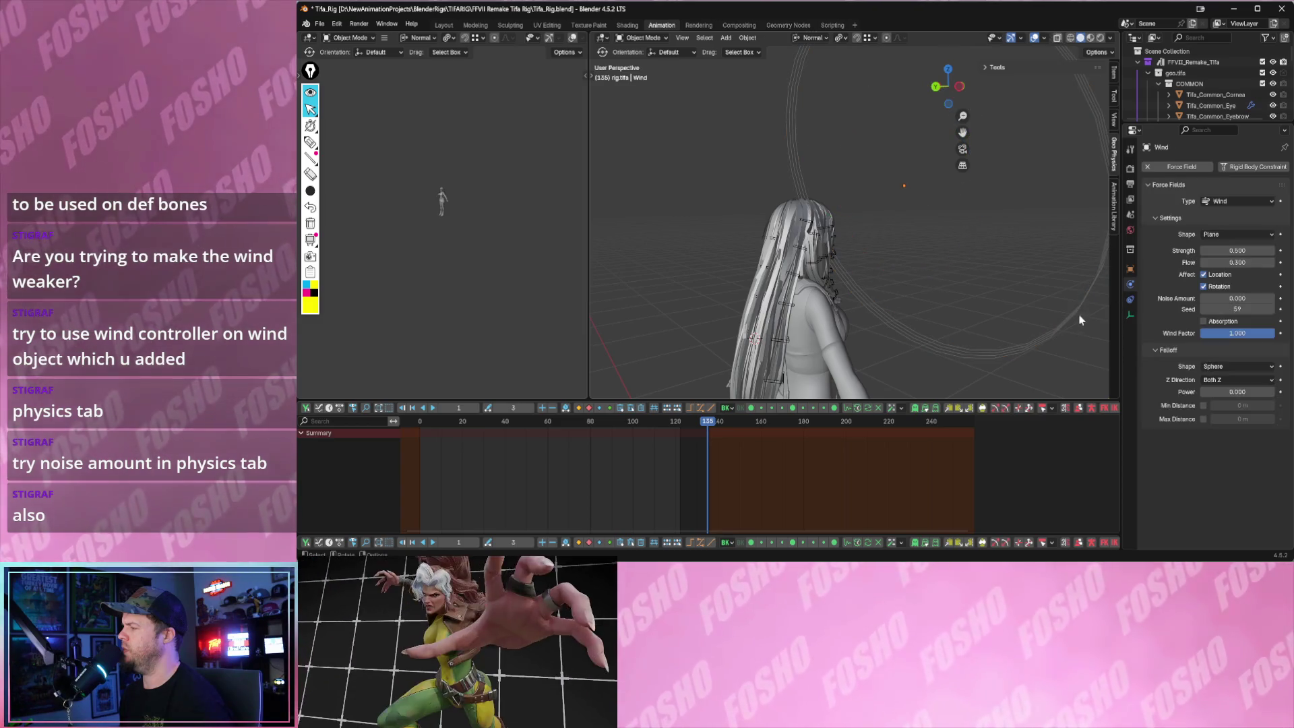
{"action": "left_click", "coordinate": [1076, 305]}
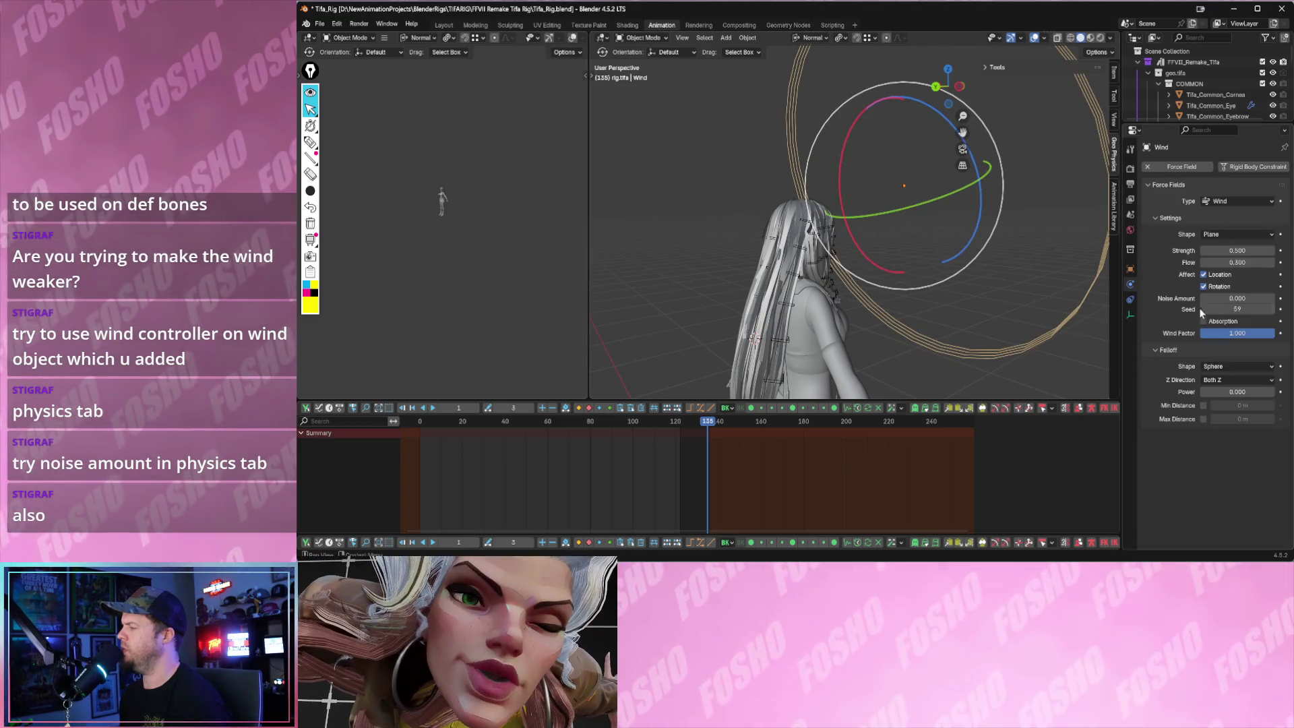
- Set the wind's noise amount and raise its strength to 13
{"action": "left_click", "coordinate": [1237, 299]}
{"action": "type", "text": "0.5"}
{"action": "key", "text": "Return"}
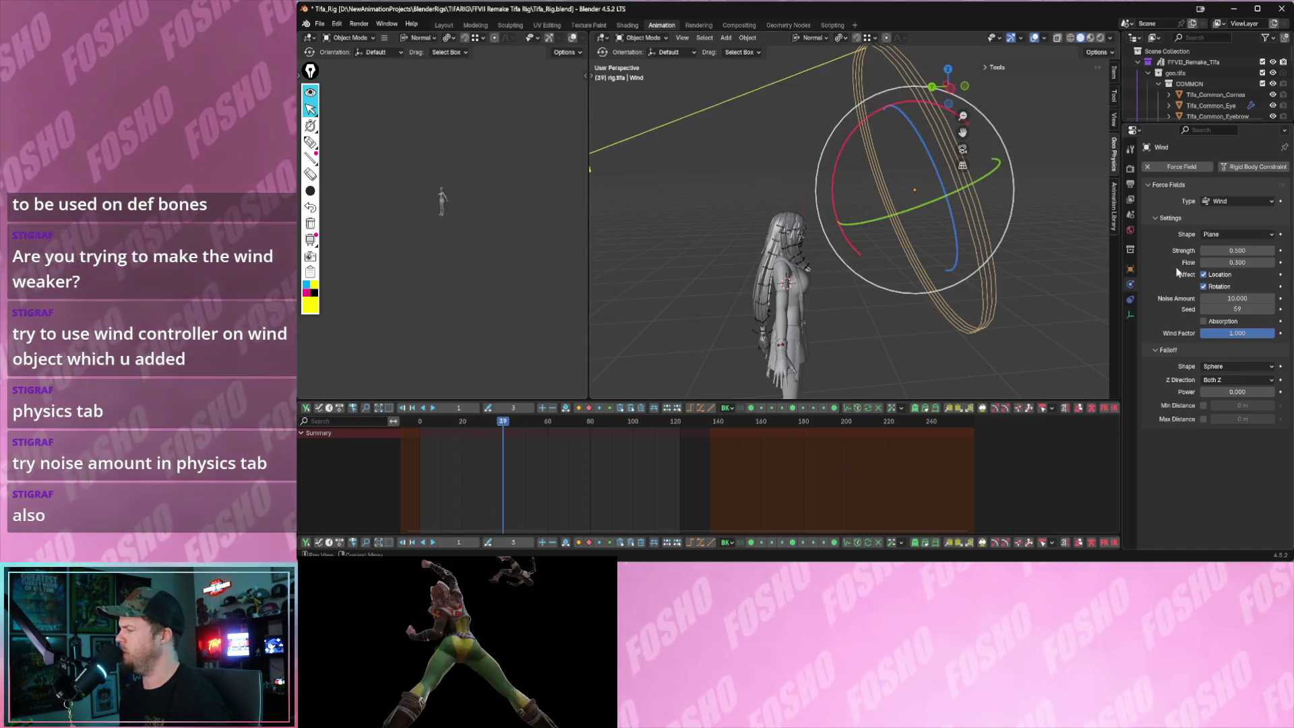
{"action": "left_click_drag", "start_coordinate": [1238, 250], "coordinate": [1275, 250]}
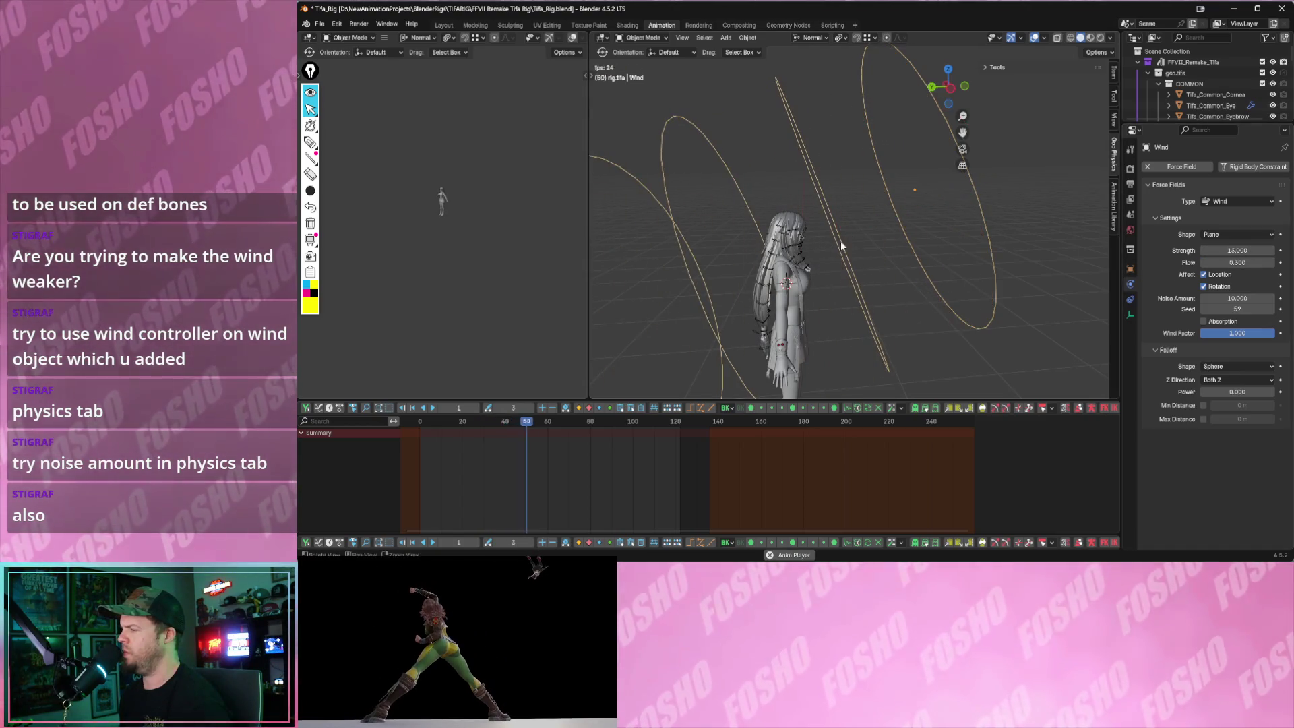
{"action": "key", "text": "space"}
- Select the Tifa rig, switch to Pose Mode and box-select the hair bones
{"action": "left_click", "coordinate": [859, 244]}
{"action": "left_click_drag", "start_coordinate": [757, 185], "coordinate": [861, 374]}
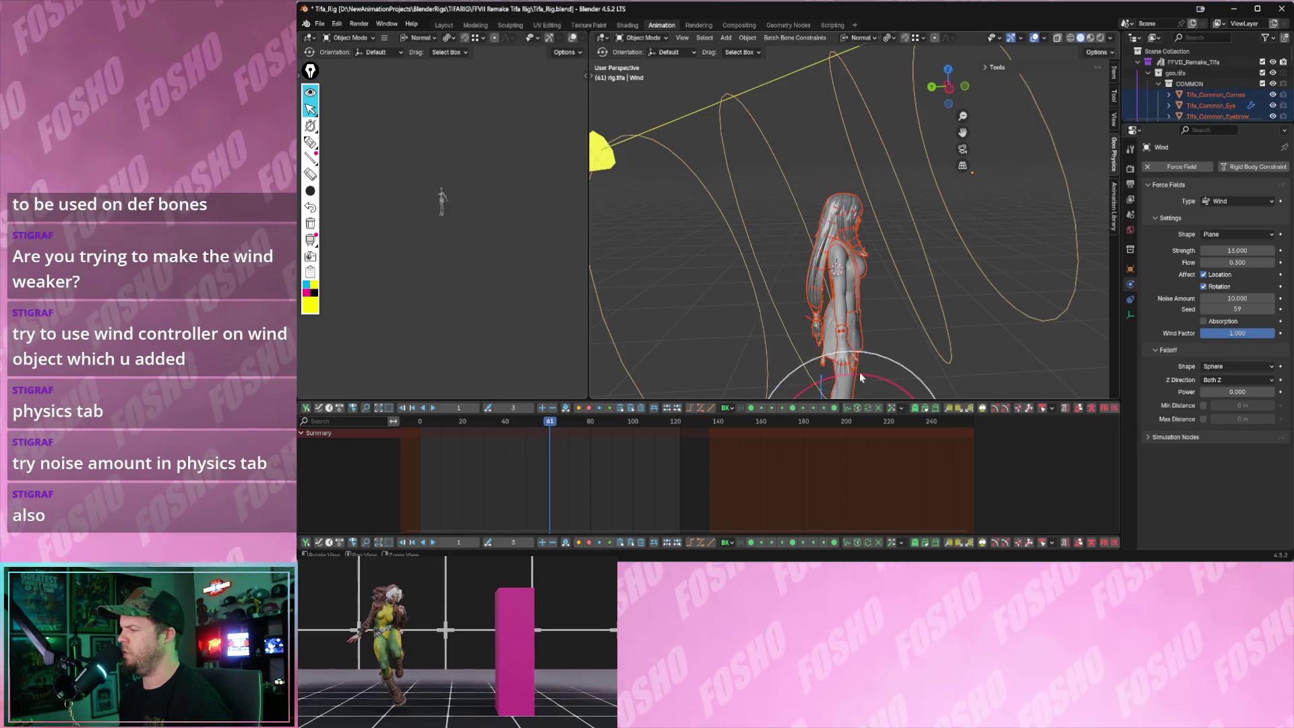
{"action": "middle_click_drag", "start_coordinate": [861, 374], "coordinate": [830, 364]}
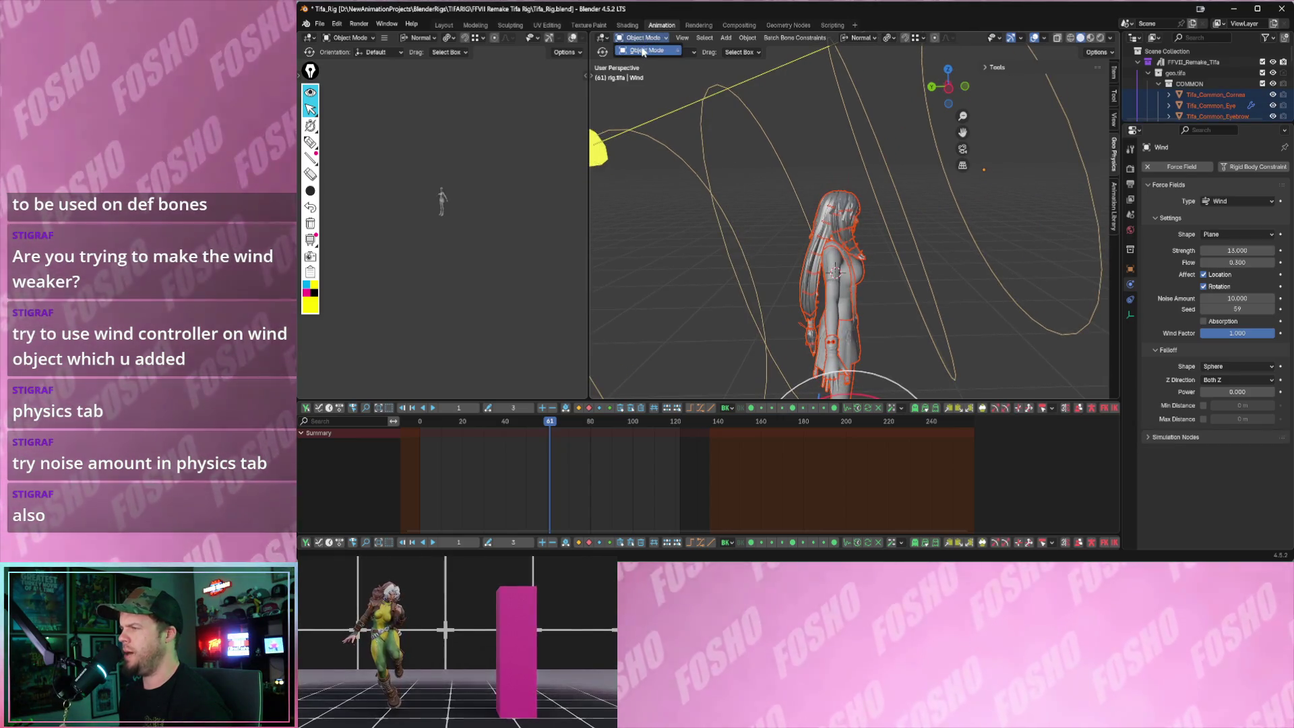
{"action": "left_click", "coordinate": [656, 67]}
{"action": "left_click", "coordinate": [828, 208]}
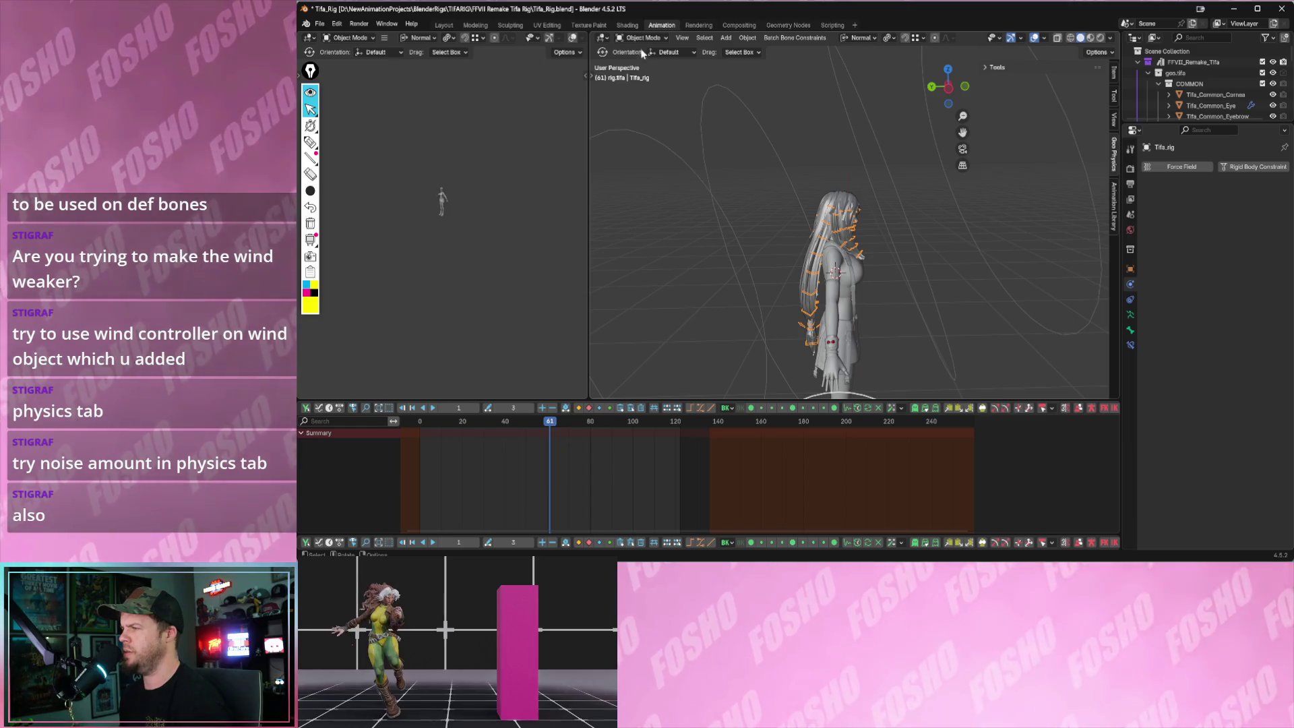
{"action": "left_click", "coordinate": [643, 38]}
{"action": "left_click", "coordinate": [646, 75]}
{"action": "left_click_drag", "start_coordinate": [726, 149], "coordinate": [921, 401]}
{"action": "middle_click_drag", "start_coordinate": [863, 344], "coordinate": [859, 324], "text": "shift"}
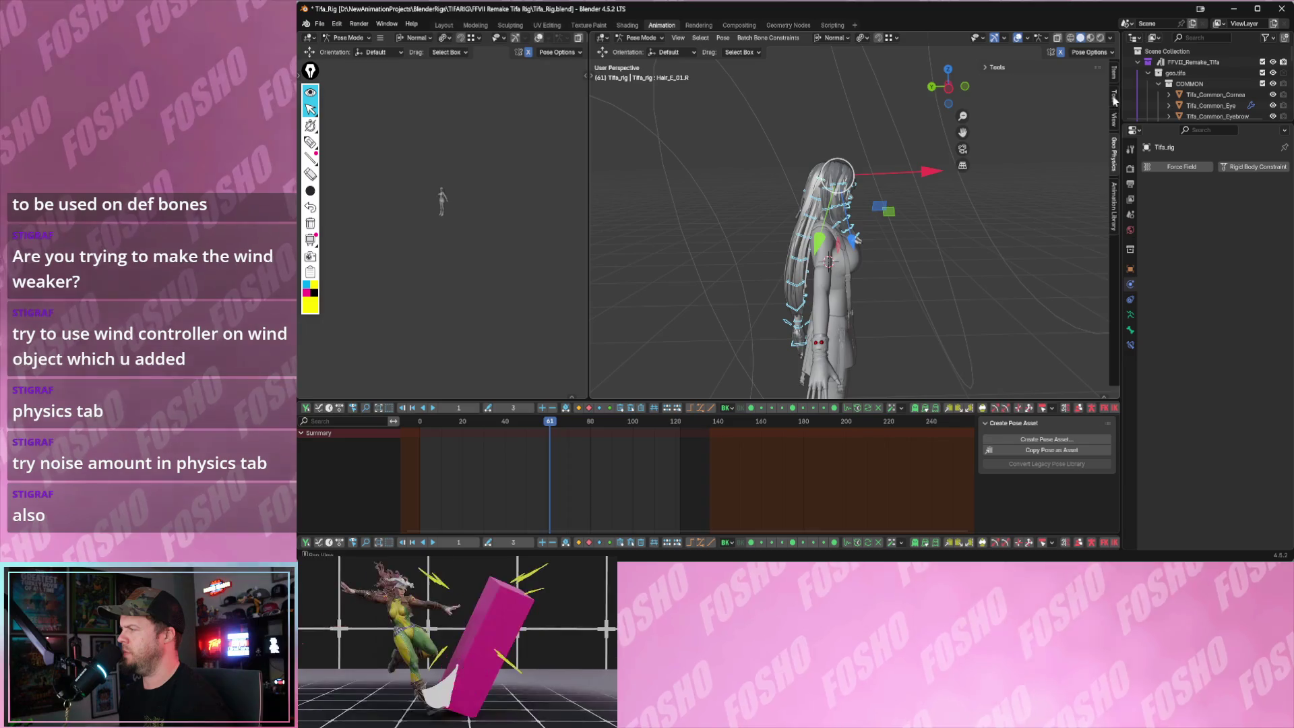
- In the Bone Physics sidebar tab, add Soft Body Chain physics to the hair bones
{"action": "left_click", "coordinate": [1115, 97]}
{"action": "left_click", "coordinate": [1116, 152]}
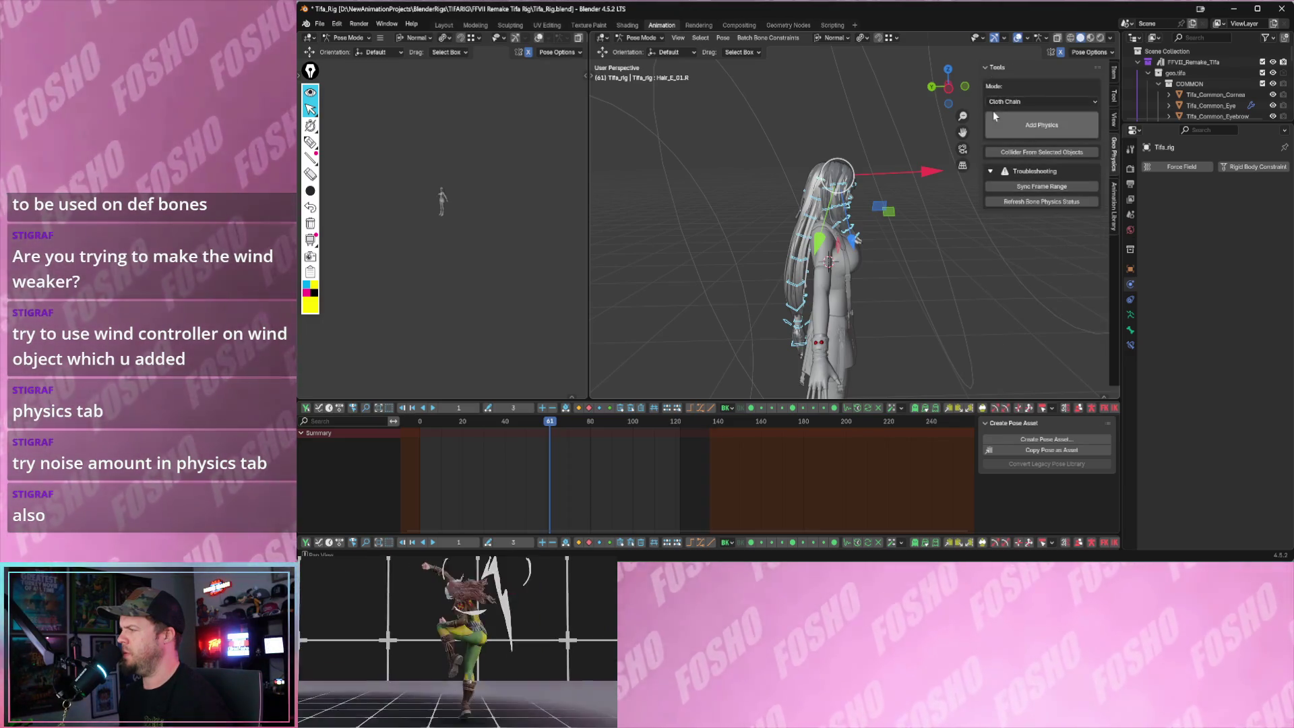
{"action": "left_click", "coordinate": [999, 103]}
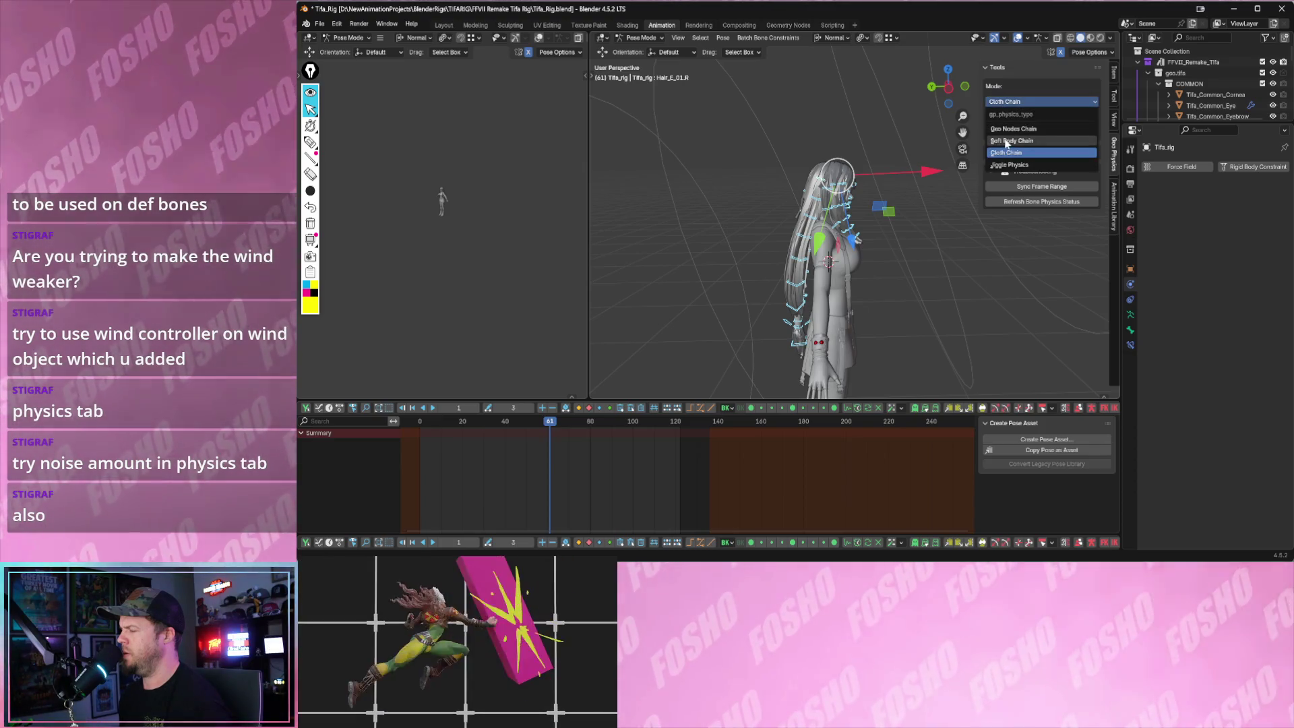
{"action": "left_click", "coordinate": [1007, 142]}
{"action": "left_click", "coordinate": [1042, 125]}
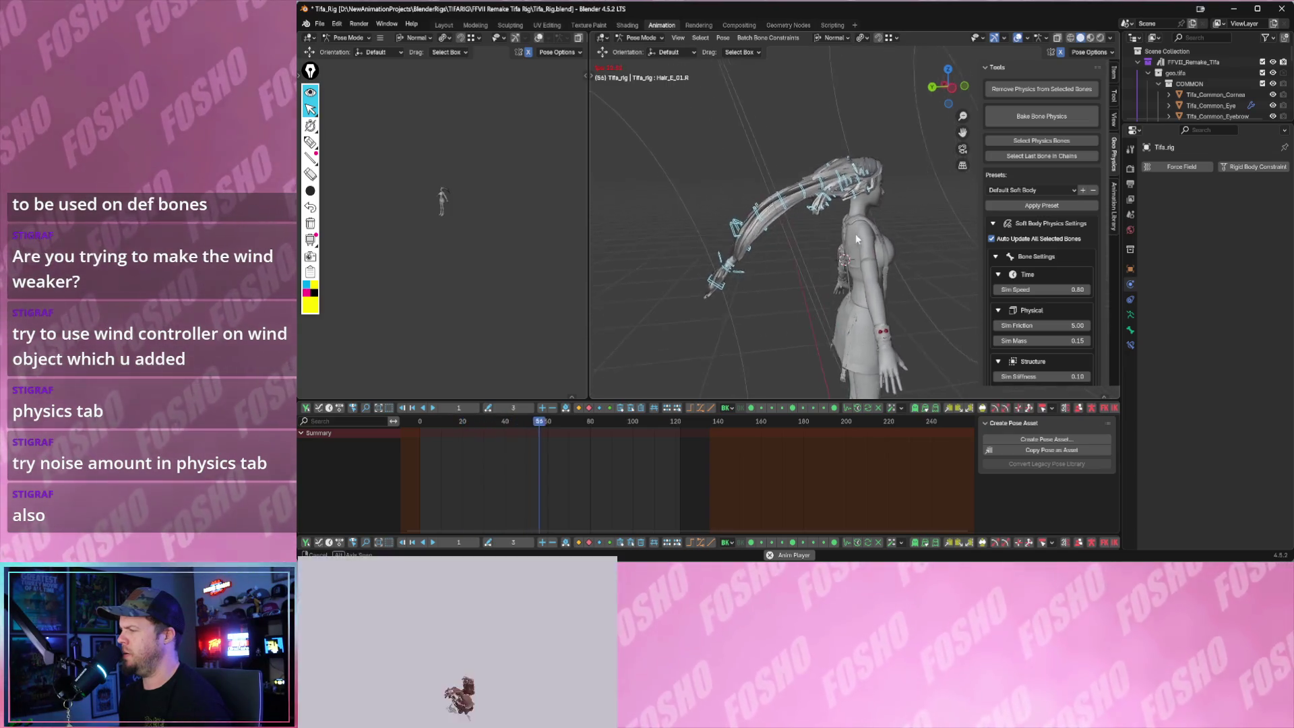
{"action": "scroll", "coordinate": [1052, 303], "scroll_direction": "down", "scroll_amount": 2}
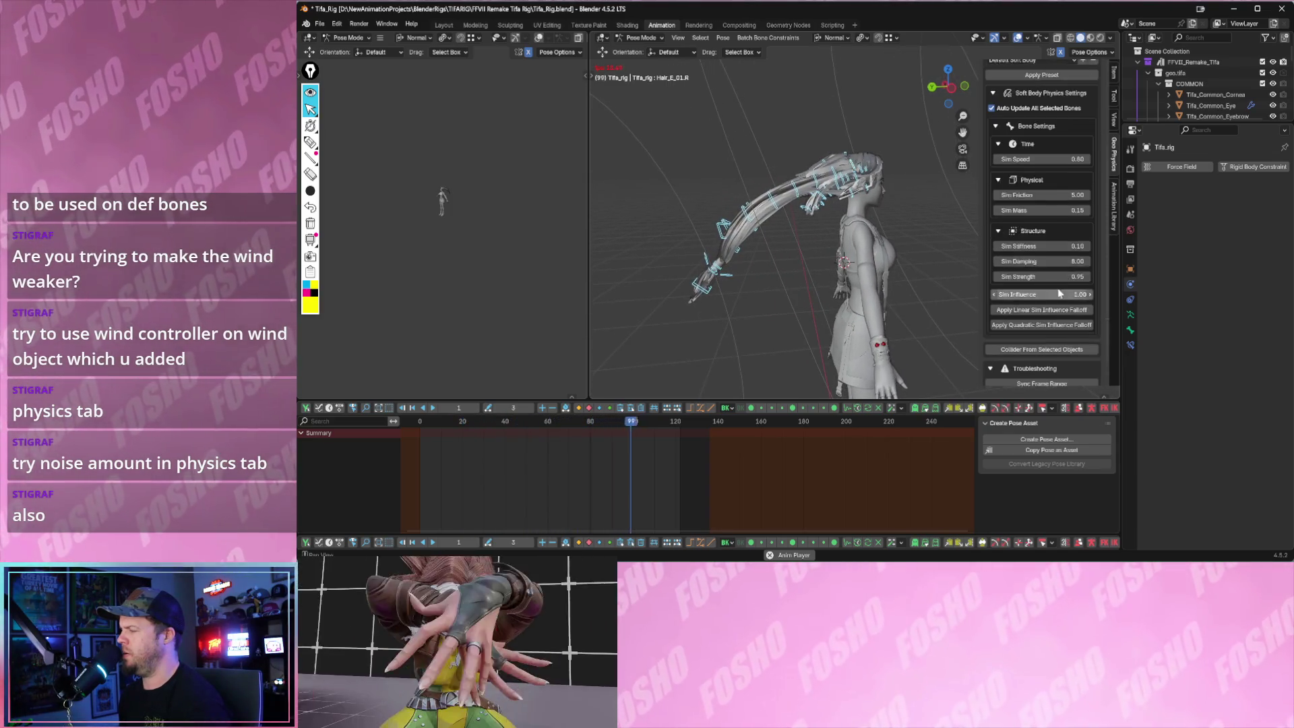
{"action": "scroll", "coordinate": [1052, 323], "scroll_direction": "down", "scroll_amount": 3}
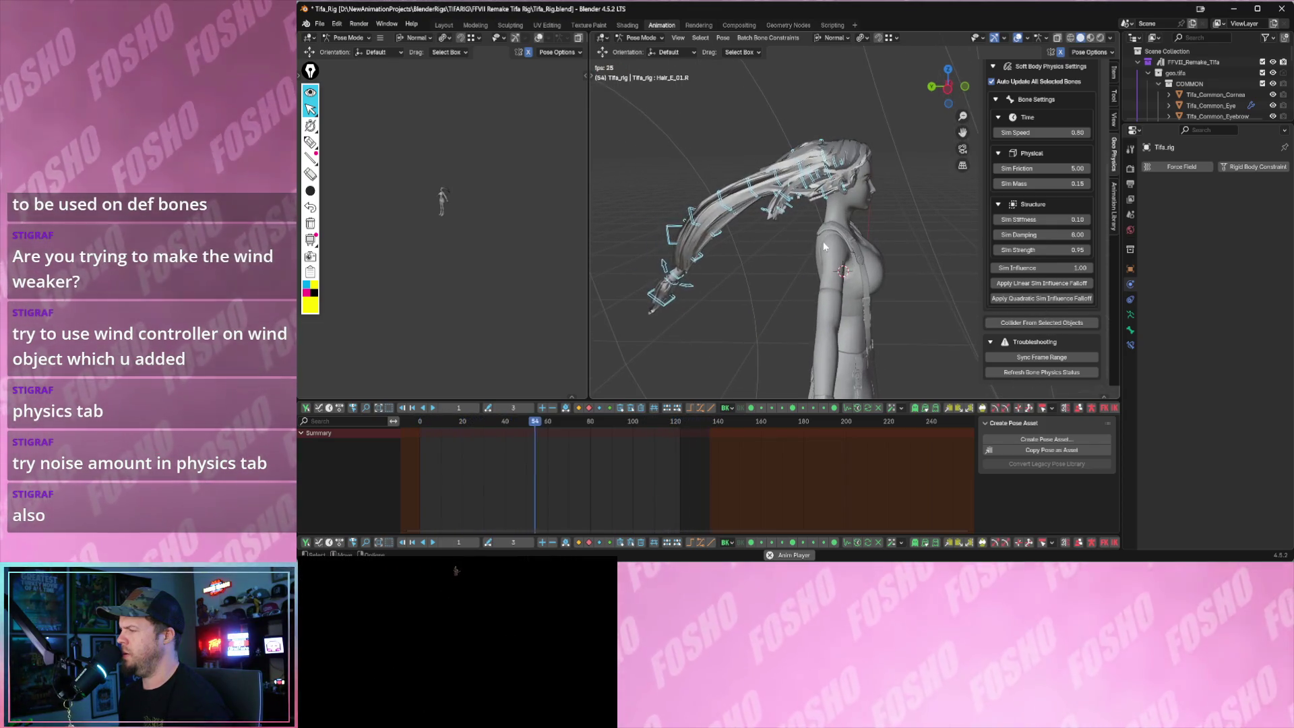
- After playback, select the hair bones and remove their soft body physics again
{"action": "key", "text": "space"}
{"action": "scroll", "coordinate": [786, 241], "scroll_direction": "down", "scroll_amount": 2}
{"action": "left_click_drag", "start_coordinate": [702, 160], "coordinate": [901, 300]}
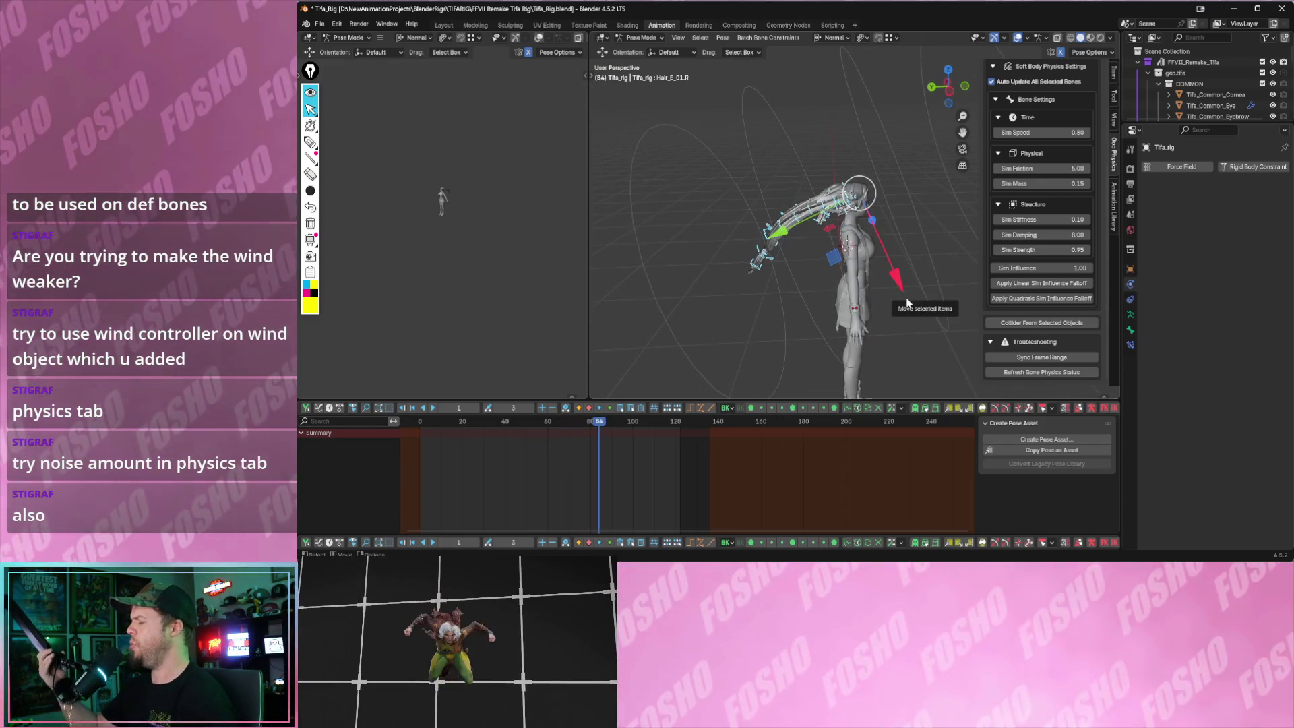
{"action": "scroll", "coordinate": [1040, 112], "scroll_direction": "up", "scroll_amount": 3}
{"action": "scroll", "coordinate": [1040, 112], "scroll_direction": "up", "scroll_amount": 2}
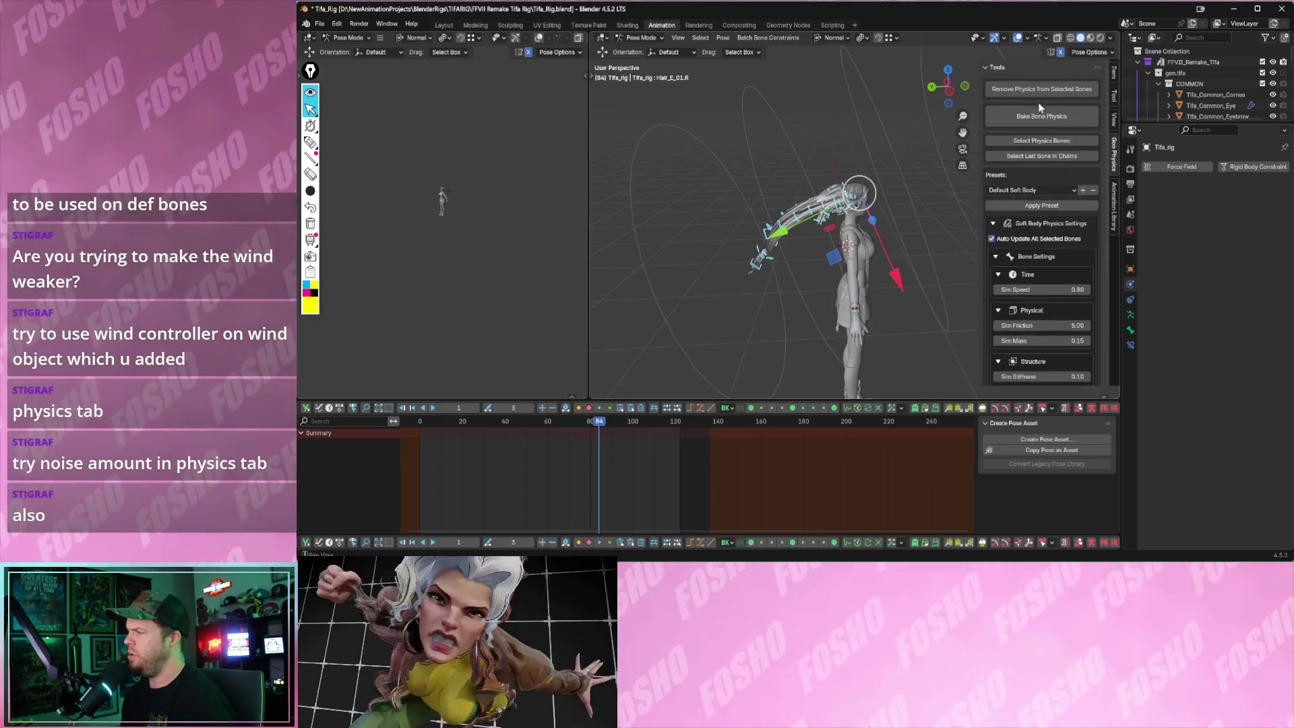
{"action": "left_click", "coordinate": [1037, 93]}
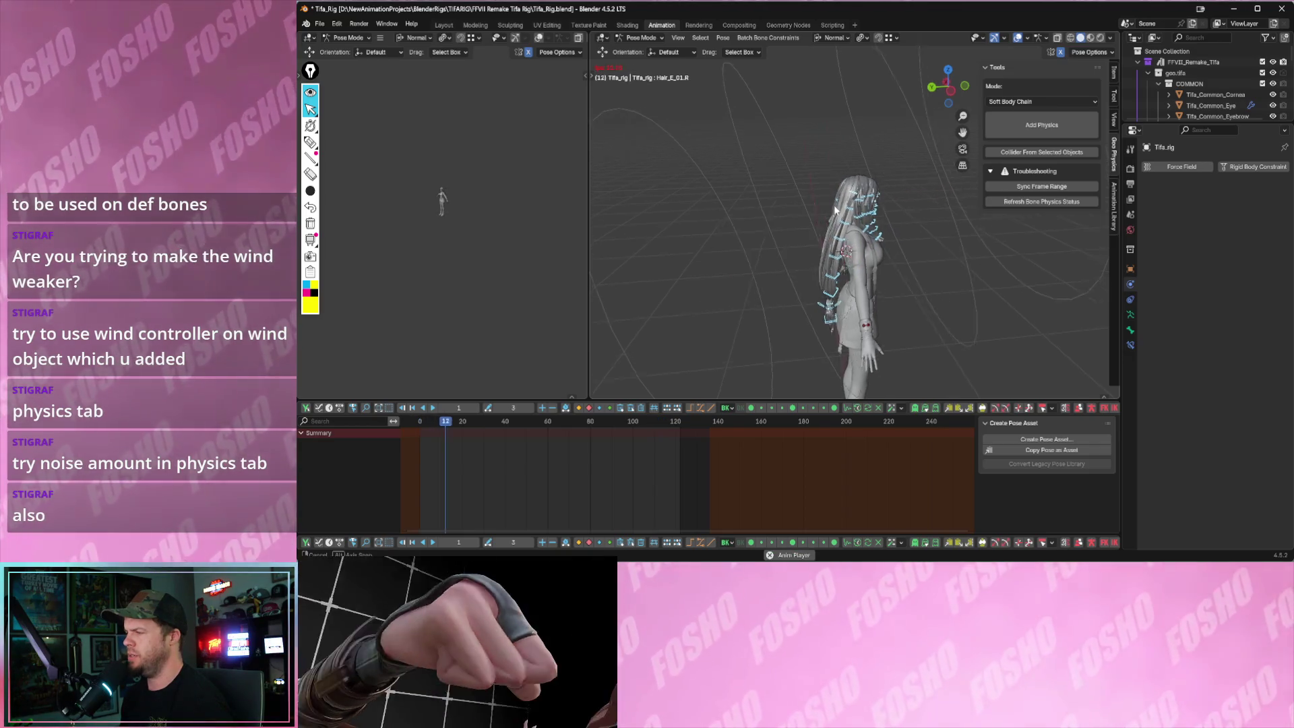
- Orbit around the hair while playing back to inspect how it hangs
{"action": "middle_click_drag", "start_coordinate": [860, 253], "coordinate": [891, 244]}
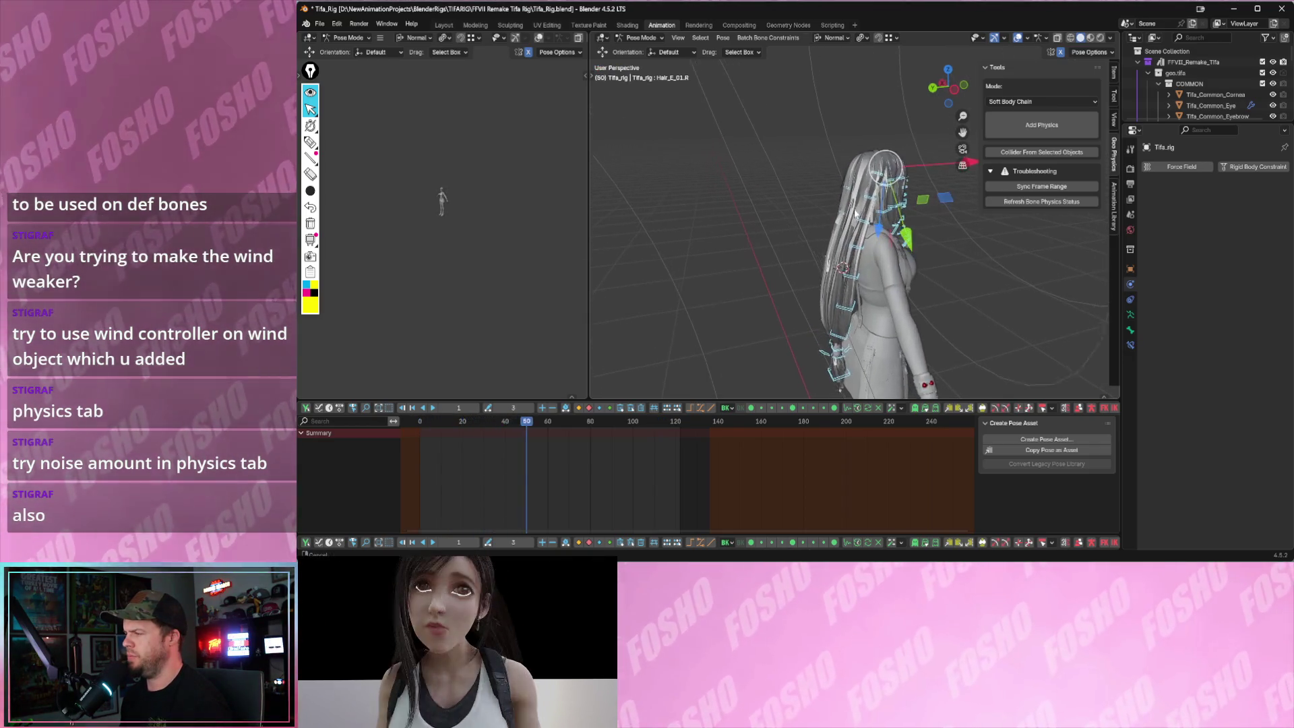
{"action": "scroll", "coordinate": [796, 197], "scroll_direction": "up", "scroll_amount": 4}
{"action": "scroll", "coordinate": [795, 197], "scroll_direction": "down", "scroll_amount": 2}
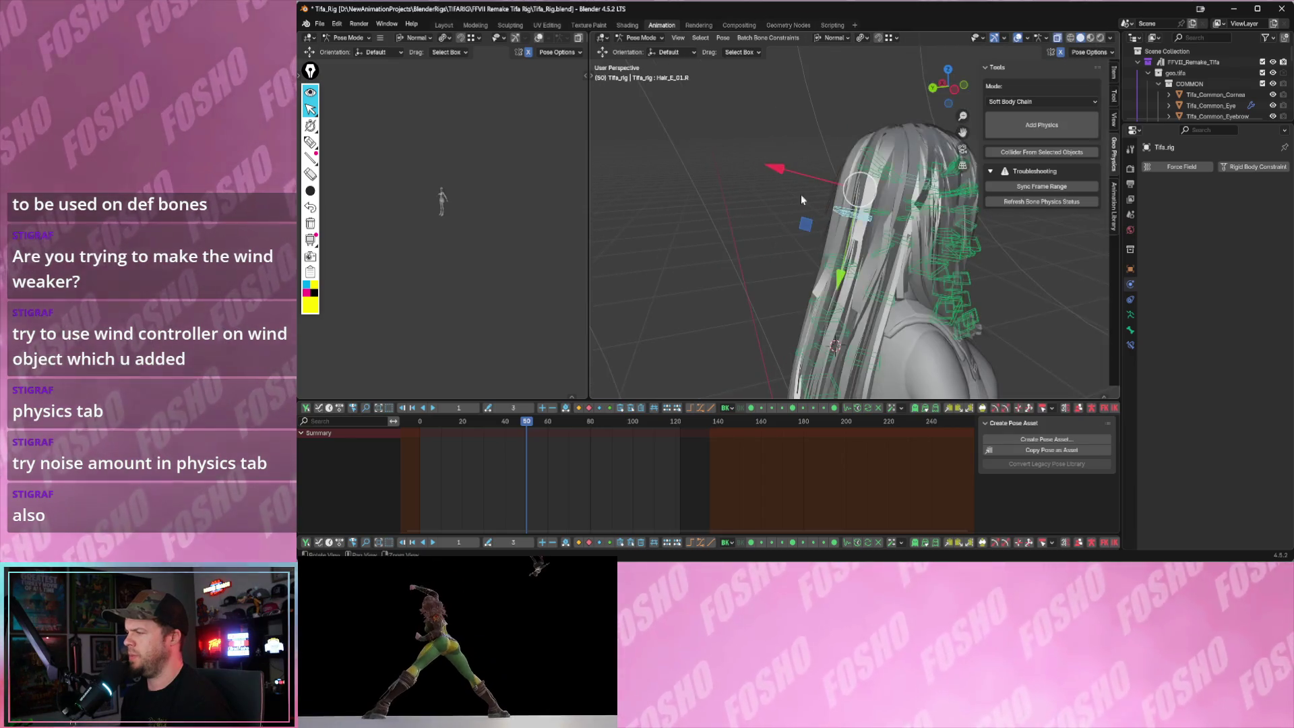
{"action": "middle_click_drag", "start_coordinate": [795, 191], "coordinate": [885, 152]}
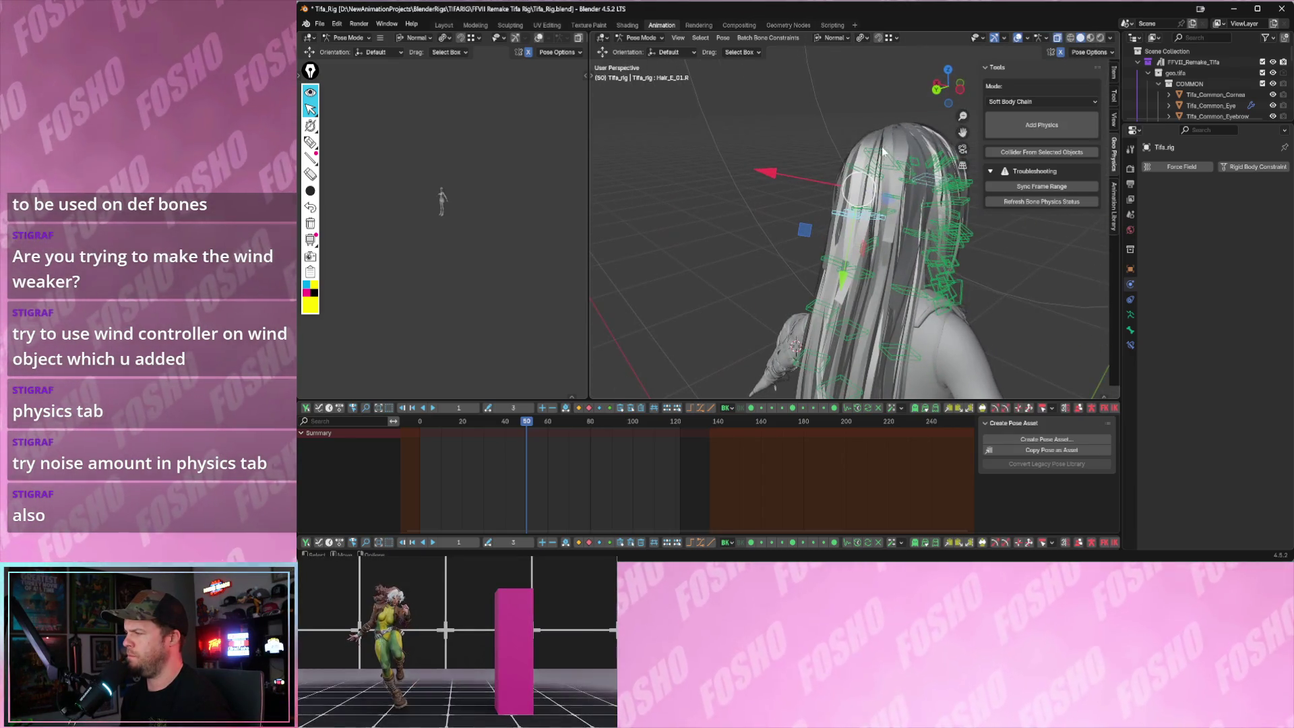
{"action": "key", "text": "space"}
{"action": "scroll", "coordinate": [788, 183], "scroll_direction": "down", "scroll_amount": 3}
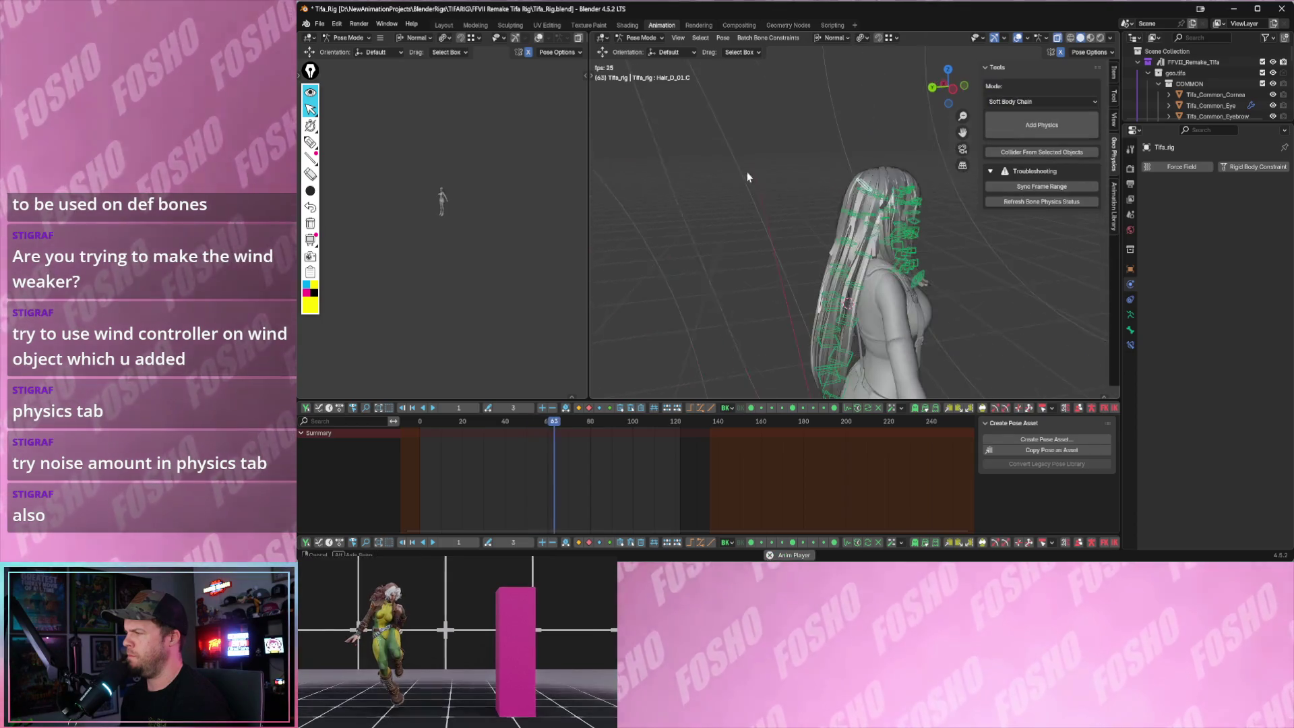
{"action": "scroll", "coordinate": [748, 178], "scroll_direction": "down", "scroll_amount": 3}
{"action": "mouse_move", "coordinate": [748, 177]}
{"action": "middle_mouse_down"}
{"action": "mouse_move", "coordinate": [761, 192]}
{"action": "mouse_move", "coordinate": [890, 213]}
{"action": "middle_mouse_up"}
{"action": "scroll", "coordinate": [804, 211], "scroll_direction": "up", "scroll_amount": 3}
{"action": "key", "text": "space"}
{"action": "scroll", "coordinate": [805, 212], "scroll_direction": "up", "scroll_amount": 5}
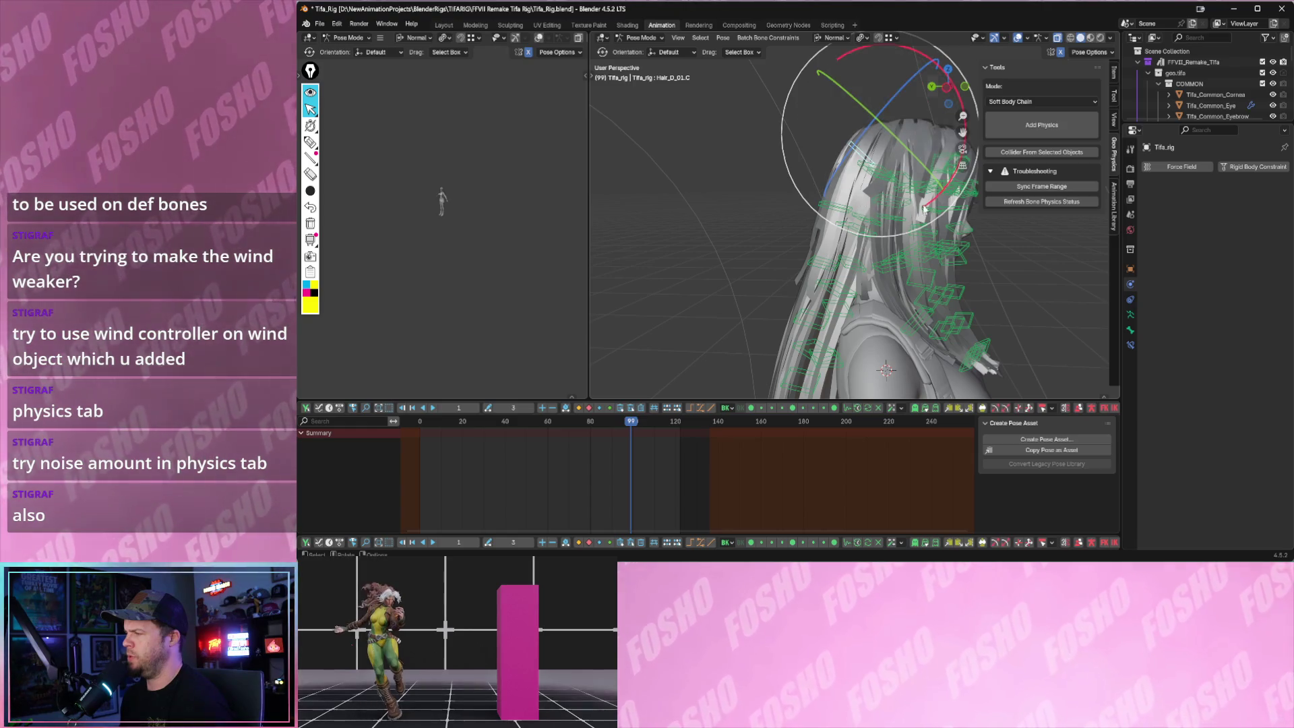
- Rotate a hair bone so the hair swings outward, then select a hair bone
{"action": "left_click_drag", "start_coordinate": [890, 214], "coordinate": [821, 177]}
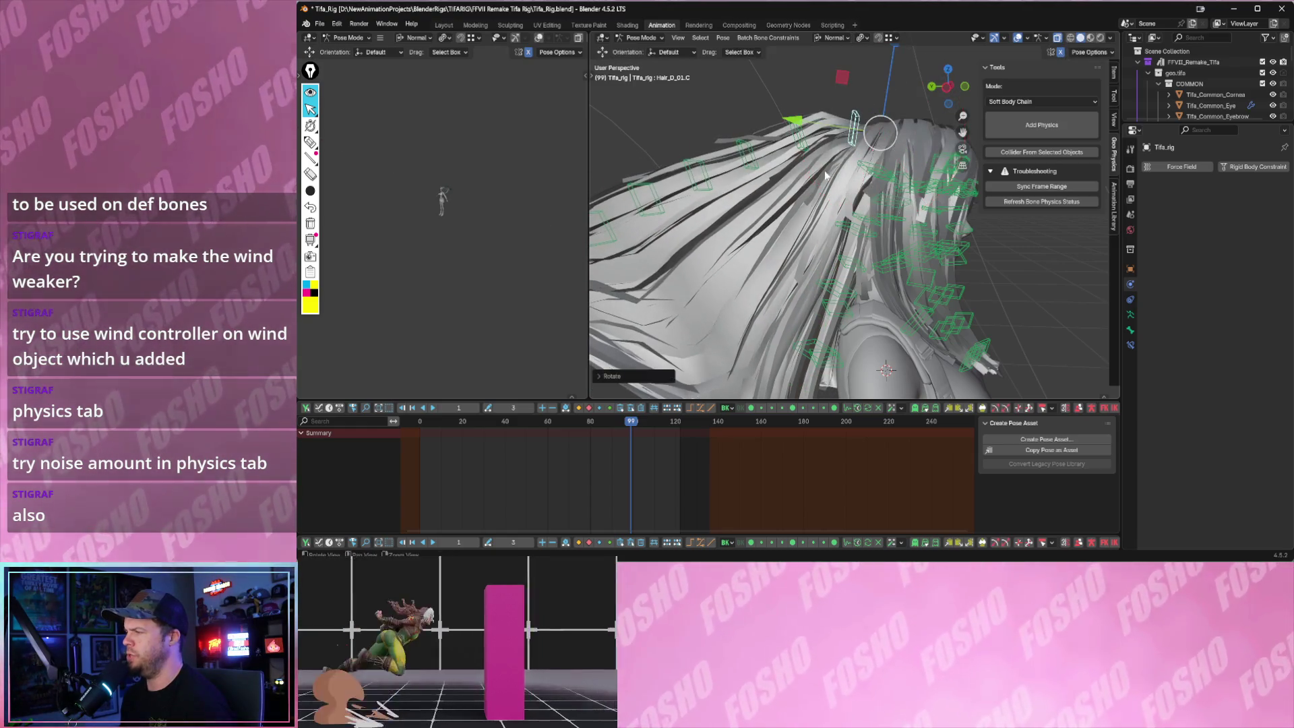
{"action": "left_click", "coordinate": [661, 123]}
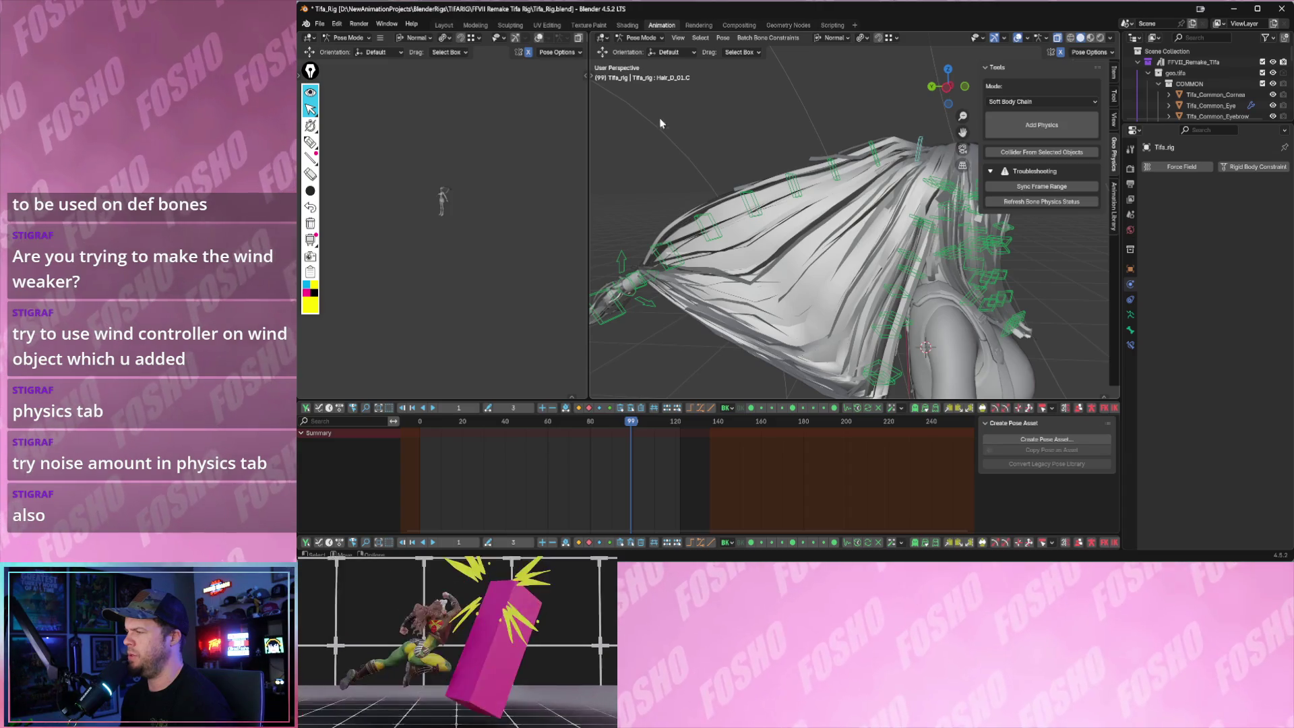
{"action": "left_click_drag", "start_coordinate": [661, 123], "coordinate": [874, 212]}
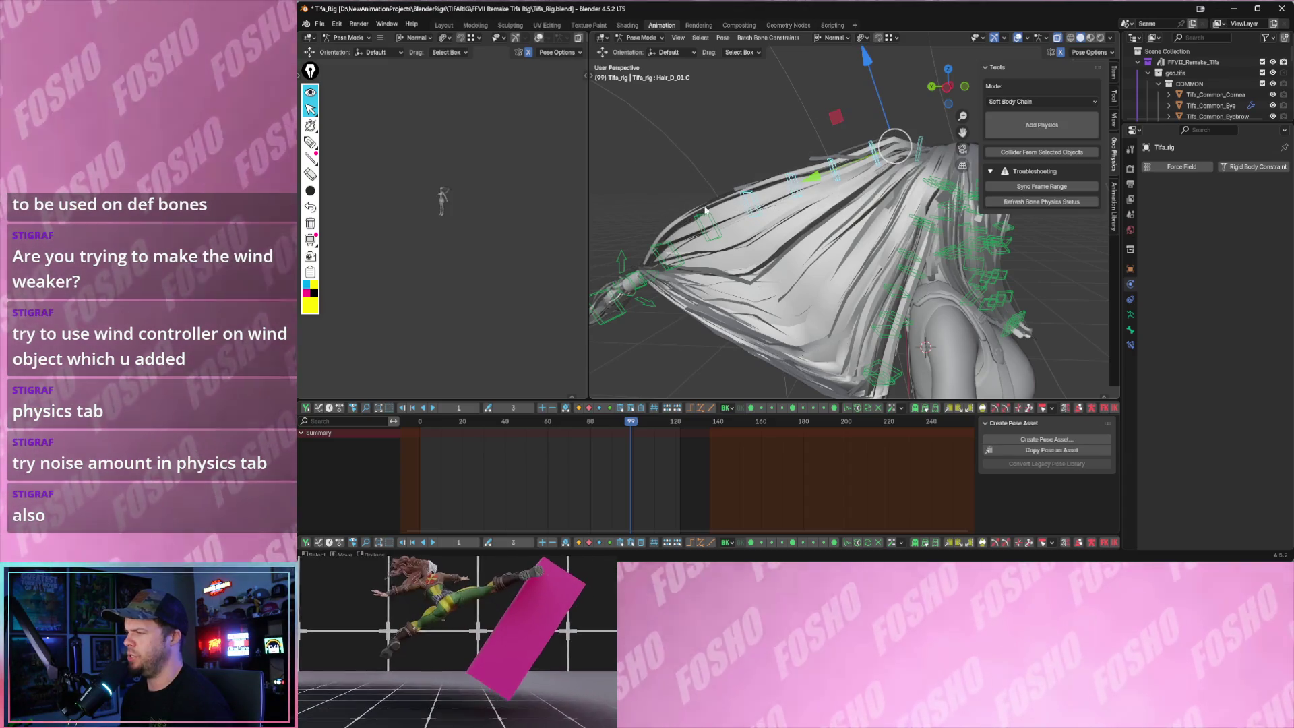
- Set the bone physics type to Jiggle Physics and view the result from the side
{"action": "left_click", "coordinate": [1002, 101]}
{"action": "left_click", "coordinate": [1020, 166]}
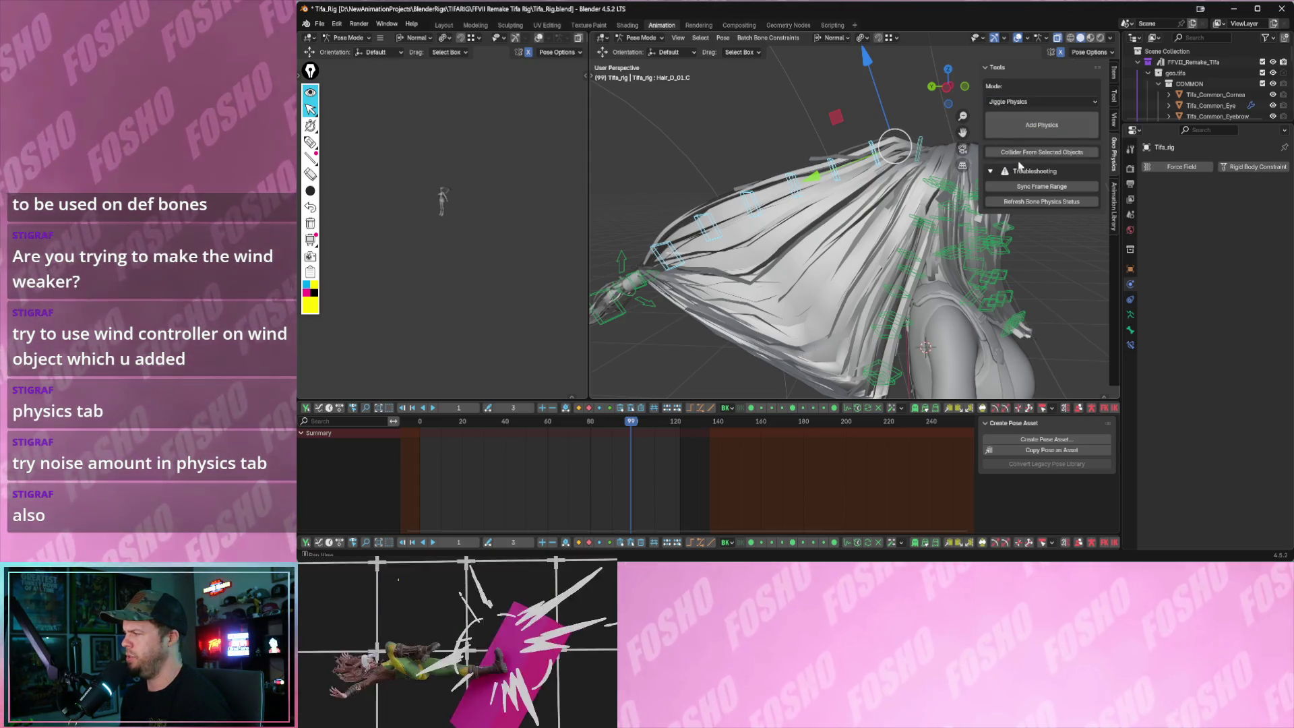
{"action": "left_click", "coordinate": [1015, 131]}
{"action": "scroll", "coordinate": [825, 188], "scroll_direction": "down", "scroll_amount": 3}
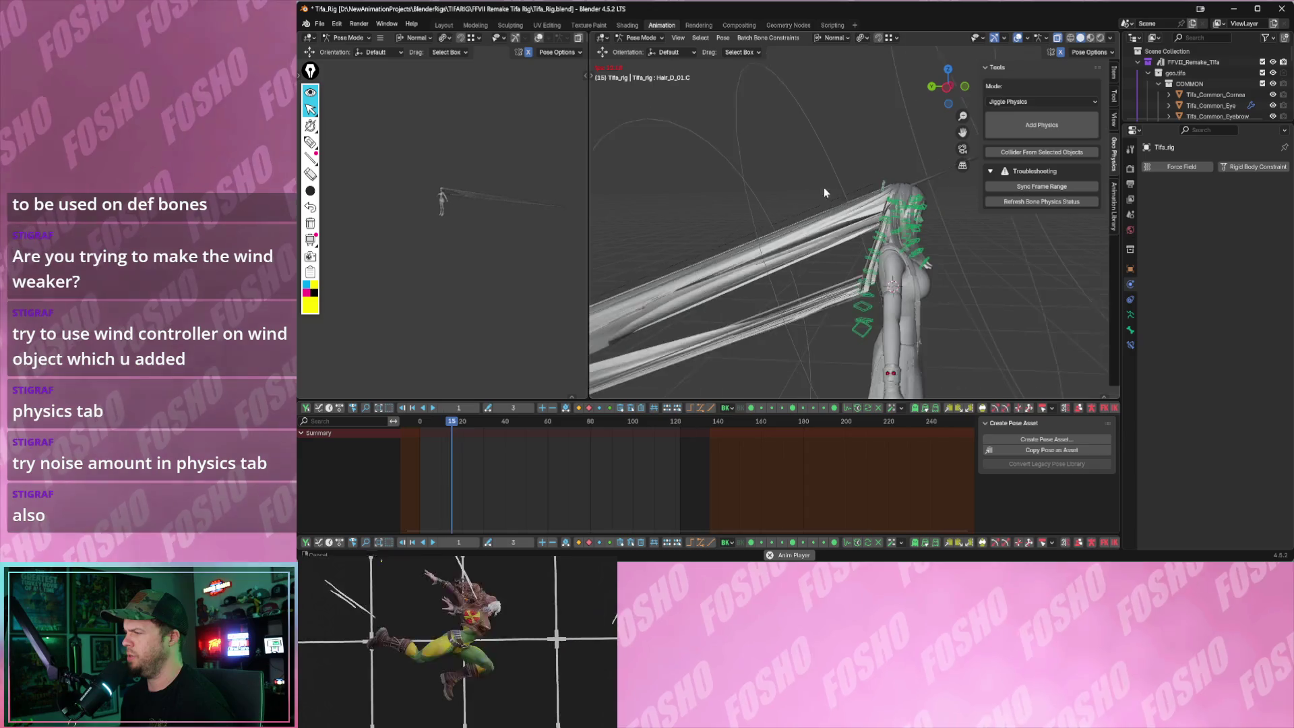
{"action": "scroll", "coordinate": [899, 141], "scroll_direction": "down", "scroll_amount": 4}
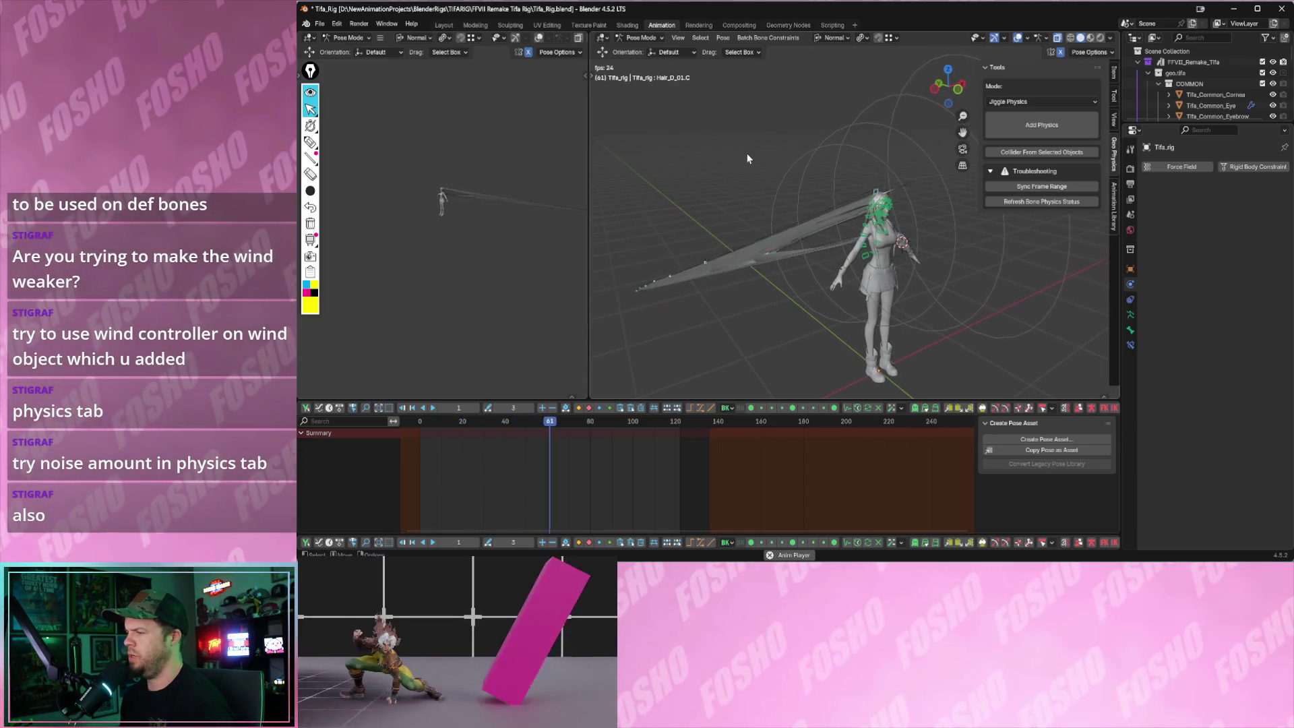
{"action": "middle_click_drag", "start_coordinate": [746, 152], "coordinate": [813, 165]}
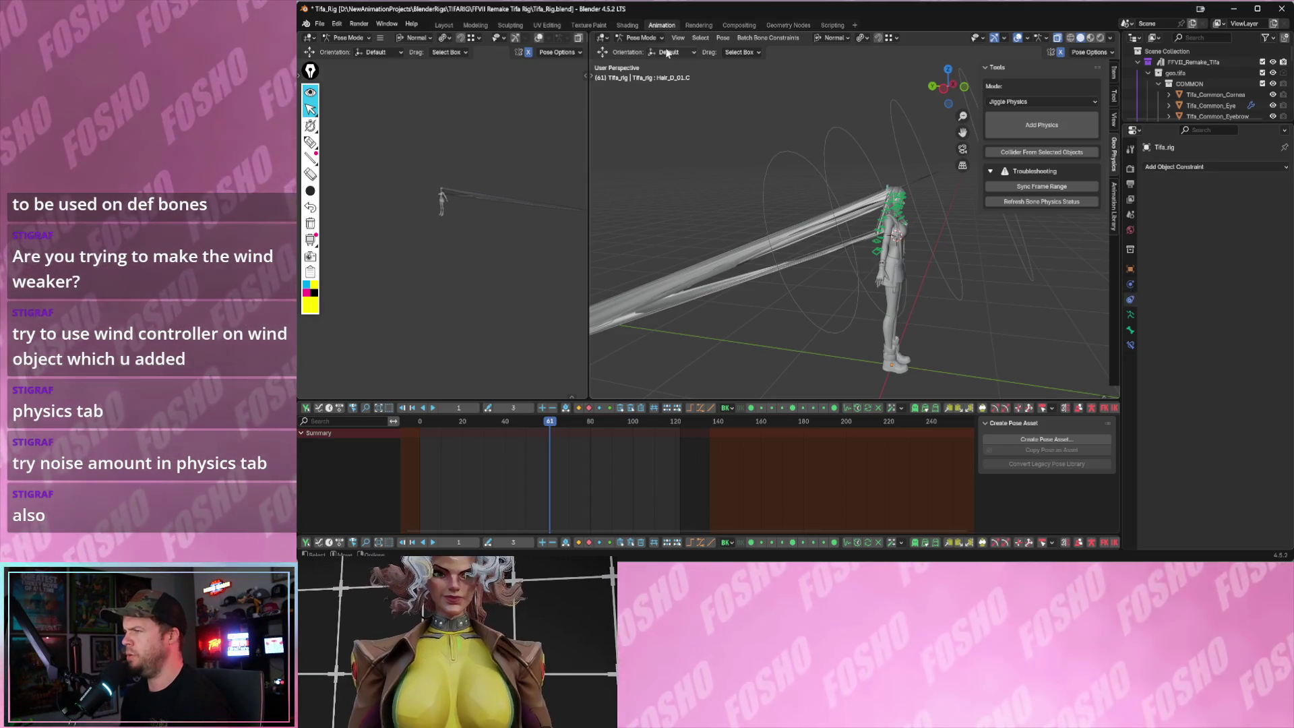
- Switch to Object Mode and make the wind force field active with its physics settings shown
{"action": "left_click", "coordinate": [642, 39]}
{"action": "left_click", "coordinate": [639, 53]}
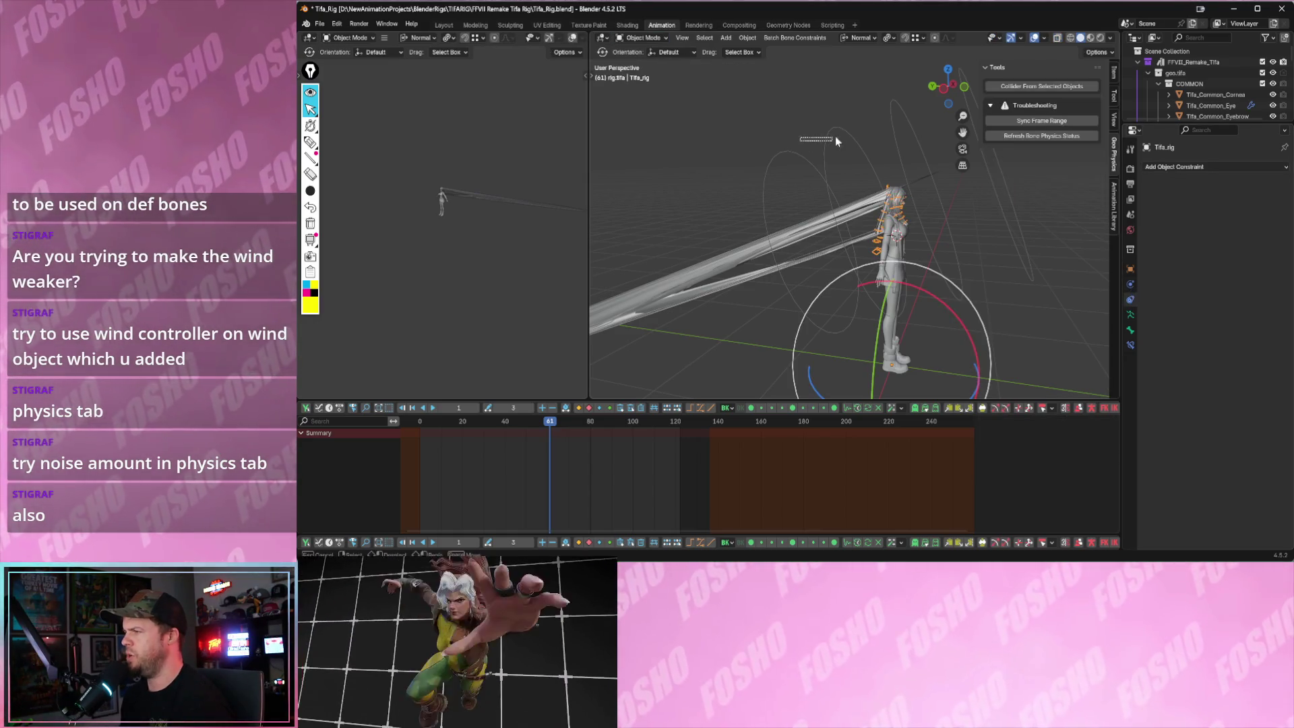
{"action": "left_click", "coordinate": [852, 145]}
{"action": "left_click", "coordinate": [1131, 299]}
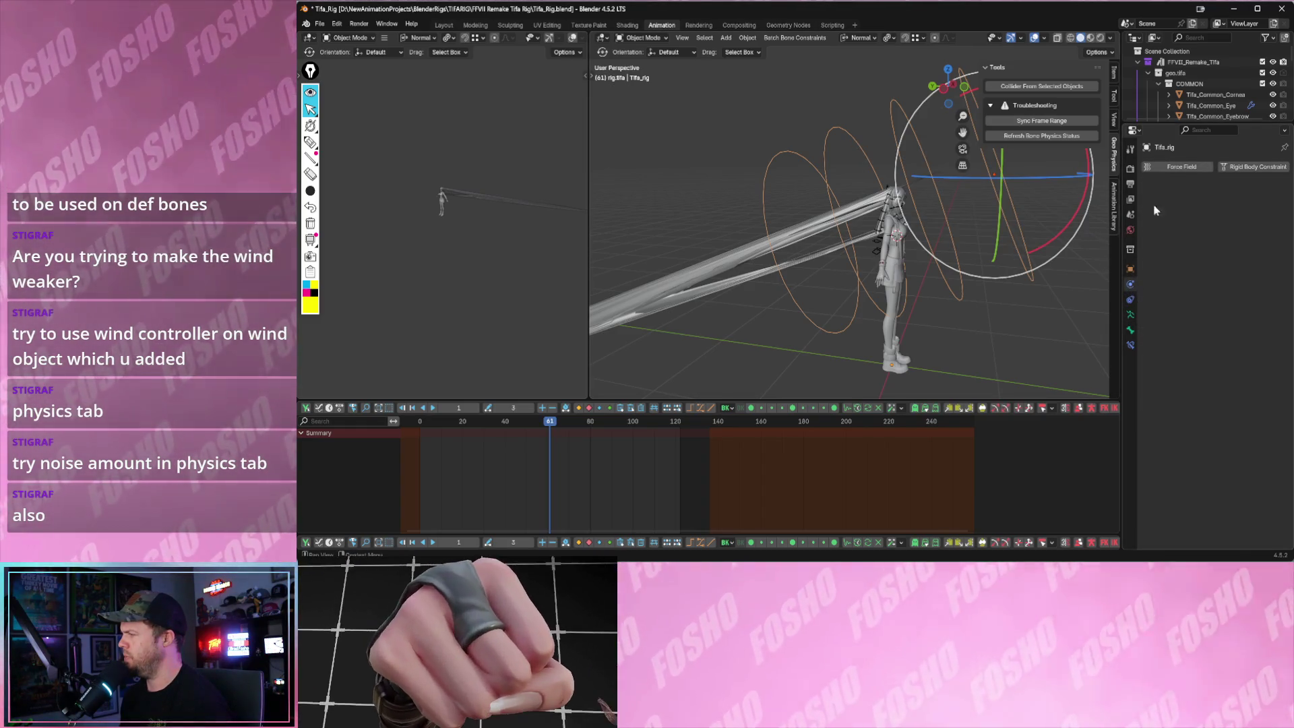
{"action": "left_click", "coordinate": [839, 170]}
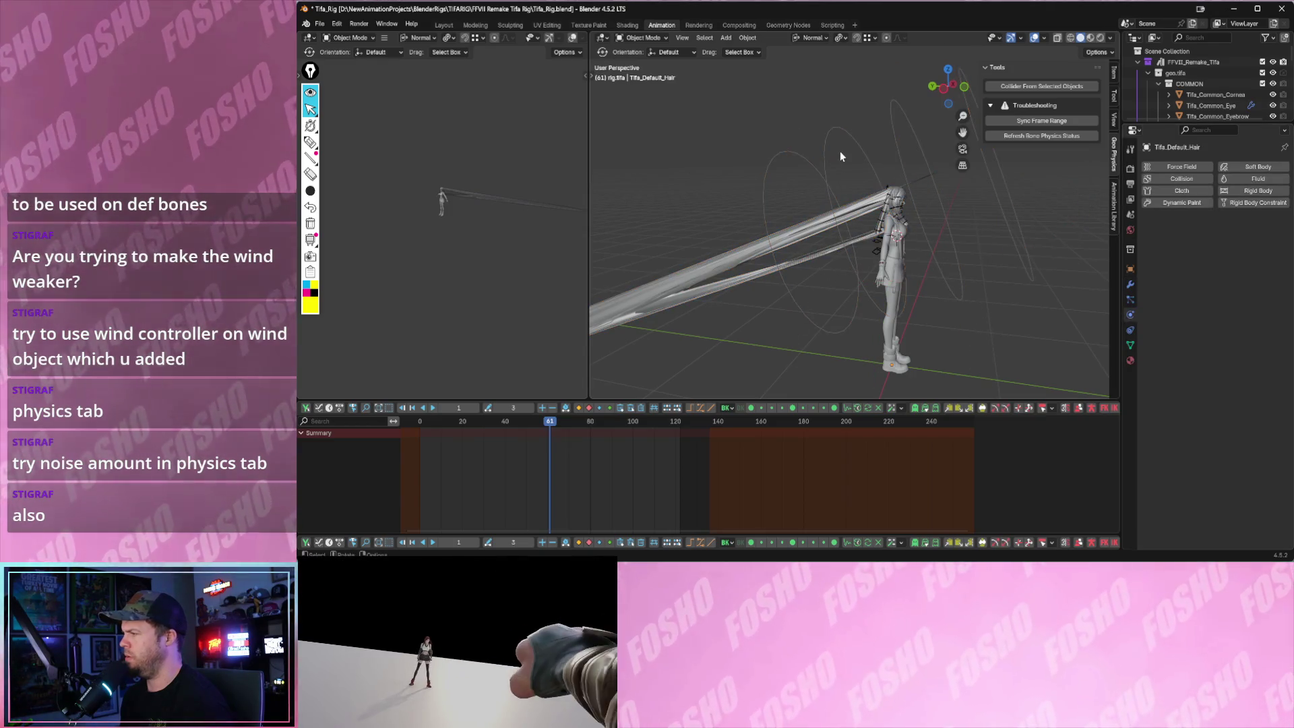
{"action": "left_click_drag", "start_coordinate": [855, 148], "coordinate": [869, 154]}
{"action": "left_click", "coordinate": [1132, 330]}
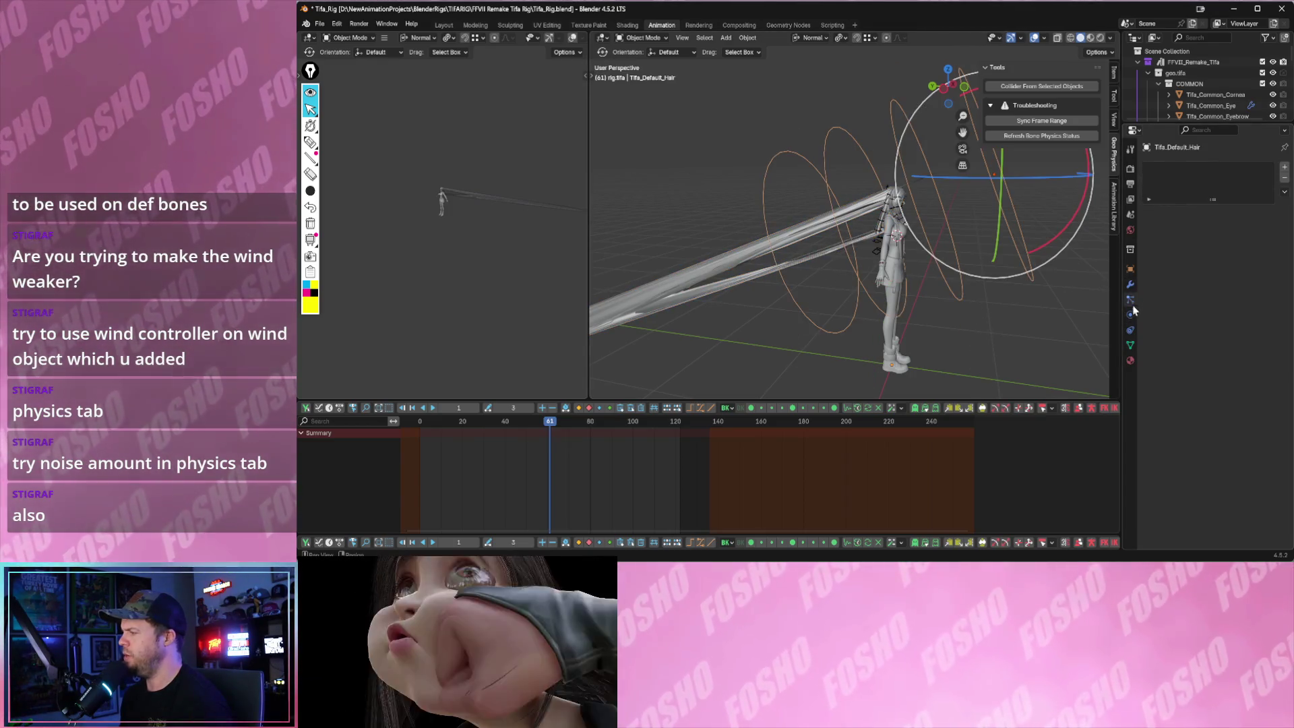
{"action": "left_click", "coordinate": [835, 211]}
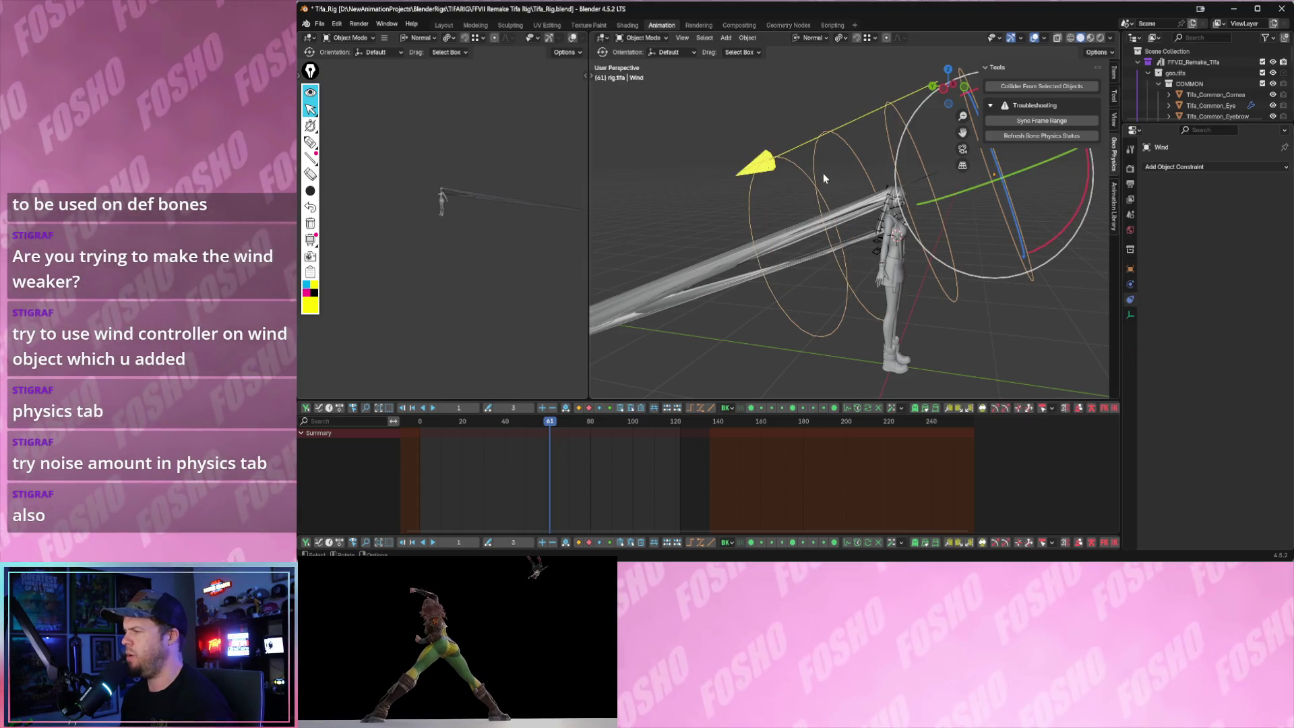
{"action": "middle_click_drag", "start_coordinate": [843, 183], "coordinate": [678, 144]}
{"action": "left_click", "coordinate": [677, 144]}
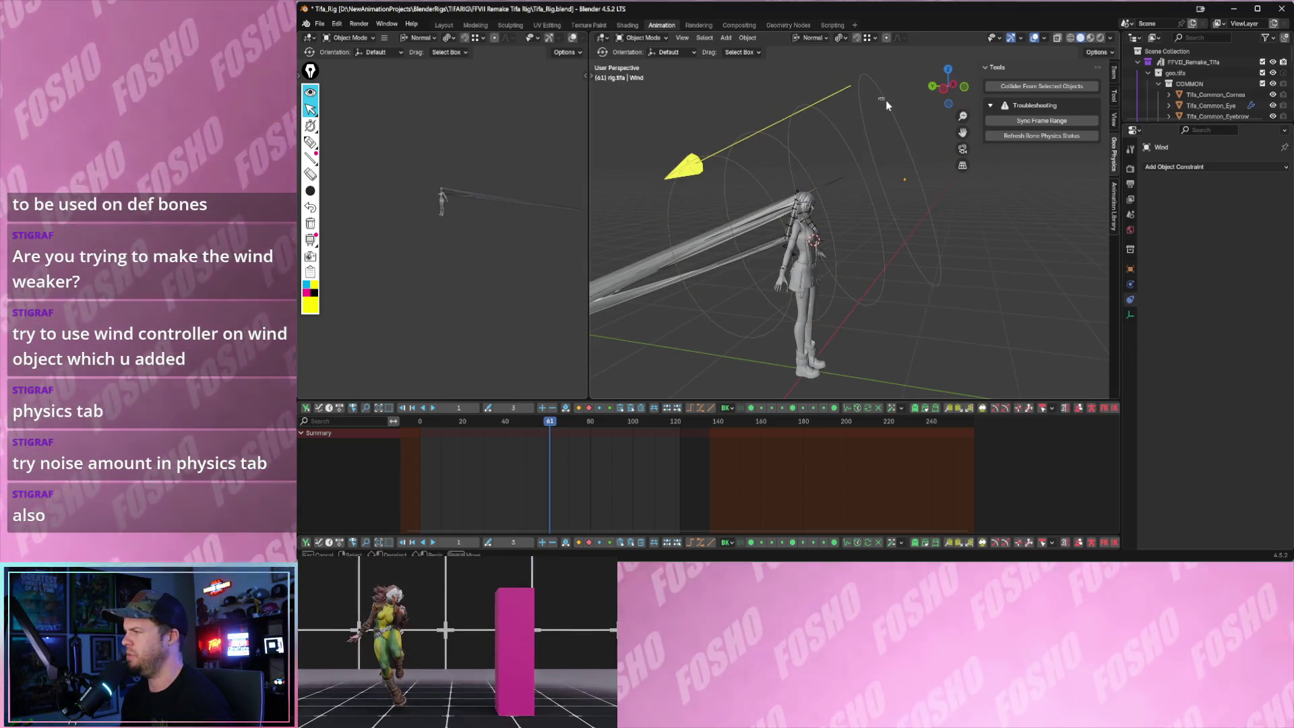
{"action": "left_click", "coordinate": [883, 100]}
{"action": "left_click", "coordinate": [1131, 286]}
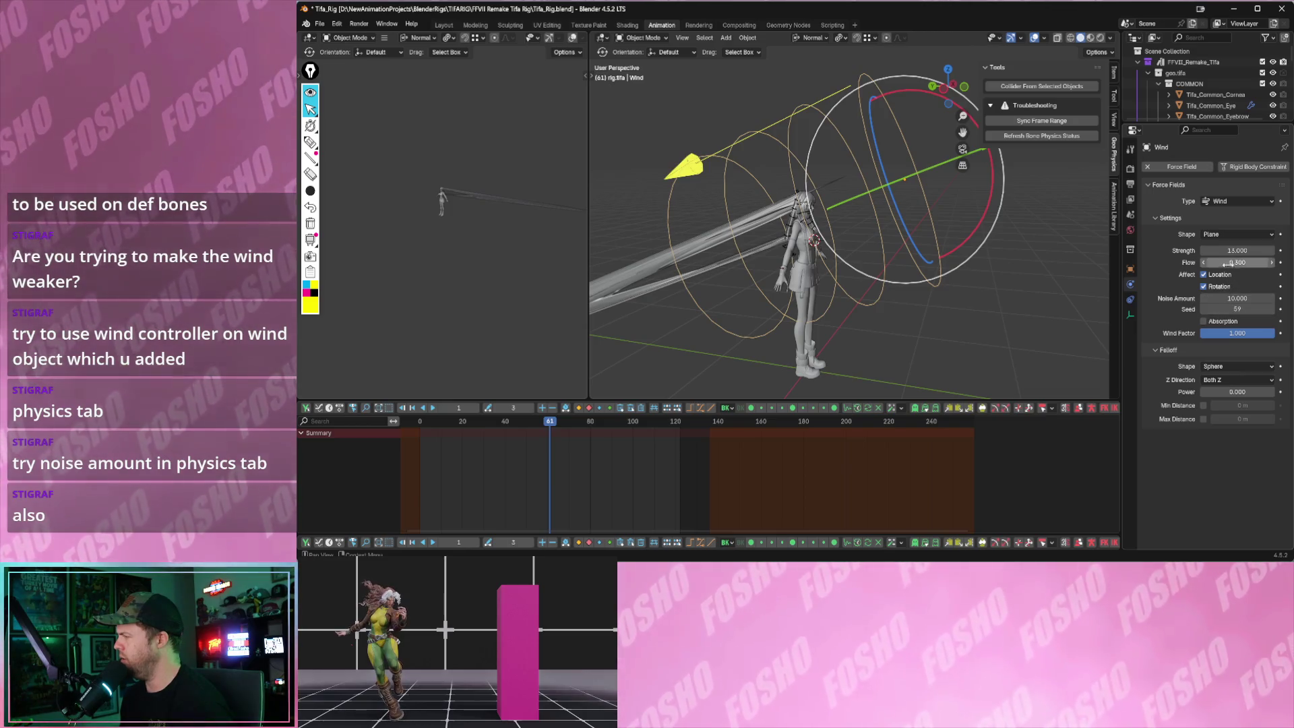
- Replay the hair simulation and confirm the wind strength at 1.6 with noise 7.4
{"action": "key", "text": "space"}
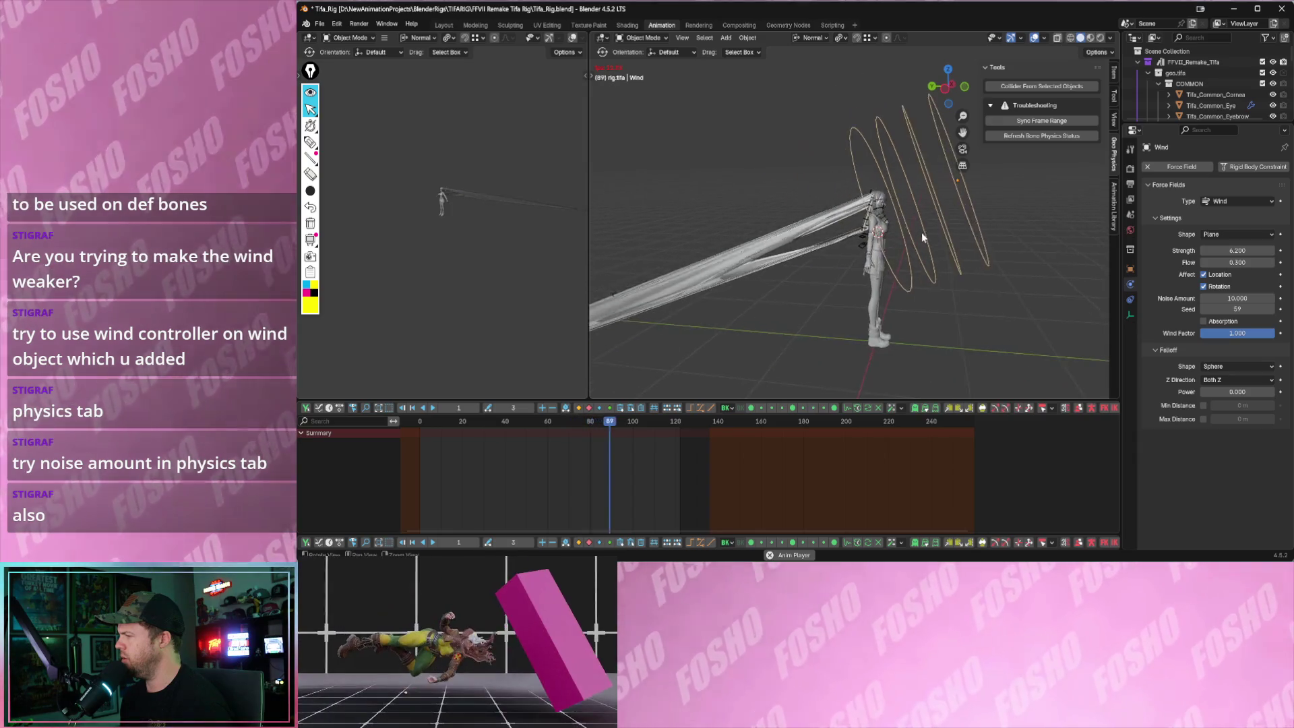
{"action": "left_click", "coordinate": [1169, 217]}
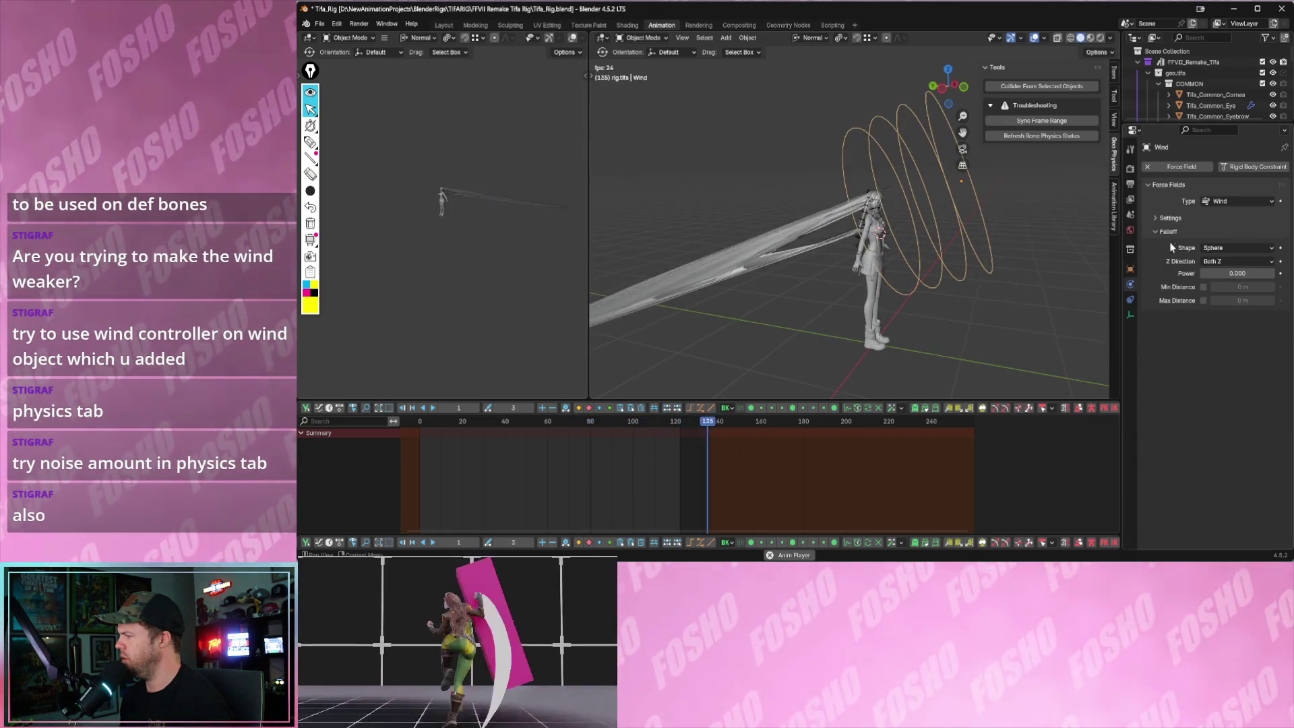
{"action": "key", "text": "Escape"}
{"action": "left_click", "coordinate": [1130, 290]}
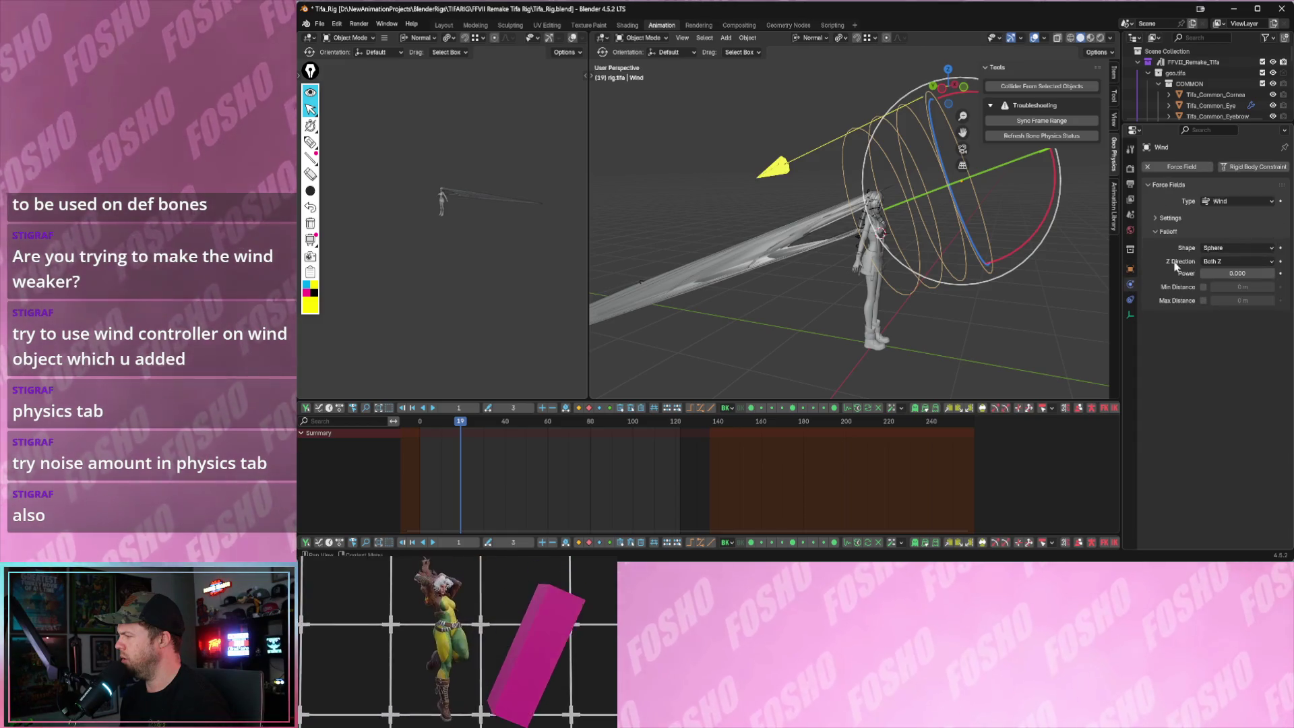
{"action": "key", "text": "space"}
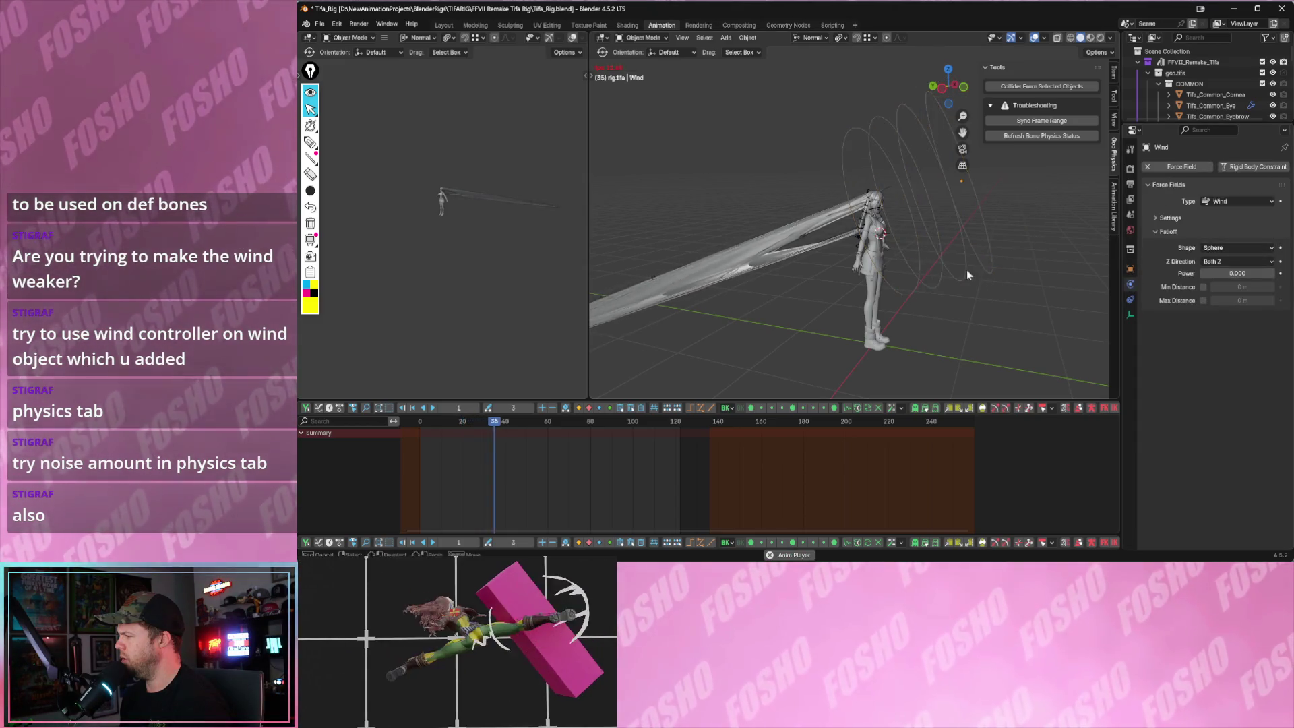
{"action": "left_click", "coordinate": [1163, 220]}
{"action": "left_click", "coordinate": [1238, 250]}
{"action": "type", "text": "1.6"}
{"action": "key", "text": "Return"}
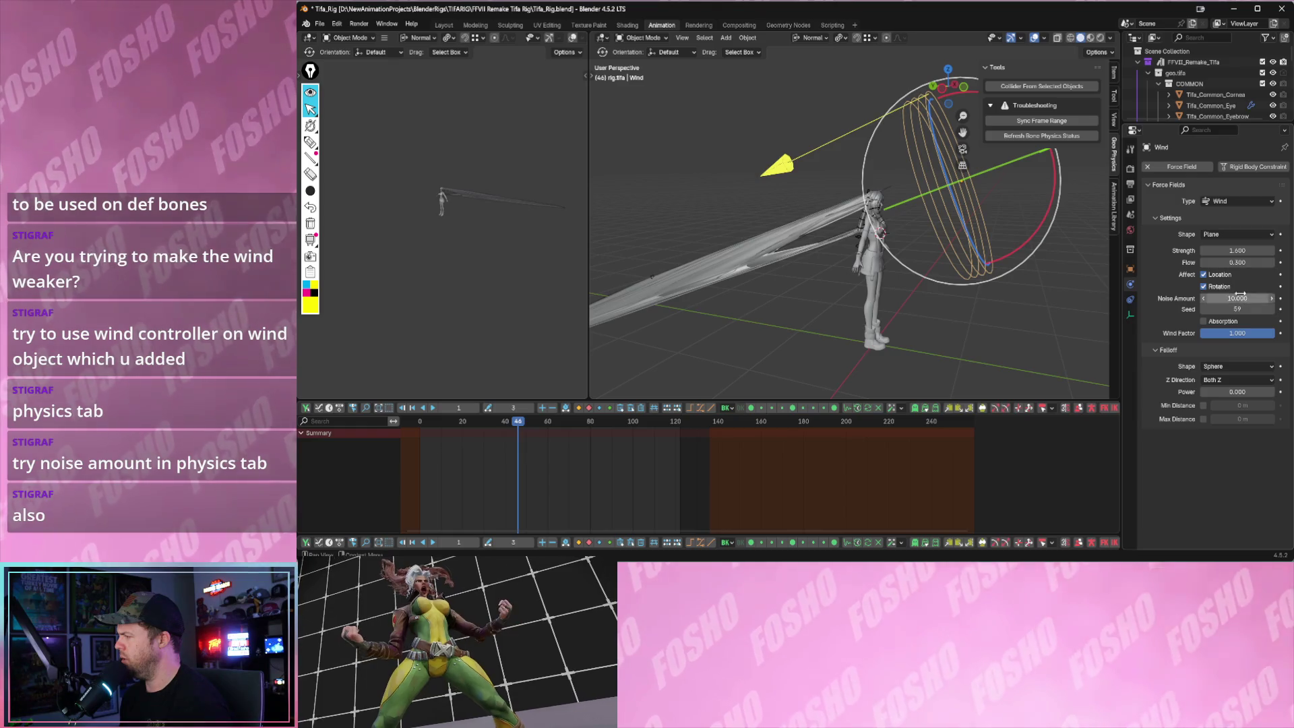
- Deselect the wind, restart playback from the start and view the character from the side
{"action": "left_click", "coordinate": [1061, 304]}
{"action": "key", "text": "shift+Left"}
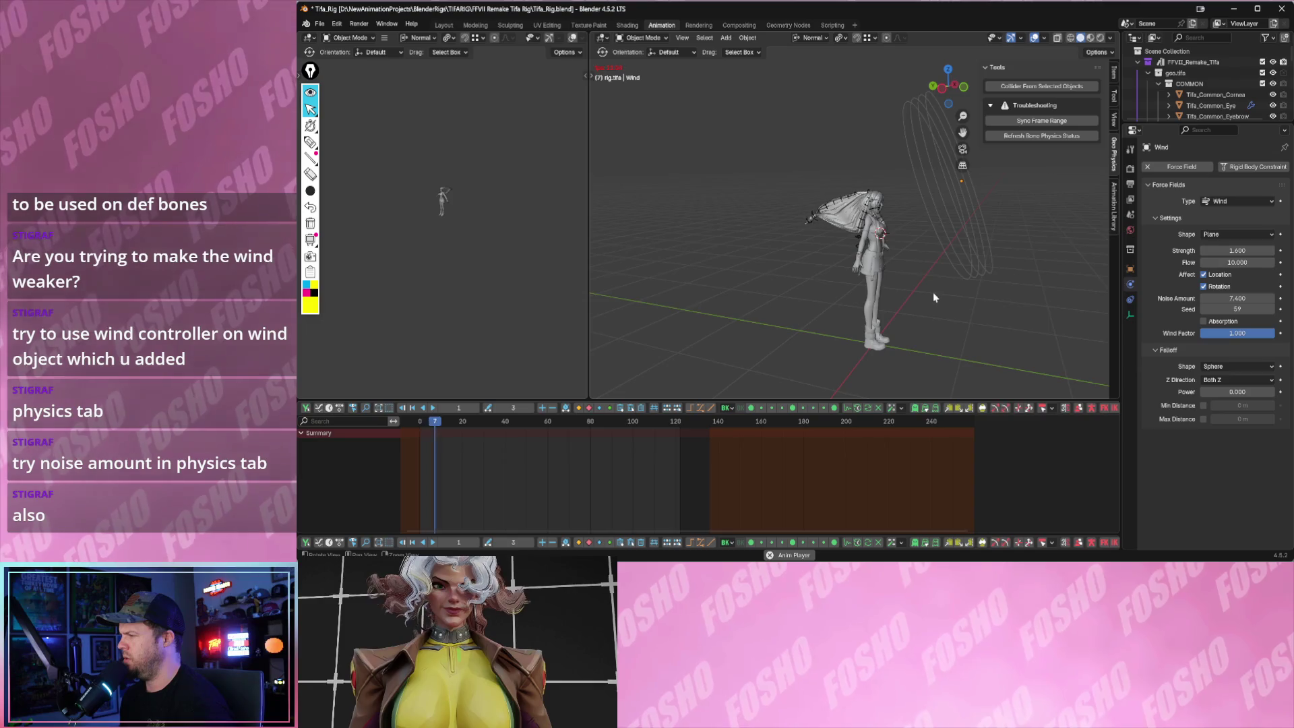
{"action": "middle_click_drag", "start_coordinate": [915, 292], "coordinate": [946, 285]}
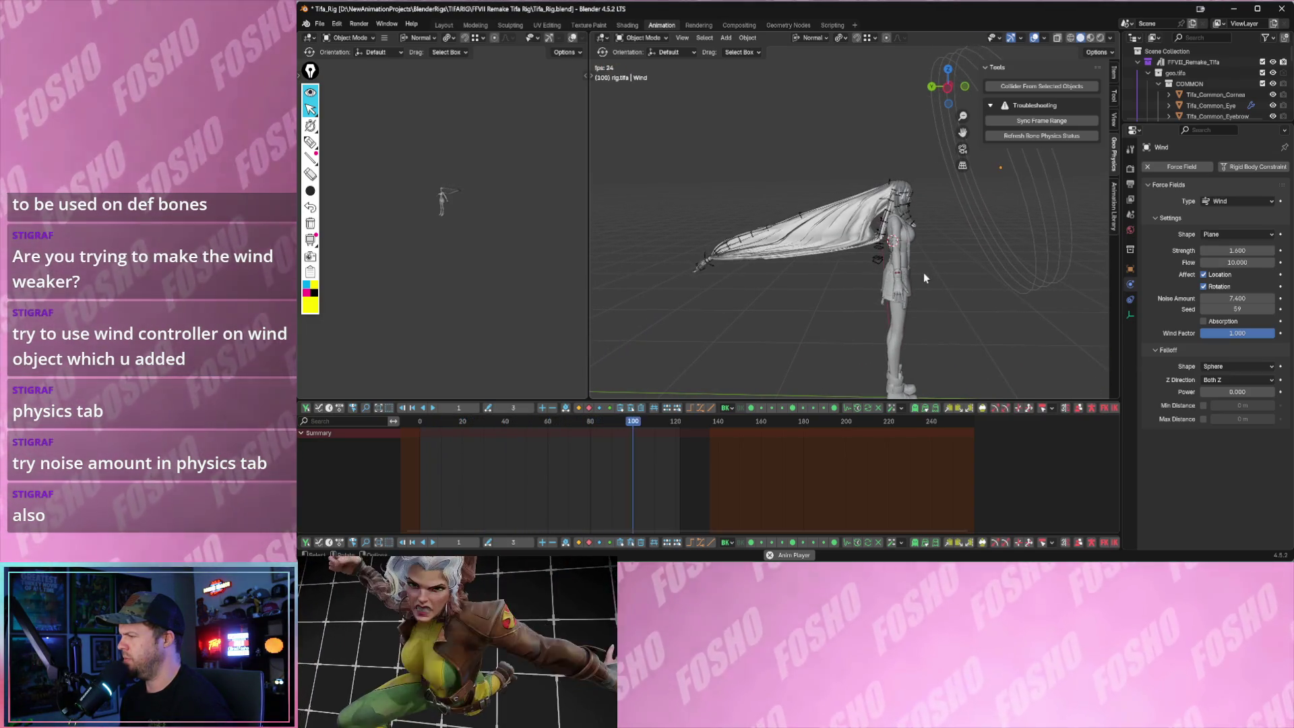
- Replay the simulation several times and raise the wind factor slightly to 0.179
{"action": "key", "text": "shift+Left"}
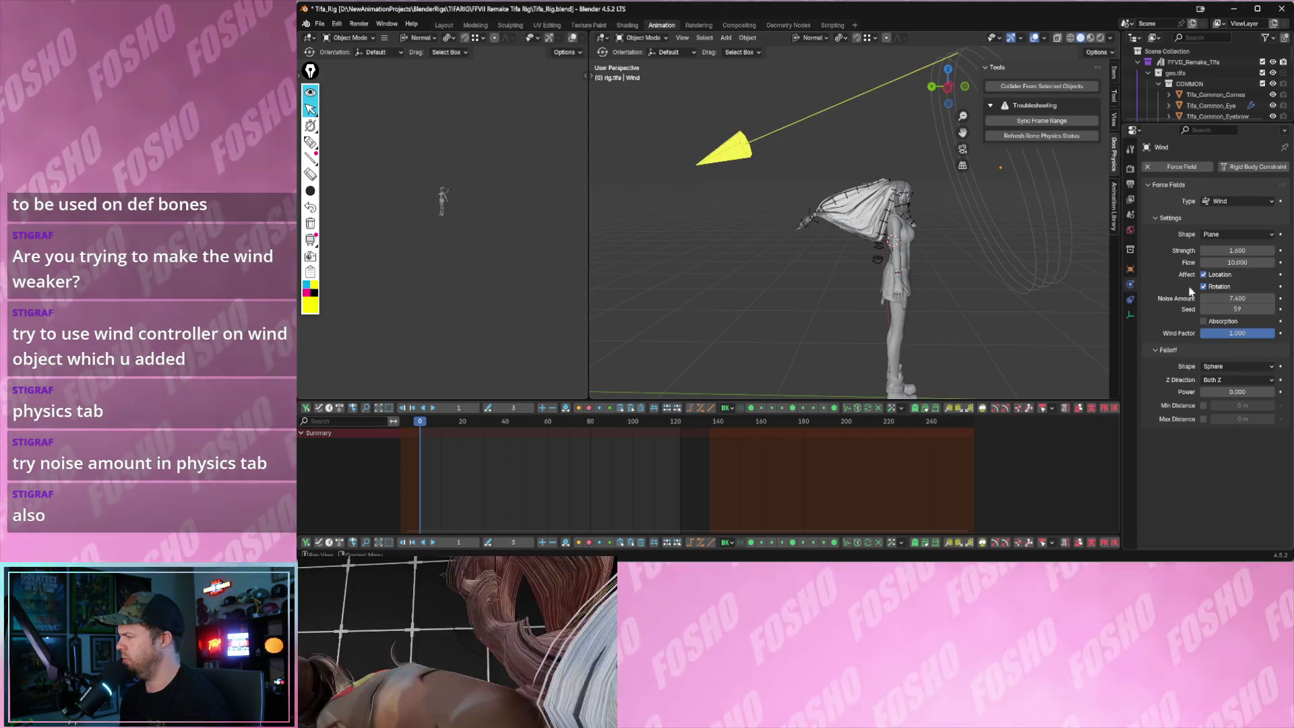
{"action": "key", "text": "space"}
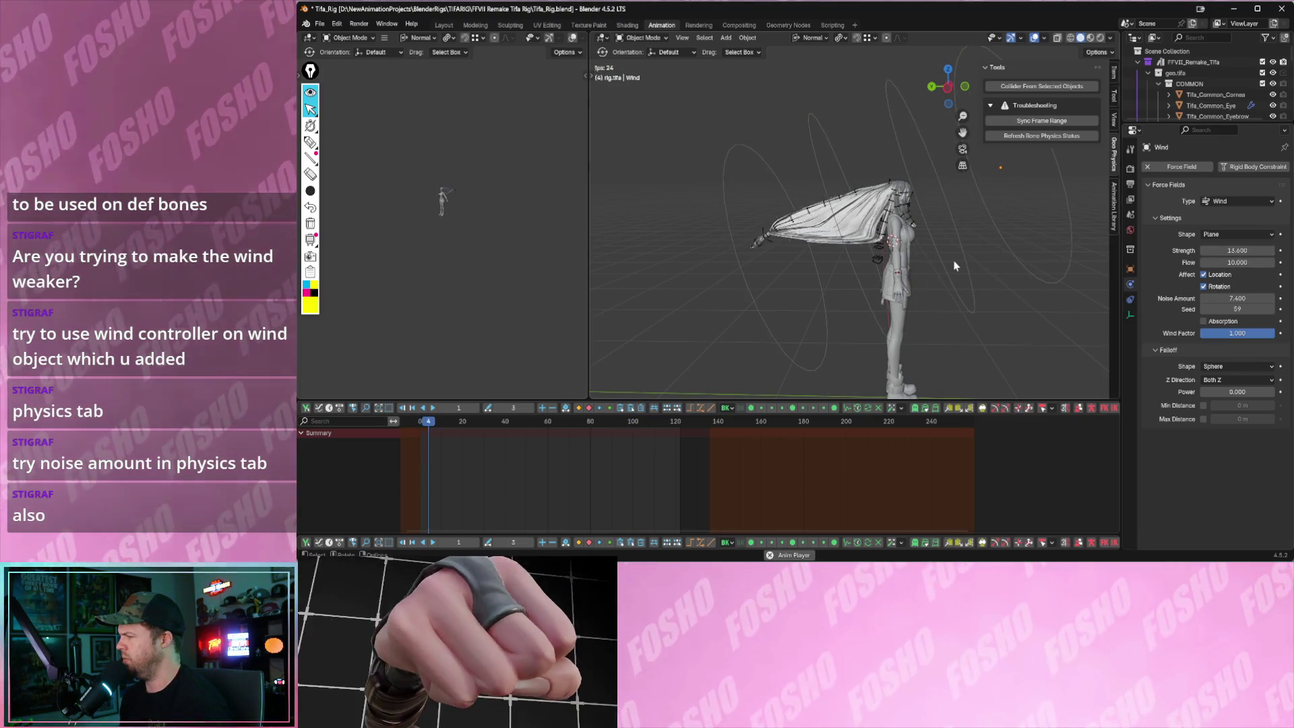
{"action": "key", "text": "Escape"}
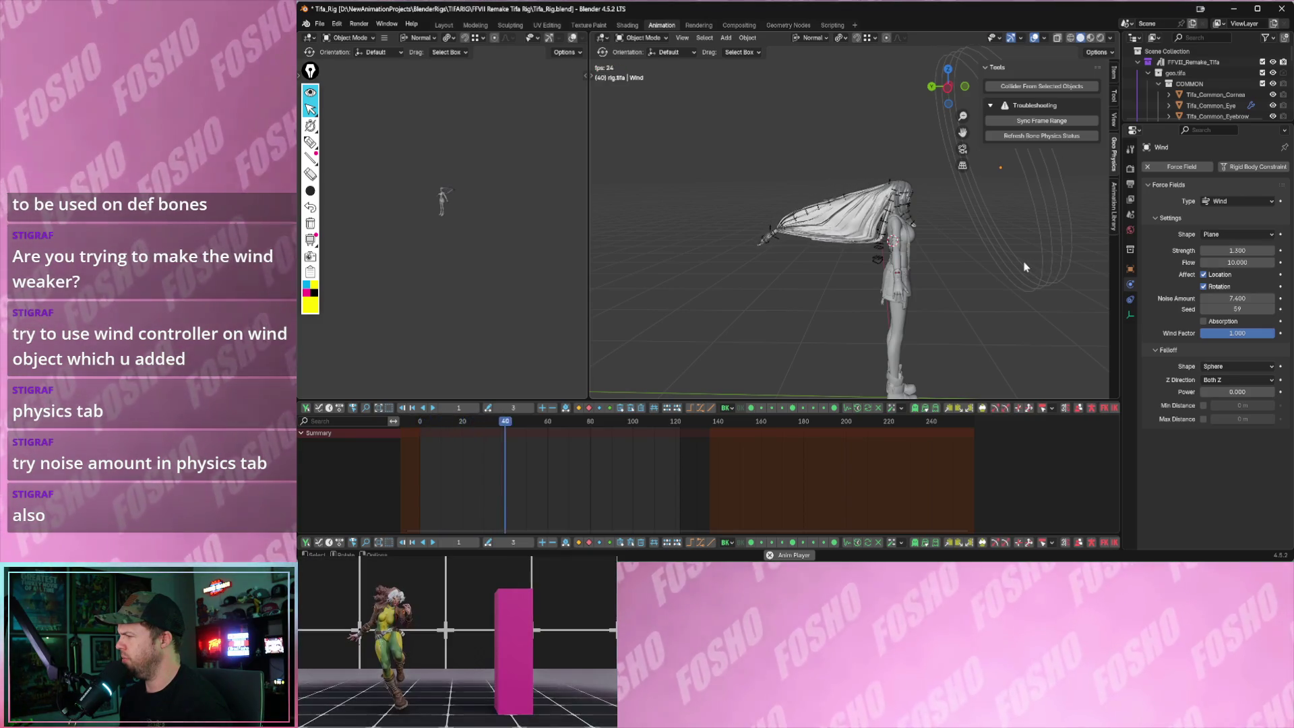
{"action": "key", "text": "space"}
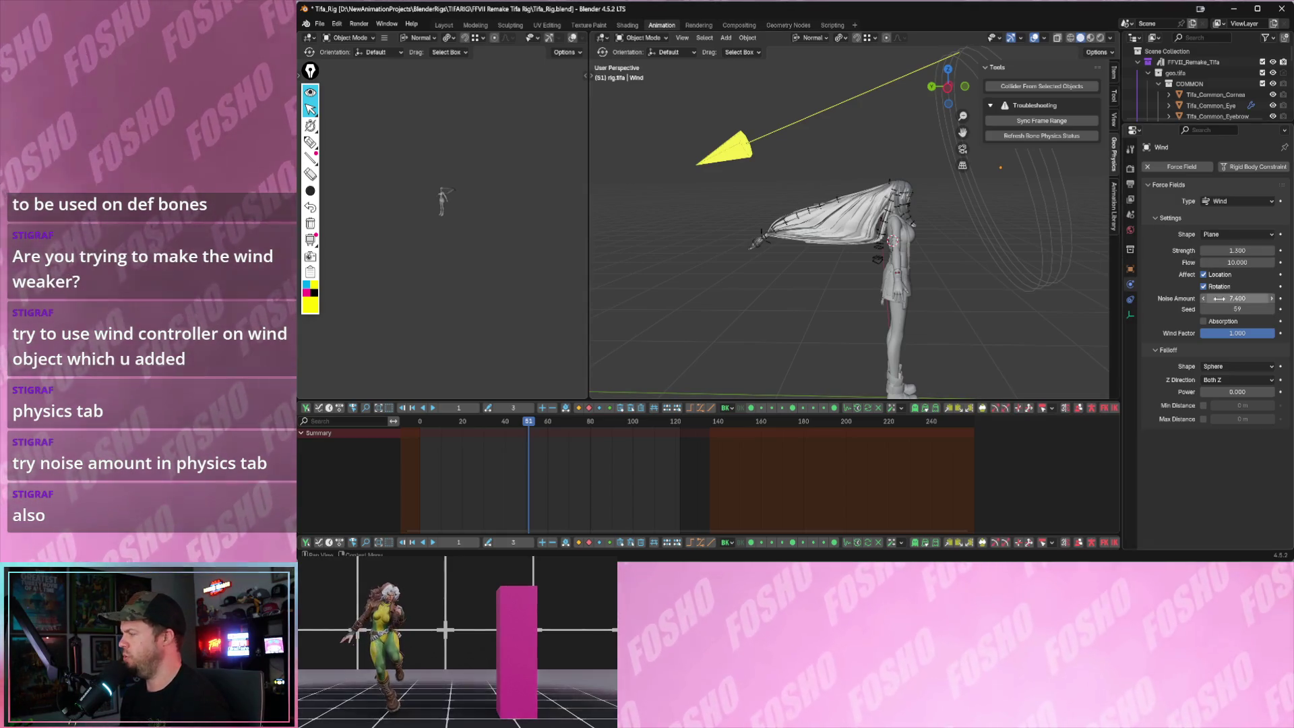
{"action": "key", "text": "space"}
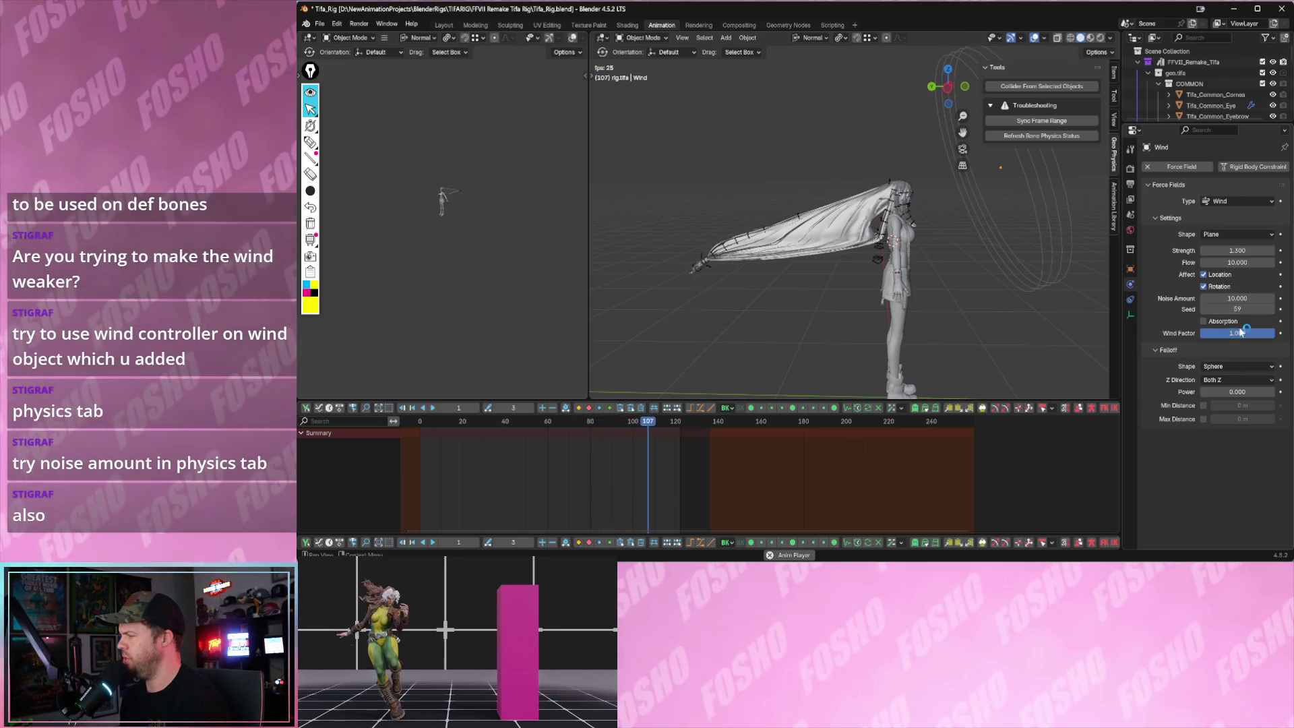
{"action": "key", "text": "space"}
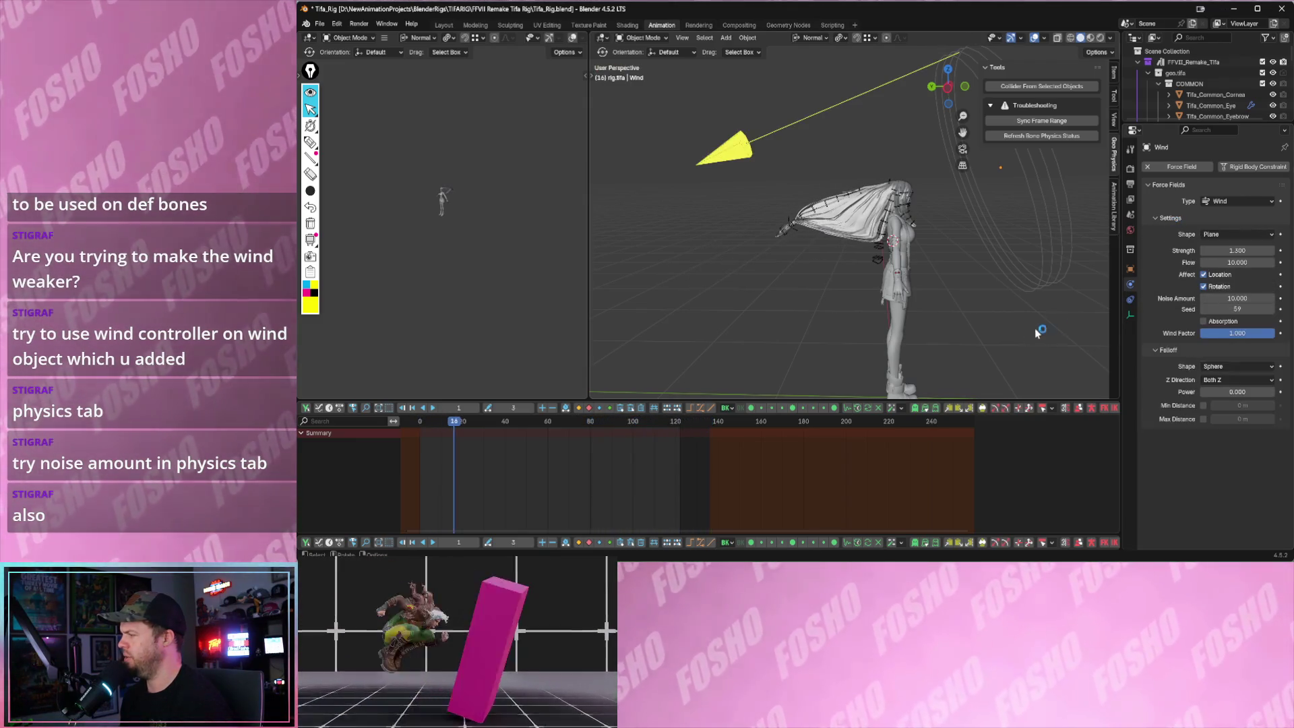
{"action": "key", "text": "space"}
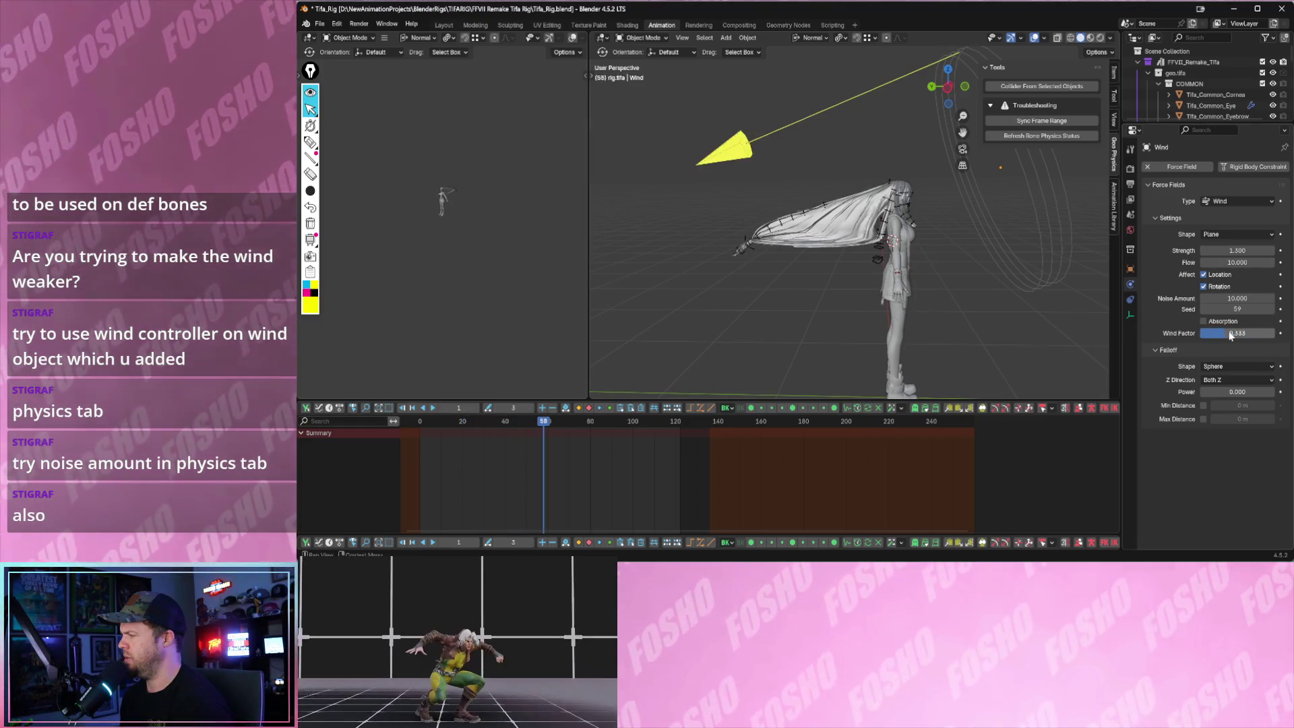
{"action": "left_click_drag", "start_coordinate": [1236, 333], "coordinate": [1250, 333]}
{"action": "key", "text": "space"}
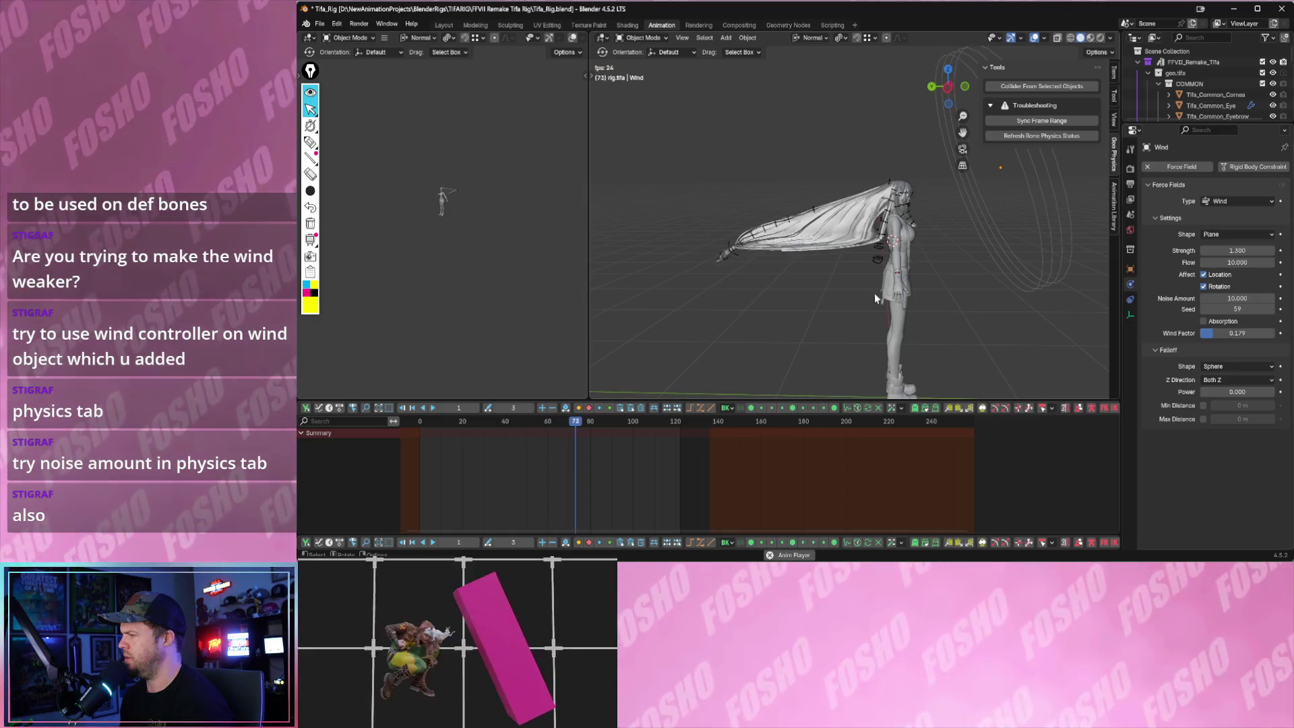
- Try wind strengths of -1.5 and 0.8, replaying the hair after each change
{"action": "key", "text": "space"}
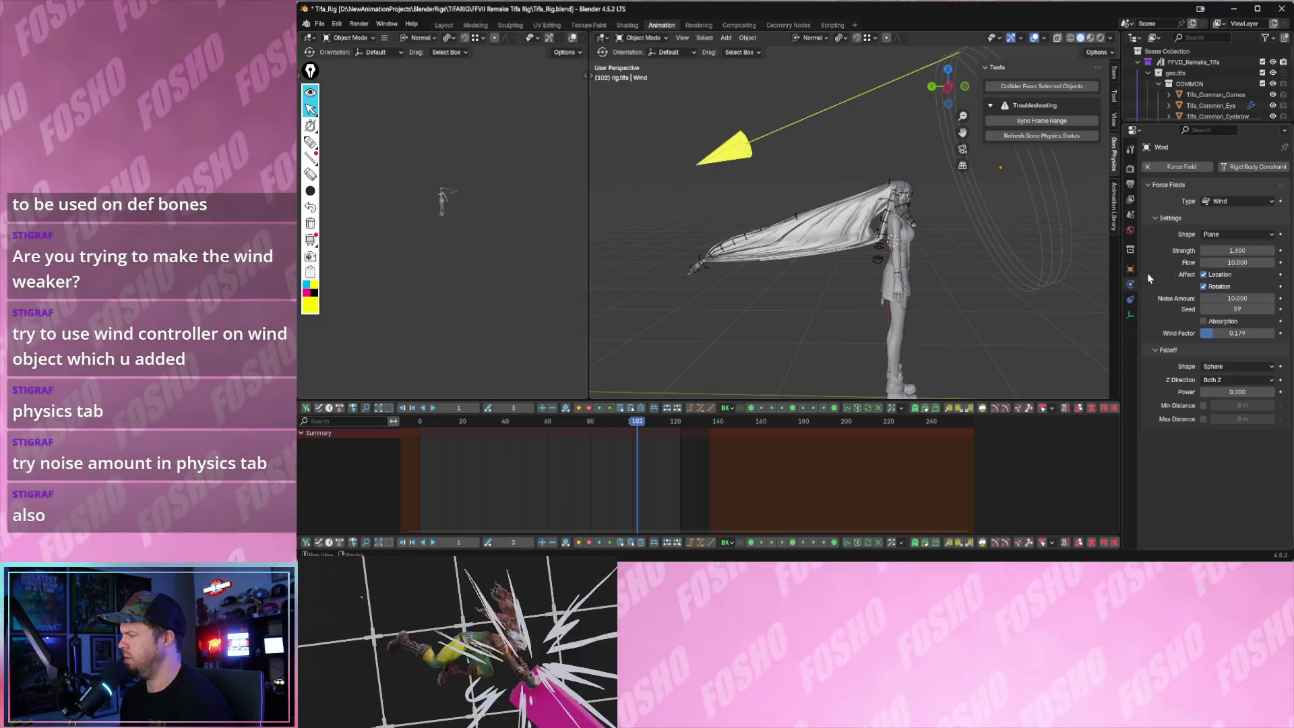
{"action": "type", "text": "-1.500"}
{"action": "key", "text": "Return"}
{"action": "key", "text": "space"}
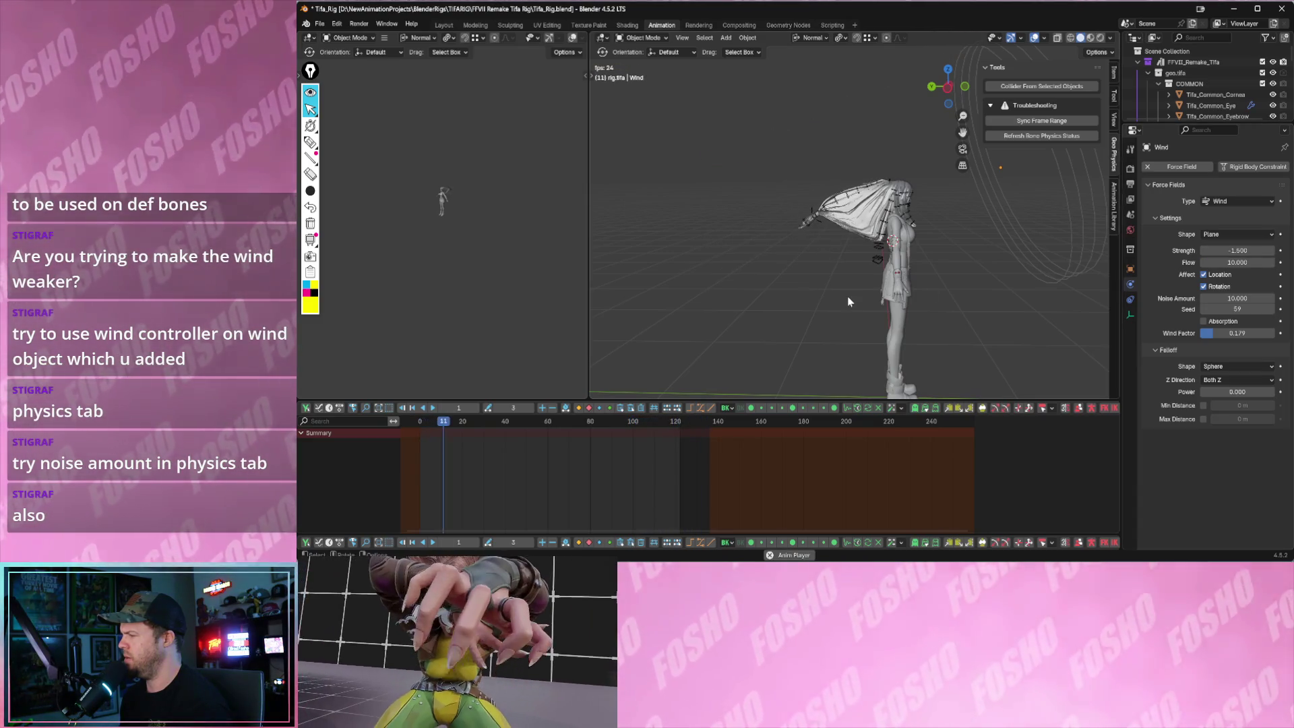
{"action": "scroll", "coordinate": [910, 304], "scroll_direction": "up", "scroll_amount": 3}
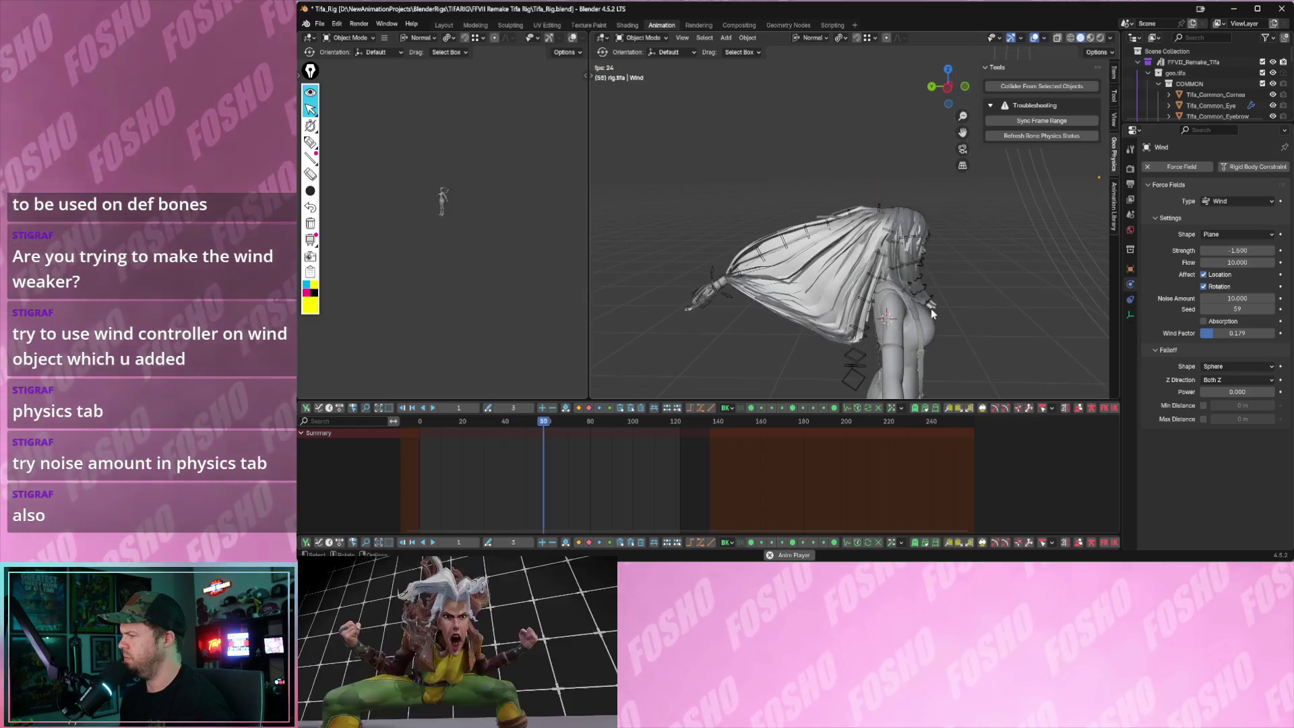
{"action": "key", "text": "space"}
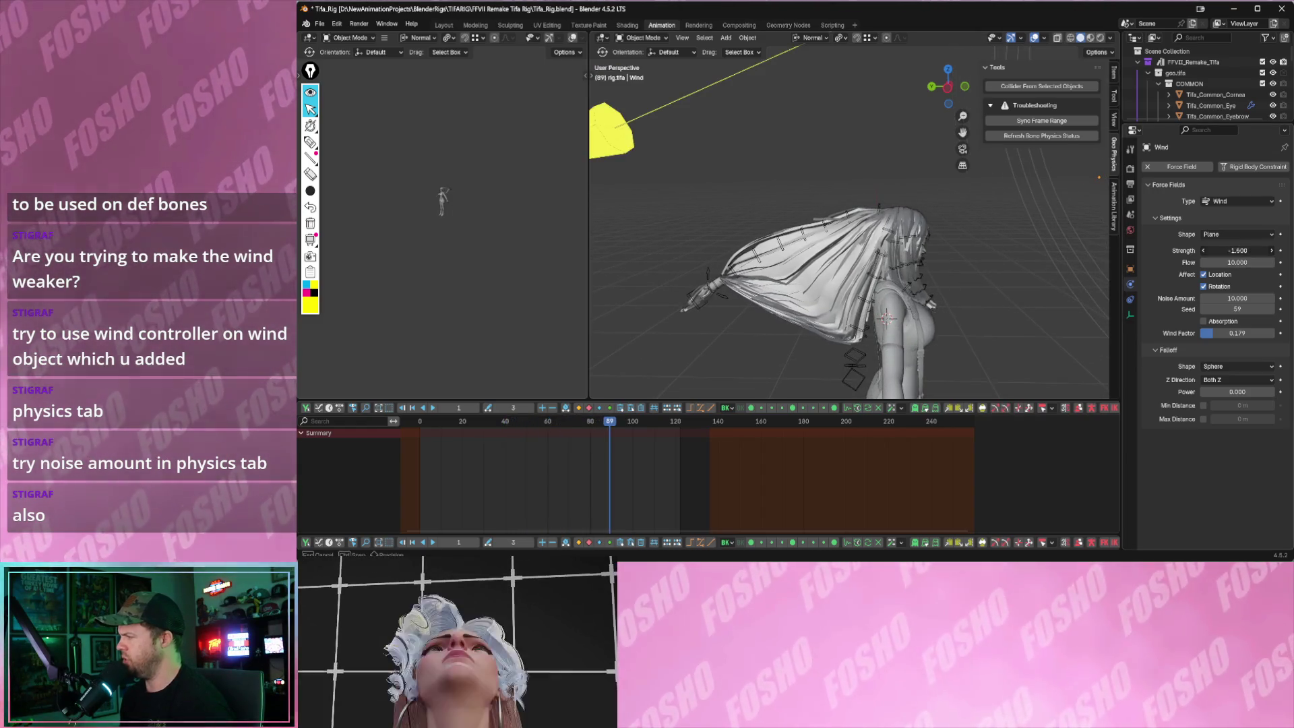
{"action": "key", "text": "Return"}
{"action": "key", "text": "space"}
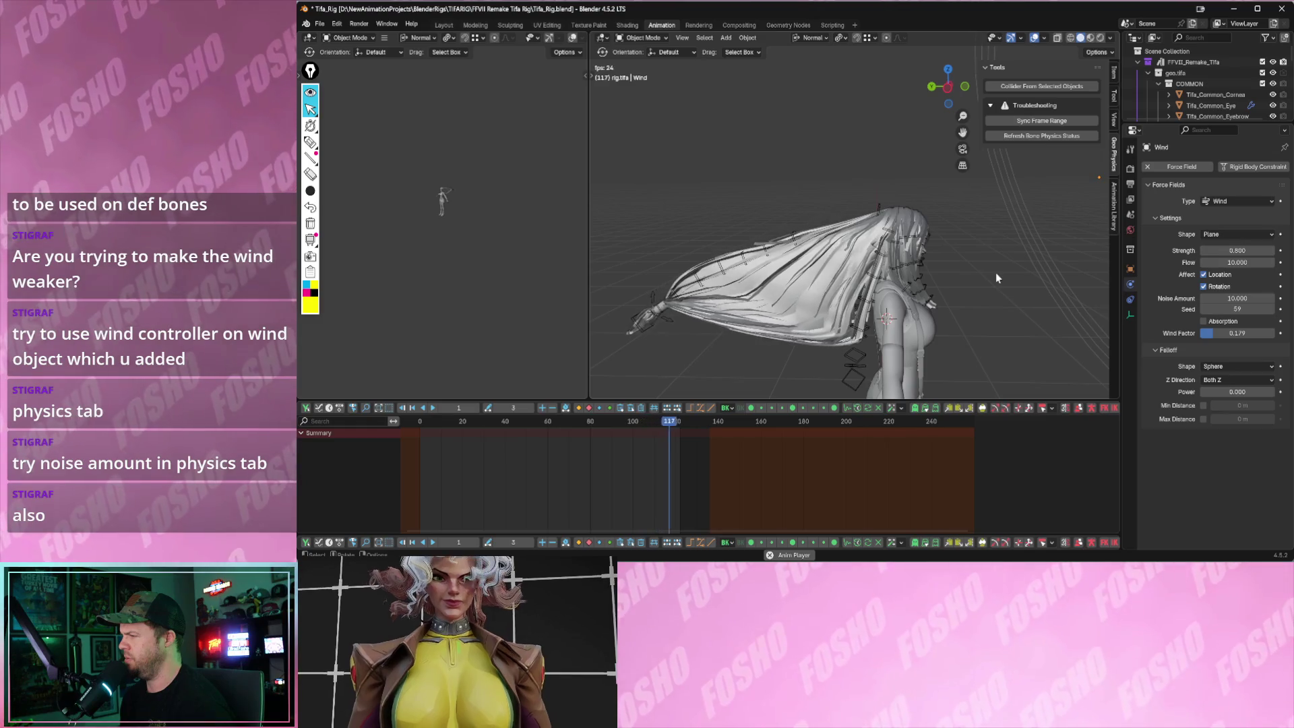
{"action": "key", "text": "shift+Left"}
{"action": "key", "text": "Escape"}
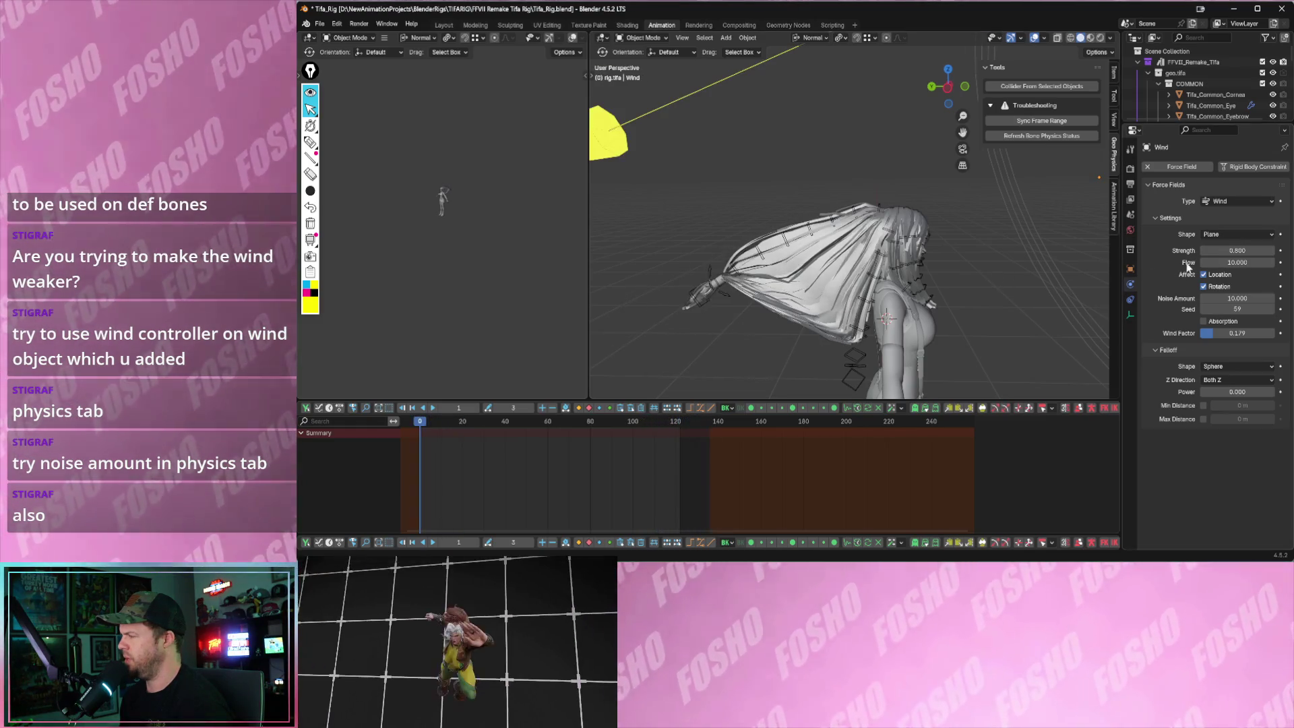
- Settle the wind strength at -0.9 with noise 10, replay, then select the Tifa_rig armature
{"action": "left_click_drag", "start_coordinate": [1247, 248], "coordinate": [1214, 248]}
{"action": "key", "text": "space"}
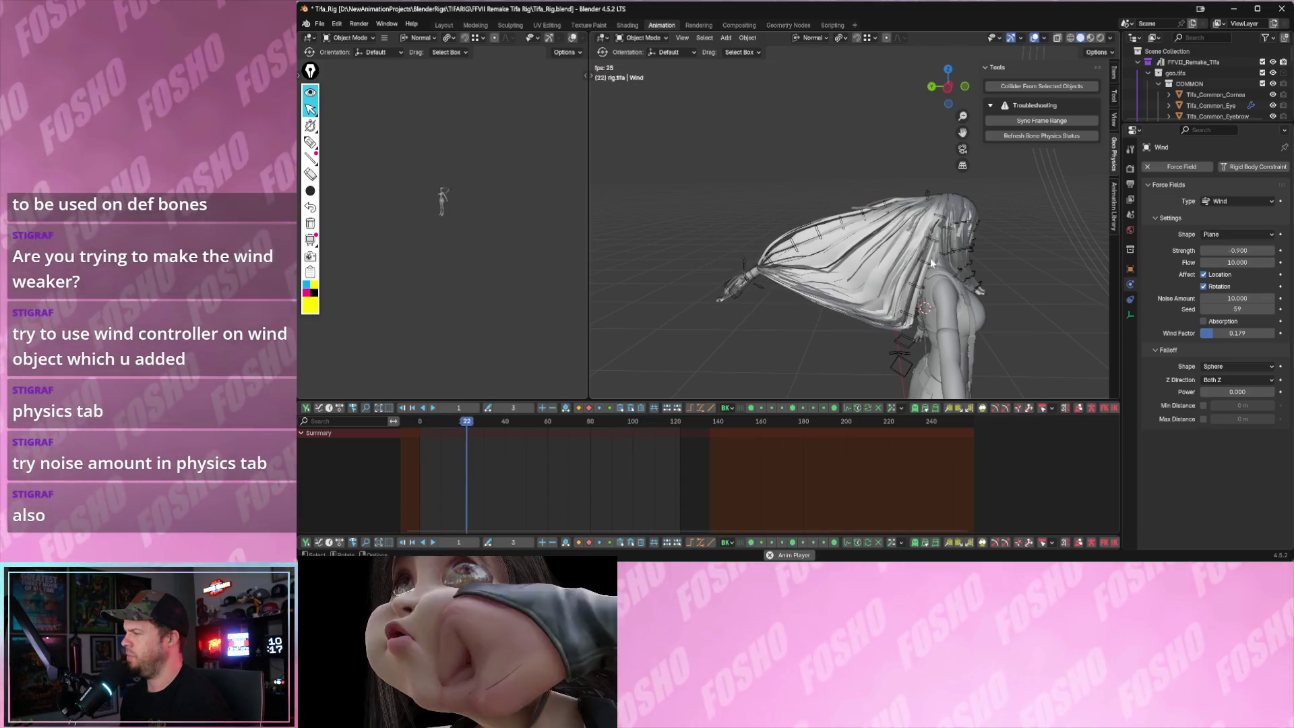
{"action": "key", "text": "space"}
{"action": "left_click", "coordinate": [886, 208]}
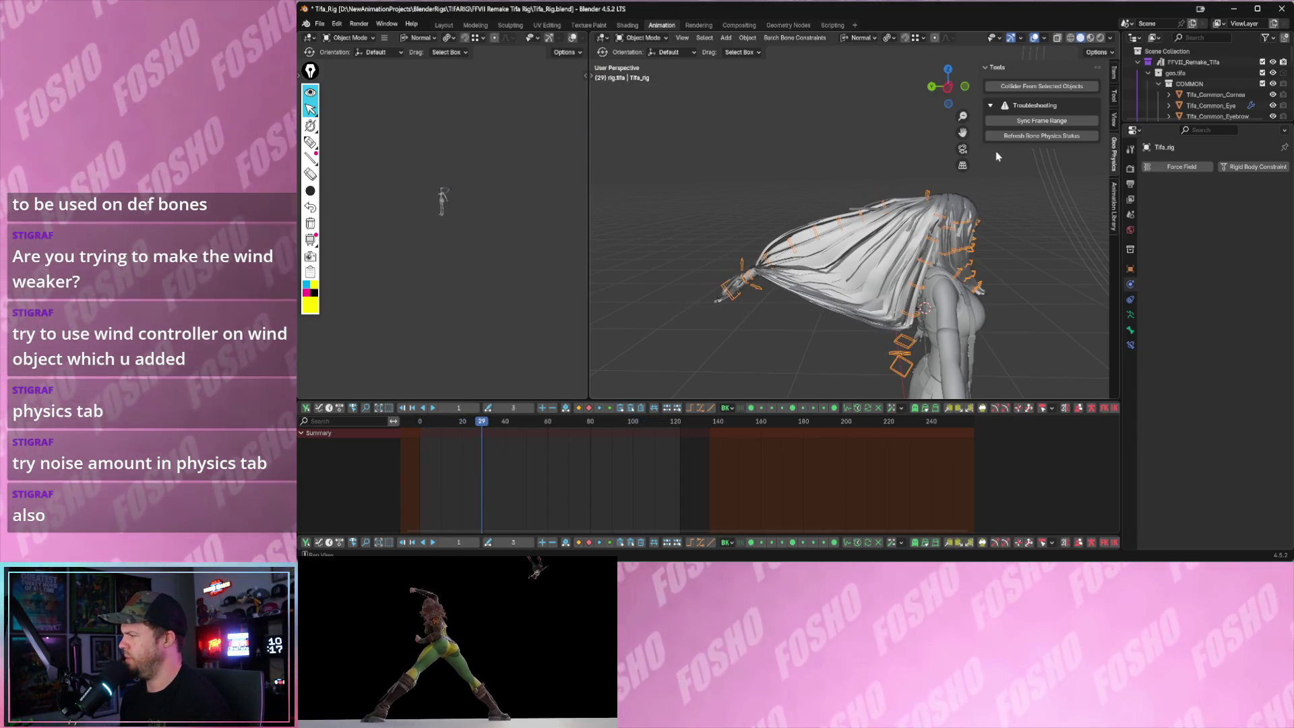
- Enter Pose Mode, pick a hair bone and replay with the Geo Physics sidebar shown
{"action": "left_click", "coordinate": [645, 76]}
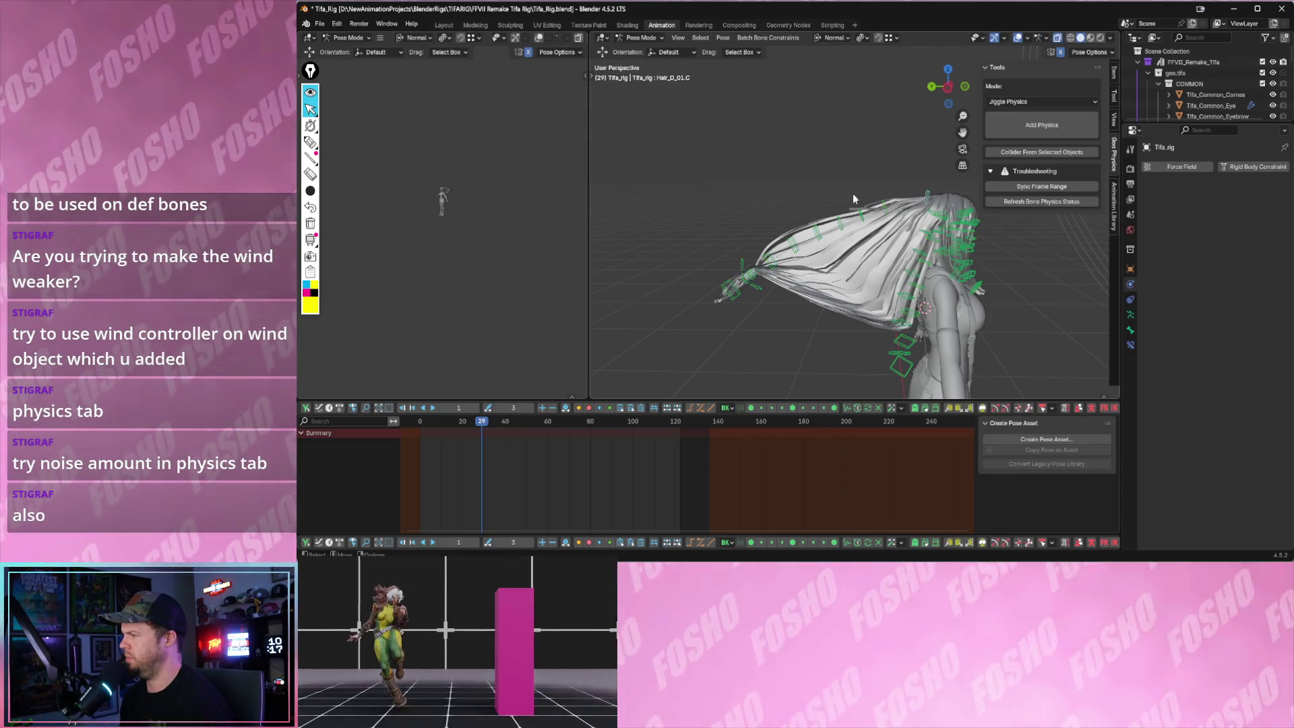
{"action": "left_click", "coordinate": [860, 215]}
{"action": "scroll", "coordinate": [1028, 207], "scroll_direction": "down", "scroll_amount": 3}
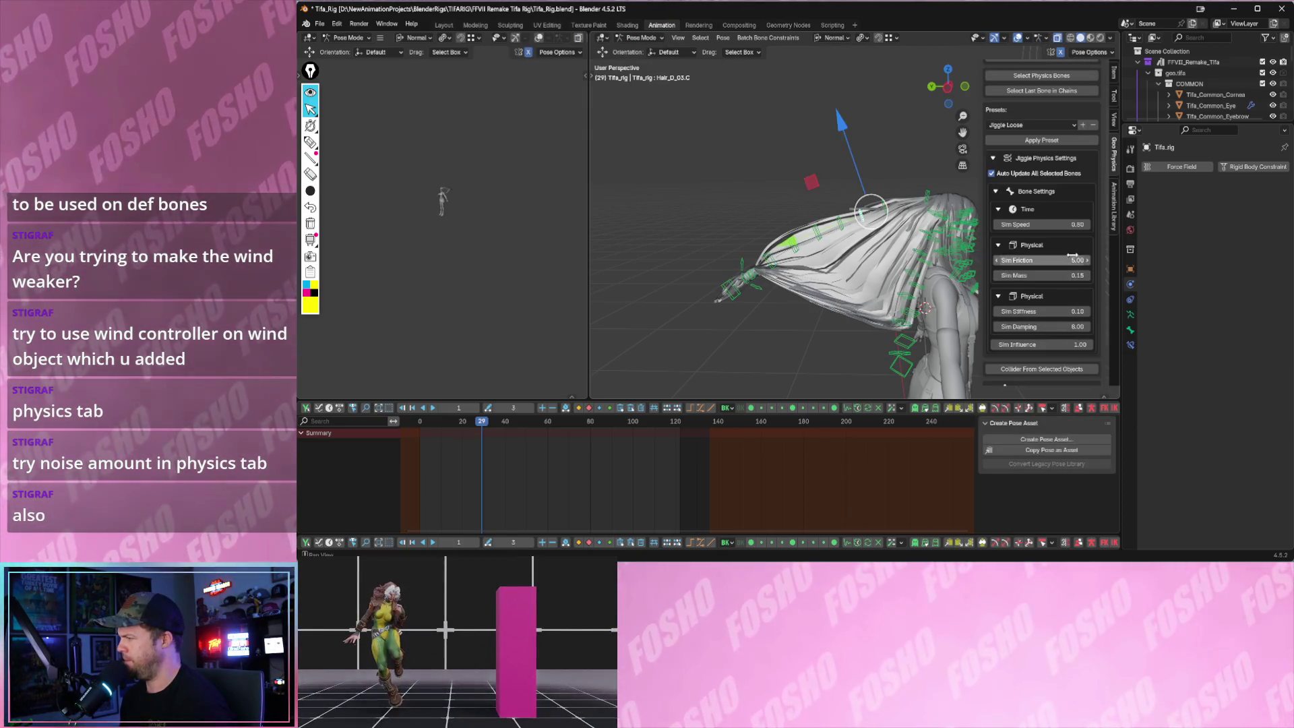
{"action": "scroll", "coordinate": [1075, 258], "scroll_direction": "down", "scroll_amount": 2}
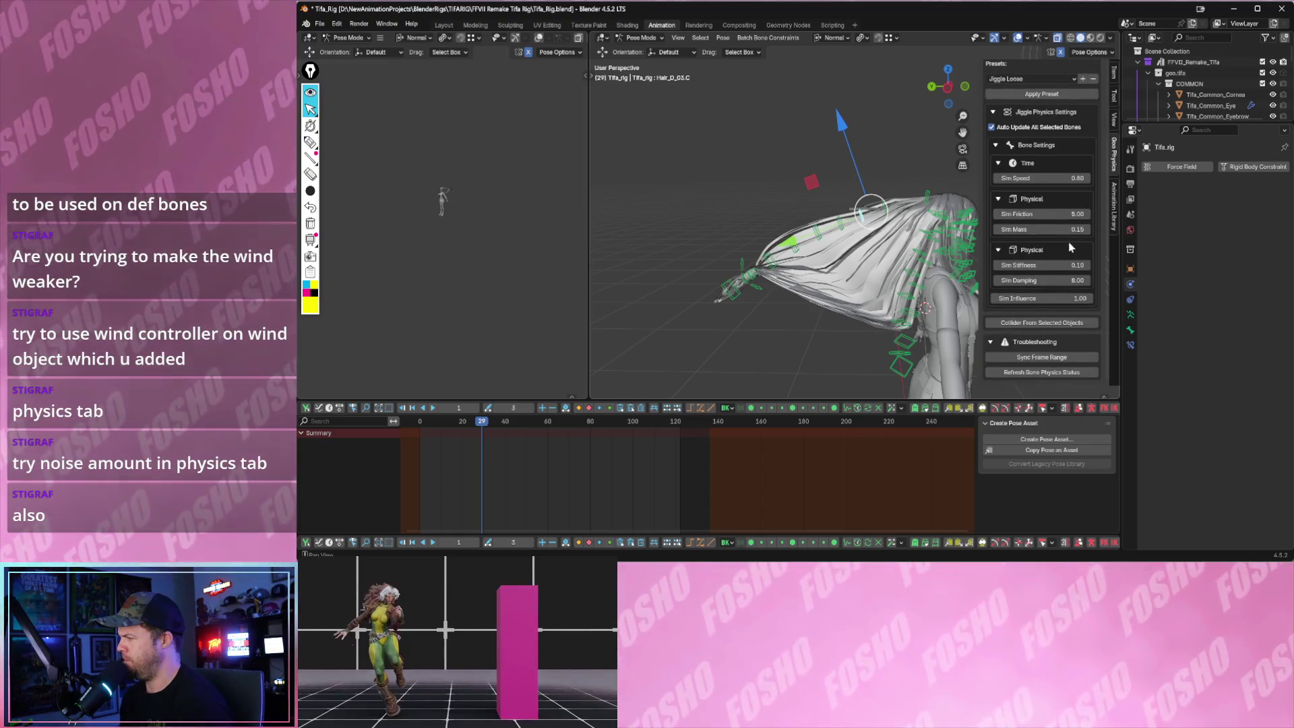
{"action": "scroll", "coordinate": [1070, 247], "scroll_direction": "up", "scroll_amount": 2}
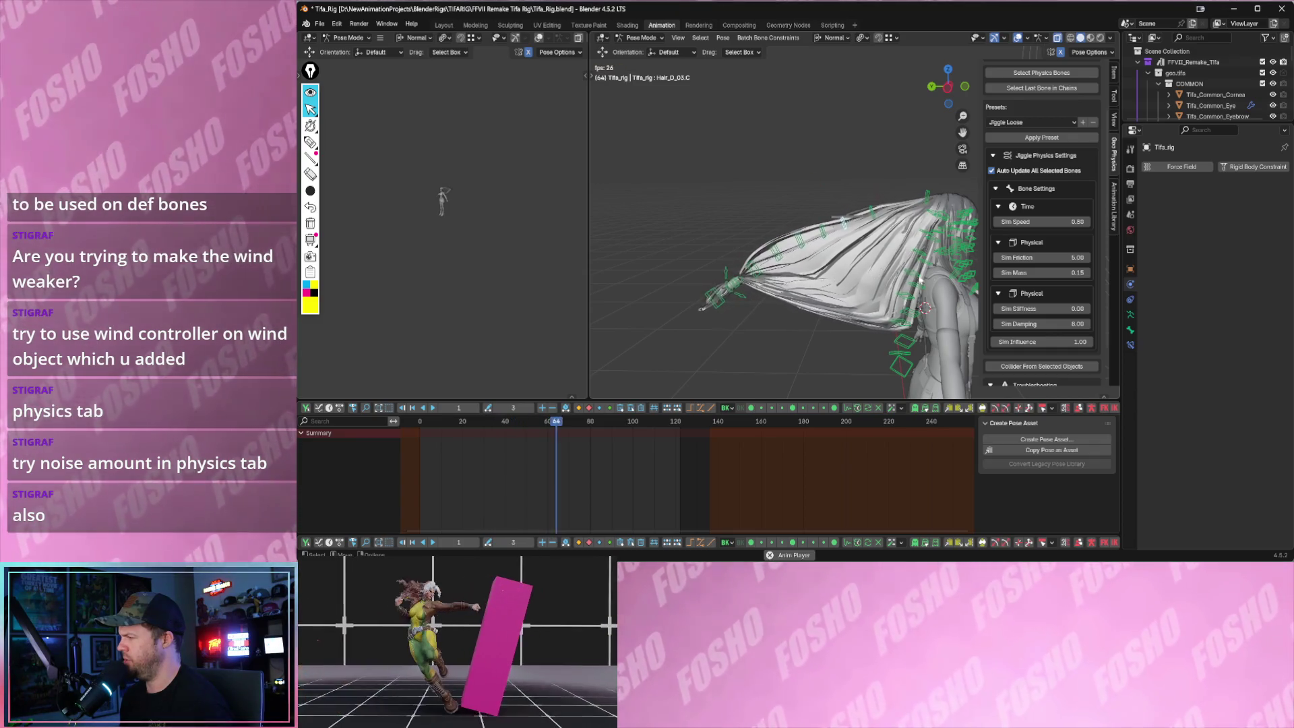
{"action": "key", "text": "space"}
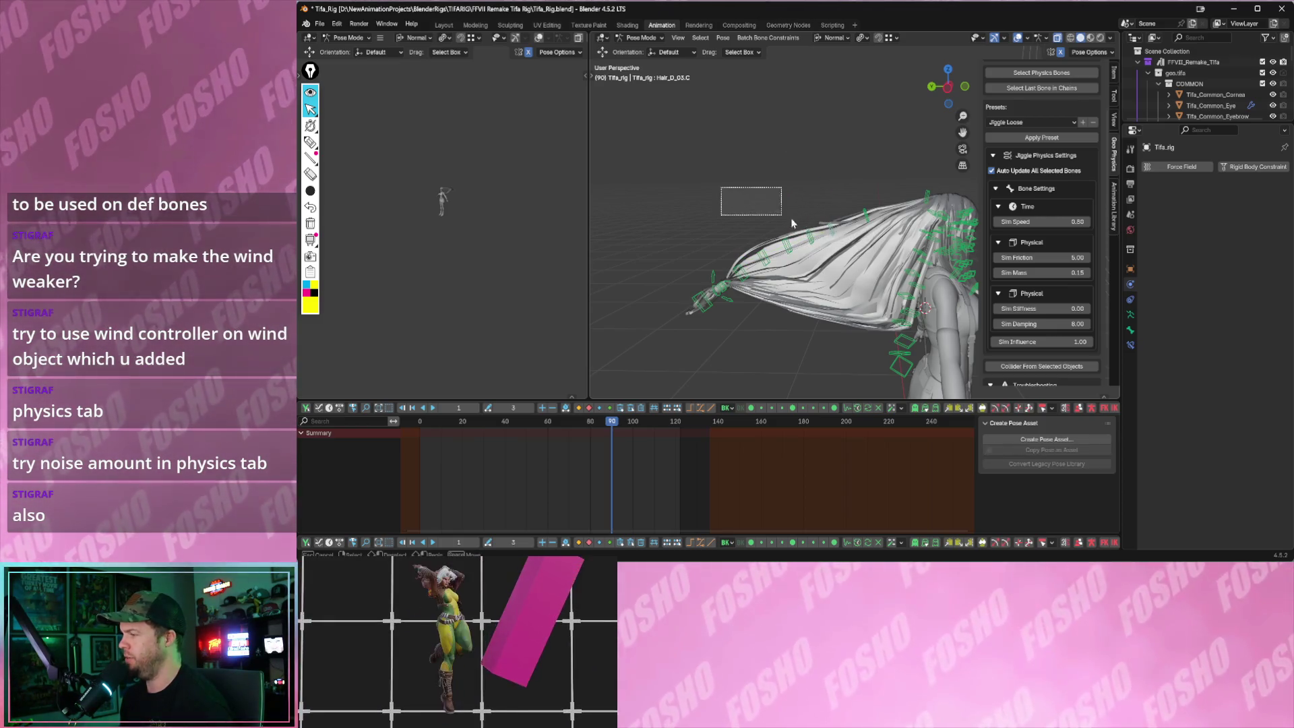
{"action": "left_click_drag", "start_coordinate": [782, 215], "coordinate": [855, 257]}
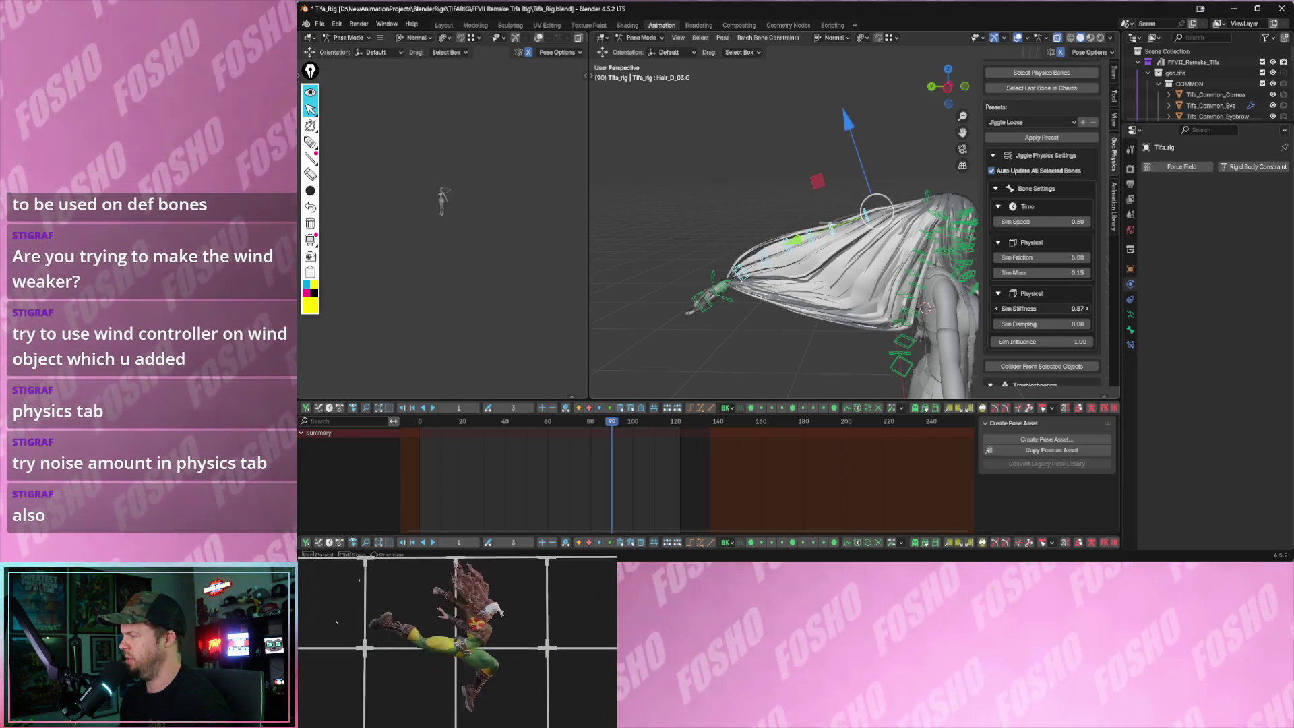
{"action": "key", "text": "space"}
{"action": "key", "text": "n"}
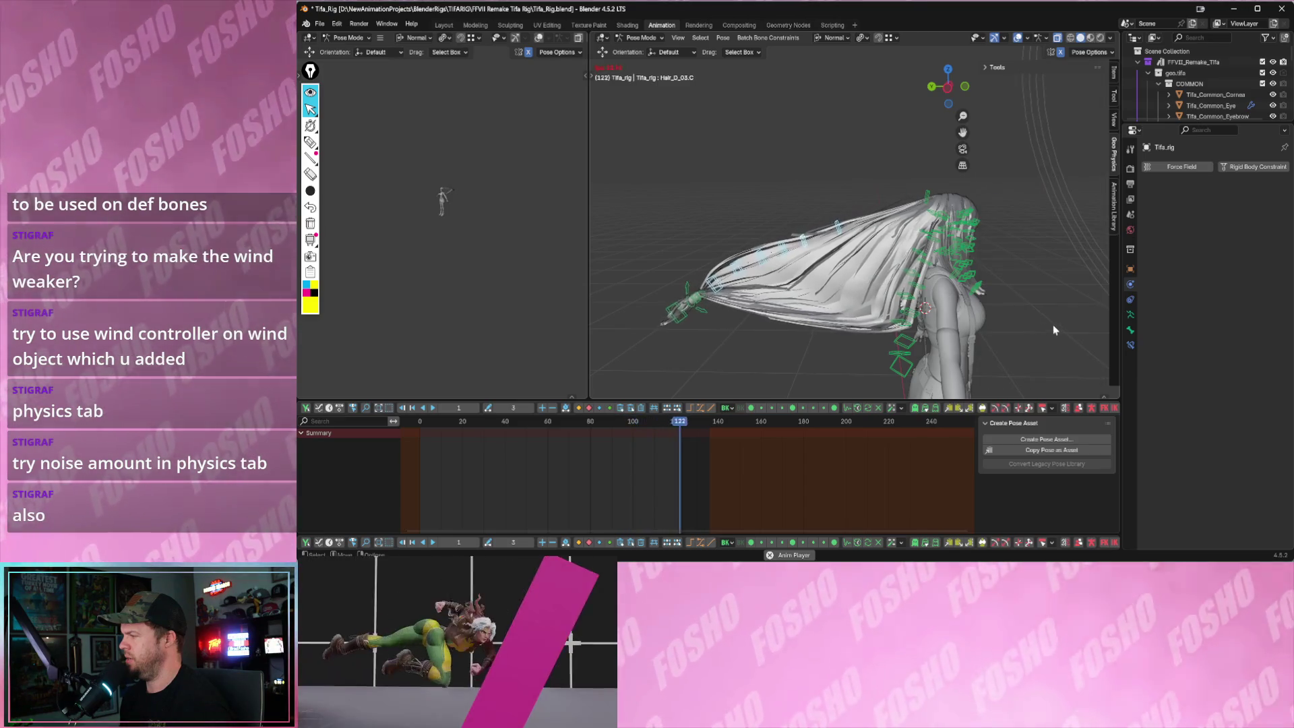
{"action": "key", "text": "space"}
{"action": "key", "text": "n"}
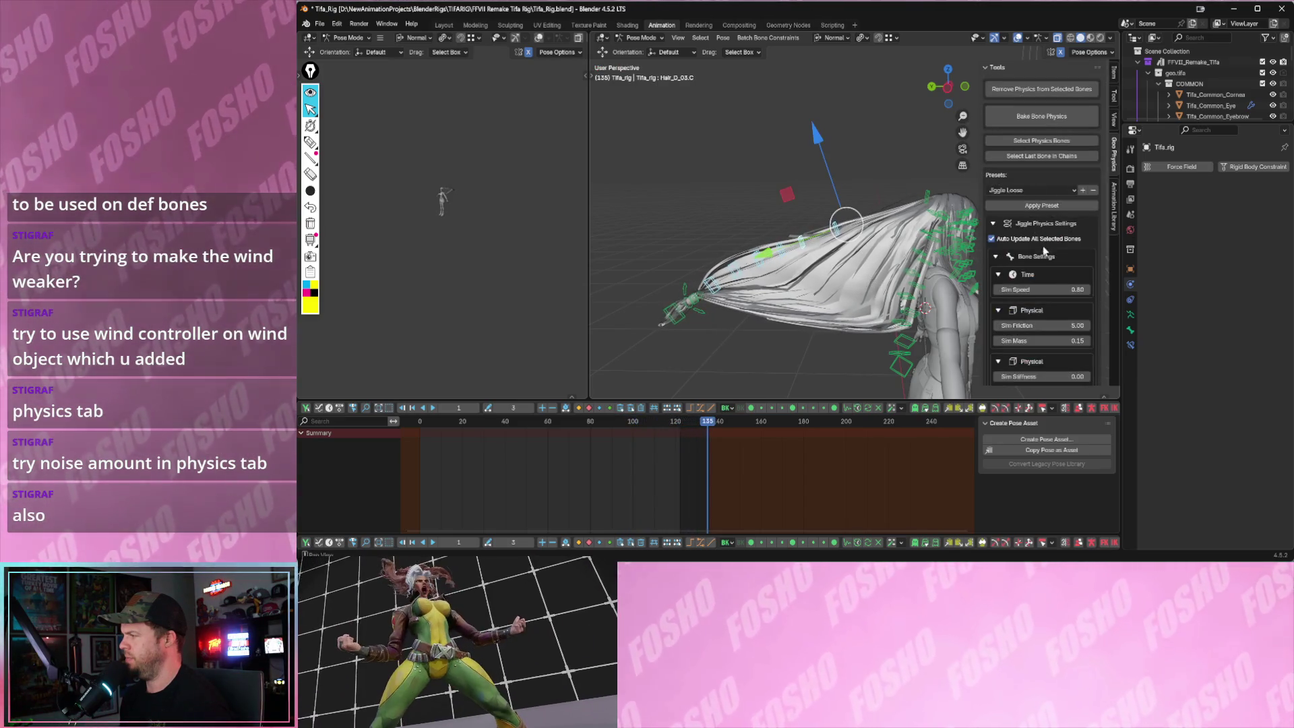
{"action": "scroll", "coordinate": [1044, 246], "scroll_direction": "down", "scroll_amount": 2}
{"action": "key", "text": "space"}
- Set the hair bones' jiggle physics to speed 1.25, mass 1.02, slight stiffness and influence 0.87
{"action": "mouse_move", "coordinate": [1052, 246]}
{"action": "left_mouse_down"}
{"action": "mouse_move", "coordinate": [1082, 245]}
{"action": "mouse_move", "coordinate": [1012, 245]}
{"action": "mouse_move", "coordinate": [1092, 246]}
{"action": "mouse_move", "coordinate": [1047, 245]}
{"action": "left_mouse_up"}
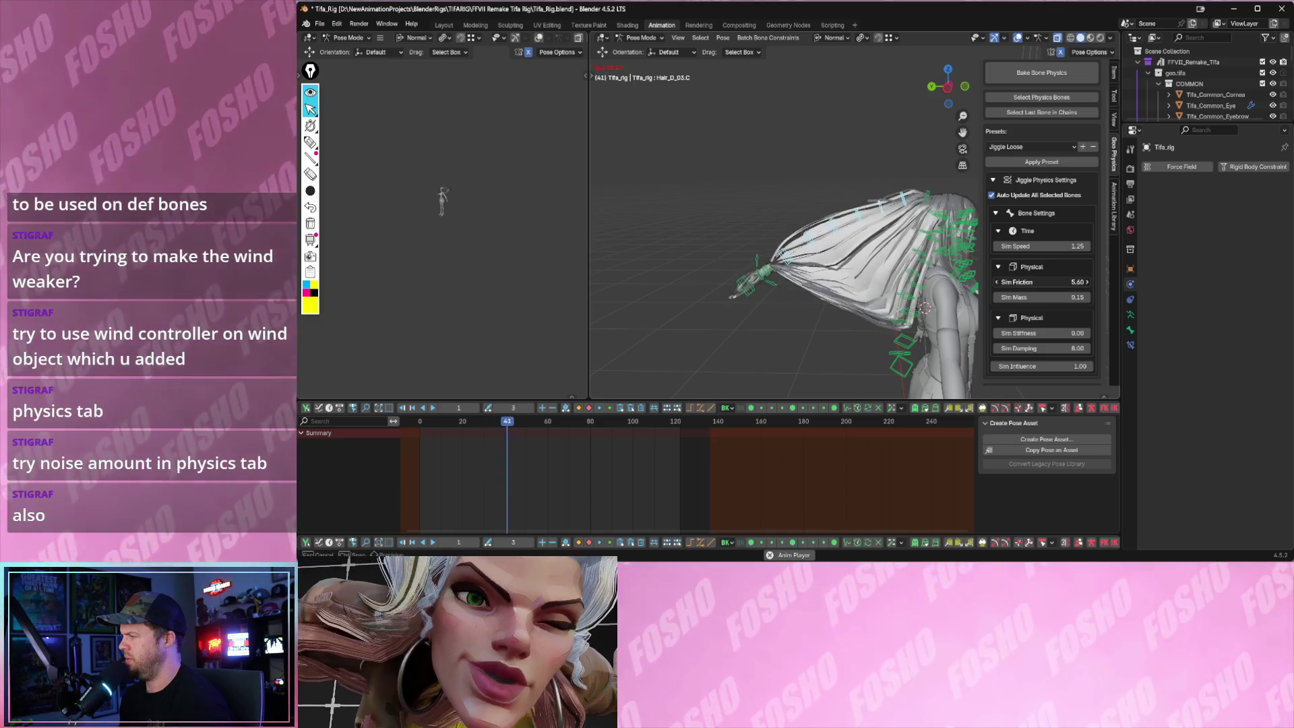
{"action": "left_click_drag", "start_coordinate": [1042, 296], "coordinate": [1072, 296]}
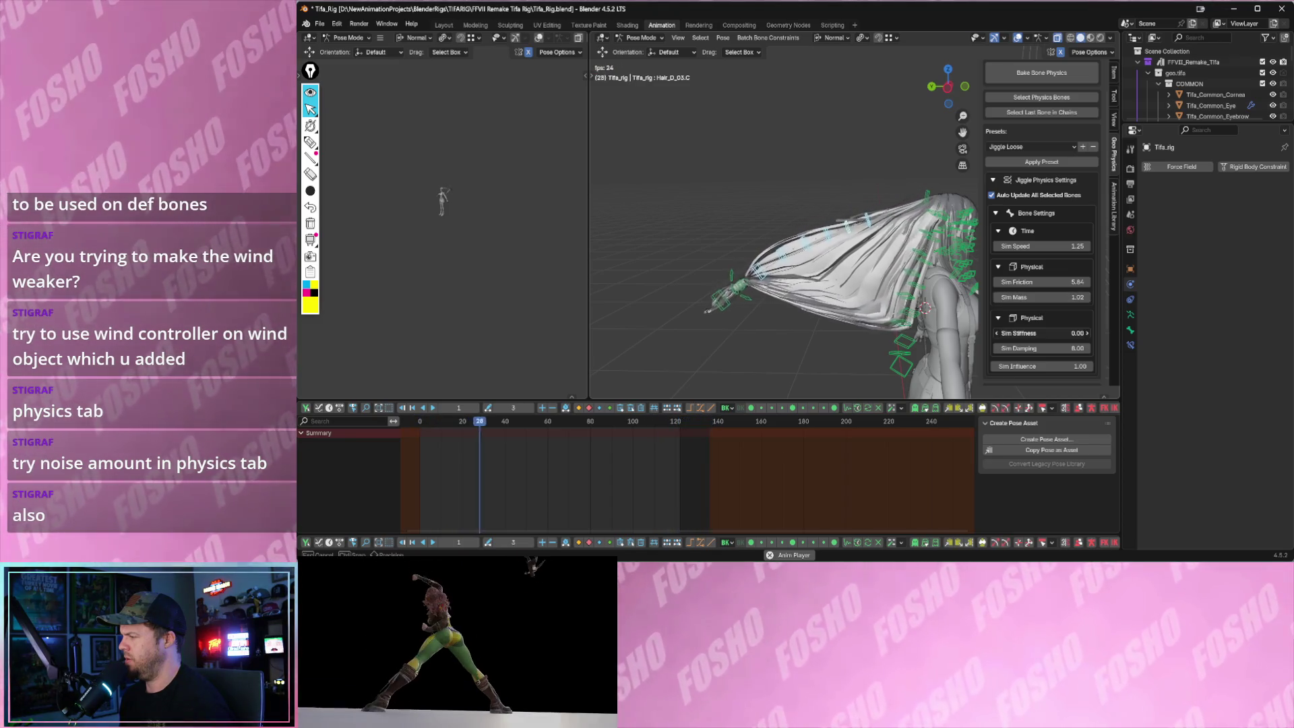
{"action": "mouse_move", "coordinate": [1042, 332]}
{"action": "left_mouse_down"}
{"action": "mouse_move", "coordinate": [1072, 333]}
{"action": "mouse_move", "coordinate": [1058, 333]}
{"action": "mouse_move", "coordinate": [1072, 349]}
{"action": "mouse_move", "coordinate": [1021, 348]}
{"action": "mouse_move", "coordinate": [1022, 366]}
{"action": "left_mouse_up"}
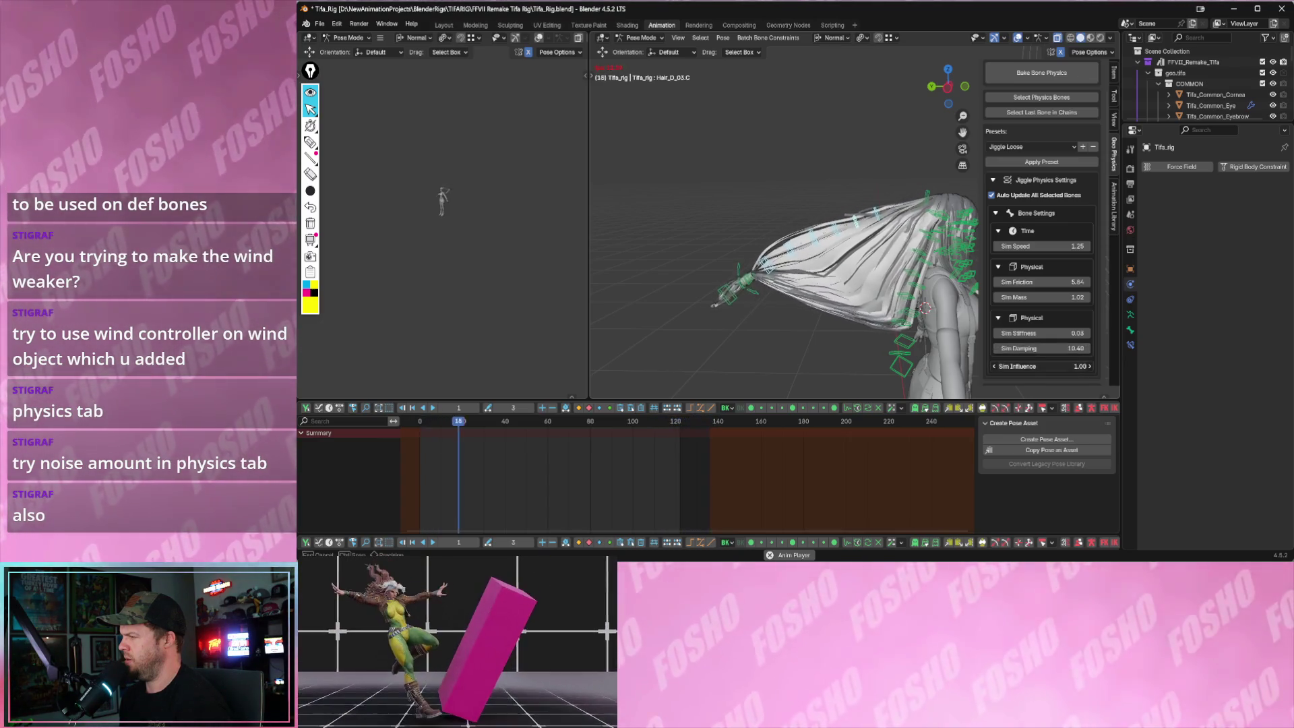
{"action": "left_click_drag", "start_coordinate": [1022, 366], "coordinate": [1042, 366]}
{"action": "scroll", "coordinate": [842, 212], "scroll_direction": "down", "scroll_amount": 4}
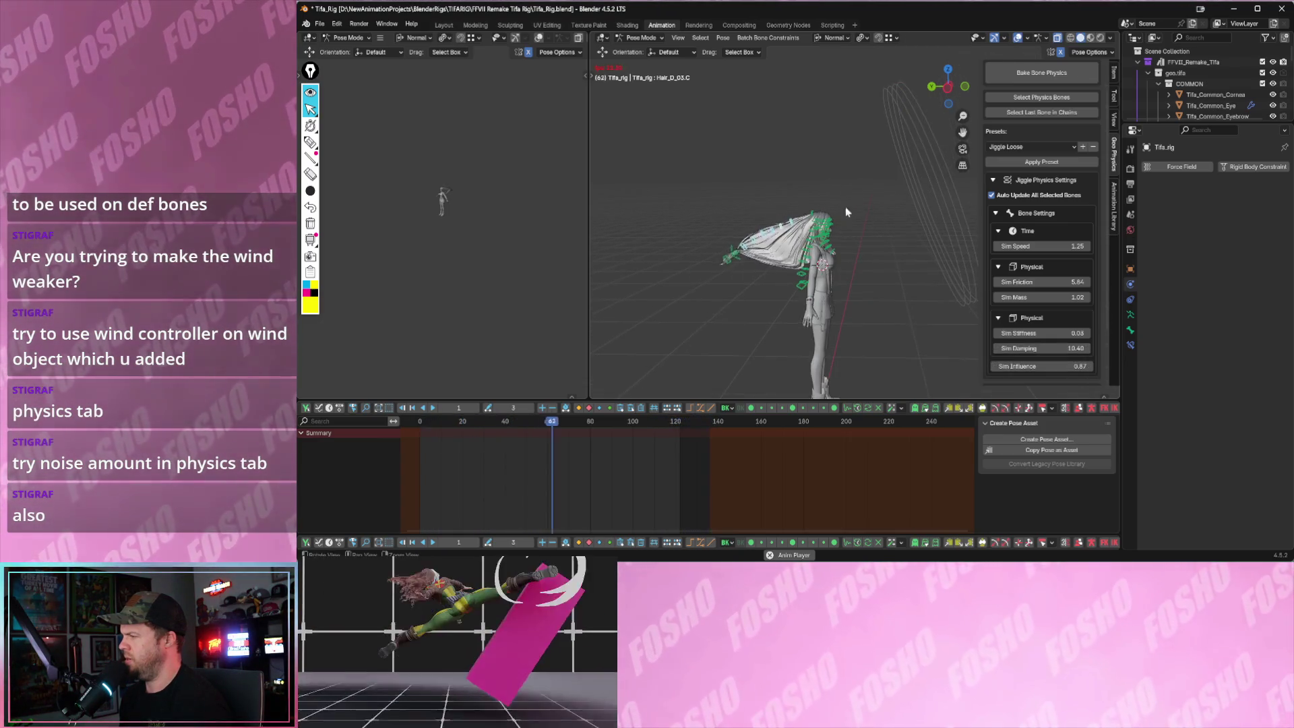
{"action": "left_click", "coordinate": [642, 38]}
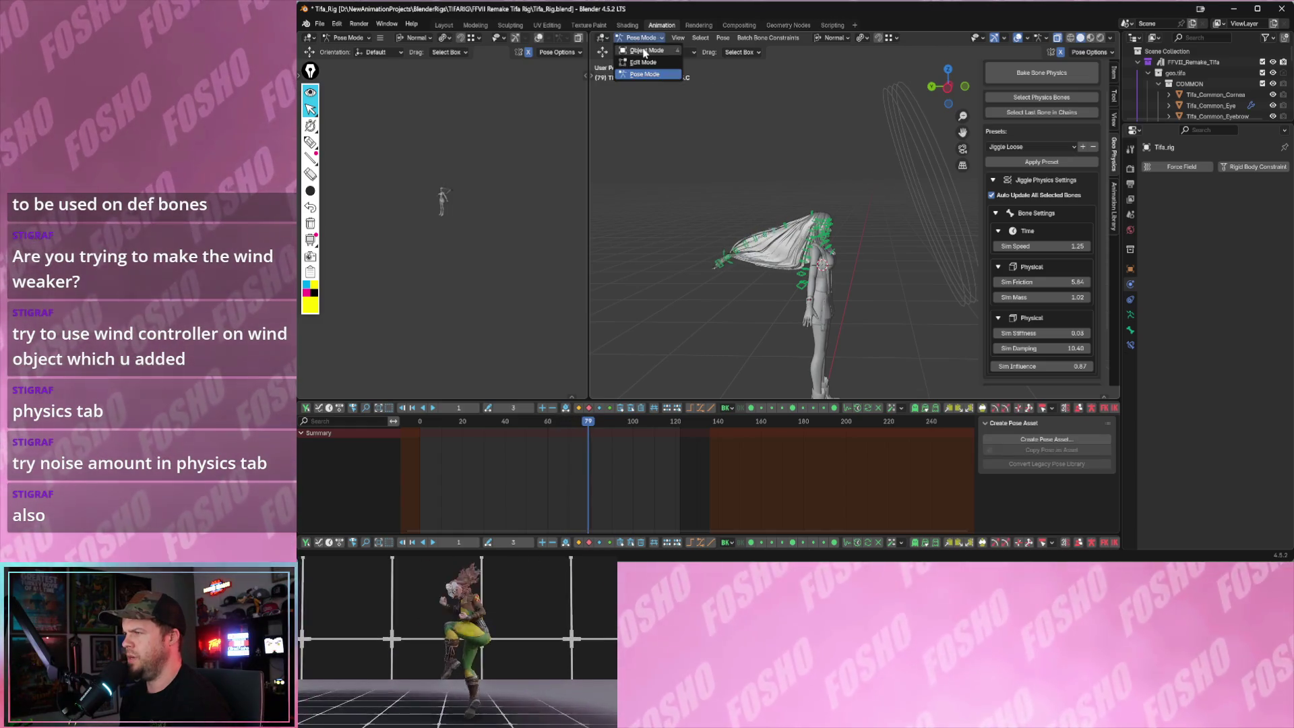
- Back in Object Mode, tilt the wind field and move it down onto the character during playback
{"action": "left_click", "coordinate": [643, 50]}
{"action": "left_click", "coordinate": [891, 102]}
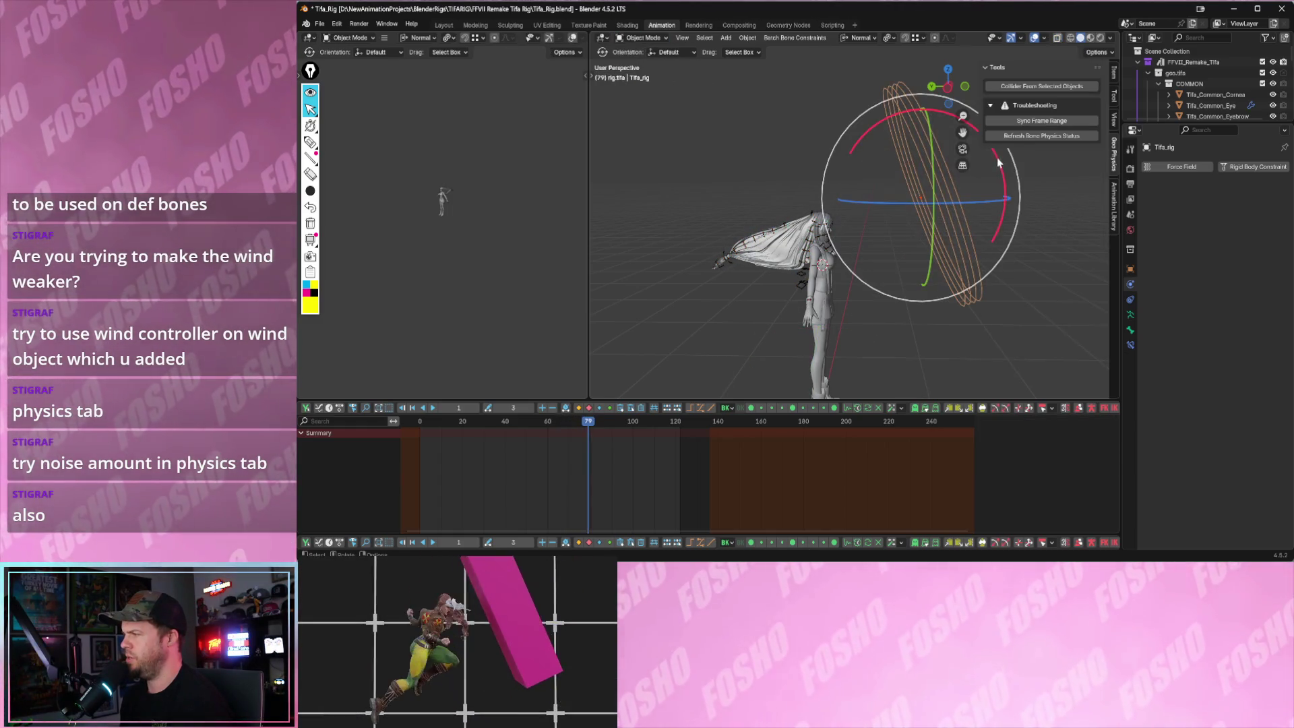
{"action": "left_click_drag", "start_coordinate": [999, 161], "coordinate": [969, 290]}
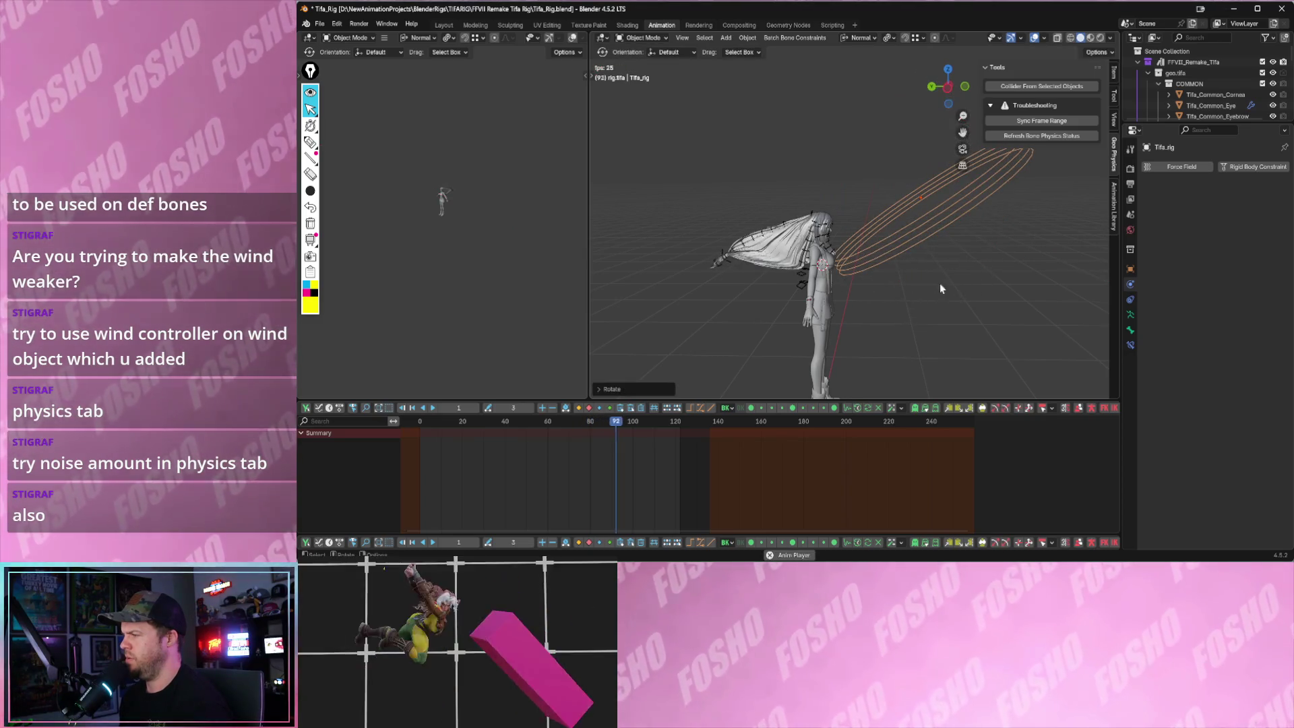
{"action": "key", "text": "space"}
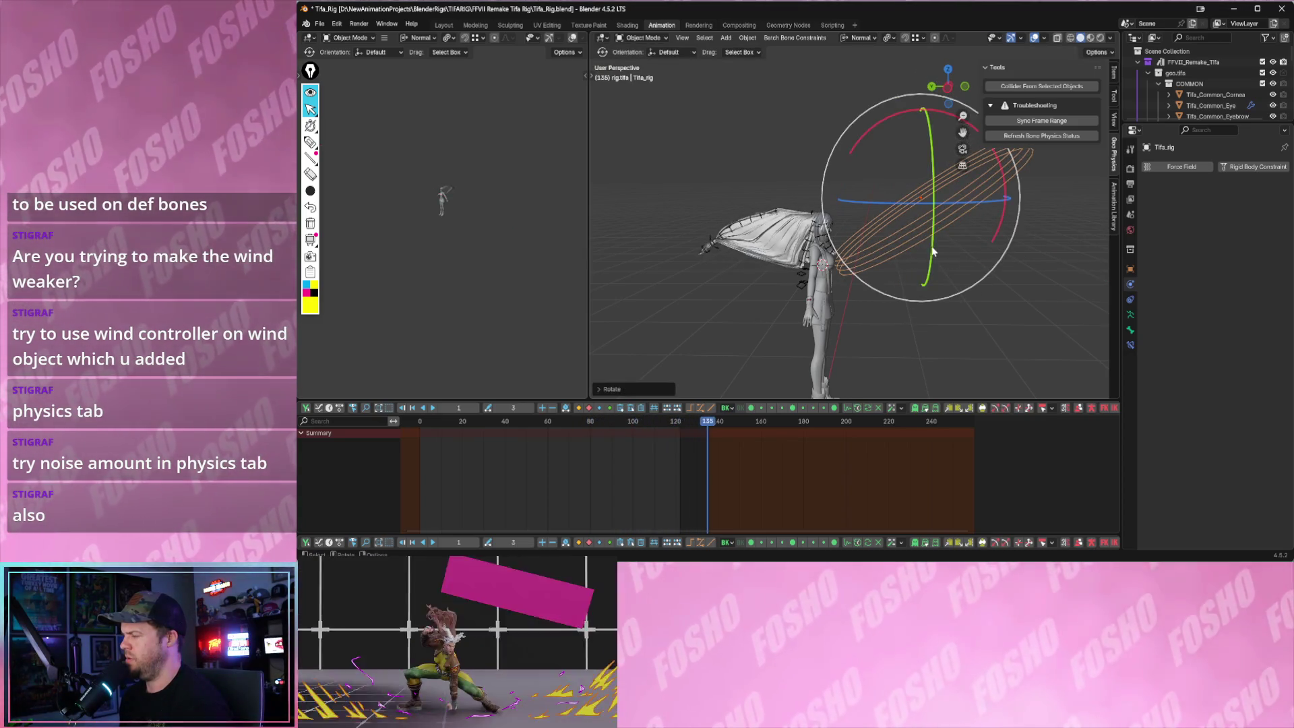
{"action": "left_click_drag", "start_coordinate": [932, 245], "coordinate": [812, 271]}
{"action": "key", "text": "space"}
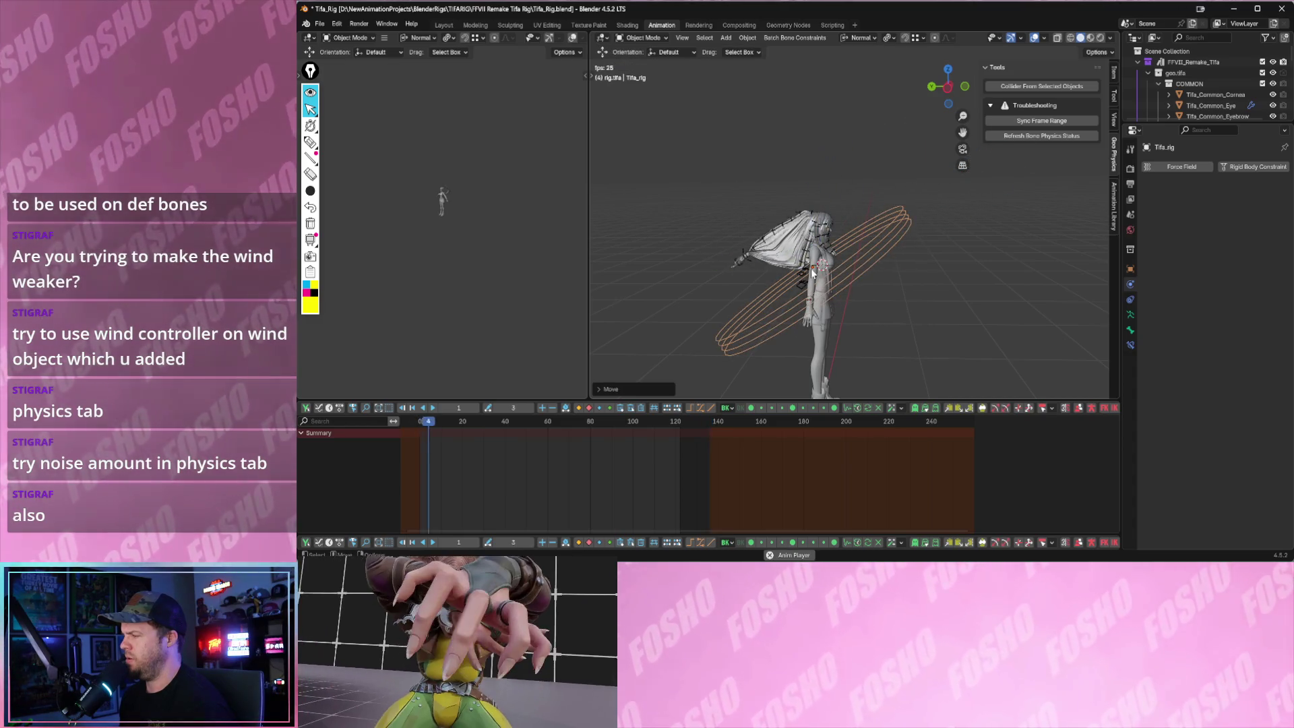
{"action": "left_click", "coordinate": [863, 224]}
{"action": "key", "text": "space"}
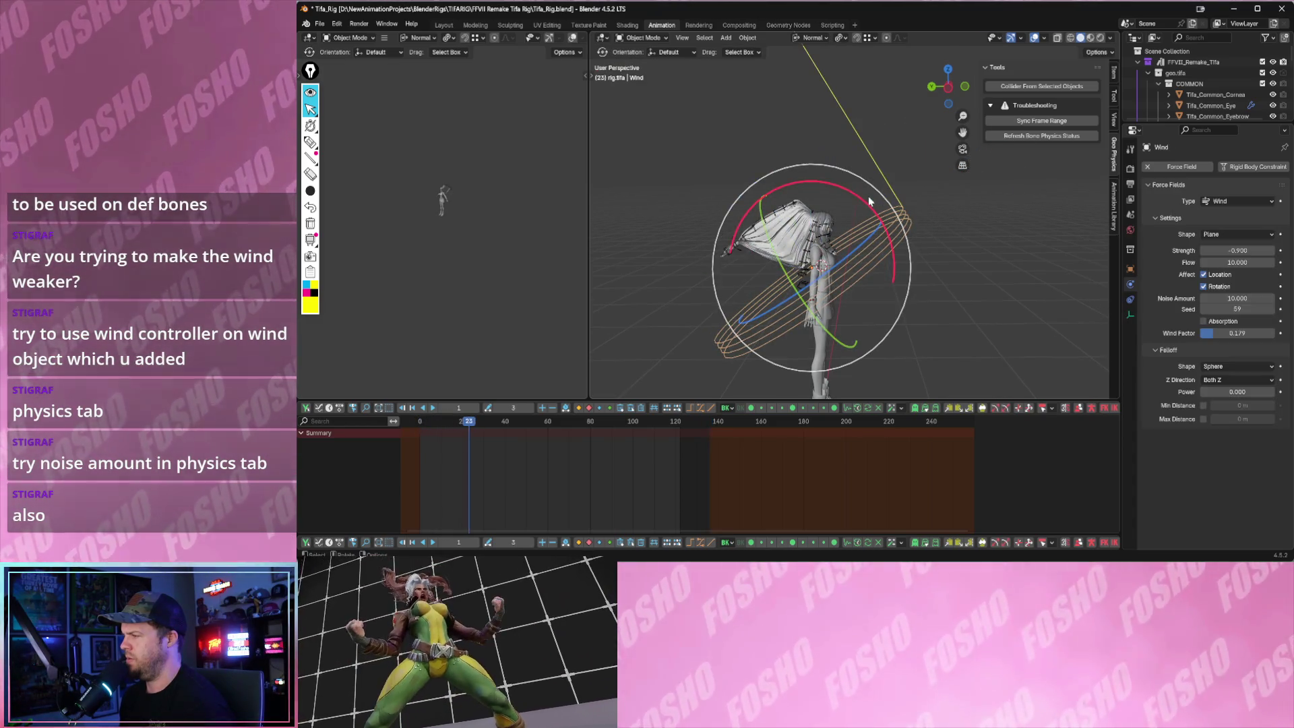
- Rotate the wind field rings flat around the character and play the animation to test it
{"action": "left_click_drag", "start_coordinate": [869, 197], "coordinate": [881, 244]}
{"action": "key", "text": "space"}
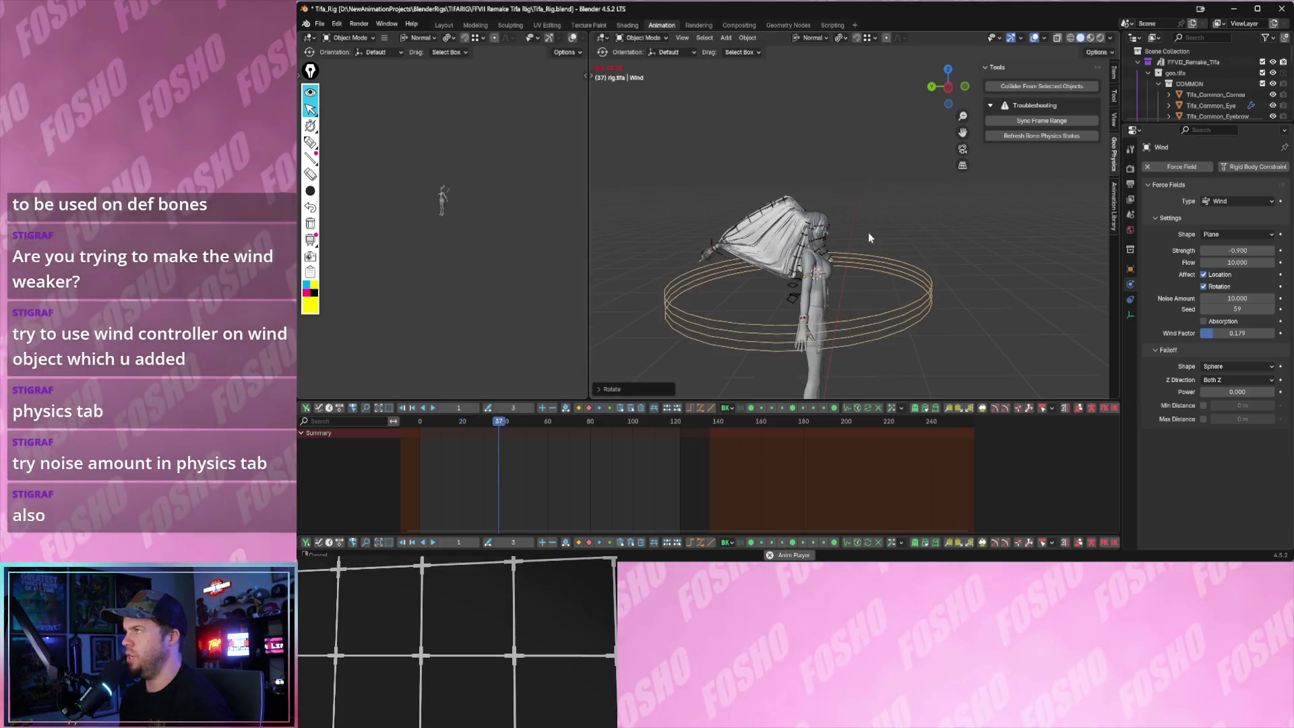
{"action": "scroll", "coordinate": [899, 238], "scroll_direction": "up", "scroll_amount": 2}
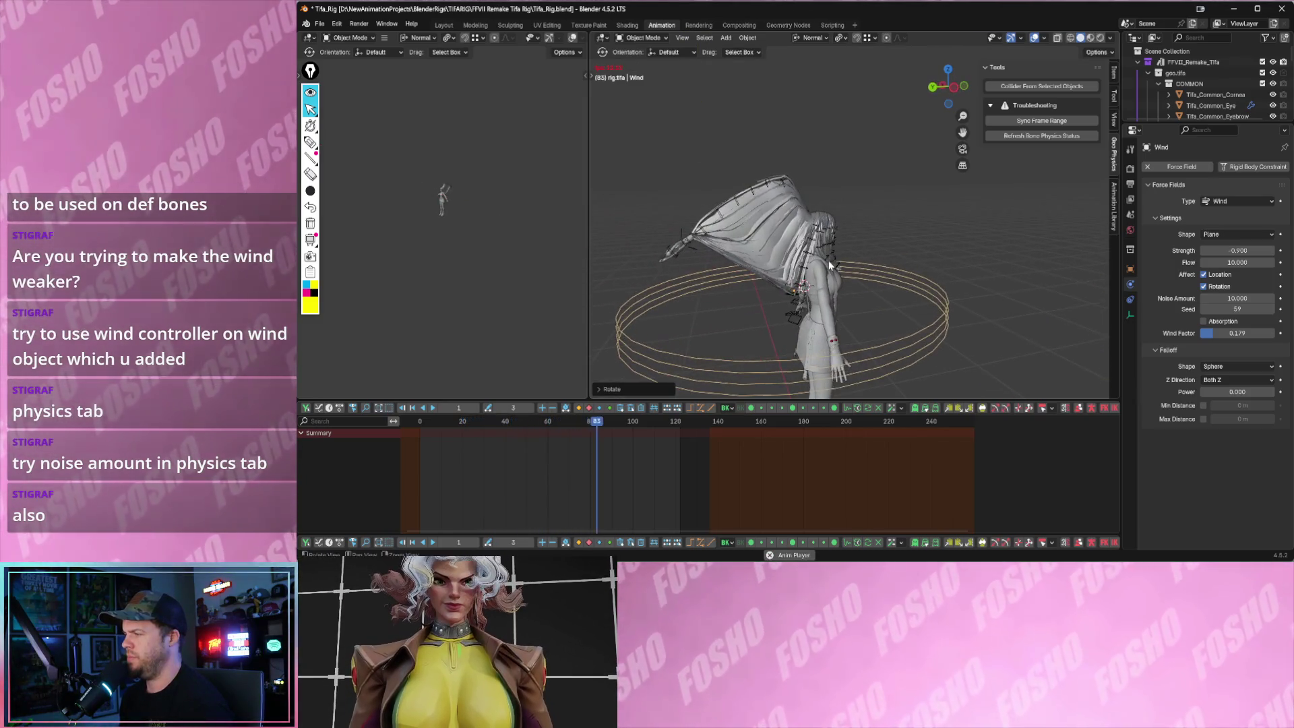
{"action": "scroll", "coordinate": [868, 260], "scroll_direction": "up", "scroll_amount": 2}
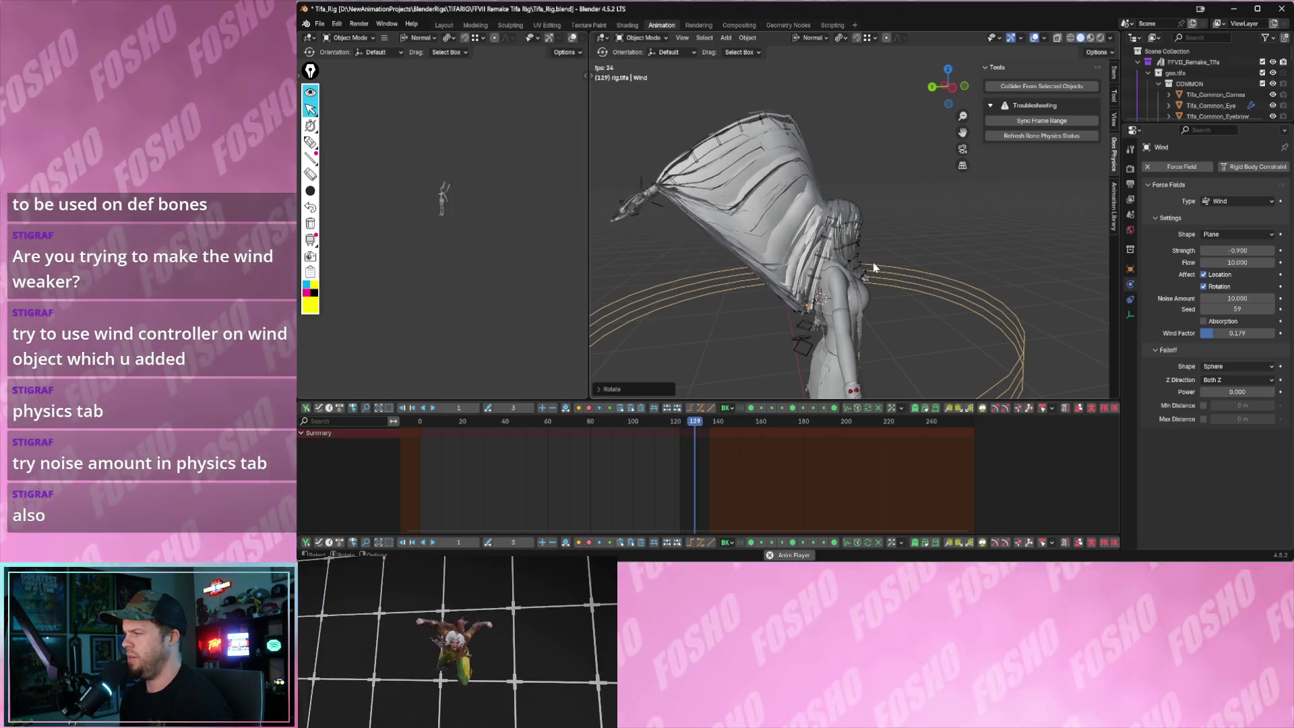
{"action": "key", "text": "space"}
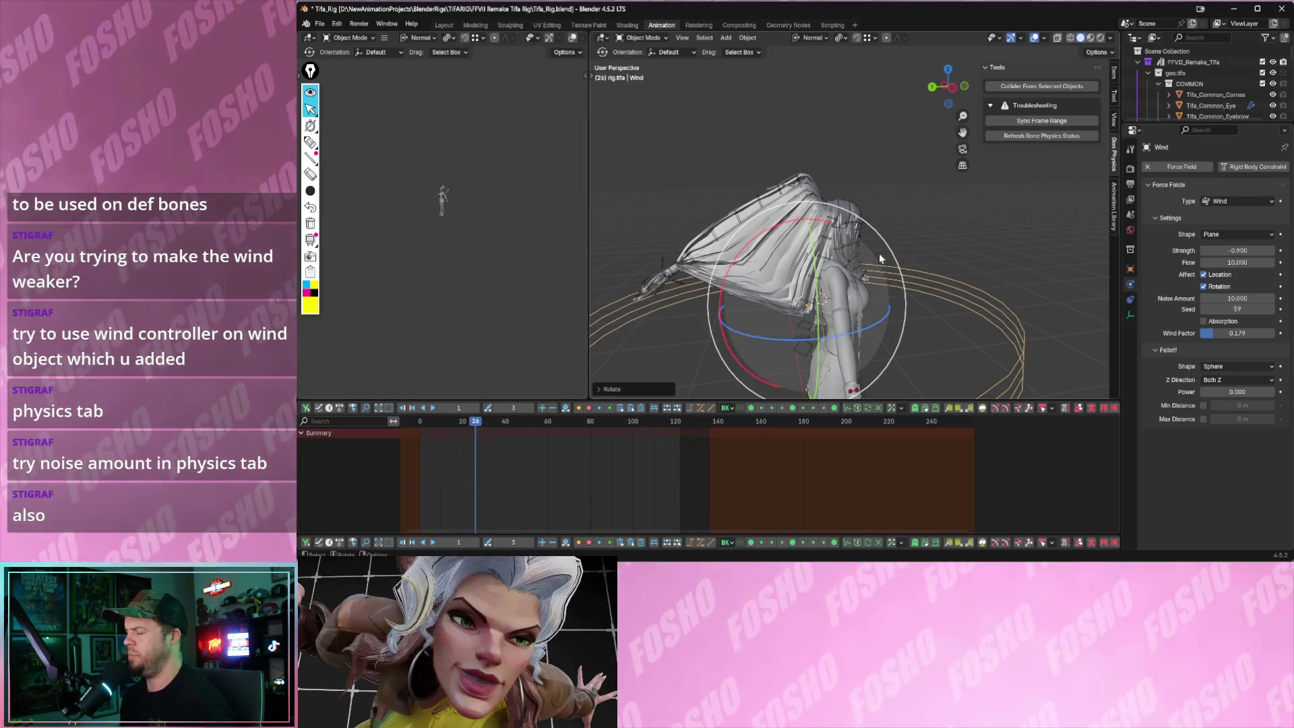
- Delete the wind force field from the scene and select the rig again
{"action": "left_click_drag", "start_coordinate": [946, 273], "coordinate": [967, 319]}
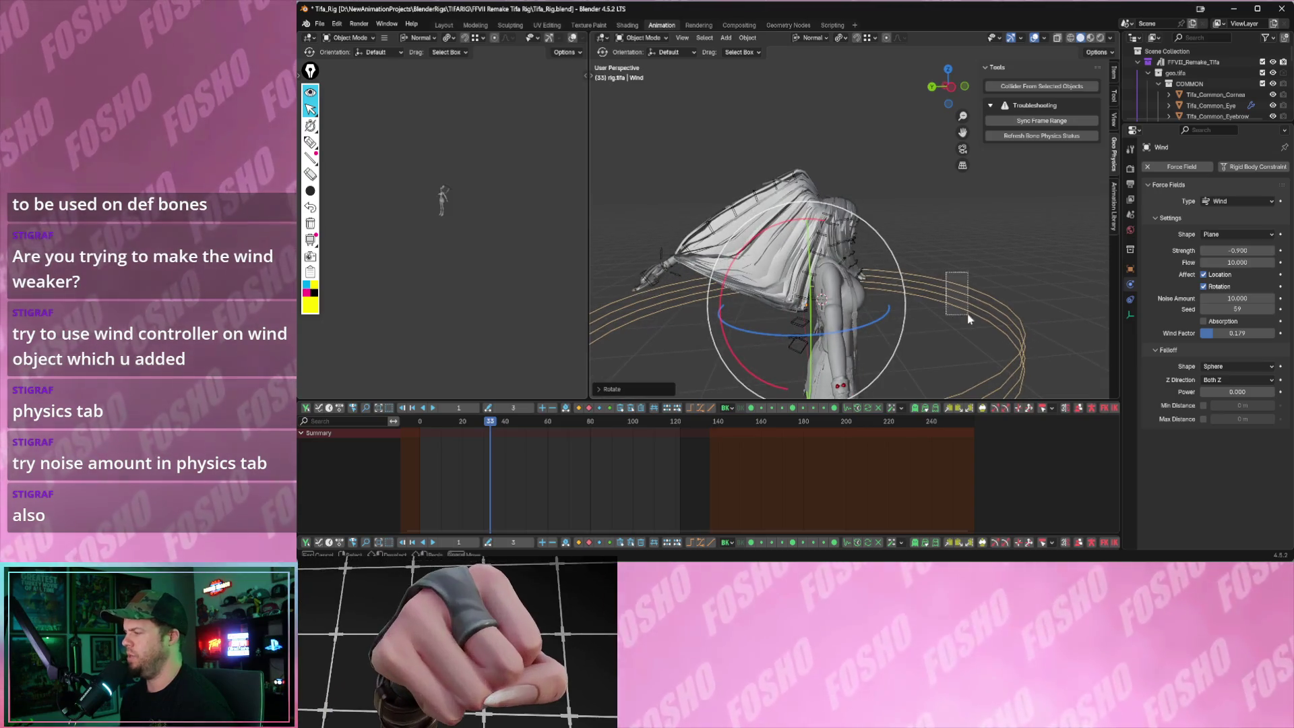
{"action": "key", "text": "Delete"}
{"action": "left_click_drag", "start_coordinate": [627, 99], "coordinate": [849, 290]}
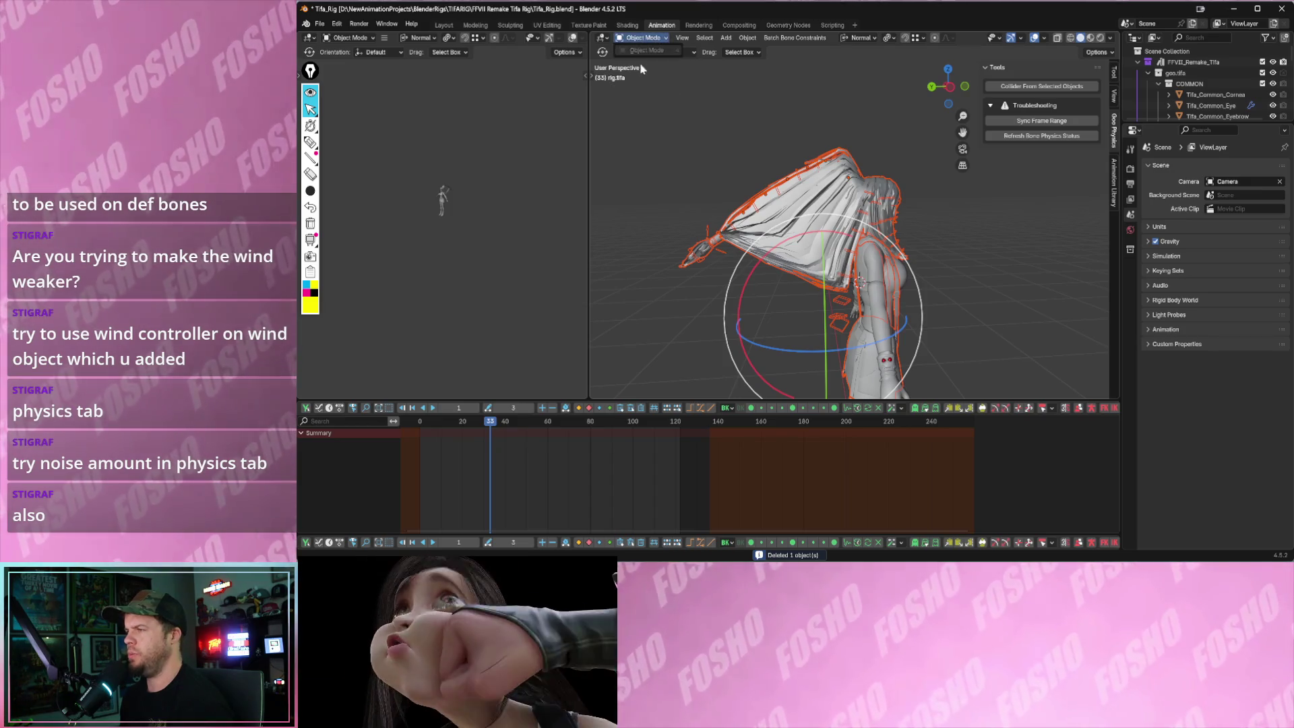
{"action": "left_click", "coordinate": [708, 109]}
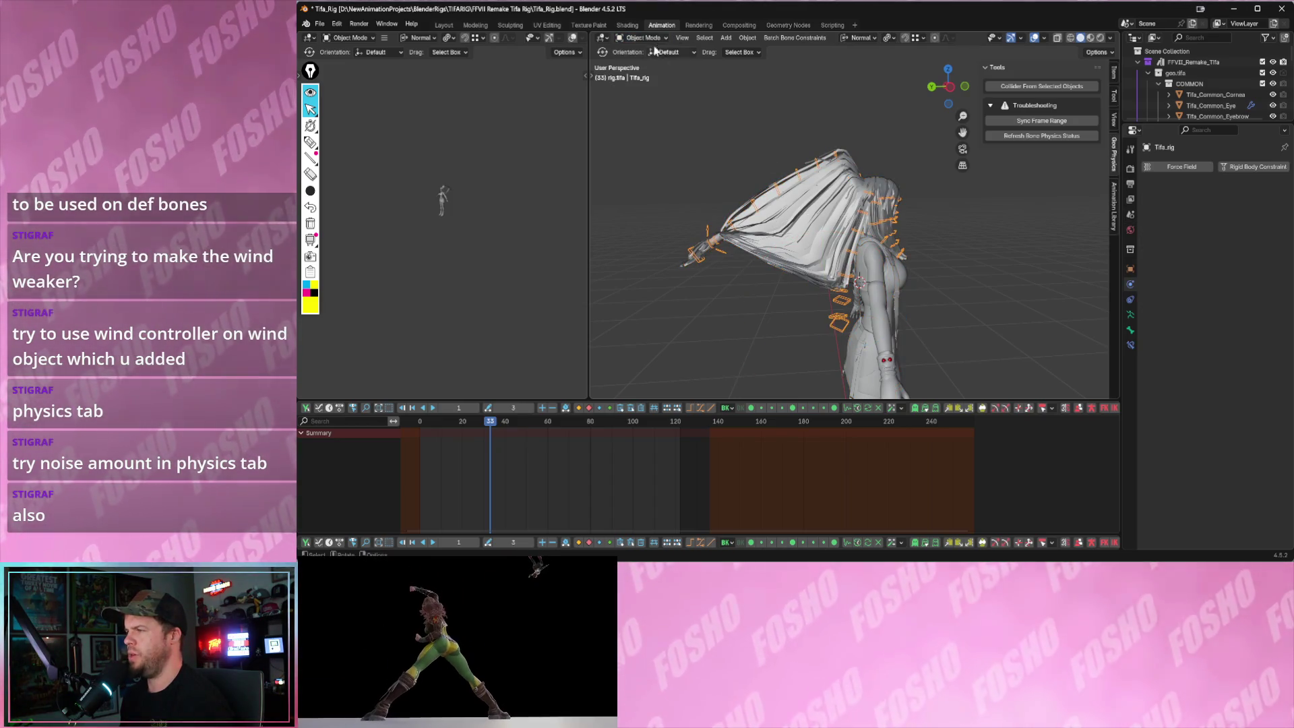
- In Pose Mode, remove physics from the box-selected cape bones and replay to check
{"action": "left_click", "coordinate": [644, 37]}
{"action": "left_click", "coordinate": [656, 75]}
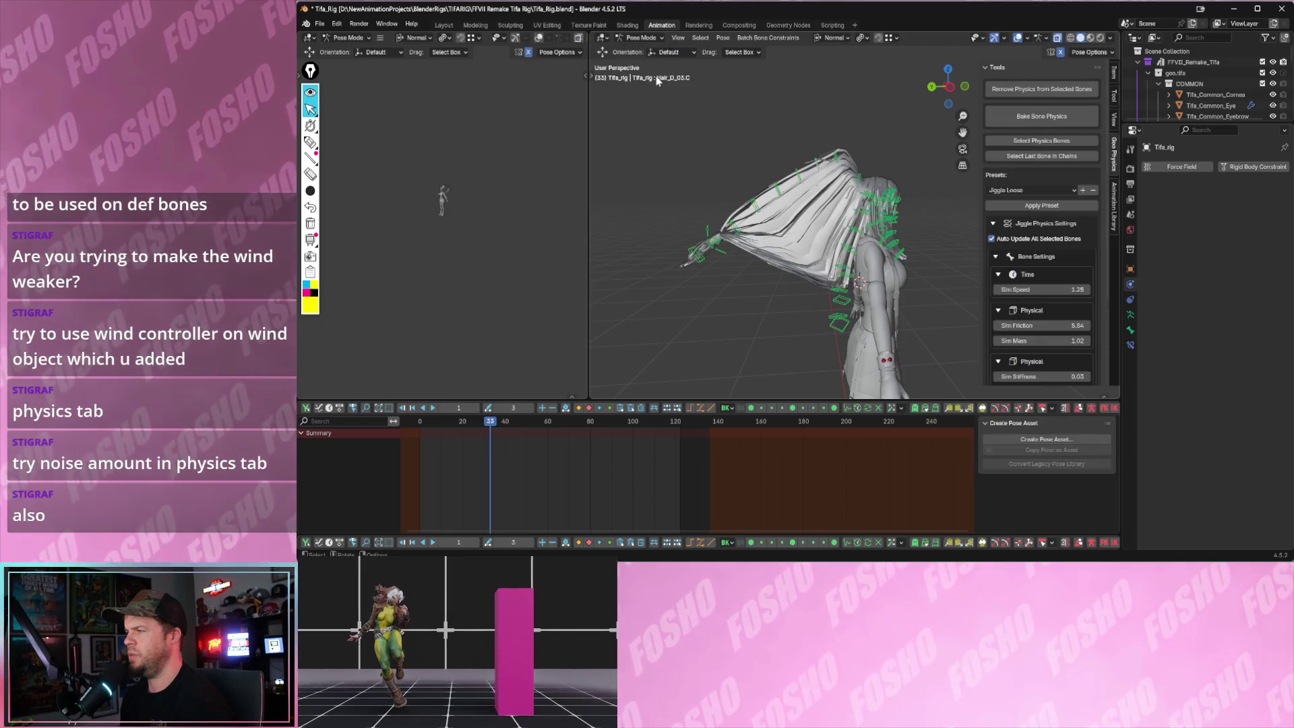
{"action": "left_click_drag", "start_coordinate": [633, 111], "coordinate": [857, 307]}
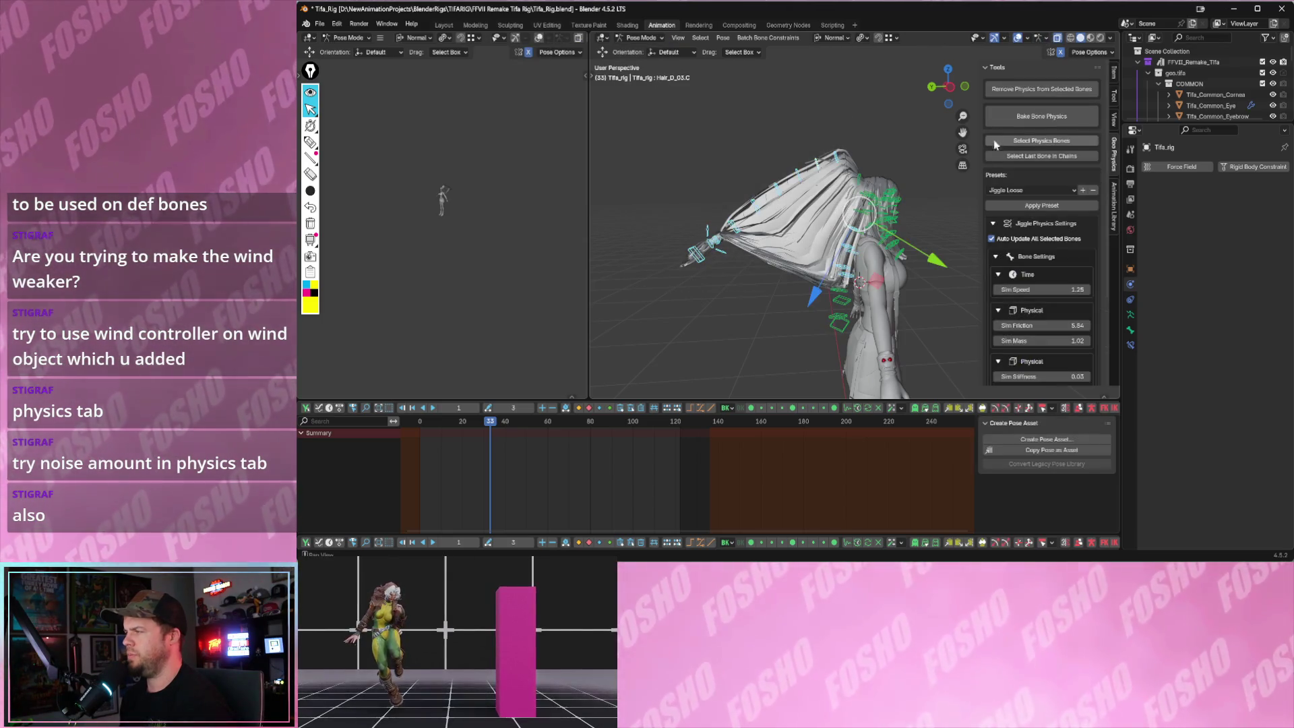
{"action": "left_click", "coordinate": [1005, 91]}
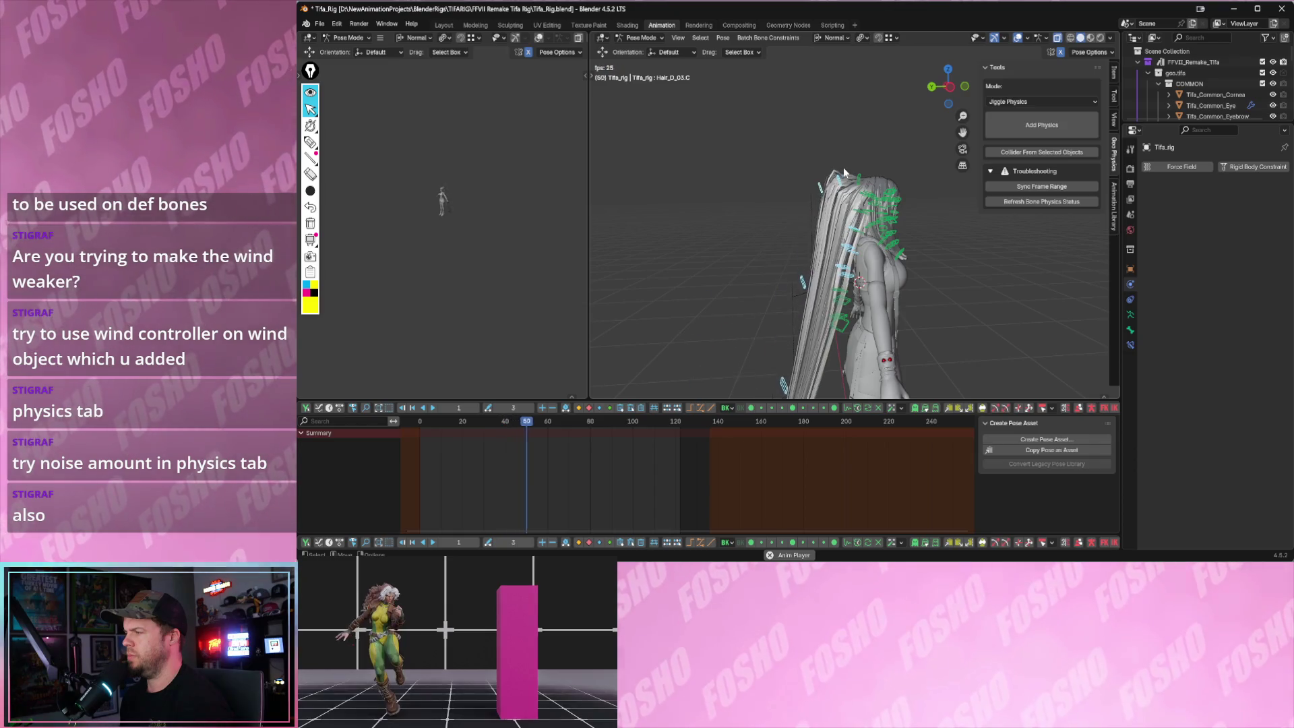
{"action": "key", "text": "Escape"}
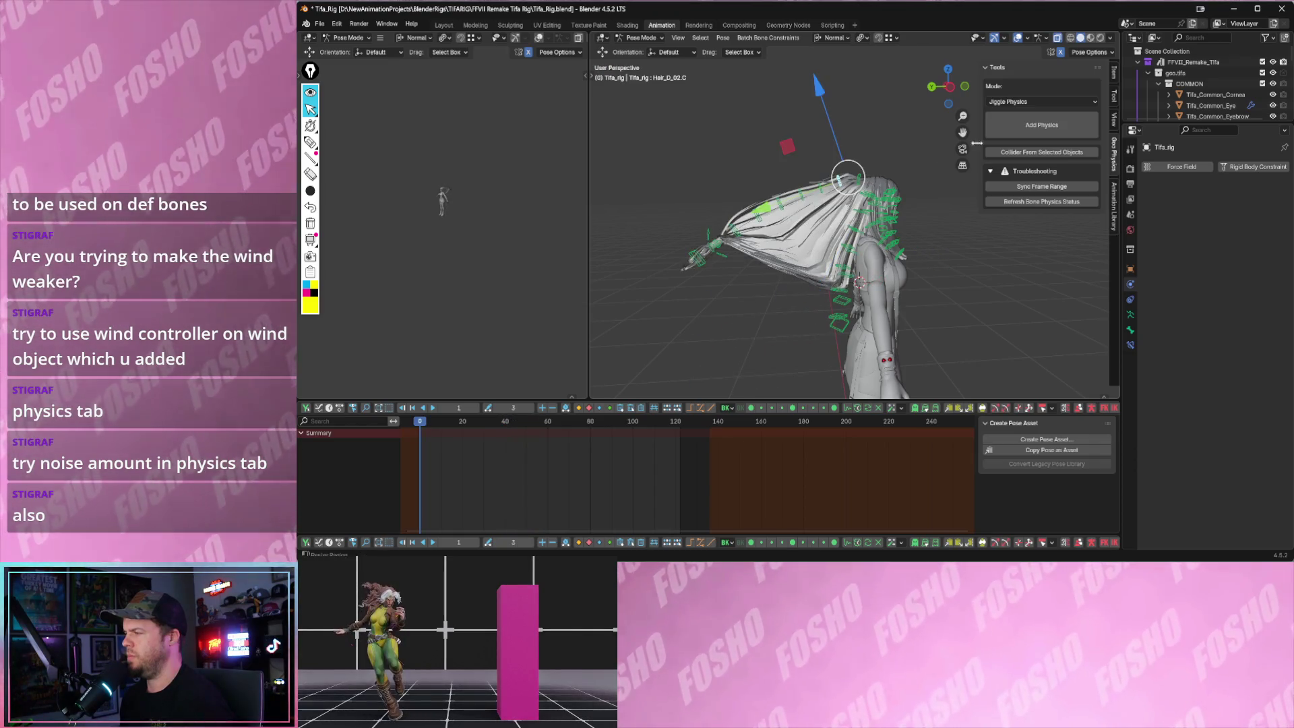
{"action": "key", "text": "space"}
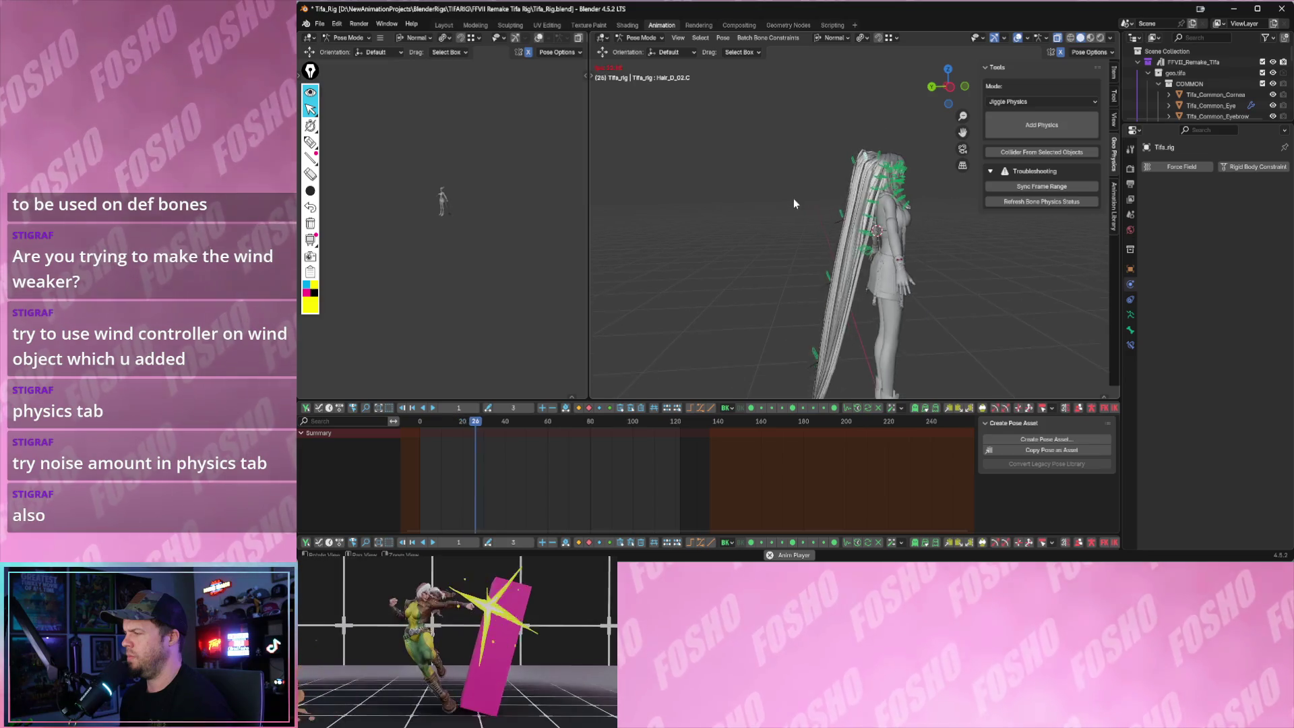
- Remove physics from the hair bones including Hair_D_06.C so the hair hangs straight, then replay
{"action": "left_click", "coordinate": [811, 327]}
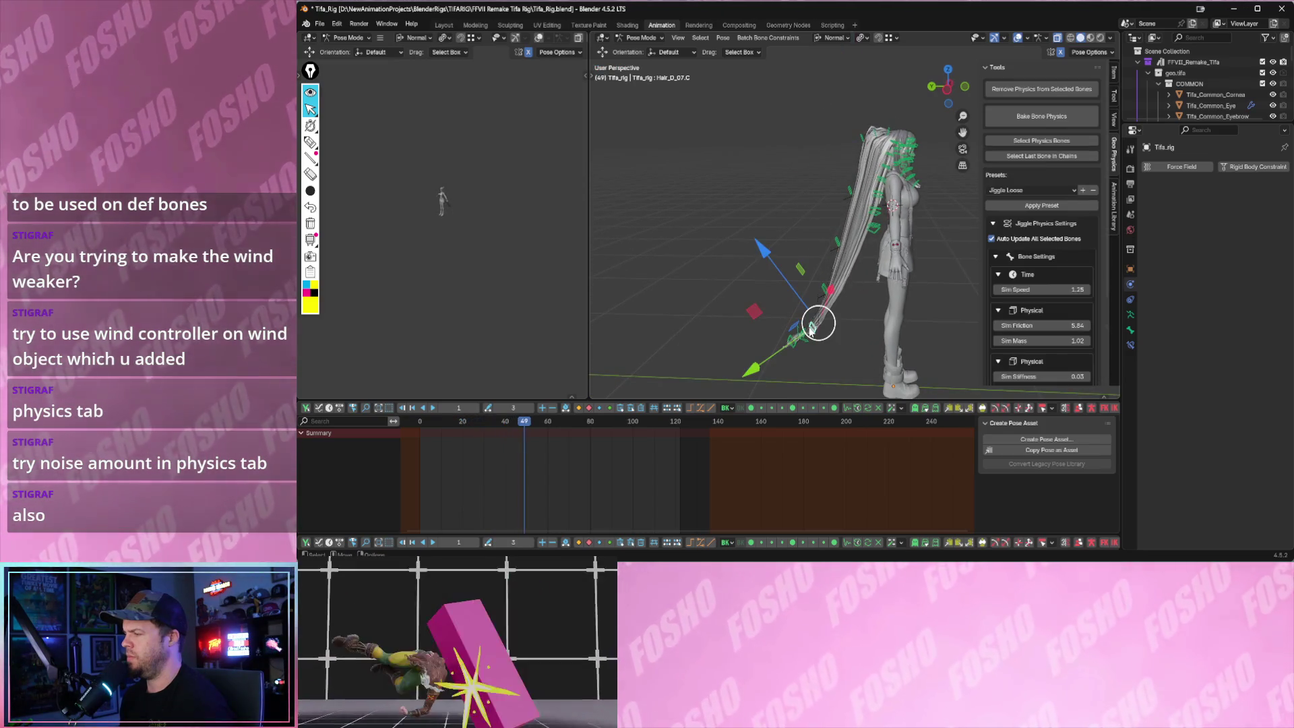
{"action": "left_click", "coordinate": [1016, 93]}
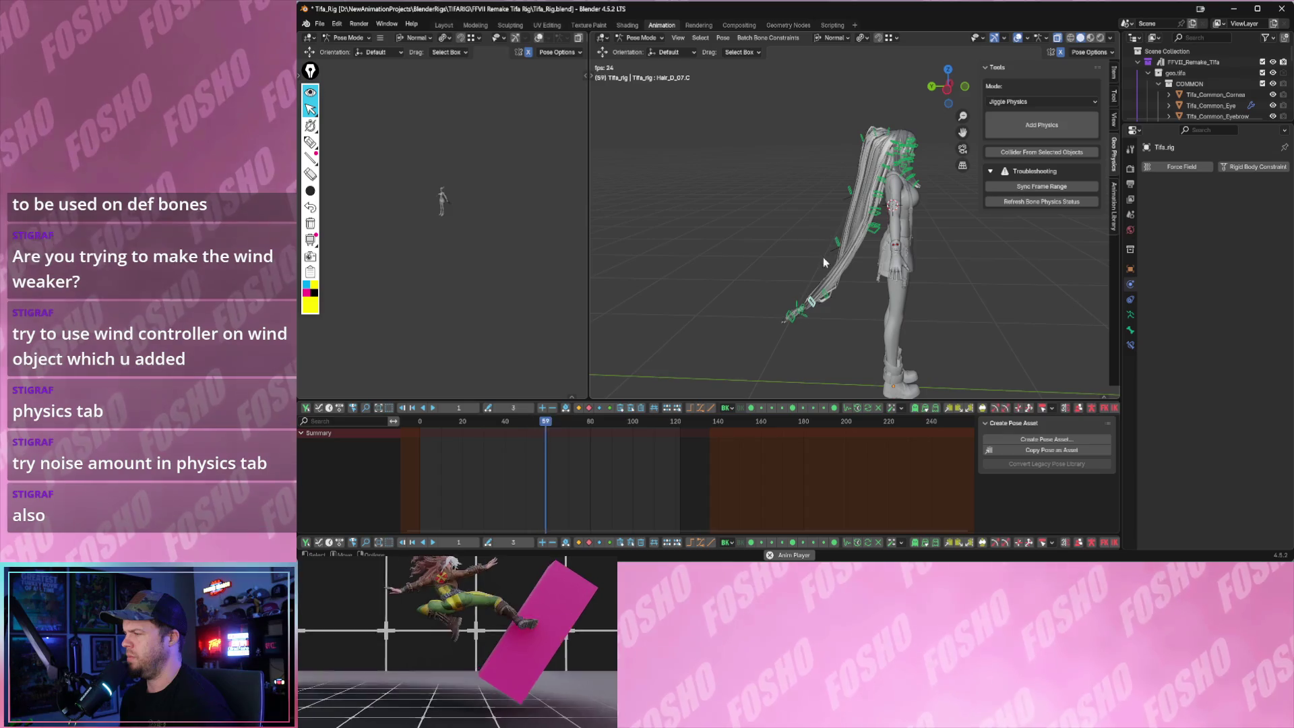
{"action": "left_click", "coordinate": [826, 290]}
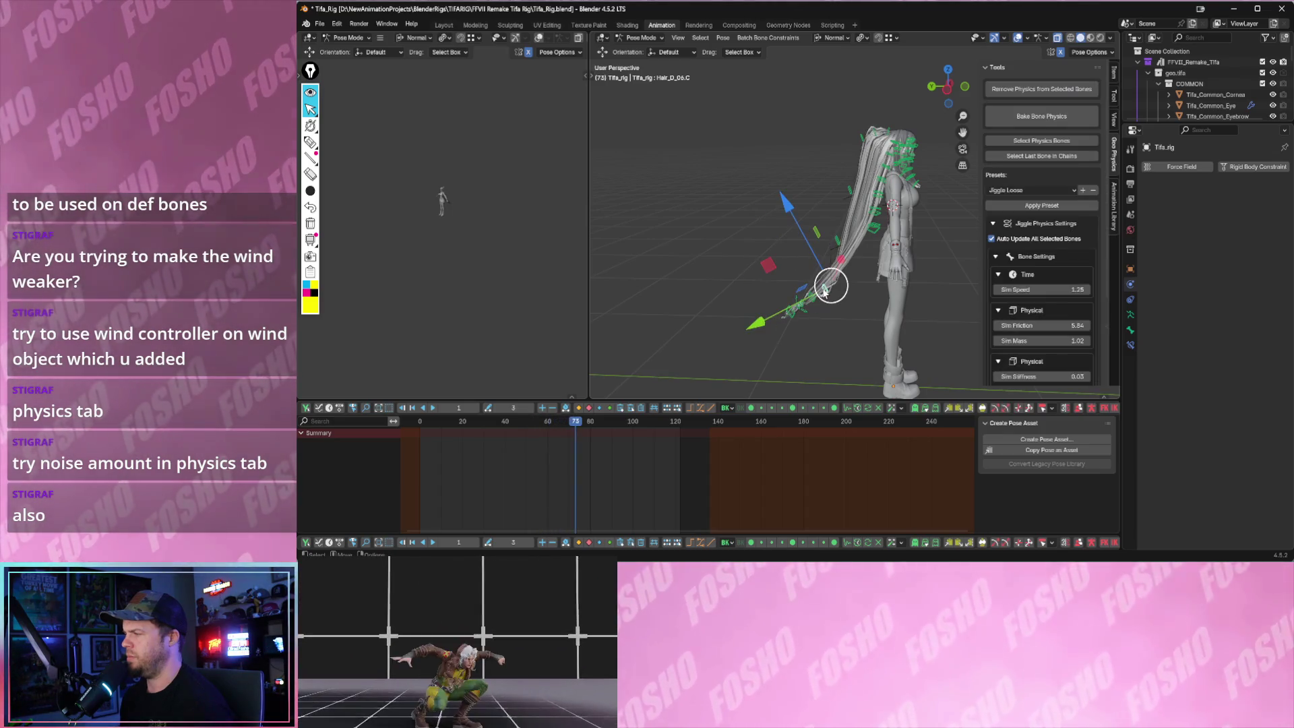
{"action": "left_click", "coordinate": [1013, 97]}
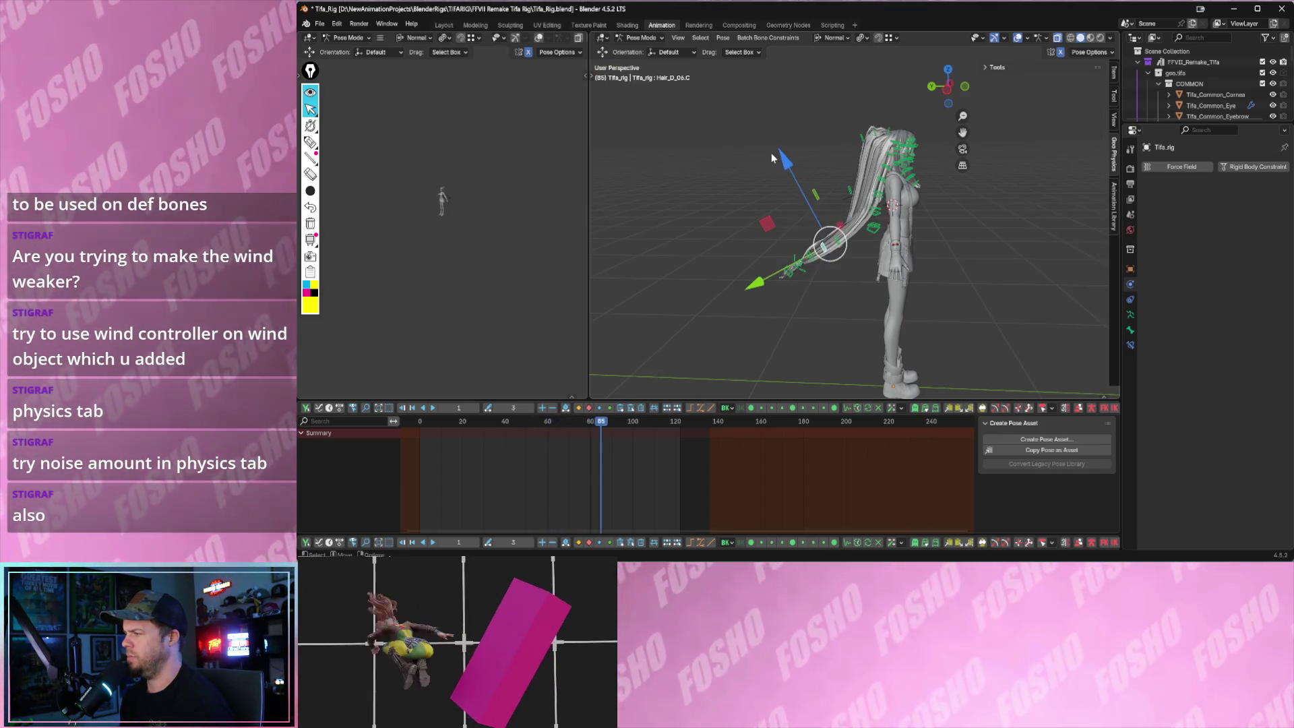
{"action": "left_click_drag", "start_coordinate": [728, 97], "coordinate": [925, 240]}
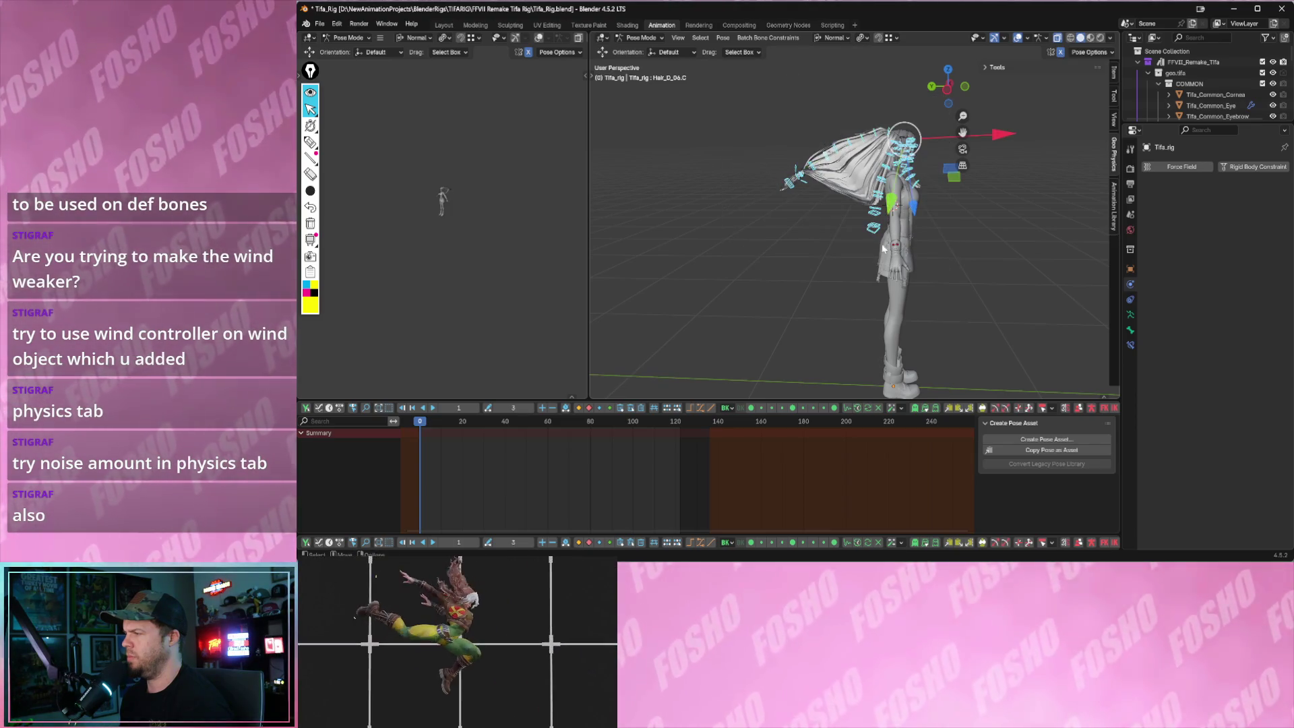
{"action": "key", "text": "space"}
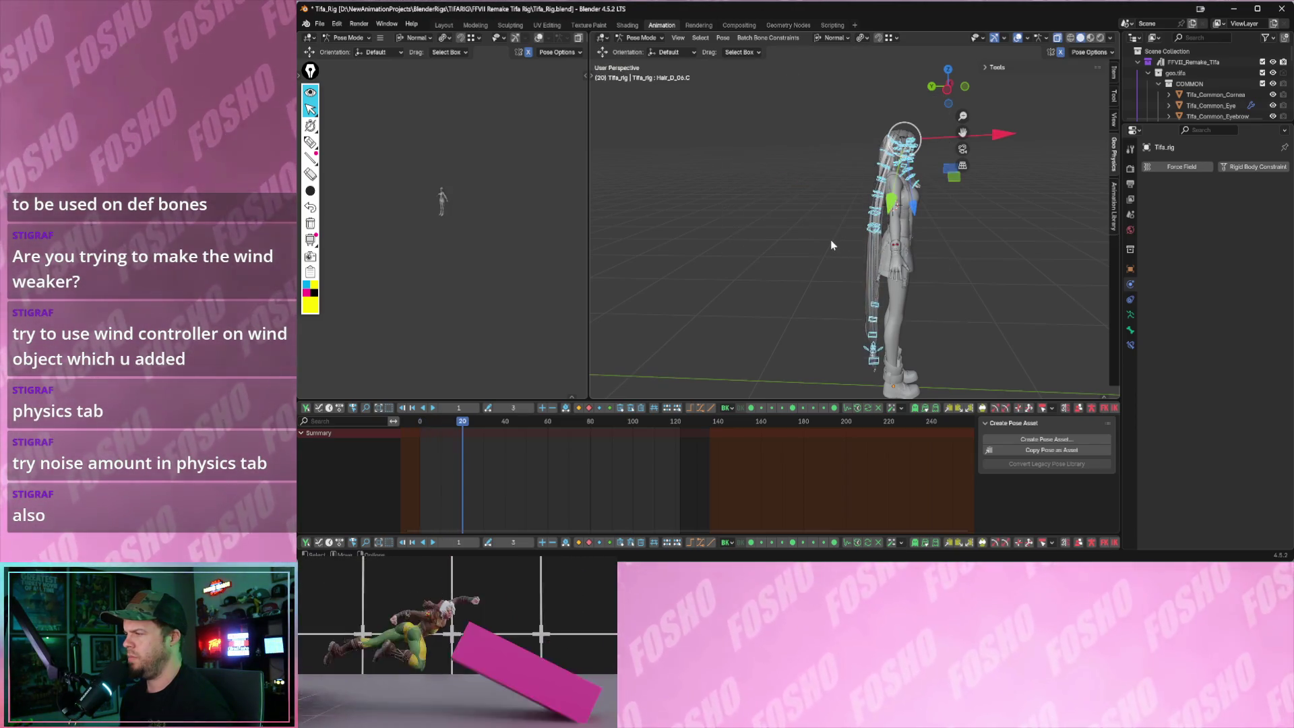
{"action": "key", "text": "space"}
{"action": "middle_click_drag", "start_coordinate": [879, 248], "coordinate": [890, 304]}
{"action": "left_click", "coordinate": [895, 326]}
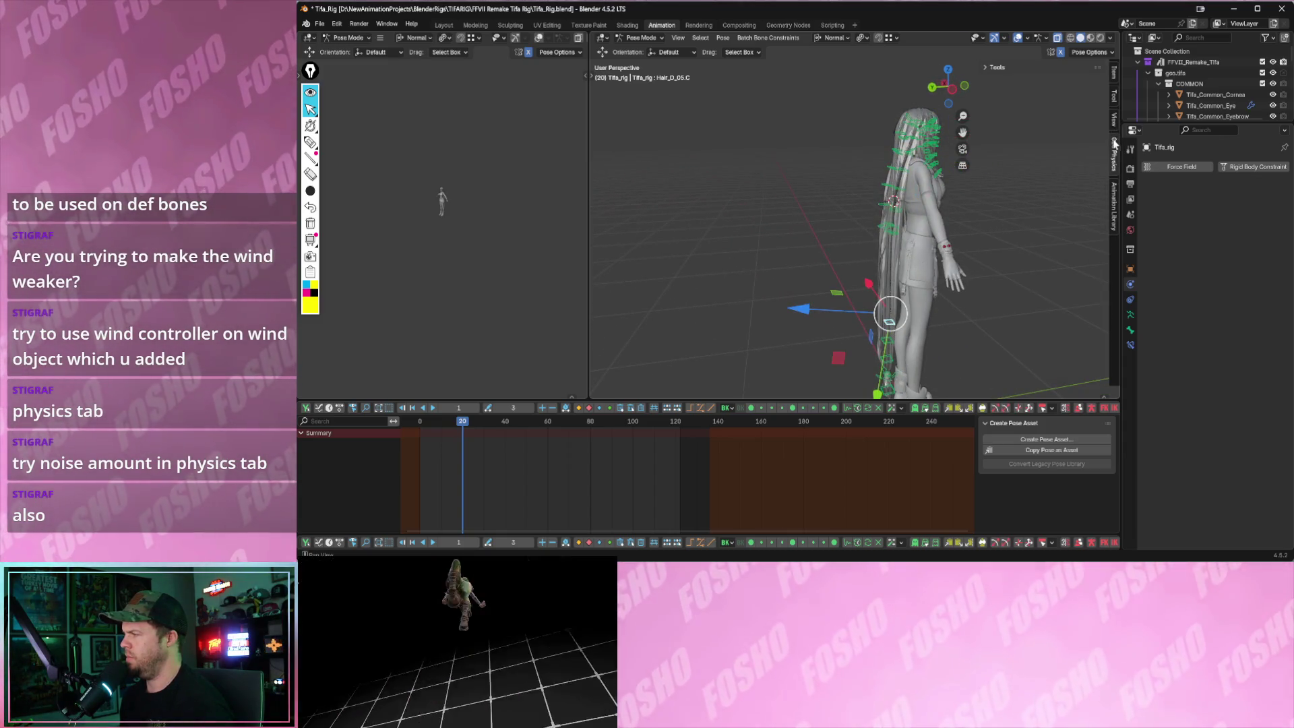
- Orbit around the back and inspect hair bones Hair_D_07.L, Hair_D_07.C and Hair_Back_Master
{"action": "left_click", "coordinate": [1116, 132]}
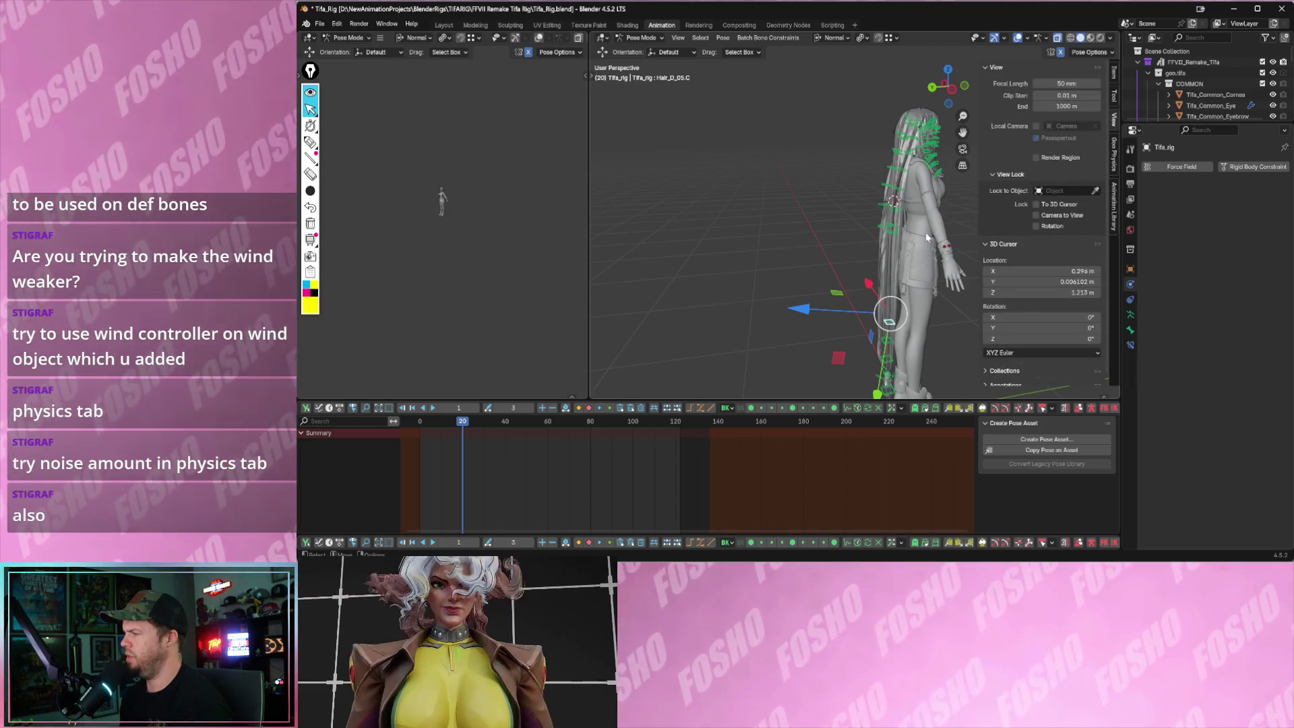
{"action": "middle_click_drag", "start_coordinate": [891, 232], "coordinate": [913, 231]}
{"action": "left_click", "coordinate": [913, 231]}
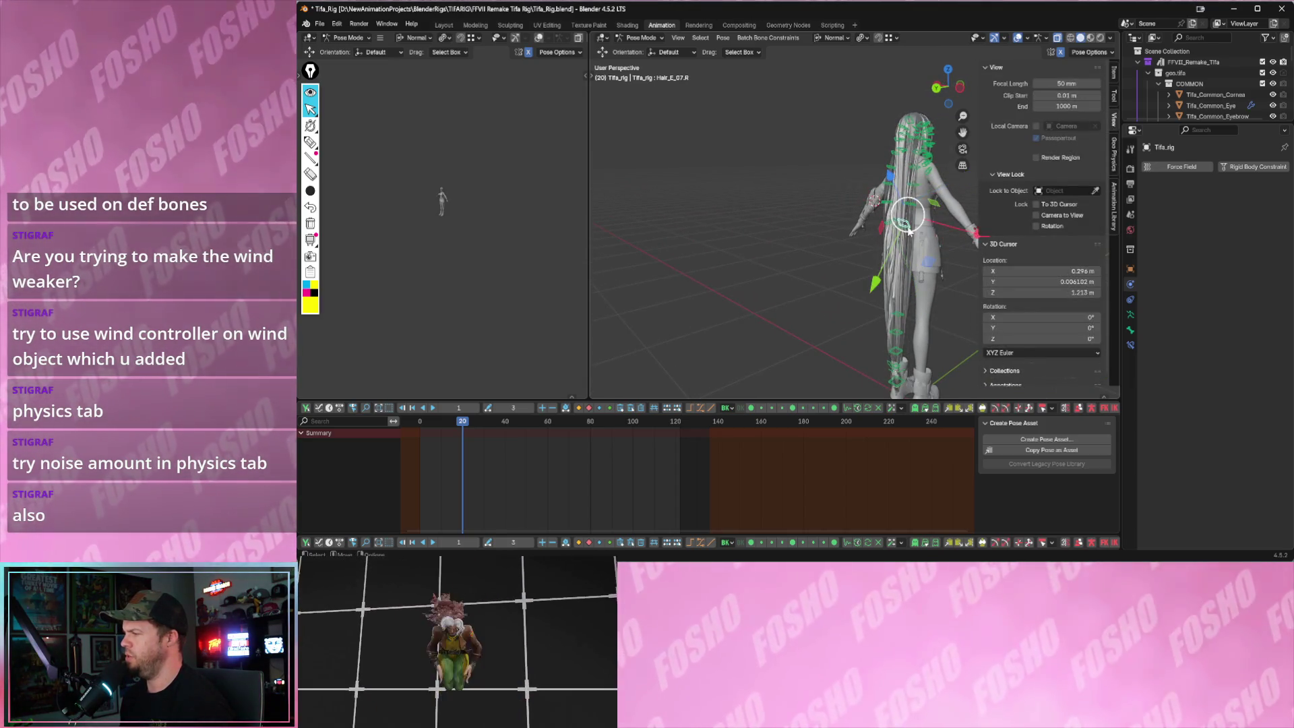
{"action": "middle_click_drag", "start_coordinate": [1009, 151], "coordinate": [898, 245]}
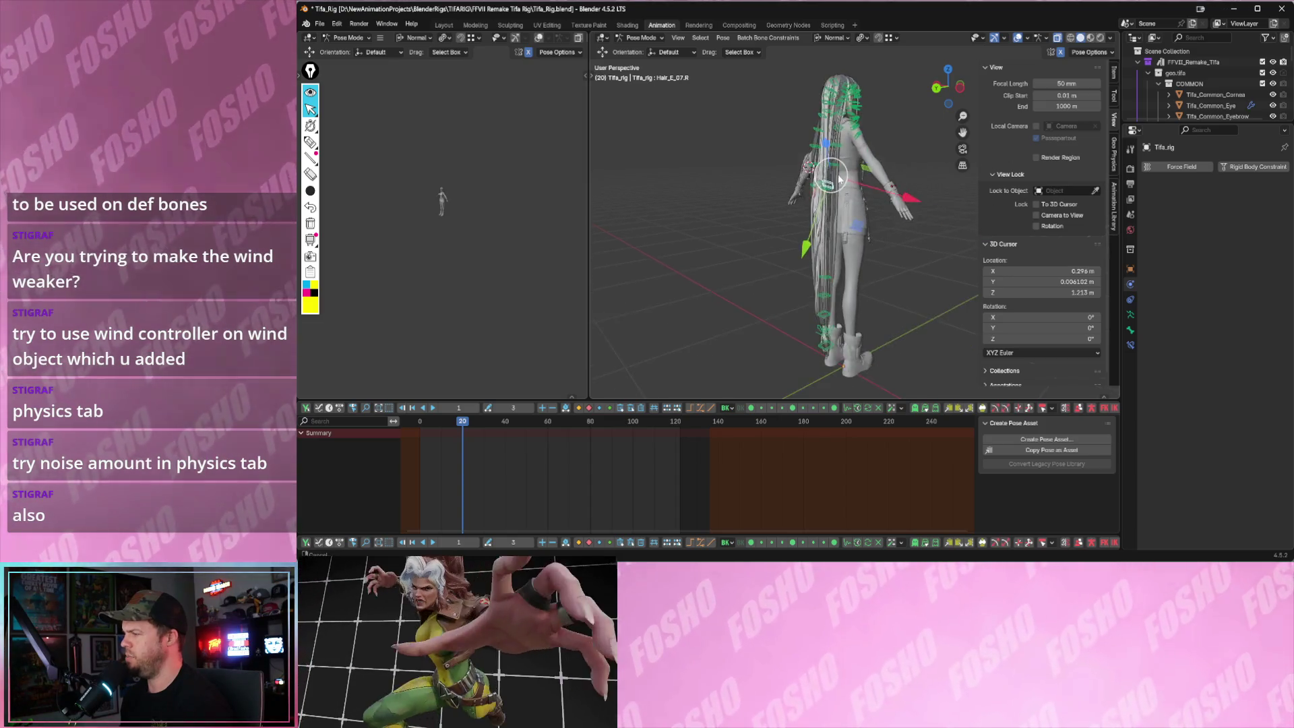
{"action": "scroll", "coordinate": [898, 245], "scroll_direction": "up", "scroll_amount": 3}
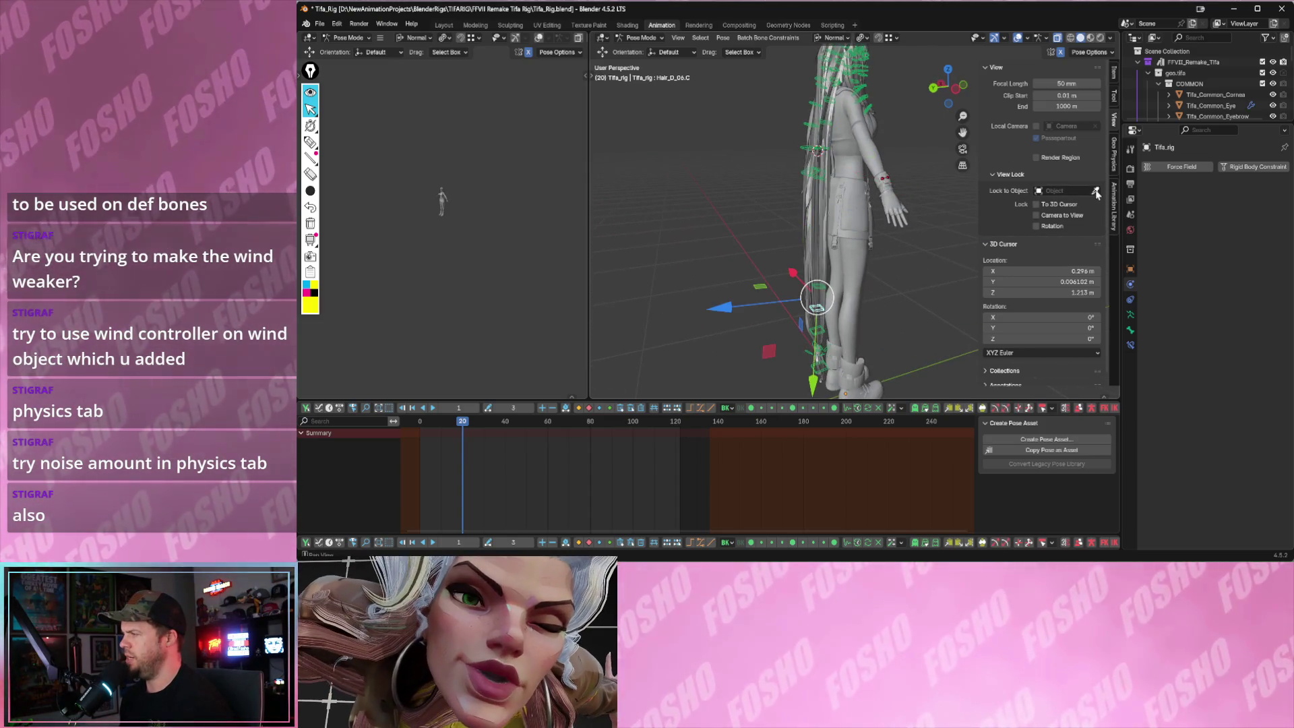
{"action": "left_click", "coordinate": [821, 336]}
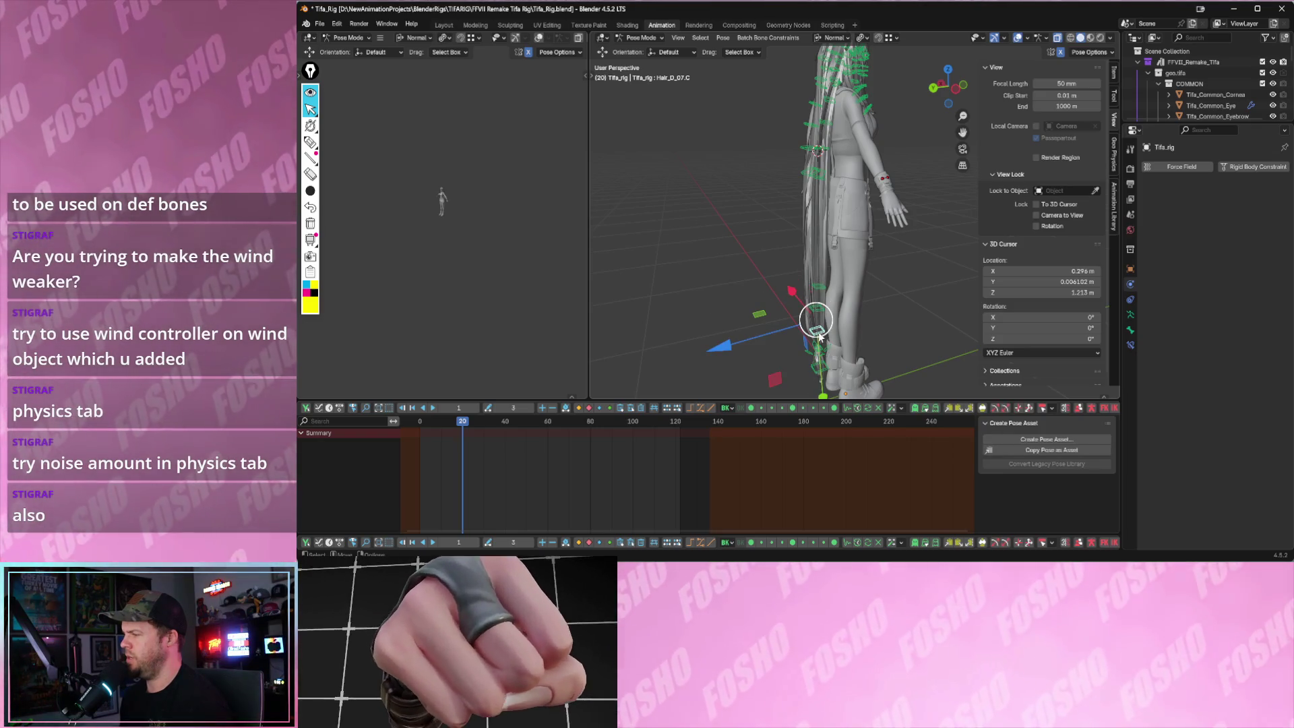
{"action": "left_click", "coordinate": [815, 366]}
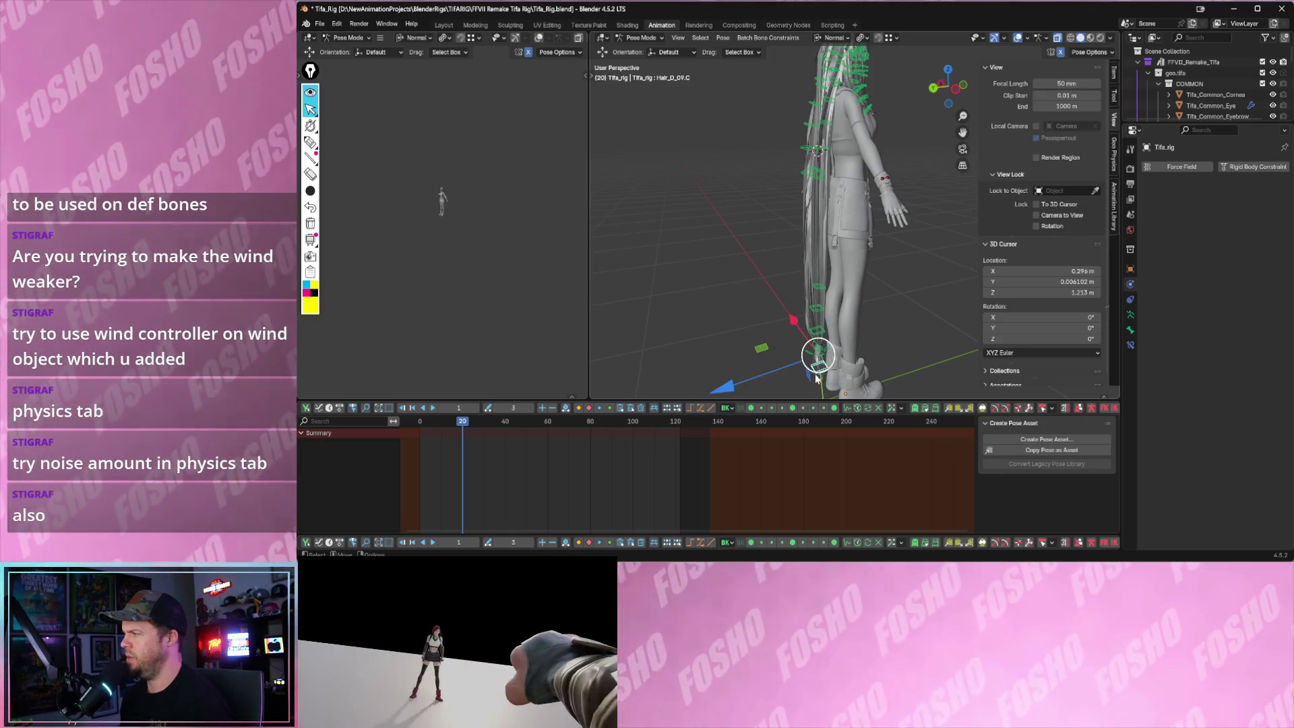
{"action": "key", "text": "n"}
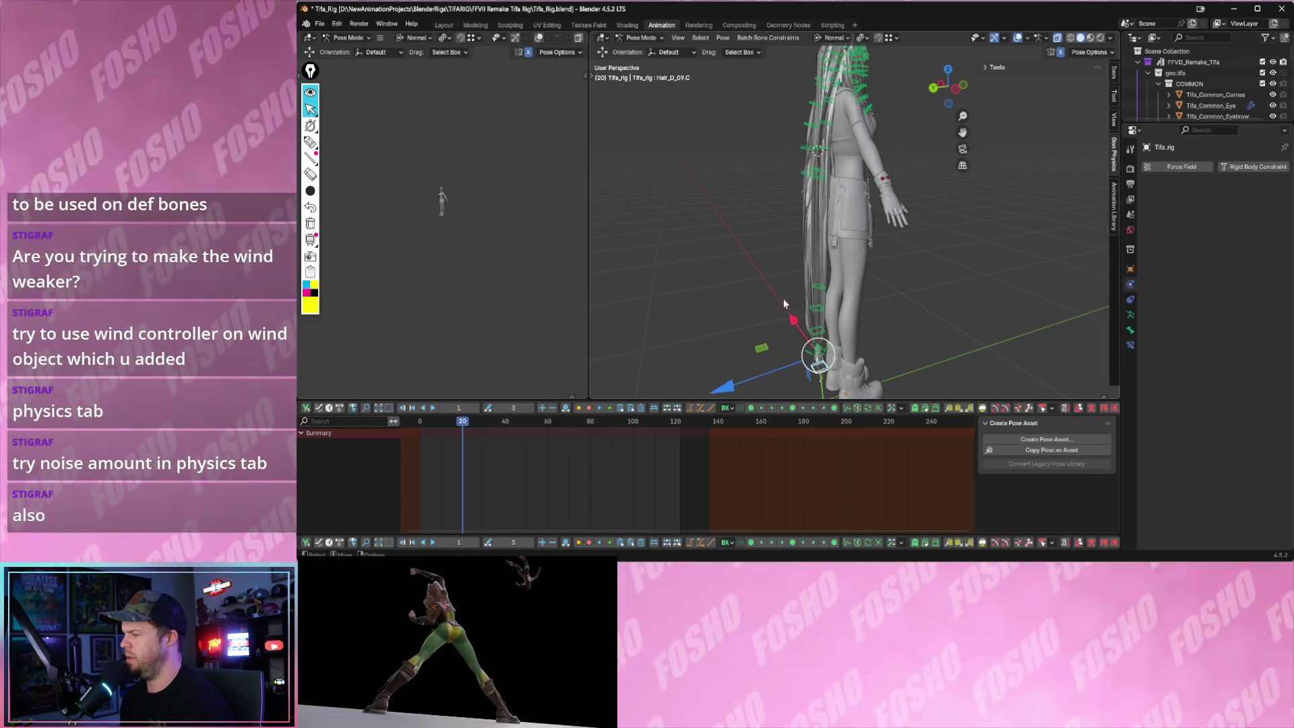
{"action": "mouse_move", "coordinate": [808, 355]}
{"action": "middle_mouse_down"}
{"action": "mouse_move", "coordinate": [842, 321]}
{"action": "mouse_move", "coordinate": [898, 329]}
{"action": "middle_mouse_up"}
{"action": "left_click", "coordinate": [815, 334]}
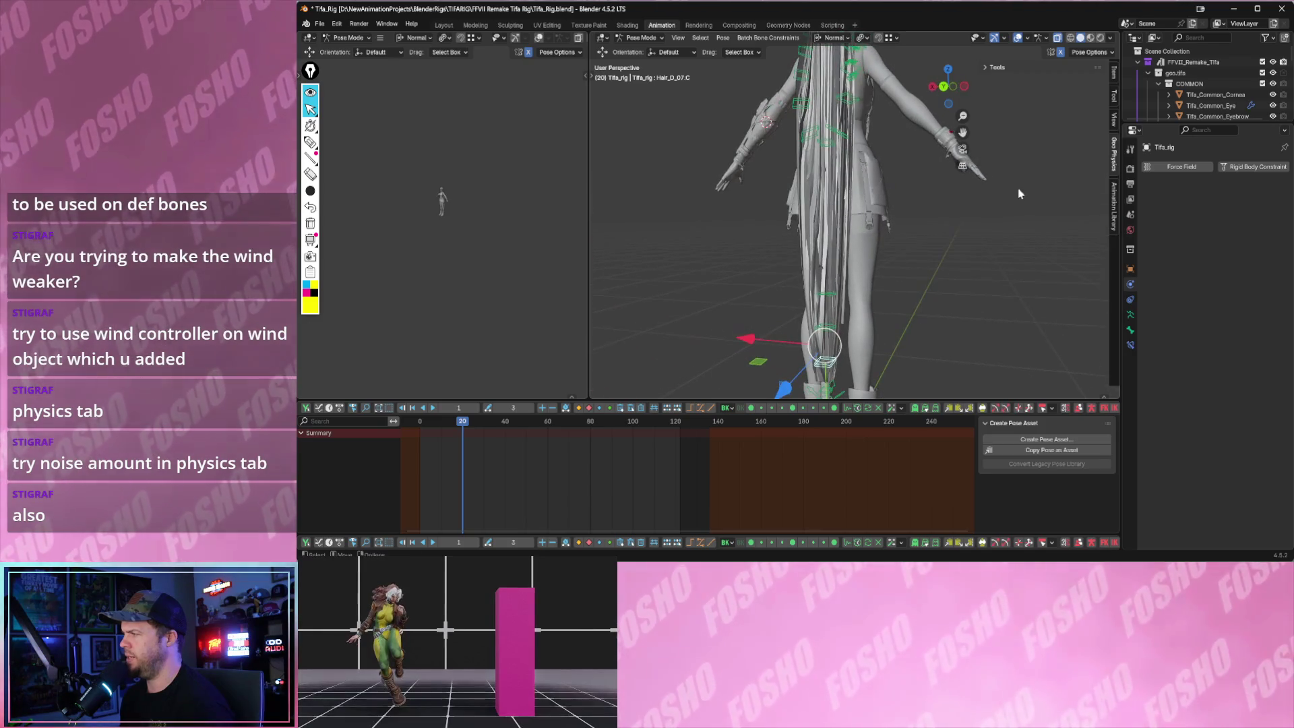
{"action": "left_click", "coordinate": [991, 66]}
- Check the Hair_D_05.C bone from behind and run a quick playback test
{"action": "mouse_move", "coordinate": [971, 101]}
{"action": "middle_mouse_down"}
{"action": "mouse_move", "coordinate": [904, 136]}
{"action": "mouse_move", "coordinate": [858, 289]}
{"action": "mouse_move", "coordinate": [845, 255]}
{"action": "mouse_move", "coordinate": [834, 275]}
{"action": "middle_mouse_up"}
{"action": "left_click", "coordinate": [857, 290]}
{"action": "left_click", "coordinate": [863, 311]}
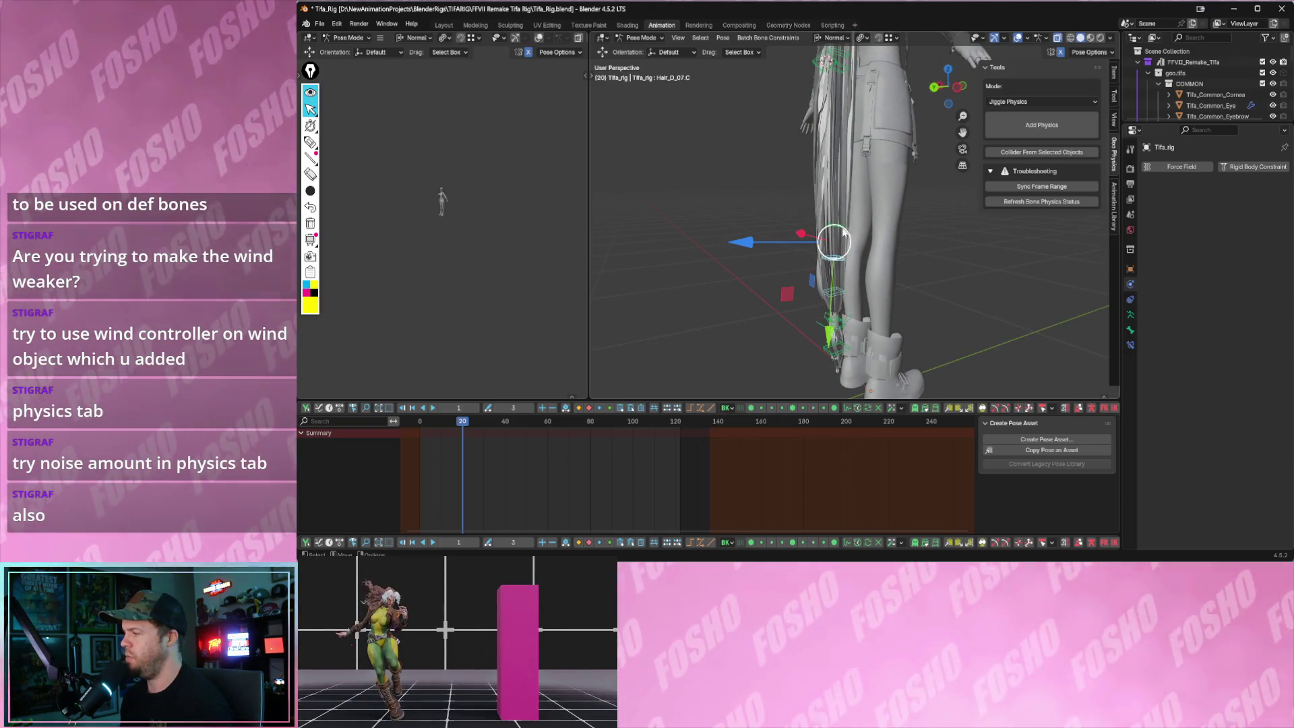
{"action": "left_click", "coordinate": [835, 239]}
{"action": "mouse_move", "coordinate": [838, 208]}
{"action": "middle_mouse_down"}
{"action": "mouse_move", "coordinate": [865, 264]}
{"action": "mouse_move", "coordinate": [848, 203]}
{"action": "middle_mouse_up"}
{"action": "left_click", "coordinate": [852, 171]}
{"action": "scroll", "coordinate": [848, 203], "scroll_direction": "up", "scroll_amount": 2}
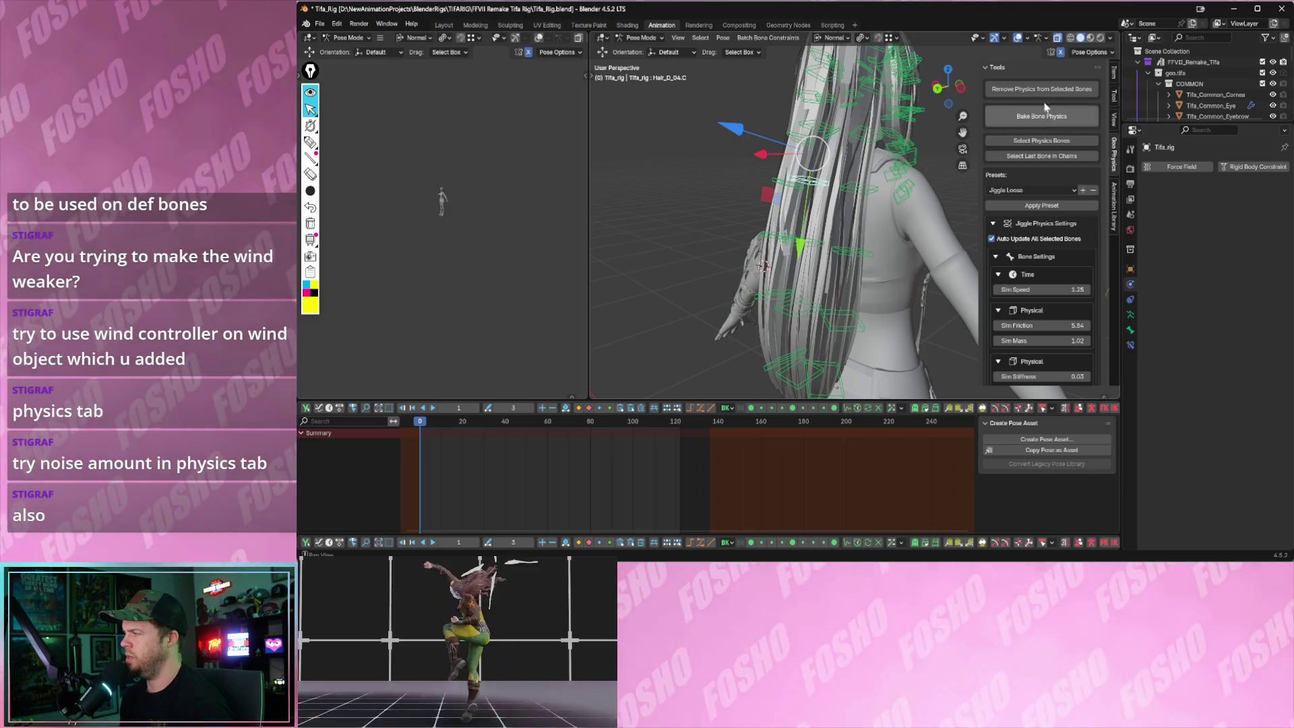
{"action": "left_click", "coordinate": [793, 165]}
{"action": "key", "text": "space"}
{"action": "scroll", "coordinate": [792, 165], "scroll_direction": "down", "scroll_amount": 2}
{"action": "middle_click_drag", "start_coordinate": [789, 162], "coordinate": [786, 181]}
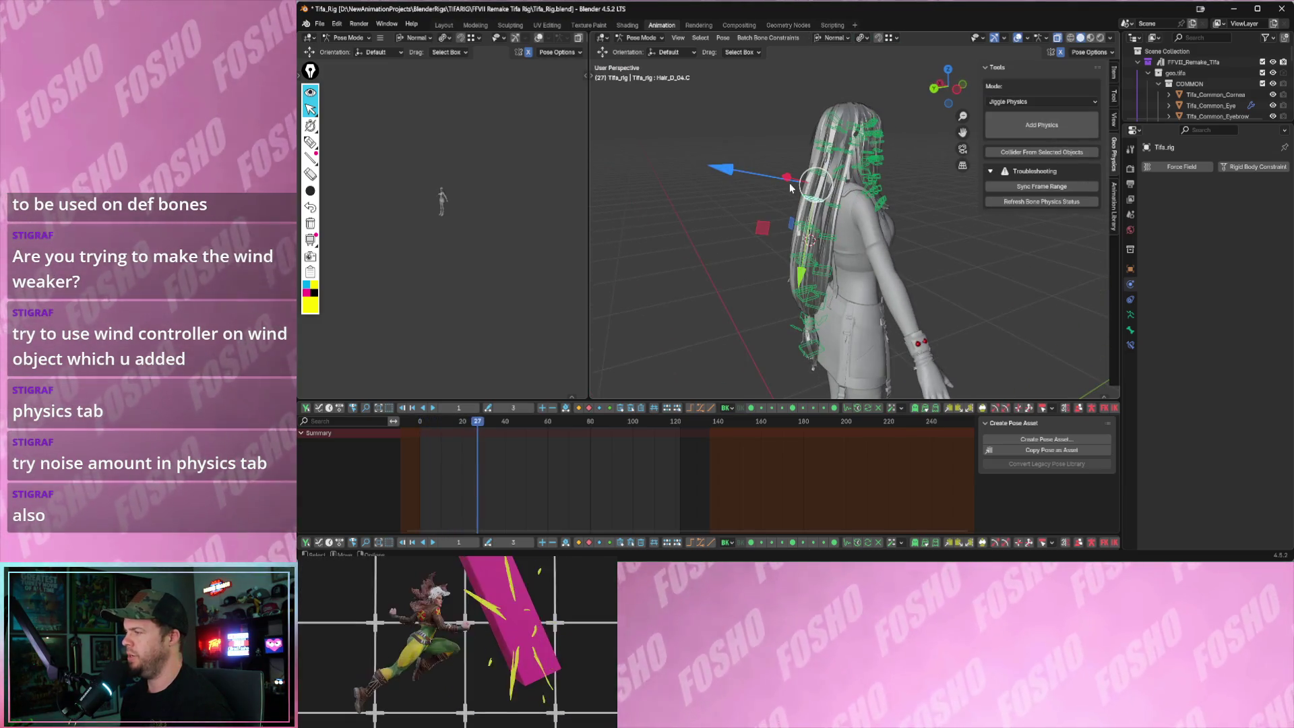
{"action": "key", "text": "Escape"}
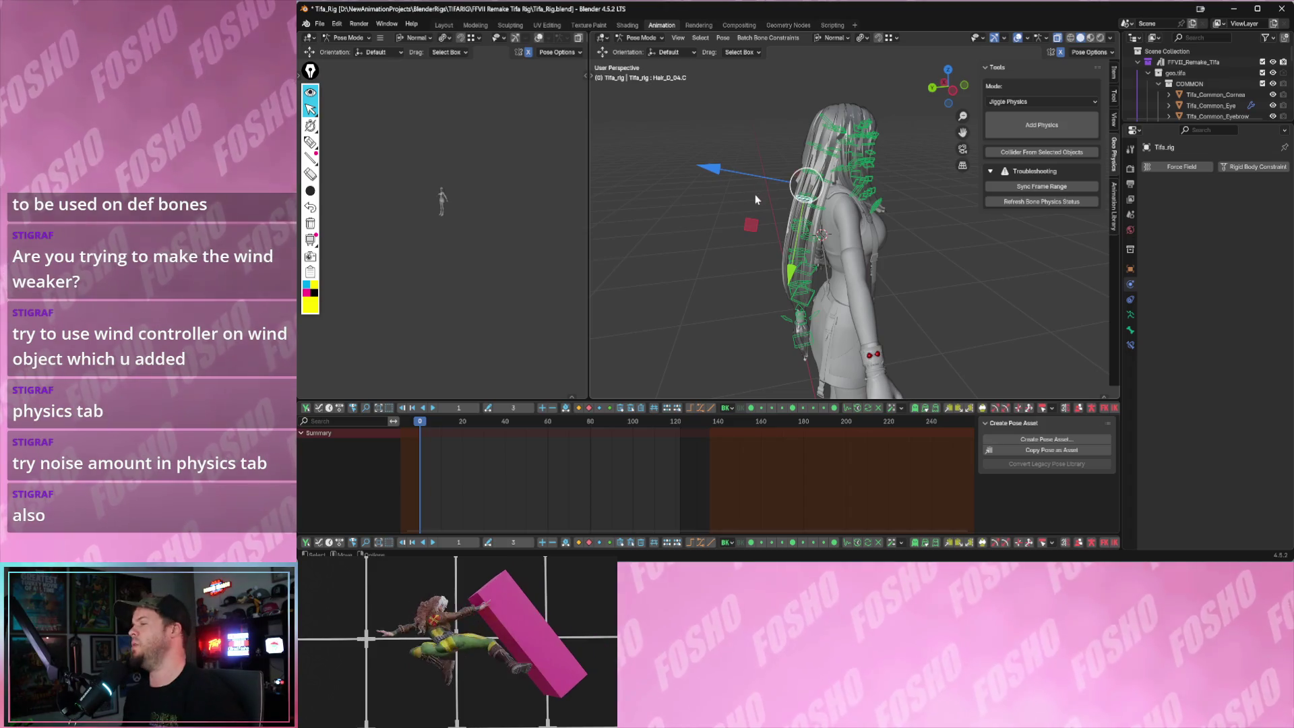
- Box-select the whole chain of hair bones running down the character's back
{"action": "left_click", "coordinate": [715, 207]}
{"action": "left_click_drag", "start_coordinate": [755, 103], "coordinate": [865, 211]}
{"action": "mouse_move", "coordinate": [867, 211]}
{"action": "middle_mouse_down"}
{"action": "mouse_move", "coordinate": [748, 253]}
{"action": "mouse_move", "coordinate": [870, 253]}
{"action": "middle_mouse_up"}
{"action": "left_click", "coordinate": [1017, 102]}
- Choose Geo Nodes Chain as the bone physics mode and rewind to the first frame
{"action": "left_click", "coordinate": [1012, 129]}
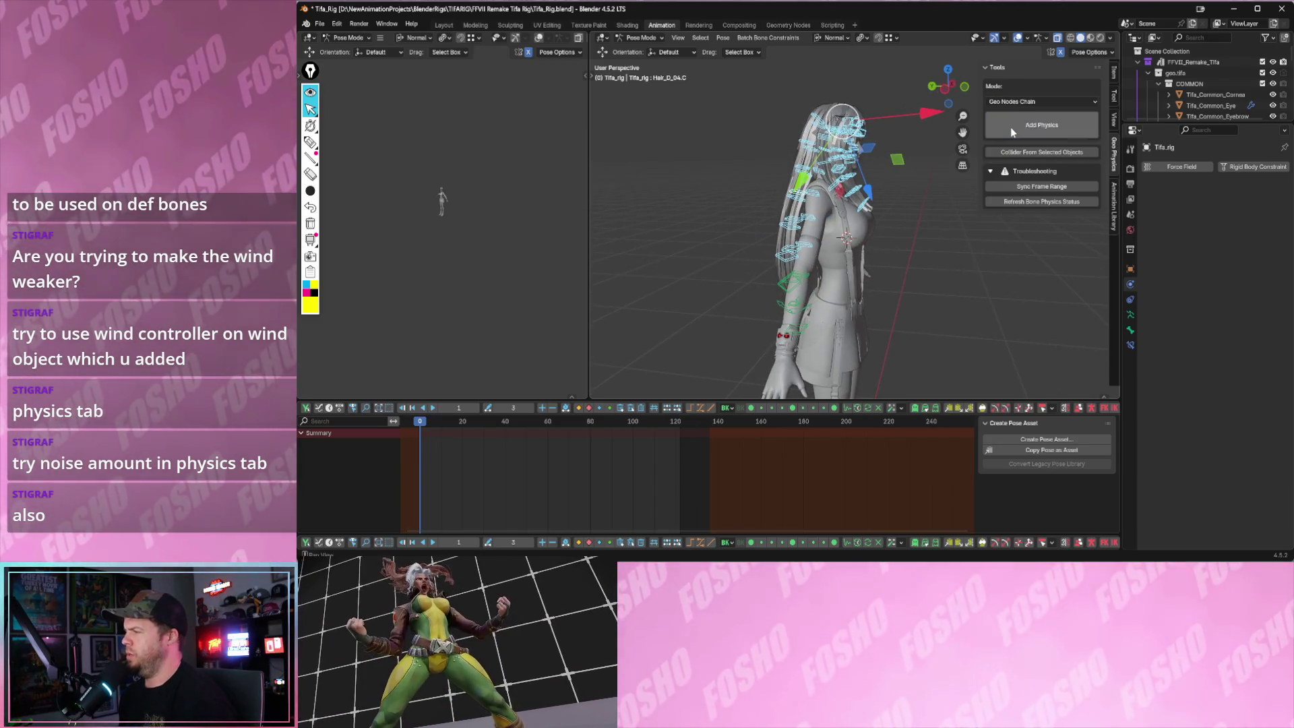
{"action": "left_click", "coordinate": [1014, 126]}
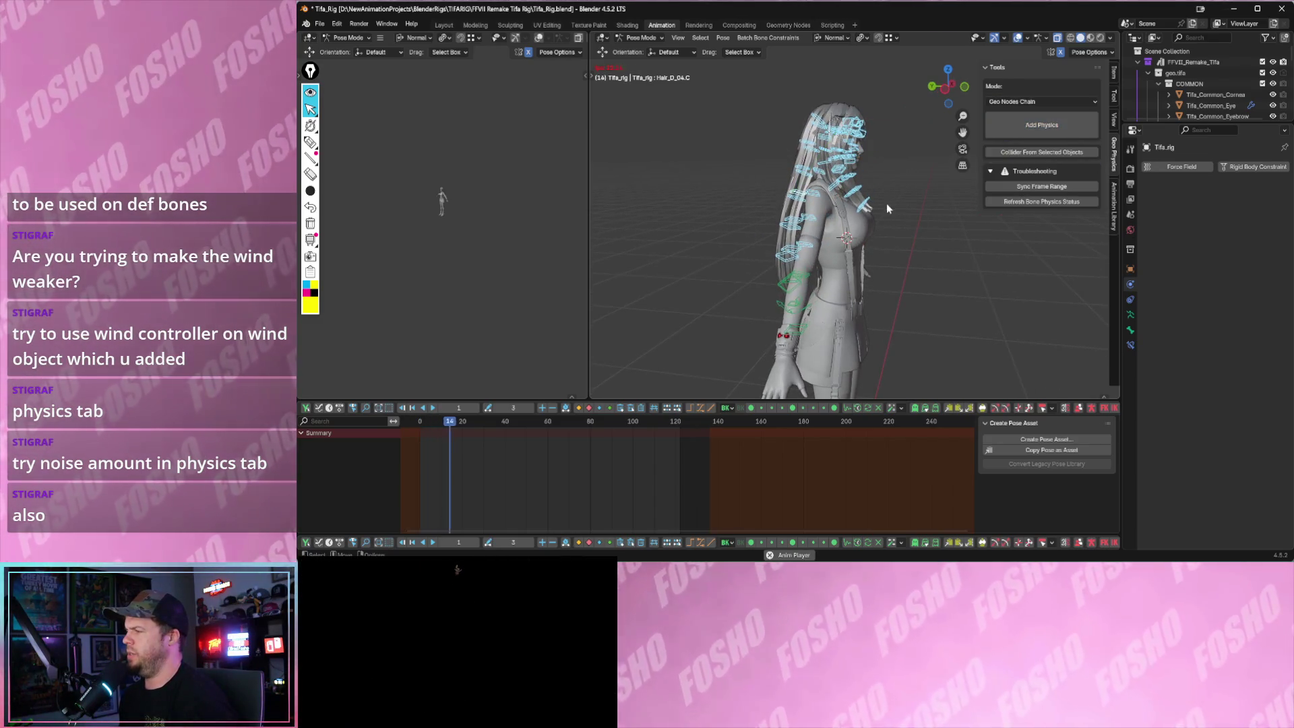
{"action": "key", "text": "Escape"}
{"action": "middle_click_drag", "start_coordinate": [870, 203], "coordinate": [910, 197]}
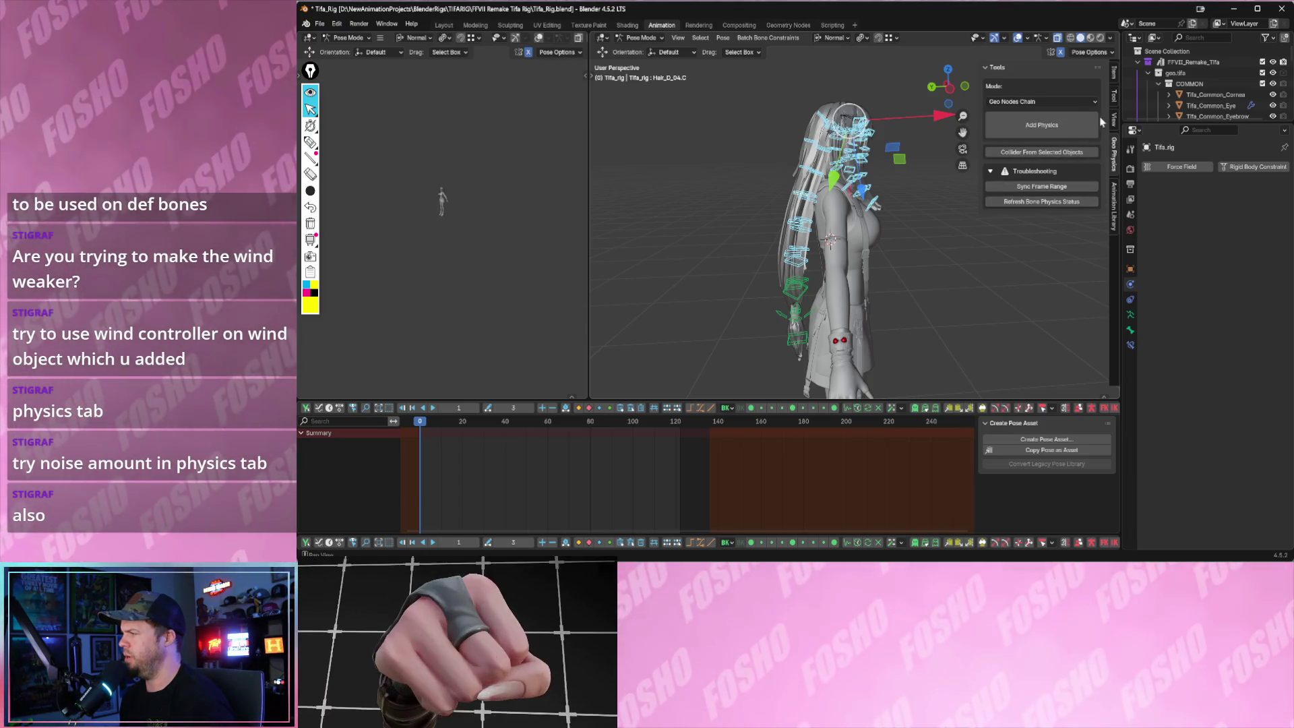
- Add chain physics to the selected hair bones and play the animation to test them
{"action": "left_click", "coordinate": [1041, 101]}
{"action": "left_click", "coordinate": [1042, 101]}
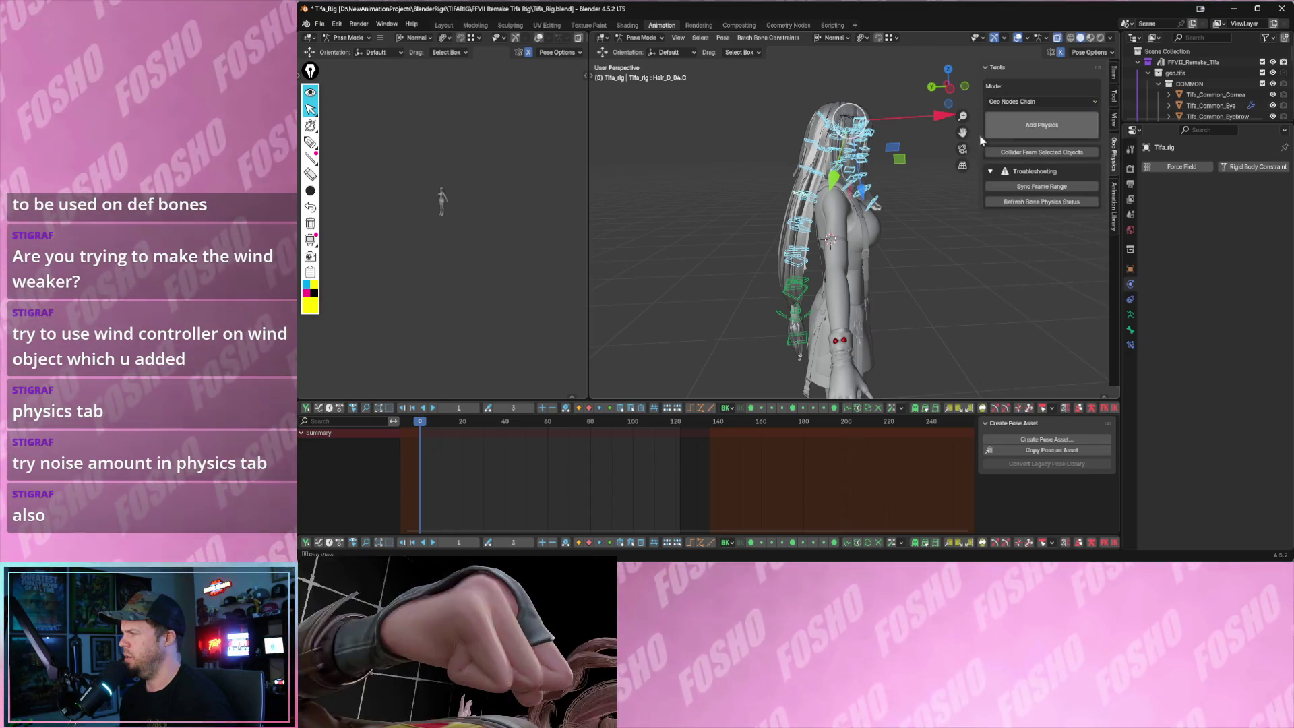
{"action": "left_click", "coordinate": [1042, 124]}
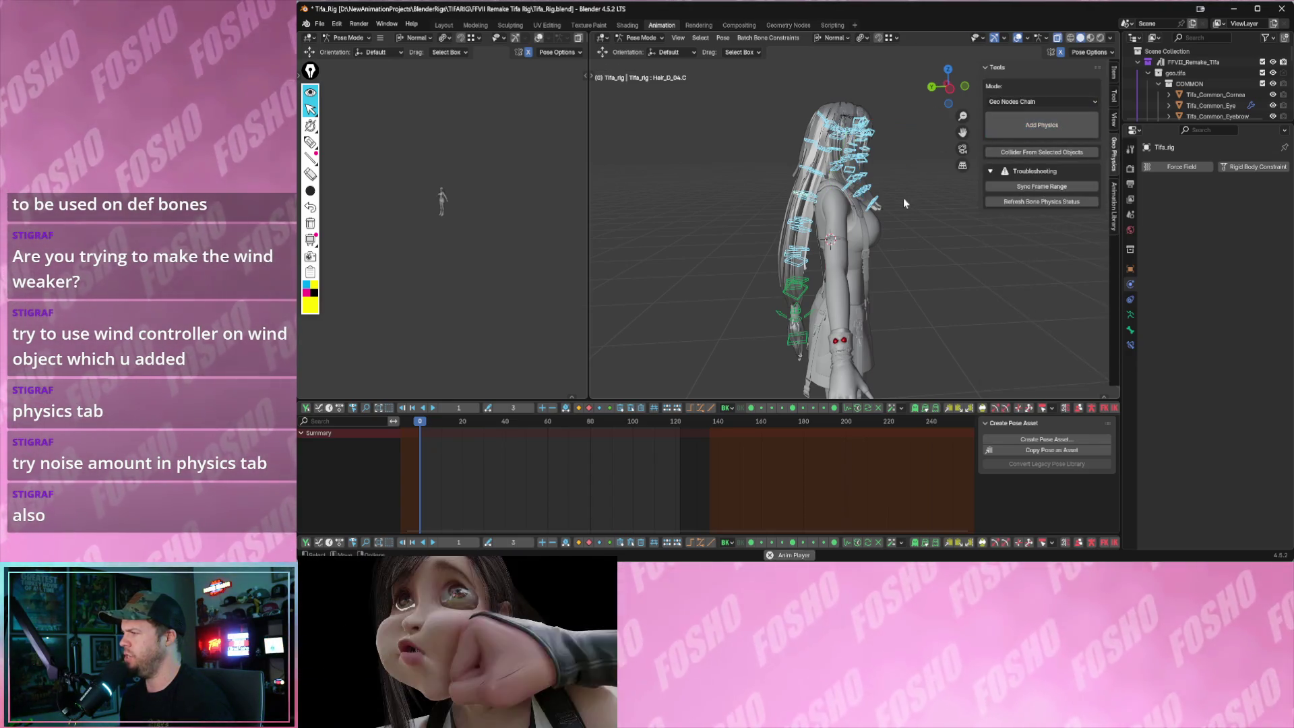
{"action": "scroll", "coordinate": [869, 181], "scroll_direction": "up", "scroll_amount": 2}
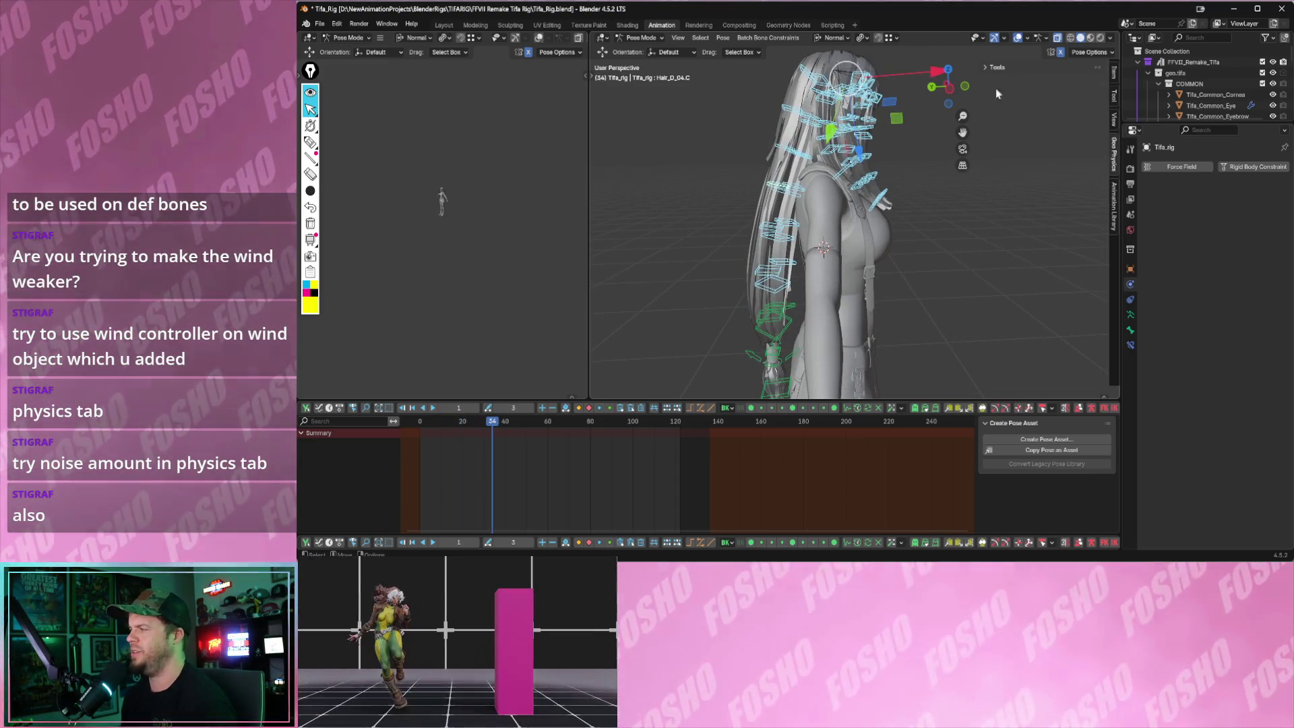
- Assign the wind controller to the hair chains and add chain physics to Hair_D_03.C
{"action": "left_click", "coordinate": [997, 68]}
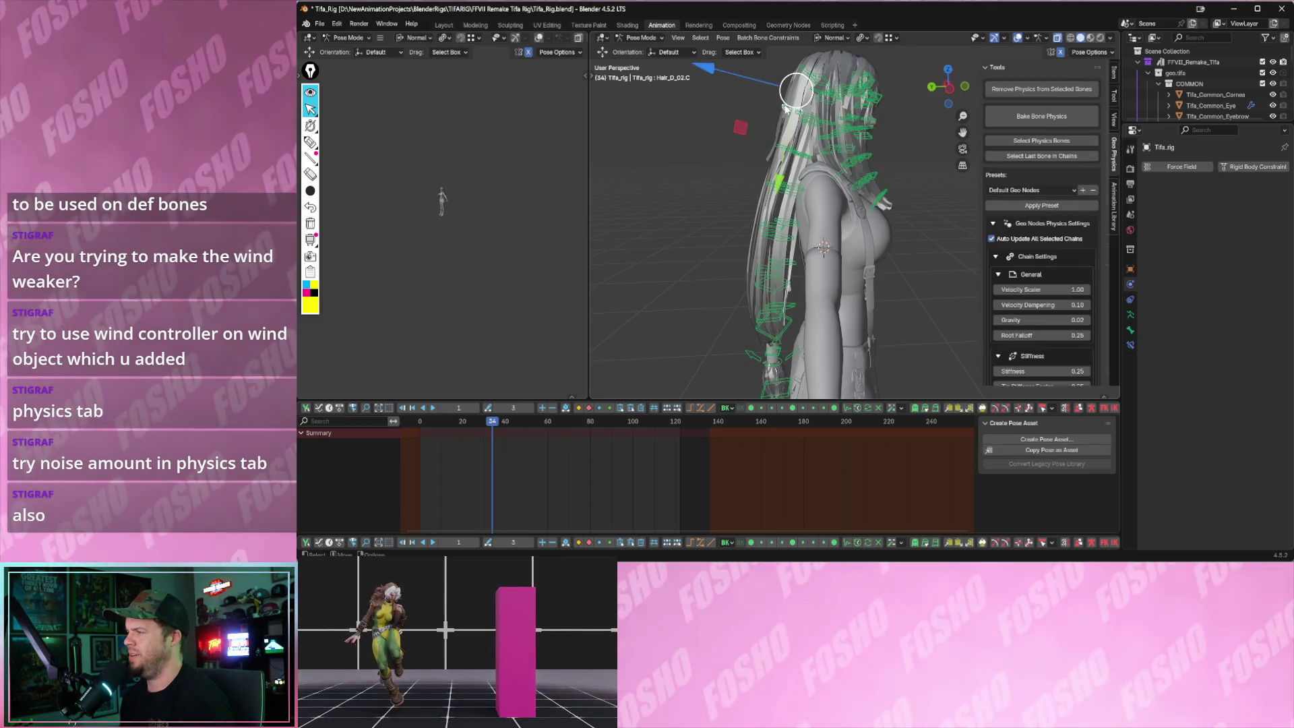
{"action": "scroll", "coordinate": [1042, 203], "scroll_direction": "down", "scroll_amount": 3}
{"action": "scroll", "coordinate": [1042, 233], "scroll_direction": "down", "scroll_amount": 2}
{"action": "scroll", "coordinate": [1047, 252], "scroll_direction": "down", "scroll_amount": 2}
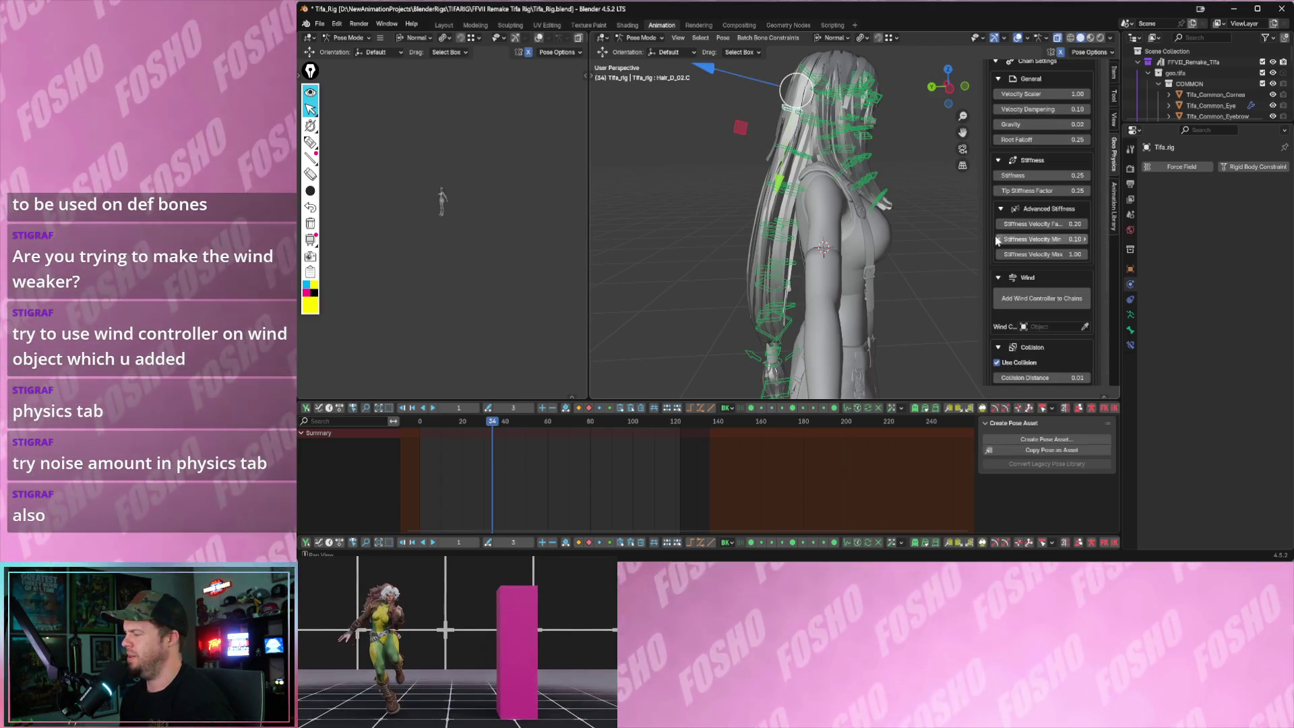
{"action": "scroll", "coordinate": [1046, 255], "scroll_direction": "down", "scroll_amount": 2}
{"action": "left_click", "coordinate": [1015, 257]}
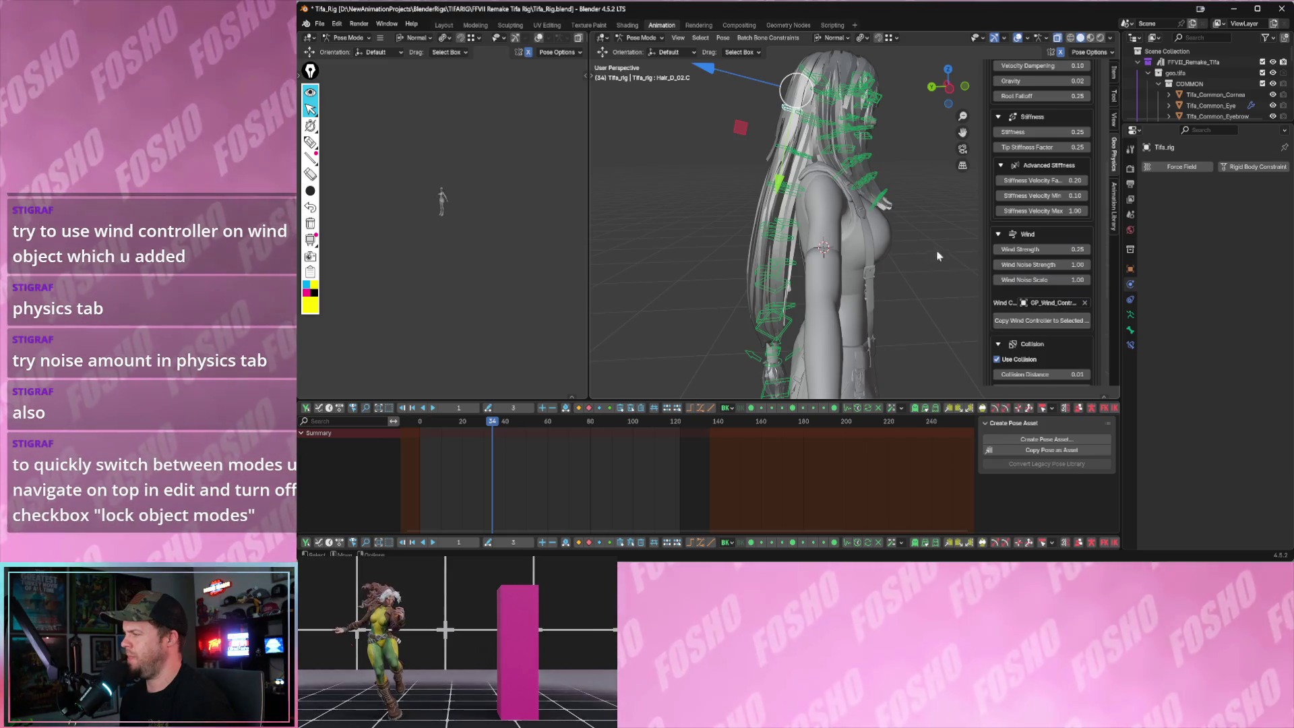
{"action": "key", "text": "space"}
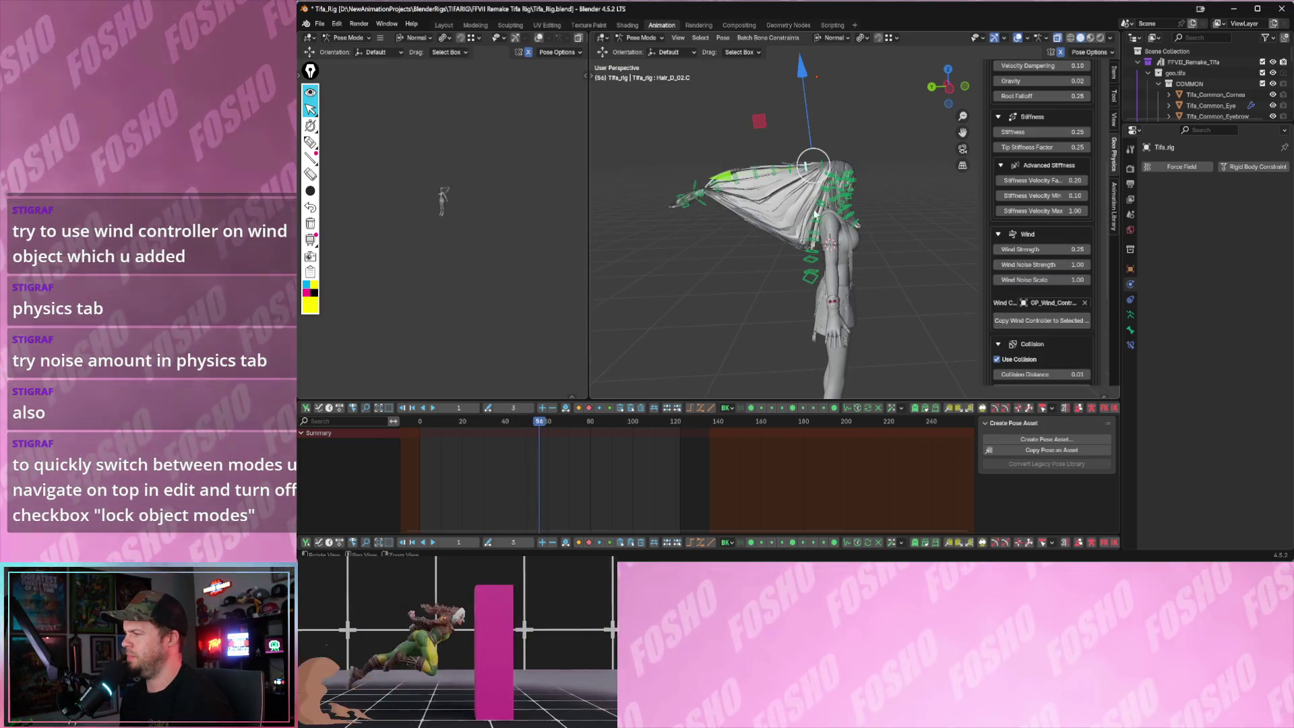
{"action": "left_click", "coordinate": [798, 178]}
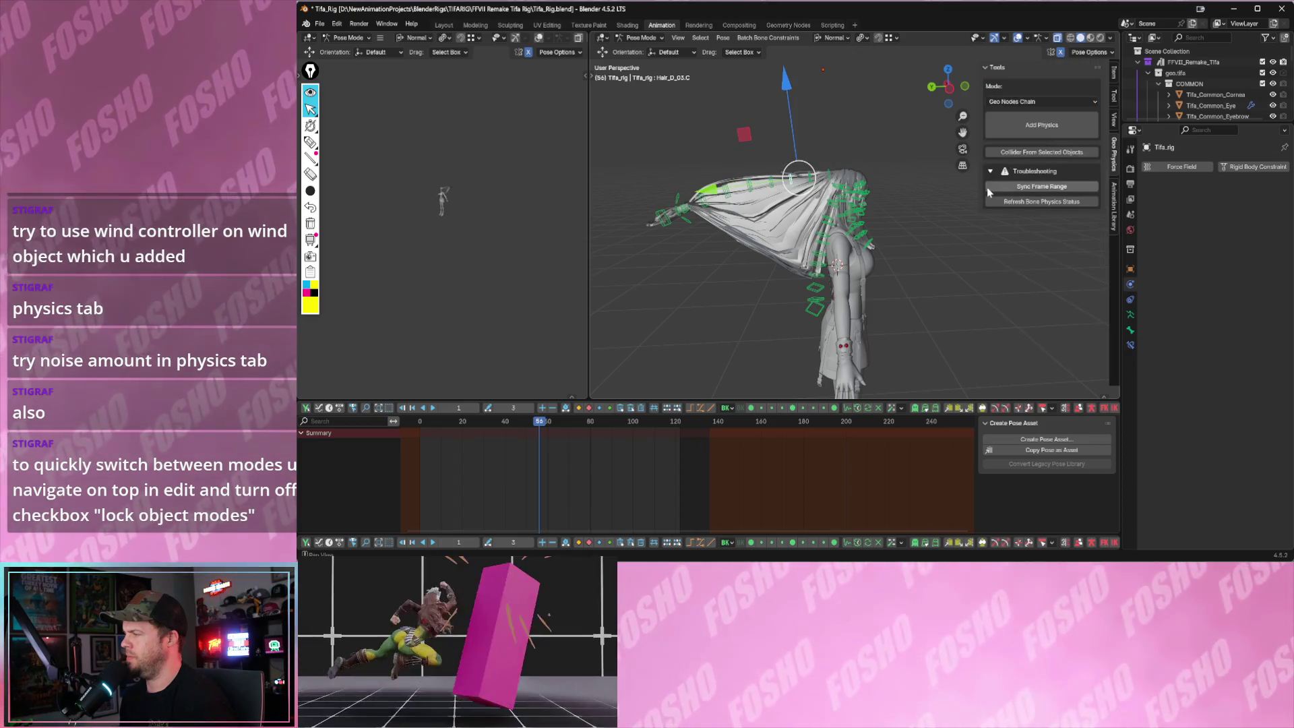
{"action": "scroll", "coordinate": [886, 159], "scroll_direction": "up", "scroll_amount": 2}
{"action": "scroll", "coordinate": [901, 173], "scroll_direction": "up", "scroll_amount": 3}
{"action": "scroll", "coordinate": [901, 173], "scroll_direction": "up", "scroll_amount": 2}
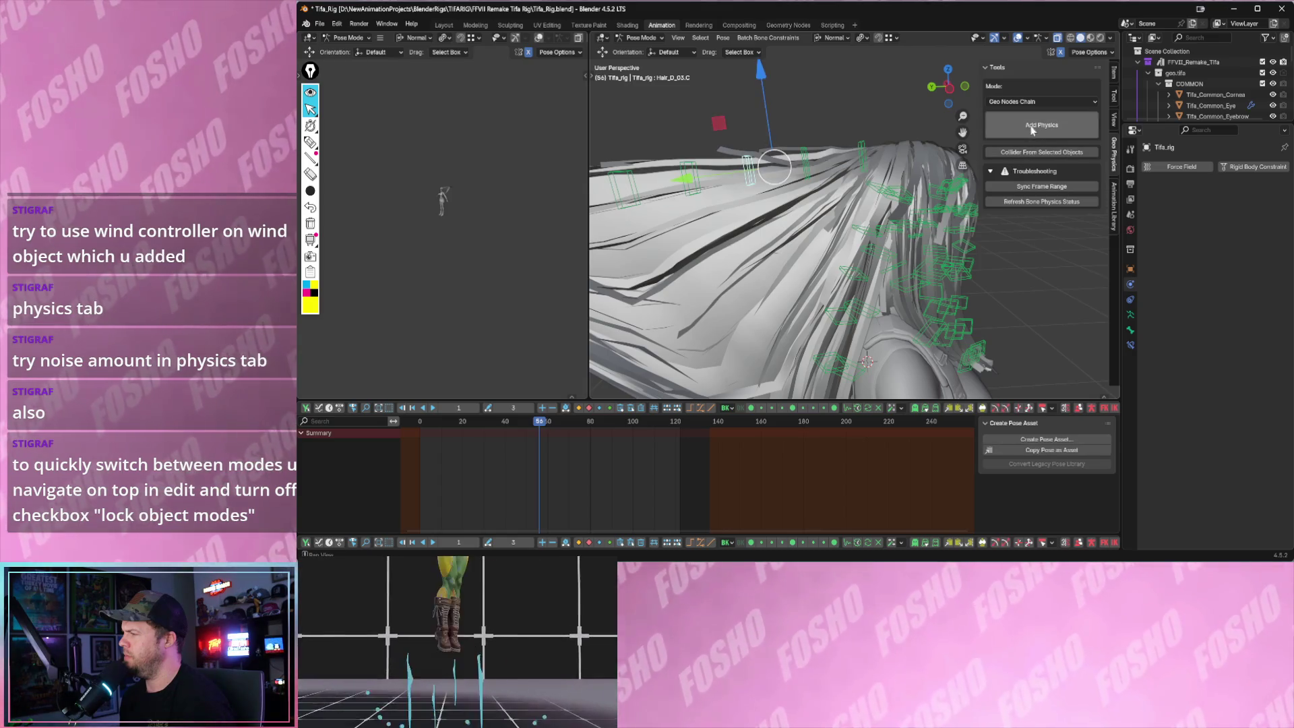
{"action": "left_click", "coordinate": [1032, 126]}
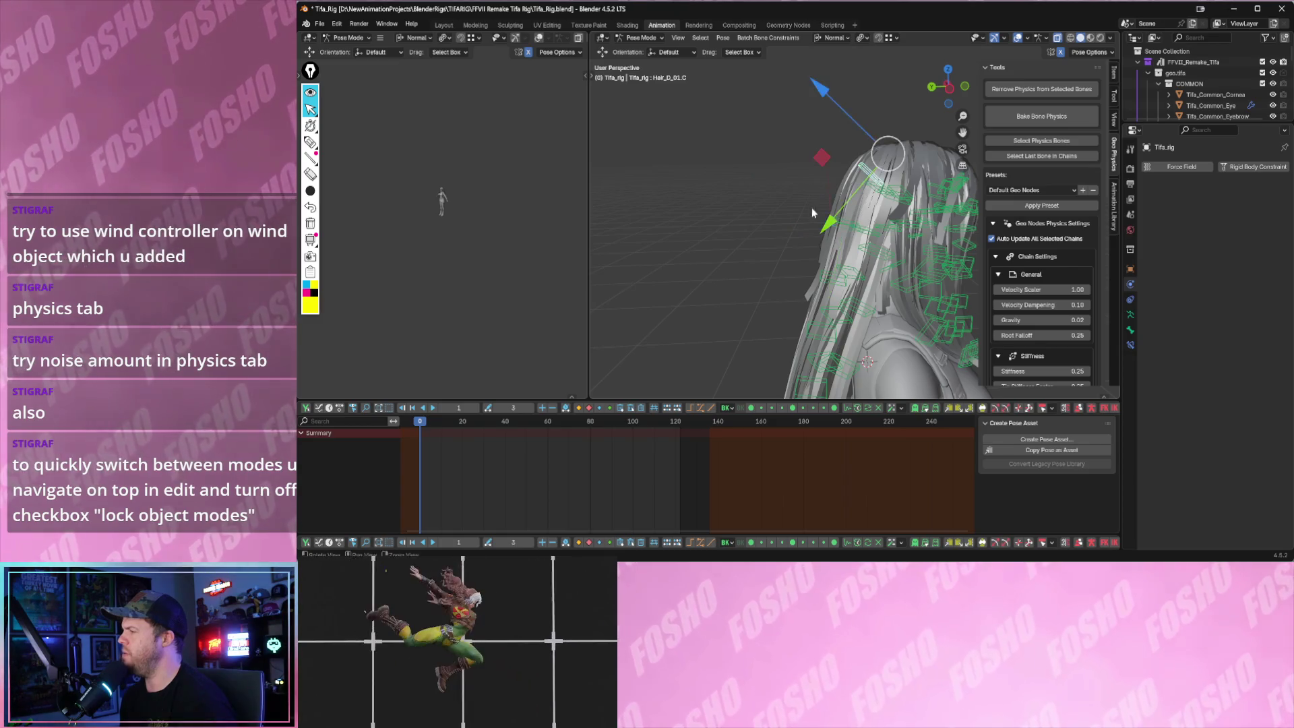
- Add chain physics to the remaining hair bones and play to watch the hair blow back
{"action": "left_click", "coordinate": [844, 173]}
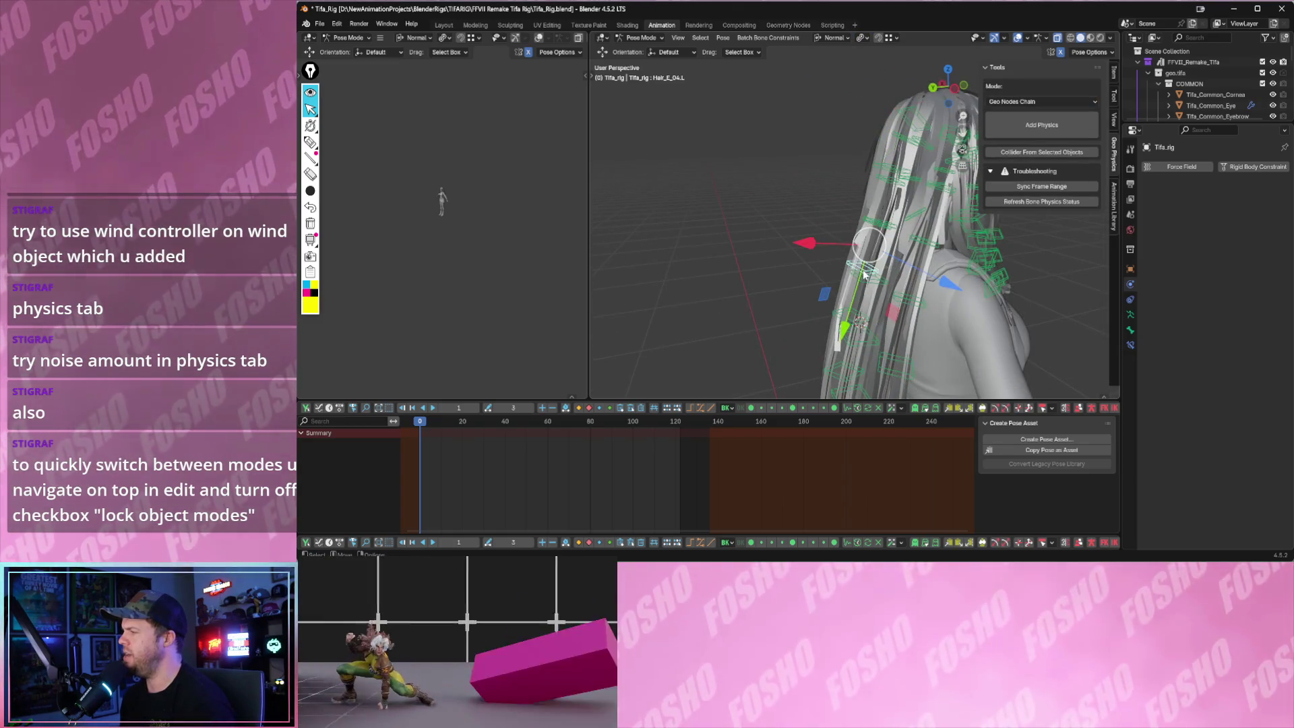
{"action": "left_click", "coordinate": [865, 273]}
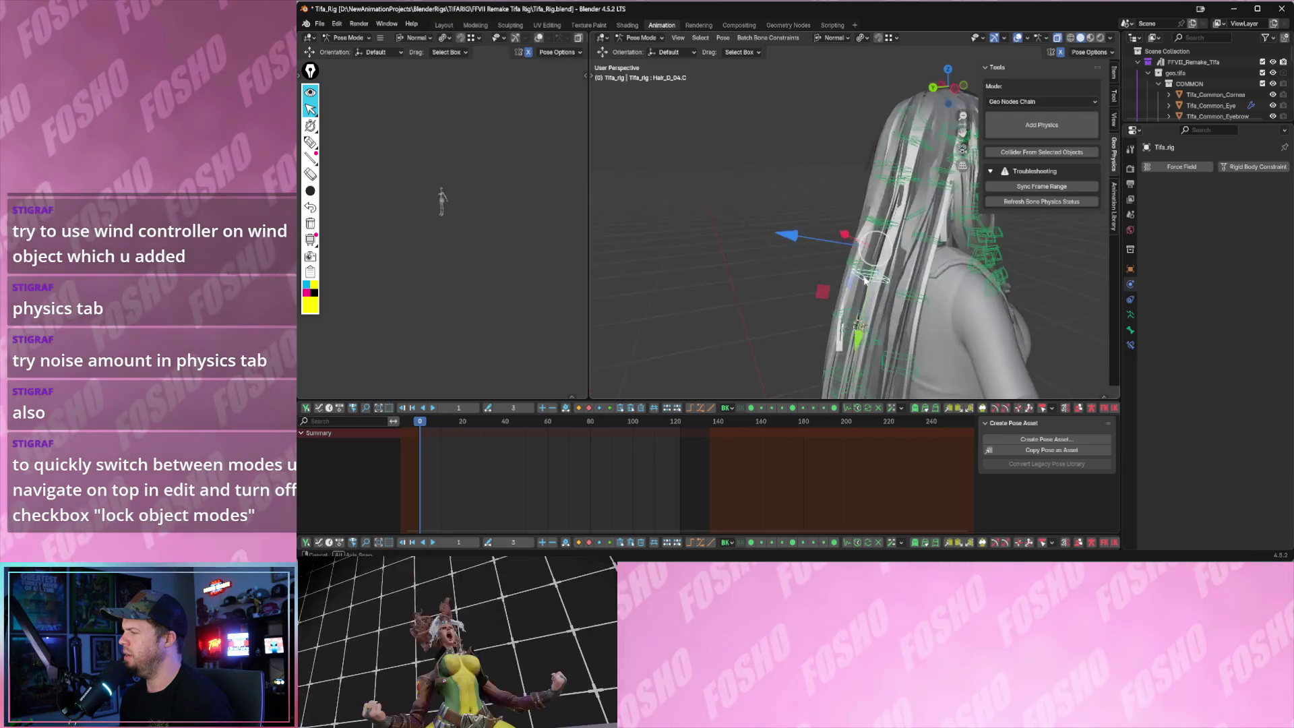
{"action": "middle_click_drag", "start_coordinate": [867, 281], "coordinate": [783, 126]}
{"action": "left_click_drag", "start_coordinate": [770, 129], "coordinate": [934, 357]}
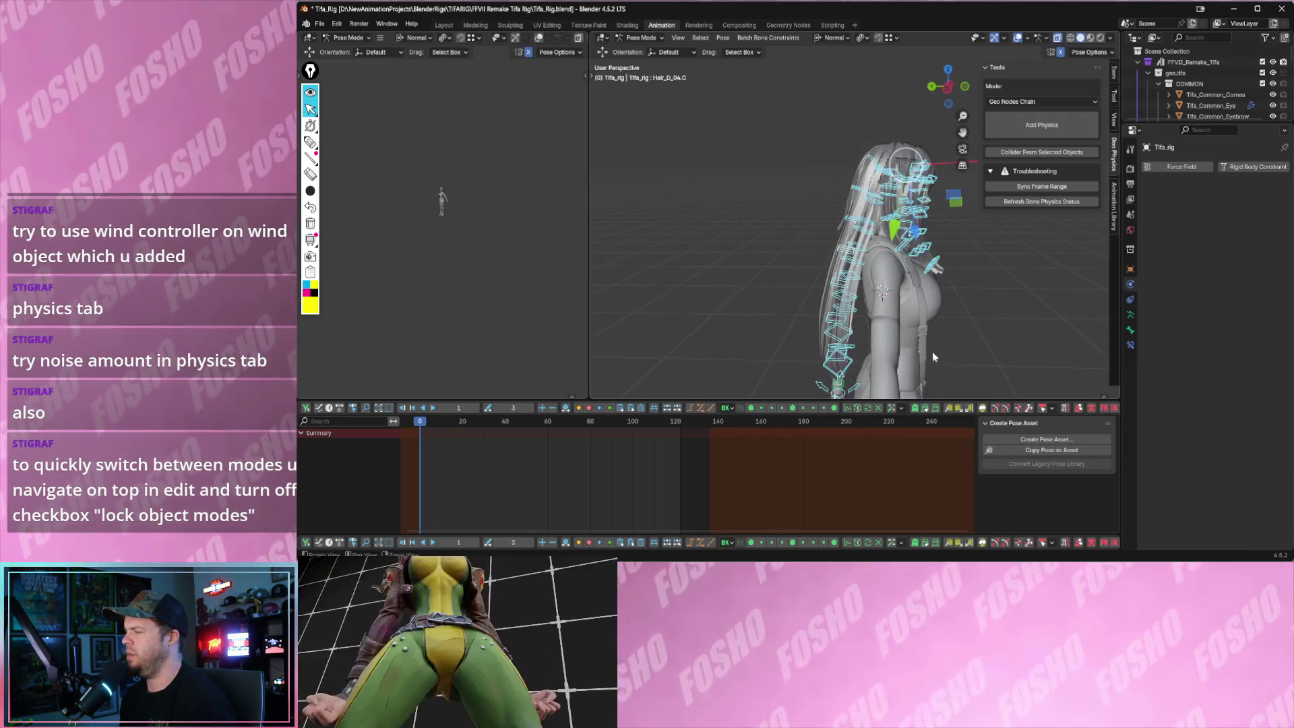
{"action": "left_click", "coordinate": [1030, 123]}
{"action": "left_click", "coordinate": [1027, 125]}
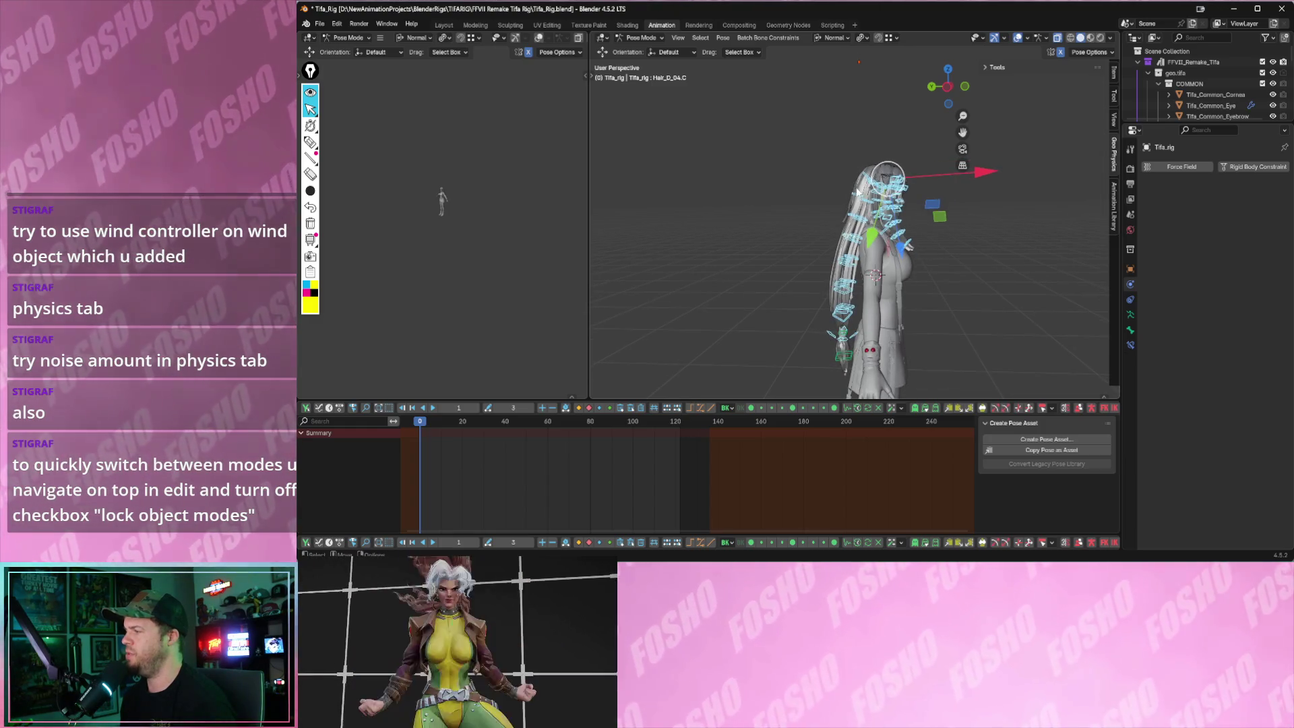
{"action": "key", "text": "space"}
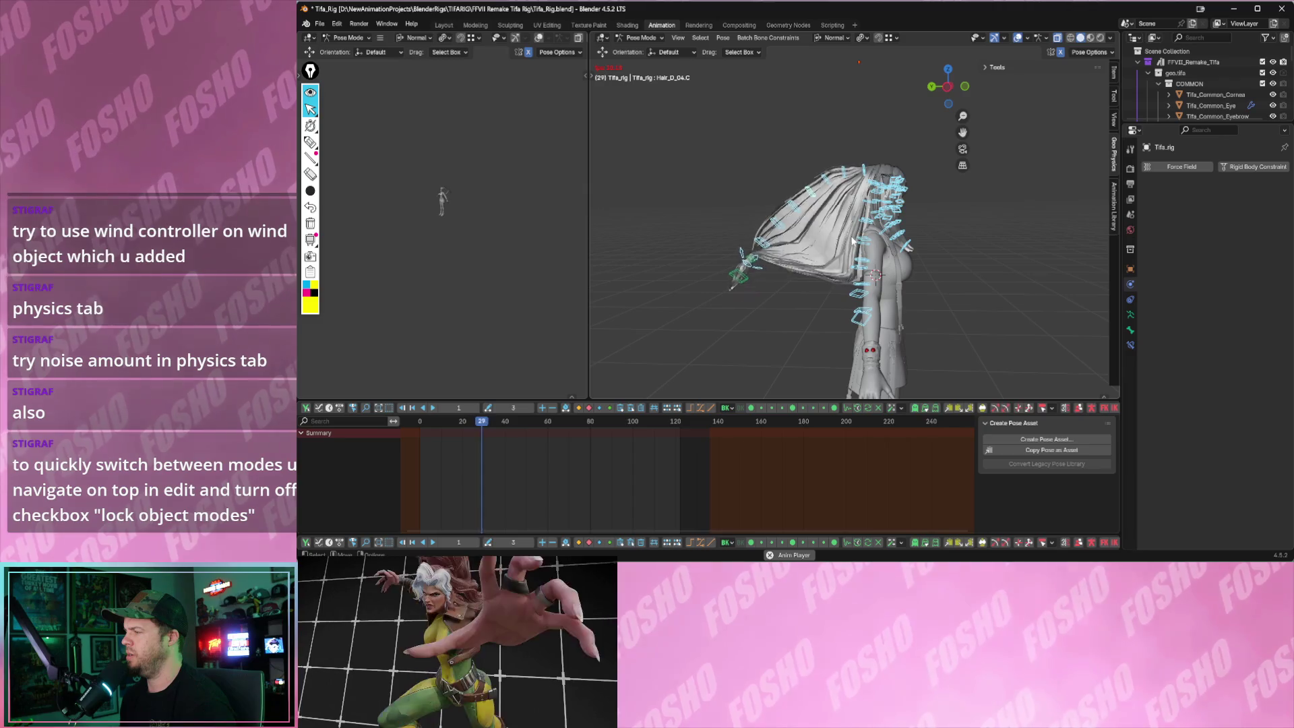
- Stop playback at frame 62 and inspect the chain settings of Hair_D_03.C
{"action": "left_click", "coordinate": [862, 235]}
{"action": "key", "text": "space"}
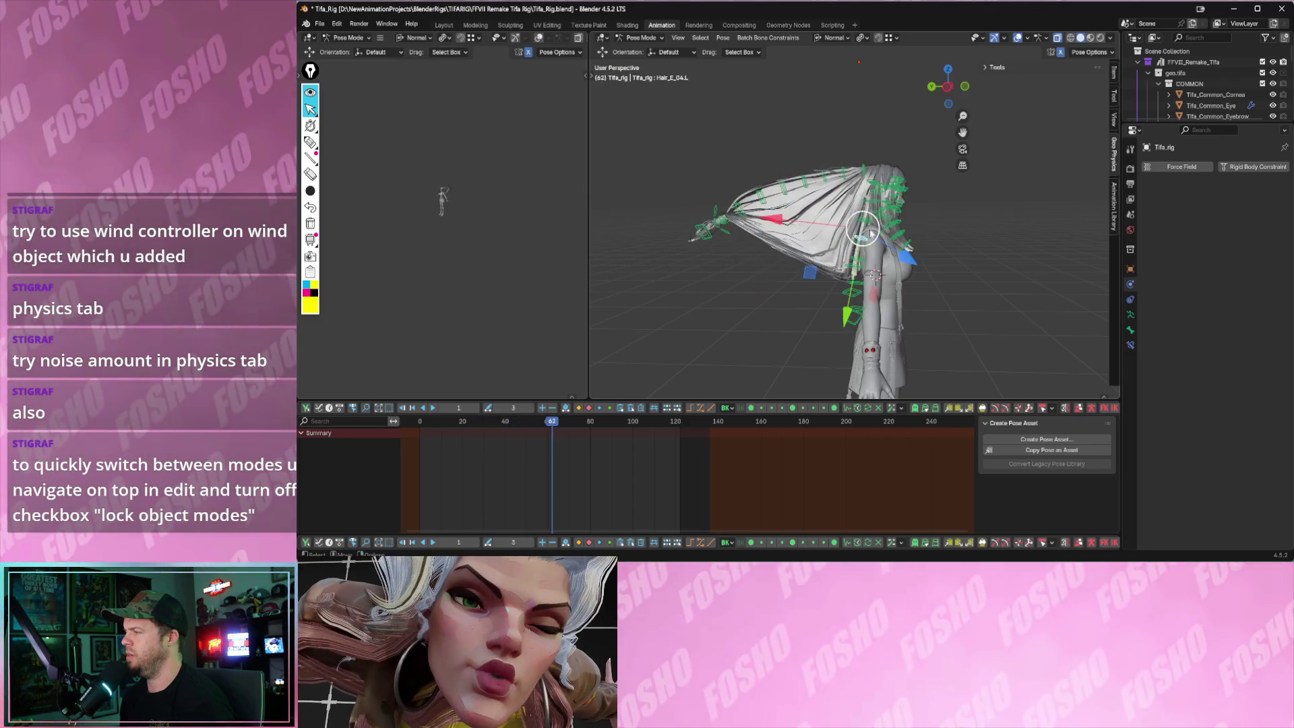
{"action": "left_click", "coordinate": [996, 67]}
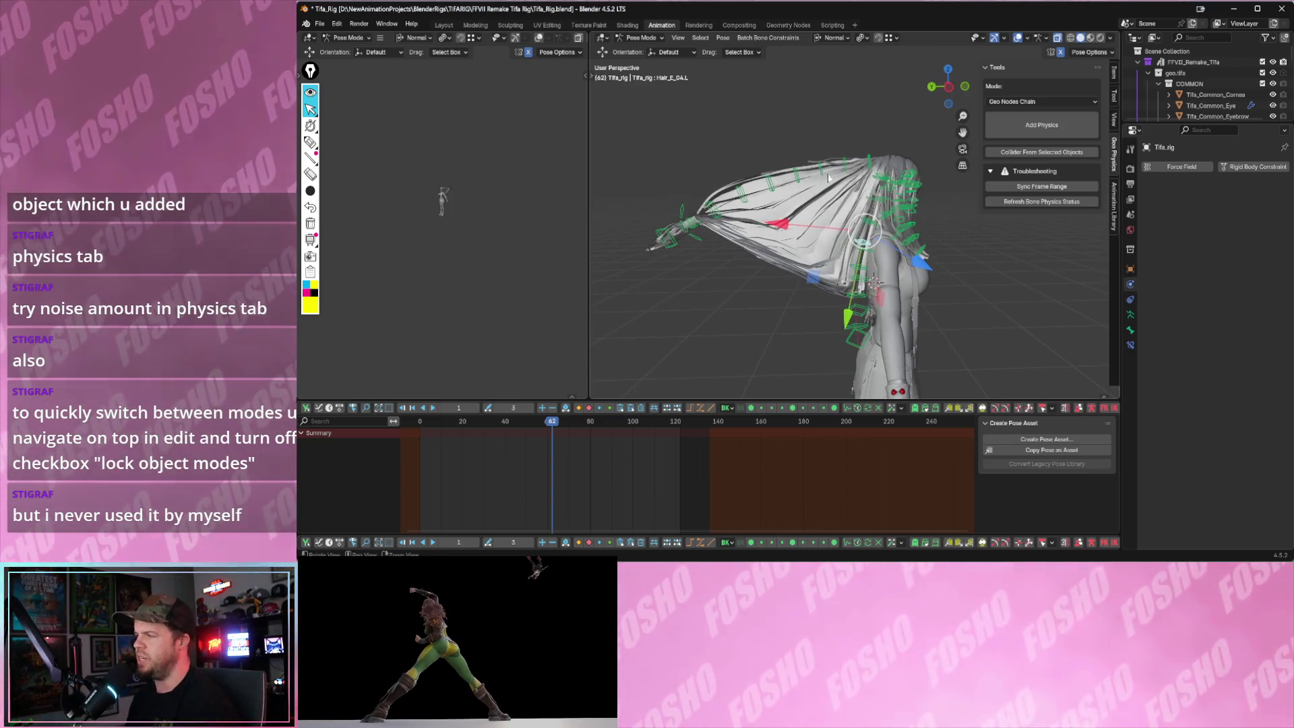
{"action": "left_click", "coordinate": [842, 175]}
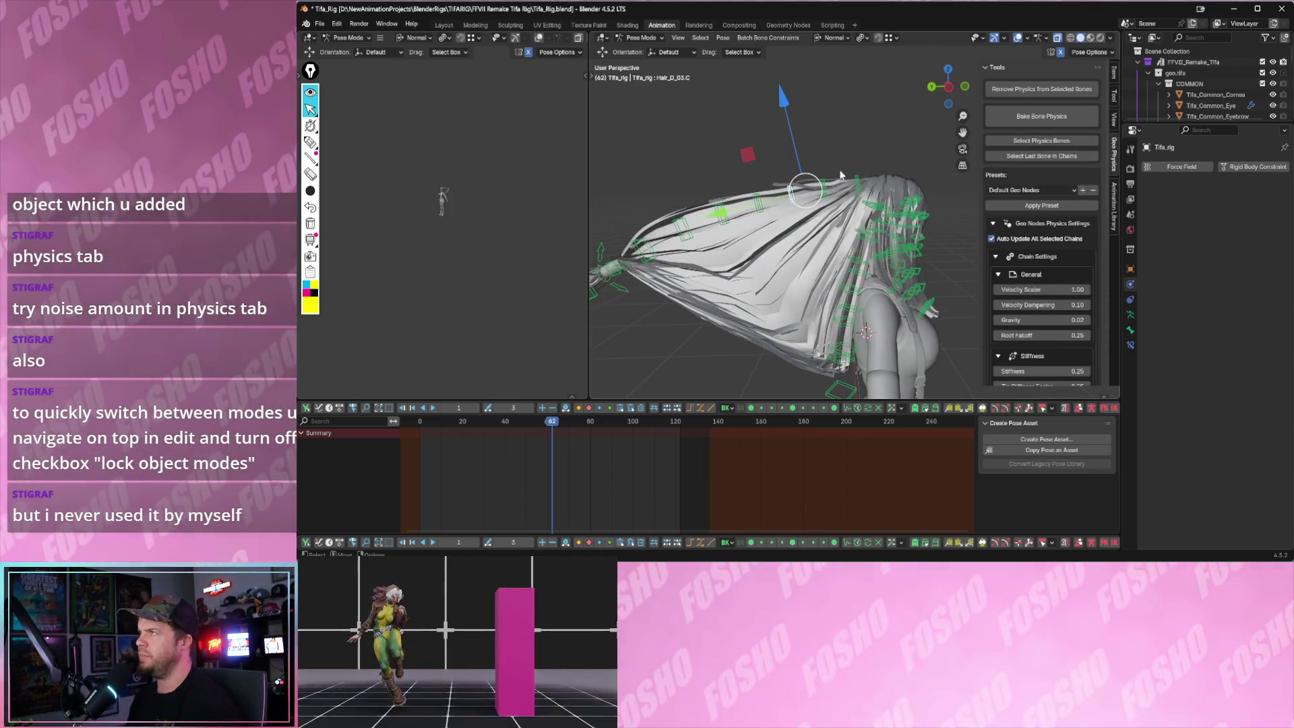
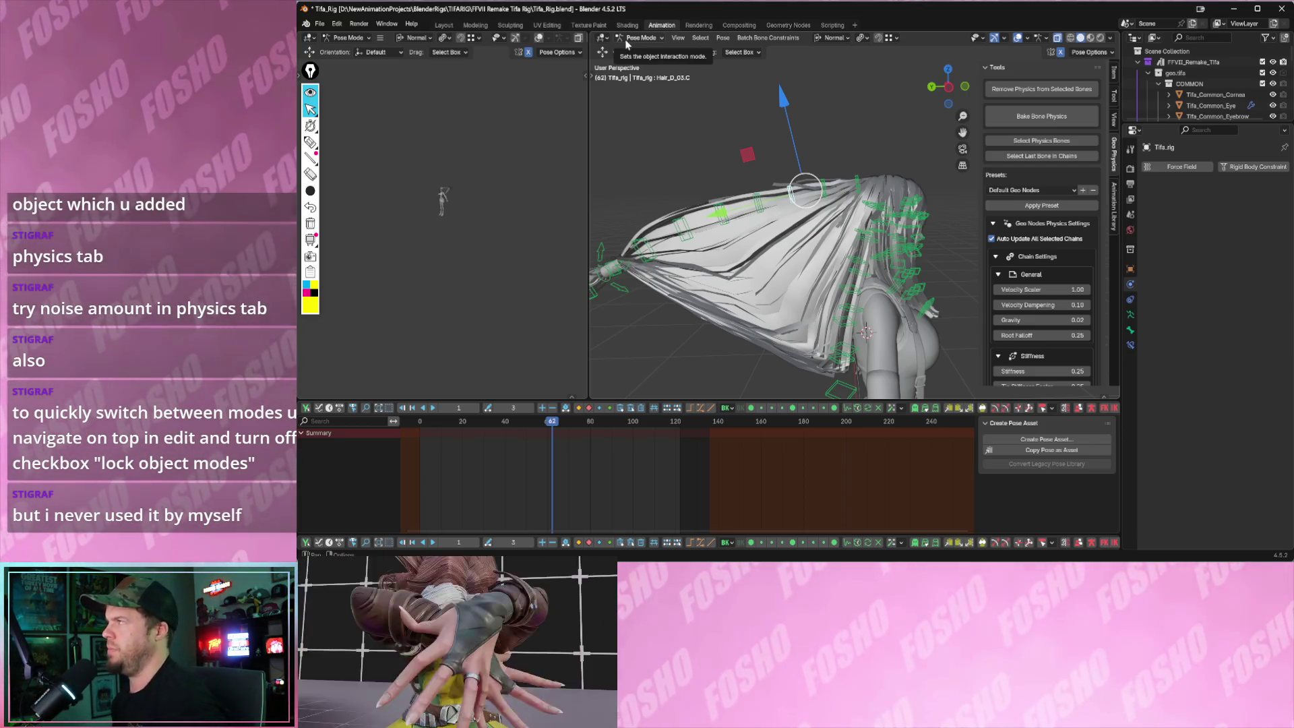
- Enable Lock Object Modes in the Edit menu after checking the interaction mode list
{"action": "left_click", "coordinate": [629, 41]}
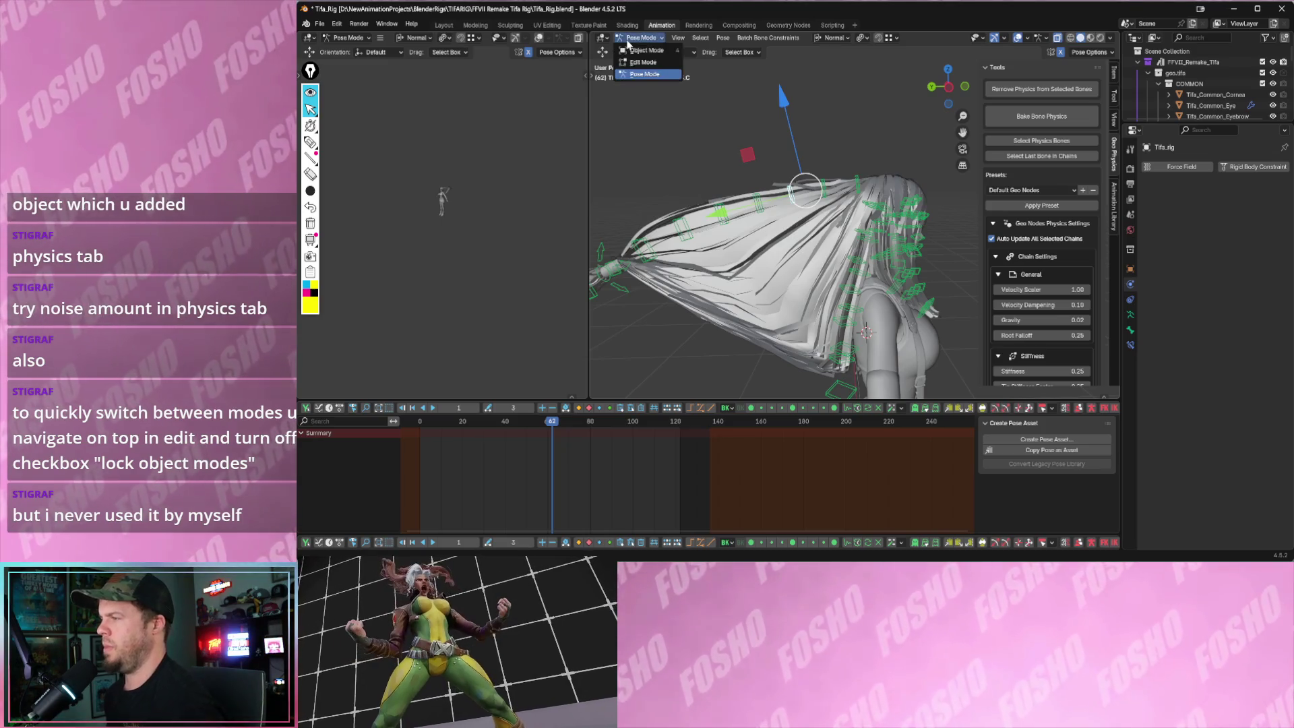
{"action": "left_click", "coordinate": [608, 40]}
{"action": "left_click", "coordinate": [608, 40]}
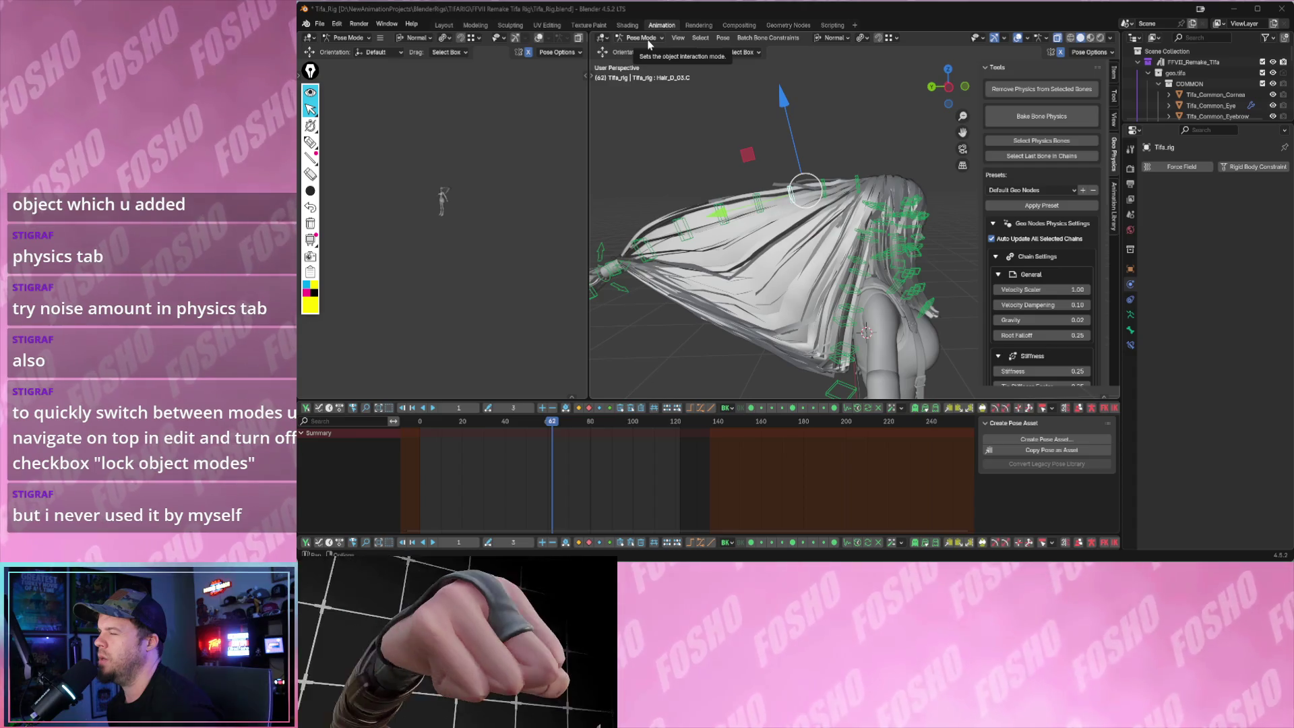
{"action": "left_click", "coordinate": [337, 25]}
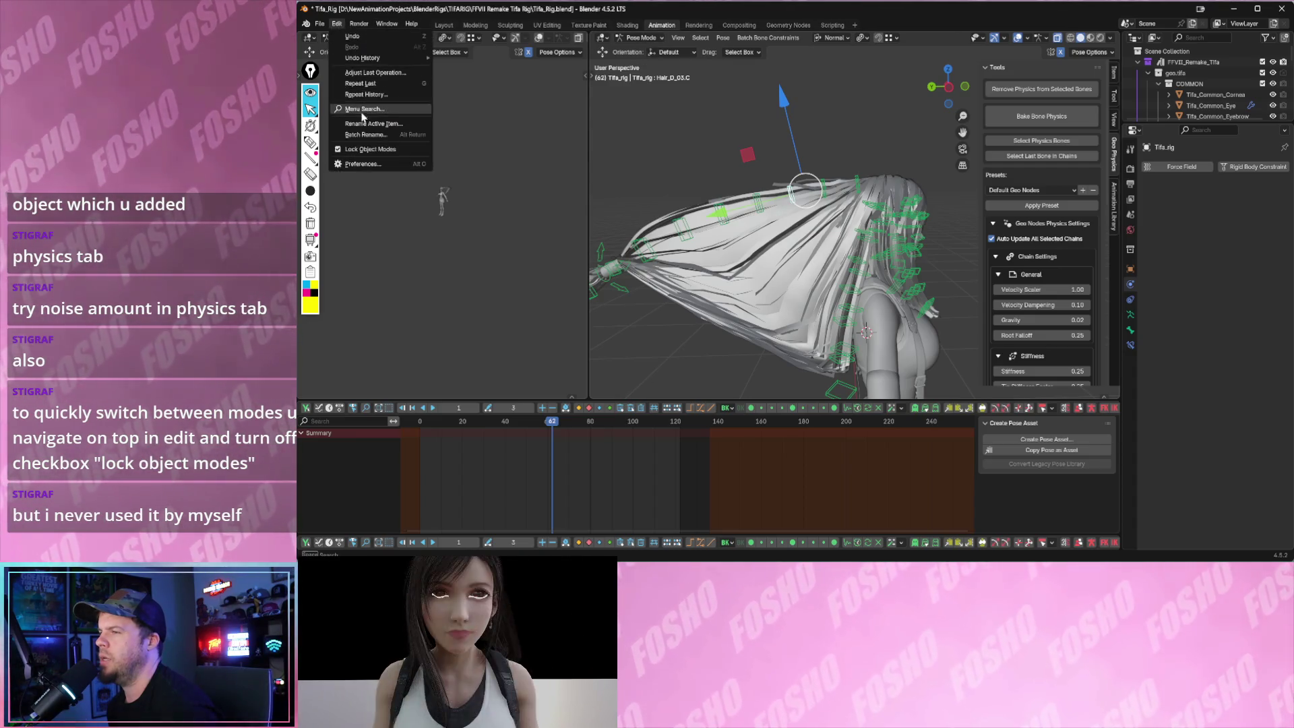
{"action": "left_click", "coordinate": [359, 154]}
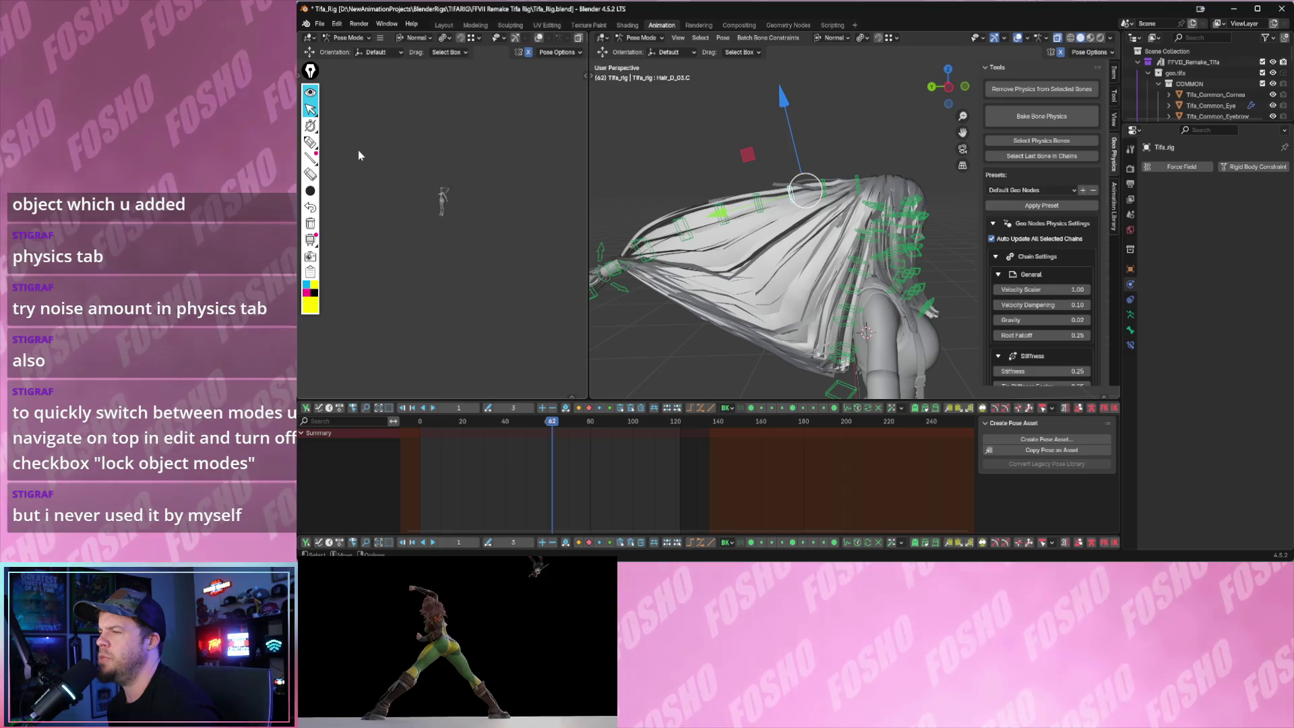
- Switch the Tifa rig from Pose Mode into Edit Mode so the hair bones show at rest
{"action": "left_click", "coordinate": [637, 38]}
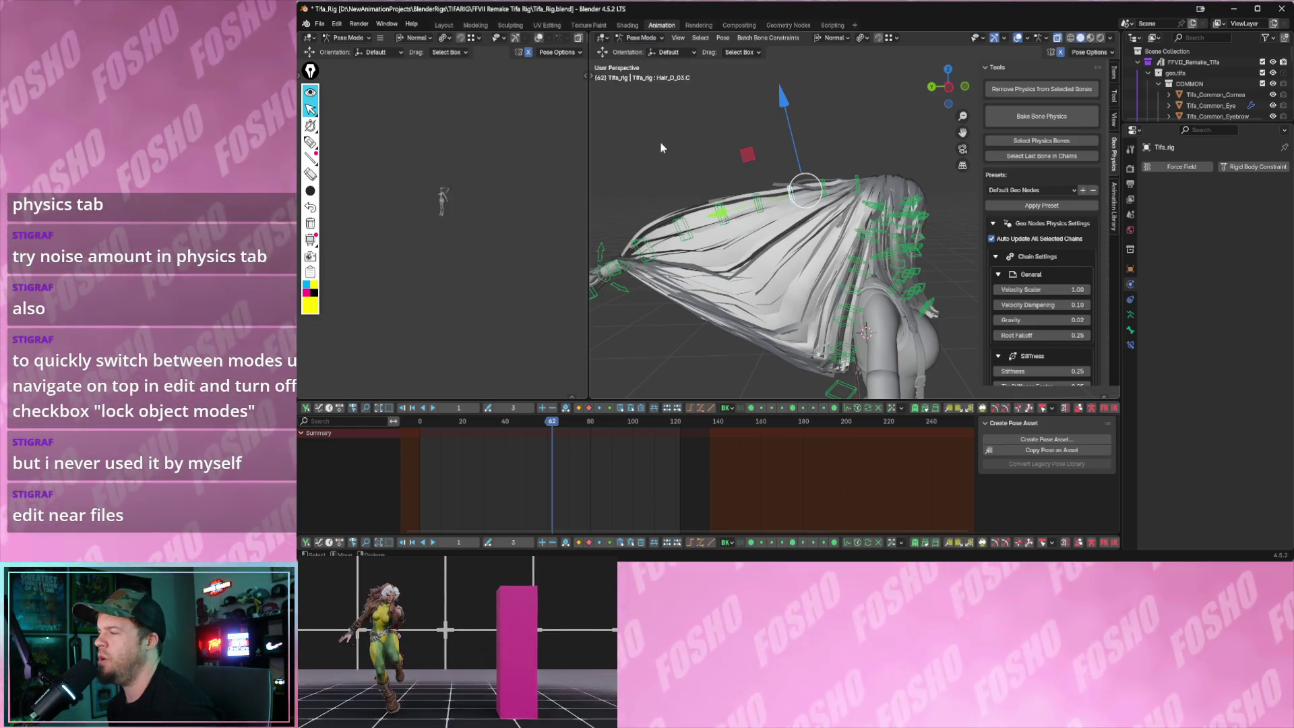
{"action": "left_click", "coordinate": [661, 145]}
{"action": "left_click", "coordinate": [648, 38]}
{"action": "left_click", "coordinate": [643, 61]}
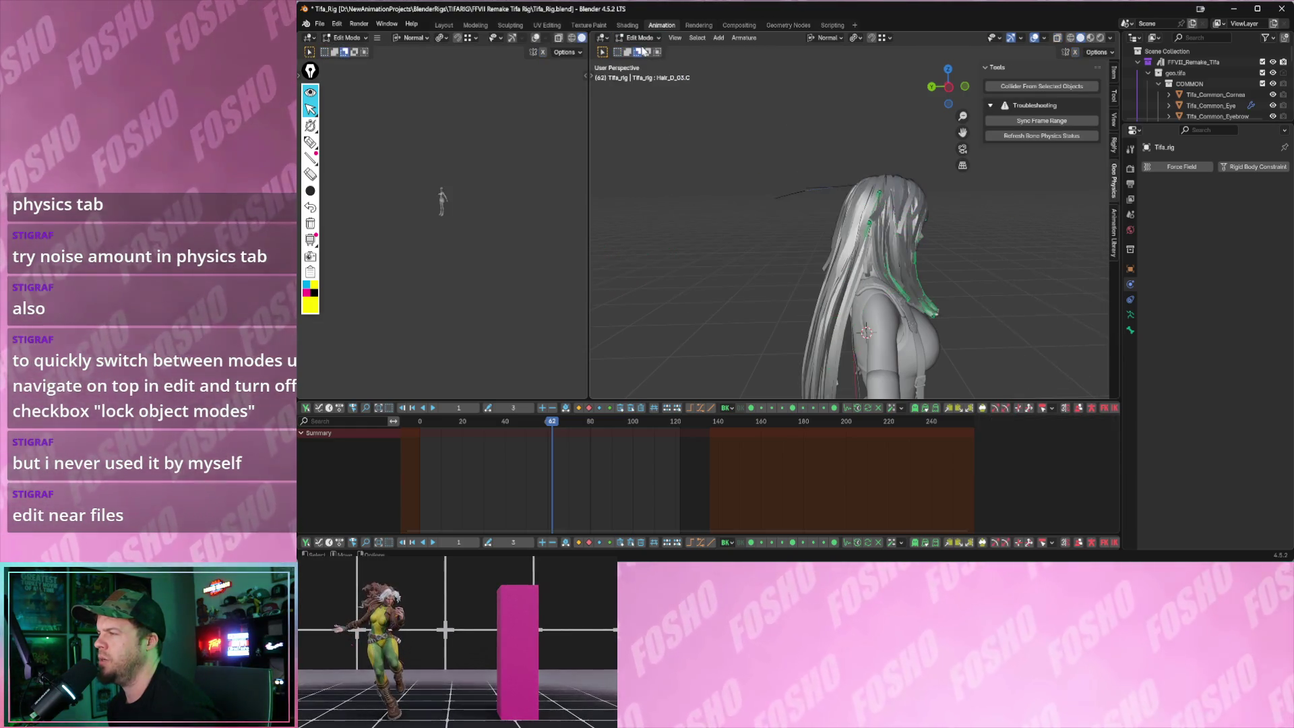
- Bring the Tifa rig back through Object Mode into Pose Mode
{"action": "left_click", "coordinate": [641, 38]}
{"action": "left_click", "coordinate": [646, 50]}
{"action": "left_click", "coordinate": [643, 38]}
{"action": "left_click", "coordinate": [644, 74]}
{"action": "left_click", "coordinate": [643, 37]}
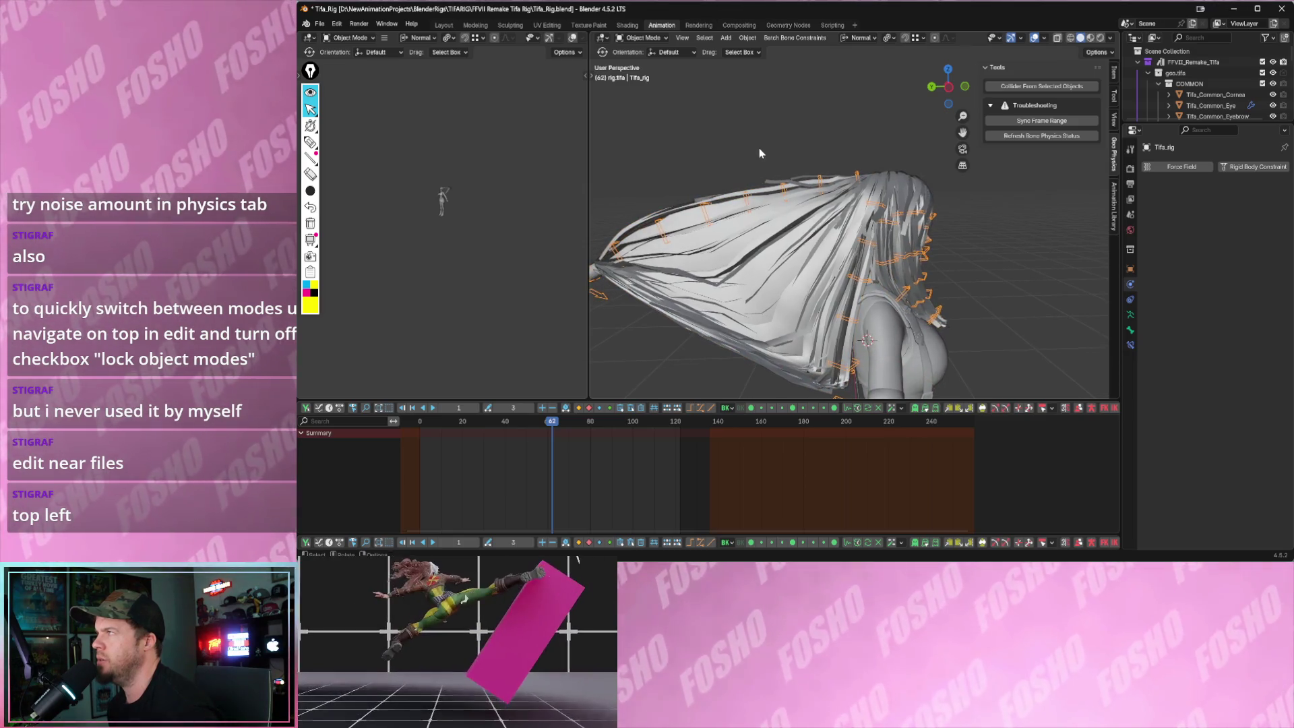
{"action": "left_click", "coordinate": [759, 151]}
{"action": "left_click", "coordinate": [643, 37]}
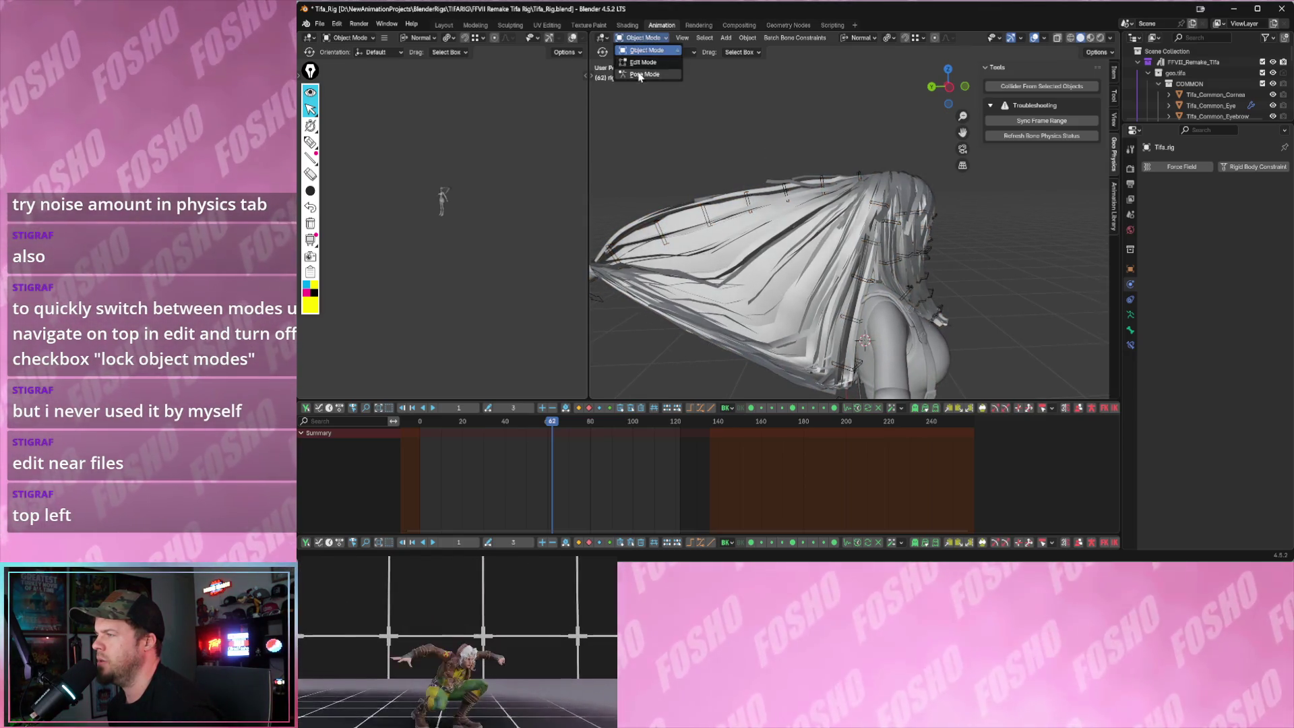
{"action": "left_click", "coordinate": [644, 73]}
- Select hair bones Hair_D_01.C through Hair_D_04.C and add geo-nodes chain physics to Hair_D_04.C
{"action": "left_click", "coordinate": [774, 169]}
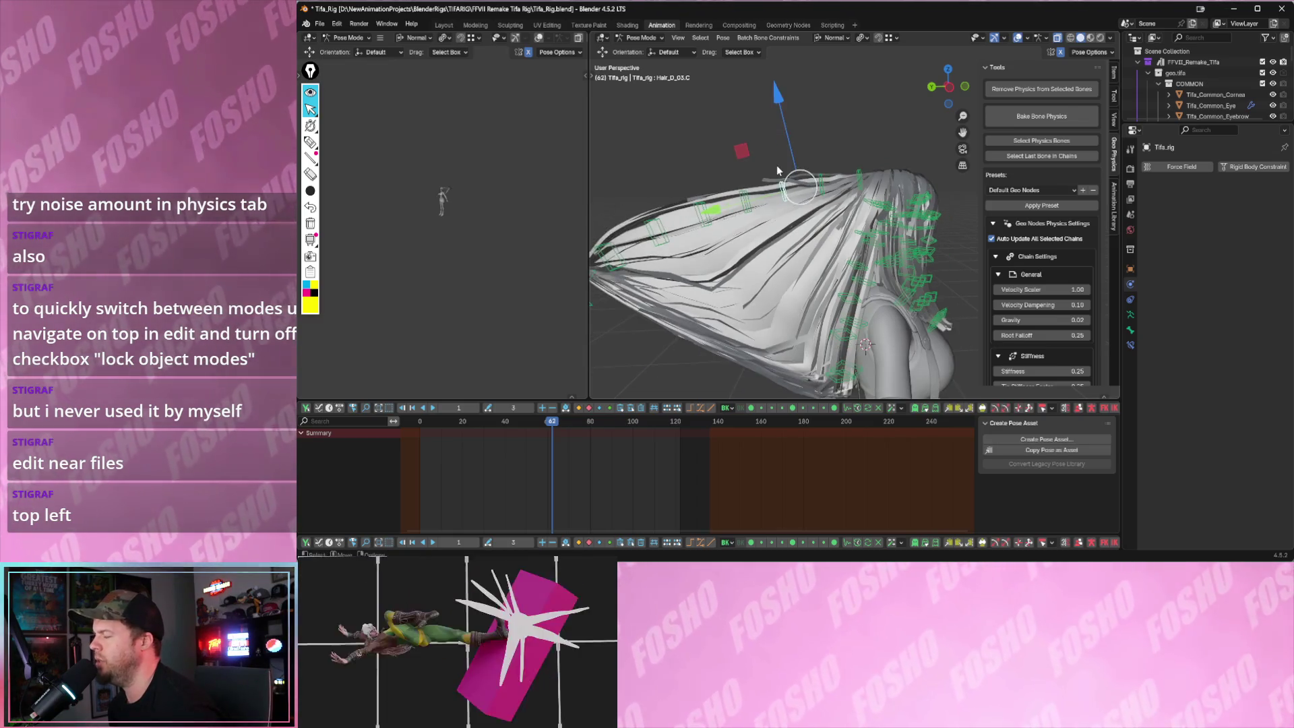
{"action": "left_click", "coordinate": [861, 169]}
{"action": "left_click", "coordinate": [827, 182]}
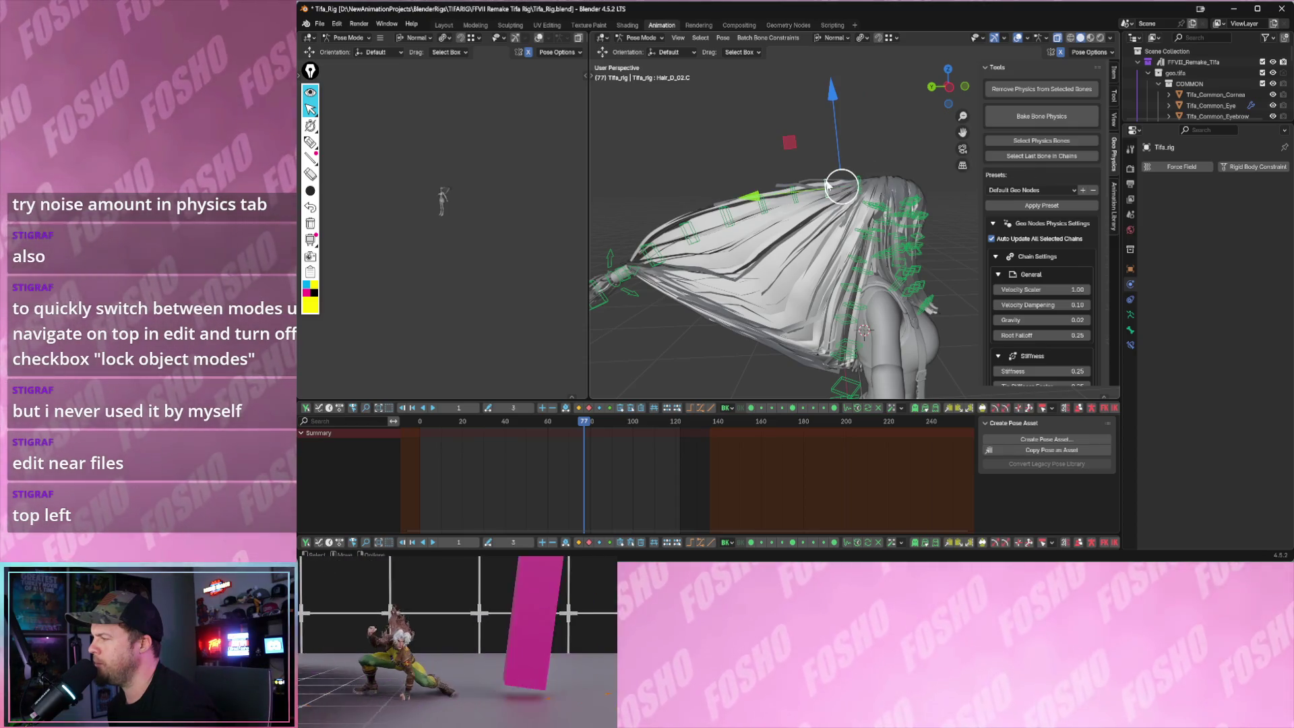
{"action": "left_click", "coordinate": [756, 199]}
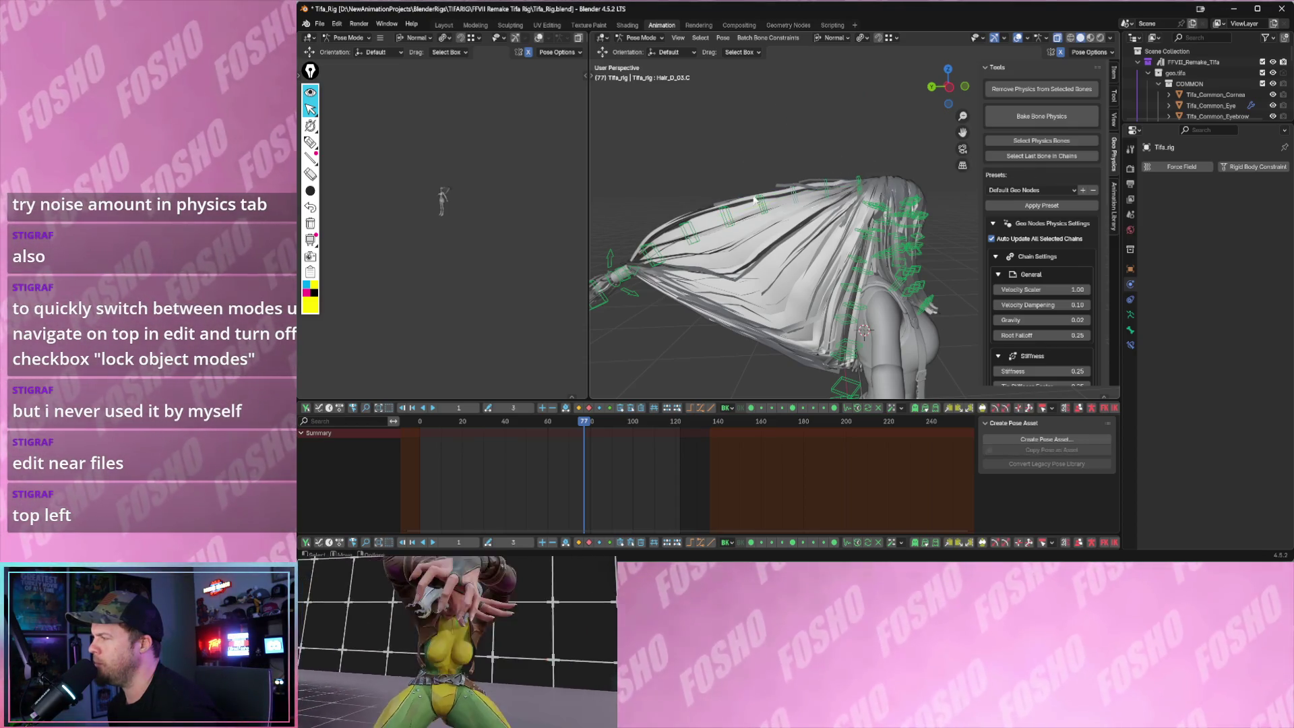
{"action": "left_click", "coordinate": [735, 187]}
{"action": "left_click", "coordinate": [1037, 128]}
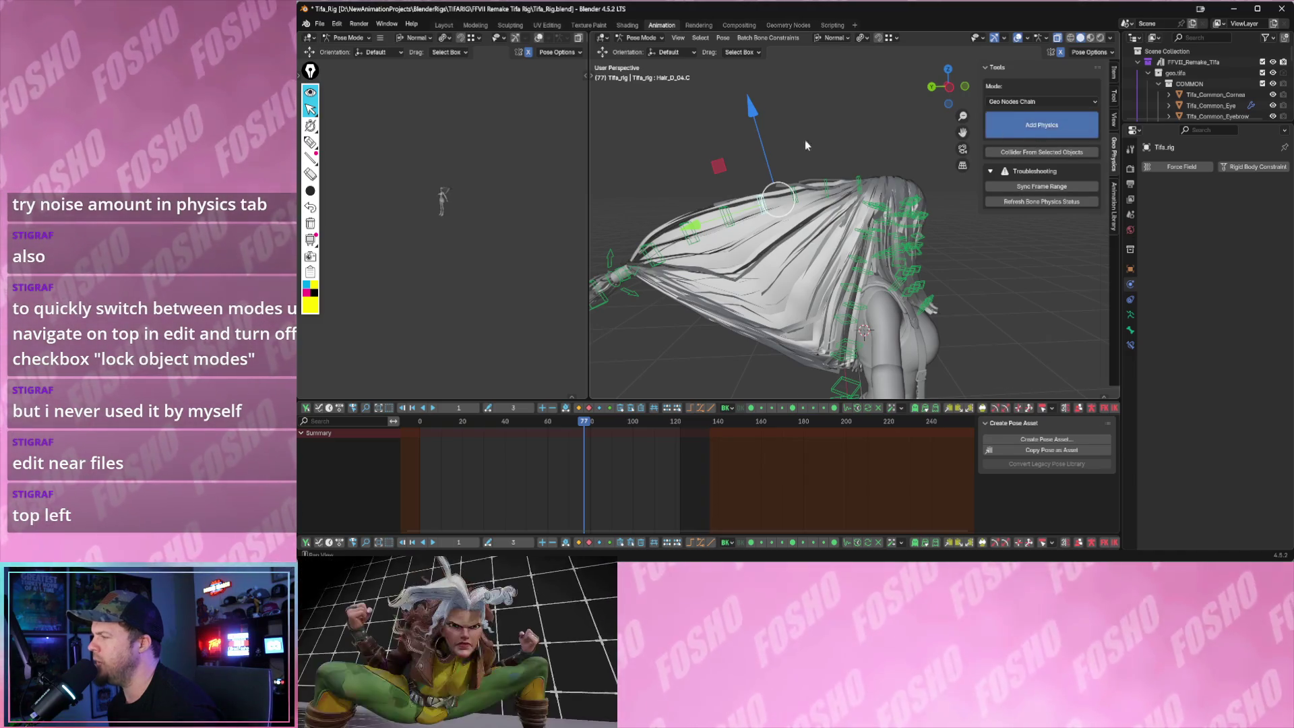
- Add chain physics to the next hair bone while playing and pausing the simulation
{"action": "key", "text": "space"}
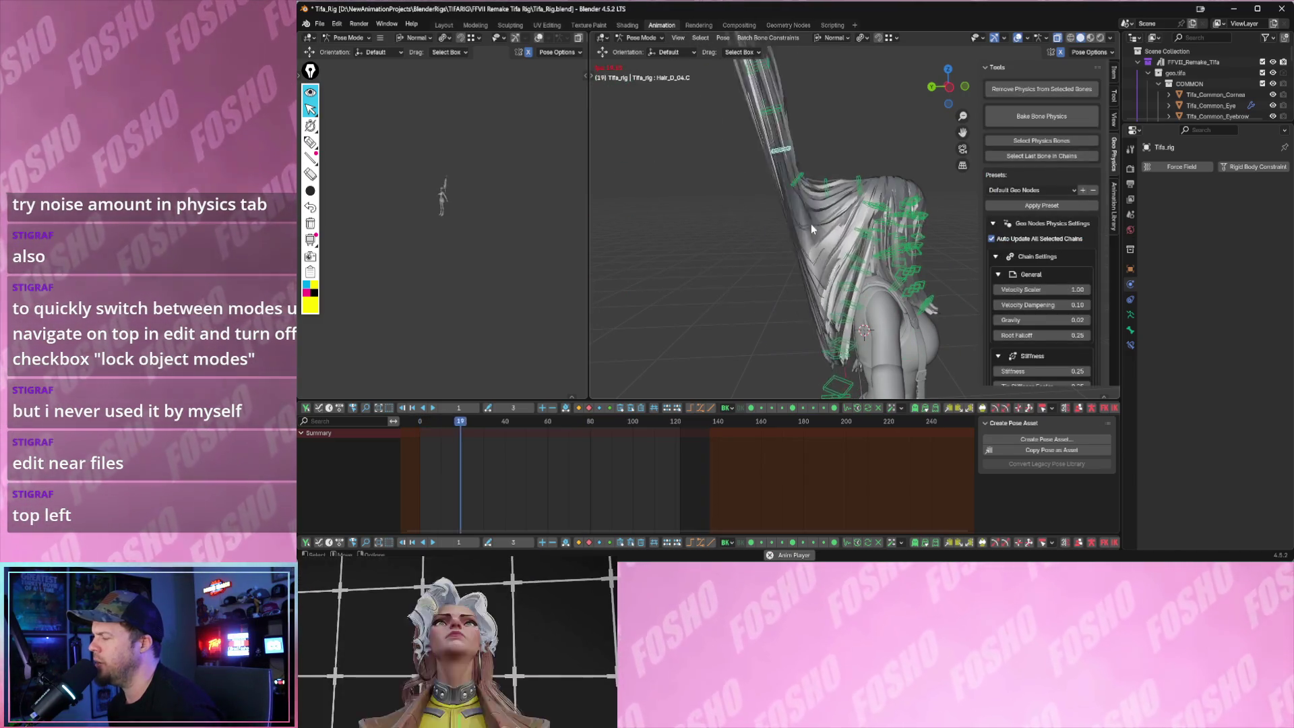
{"action": "left_click", "coordinate": [754, 243]}
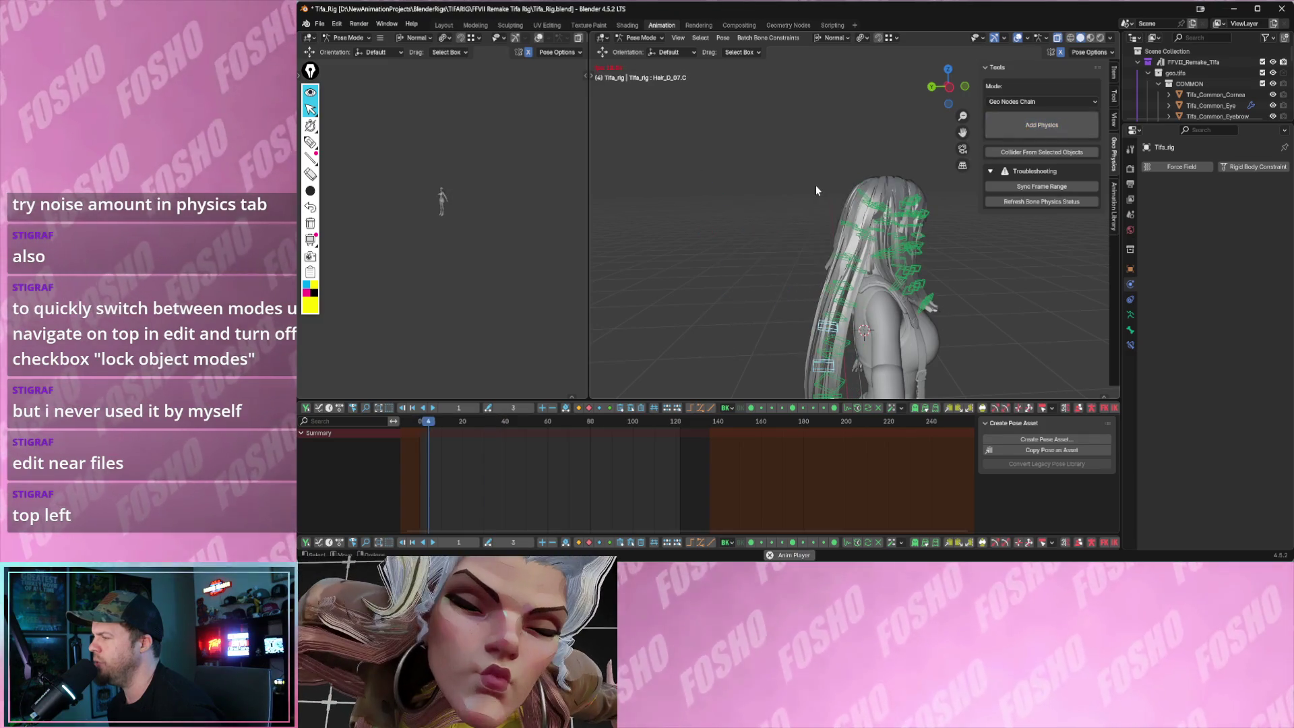
{"action": "key", "text": "space"}
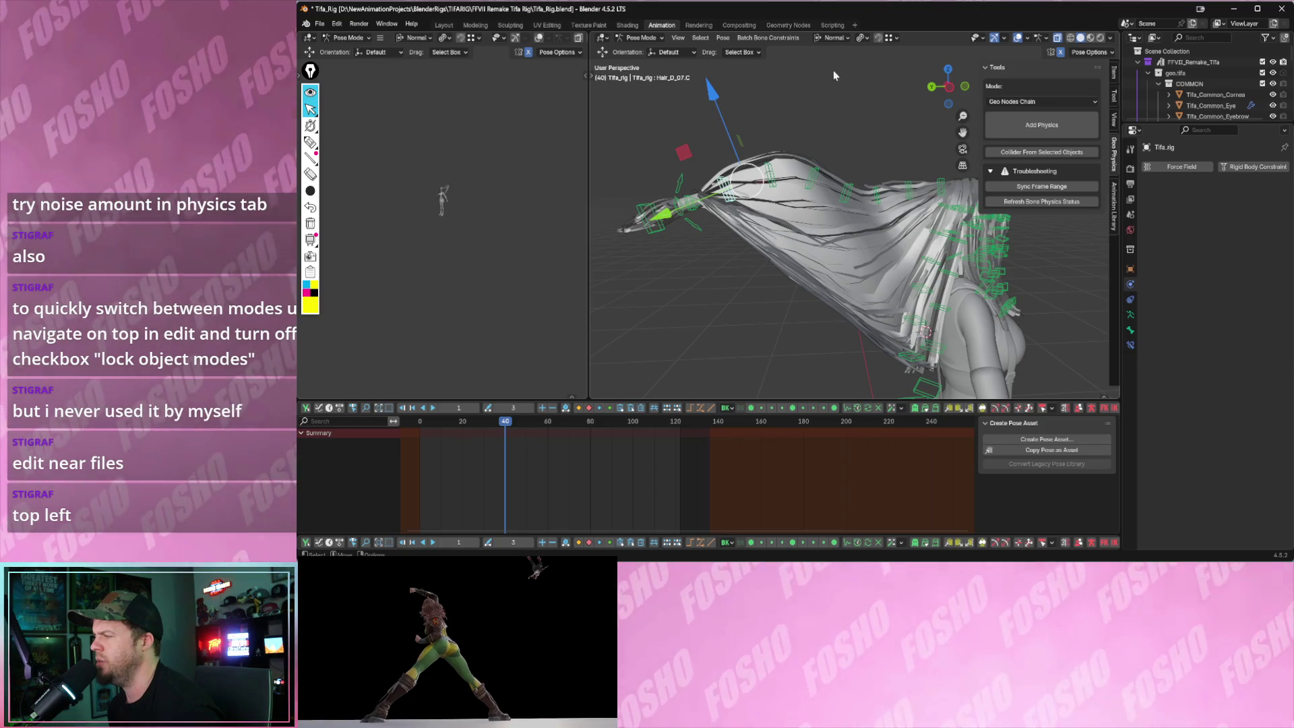
{"action": "left_click", "coordinate": [1041, 126]}
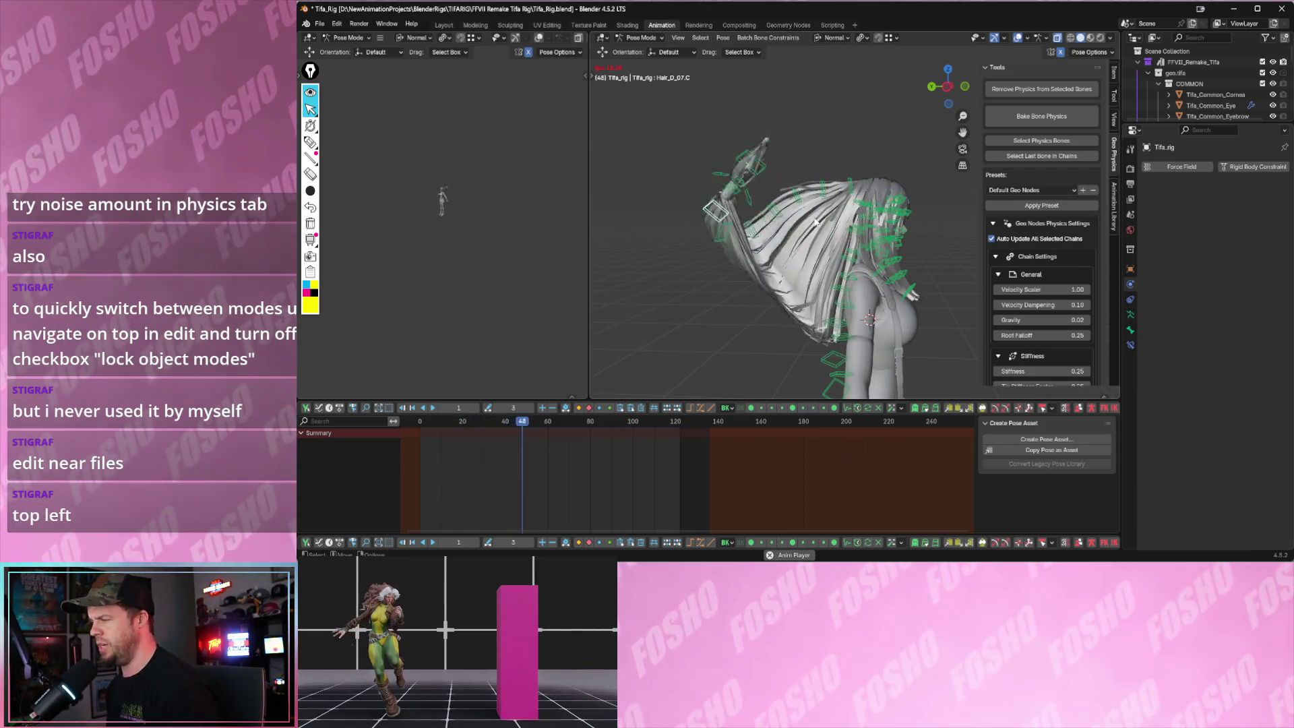
{"action": "key", "text": "space"}
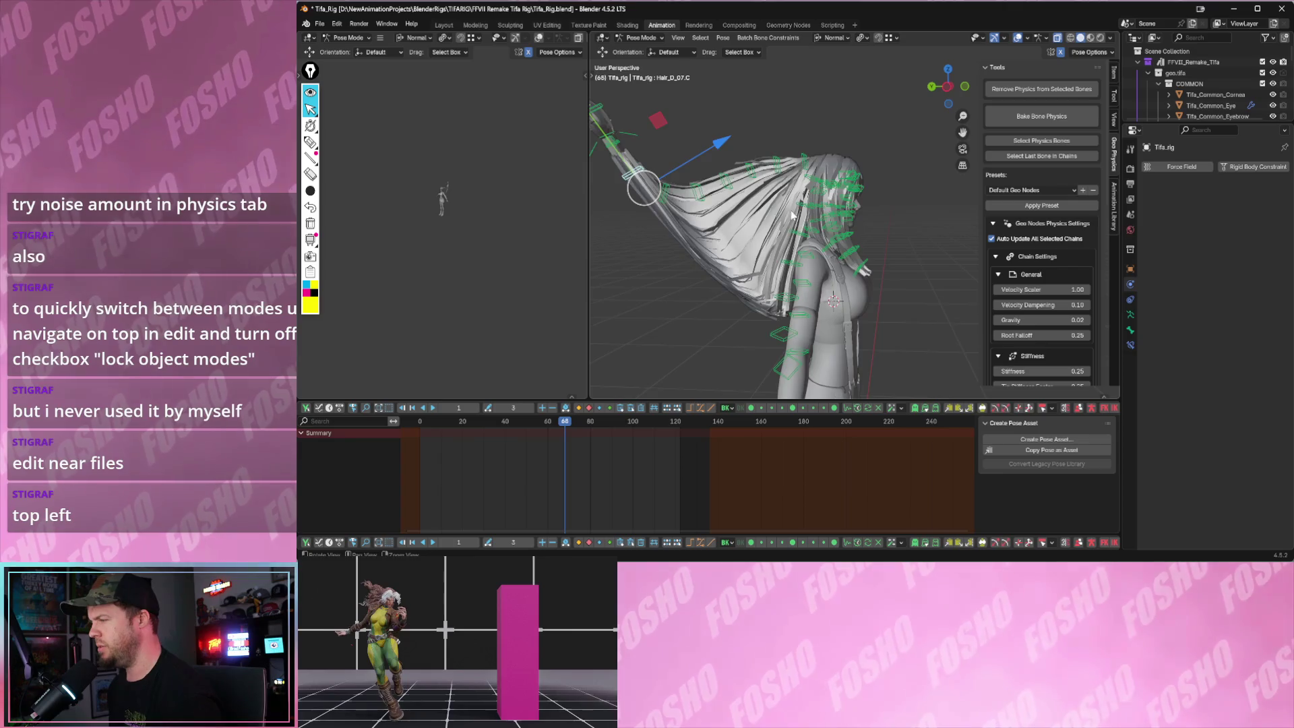
- Orbit around the character, make the Outliner taller, and replay the hair simulation
{"action": "middle_click_drag", "start_coordinate": [794, 215], "coordinate": [761, 217]}
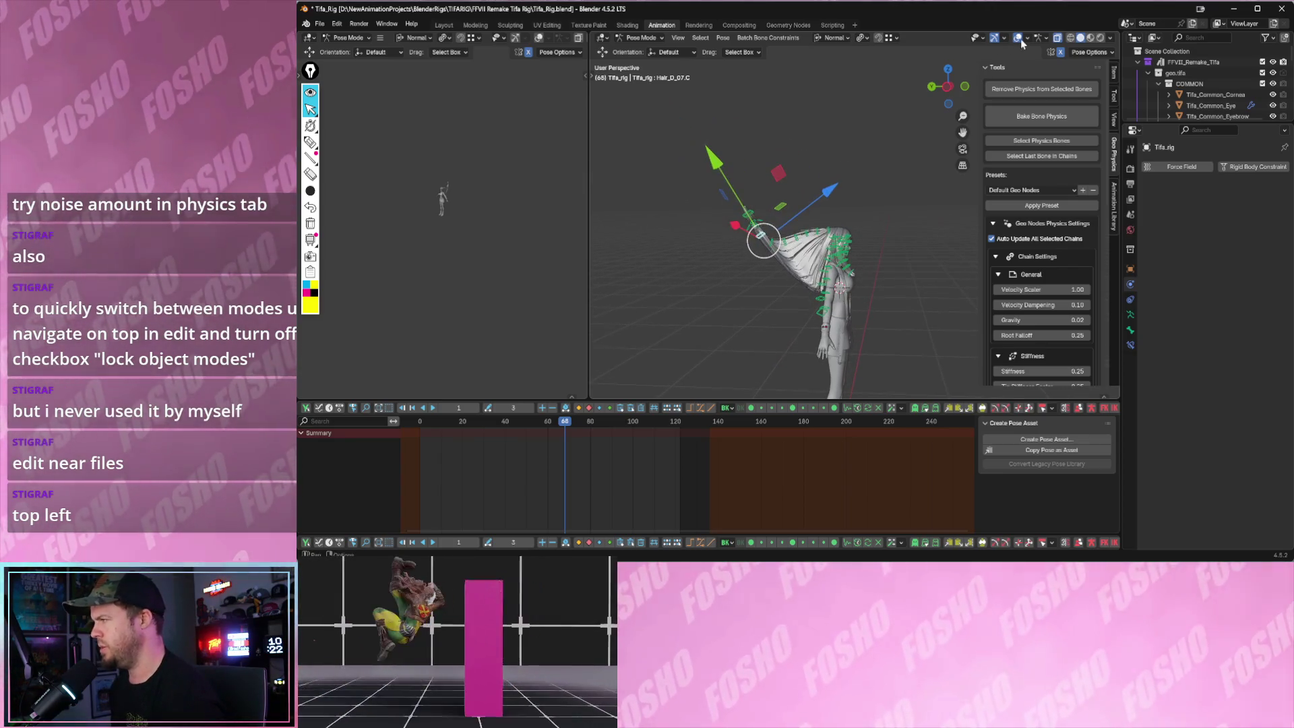
{"action": "left_click", "coordinate": [1022, 41]}
{"action": "mouse_move", "coordinate": [921, 146]}
{"action": "middle_mouse_down"}
{"action": "mouse_move", "coordinate": [869, 176]}
{"action": "mouse_move", "coordinate": [879, 207]}
{"action": "middle_mouse_up"}
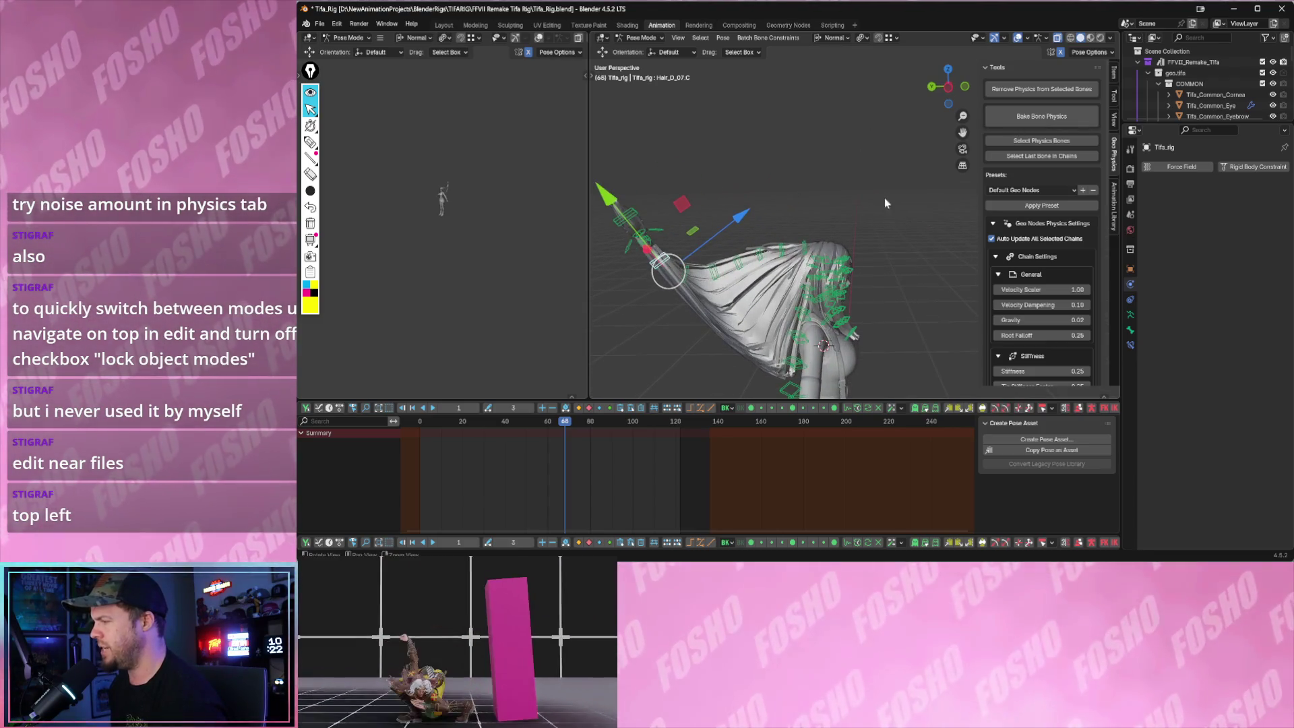
{"action": "scroll", "coordinate": [875, 174], "scroll_direction": "up", "scroll_amount": 4}
{"action": "scroll", "coordinate": [797, 174], "scroll_direction": "down", "scroll_amount": 1}
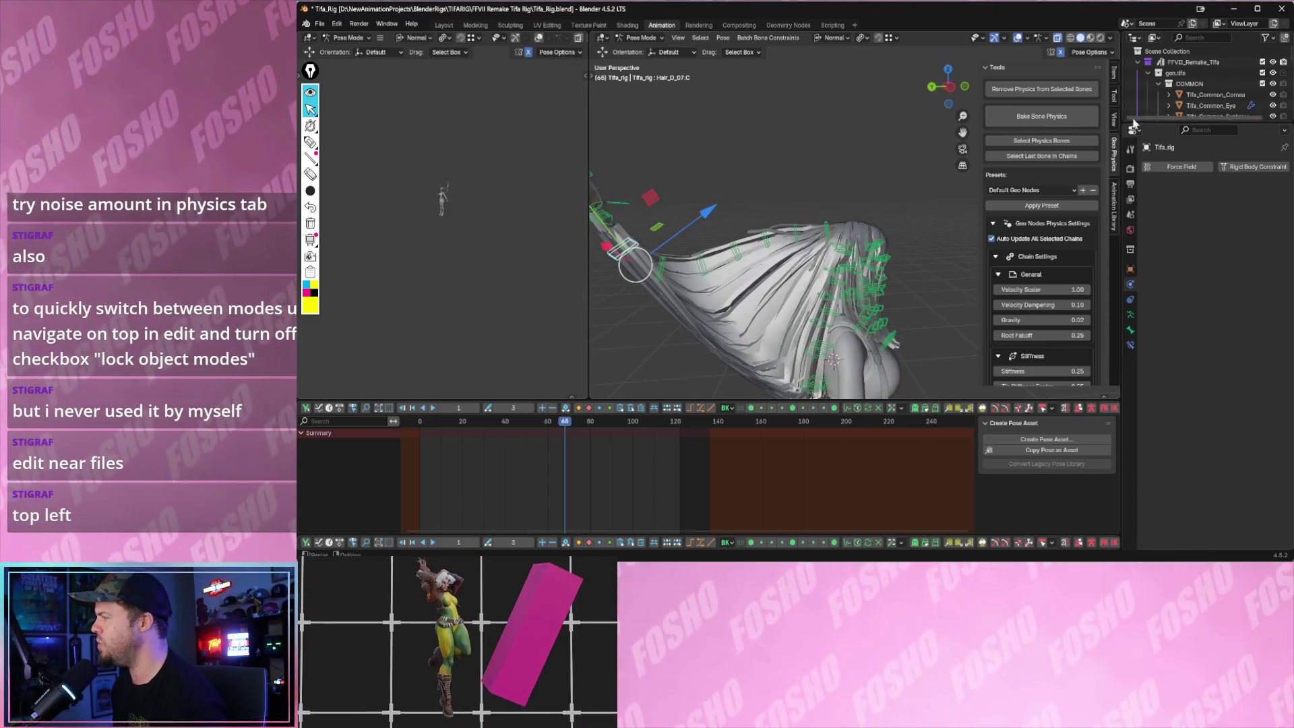
{"action": "left_click_drag", "start_coordinate": [1145, 122], "coordinate": [1145, 310]}
{"action": "scroll", "coordinate": [854, 227], "scroll_direction": "up", "scroll_amount": 1}
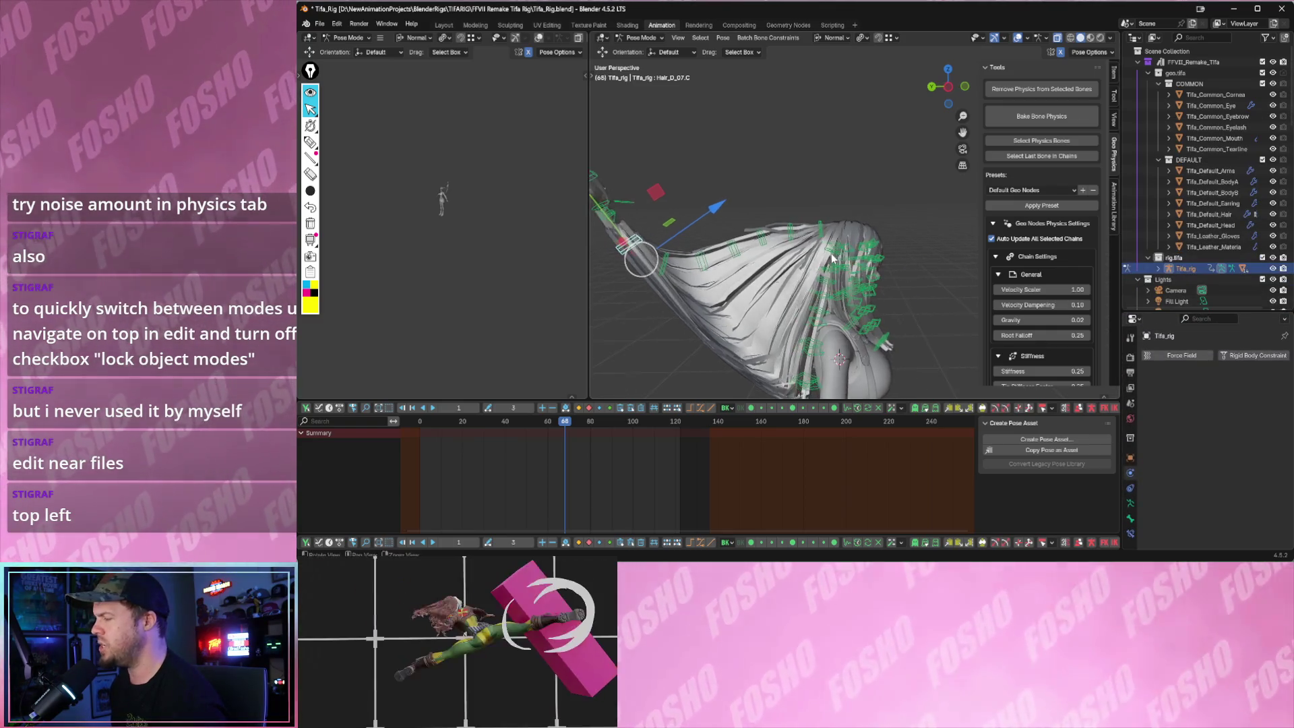
{"action": "middle_click_drag", "start_coordinate": [853, 228], "coordinate": [779, 235]}
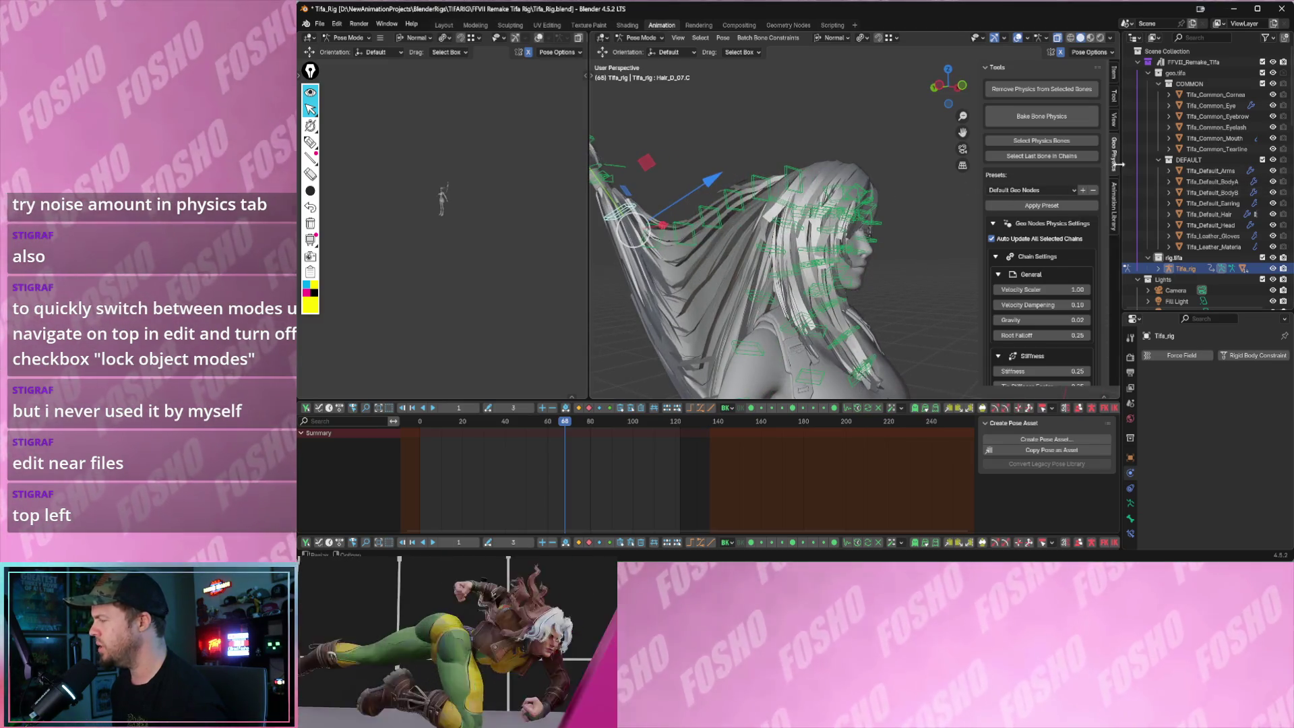
{"action": "left_click_drag", "start_coordinate": [1117, 162], "coordinate": [983, 167]}
{"action": "scroll", "coordinate": [1075, 183], "scroll_direction": "down", "scroll_amount": 2}
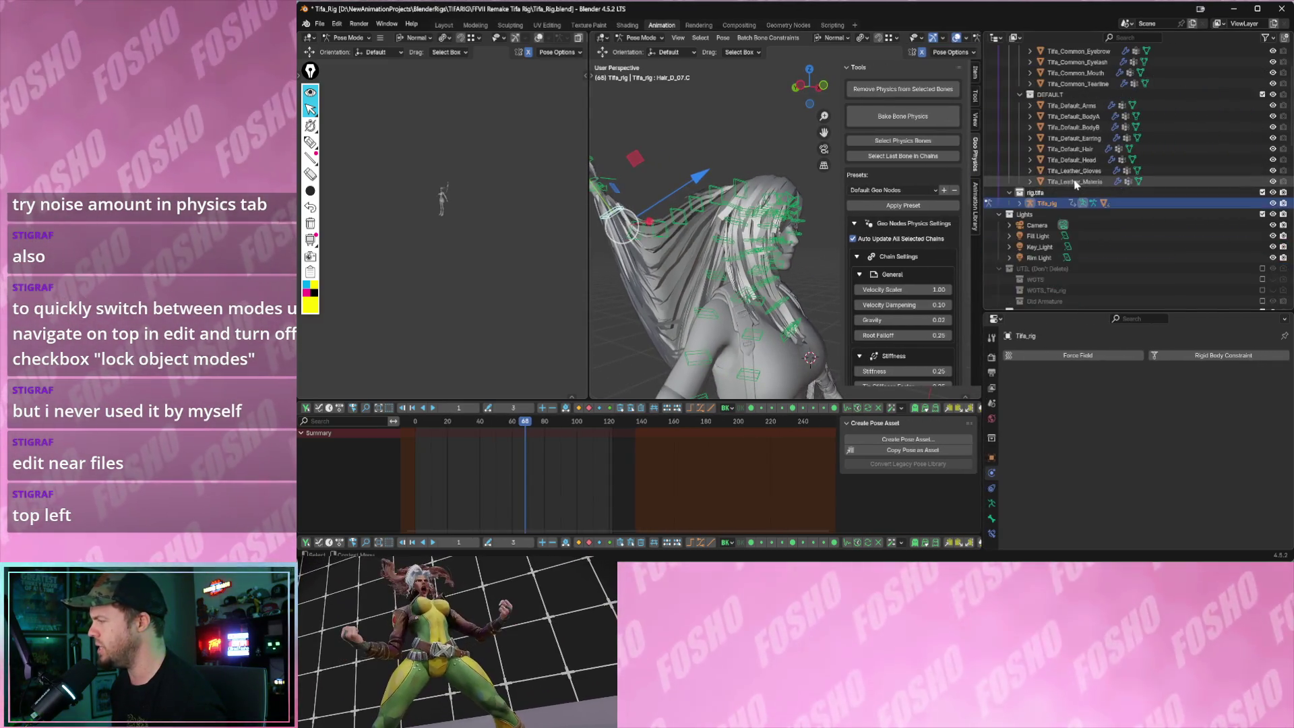
{"action": "scroll", "coordinate": [1075, 183], "scroll_direction": "down", "scroll_amount": 2}
{"action": "scroll", "coordinate": [1076, 184], "scroll_direction": "up", "scroll_amount": 3}
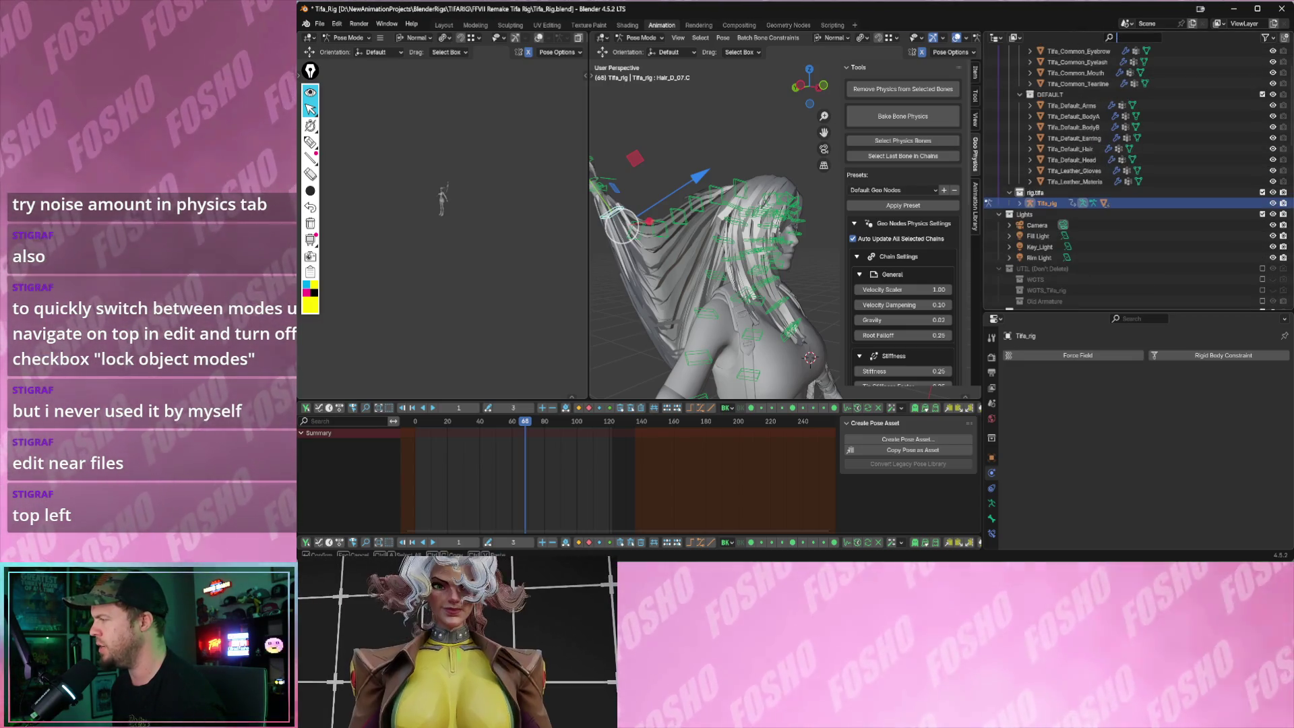
{"action": "left_click_drag", "start_coordinate": [981, 162], "coordinate": [1092, 167]}
{"action": "middle_click_drag", "start_coordinate": [881, 193], "coordinate": [778, 168]}
{"action": "key", "text": "space"}
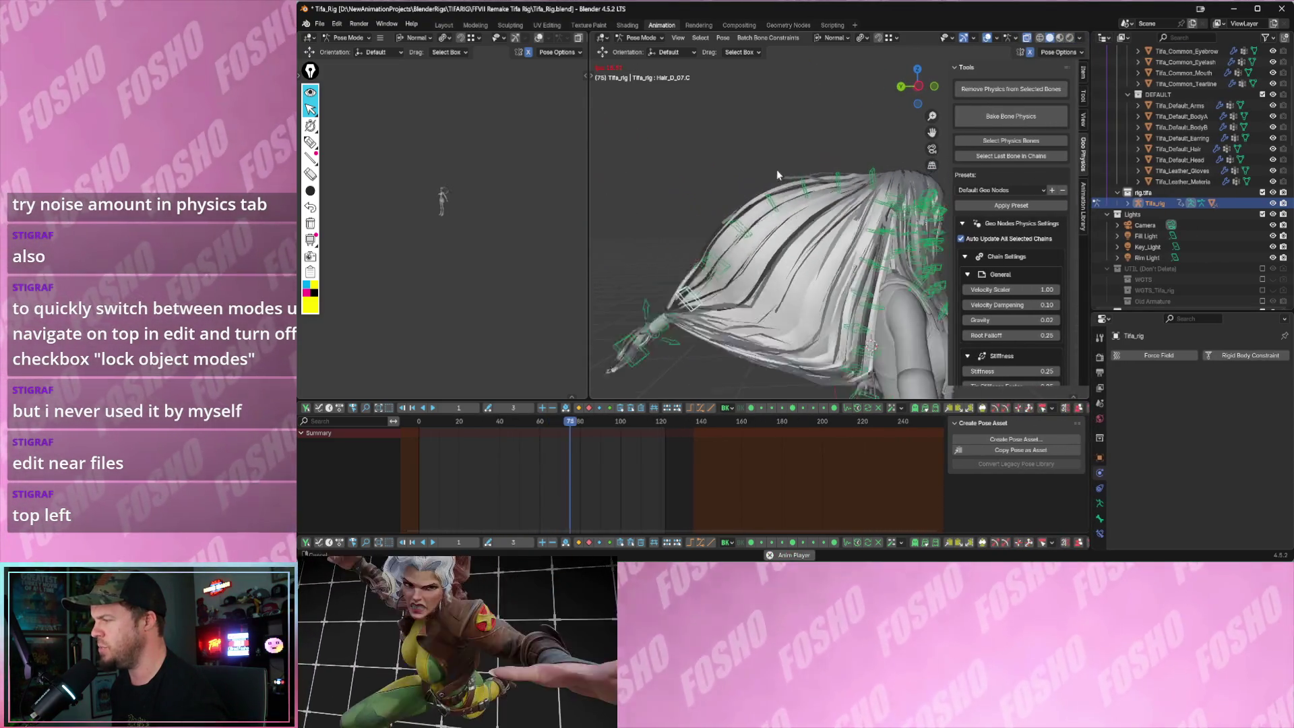
{"action": "scroll", "coordinate": [797, 177], "scroll_direction": "down", "scroll_amount": 4}
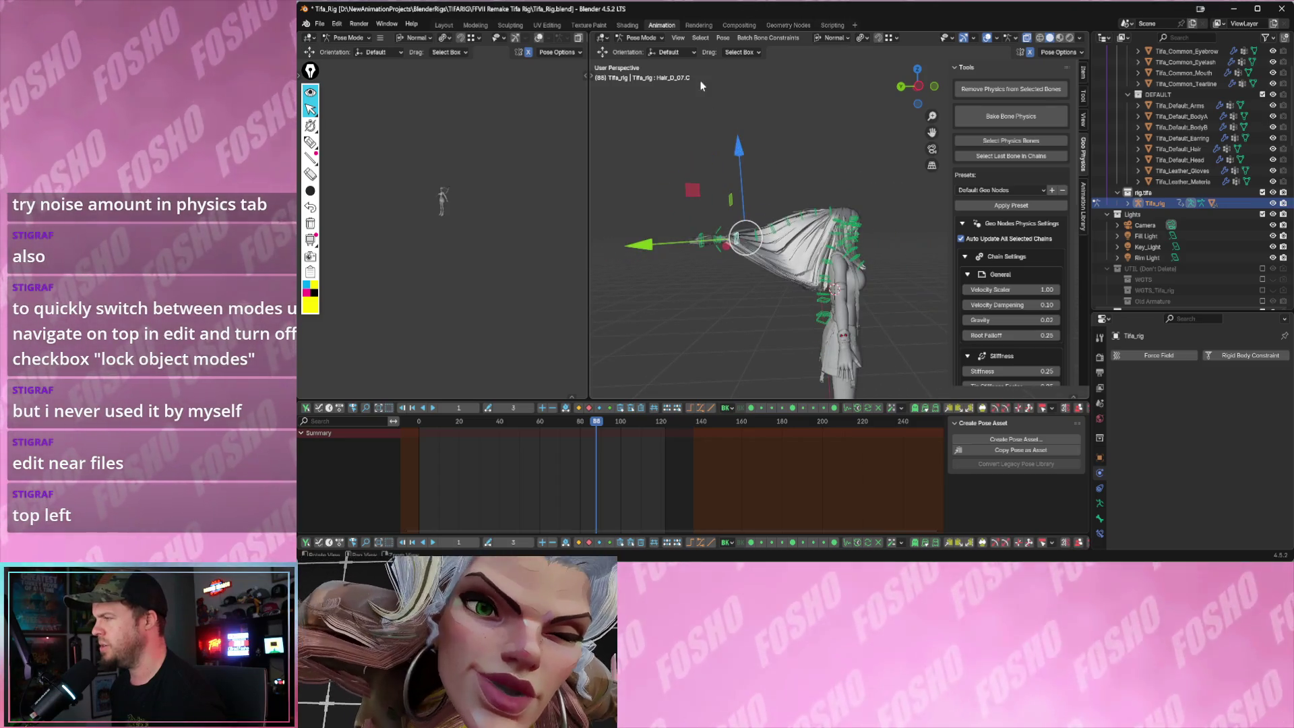
{"action": "left_click", "coordinate": [978, 42]}
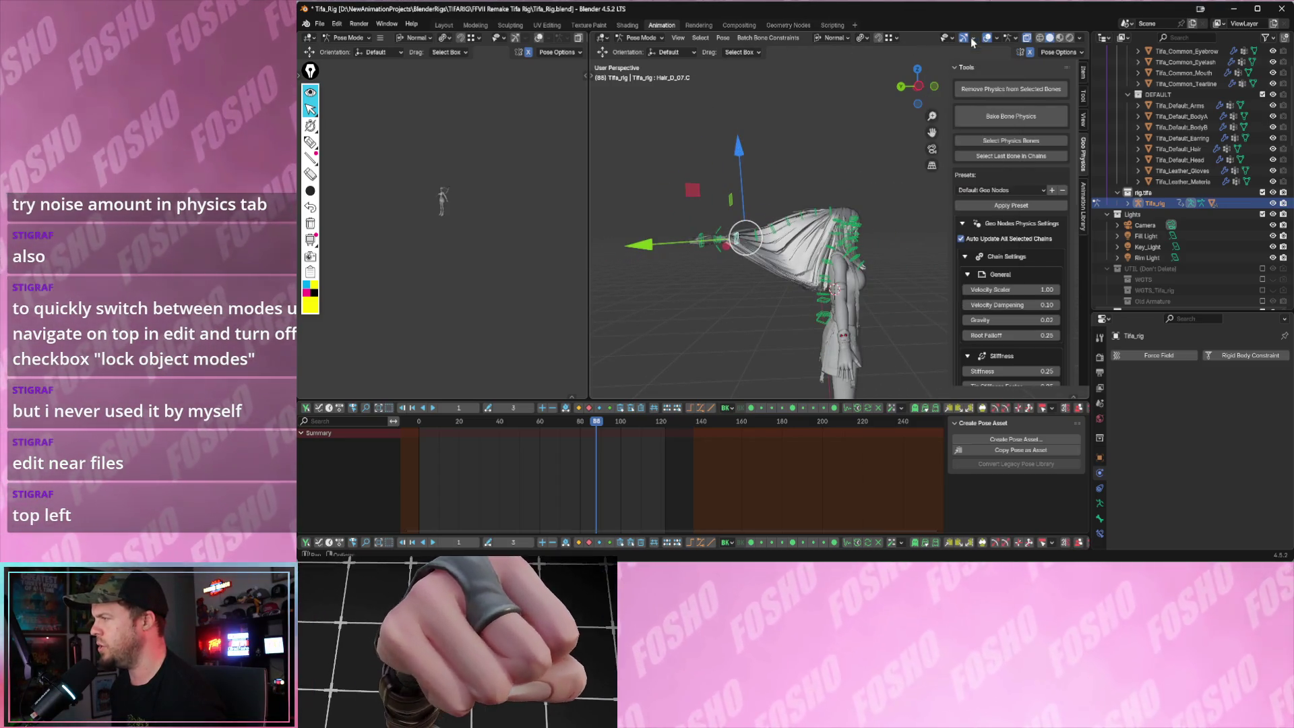
- Enable Extras in Viewport Overlays so camera and light outlines show, and check the Gizmos options
{"action": "left_click", "coordinate": [995, 41]}
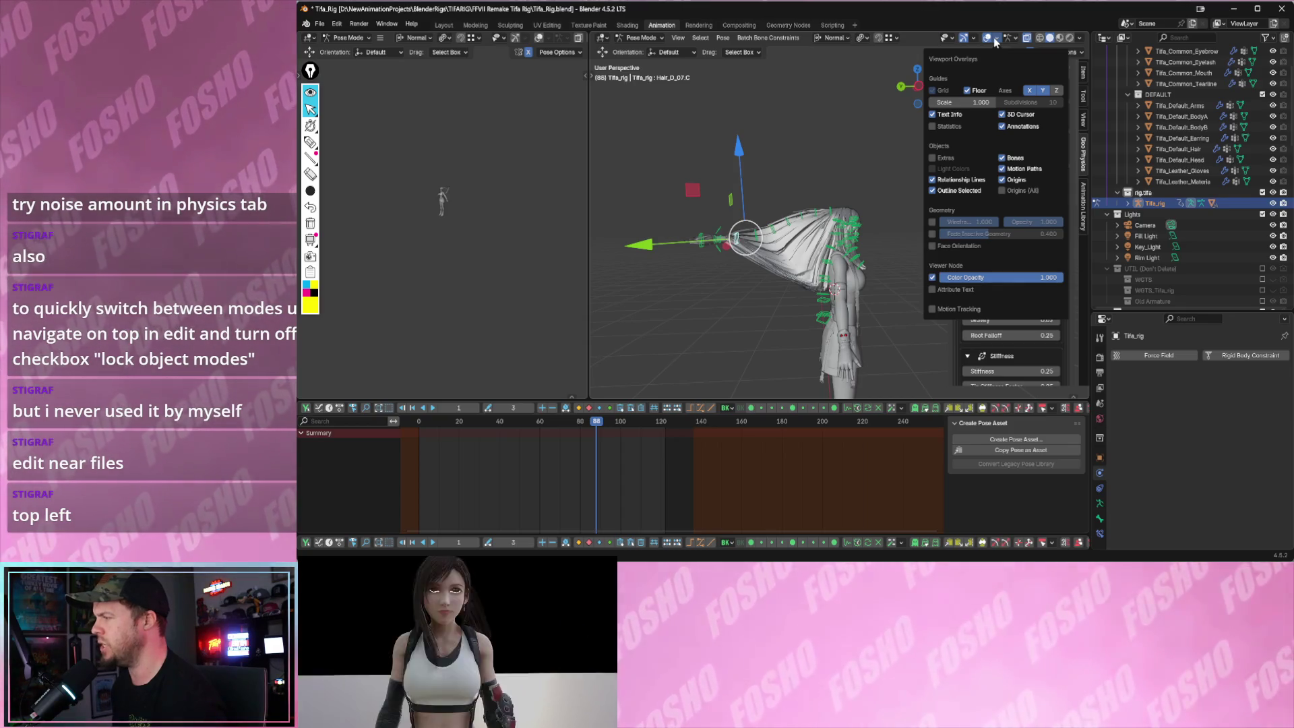
{"action": "left_click", "coordinate": [932, 157]}
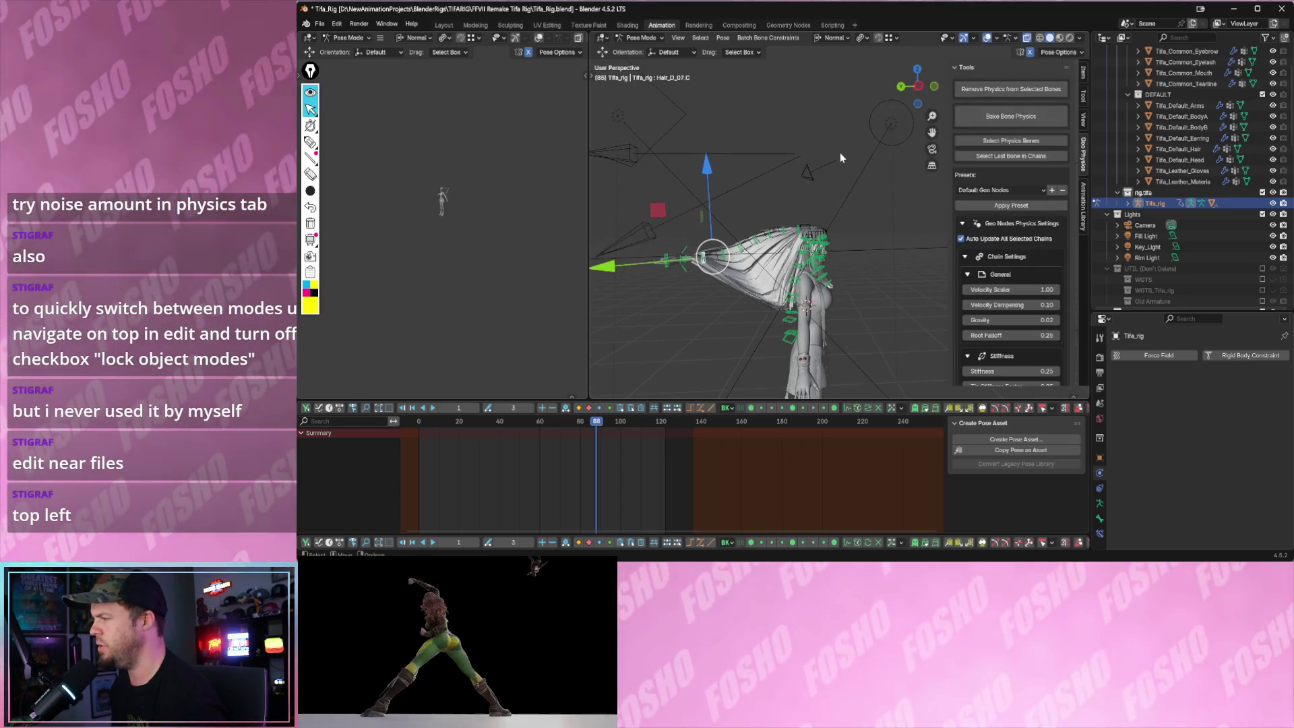
{"action": "scroll", "coordinate": [739, 156], "scroll_direction": "down", "scroll_amount": 4}
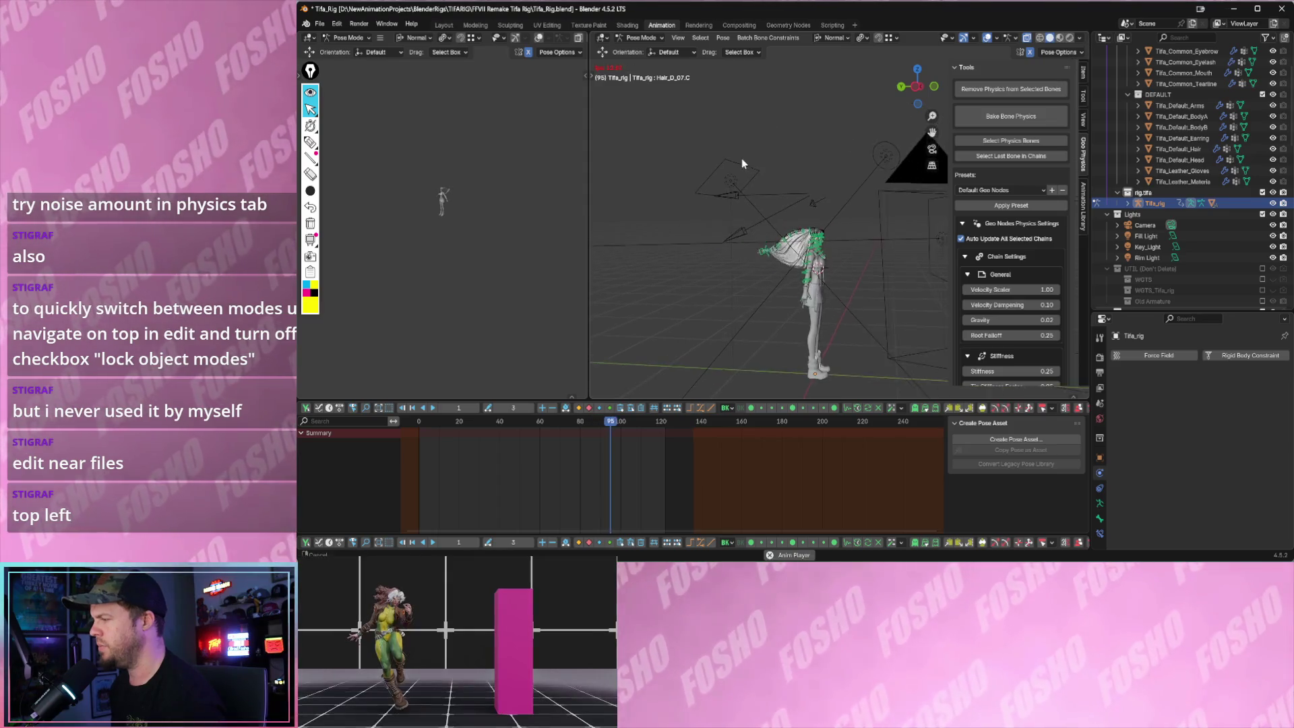
{"action": "middle_click_drag", "start_coordinate": [829, 162], "coordinate": [969, 51]}
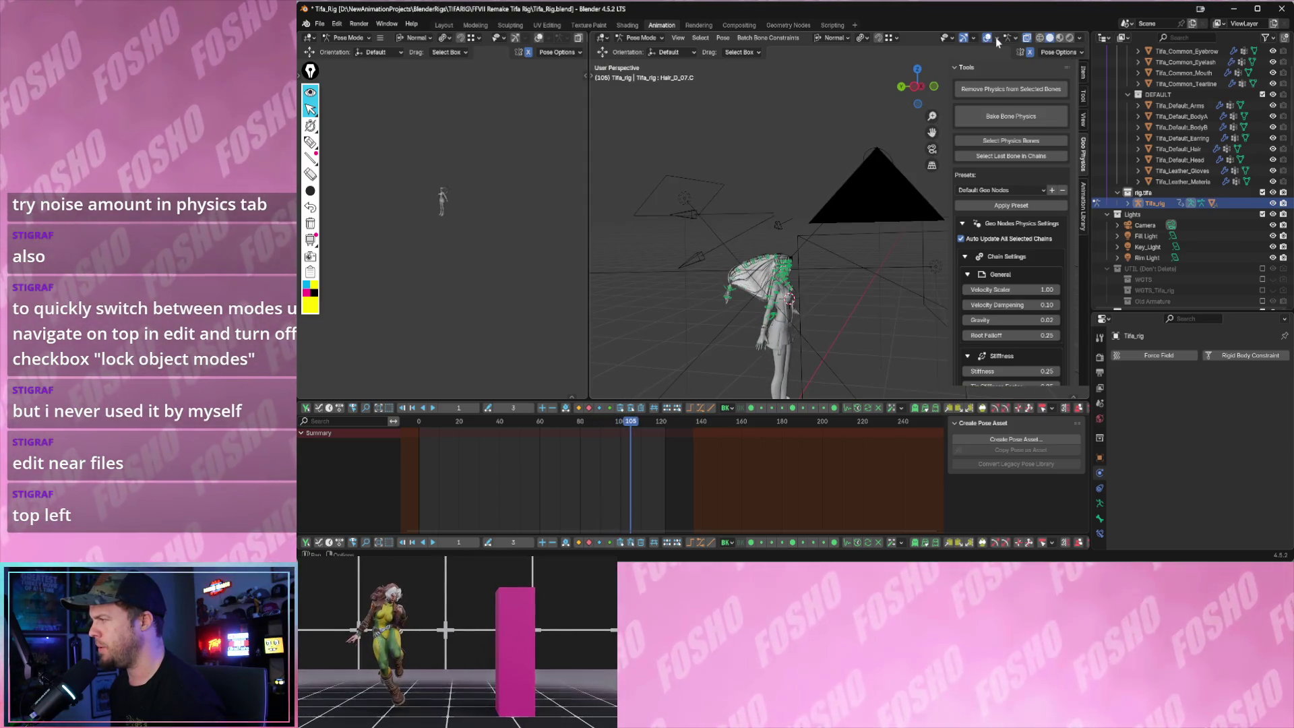
{"action": "left_click", "coordinate": [988, 39]}
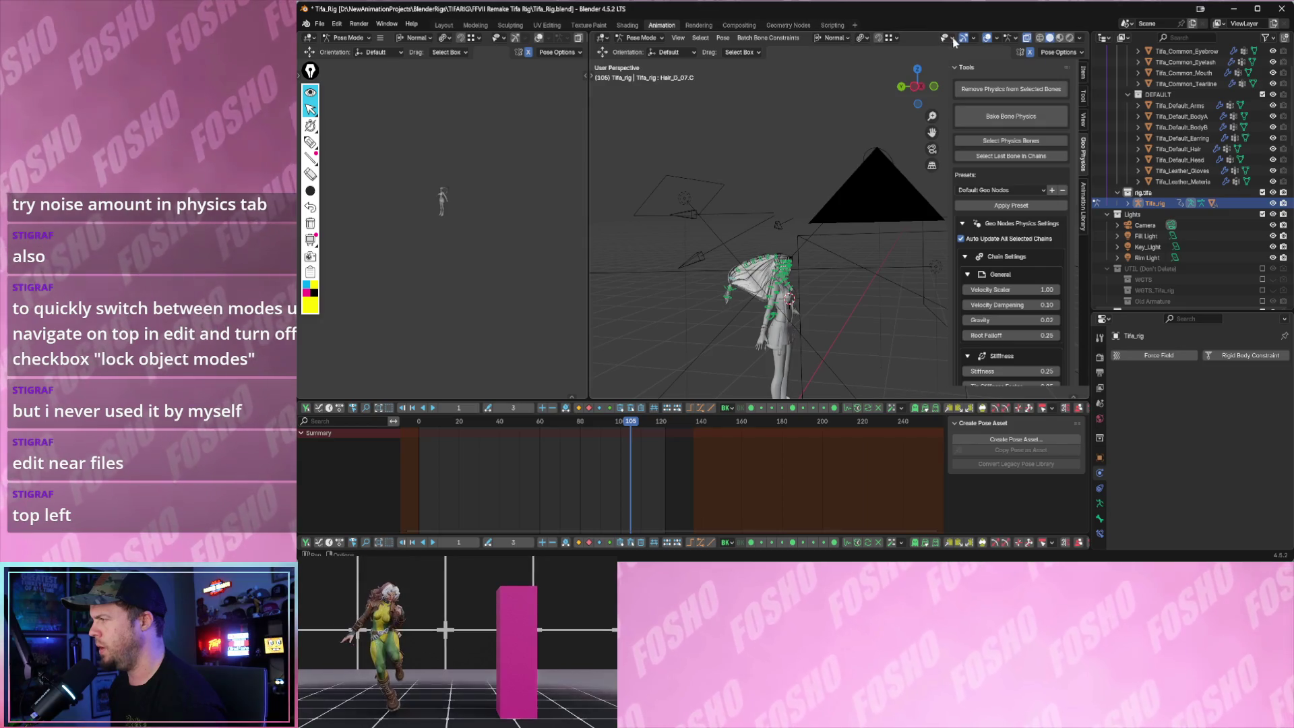
{"action": "left_click", "coordinate": [974, 37]}
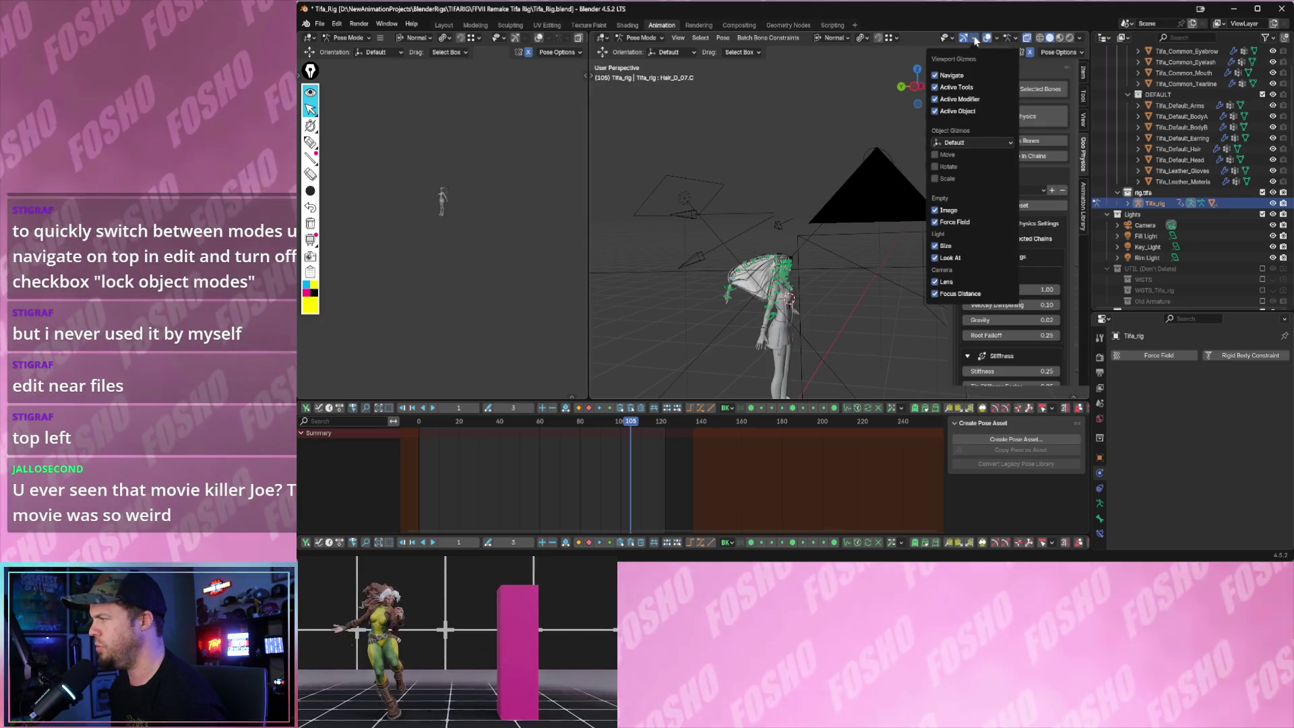
- Play back Tifa's hair simulation while orbiting the view, then stop it
{"action": "middle_click_drag", "start_coordinate": [807, 174], "coordinate": [809, 187]}
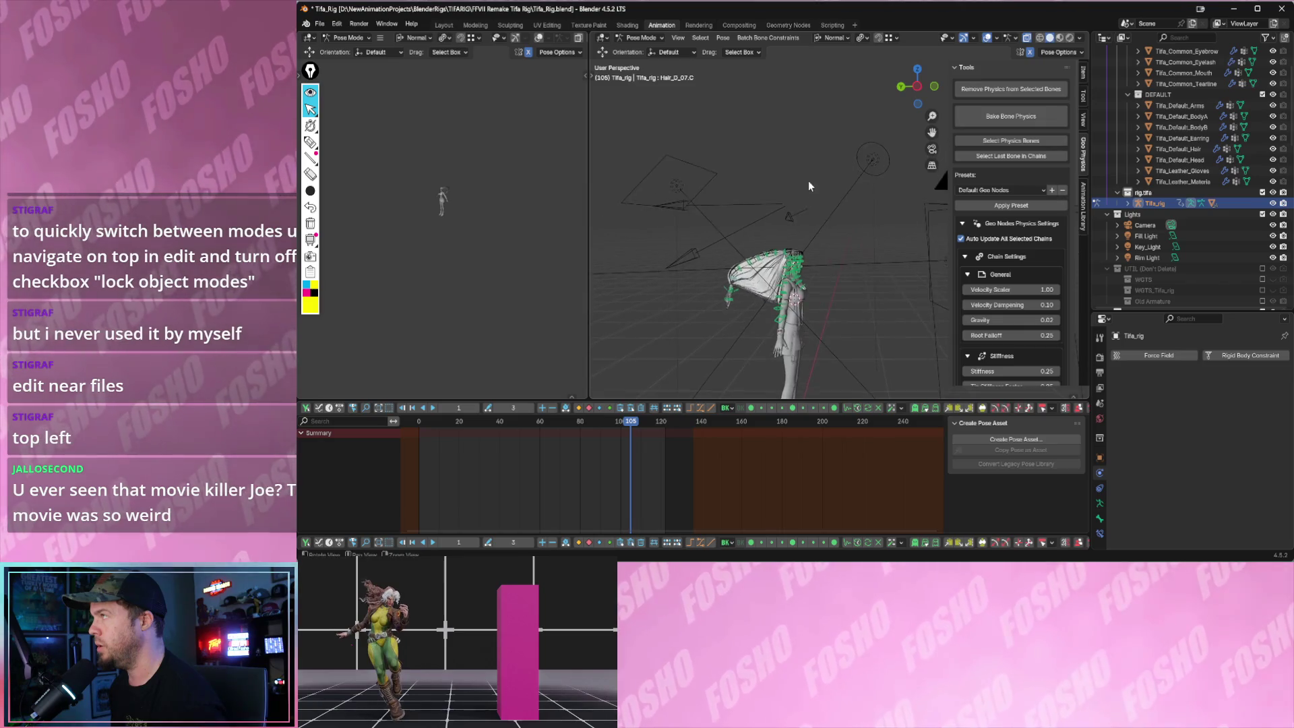
{"action": "key", "text": "space"}
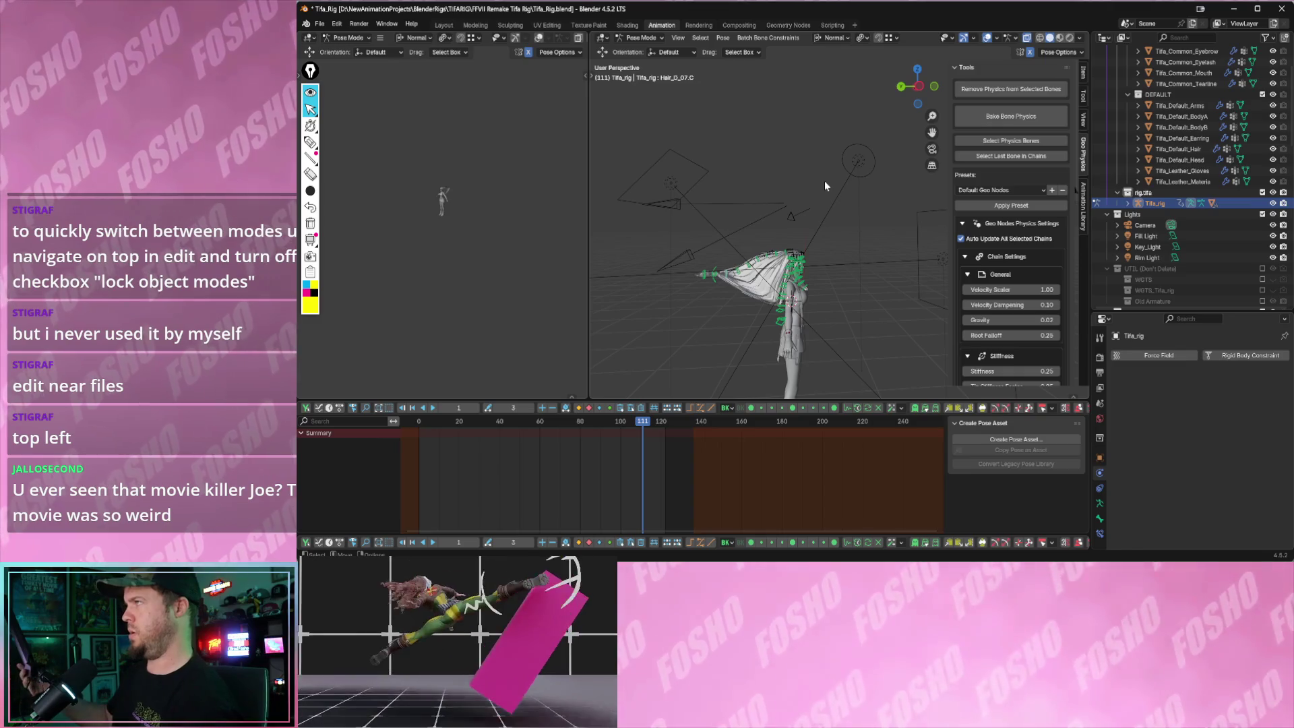
{"action": "key", "text": "space"}
{"action": "mouse_move", "coordinate": [839, 209]}
{"action": "middle_mouse_down"}
{"action": "mouse_move", "coordinate": [804, 211]}
{"action": "mouse_move", "coordinate": [836, 244]}
{"action": "mouse_move", "coordinate": [813, 235]}
{"action": "middle_mouse_up"}
{"action": "key", "text": "space"}
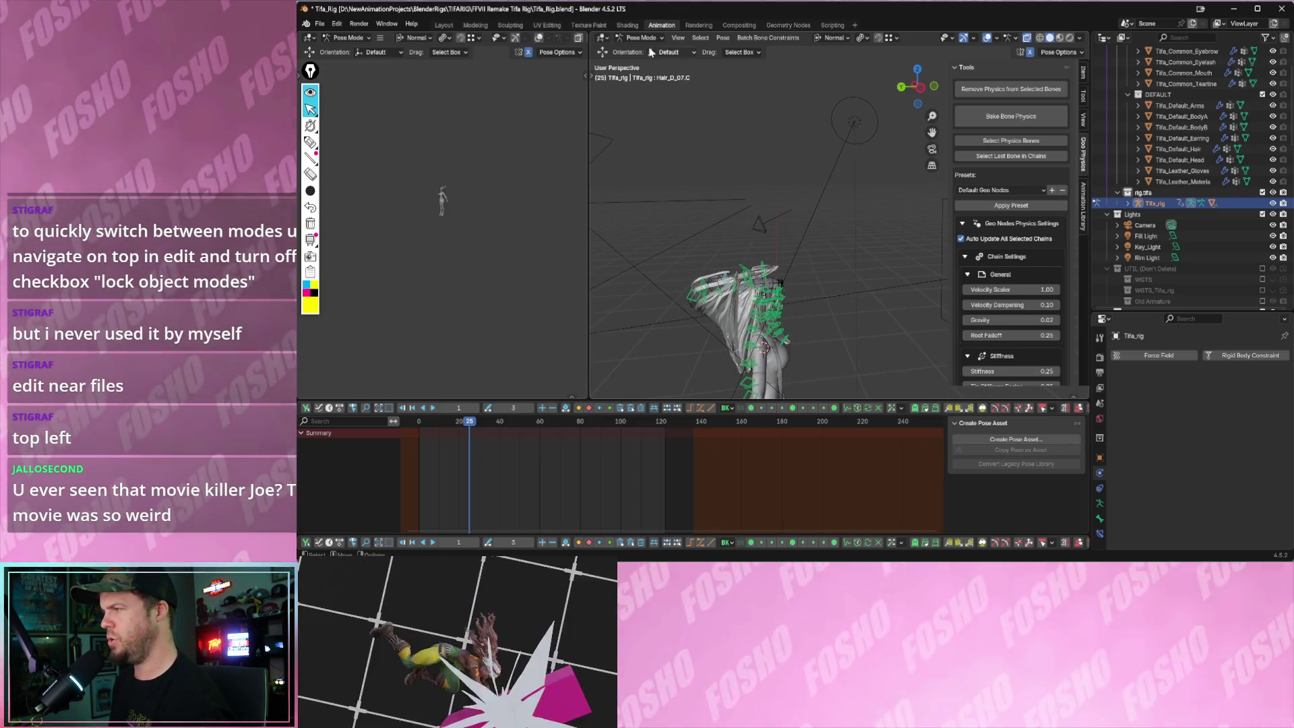
- In Object Mode, rotate the light so it points straight up and check it in playback
{"action": "left_click", "coordinate": [641, 51]}
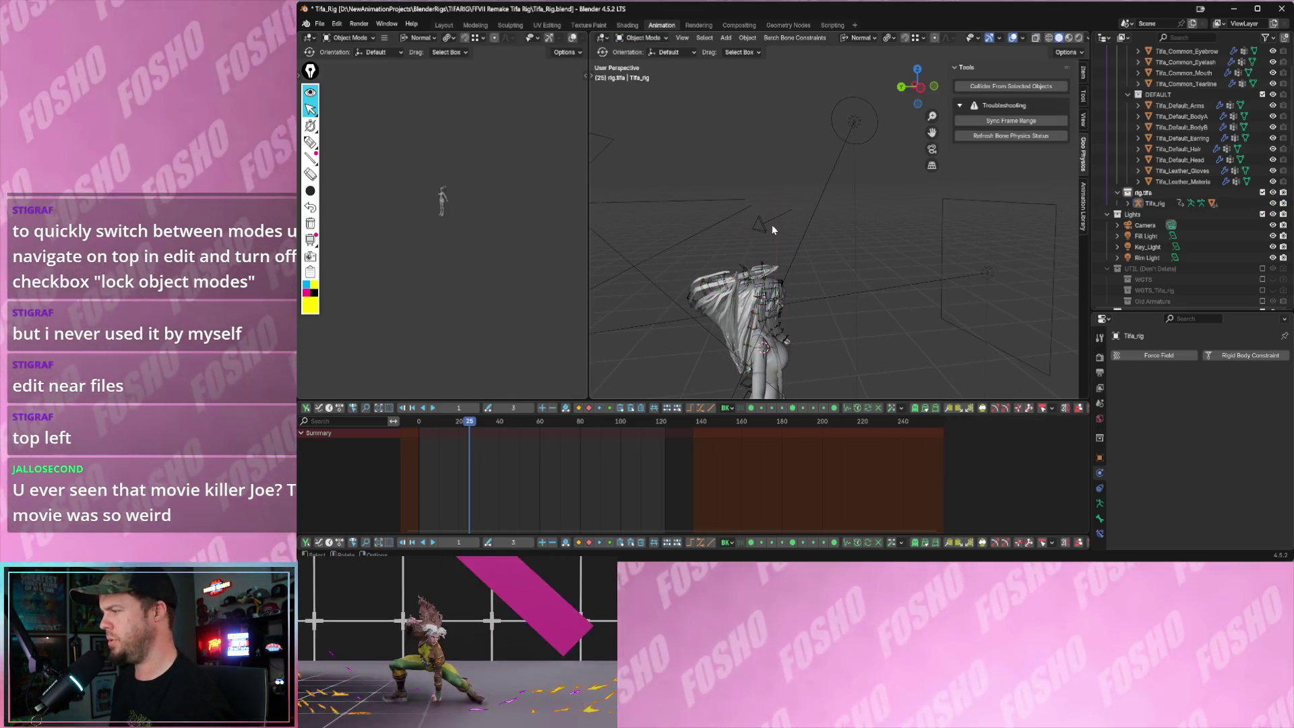
{"action": "left_click", "coordinate": [767, 225]}
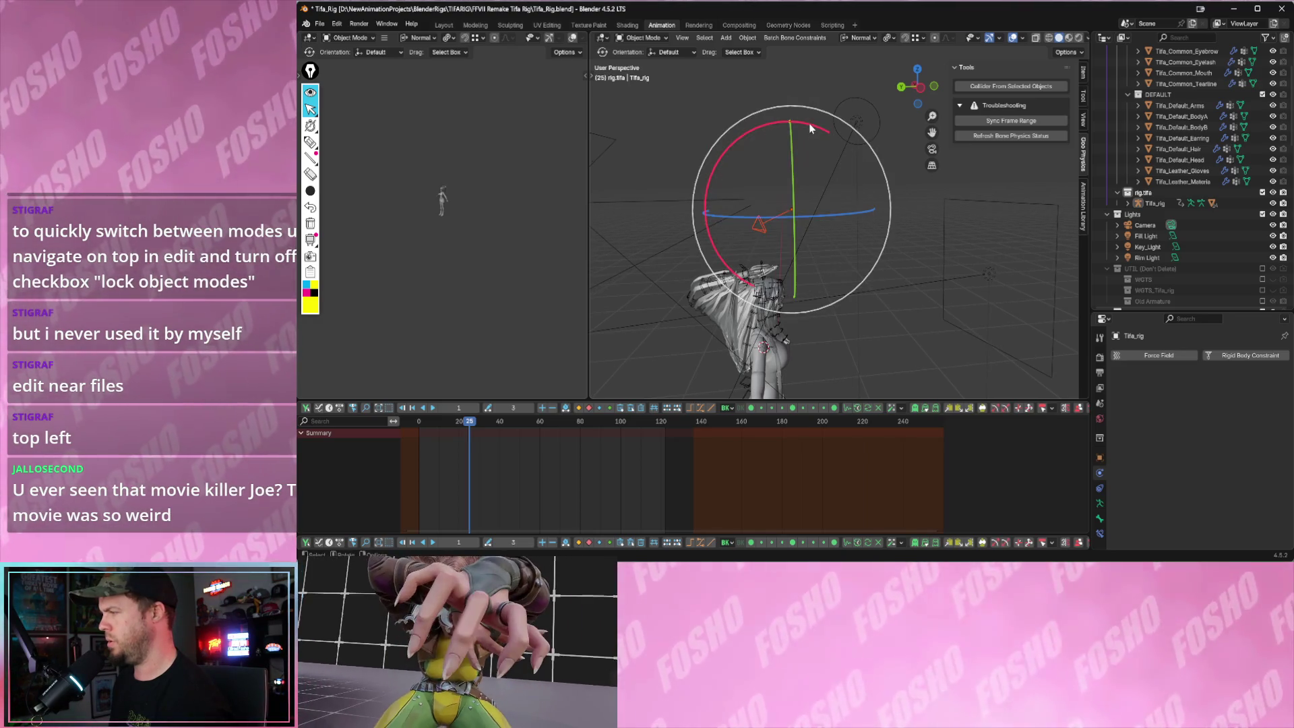
{"action": "left_click_drag", "start_coordinate": [809, 123], "coordinate": [841, 253]}
{"action": "key", "text": "space"}
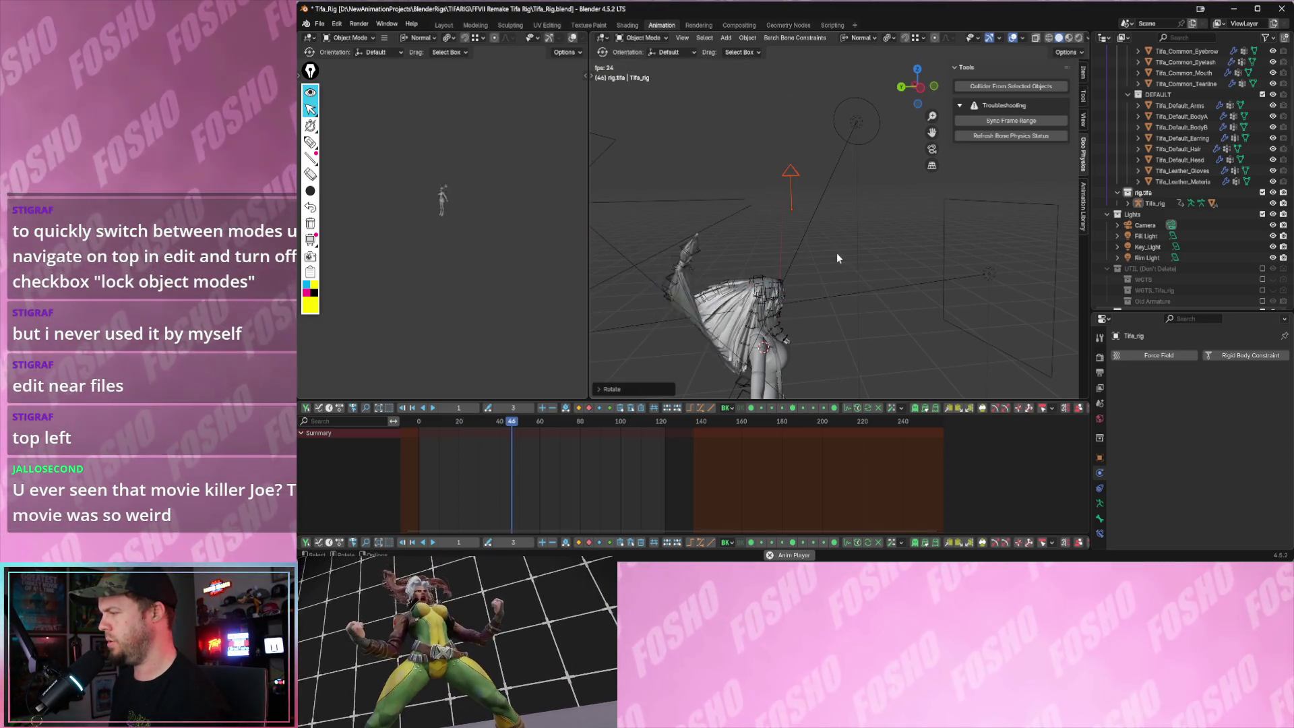
{"action": "key", "text": "space"}
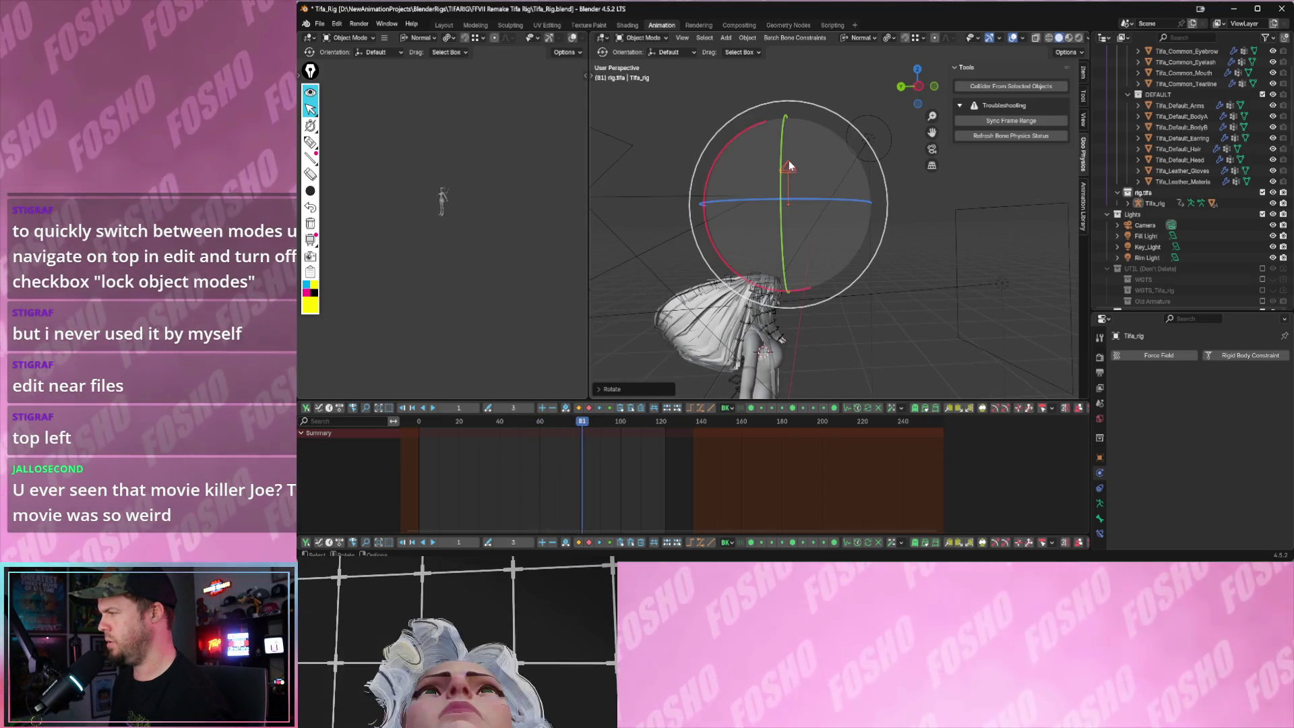
- Raise the light along the Z axis above the character and replay the animation
{"action": "key", "text": "shift+space"}
{"action": "key", "text": "g"}
{"action": "right_click", "coordinate": [789, 209]}
{"action": "key", "text": "Down"}
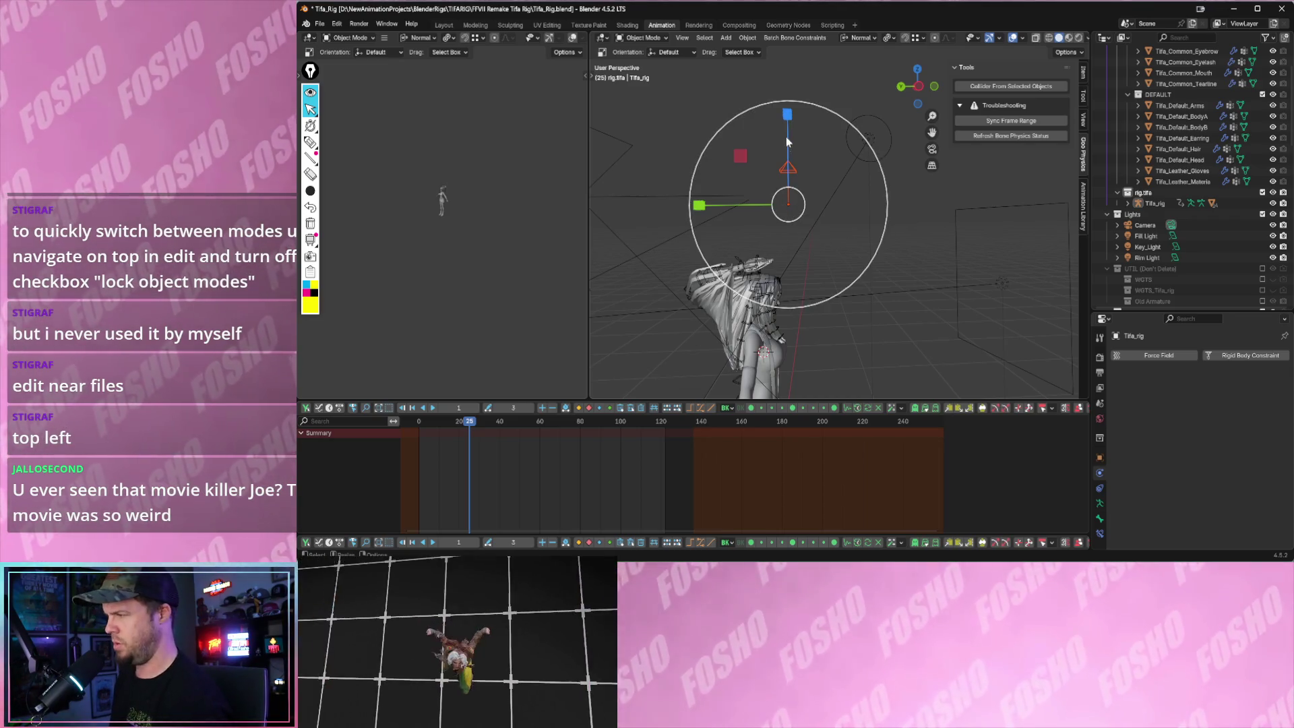
{"action": "left_click_drag", "start_coordinate": [788, 147], "coordinate": [794, 55]}
{"action": "key", "text": "space"}
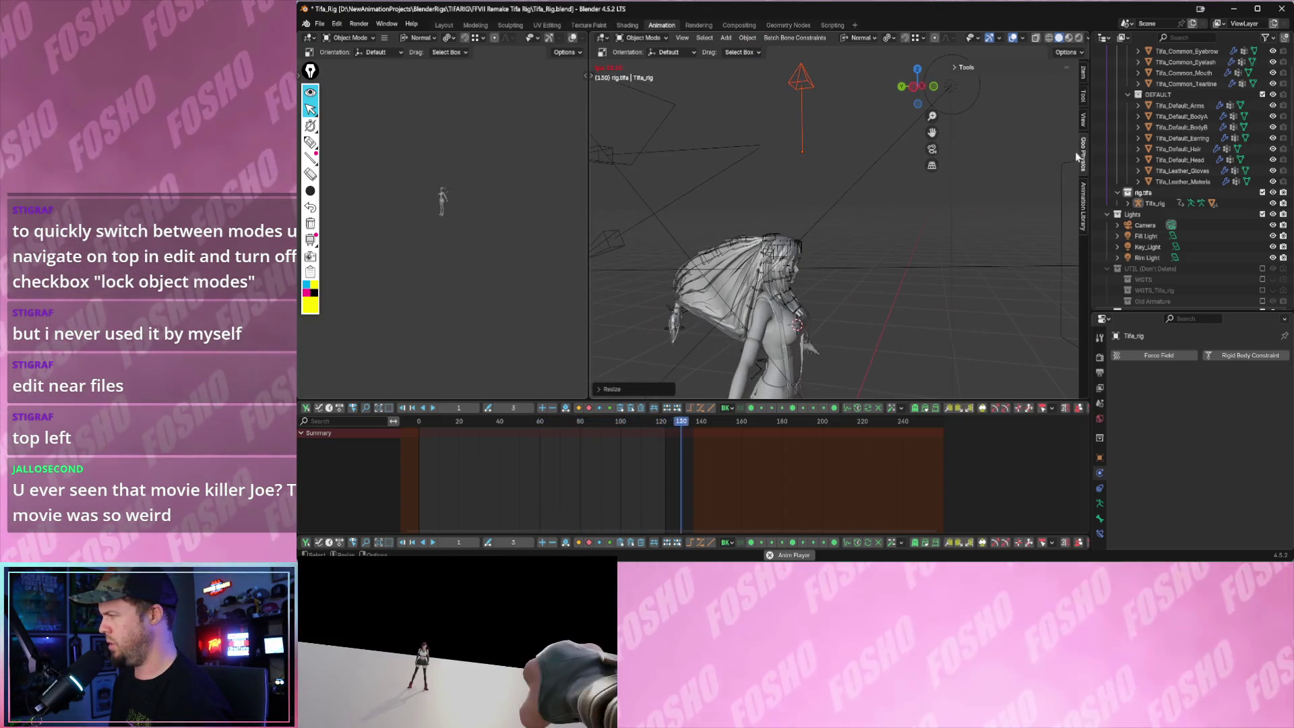
{"action": "key", "text": "space"}
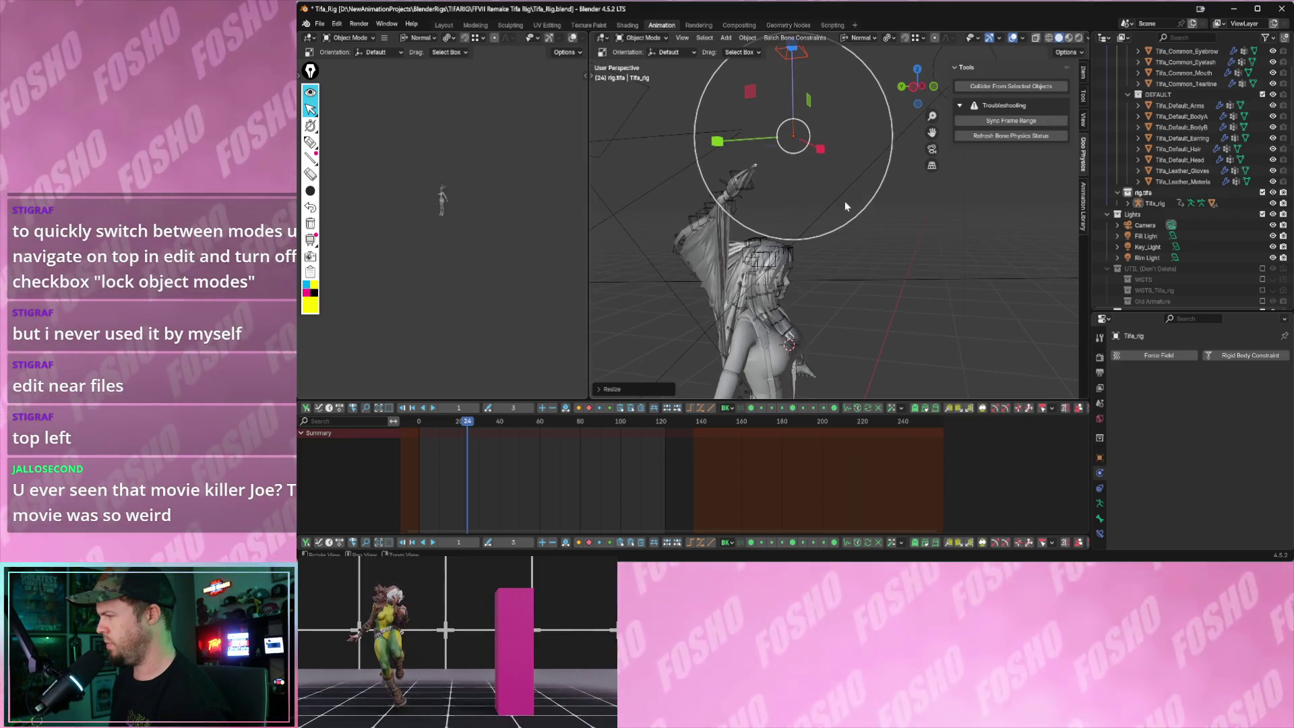
{"action": "key", "text": "space"}
{"action": "key", "text": "space"}
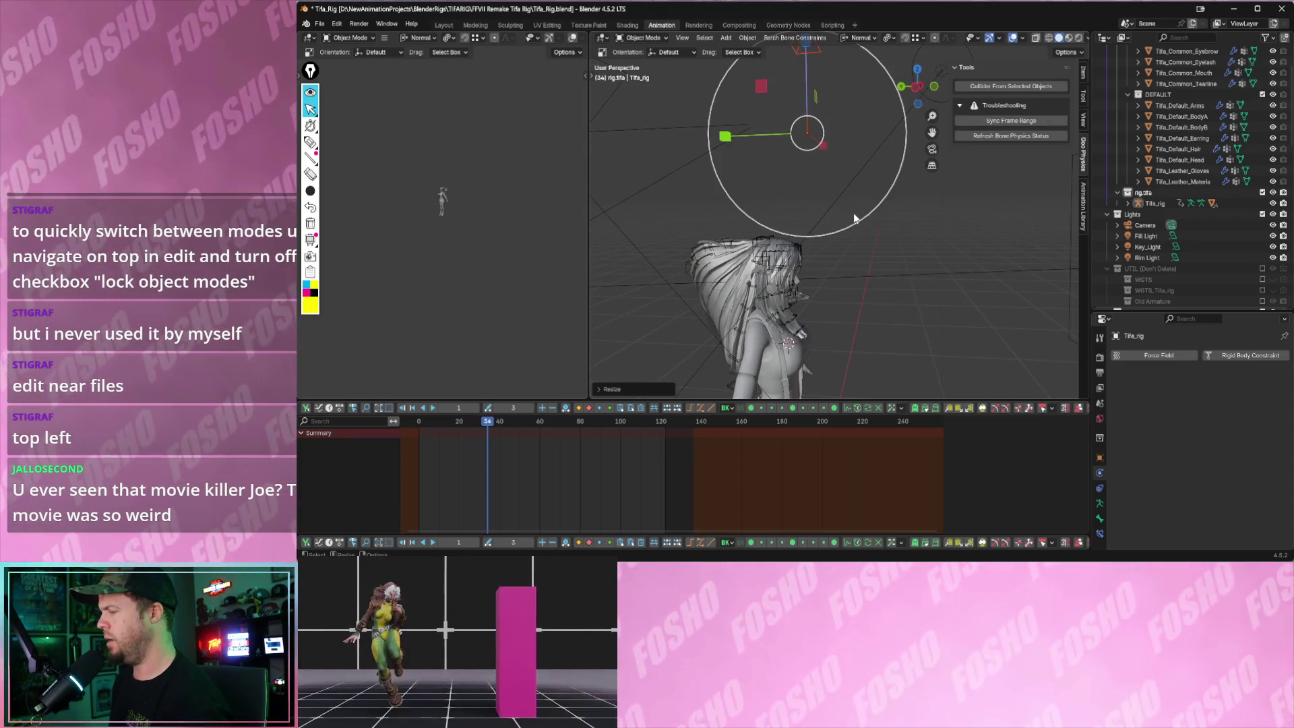
{"action": "key", "text": "space"}
- Select Tifa's hair, return to Pose Mode and select the Hair_D_01.C bone
{"action": "mouse_move", "coordinate": [844, 224]}
{"action": "middle_mouse_down"}
{"action": "mouse_move", "coordinate": [806, 226]}
{"action": "mouse_move", "coordinate": [703, 120]}
{"action": "middle_mouse_up"}
{"action": "scroll", "coordinate": [808, 229], "scroll_direction": "up", "scroll_amount": 2}
{"action": "left_click", "coordinate": [753, 237]}
{"action": "left_click", "coordinate": [647, 75]}
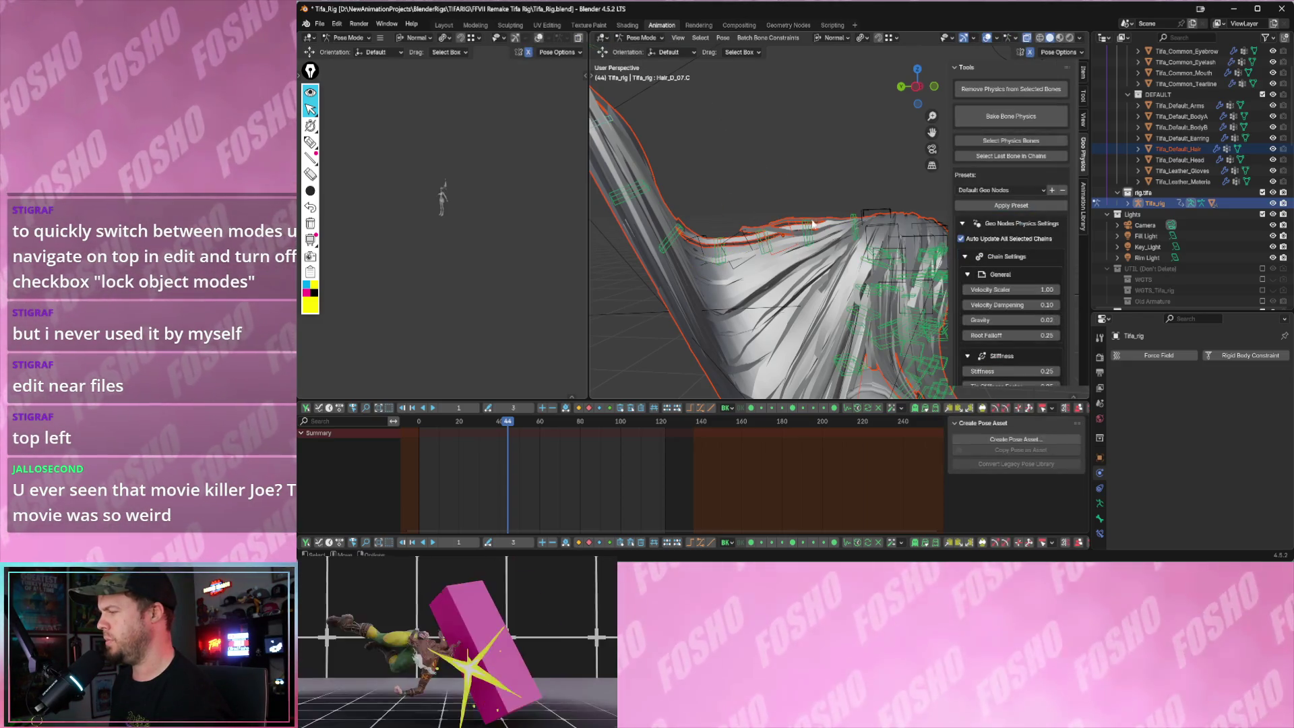
{"action": "left_click", "coordinate": [854, 211]}
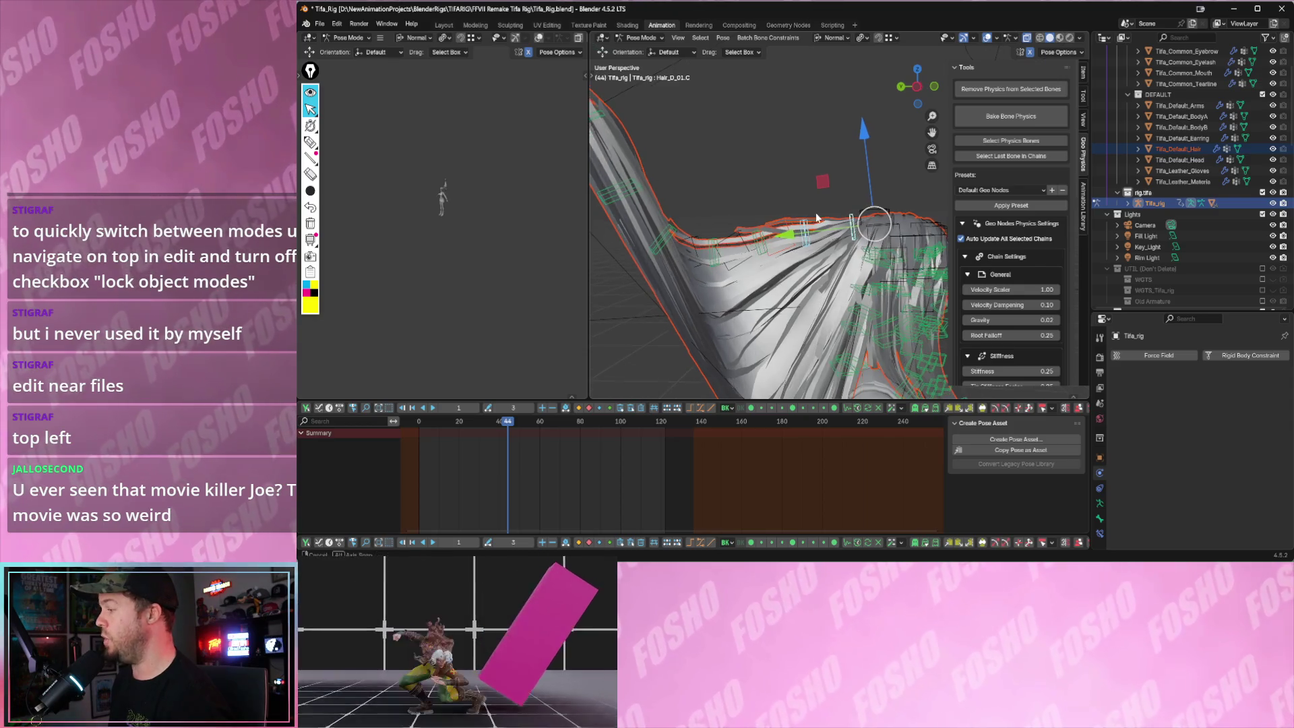
- Save the selected hair bones as a selection set named hair, which throws a Python error, then dismiss it
{"action": "middle_click_drag", "start_coordinate": [756, 240], "coordinate": [785, 227], "text": "shift"}
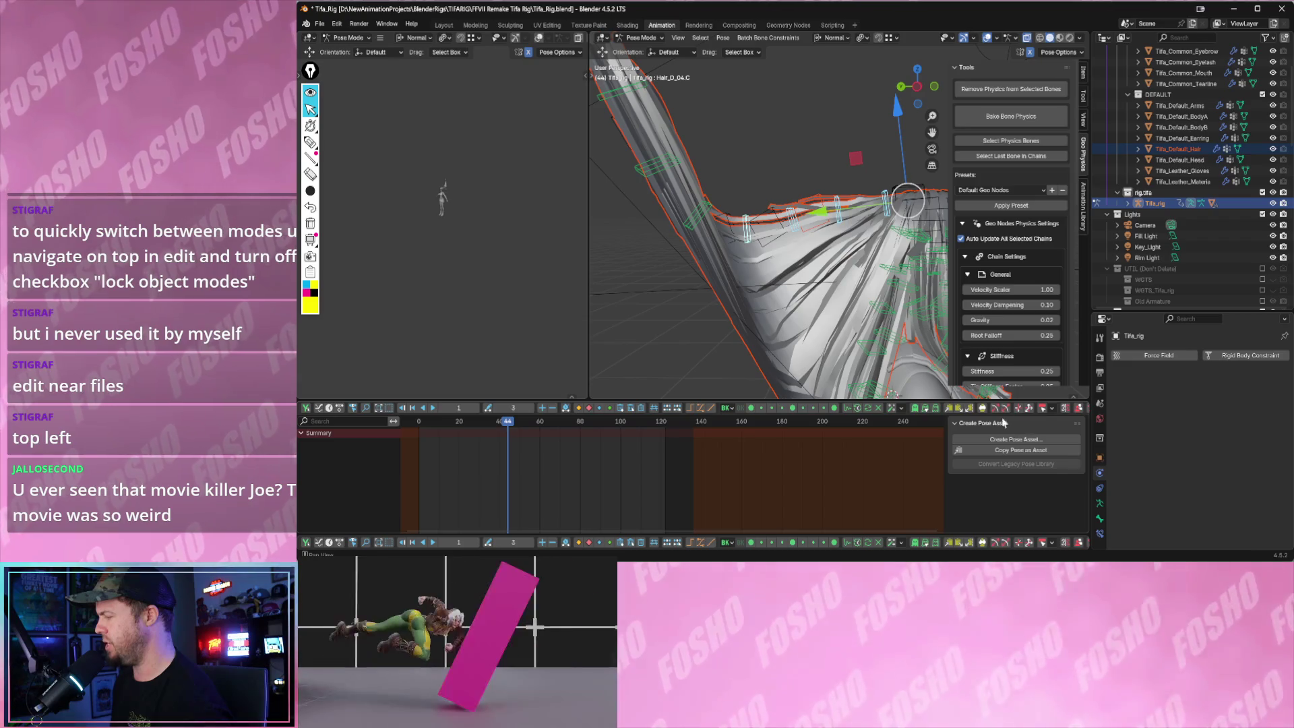
{"action": "left_click", "coordinate": [1041, 412]}
{"action": "type", "text": "hair"}
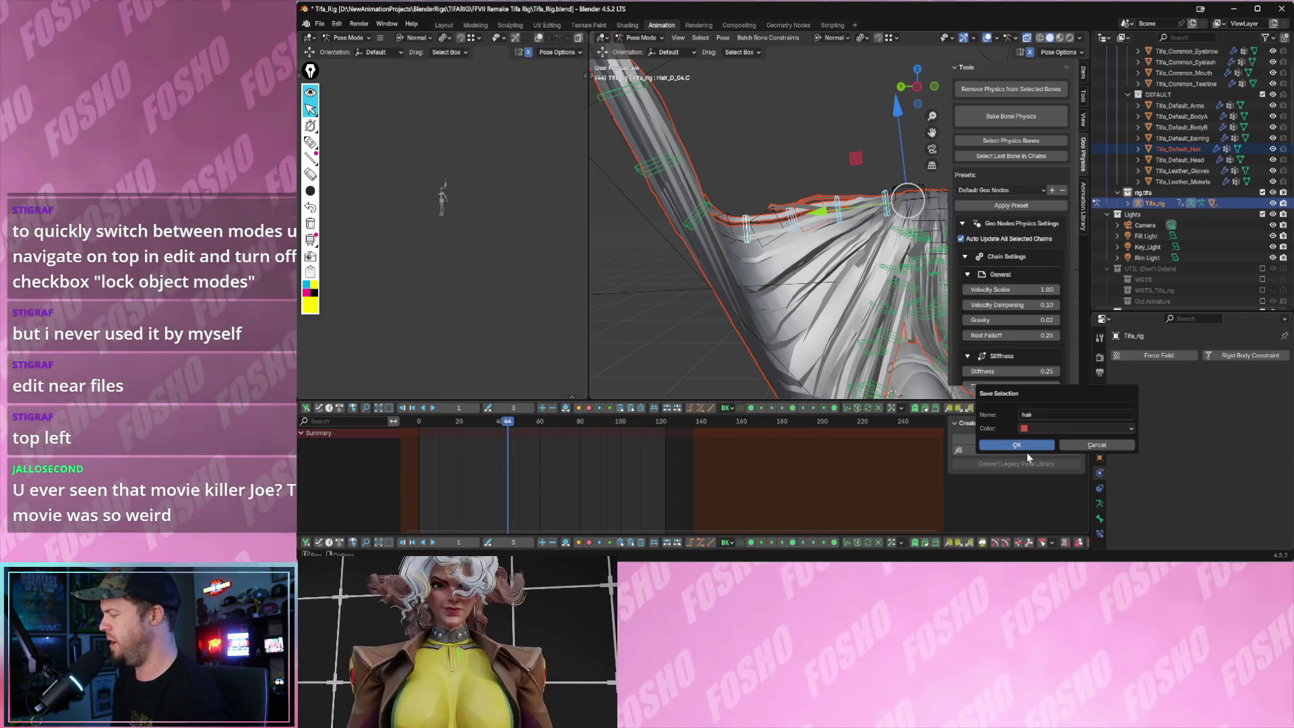
{"action": "left_click", "coordinate": [1027, 452]}
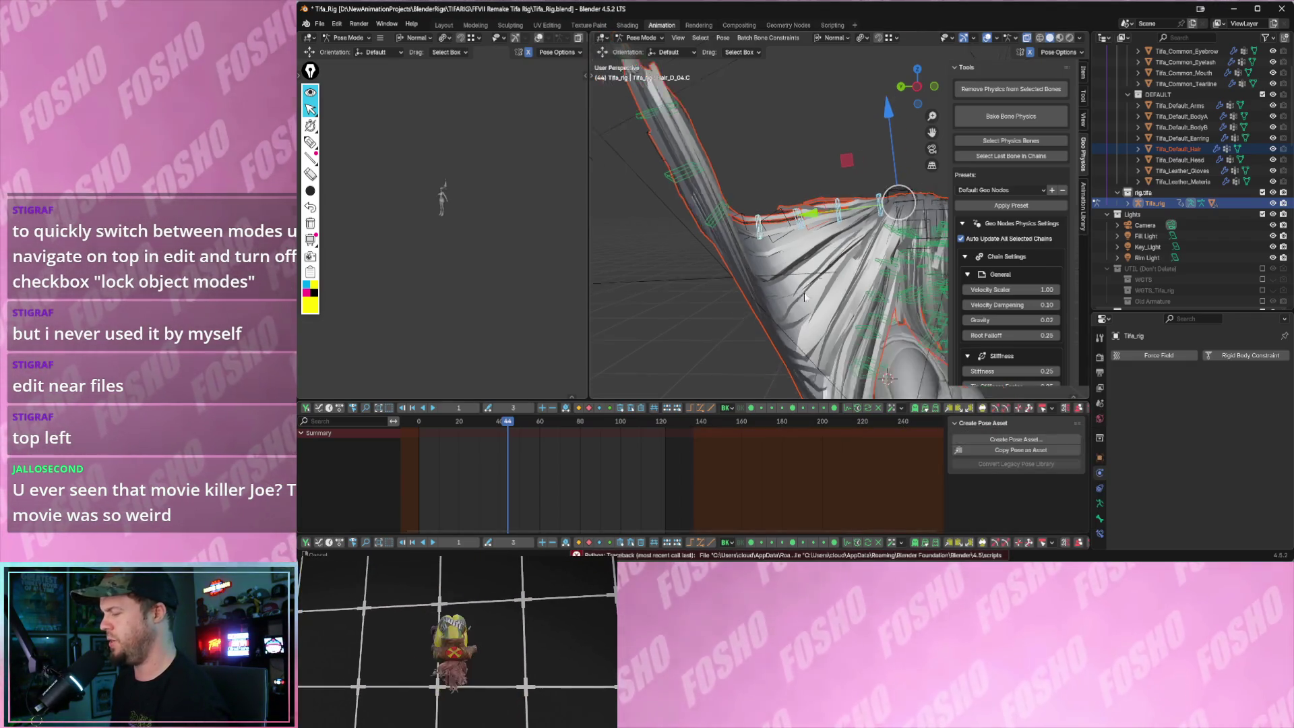
{"action": "middle_click_drag", "start_coordinate": [910, 303], "coordinate": [672, 241]}
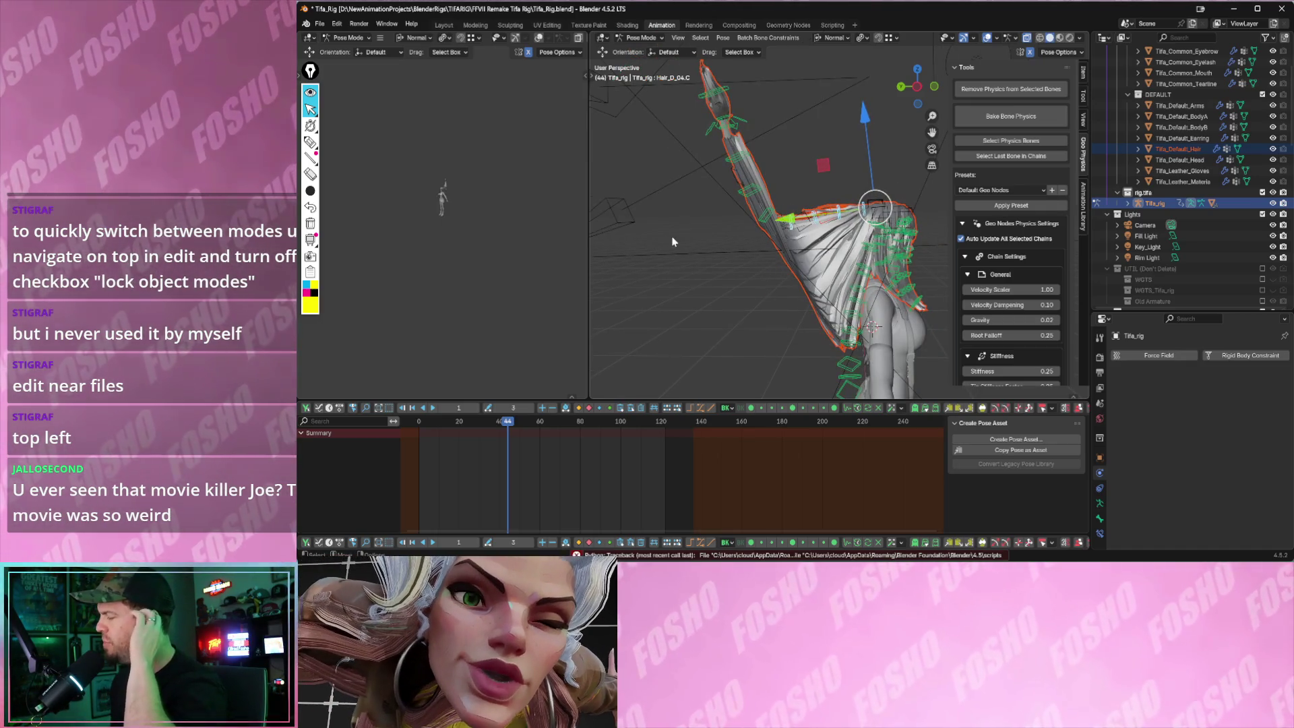
{"action": "middle_click_drag", "start_coordinate": [753, 216], "coordinate": [781, 228]}
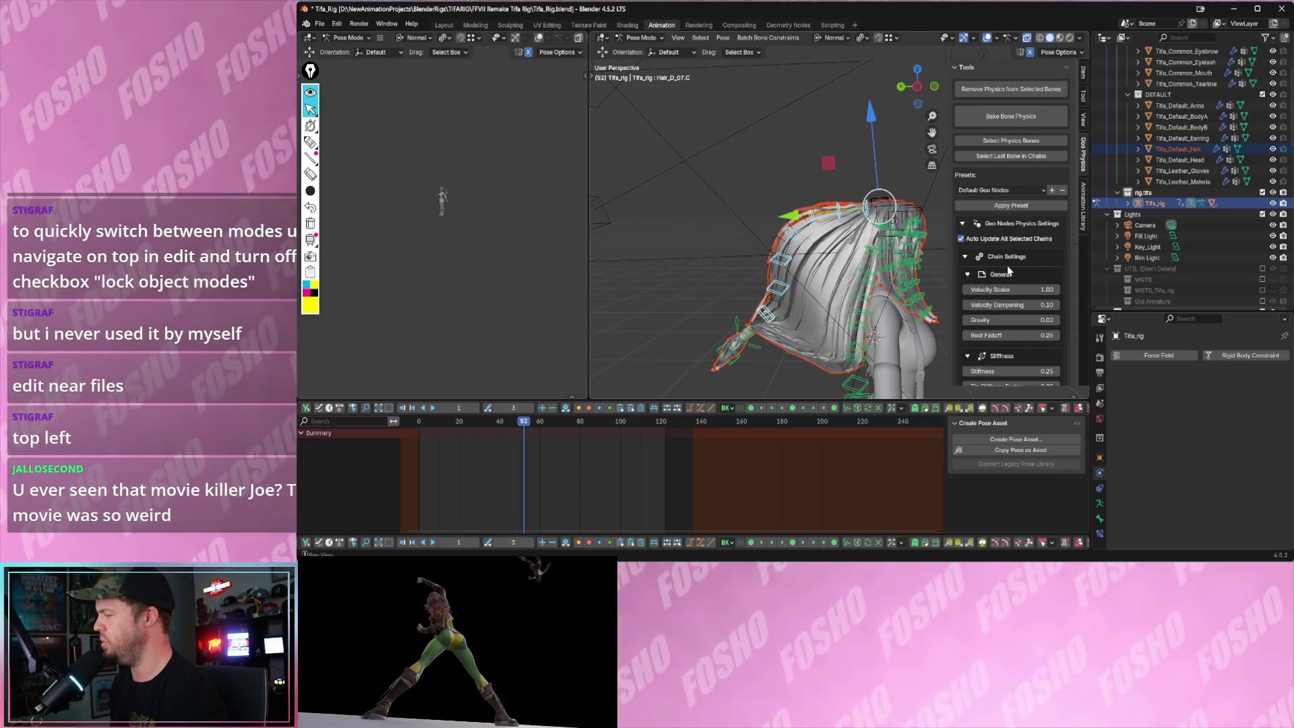
{"action": "scroll", "coordinate": [1009, 269], "scroll_direction": "down", "scroll_amount": 2}
{"action": "scroll", "coordinate": [971, 263], "scroll_direction": "down", "scroll_amount": 2}
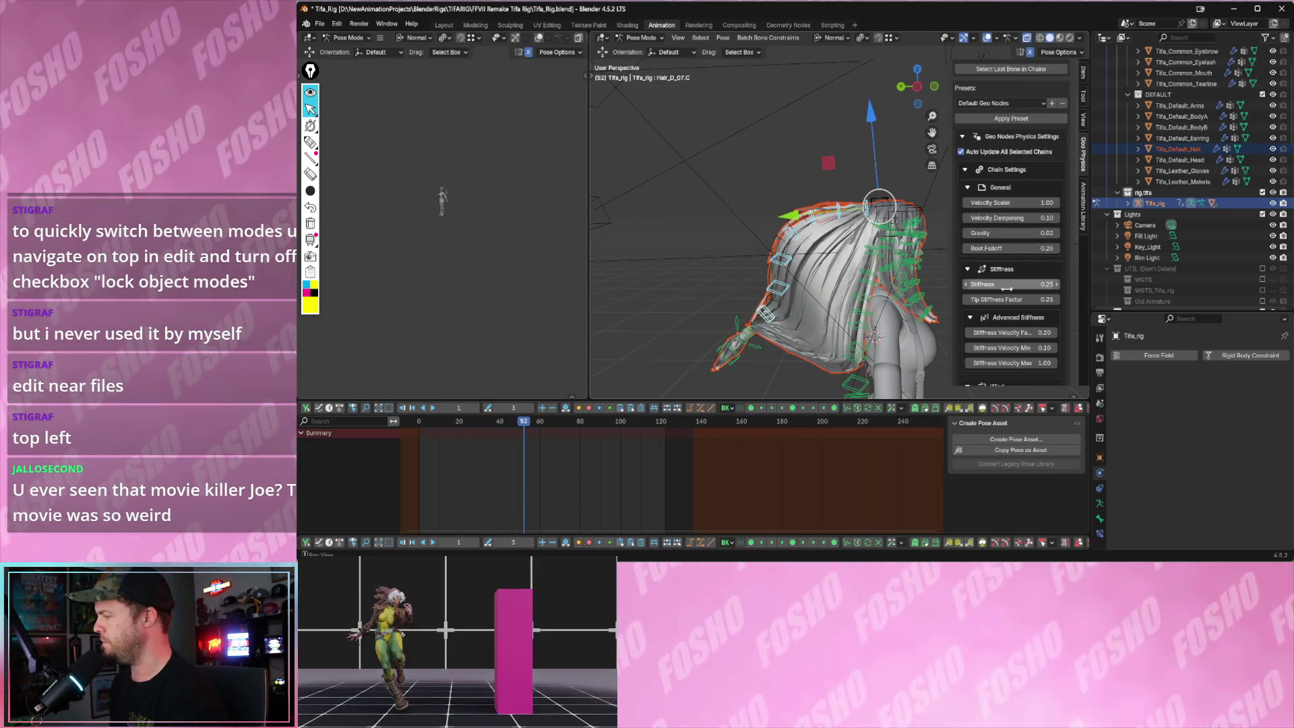
{"action": "scroll", "coordinate": [1008, 287], "scroll_direction": "down", "scroll_amount": 2}
{"action": "scroll", "coordinate": [1002, 290], "scroll_direction": "down", "scroll_amount": 3}
{"action": "scroll", "coordinate": [1000, 290], "scroll_direction": "down", "scroll_amount": 2}
{"action": "scroll", "coordinate": [1000, 290], "scroll_direction": "down", "scroll_amount": 2}
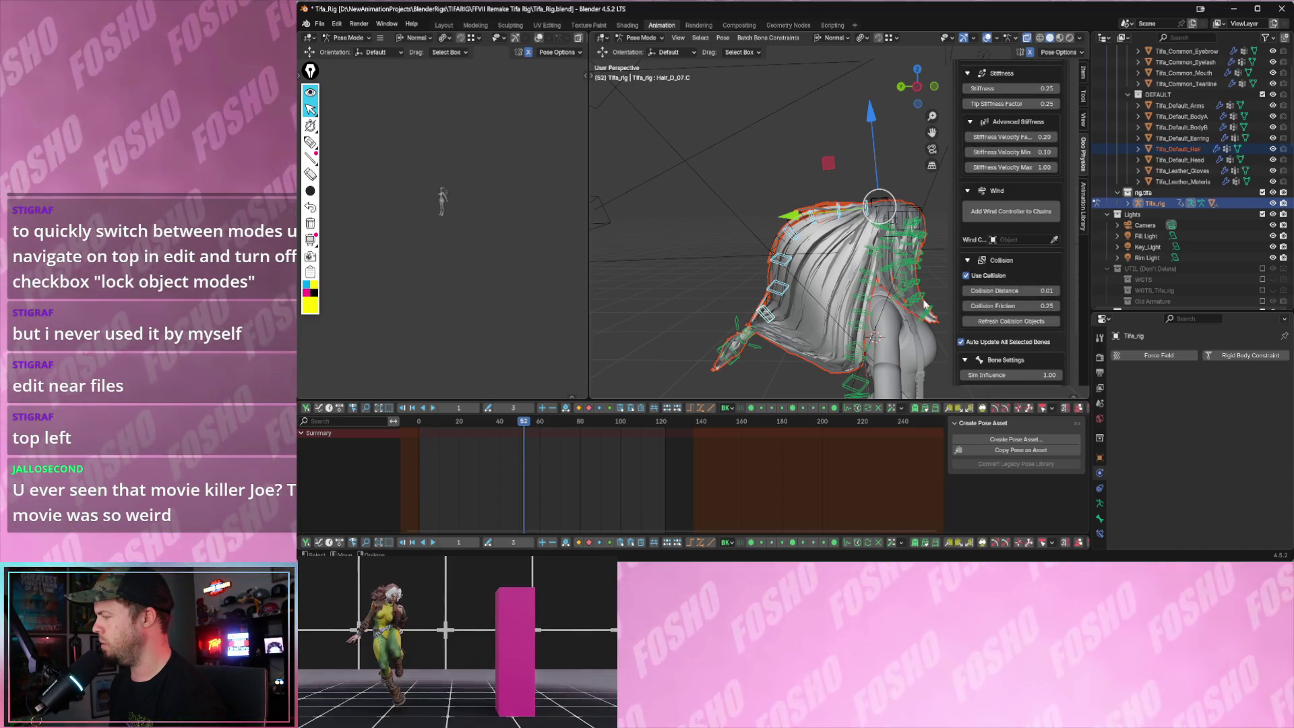
- Add a wind controller to the hair chains and set Wind Strength to 0.50 during playback
{"action": "key", "text": "space"}
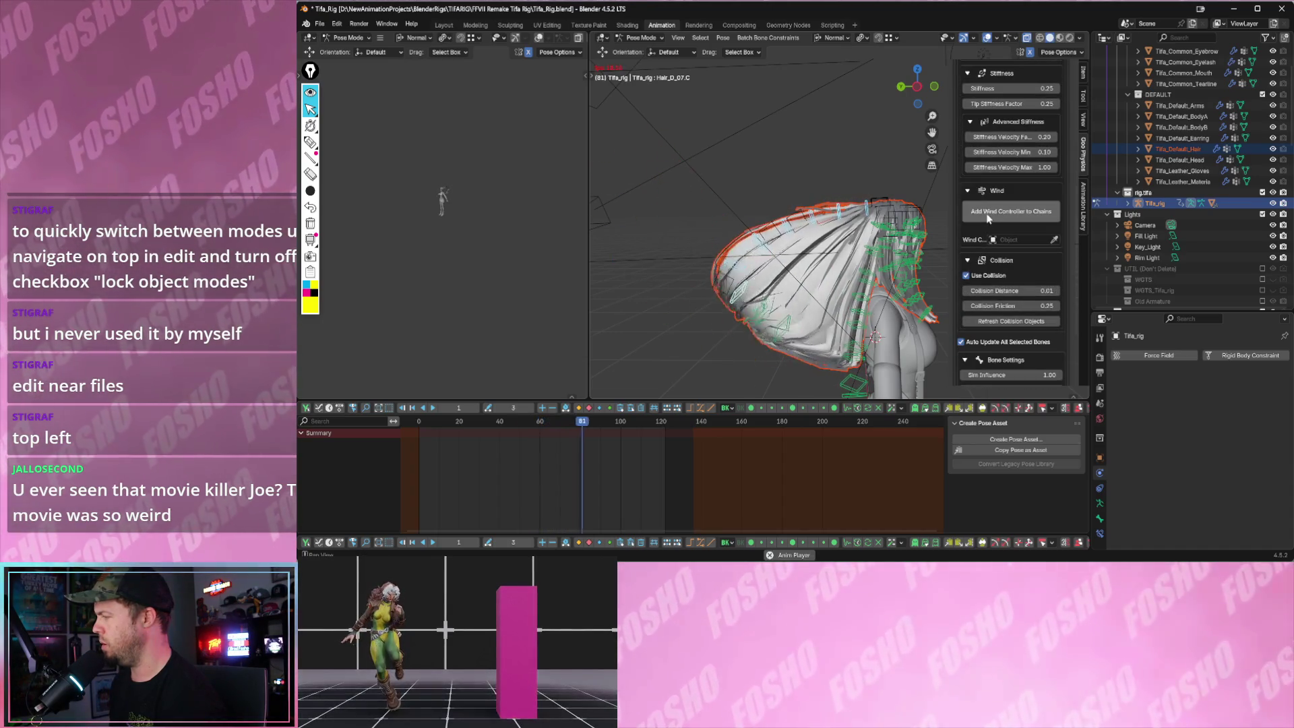
{"action": "left_click", "coordinate": [988, 212]}
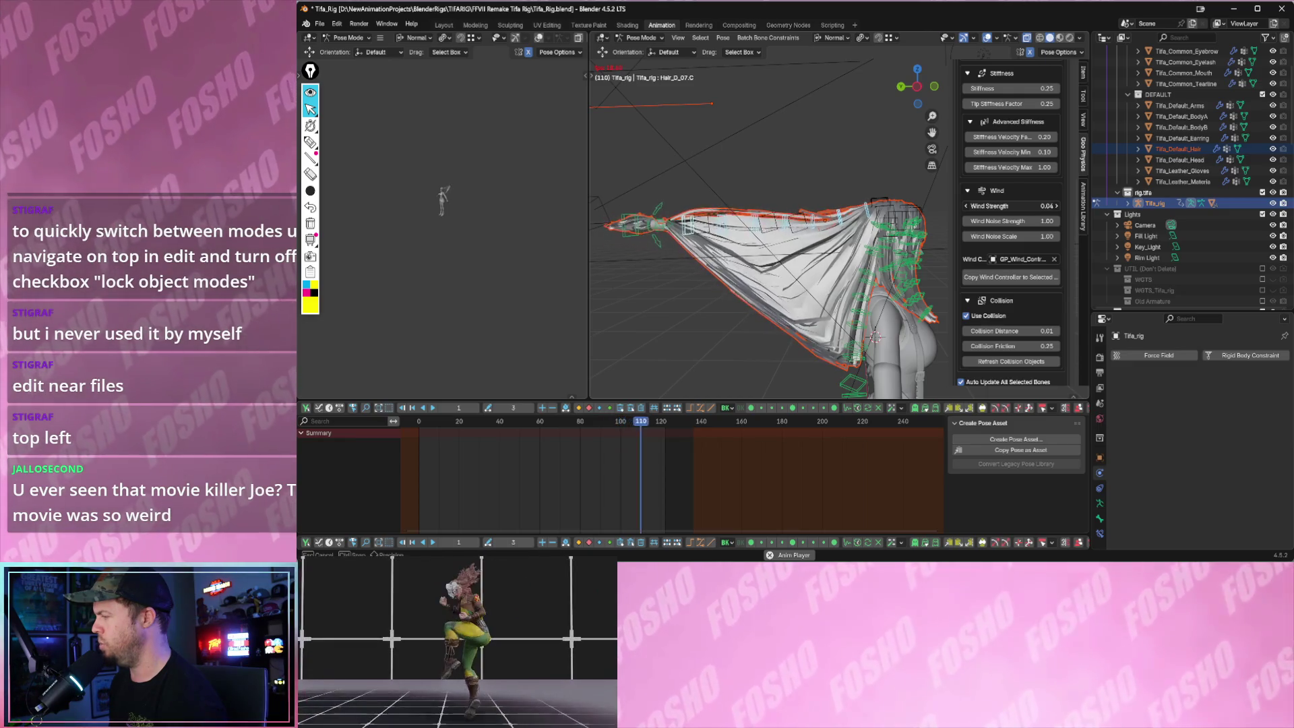
{"action": "left_click_drag", "start_coordinate": [1012, 205], "coordinate": [1045, 221]}
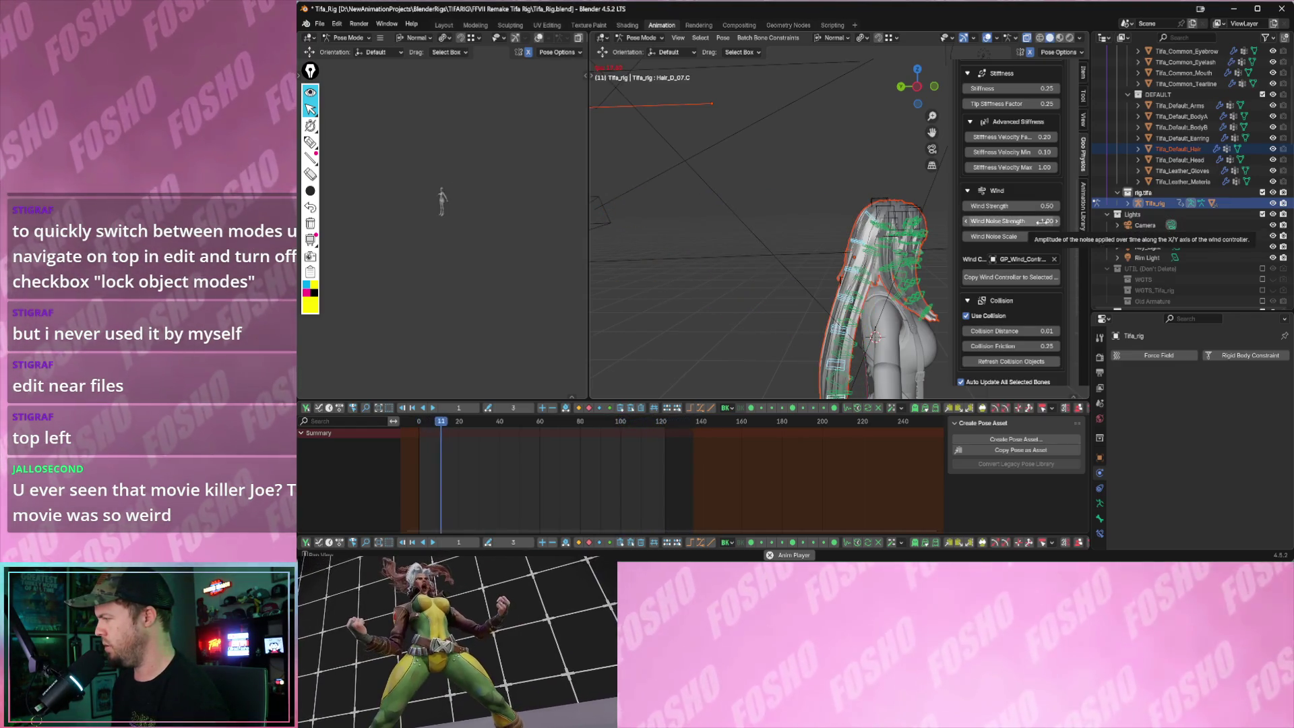
- Raise the wind noise strength and bring the Wind Noise Scale up to about 3.13
{"action": "left_click_drag", "start_coordinate": [1042, 221], "coordinate": [1072, 221]}
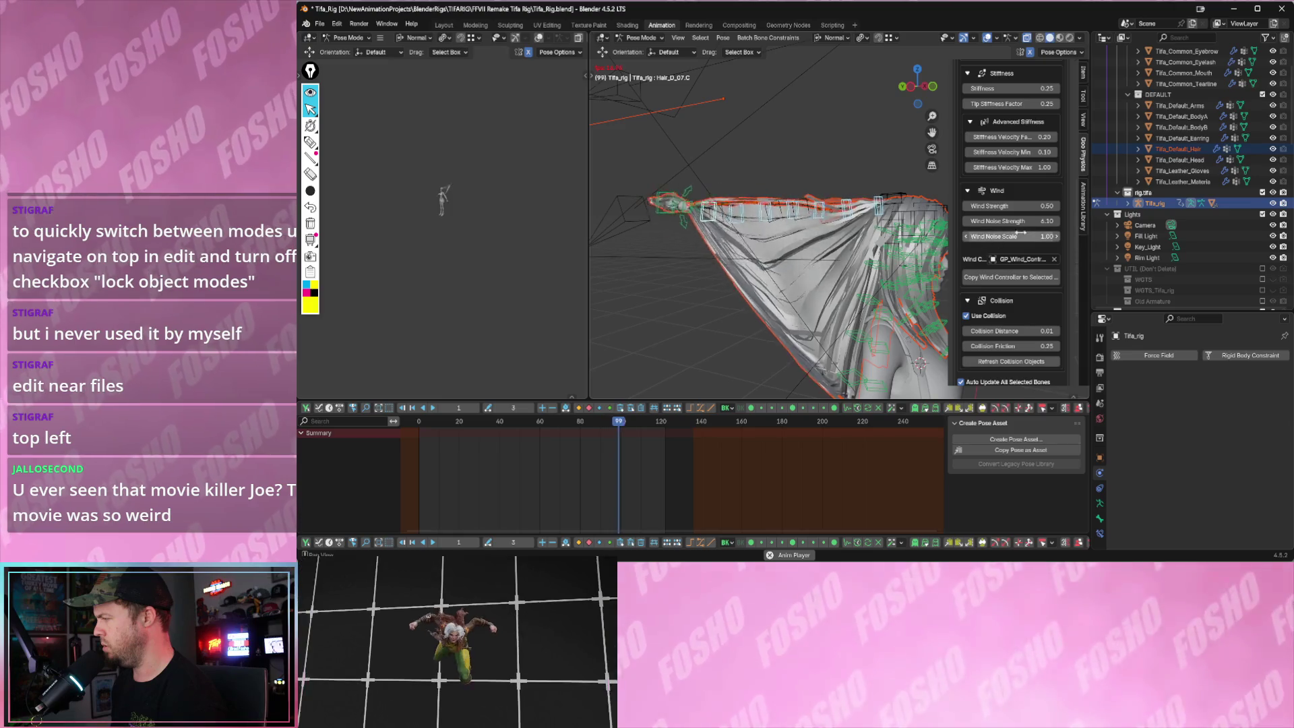
{"action": "left_click_drag", "start_coordinate": [1019, 236], "coordinate": [997, 235]}
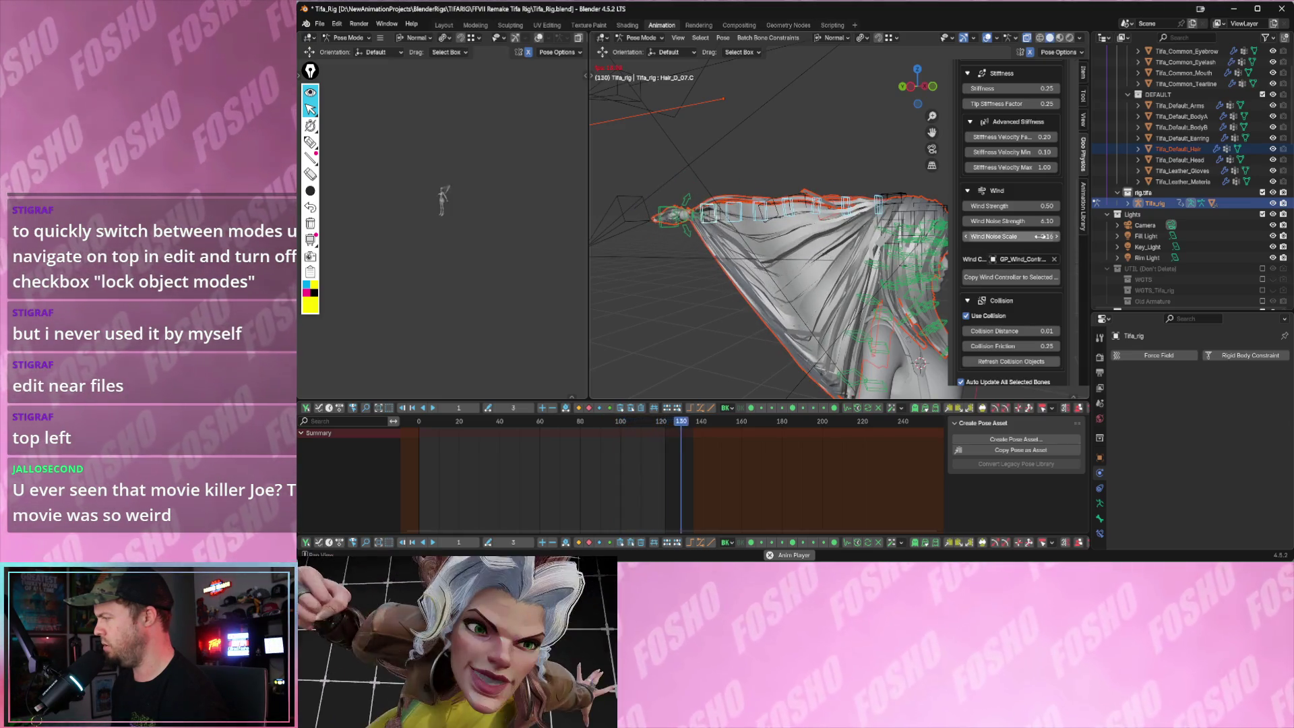
{"action": "left_click_drag", "start_coordinate": [1041, 236], "coordinate": [1112, 236]}
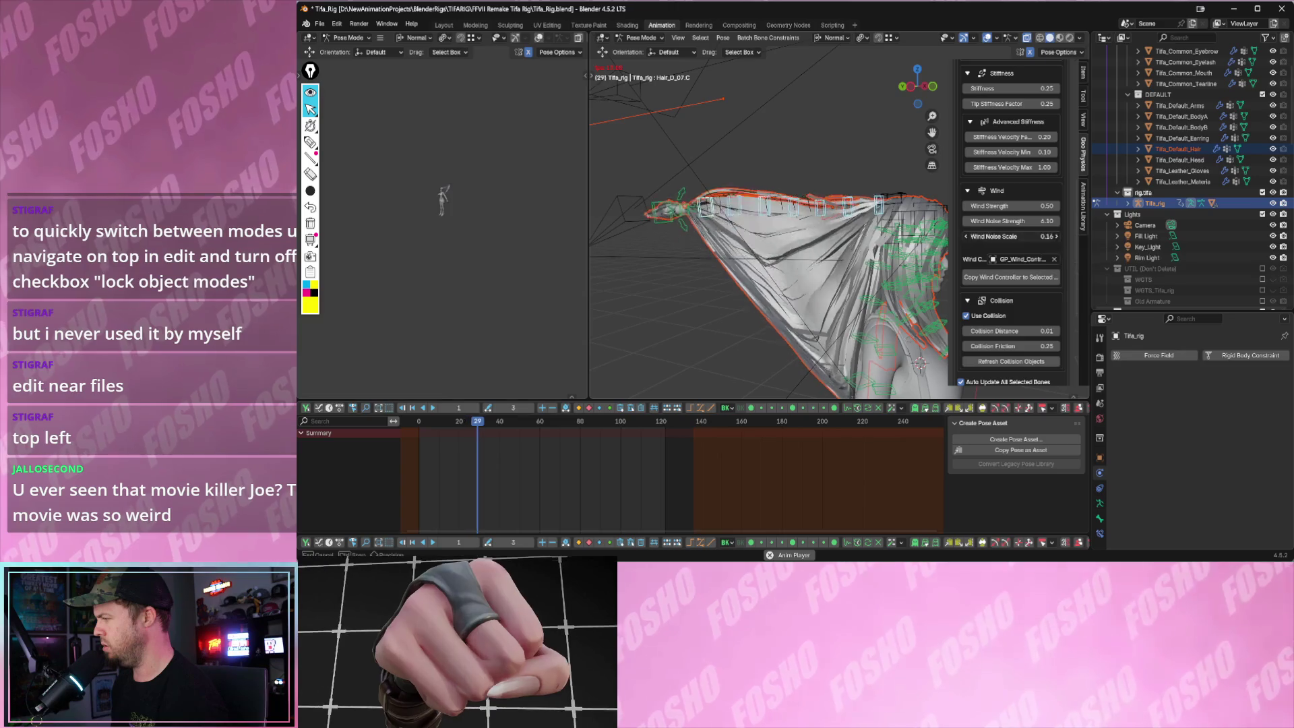
{"action": "left_click_drag", "start_coordinate": [1022, 236], "coordinate": [1051, 235]}
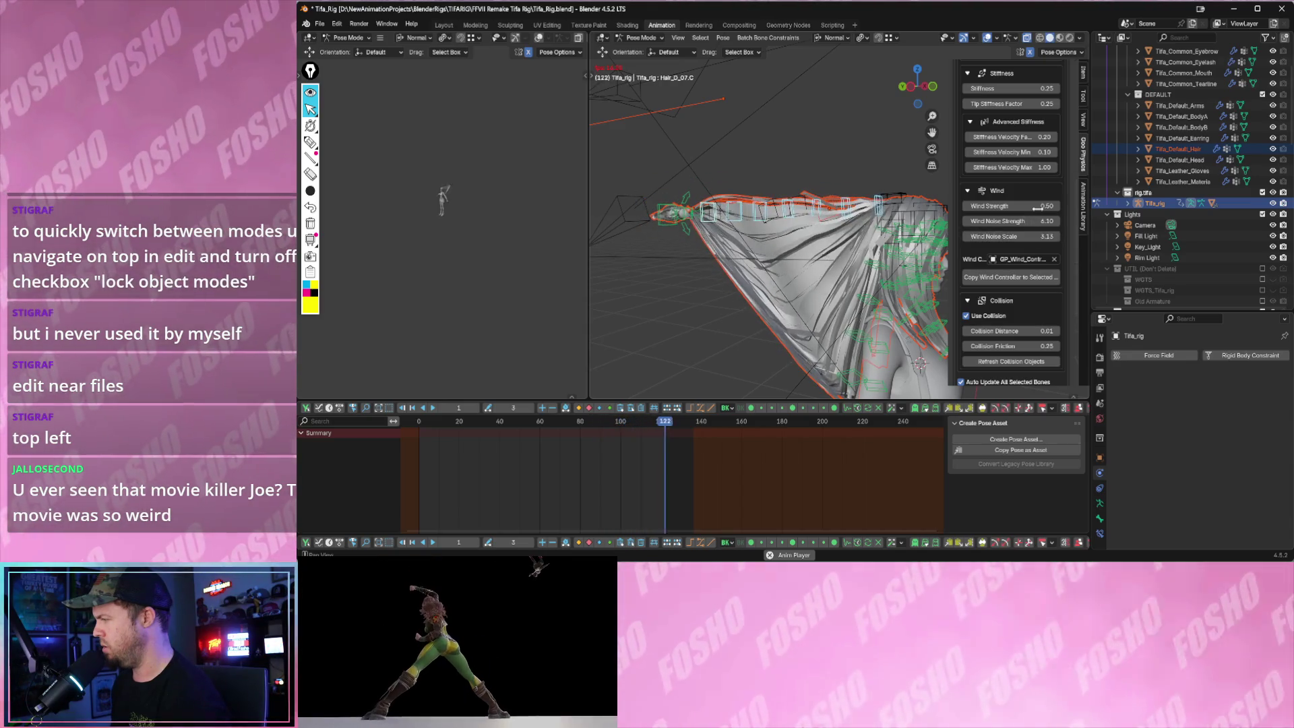
- Lower Wind Strength to 0.20, then enter 0.1 directly
{"action": "left_click_drag", "start_coordinate": [1011, 205], "coordinate": [997, 206]}
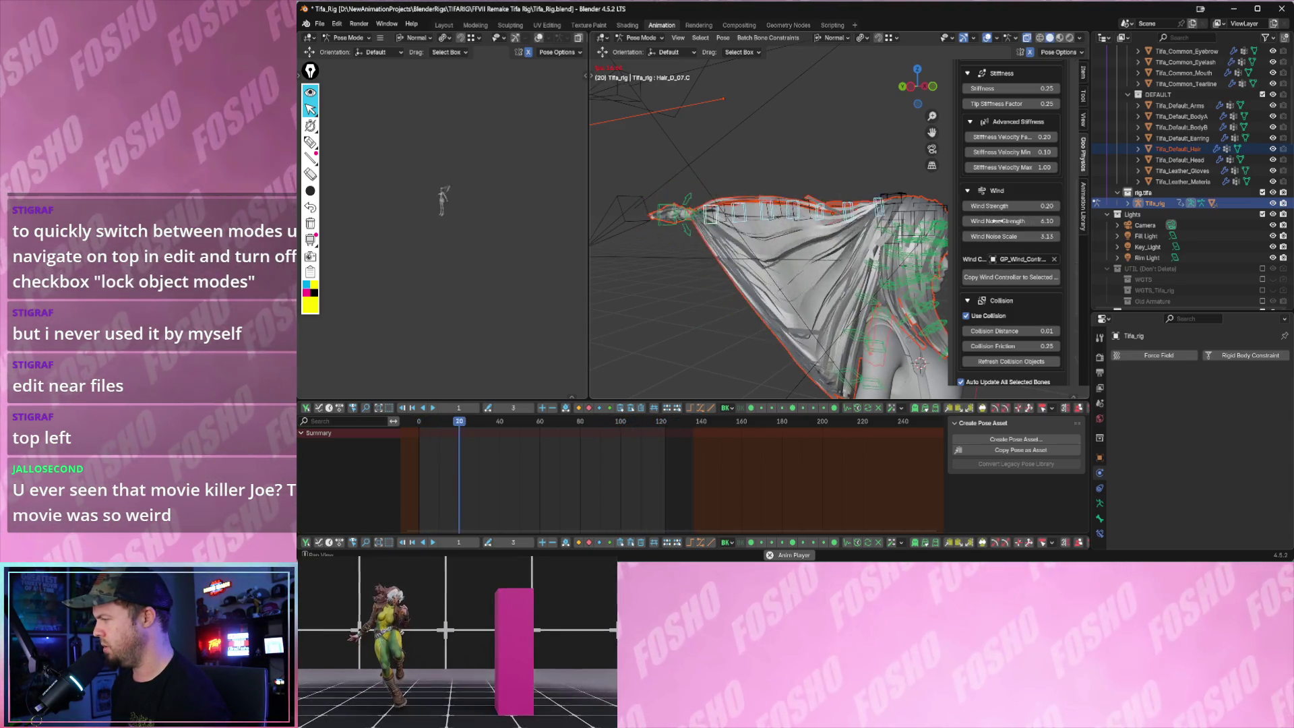
{"action": "double_click", "coordinate": [971, 205]}
{"action": "type", "text": "0.1"}
{"action": "key", "text": "Return"}
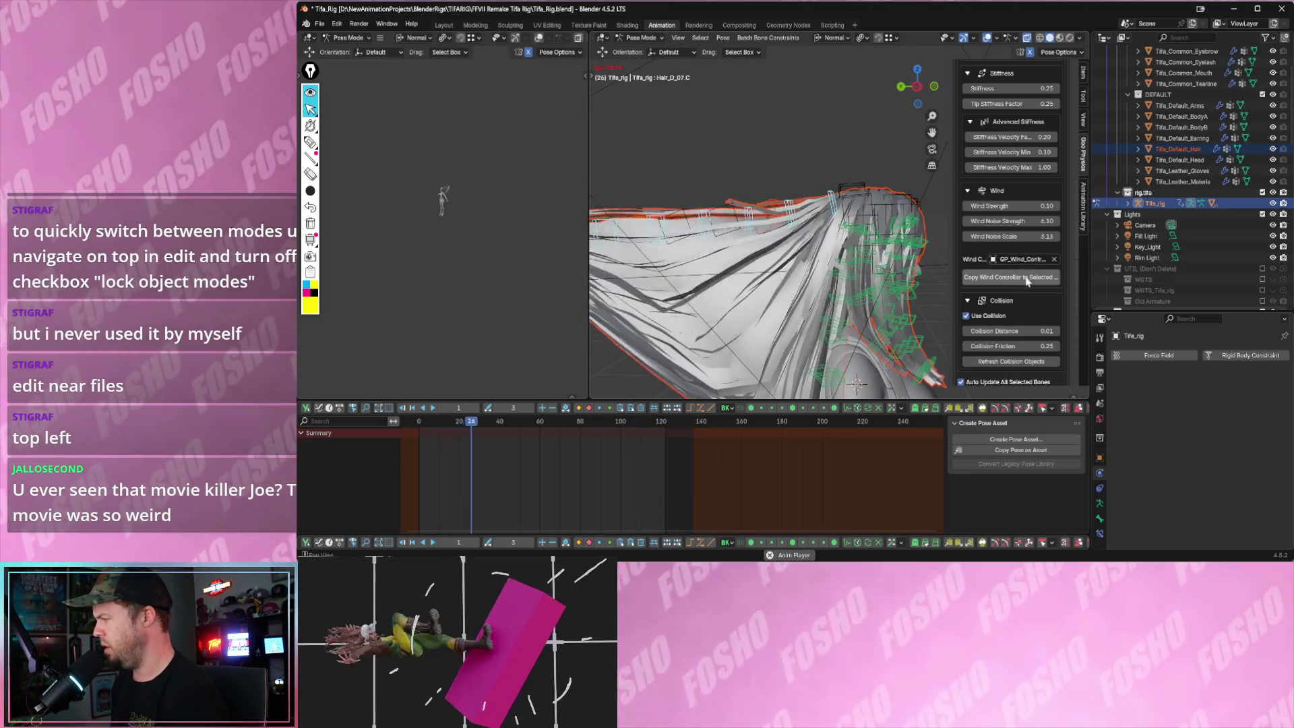
{"action": "scroll", "coordinate": [1016, 243], "scroll_direction": "up", "scroll_amount": 1}
{"action": "scroll", "coordinate": [1015, 242], "scroll_direction": "up", "scroll_amount": 2}
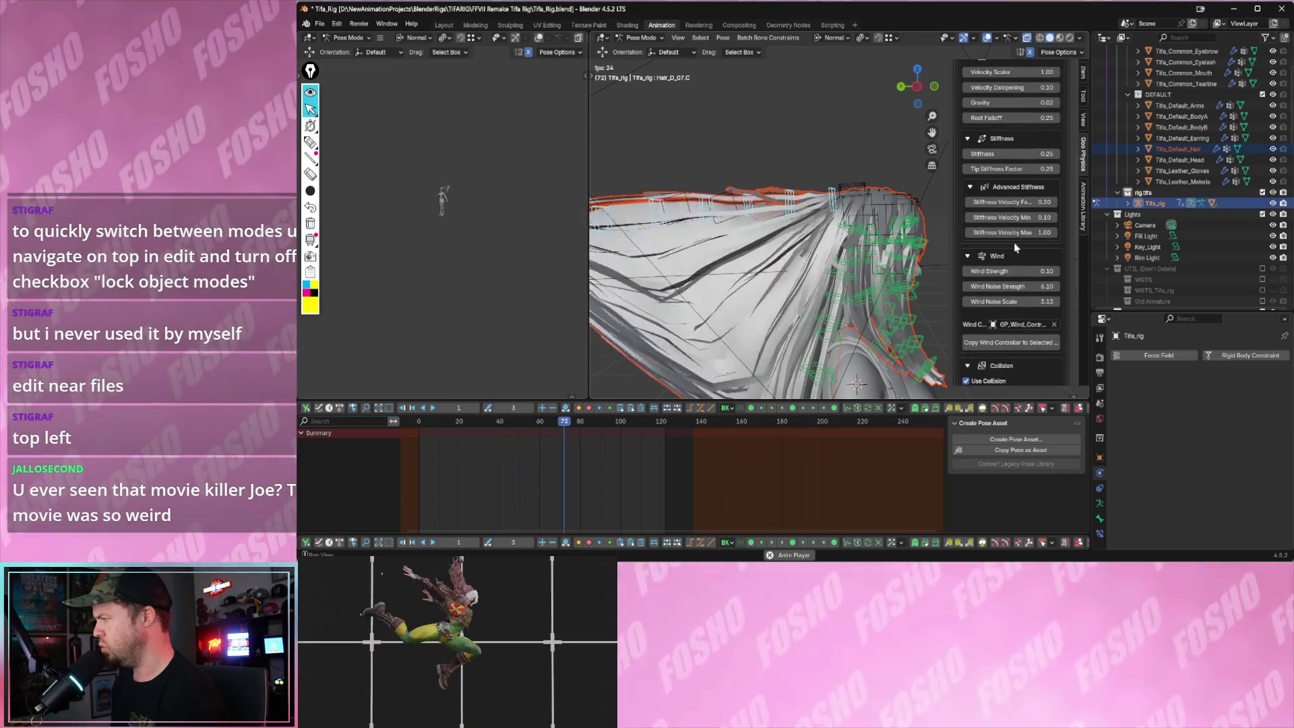
{"action": "scroll", "coordinate": [1014, 242], "scroll_direction": "up", "scroll_amount": 1}
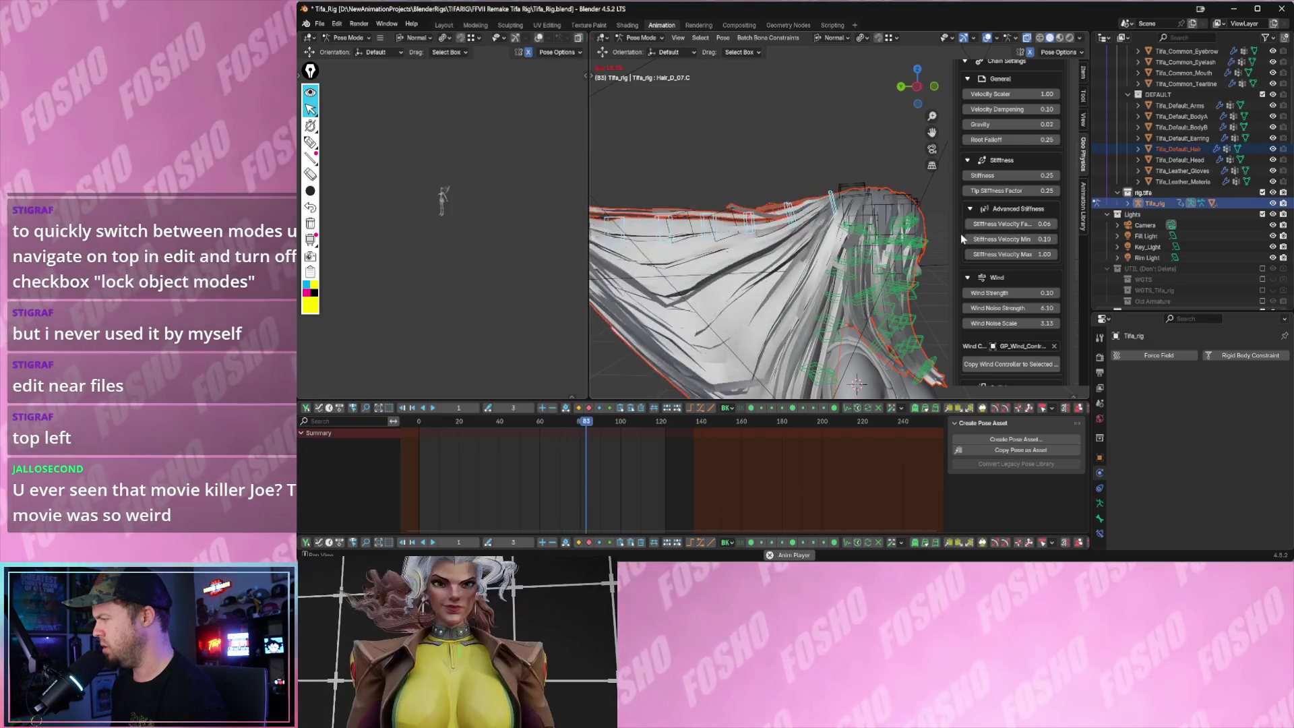
{"action": "scroll", "coordinate": [1022, 238], "scroll_direction": "up", "scroll_amount": 1}
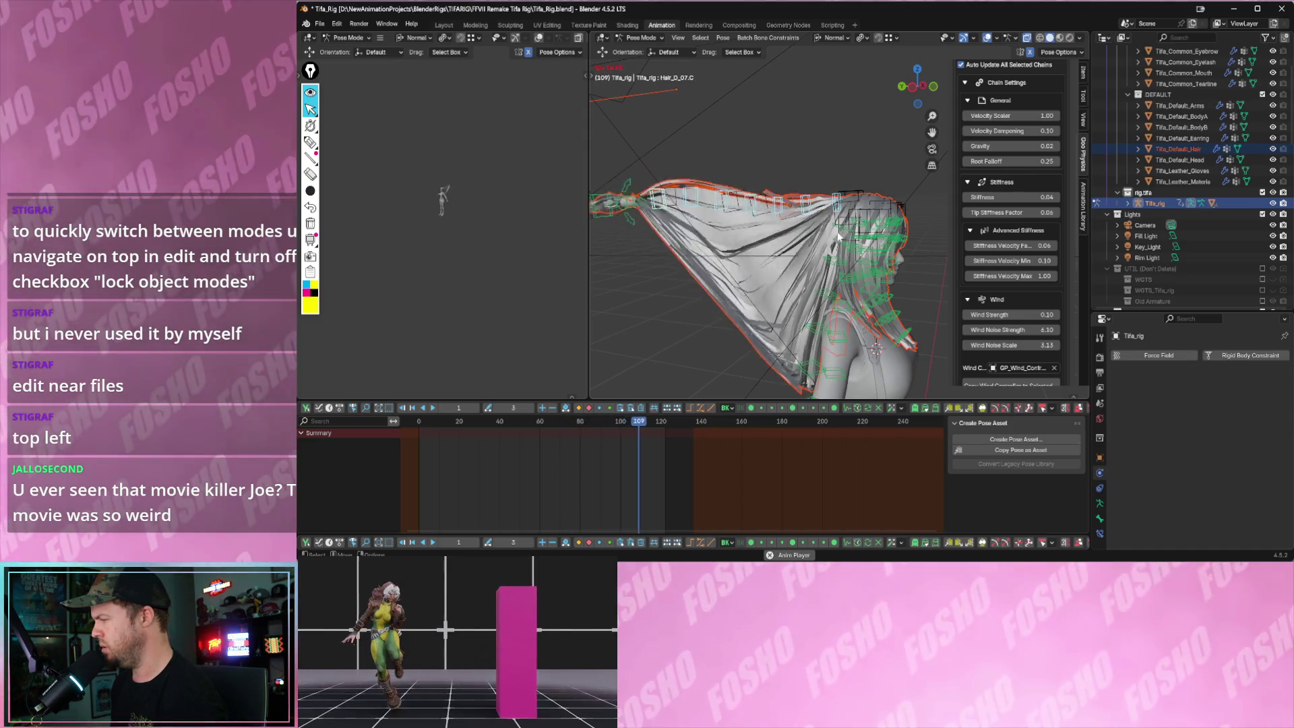
- Jump back to the first frame to replay the loosened hair simulation
{"action": "key", "text": "Escape"}
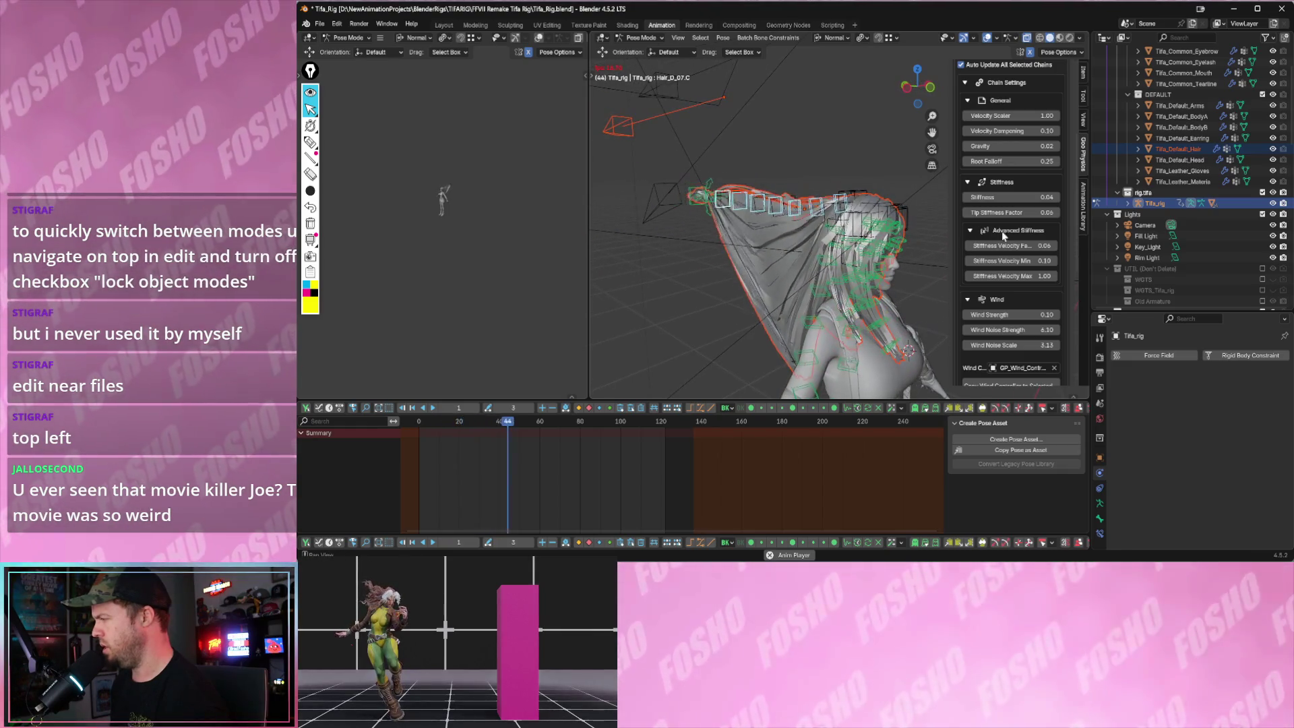
{"action": "scroll", "coordinate": [1002, 237], "scroll_direction": "up", "scroll_amount": 2}
{"action": "scroll", "coordinate": [1007, 223], "scroll_direction": "up", "scroll_amount": 1}
{"action": "scroll", "coordinate": [1012, 203], "scroll_direction": "up", "scroll_amount": 2}
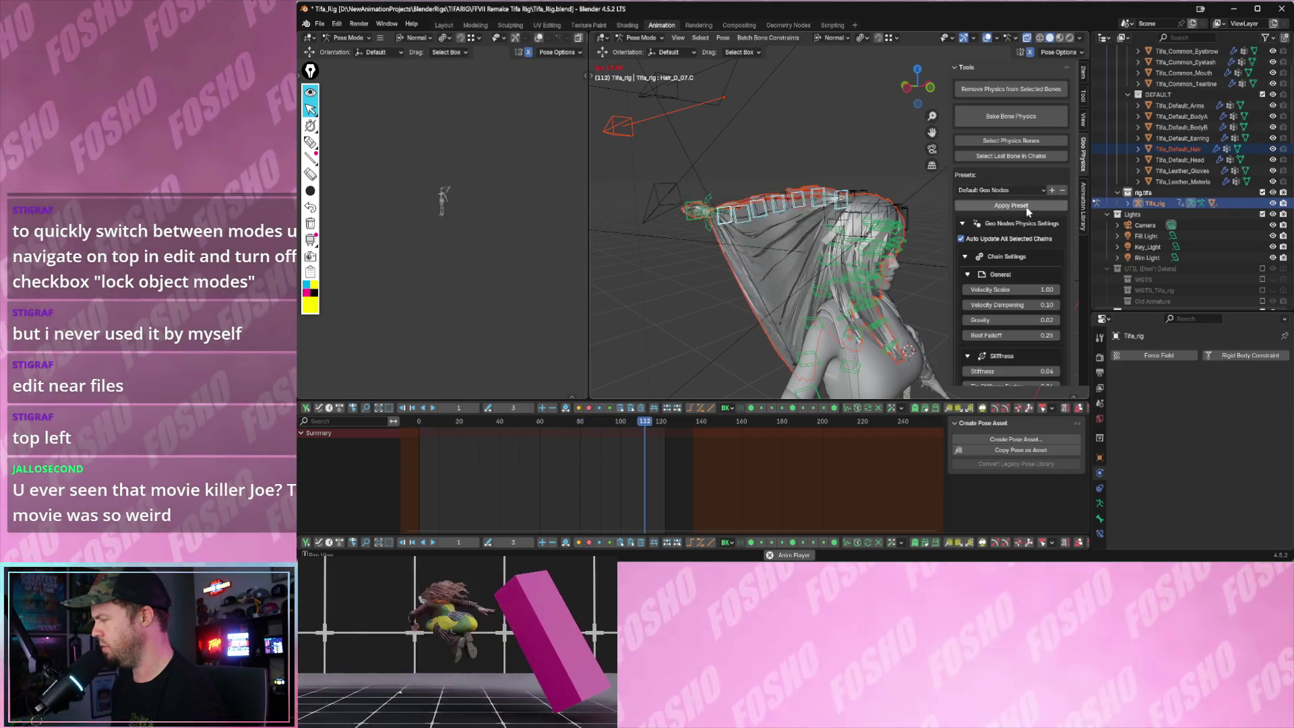
- Save the current hair settings as a new chain preset named Windtest1
{"action": "left_click", "coordinate": [1052, 188]}
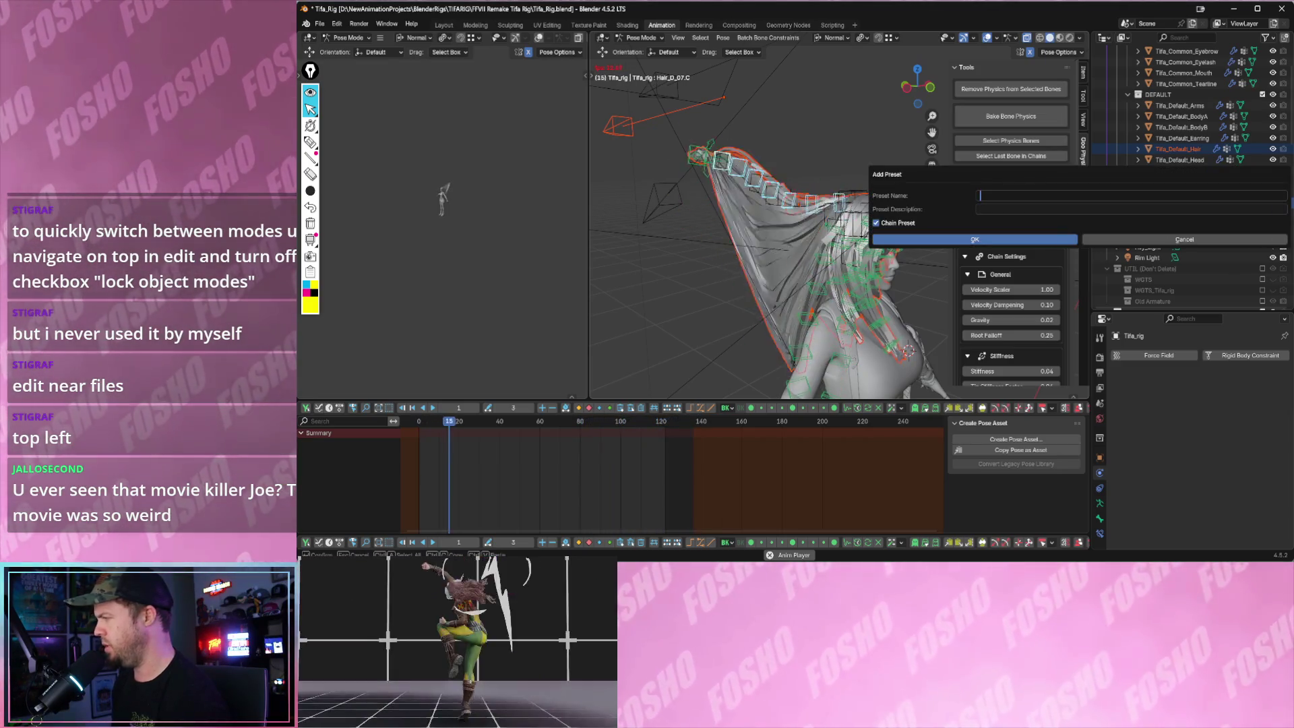
{"action": "type", "text": "Wind"}
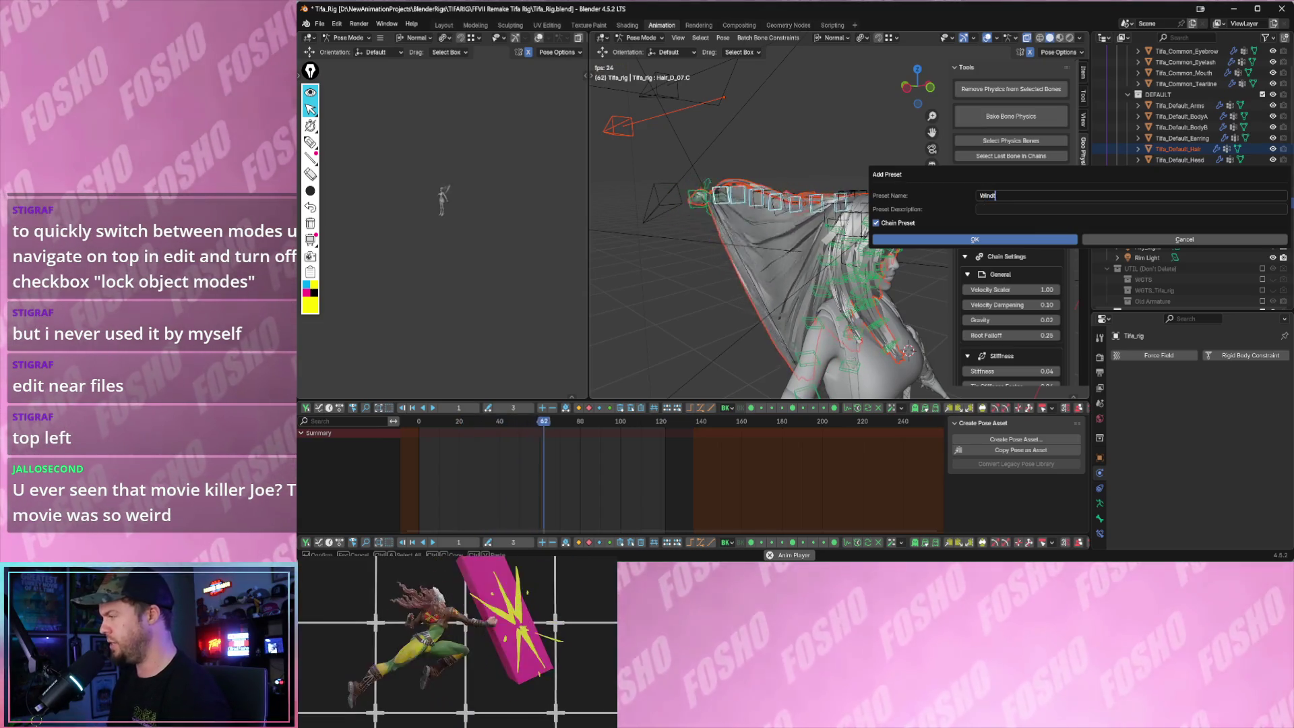
{"action": "type", "text": "test1"}
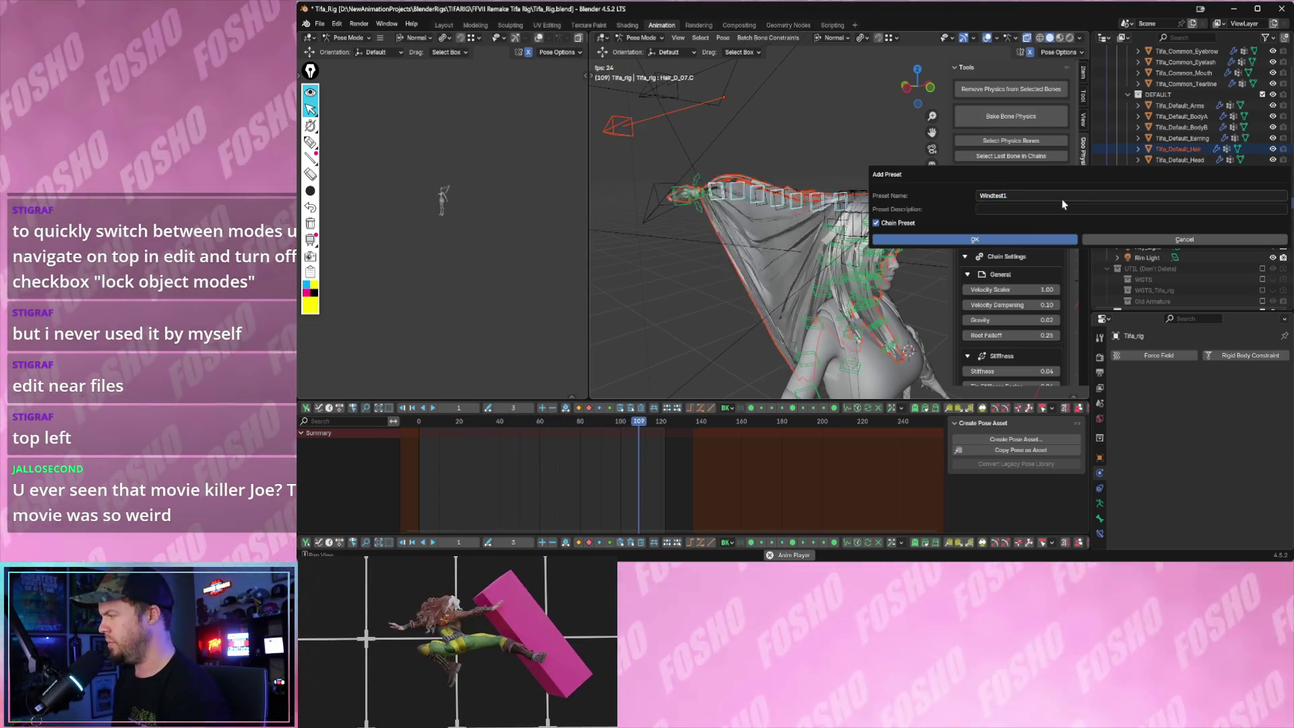
{"action": "left_click", "coordinate": [976, 239]}
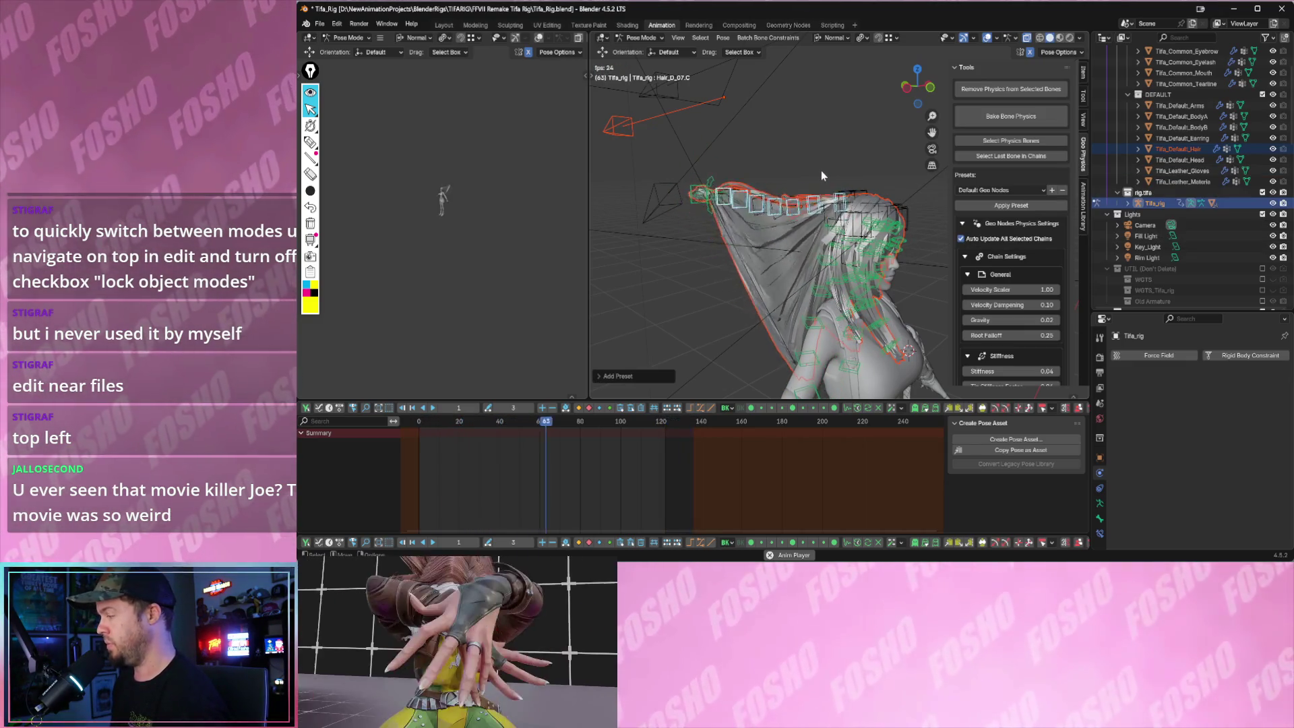
- Inspect the side hair bones beside Tifa's face and pick one still showing Add Physics
{"action": "mouse_move", "coordinate": [832, 182]}
{"action": "middle_mouse_down"}
{"action": "mouse_move", "coordinate": [888, 213]}
{"action": "mouse_move", "coordinate": [755, 234]}
{"action": "mouse_move", "coordinate": [784, 289]}
{"action": "middle_mouse_up"}
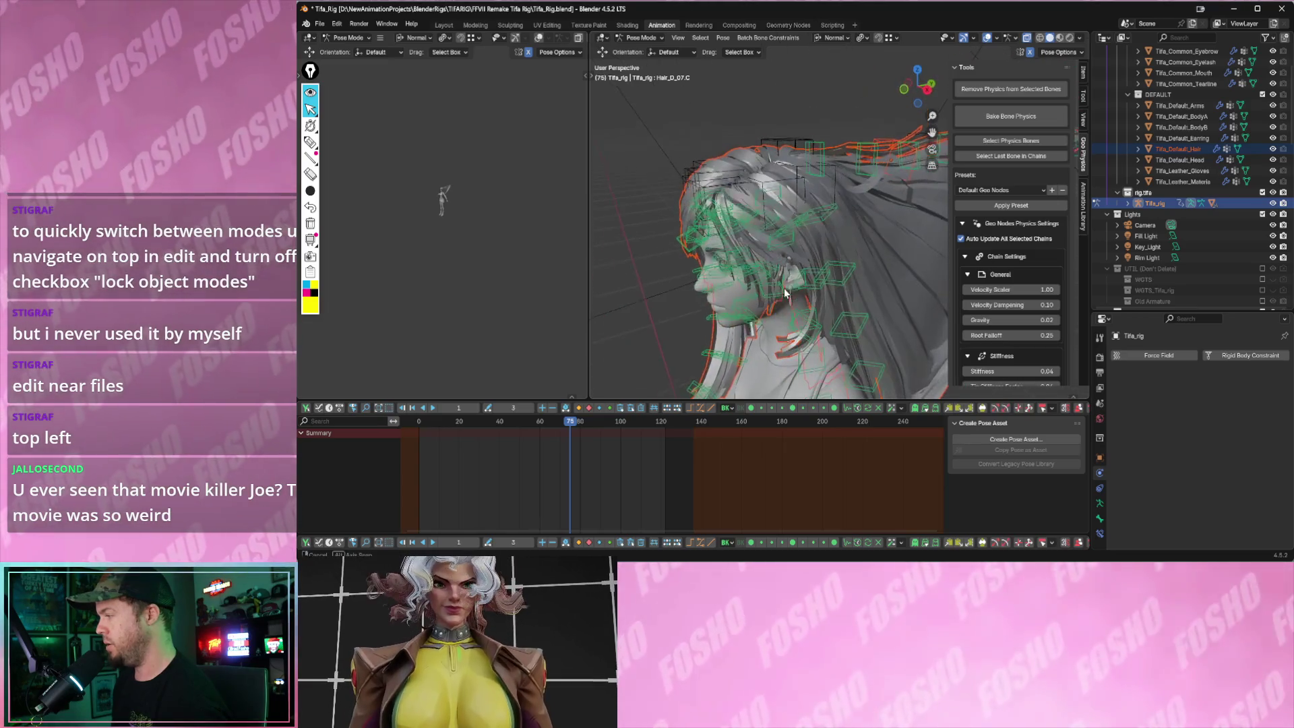
{"action": "mouse_move", "coordinate": [820, 218]}
{"action": "middle_mouse_down"}
{"action": "mouse_move", "coordinate": [804, 234]}
{"action": "mouse_move", "coordinate": [845, 268]}
{"action": "mouse_move", "coordinate": [852, 203]}
{"action": "mouse_move", "coordinate": [868, 229]}
{"action": "mouse_move", "coordinate": [865, 204]}
{"action": "mouse_move", "coordinate": [887, 252]}
{"action": "middle_mouse_up"}
{"action": "left_click", "coordinate": [847, 243]}
{"action": "left_click", "coordinate": [854, 292]}
{"action": "left_click_drag", "start_coordinate": [883, 244], "coordinate": [883, 296]}
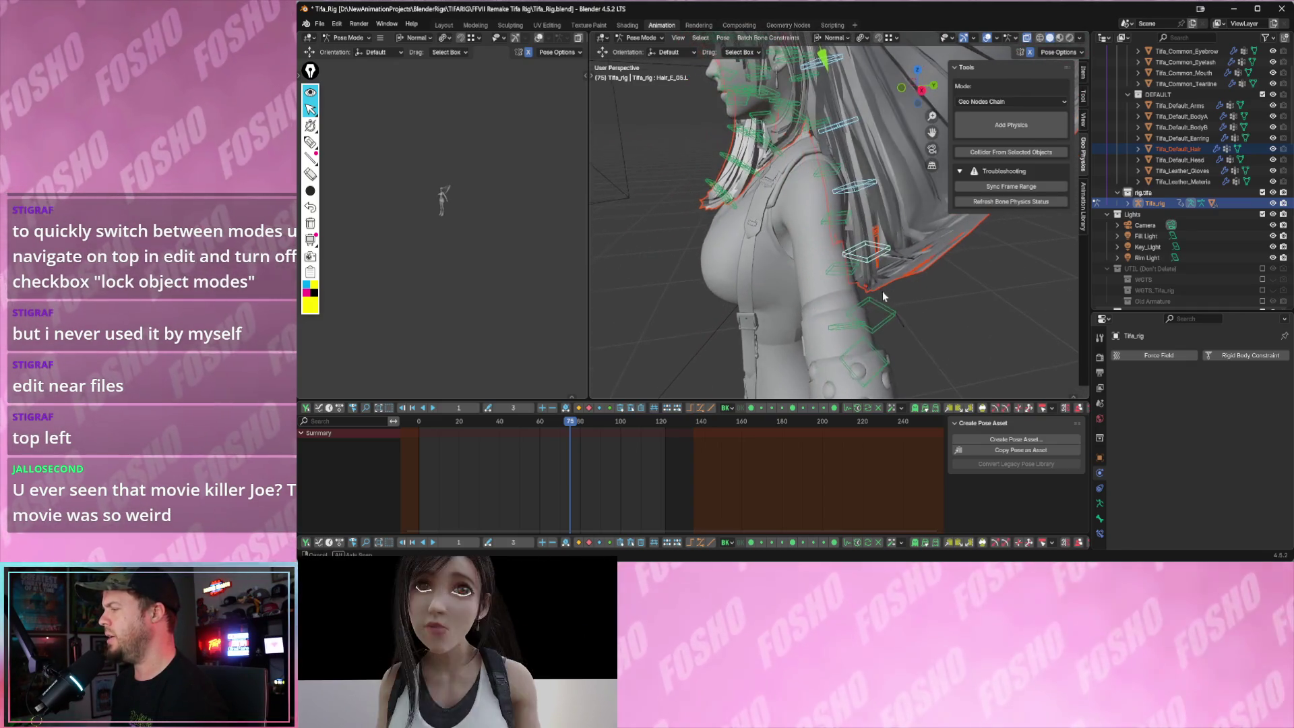
{"action": "mouse_move", "coordinate": [892, 313]}
{"action": "middle_mouse_down"}
{"action": "mouse_move", "coordinate": [859, 265]}
{"action": "mouse_move", "coordinate": [956, 237]}
{"action": "mouse_move", "coordinate": [882, 325]}
{"action": "middle_mouse_up"}
{"action": "middle_click_drag", "start_coordinate": [849, 212], "coordinate": [911, 202]}
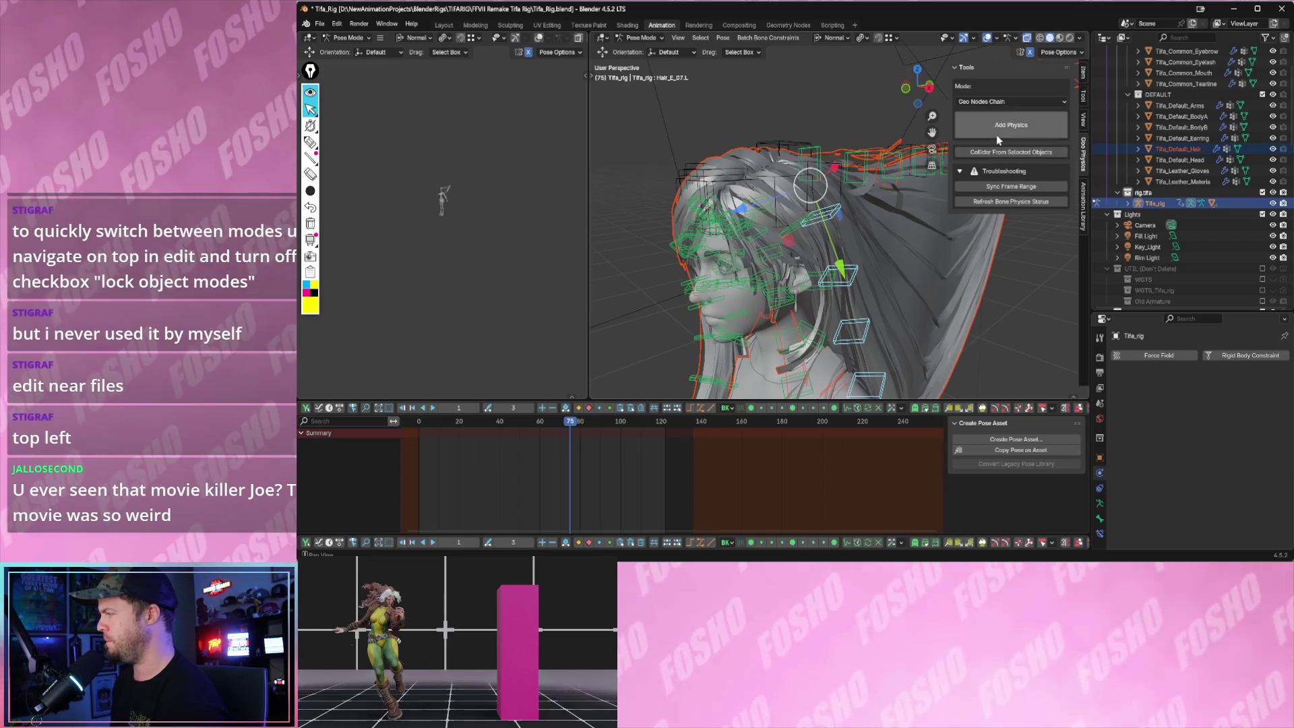
- Add geo-nodes physics to two side hair chains and refresh the bone physics status
{"action": "left_click", "coordinate": [998, 122]}
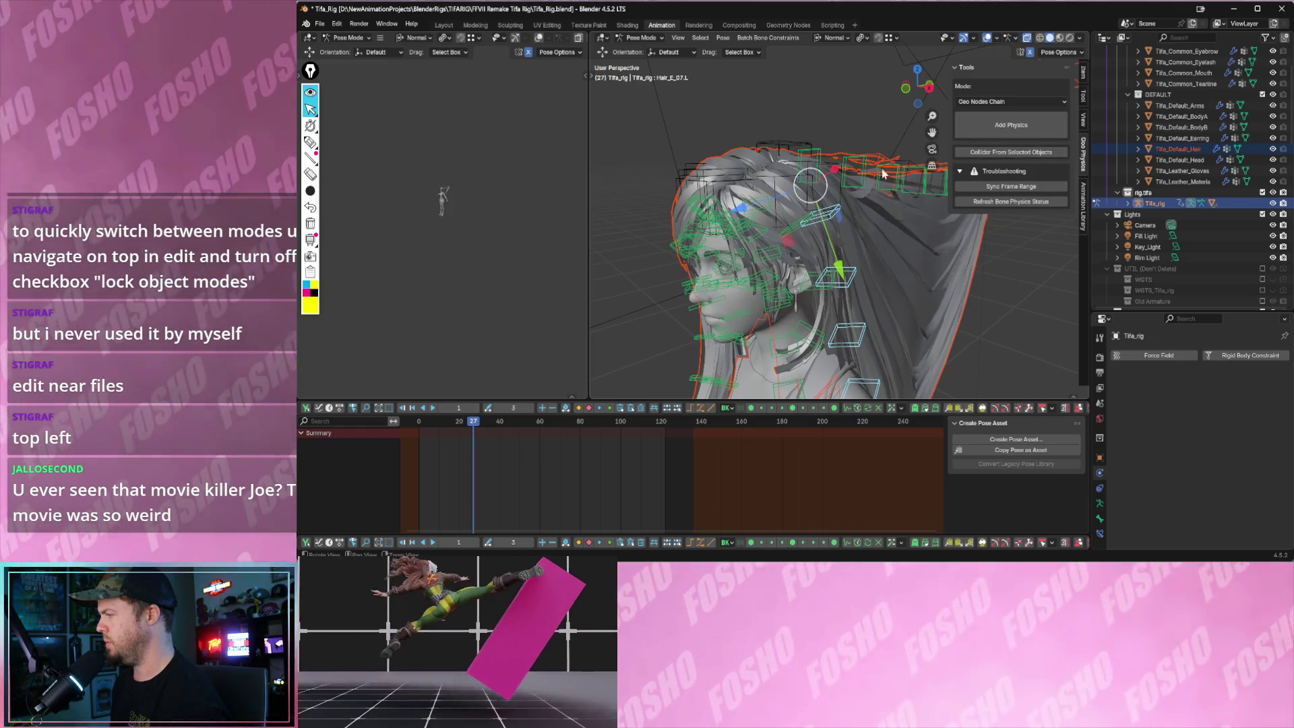
{"action": "middle_click_drag", "start_coordinate": [888, 175], "coordinate": [902, 183]}
{"action": "left_click", "coordinate": [996, 128]}
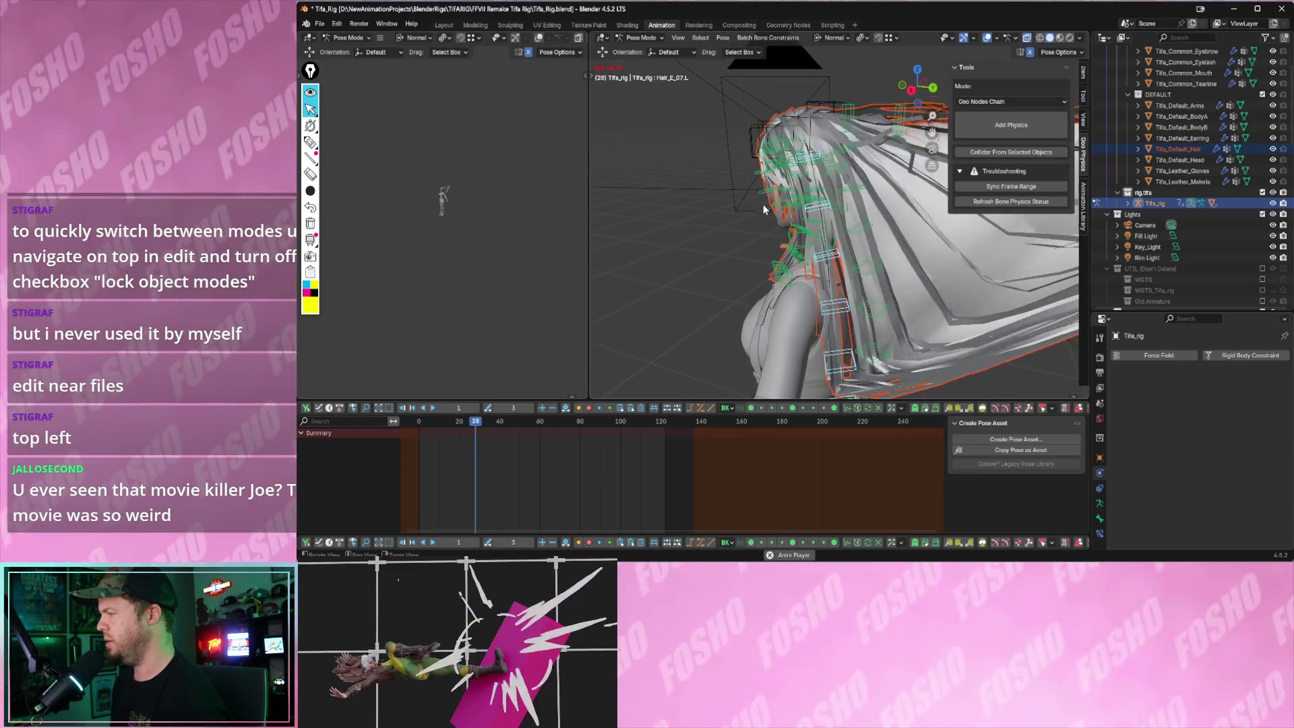
{"action": "middle_click_drag", "start_coordinate": [795, 210], "coordinate": [941, 208]}
{"action": "left_click", "coordinate": [987, 202]}
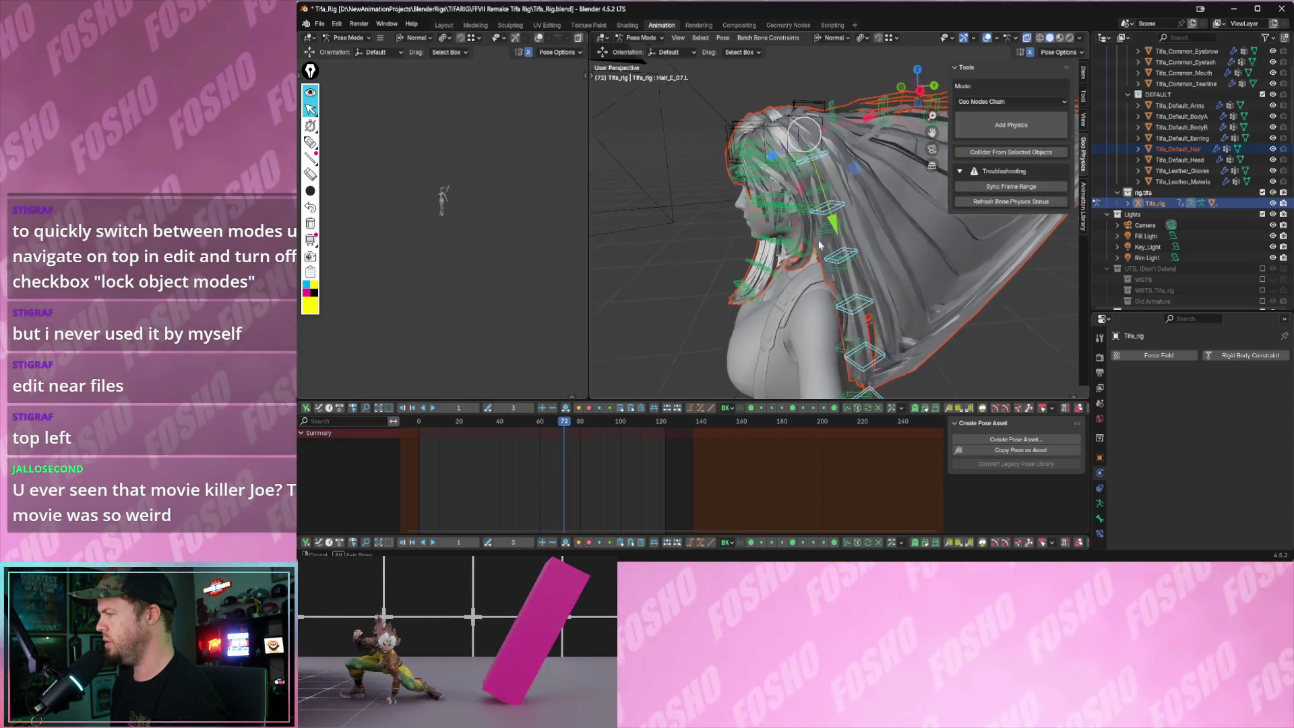
- Check Hair_E_01_R, then add physics to another side hair chain that lacked it
{"action": "mouse_move", "coordinate": [842, 225]}
{"action": "middle_mouse_down"}
{"action": "mouse_move", "coordinate": [826, 156]}
{"action": "mouse_move", "coordinate": [837, 155]}
{"action": "middle_mouse_up"}
{"action": "left_click", "coordinate": [822, 150]}
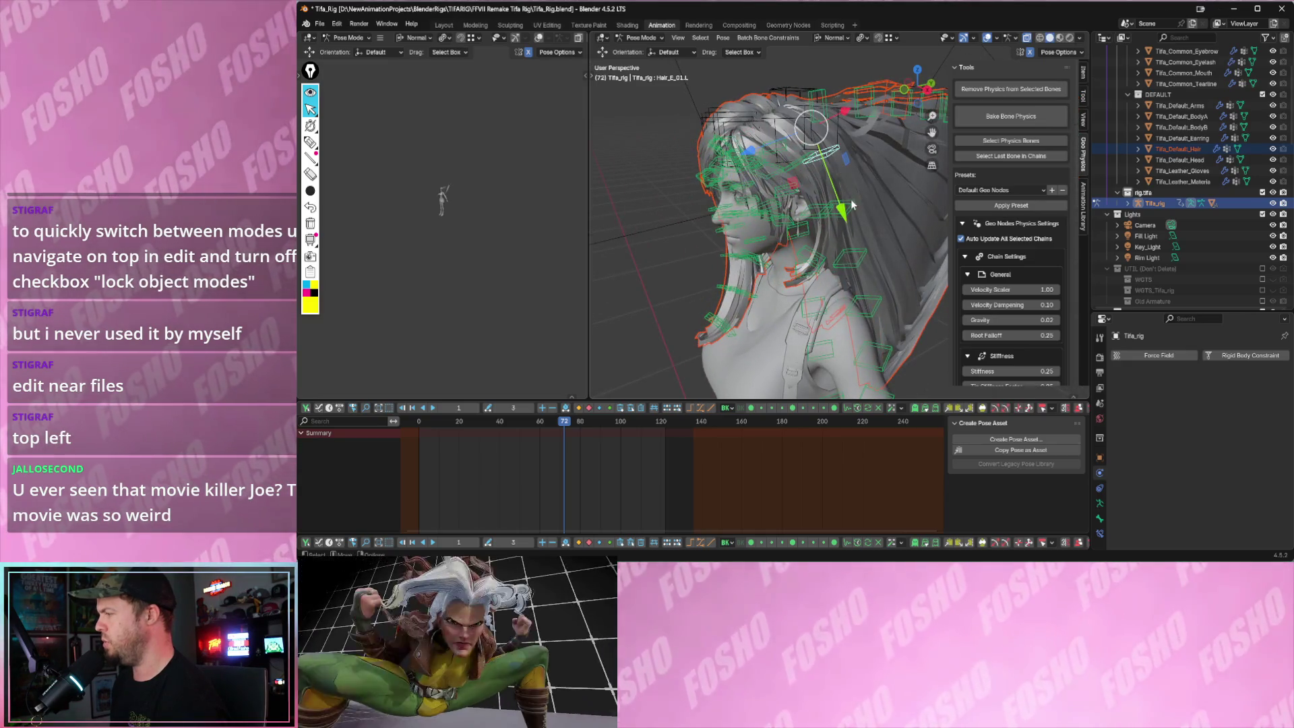
{"action": "left_click", "coordinate": [863, 244]}
{"action": "middle_click_drag", "start_coordinate": [876, 268], "coordinate": [878, 258]}
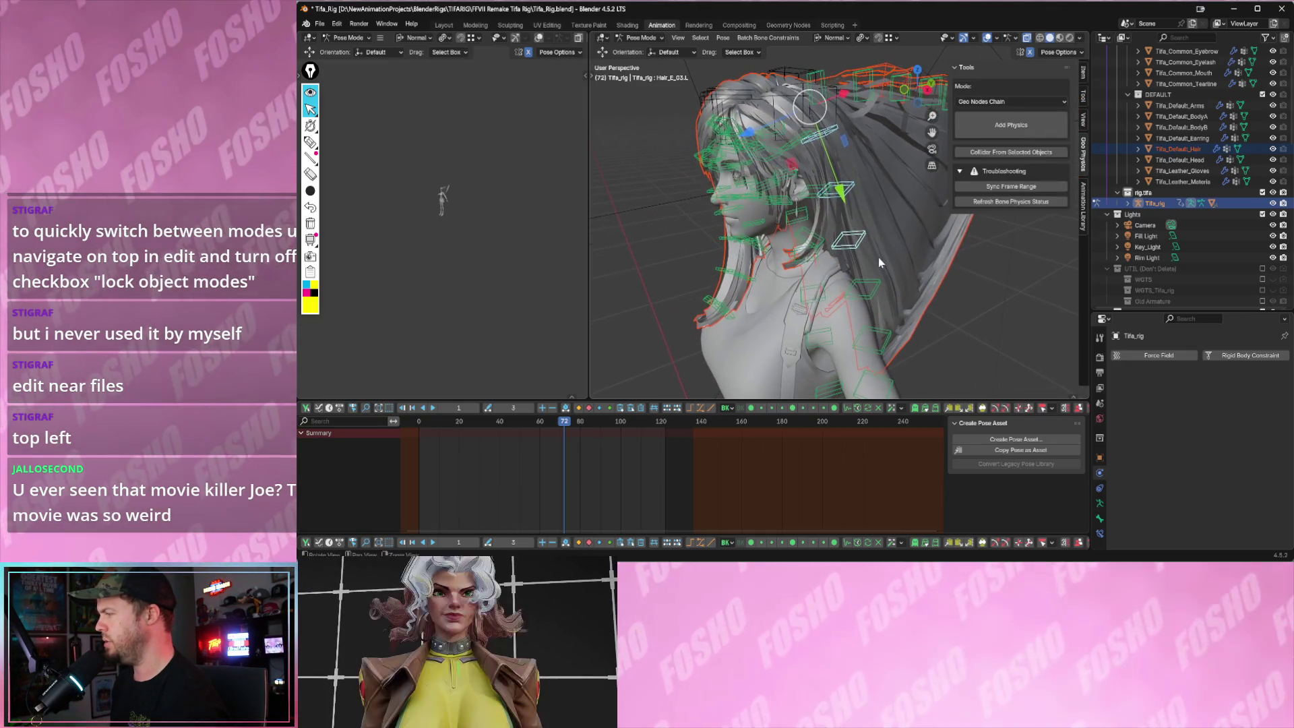
{"action": "left_click", "coordinate": [972, 136]}
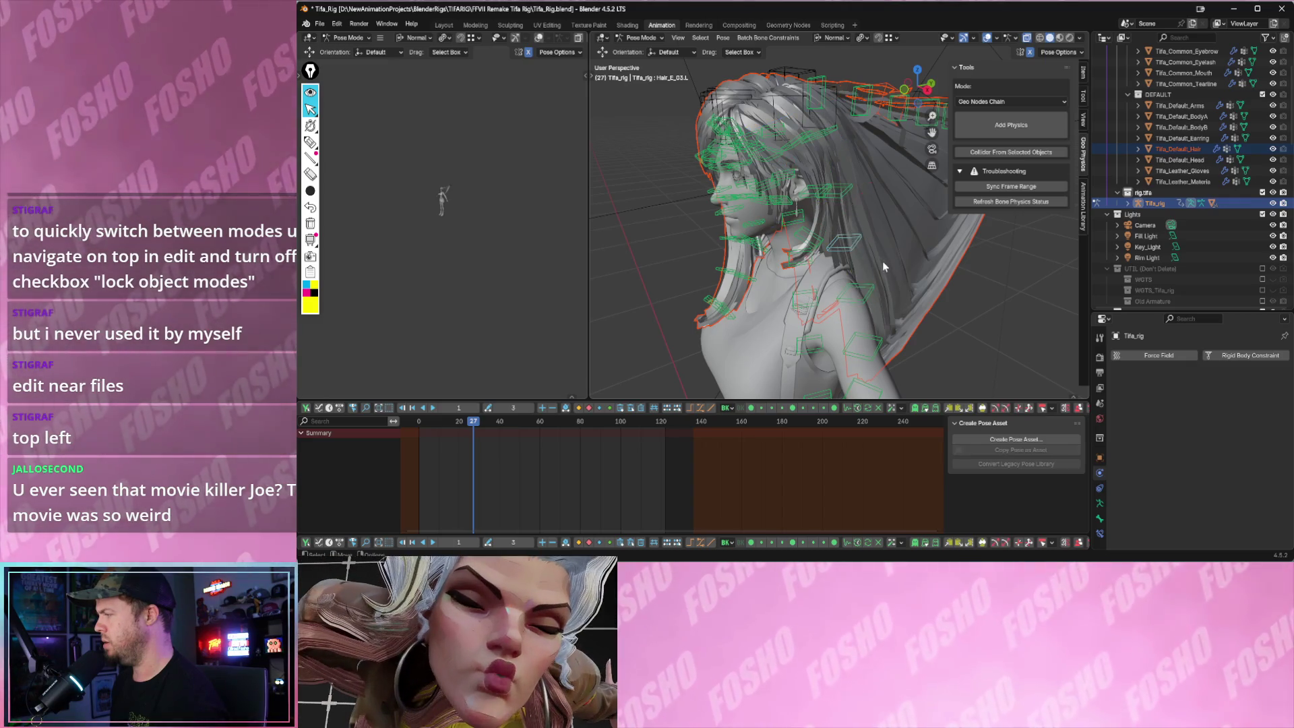
{"action": "mouse_move", "coordinate": [853, 244]}
{"action": "middle_mouse_down"}
{"action": "mouse_move", "coordinate": [807, 255]}
{"action": "mouse_move", "coordinate": [959, 255]}
{"action": "middle_mouse_up"}
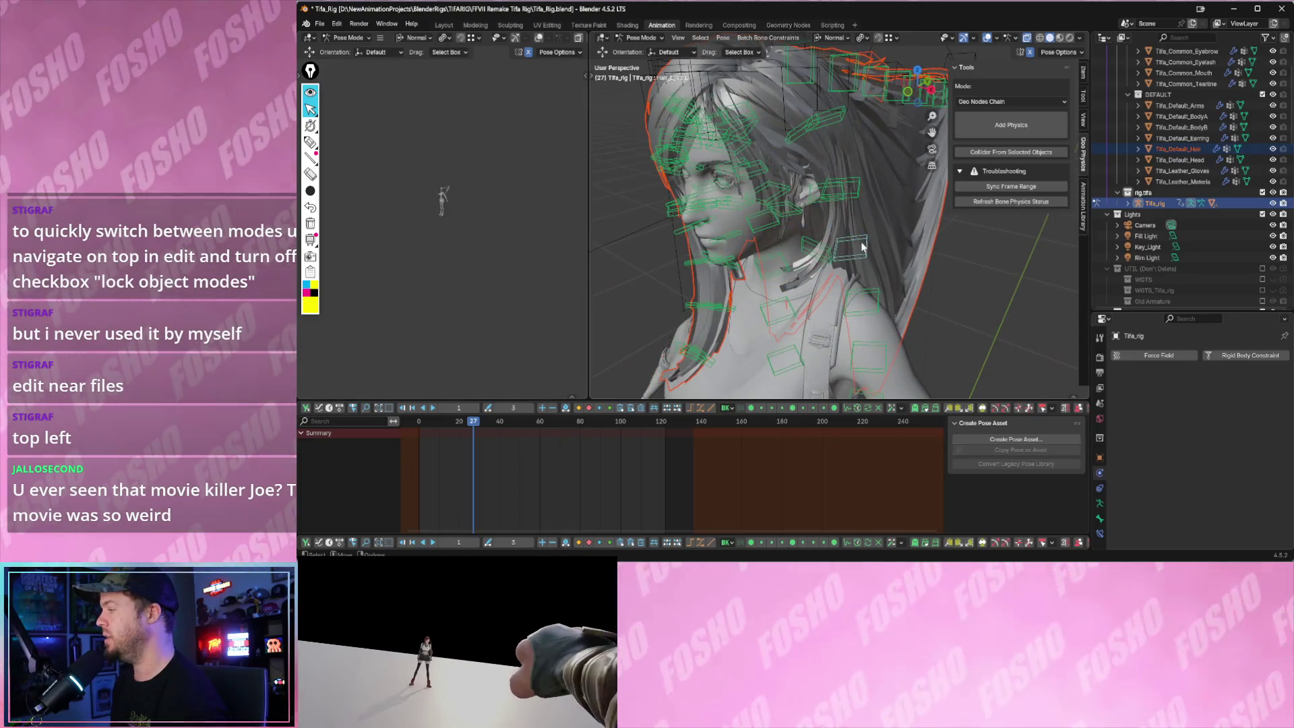
- Step through hair and shoulder bones, comparing chains with and without physics, pausing playback
{"action": "left_click", "coordinate": [858, 189]}
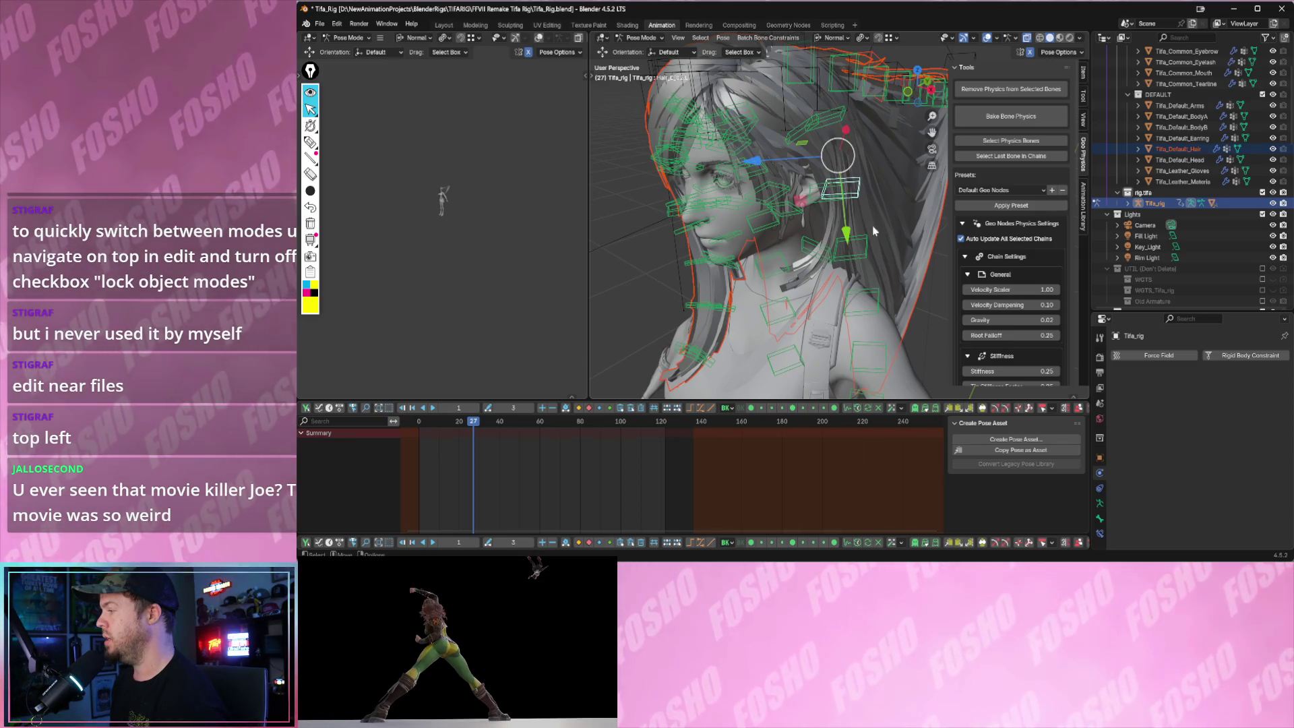
{"action": "left_click", "coordinate": [976, 141]}
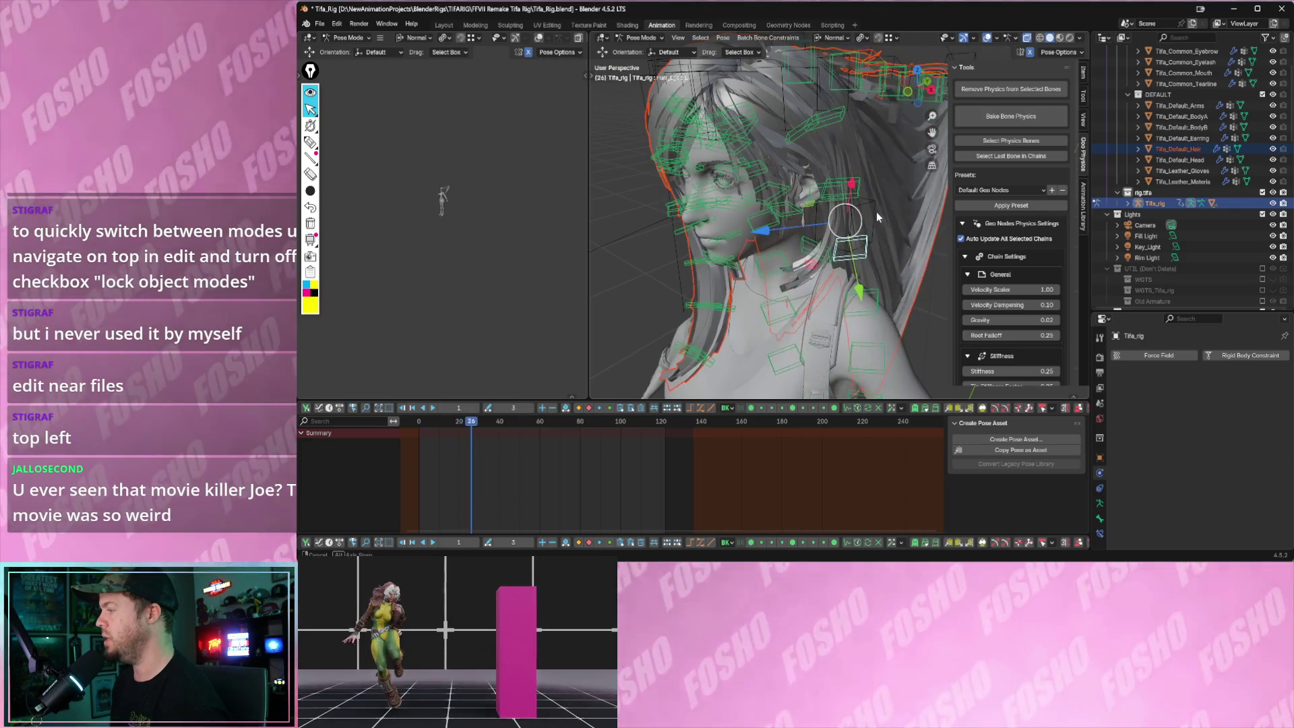
{"action": "left_click", "coordinate": [879, 294]}
{"action": "left_click", "coordinate": [988, 132]}
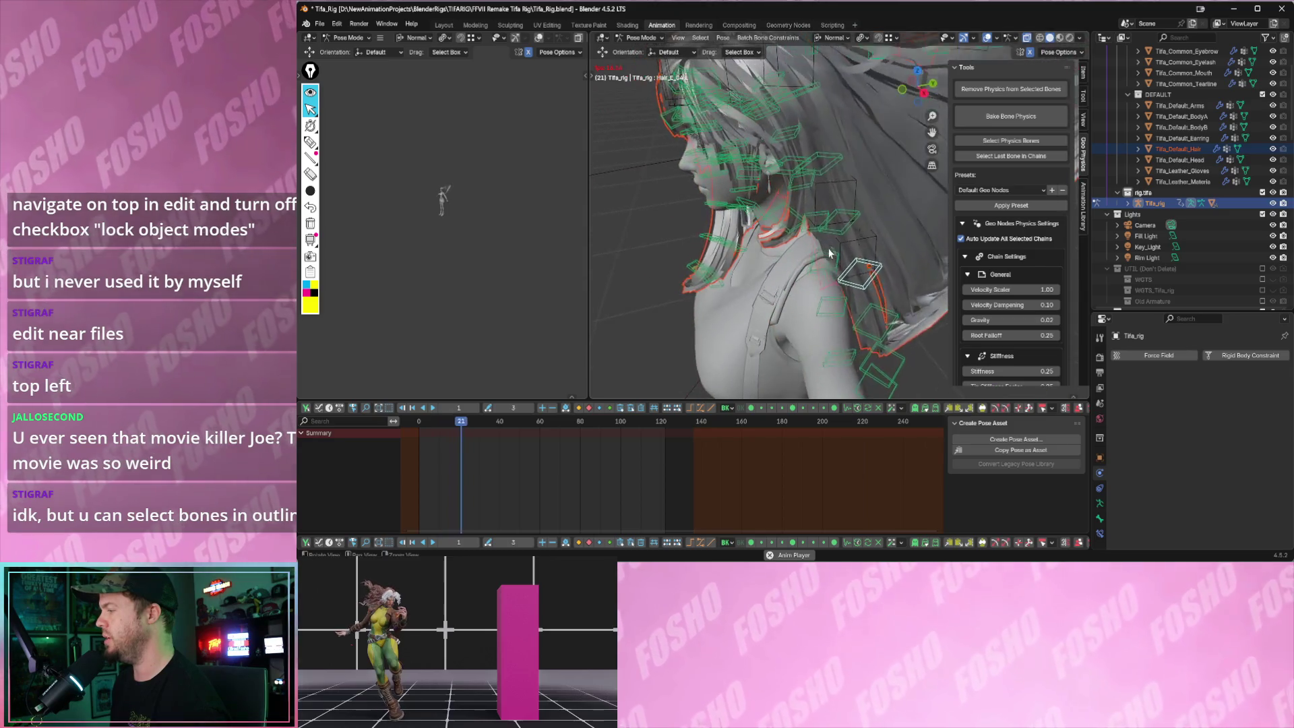
{"action": "key", "text": "space"}
{"action": "left_click", "coordinate": [865, 341]}
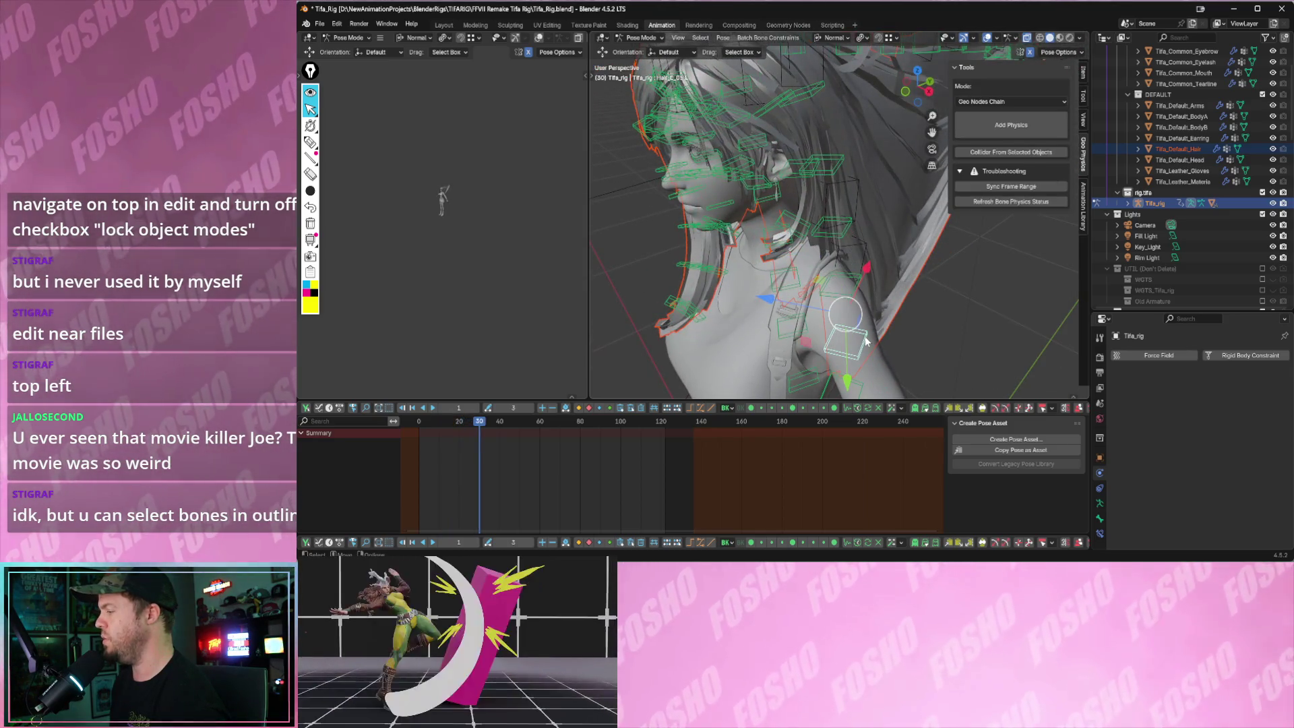
{"action": "left_click", "coordinate": [1002, 123]}
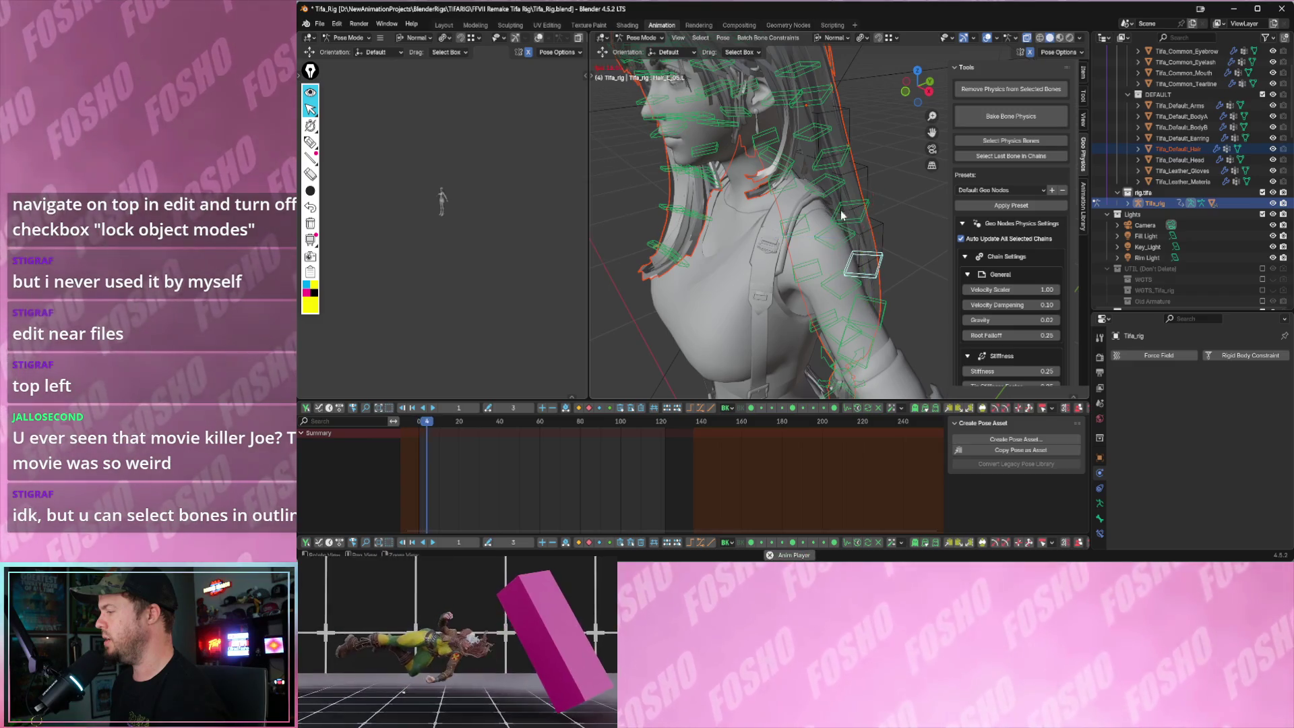
{"action": "key", "text": "space"}
- Add geo-nodes physics to two more hair bone chains and look over the result around the torso
{"action": "left_click", "coordinate": [903, 321]}
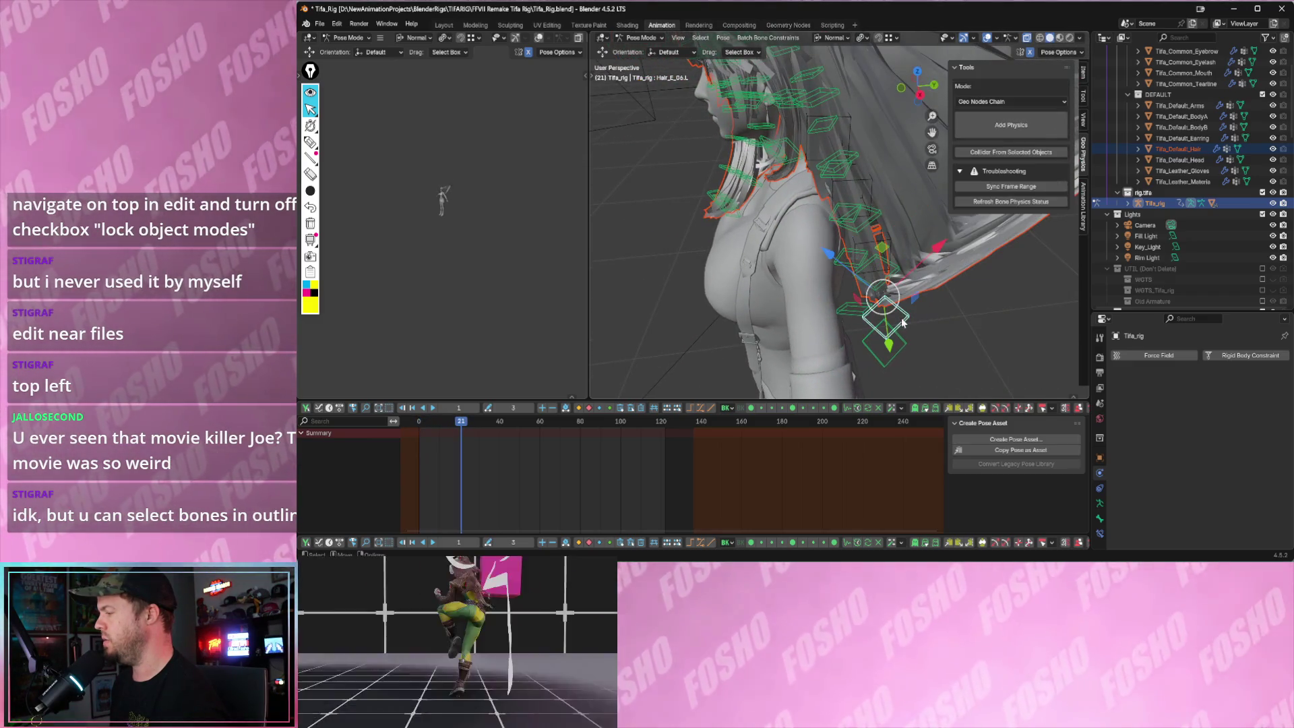
{"action": "left_click", "coordinate": [997, 122]}
{"action": "middle_click_drag", "start_coordinate": [905, 324], "coordinate": [806, 237]}
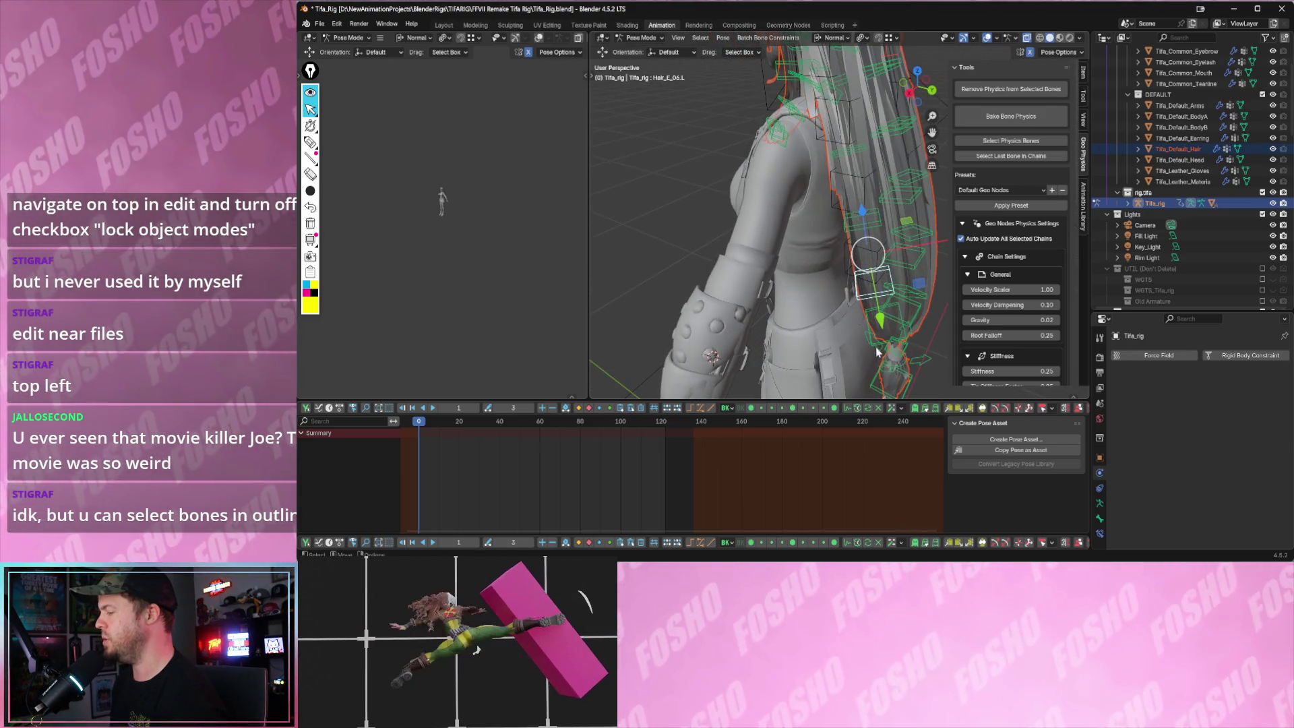
{"action": "left_click", "coordinate": [876, 347]}
{"action": "middle_click_drag", "start_coordinate": [877, 347], "coordinate": [975, 139]}
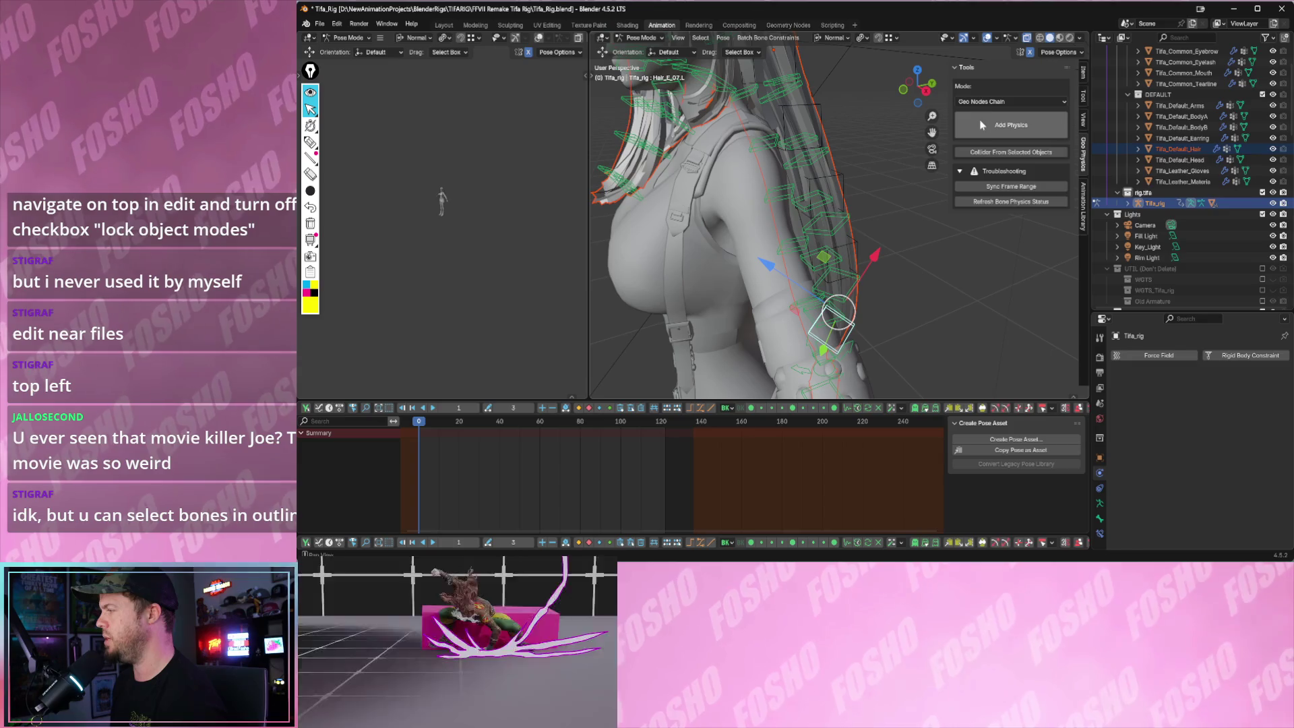
{"action": "left_click", "coordinate": [979, 119]}
{"action": "middle_click_drag", "start_coordinate": [860, 183], "coordinate": [738, 217]}
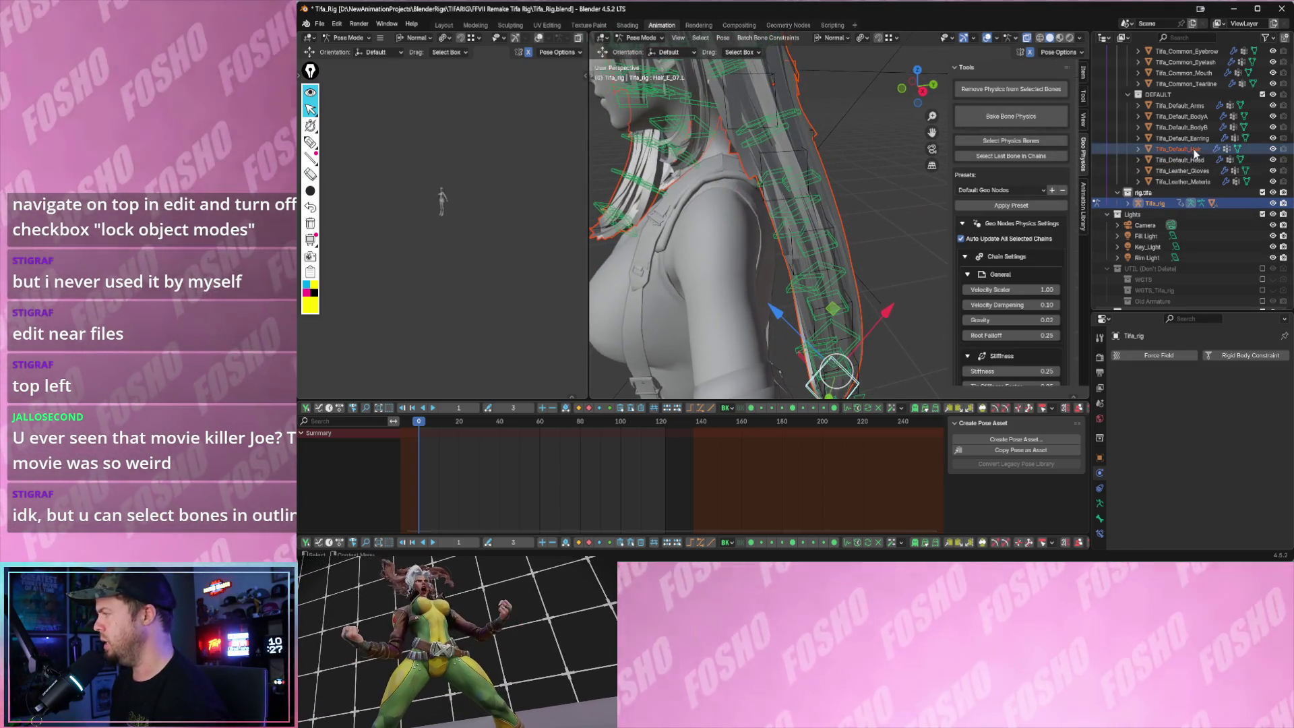
{"action": "mouse_move", "coordinate": [919, 184]}
{"action": "middle_mouse_down"}
{"action": "mouse_move", "coordinate": [848, 246]}
{"action": "mouse_move", "coordinate": [779, 239]}
{"action": "mouse_move", "coordinate": [865, 205]}
{"action": "mouse_move", "coordinate": [891, 216]}
{"action": "mouse_move", "coordinate": [821, 206]}
{"action": "middle_mouse_up"}
{"action": "mouse_move", "coordinate": [809, 128]}
{"action": "middle_mouse_down"}
{"action": "mouse_move", "coordinate": [838, 159]}
{"action": "mouse_move", "coordinate": [822, 174]}
{"action": "mouse_move", "coordinate": [809, 161]}
{"action": "mouse_move", "coordinate": [842, 190]}
{"action": "middle_mouse_up"}
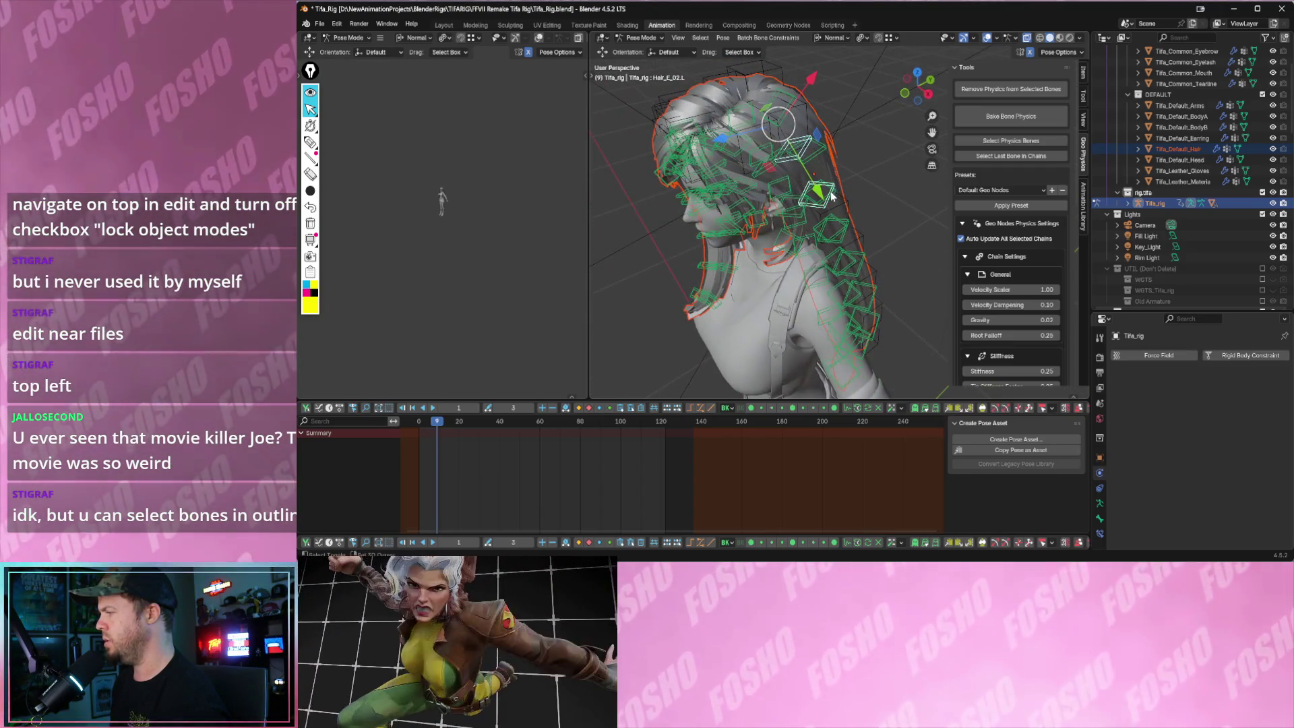
{"action": "mouse_move", "coordinate": [877, 286]}
{"action": "middle_mouse_down"}
{"action": "mouse_move", "coordinate": [866, 243]}
{"action": "mouse_move", "coordinate": [861, 258]}
{"action": "mouse_move", "coordinate": [805, 240]}
{"action": "middle_mouse_up"}
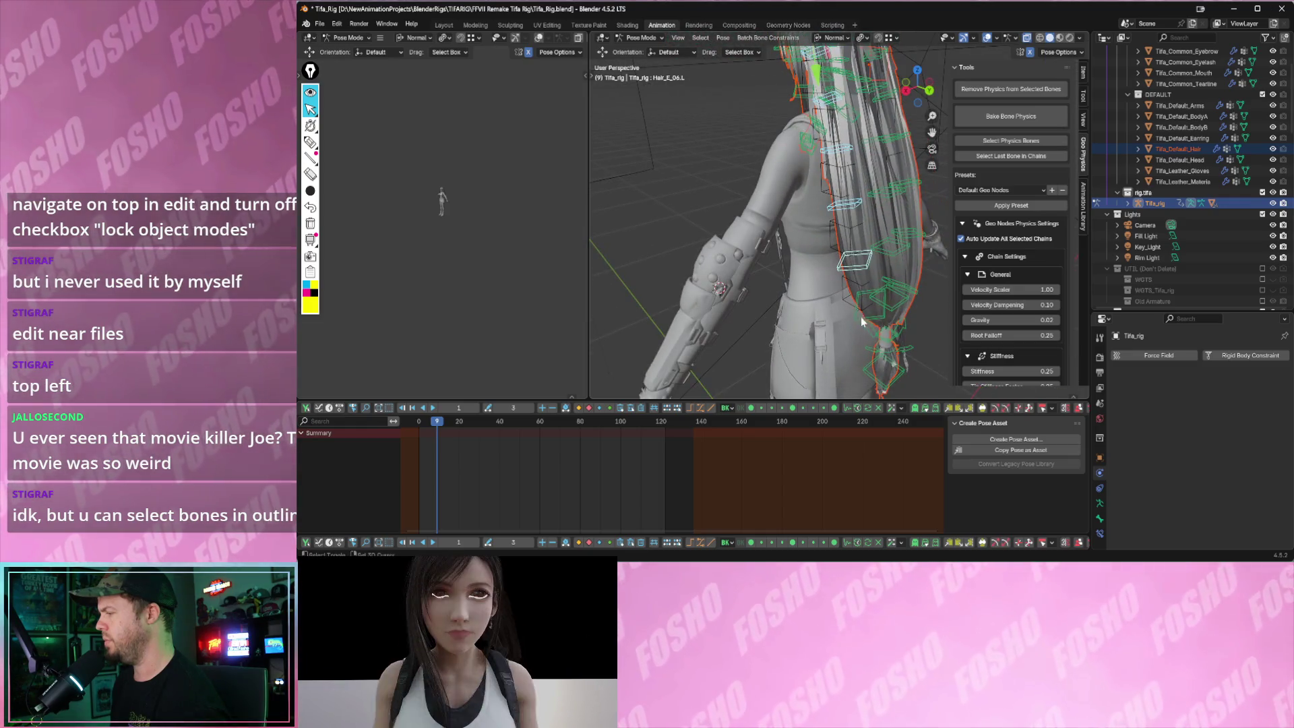
- Choose the Windtest1_CHAIN physics preset and select the Hair_E_03.L bone
{"action": "mouse_move", "coordinate": [863, 324]}
{"action": "middle_mouse_down"}
{"action": "mouse_move", "coordinate": [834, 286]}
{"action": "mouse_move", "coordinate": [999, 206]}
{"action": "middle_mouse_up"}
{"action": "left_click", "coordinate": [1000, 191]}
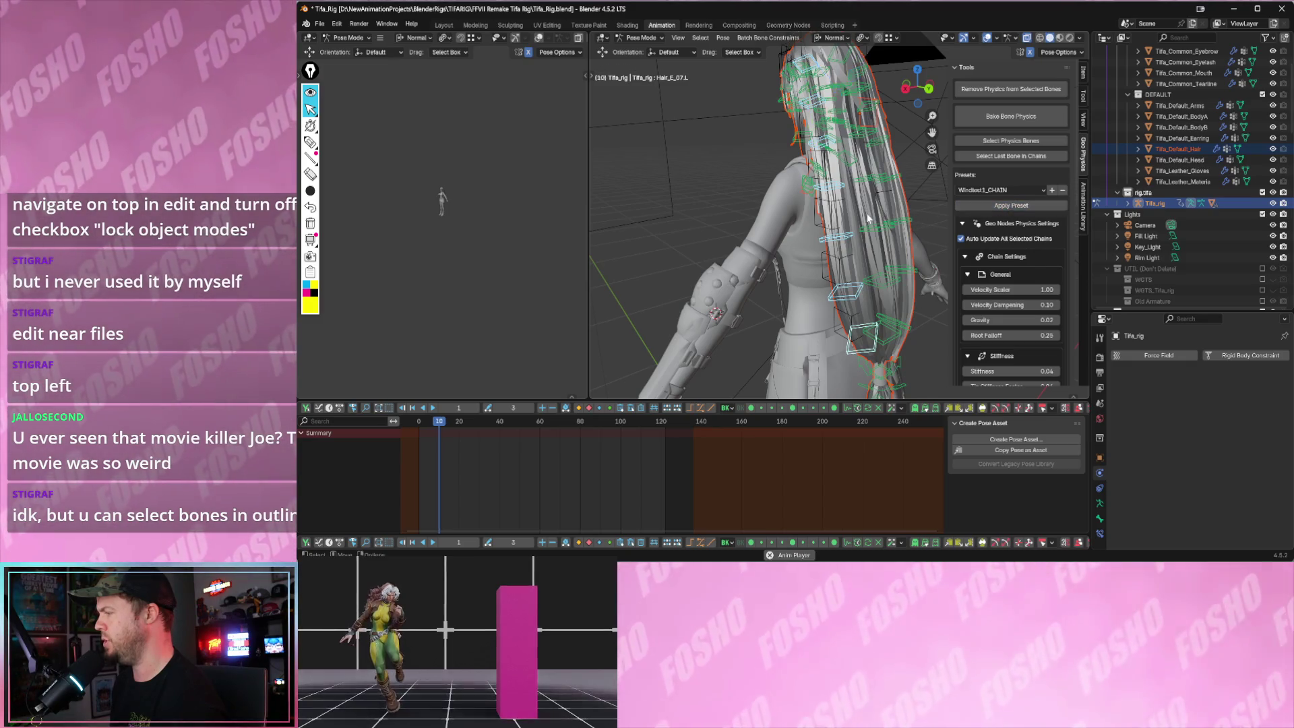
{"action": "mouse_move", "coordinate": [867, 218]}
{"action": "middle_mouse_down"}
{"action": "mouse_move", "coordinate": [854, 243]}
{"action": "mouse_move", "coordinate": [881, 241]}
{"action": "mouse_move", "coordinate": [846, 238]}
{"action": "mouse_move", "coordinate": [806, 205]}
{"action": "middle_mouse_up"}
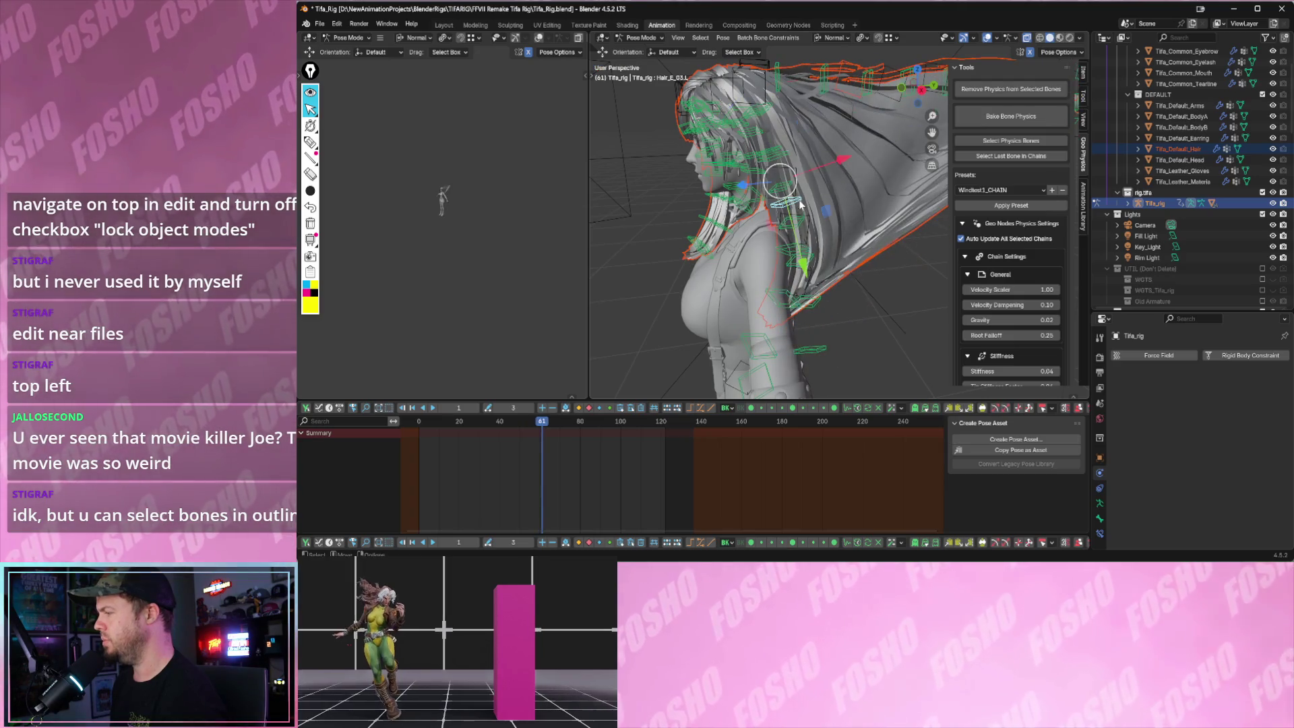
{"action": "left_click", "coordinate": [805, 164]}
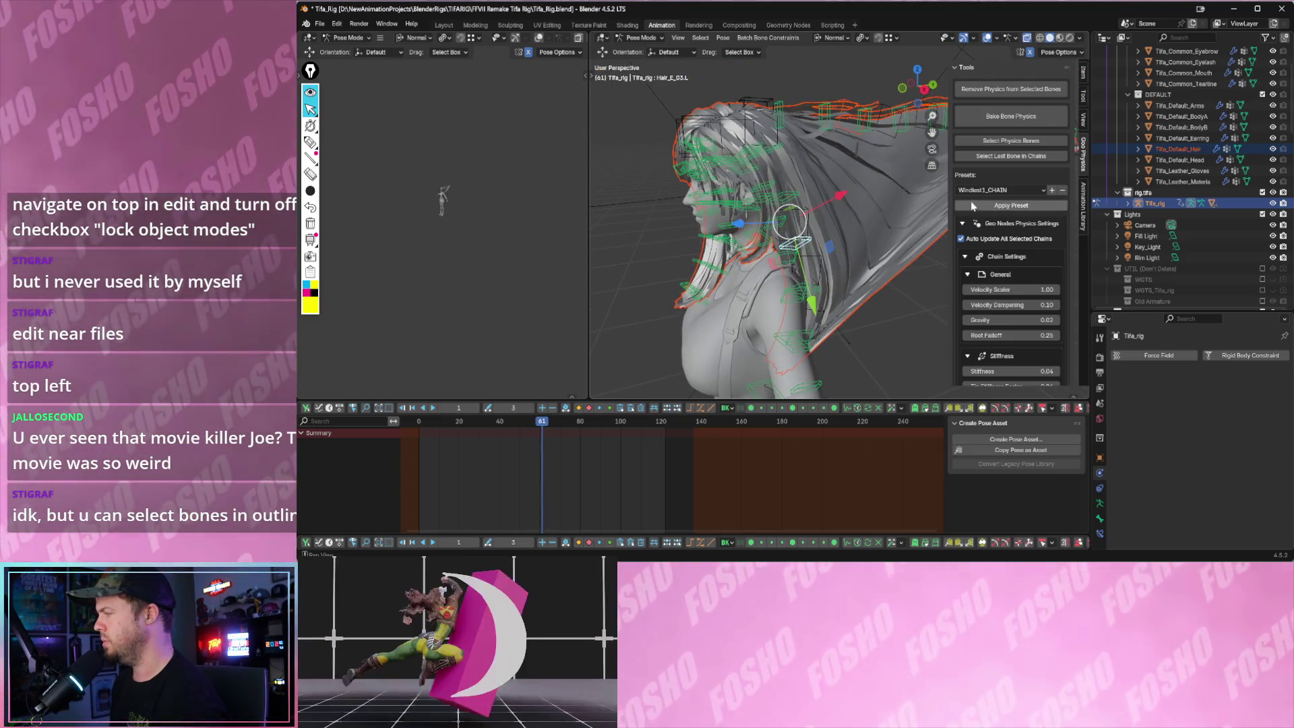
{"action": "mouse_move", "coordinate": [876, 235]}
{"action": "middle_mouse_down"}
{"action": "mouse_move", "coordinate": [797, 212]}
{"action": "mouse_move", "coordinate": [797, 199]}
{"action": "mouse_move", "coordinate": [828, 225]}
{"action": "mouse_move", "coordinate": [783, 225]}
{"action": "mouse_move", "coordinate": [802, 257]}
{"action": "middle_mouse_up"}
- Trackball-rotate the selected hair bones, then rotate Hair_E_05.L slightly with the gizmo
{"action": "key", "text": "r"}
{"action": "key", "text": "r"}
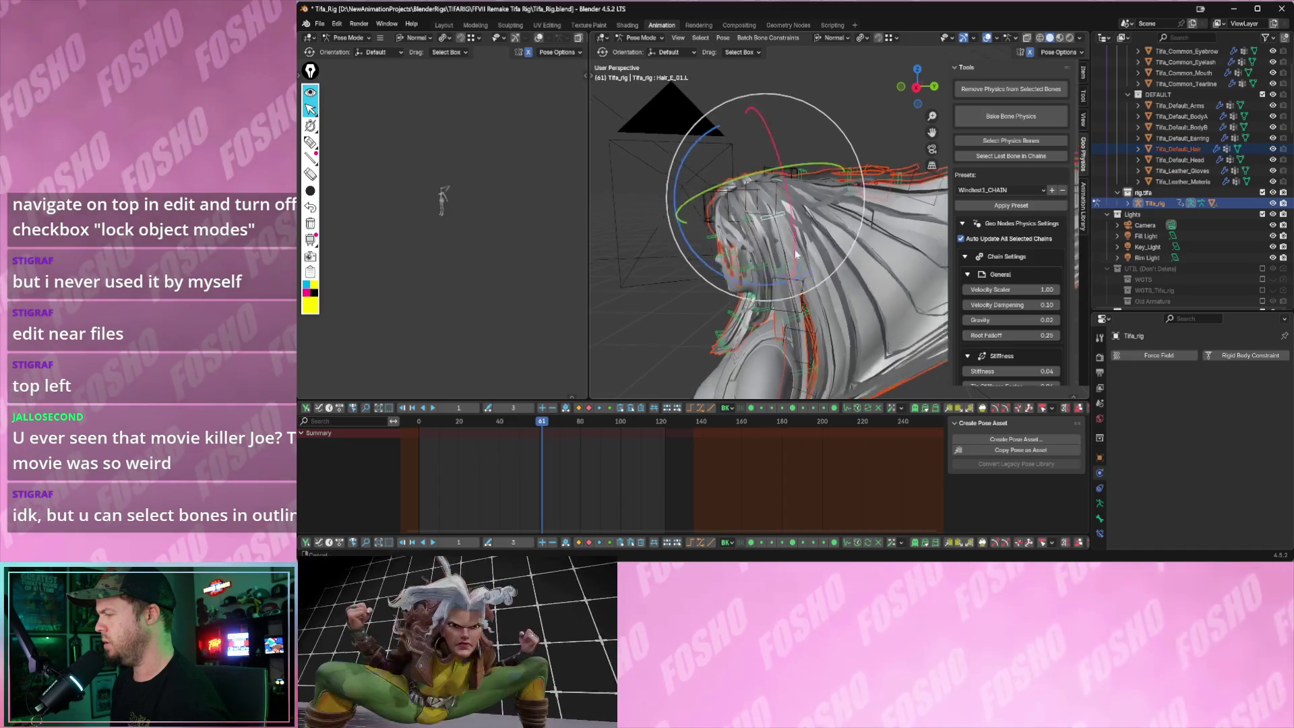
{"action": "left_click", "coordinate": [742, 223]}
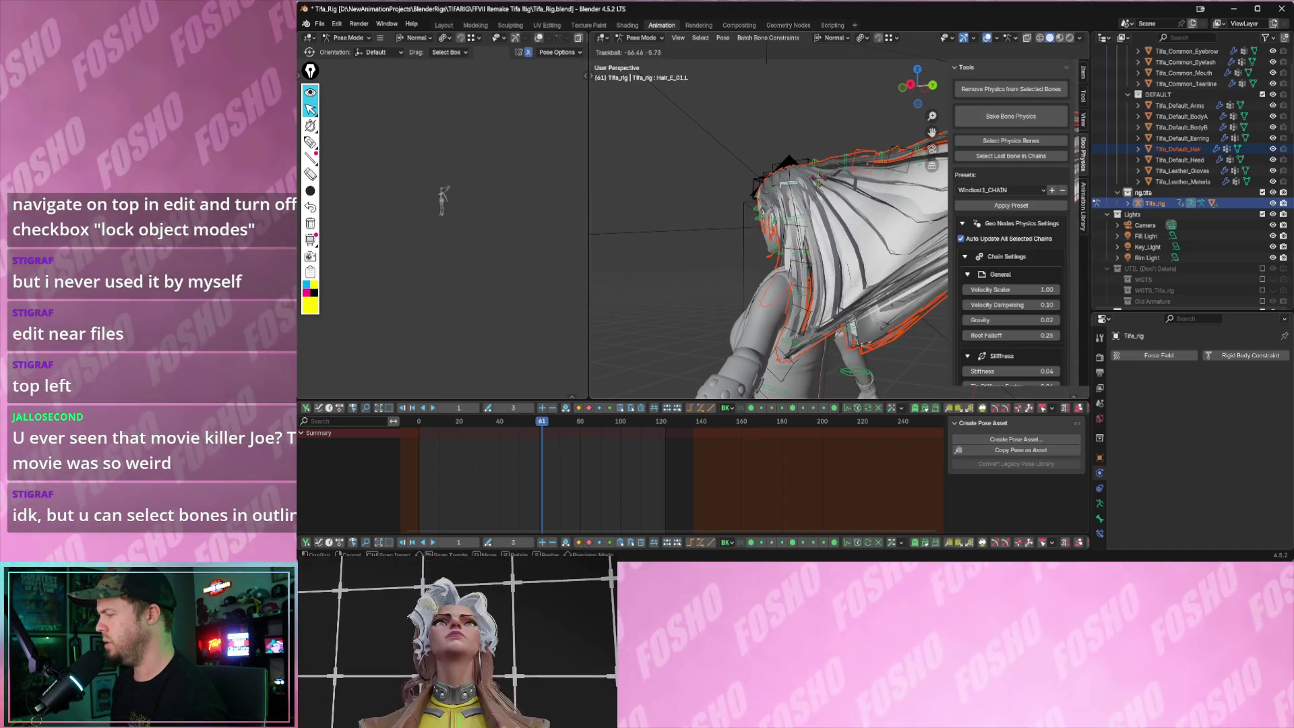
{"action": "left_click", "coordinate": [826, 191]}
{"action": "mouse_move", "coordinate": [826, 191]}
{"action": "middle_mouse_down"}
{"action": "mouse_move", "coordinate": [817, 240]}
{"action": "mouse_move", "coordinate": [789, 274]}
{"action": "mouse_move", "coordinate": [849, 255]}
{"action": "middle_mouse_up"}
{"action": "left_click", "coordinate": [789, 274]}
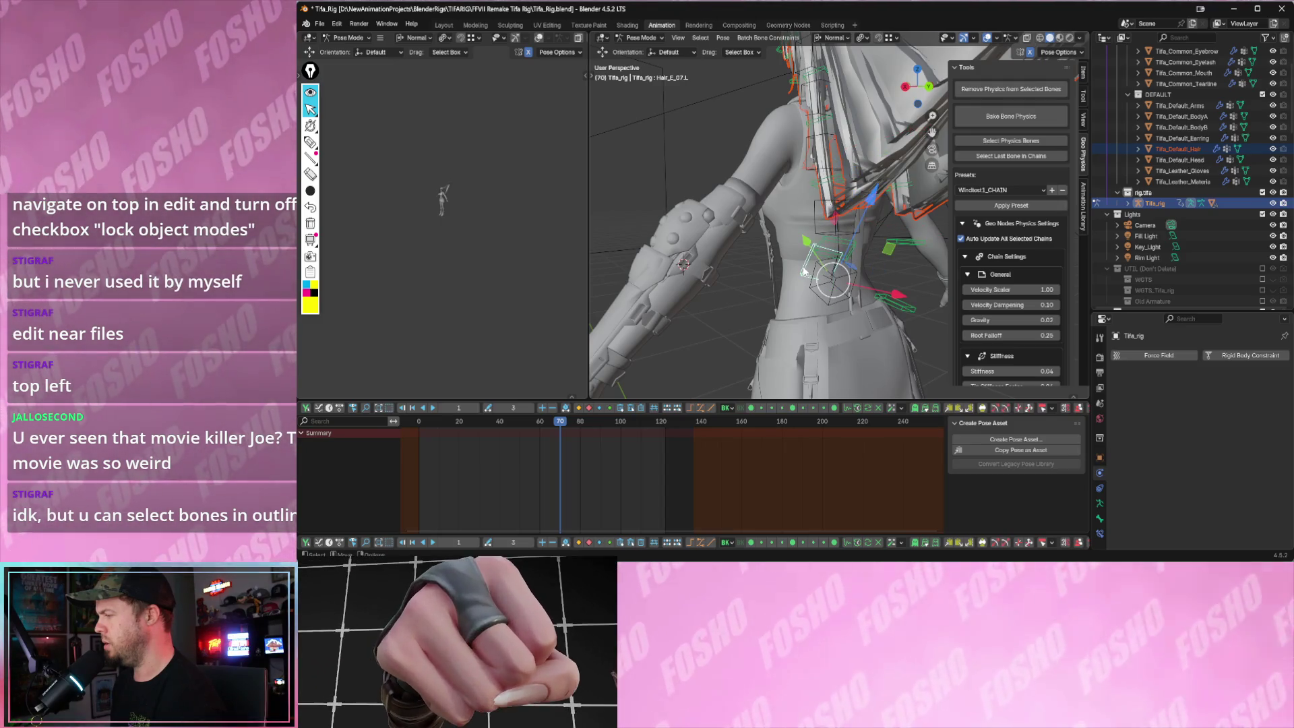
{"action": "mouse_move", "coordinate": [856, 225]}
{"action": "middle_mouse_down"}
{"action": "mouse_move", "coordinate": [845, 261]}
{"action": "mouse_move", "coordinate": [809, 282]}
{"action": "middle_mouse_up"}
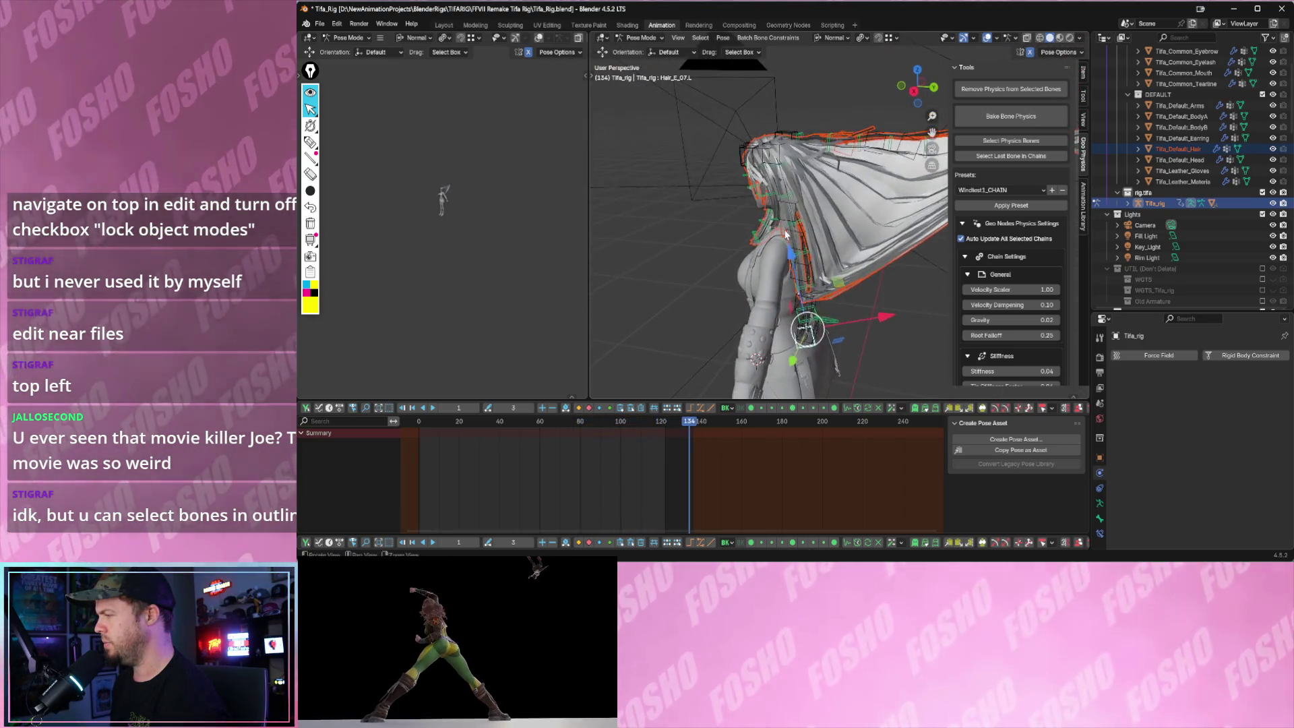
{"action": "scroll", "coordinate": [819, 227], "scroll_direction": "up", "scroll_amount": 5}
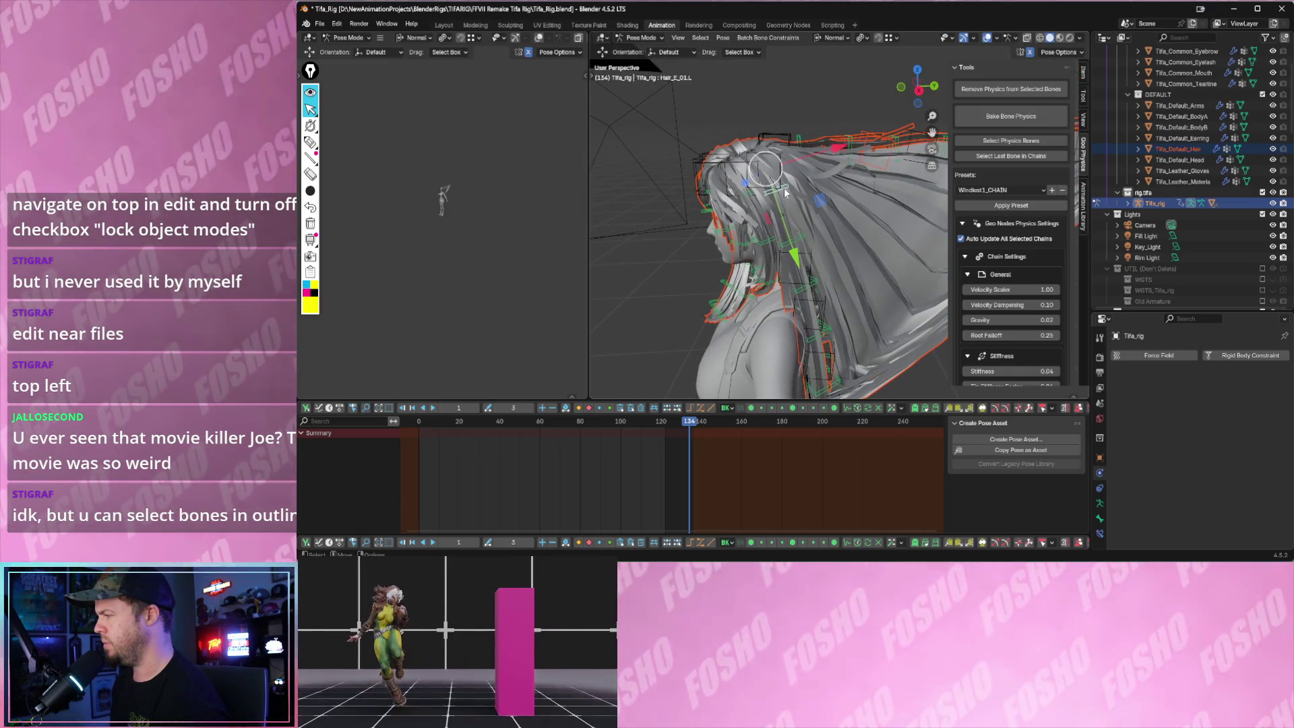
{"action": "mouse_move", "coordinate": [805, 172]}
{"action": "left_mouse_down"}
{"action": "mouse_move", "coordinate": [802, 163]}
{"action": "mouse_move", "coordinate": [813, 195]}
{"action": "left_mouse_up"}
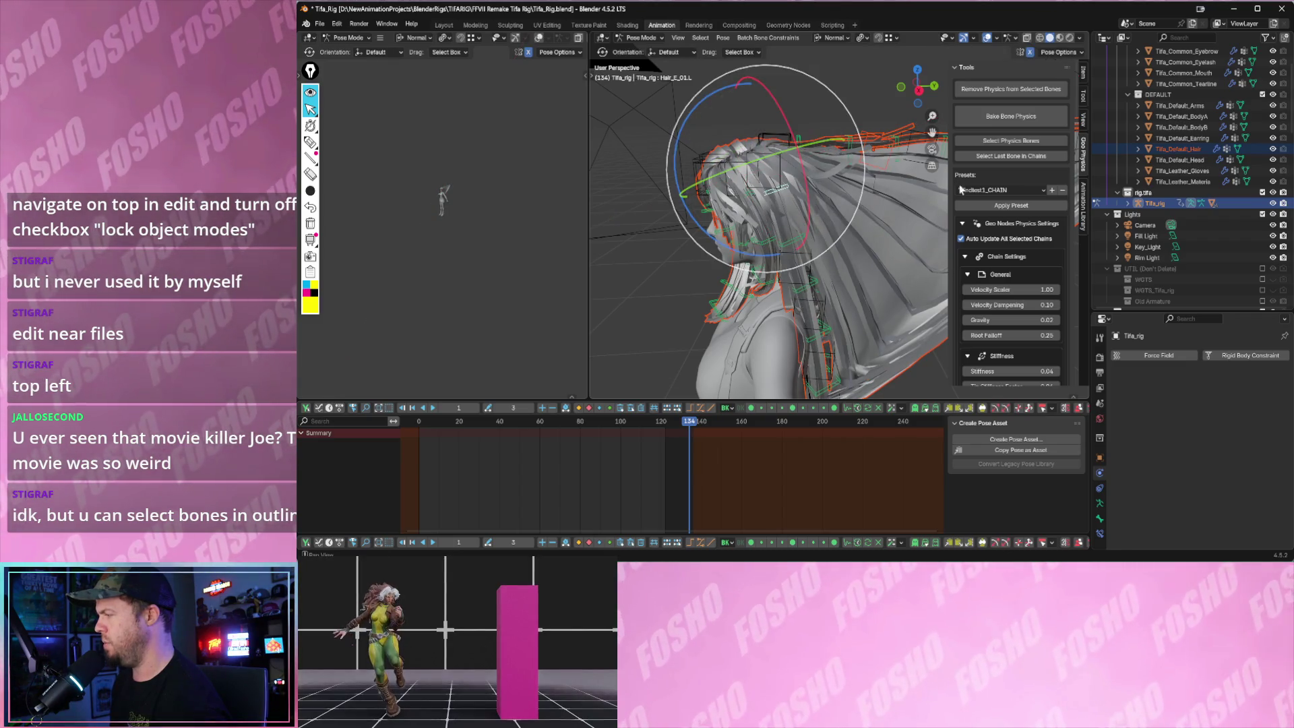
{"action": "scroll", "coordinate": [866, 220], "scroll_direction": "down", "scroll_amount": 3}
- Replay the animation from the start to watch the windblown hair
{"action": "key", "text": "shift+Left"}
{"action": "key", "text": "space"}
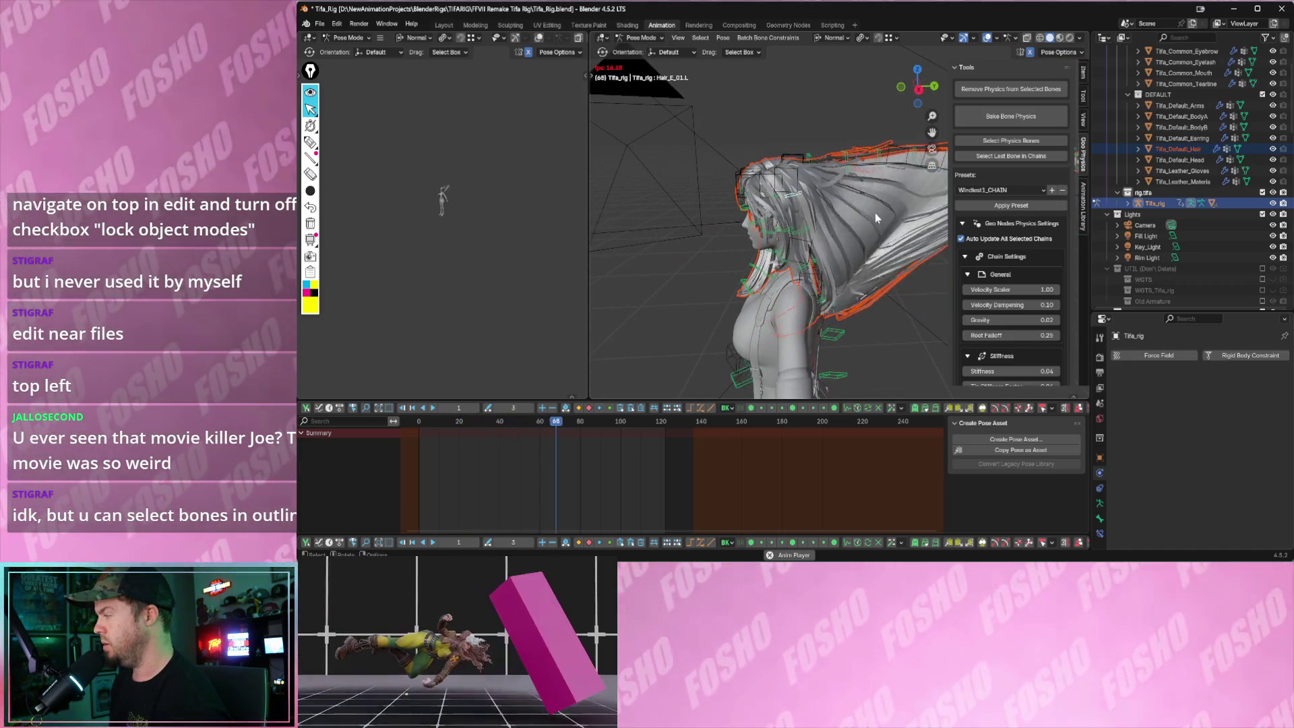
{"action": "key", "text": "space"}
{"action": "scroll", "coordinate": [998, 232], "scroll_direction": "down", "scroll_amount": 3}
{"action": "scroll", "coordinate": [999, 232], "scroll_direction": "down", "scroll_amount": 4}
{"action": "scroll", "coordinate": [996, 312], "scroll_direction": "down", "scroll_amount": 4}
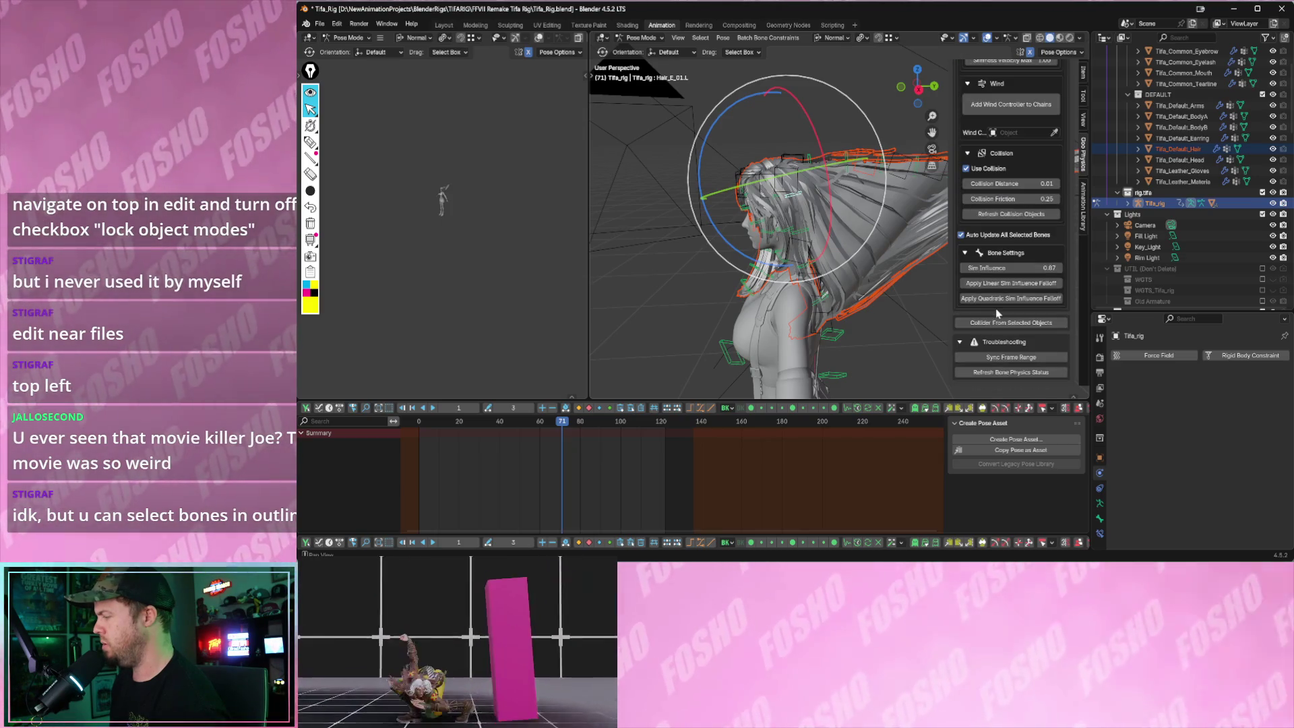
- Replay the hair simulation from frame 1 and select the Hair_E_01.L root bone
{"action": "key", "text": "space"}
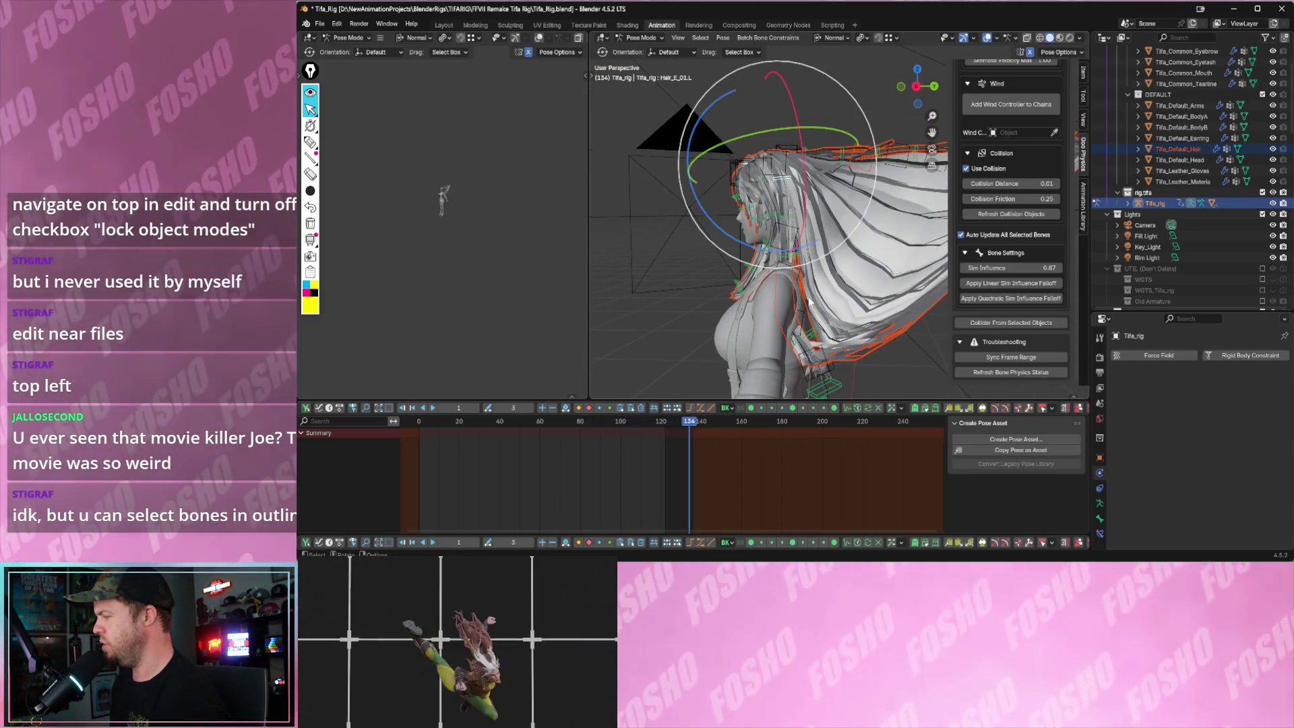
{"action": "key", "text": "shift+Left"}
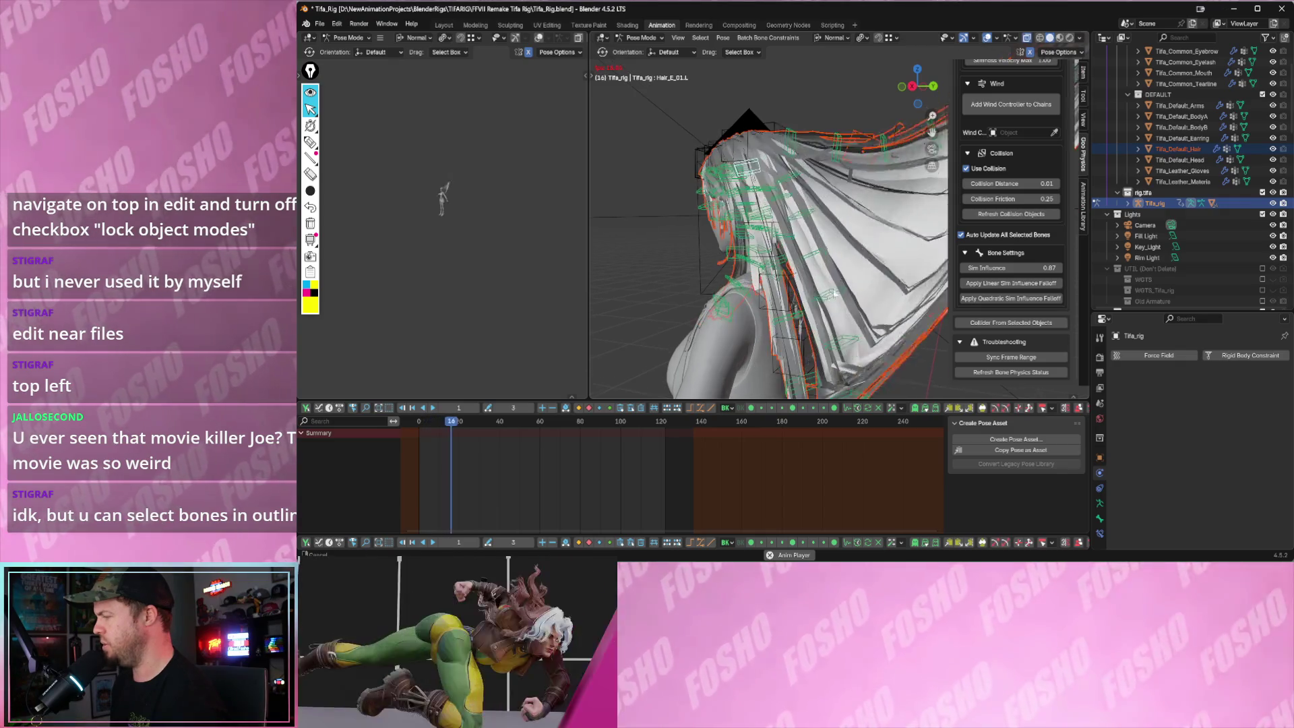
{"action": "key", "text": "space"}
{"action": "left_click", "coordinate": [745, 271]}
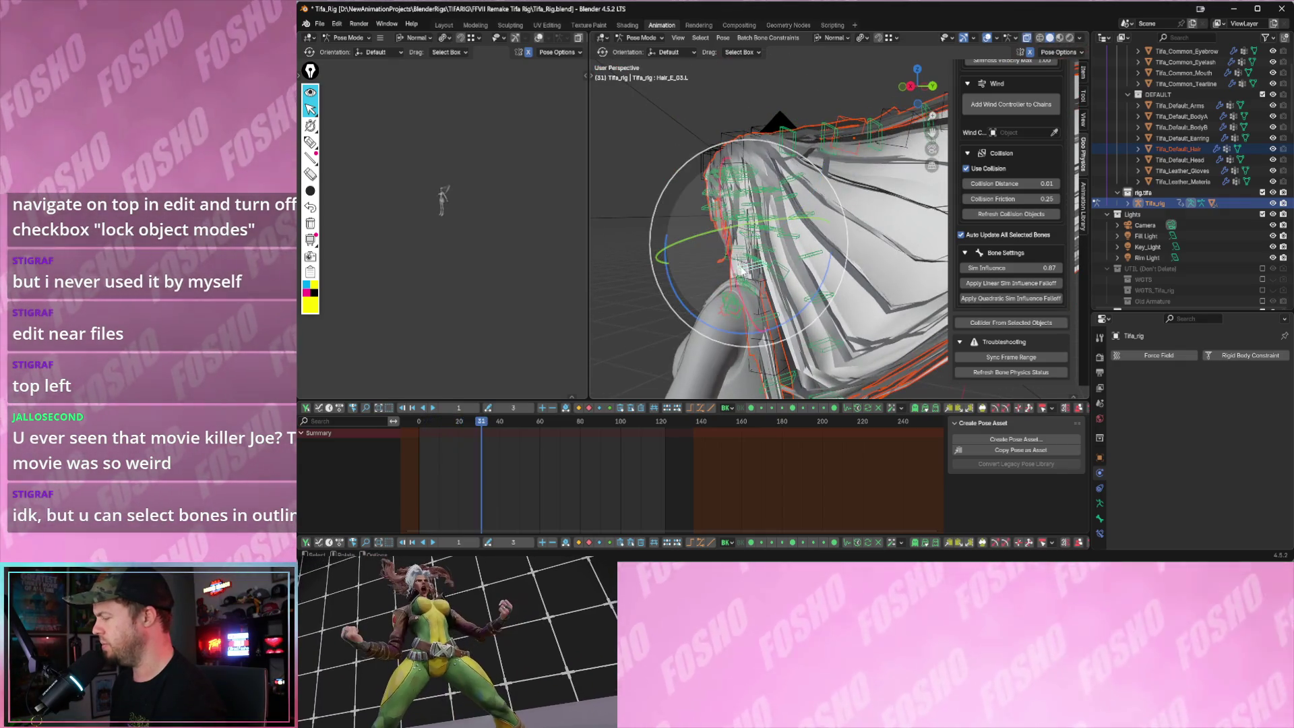
{"action": "middle_click_drag", "start_coordinate": [781, 291], "coordinate": [853, 278]}
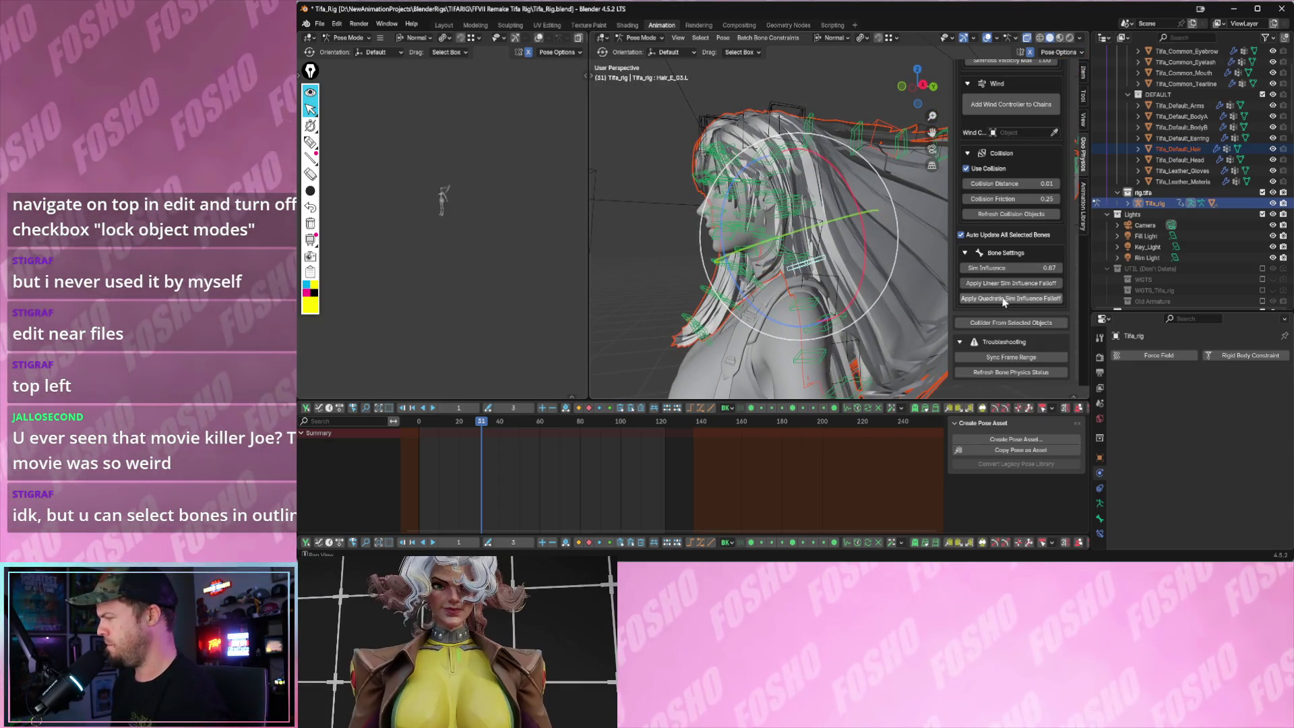
{"action": "scroll", "coordinate": [1009, 298], "scroll_direction": "up", "scroll_amount": 2}
{"action": "scroll", "coordinate": [1007, 292], "scroll_direction": "up", "scroll_amount": 2}
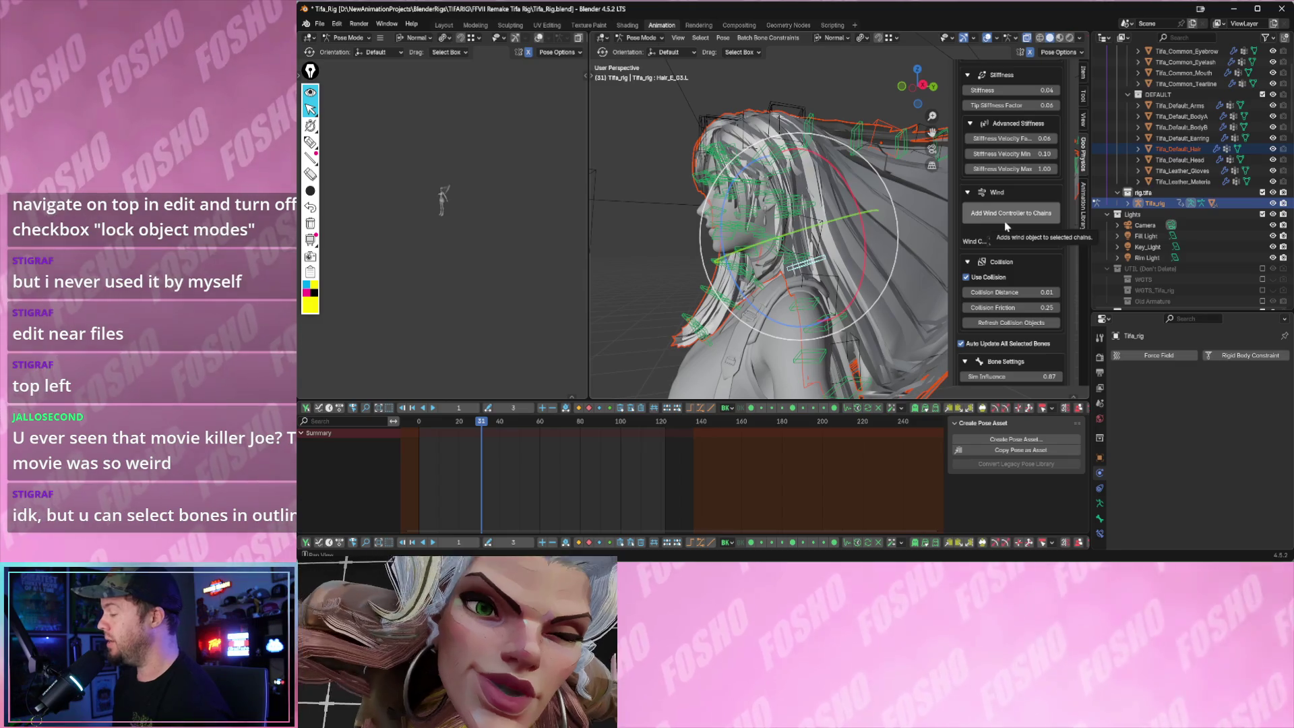
- Watch the back hair from behind, stop playback and return to frame 1
{"action": "mouse_move", "coordinate": [875, 231]}
{"action": "middle_mouse_down"}
{"action": "mouse_move", "coordinate": [845, 253]}
{"action": "mouse_move", "coordinate": [816, 237]}
{"action": "mouse_move", "coordinate": [879, 246]}
{"action": "middle_mouse_up"}
{"action": "key", "text": "space"}
{"action": "key", "text": "Escape"}
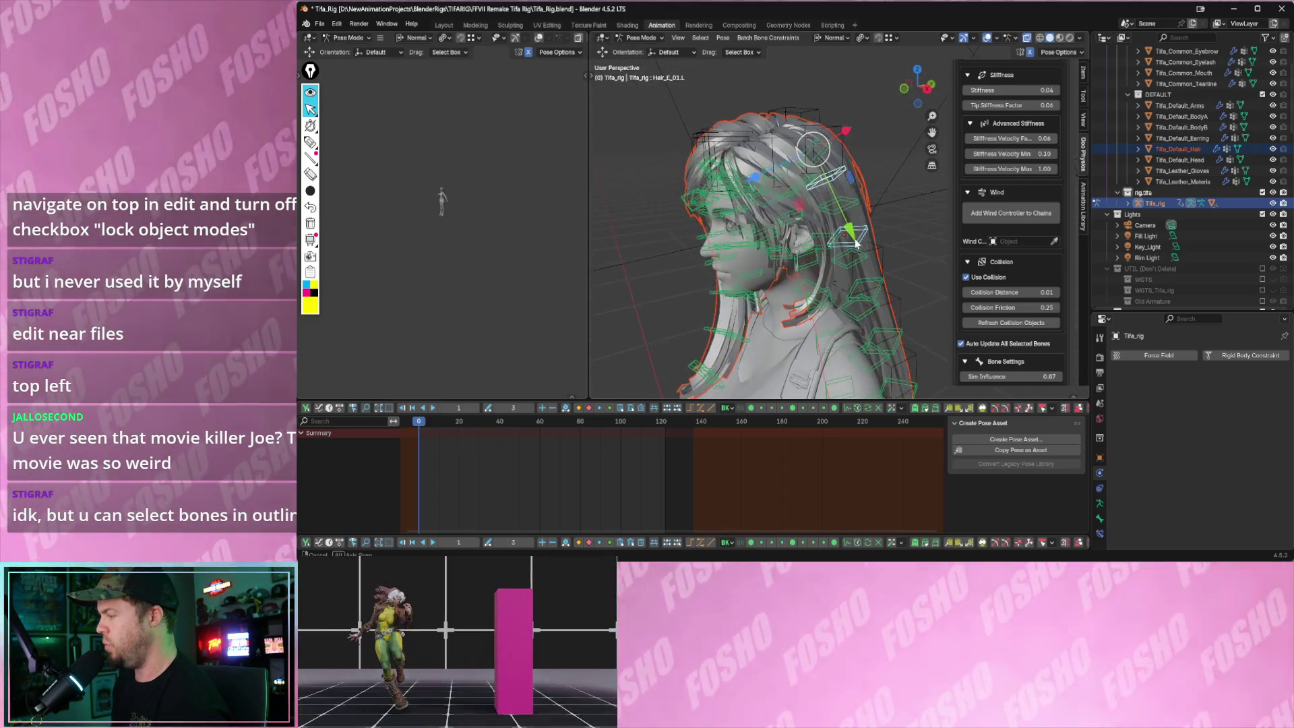
{"action": "middle_click_drag", "start_coordinate": [903, 310], "coordinate": [904, 282], "text": "shift"}
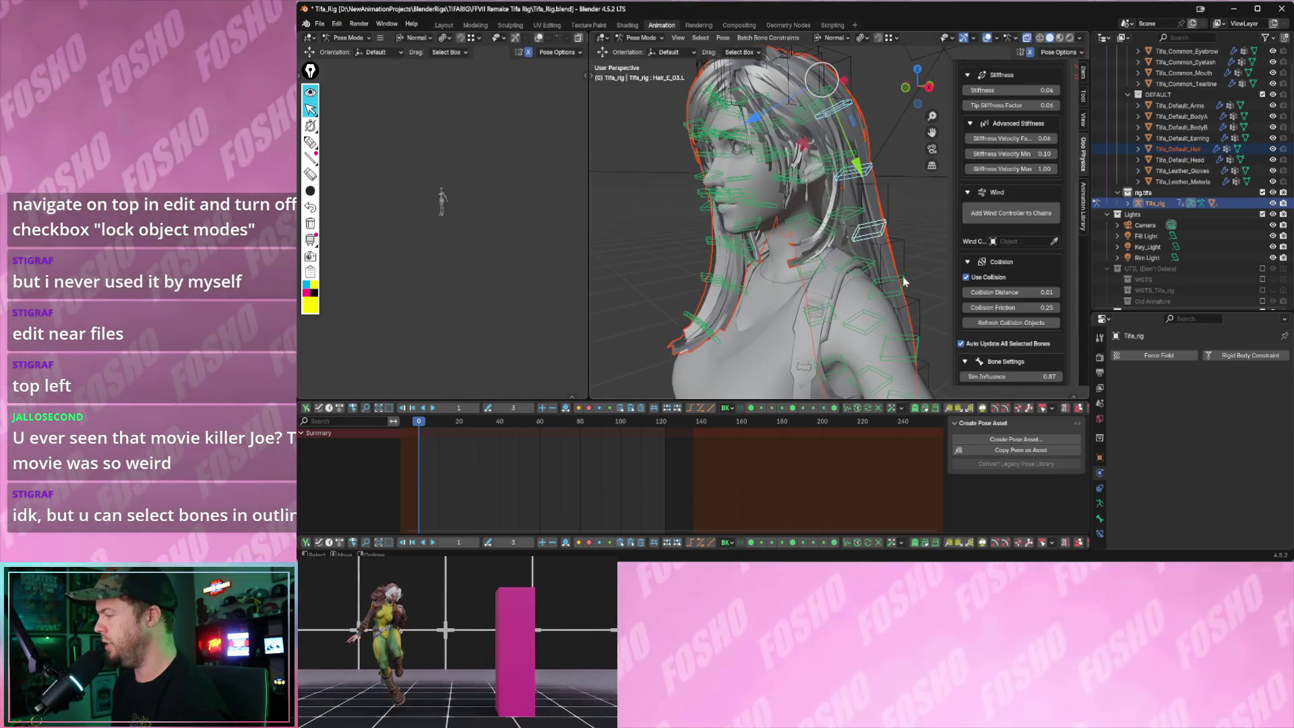
{"action": "scroll", "coordinate": [902, 291], "scroll_direction": "up", "scroll_amount": 3}
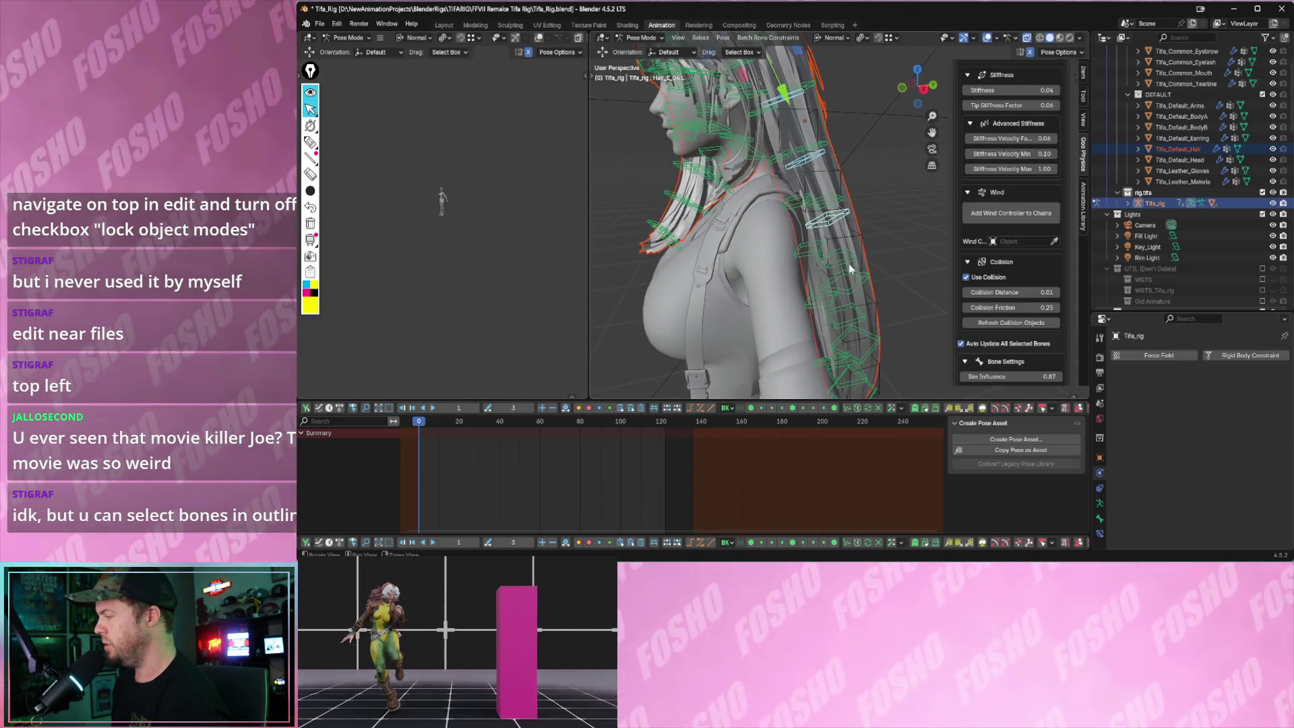
{"action": "mouse_move", "coordinate": [854, 283]}
{"action": "middle_mouse_down"}
{"action": "mouse_move", "coordinate": [798, 254]}
{"action": "mouse_move", "coordinate": [845, 297]}
{"action": "mouse_move", "coordinate": [910, 303]}
{"action": "middle_mouse_up"}
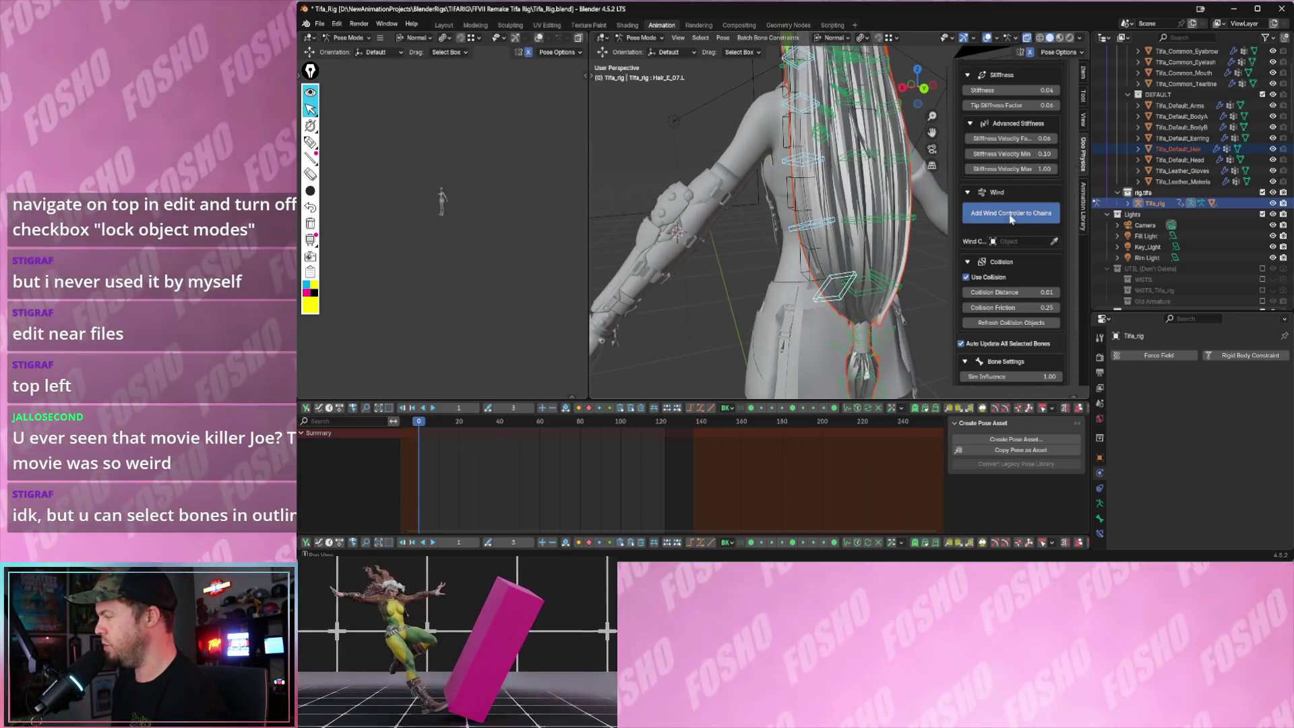
- Add a wind controller to the hair chains and widen the main 3D view
{"action": "left_click", "coordinate": [1011, 214]}
{"action": "mouse_move", "coordinate": [833, 222]}
{"action": "middle_mouse_down"}
{"action": "mouse_move", "coordinate": [768, 276]}
{"action": "mouse_move", "coordinate": [829, 264]}
{"action": "middle_mouse_up"}
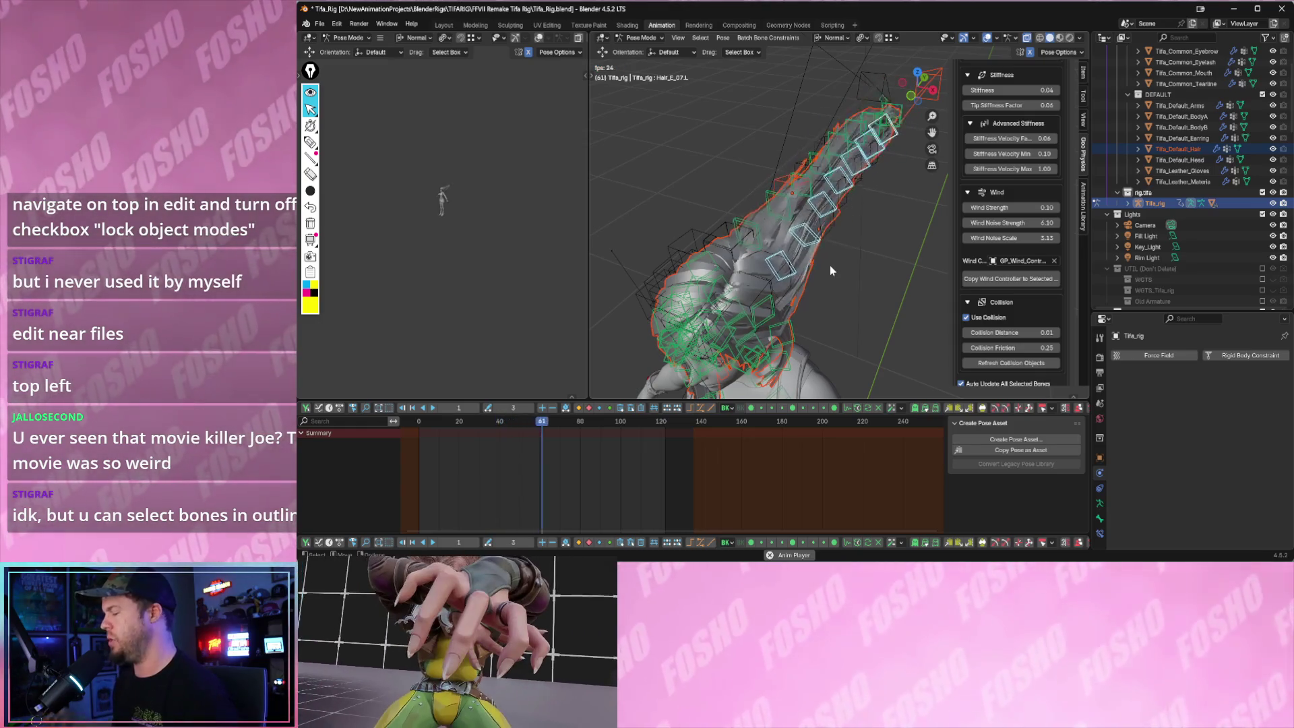
{"action": "scroll", "coordinate": [985, 184], "scroll_direction": "up", "scroll_amount": 2}
{"action": "scroll", "coordinate": [989, 178], "scroll_direction": "up", "scroll_amount": 6}
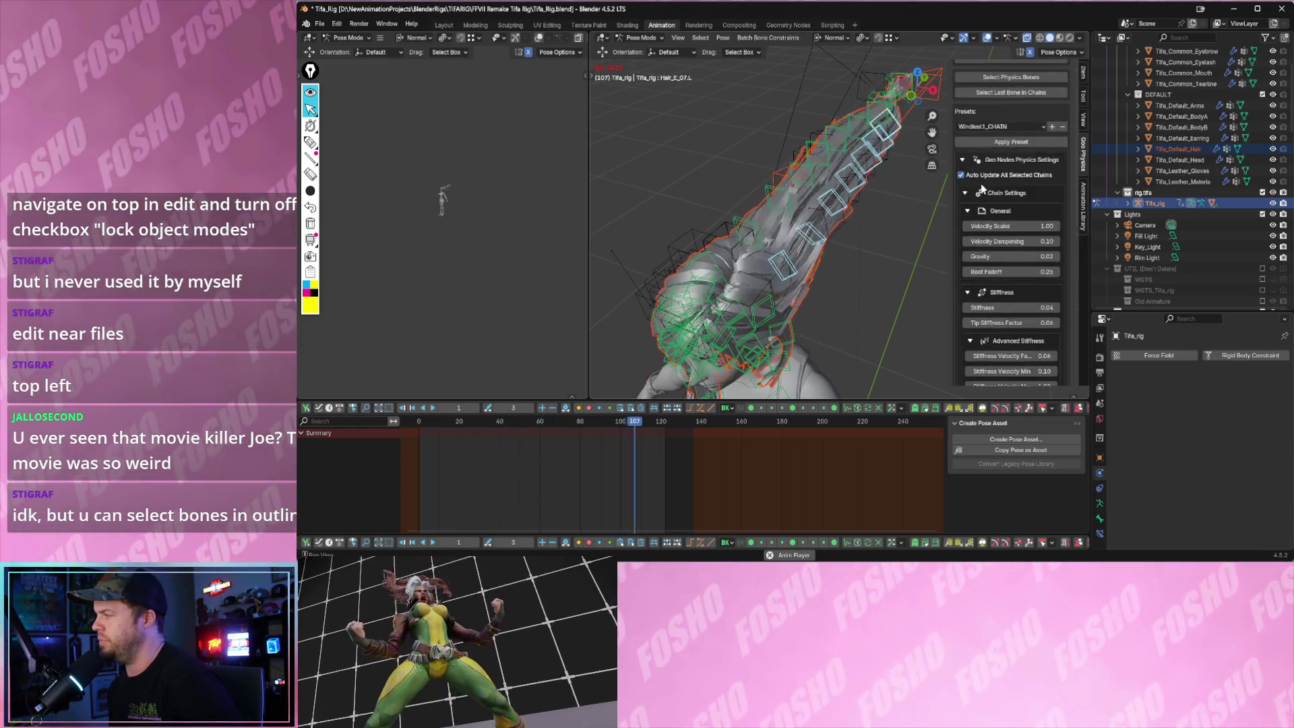
{"action": "scroll", "coordinate": [1004, 152], "scroll_direction": "down", "scroll_amount": 3}
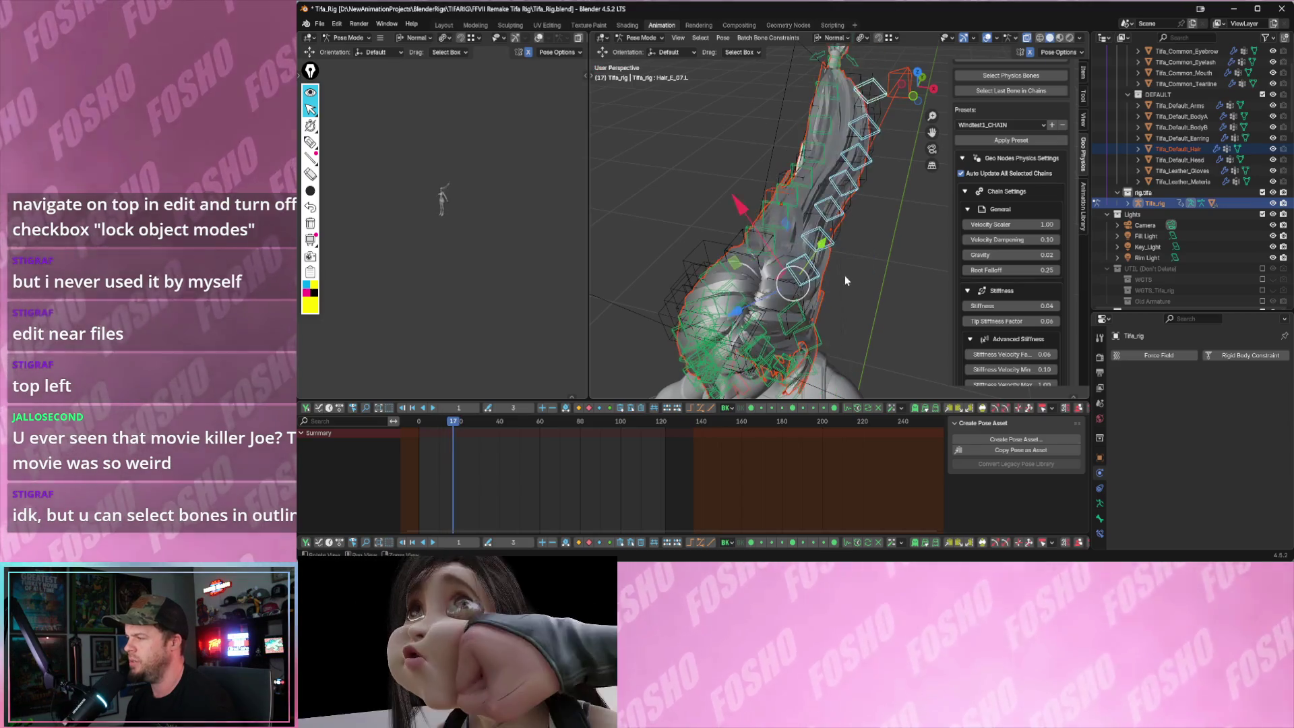
{"action": "scroll", "coordinate": [1001, 239], "scroll_direction": "up", "scroll_amount": 3}
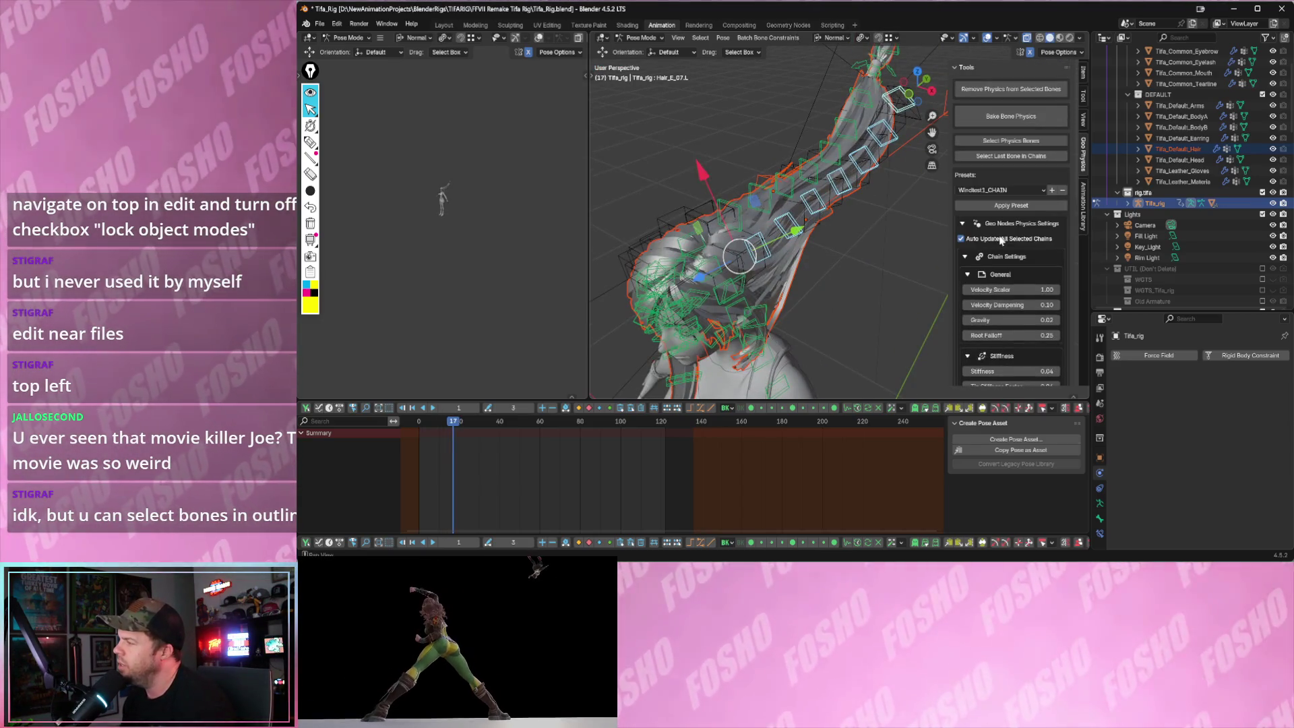
{"action": "scroll", "coordinate": [1001, 240], "scroll_direction": "down", "scroll_amount": 3}
{"action": "scroll", "coordinate": [1001, 239], "scroll_direction": "down", "scroll_amount": 2}
{"action": "scroll", "coordinate": [1001, 239], "scroll_direction": "down", "scroll_amount": 4}
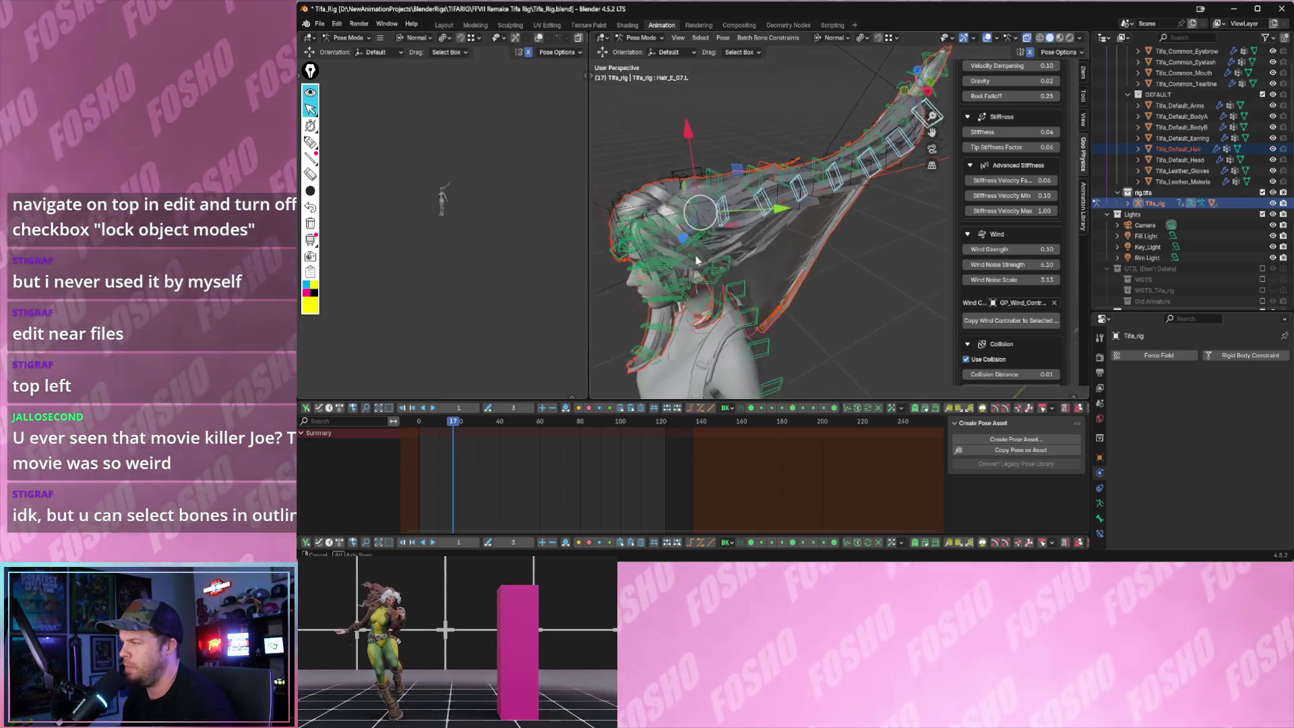
{"action": "left_click_drag", "start_coordinate": [590, 245], "coordinate": [512, 244]}
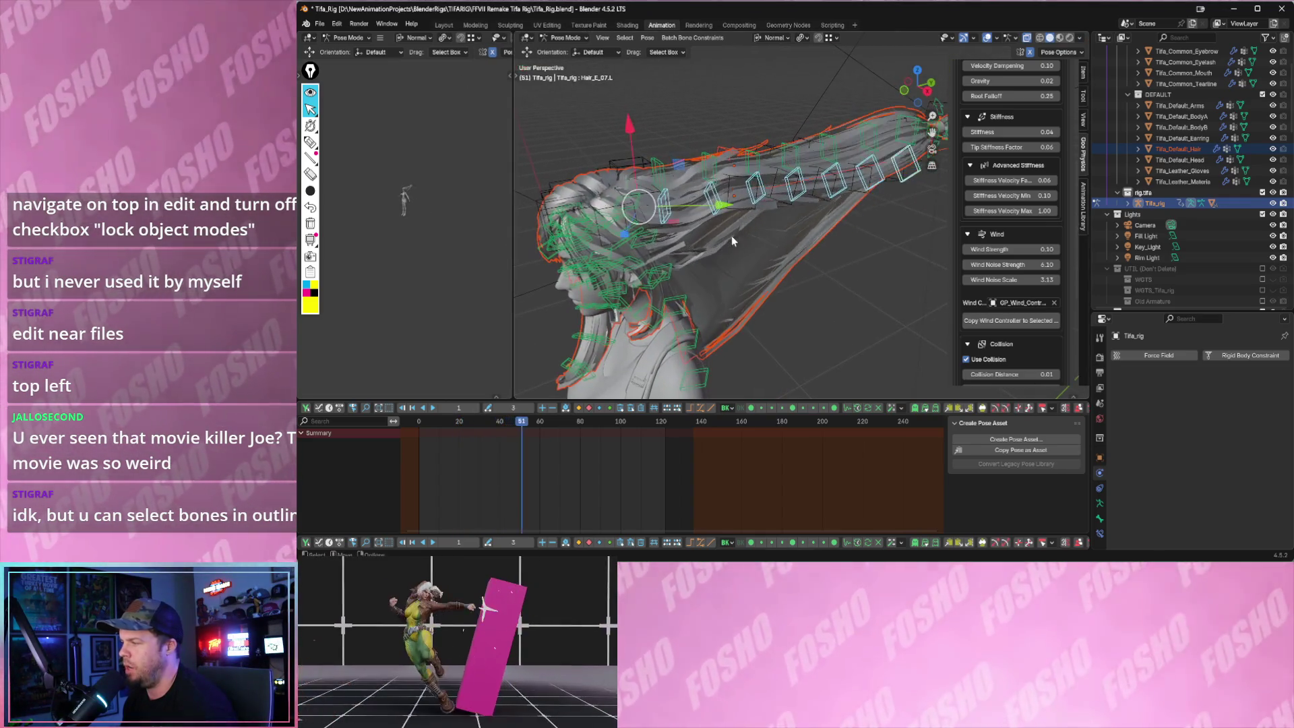
{"action": "scroll", "coordinate": [974, 266], "scroll_direction": "up", "scroll_amount": 3}
{"action": "scroll", "coordinate": [974, 266], "scroll_direction": "up", "scroll_amount": 2}
{"action": "scroll", "coordinate": [974, 266], "scroll_direction": "up", "scroll_amount": 3}
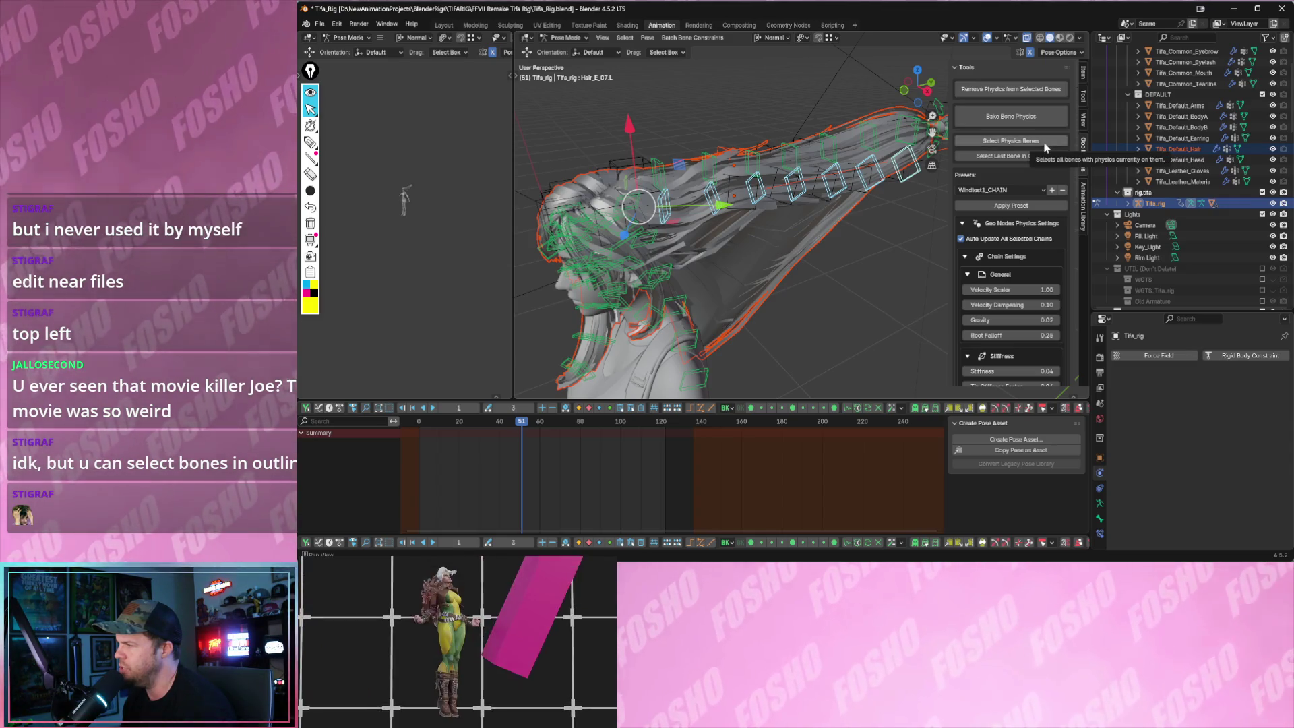
- Select all physics bones and preview the hair simulation, collapsing and re-expanding the Tools panel
{"action": "left_click", "coordinate": [1045, 147]}
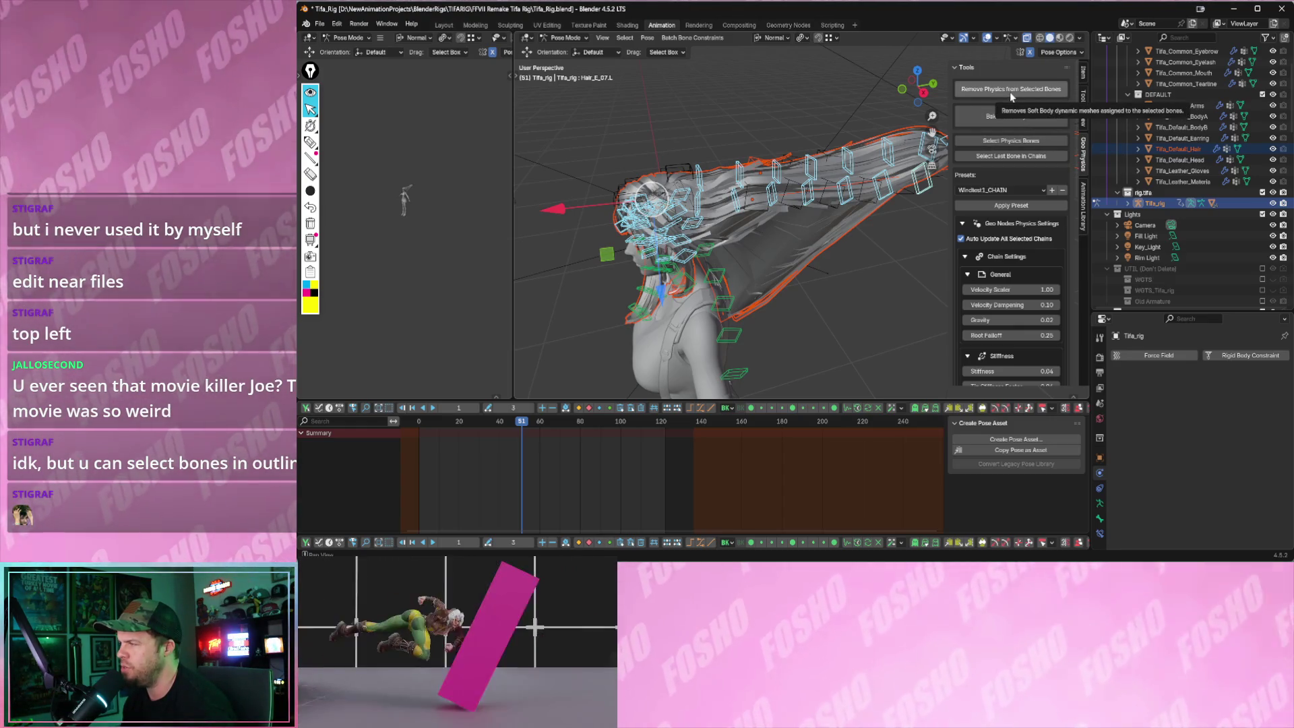
{"action": "key", "text": "space"}
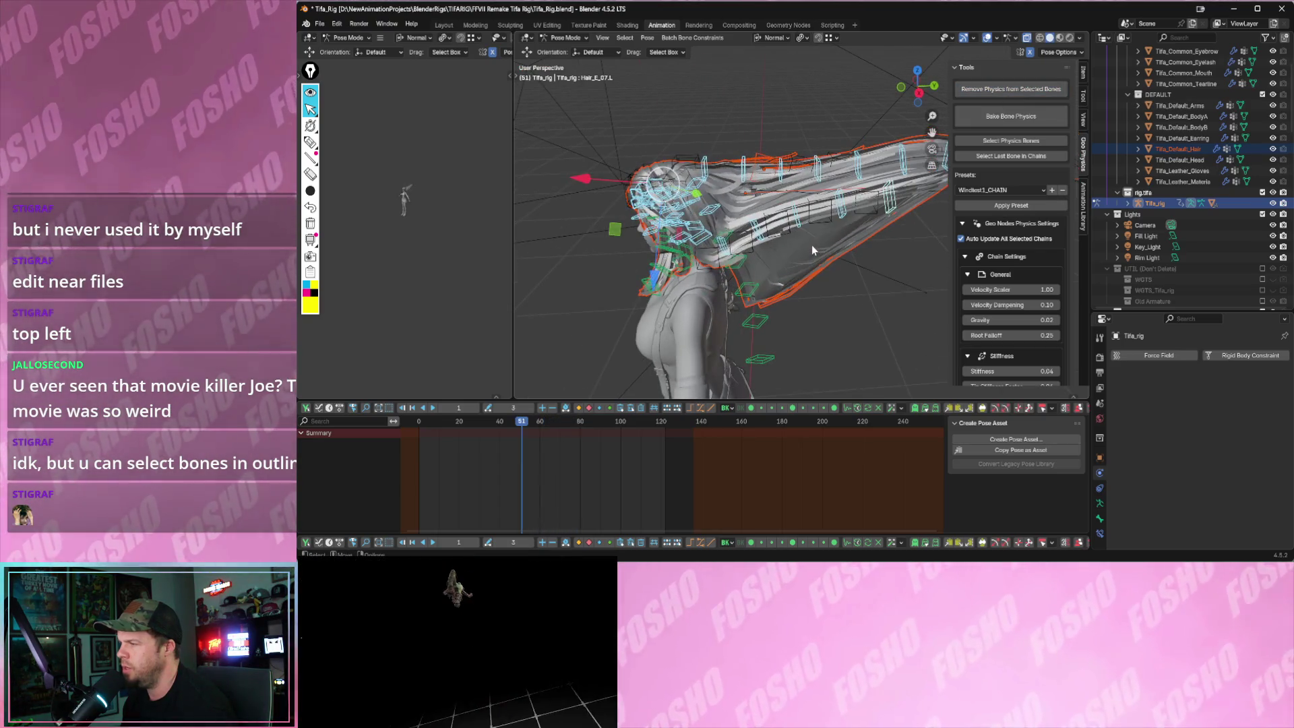
{"action": "key", "text": "Escape"}
{"action": "left_click", "coordinate": [842, 213]}
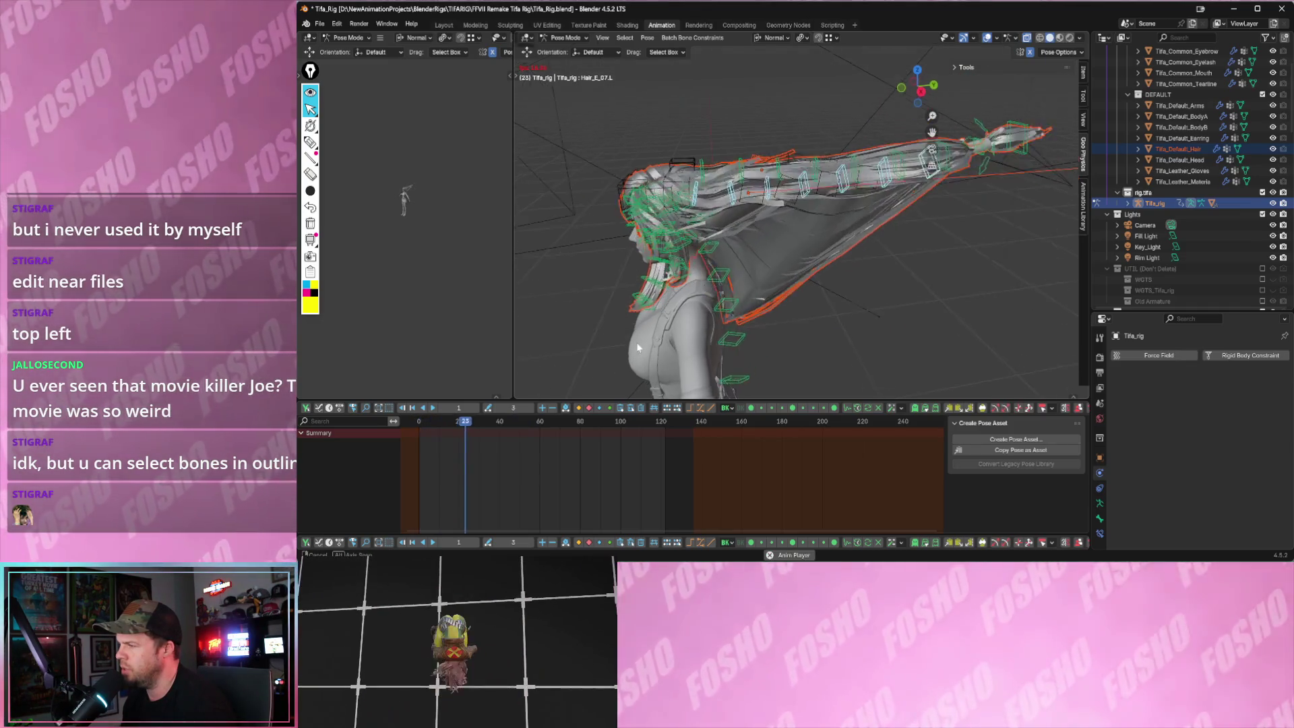
{"action": "key", "text": "space"}
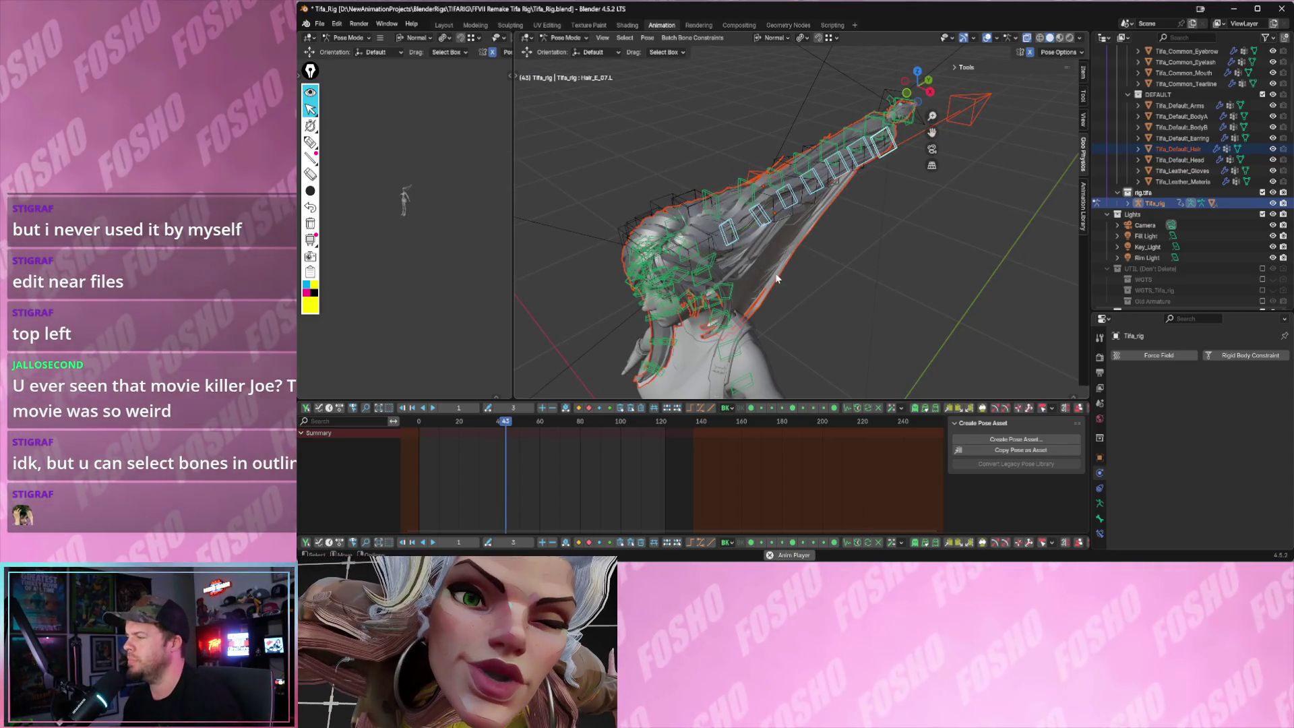
{"action": "key", "text": "space"}
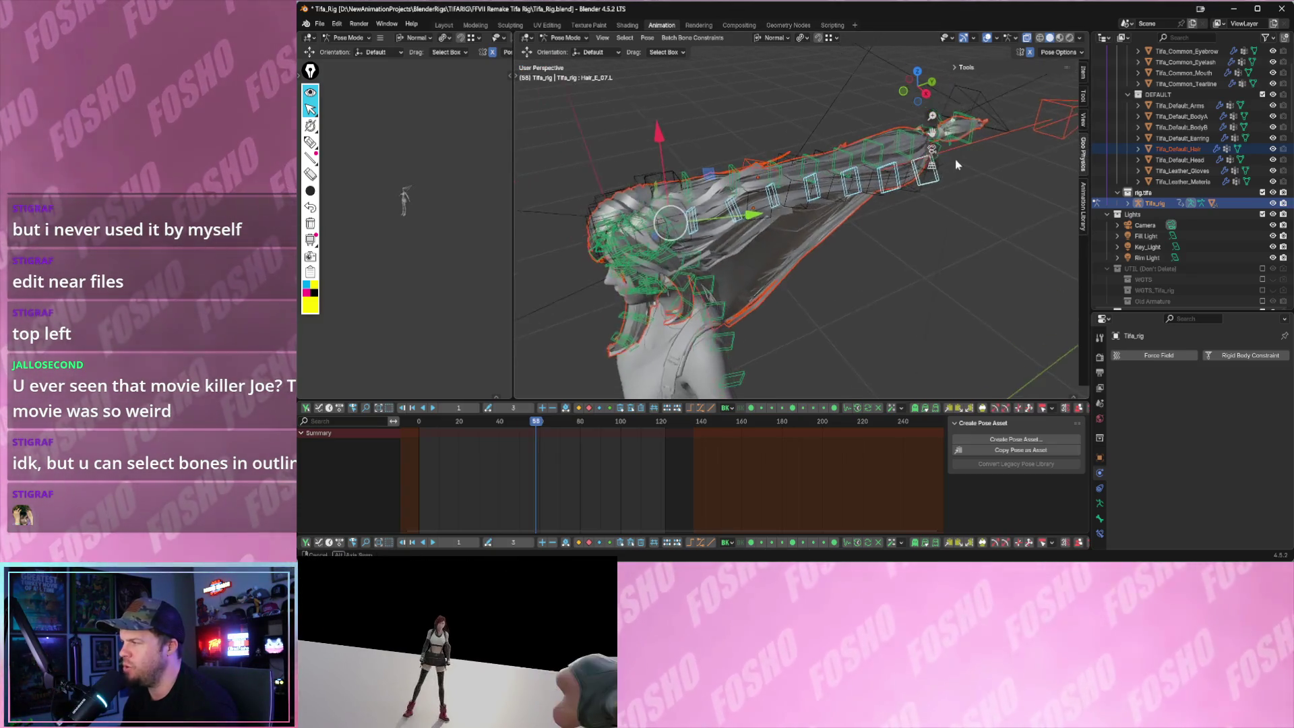
{"action": "scroll", "coordinate": [958, 158], "scroll_direction": "up", "scroll_amount": 3}
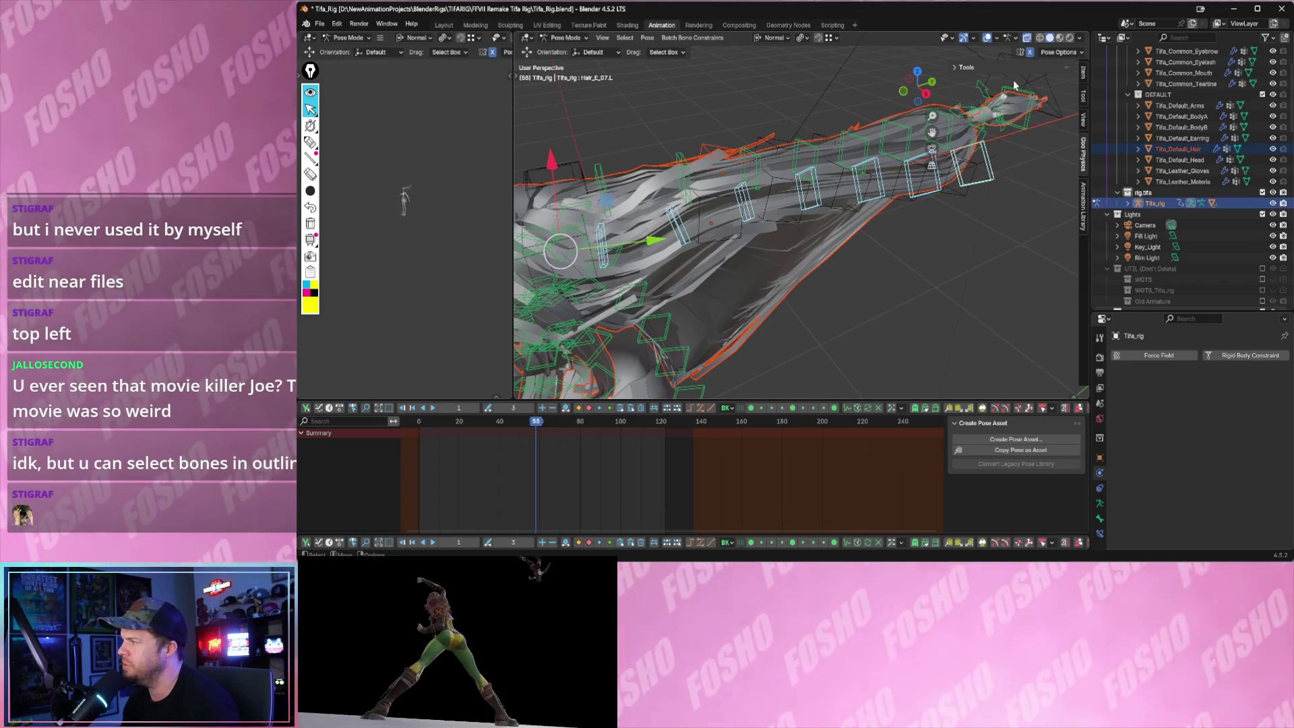
{"action": "left_click", "coordinate": [968, 68]}
{"action": "scroll", "coordinate": [987, 153], "scroll_direction": "down", "scroll_amount": 3}
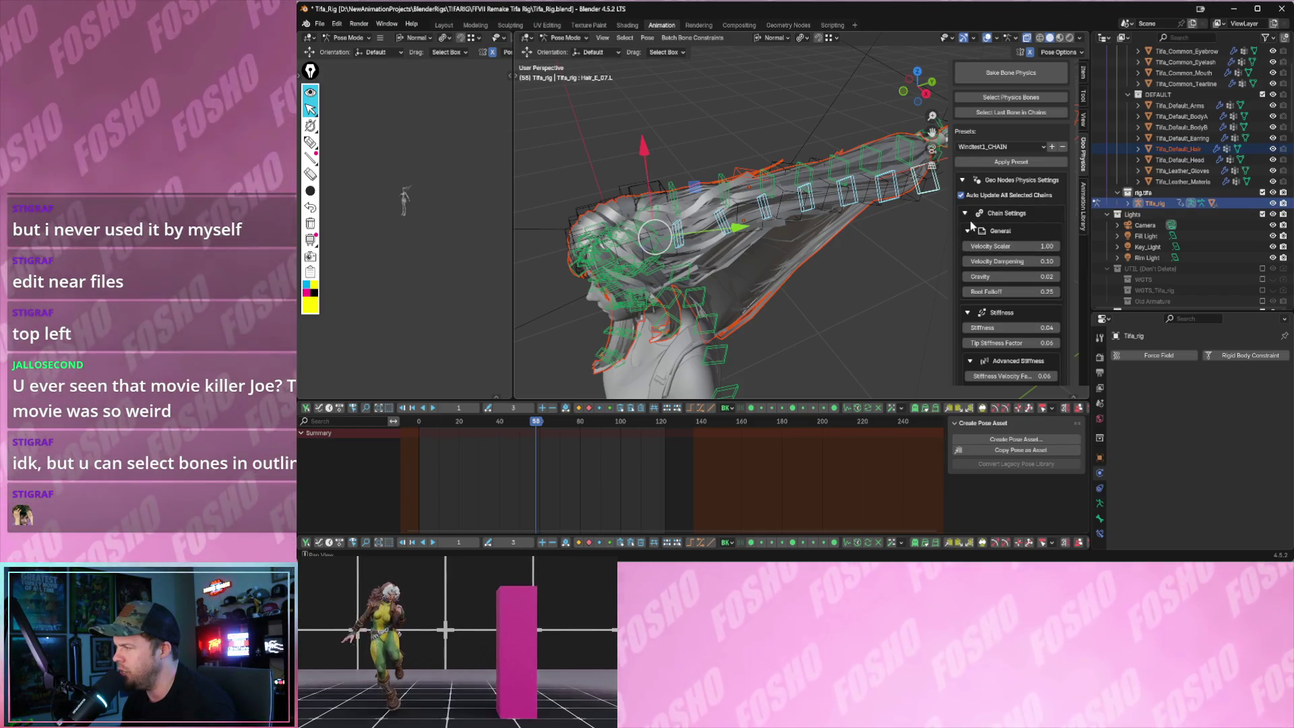
{"action": "scroll", "coordinate": [978, 243], "scroll_direction": "down", "scroll_amount": 3}
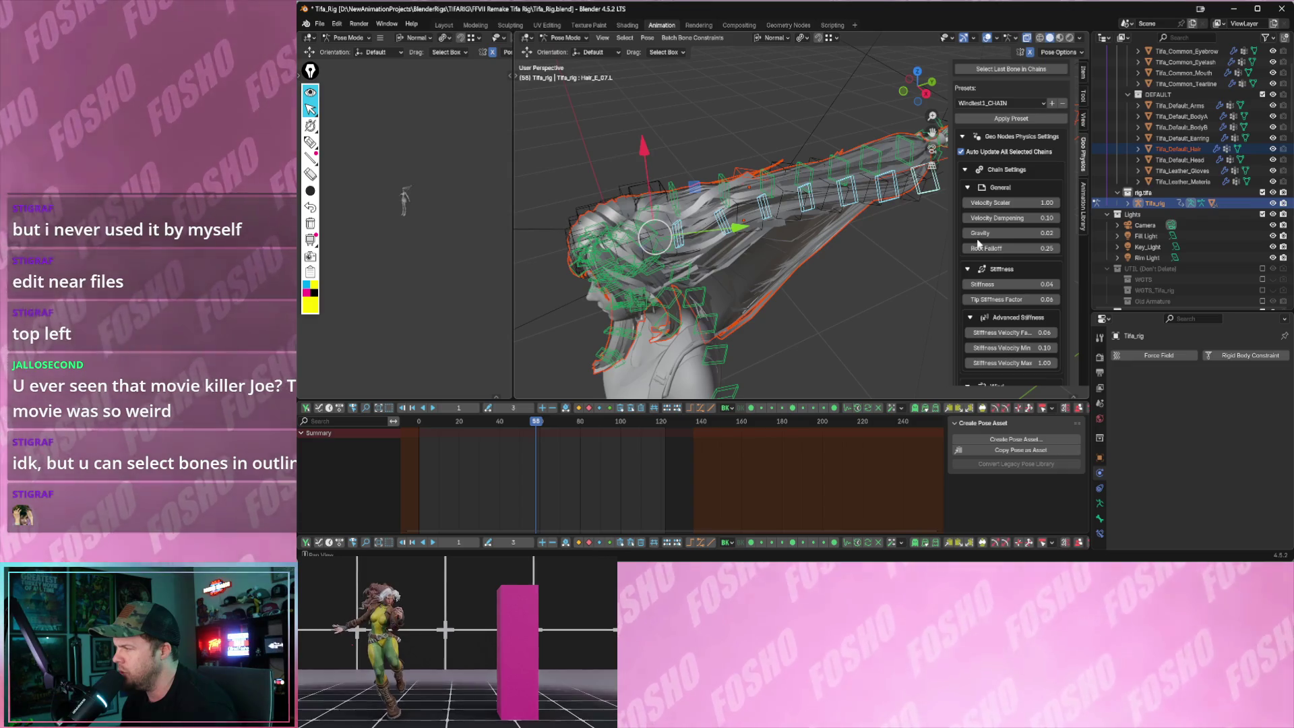
- Sync the simulation's frame range to the scene and scrub back through the hair swing
{"action": "middle_click_drag", "start_coordinate": [839, 244], "coordinate": [791, 219]}
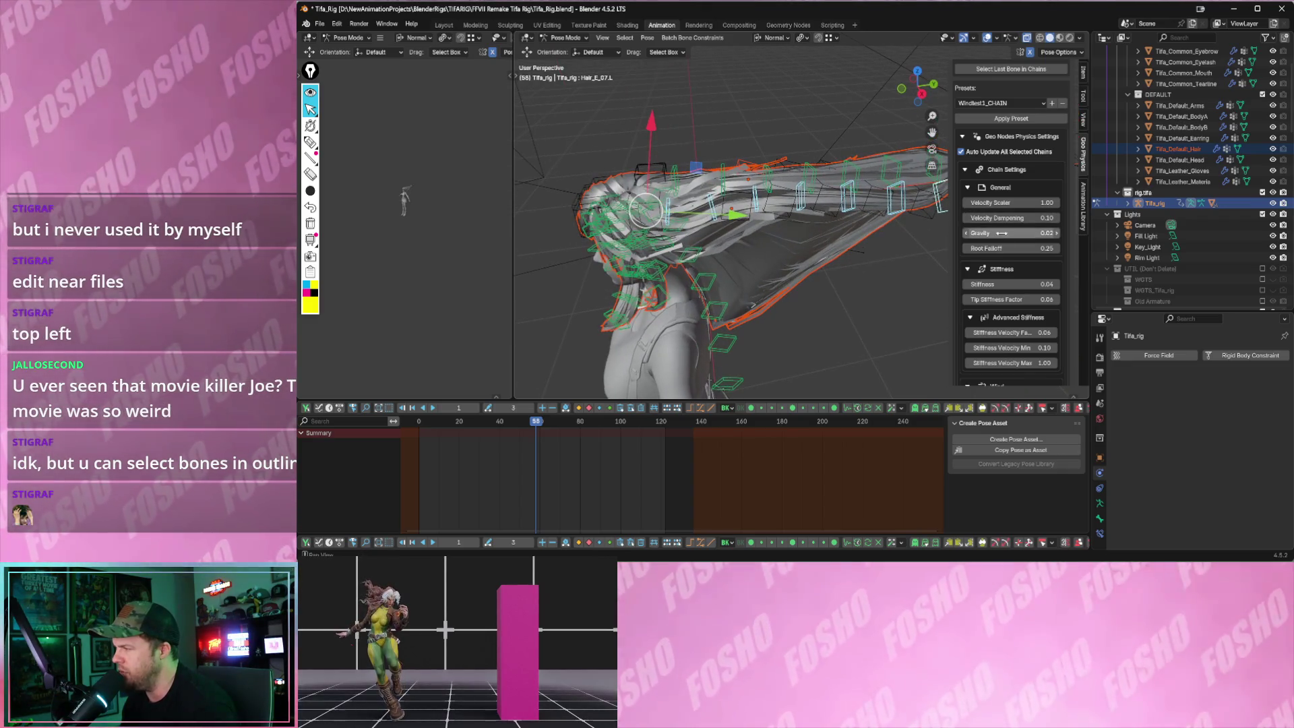
{"action": "scroll", "coordinate": [1003, 253], "scroll_direction": "down", "scroll_amount": 5}
{"action": "scroll", "coordinate": [1002, 254], "scroll_direction": "down", "scroll_amount": 5}
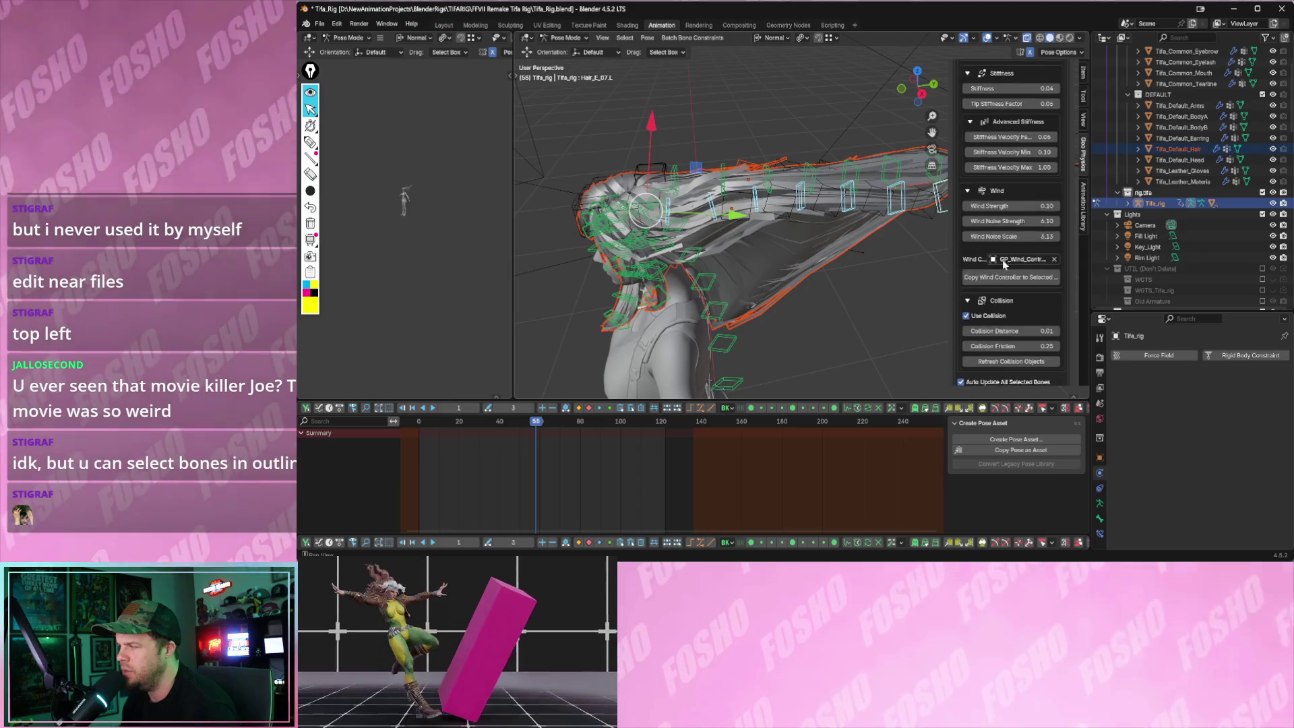
{"action": "scroll", "coordinate": [1002, 259], "scroll_direction": "down", "scroll_amount": 5}
{"action": "scroll", "coordinate": [1001, 259], "scroll_direction": "down", "scroll_amount": 4}
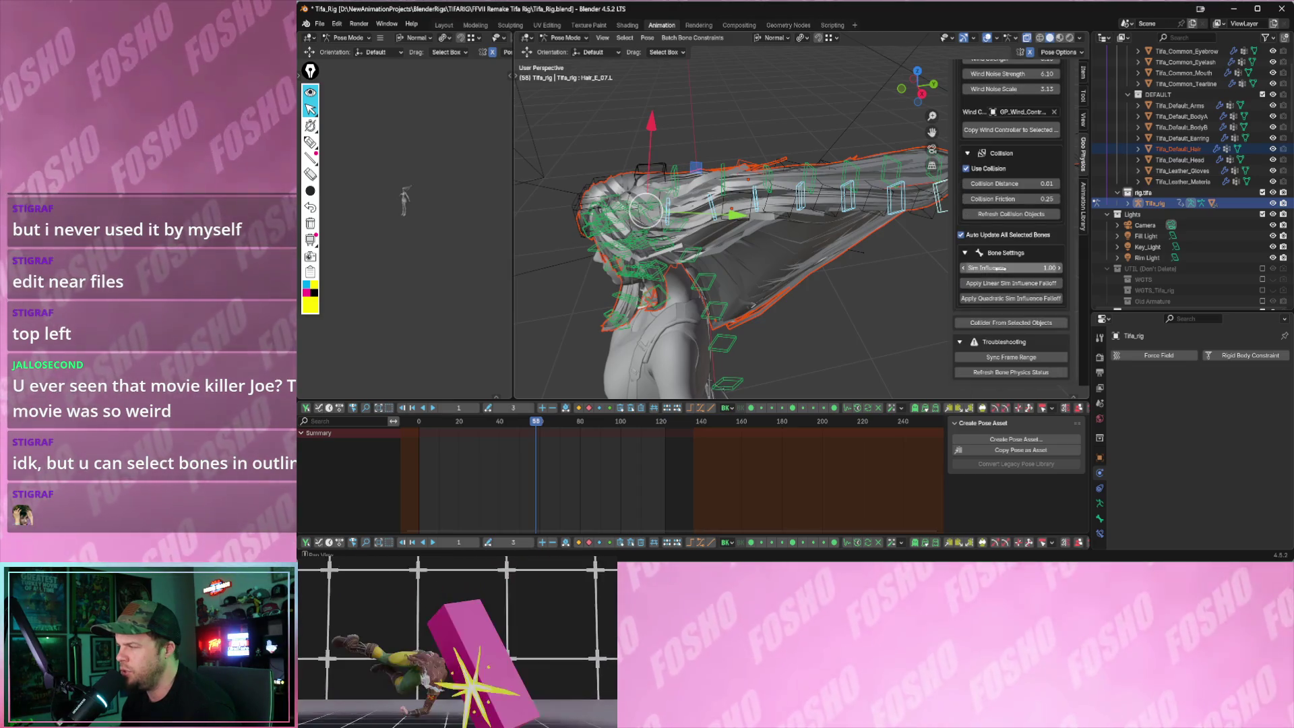
{"action": "left_click", "coordinate": [1035, 361]}
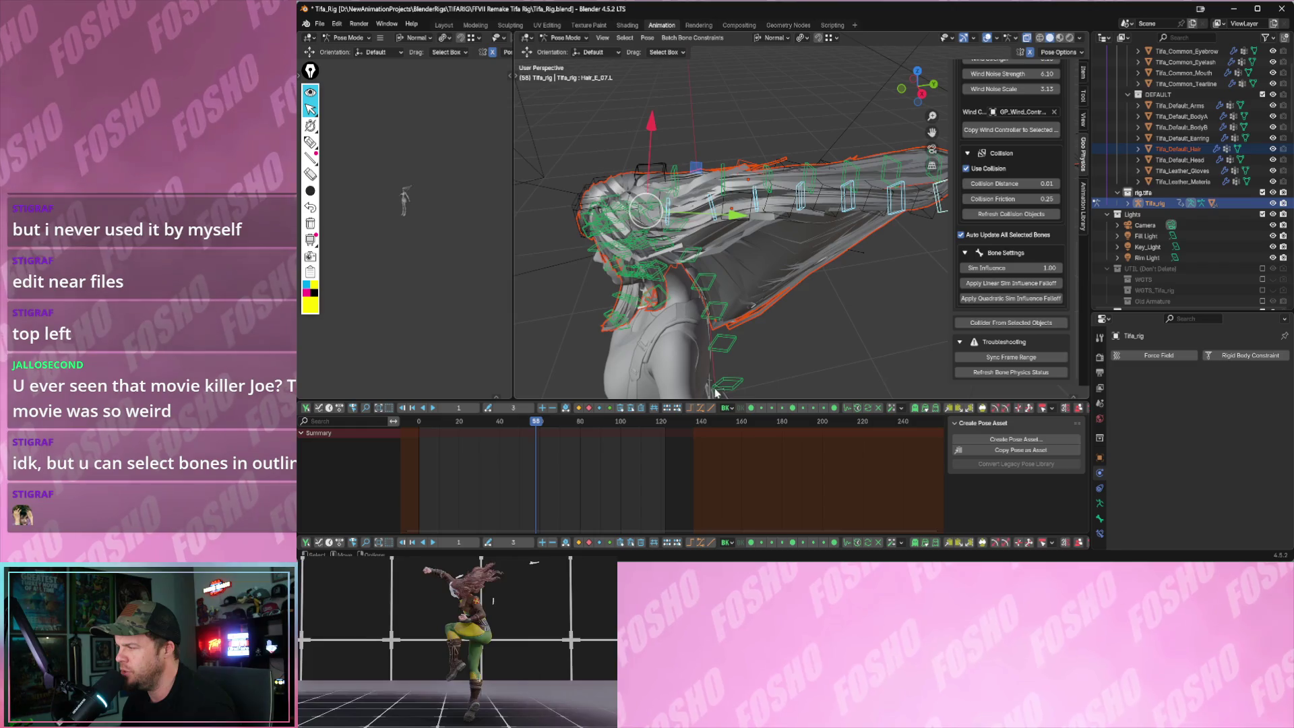
{"action": "left_click_drag", "start_coordinate": [541, 423], "coordinate": [456, 425]}
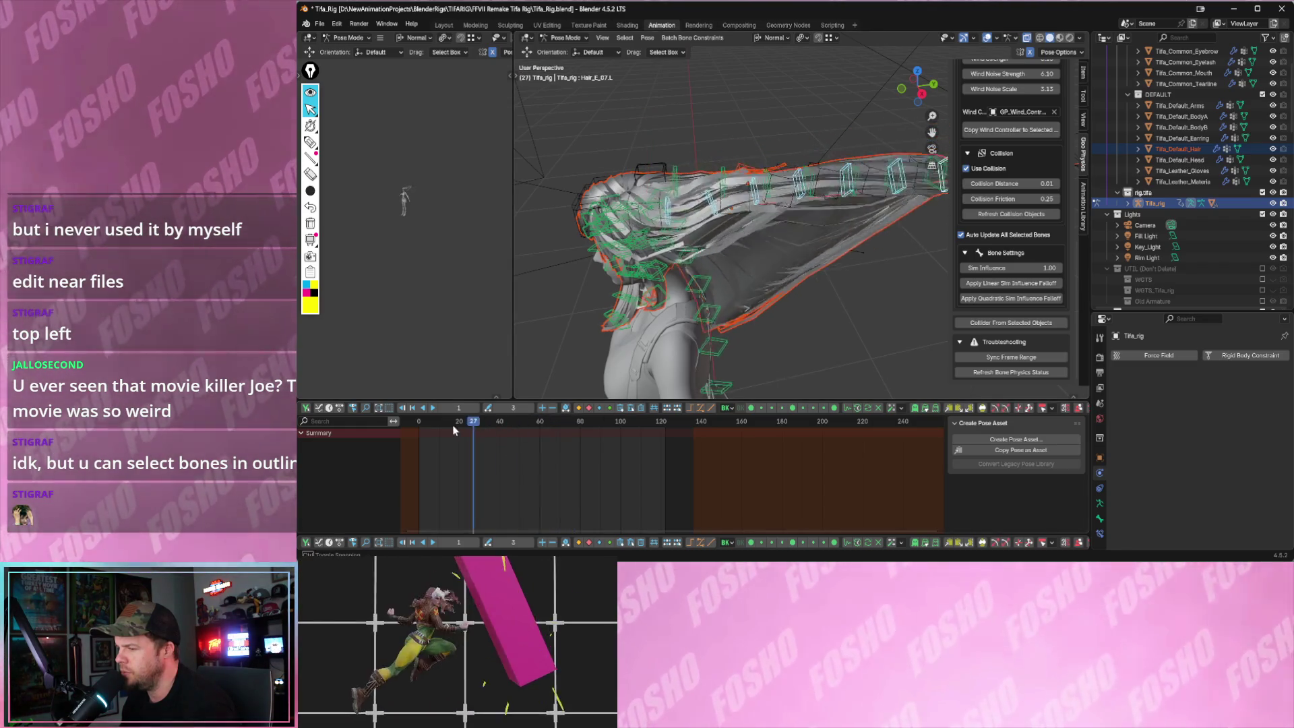
{"action": "left_click", "coordinate": [435, 426]}
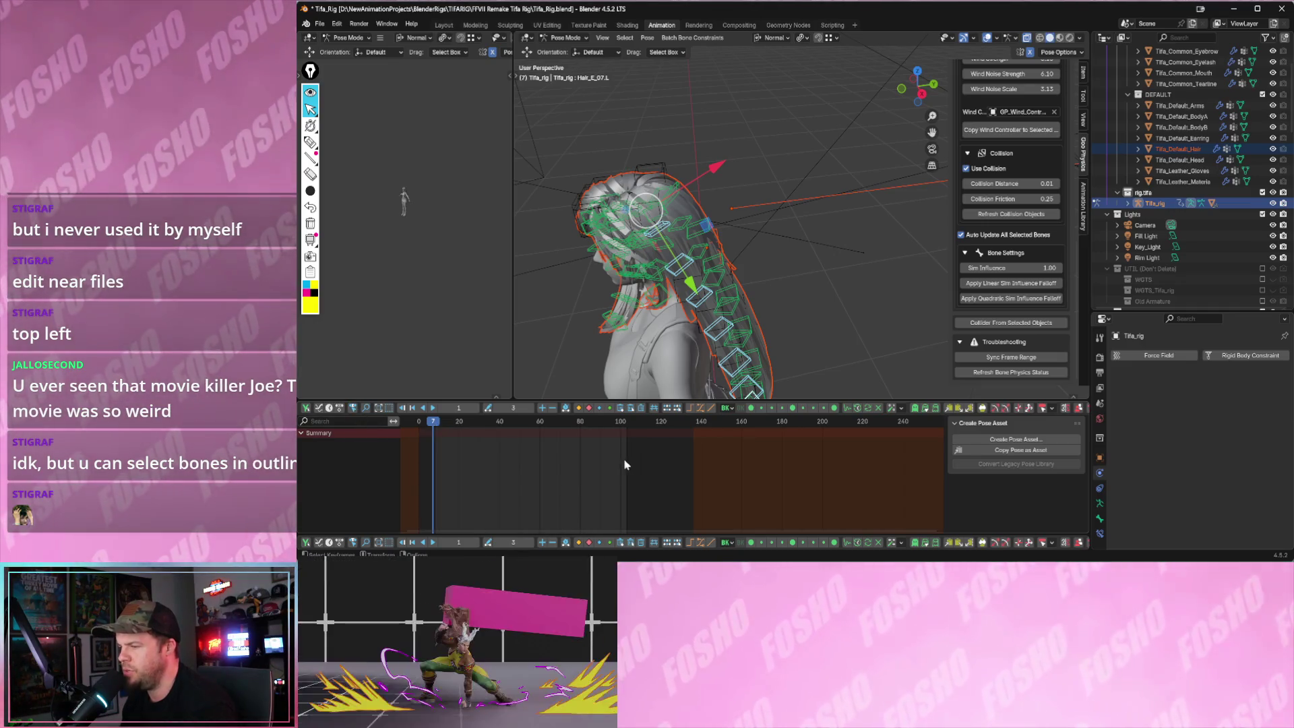
- Scrub the timeline from the start forward to frame 55 to watch the hair
{"action": "left_click_drag", "start_coordinate": [435, 455], "coordinate": [573, 461]}
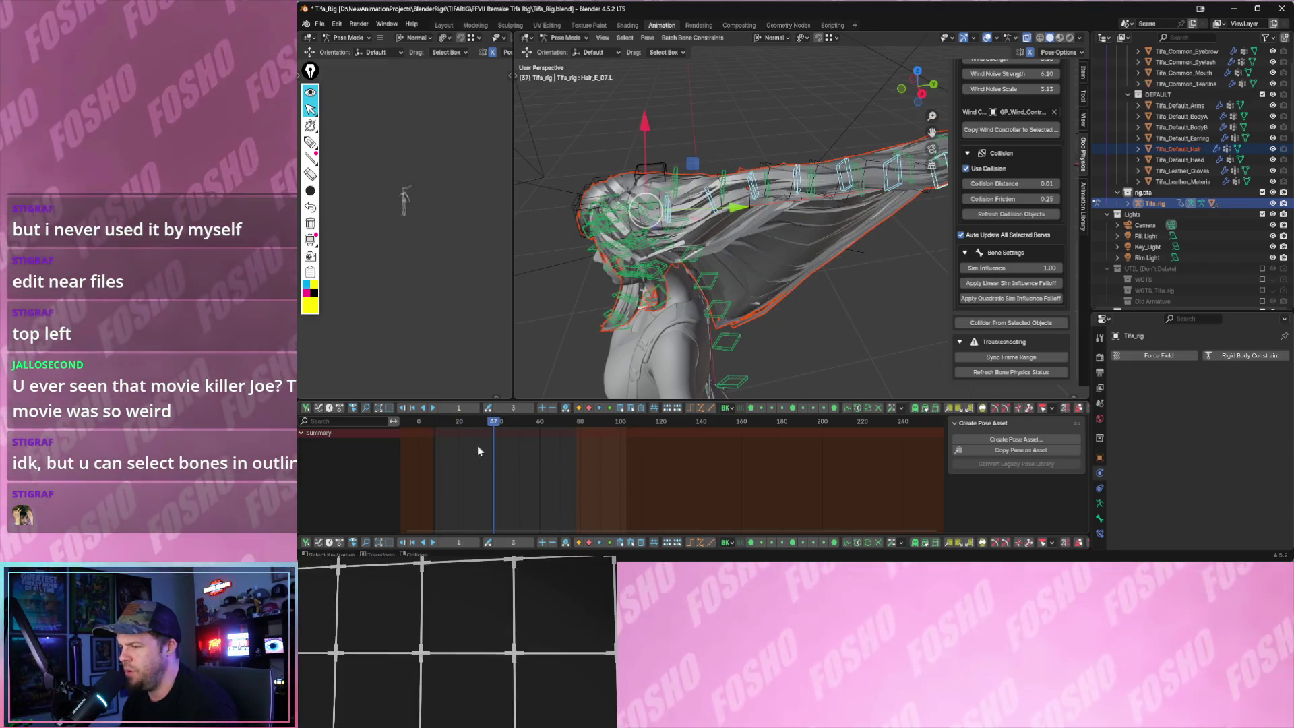
{"action": "left_click_drag", "start_coordinate": [584, 466], "coordinate": [616, 476]}
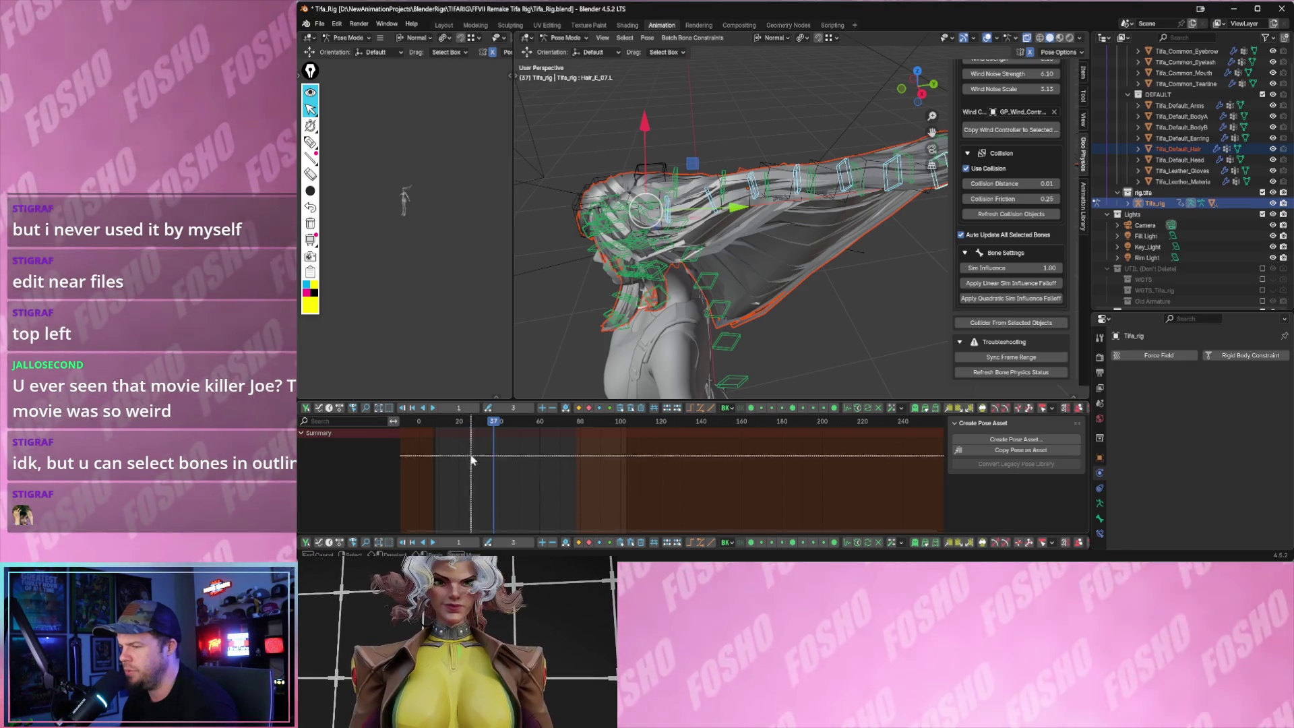
{"action": "left_click_drag", "start_coordinate": [471, 453], "coordinate": [614, 478]}
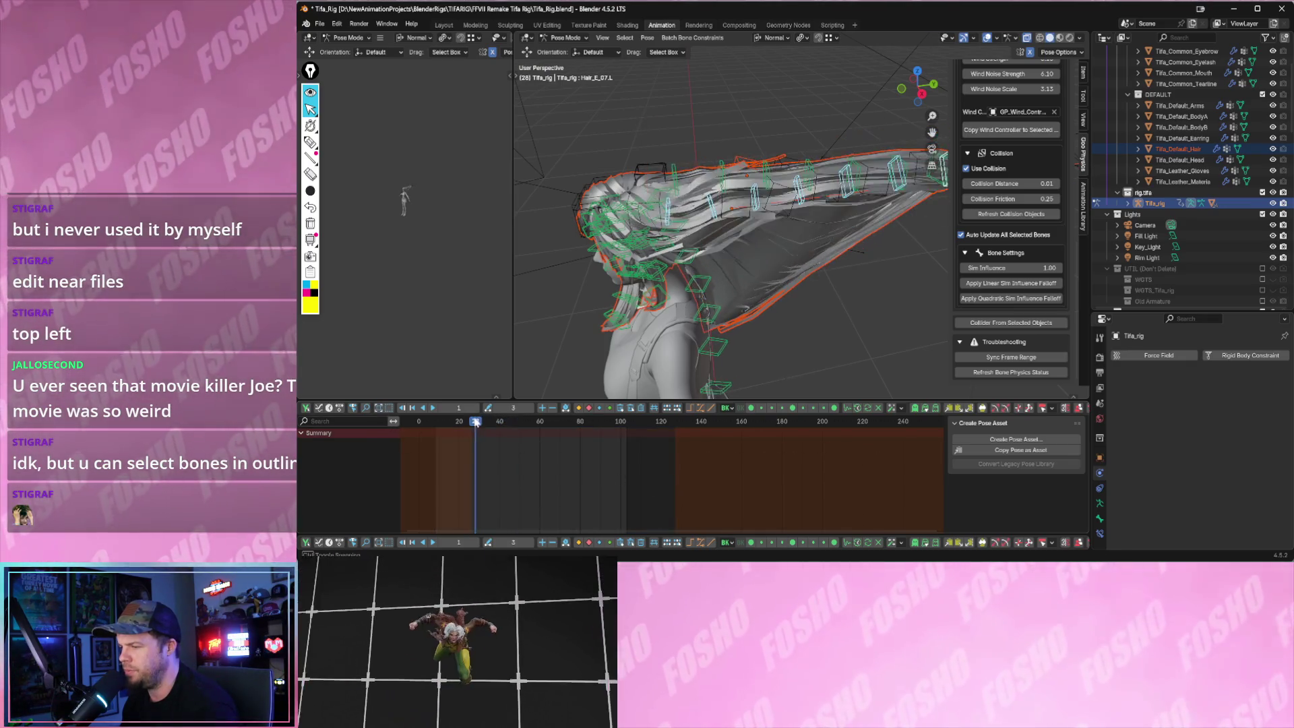
{"action": "left_click", "coordinate": [416, 425]}
{"action": "mouse_move", "coordinate": [416, 426]}
{"action": "left_mouse_down"}
{"action": "mouse_move", "coordinate": [564, 424]}
{"action": "mouse_move", "coordinate": [472, 422]}
{"action": "left_mouse_up"}
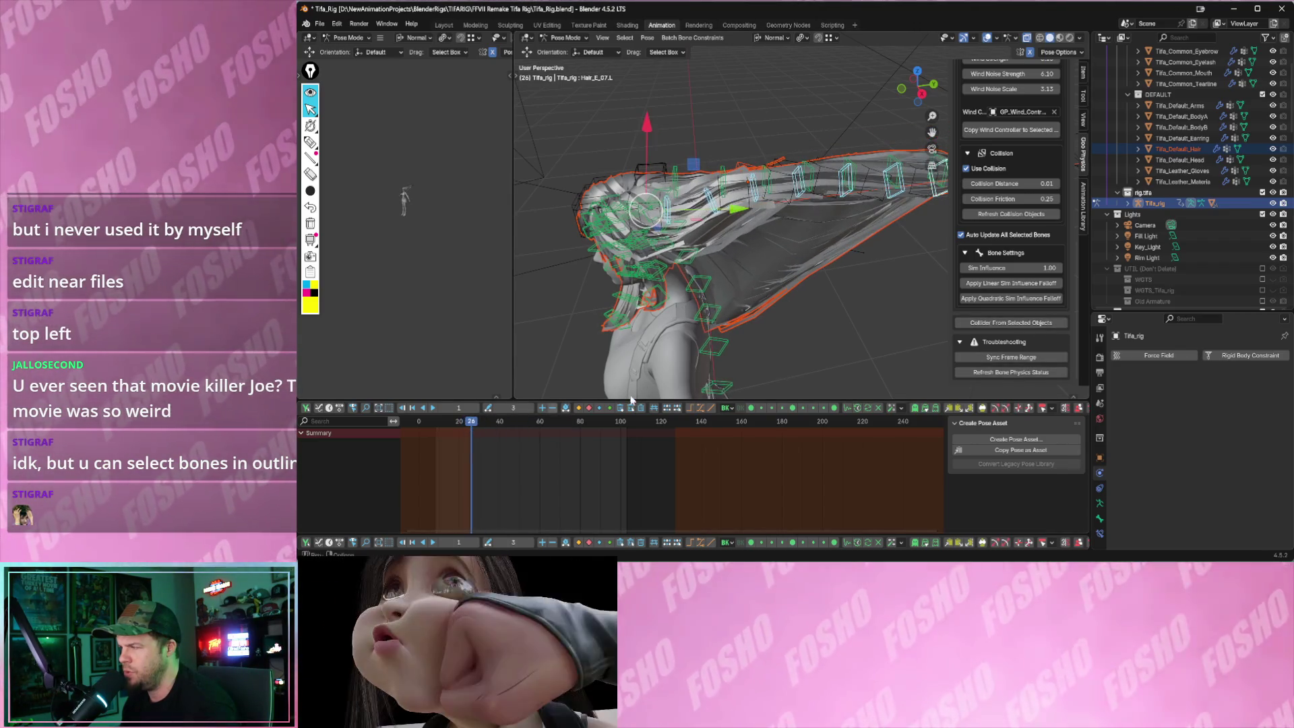
{"action": "scroll", "coordinate": [1012, 182], "scroll_direction": "up", "scroll_amount": 10}
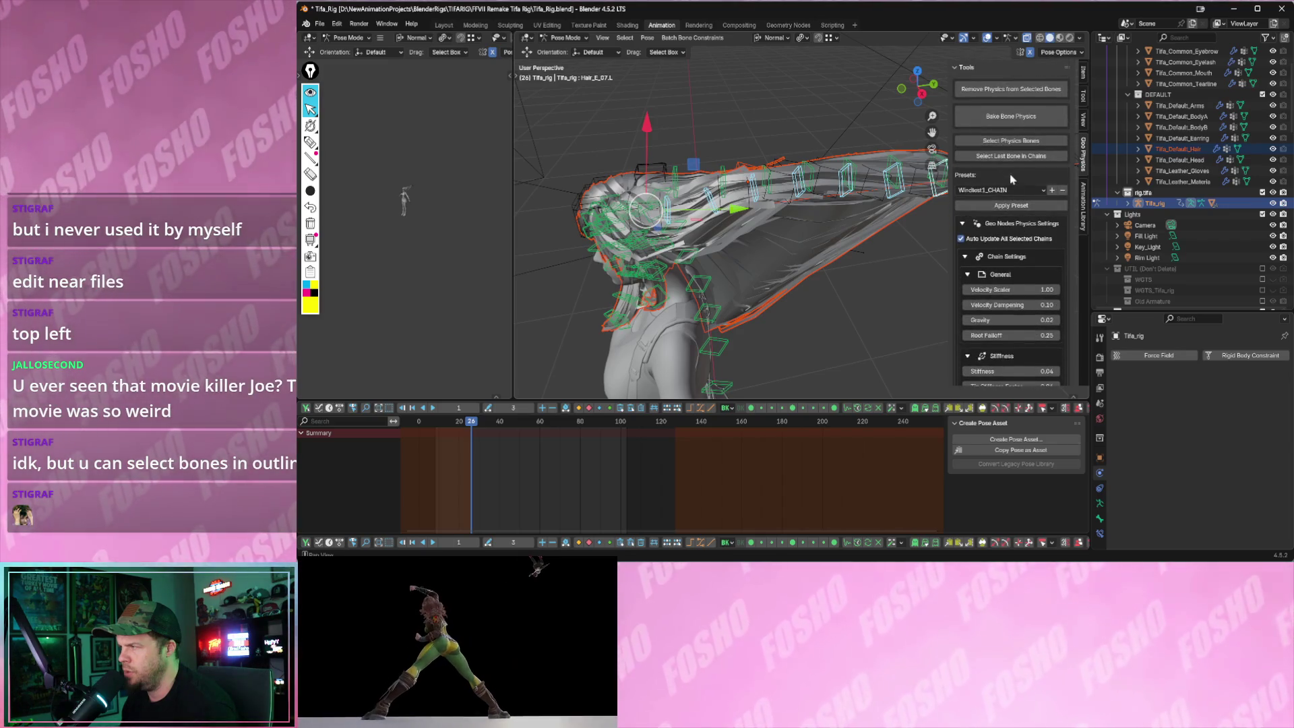
- Box-select the ponytail bones, bake their physics into keyframes and play the result
{"action": "middle_click_drag", "start_coordinate": [890, 178], "coordinate": [811, 168]}
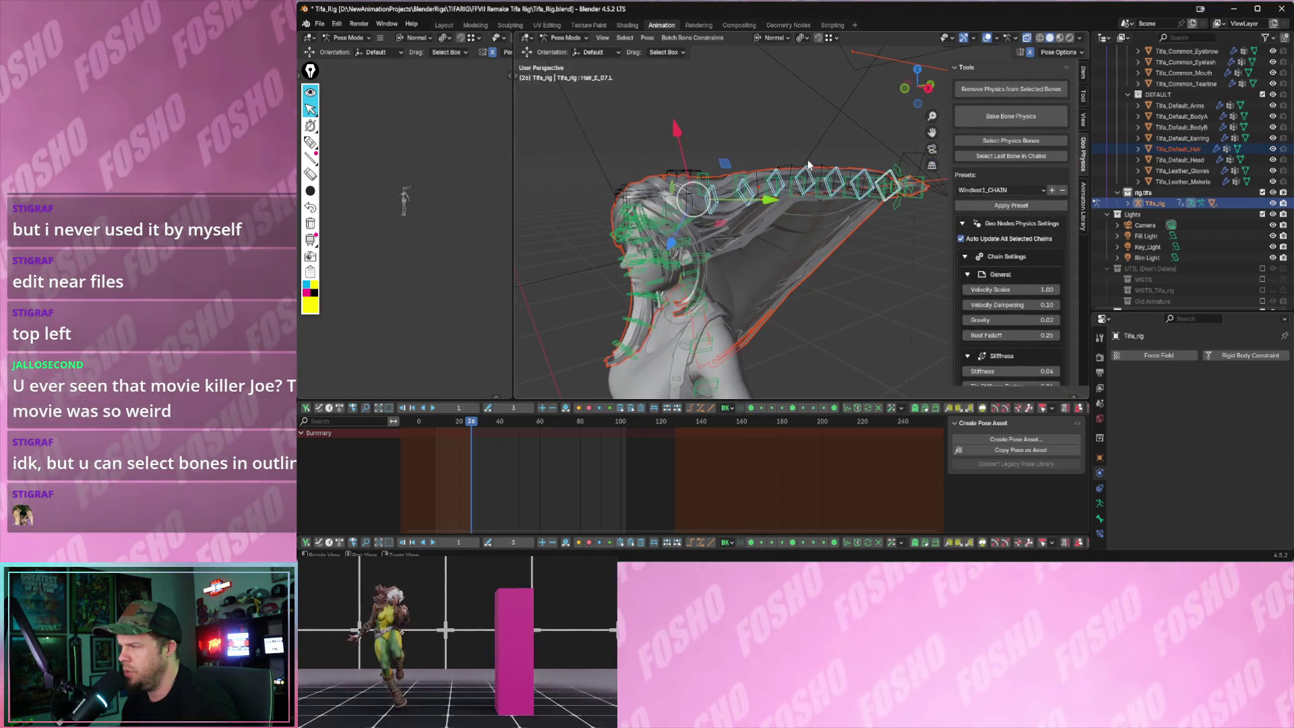
{"action": "left_click_drag", "start_coordinate": [700, 146], "coordinate": [917, 210]}
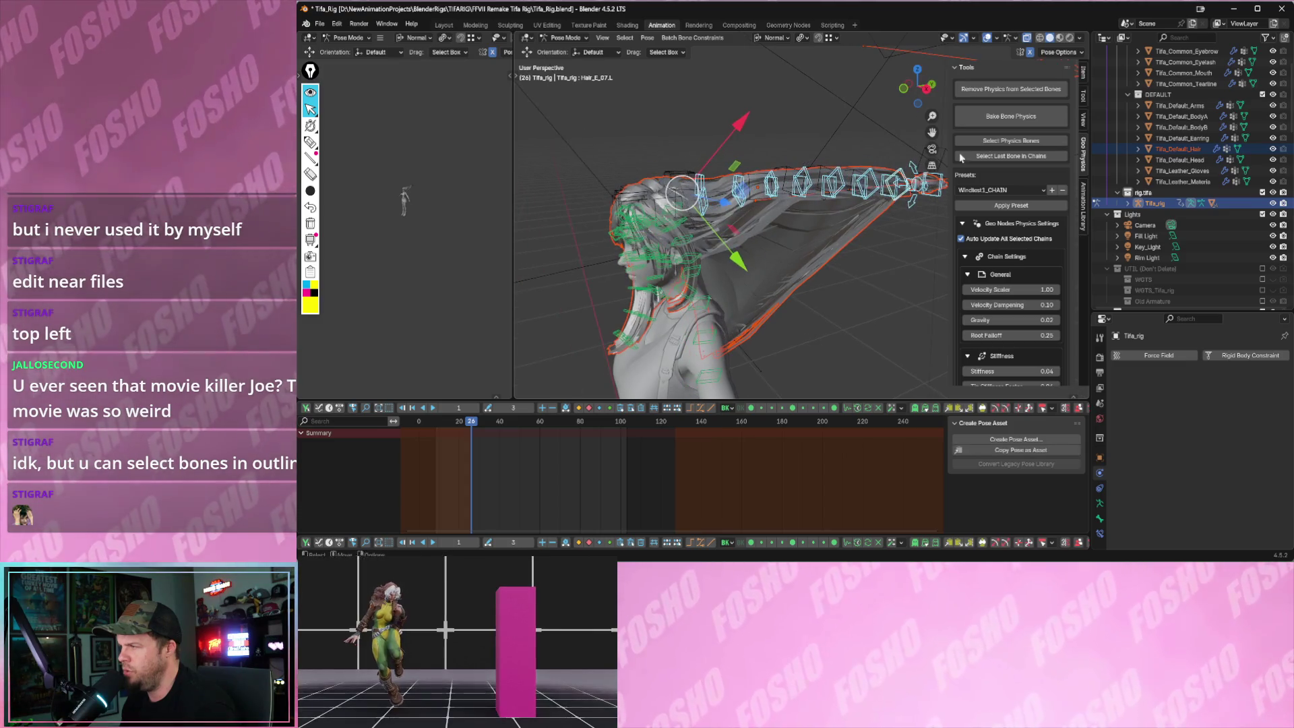
{"action": "left_click", "coordinate": [1008, 116]}
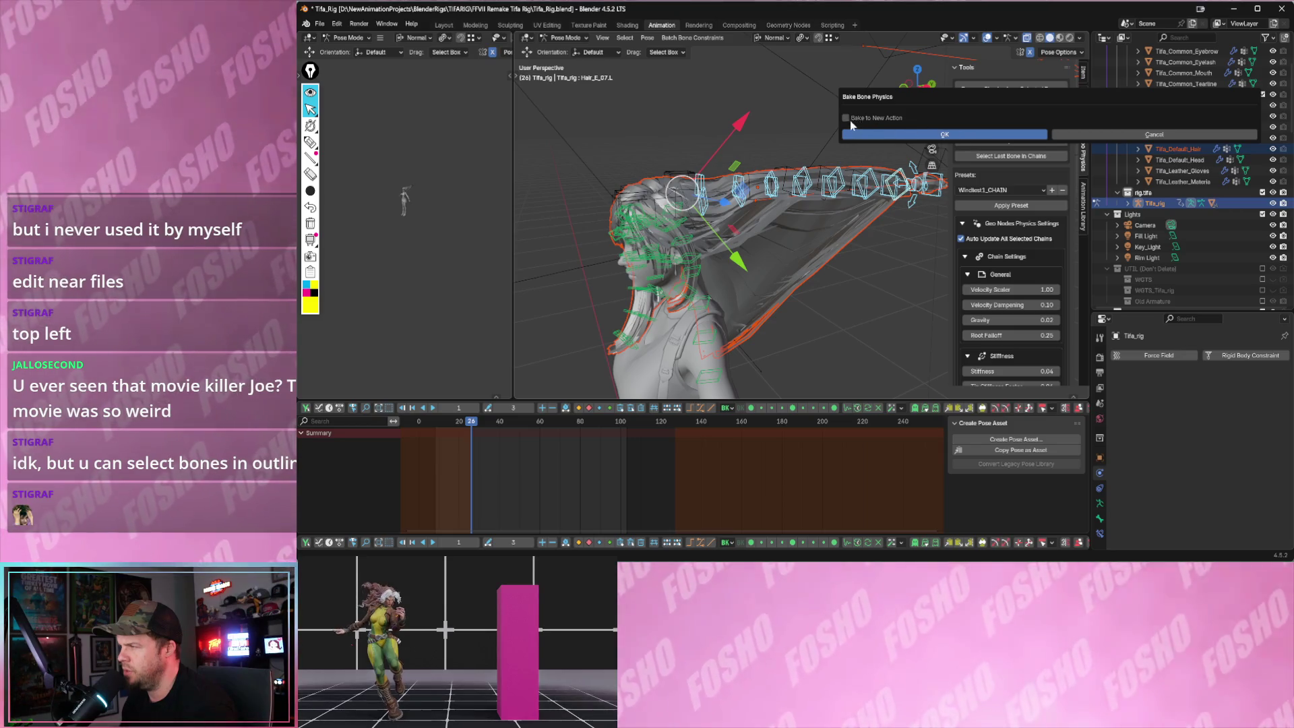
{"action": "left_click", "coordinate": [938, 139]}
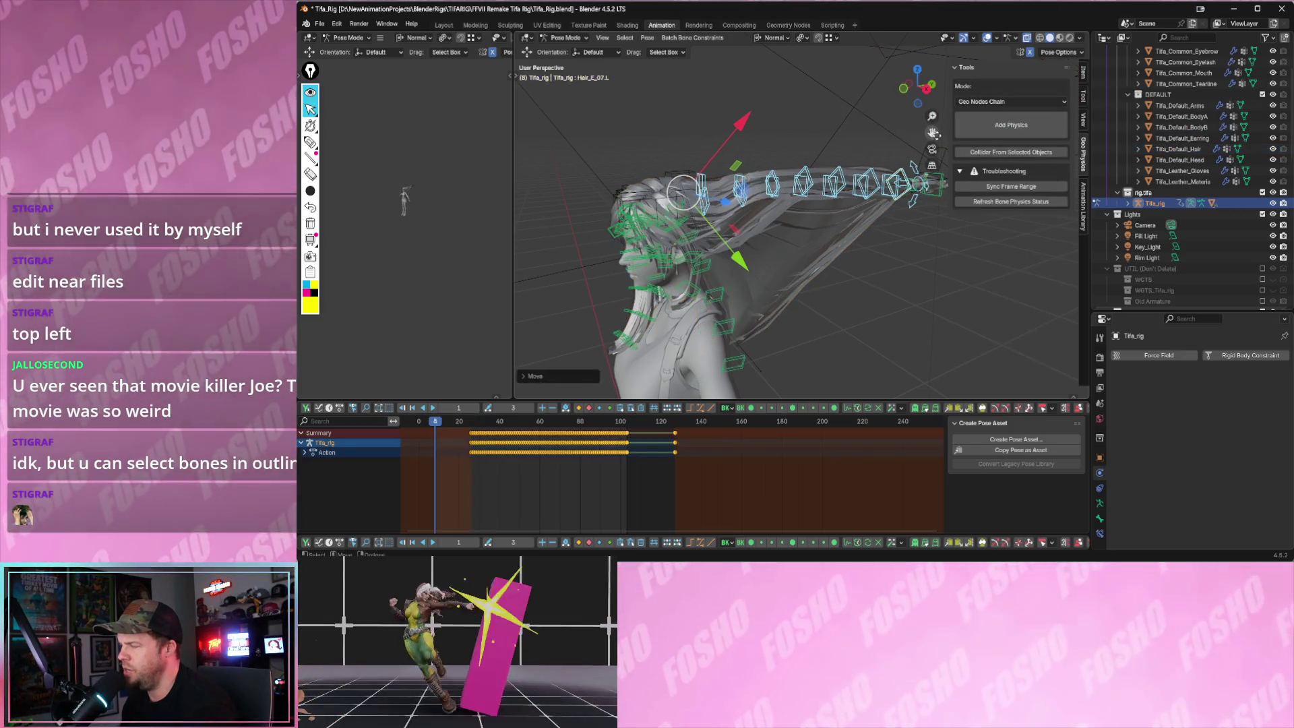
{"action": "left_click", "coordinate": [968, 138]}
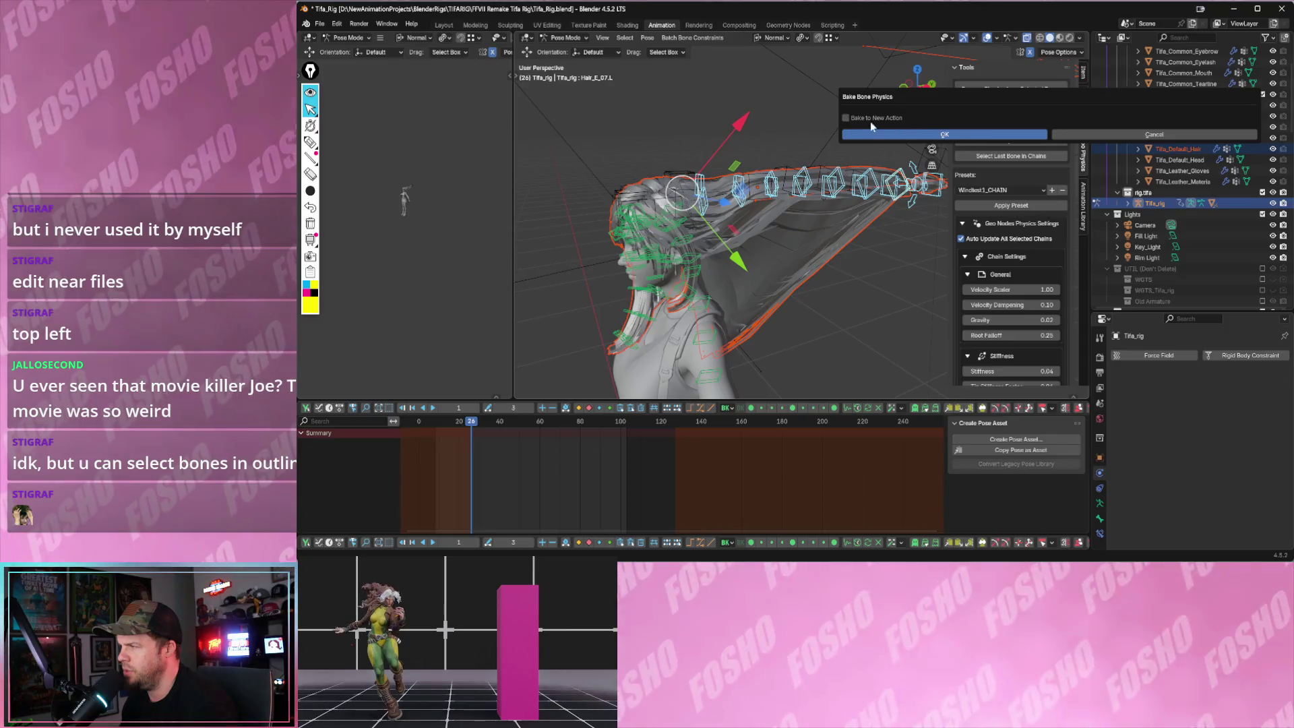
{"action": "left_click", "coordinate": [938, 137]}
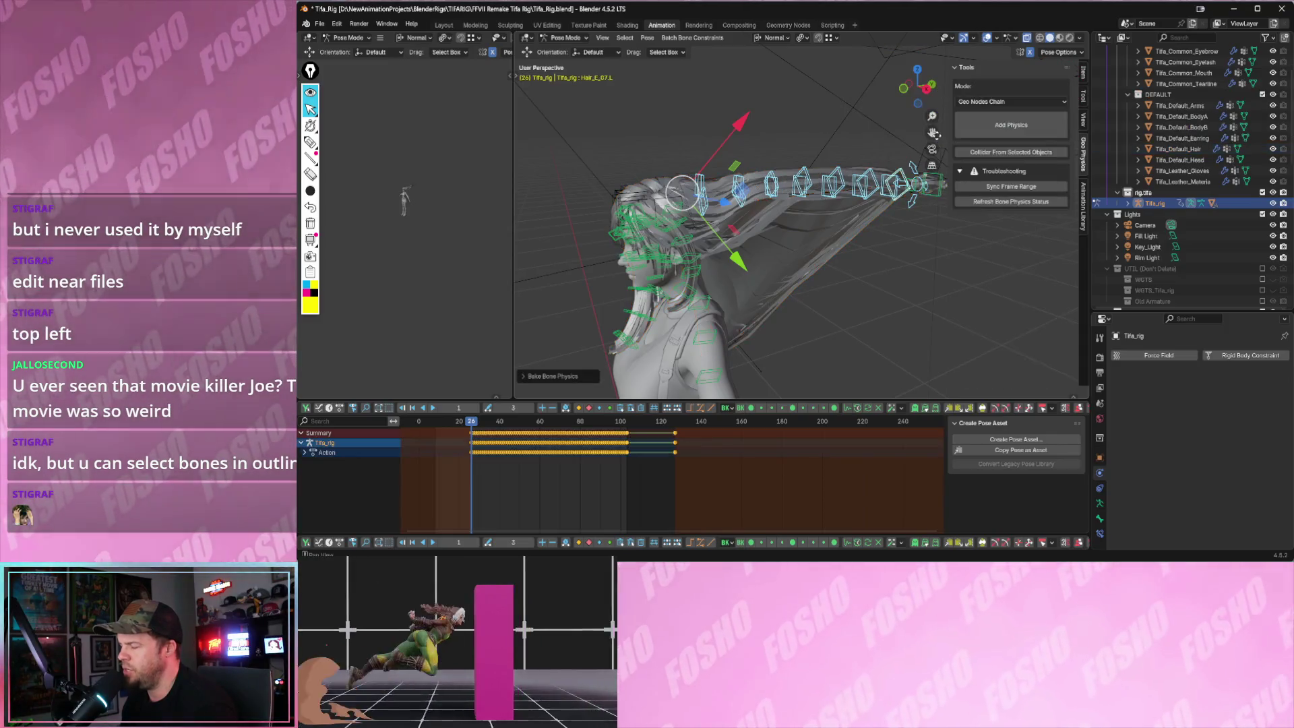
{"action": "key", "text": "space"}
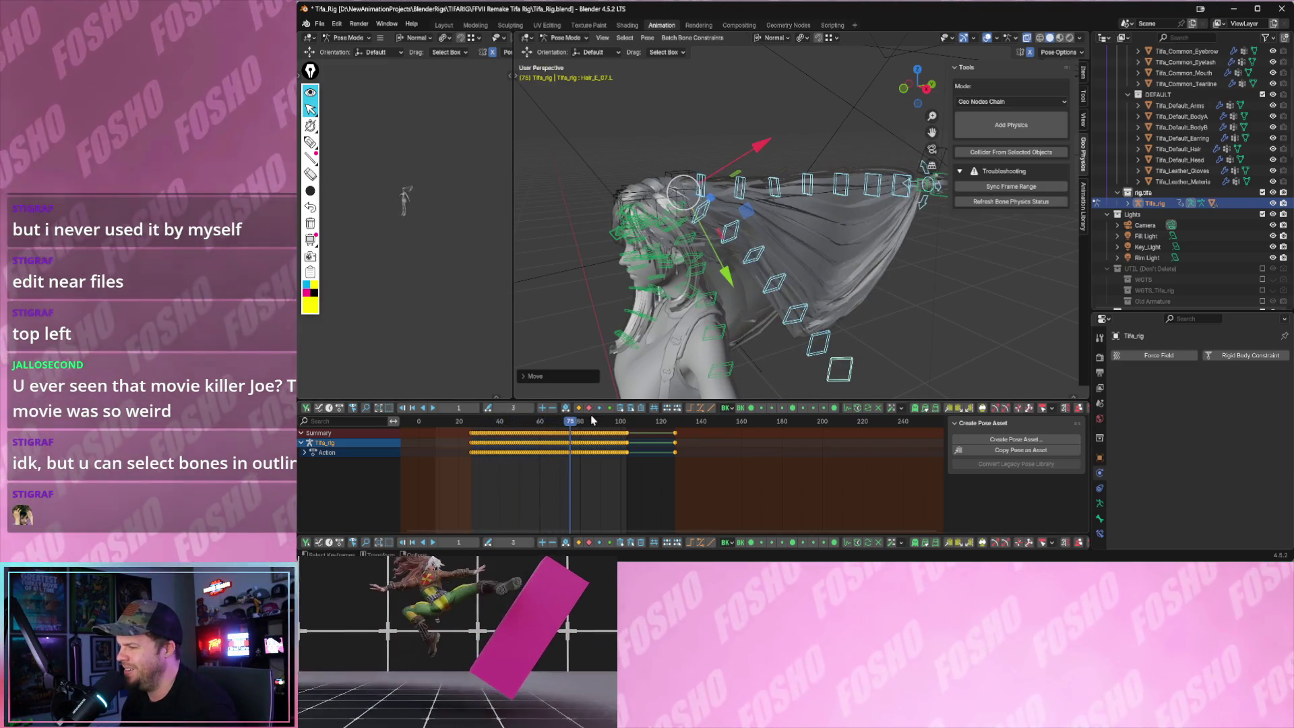
- Stop playback, select the action's keyframes, then replay and scrub back to an early frame
{"action": "key", "text": "space"}
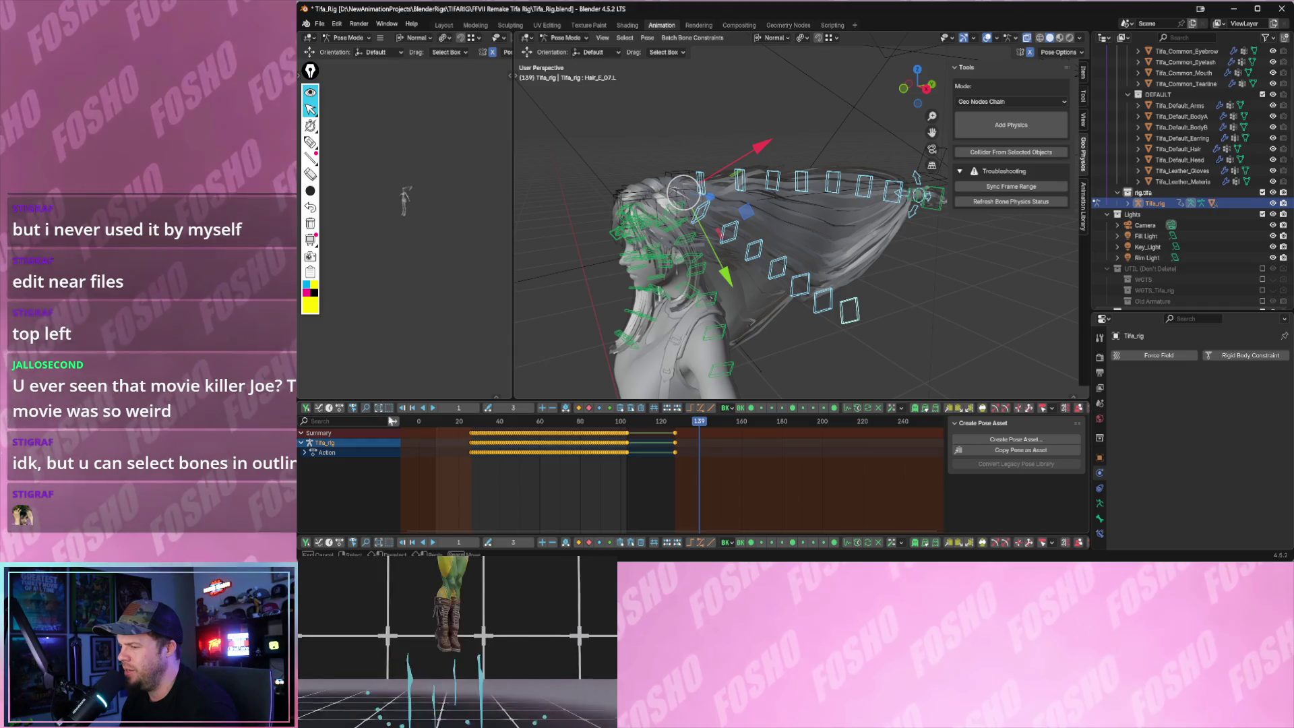
{"action": "left_click_drag", "start_coordinate": [468, 470], "coordinate": [810, 494]}
{"action": "key", "text": "space"}
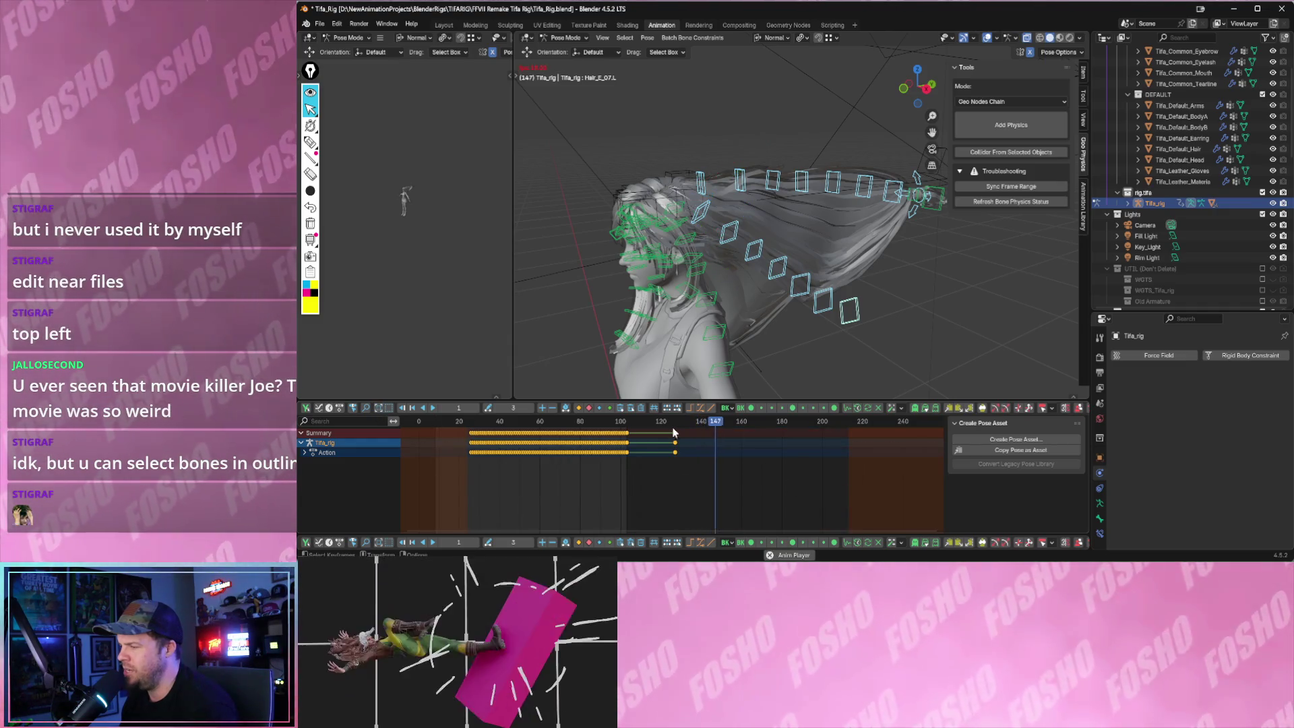
{"action": "left_click_drag", "start_coordinate": [678, 421], "coordinate": [466, 435]}
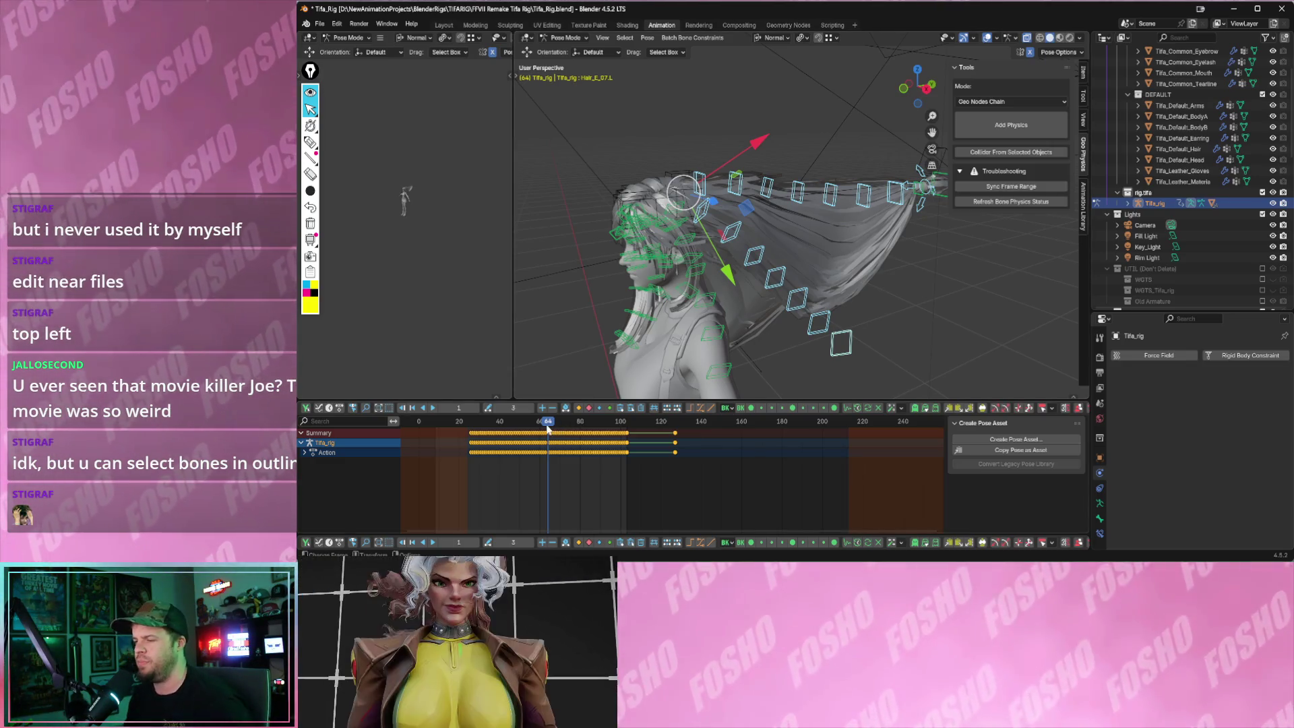
- Play and stop again, jump to around frame 15, and pan the timeline to show frames before zero
{"action": "key", "text": "space"}
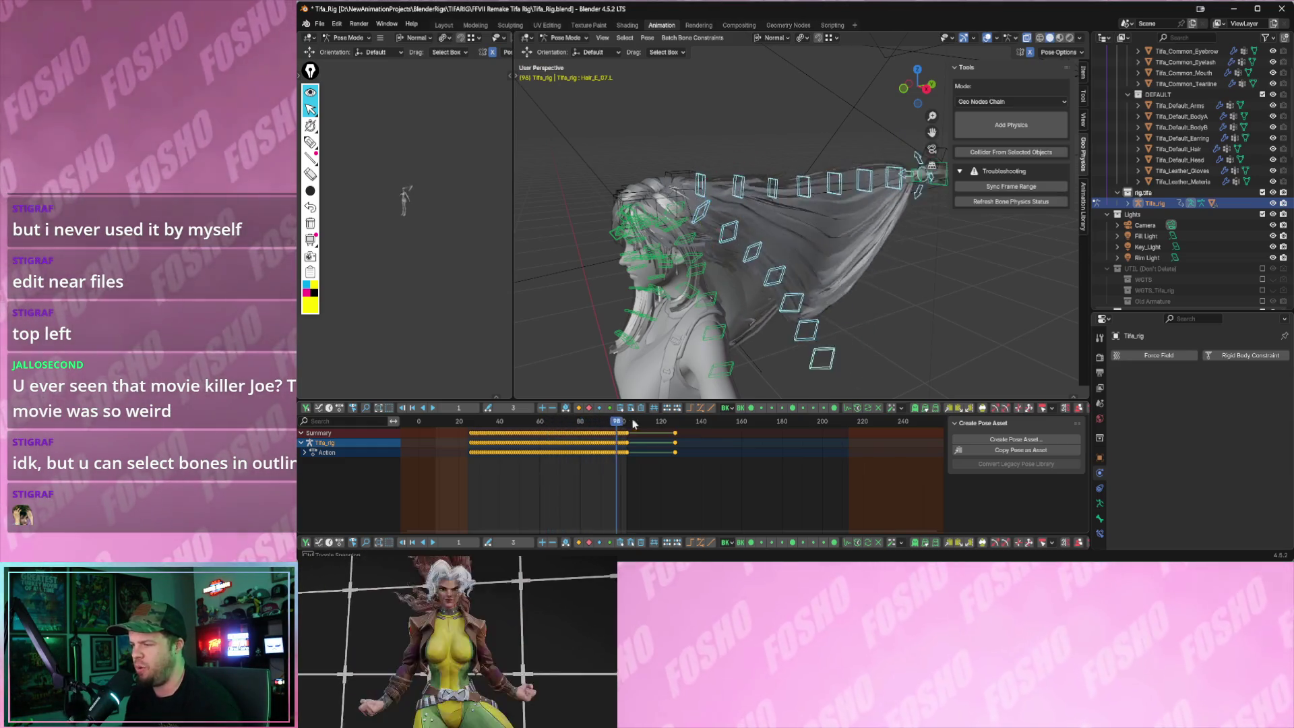
{"action": "key", "text": "space"}
{"action": "left_click", "coordinate": [445, 435]}
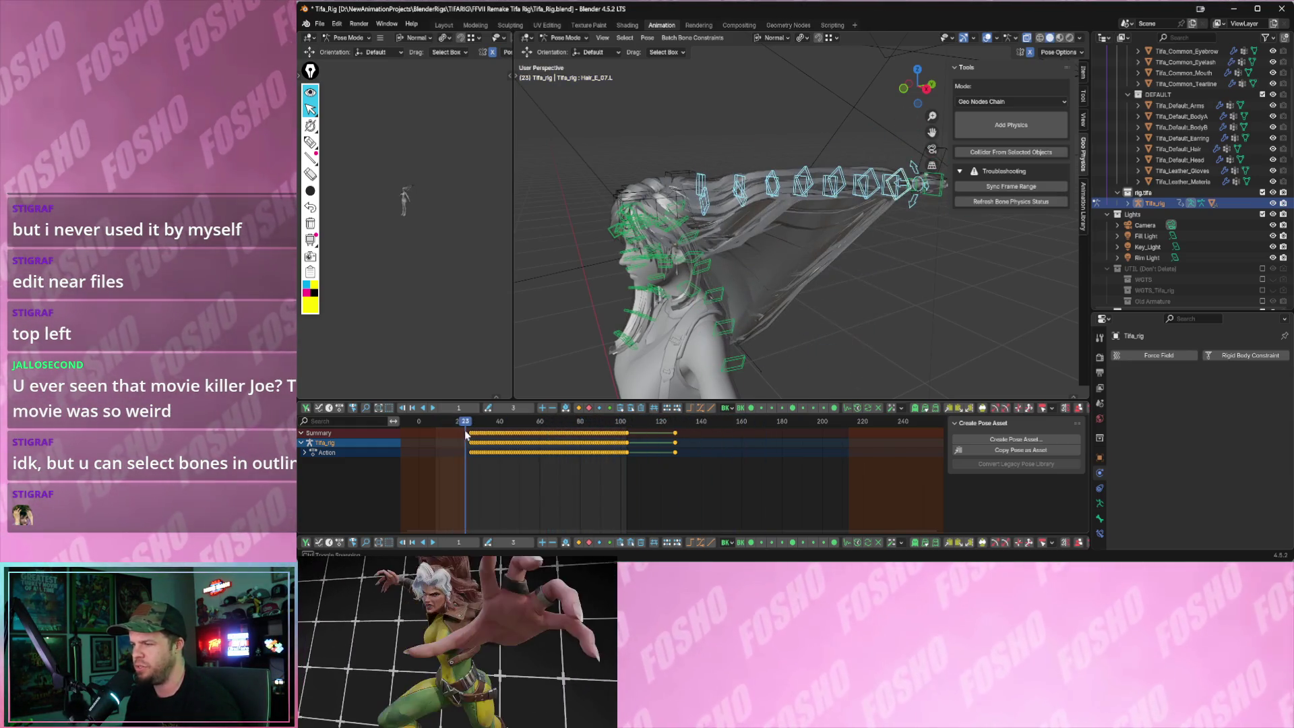
{"action": "middle_click_drag", "start_coordinate": [430, 431], "coordinate": [635, 461]}
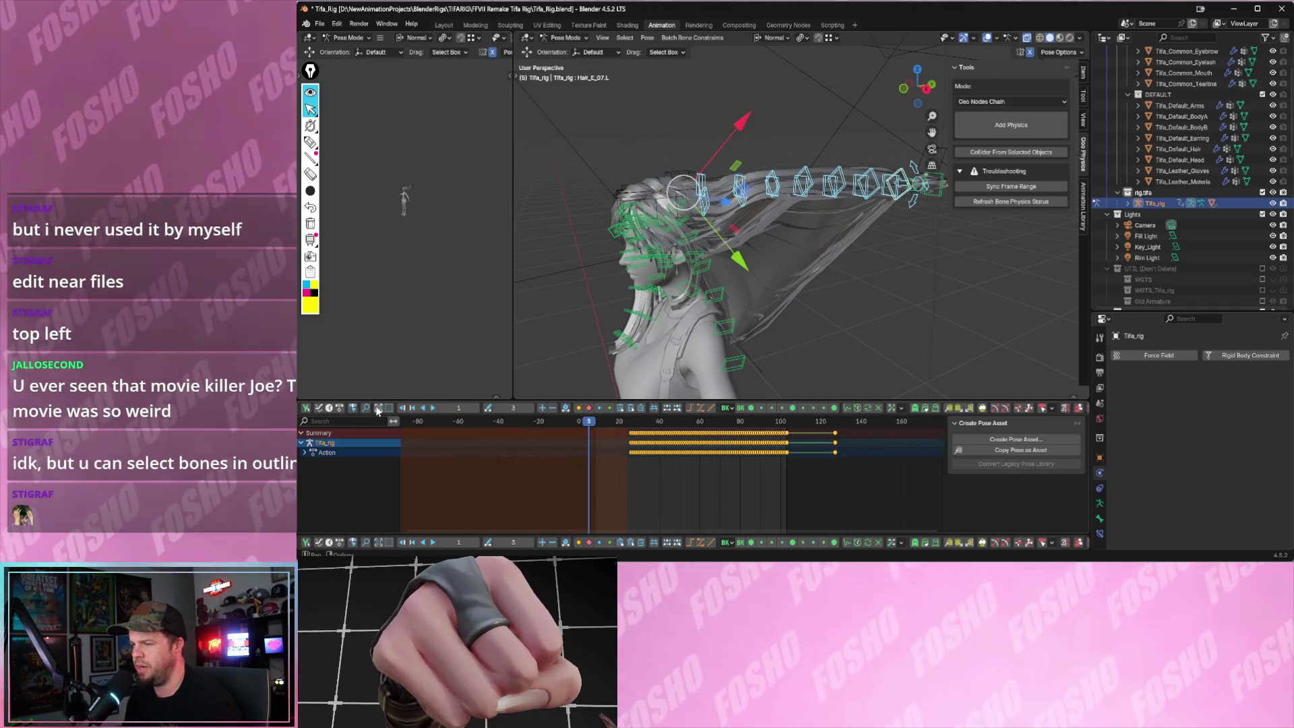
- Play briefly to land near frame 13, then orbit around Tifa's head and hair
{"action": "key", "text": "space"}
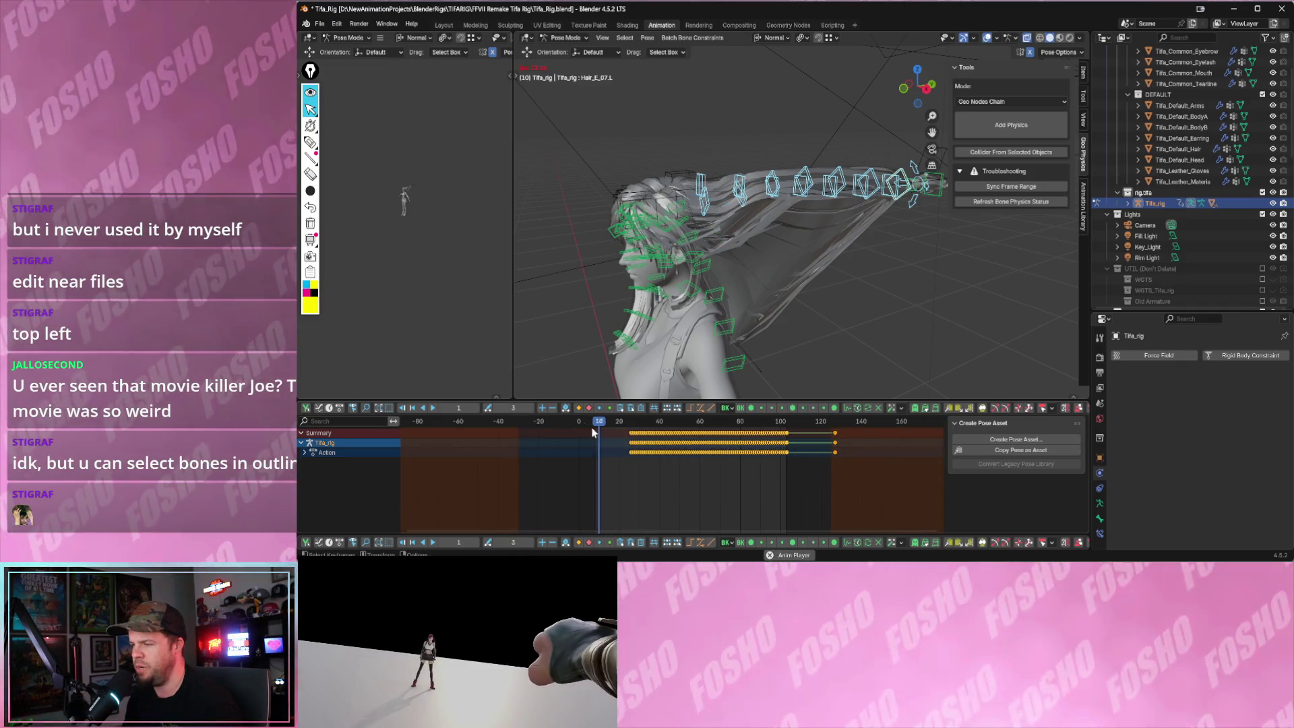
{"action": "key", "text": "space"}
{"action": "mouse_move", "coordinate": [668, 334]}
{"action": "middle_mouse_down"}
{"action": "mouse_move", "coordinate": [708, 303]}
{"action": "mouse_move", "coordinate": [692, 121]}
{"action": "middle_mouse_up"}
{"action": "left_click_drag", "start_coordinate": [692, 121], "coordinate": [882, 395]}
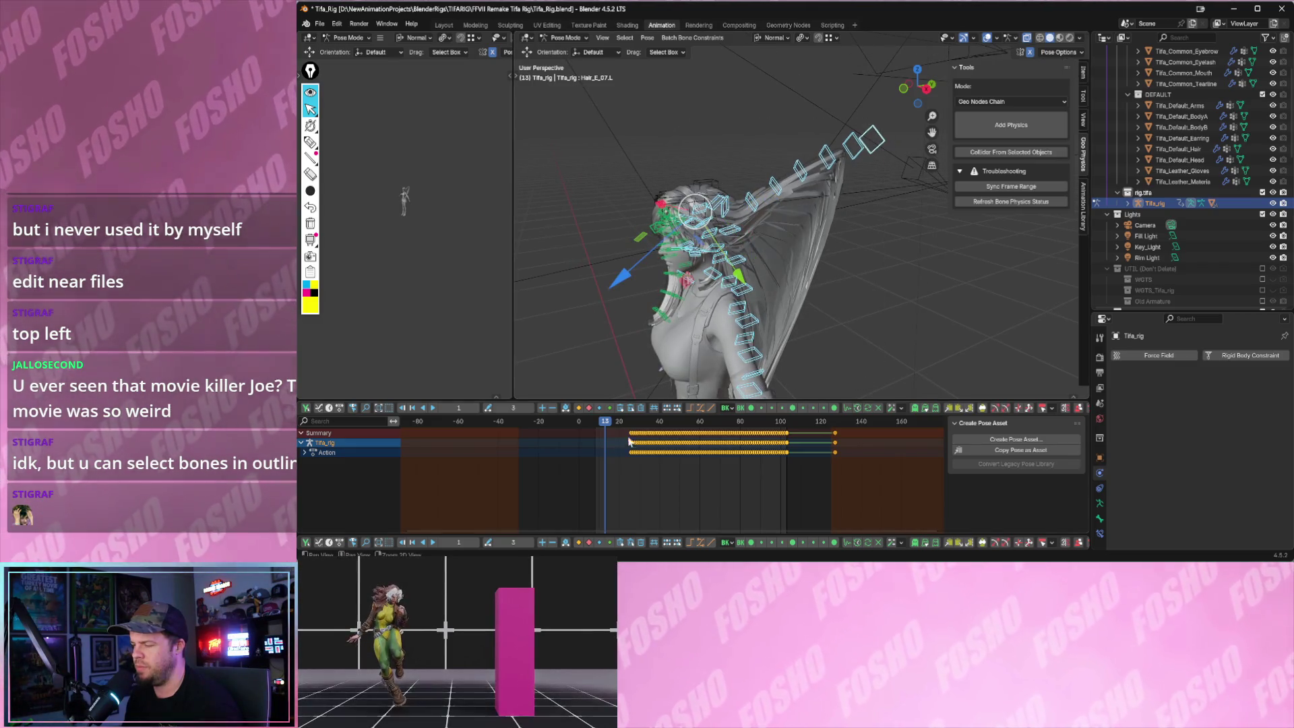
- View the hair side-on and show the active Hair_E_07.L bone's transform values in the Item sidebar
{"action": "mouse_move", "coordinate": [850, 324]}
{"action": "middle_mouse_down"}
{"action": "mouse_move", "coordinate": [800, 136]}
{"action": "mouse_move", "coordinate": [860, 244]}
{"action": "middle_mouse_up"}
{"action": "scroll", "coordinate": [839, 260], "scroll_direction": "up", "scroll_amount": 2}
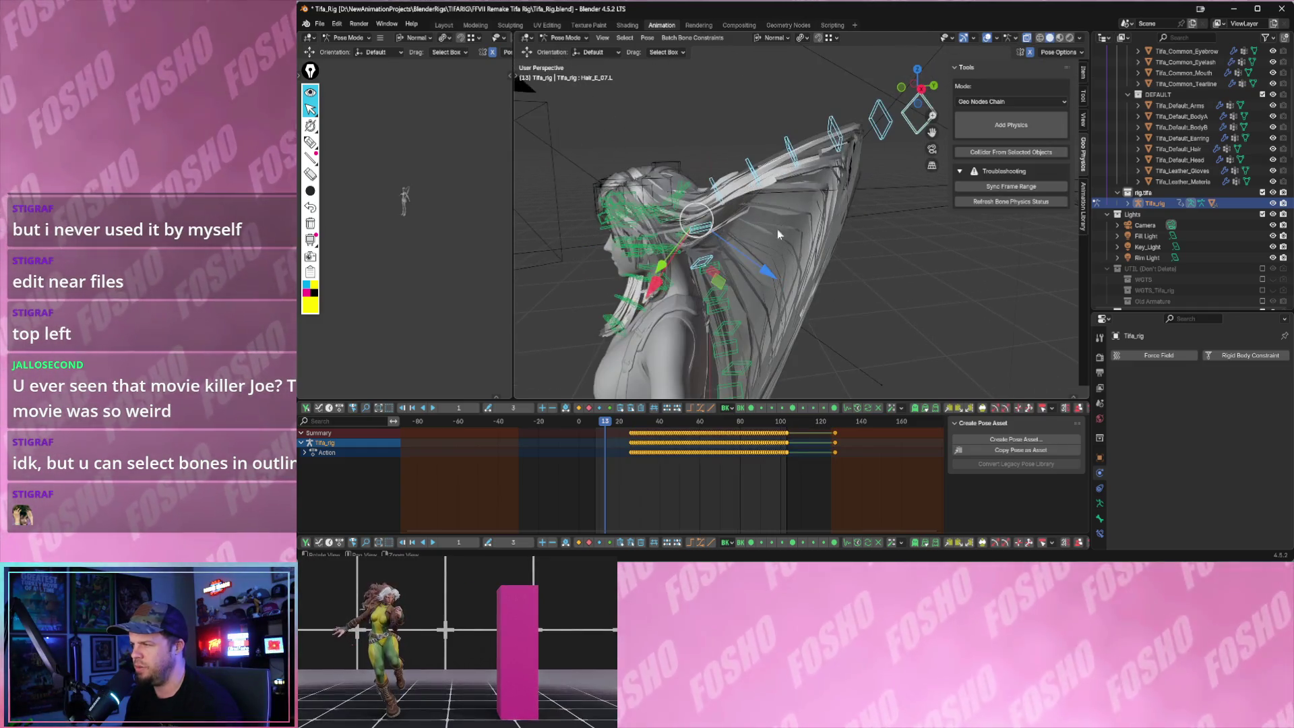
{"action": "scroll", "coordinate": [769, 243], "scroll_direction": "up", "scroll_amount": 2}
{"action": "middle_click_drag", "start_coordinate": [715, 236], "coordinate": [750, 268]}
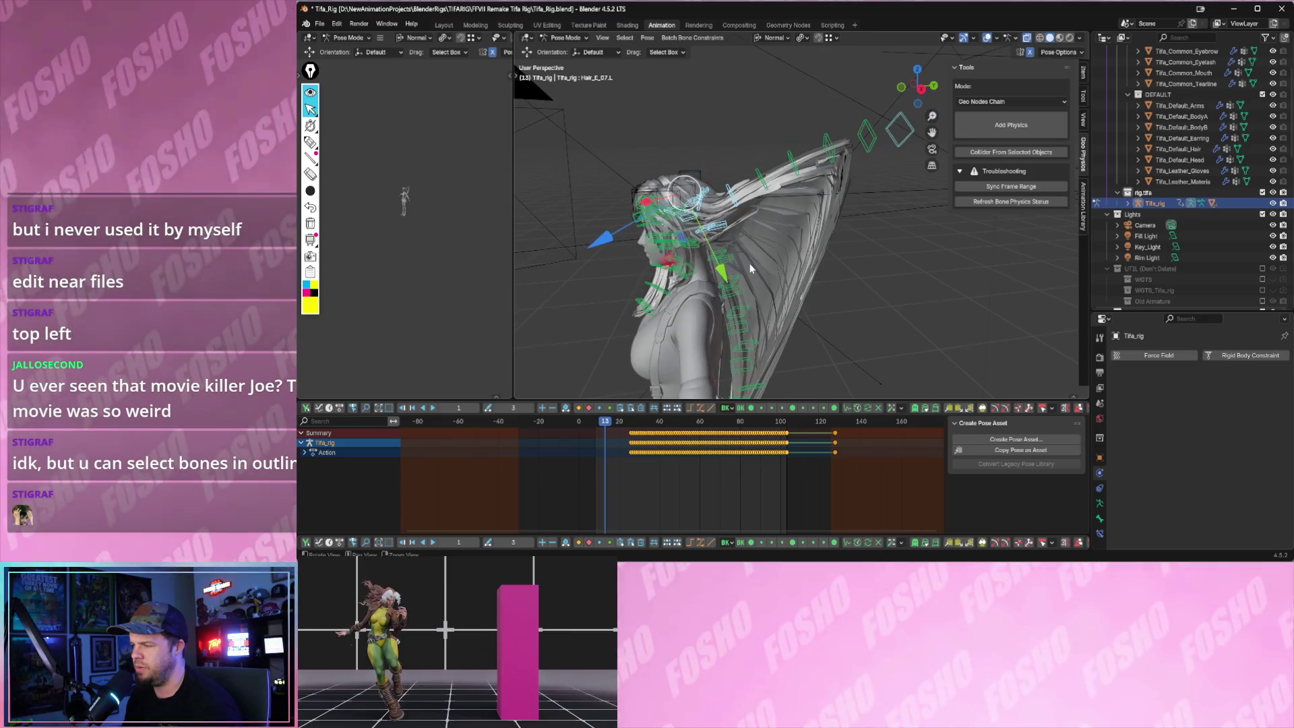
{"action": "left_click", "coordinate": [1084, 74]}
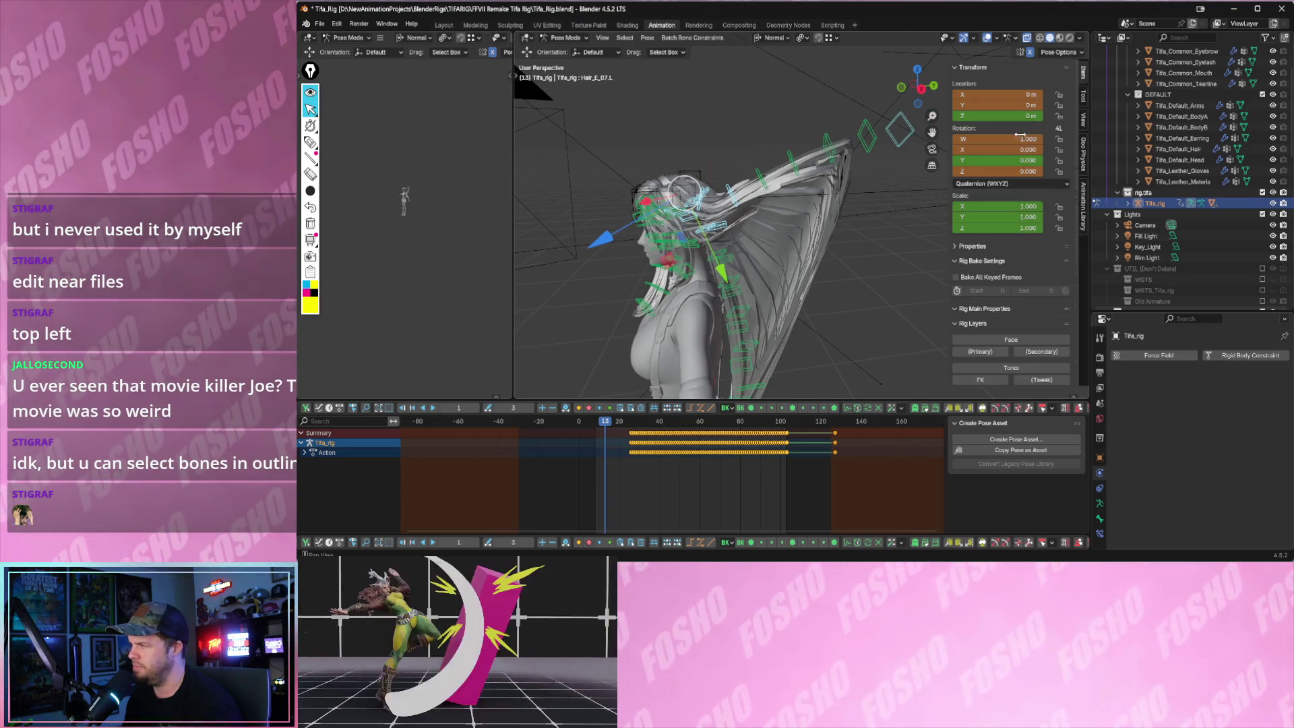
- Leave the rotation field, orbit to a side-on view and box-select the head and hair bones
{"action": "key", "text": "Return"}
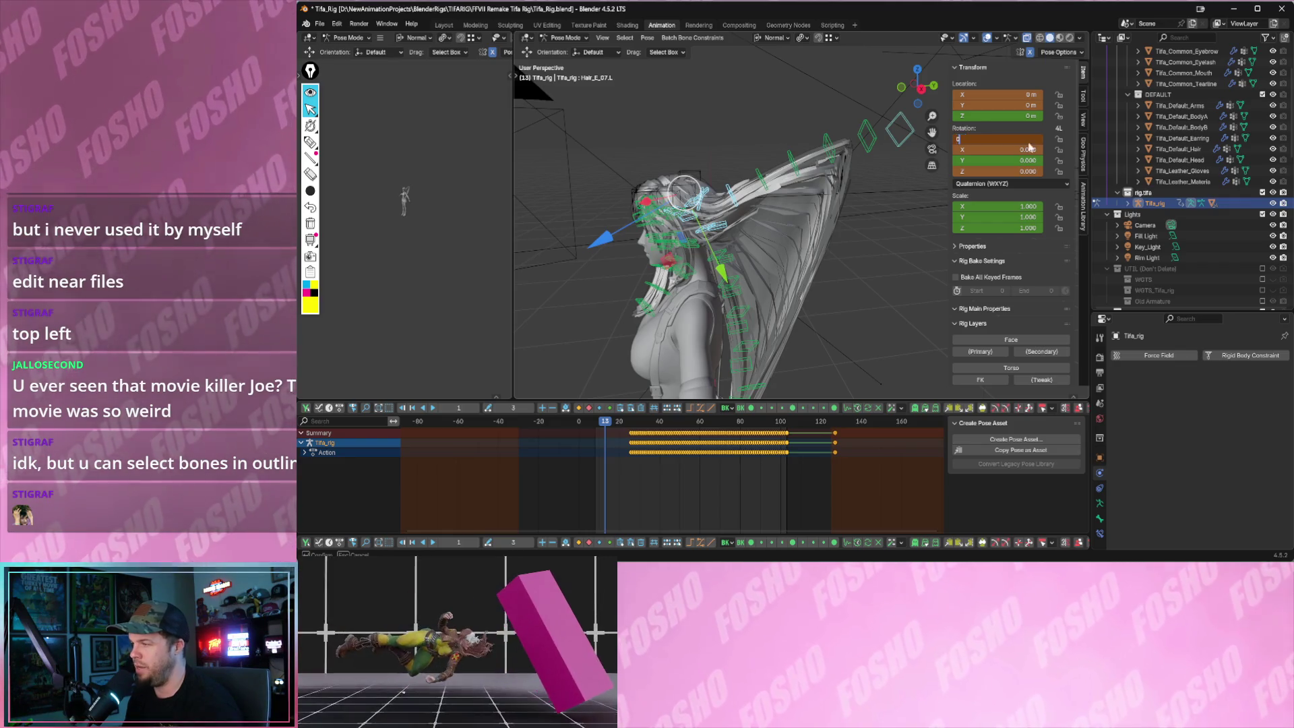
{"action": "middle_click_drag", "start_coordinate": [769, 233], "coordinate": [810, 221]}
{"action": "left_click_drag", "start_coordinate": [610, 125], "coordinate": [844, 209]}
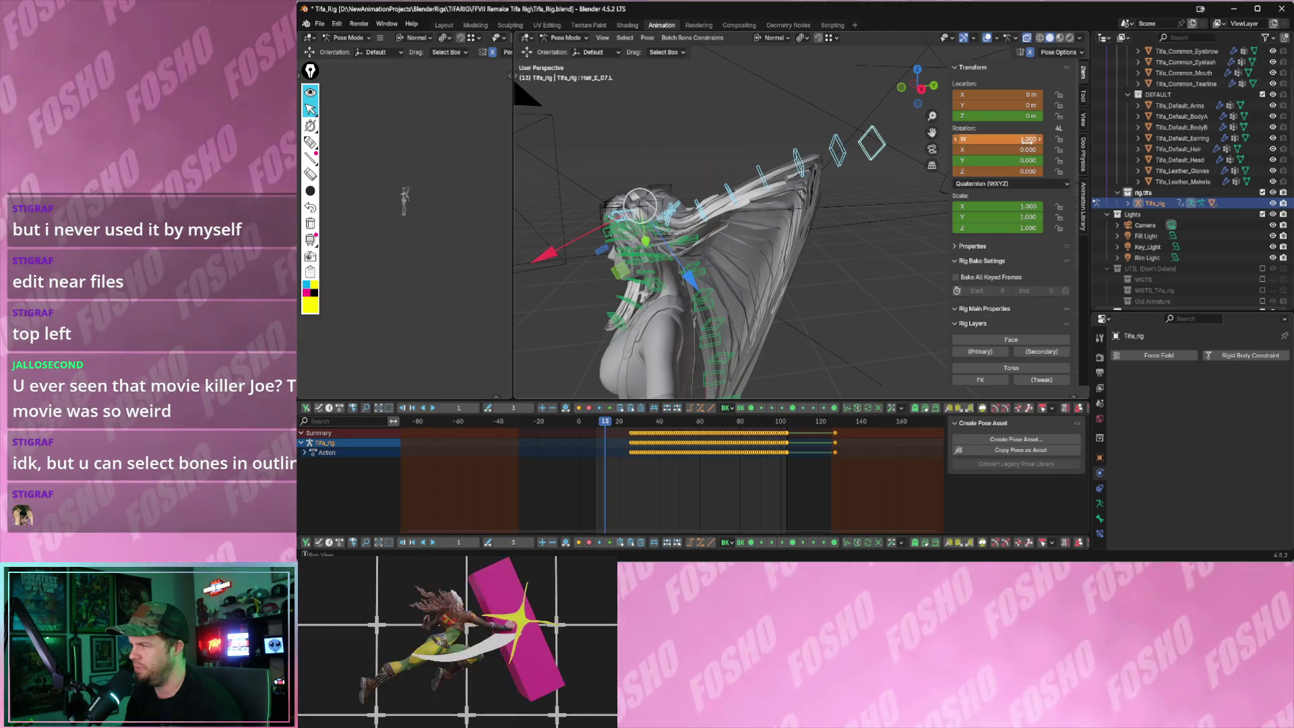
{"action": "middle_click_drag", "start_coordinate": [802, 200], "coordinate": [700, 194]}
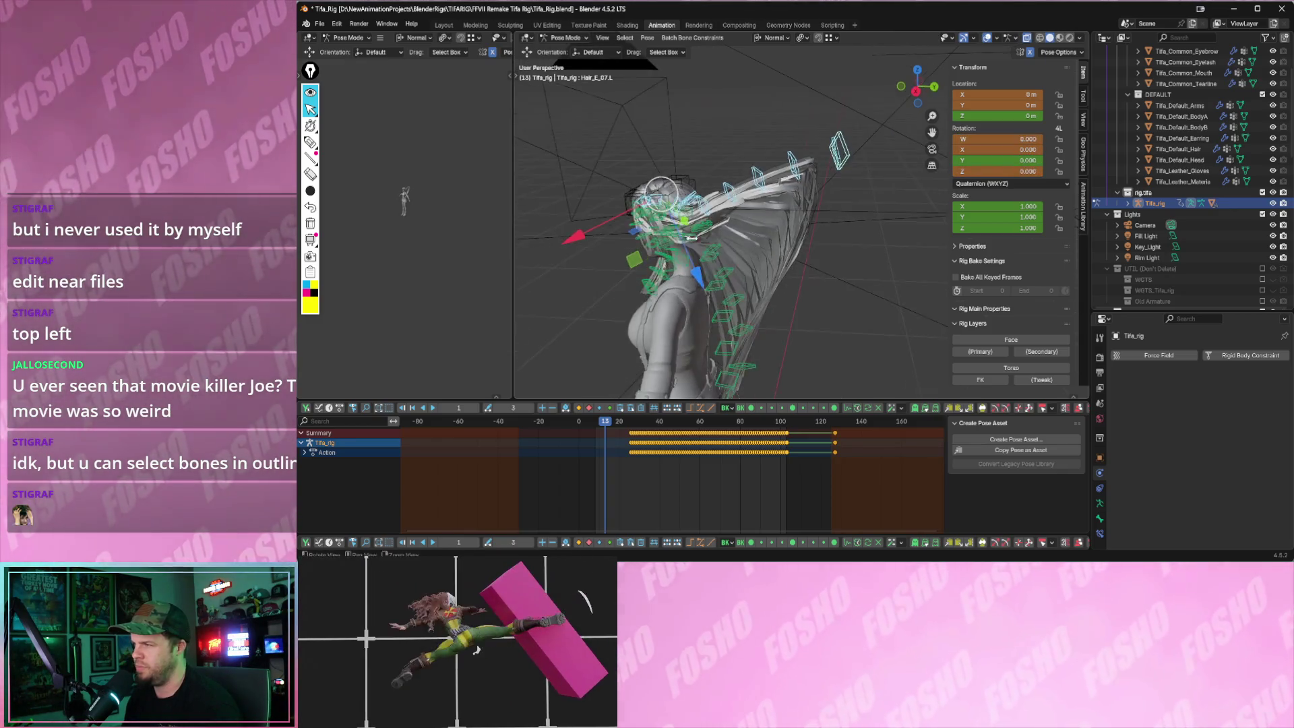
{"action": "left_click_drag", "start_coordinate": [689, 252], "coordinate": [707, 272]}
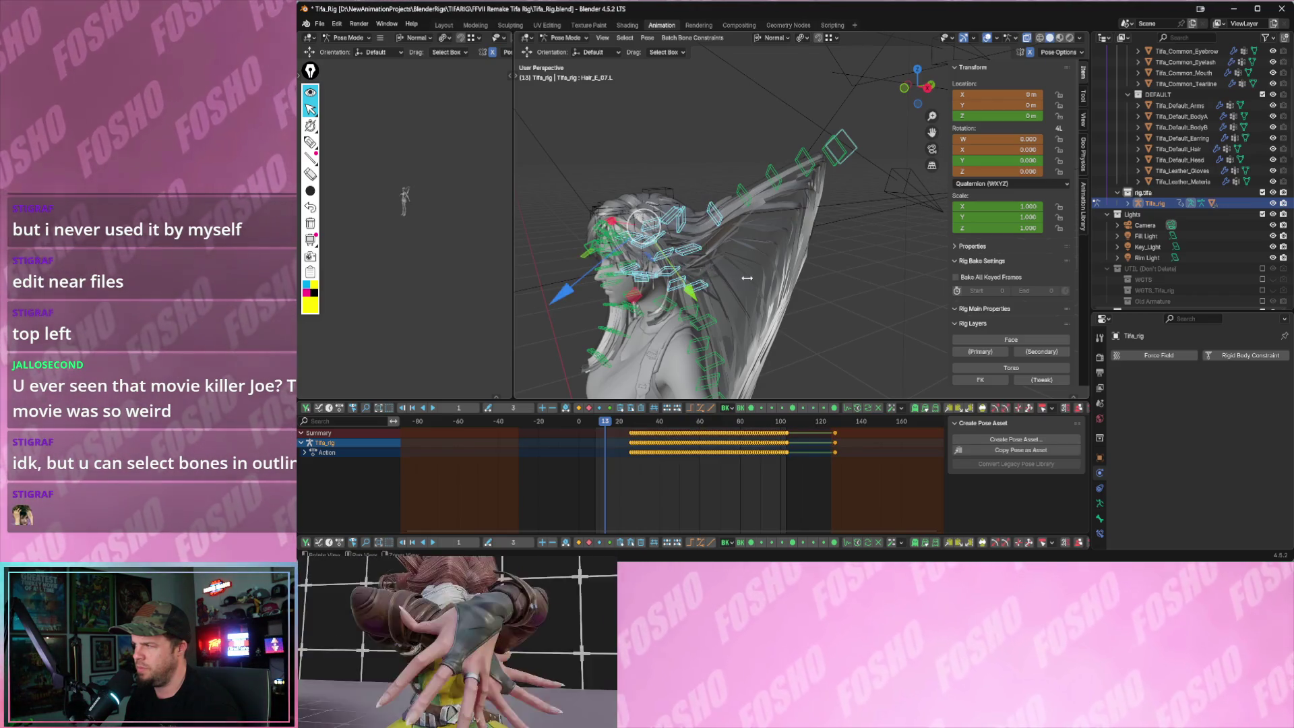
- Select a single hair bone and frame the view on it
{"action": "middle_click_drag", "start_coordinate": [789, 253], "coordinate": [715, 266]}
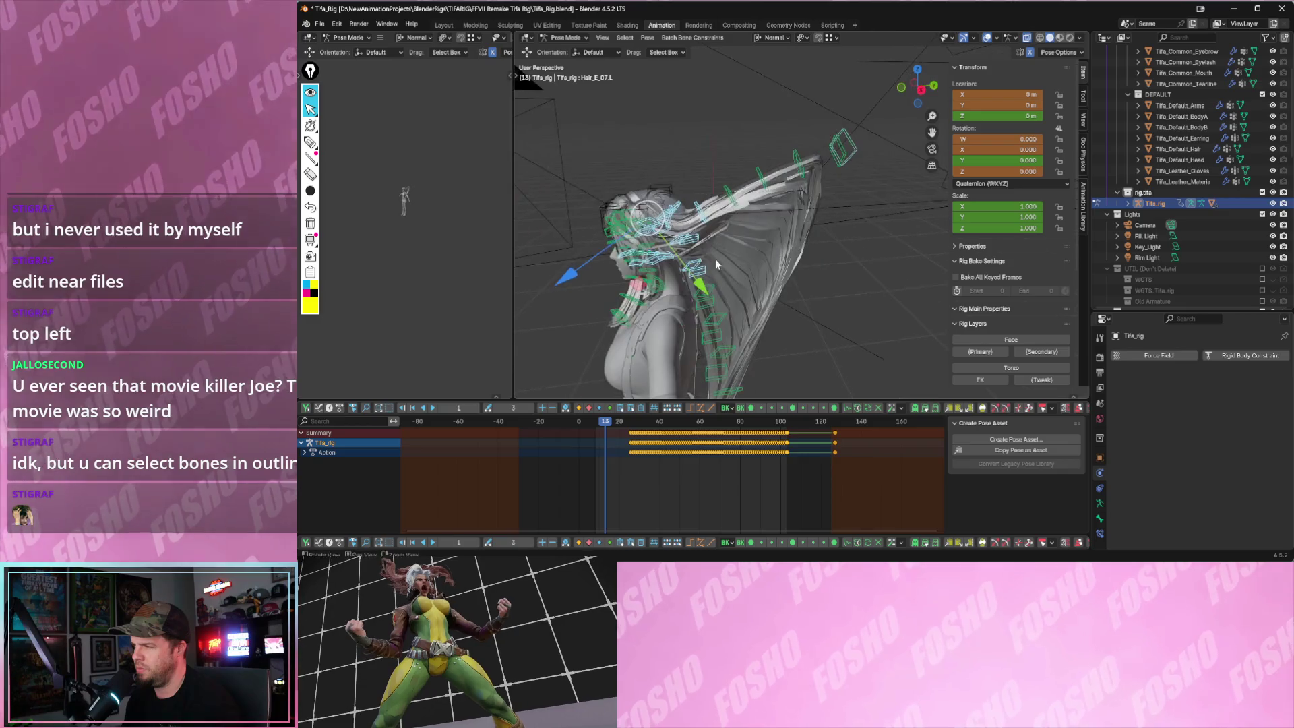
{"action": "left_click", "coordinate": [830, 145]}
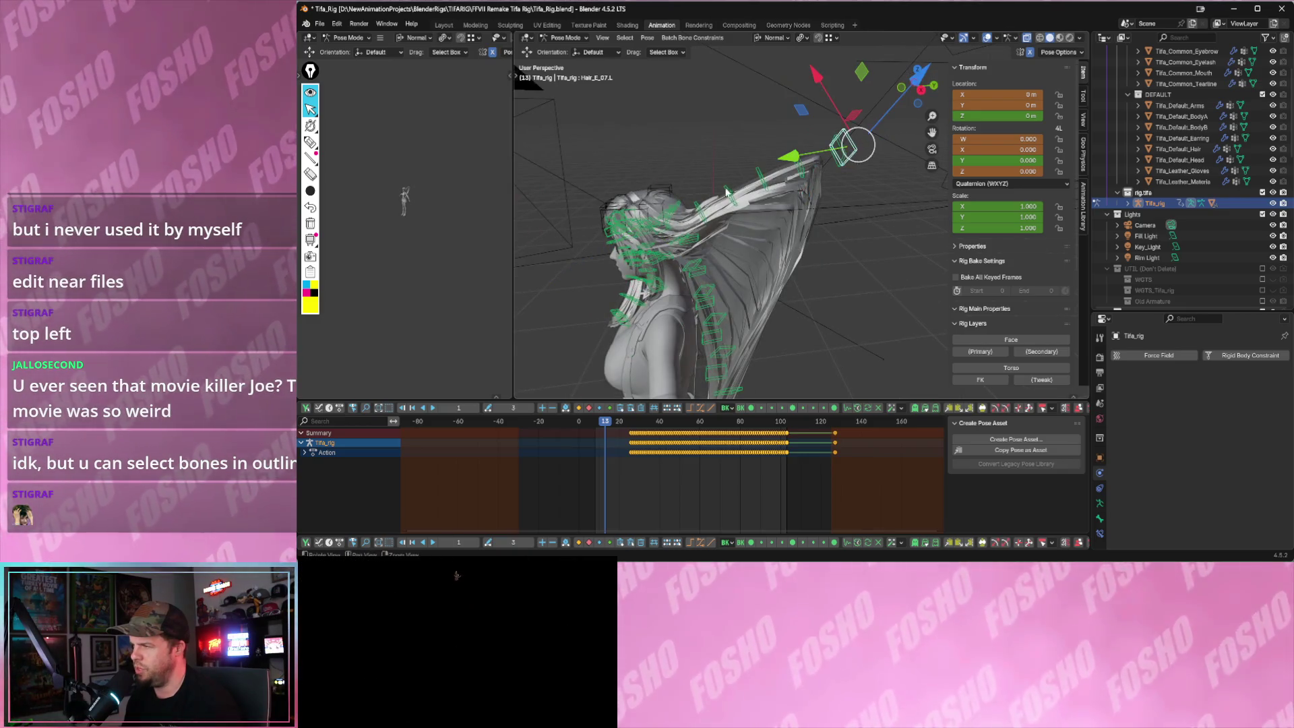
{"action": "middle_click_drag", "start_coordinate": [845, 147], "coordinate": [657, 199]}
{"action": "key", "text": "KP_Decimal"}
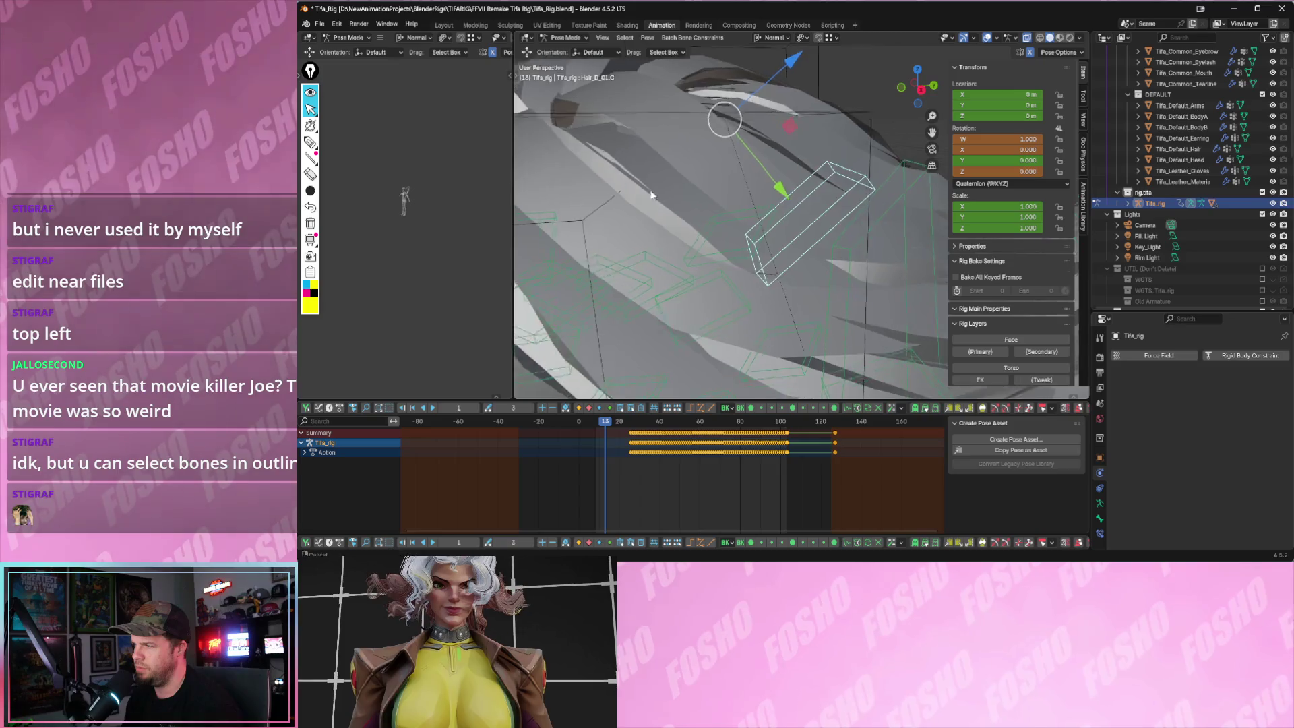
{"action": "scroll", "coordinate": [659, 203], "scroll_direction": "down", "scroll_amount": 3}
- Bring up the Geo Physics sidebar tools while orbiting around the hair bones
{"action": "middle_click_drag", "start_coordinate": [717, 238], "coordinate": [860, 202]}
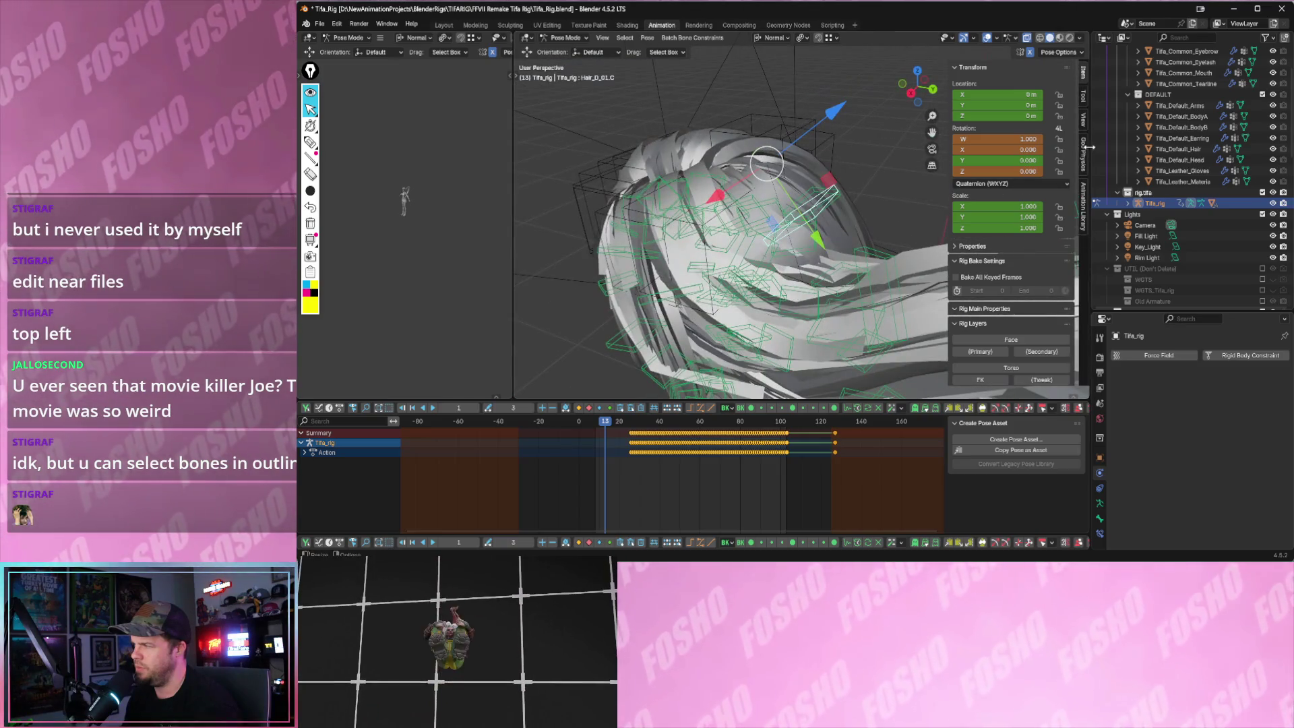
{"action": "left_click", "coordinate": [1083, 150]}
{"action": "mouse_move", "coordinate": [847, 198]}
{"action": "middle_mouse_down"}
{"action": "mouse_move", "coordinate": [871, 208]}
{"action": "mouse_move", "coordinate": [791, 267]}
{"action": "middle_mouse_up"}
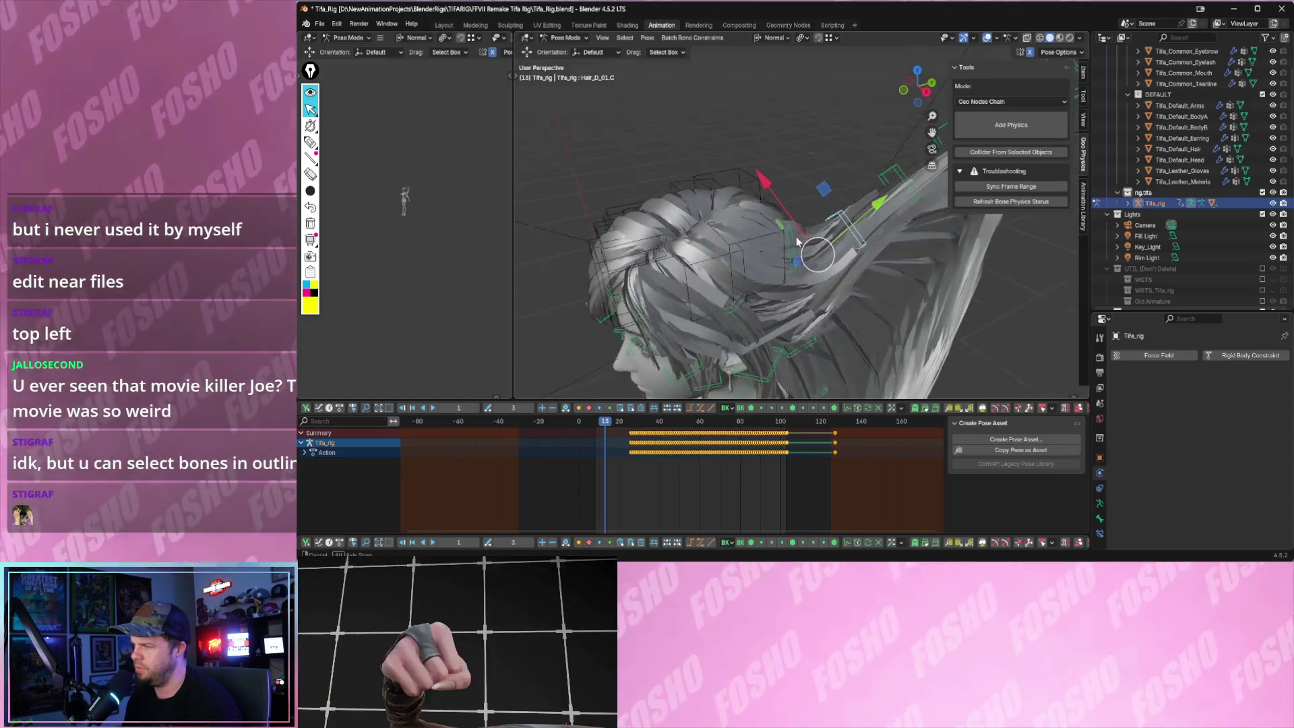
- Remove physics from the selected Hair_E_01.L chain and play the simulation
{"action": "left_click", "coordinate": [796, 255]}
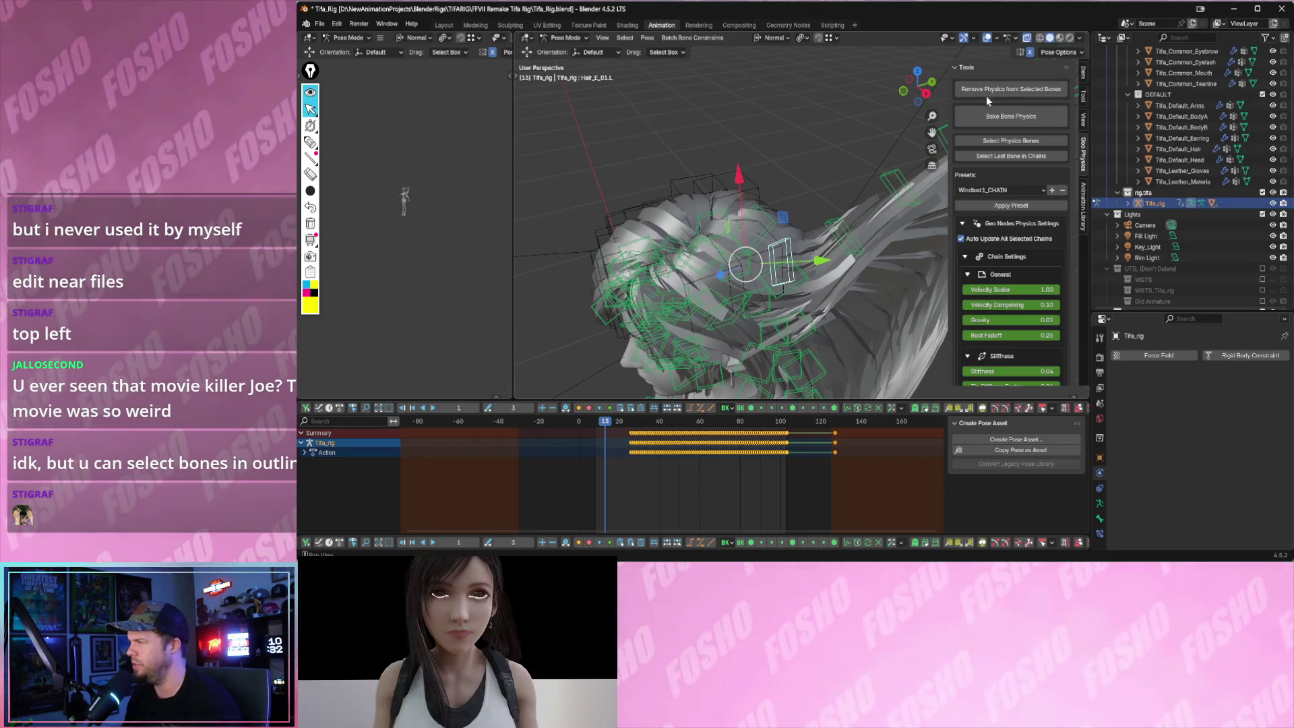
{"action": "left_click", "coordinate": [989, 97]}
{"action": "key", "text": "space"}
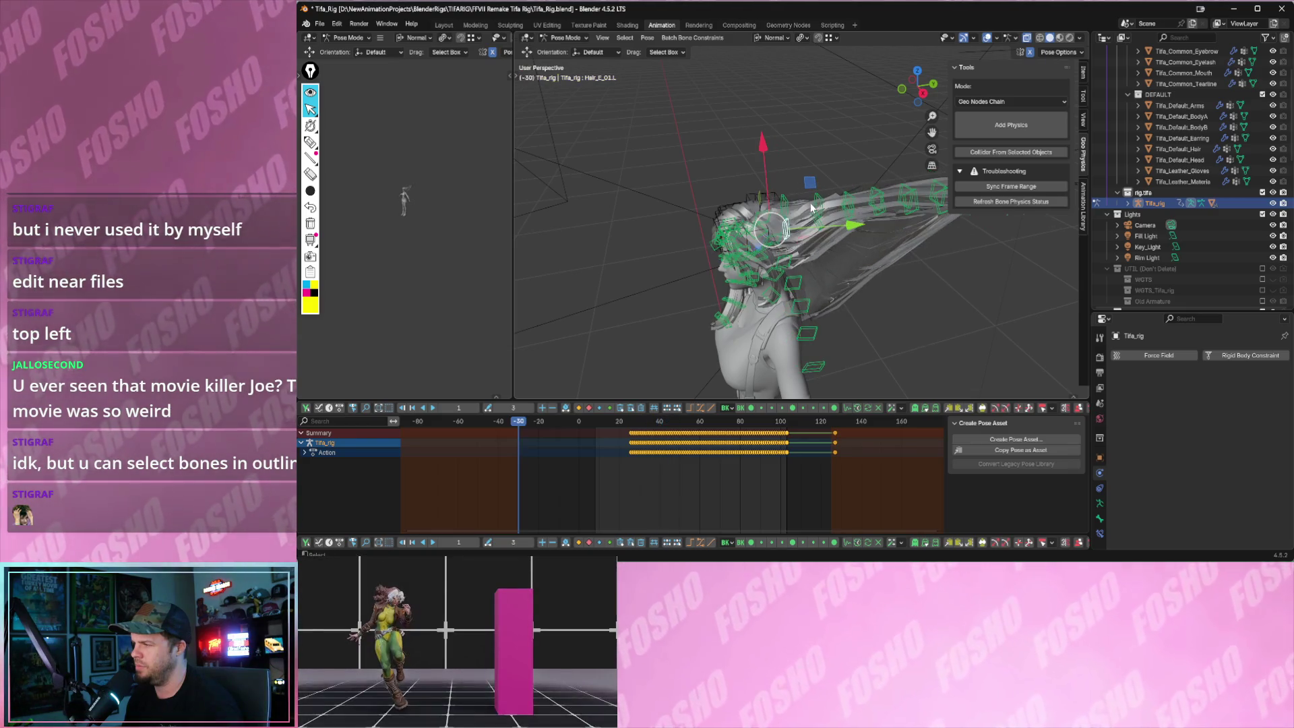
- Jump to the start frame, stop at frame 14 and select the Hair_D_01.C bone
{"action": "key", "text": "shift+Left"}
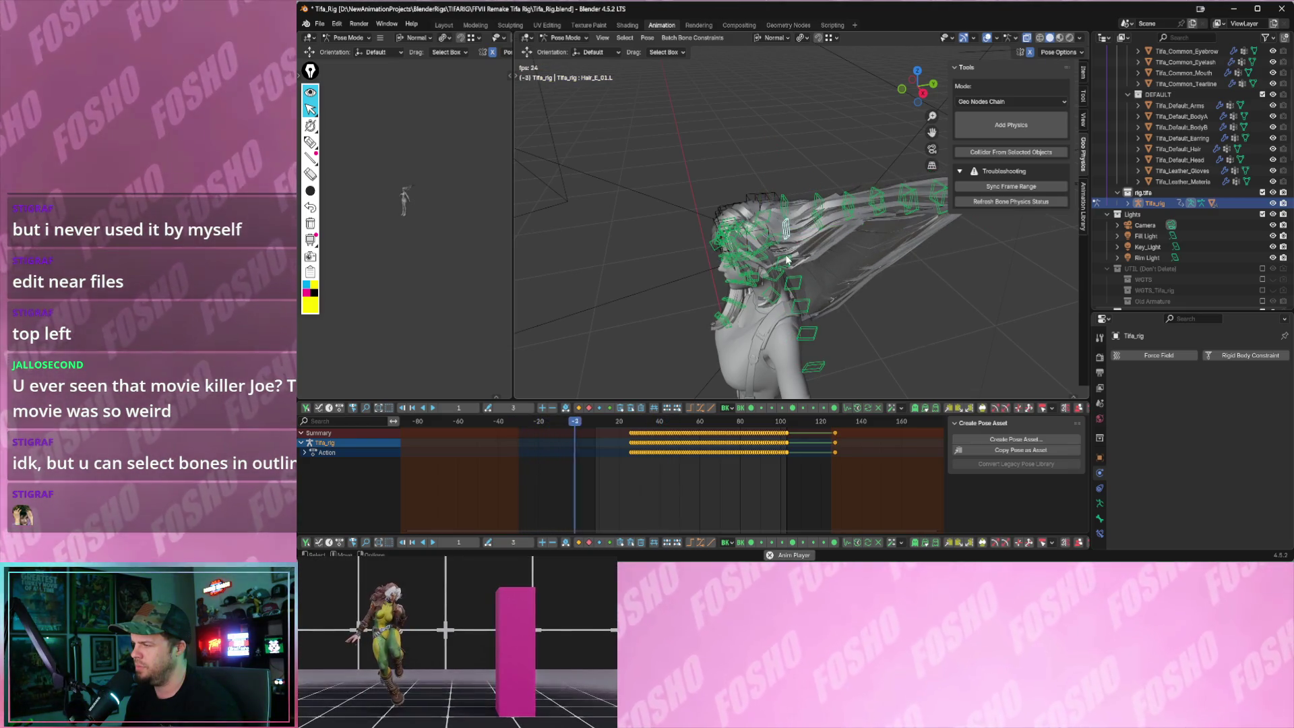
{"action": "key", "text": "space"}
{"action": "left_click", "coordinate": [794, 213]}
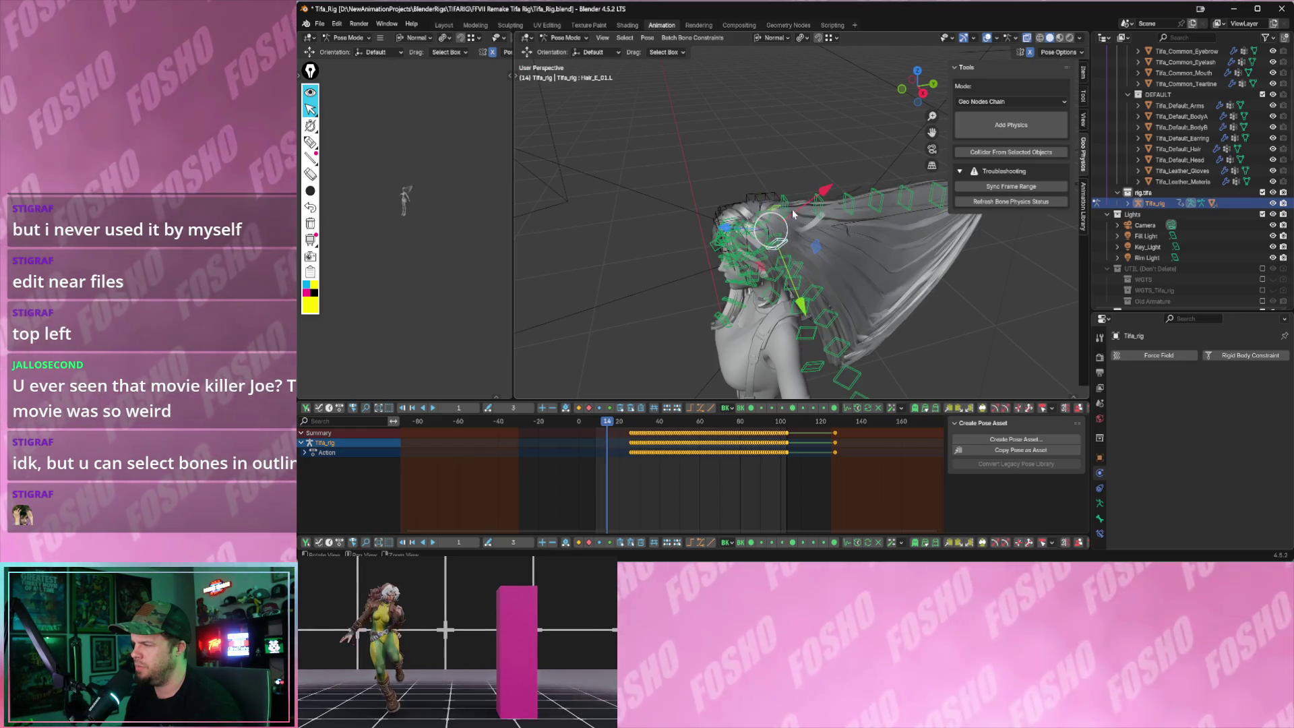
{"action": "left_click", "coordinate": [785, 205]}
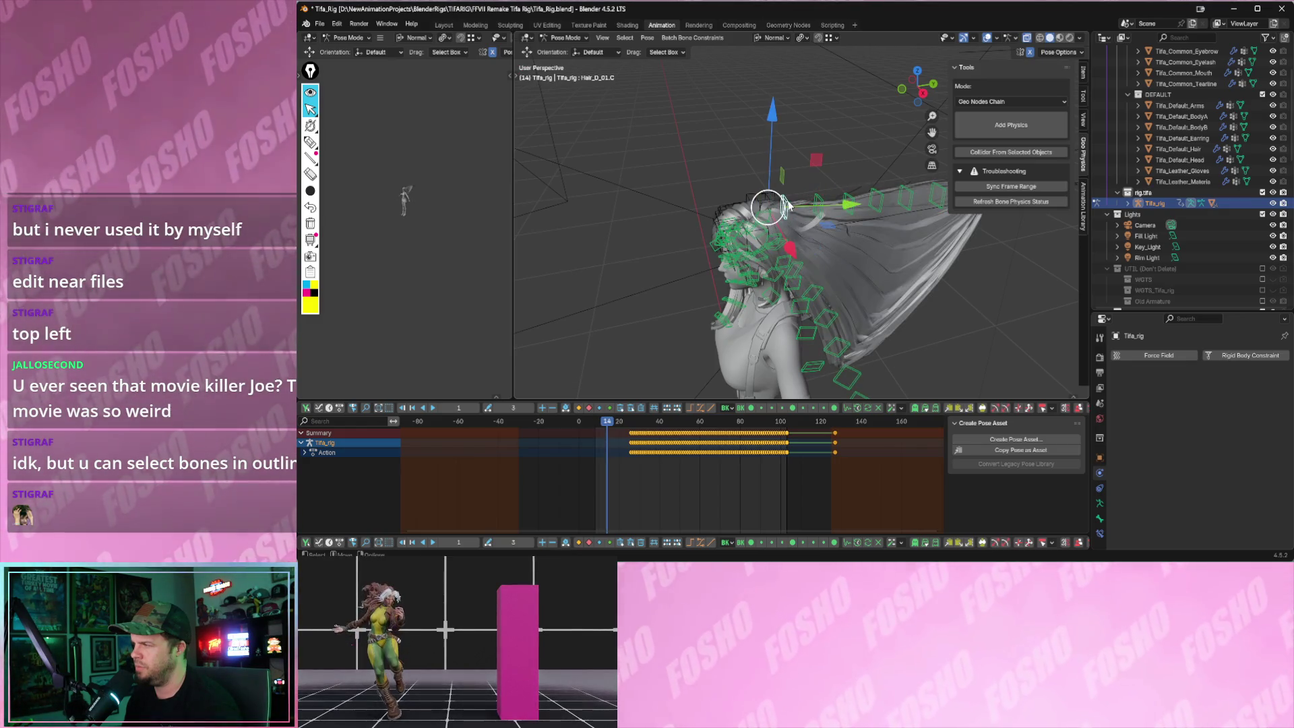
- Preview playback, then from a front view rotate Hair_D_01.C to hang down and keyframe the hair bones
{"action": "key", "text": "space"}
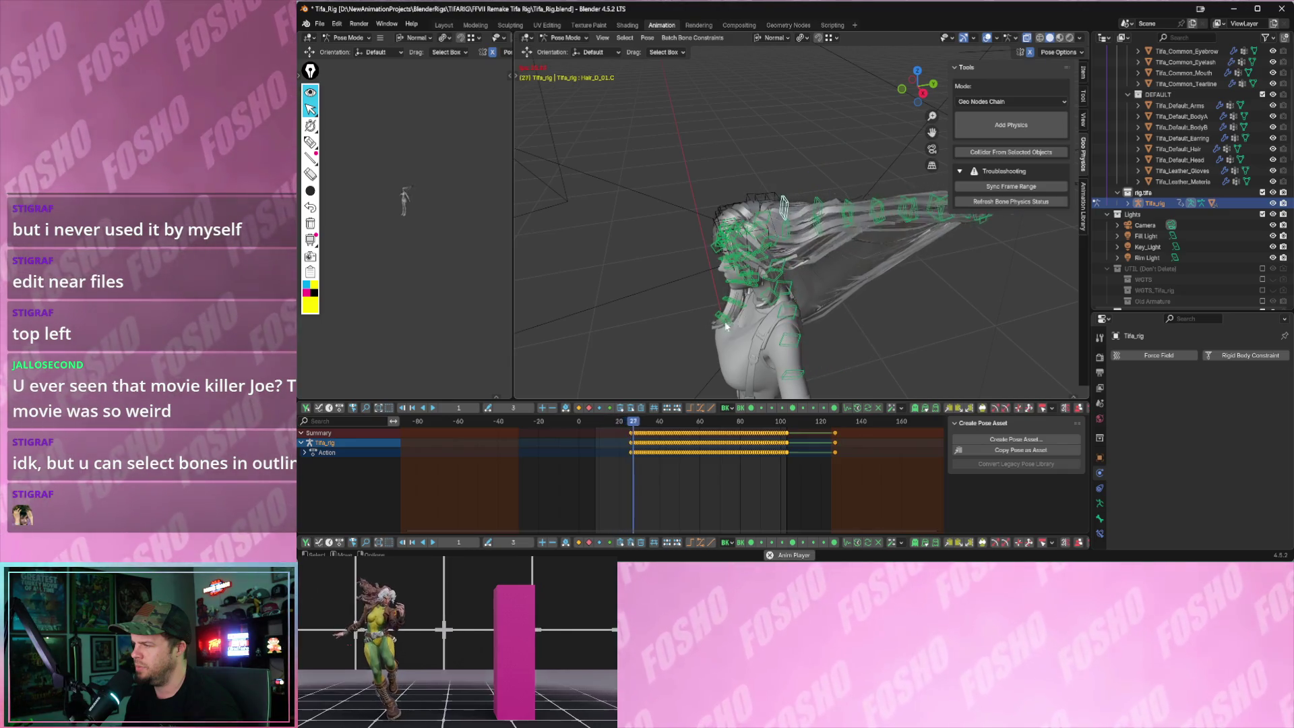
{"action": "key", "text": "Escape"}
{"action": "key", "text": "space"}
{"action": "key", "text": "space"}
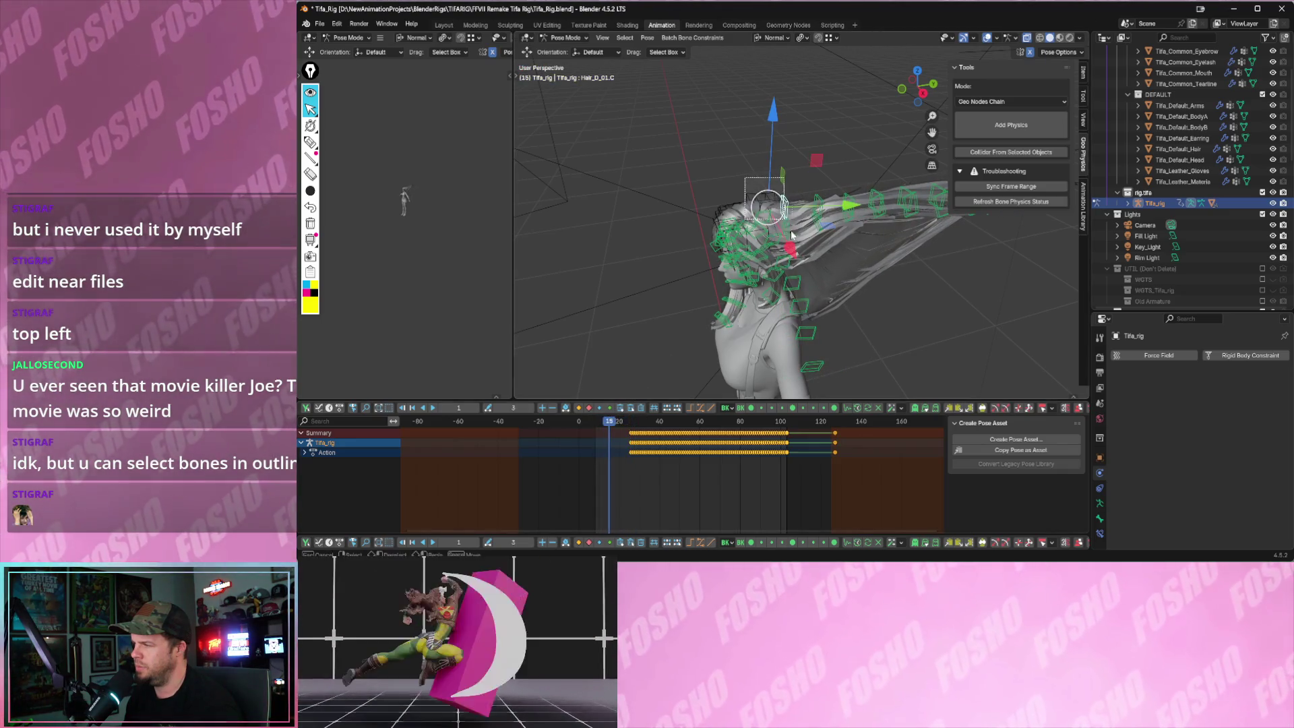
{"action": "middle_click_drag", "start_coordinate": [821, 263], "coordinate": [789, 250]}
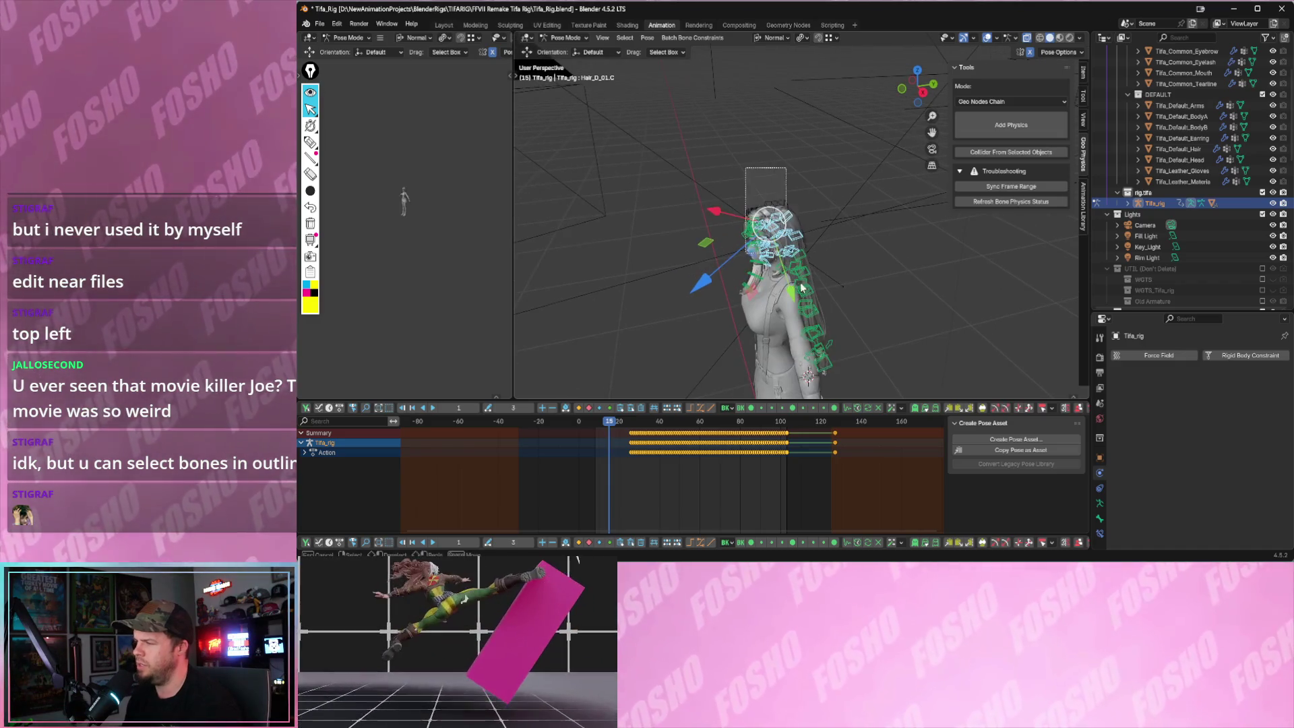
{"action": "left_click_drag", "start_coordinate": [788, 251], "coordinate": [822, 327]}
{"action": "key", "text": "i"}
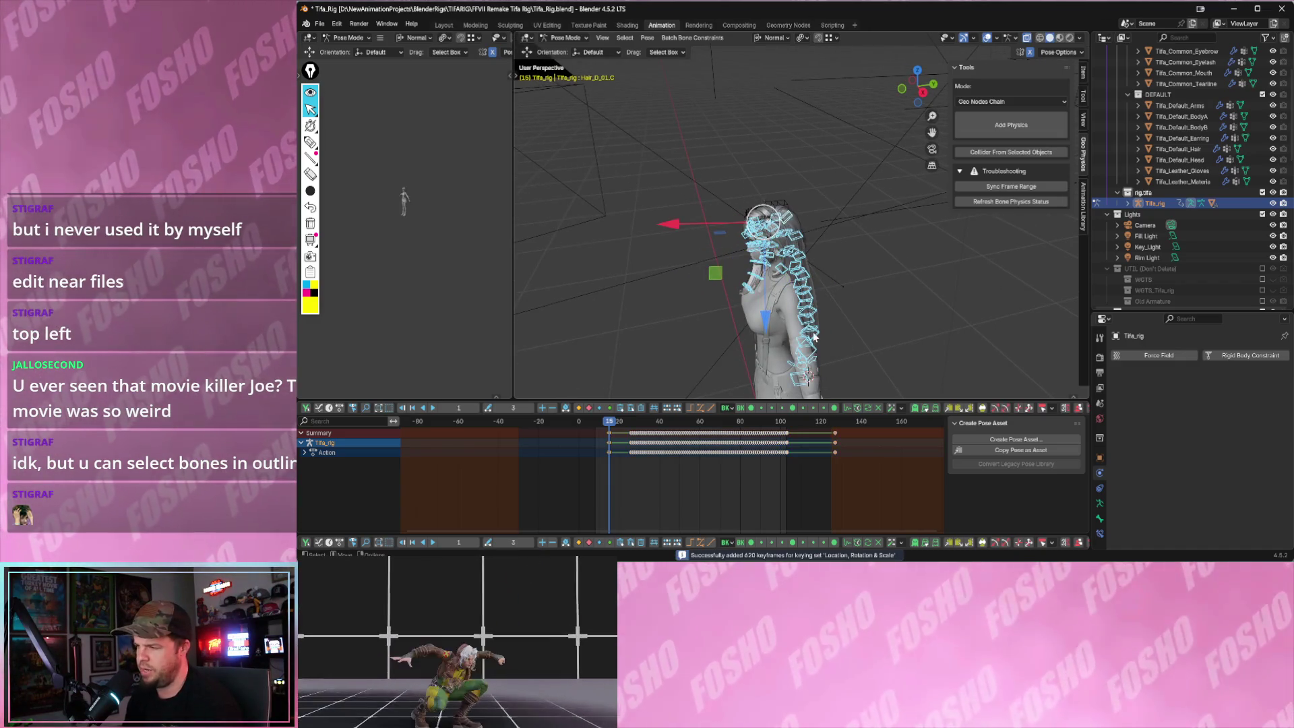
- Preview the keyed motion, then move the selected keyframes about 7 frames later
{"action": "key", "text": "space"}
{"action": "left_click", "coordinate": [599, 421]}
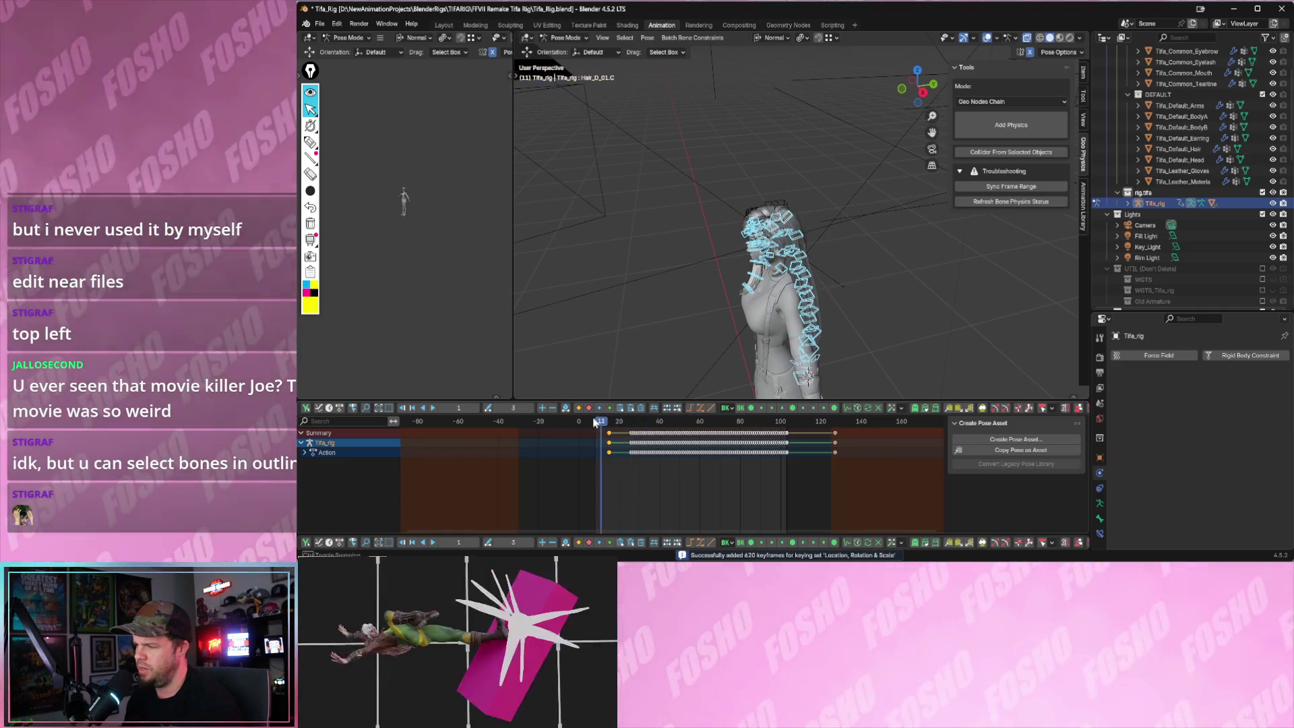
{"action": "key", "text": "space"}
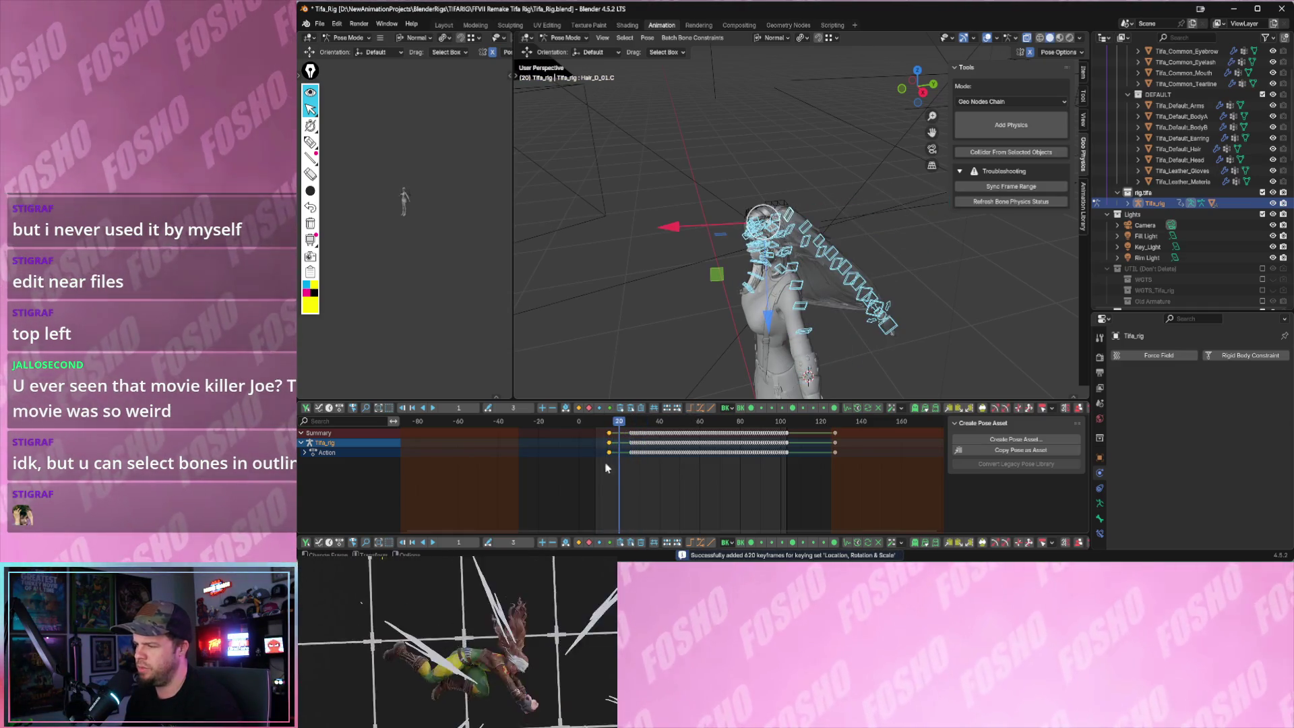
{"action": "key", "text": "g"}
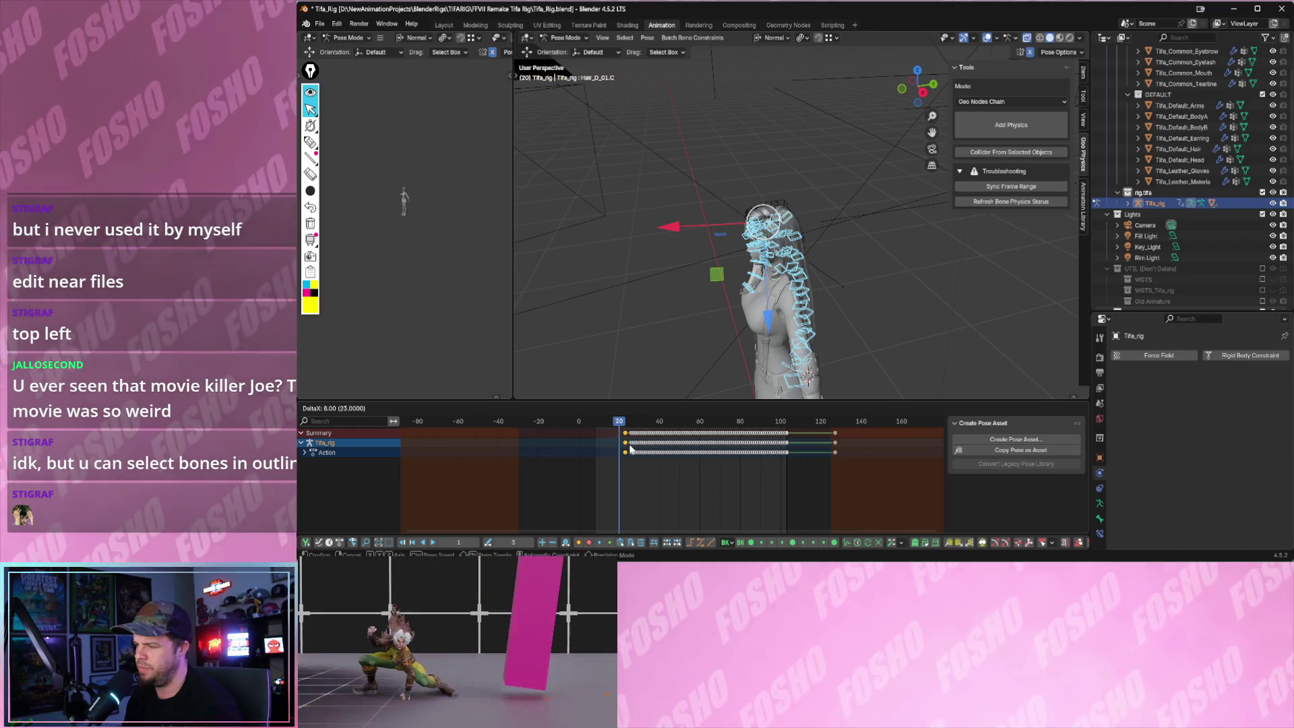
{"action": "left_click", "coordinate": [624, 429]}
- Play back the shifted hair swing, inspecting it up close and returning to around frame 29
{"action": "key", "text": "space"}
{"action": "key", "text": "space"}
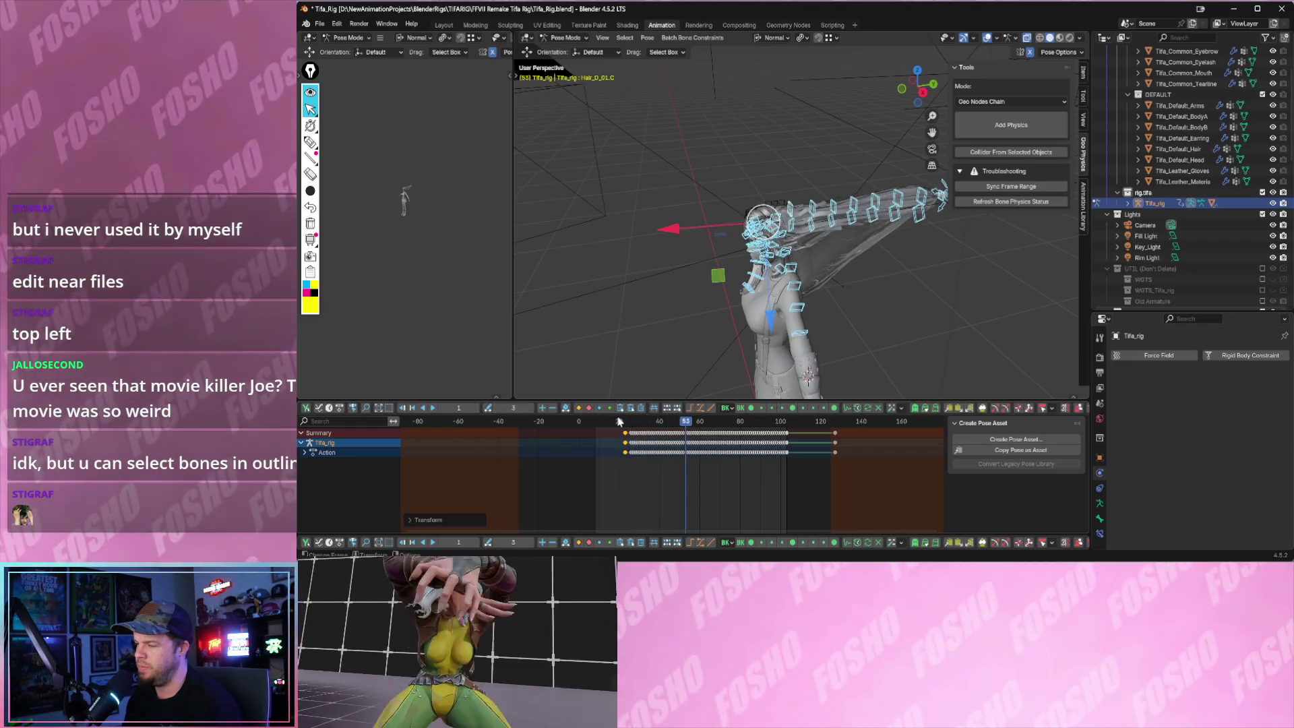
{"action": "key", "text": "space"}
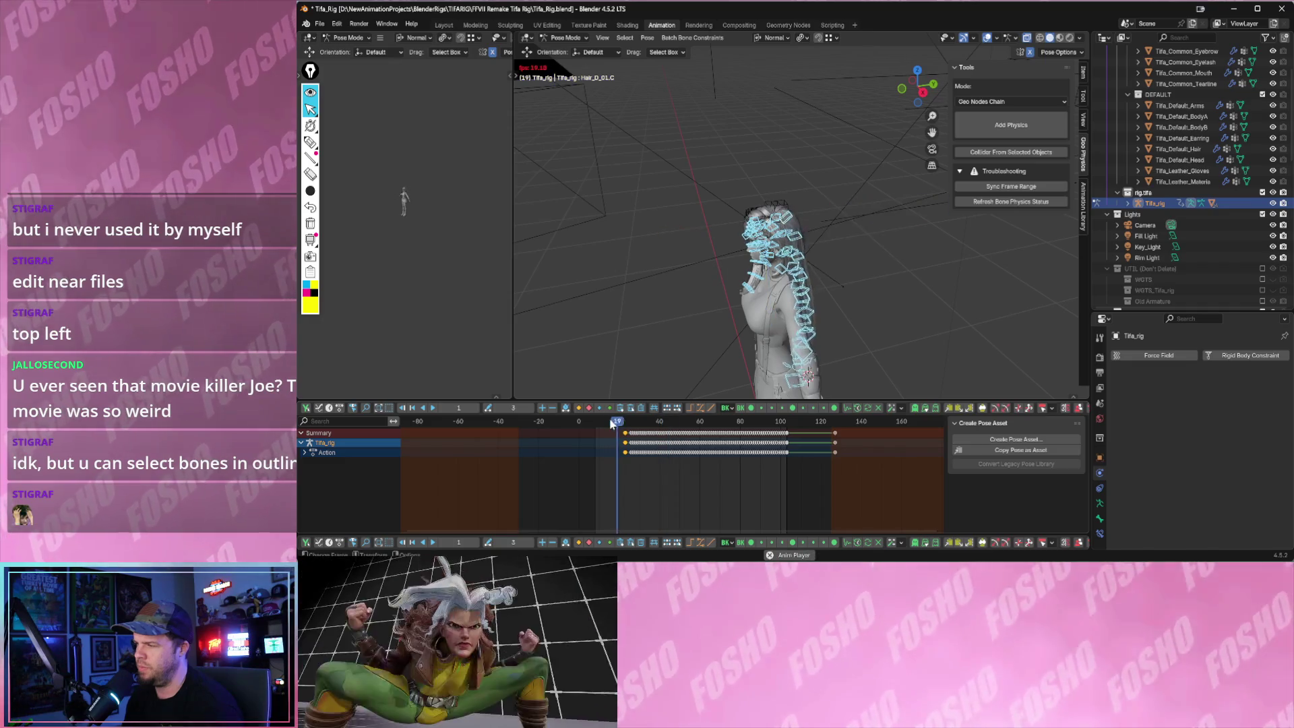
{"action": "key", "text": "space"}
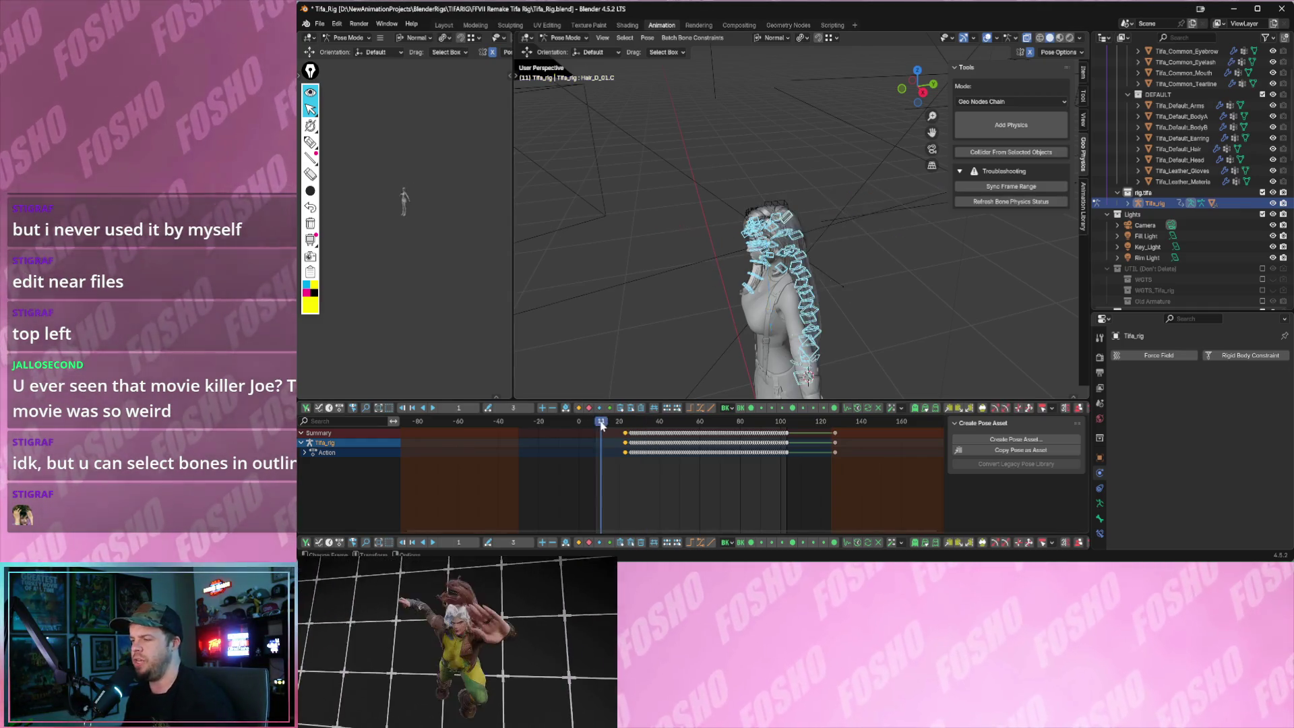
{"action": "middle_click_drag", "start_coordinate": [760, 303], "coordinate": [840, 283]}
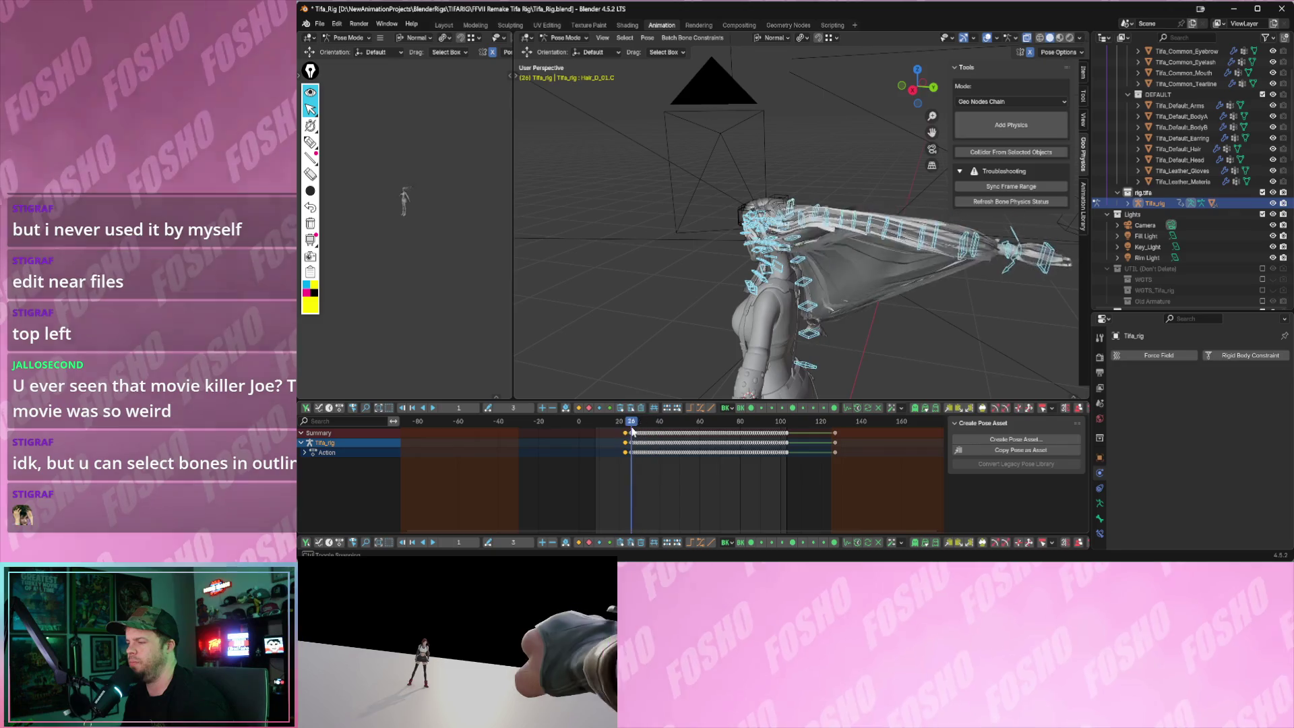
{"action": "middle_click_drag", "start_coordinate": [879, 312], "coordinate": [746, 273]}
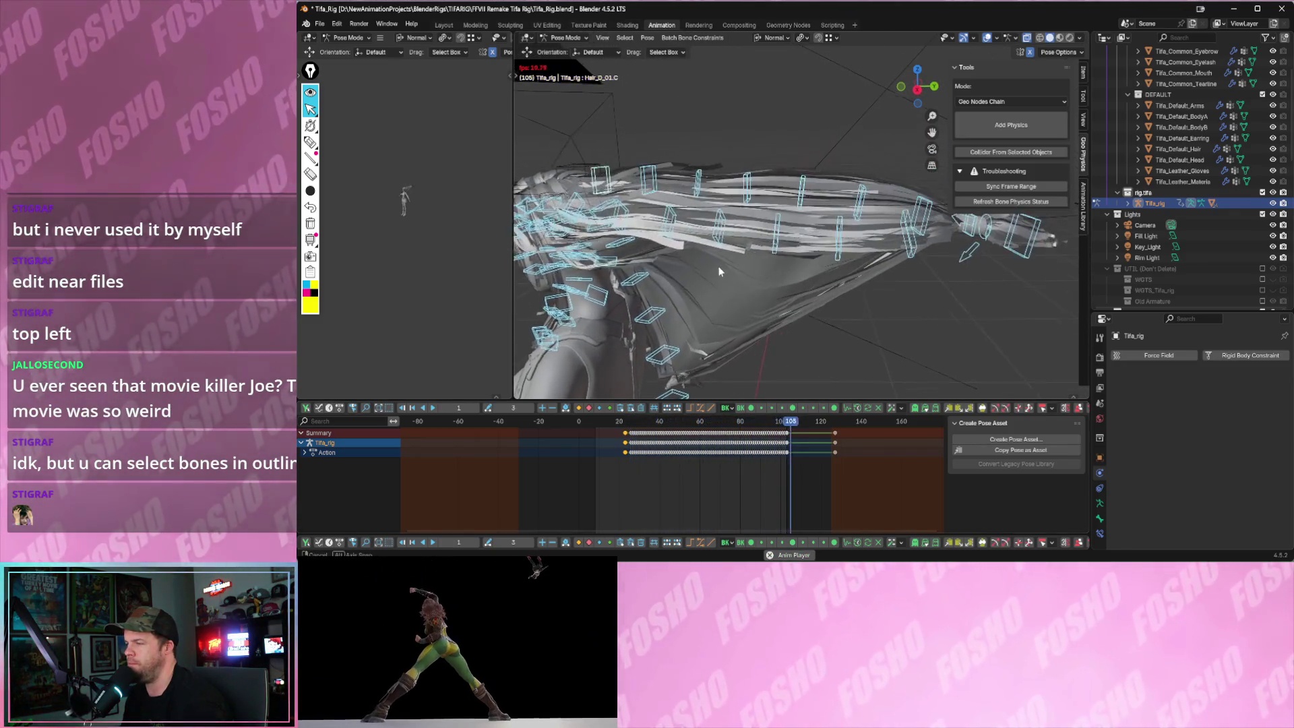
{"action": "left_click", "coordinate": [637, 423]}
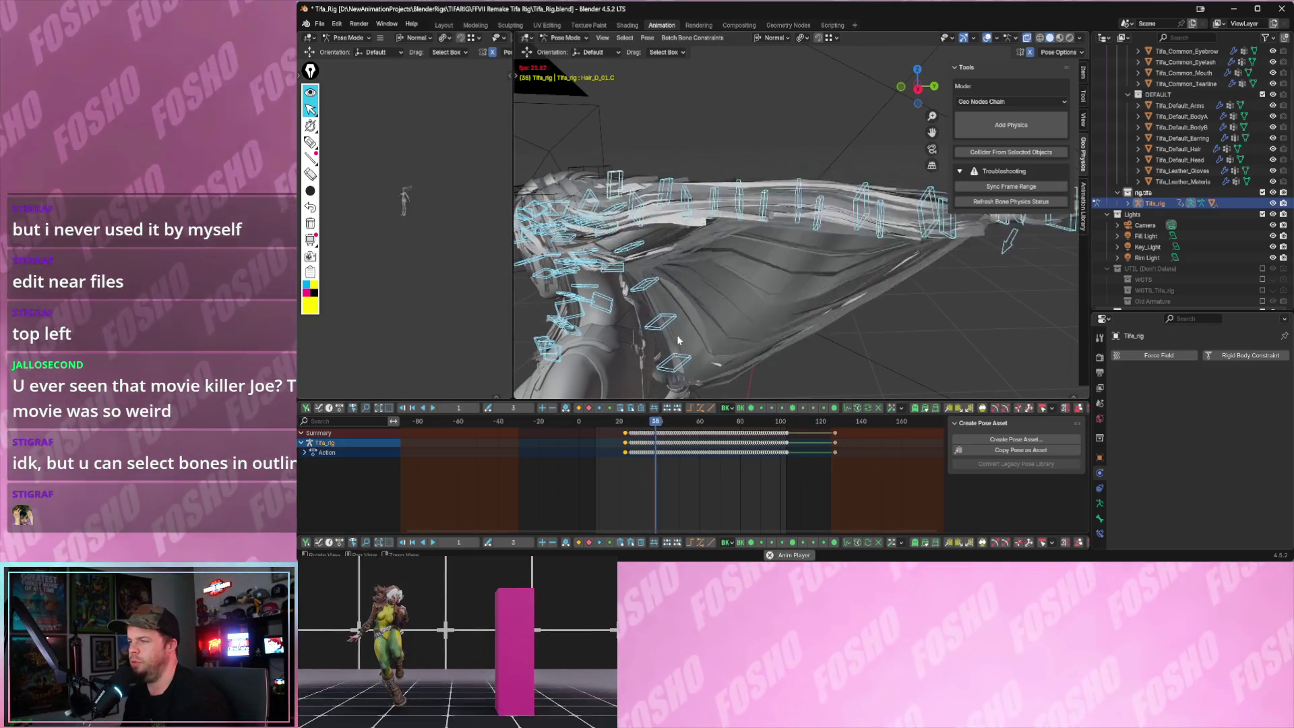
{"action": "middle_click_drag", "start_coordinate": [699, 314], "coordinate": [715, 296]}
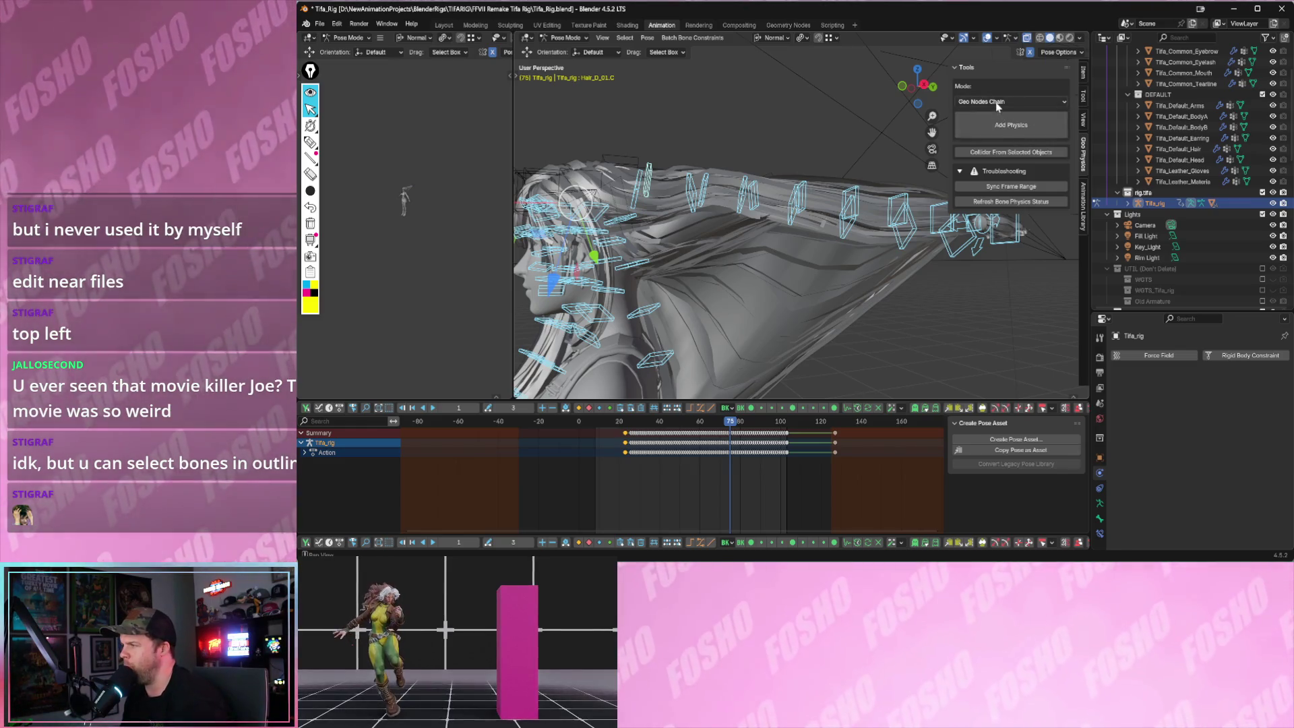
- Confirm the Geo Nodes Chain mode is kept and select a single hair bone
{"action": "left_click", "coordinate": [996, 102]}
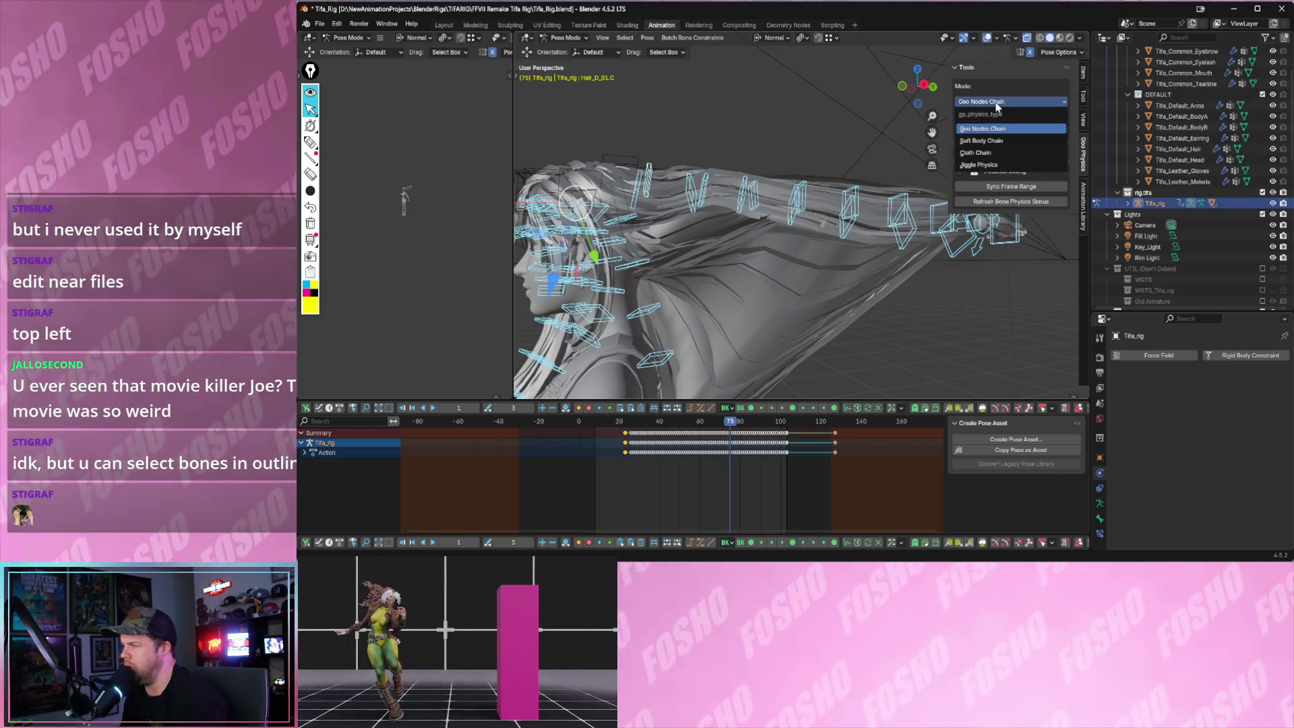
{"action": "left_click", "coordinate": [997, 106]}
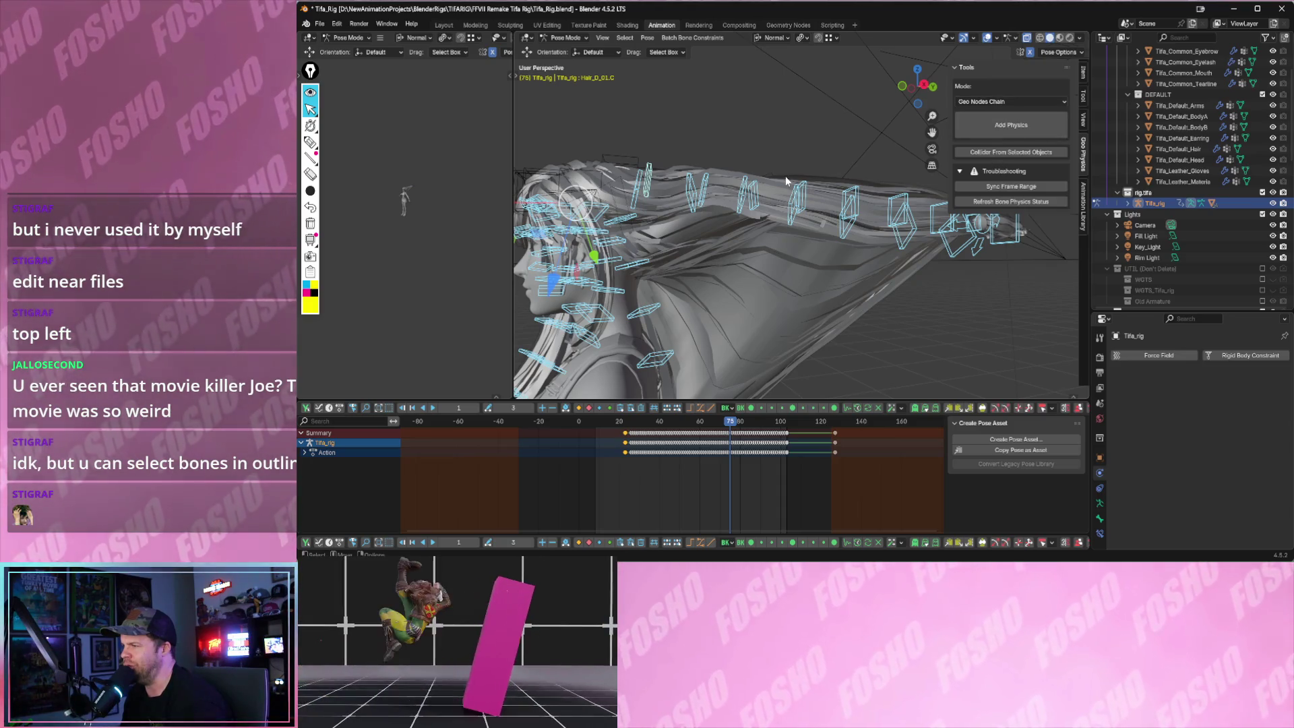
{"action": "left_click", "coordinate": [785, 176]}
{"action": "left_click", "coordinate": [795, 194]}
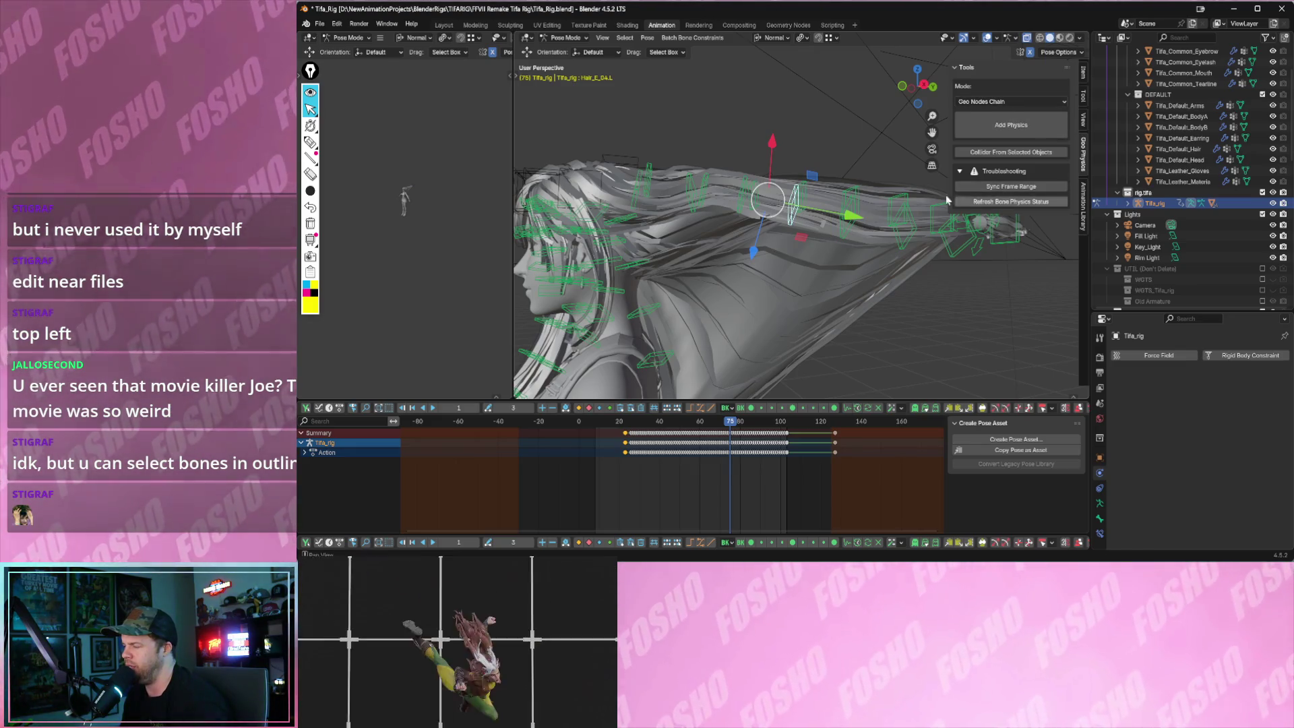
- Bring up the File menu to reach the recently opened files
{"action": "middle_click_drag", "start_coordinate": [981, 201], "coordinate": [639, 177]}
{"action": "left_click", "coordinate": [318, 25]}
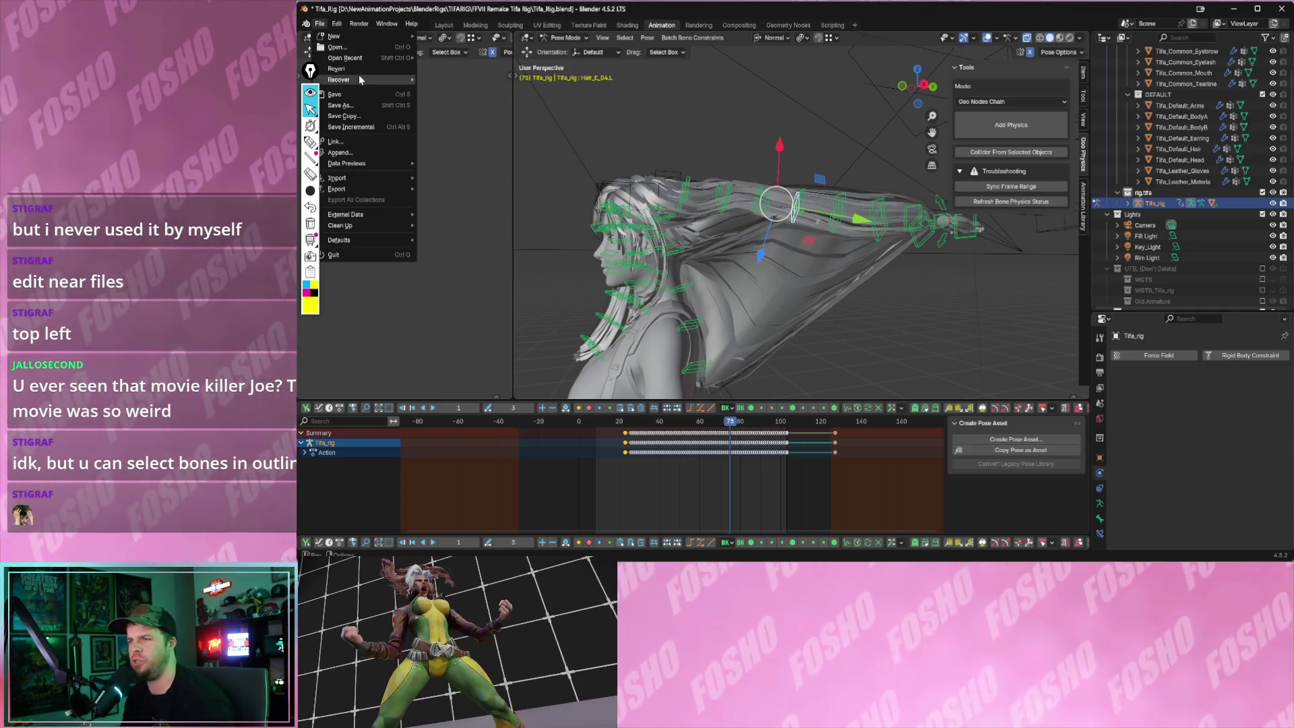
{"action": "mouse_move", "coordinate": [345, 58]}
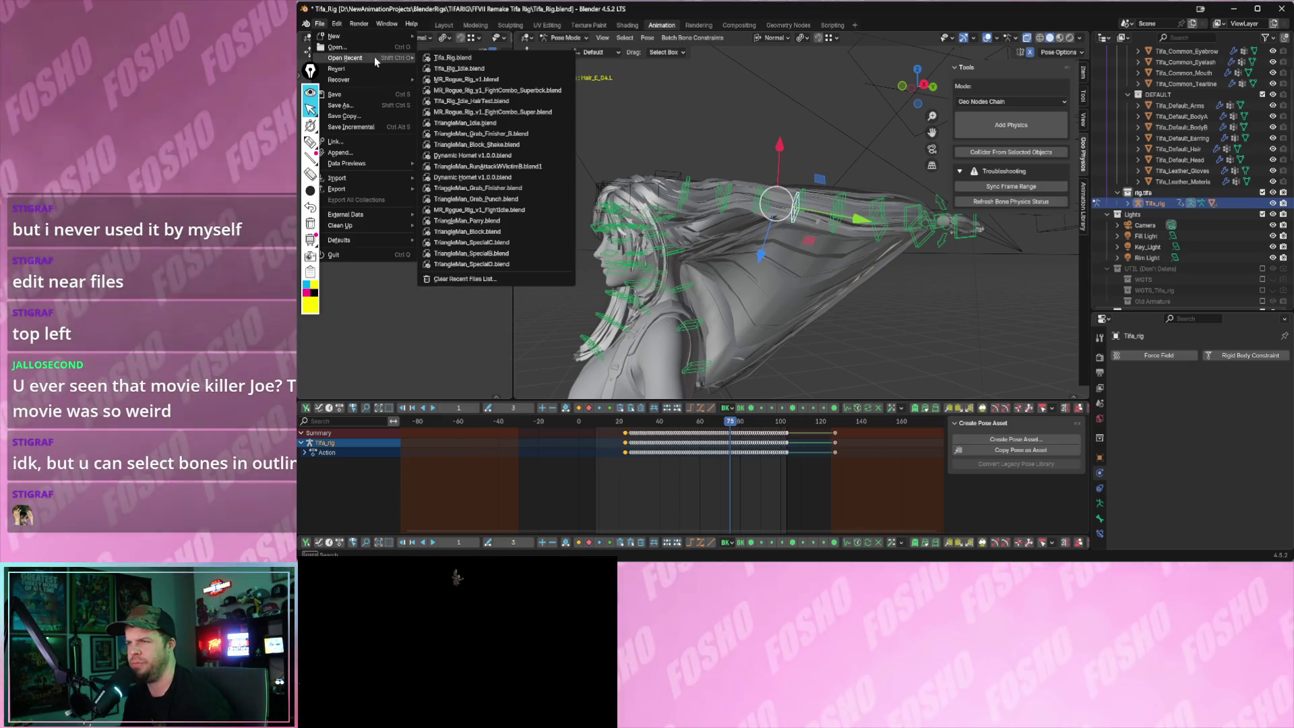
- Load MR_Rogue_Rig_v1.blend from recent files without saving the Tifa changes
{"action": "left_click", "coordinate": [495, 80]}
{"action": "left_click", "coordinate": [831, 307]}
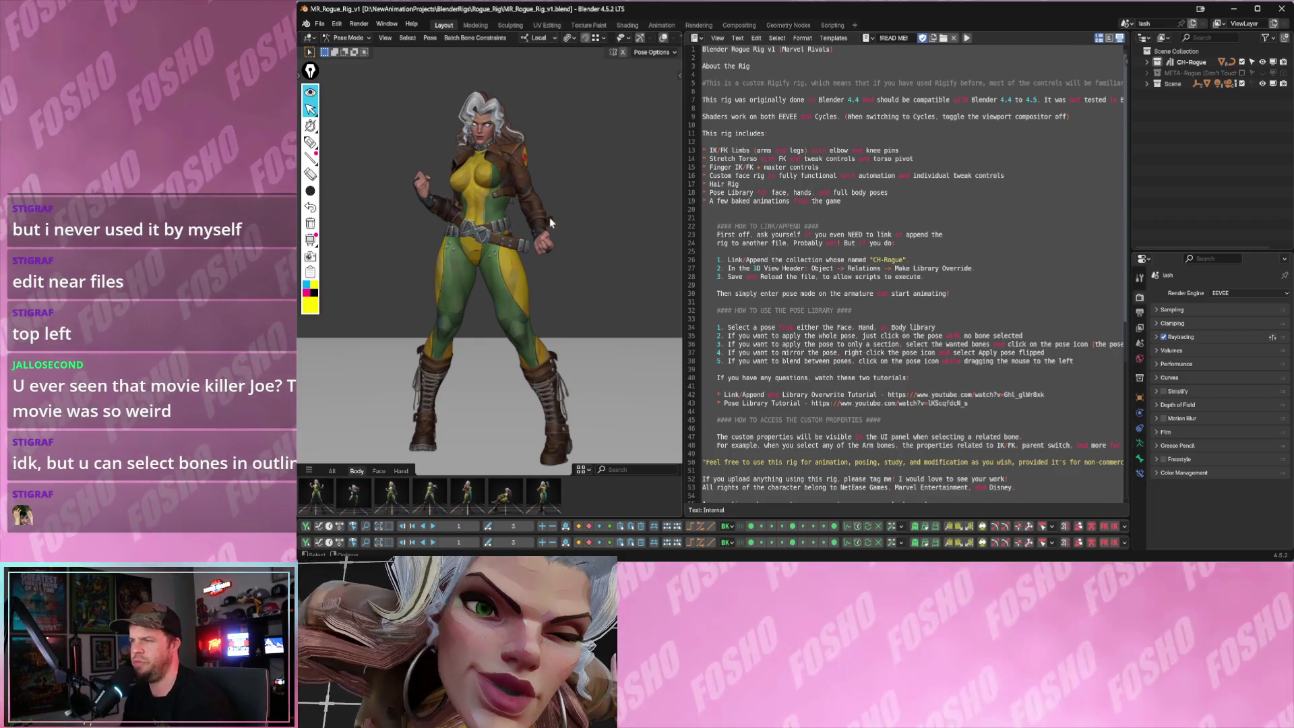
{"action": "mouse_move", "coordinate": [587, 202]}
{"action": "middle_mouse_down"}
{"action": "mouse_move", "coordinate": [578, 209]}
{"action": "mouse_move", "coordinate": [641, 204]}
{"action": "middle_mouse_up"}
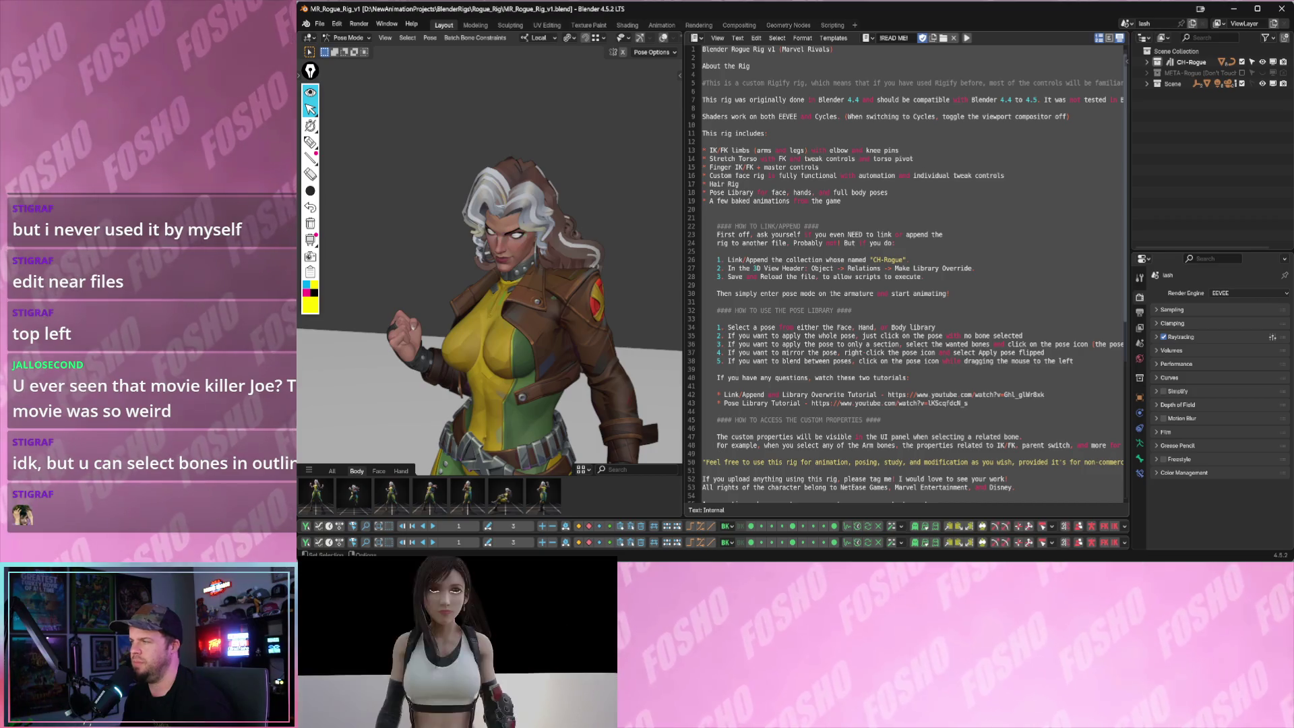
{"action": "middle_click_drag", "start_coordinate": [561, 175], "coordinate": [672, 167]}
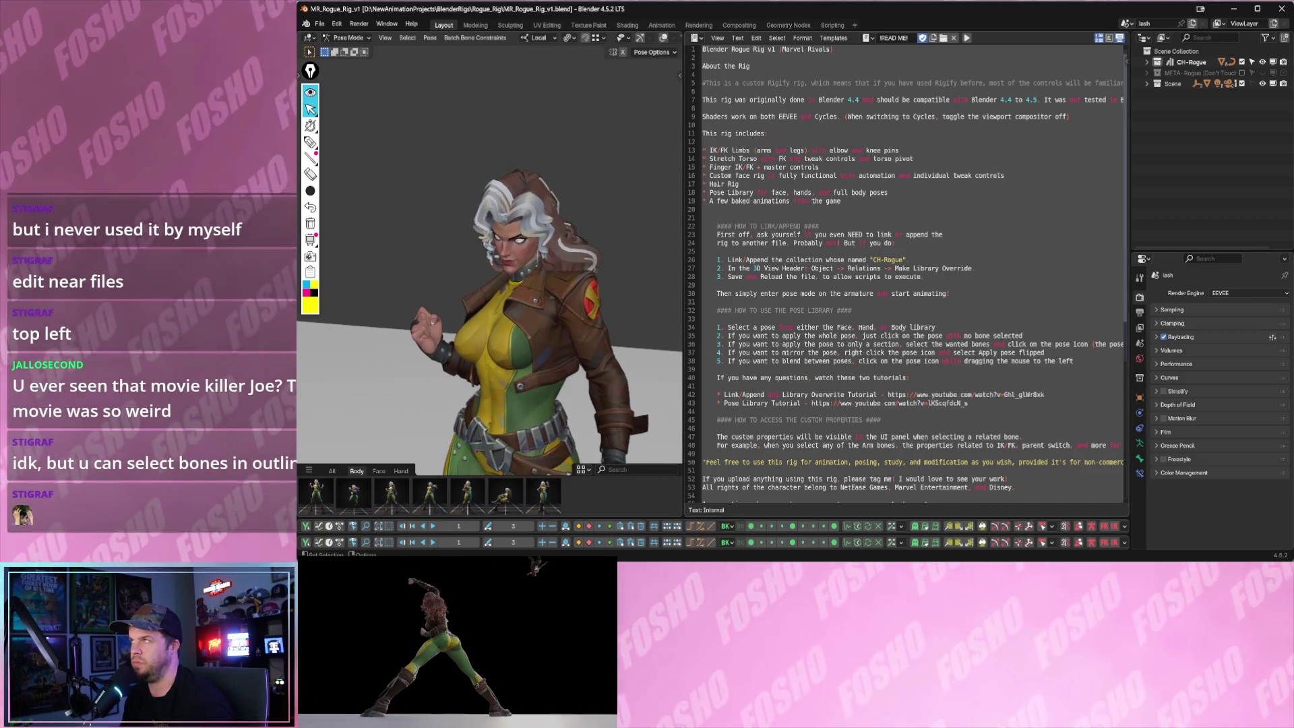
- Widen the 3D view, inspect Rogue's upper body from several angles and switch to the Animation workspace
{"action": "left_click_drag", "start_coordinate": [684, 162], "coordinate": [849, 167]}
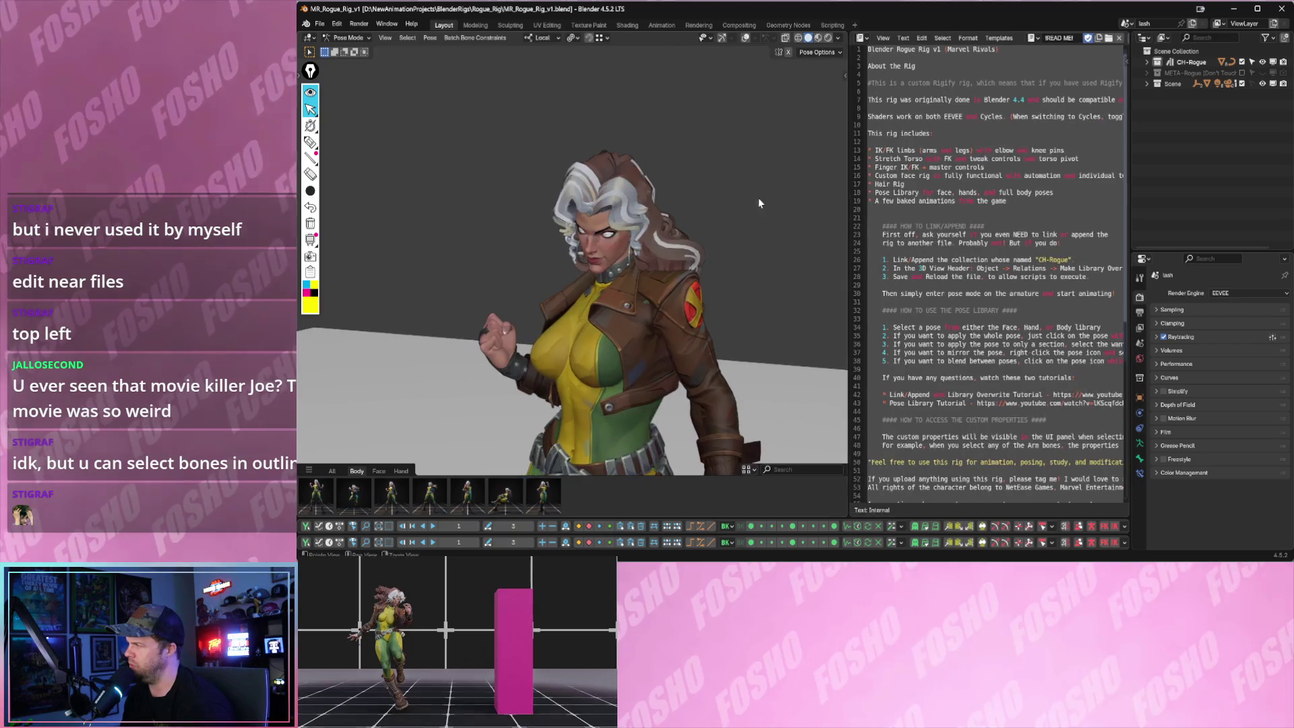
{"action": "middle_click_drag", "start_coordinate": [693, 200], "coordinate": [719, 237]}
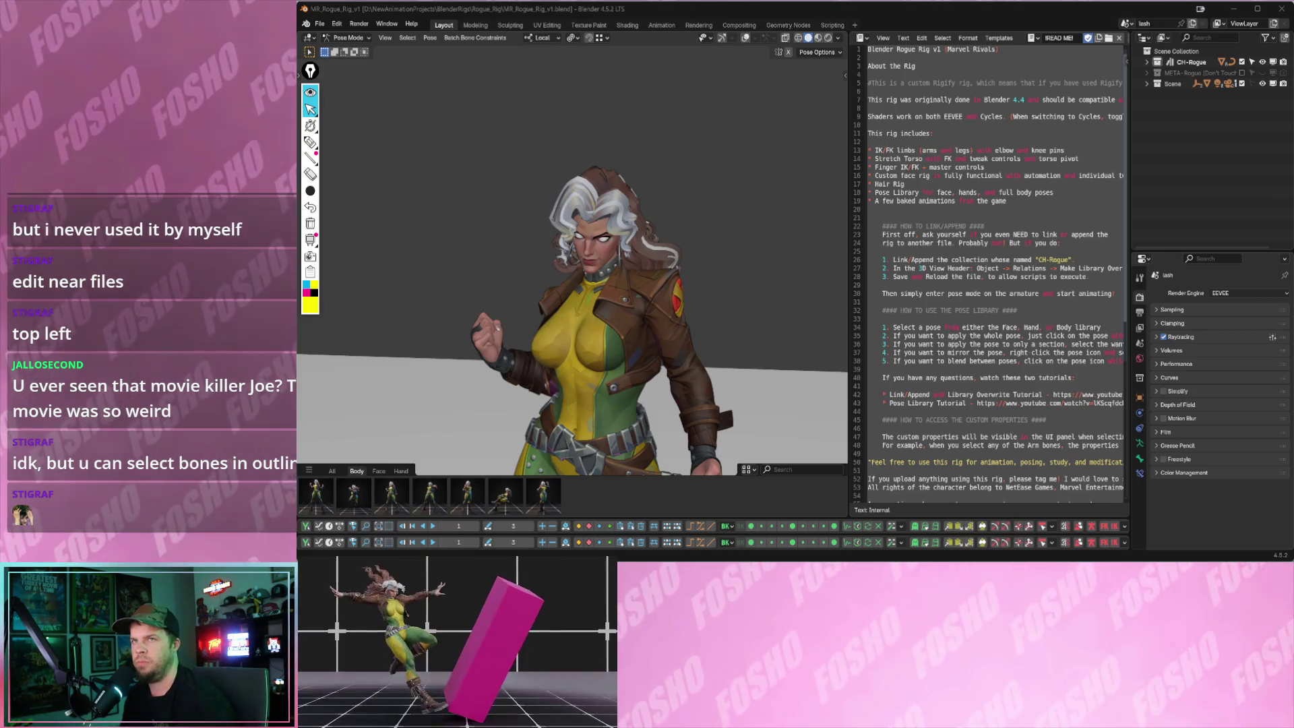
{"action": "mouse_move", "coordinate": [524, 224]}
{"action": "middle_mouse_down"}
{"action": "mouse_move", "coordinate": [538, 231]}
{"action": "mouse_move", "coordinate": [485, 192]}
{"action": "middle_mouse_up"}
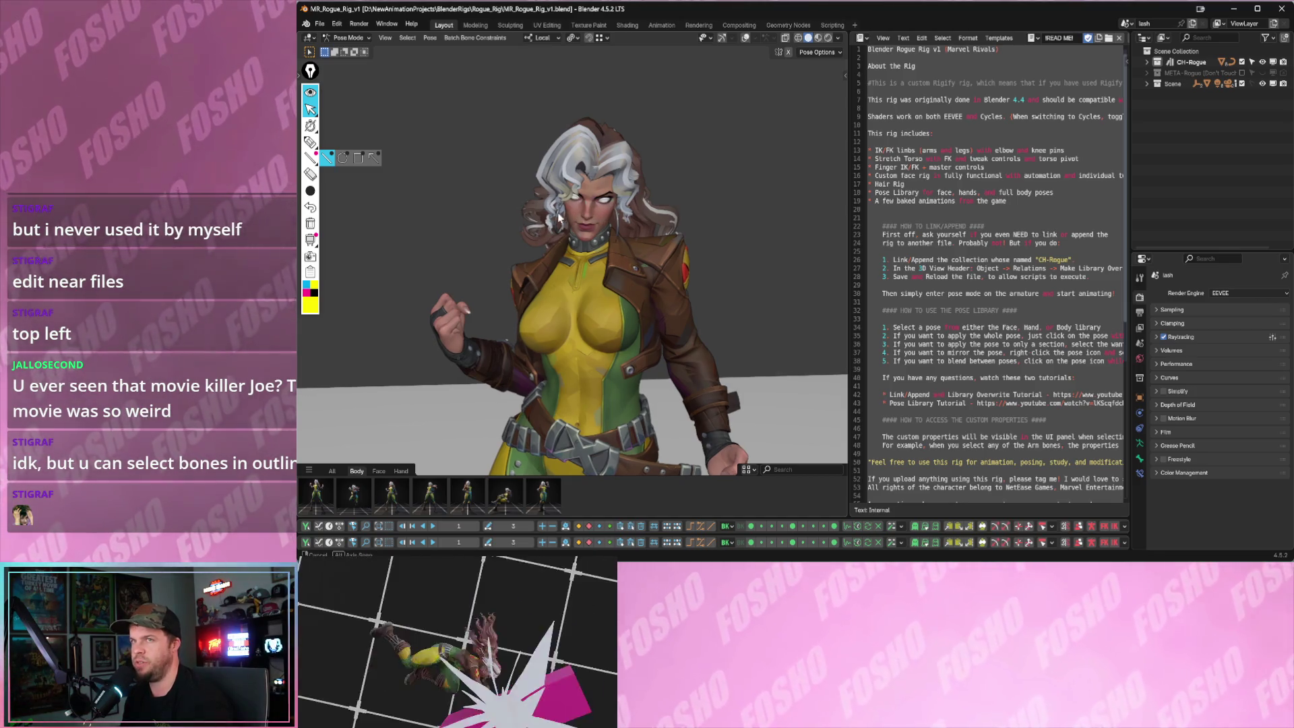
{"action": "scroll", "coordinate": [611, 213], "scroll_direction": "up", "scroll_amount": 3}
{"action": "middle_click_drag", "start_coordinate": [609, 213], "coordinate": [526, 218]}
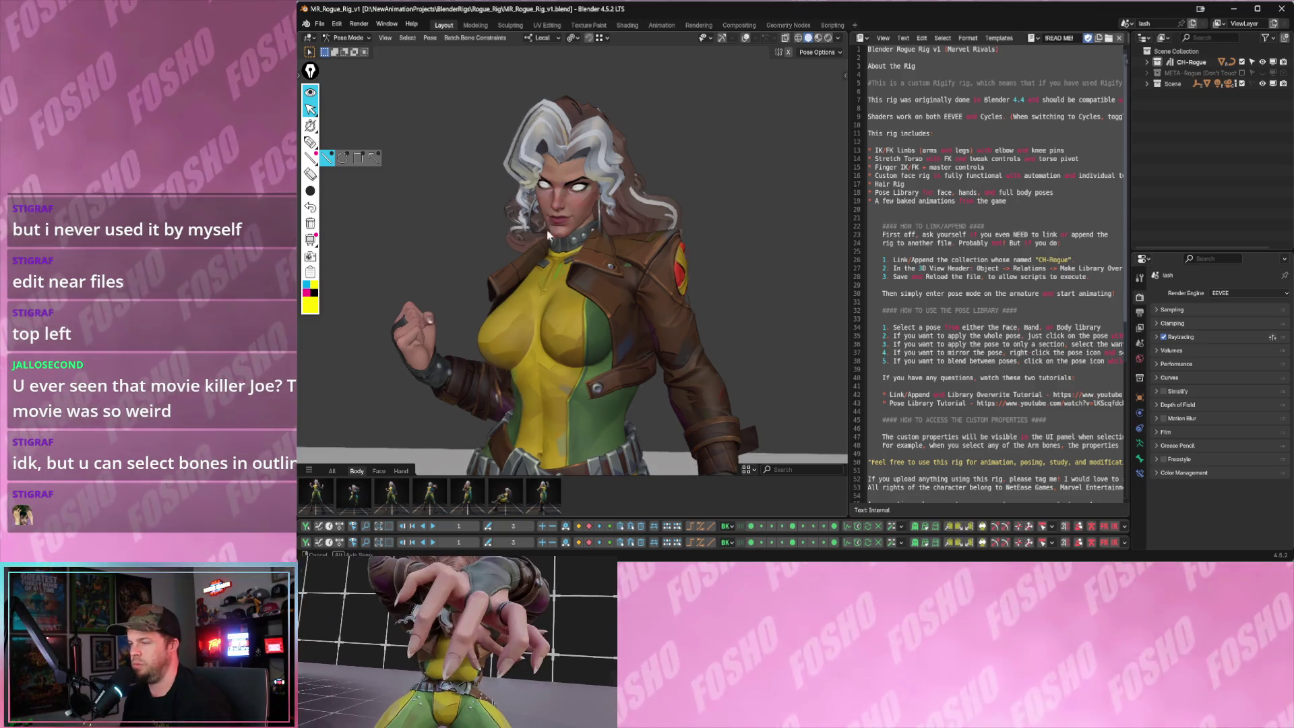
{"action": "middle_click_drag", "start_coordinate": [522, 195], "coordinate": [601, 58]}
{"action": "left_click", "coordinate": [659, 23]}
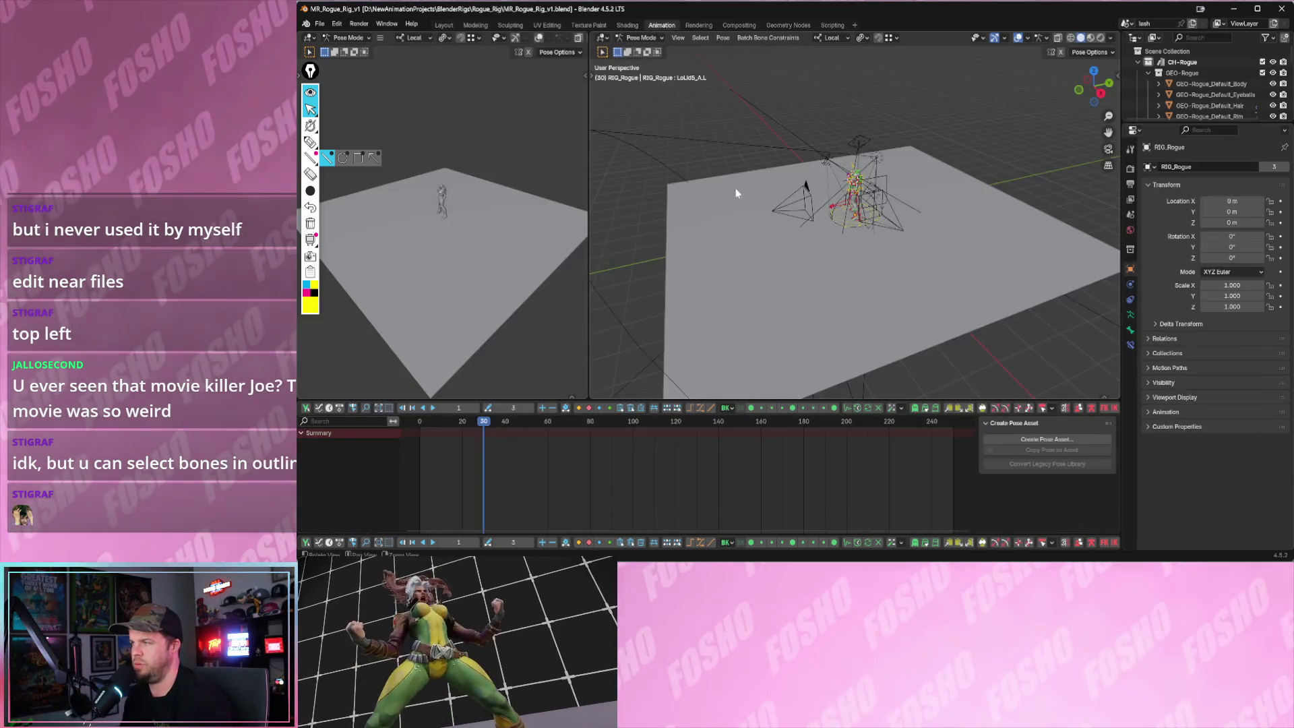
- Hide camera and light extras in the overlays and select a bone in Rogue's hair chain
{"action": "left_click", "coordinate": [1006, 40]}
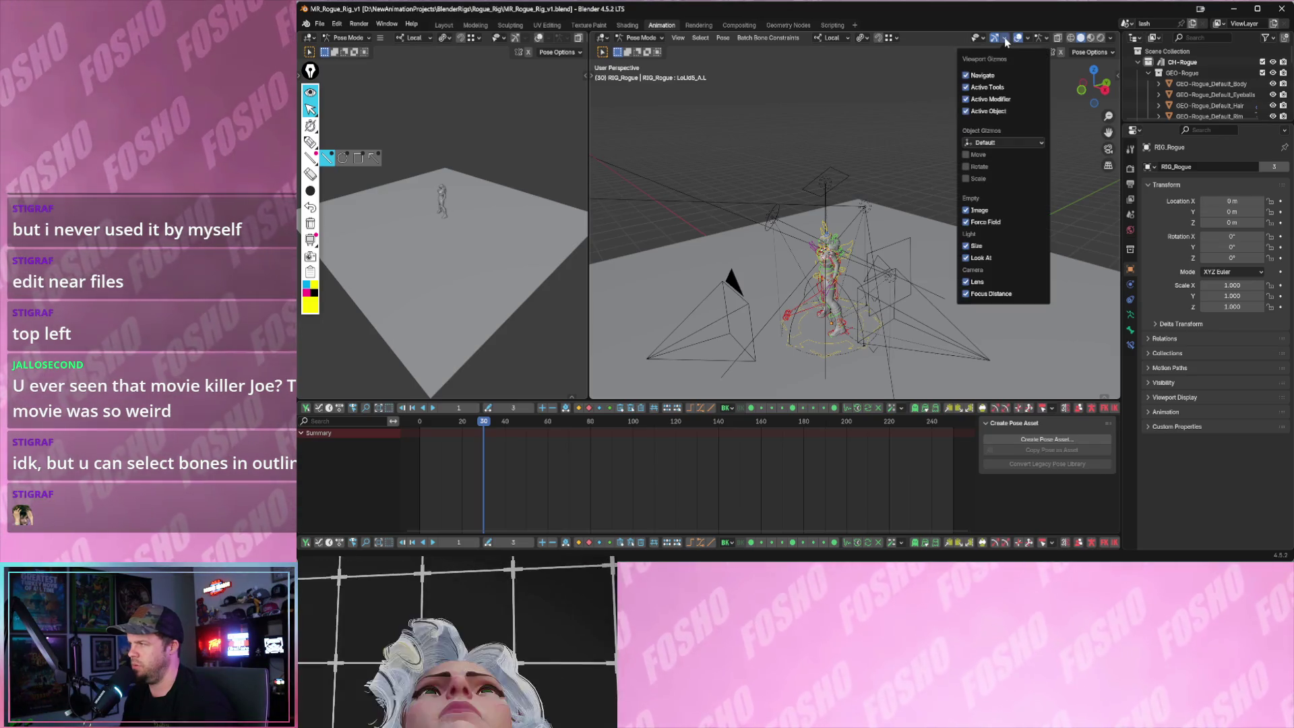
{"action": "left_click", "coordinate": [1026, 39]}
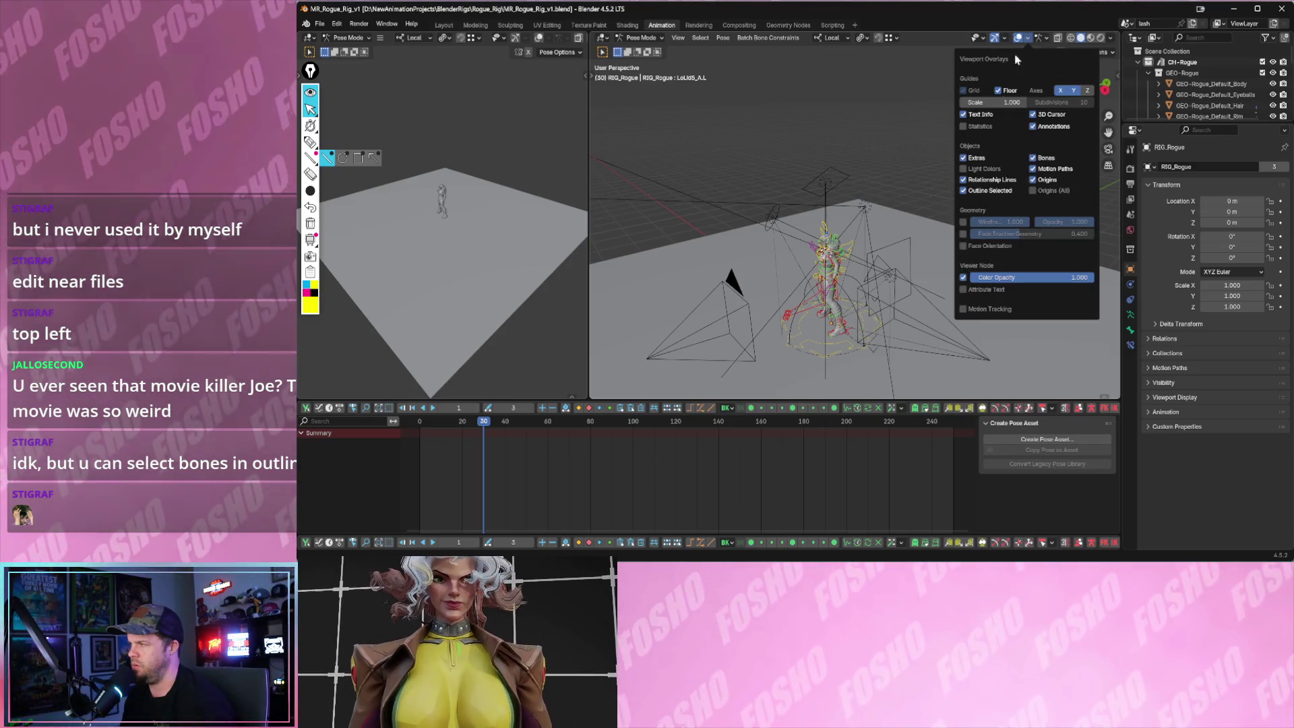
{"action": "left_click", "coordinate": [973, 159]}
{"action": "left_click", "coordinate": [819, 260]}
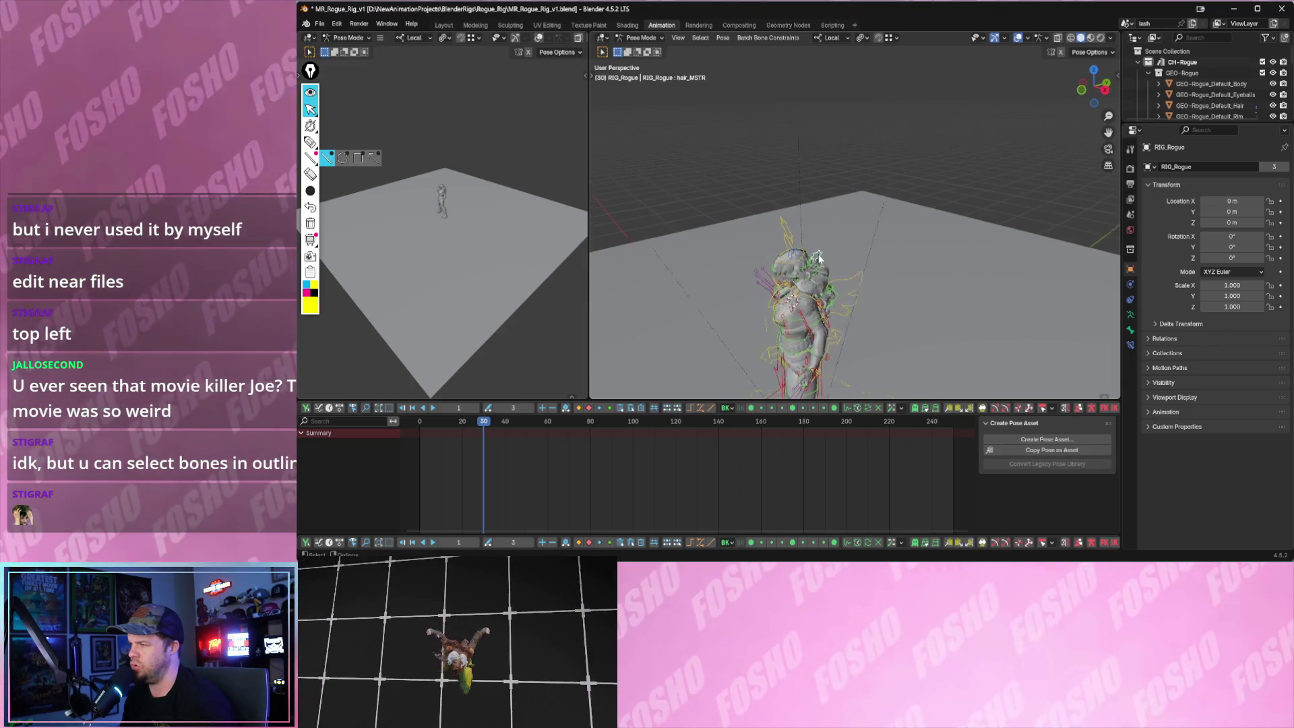
{"action": "scroll", "coordinate": [813, 268], "scroll_direction": "up", "scroll_amount": 4}
{"action": "scroll", "coordinate": [814, 272], "scroll_direction": "up", "scroll_amount": 2}
{"action": "scroll", "coordinate": [810, 251], "scroll_direction": "up", "scroll_amount": 2}
{"action": "left_click", "coordinate": [815, 248]}
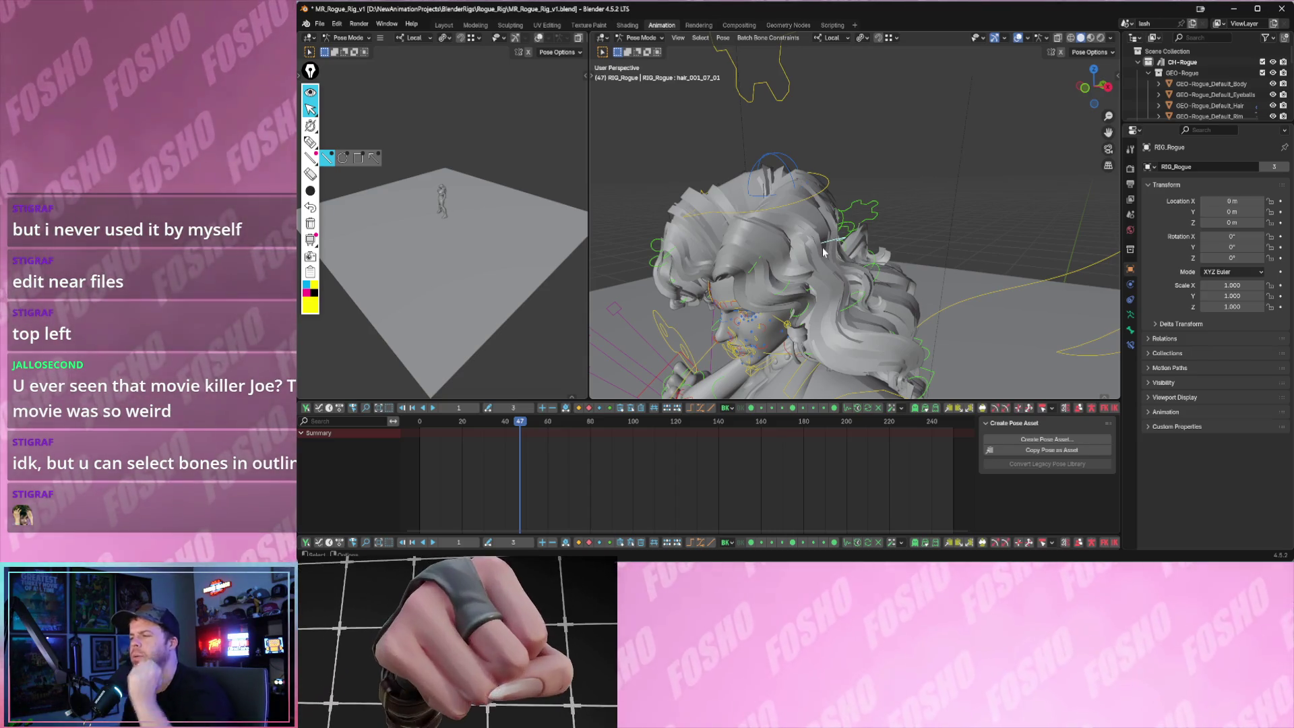
{"action": "mouse_move", "coordinate": [829, 256]}
{"action": "middle_mouse_down"}
{"action": "mouse_move", "coordinate": [838, 127]}
{"action": "mouse_move", "coordinate": [831, 135]}
{"action": "mouse_move", "coordinate": [1002, 189]}
{"action": "middle_mouse_up"}
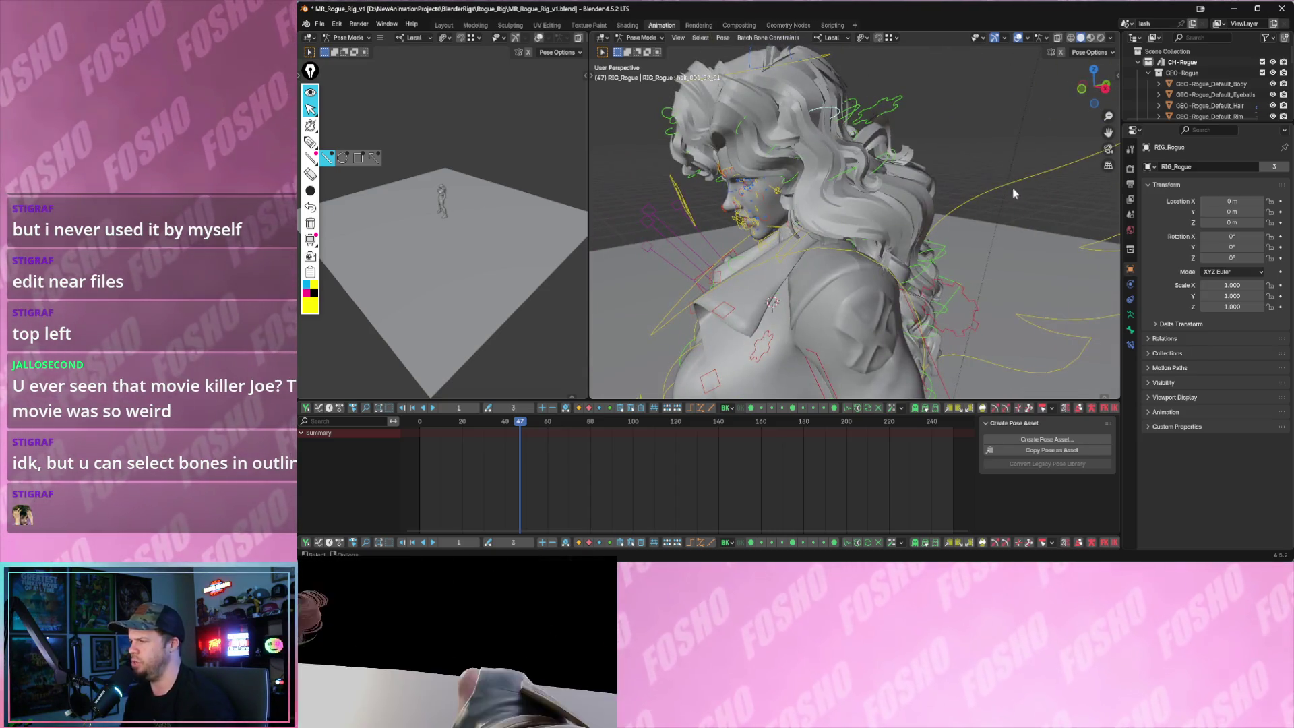
- Isolate the Hair and Extras rig layers and trackball-rotate the hair_001_07_01 bone
{"action": "key", "text": "n"}
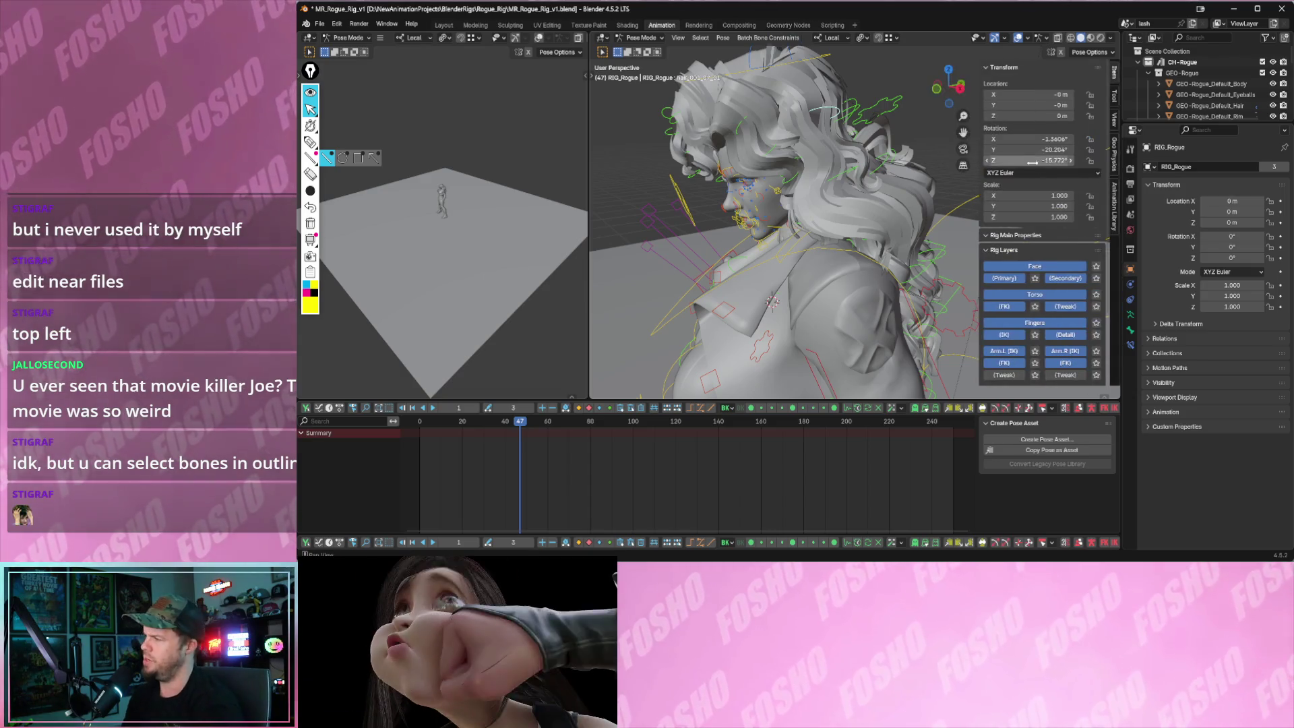
{"action": "scroll", "coordinate": [1033, 169], "scroll_direction": "down", "scroll_amount": 3}
{"action": "left_click", "coordinate": [1036, 348]}
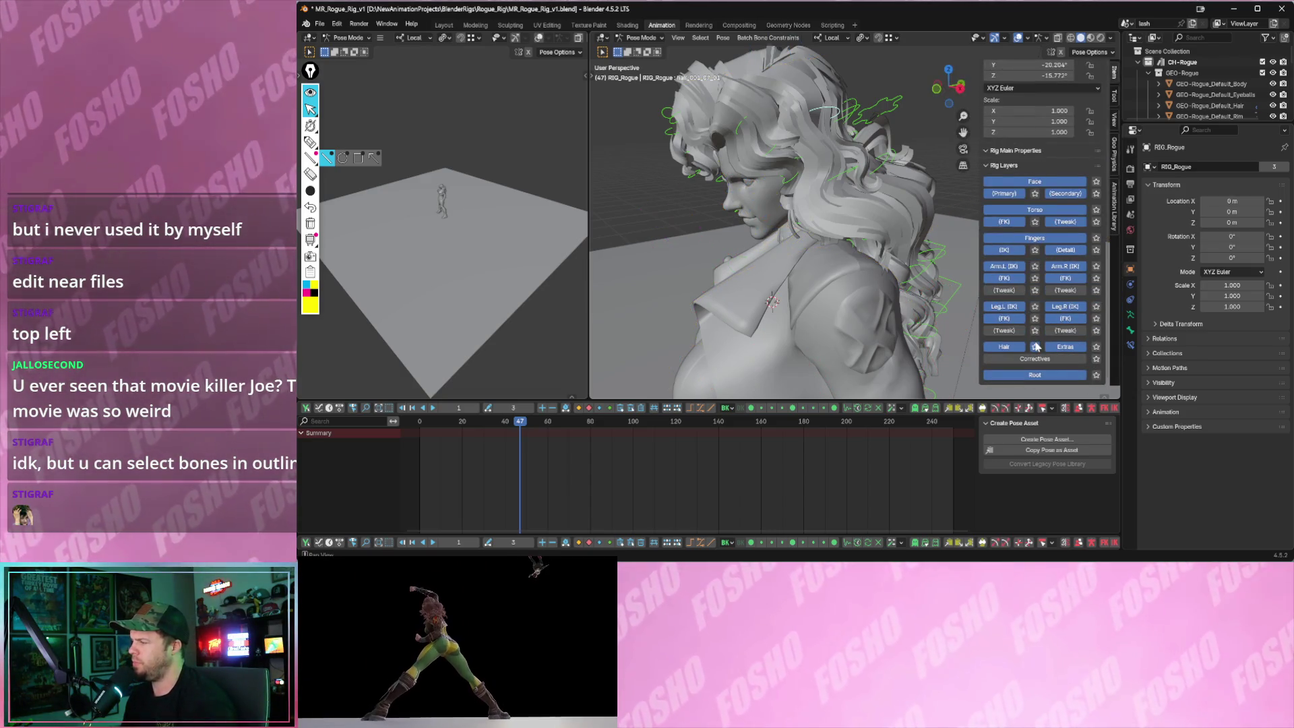
{"action": "left_click", "coordinate": [1097, 349]}
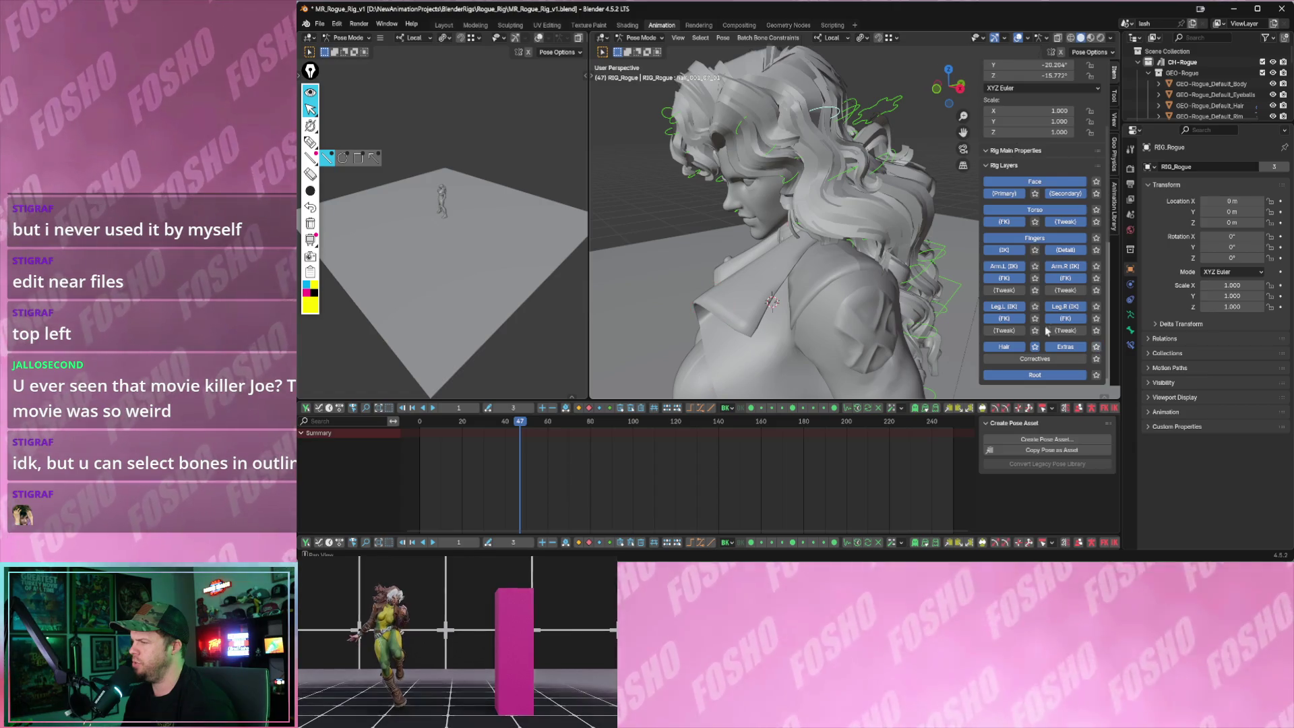
{"action": "middle_click_drag", "start_coordinate": [812, 276], "coordinate": [787, 165]}
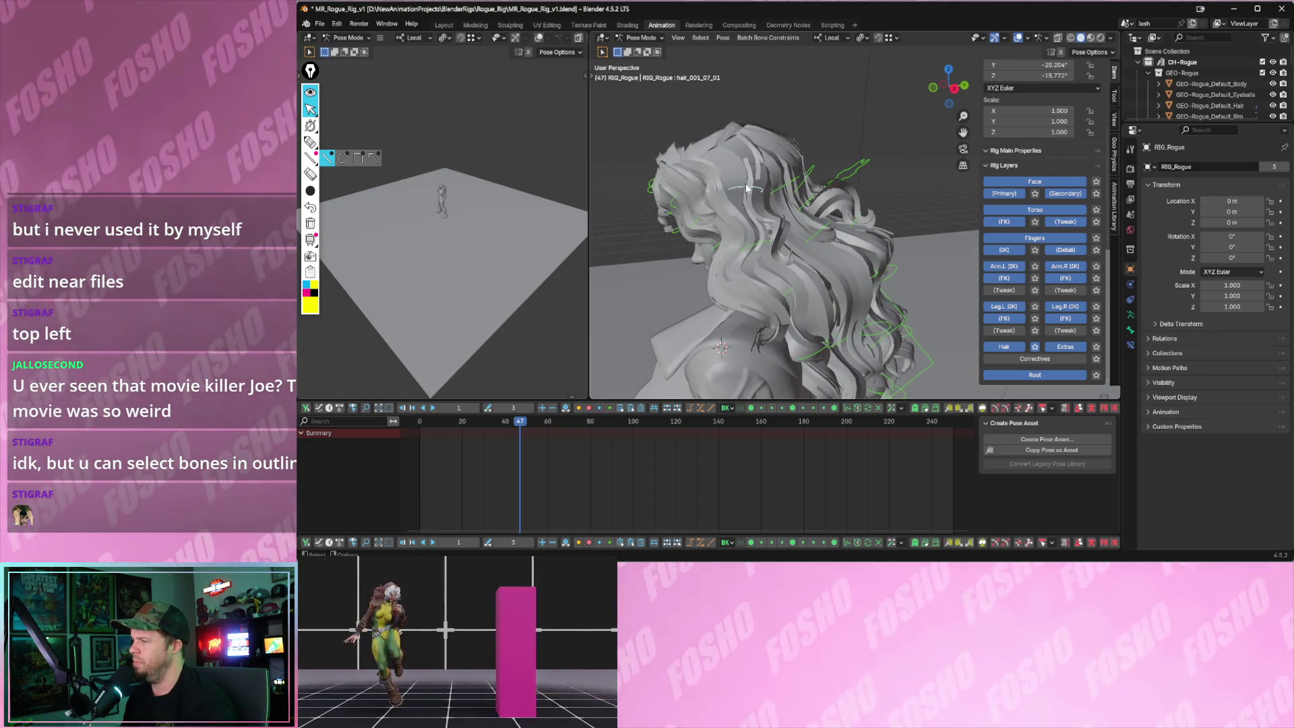
{"action": "key", "text": "r"}
{"action": "key", "text": "r"}
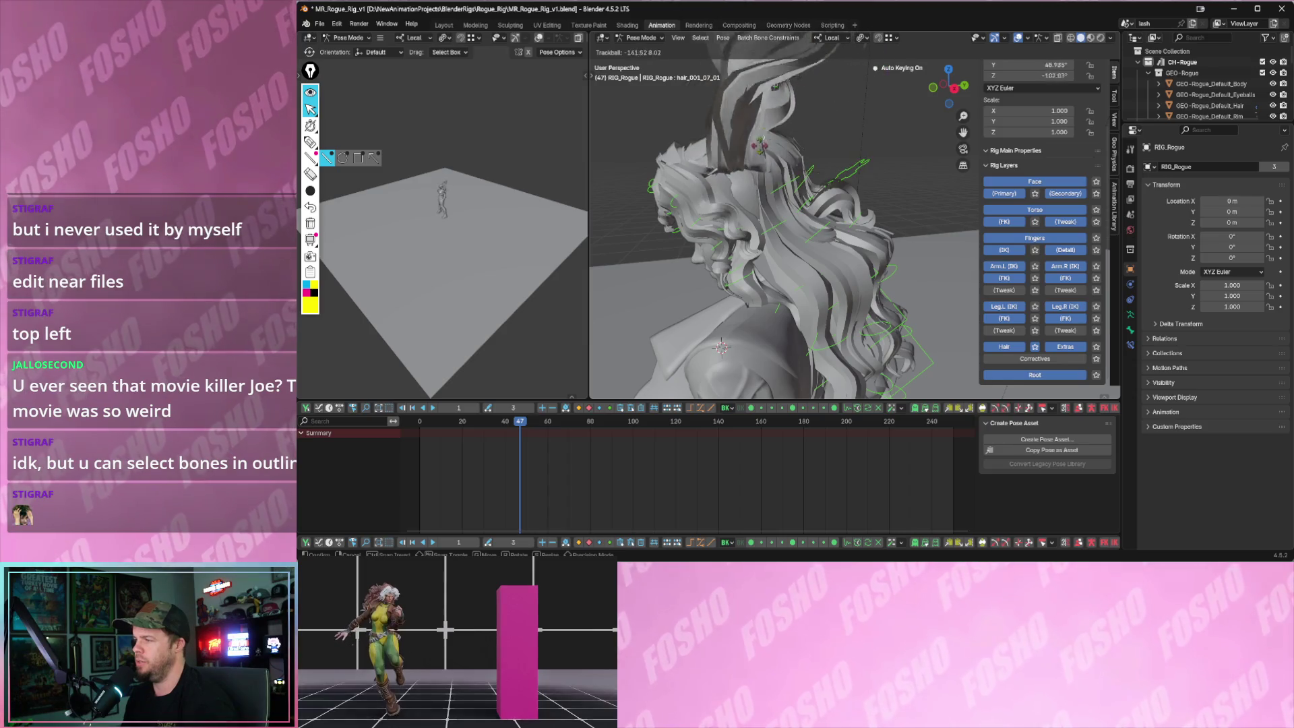
{"action": "left_click", "coordinate": [786, 200]}
{"action": "middle_click_drag", "start_coordinate": [785, 199], "coordinate": [815, 210]}
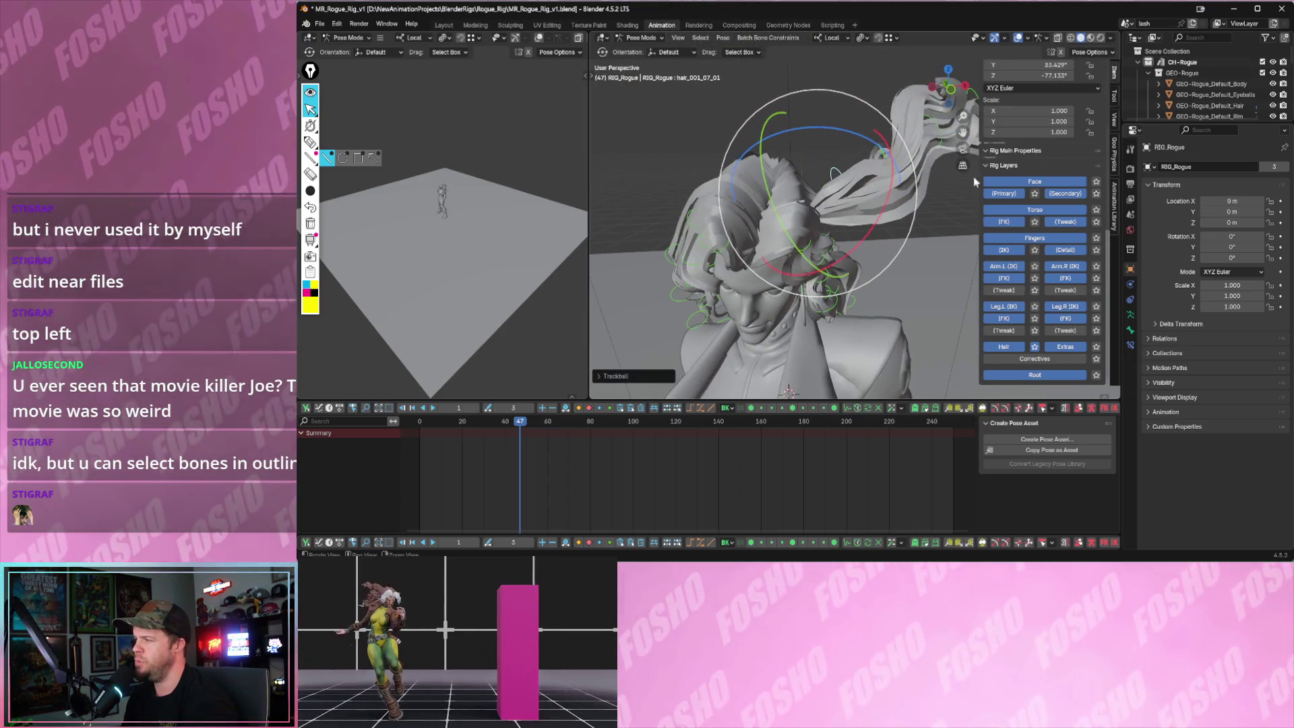
{"action": "scroll", "coordinate": [1043, 143], "scroll_direction": "up", "scroll_amount": 2}
{"action": "scroll", "coordinate": [1043, 144], "scroll_direction": "up", "scroll_amount": 2}
{"action": "scroll", "coordinate": [1084, 149], "scroll_direction": "down", "scroll_amount": 3, "text": "ctrl"}
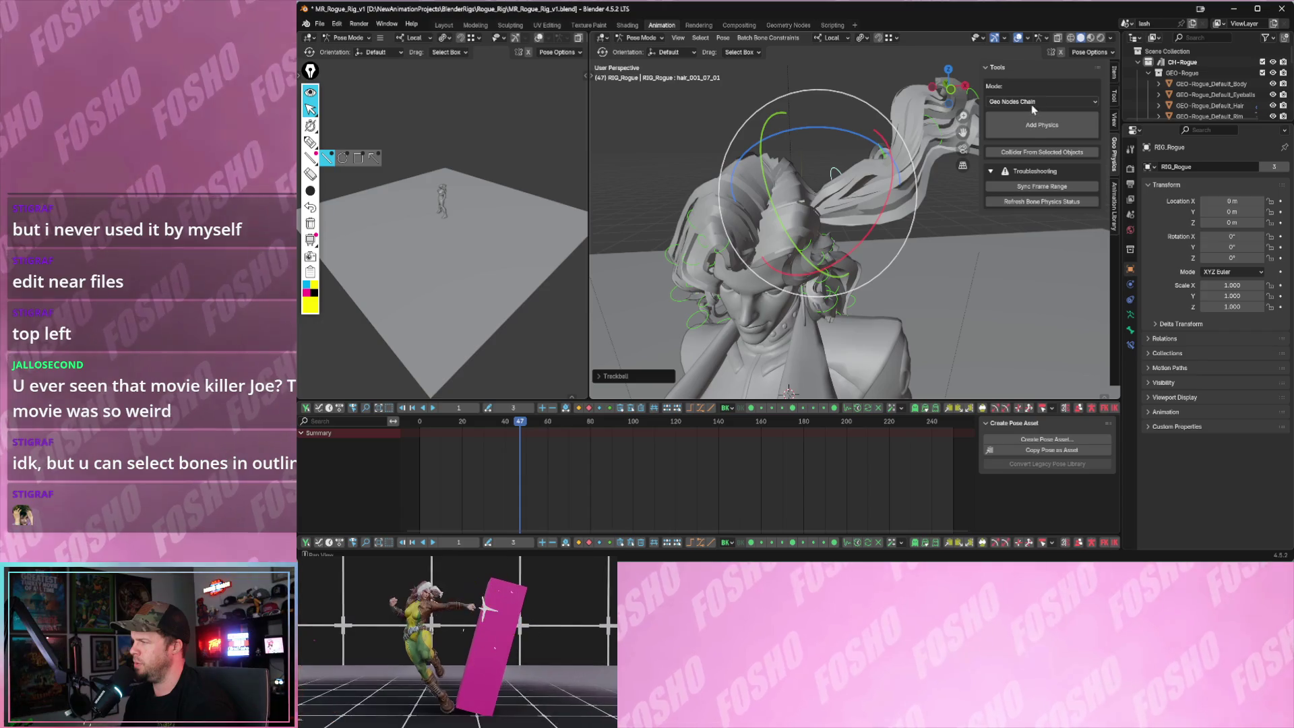
- Set the mode to Geo Nodes Chain and try adding physics to the chosen hair bone
{"action": "left_click", "coordinate": [1033, 102]}
{"action": "left_click", "coordinate": [1028, 135]}
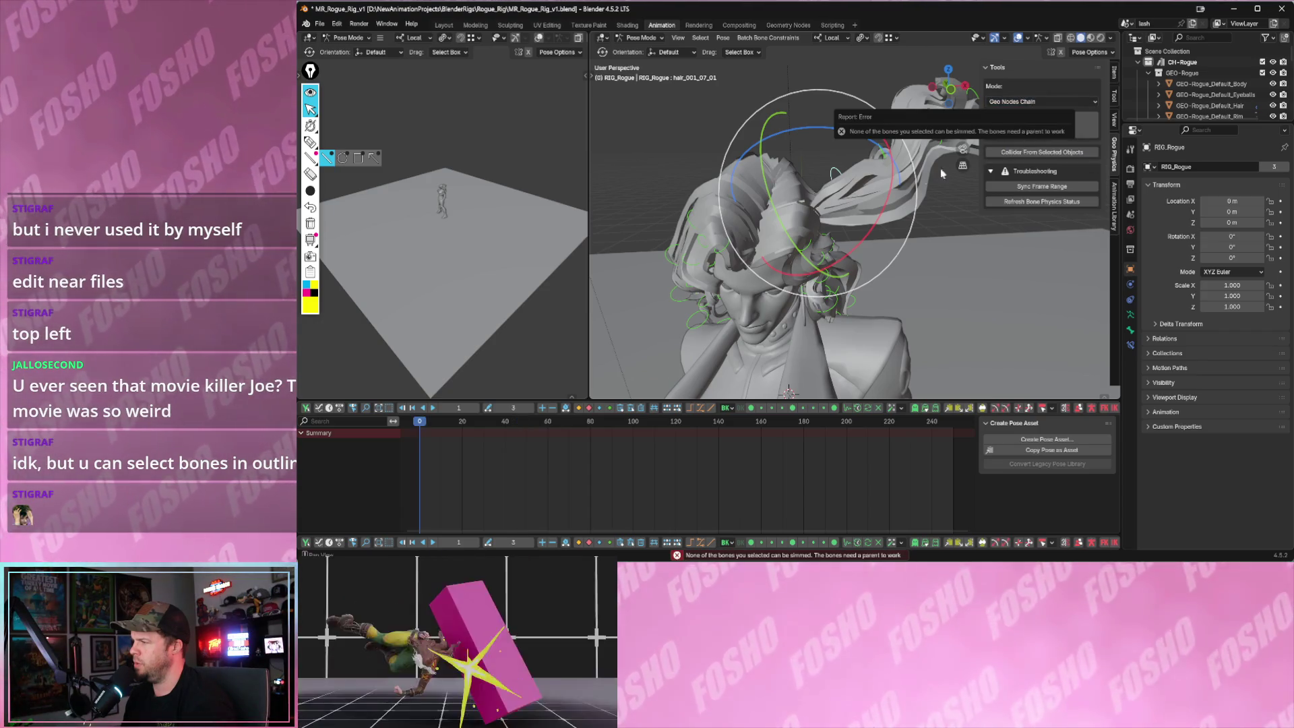
{"action": "key", "text": "space"}
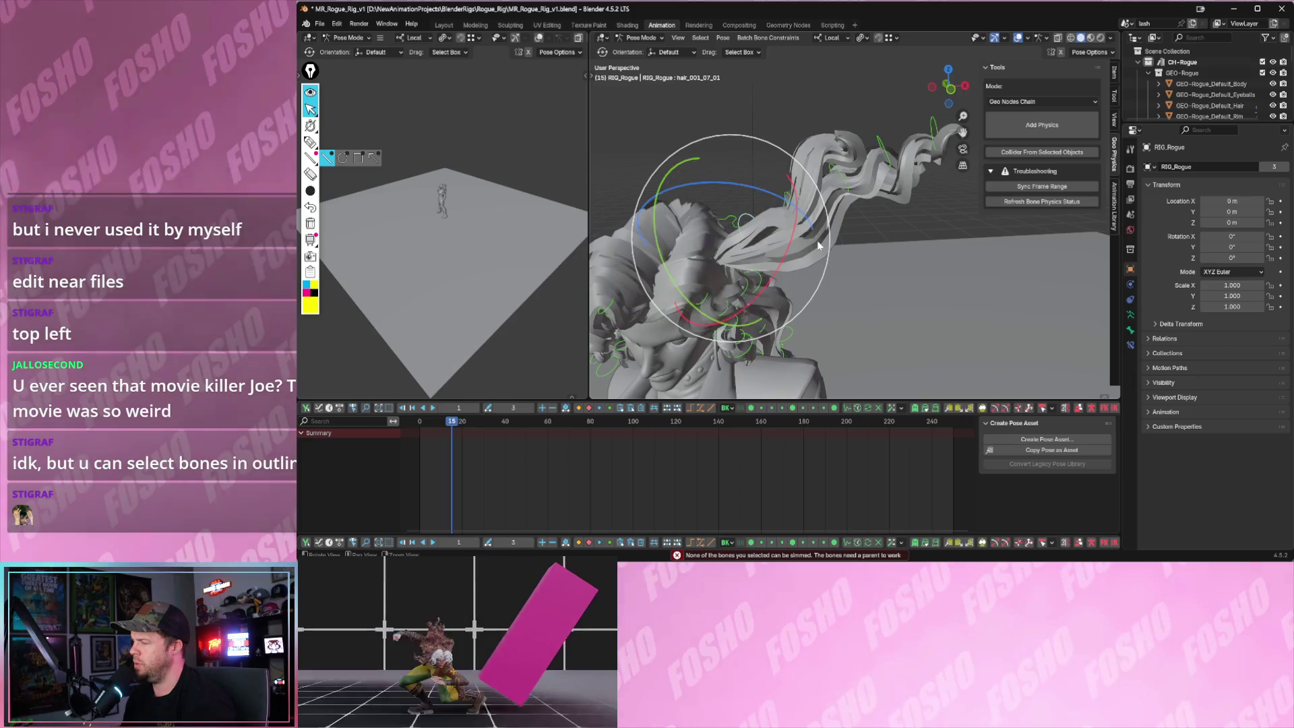
- Box-select a group of hair bones and retry Add Physics, getting a 'bones need a parent' error
{"action": "middle_click_drag", "start_coordinate": [873, 214], "coordinate": [800, 160]}
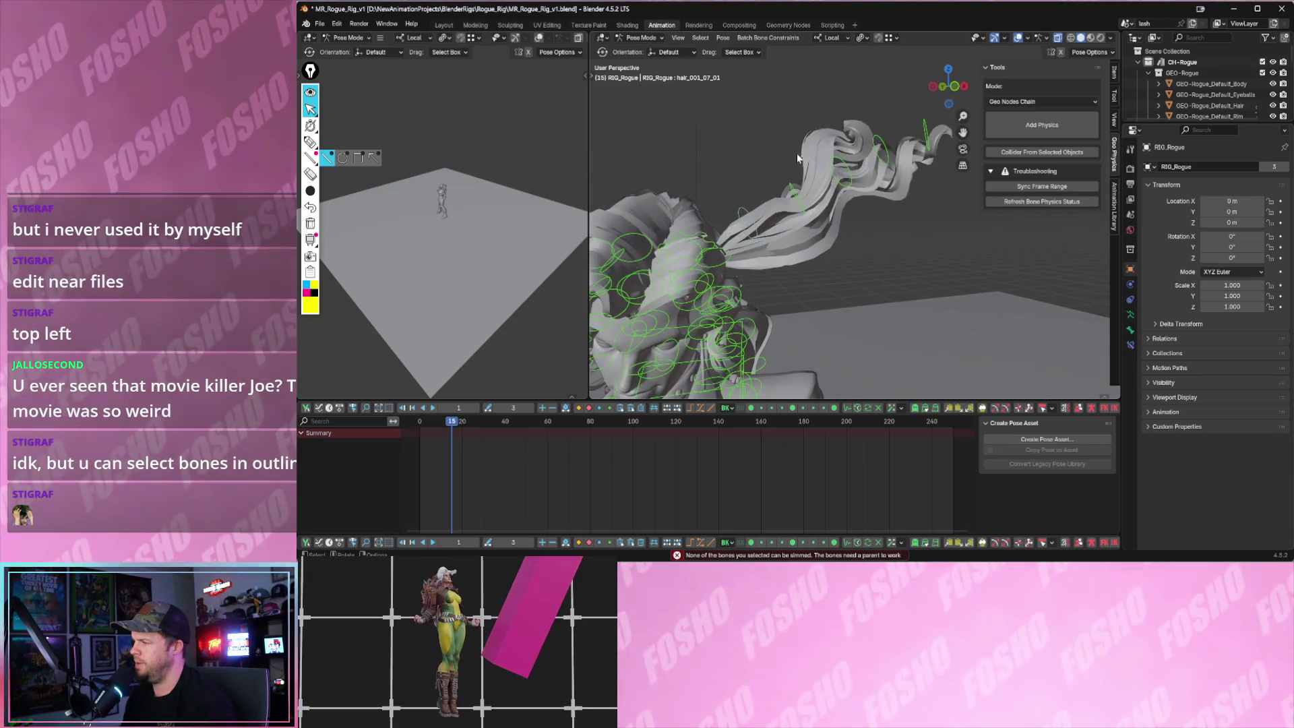
{"action": "left_click_drag", "start_coordinate": [898, 198], "coordinate": [898, 199]}
{"action": "left_click", "coordinate": [1031, 121]}
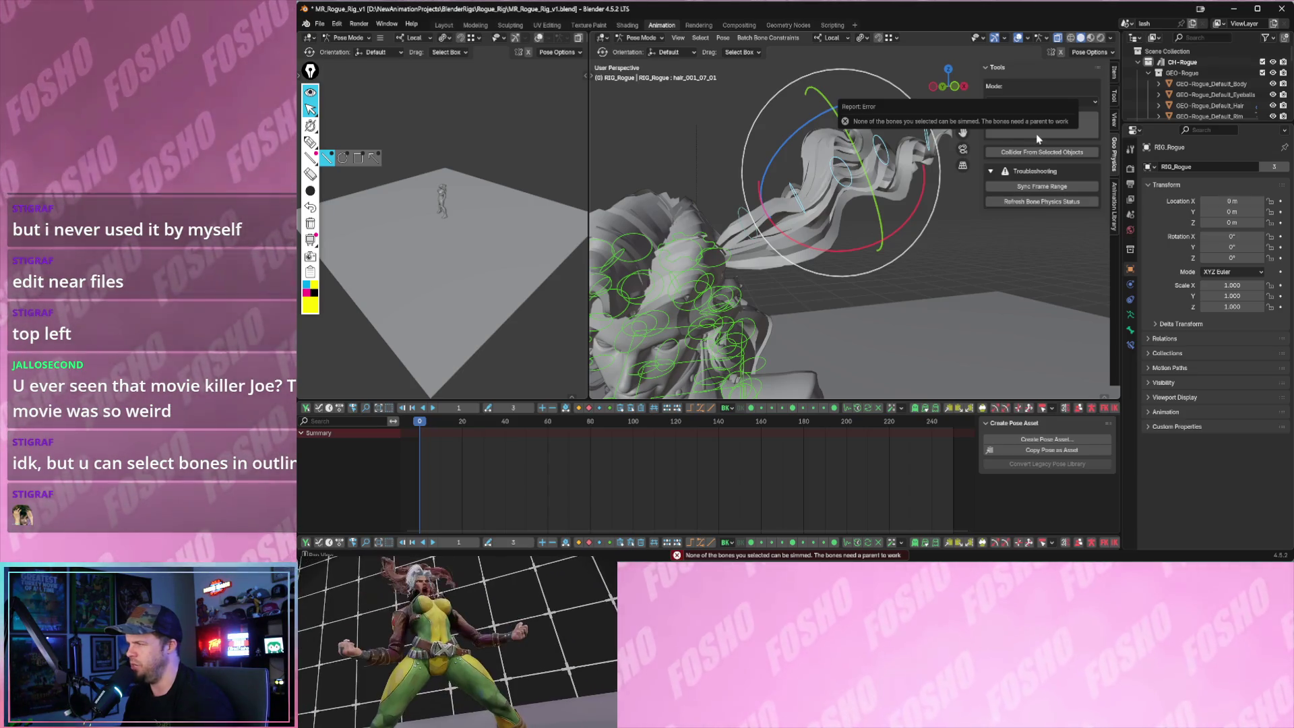
{"action": "mouse_move", "coordinate": [911, 254]}
{"action": "middle_mouse_down"}
{"action": "mouse_move", "coordinate": [794, 248]}
{"action": "mouse_move", "coordinate": [775, 215]}
{"action": "mouse_move", "coordinate": [711, 173]}
{"action": "middle_mouse_up"}
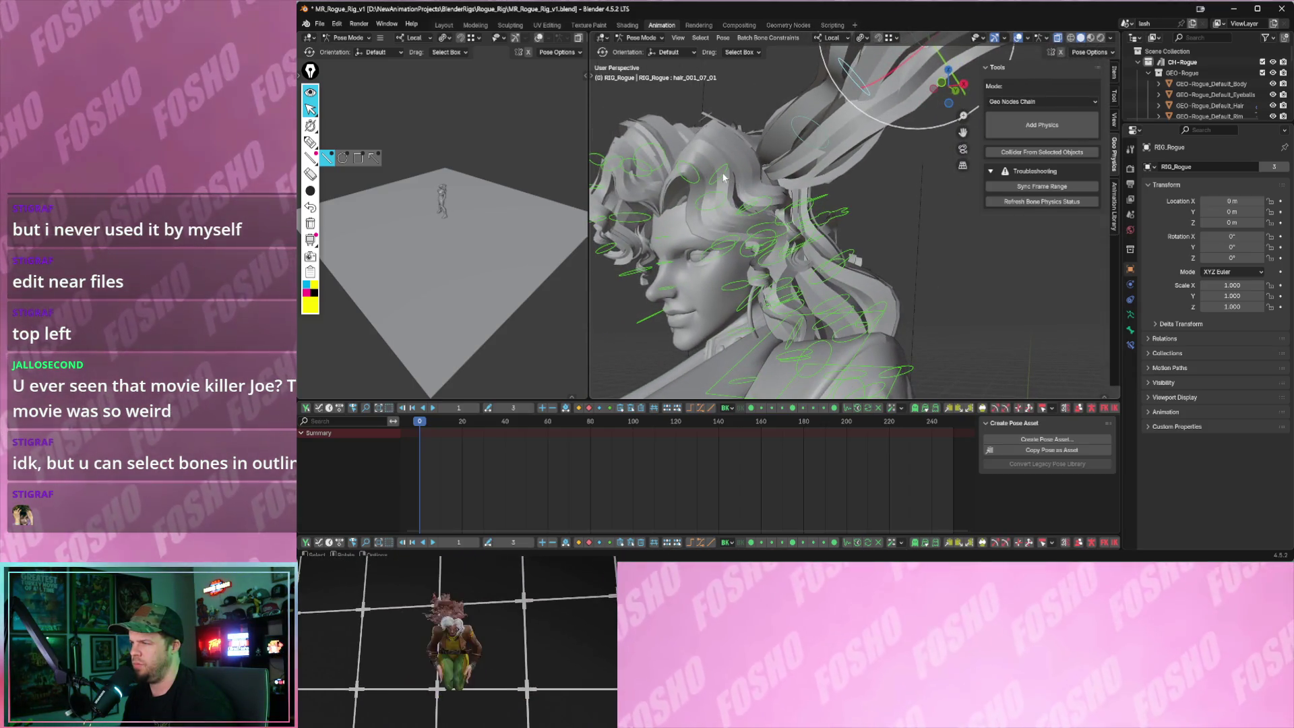
- Rotate the hair_001_04_02 bone, preview the animation, then rotate hair_back_1 into a new position
{"action": "left_click", "coordinate": [724, 177]}
{"action": "key", "text": "r"}
{"action": "key", "text": "r"}
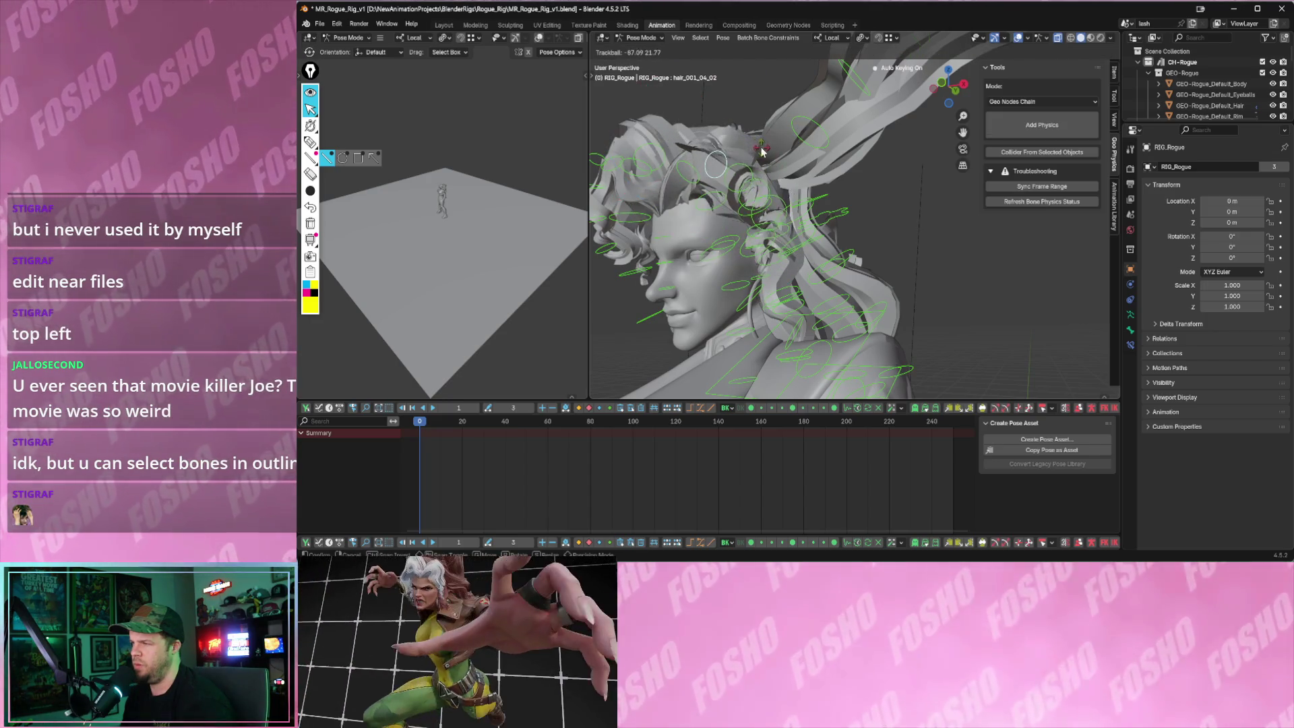
{"action": "left_click", "coordinate": [761, 150]}
{"action": "mouse_move", "coordinate": [804, 177]}
{"action": "middle_mouse_down"}
{"action": "mouse_move", "coordinate": [887, 228]}
{"action": "mouse_move", "coordinate": [858, 270]}
{"action": "mouse_move", "coordinate": [828, 278]}
{"action": "middle_mouse_up"}
{"action": "scroll", "coordinate": [887, 228], "scroll_direction": "down", "scroll_amount": 3}
{"action": "key", "text": "space"}
{"action": "key", "text": "space"}
{"action": "left_click", "coordinate": [841, 305]}
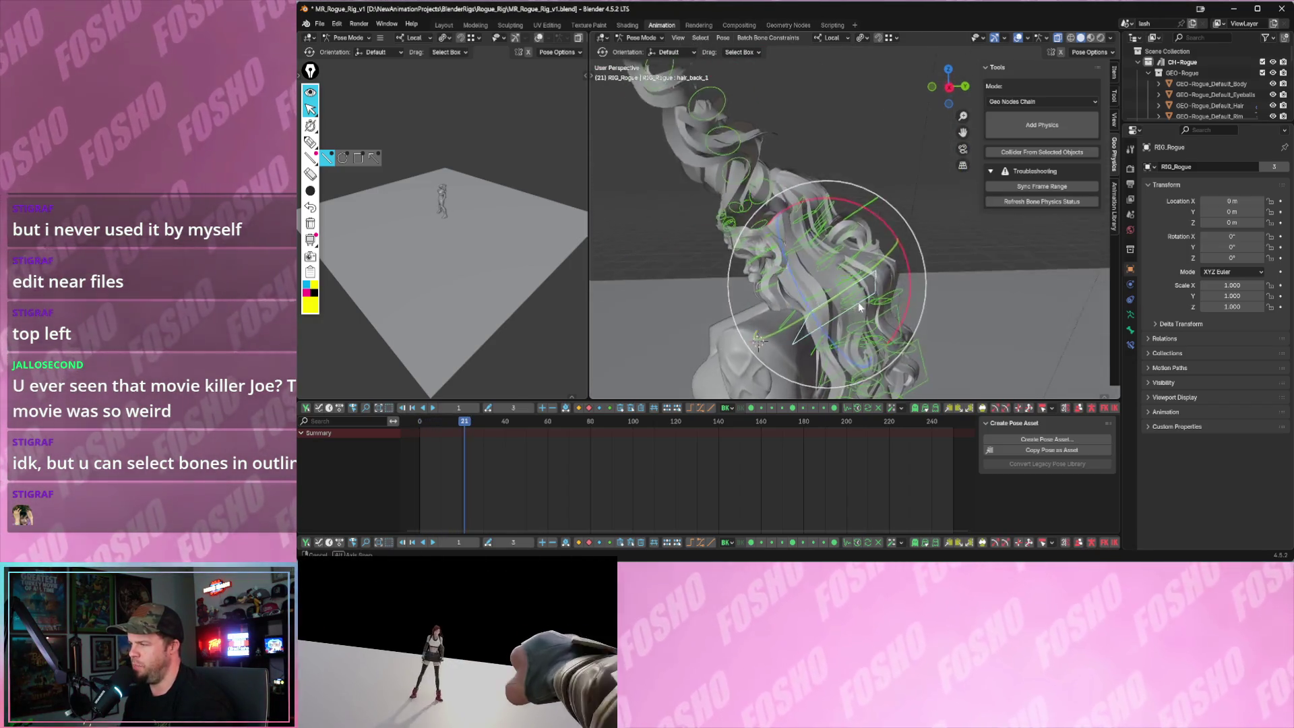
{"action": "key", "text": "r"}
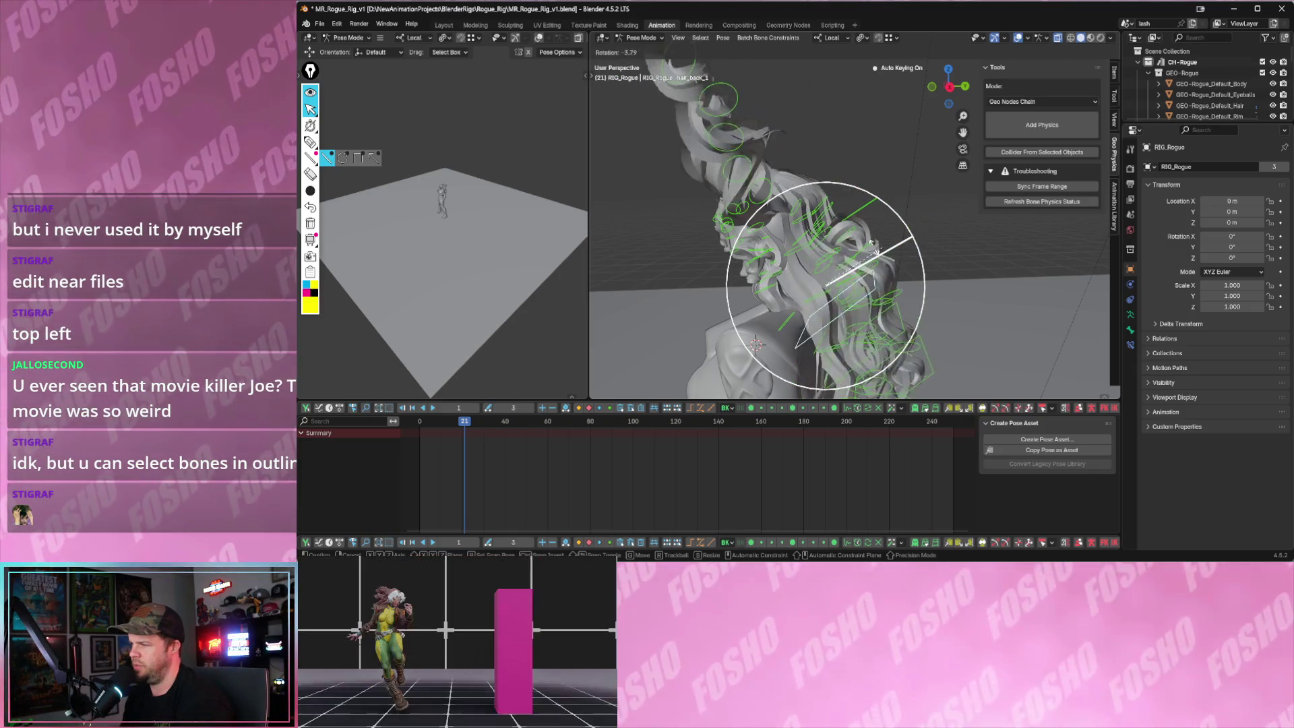
{"action": "left_click", "coordinate": [847, 259]}
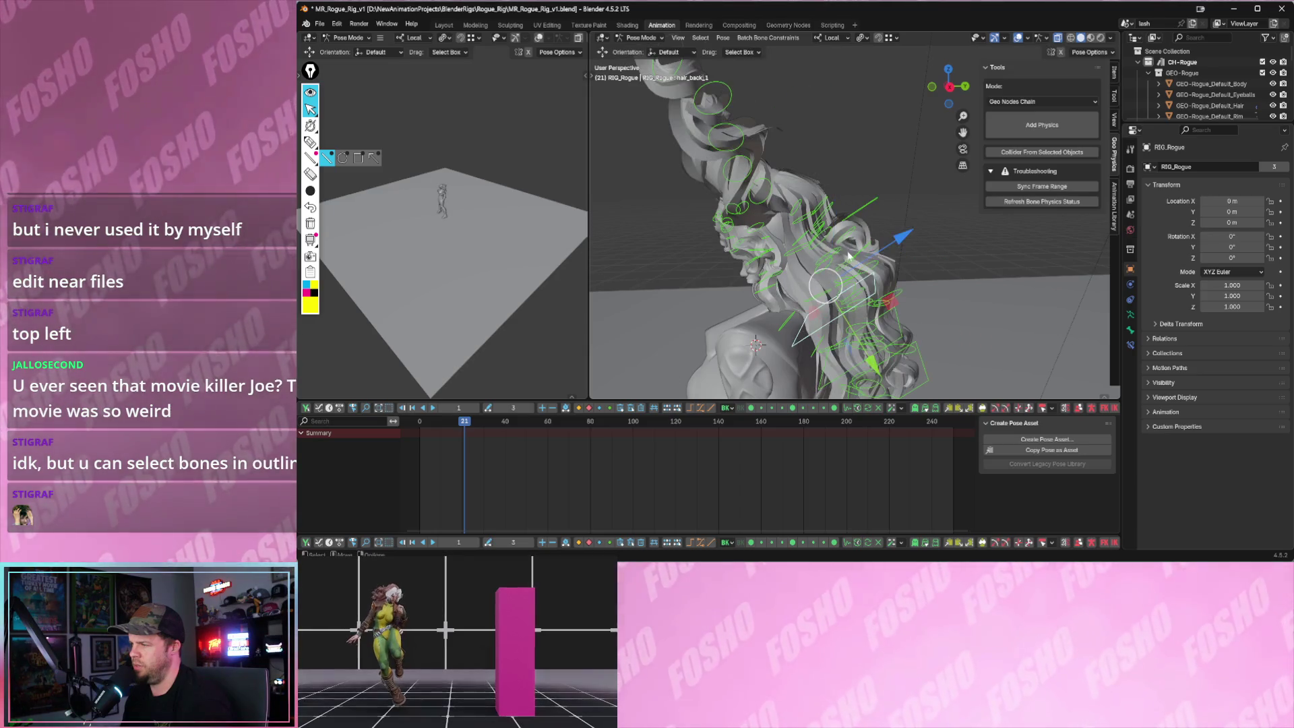
- Rotate hair_back_2 and the next back hair bone near the shoulder into new positions
{"action": "left_click", "coordinate": [898, 322]}
{"action": "key", "text": "r"}
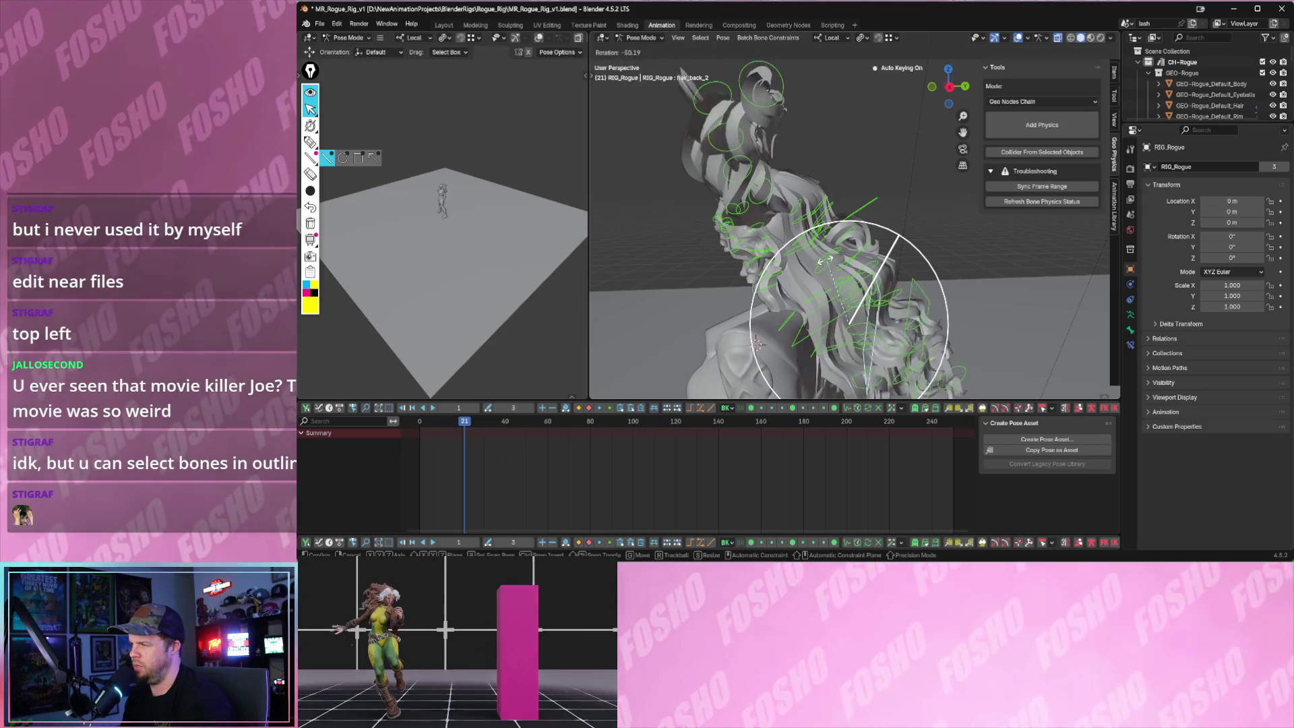
{"action": "left_click", "coordinate": [877, 304]}
{"action": "middle_click_drag", "start_coordinate": [877, 316], "coordinate": [931, 305]}
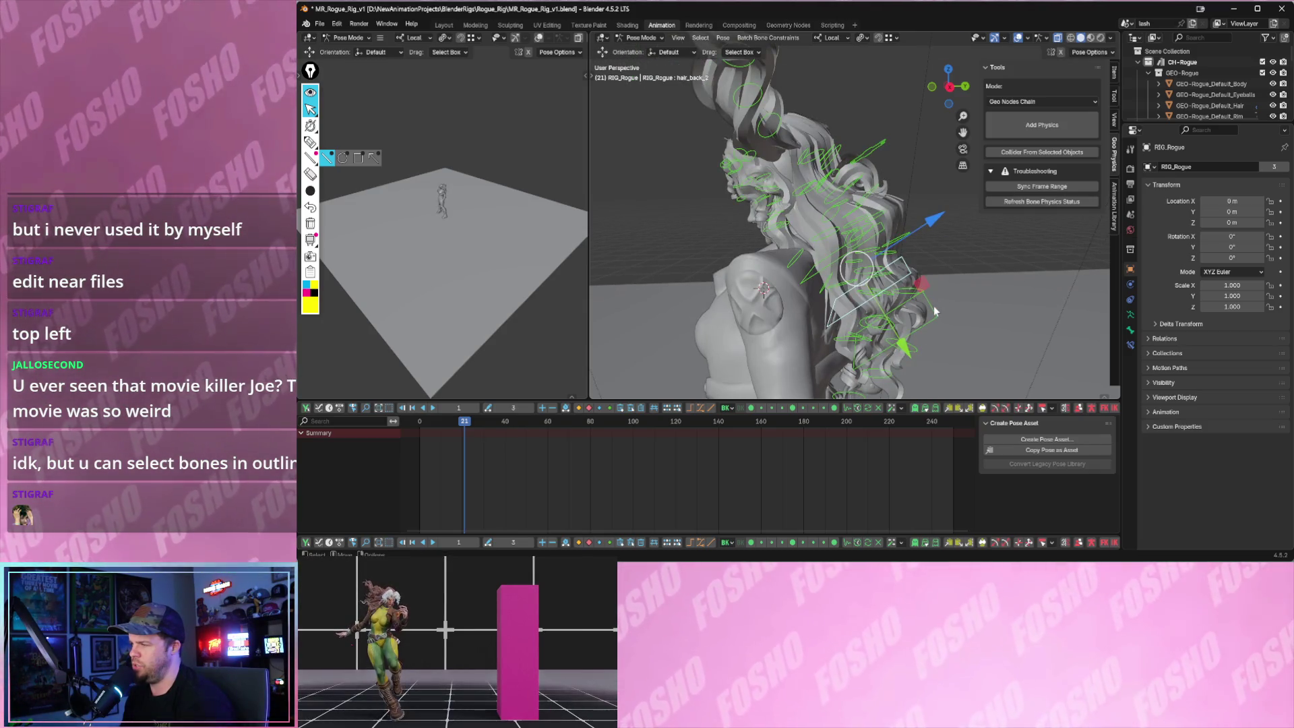
{"action": "left_click", "coordinate": [936, 312]}
{"action": "key", "text": "r"}
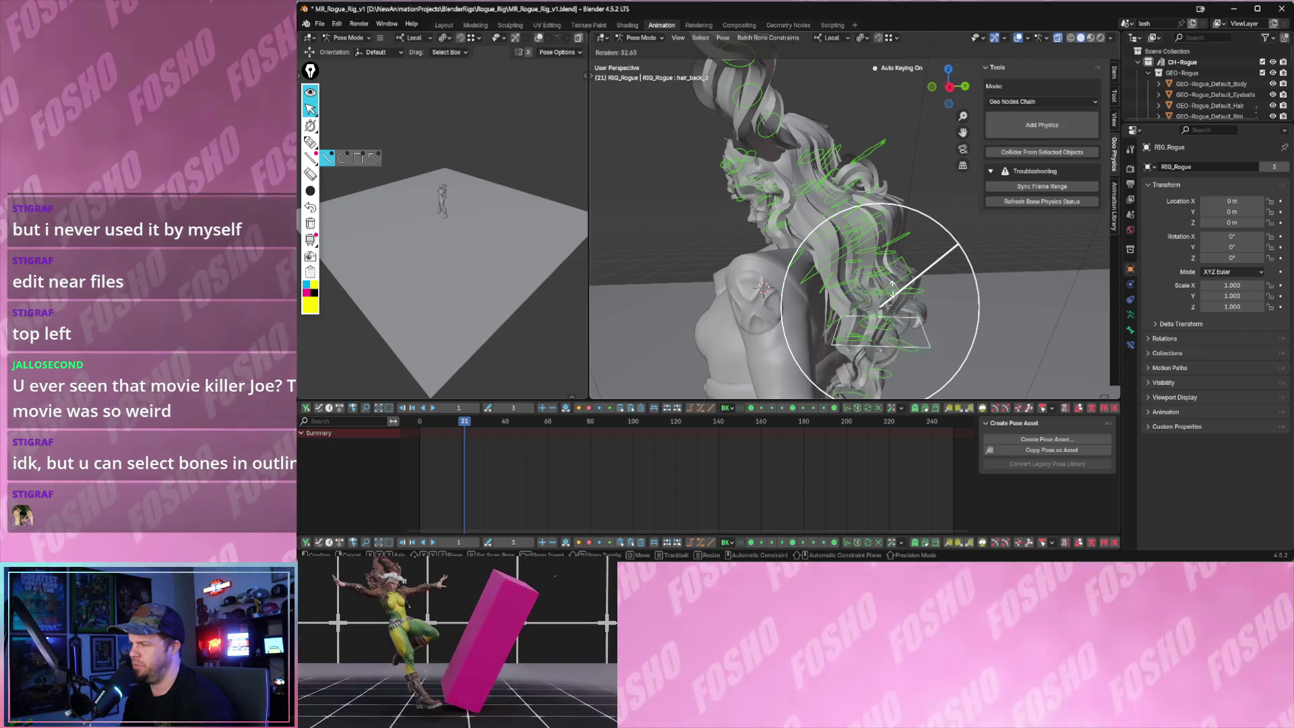
{"action": "left_click", "coordinate": [951, 254]}
- Rotate one more back hair bone into place while orbiting around the hair
{"action": "middle_click_drag", "start_coordinate": [941, 258], "coordinate": [856, 238]}
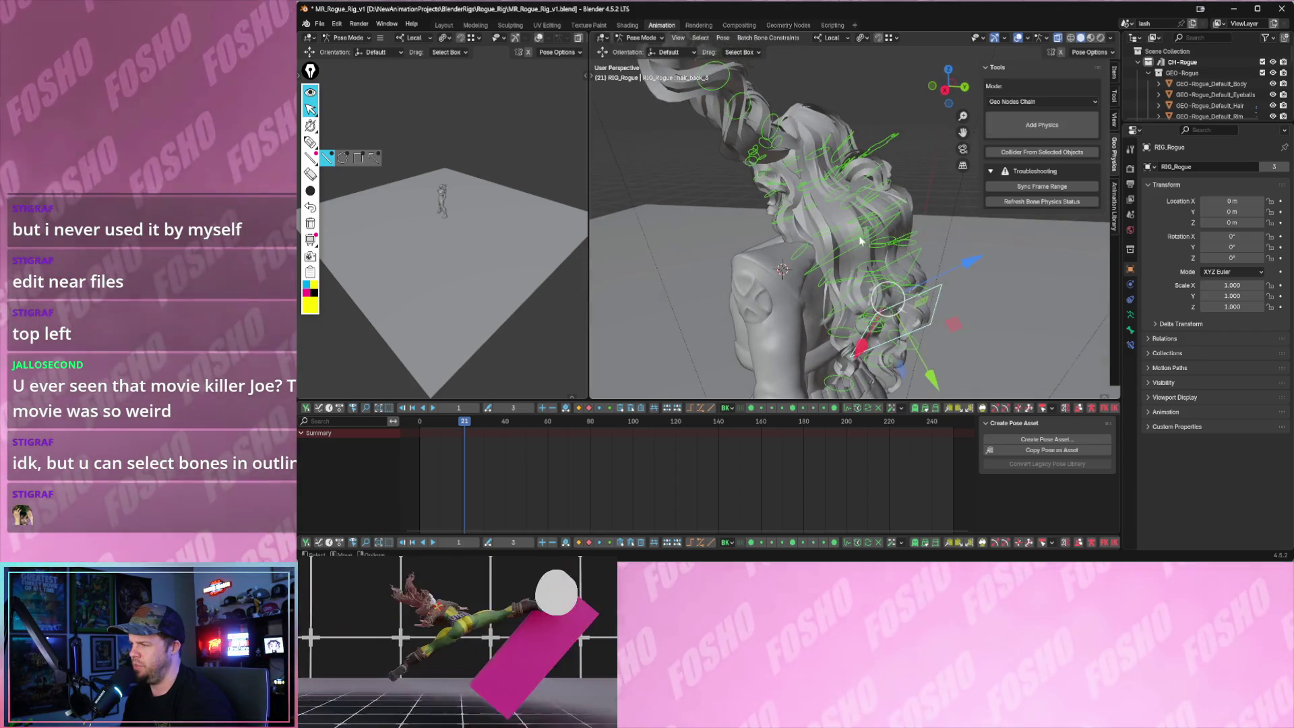
{"action": "left_click", "coordinate": [883, 235]}
{"action": "key", "text": "r"}
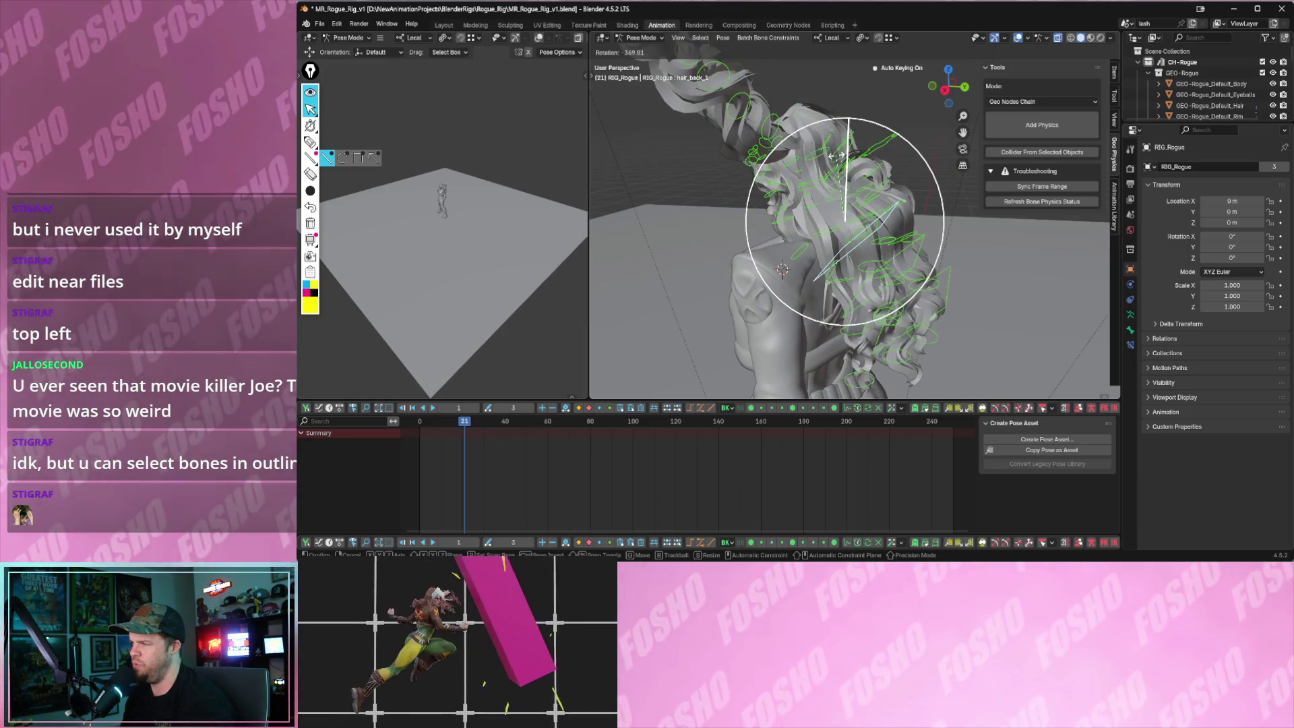
{"action": "left_click", "coordinate": [844, 224]}
{"action": "middle_click_drag", "start_coordinate": [844, 225], "coordinate": [898, 245]}
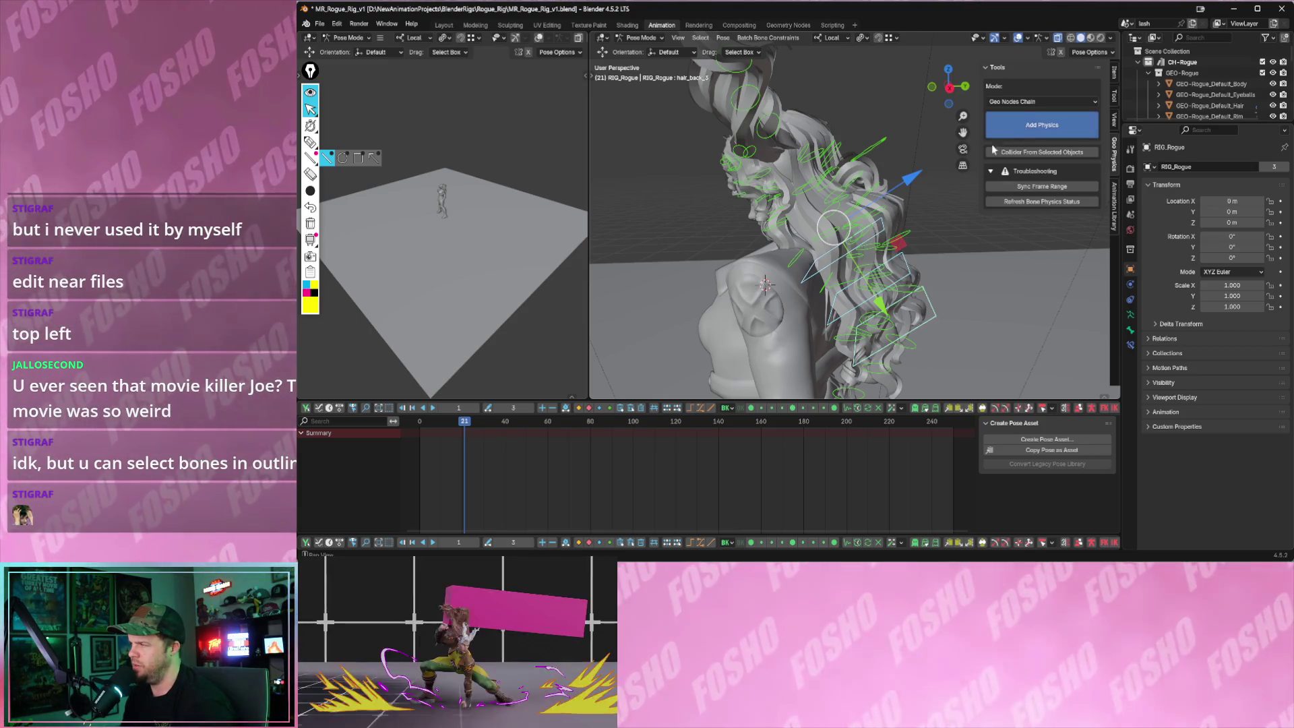
- Add Physics to the selected hair bones and scrub the timeline to preview the hair motion
{"action": "left_click", "coordinate": [1042, 125]}
{"action": "mouse_move", "coordinate": [875, 200]}
{"action": "middle_mouse_down"}
{"action": "mouse_move", "coordinate": [809, 217]}
{"action": "mouse_move", "coordinate": [912, 216]}
{"action": "mouse_move", "coordinate": [856, 228]}
{"action": "mouse_move", "coordinate": [848, 191]}
{"action": "middle_mouse_up"}
{"action": "left_click", "coordinate": [848, 182]}
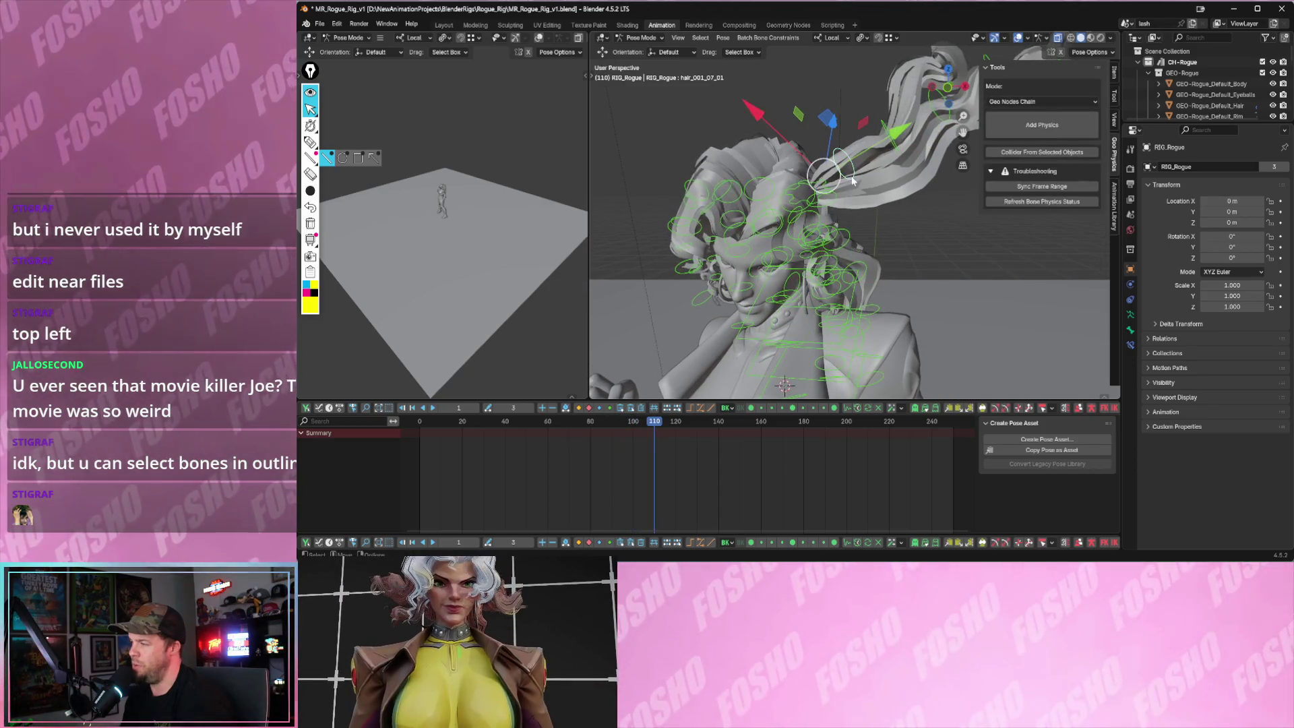
{"action": "middle_click_drag", "start_coordinate": [865, 213], "coordinate": [771, 230]}
{"action": "mouse_move", "coordinate": [863, 274]}
{"action": "middle_mouse_down"}
{"action": "mouse_move", "coordinate": [818, 272]}
{"action": "mouse_move", "coordinate": [850, 234]}
{"action": "middle_mouse_up"}
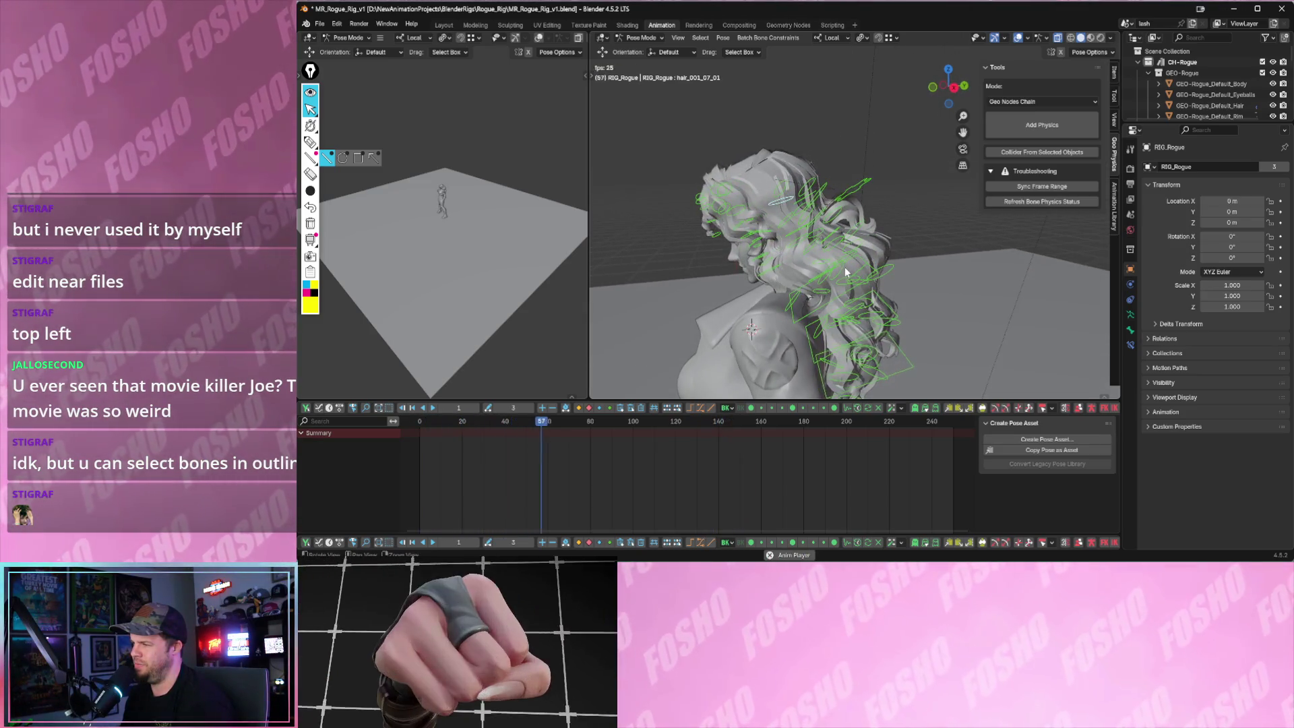
- Raise the rig's Hair Curl property to about 0.5, then restart Blender after it crashes
{"action": "left_click", "coordinate": [1115, 76]}
{"action": "scroll", "coordinate": [1022, 223], "scroll_direction": "down", "scroll_amount": 3}
{"action": "mouse_move", "coordinate": [1032, 209]}
{"action": "left_mouse_down"}
{"action": "mouse_move", "coordinate": [1097, 208]}
{"action": "mouse_move", "coordinate": [1079, 211]}
{"action": "left_mouse_up"}
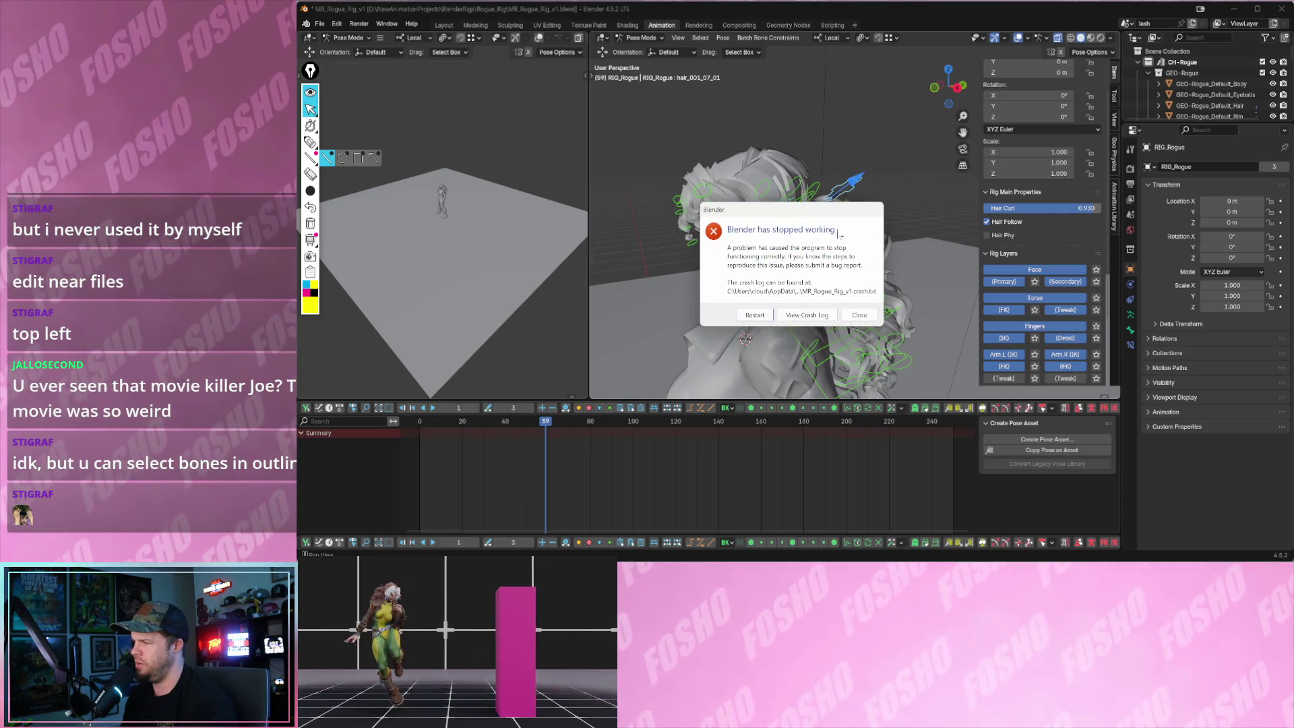
{"action": "left_click", "coordinate": [754, 318]}
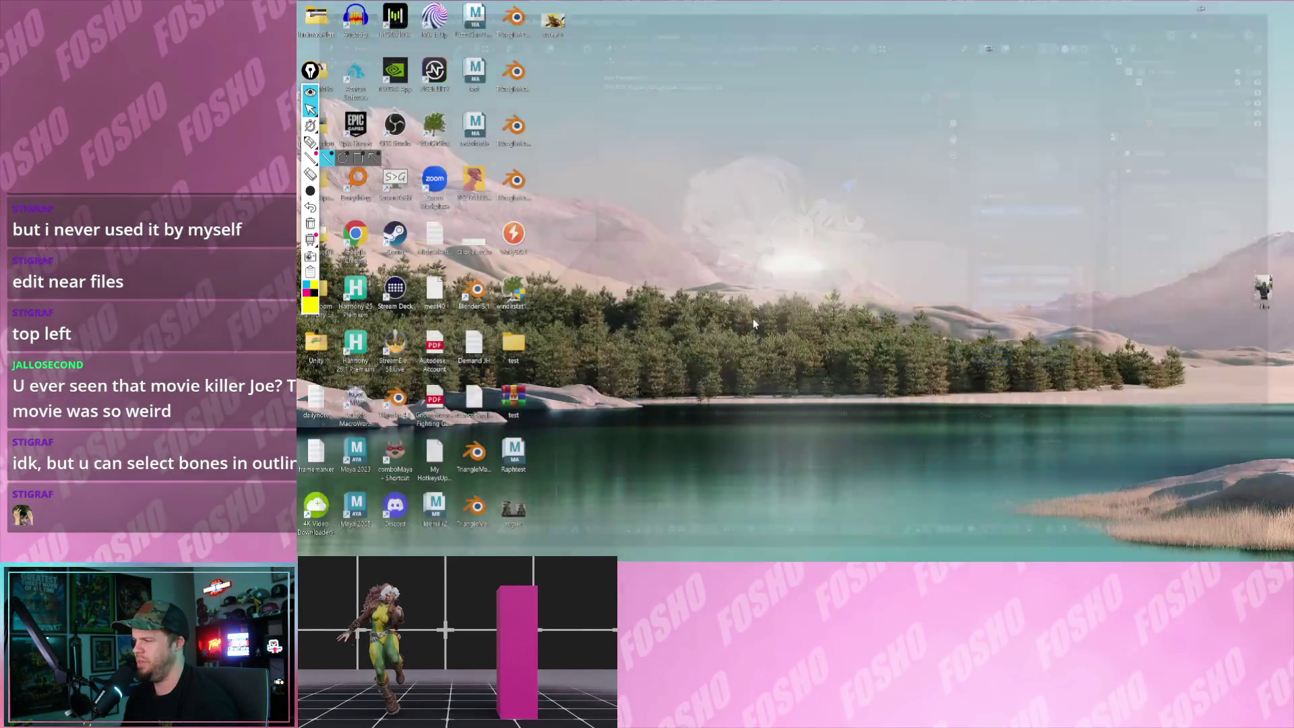
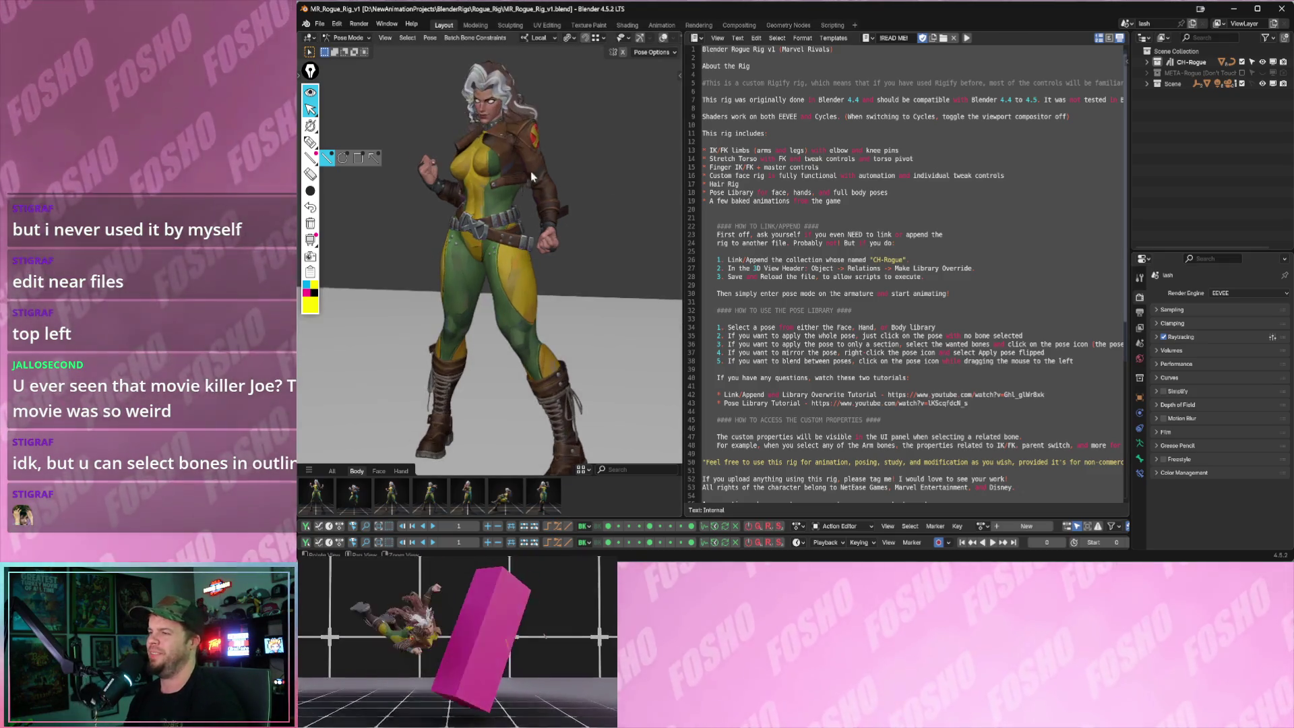
{"action": "scroll", "coordinate": [480, 219], "scroll_direction": "up", "scroll_amount": 5}
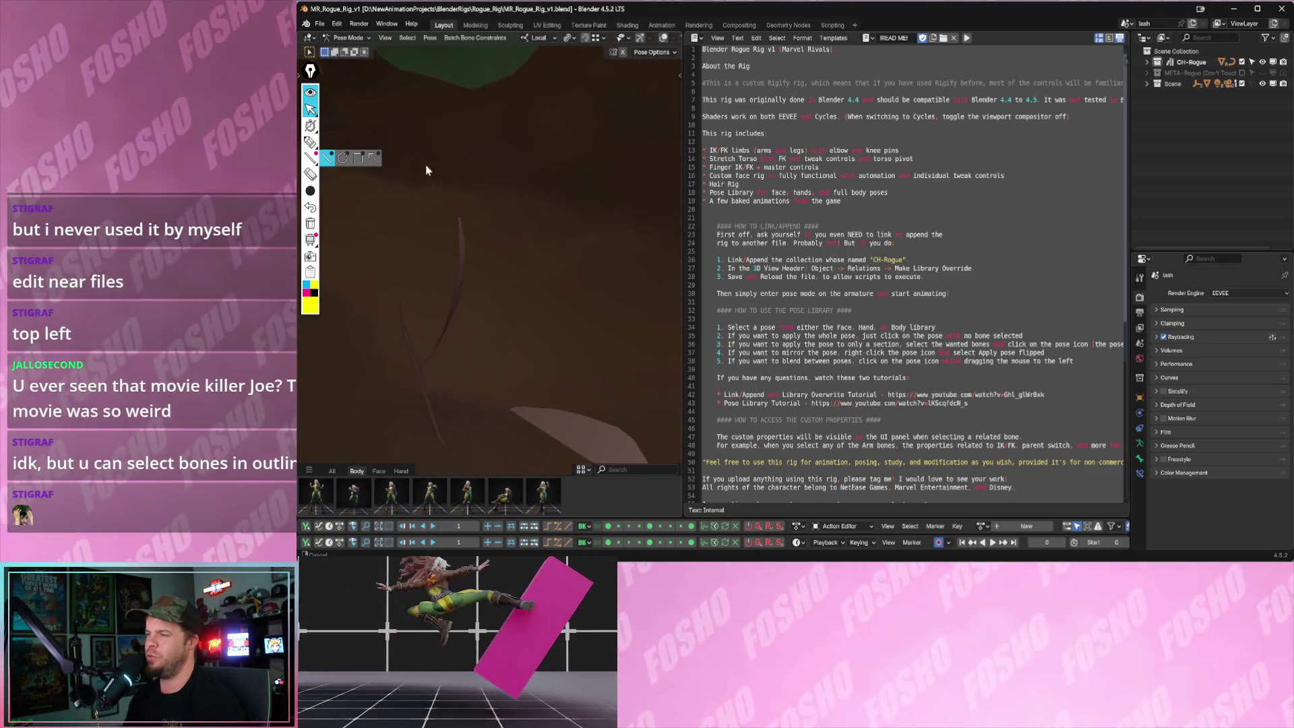
{"action": "scroll", "coordinate": [455, 183], "scroll_direction": "down", "scroll_amount": 5}
- Orbit to face Rogue's head and switch to the Animation workspace
{"action": "mouse_move", "coordinate": [412, 227]}
{"action": "middle_mouse_down"}
{"action": "mouse_move", "coordinate": [451, 289]}
{"action": "mouse_move", "coordinate": [529, 290]}
{"action": "middle_mouse_up"}
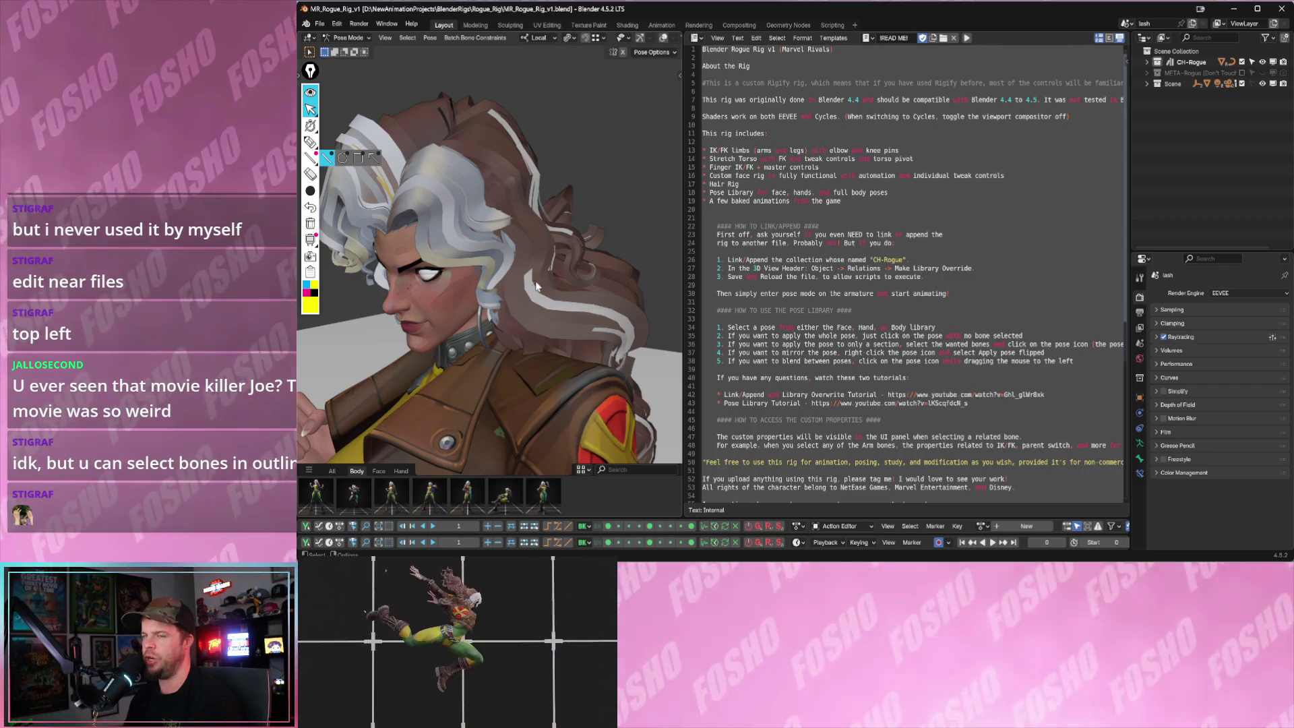
{"action": "left_click", "coordinate": [668, 25]}
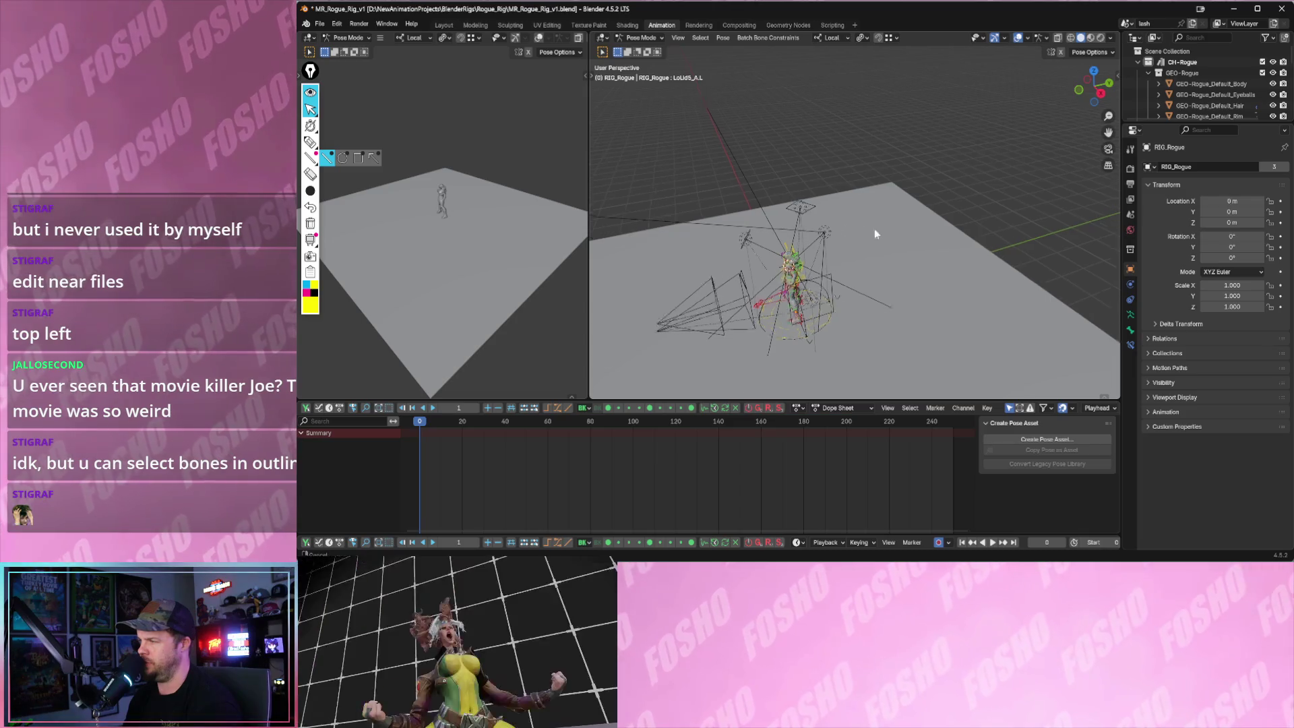
{"action": "scroll", "coordinate": [867, 231], "scroll_direction": "up", "scroll_amount": 5}
- Check the armature and viewport overlay popovers, then select the head_tweak bone
{"action": "key", "text": "KP_Decimal"}
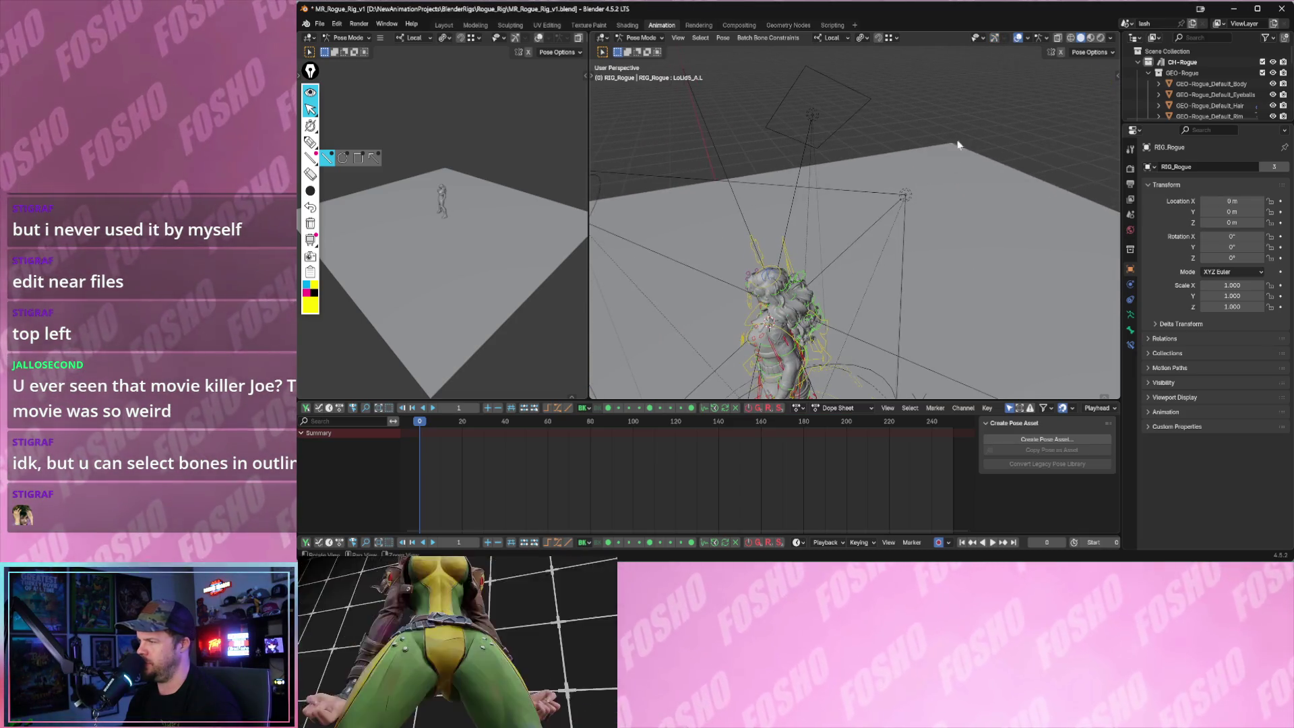
{"action": "left_click", "coordinate": [1037, 37]}
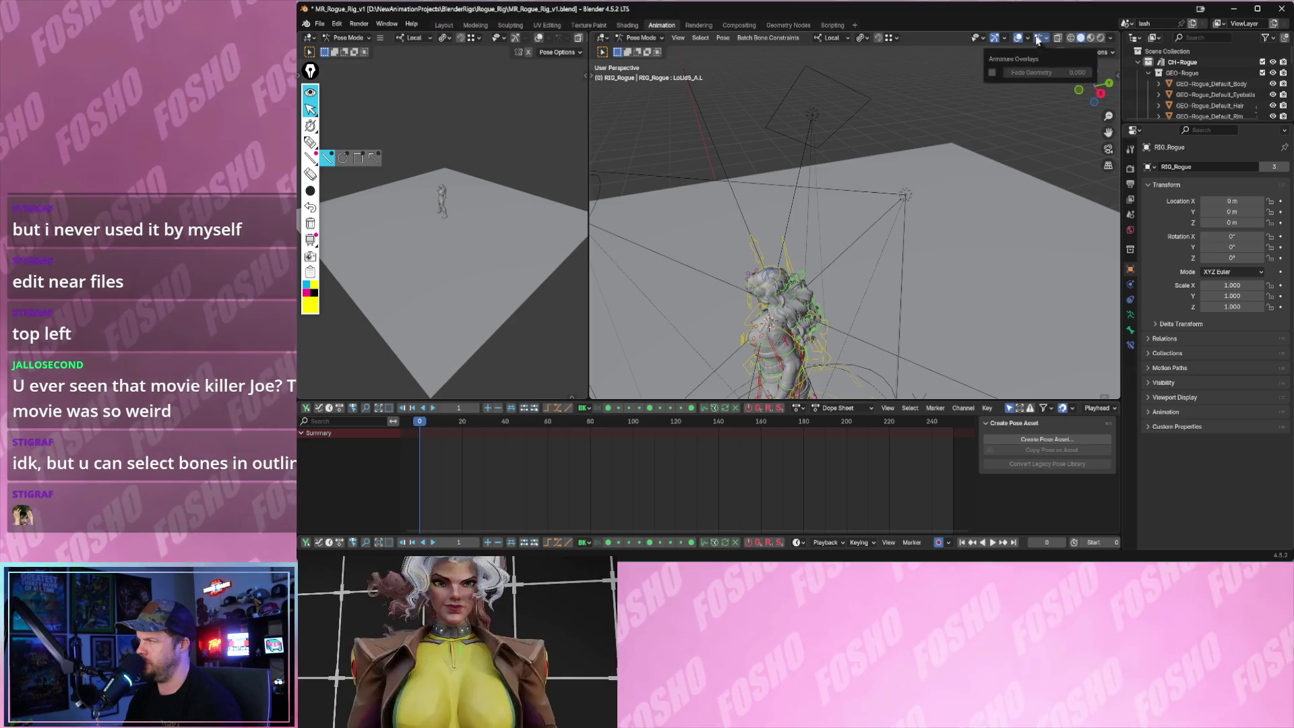
{"action": "scroll", "coordinate": [869, 166], "scroll_direction": "up", "scroll_amount": 4}
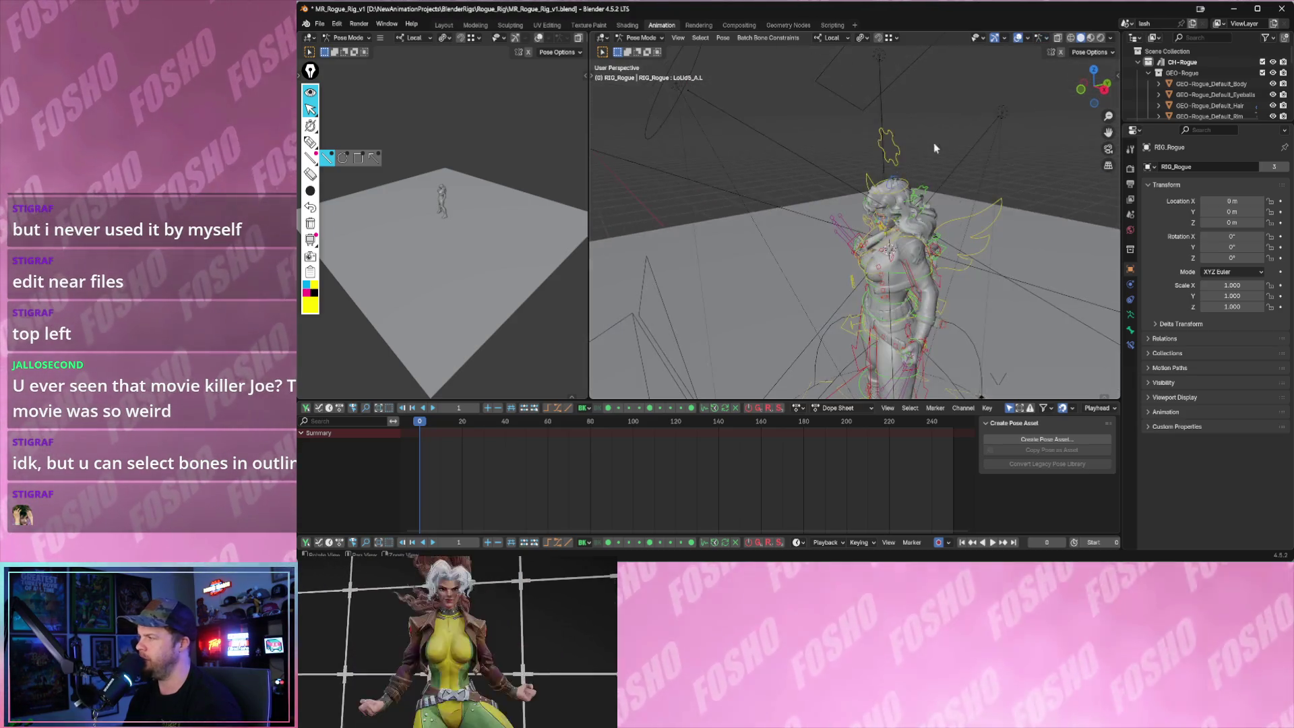
{"action": "middle_click_drag", "start_coordinate": [931, 143], "coordinate": [1037, 63]}
{"action": "left_click", "coordinate": [1029, 38]}
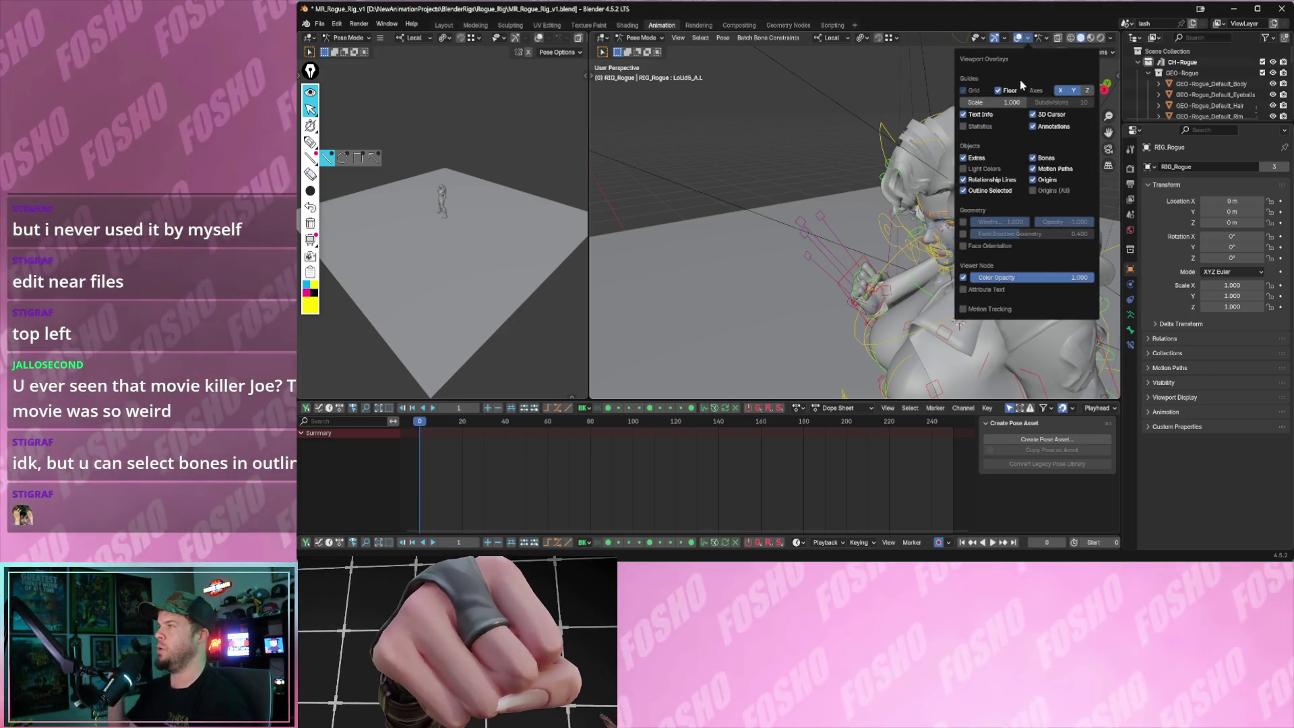
{"action": "middle_click_drag", "start_coordinate": [930, 173], "coordinate": [885, 115]}
{"action": "left_click", "coordinate": [885, 117]}
{"action": "key", "text": "KP_Decimal"}
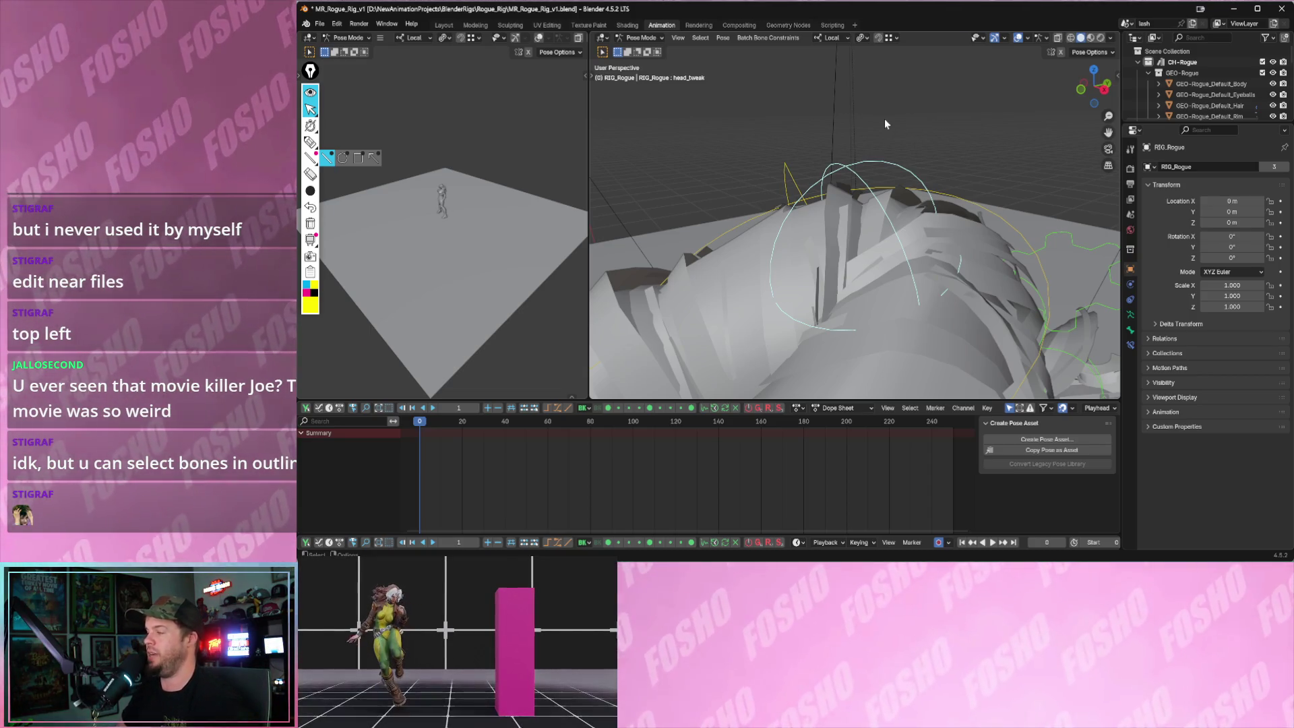
- Test-move the head_tweak bone, undo the move, and select the hair_MSTR bone
{"action": "mouse_move", "coordinate": [902, 207]}
{"action": "middle_mouse_down"}
{"action": "mouse_move", "coordinate": [821, 151]}
{"action": "mouse_move", "coordinate": [912, 238]}
{"action": "middle_mouse_up"}
{"action": "key", "text": "shift+space"}
{"action": "key", "text": "g"}
{"action": "left_click_drag", "start_coordinate": [911, 238], "coordinate": [852, 209]}
{"action": "middle_click_drag", "start_coordinate": [852, 209], "coordinate": [1009, 260]}
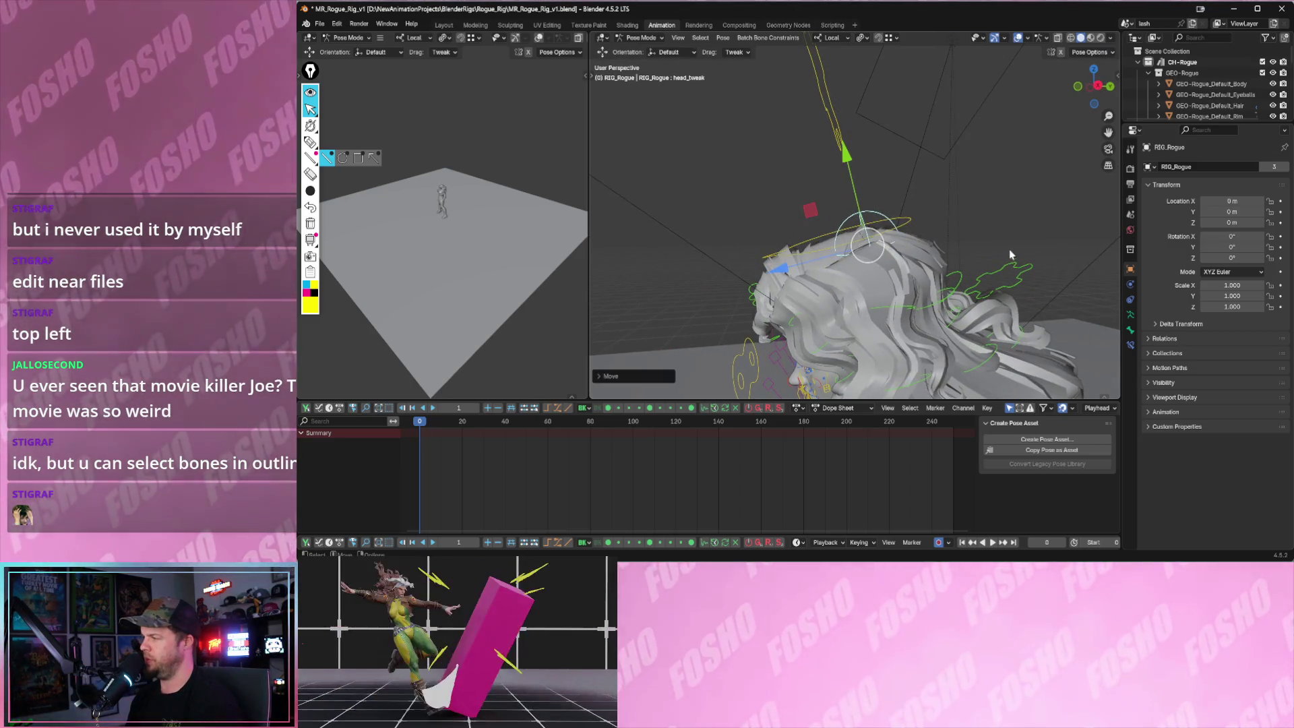
{"action": "key", "text": "ctrl+z"}
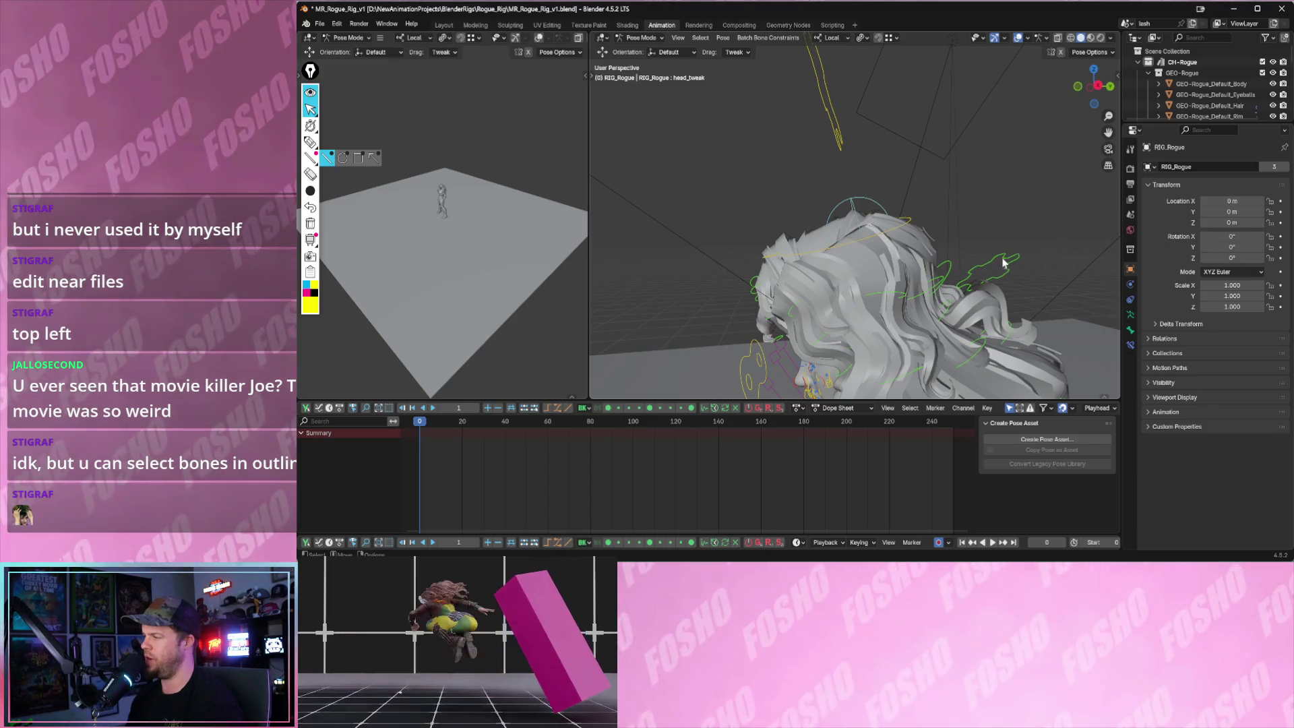
{"action": "left_click", "coordinate": [1006, 262]}
{"action": "left_click", "coordinate": [645, 37]}
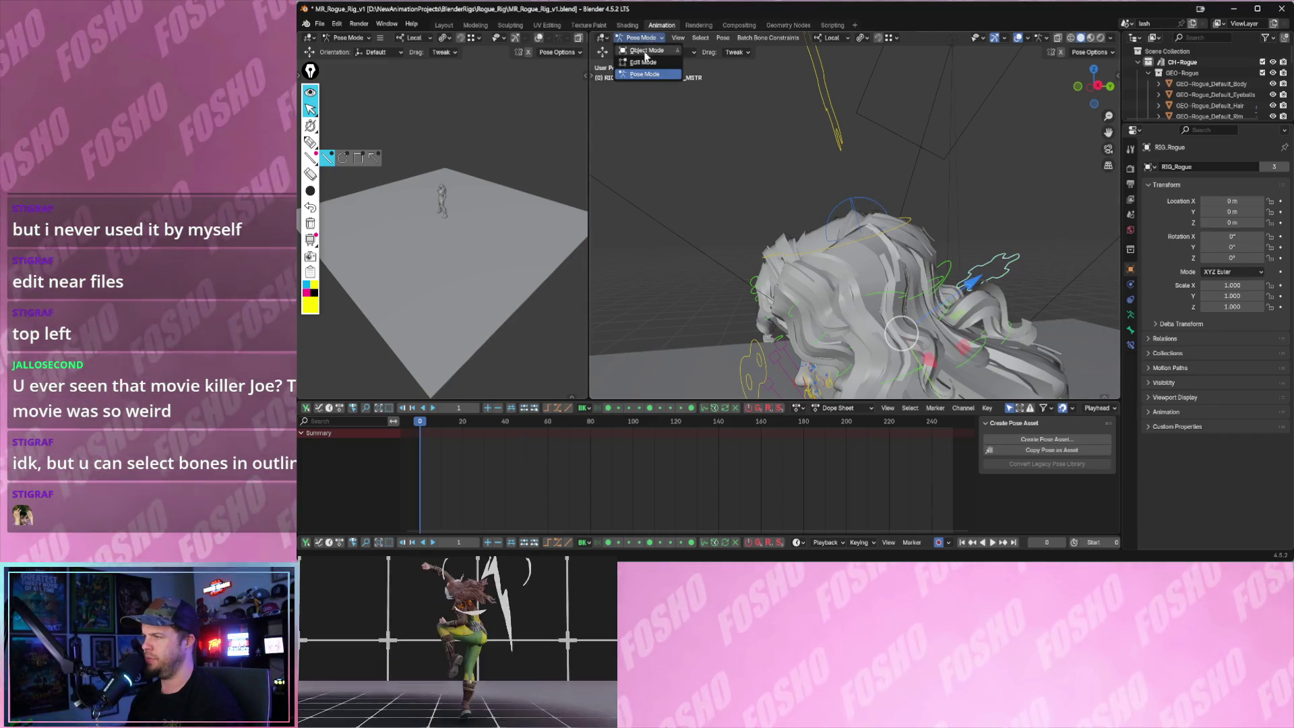
- Show the Jiggle Physics sidebar tools and set the chain Mode to Geo Nodes Chain
{"action": "left_click", "coordinate": [639, 75]}
{"action": "middle_click_drag", "start_coordinate": [941, 151], "coordinate": [973, 170]}
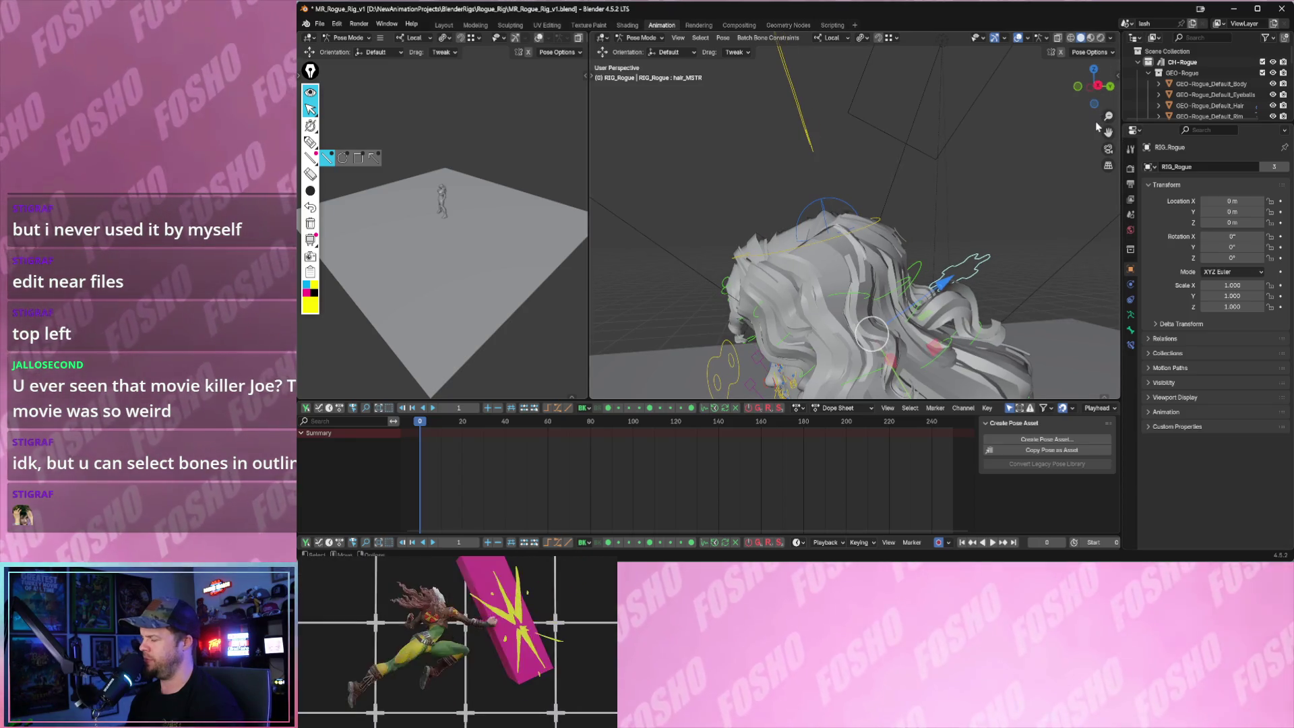
{"action": "key", "text": "n"}
{"action": "middle_click_drag", "start_coordinate": [835, 152], "coordinate": [824, 164]}
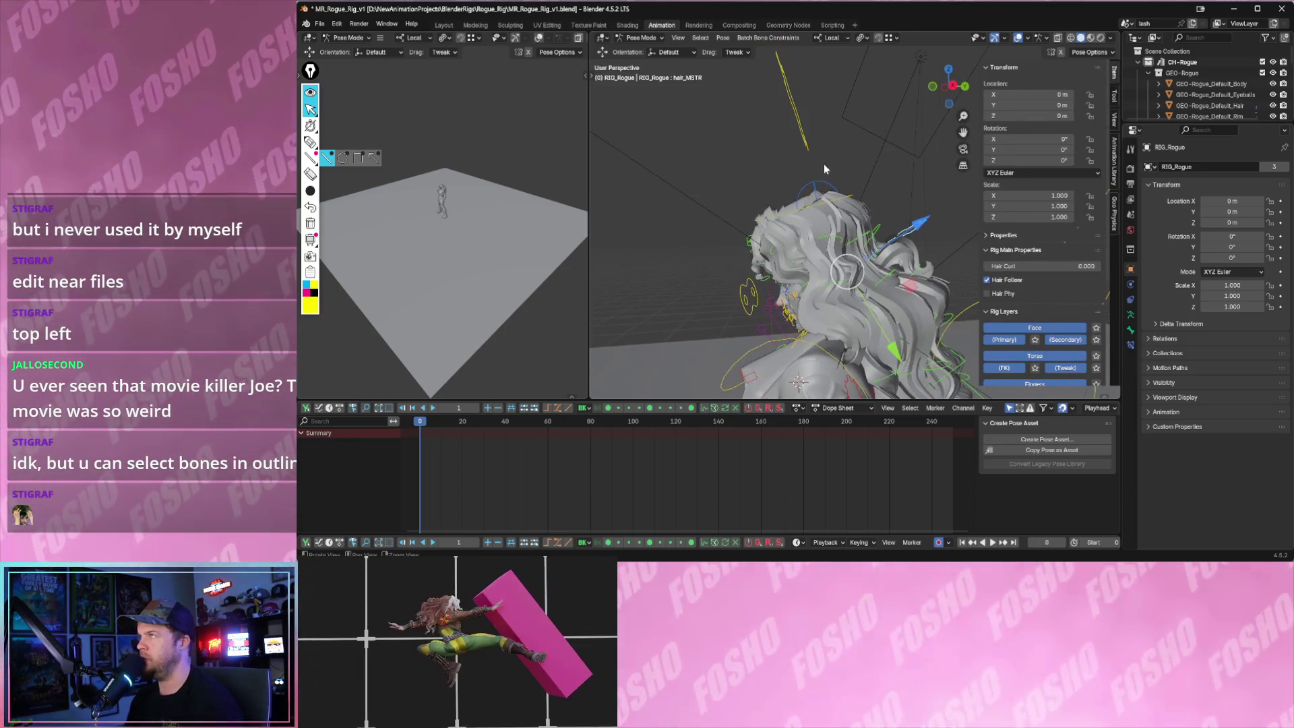
{"action": "scroll", "coordinate": [1034, 260], "scroll_direction": "down", "scroll_amount": 3}
{"action": "scroll", "coordinate": [1035, 259], "scroll_direction": "down", "scroll_amount": 2}
{"action": "scroll", "coordinate": [1035, 259], "scroll_direction": "up", "scroll_amount": 3}
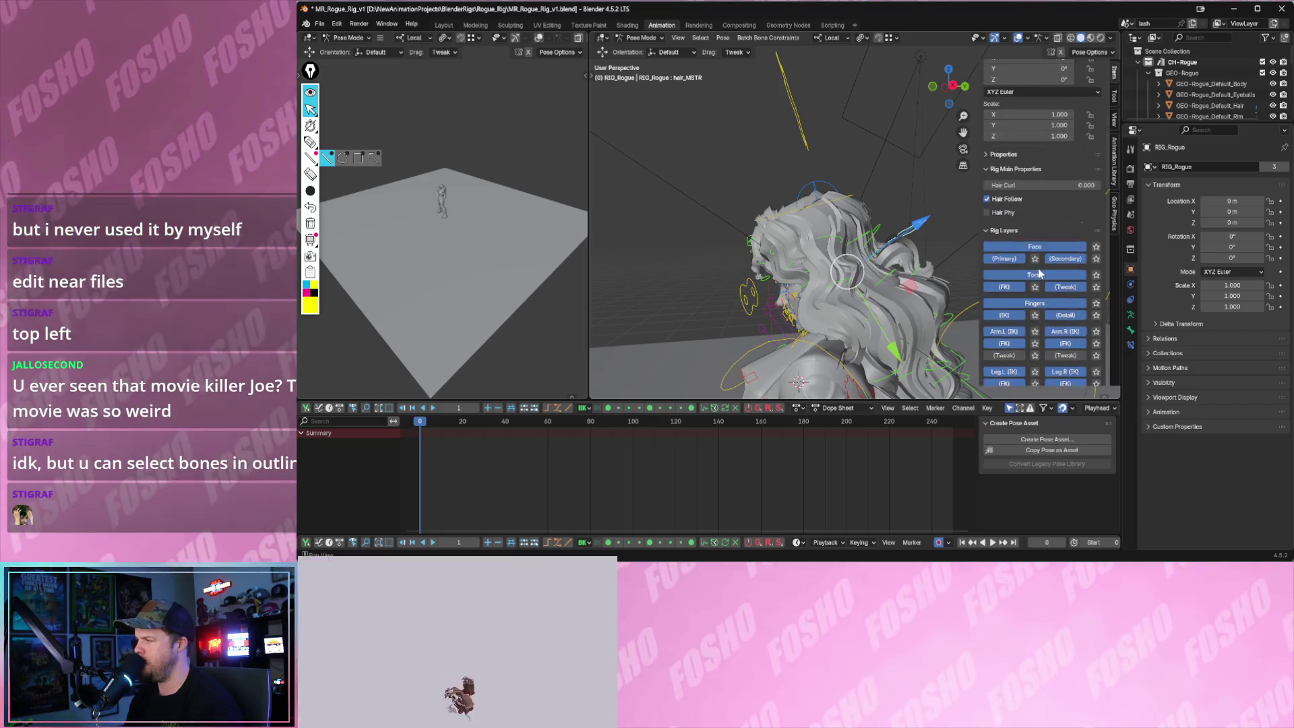
{"action": "scroll", "coordinate": [1033, 259], "scroll_direction": "up", "scroll_amount": 3}
{"action": "left_click", "coordinate": [1116, 173]}
{"action": "left_click", "coordinate": [1116, 211]}
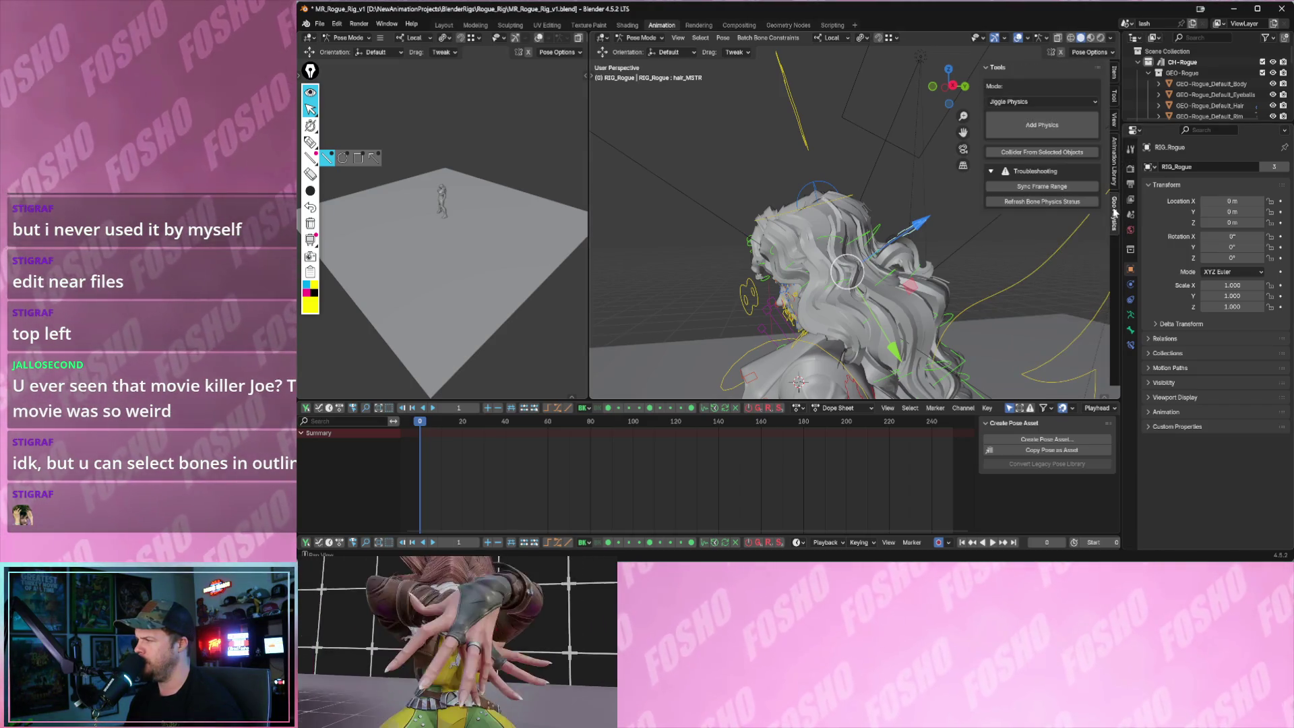
{"action": "left_click", "coordinate": [1042, 101]}
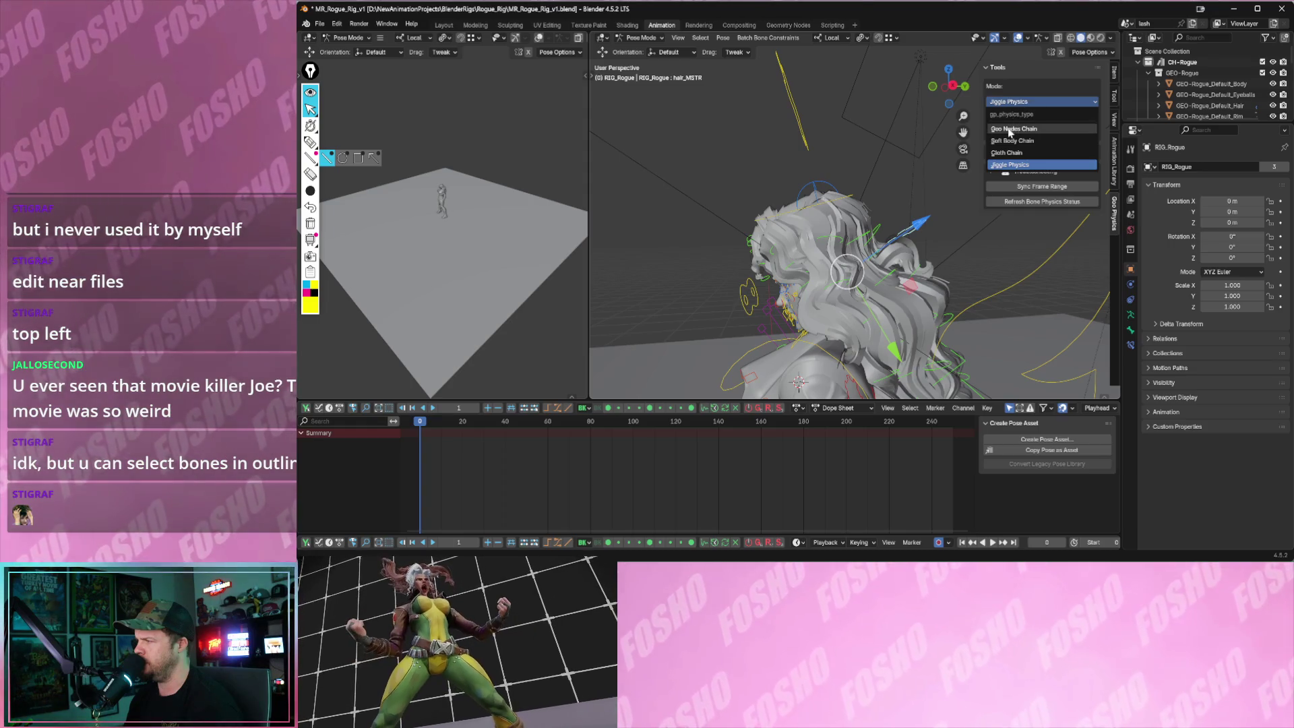
{"action": "left_click", "coordinate": [1012, 129]}
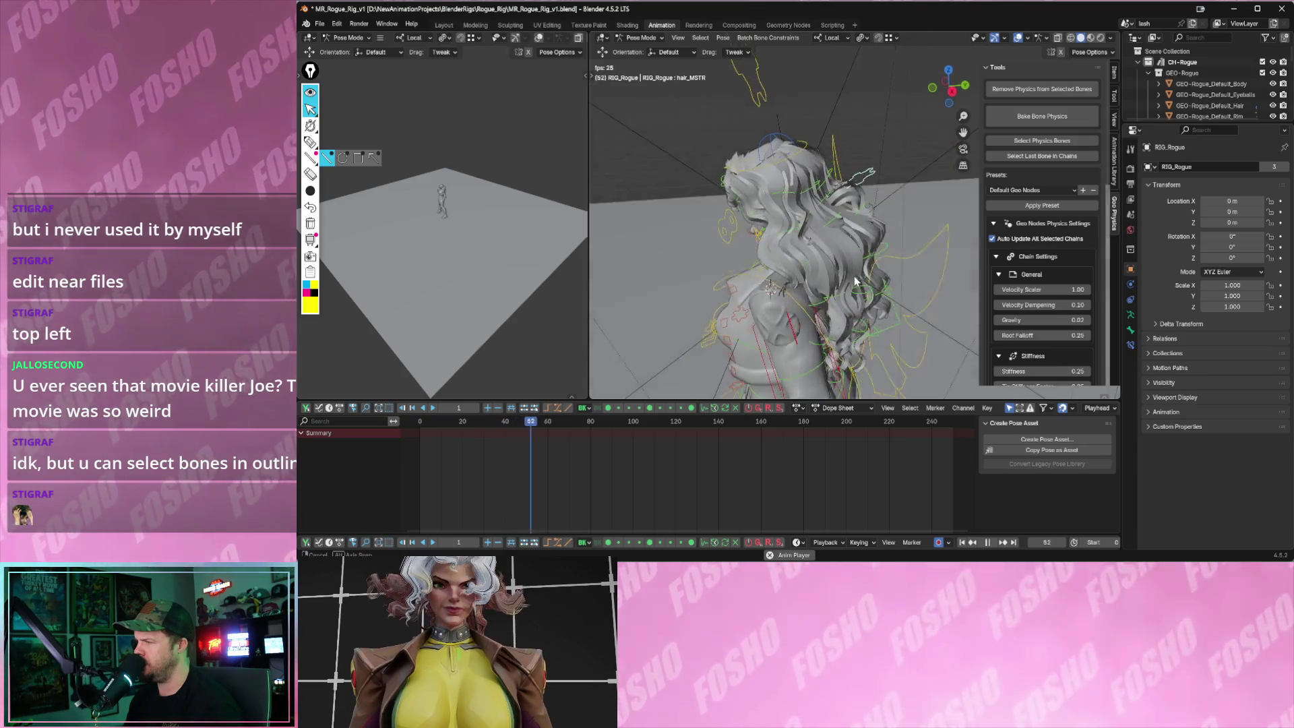
- Apply the Windsock1_CHAIN physics preset to the hair and start playback
{"action": "middle_click_drag", "start_coordinate": [855, 284], "coordinate": [872, 259]}
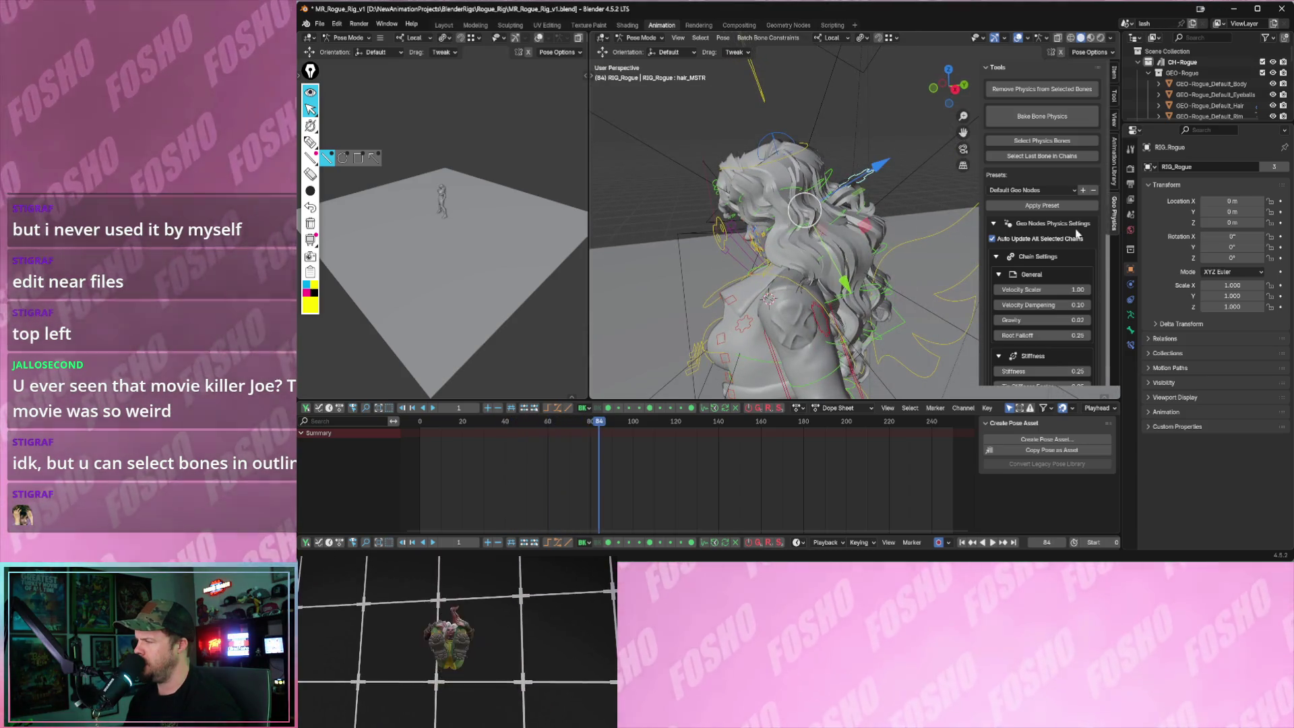
{"action": "key", "text": "Escape"}
{"action": "left_click", "coordinate": [1030, 190]}
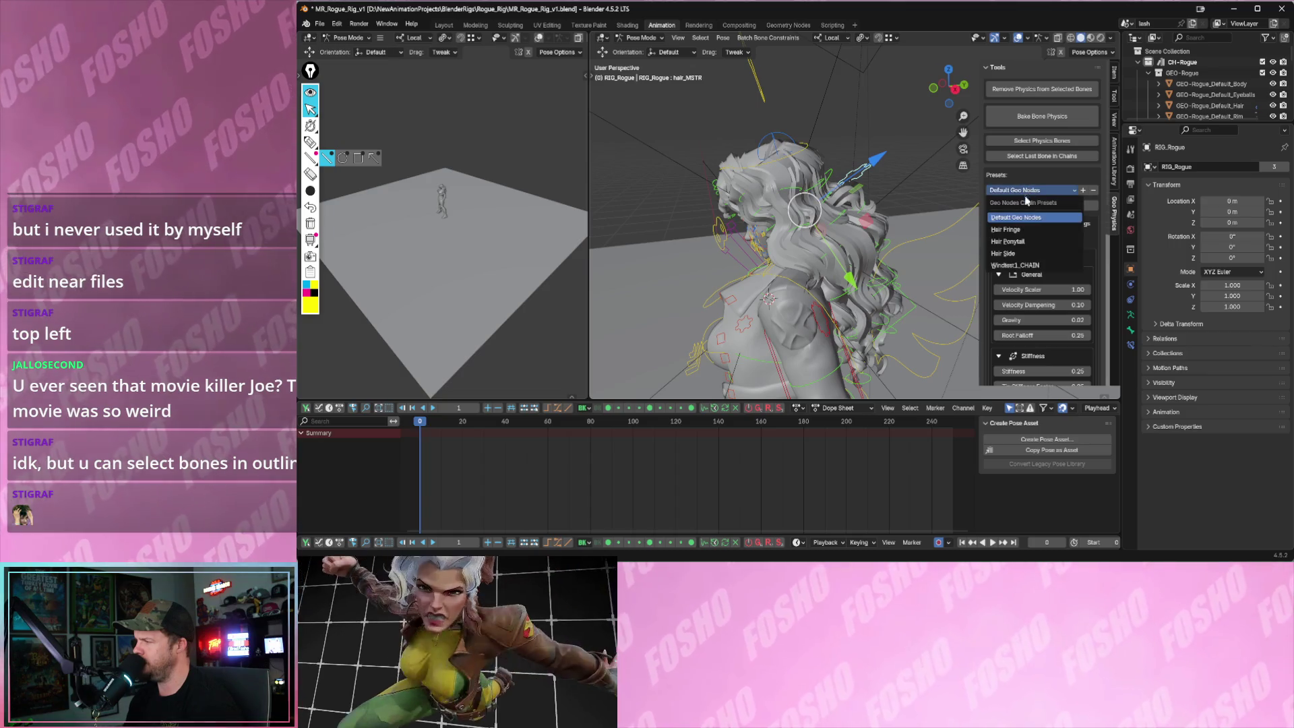
{"action": "left_click", "coordinate": [1021, 265]}
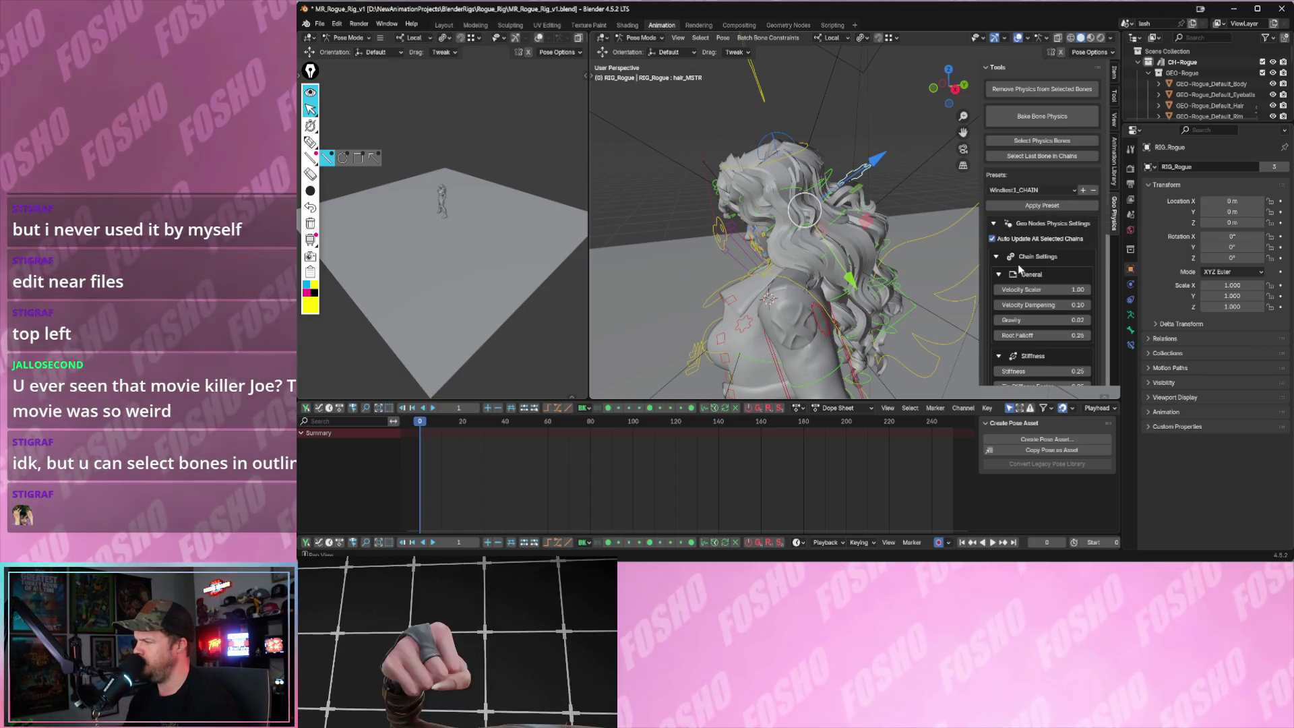
{"action": "key", "text": "space"}
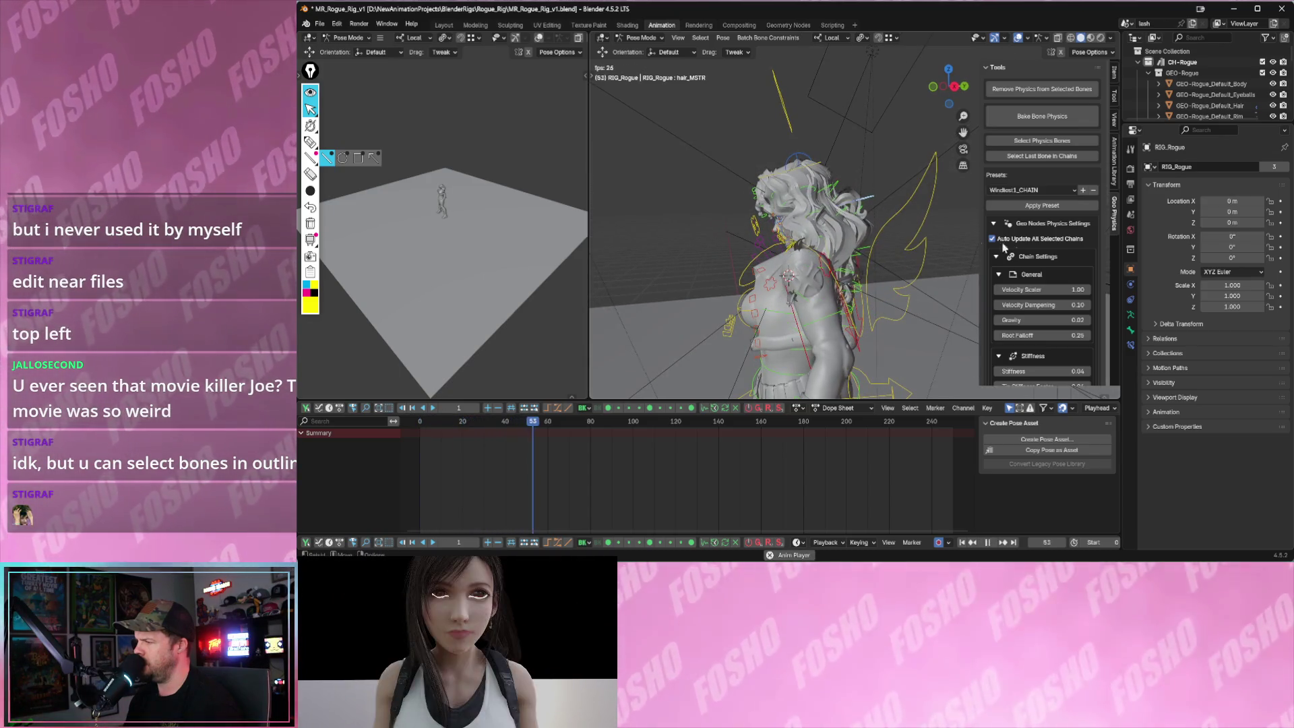
- Replay the hair simulation and orbit to watch it from new angles
{"action": "key", "text": "Escape"}
{"action": "scroll", "coordinate": [1057, 276], "scroll_direction": "down", "scroll_amount": 5}
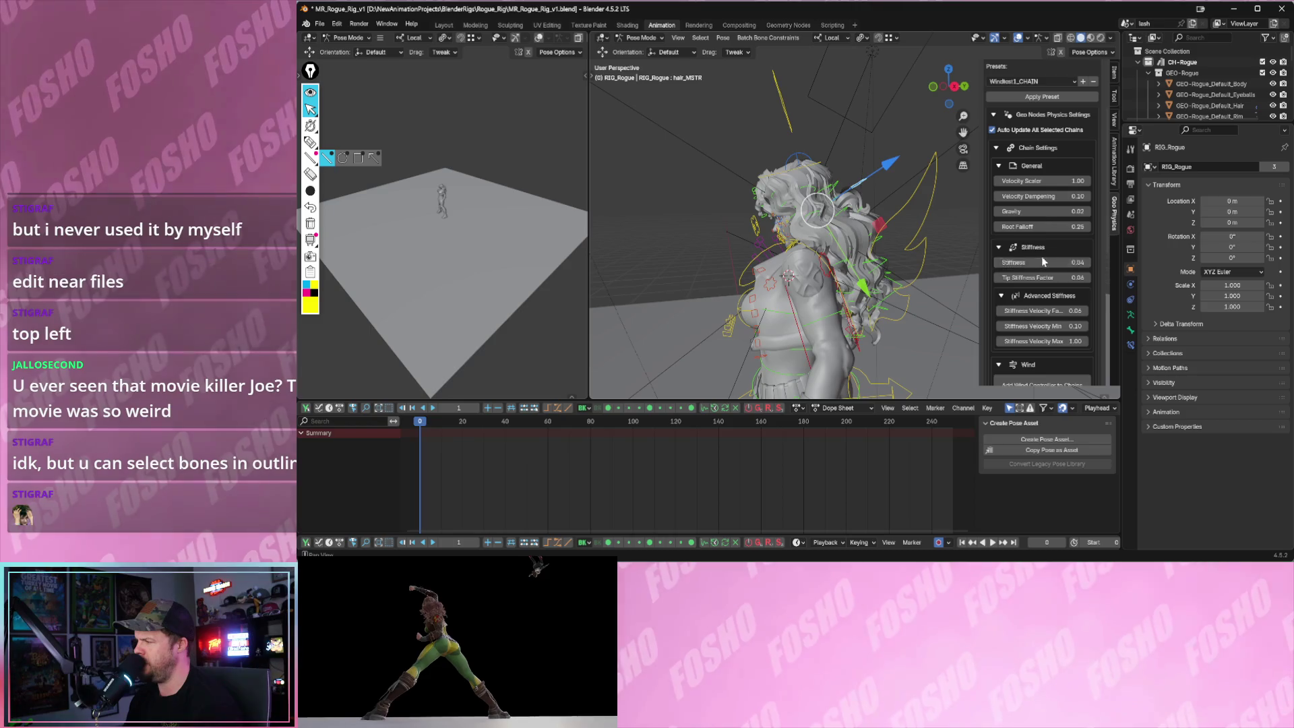
{"action": "scroll", "coordinate": [1044, 296], "scroll_direction": "down", "scroll_amount": 3}
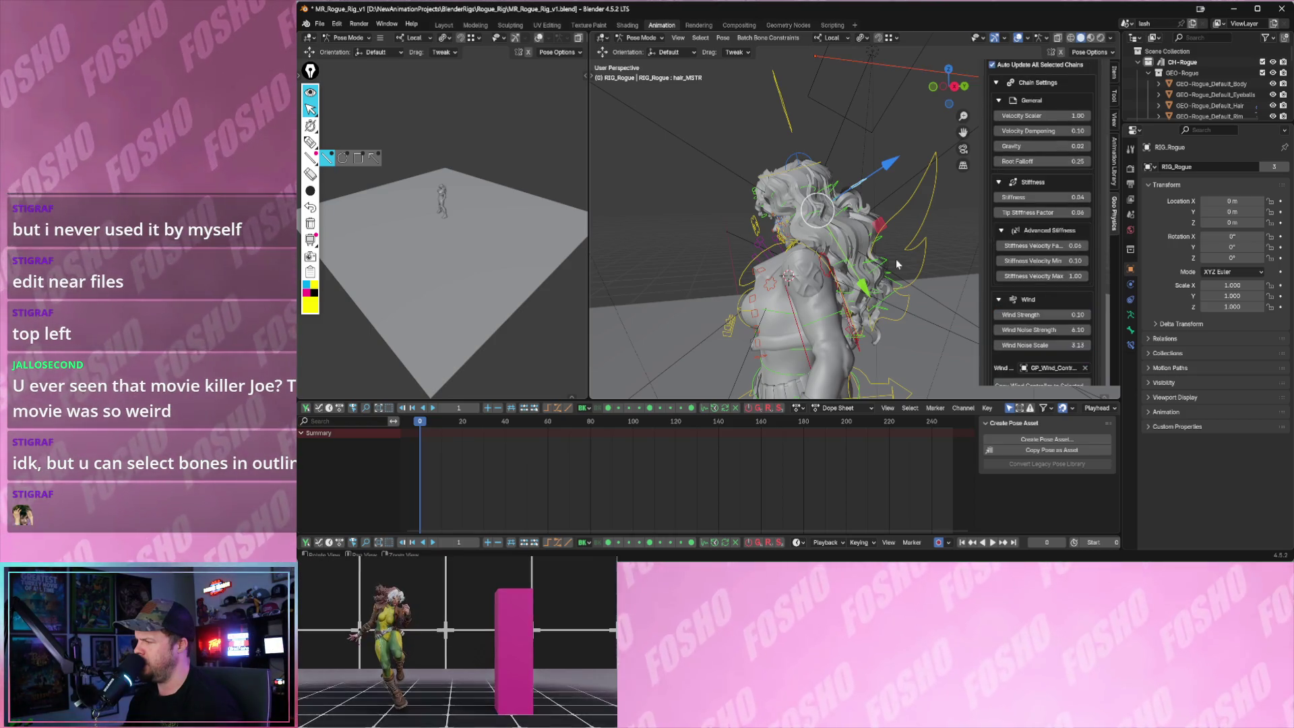
{"action": "key", "text": "space"}
{"action": "mouse_move", "coordinate": [858, 243]}
{"action": "middle_mouse_down"}
{"action": "mouse_move", "coordinate": [904, 233]}
{"action": "mouse_move", "coordinate": [802, 269]}
{"action": "mouse_move", "coordinate": [853, 207]}
{"action": "mouse_move", "coordinate": [897, 98]}
{"action": "middle_mouse_up"}
{"action": "scroll", "coordinate": [903, 233], "scroll_direction": "up", "scroll_amount": 3}
{"action": "left_click_drag", "start_coordinate": [893, 117], "coordinate": [888, 111]}
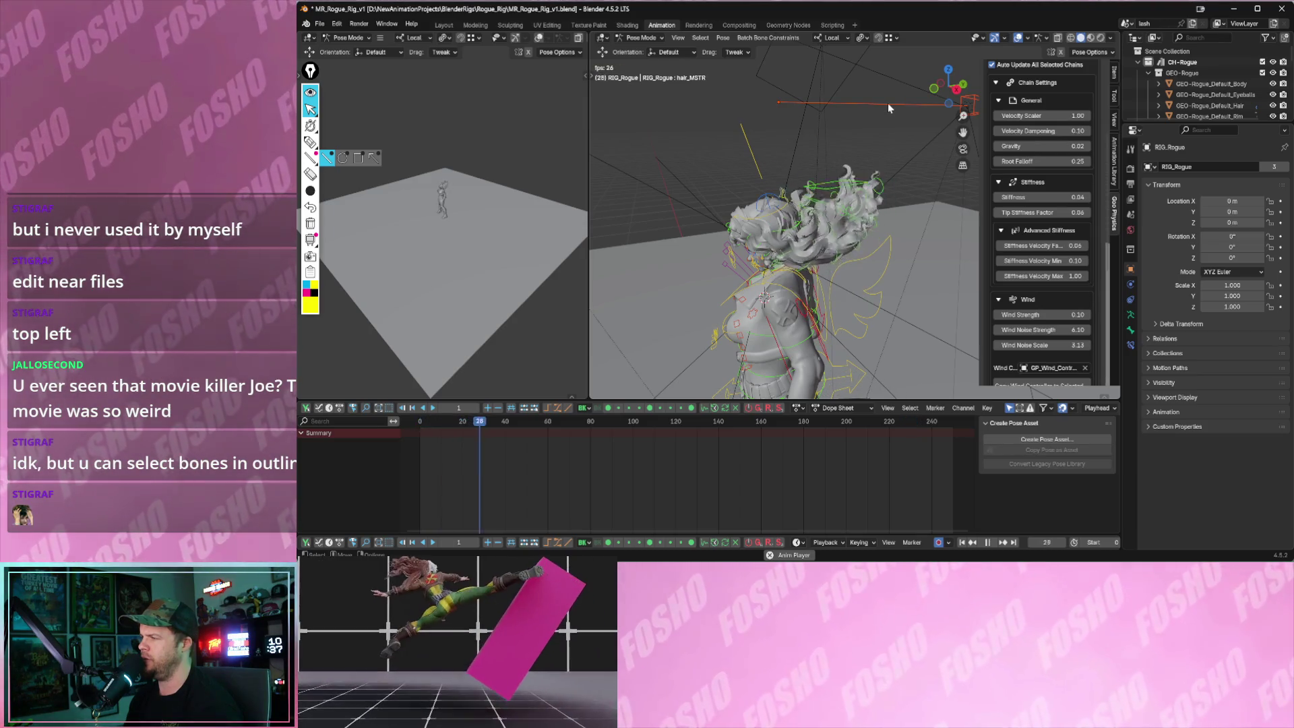
{"action": "left_click", "coordinate": [641, 37]}
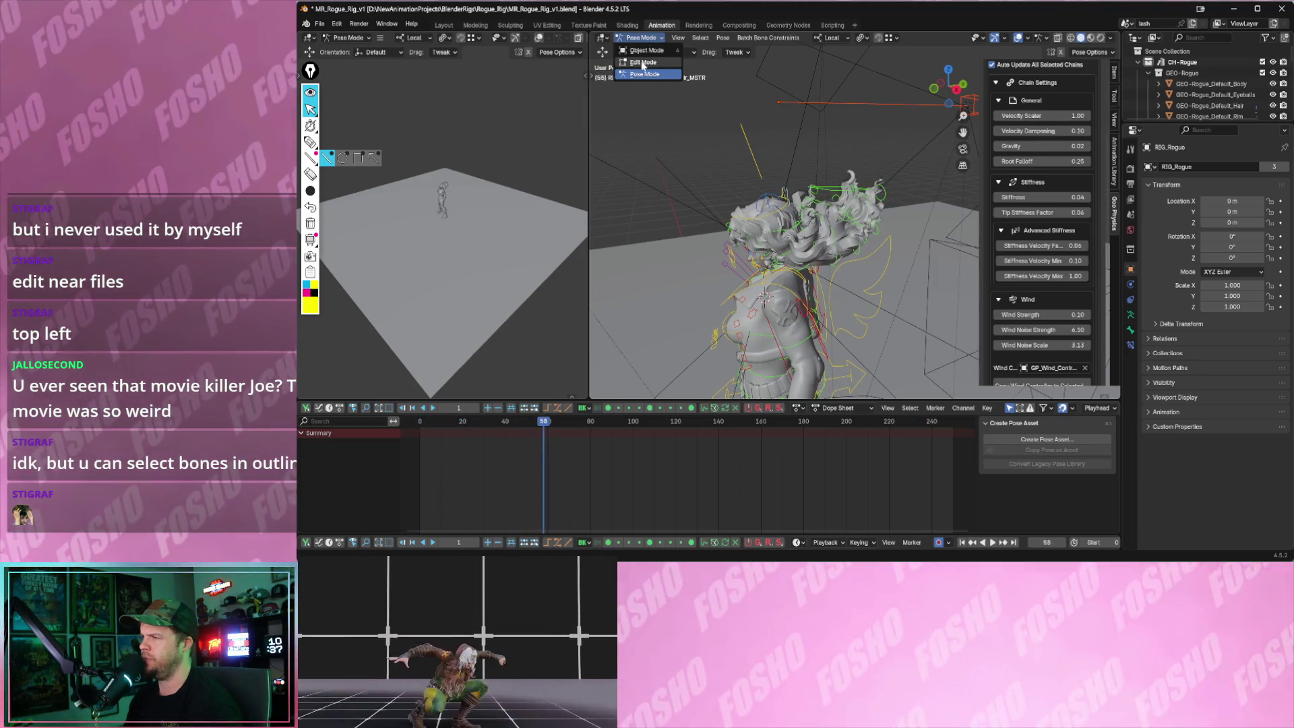
- In object mode, select GP_Wind_Controller and rotate it to a new orientation
{"action": "left_click", "coordinate": [640, 51]}
{"action": "left_click", "coordinate": [883, 104]}
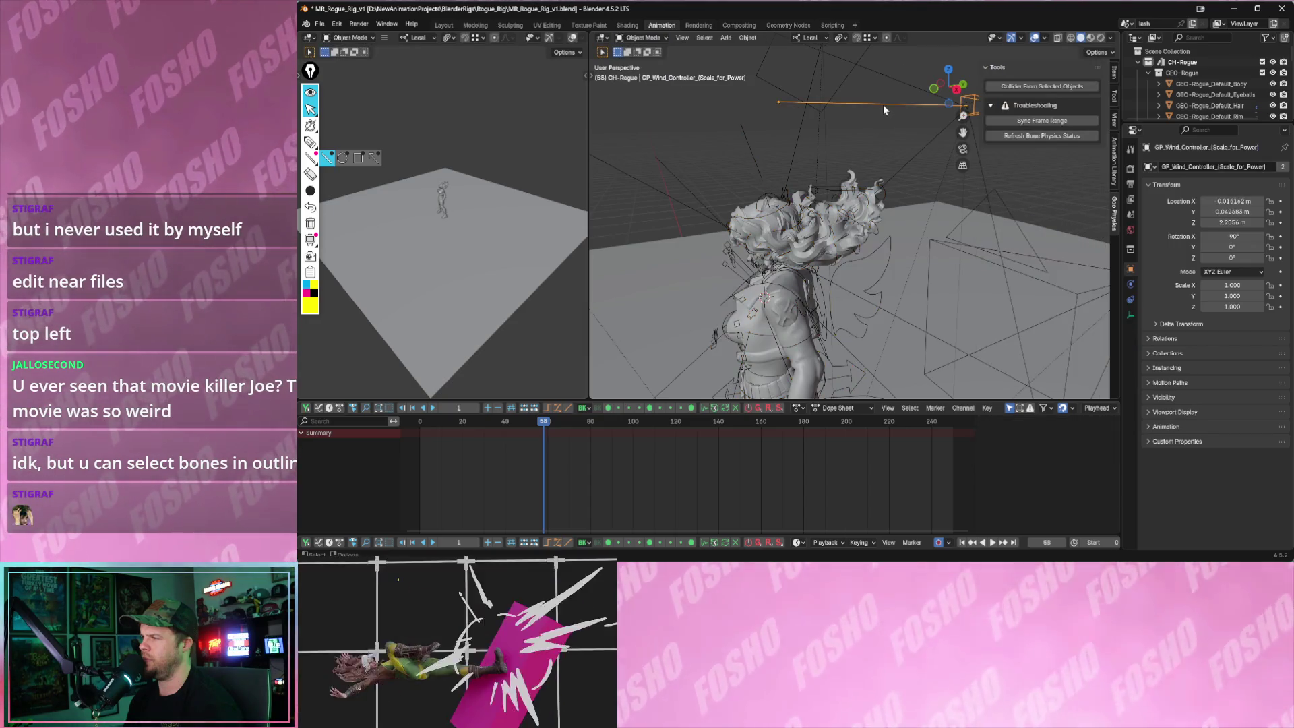
{"action": "left_click", "coordinate": [1011, 37]}
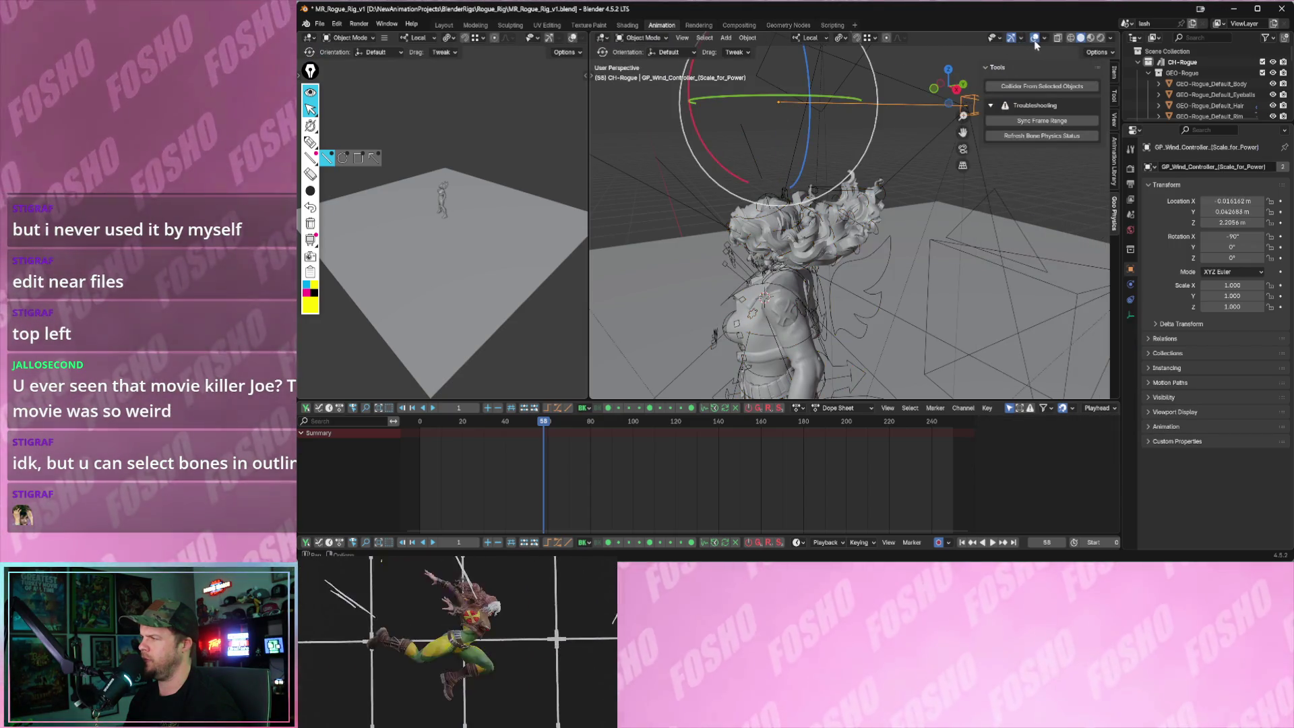
{"action": "left_click", "coordinate": [1042, 39]}
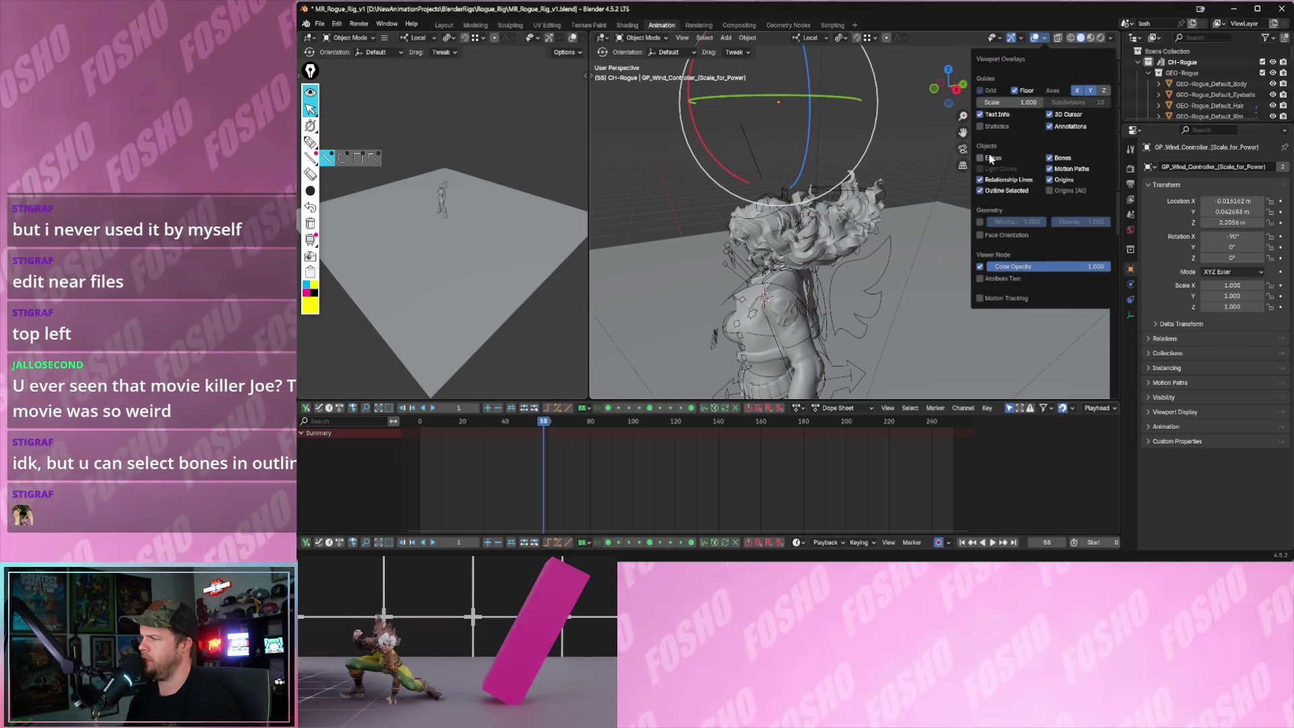
{"action": "mouse_move", "coordinate": [846, 149]}
{"action": "middle_mouse_down"}
{"action": "mouse_move", "coordinate": [899, 142]}
{"action": "mouse_move", "coordinate": [763, 66]}
{"action": "middle_mouse_up"}
{"action": "mouse_move", "coordinate": [764, 66]}
{"action": "left_mouse_down"}
{"action": "mouse_move", "coordinate": [743, 111]}
{"action": "mouse_move", "coordinate": [813, 172]}
{"action": "left_mouse_up"}
{"action": "middle_click_drag", "start_coordinate": [812, 172], "coordinate": [937, 200]}
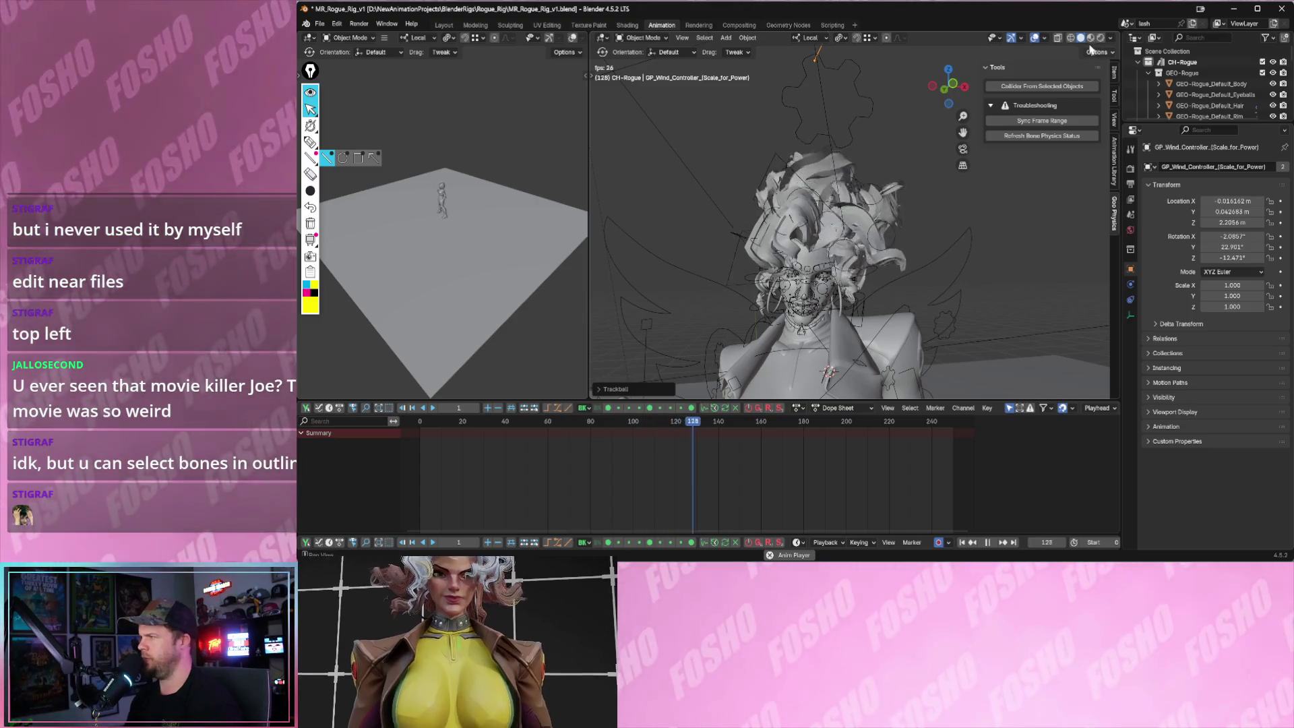
- With material preview shading at frame 167, rotate and move the wind controller, then play to test the hair
{"action": "key", "text": "z"}
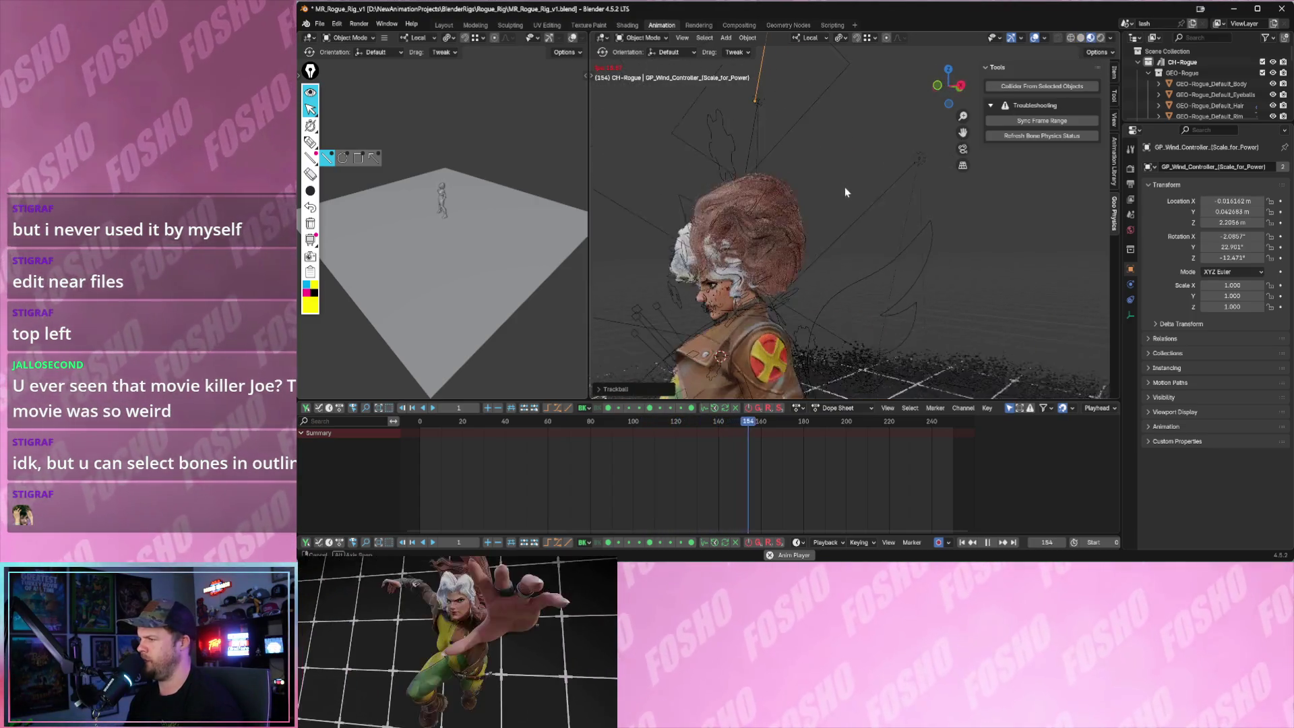
{"action": "key", "text": "space"}
{"action": "middle_click_drag", "start_coordinate": [865, 202], "coordinate": [802, 128]}
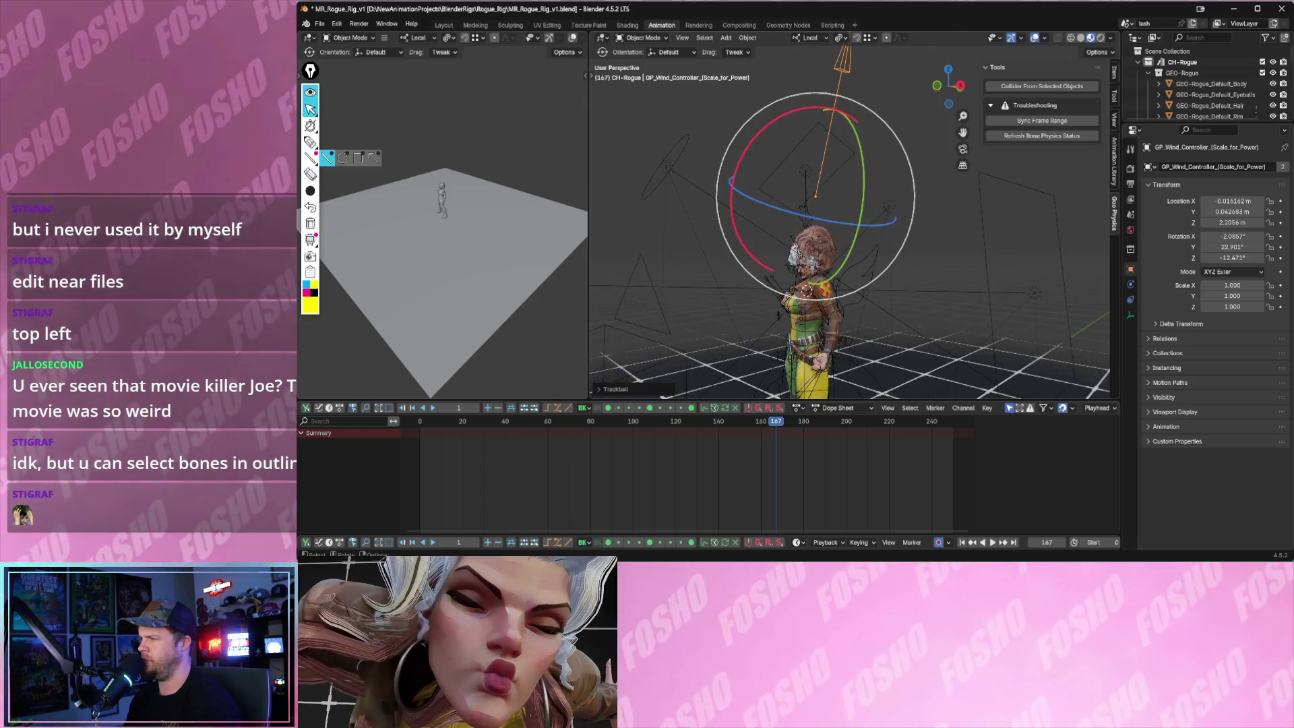
{"action": "left_click_drag", "start_coordinate": [793, 113], "coordinate": [875, 153]}
{"action": "left_click_drag", "start_coordinate": [817, 202], "coordinate": [845, 235]}
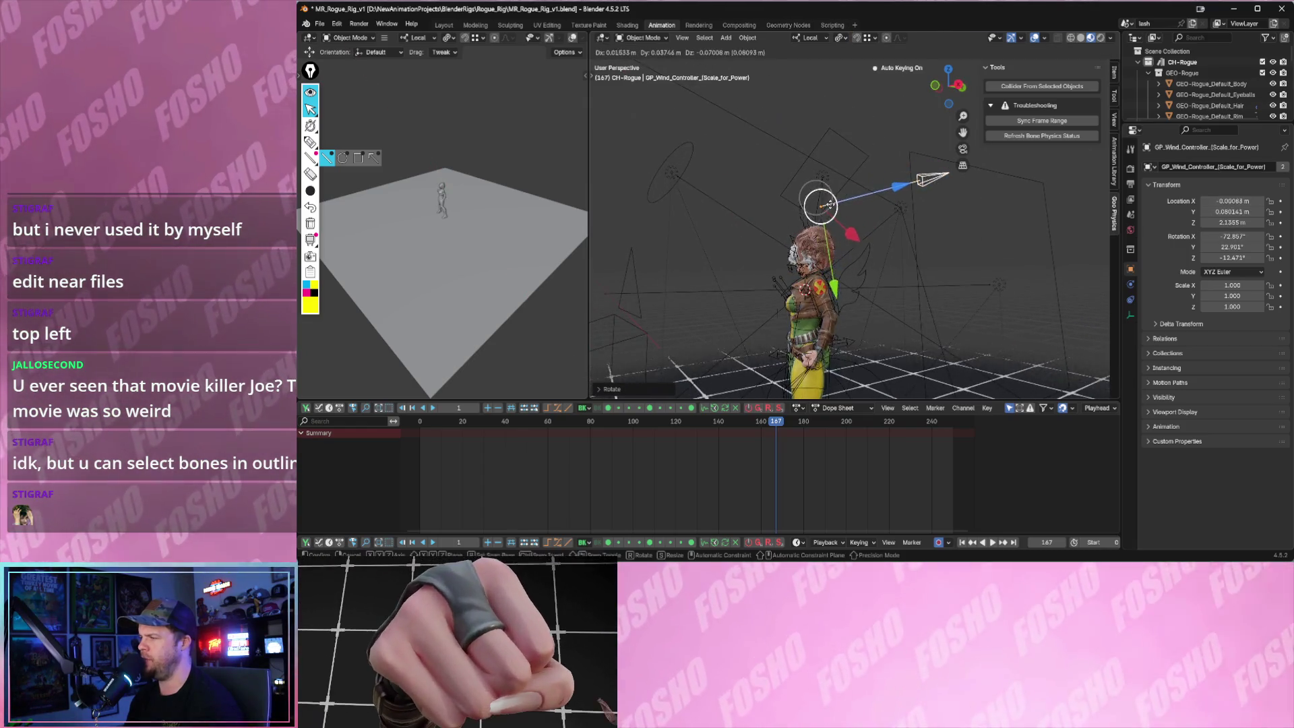
{"action": "key", "text": "space"}
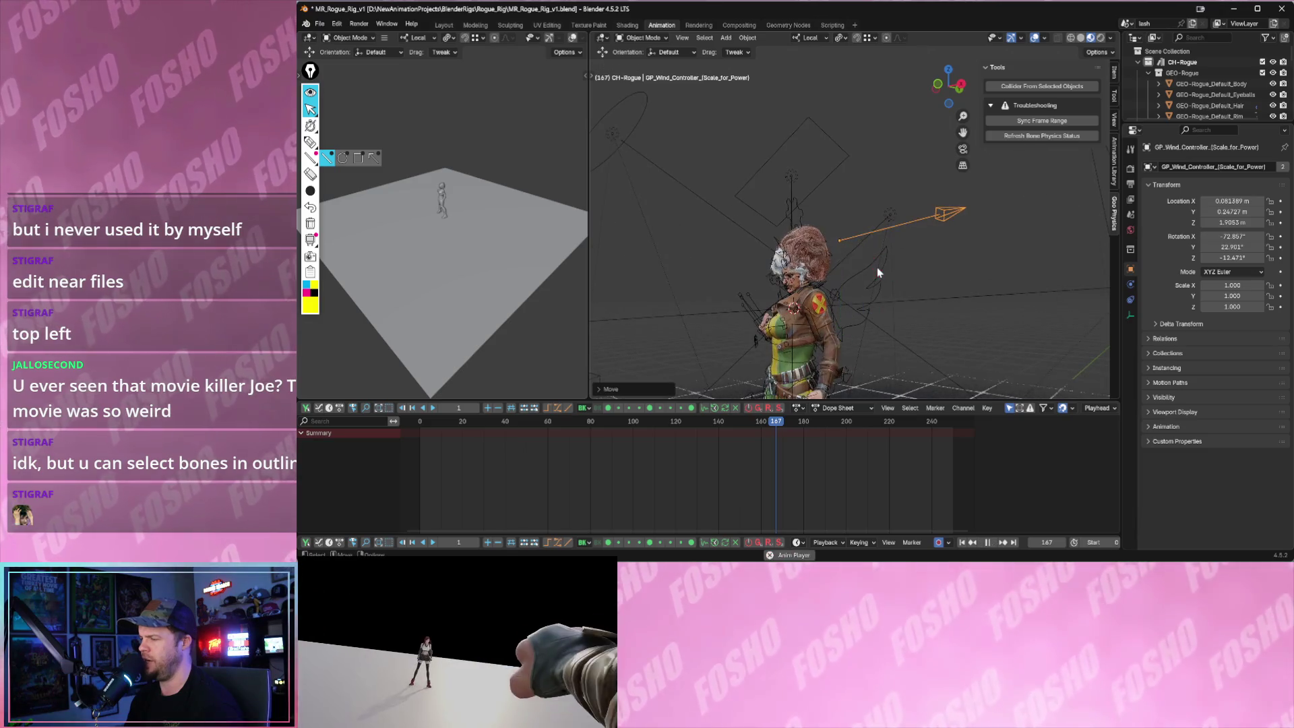
{"action": "middle_click_drag", "start_coordinate": [852, 241], "coordinate": [1000, 253]}
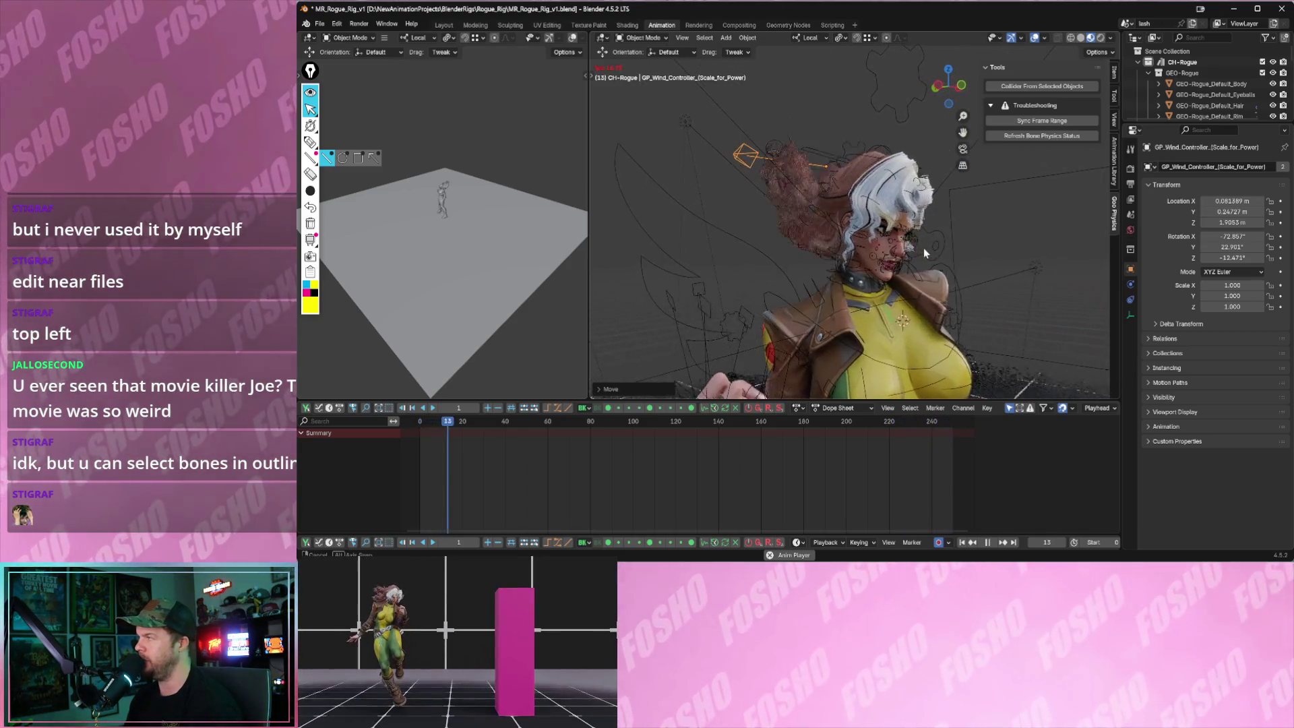
- Orbit around the character during playback and select the RIG_Rogue armature
{"action": "mouse_move", "coordinate": [919, 250]}
{"action": "middle_mouse_down"}
{"action": "mouse_move", "coordinate": [956, 262]}
{"action": "mouse_move", "coordinate": [914, 266]}
{"action": "middle_mouse_up"}
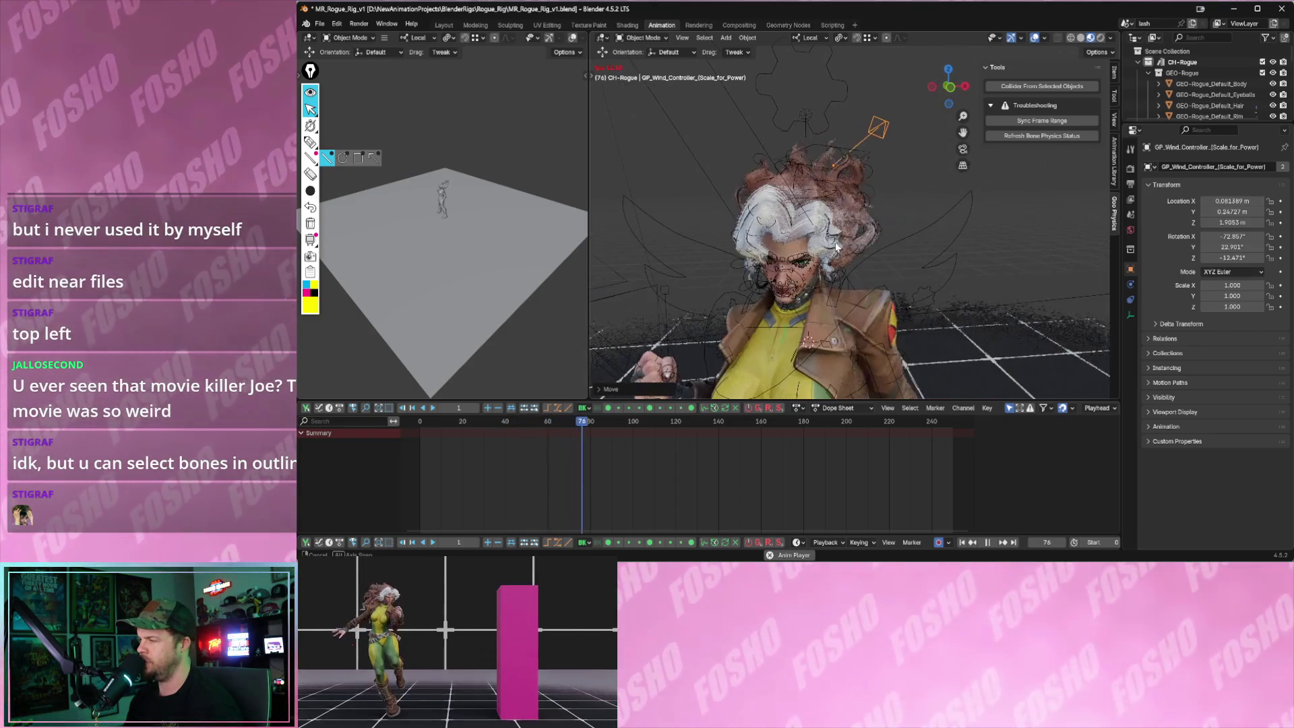
{"action": "mouse_move", "coordinate": [915, 266]}
{"action": "middle_mouse_down"}
{"action": "mouse_move", "coordinate": [766, 232]}
{"action": "mouse_move", "coordinate": [793, 229]}
{"action": "middle_mouse_up"}
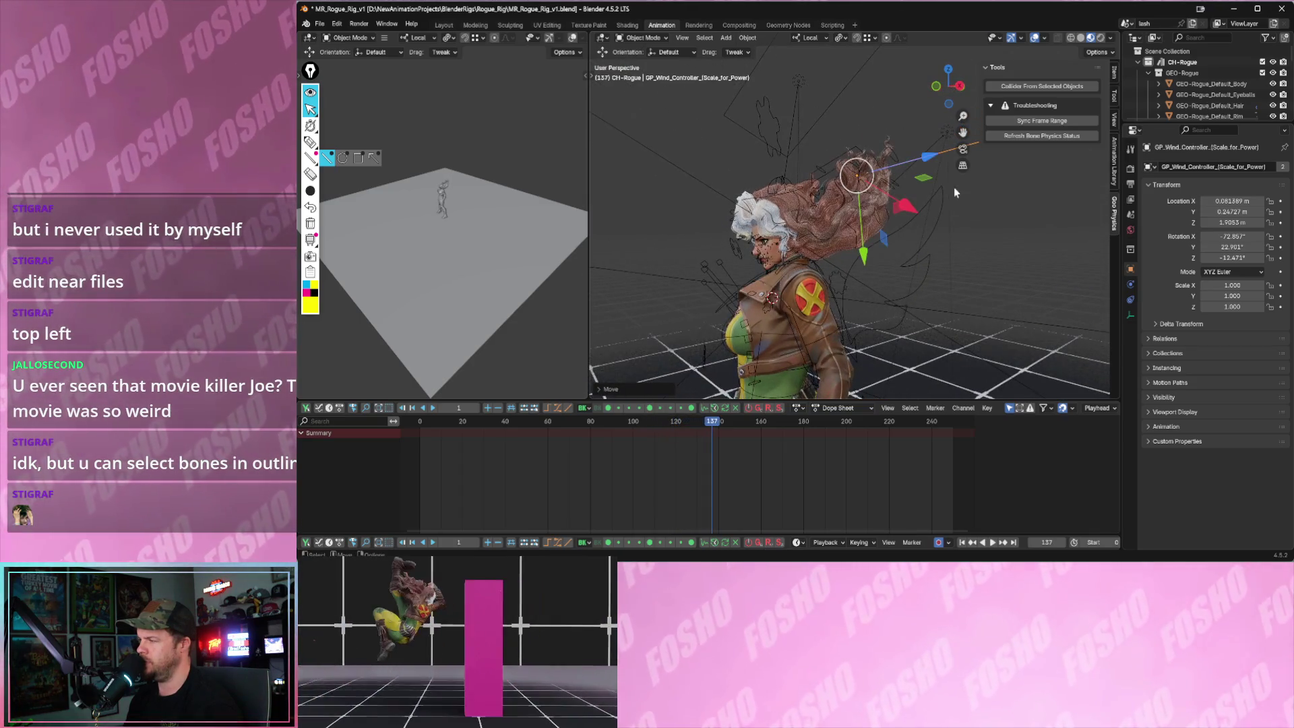
{"action": "scroll", "coordinate": [923, 158], "scroll_direction": "down", "scroll_amount": 2}
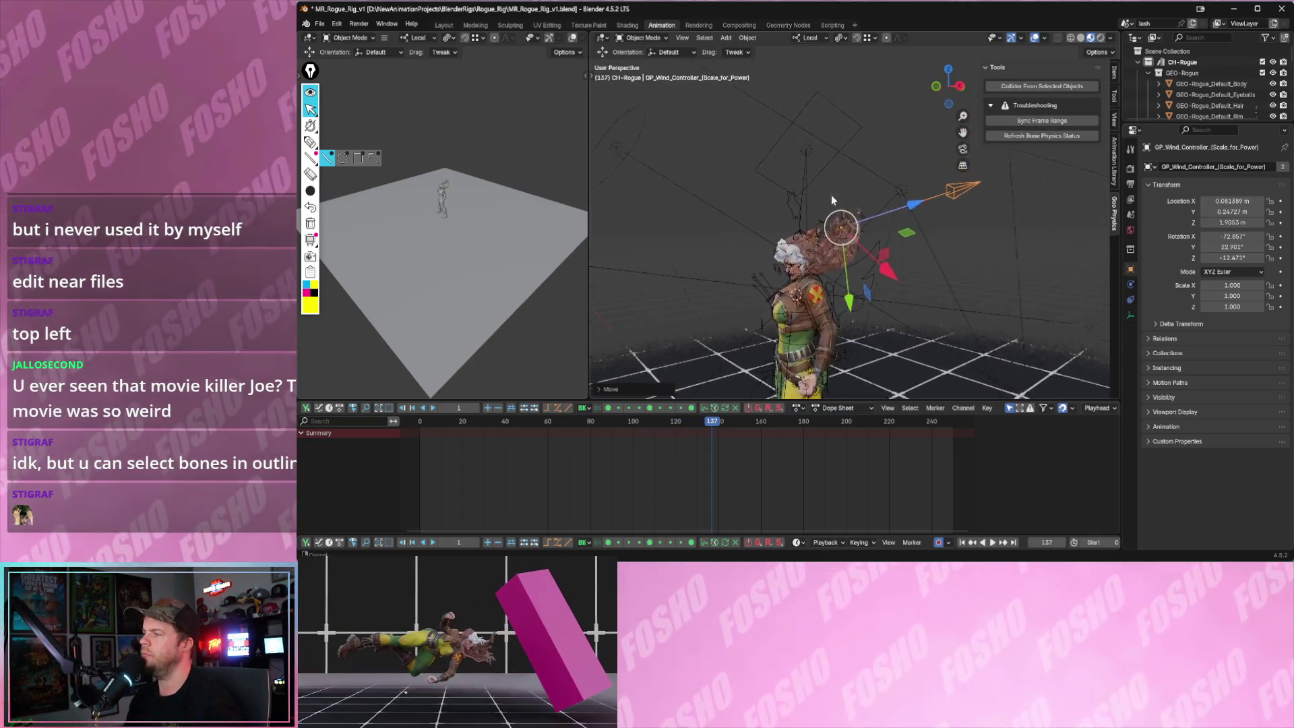
{"action": "scroll", "coordinate": [825, 191], "scroll_direction": "up", "scroll_amount": 5}
{"action": "scroll", "coordinate": [884, 225], "scroll_direction": "up", "scroll_amount": 2}
{"action": "mouse_move", "coordinate": [819, 201]}
{"action": "middle_mouse_down"}
{"action": "mouse_move", "coordinate": [768, 131]}
{"action": "mouse_move", "coordinate": [751, 148]}
{"action": "middle_mouse_up"}
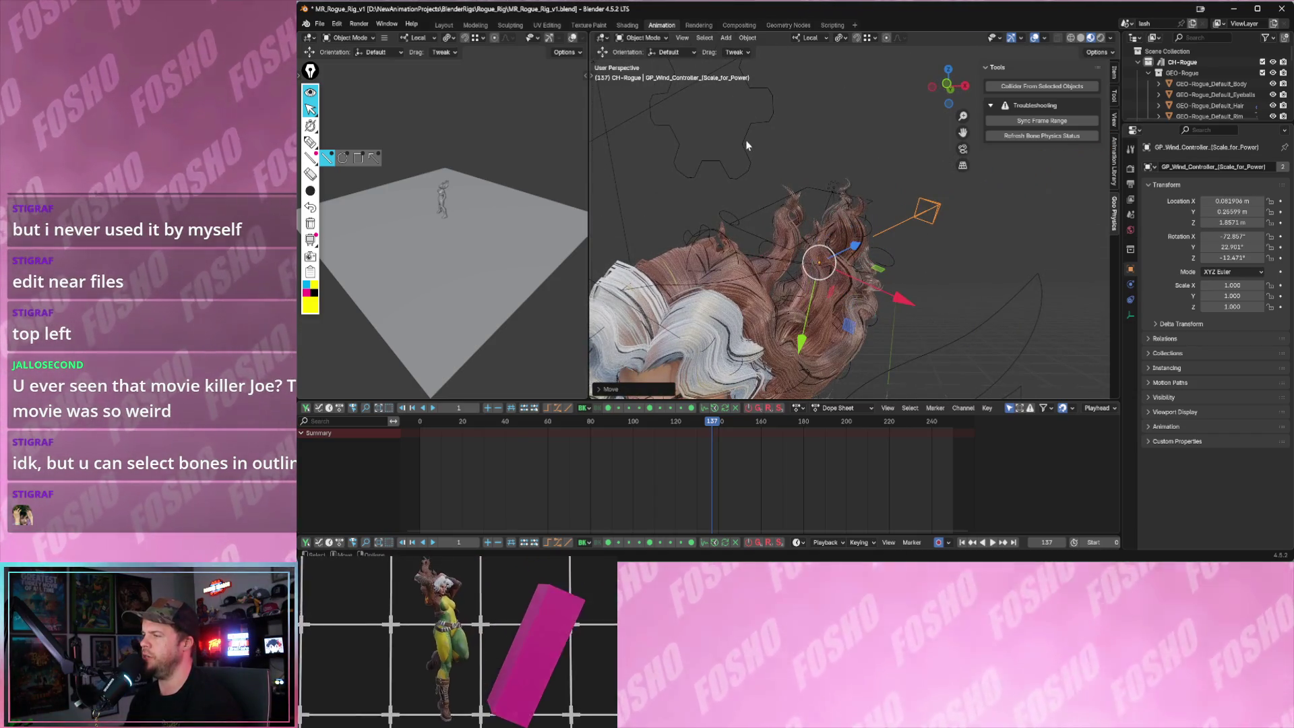
{"action": "key", "text": "space"}
{"action": "left_click", "coordinate": [742, 140]}
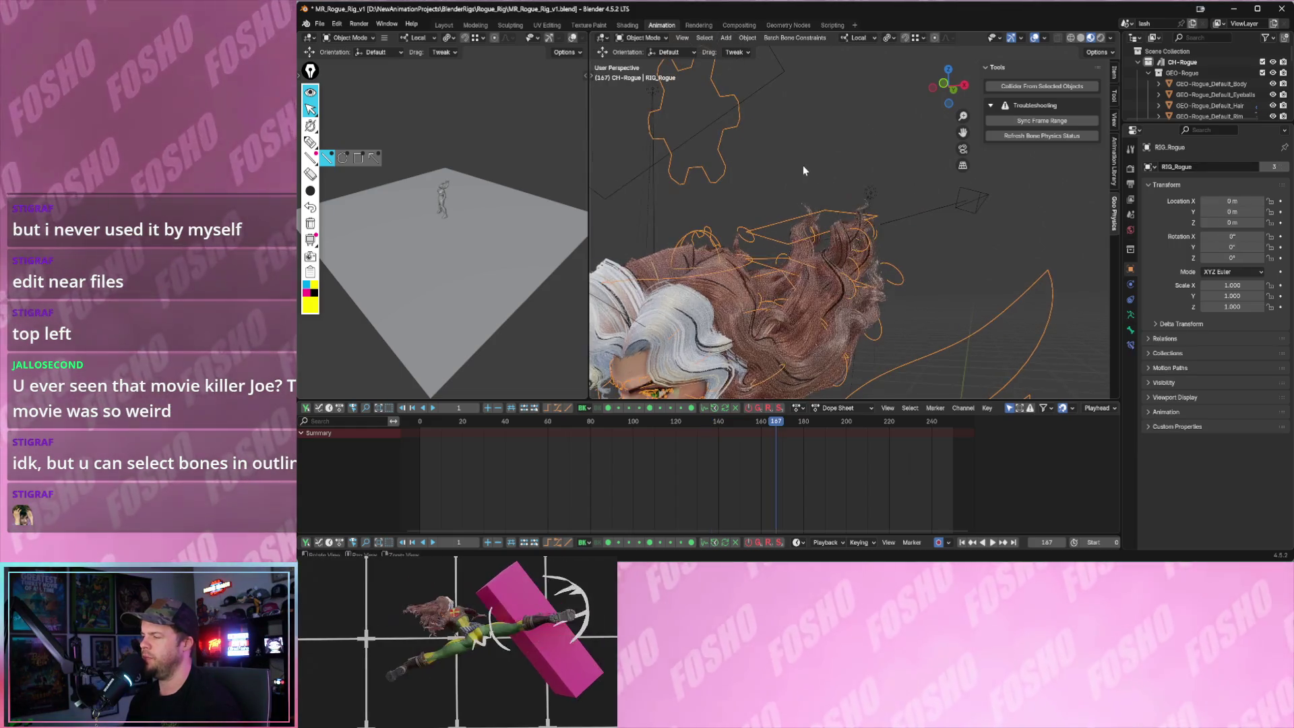
{"action": "mouse_move", "coordinate": [800, 199]}
{"action": "middle_mouse_down"}
{"action": "mouse_move", "coordinate": [756, 220]}
{"action": "mouse_move", "coordinate": [744, 310]}
{"action": "middle_mouse_up"}
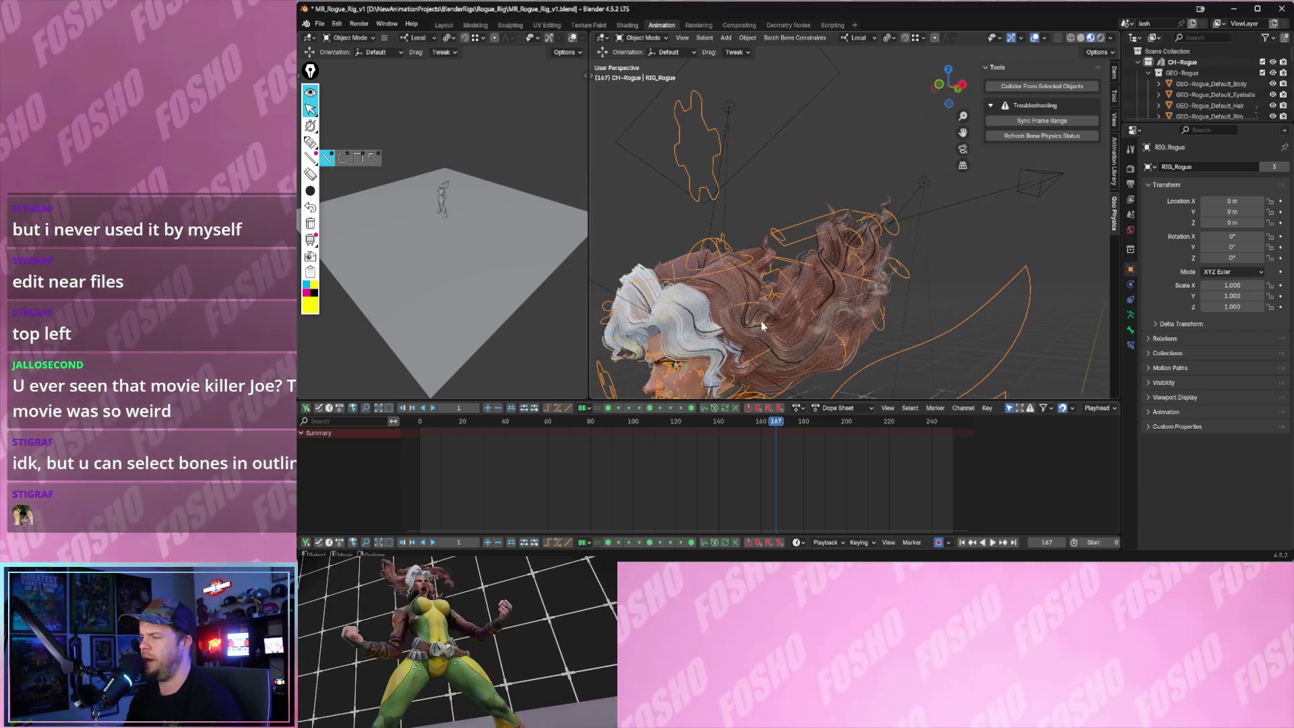
- Select the wind controller and rig in turn while toggling the Animation Library and Bone Physics sidebar tabs
{"action": "left_click", "coordinate": [942, 182]}
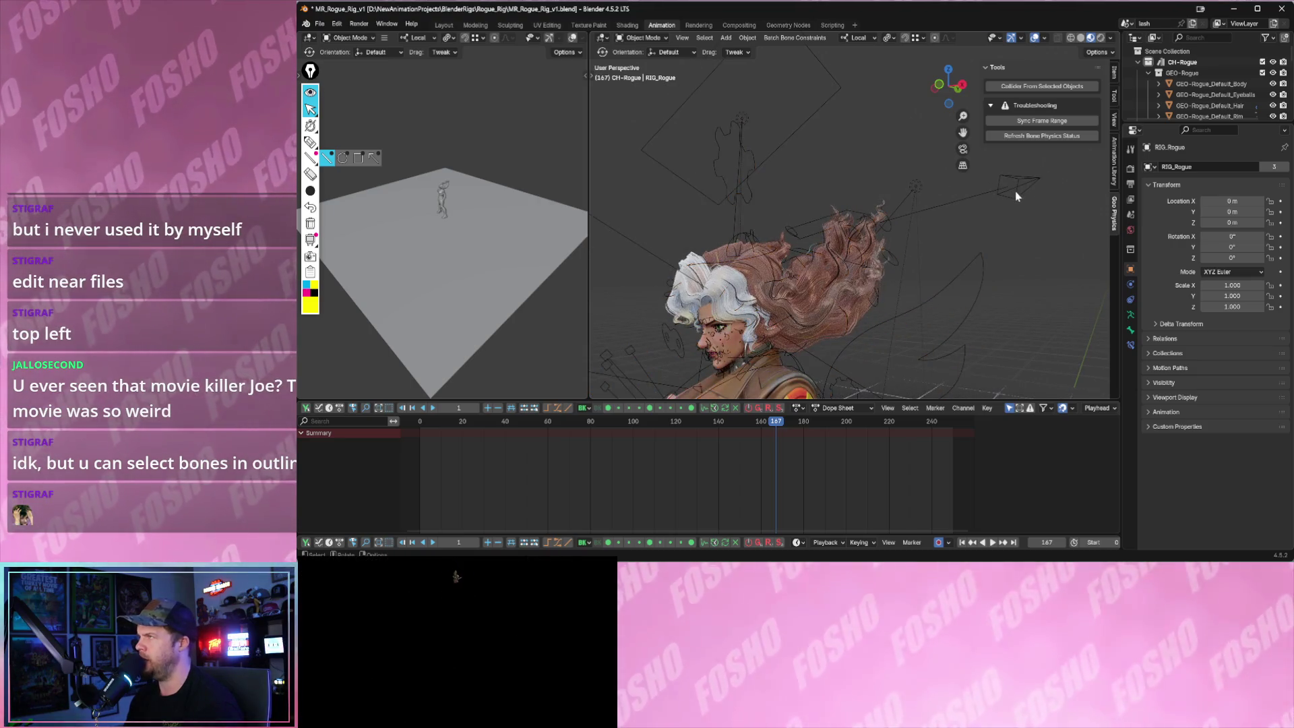
{"action": "left_click", "coordinate": [1016, 195]}
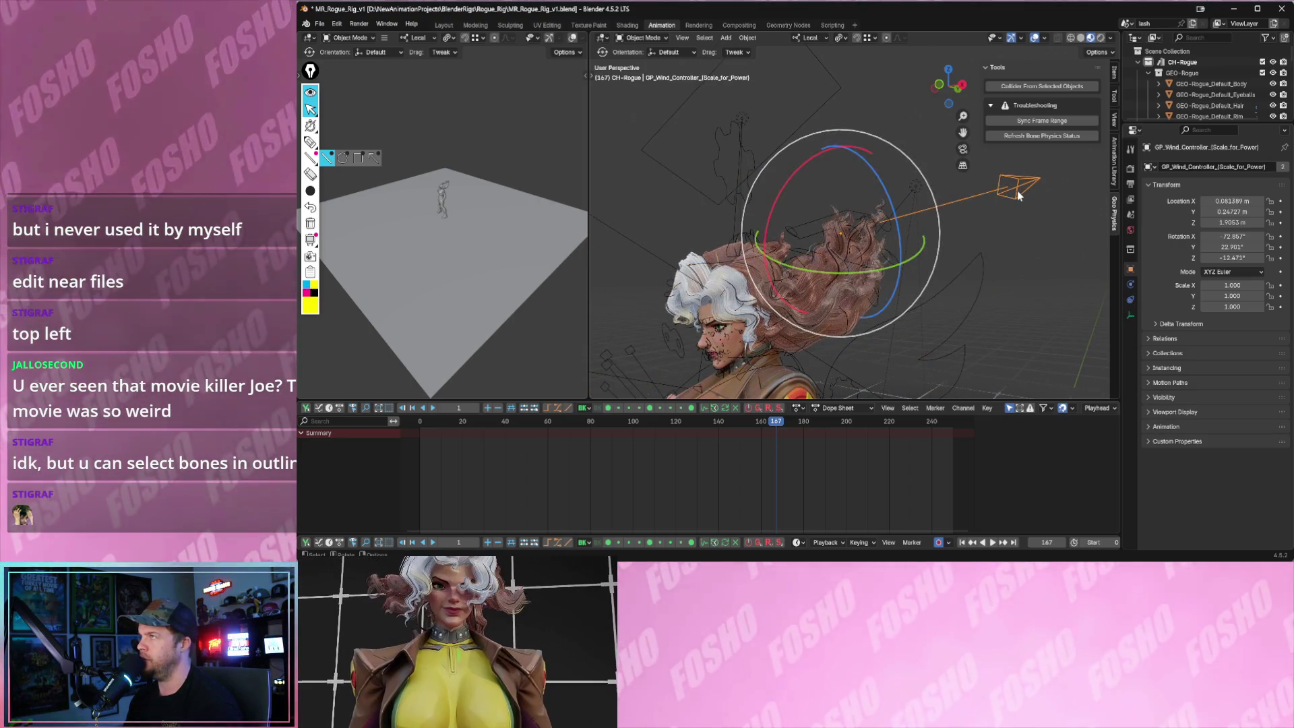
{"action": "key", "text": "space"}
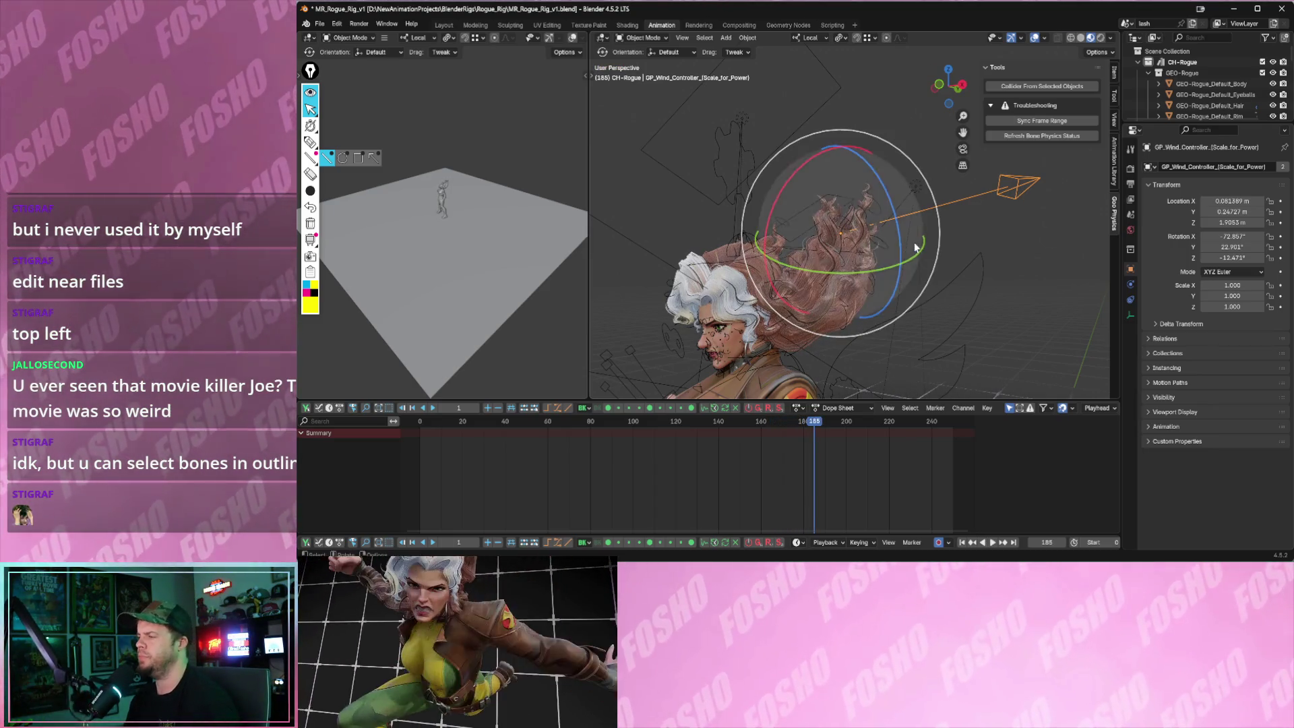
{"action": "left_click", "coordinate": [1116, 174]}
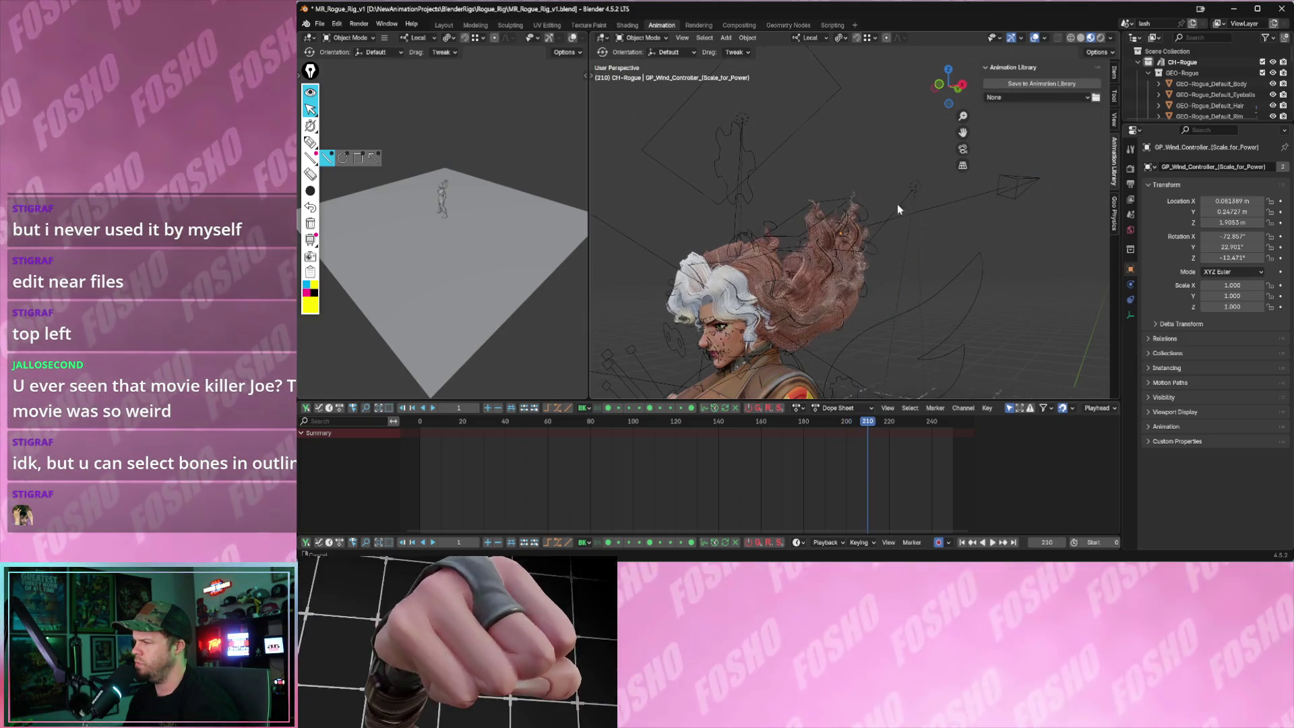
{"action": "left_click", "coordinate": [779, 192]}
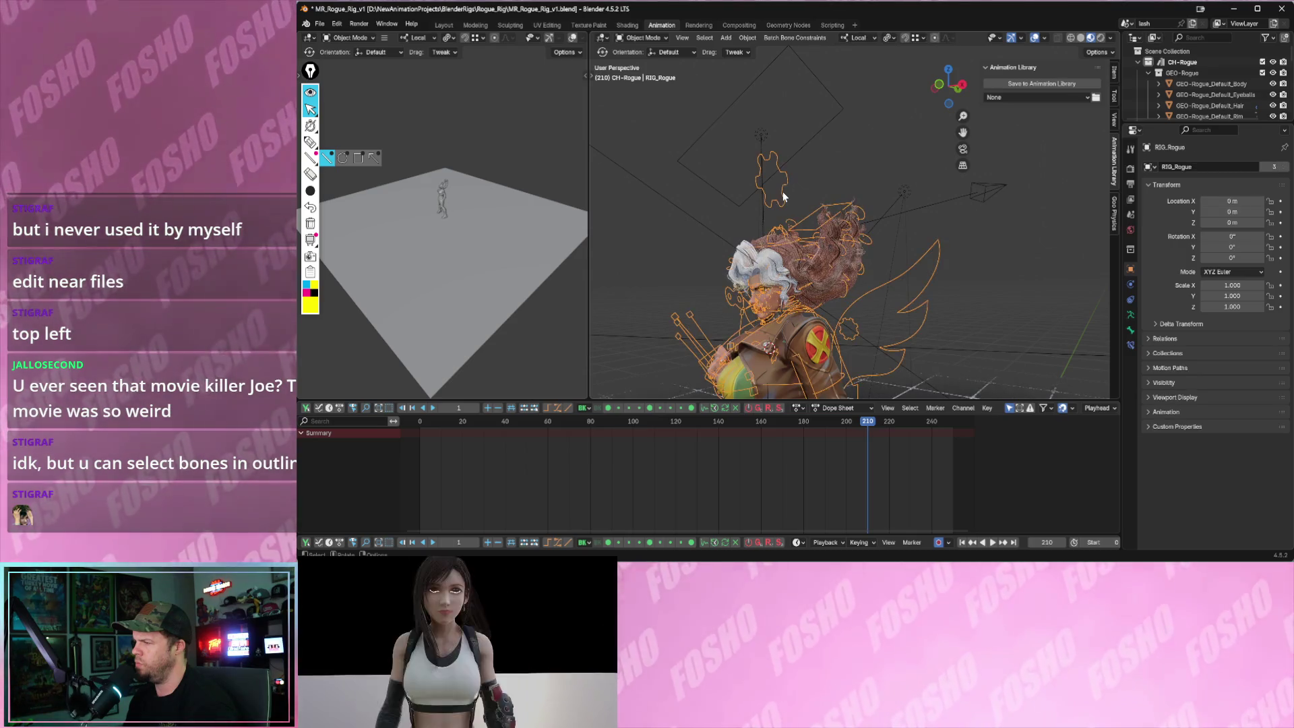
{"action": "left_click", "coordinate": [1113, 210]}
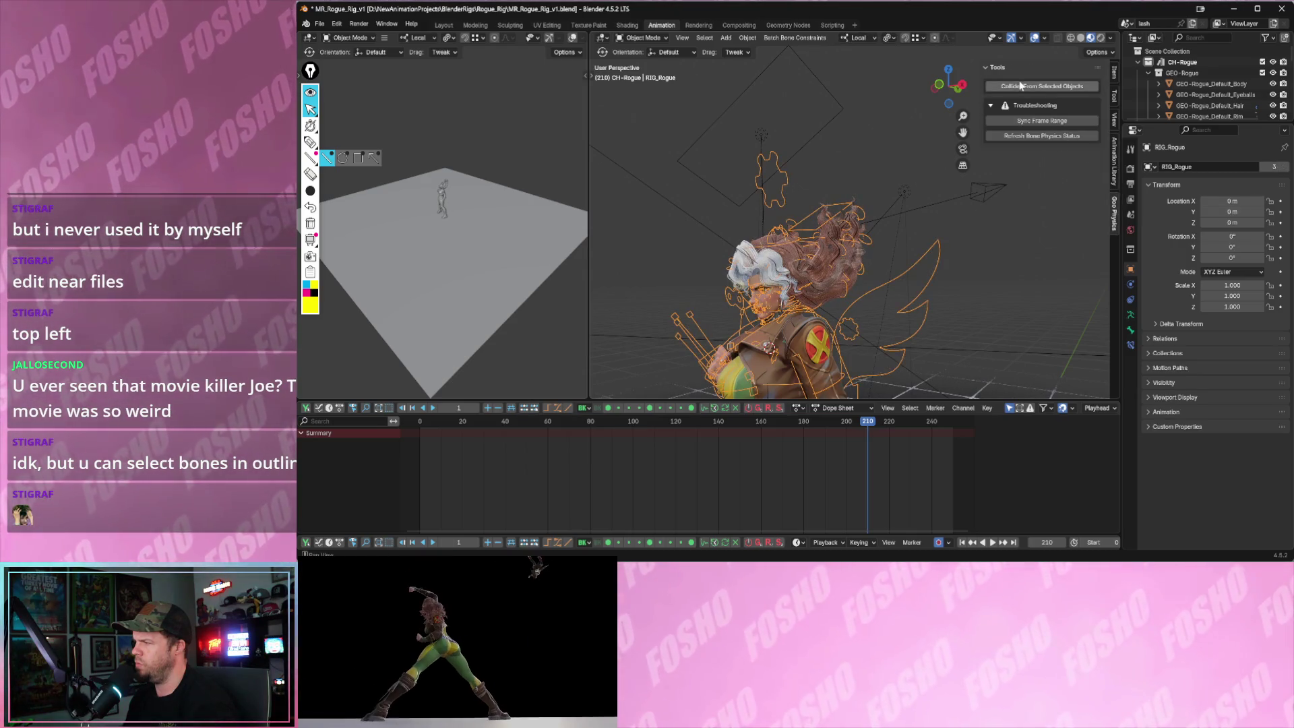
{"action": "left_click", "coordinate": [779, 186]}
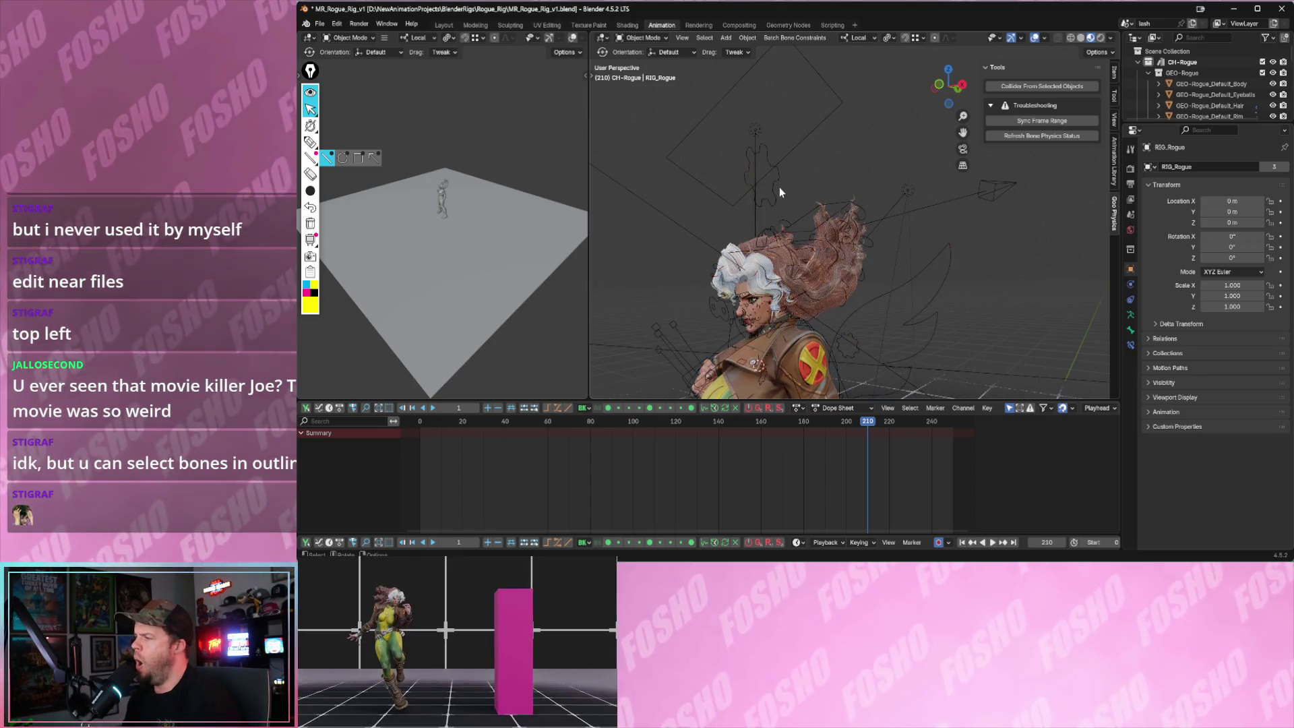
{"action": "left_click", "coordinate": [774, 196]}
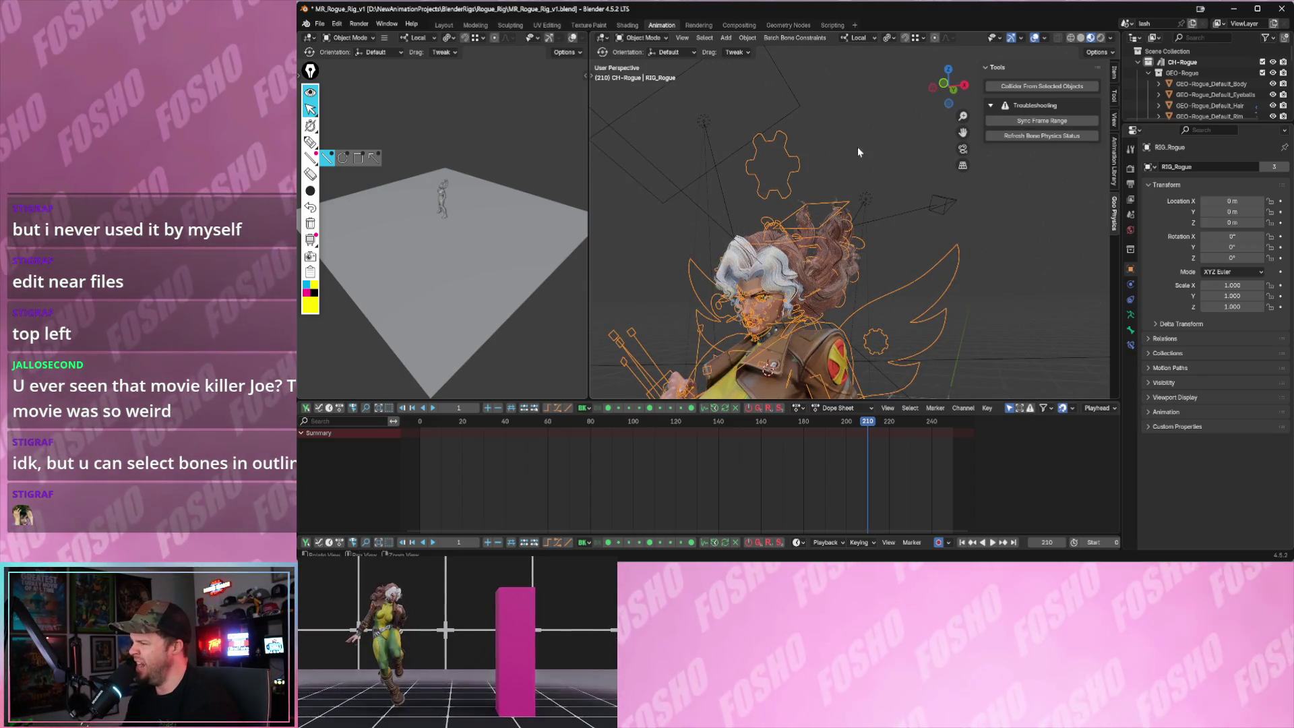
{"action": "scroll", "coordinate": [818, 193], "scroll_direction": "up", "scroll_amount": 2}
- Put the Rogue rig into pose mode and nudge its properties bone
{"action": "left_click", "coordinate": [816, 198]}
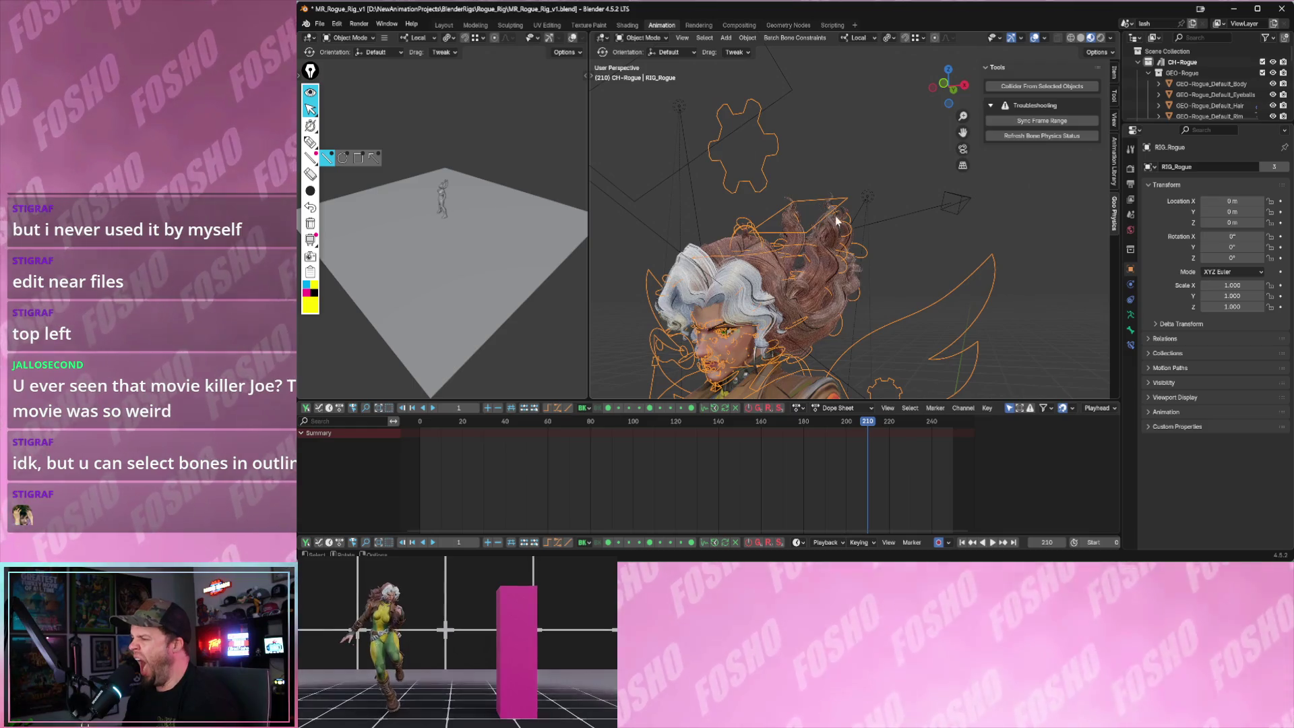
{"action": "middle_click_drag", "start_coordinate": [836, 218], "coordinate": [798, 208]}
{"action": "left_click", "coordinate": [644, 37]}
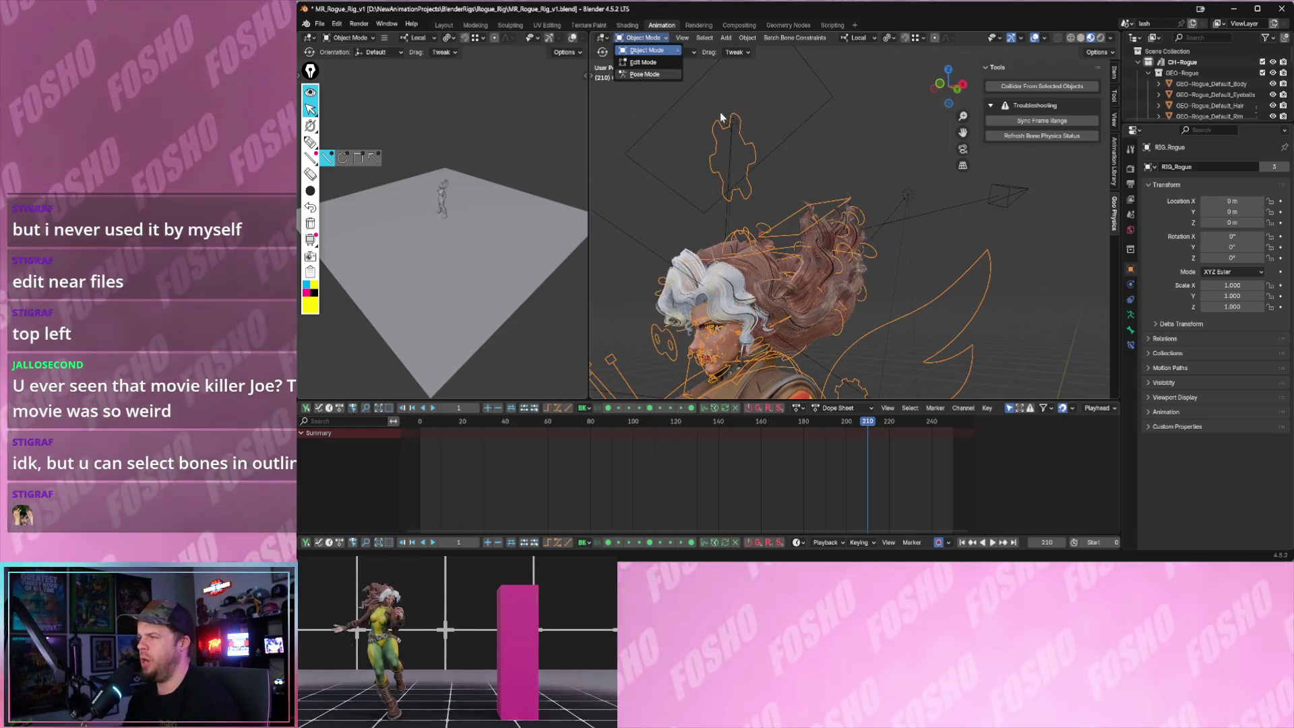
{"action": "key", "text": "ctrl+Tab"}
{"action": "left_click", "coordinate": [748, 142]}
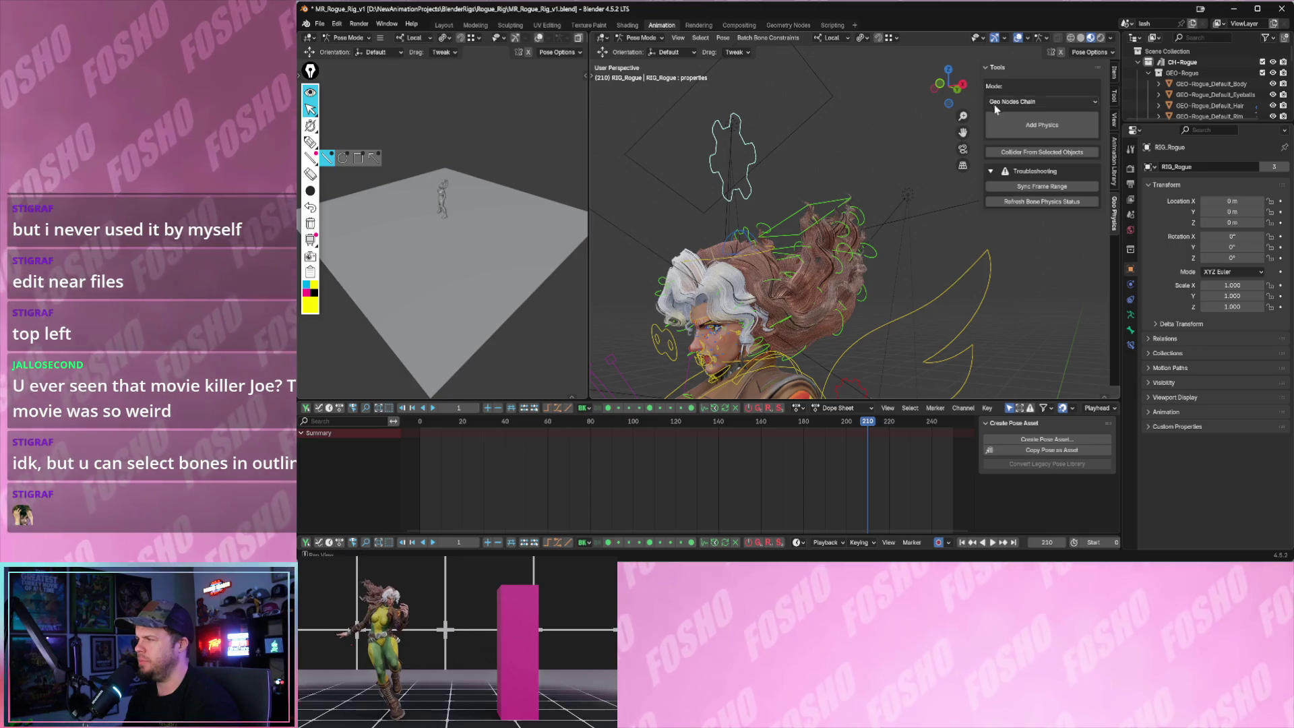
{"action": "key", "text": "g"}
{"action": "left_click", "coordinate": [831, 201]}
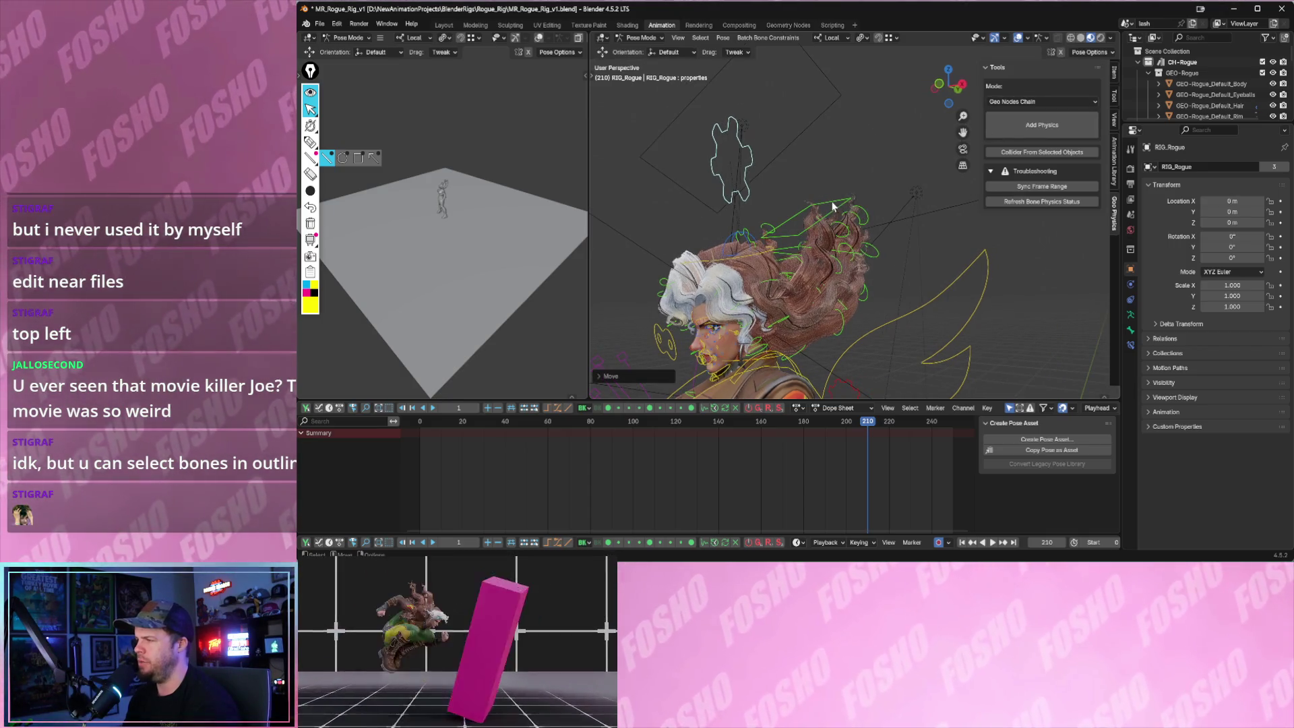
- Move hair_back_3, select hair_001_12_04, and show the rig's layer controls in the Item tab
{"action": "left_click", "coordinate": [833, 204]}
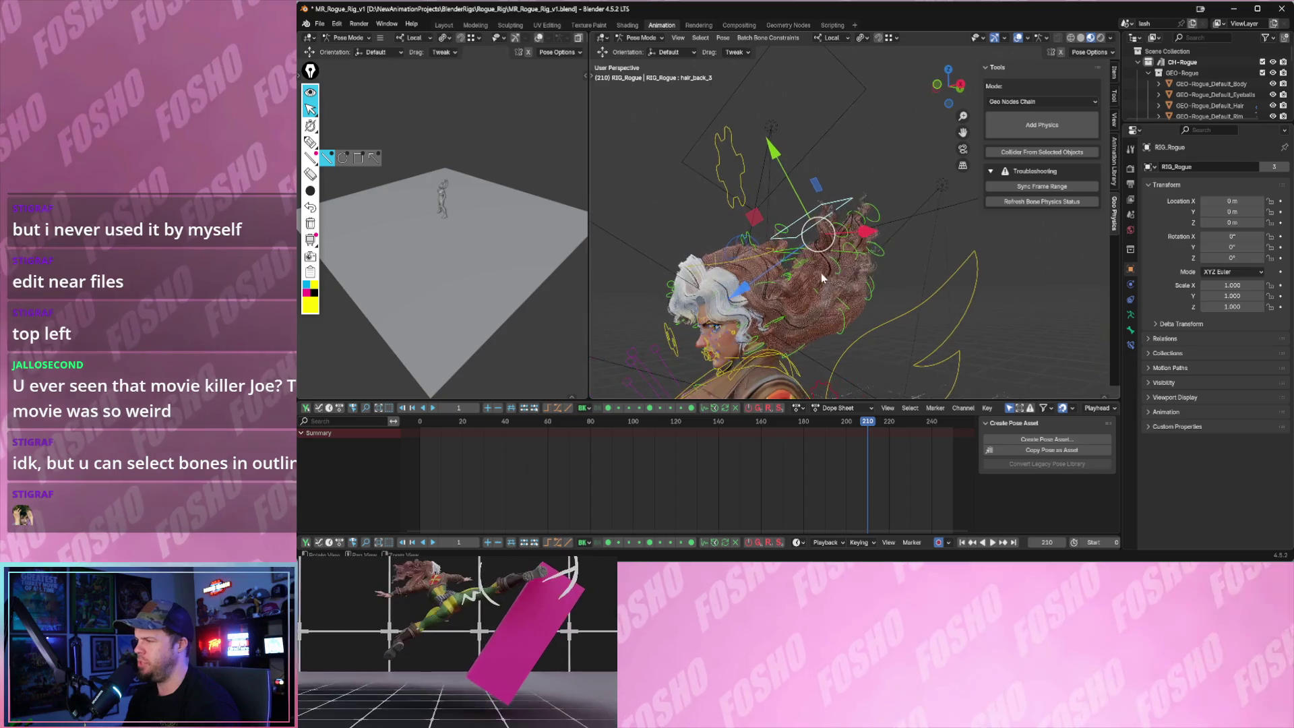
{"action": "key", "text": "g"}
{"action": "left_click", "coordinate": [826, 302]}
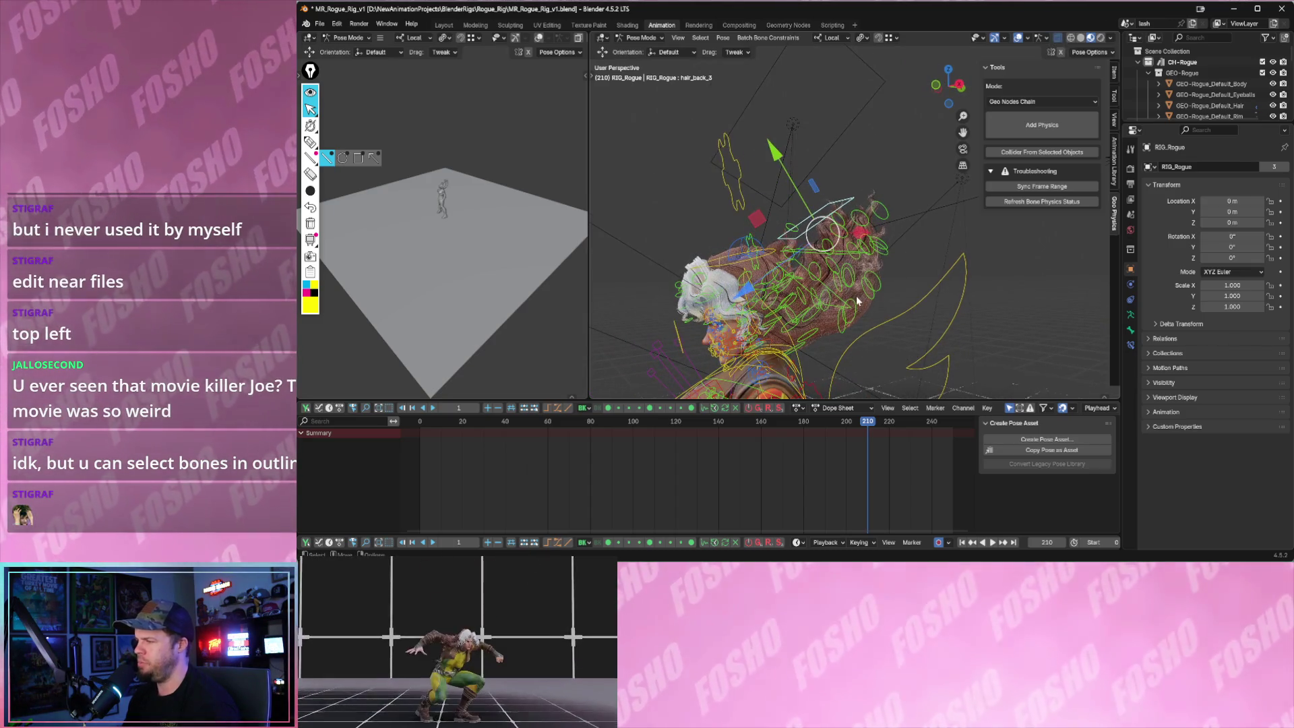
{"action": "left_click", "coordinate": [885, 284]}
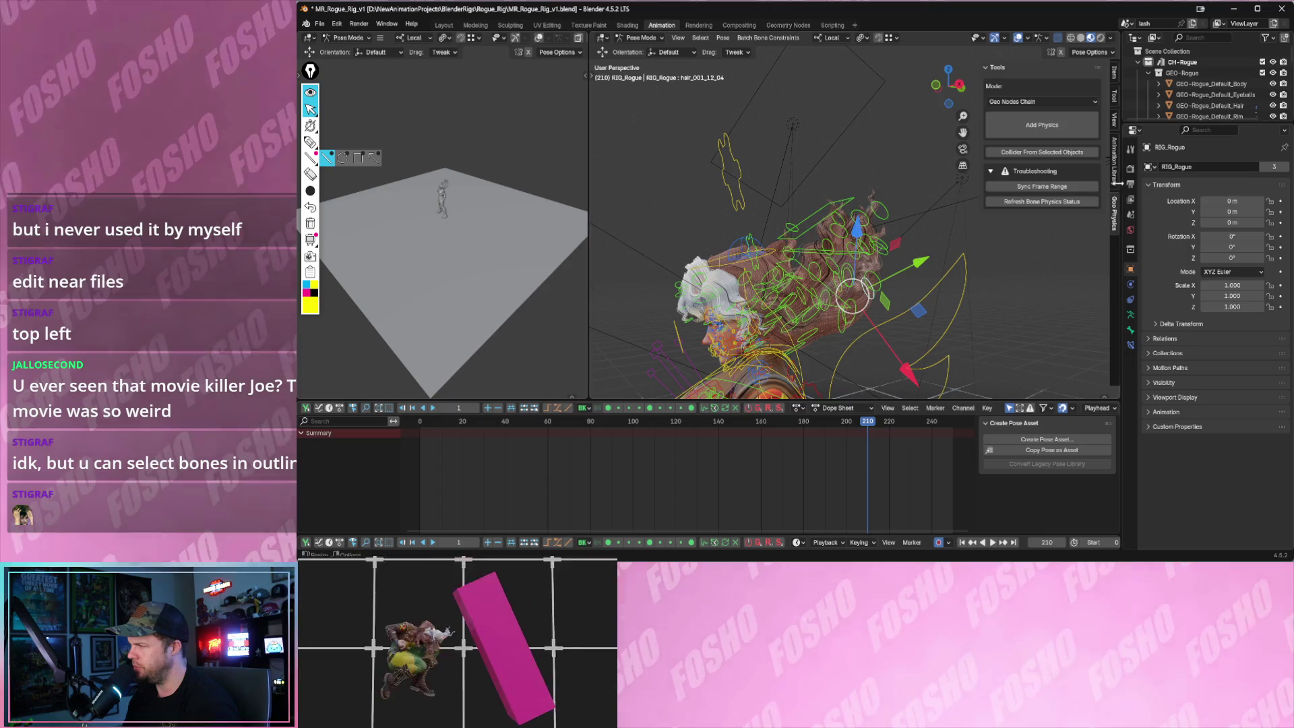
{"action": "left_click", "coordinate": [1114, 73]}
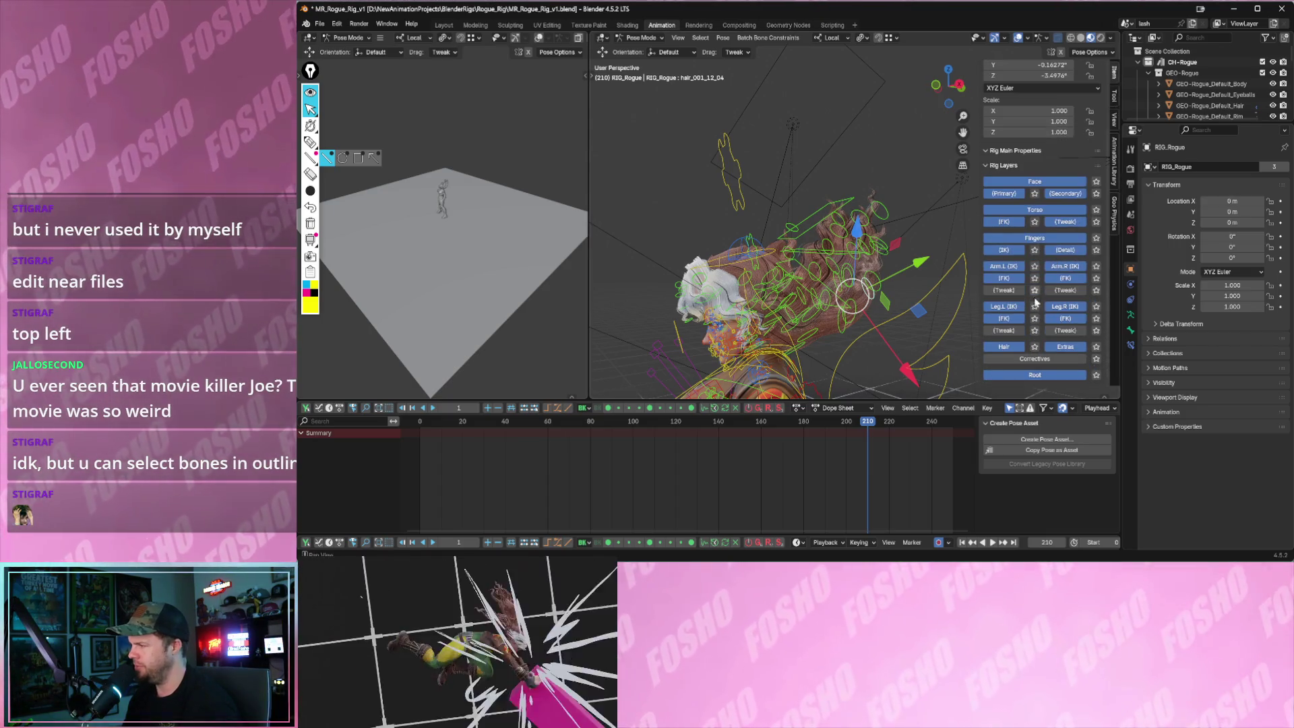
- Hide body bones, toggle overlays off and on, and uncheck Extras to hide cameras and empties
{"action": "left_click", "coordinate": [1034, 347]}
{"action": "scroll", "coordinate": [852, 290], "scroll_direction": "down", "scroll_amount": 2}
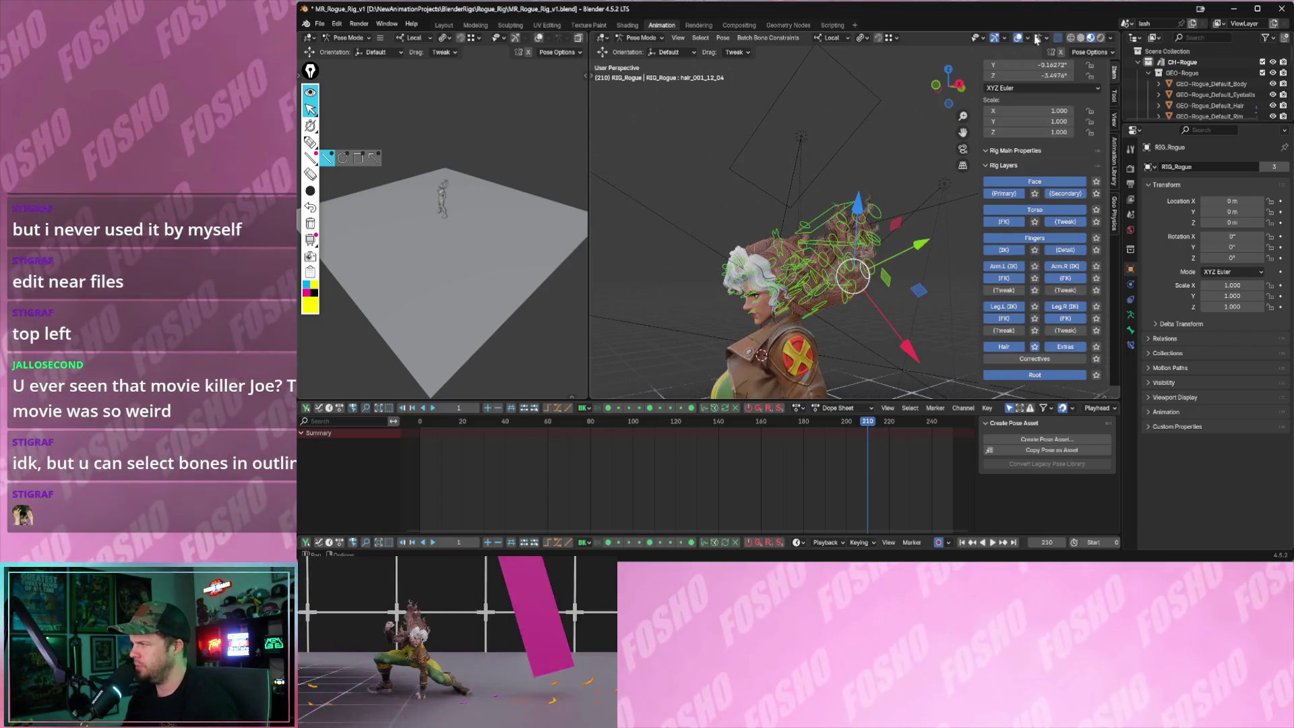
{"action": "left_click", "coordinate": [1036, 38]}
{"action": "left_click", "coordinate": [1019, 37]}
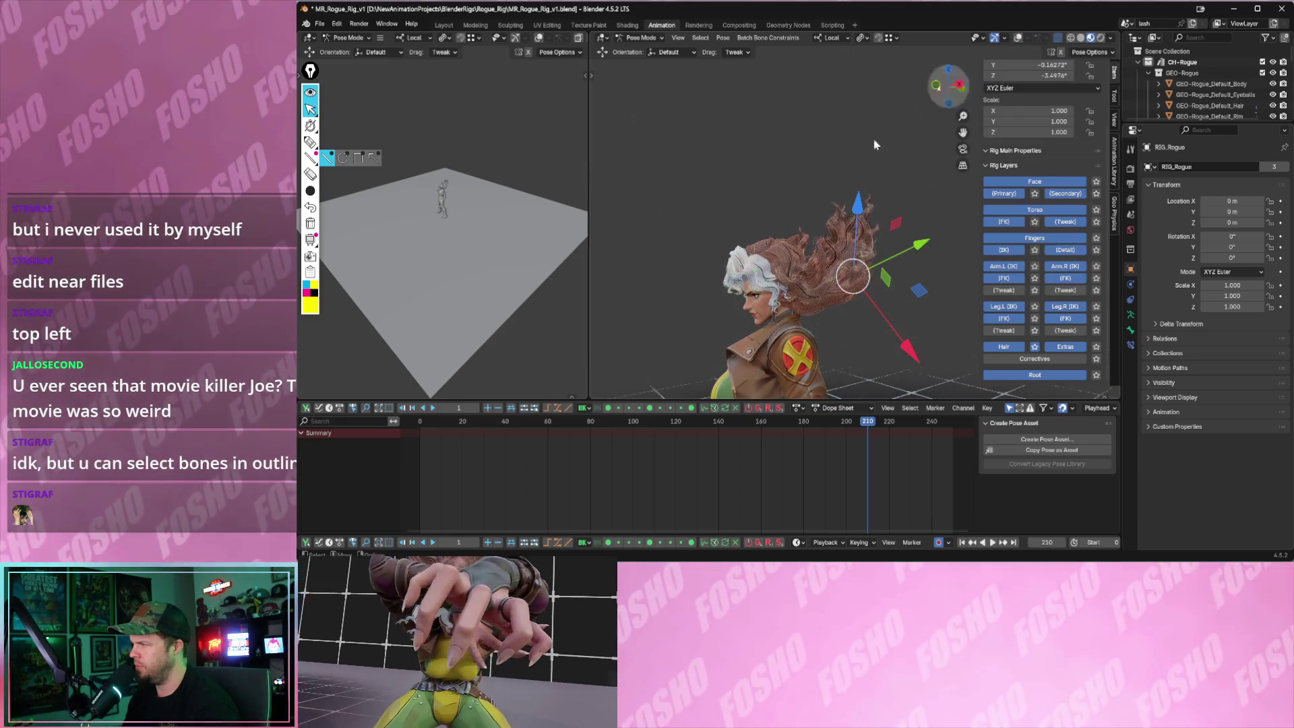
{"action": "key", "text": "g"}
{"action": "left_click", "coordinate": [981, 279]}
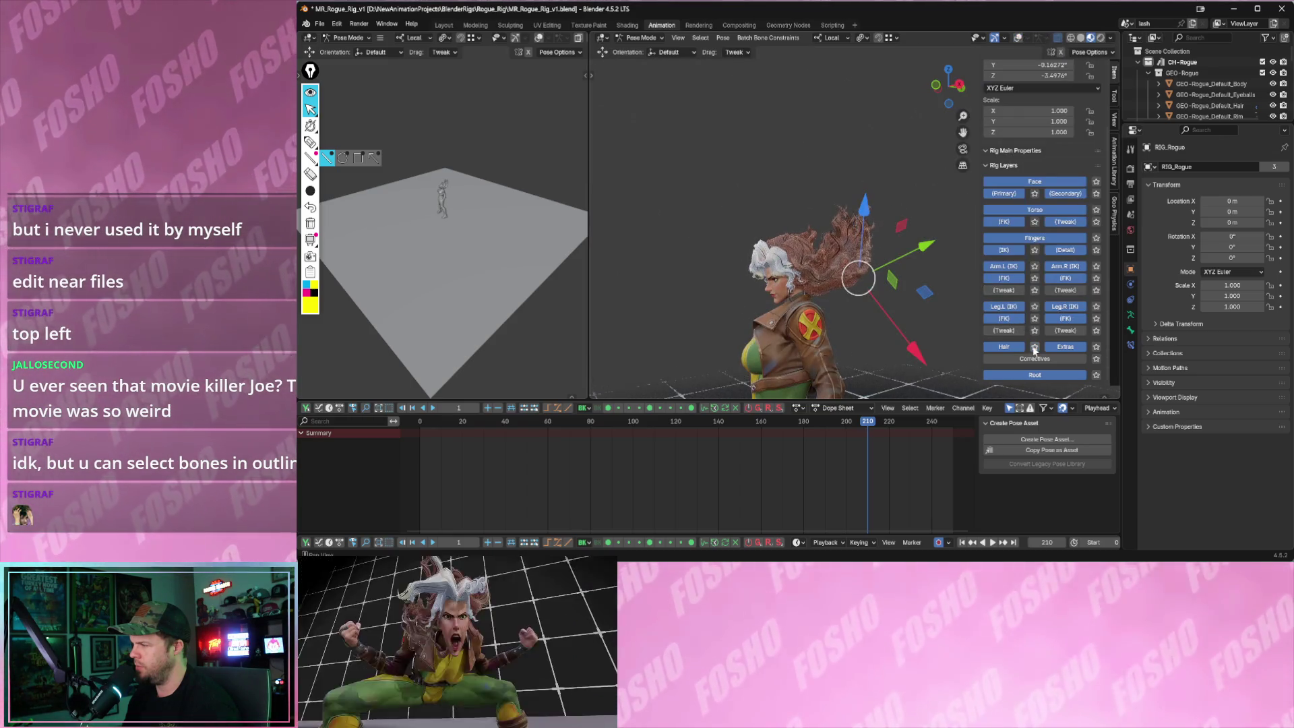
{"action": "left_click", "coordinate": [1019, 38]}
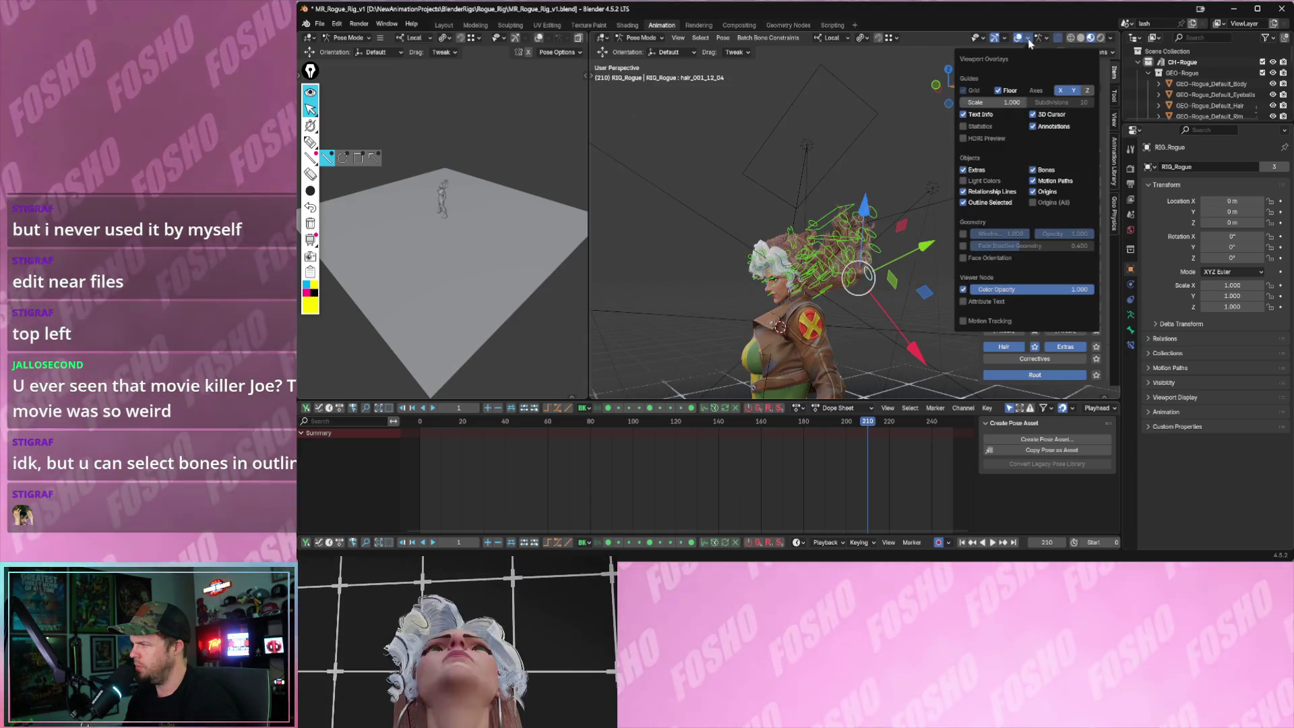
{"action": "left_click", "coordinate": [978, 173]}
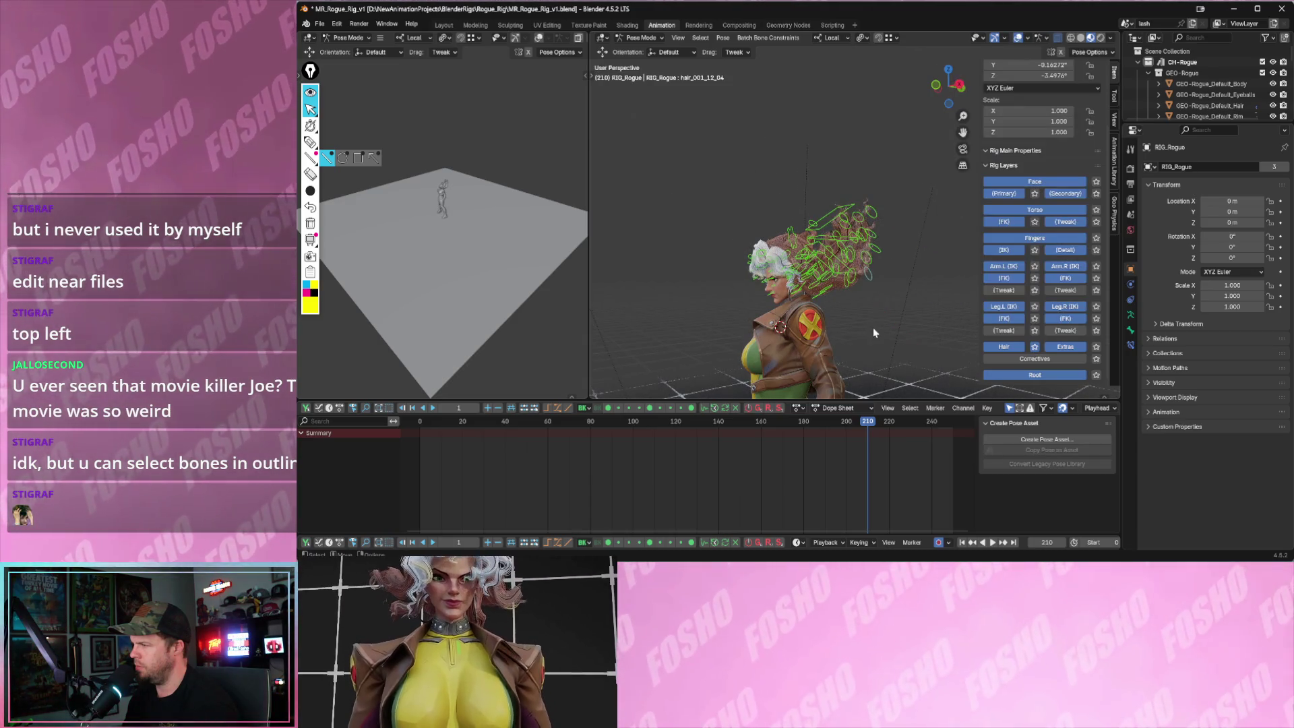
{"action": "key", "text": "ctrl+z"}
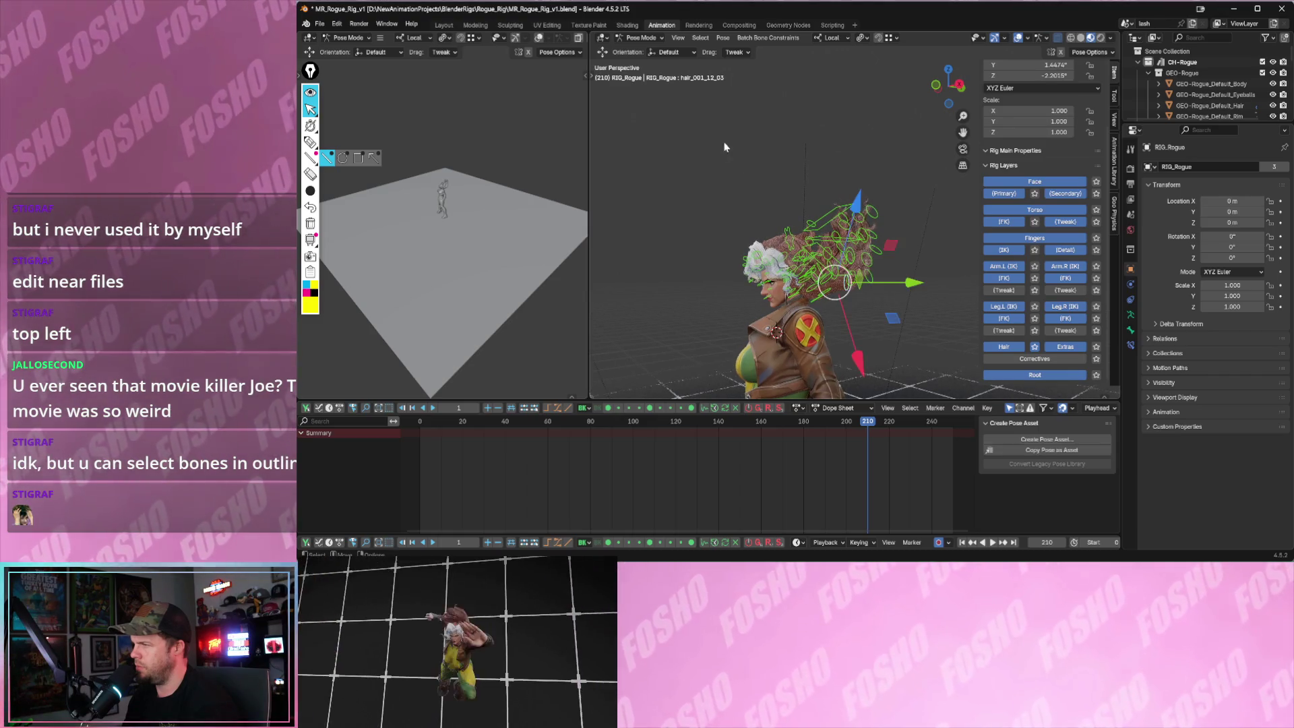
- Box-select all the hair bones with the Select Box tool and play to frame 222
{"action": "left_click", "coordinate": [756, 203]}
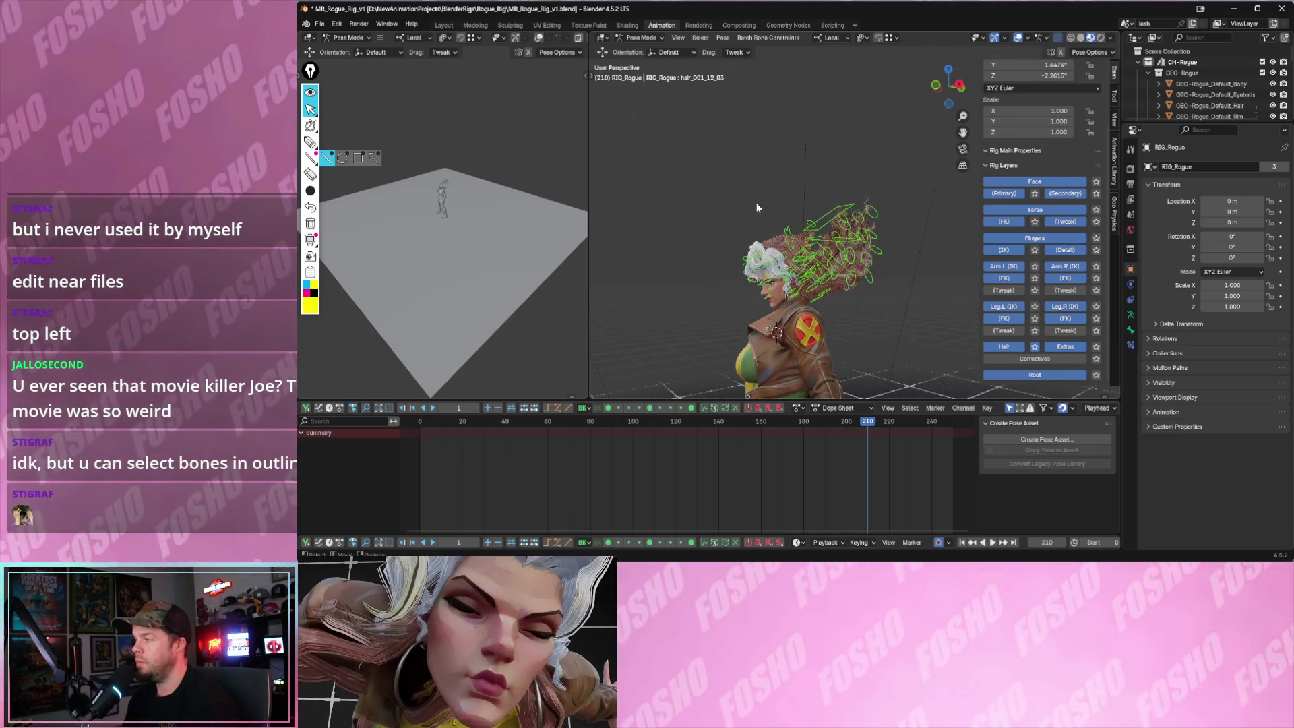
{"action": "left_click", "coordinate": [591, 76]}
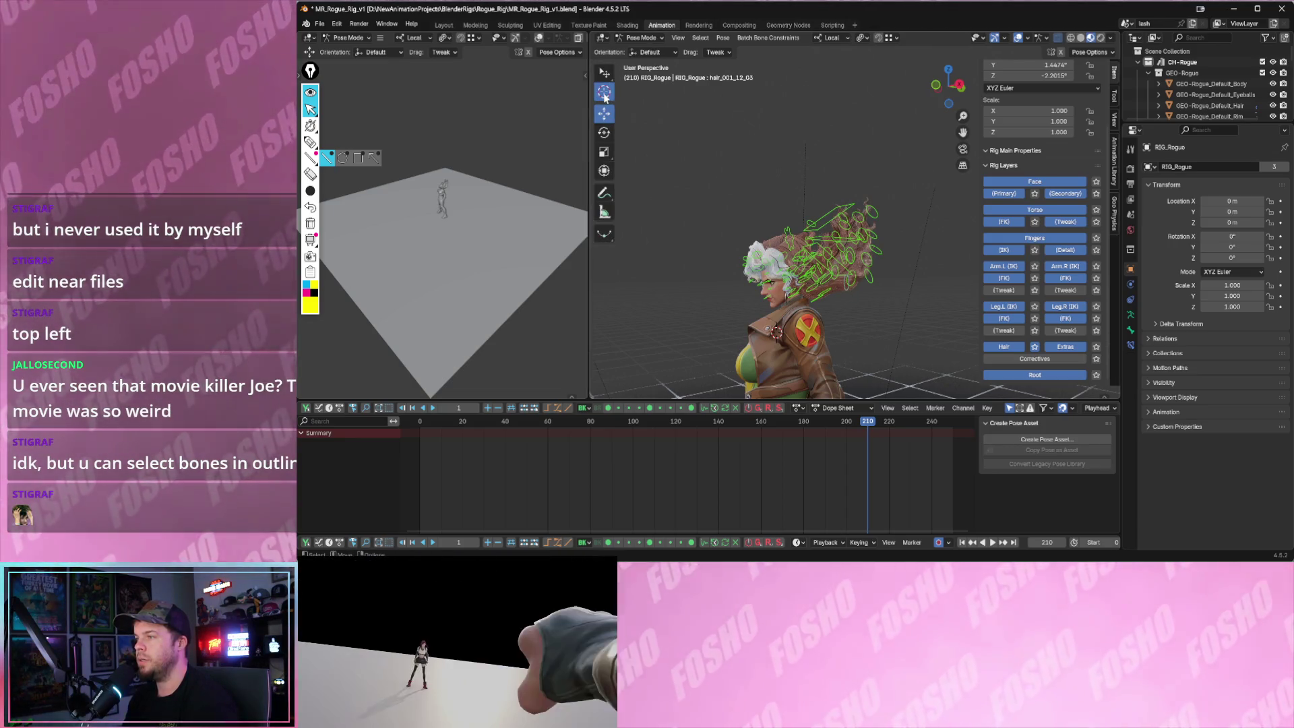
{"action": "left_click", "coordinate": [610, 66]}
{"action": "left_click", "coordinate": [637, 97]}
{"action": "left_click_drag", "start_coordinate": [743, 160], "coordinate": [889, 307]}
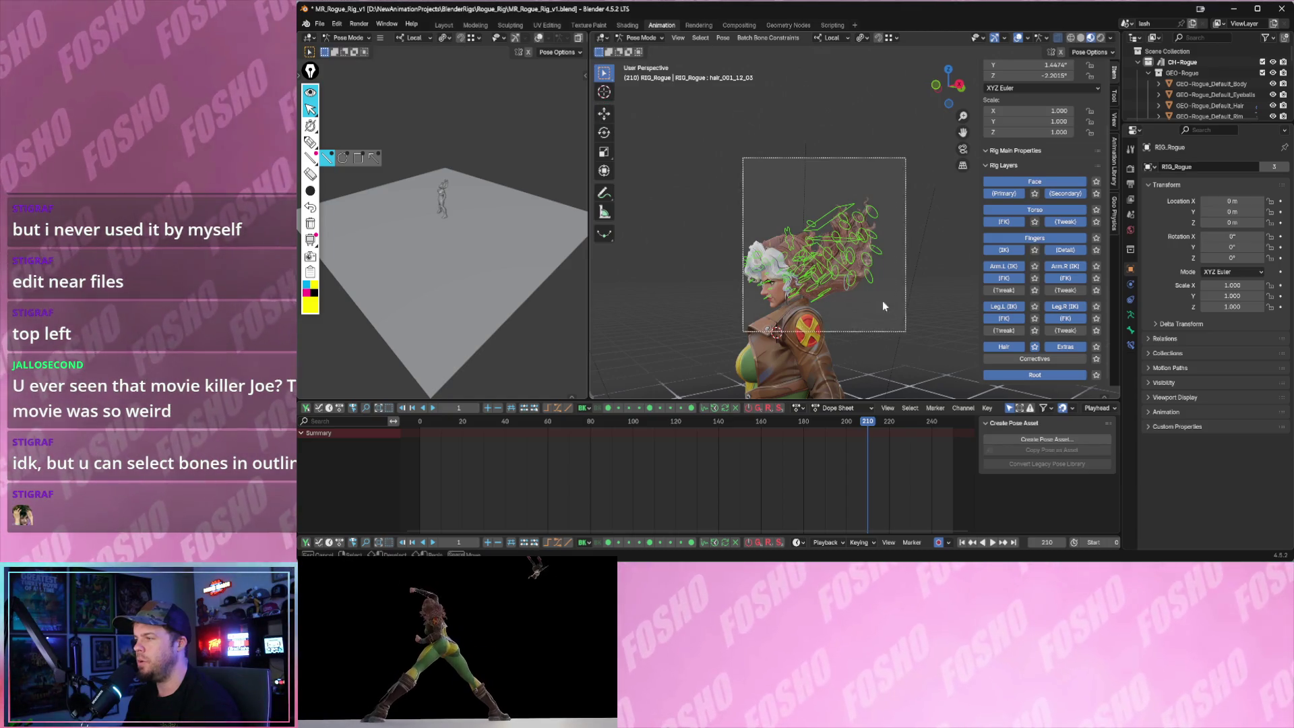
{"action": "scroll", "coordinate": [889, 307], "scroll_direction": "up", "scroll_amount": 2}
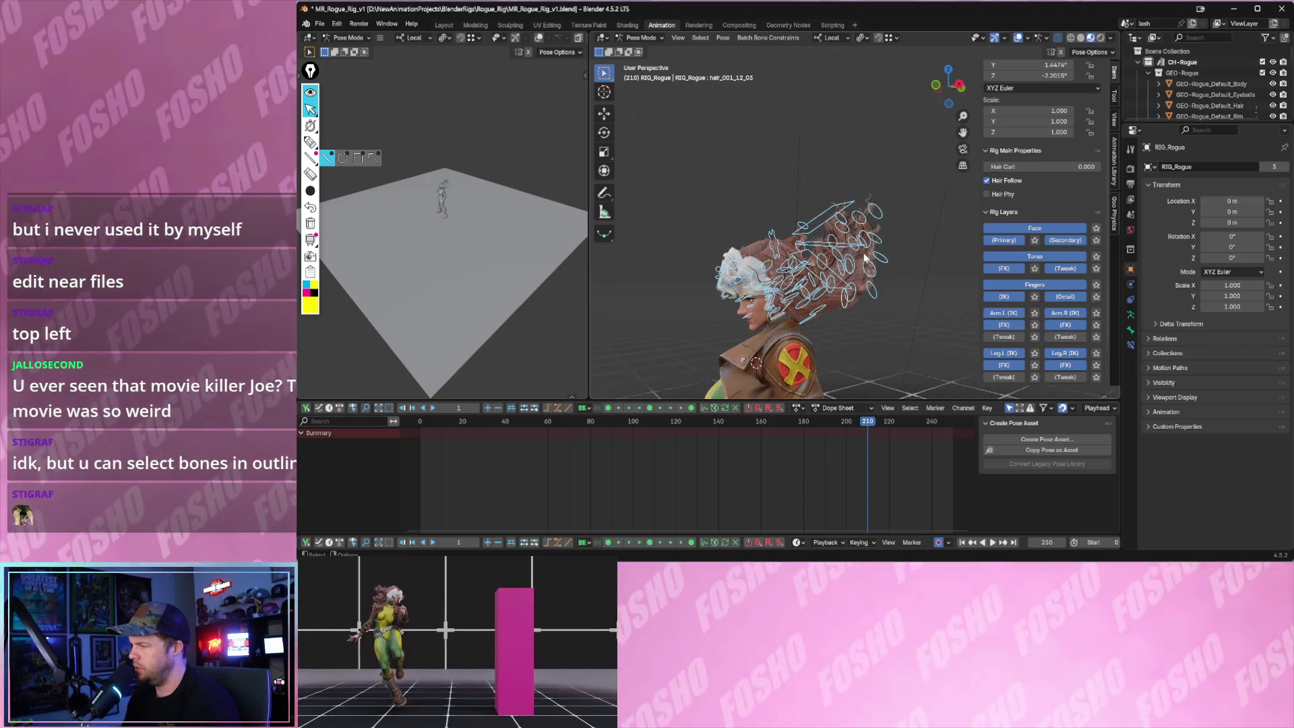
{"action": "key", "text": "space"}
{"action": "scroll", "coordinate": [1024, 175], "scroll_direction": "up", "scroll_amount": 3}
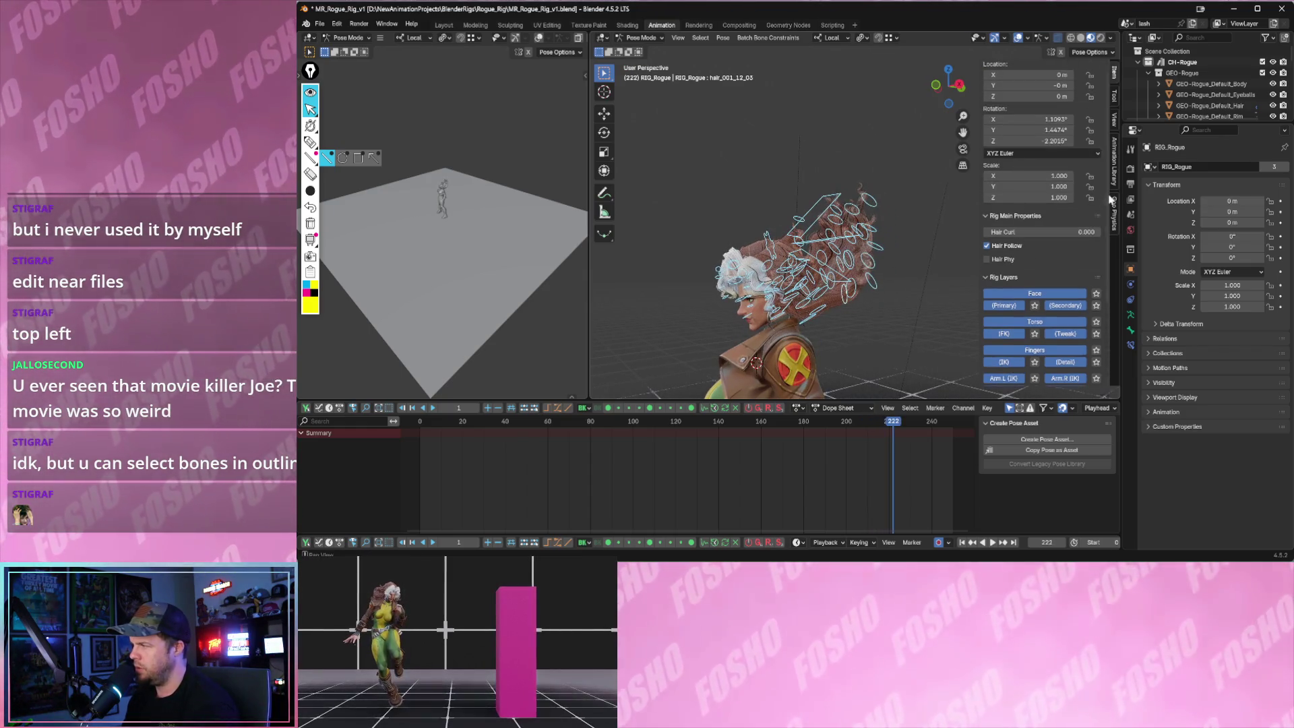
- Select hair_MSTR in the Geo Physics tab and remove its physics
{"action": "left_click", "coordinate": [1114, 202]}
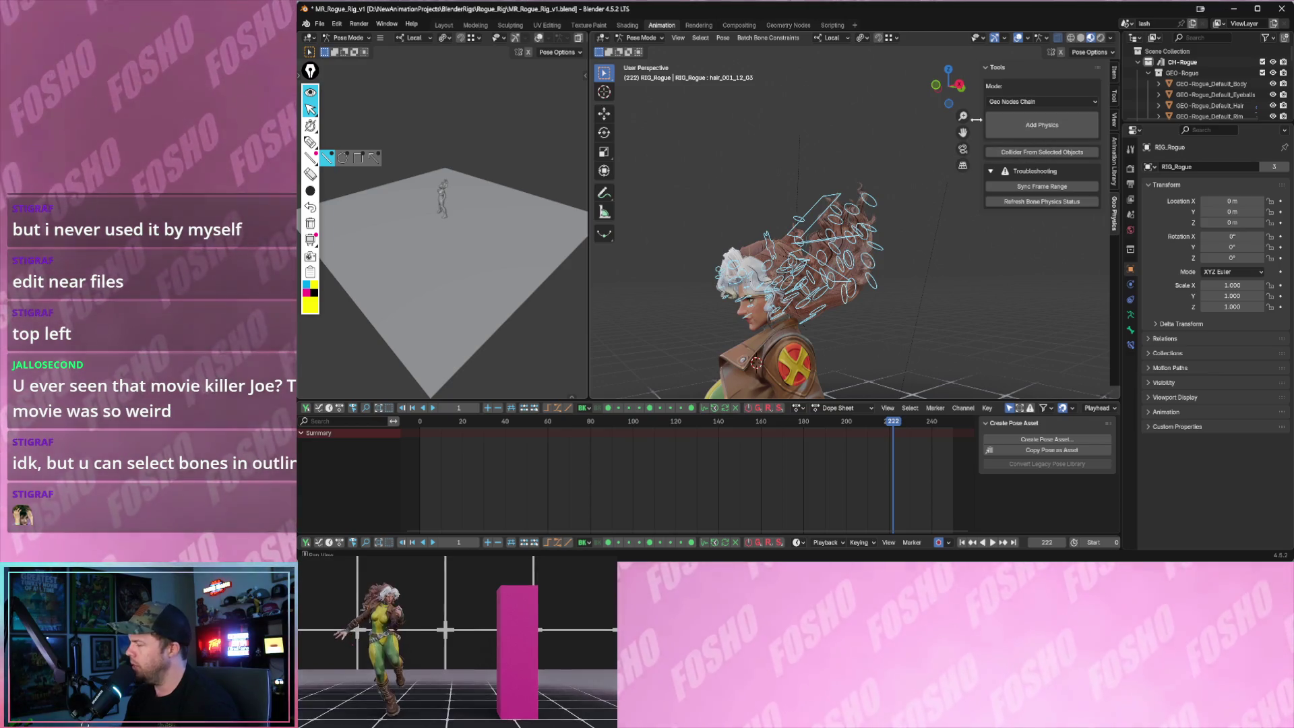
{"action": "left_click", "coordinate": [821, 169]}
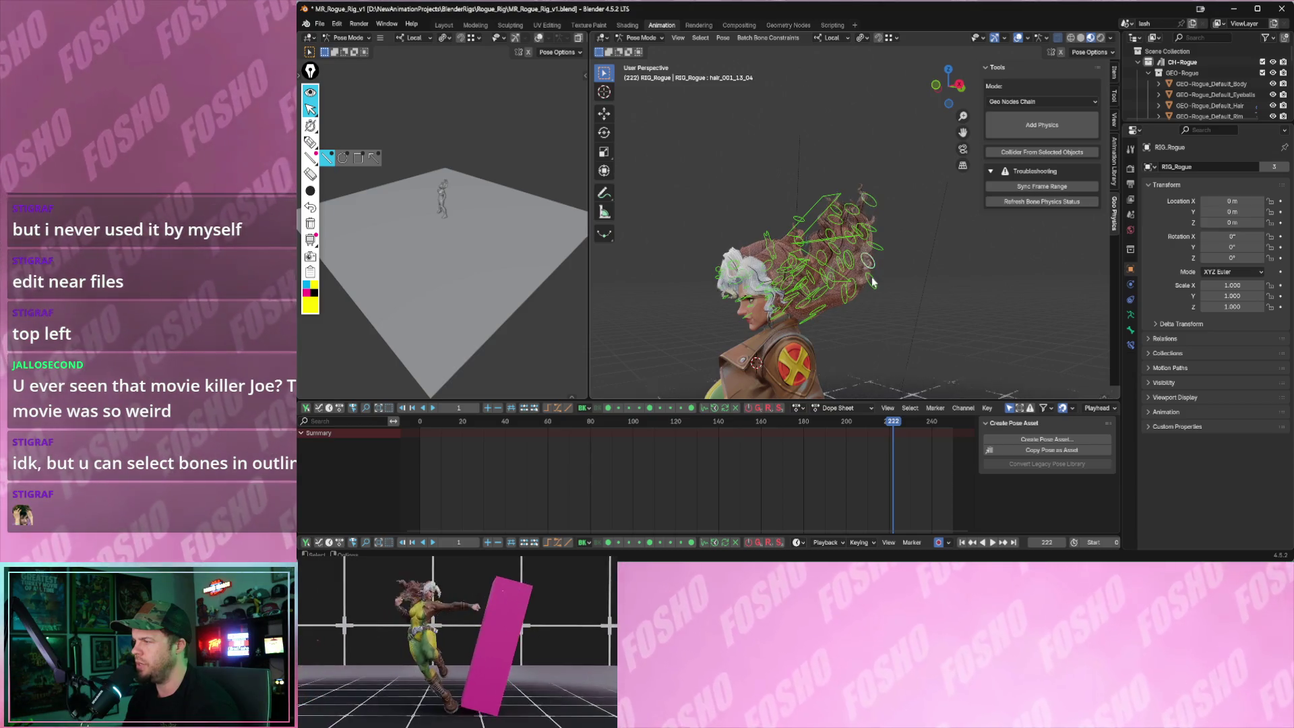
{"action": "left_click", "coordinate": [768, 240]}
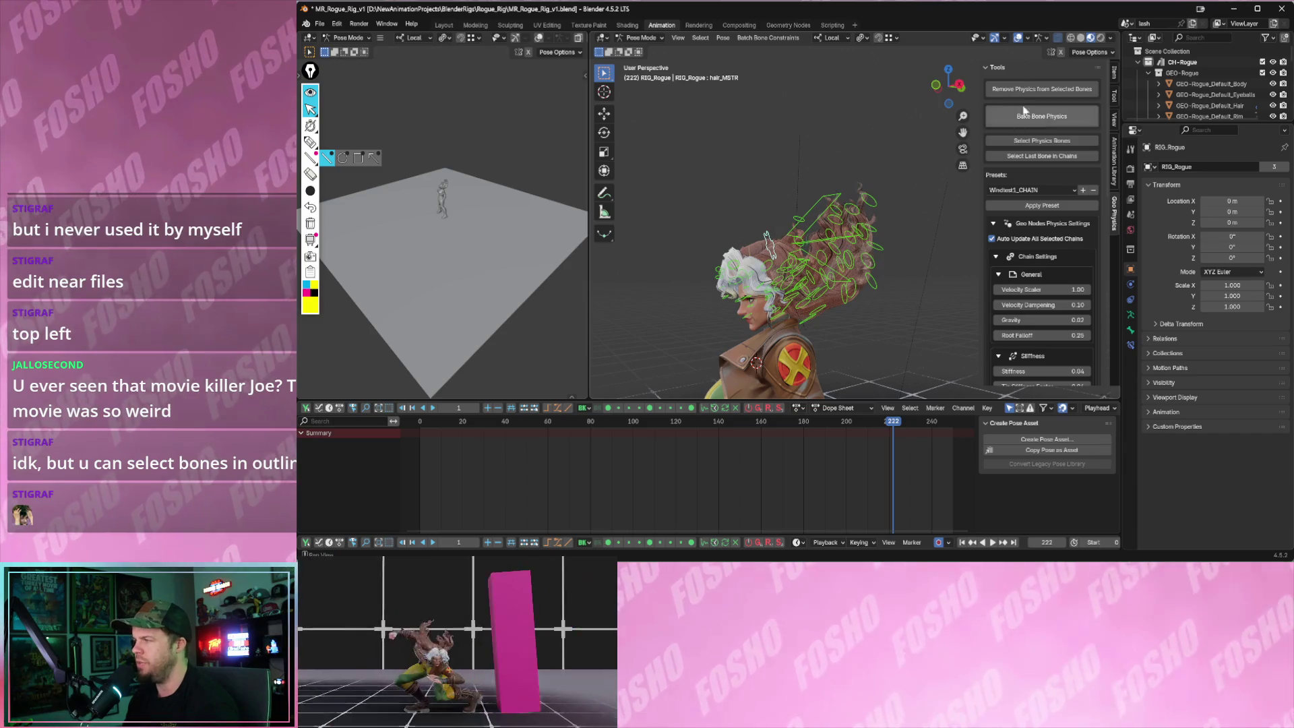
{"action": "left_click", "coordinate": [1042, 88]}
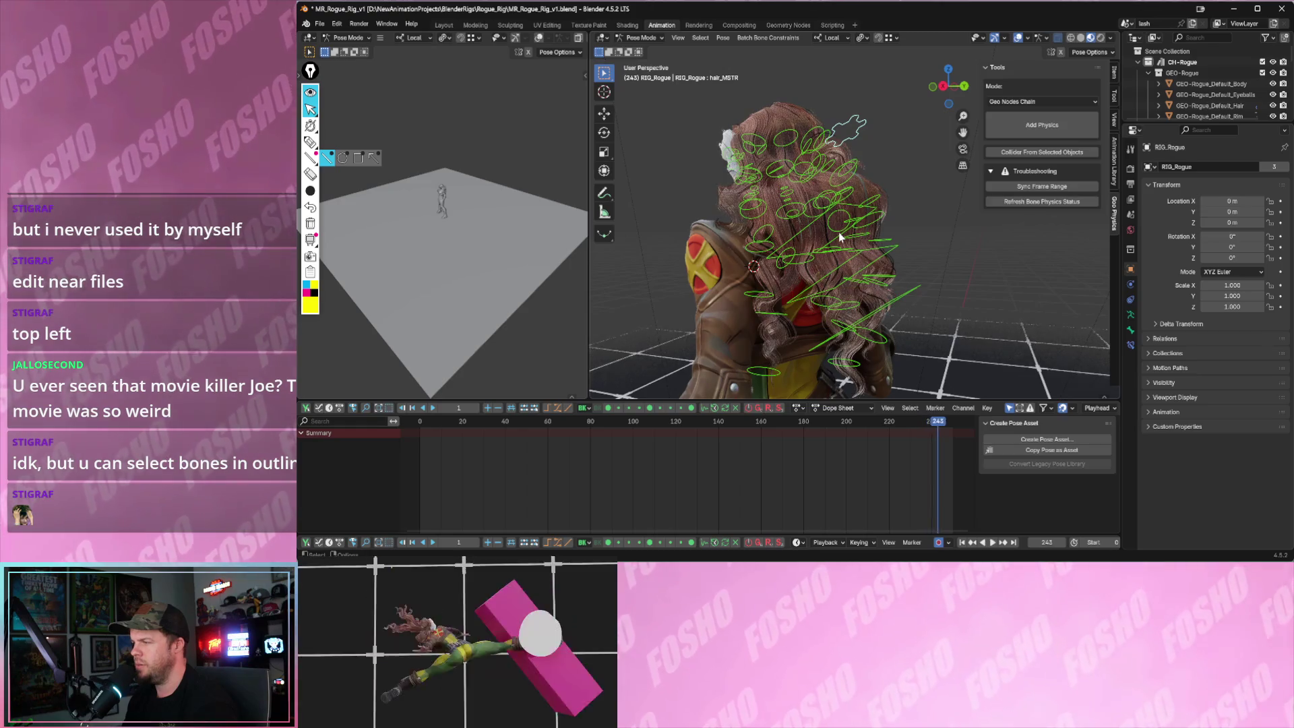
{"action": "key", "text": "space"}
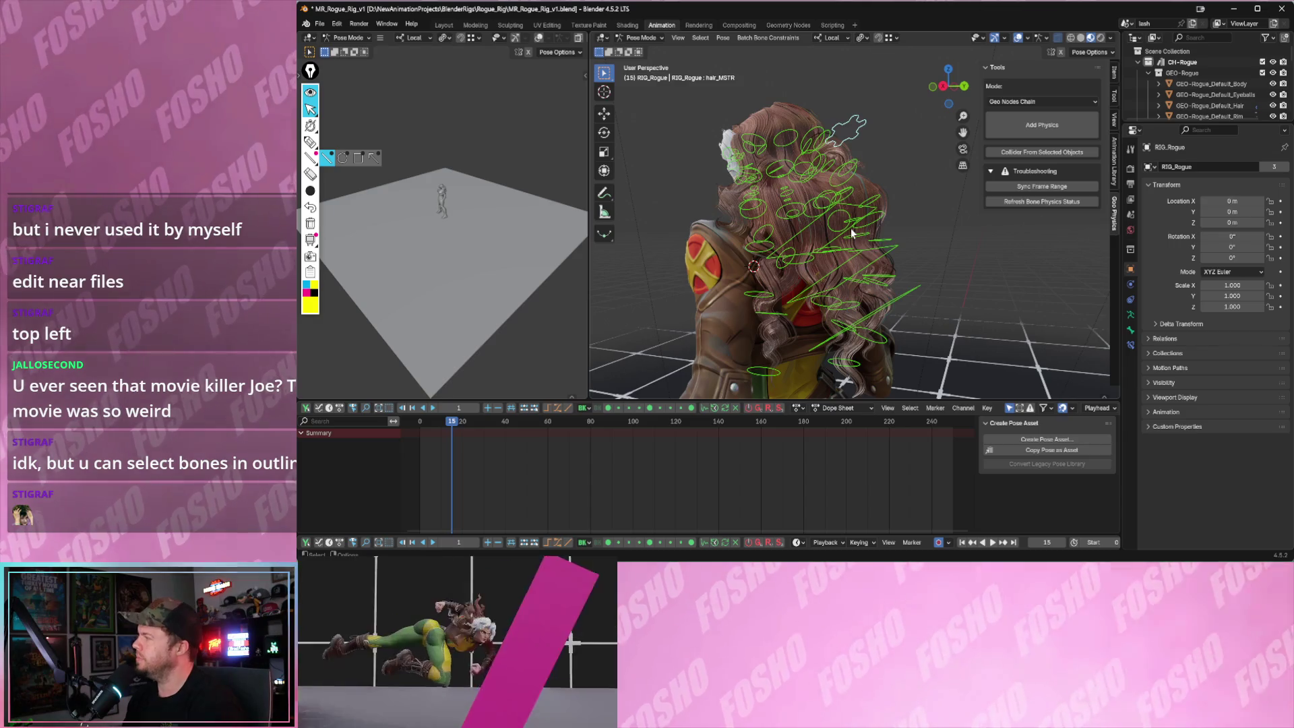
- Play to frame 31, trackball-rotate the hair bones into a new pose and confirm
{"action": "key", "text": "space"}
{"action": "mouse_move", "coordinate": [793, 228]}
{"action": "middle_mouse_down"}
{"action": "mouse_move", "coordinate": [838, 221]}
{"action": "mouse_move", "coordinate": [813, 204]}
{"action": "middle_mouse_up"}
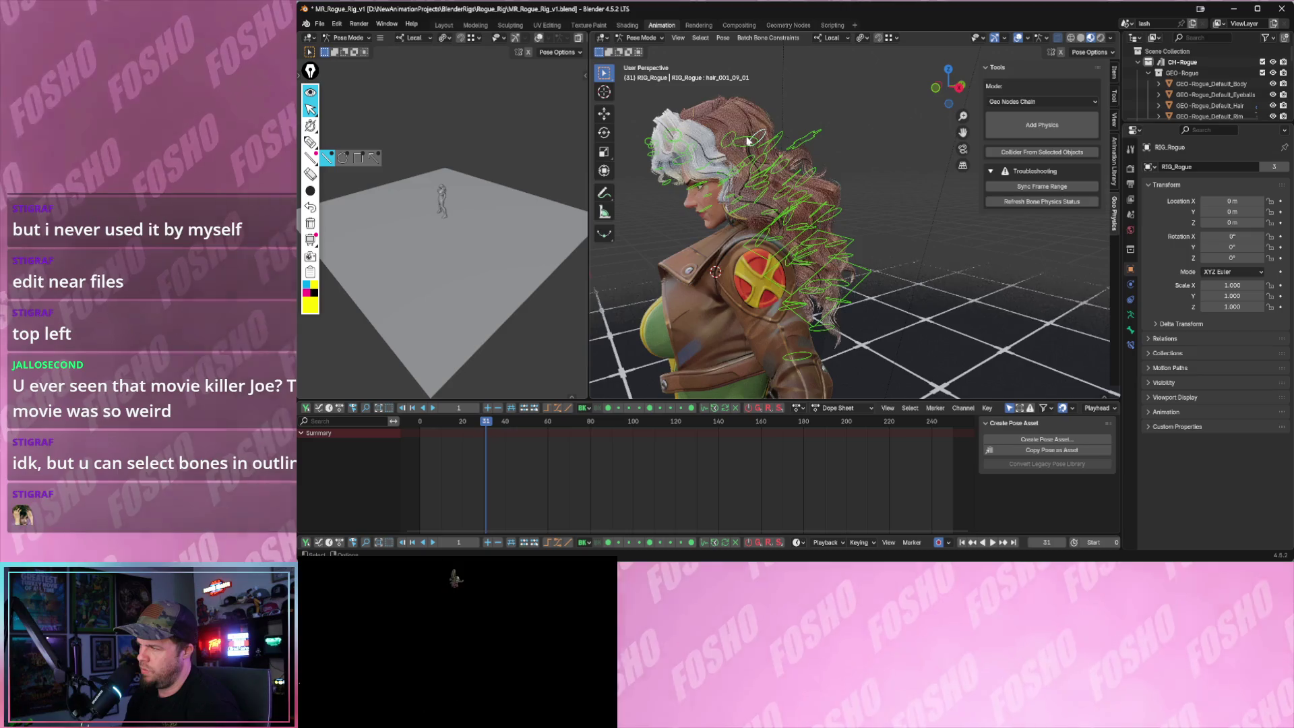
{"action": "key", "text": "r"}
{"action": "key", "text": "r"}
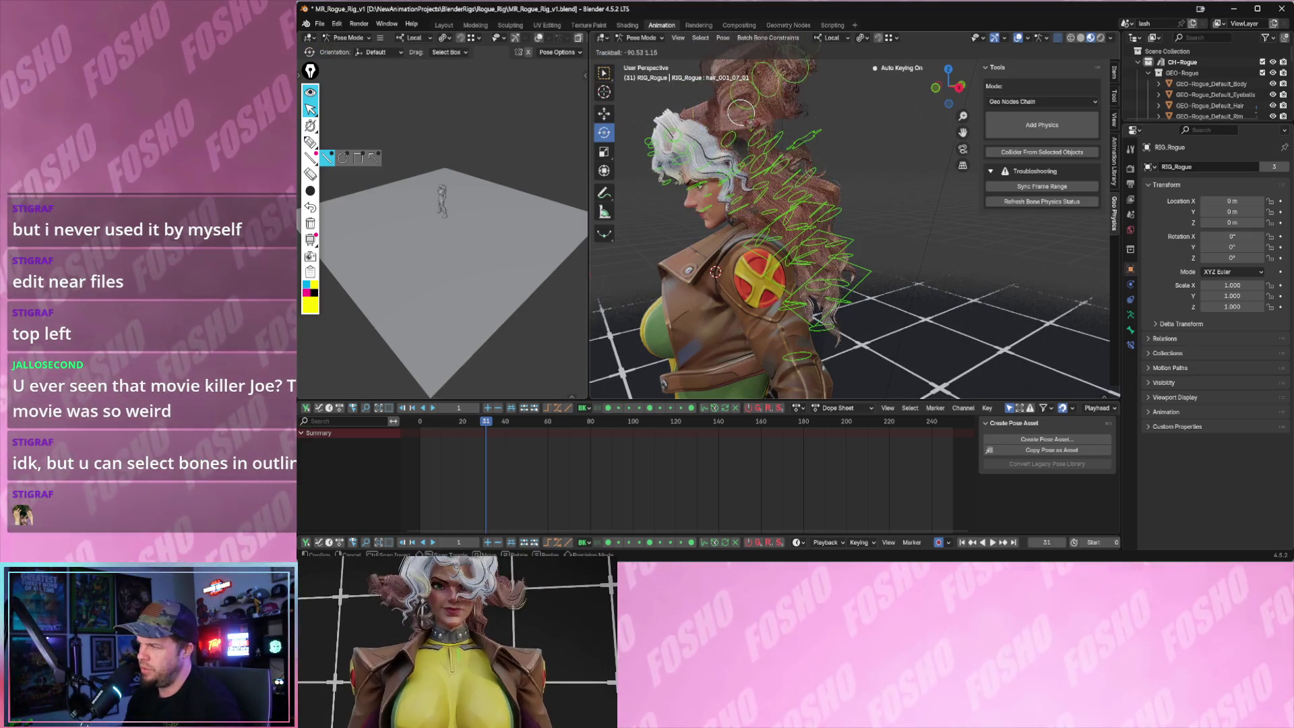
{"action": "key", "text": "Return"}
{"action": "middle_click_drag", "start_coordinate": [910, 142], "coordinate": [1052, 139]}
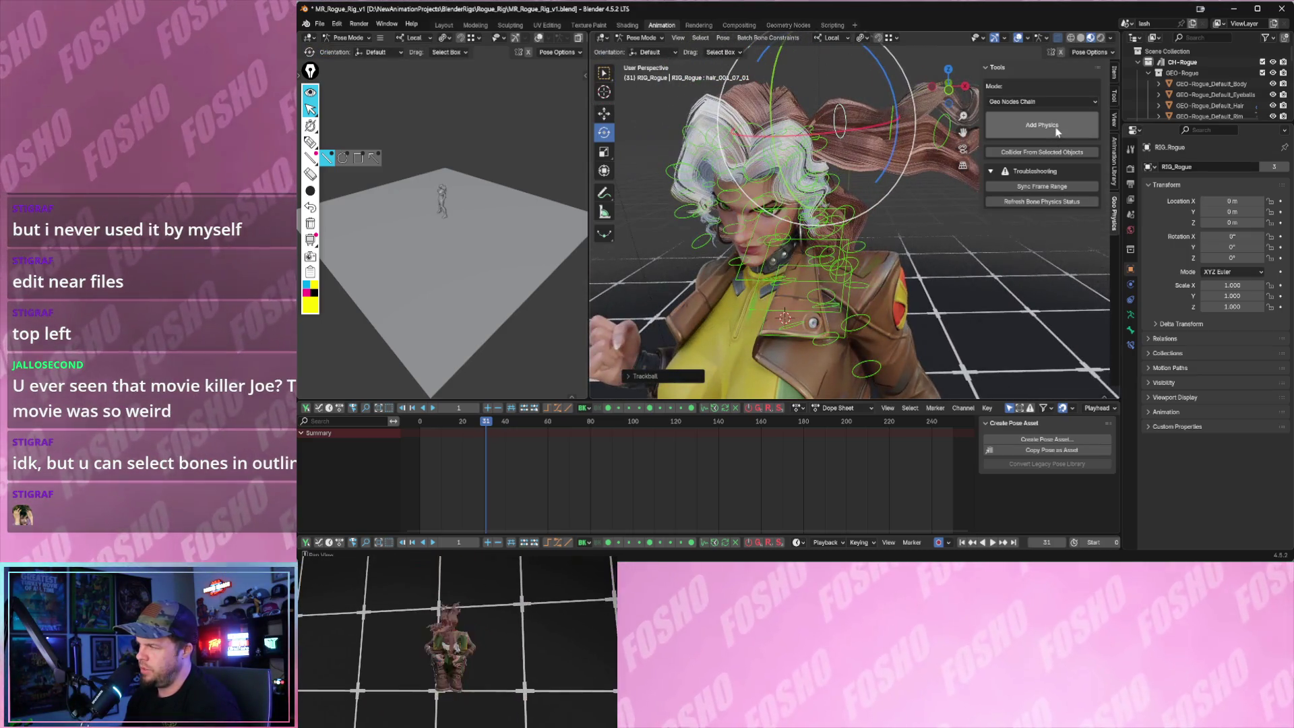
- Try Add Physics, then cycle the Mode through Soft Body Chain and Cloth Chain after the error
{"action": "left_click", "coordinate": [1057, 129]}
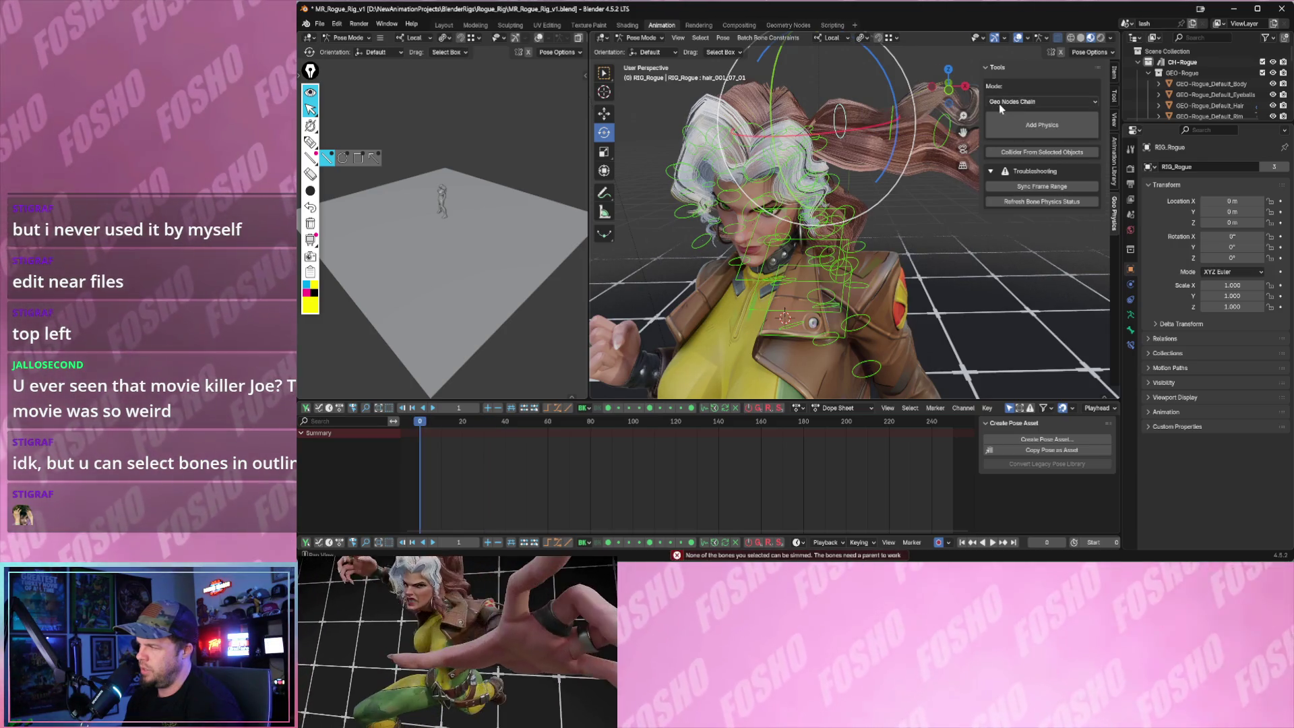
{"action": "left_click", "coordinate": [999, 104]}
{"action": "left_click", "coordinate": [1006, 124]}
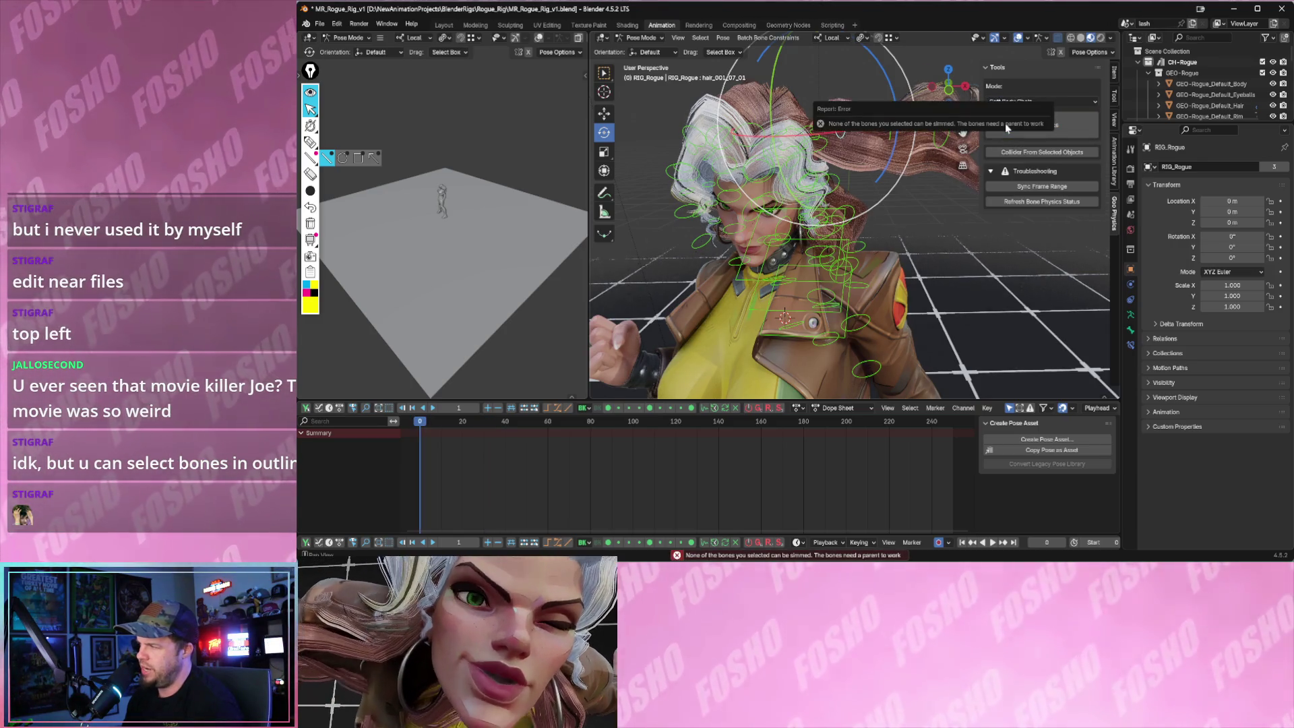
{"action": "left_click", "coordinate": [1011, 102]}
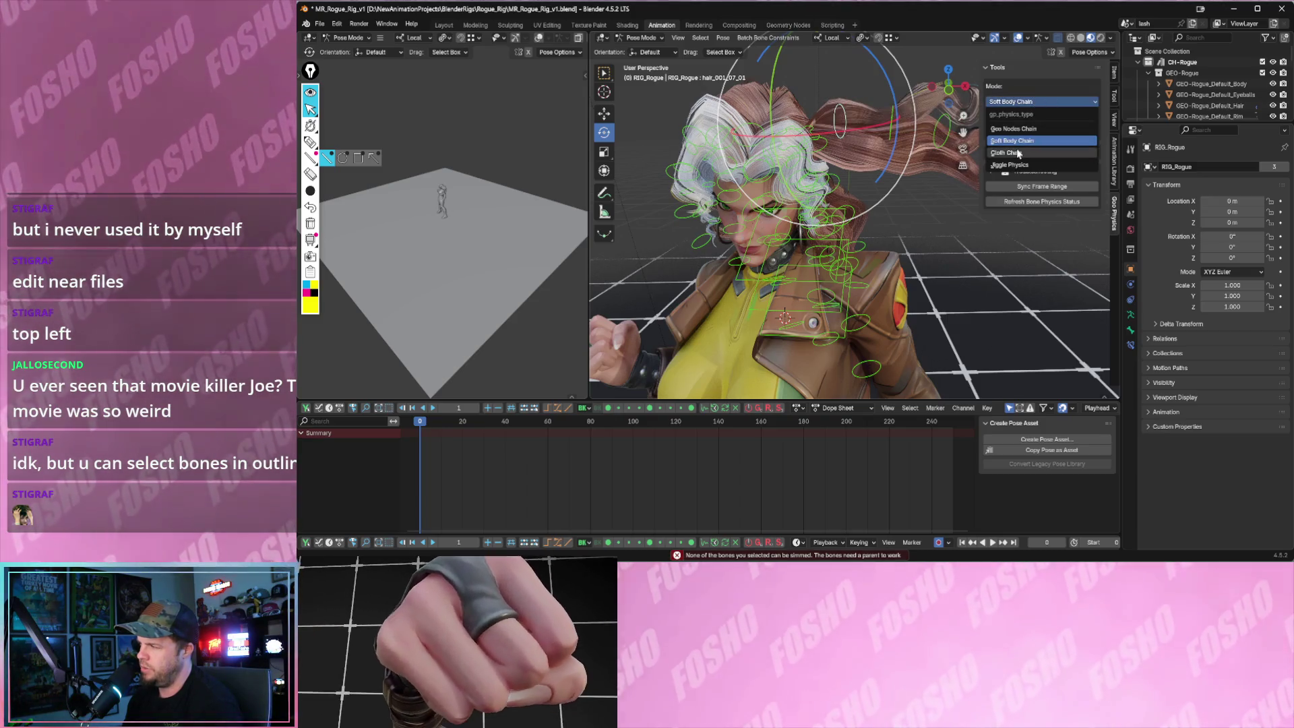
{"action": "left_click", "coordinate": [1018, 142]}
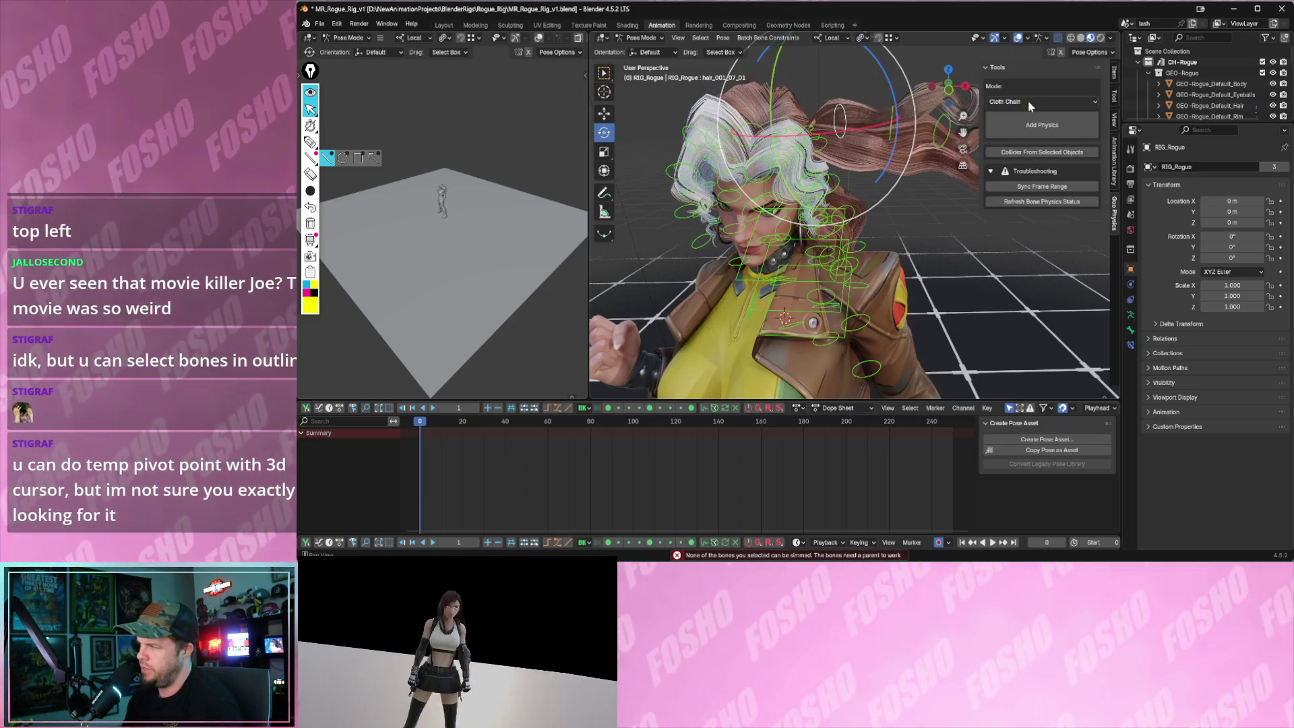
- Switch Mode back to Geo Nodes Chain, choose Jiggle Physics, and play to test the hair
{"action": "left_click", "coordinate": [1019, 102]}
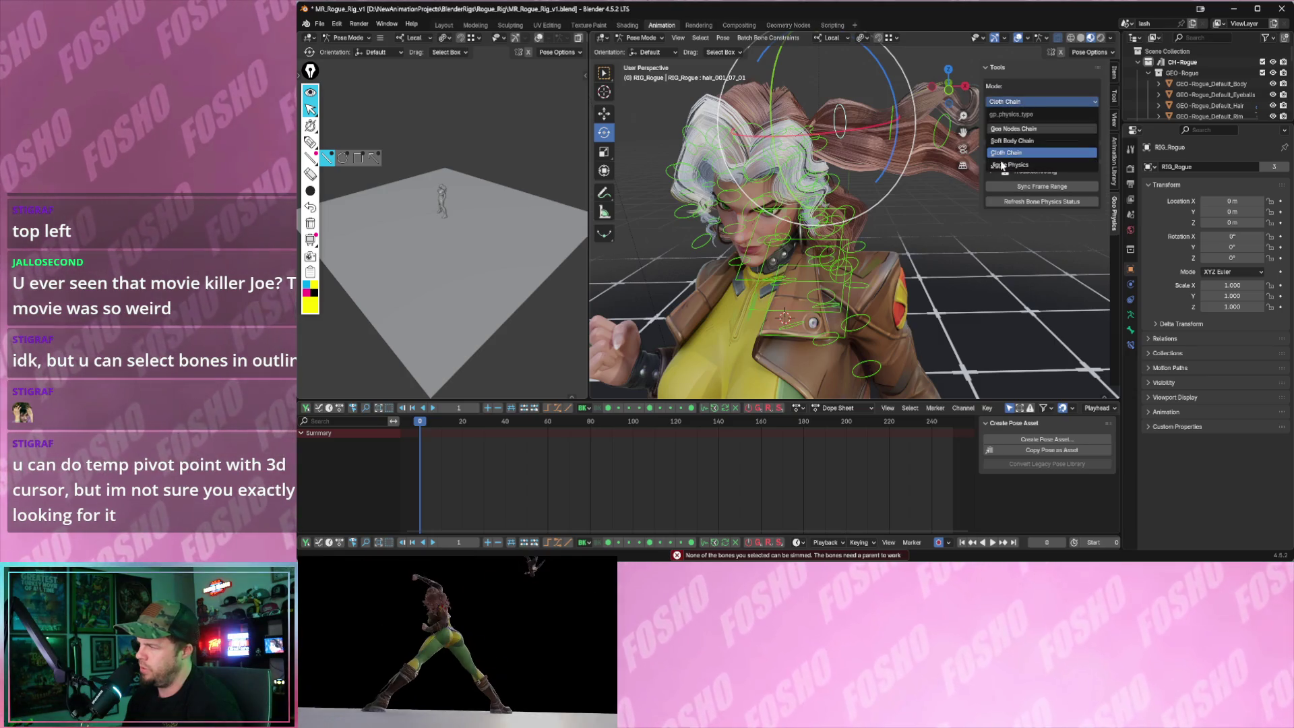
{"action": "left_click", "coordinate": [1014, 129]}
{"action": "left_click", "coordinate": [1021, 102]}
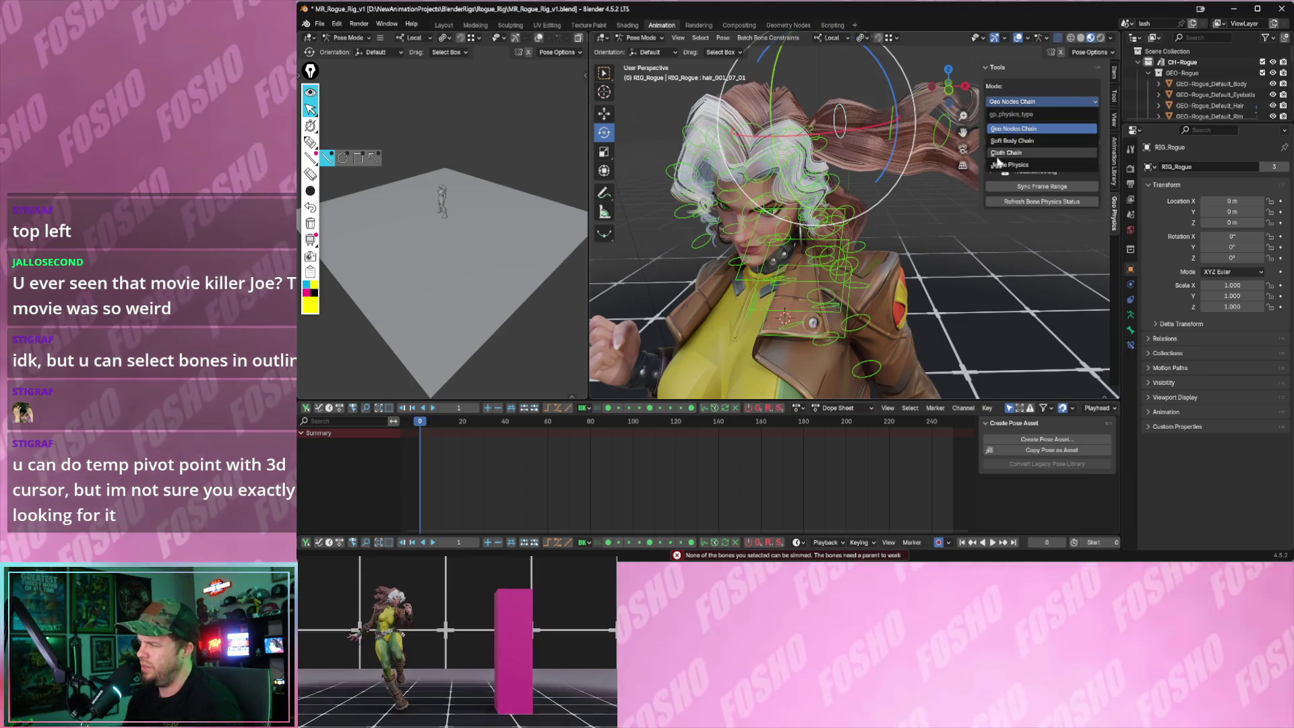
{"action": "left_click", "coordinate": [1001, 164]}
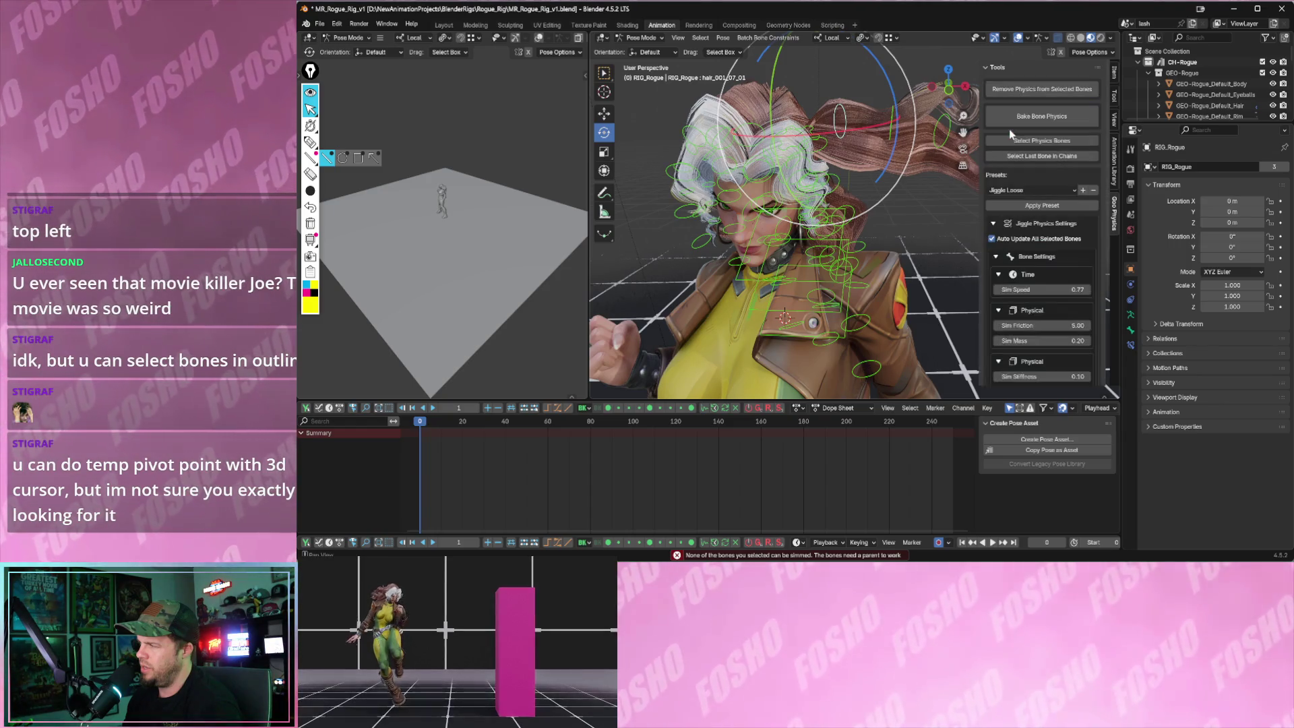
{"action": "scroll", "coordinate": [914, 162], "scroll_direction": "down", "scroll_amount": 3}
{"action": "key", "text": "space"}
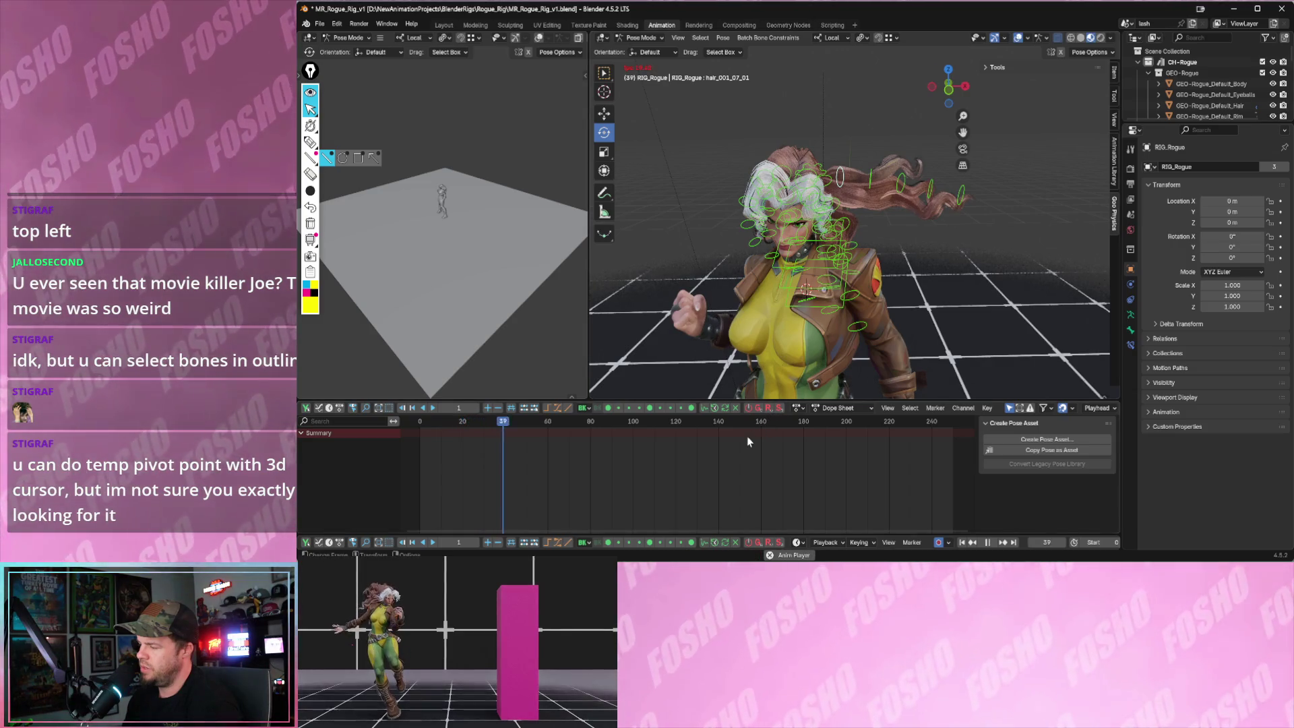
- Play and stop the Rogue rig animation, then box-select the hair bones
{"action": "key", "text": "space"}
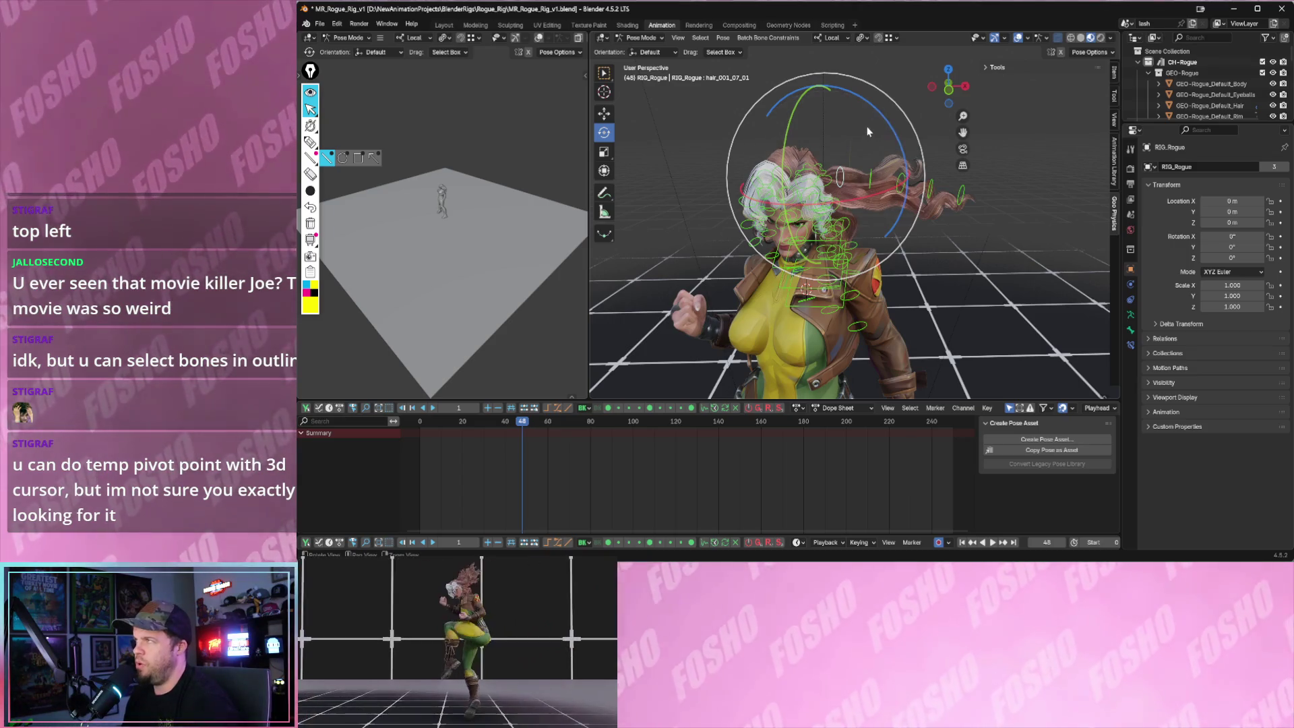
{"action": "scroll", "coordinate": [867, 126], "scroll_direction": "up", "scroll_amount": 5}
{"action": "key", "text": "space"}
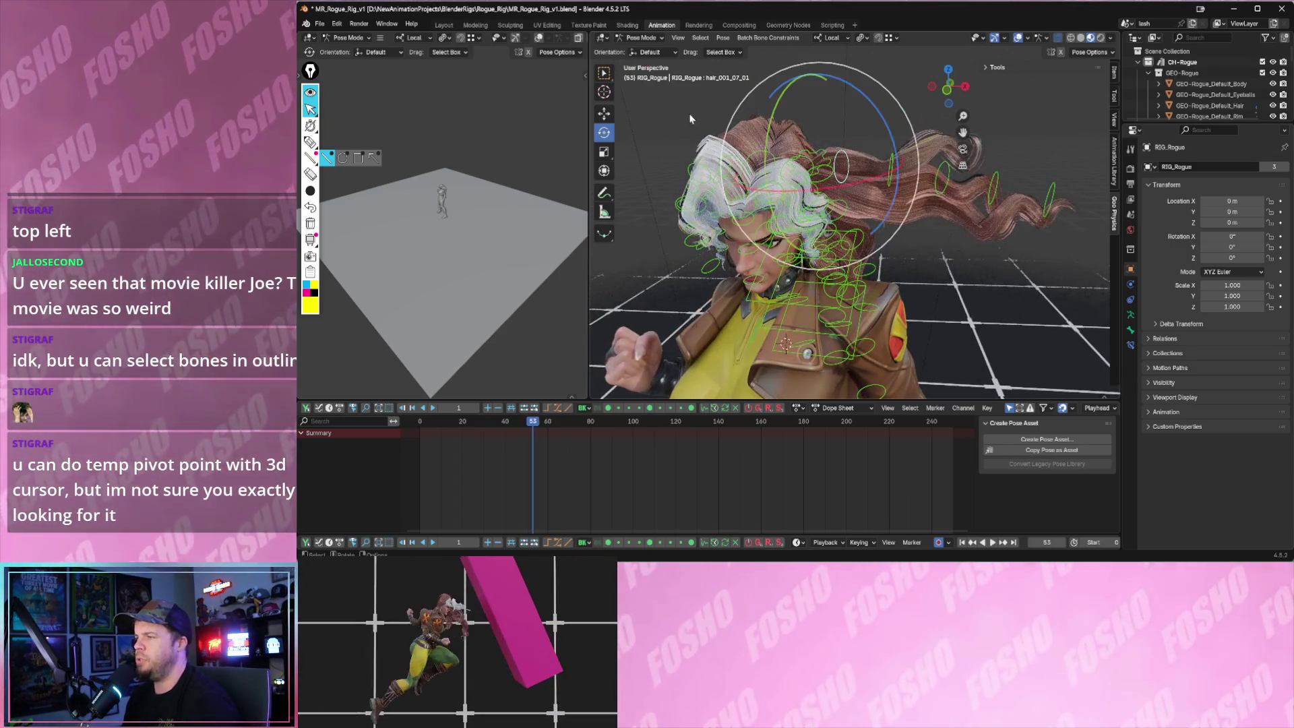
{"action": "key", "text": "space"}
{"action": "scroll", "coordinate": [692, 120], "scroll_direction": "down", "scroll_amount": 4}
{"action": "left_click_drag", "start_coordinate": [687, 106], "coordinate": [867, 263]}
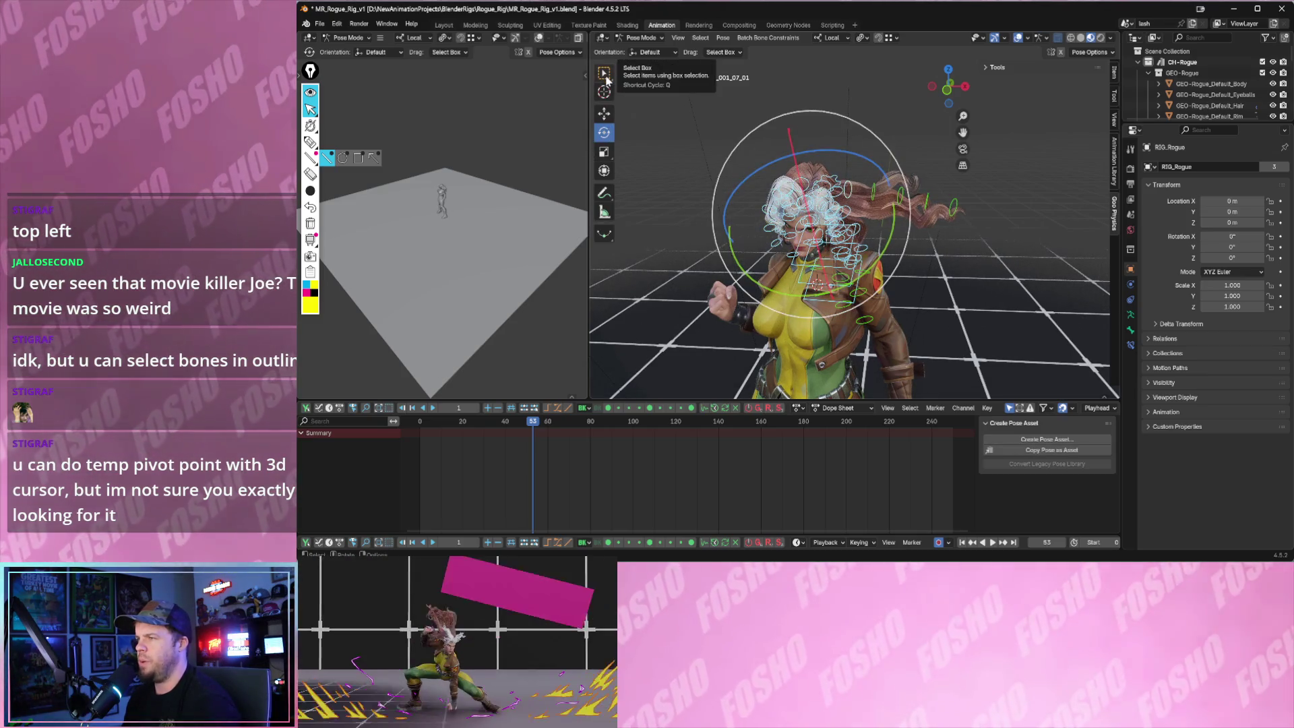
- Try circle and lasso selection, then return to rectangle select and box-select the hair bones
{"action": "mouse_move", "coordinate": [606, 76]}
{"action": "left_mouse_down"}
{"action": "mouse_move", "coordinate": [638, 83]}
{"action": "mouse_move", "coordinate": [614, 80]}
{"action": "left_mouse_up"}
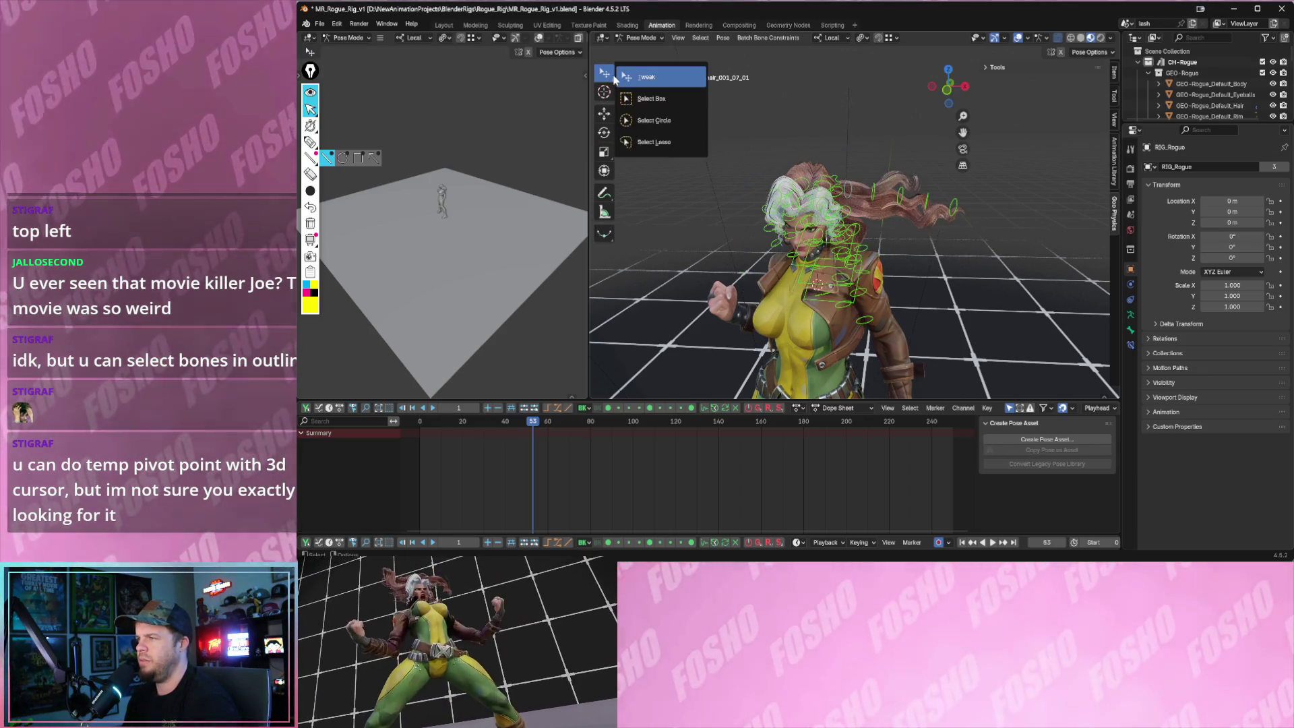
{"action": "left_click", "coordinate": [653, 120]}
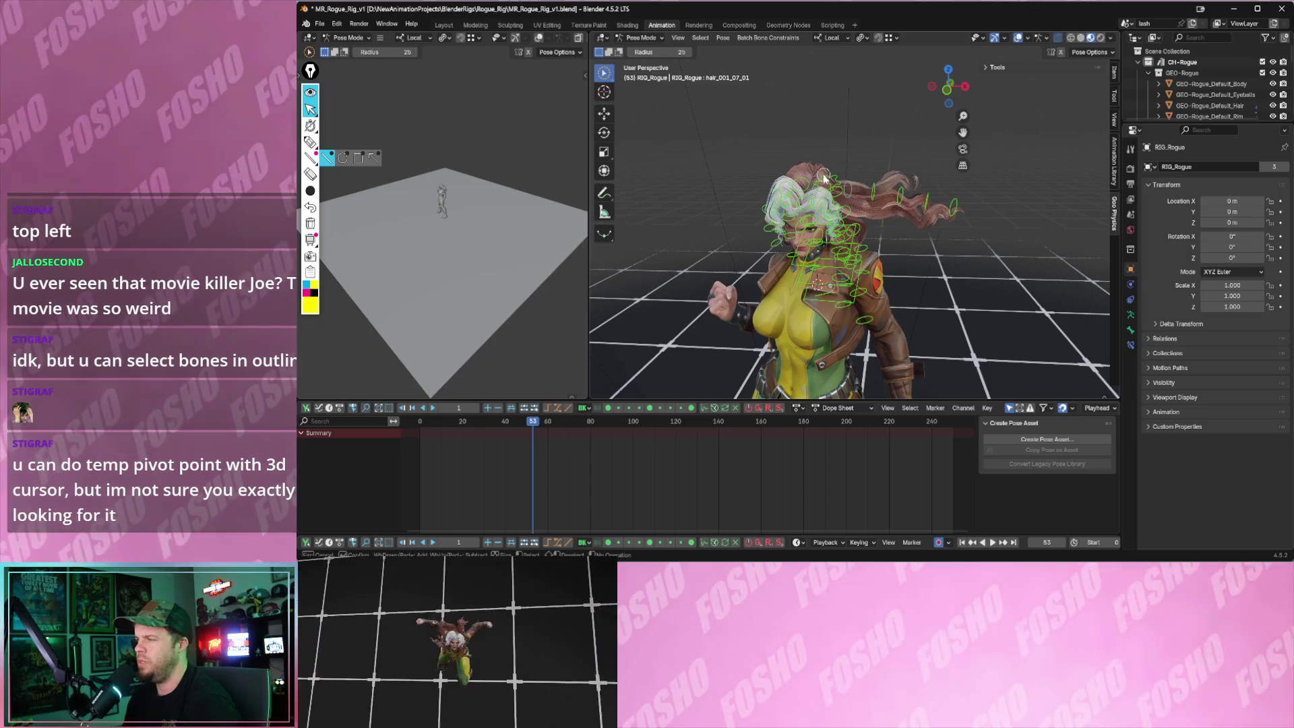
{"action": "left_click_drag", "start_coordinate": [611, 75], "coordinate": [613, 78]}
{"action": "left_click", "coordinate": [642, 145]}
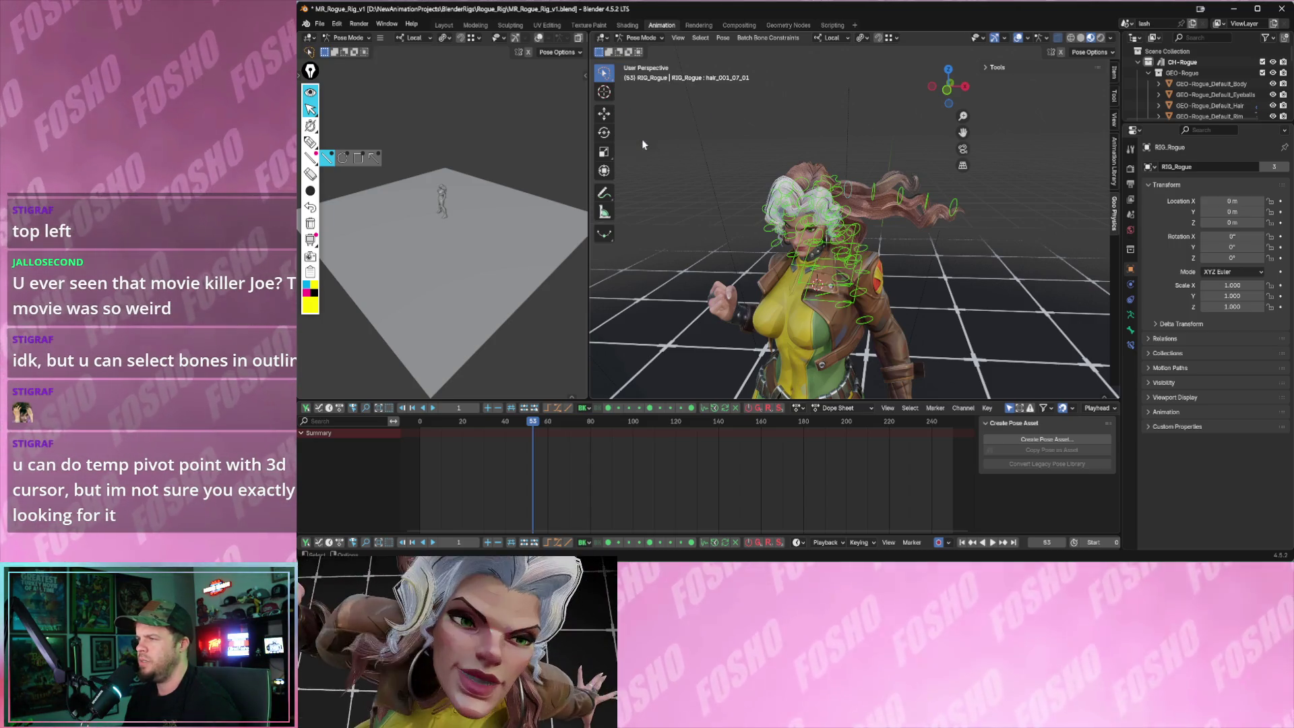
{"action": "left_click_drag", "start_coordinate": [712, 234], "coordinate": [712, 238]}
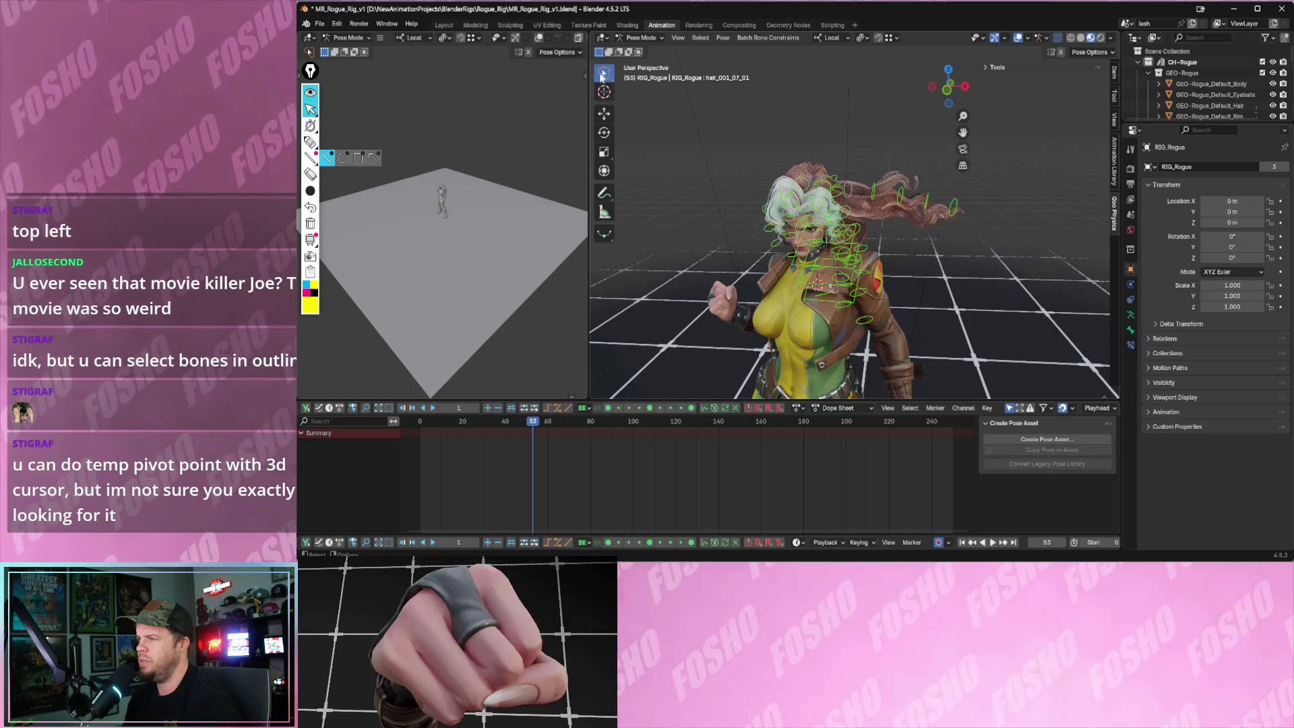
{"action": "left_click", "coordinate": [607, 75]}
{"action": "left_click", "coordinate": [635, 97]}
{"action": "left_click_drag", "start_coordinate": [735, 125], "coordinate": [839, 220]}
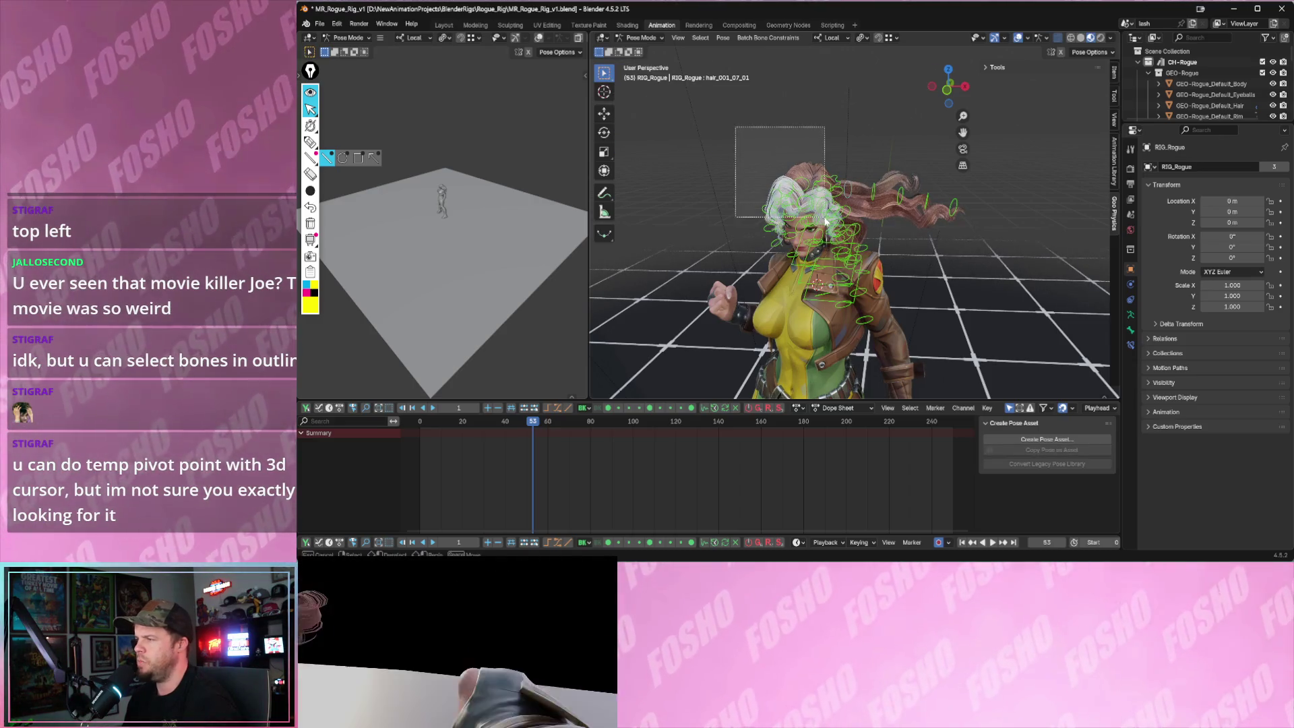
- Jump back to the first frame and replay the animation once more
{"action": "key", "text": "shift+Left"}
{"action": "scroll", "coordinate": [859, 182], "scroll_direction": "up", "scroll_amount": 3}
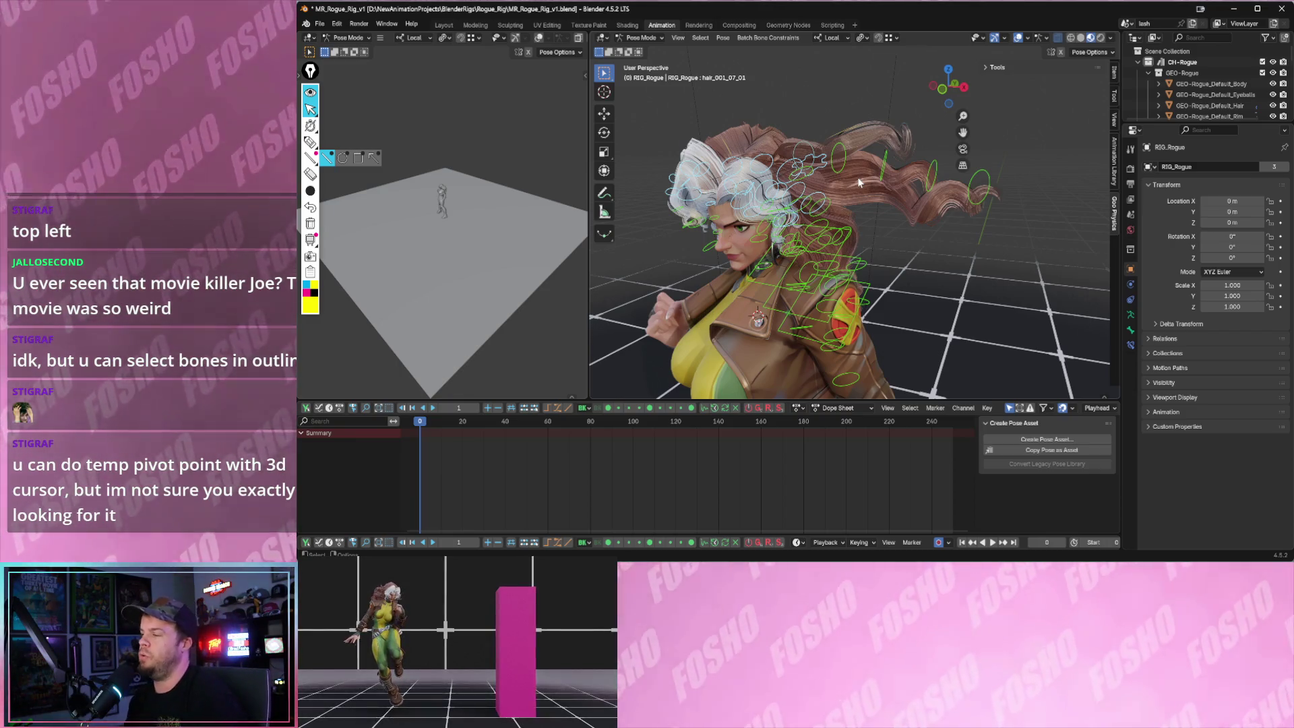
{"action": "key", "text": "space"}
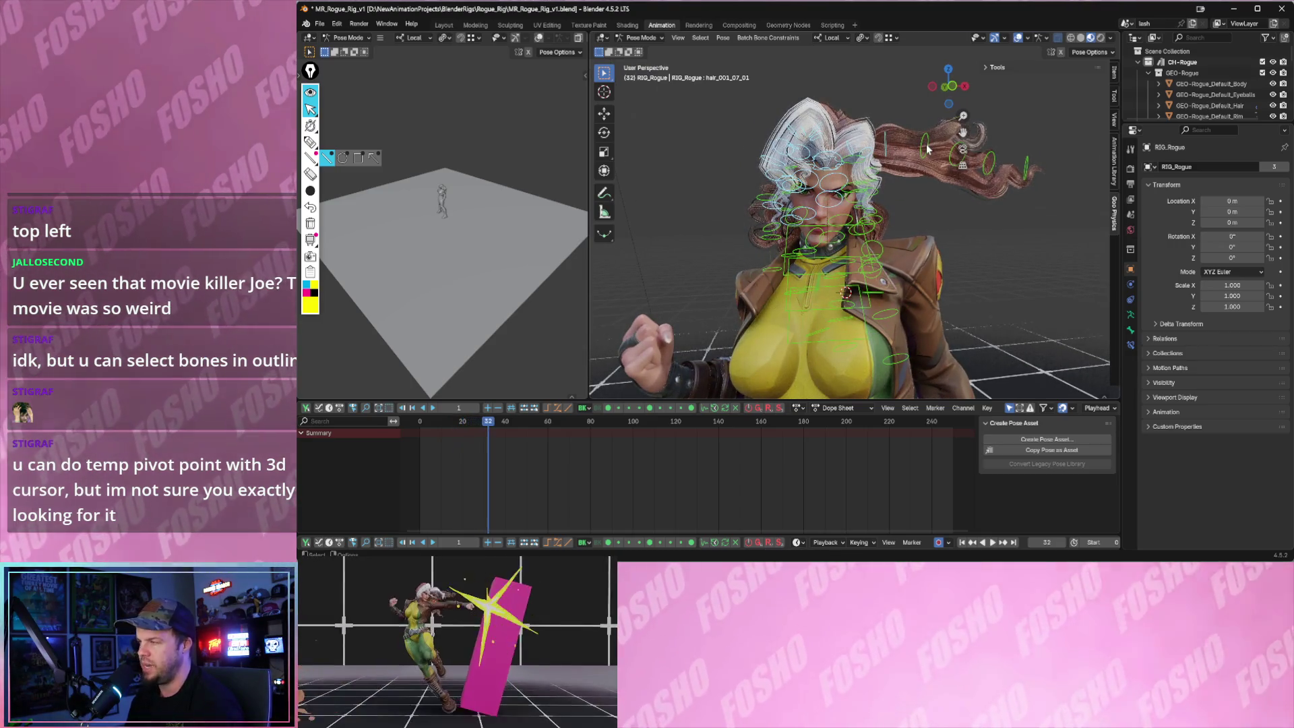
{"action": "key", "text": "space"}
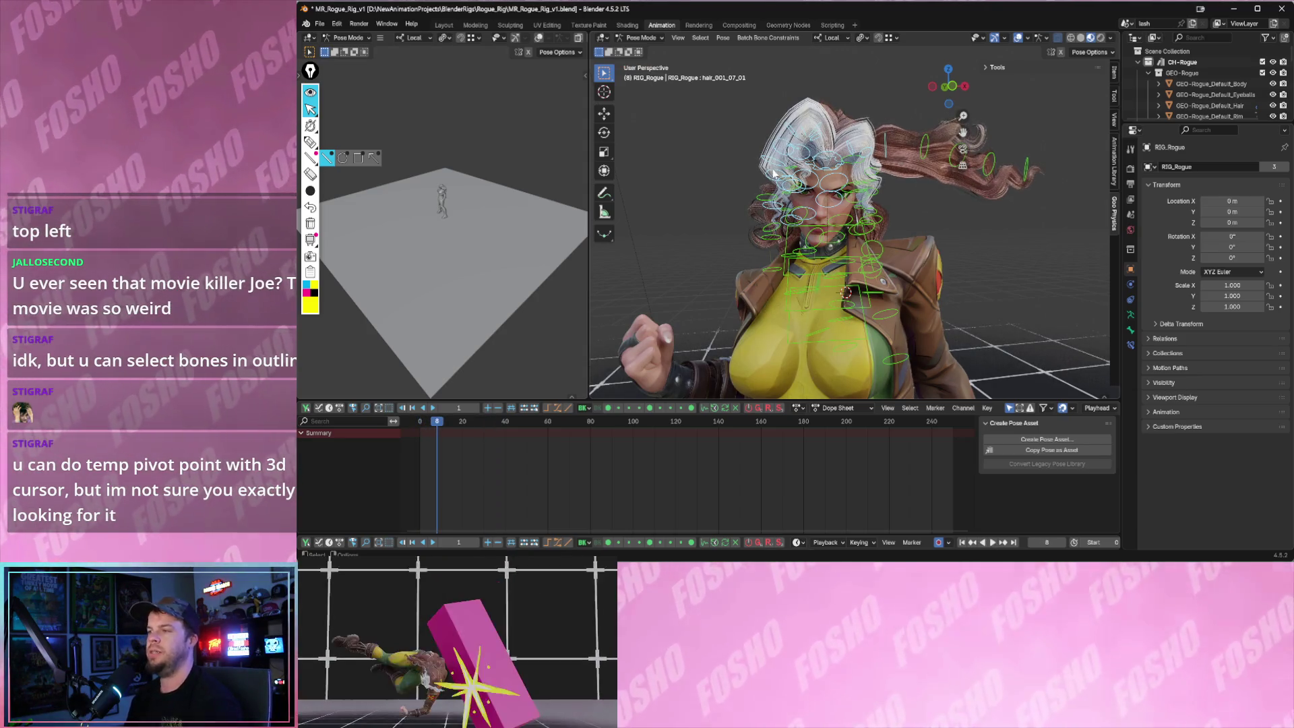
- Open the recent Tifa_Rig_Idle file, discarding unsaved changes to the Rogue rig
{"action": "left_click", "coordinate": [319, 23]}
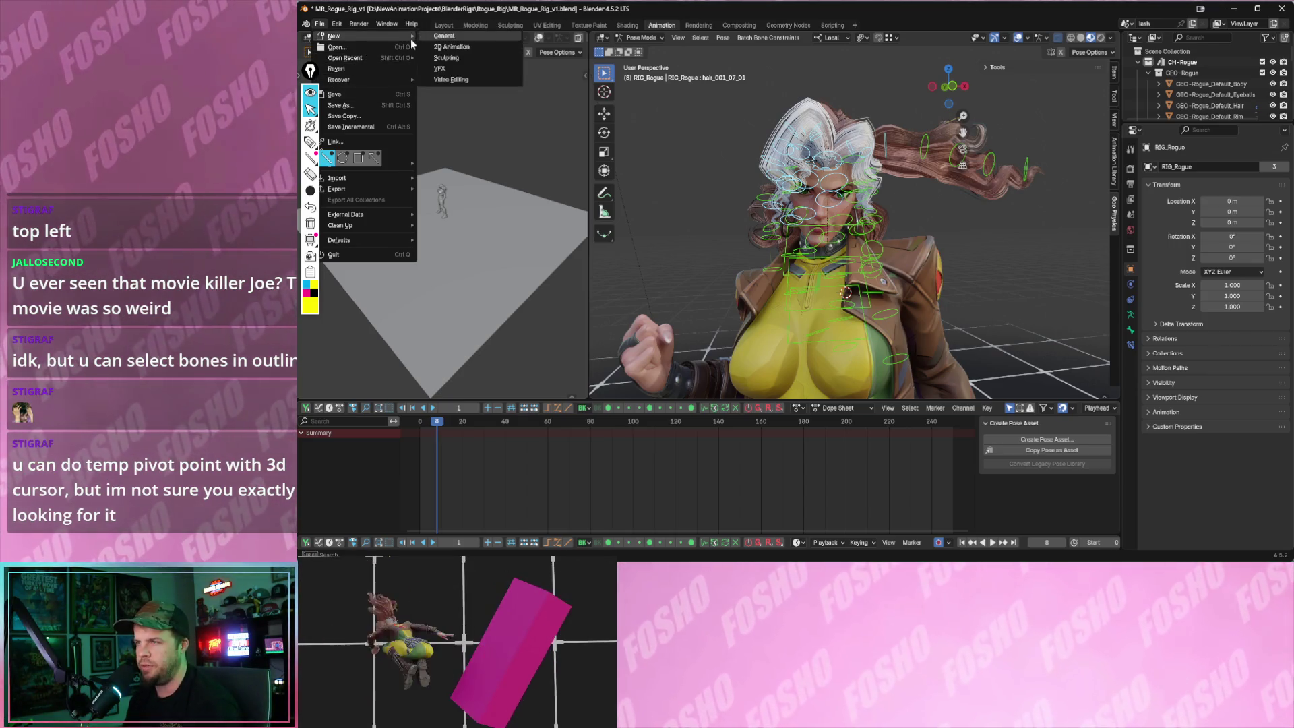
{"action": "mouse_move", "coordinate": [345, 58]}
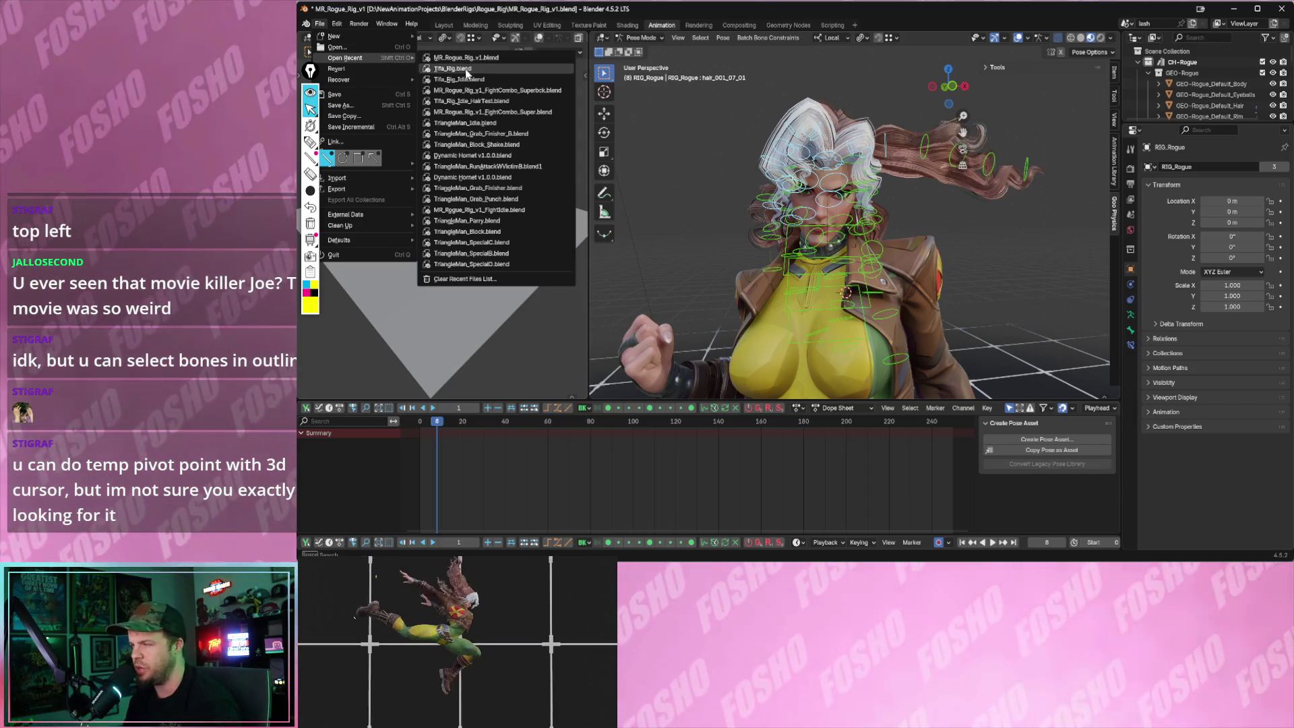
{"action": "key", "text": "Escape"}
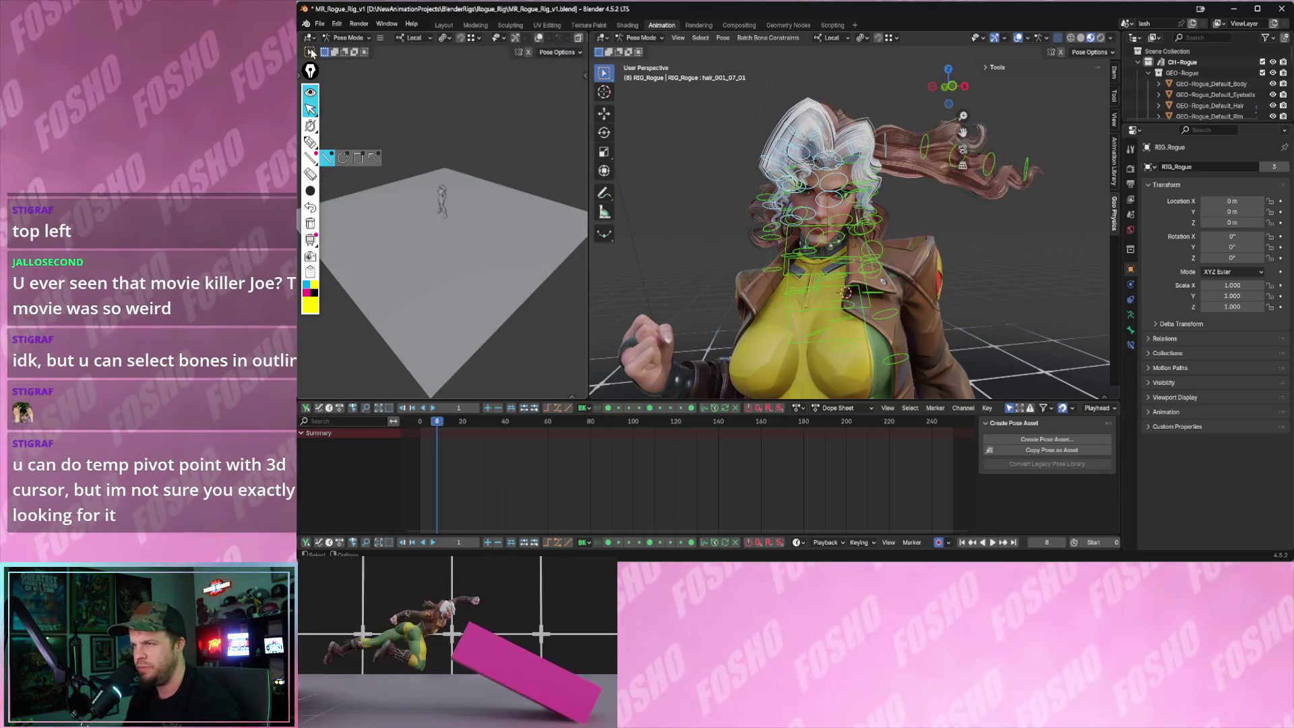
{"action": "left_click", "coordinate": [320, 23]}
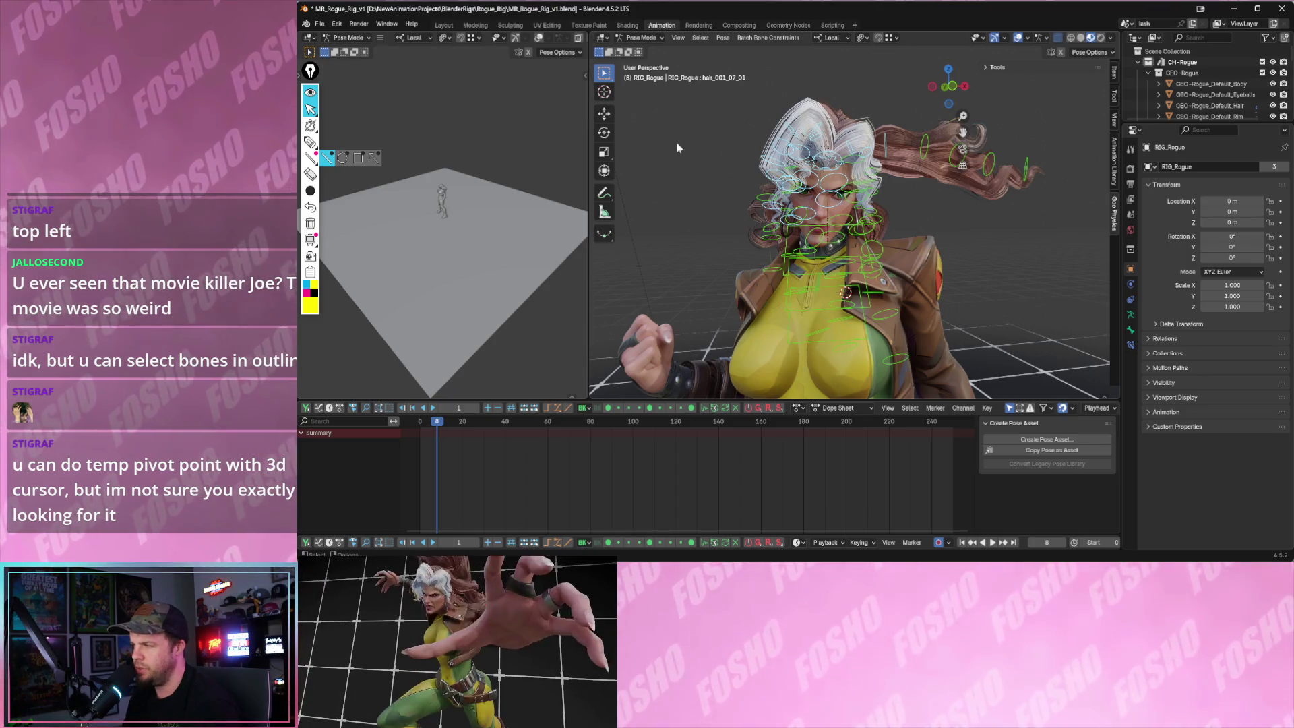
{"action": "left_click", "coordinate": [320, 24]}
{"action": "mouse_move", "coordinate": [346, 58]}
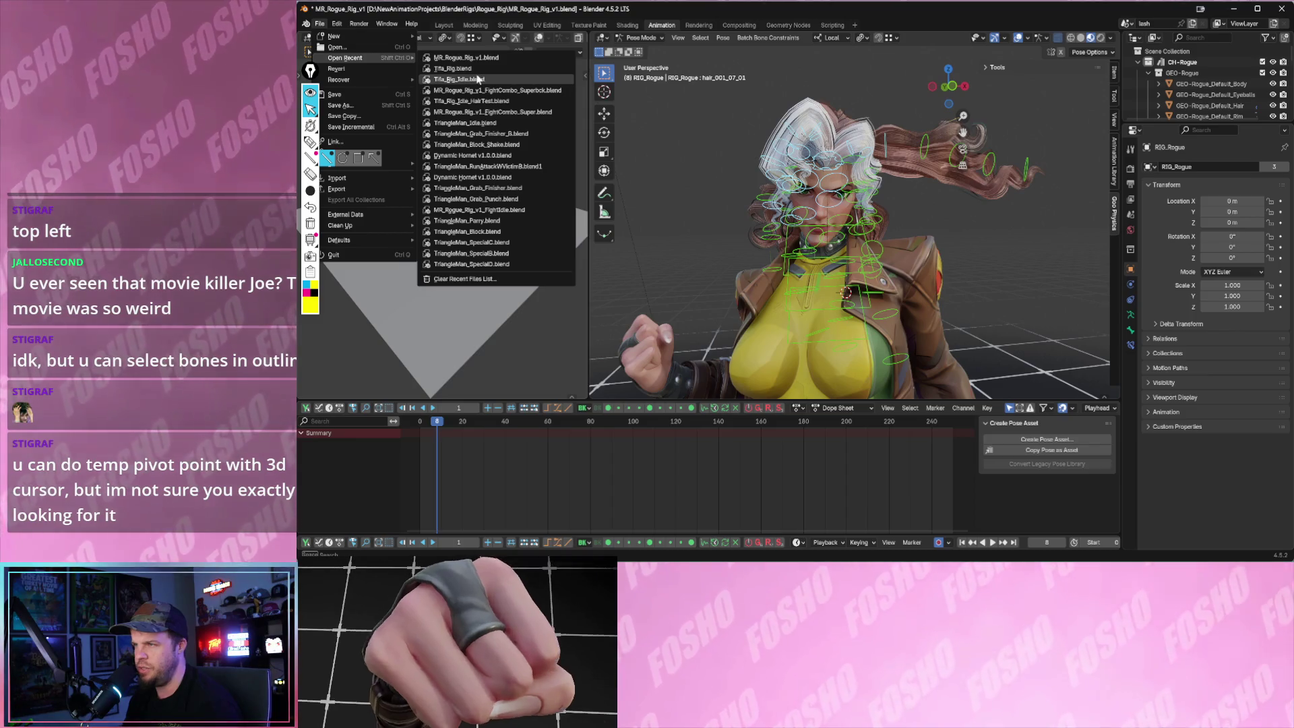
{"action": "left_click", "coordinate": [472, 85]}
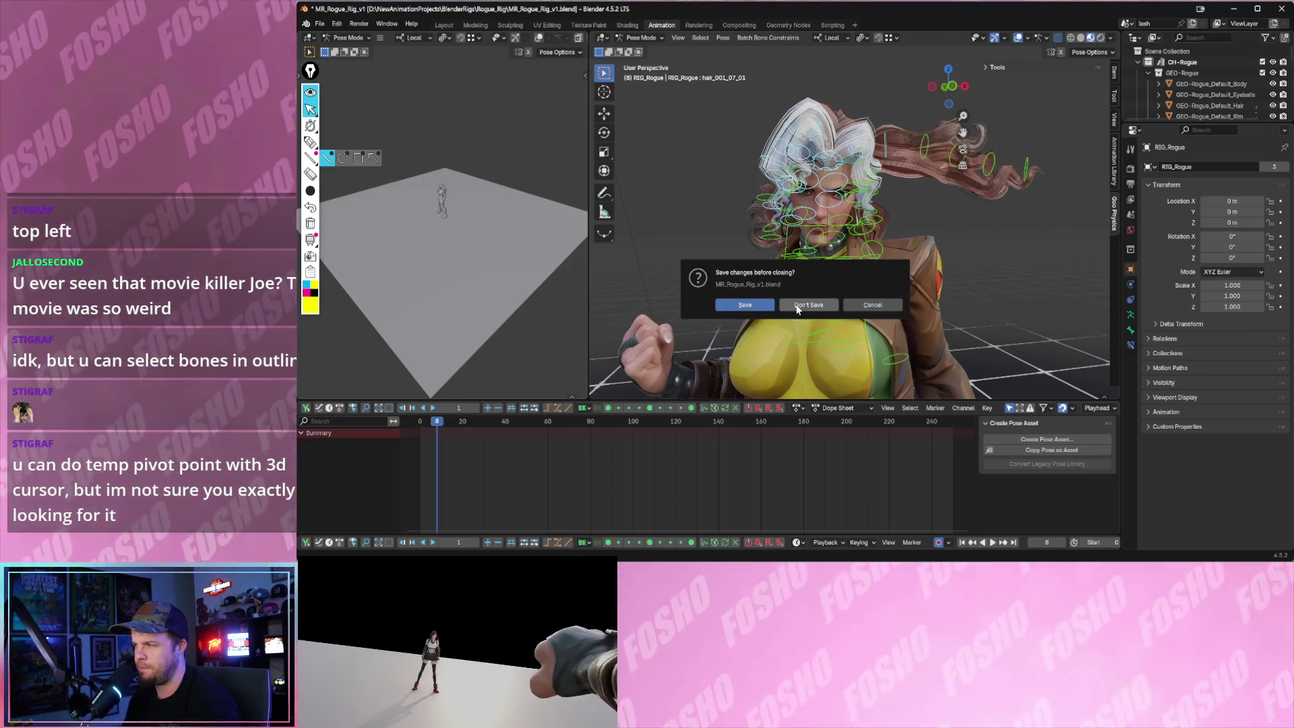
{"action": "left_click", "coordinate": [809, 305]}
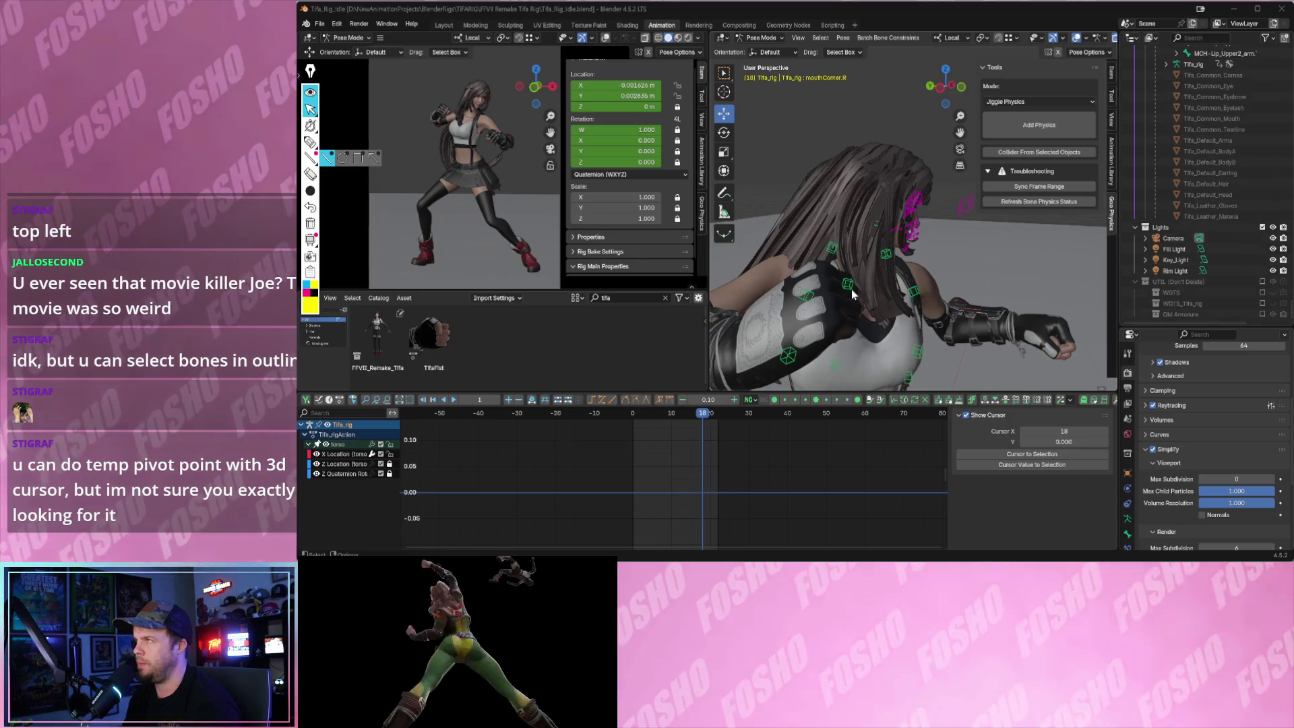
- Play the Tifa idle, widen the right 3D view and show the rig's layer panel with Eye_Common selected
{"action": "key", "text": "space"}
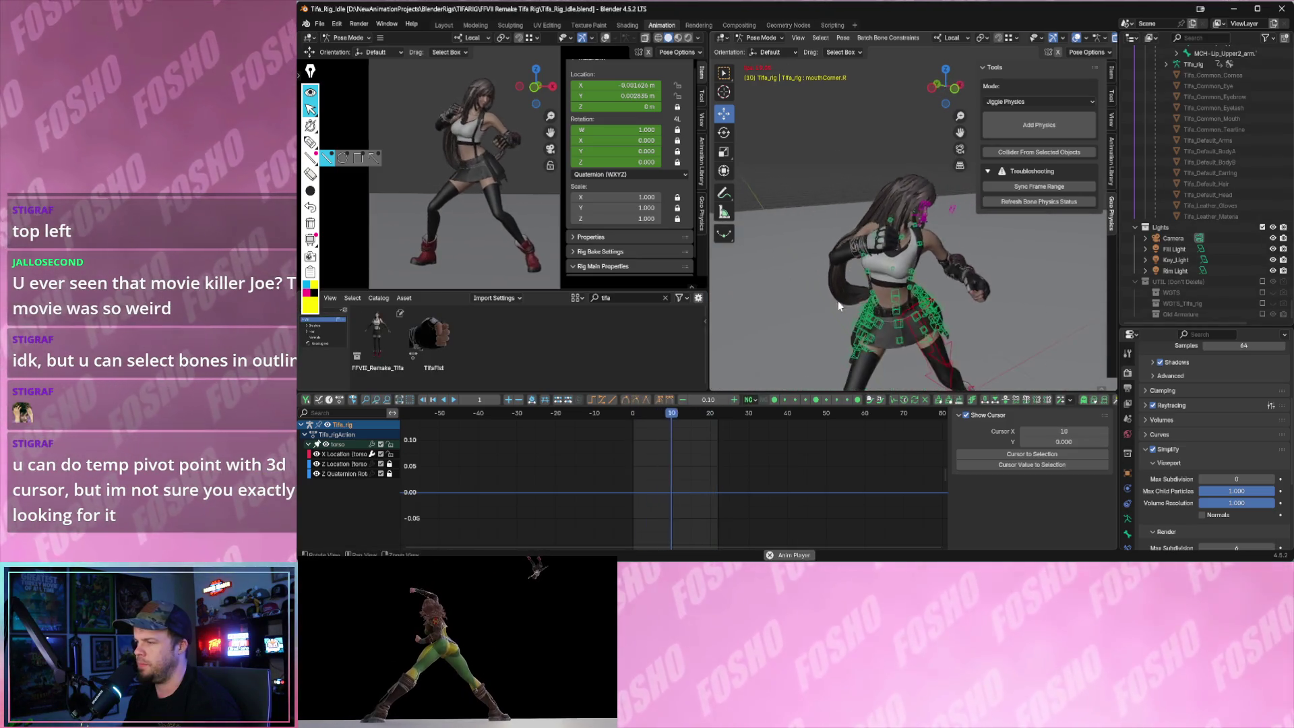
{"action": "scroll", "coordinate": [898, 269], "scroll_direction": "down", "scroll_amount": 2}
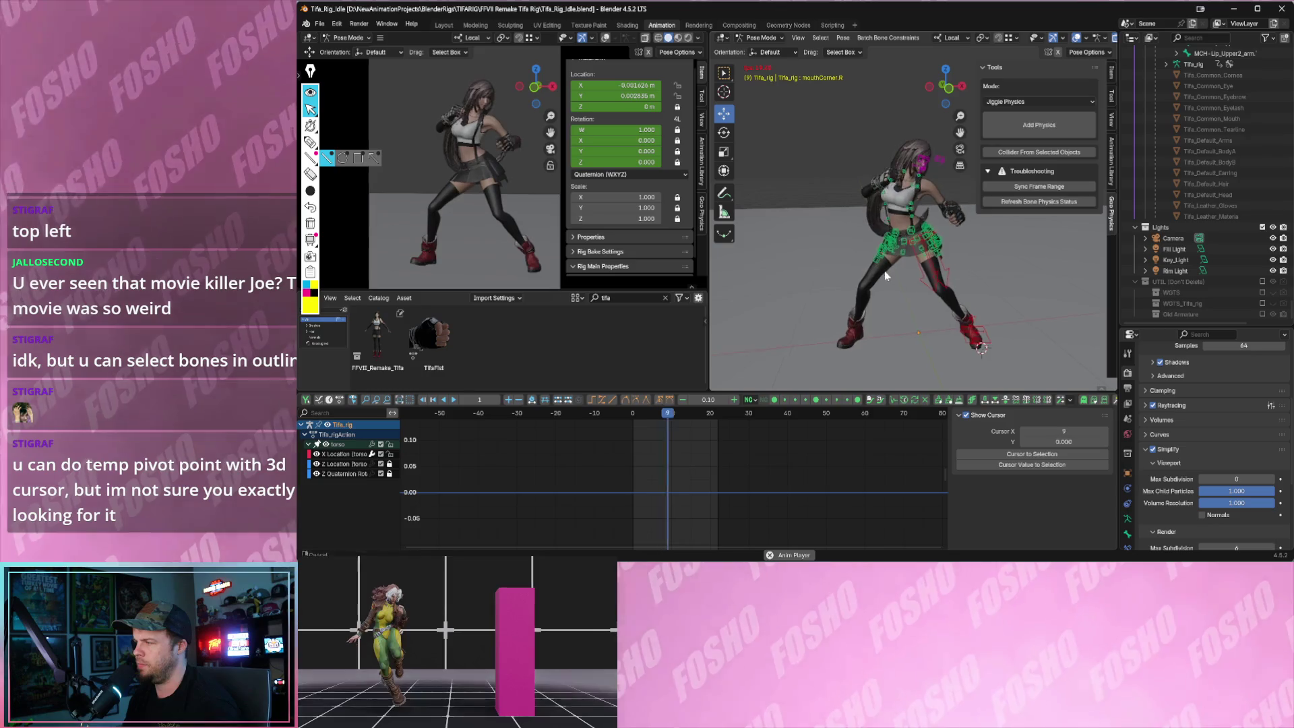
{"action": "key", "text": "Escape"}
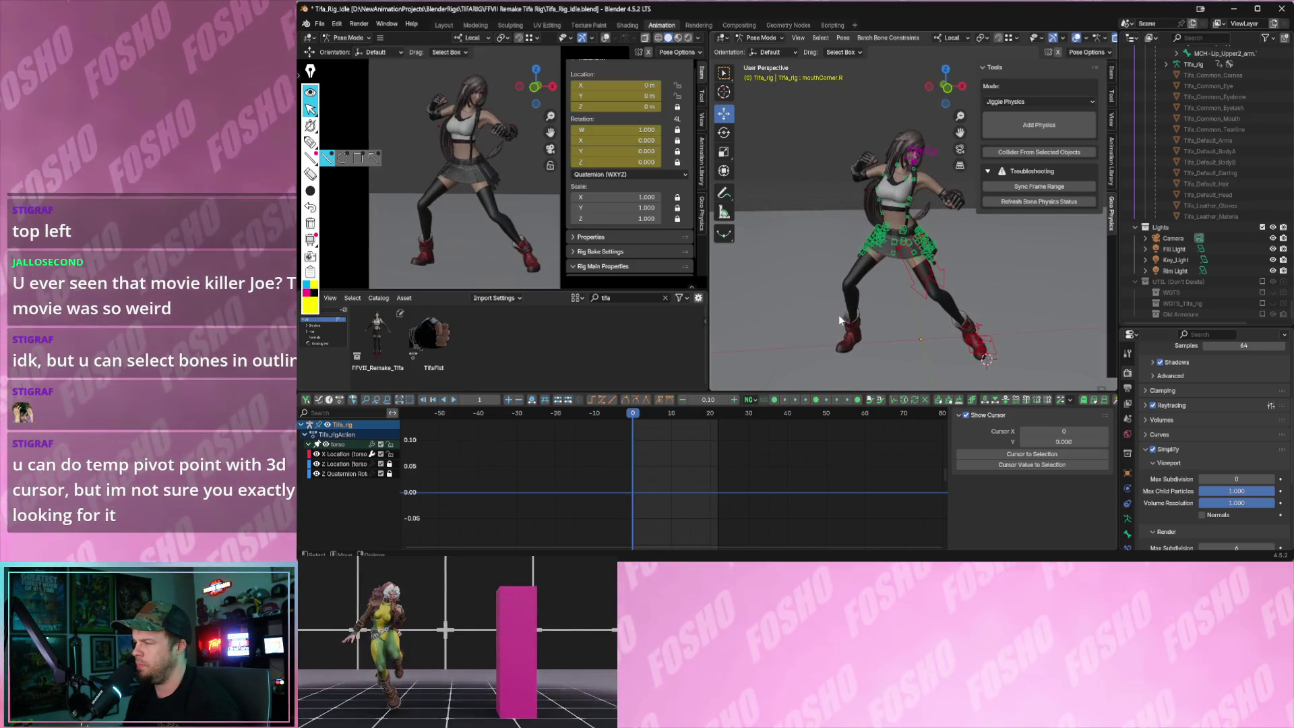
{"action": "left_click_drag", "start_coordinate": [707, 271], "coordinate": [631, 270]}
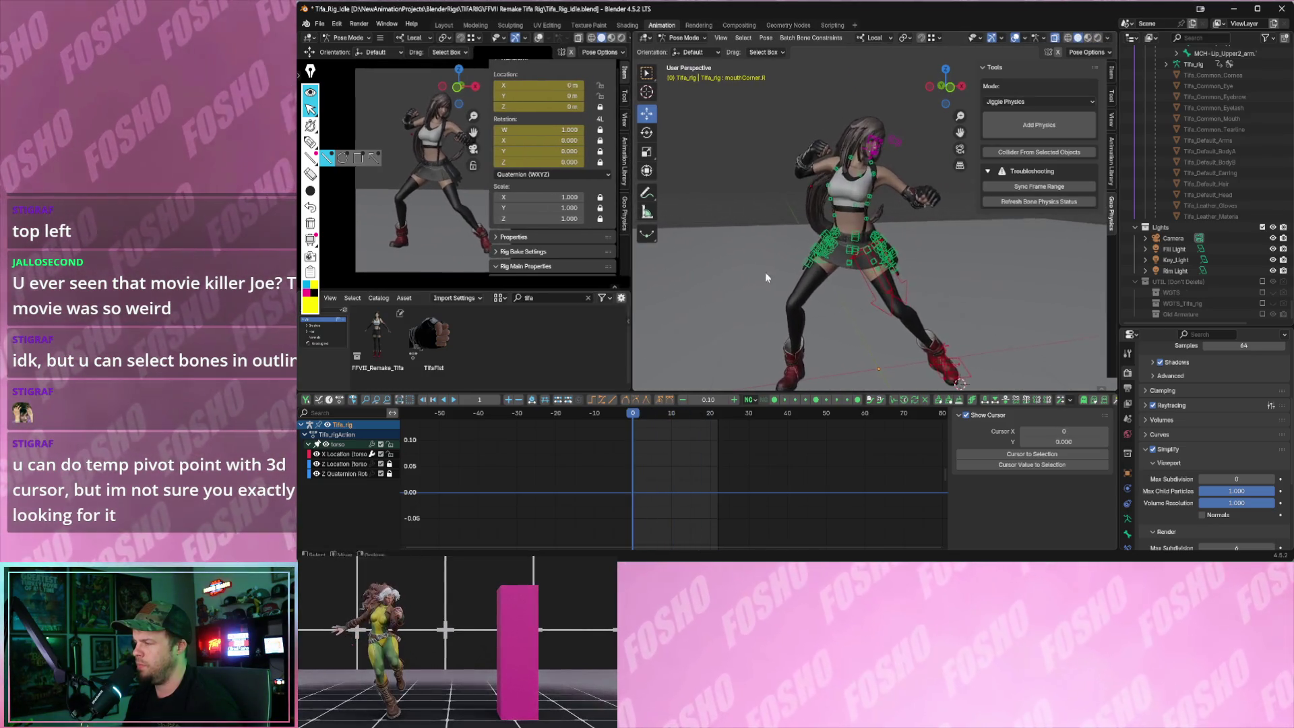
{"action": "left_click", "coordinate": [890, 164]}
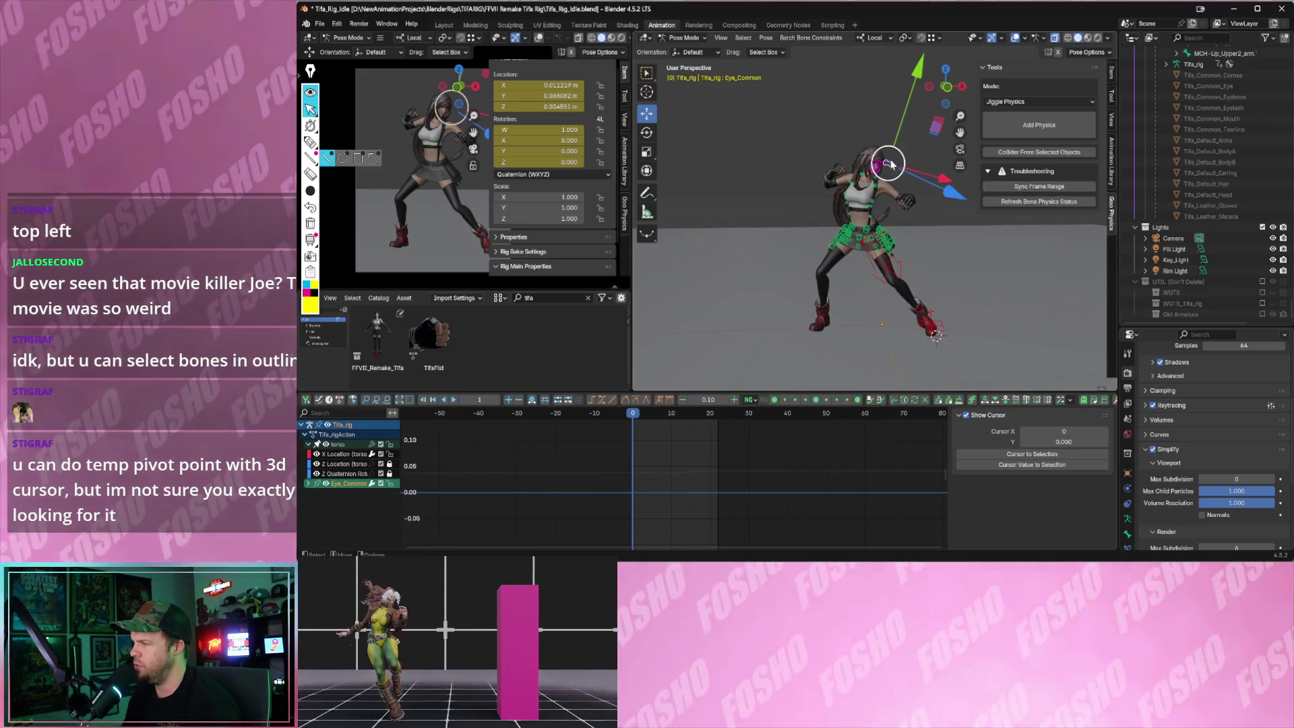
{"action": "left_click", "coordinate": [1109, 94]}
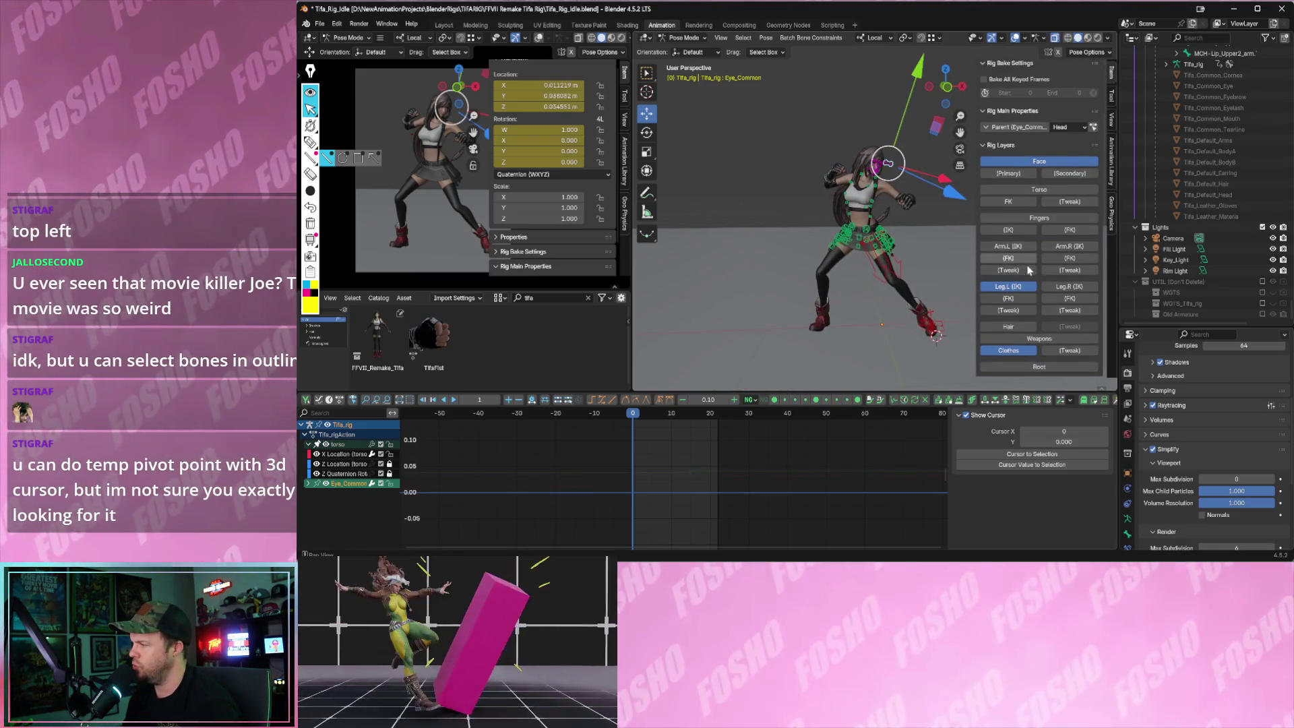
- Enable the clothes tweak, left and right arm IK, finger and remaining rig bone layers
{"action": "left_click", "coordinate": [1047, 351]}
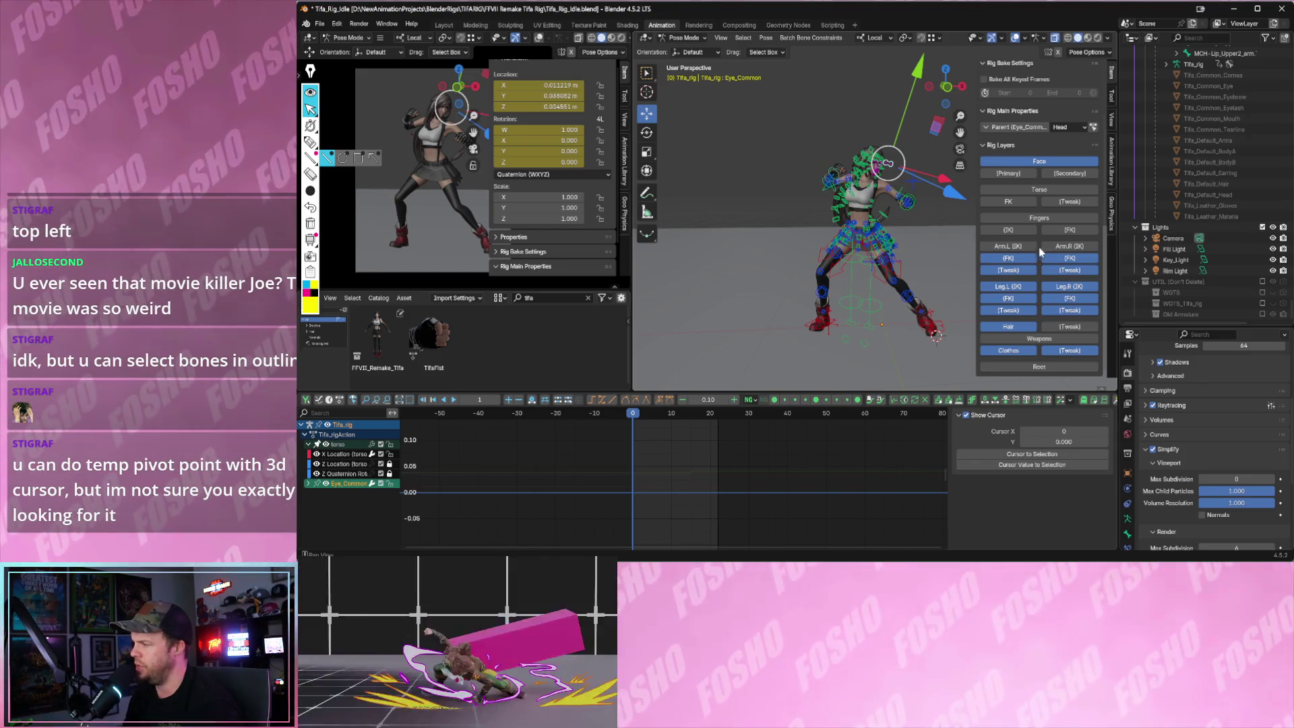
{"action": "left_click", "coordinate": [1069, 245]}
{"action": "left_click", "coordinate": [1008, 245]}
{"action": "left_click", "coordinate": [1007, 229]}
{"action": "left_click", "coordinate": [1069, 230]}
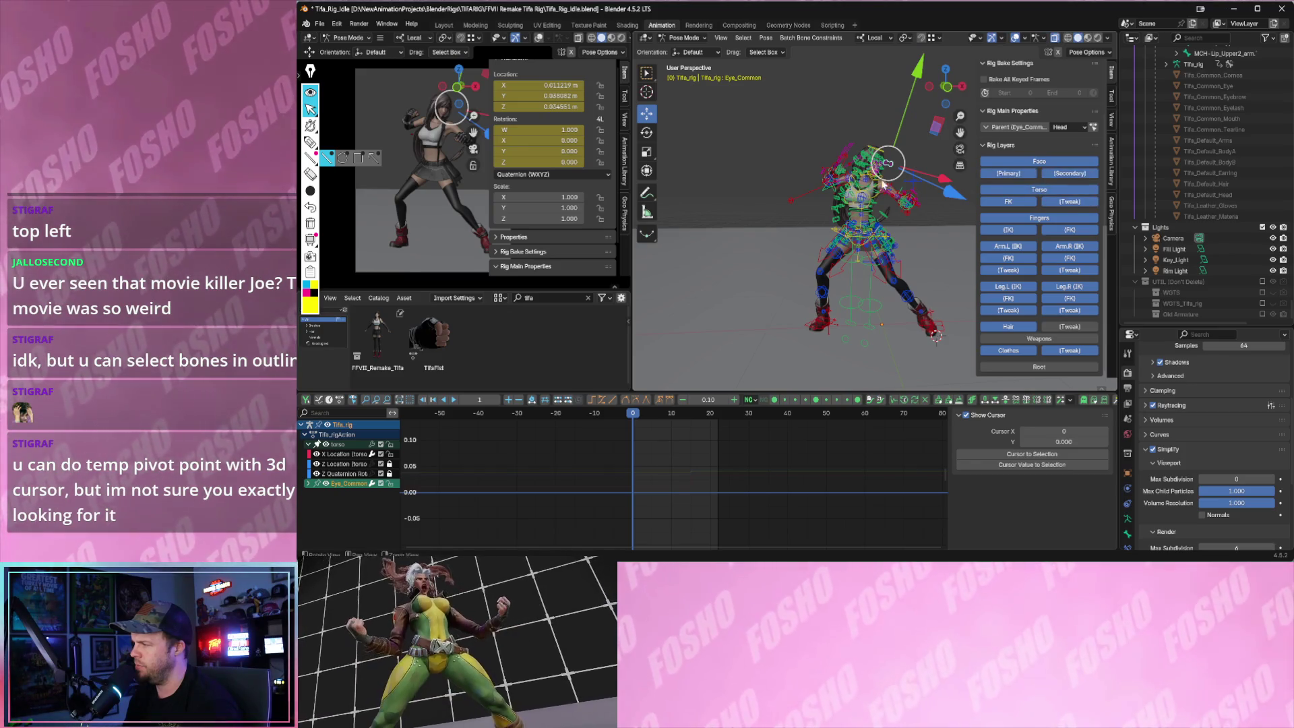
- Deselect everything and box-select all of the rig's bones
{"action": "middle_click_drag", "start_coordinate": [768, 183], "coordinate": [712, 142]}
{"action": "left_click", "coordinate": [712, 142]}
{"action": "left_click_drag", "start_coordinate": [714, 142], "coordinate": [918, 388]}
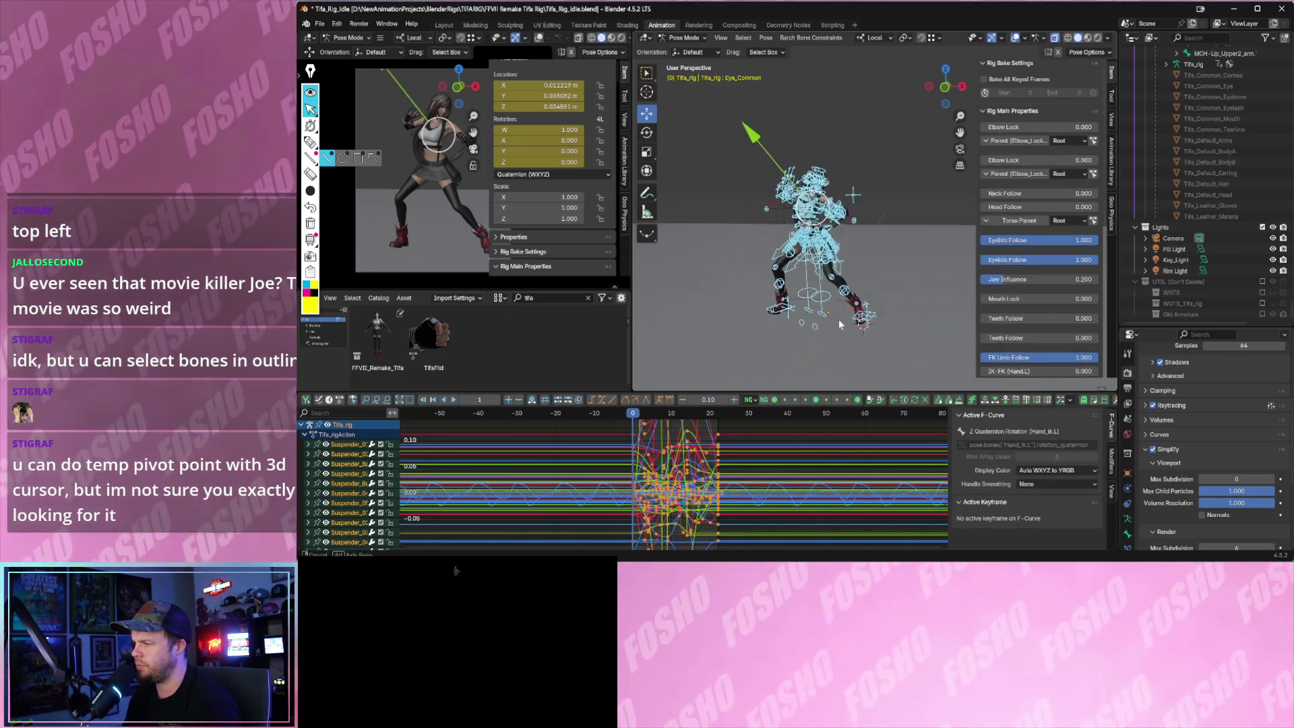
{"action": "scroll", "coordinate": [741, 490], "scroll_direction": "up", "scroll_amount": 2}
- Fit all the bones' idle animation curves into the graph editor view
{"action": "mouse_move", "coordinate": [742, 490]}
{"action": "middle_mouse_down", "text": "ctrl"}
{"action": "mouse_move", "coordinate": [748, 499]}
{"action": "mouse_move", "coordinate": [728, 495]}
{"action": "middle_mouse_up", "text": "ctrl"}
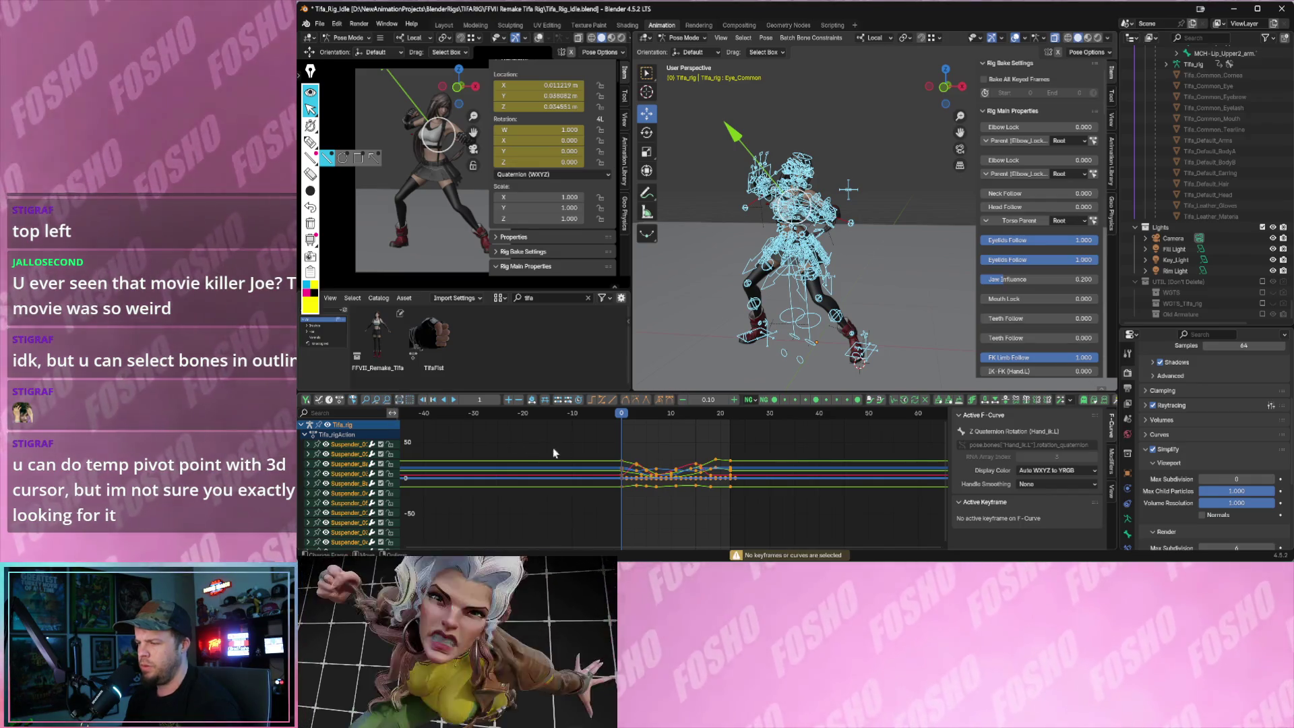
{"action": "left_click_drag", "start_coordinate": [598, 432], "coordinate": [761, 527]}
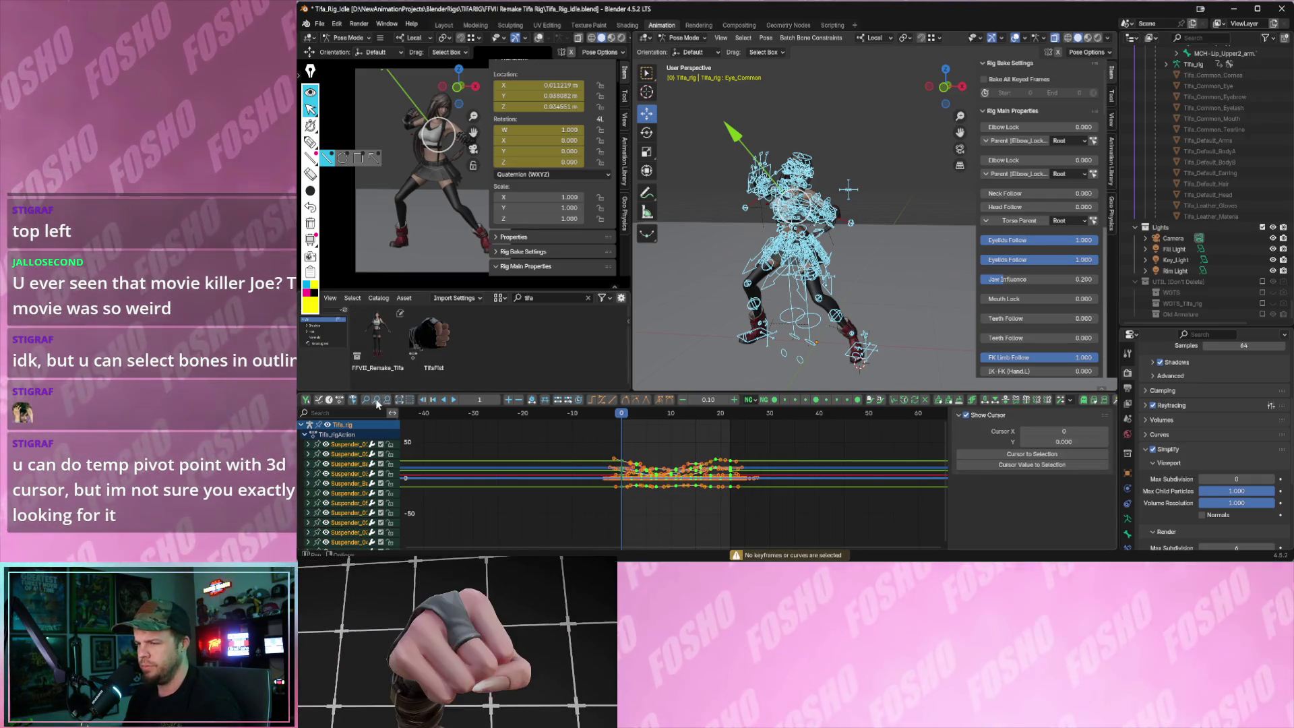
{"action": "key", "text": "Home"}
{"action": "scroll", "coordinate": [640, 483], "scroll_direction": "down", "scroll_amount": 4}
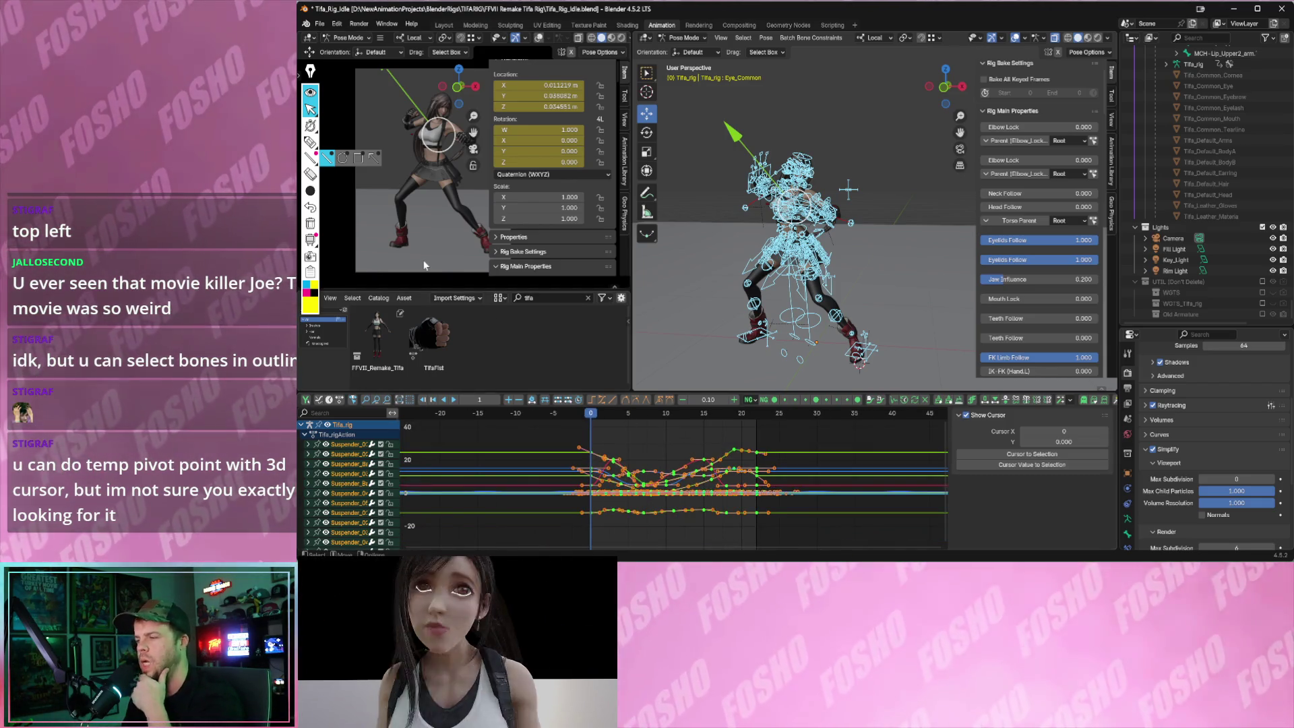
- Replay the idle, step forward to frame 5 and bring up the File menu's new-file choices
{"action": "left_click", "coordinate": [320, 24]}
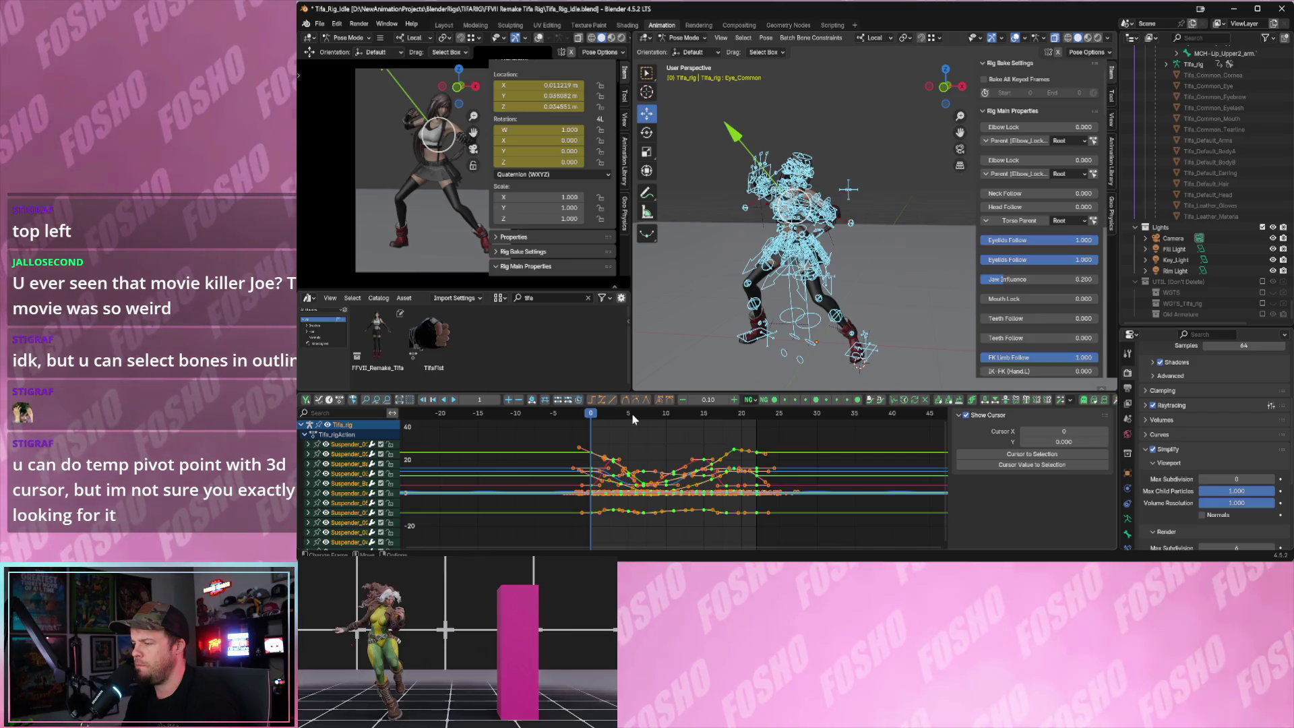
{"action": "key", "text": "space"}
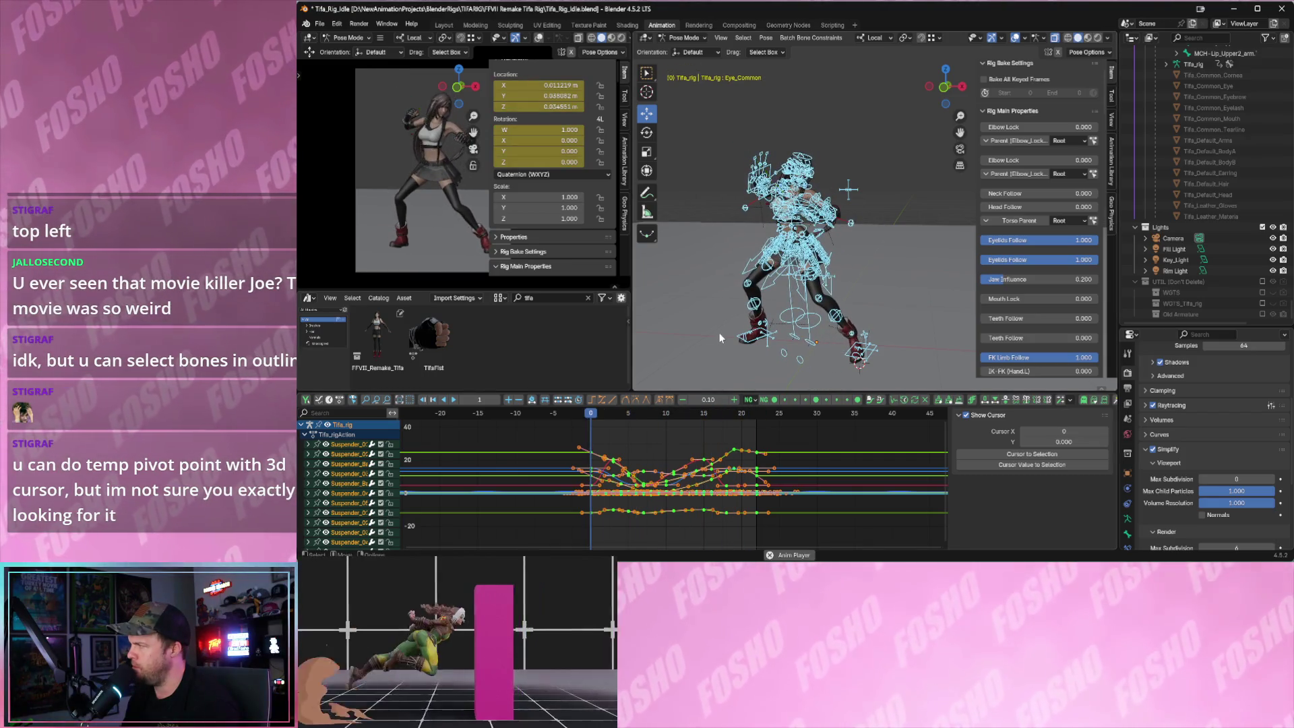
{"action": "key", "text": "space"}
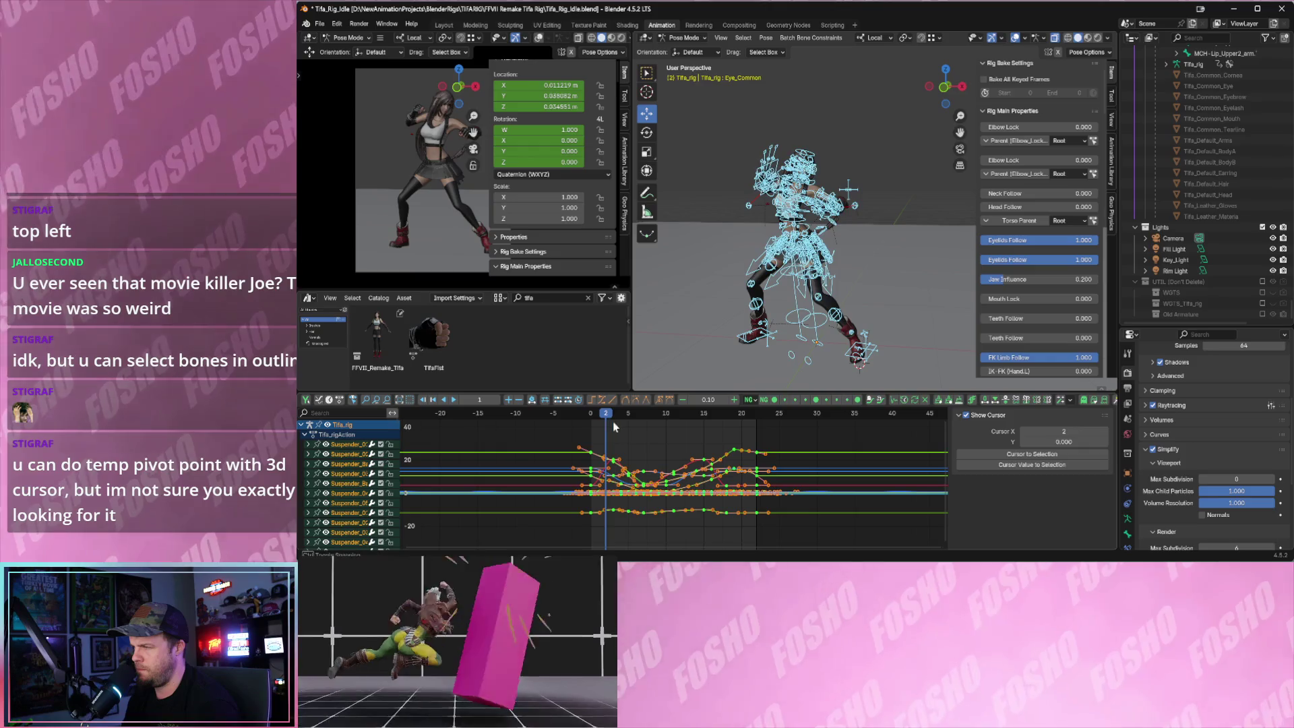
{"action": "key", "text": "space"}
{"action": "left_click", "coordinate": [318, 23]}
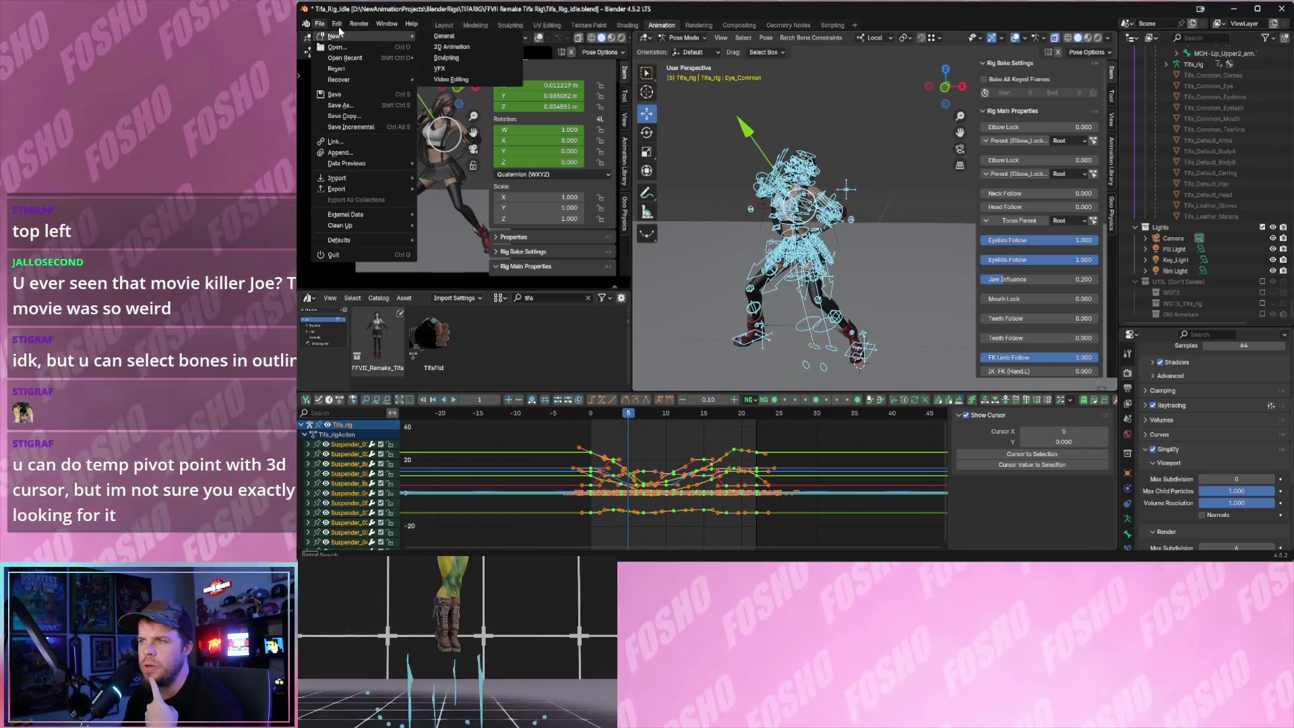
- Open Preferences on the AnimEasy Pro add-on settings and widen the viewport and timeline area
{"action": "left_click", "coordinate": [340, 26]}
{"action": "left_click", "coordinate": [350, 164]}
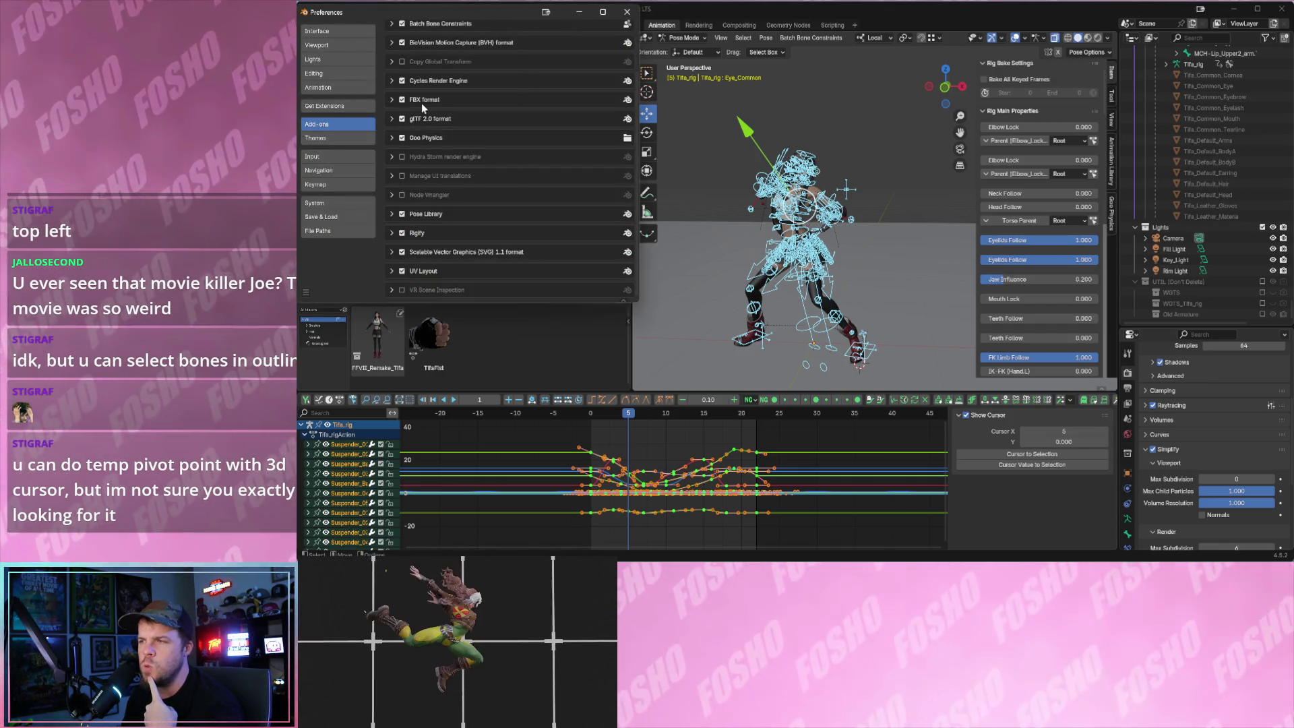
{"action": "scroll", "coordinate": [436, 112], "scroll_direction": "up", "scroll_amount": 2}
{"action": "scroll", "coordinate": [436, 112], "scroll_direction": "up", "scroll_amount": 1}
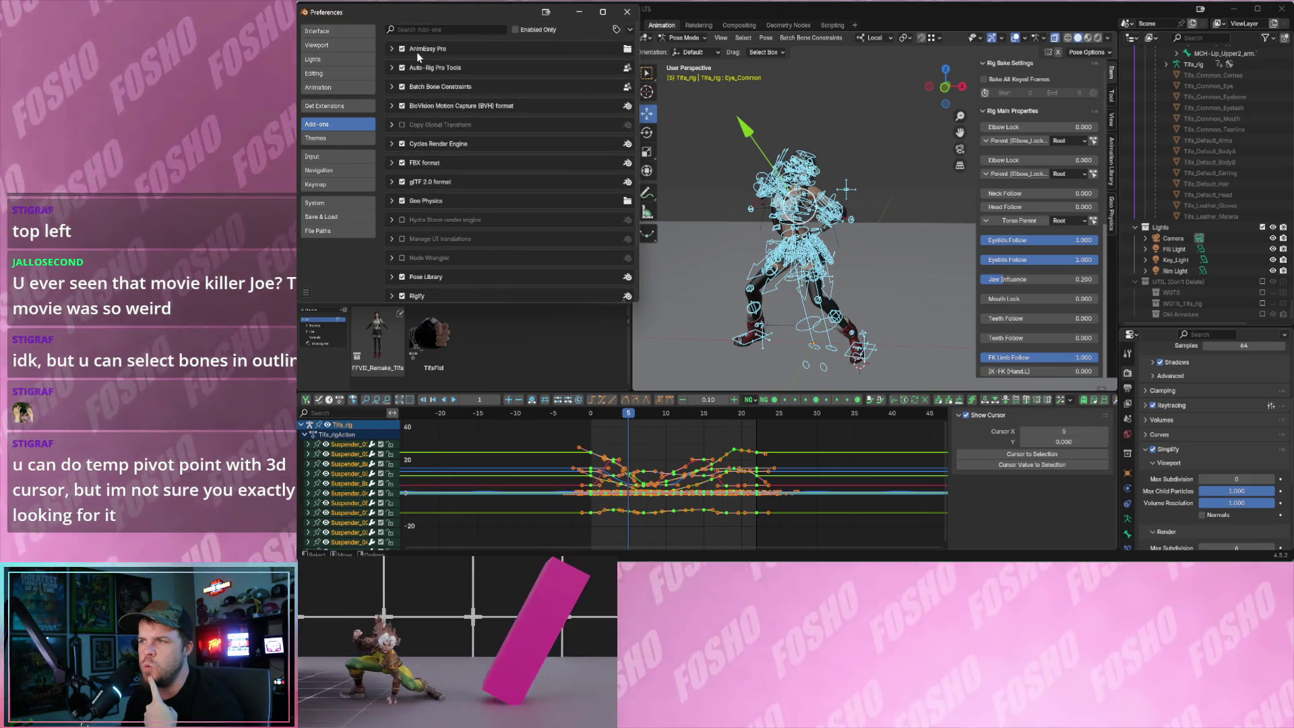
{"action": "left_click", "coordinate": [404, 51]}
{"action": "scroll", "coordinate": [455, 152], "scroll_direction": "down", "scroll_amount": 3}
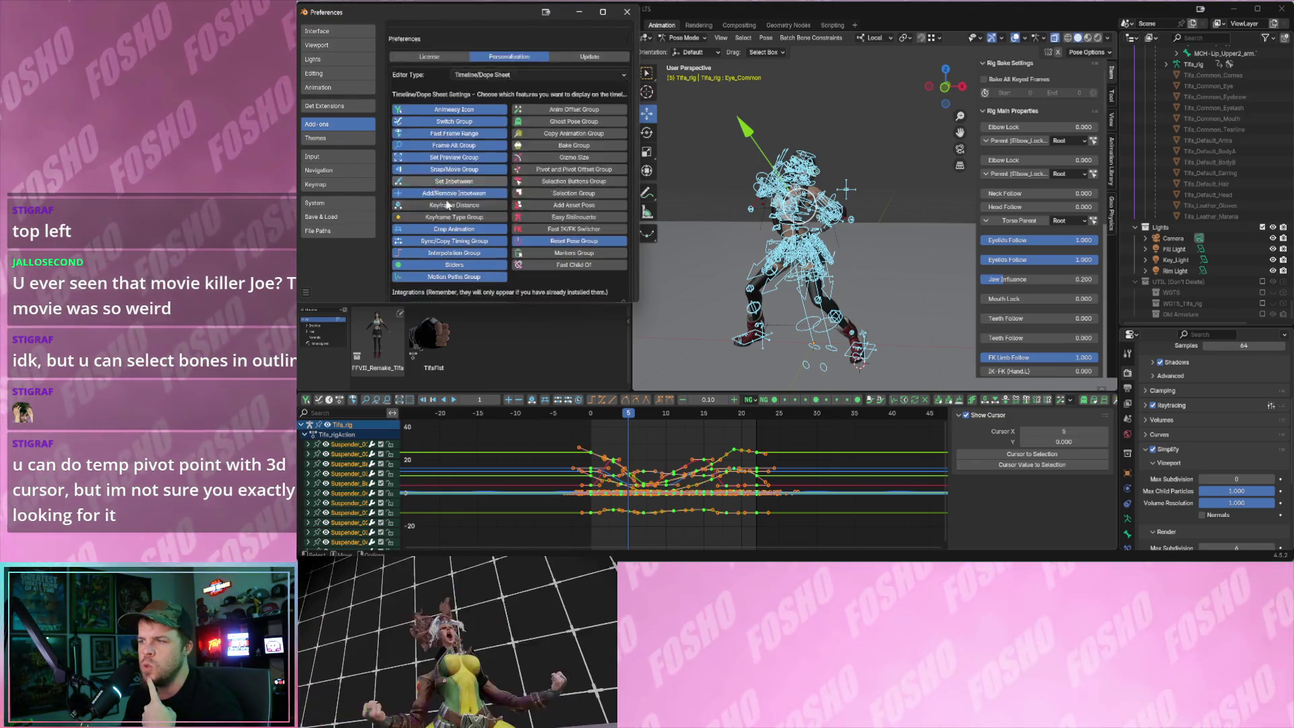
{"action": "scroll", "coordinate": [557, 136], "scroll_direction": "up", "scroll_amount": 1}
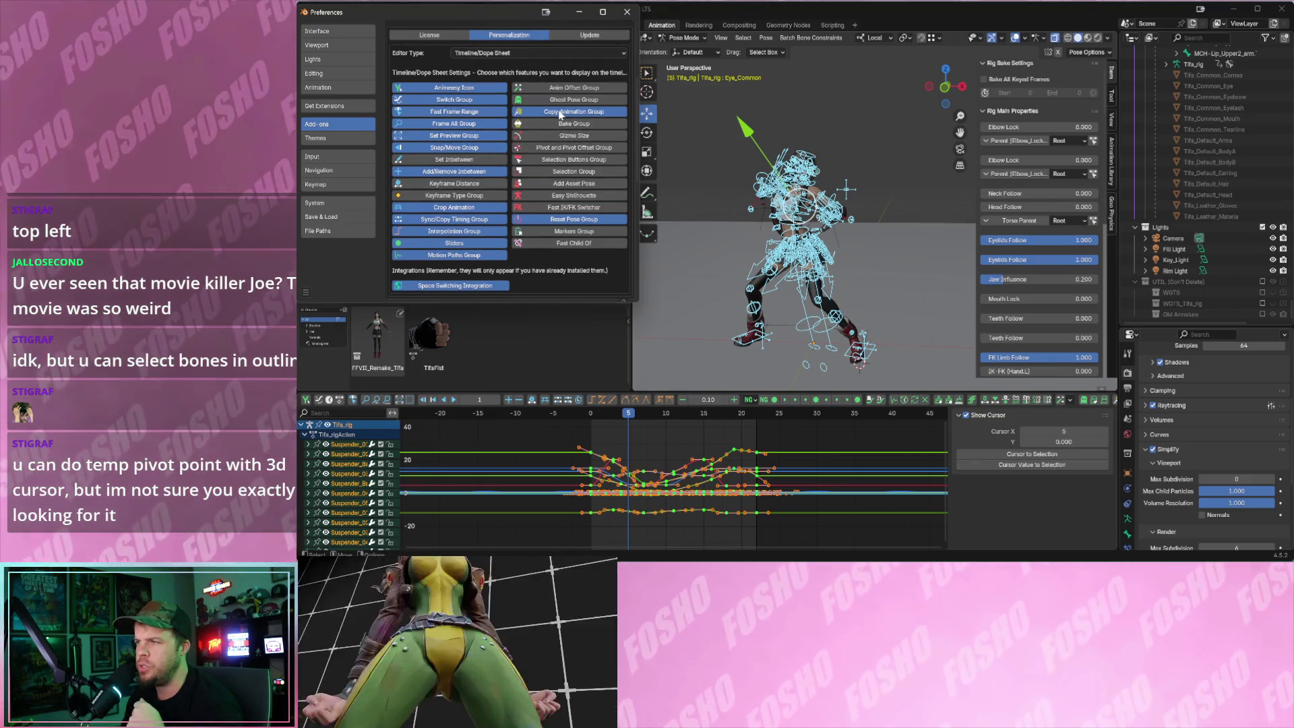
{"action": "left_click_drag", "start_coordinate": [1121, 382], "coordinate": [1209, 382]}
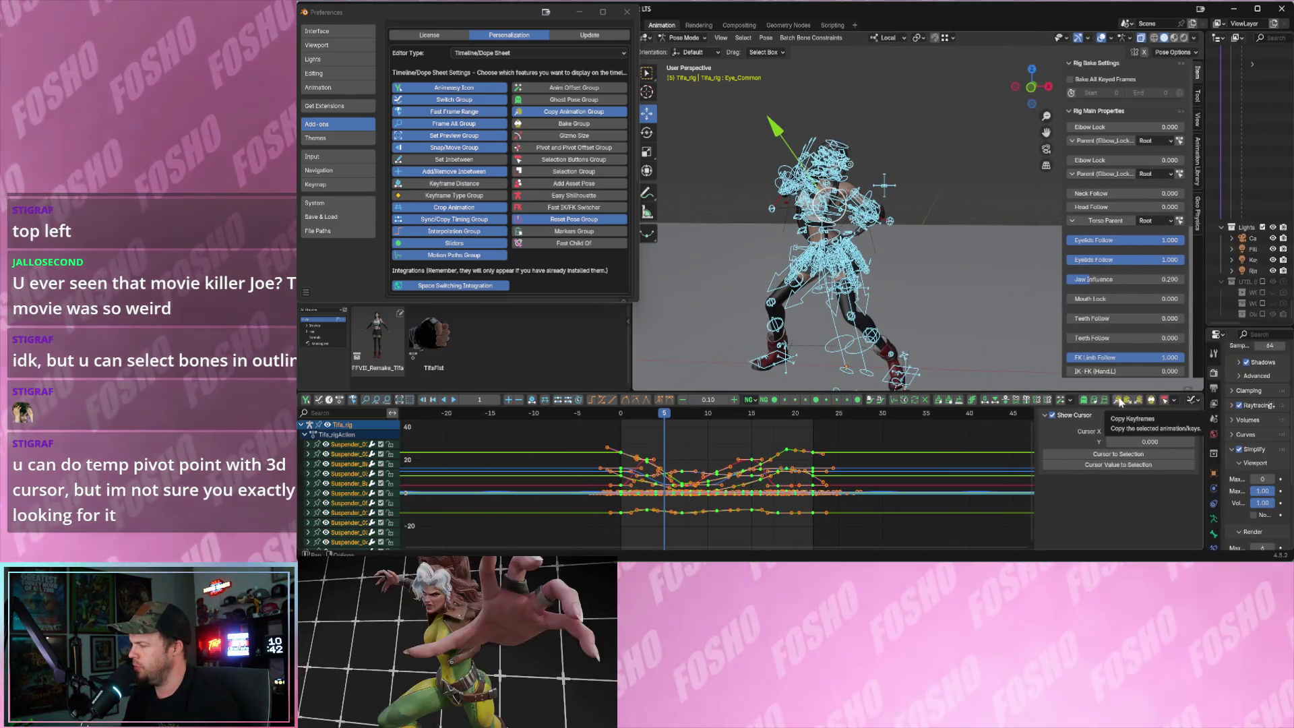
- Copy the selected keys, paste them flipped at frame 0 and play the result
{"action": "key", "text": "ctrl+c"}
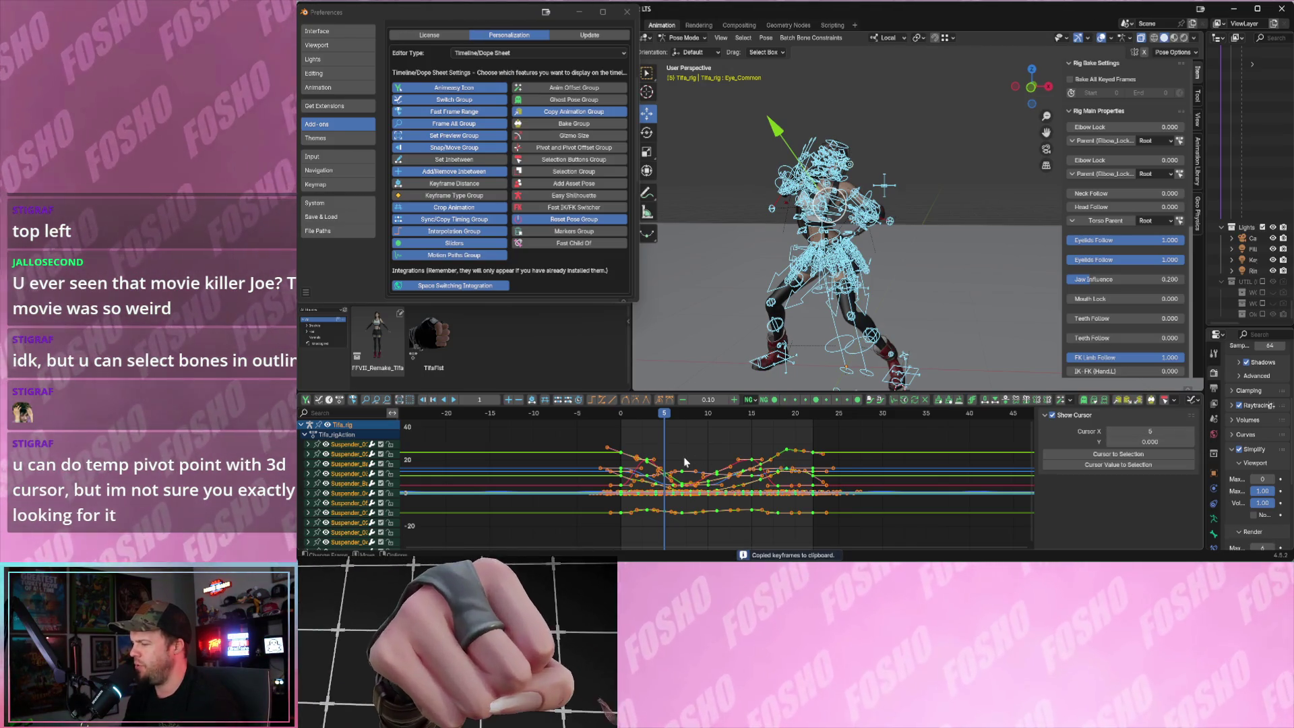
{"action": "key", "text": "shift+Left"}
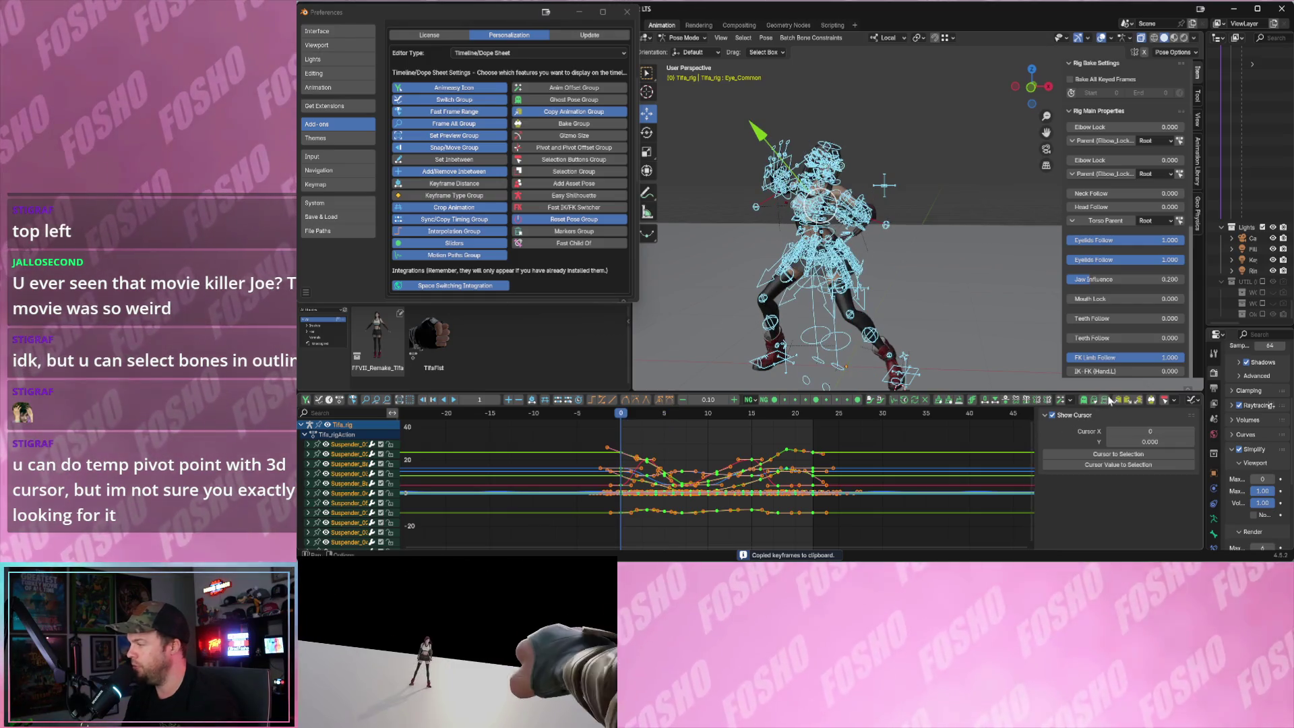
{"action": "left_click", "coordinate": [1139, 402]}
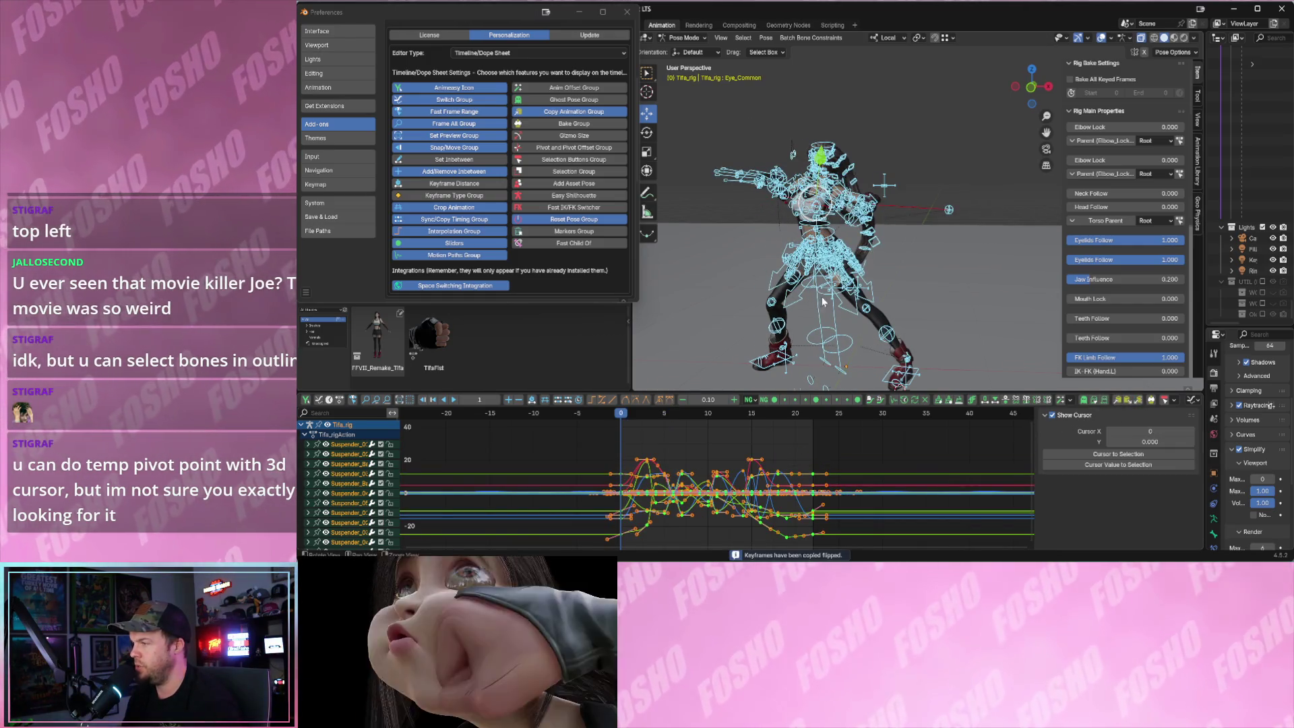
{"action": "key", "text": "space"}
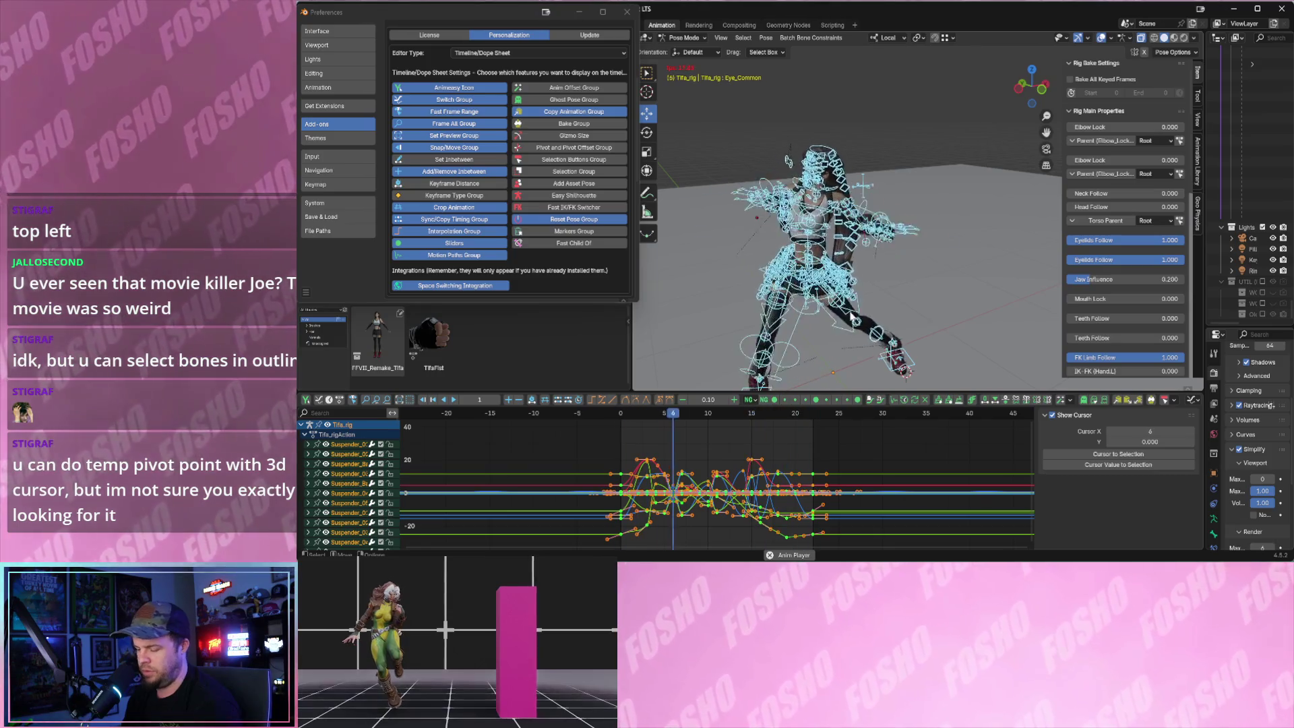
{"action": "key", "text": "space"}
- Replay with rig overlays hidden, undo the mirrored paste, reselect the keys and deselect the bones
{"action": "left_click", "coordinate": [1101, 37]}
{"action": "key", "text": "space"}
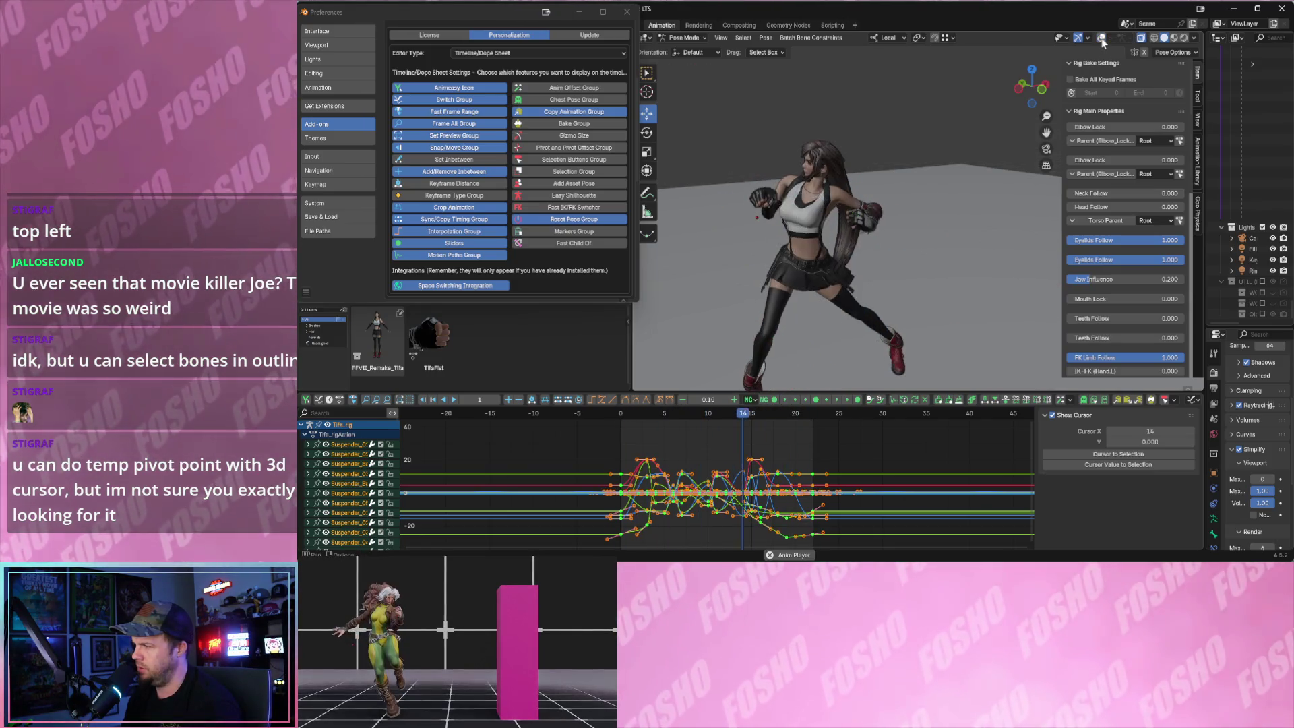
{"action": "key", "text": "space"}
{"action": "left_click", "coordinate": [1102, 38]}
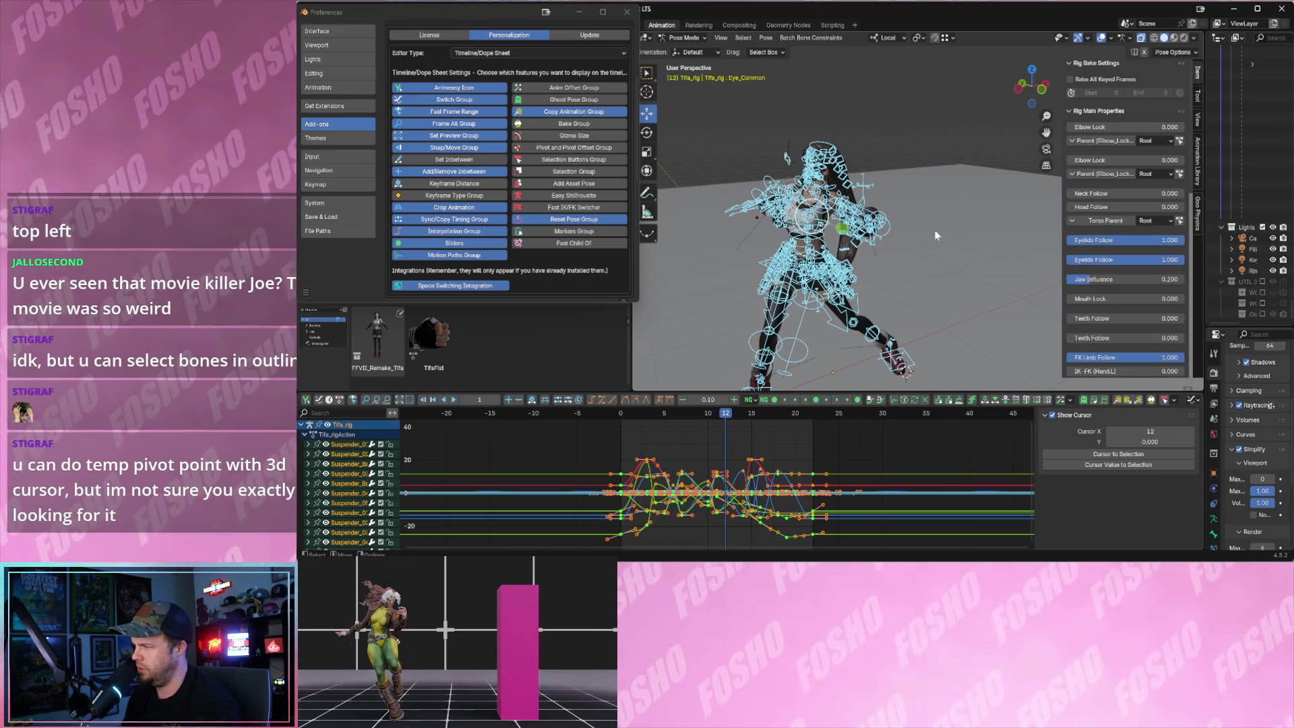
{"action": "key", "text": "ctrl+z"}
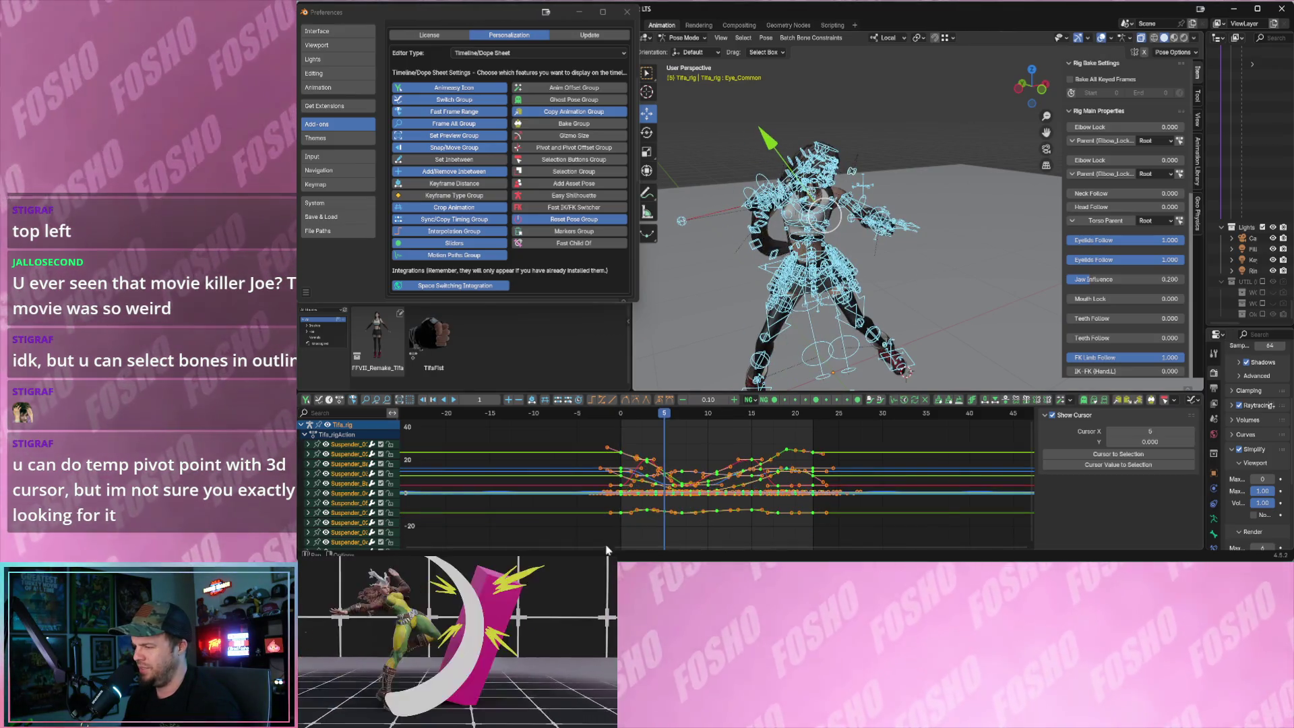
{"action": "left_click_drag", "start_coordinate": [595, 439], "coordinate": [854, 550]}
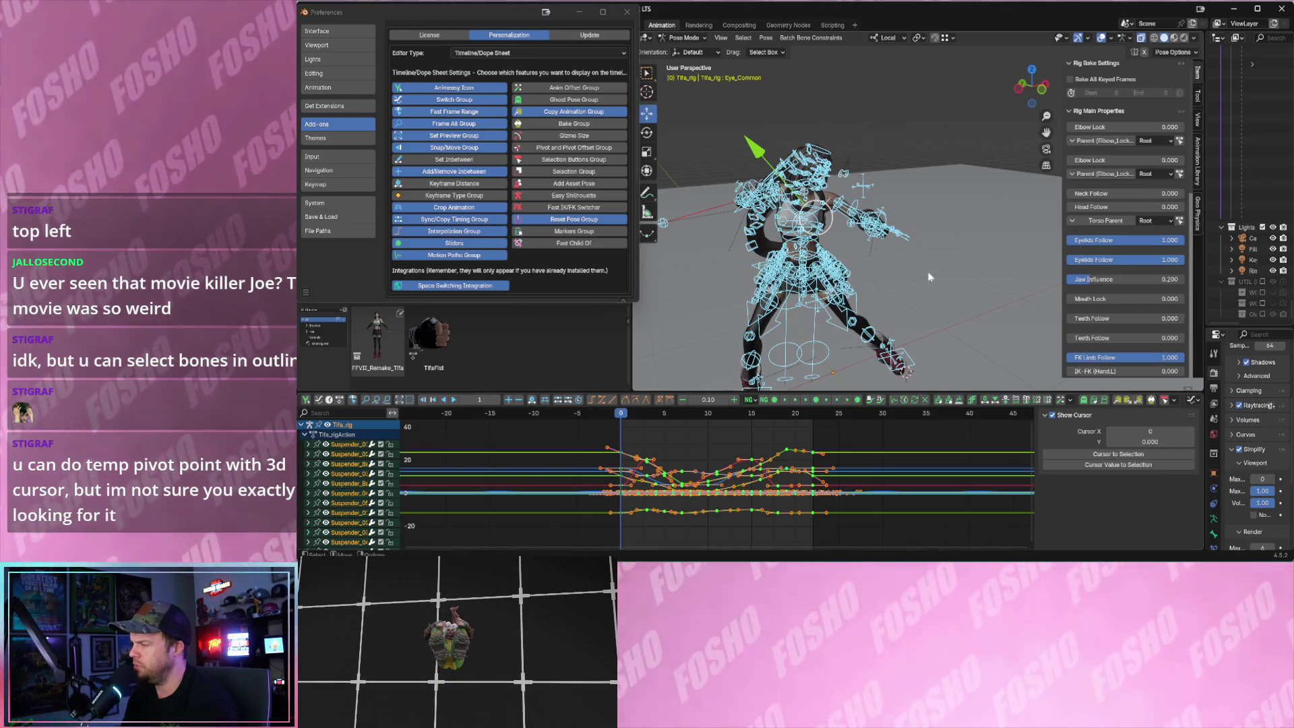
{"action": "left_click", "coordinate": [940, 108]}
{"action": "scroll", "coordinate": [810, 236], "scroll_direction": "up", "scroll_amount": 3}
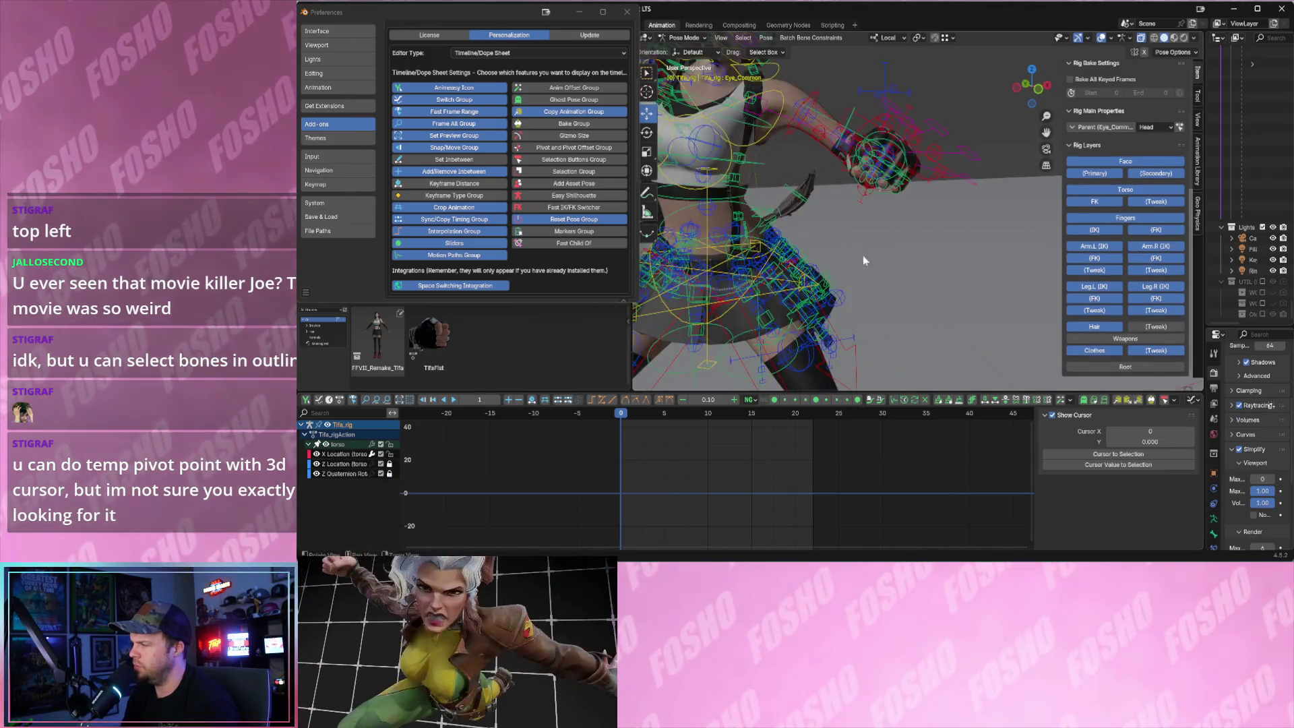
- Hide the Fingers layer, select the torso bone and frame and select all its keyframes
{"action": "left_click", "coordinate": [1121, 216]}
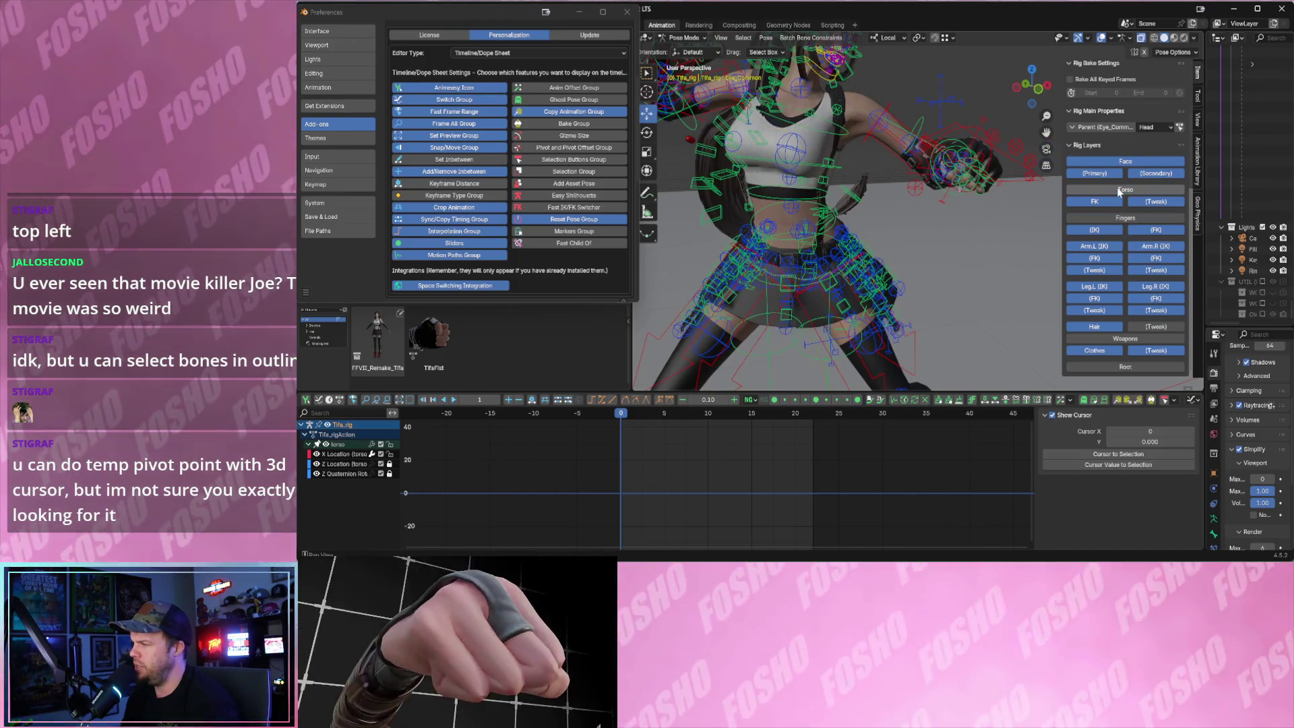
{"action": "left_click", "coordinate": [699, 267]}
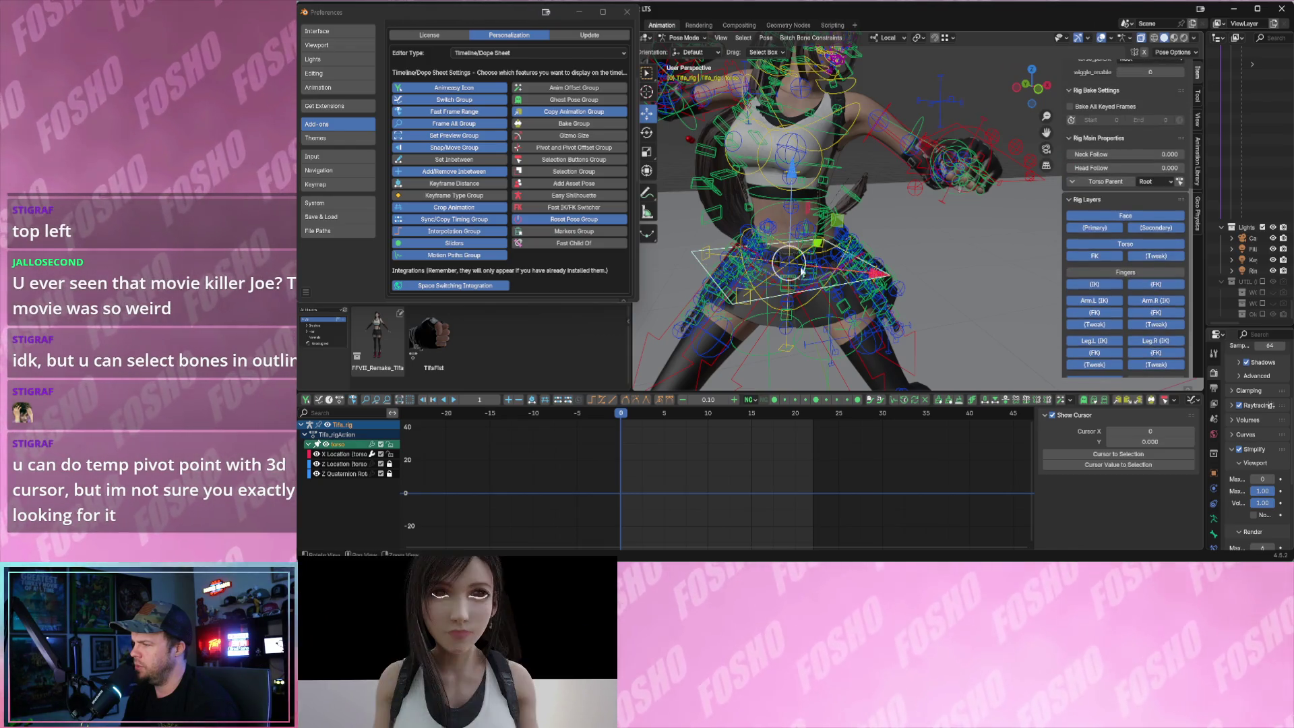
{"action": "scroll", "coordinate": [934, 270], "scroll_direction": "down", "scroll_amount": 2}
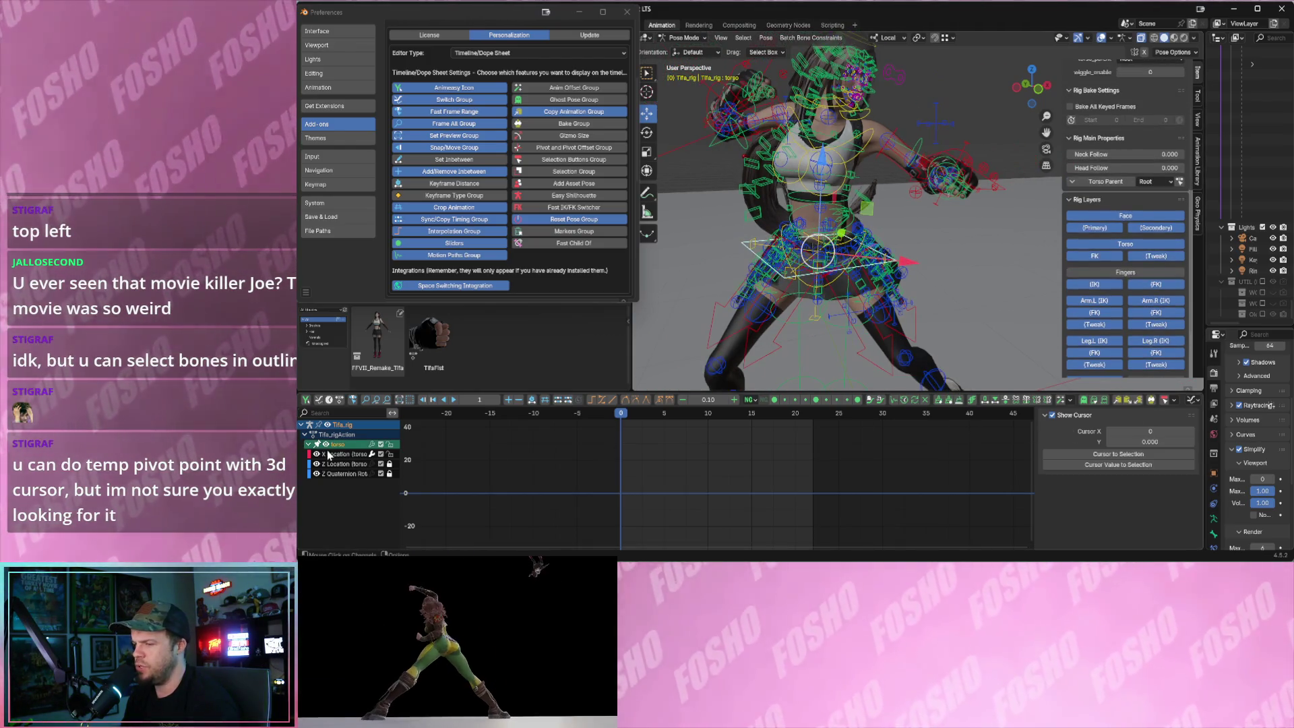
{"action": "key", "text": "Home"}
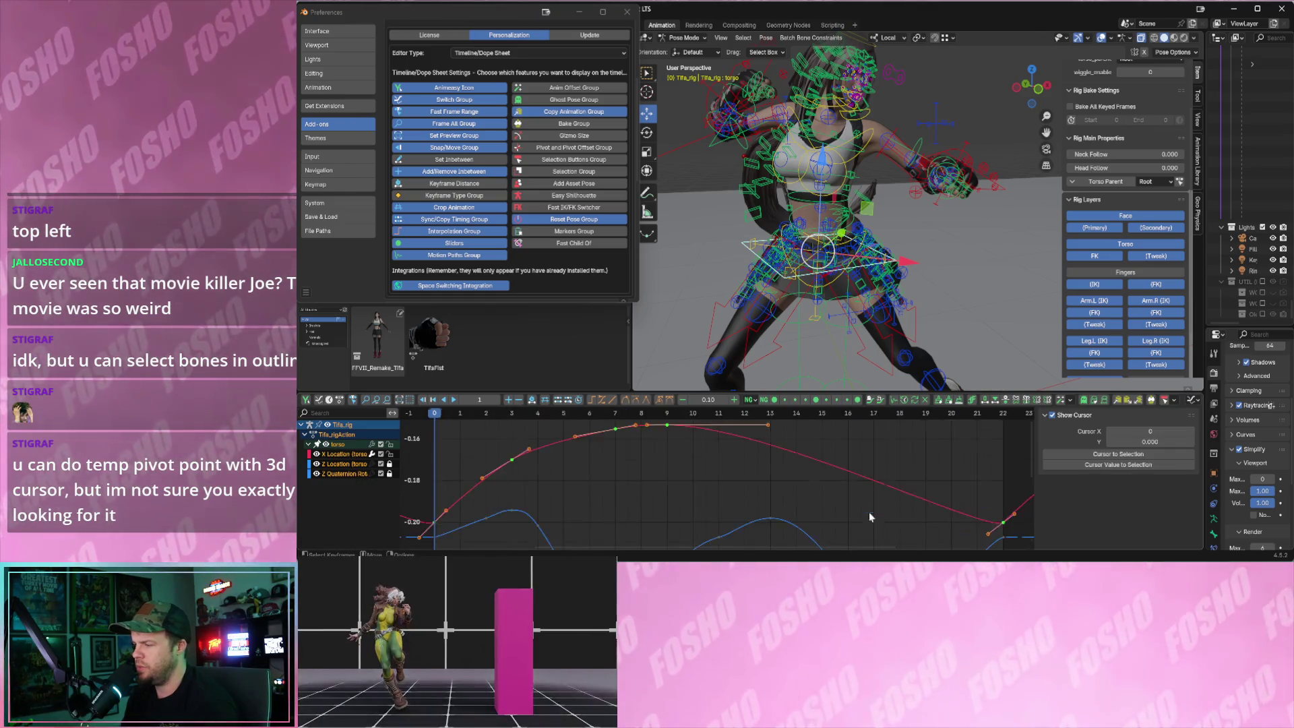
{"action": "key", "text": "KP_Decimal"}
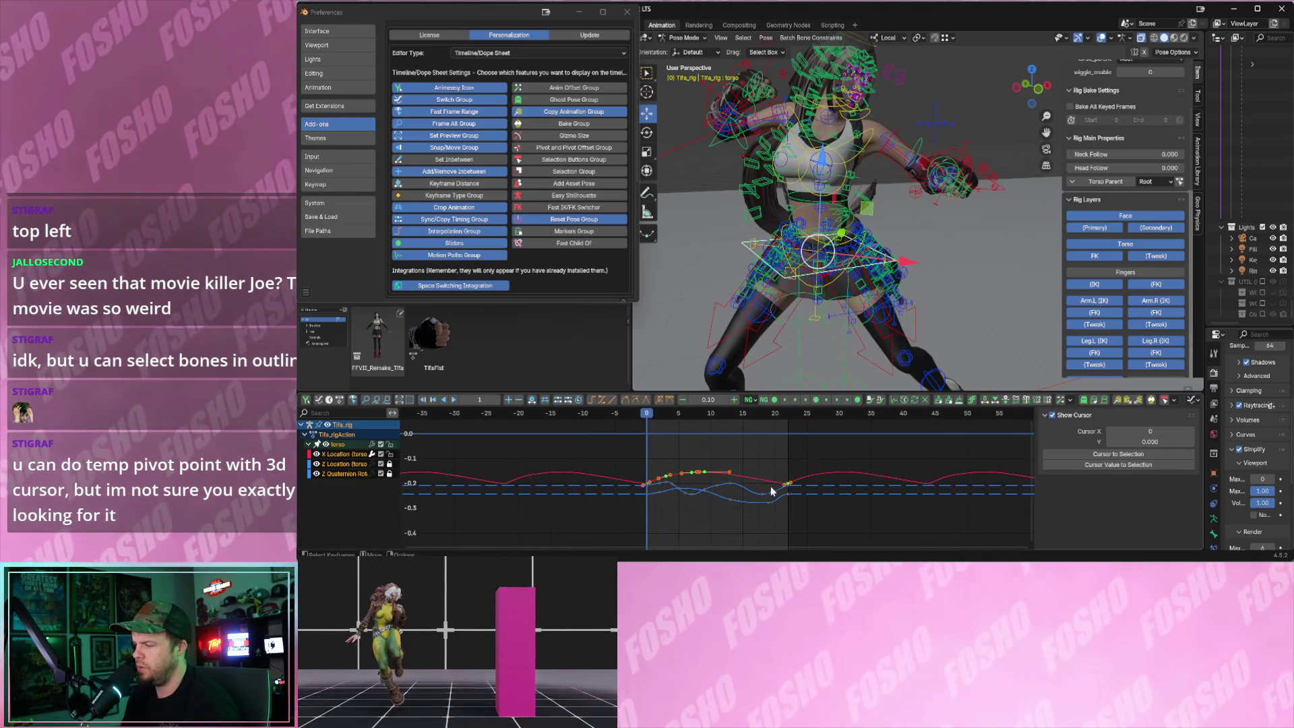
{"action": "left_click_drag", "start_coordinate": [625, 449], "coordinate": [849, 548]}
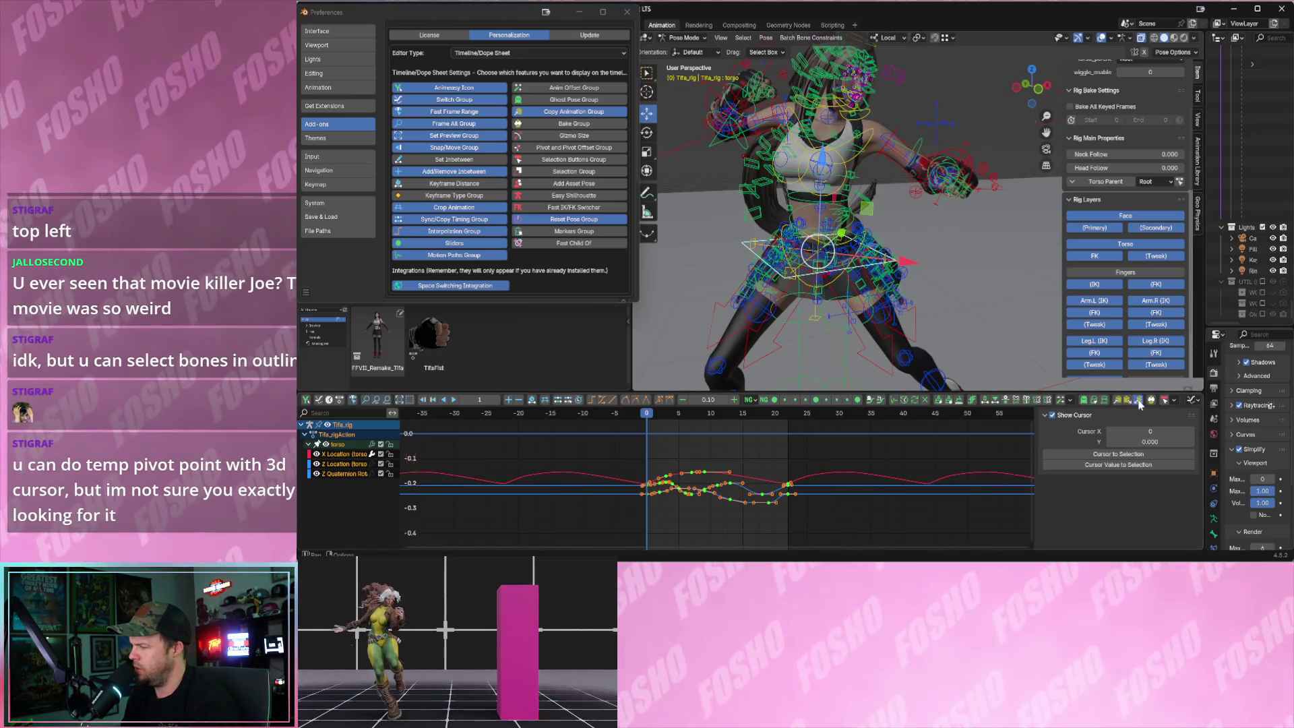
- Paste the torso keys flipped from frame 0, play the mirrored motion, then select every bone
{"action": "left_click", "coordinate": [1140, 402]}
{"action": "key", "text": "space"}
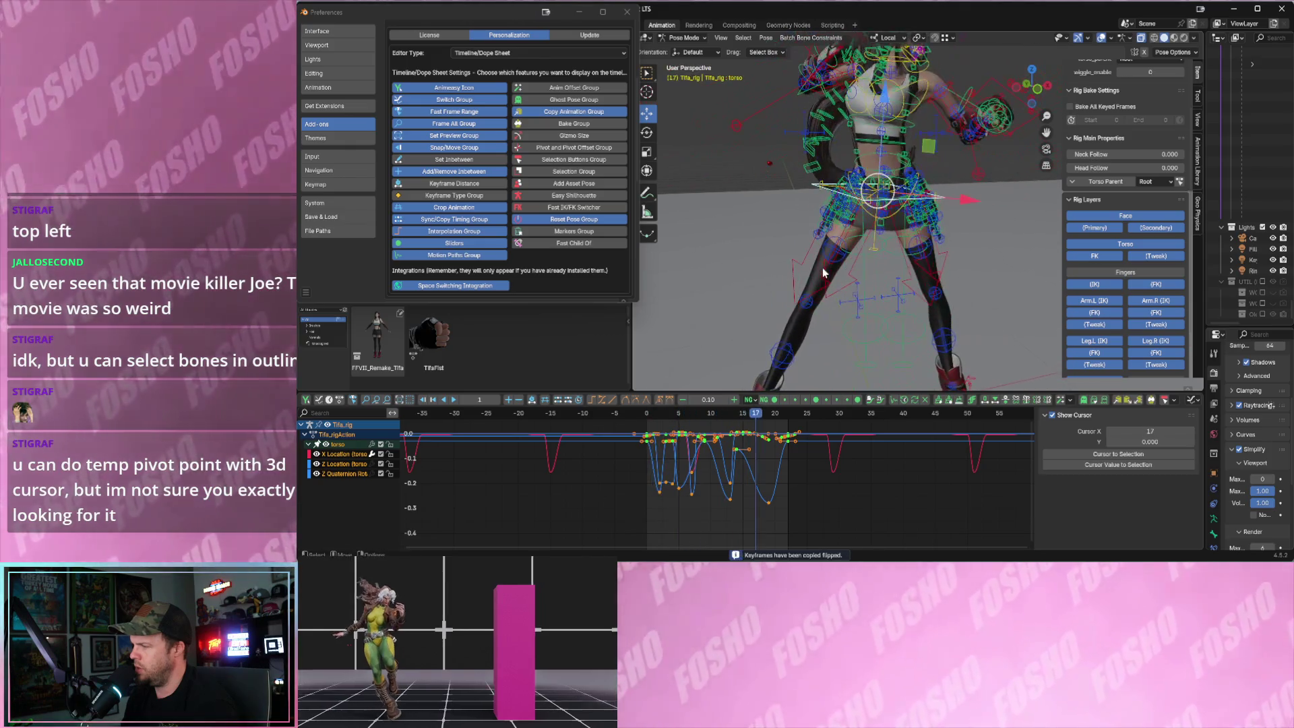
{"action": "key", "text": "ctrl+z"}
{"action": "left_click_drag", "start_coordinate": [619, 449], "coordinate": [754, 526]}
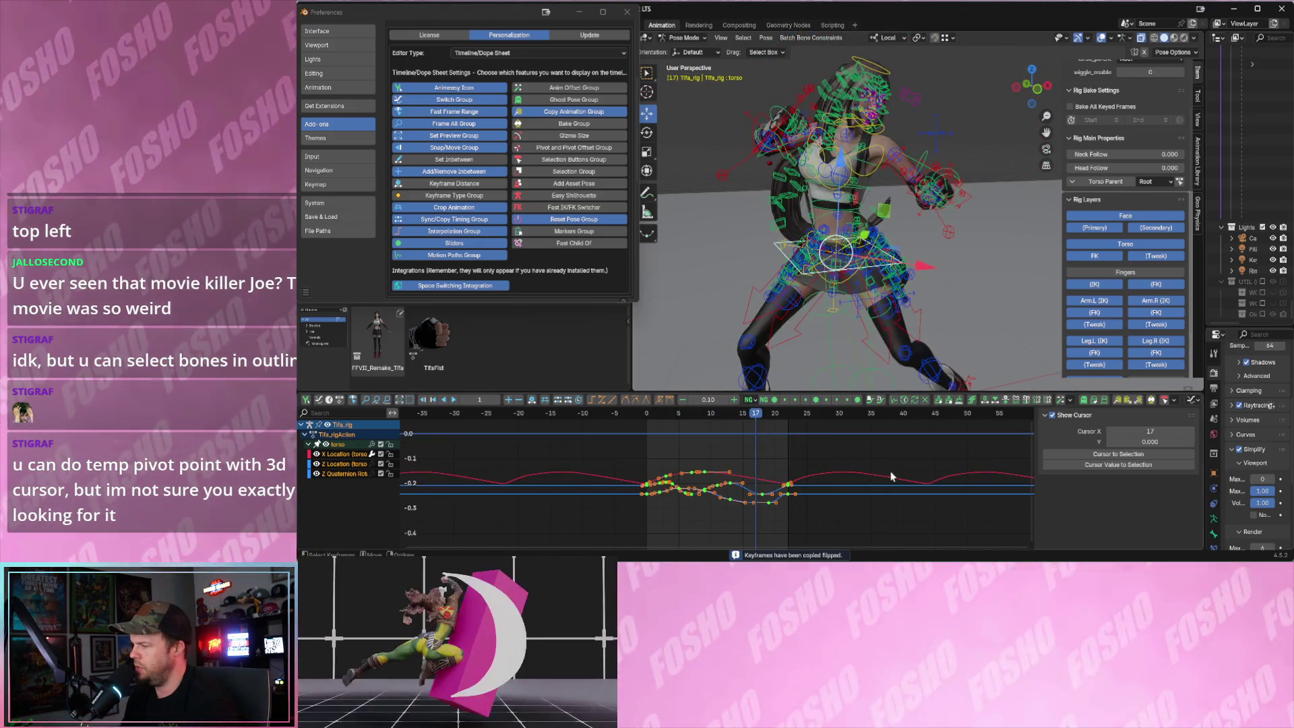
{"action": "left_click", "coordinate": [1116, 403]}
{"action": "left_click", "coordinate": [1140, 402]}
{"action": "key", "text": "space"}
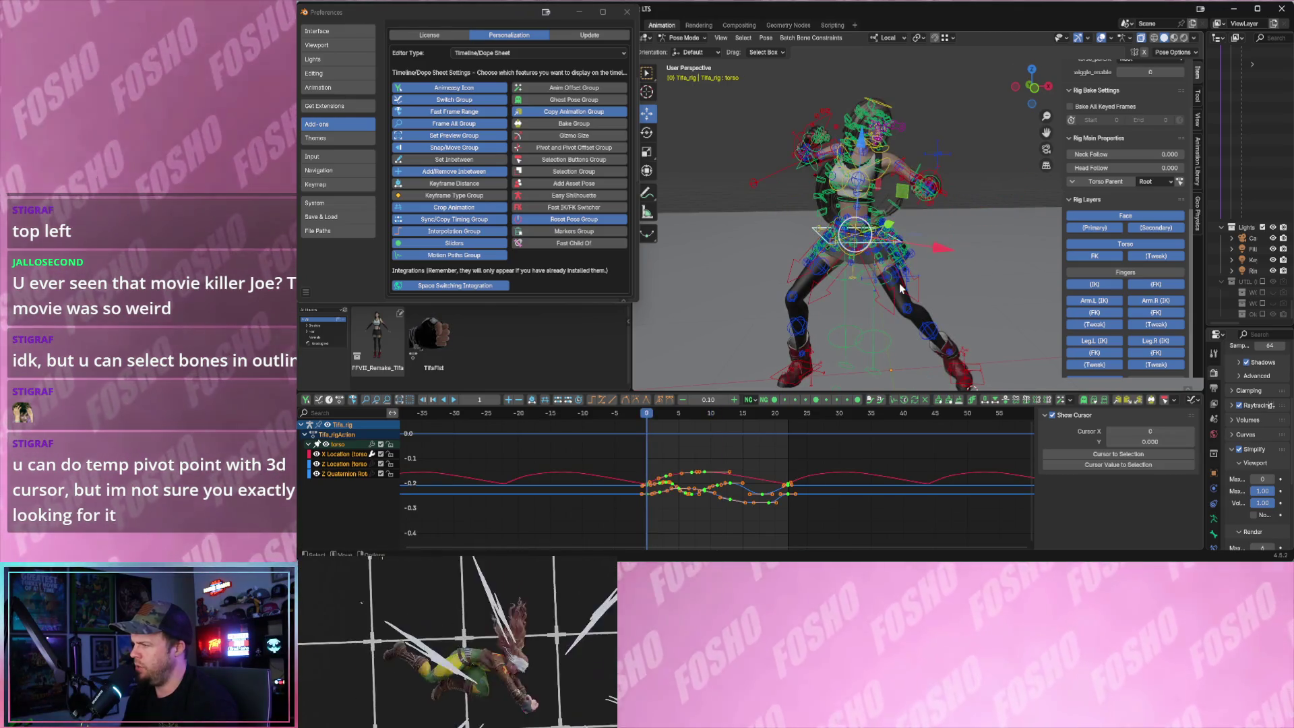
{"action": "left_click_drag", "start_coordinate": [748, 104], "coordinate": [967, 356]}
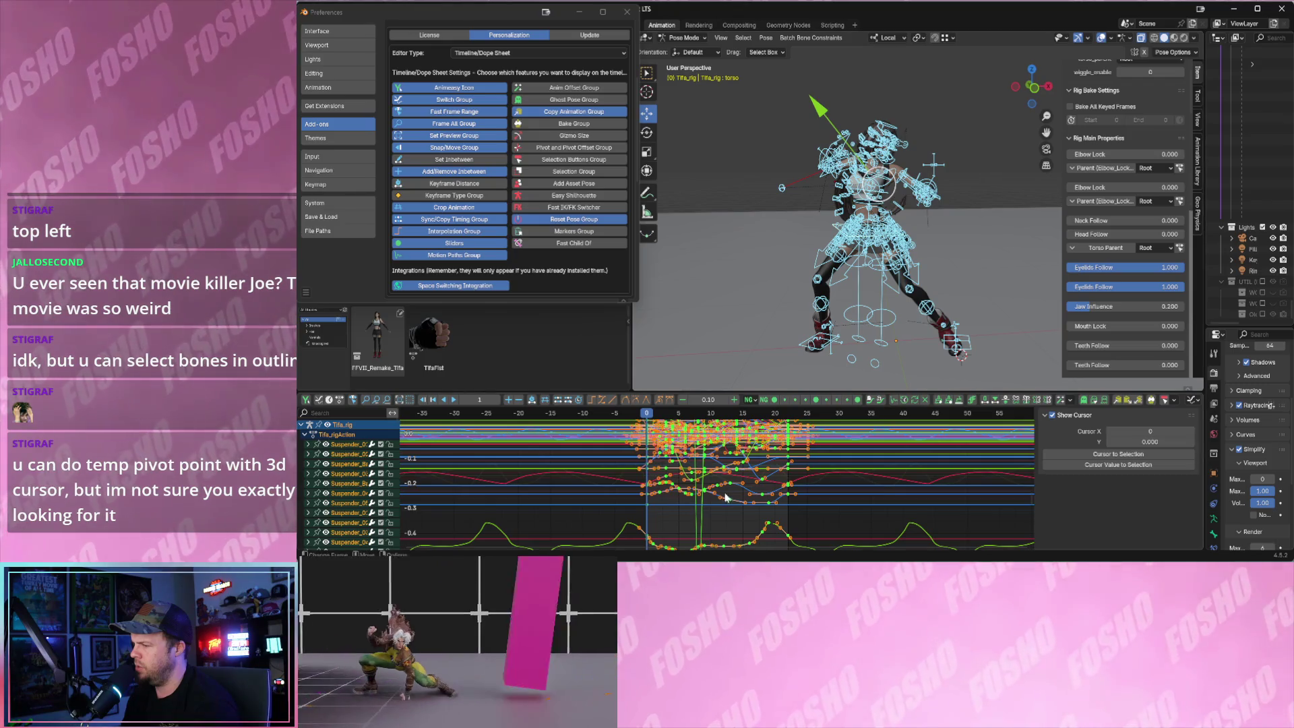
{"action": "key", "text": "Home"}
{"action": "middle_click_drag", "start_coordinate": [716, 523], "coordinate": [876, 546], "text": "ctrl"}
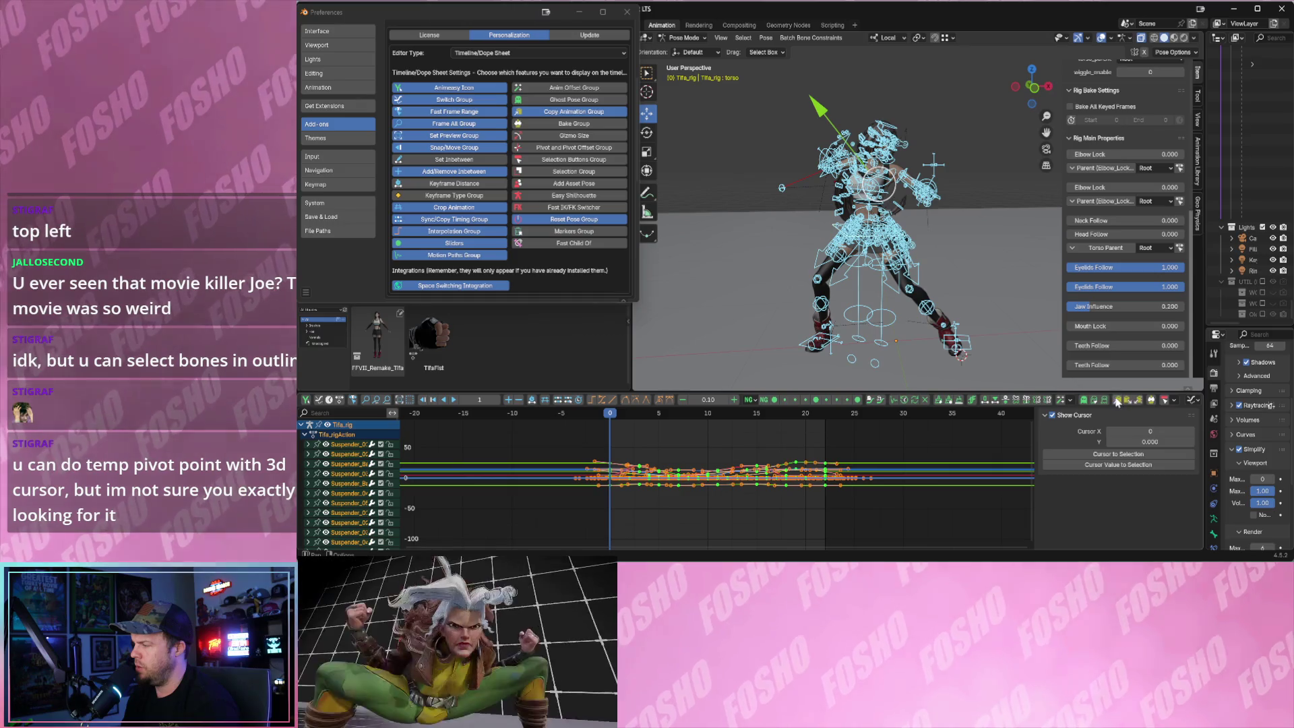
{"action": "key", "text": "ctrl+shift+v"}
{"action": "key", "text": "space"}
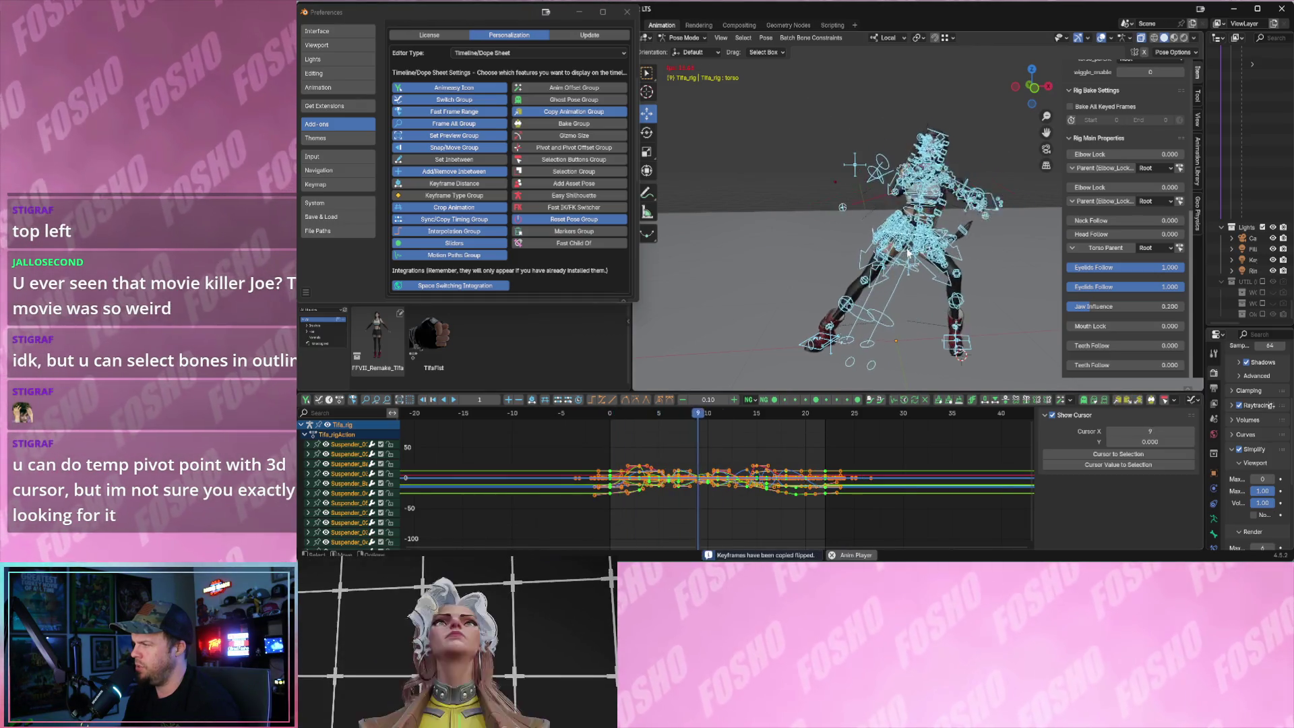
{"action": "scroll", "coordinate": [871, 182], "scroll_direction": "up", "scroll_amount": 2}
{"action": "key", "text": "space"}
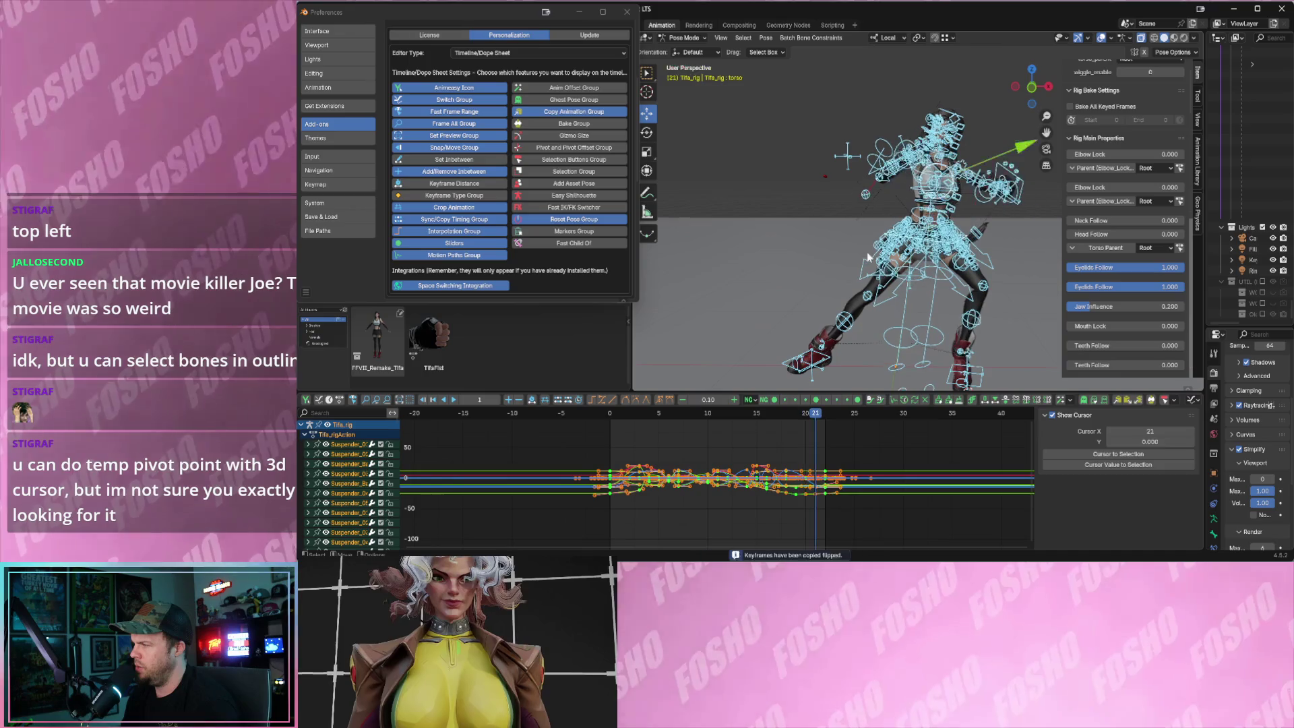
{"action": "left_click", "coordinate": [1077, 37]}
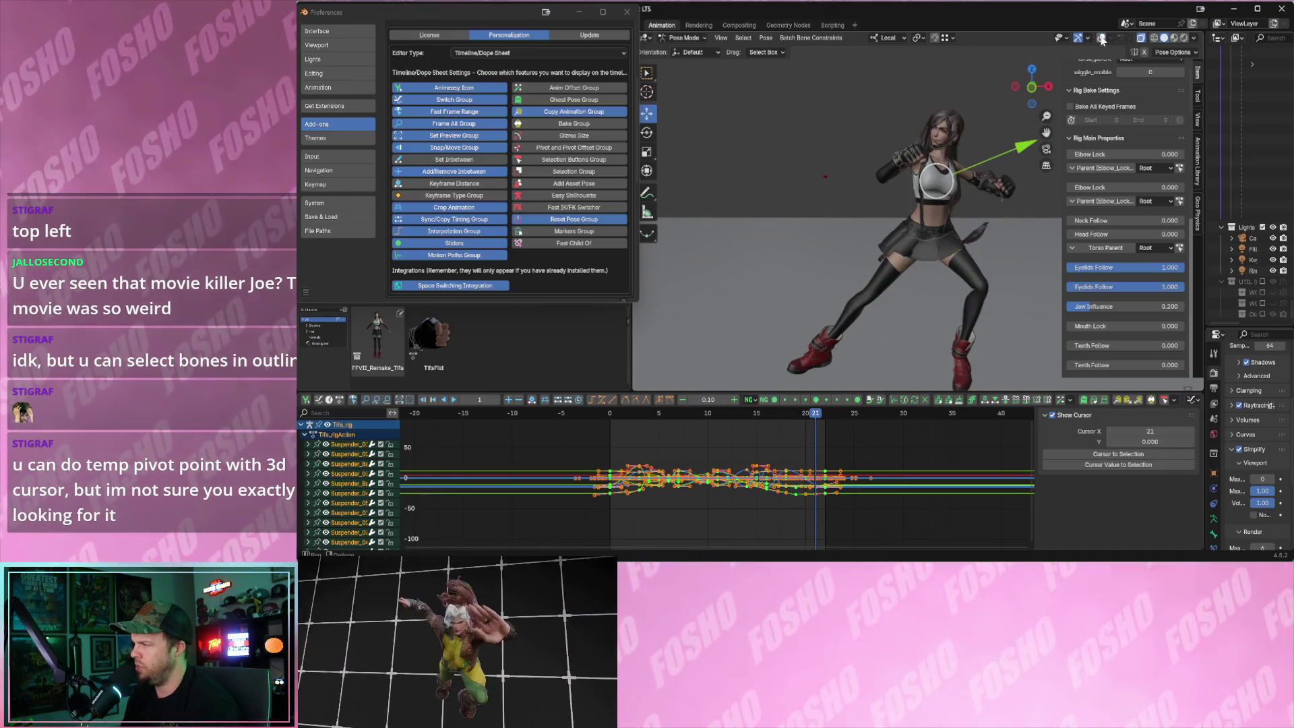
{"action": "key", "text": "space"}
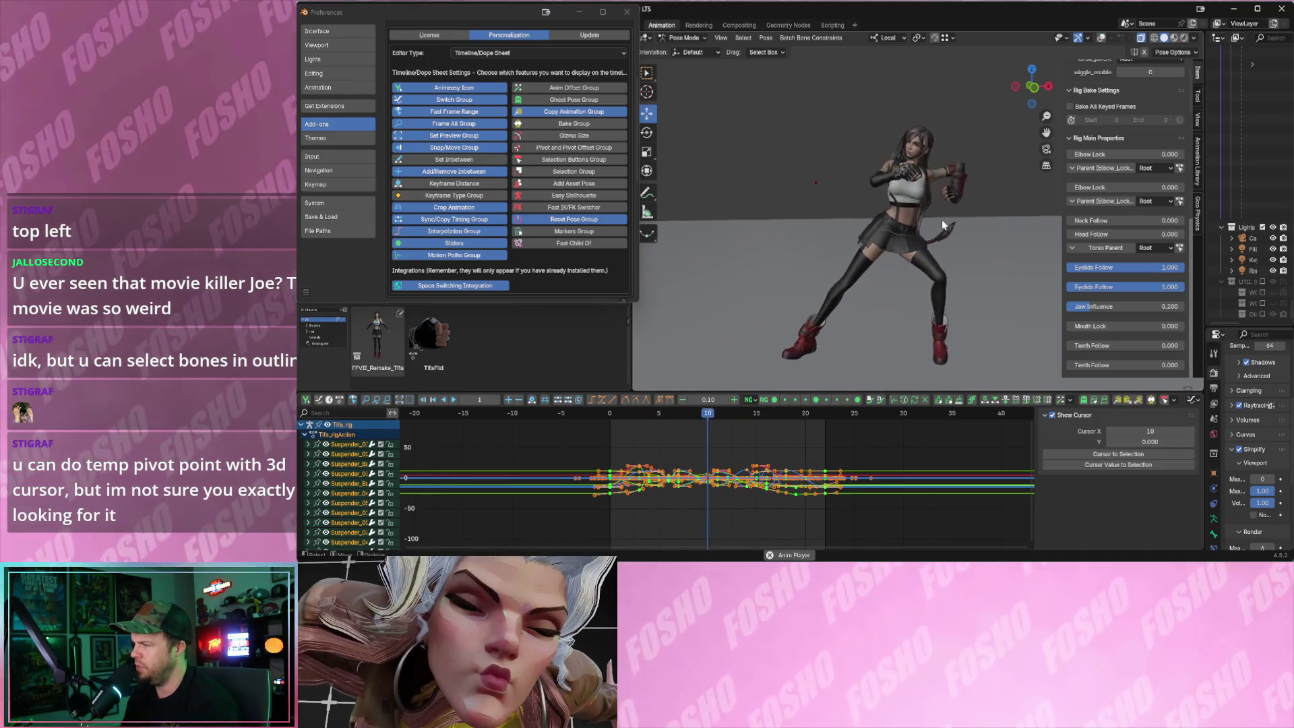
{"action": "key", "text": "shift+alt+z"}
{"action": "key", "text": "space"}
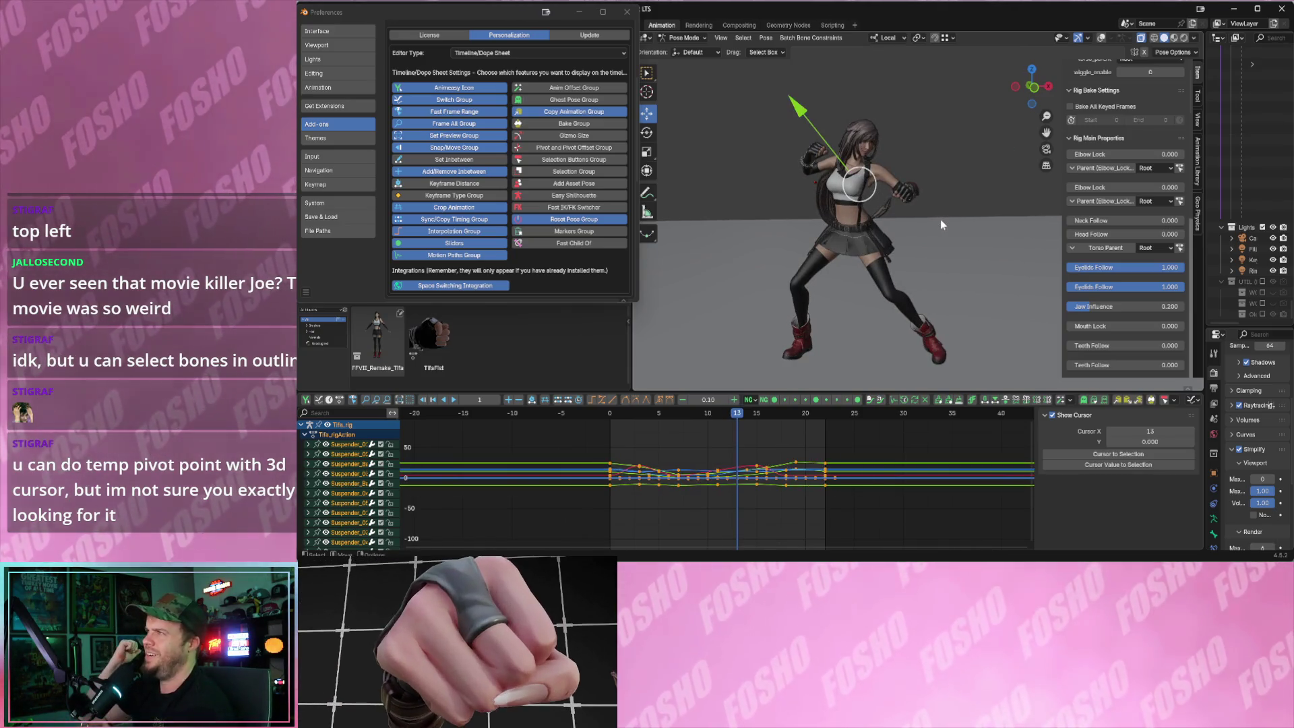
{"action": "key", "text": "space"}
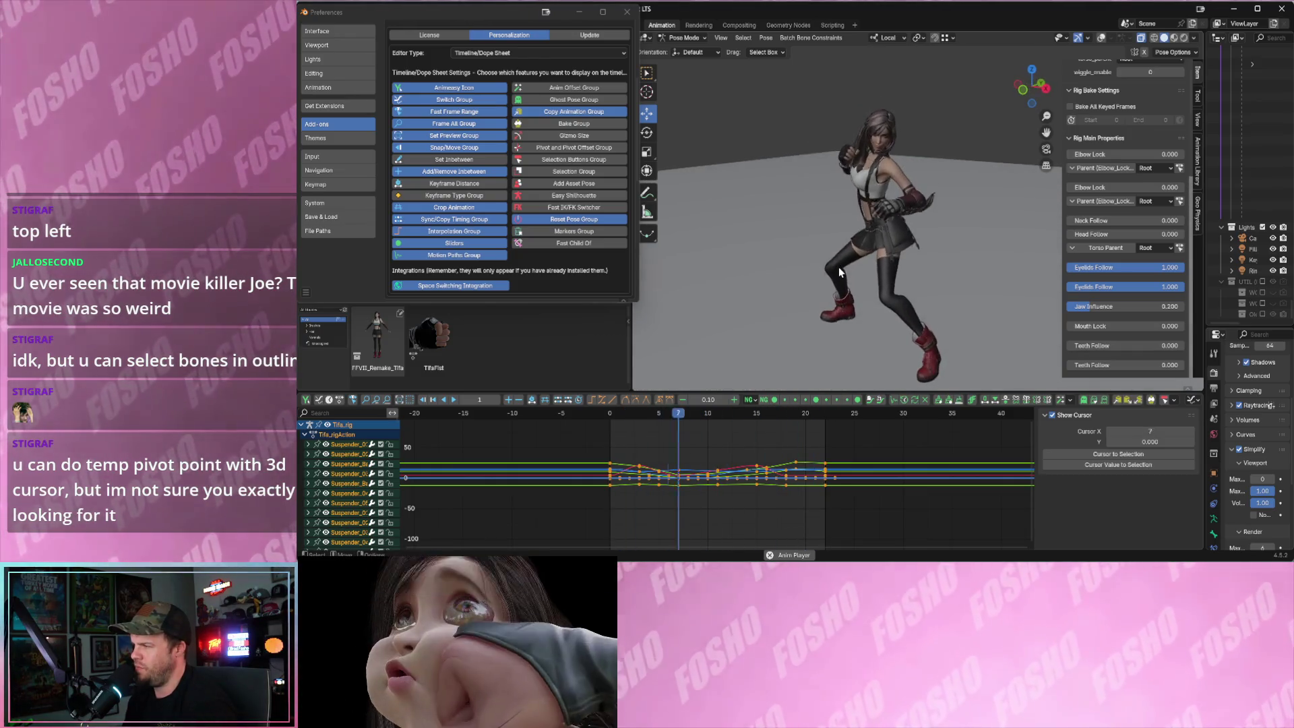
{"action": "key", "text": "space"}
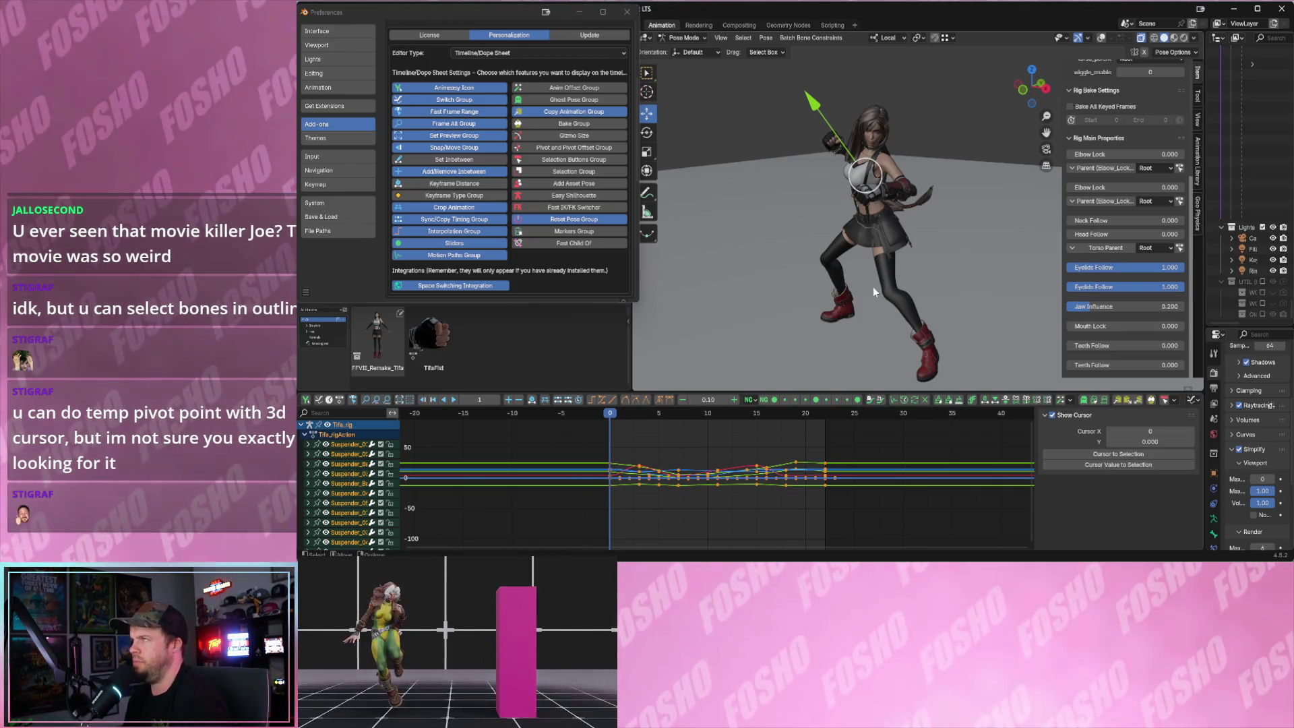
{"action": "middle_click_drag", "start_coordinate": [858, 228], "coordinate": [901, 232]}
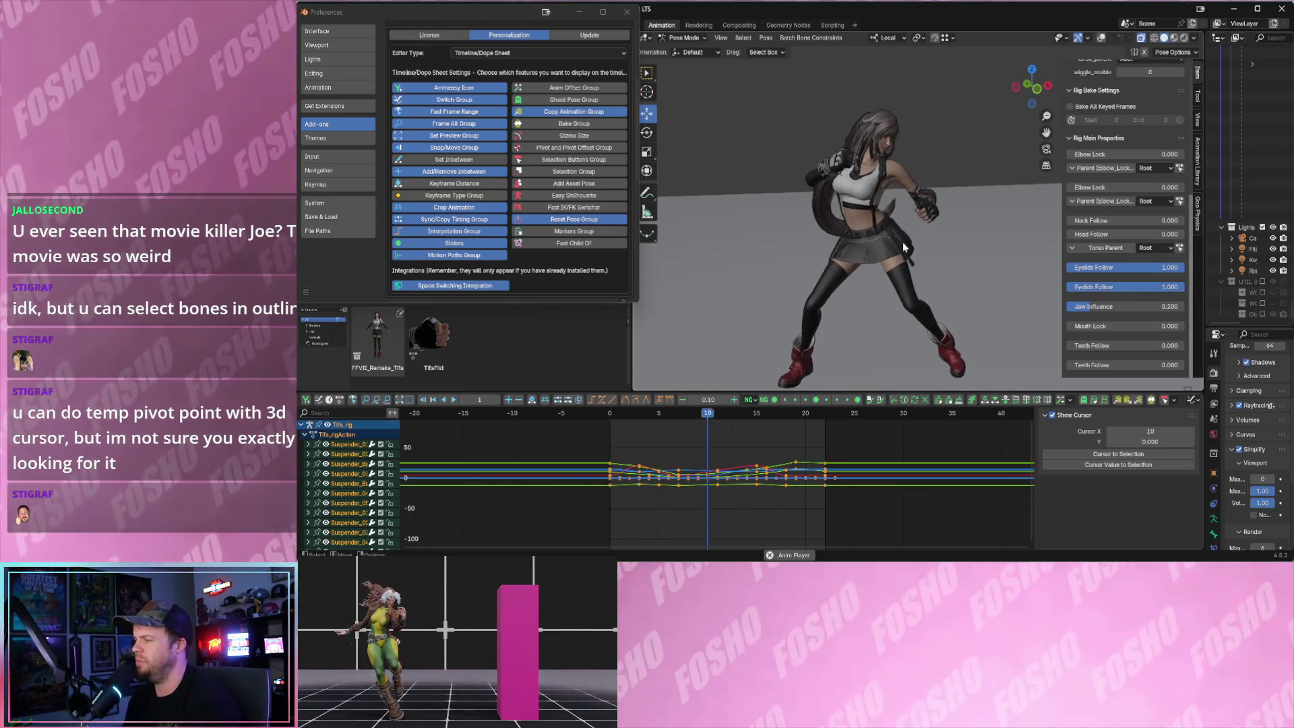
{"action": "left_click", "coordinate": [866, 260]}
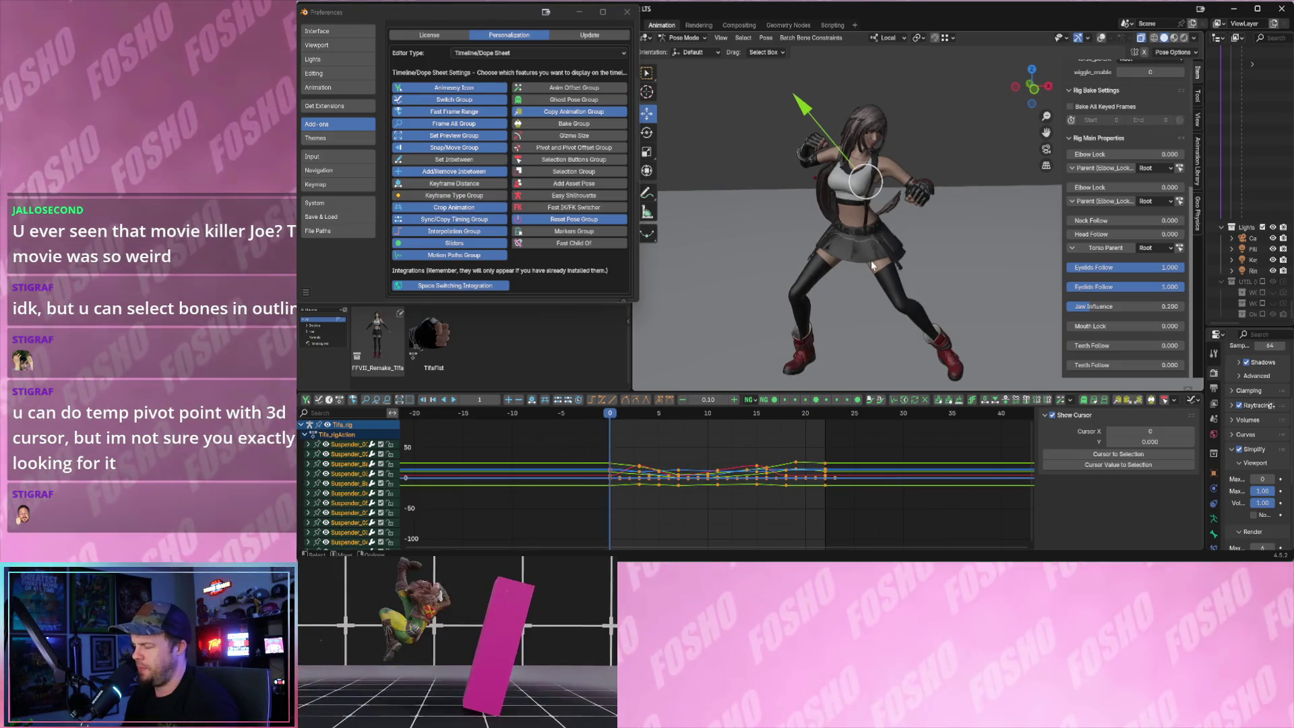
{"action": "middle_click_drag", "start_coordinate": [869, 260], "coordinate": [821, 285]}
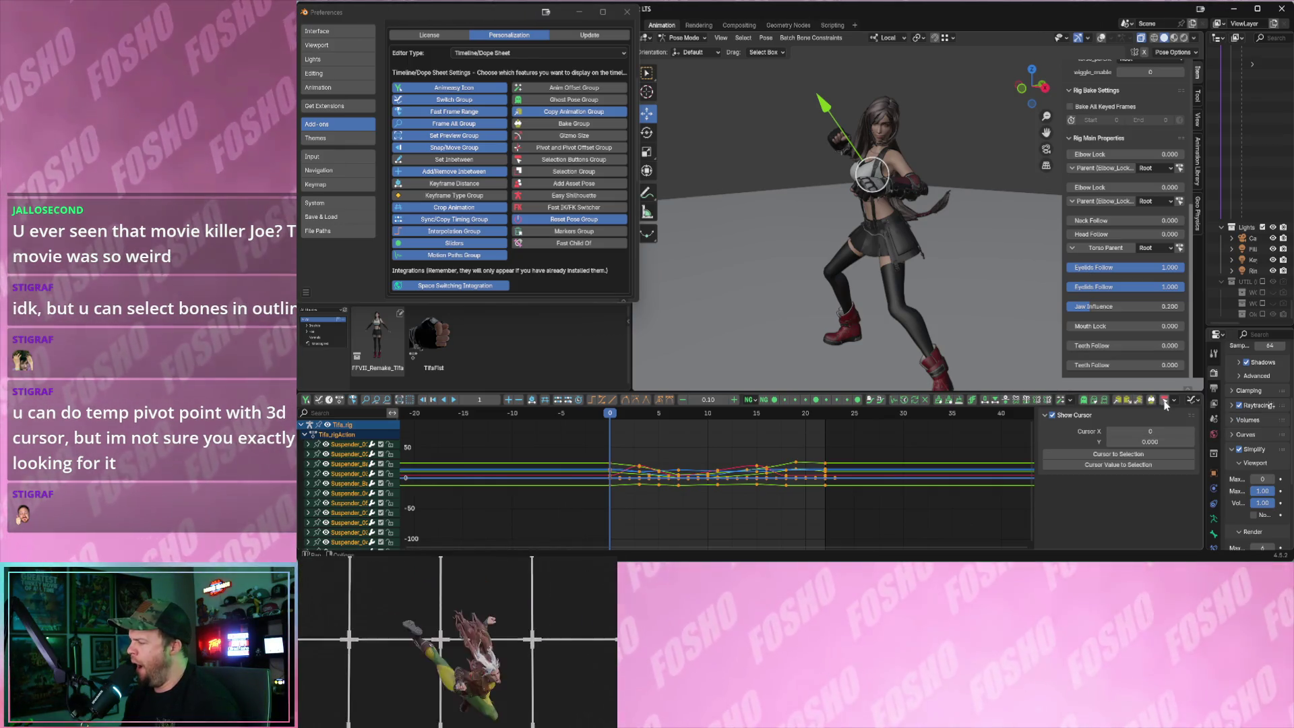
{"action": "mouse_move", "coordinate": [876, 327]}
{"action": "middle_mouse_down"}
{"action": "mouse_move", "coordinate": [780, 286]}
{"action": "mouse_move", "coordinate": [809, 268]}
{"action": "middle_mouse_up"}
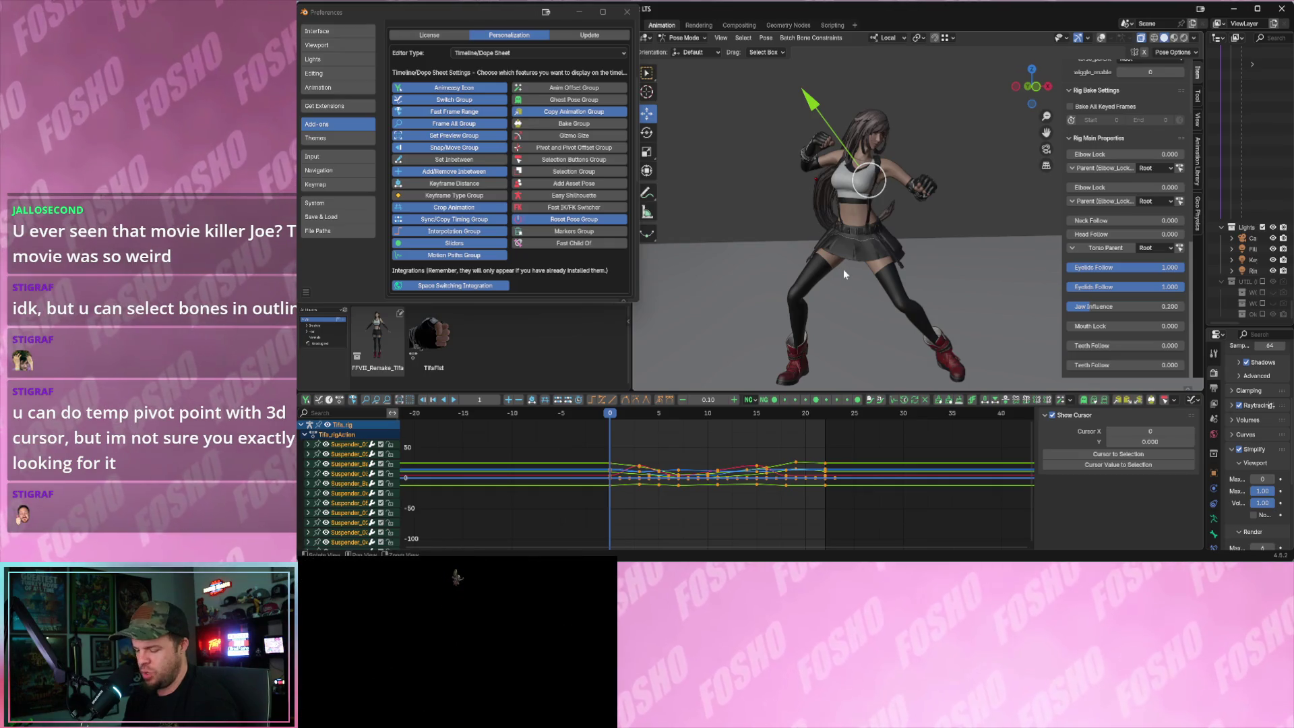
{"action": "mouse_move", "coordinate": [607, 413]}
{"action": "left_mouse_down"}
{"action": "mouse_move", "coordinate": [778, 414]}
{"action": "mouse_move", "coordinate": [765, 420]}
{"action": "left_mouse_up"}
{"action": "key", "text": "shift+Left"}
{"action": "scroll", "coordinate": [870, 279], "scroll_direction": "up", "scroll_amount": 3}
{"action": "scroll", "coordinate": [857, 264], "scroll_direction": "up", "scroll_amount": 2}
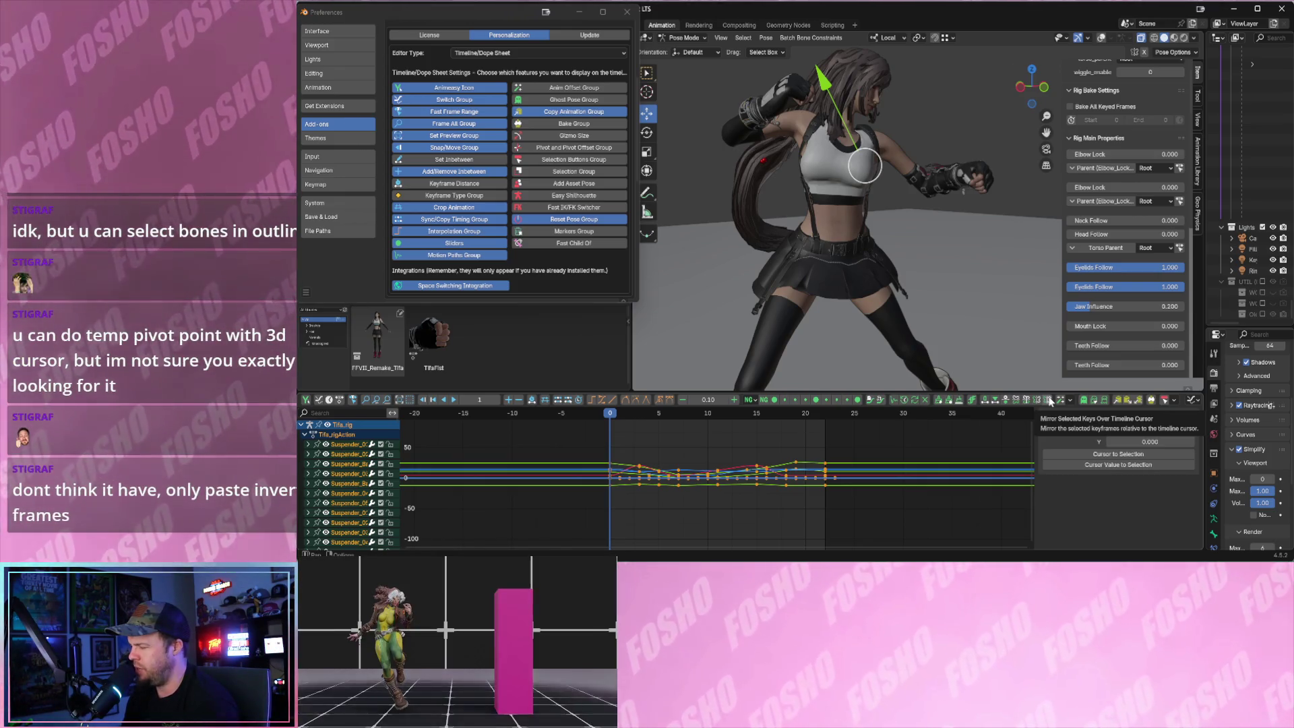
{"action": "scroll", "coordinate": [932, 310], "scroll_direction": "down", "scroll_amount": 3}
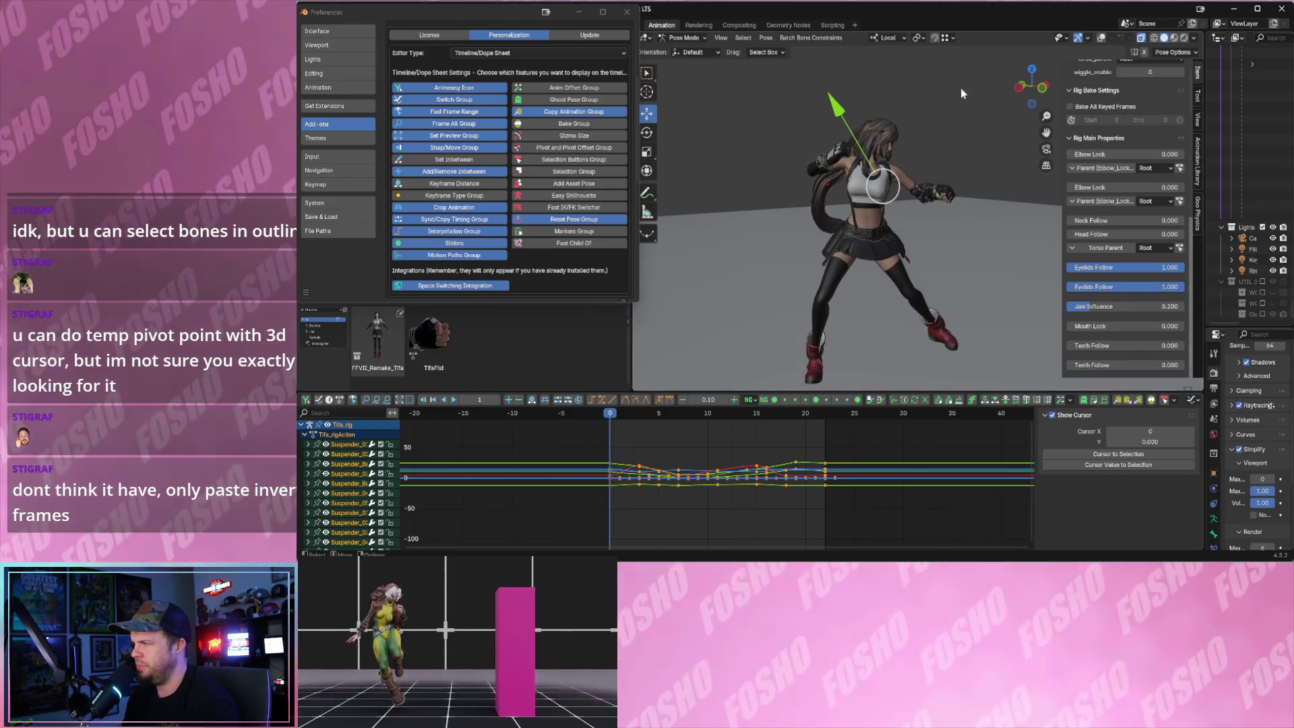
{"action": "left_click", "coordinate": [1083, 38]}
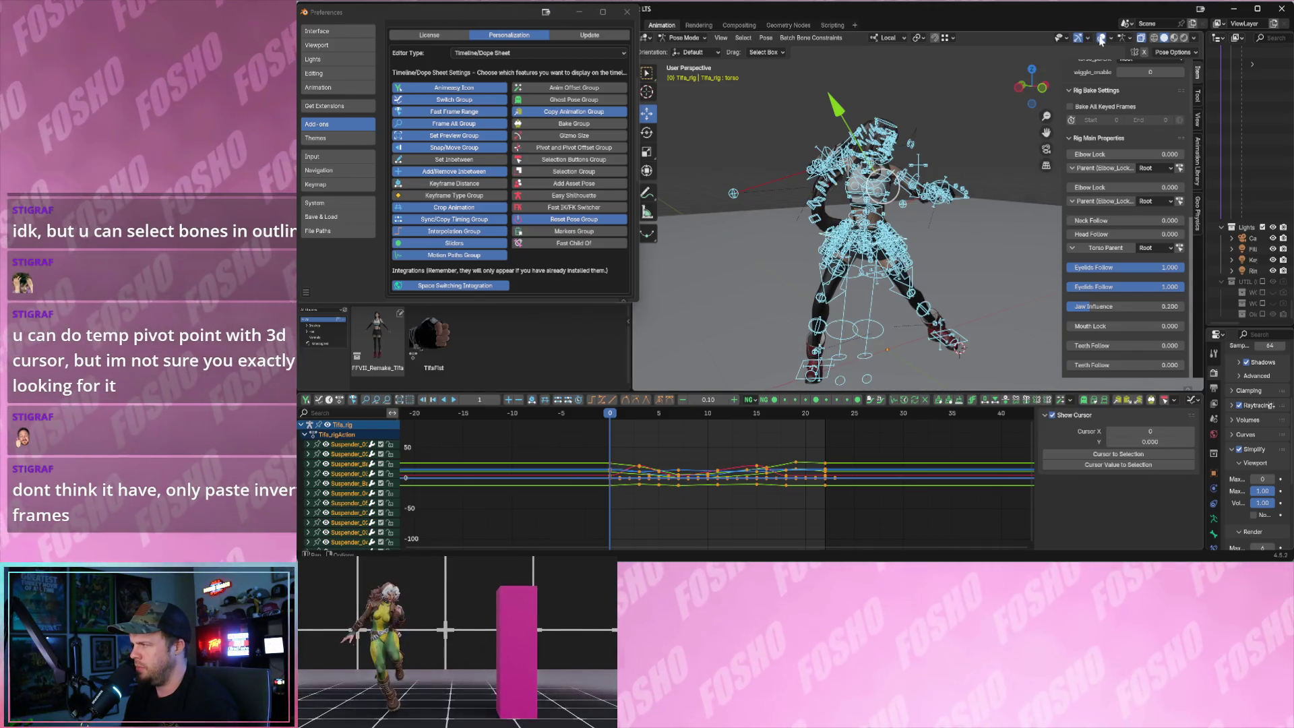
- Select all bones and keys, shift the keys about 24 frames earlier, preview and undo the offset
{"action": "middle_click_drag", "start_coordinate": [745, 140], "coordinate": [943, 337]}
{"action": "key", "text": "a"}
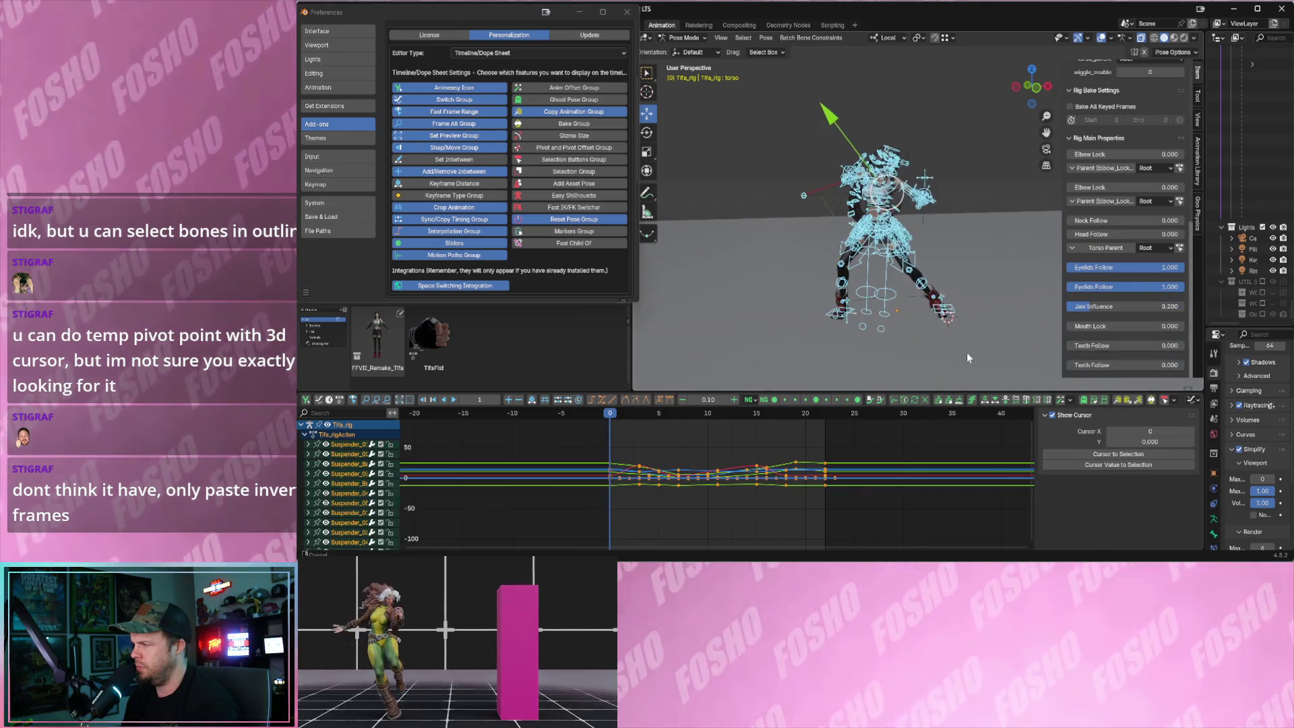
{"action": "left_click", "coordinate": [370, 401]}
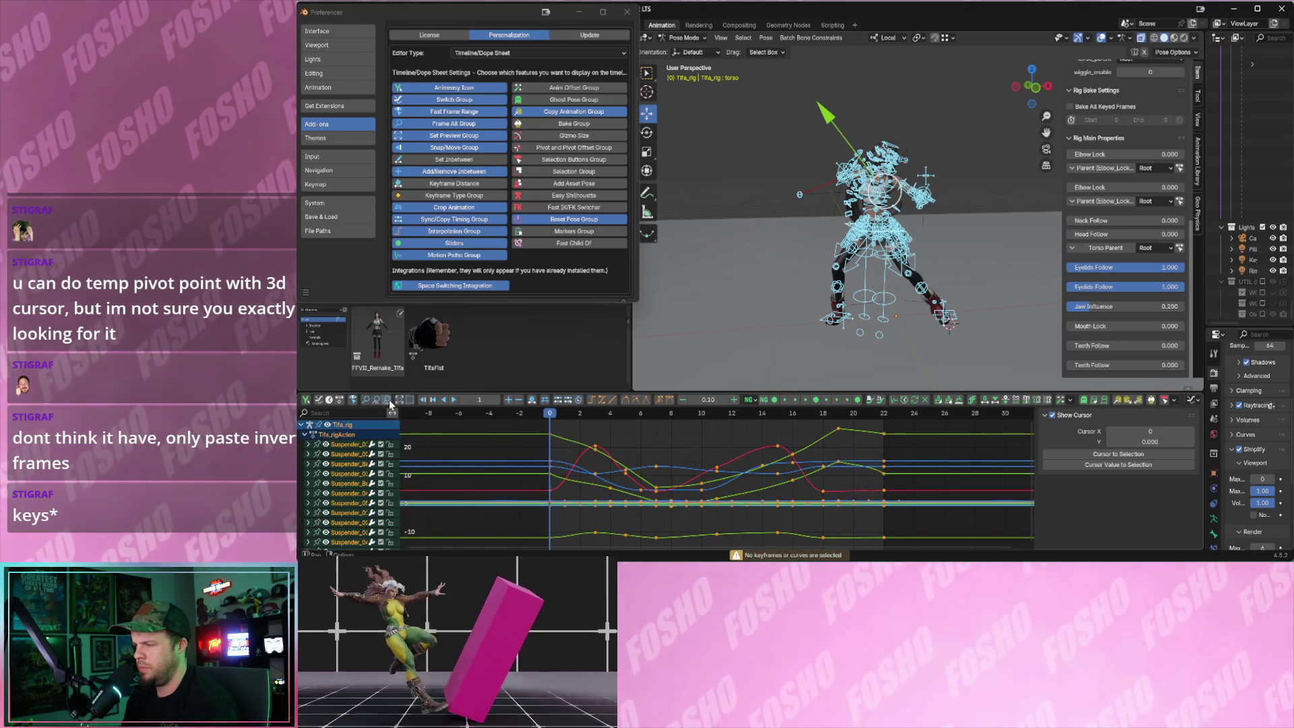
{"action": "scroll", "coordinate": [669, 486], "scroll_direction": "up", "scroll_amount": 2}
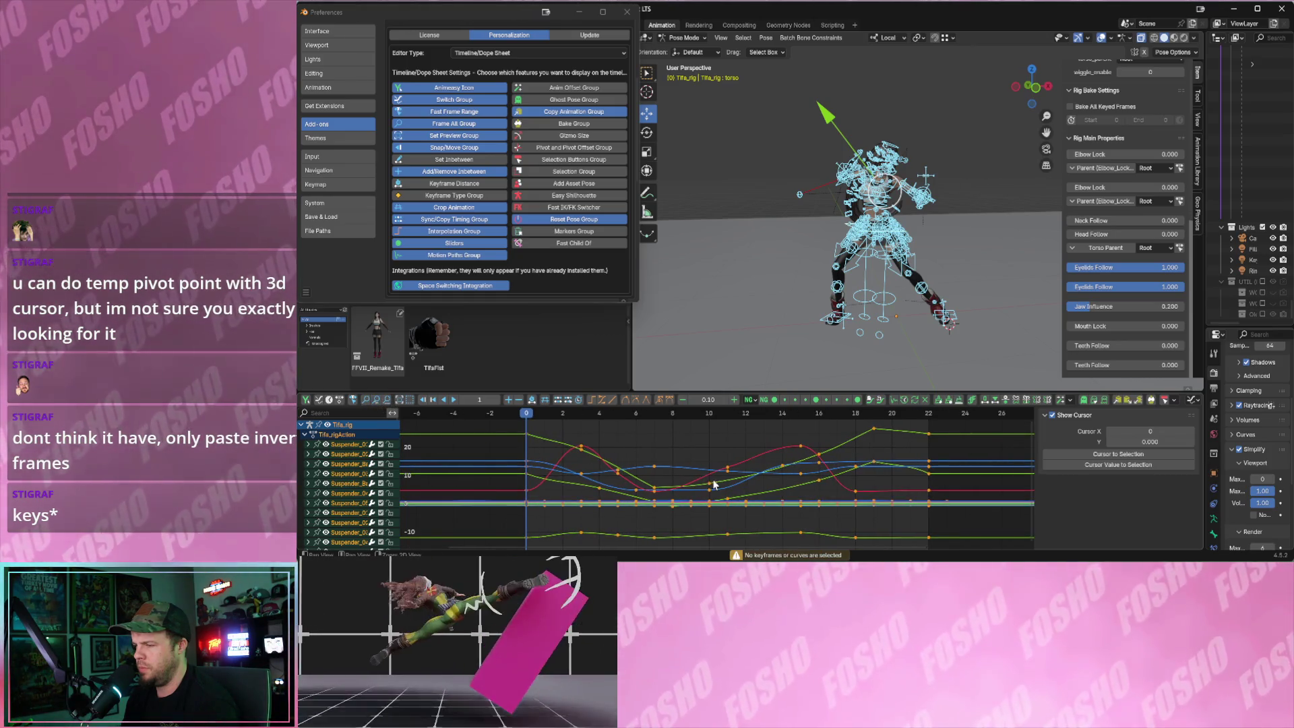
{"action": "scroll", "coordinate": [715, 485], "scroll_direction": "down", "scroll_amount": 3}
{"action": "scroll", "coordinate": [708, 492], "scroll_direction": "down", "scroll_amount": 2}
{"action": "scroll", "coordinate": [703, 498], "scroll_direction": "down", "scroll_amount": 2}
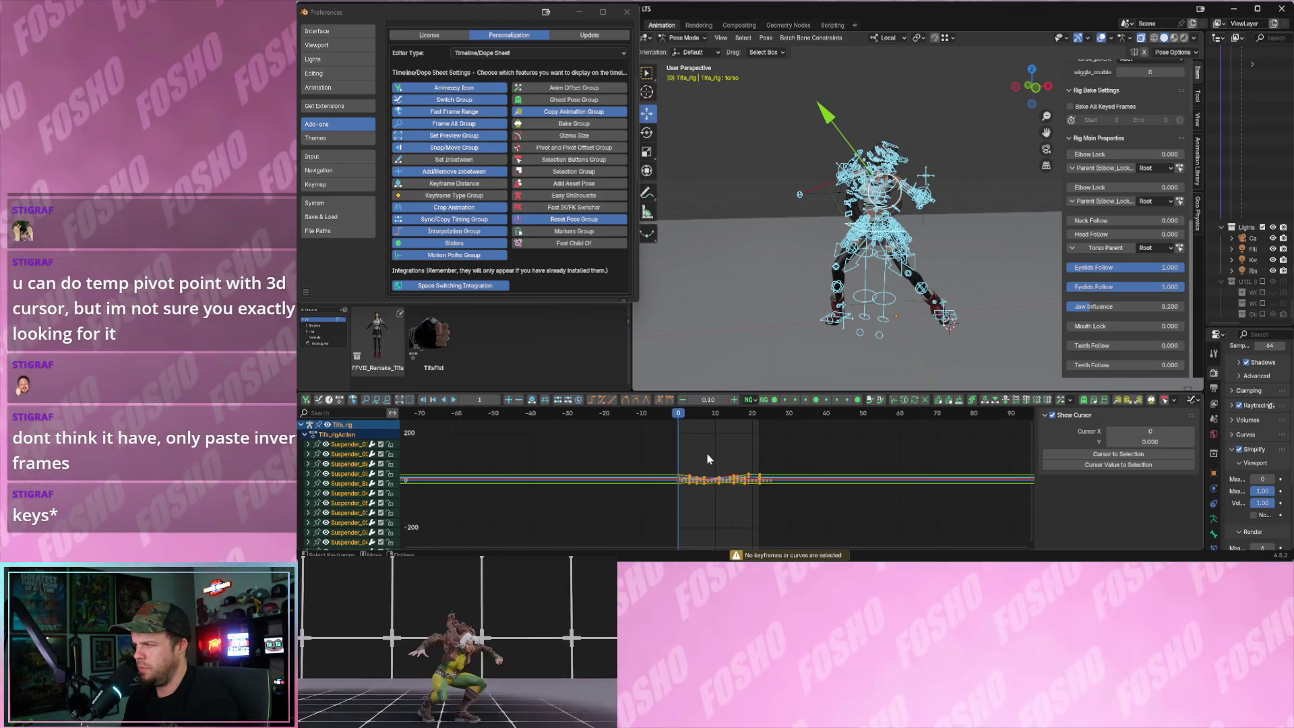
{"action": "key", "text": "a"}
{"action": "scroll", "coordinate": [718, 476], "scroll_direction": "up", "scroll_amount": 1}
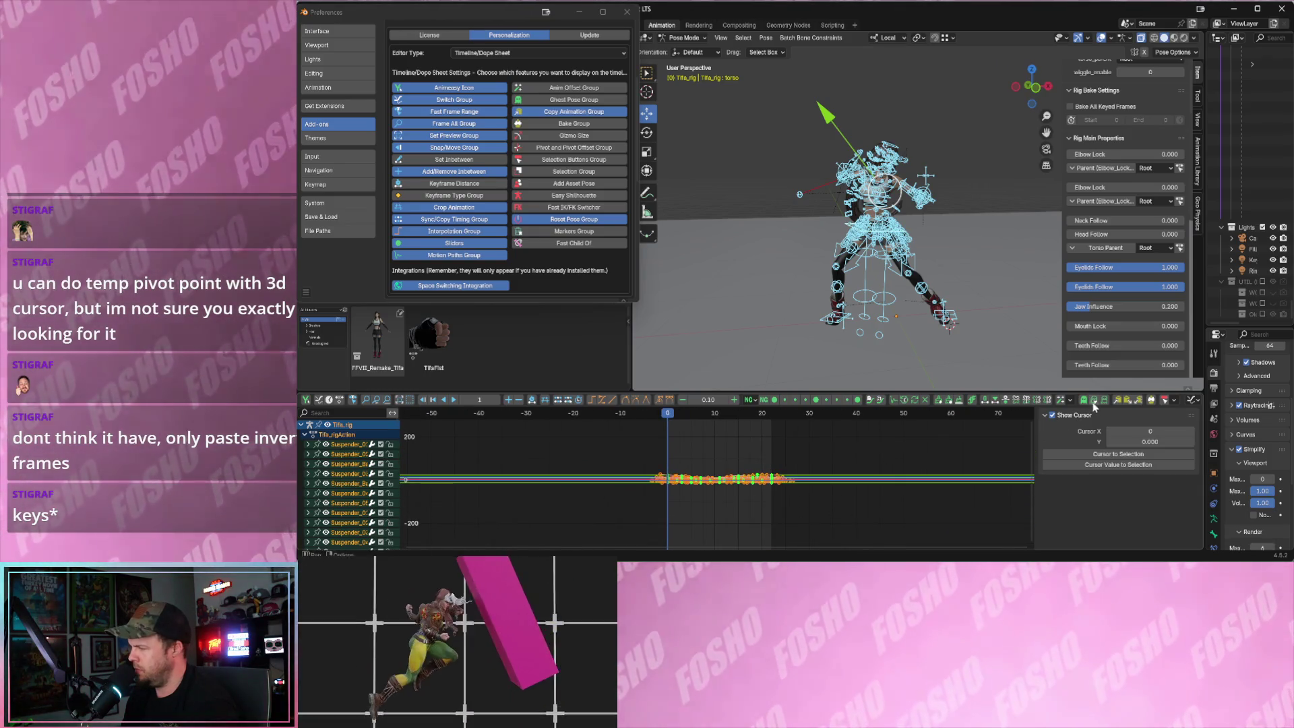
{"action": "left_click", "coordinate": [1049, 401]}
{"action": "key", "text": "space"}
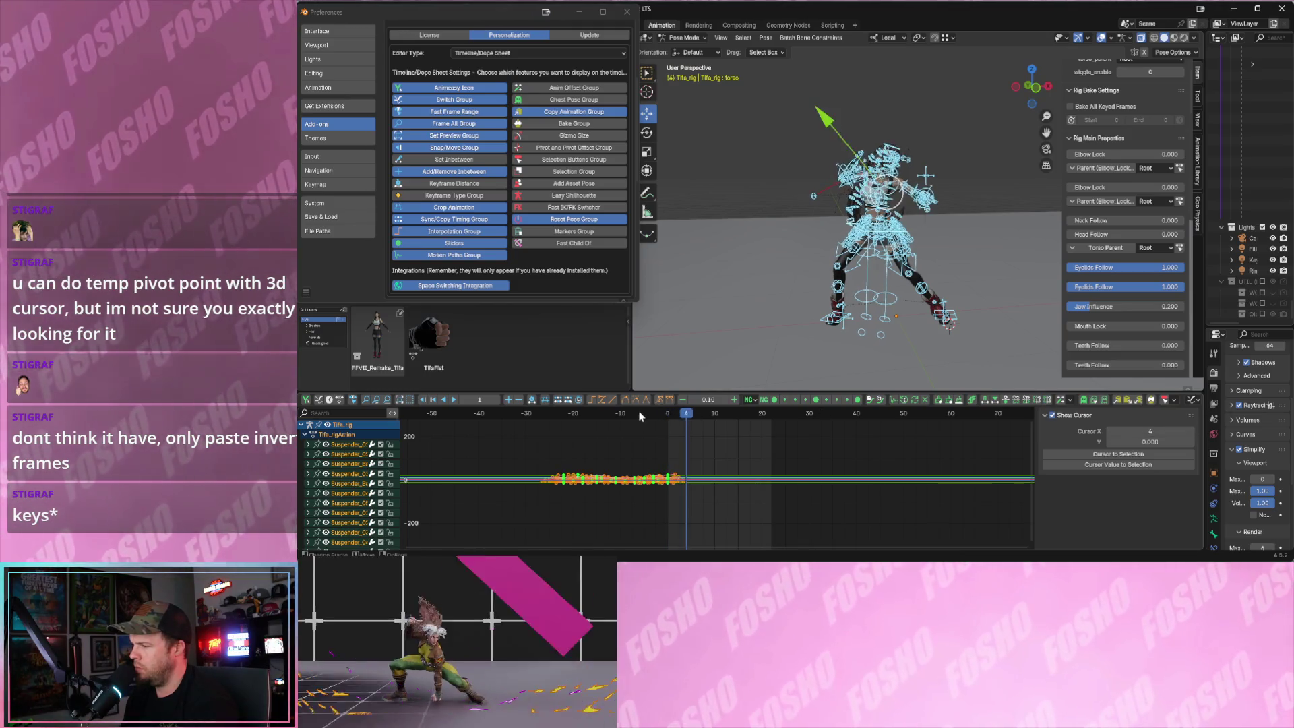
{"action": "key", "text": "Escape"}
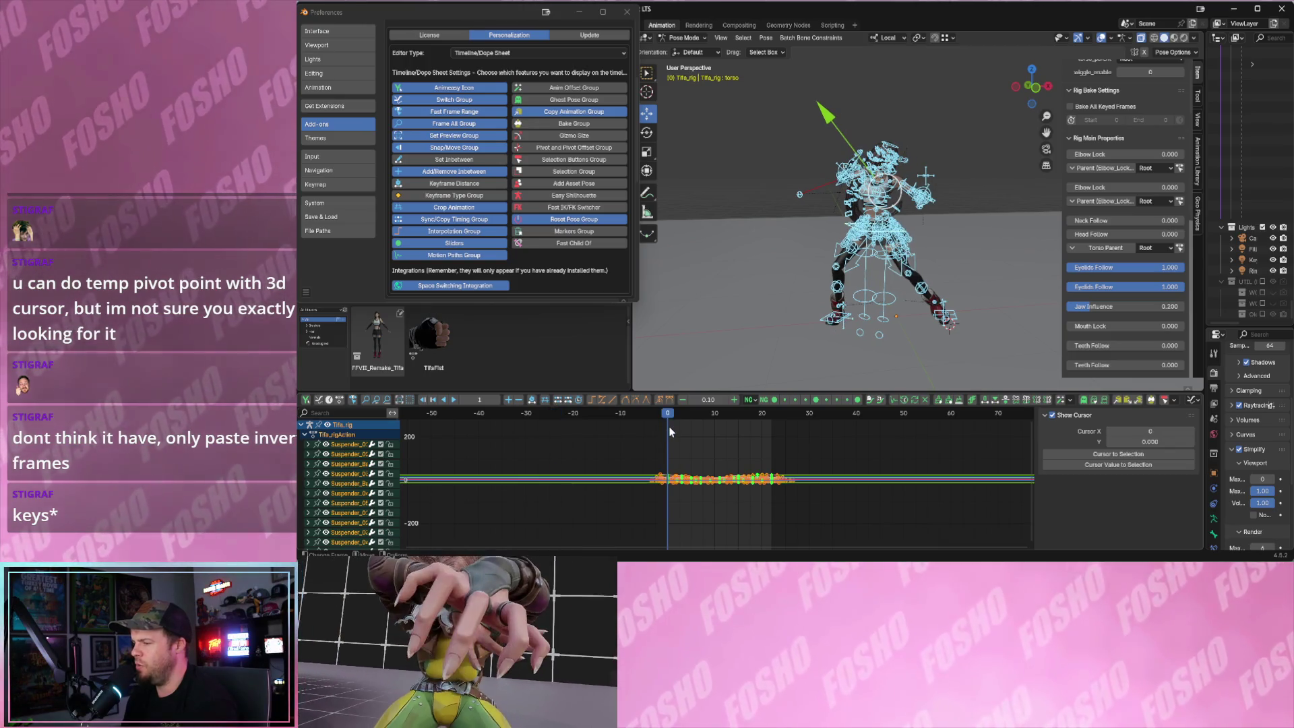
{"action": "key", "text": "ctrl+z"}
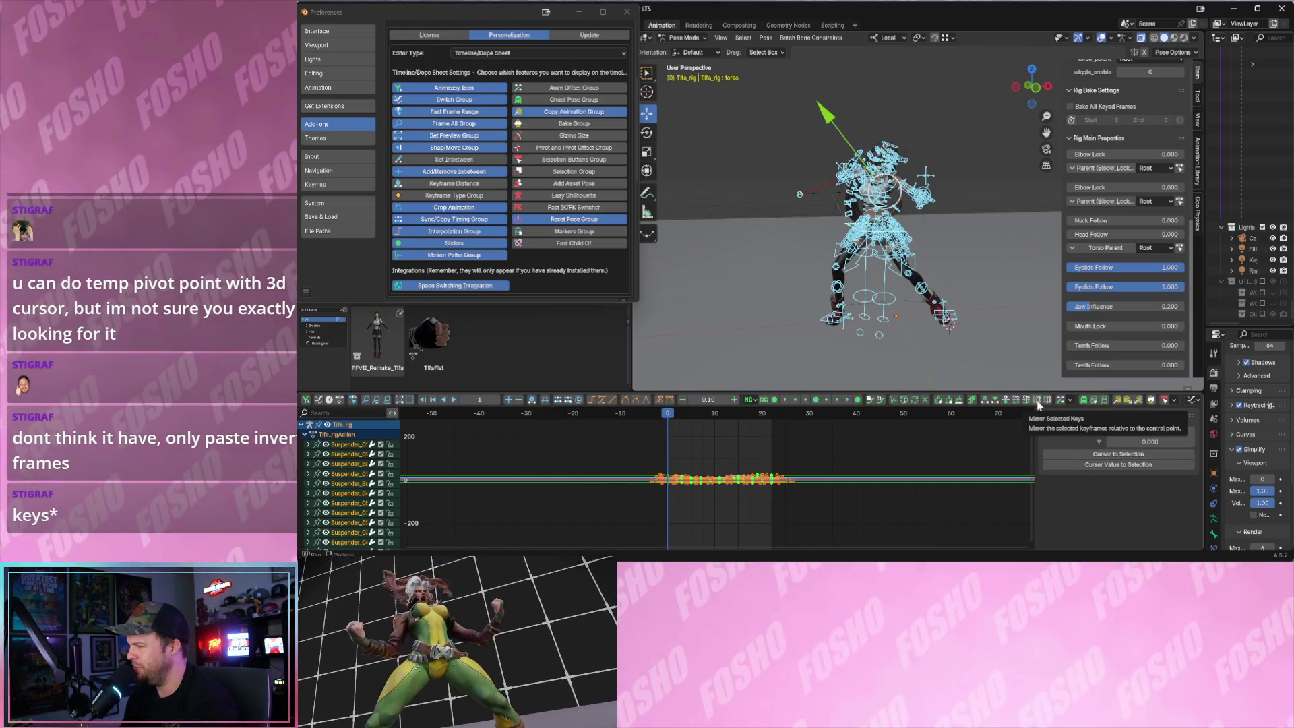
- Replay the idle a few times from frame 0 and close the Preferences window
{"action": "key", "text": "space"}
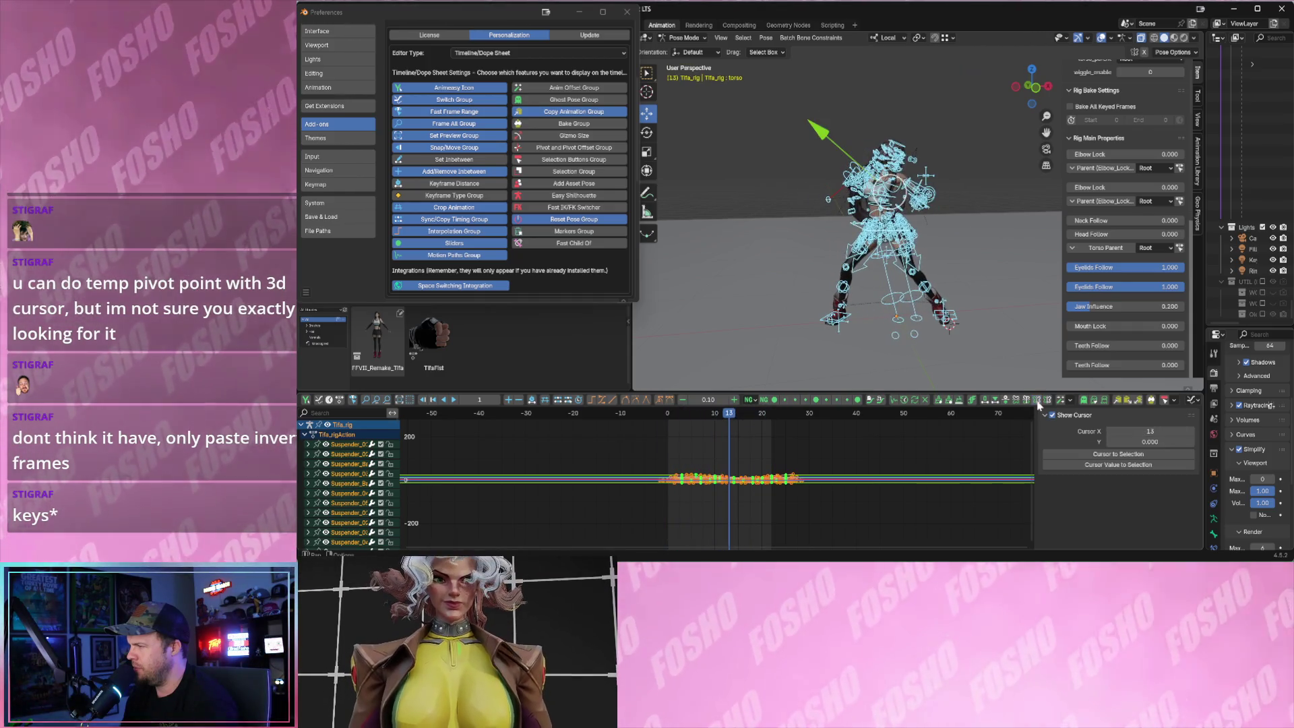
{"action": "key", "text": "Escape"}
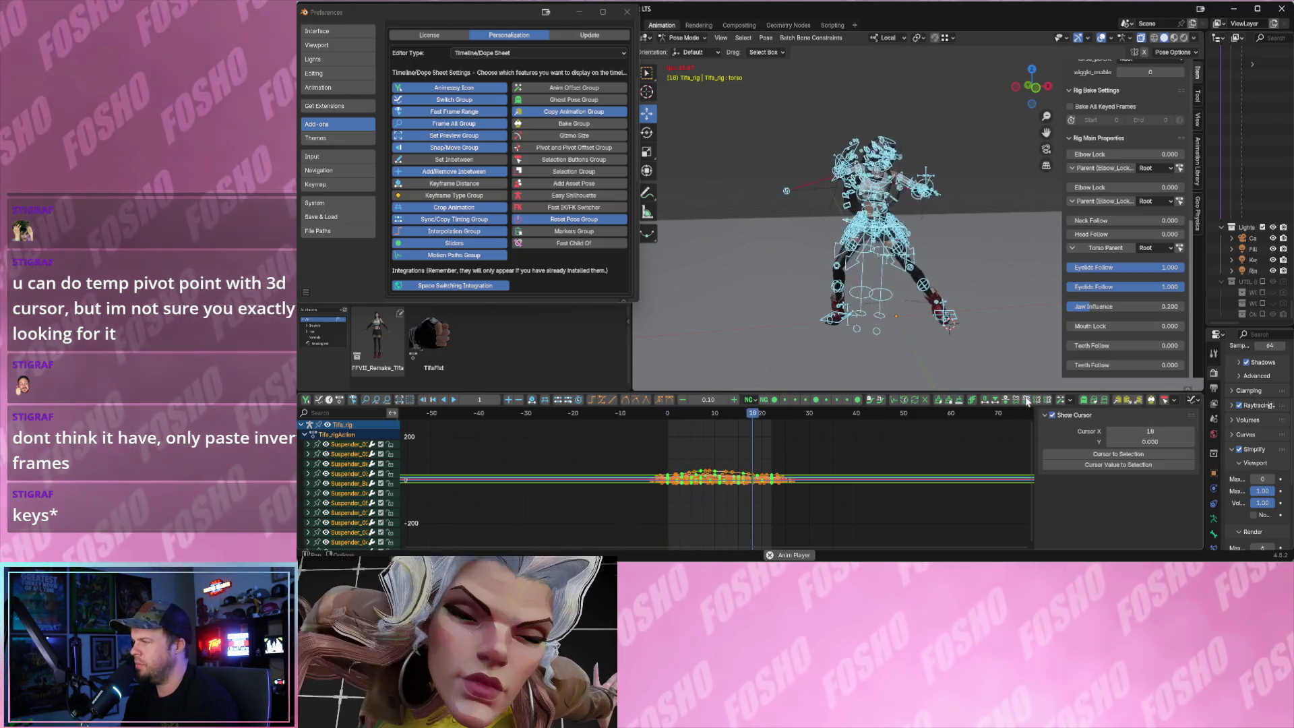
{"action": "key", "text": "Escape"}
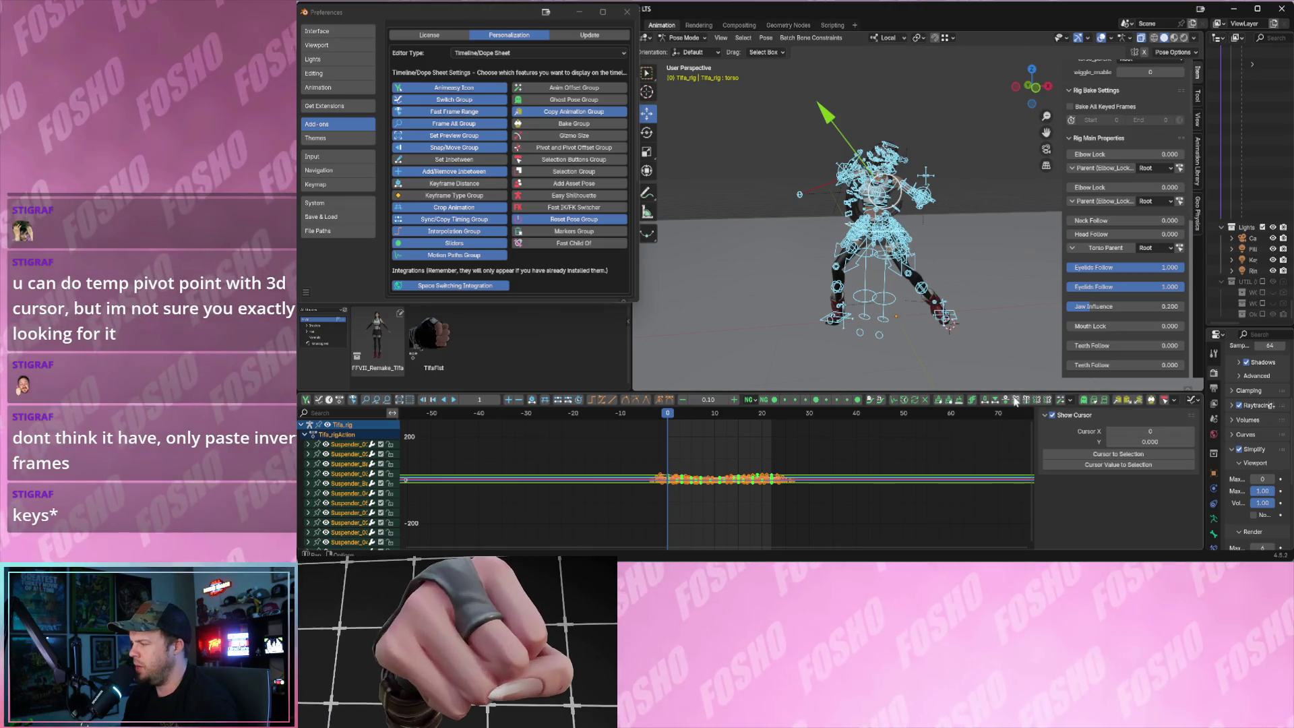
{"action": "key", "text": "space"}
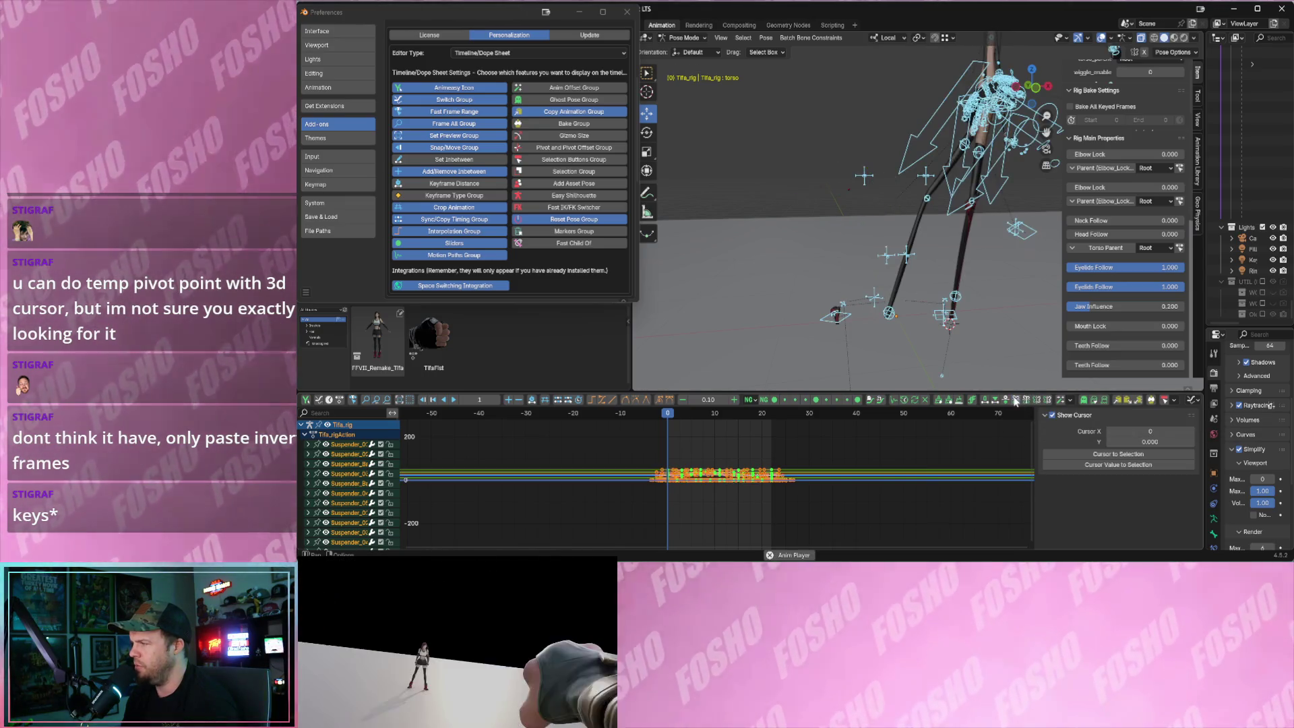
{"action": "key", "text": "Escape"}
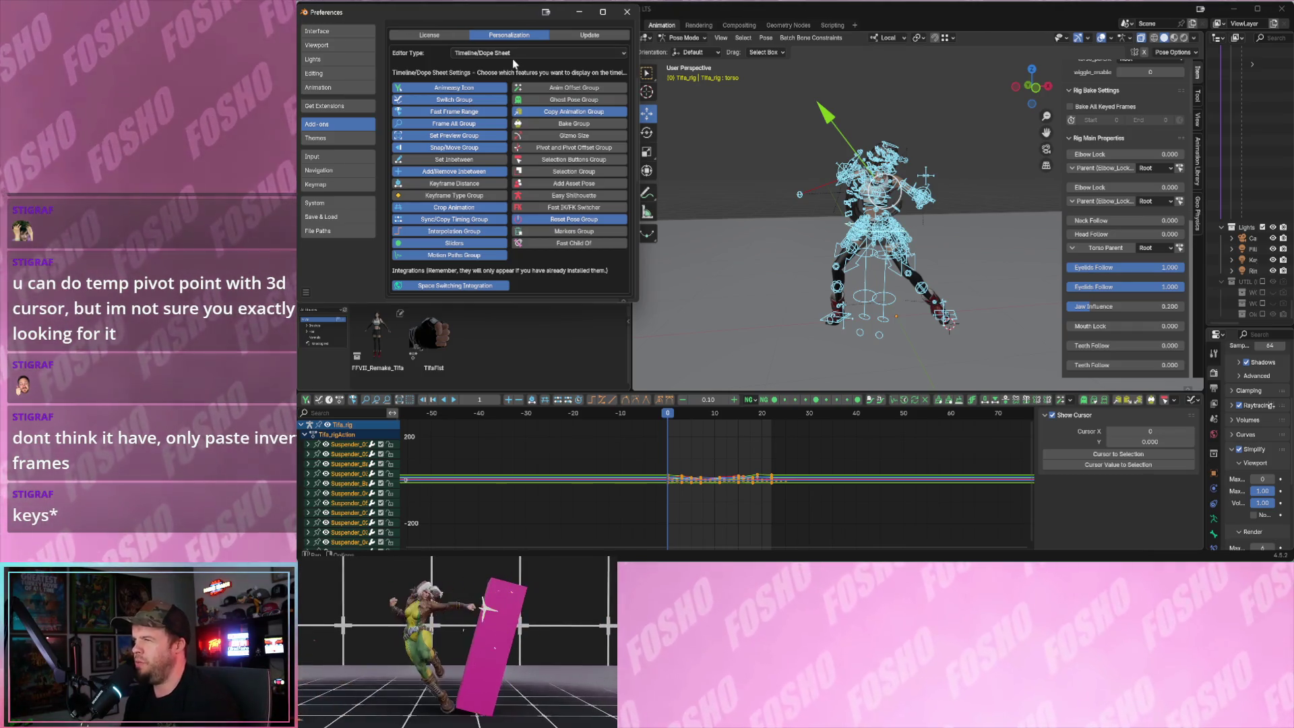
{"action": "left_click", "coordinate": [694, 427]}
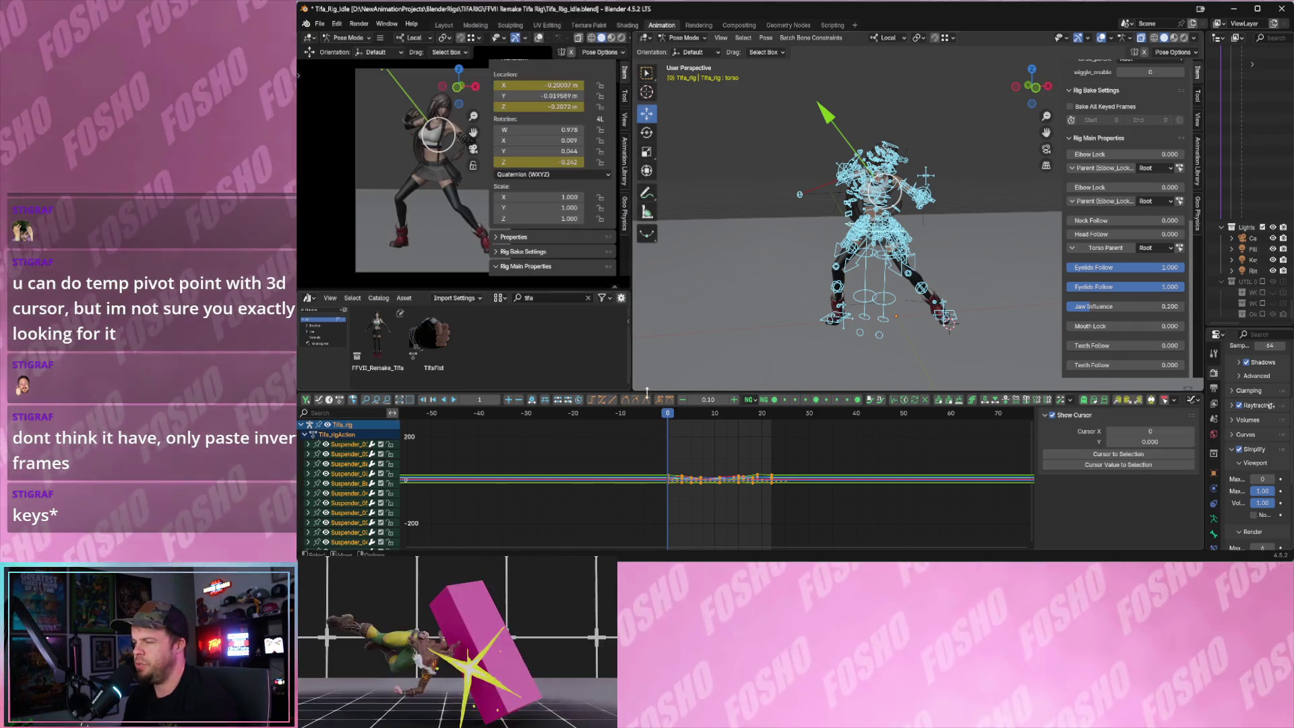
- Select every bone's keyframes, delete them, check playback and paste them back
{"action": "left_click_drag", "start_coordinate": [656, 454], "coordinate": [763, 508]}
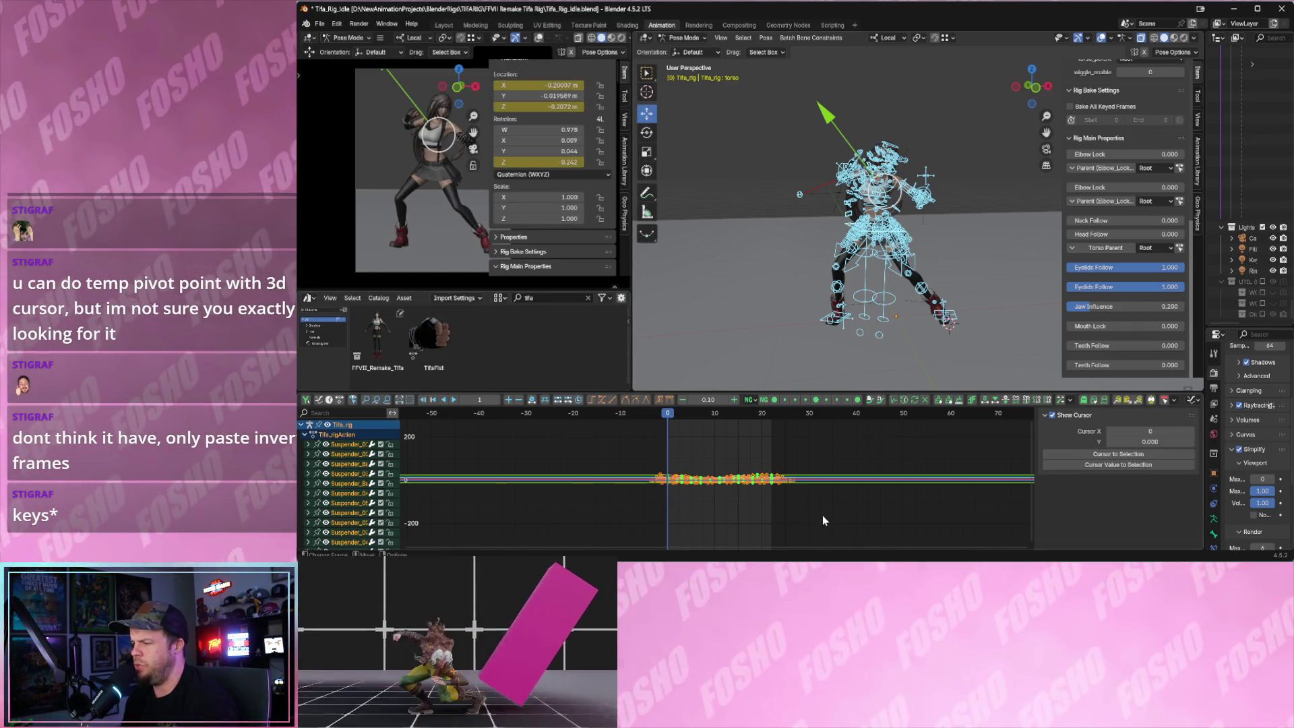
{"action": "left_click", "coordinate": [815, 257]}
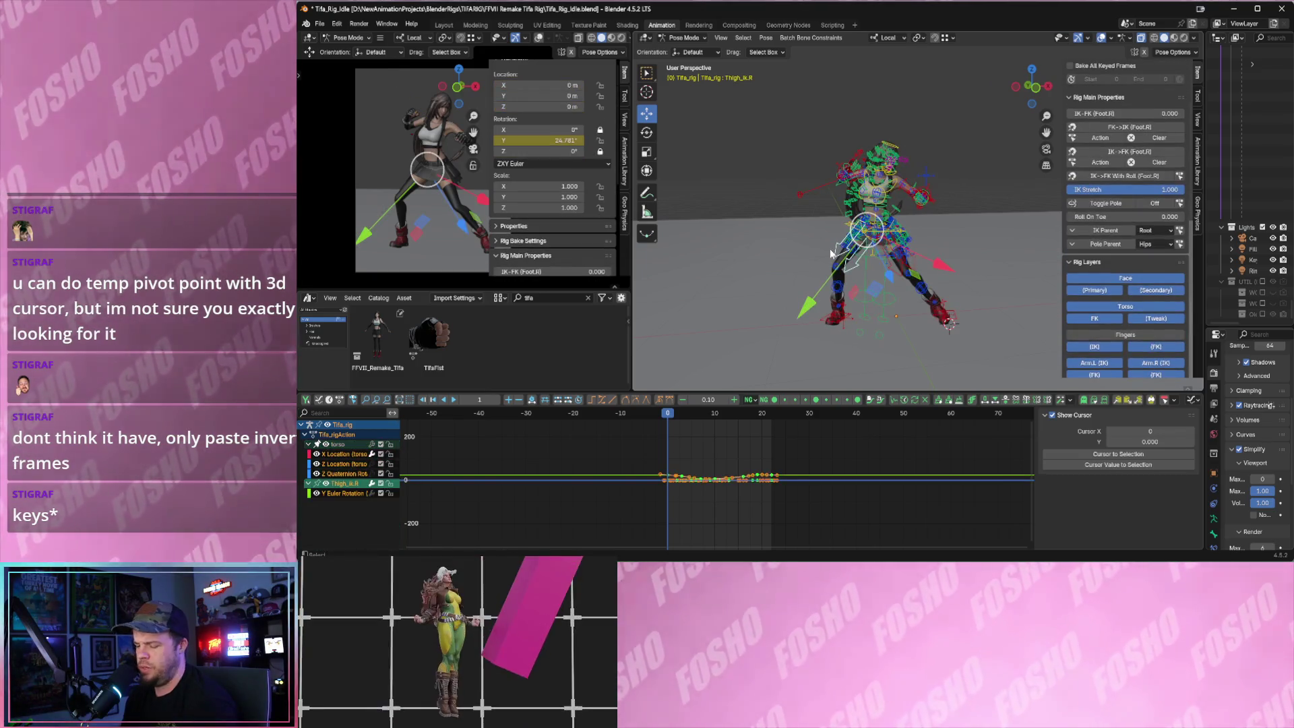
{"action": "key", "text": "a"}
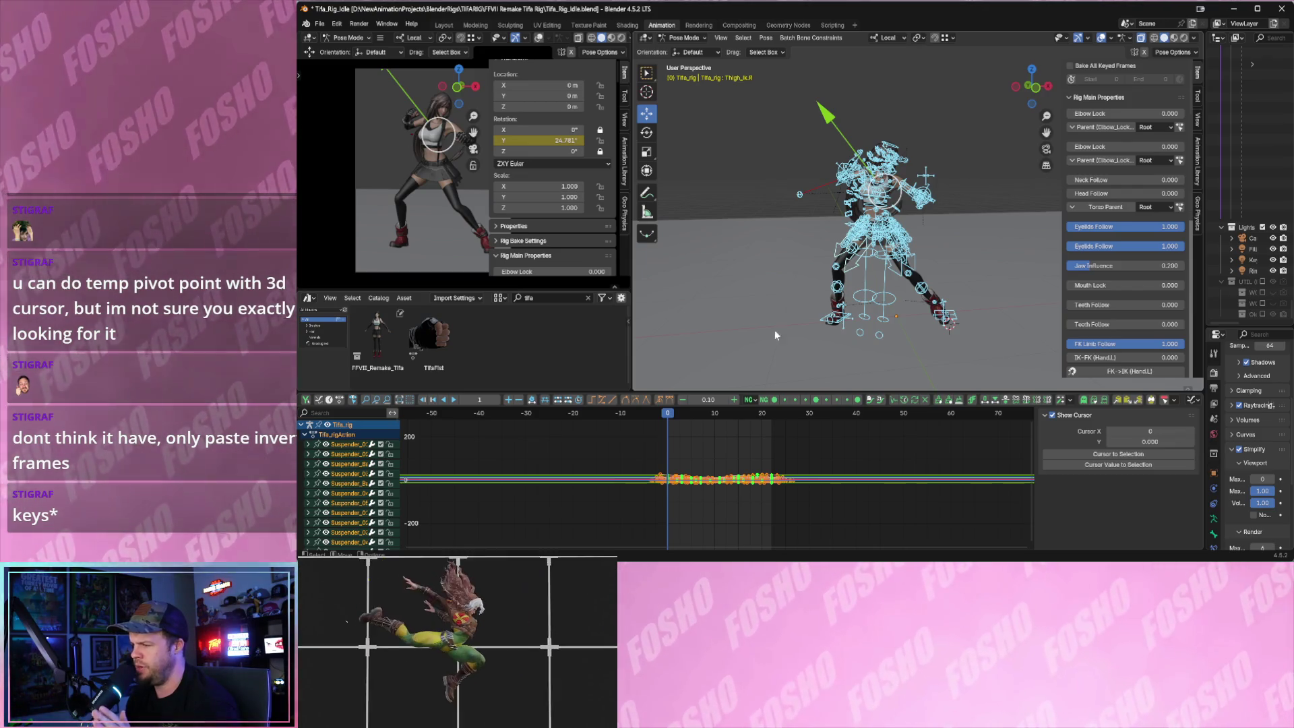
{"action": "left_click_drag", "start_coordinate": [619, 448], "coordinate": [810, 528]}
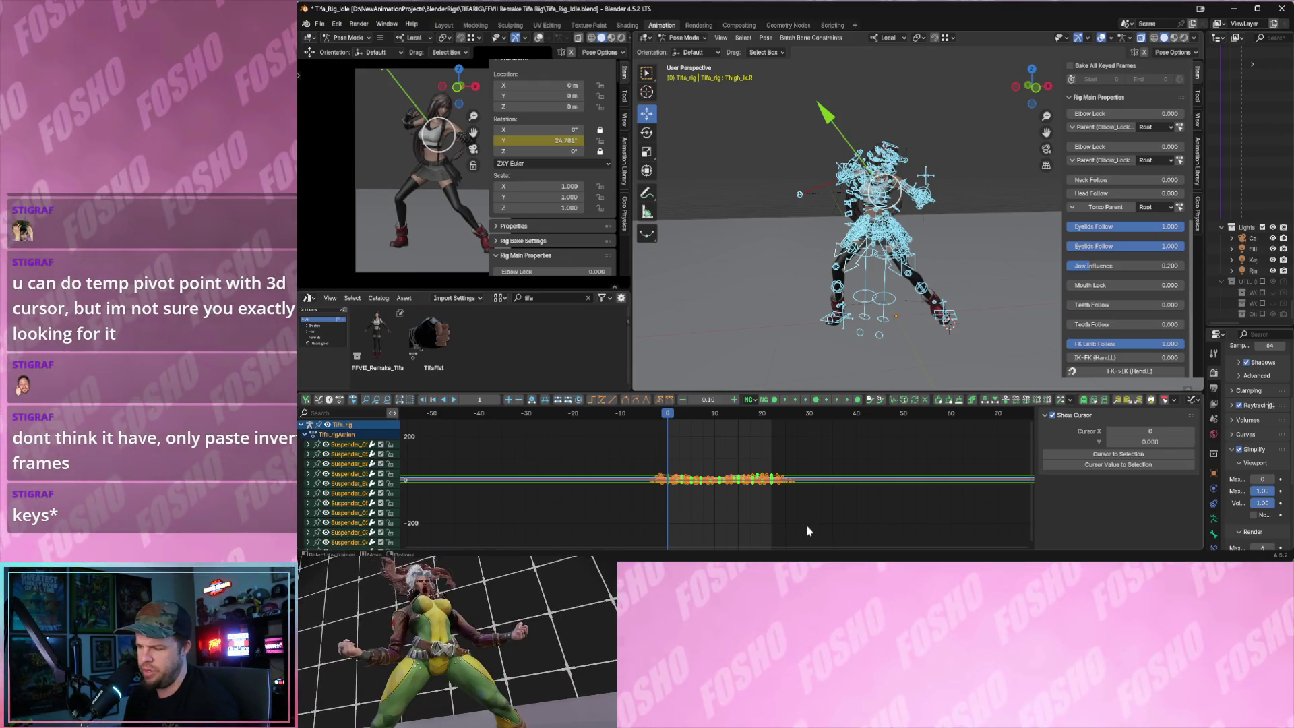
{"action": "key", "text": "Delete"}
{"action": "key", "text": "space"}
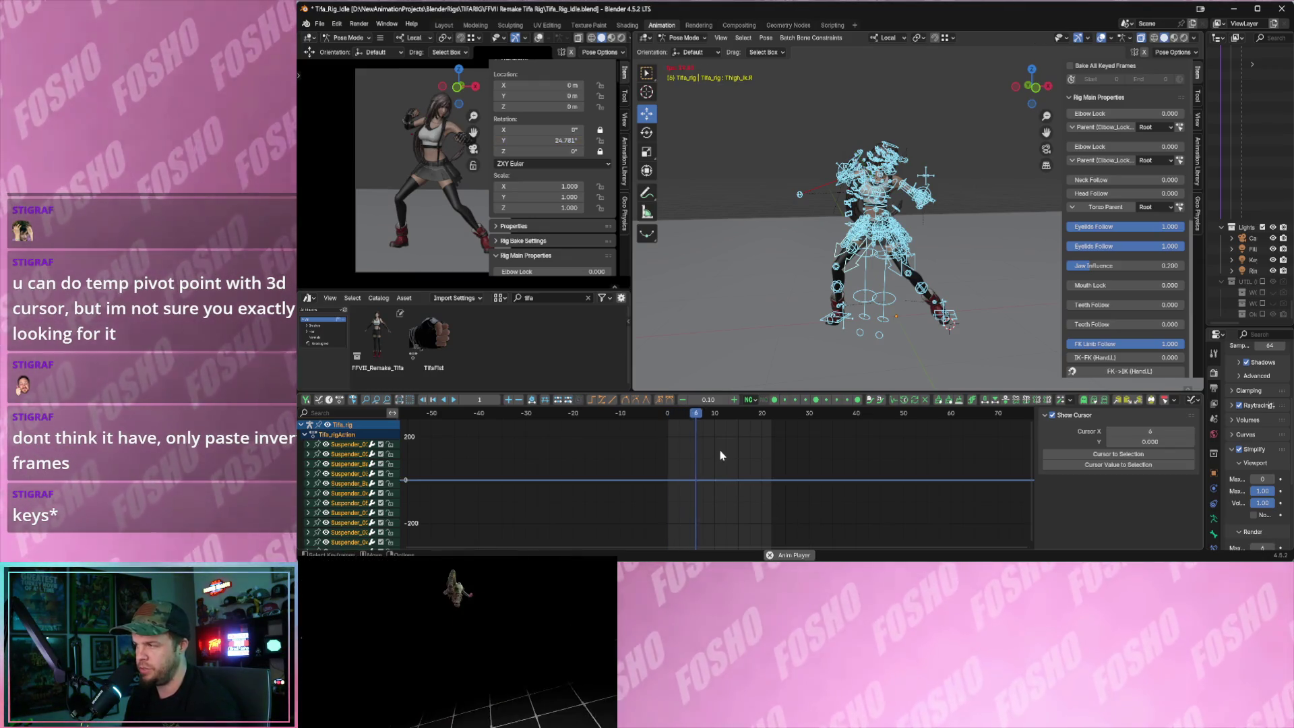
{"action": "key", "text": "Escape"}
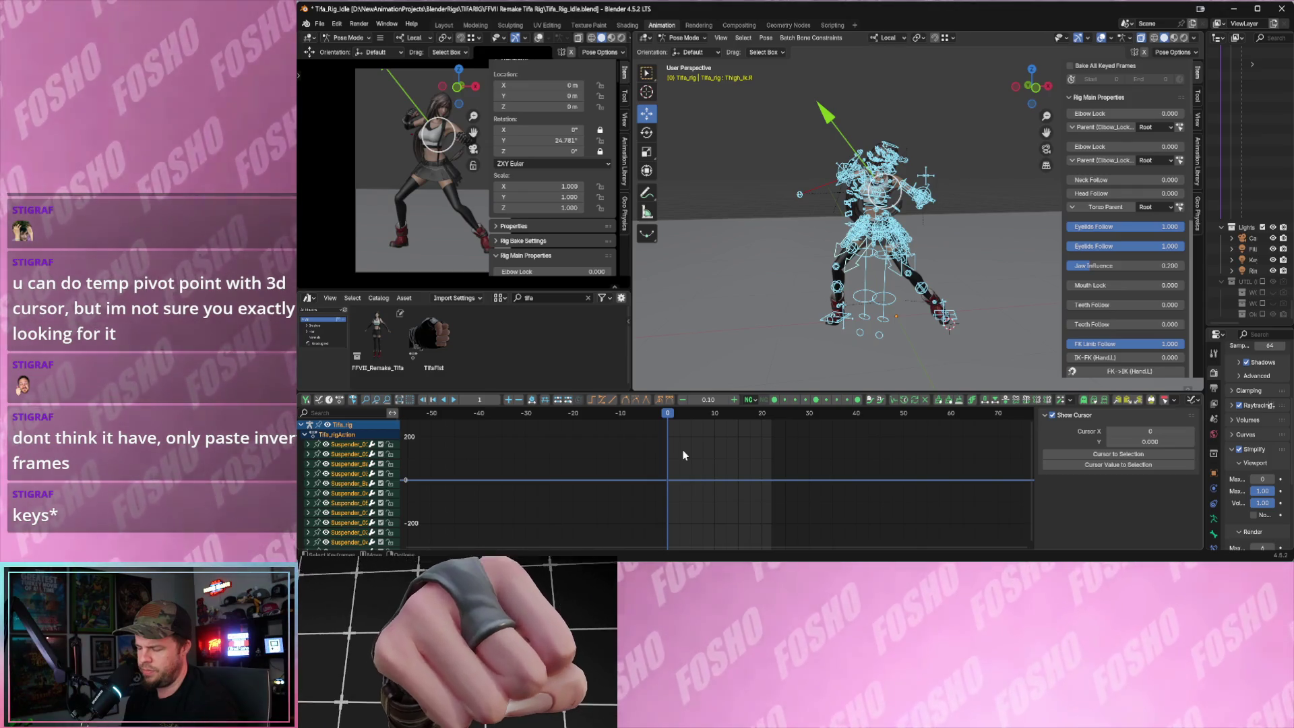
{"action": "key", "text": "ctrl+v"}
- Paste the keys flipped and play the result with bone overlays hidden
{"action": "left_click_drag", "start_coordinate": [683, 451], "coordinate": [788, 512]}
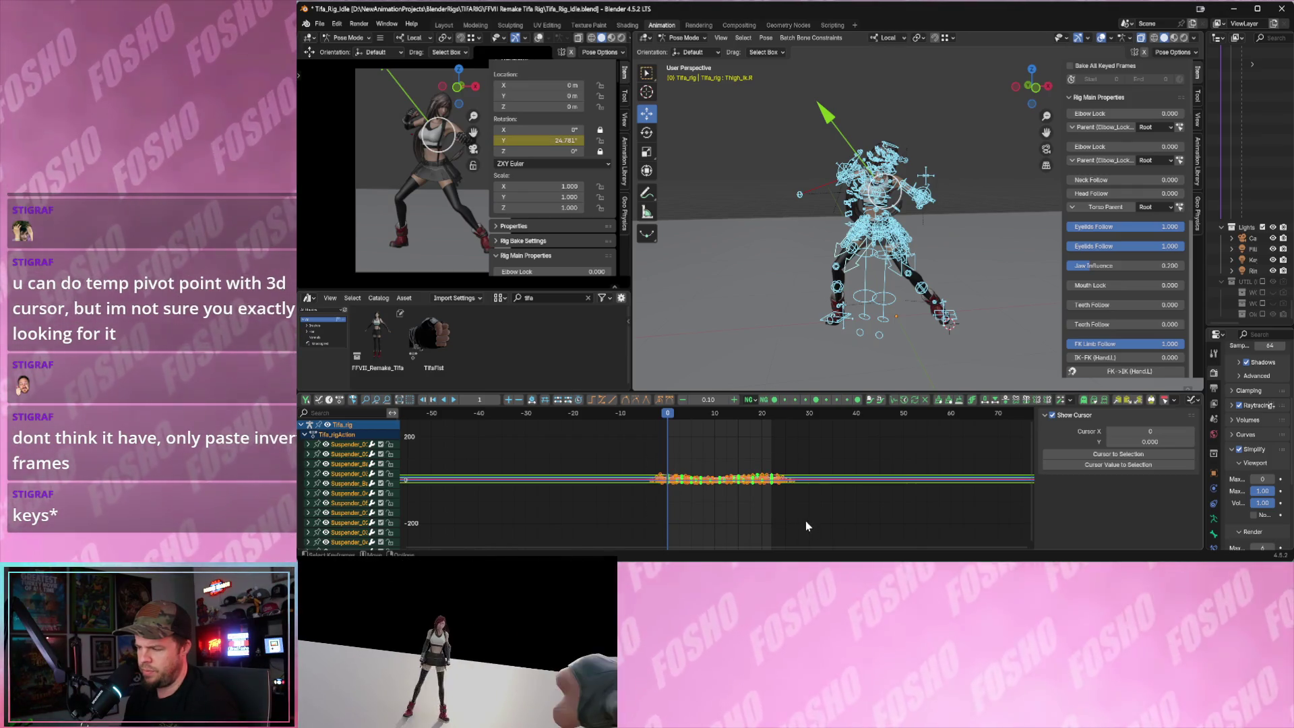
{"action": "key", "text": "ctrl+shift+v"}
{"action": "key", "text": "space"}
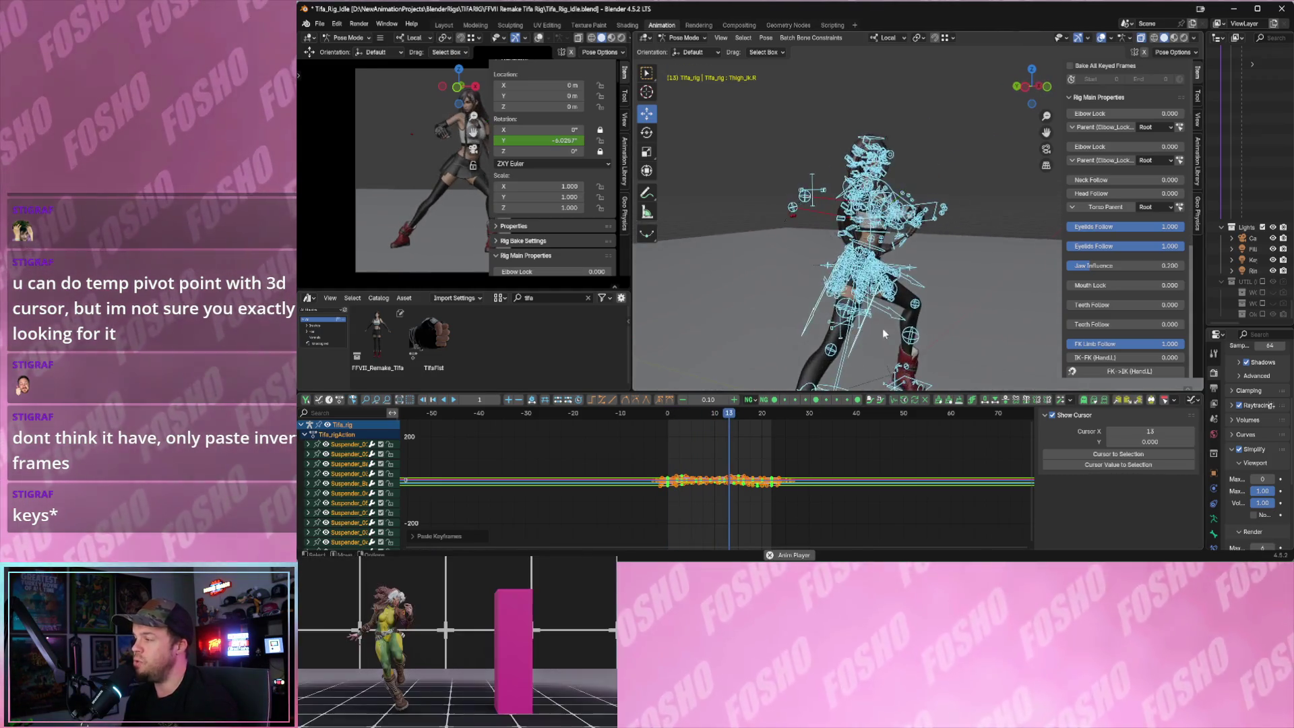
{"action": "middle_click_drag", "start_coordinate": [819, 370], "coordinate": [819, 325]}
{"action": "key", "text": "space"}
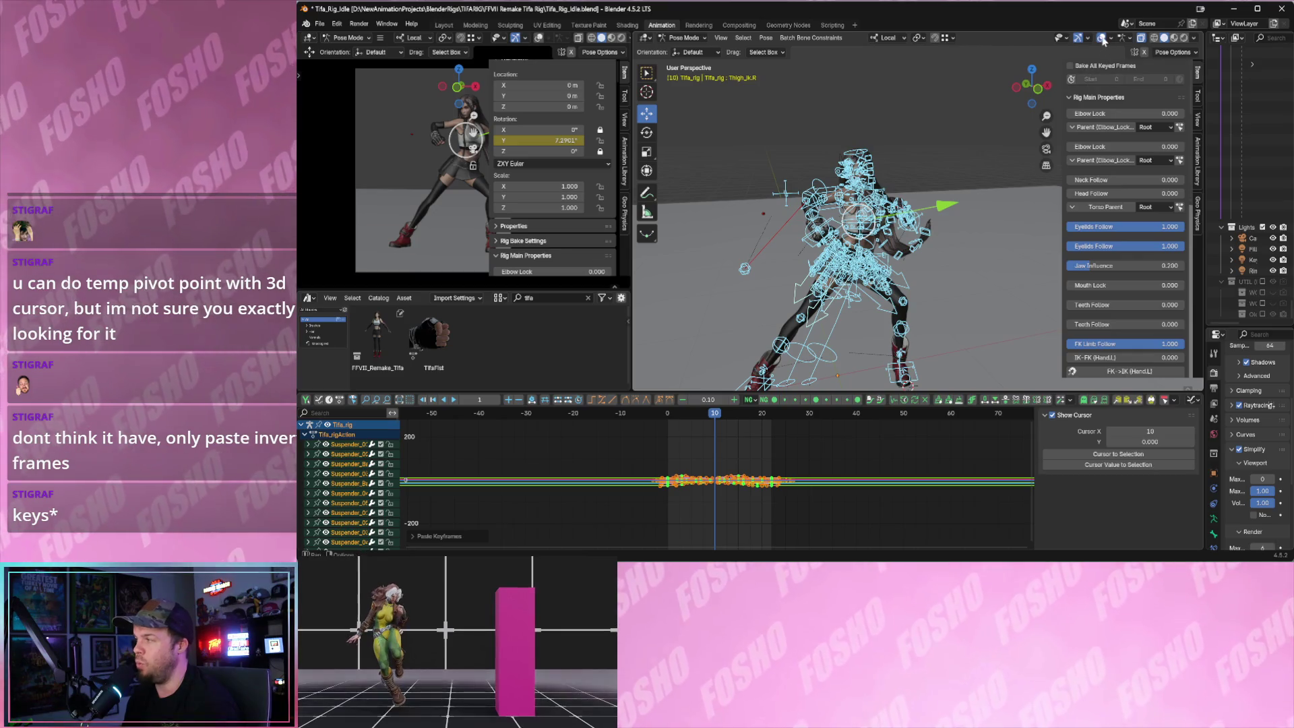
{"action": "left_click", "coordinate": [1105, 38]}
{"action": "key", "text": "space"}
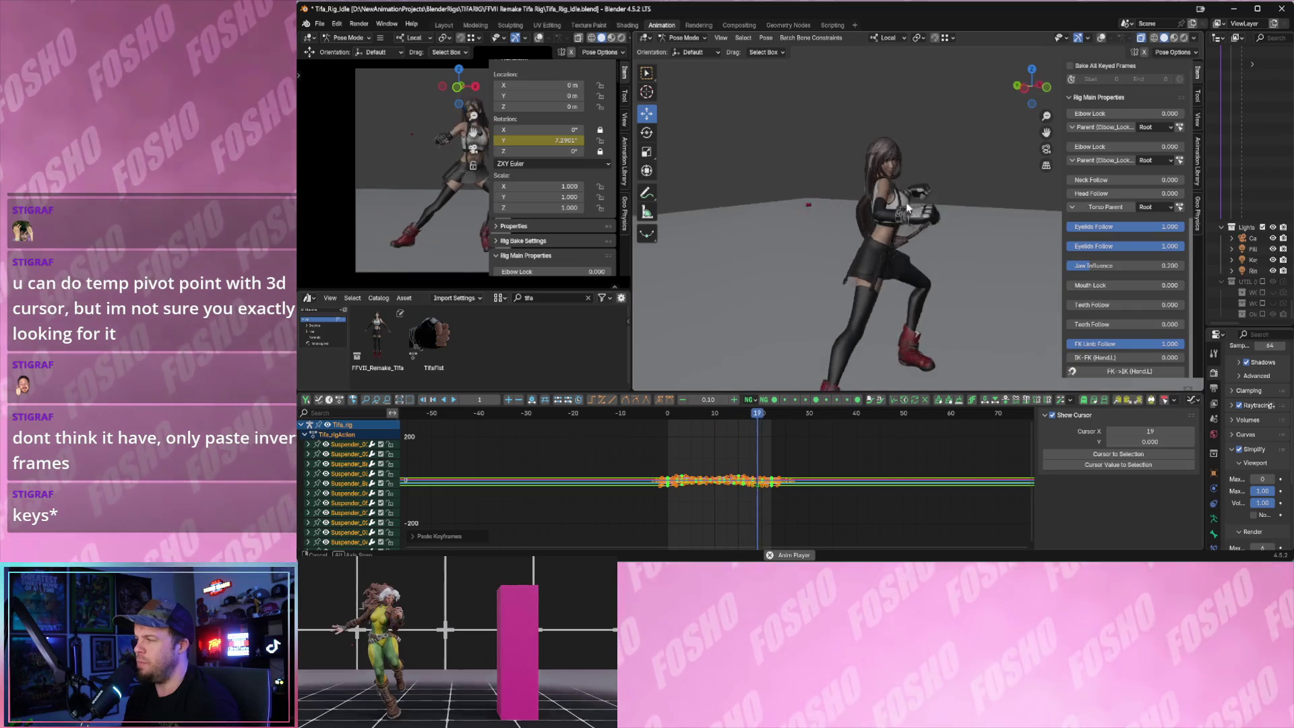
- Select a chest bone, scrub through the idle and replay it from the first frame
{"action": "left_click", "coordinate": [863, 202]}
{"action": "left_click_drag", "start_coordinate": [733, 417], "coordinate": [689, 422]}
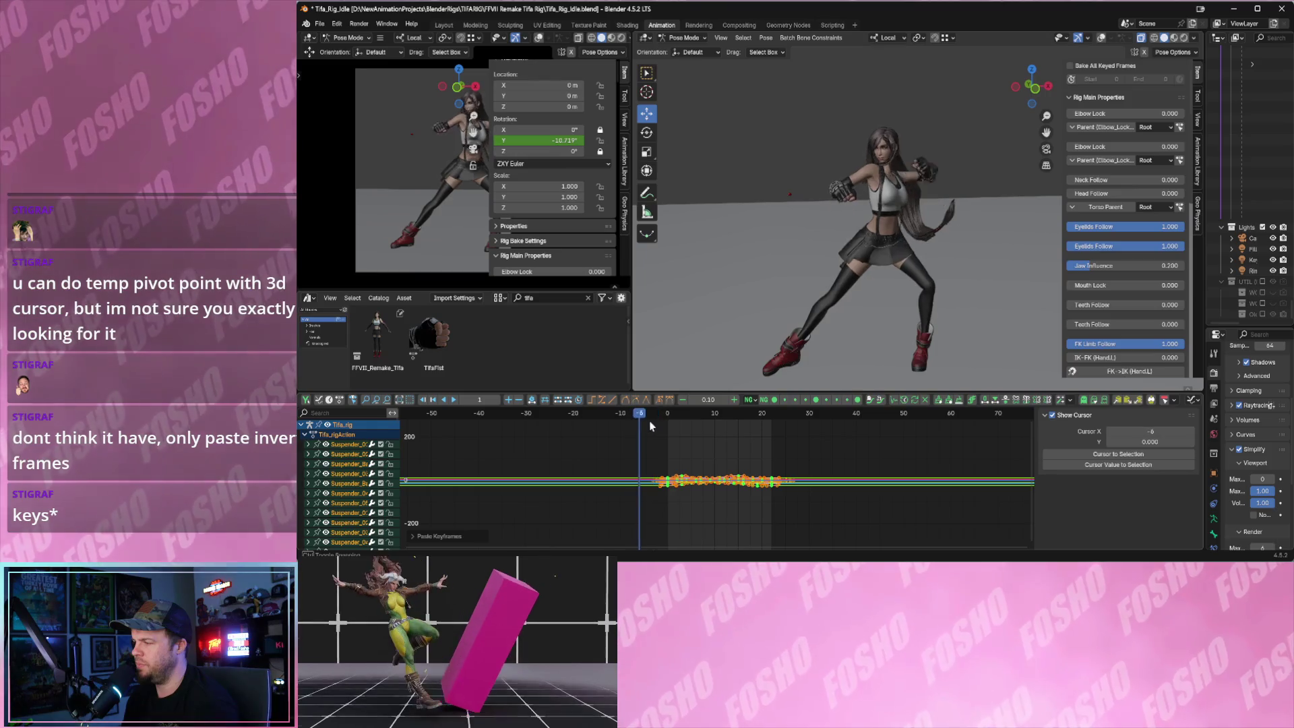
{"action": "left_click_drag", "start_coordinate": [689, 422], "coordinate": [724, 430]}
{"action": "key", "text": "shift+Left"}
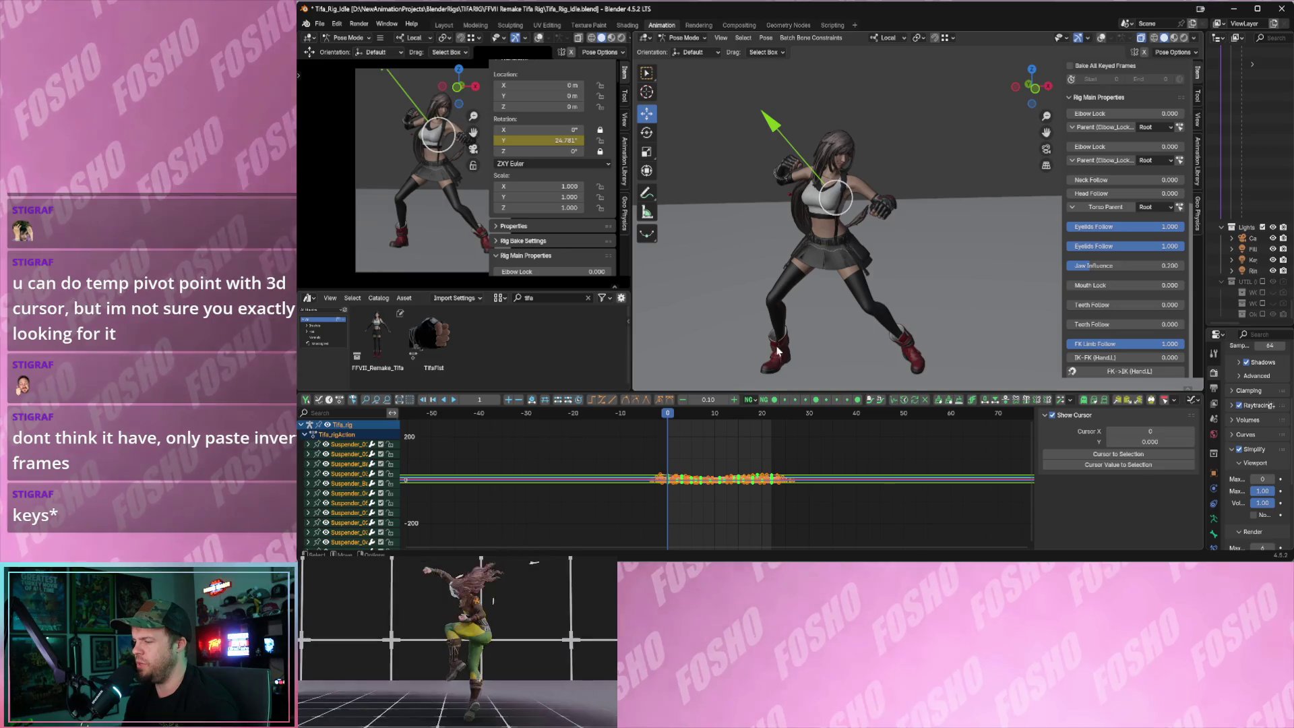
{"action": "key", "text": "space"}
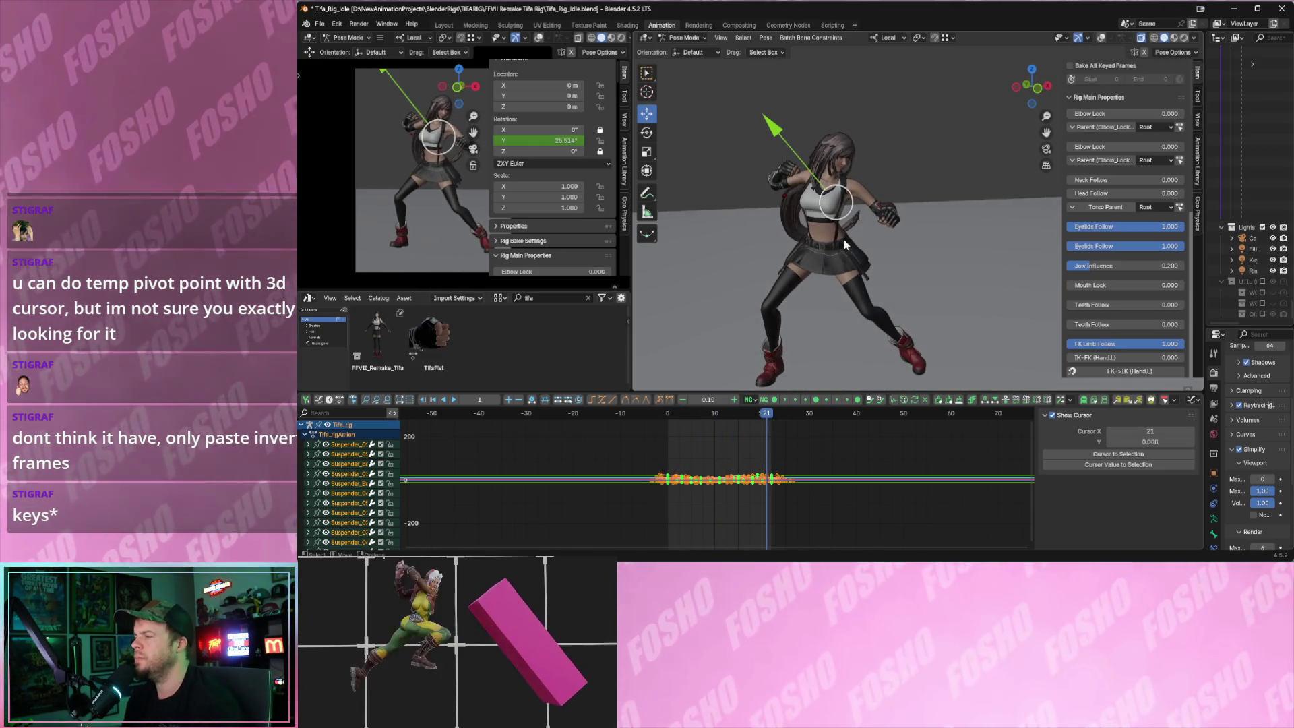
{"action": "key", "text": "space"}
{"action": "key", "text": "Escape"}
{"action": "scroll", "coordinate": [879, 259], "scroll_direction": "up", "scroll_amount": 3}
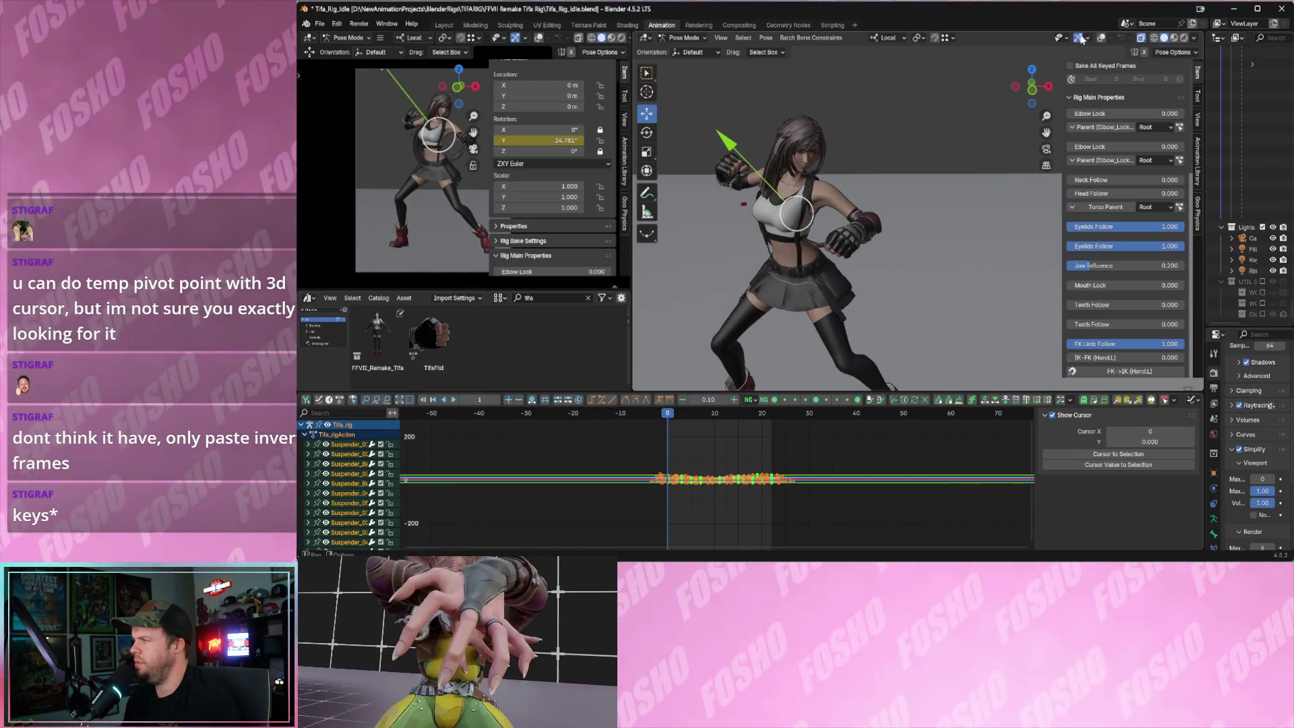
- Show the rig overlays again and select the left upper arm FK bone
{"action": "left_click", "coordinate": [1080, 38]}
{"action": "middle_click_drag", "start_coordinate": [971, 152], "coordinate": [847, 163]}
{"action": "left_click", "coordinate": [842, 201]}
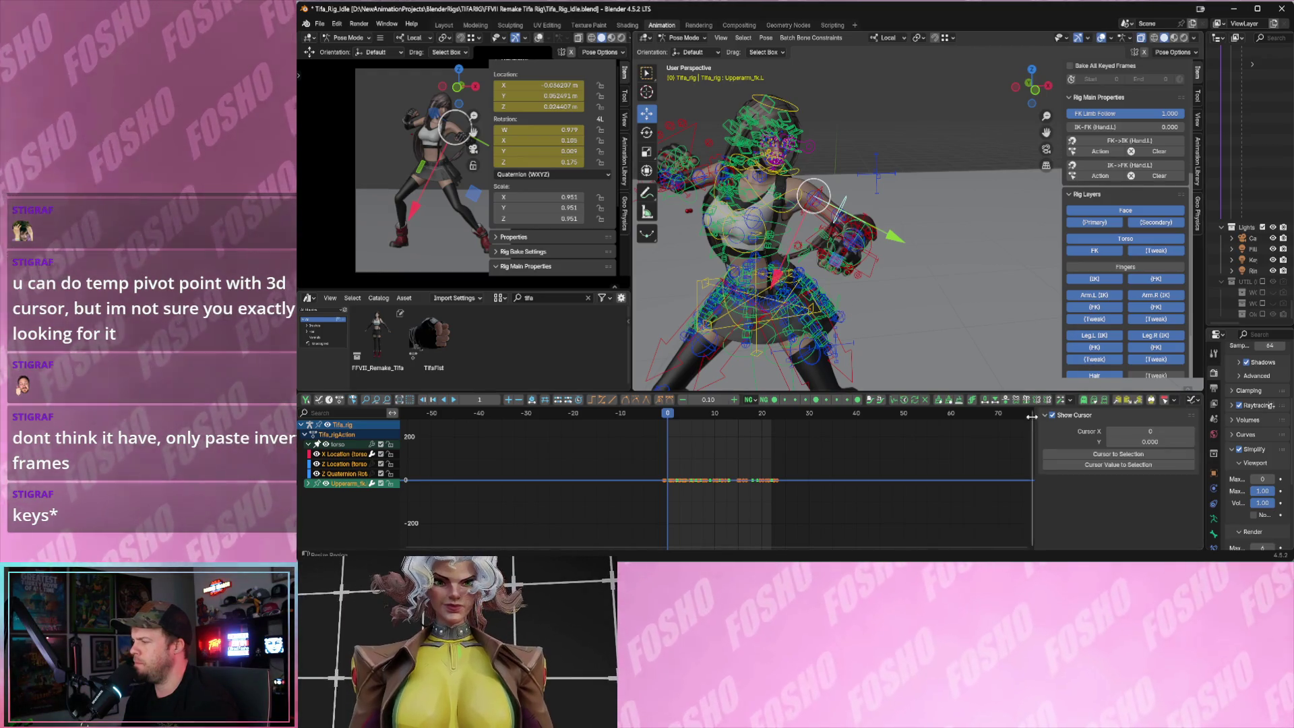
- Widen the sidebar and hide the face, torso FK/tweak, finger IK and arm IK layers
{"action": "left_click_drag", "start_coordinate": [1032, 415], "coordinate": [910, 417]}
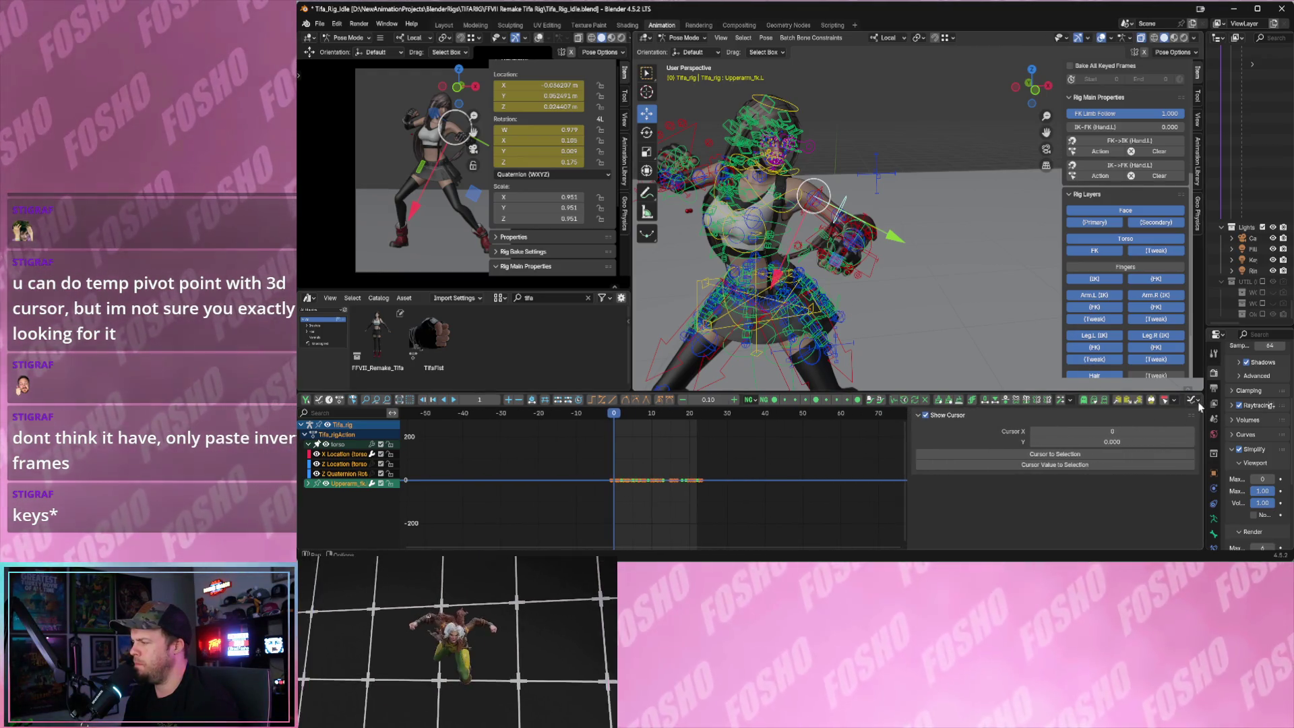
{"action": "mouse_move", "coordinate": [891, 232]}
{"action": "middle_mouse_down"}
{"action": "mouse_move", "coordinate": [945, 228]}
{"action": "mouse_move", "coordinate": [945, 242]}
{"action": "mouse_move", "coordinate": [971, 249]}
{"action": "middle_mouse_up"}
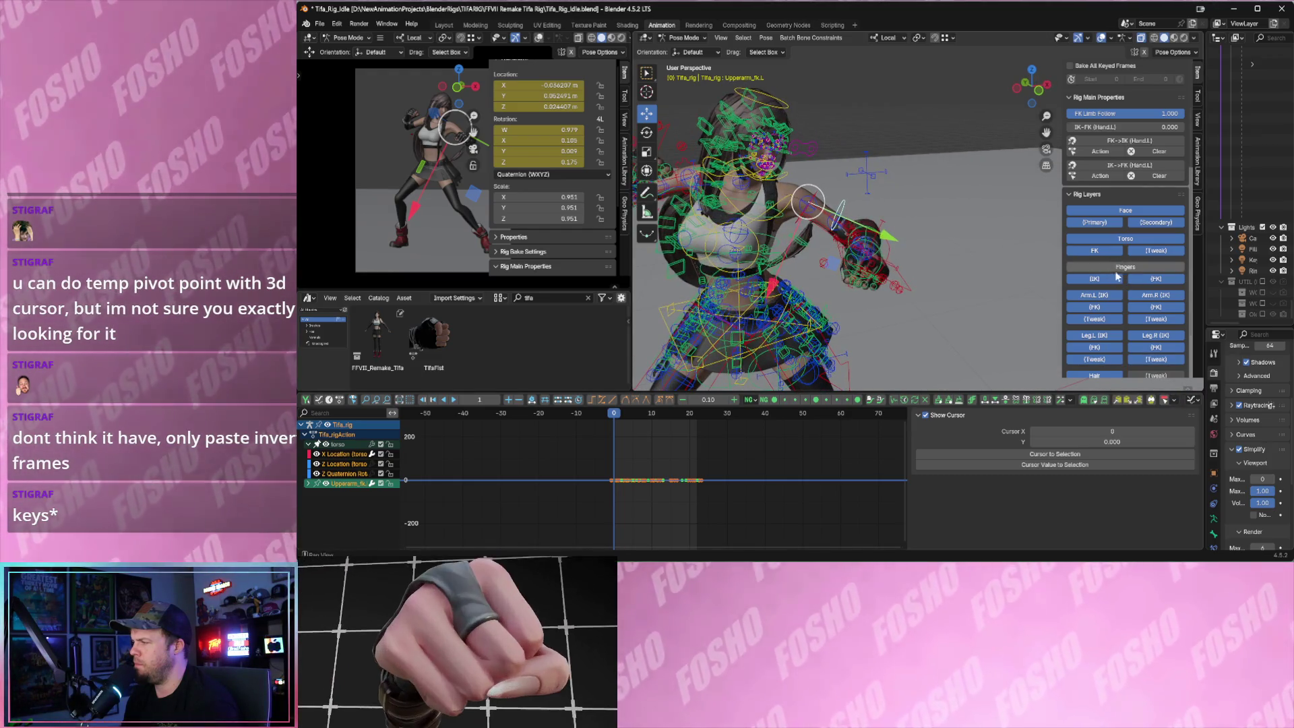
{"action": "left_click", "coordinate": [1126, 238]}
{"action": "left_click", "coordinate": [1095, 221]}
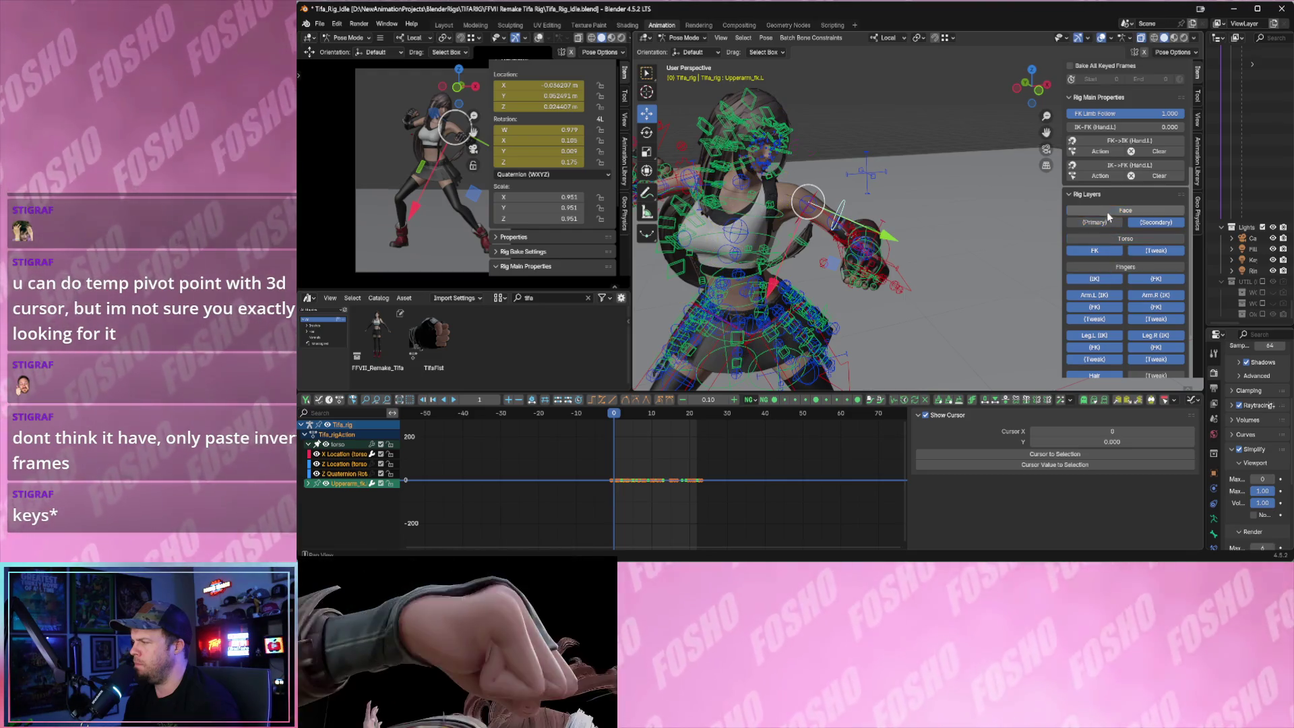
{"action": "left_click", "coordinate": [1095, 249]}
{"action": "left_click", "coordinate": [1156, 249]}
{"action": "left_click", "coordinate": [1096, 279]}
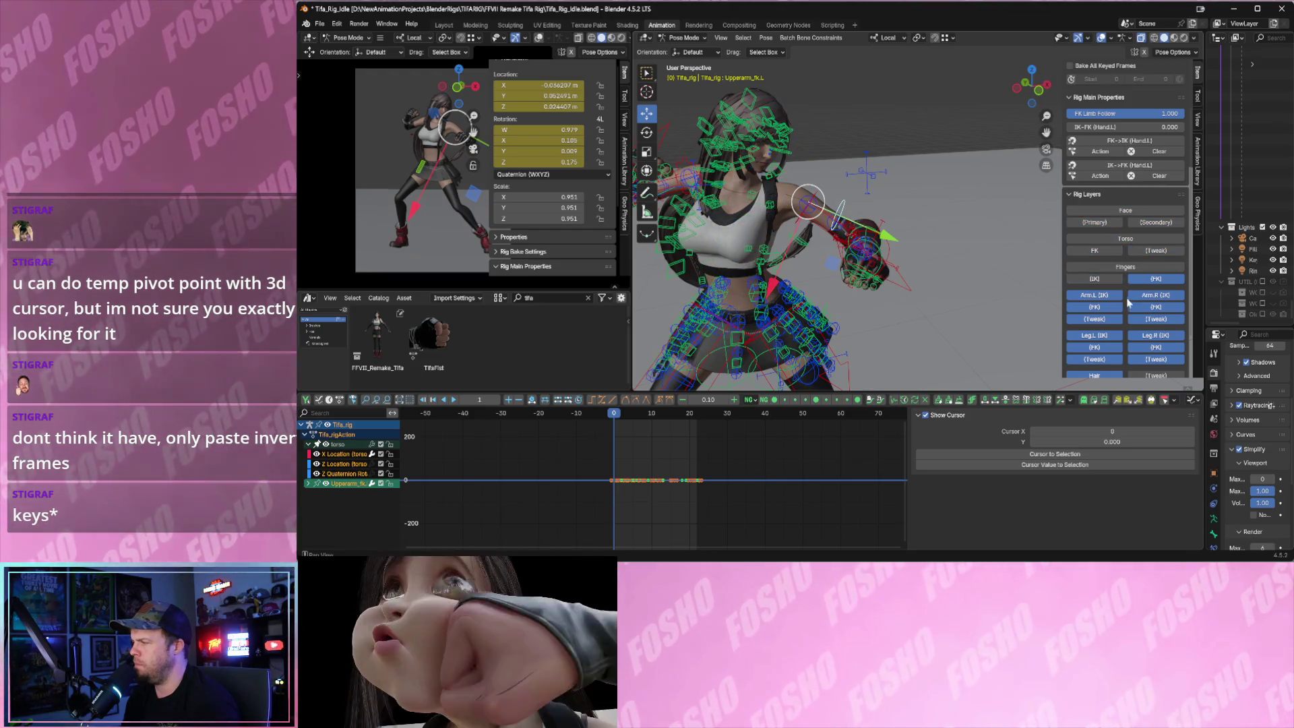
{"action": "left_click", "coordinate": [1156, 294]}
{"action": "scroll", "coordinate": [1133, 304], "scroll_direction": "down", "scroll_amount": 1}
{"action": "scroll", "coordinate": [1132, 303], "scroll_direction": "down", "scroll_amount": 1}
- Hide the hair, clothes, leg and arm FK layers, leaving the arm IK controls visible
{"action": "left_click", "coordinate": [1096, 325]}
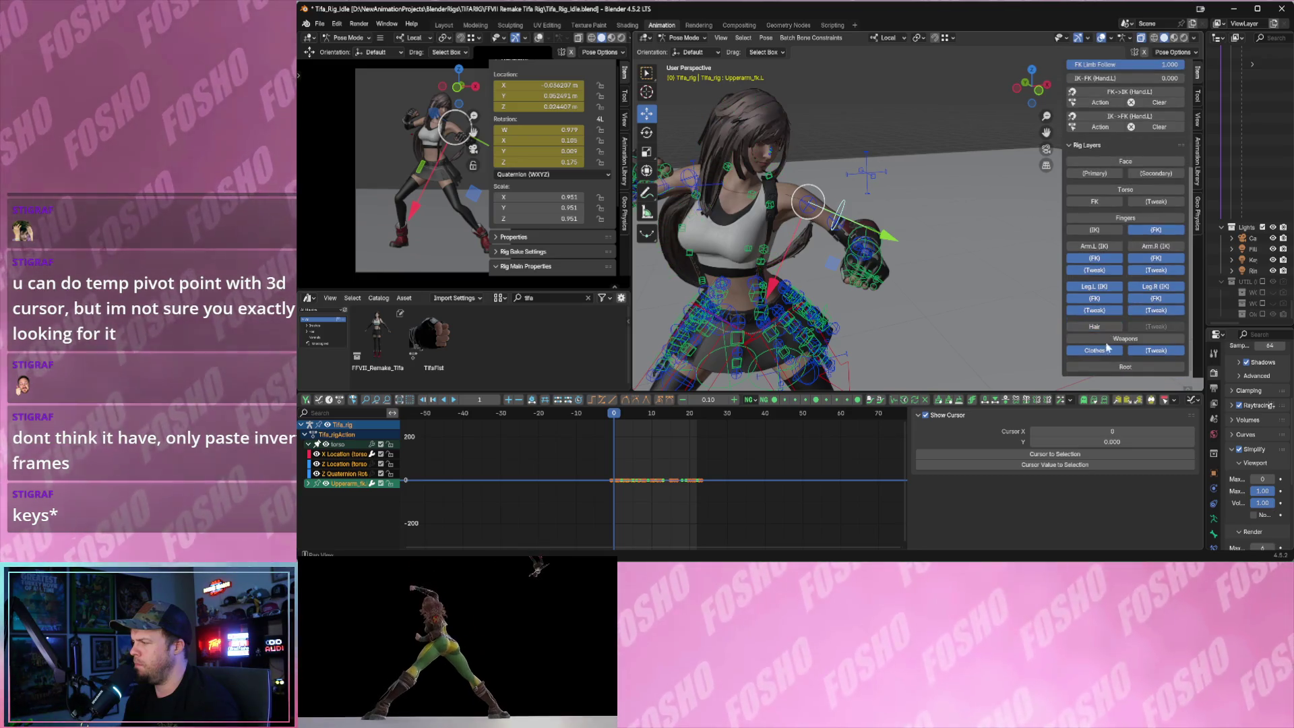
{"action": "left_click", "coordinate": [1148, 351]}
{"action": "left_click", "coordinate": [1131, 308]}
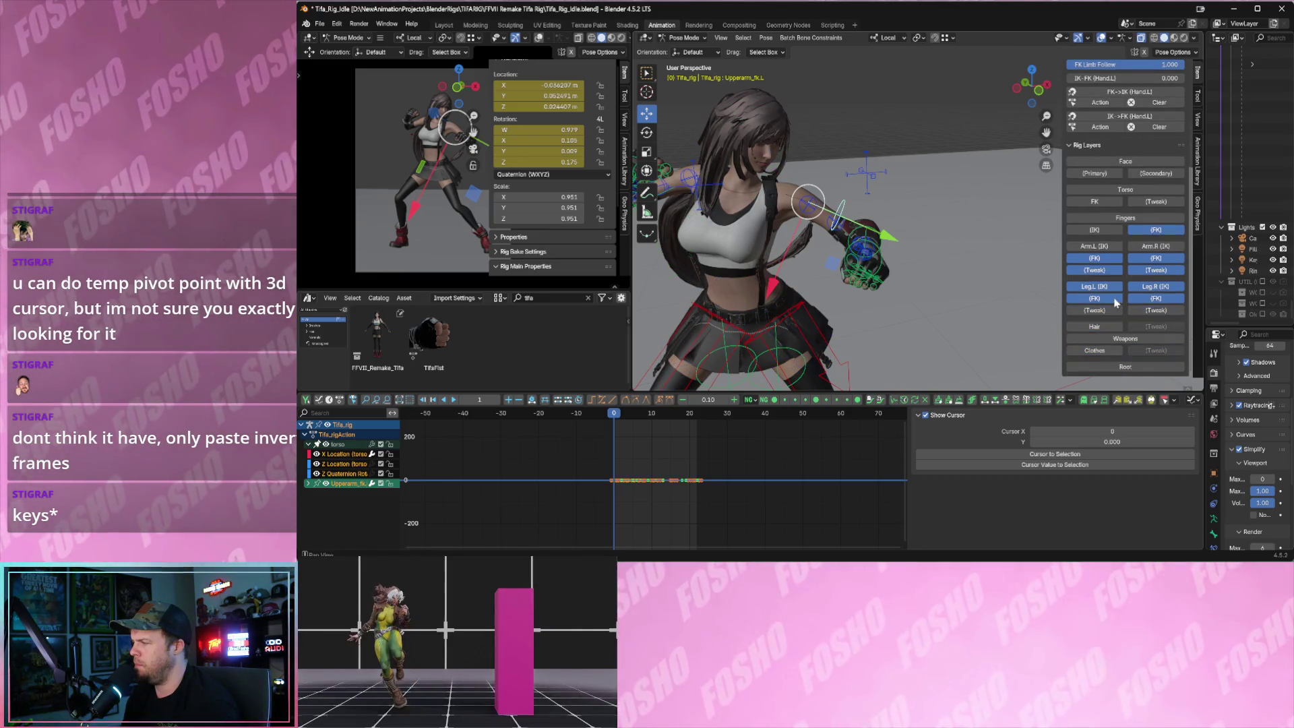
{"action": "left_click", "coordinate": [1117, 287]}
{"action": "left_click", "coordinate": [1117, 270]}
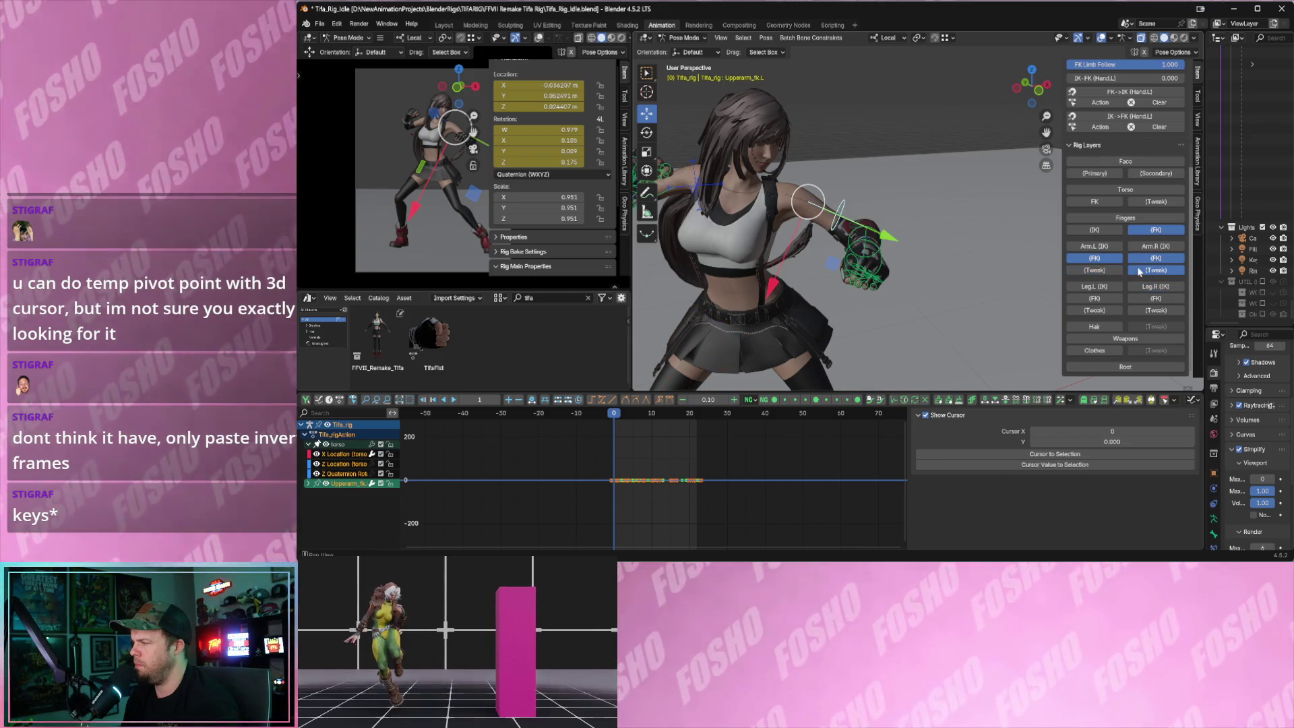
{"action": "left_click", "coordinate": [1138, 246]}
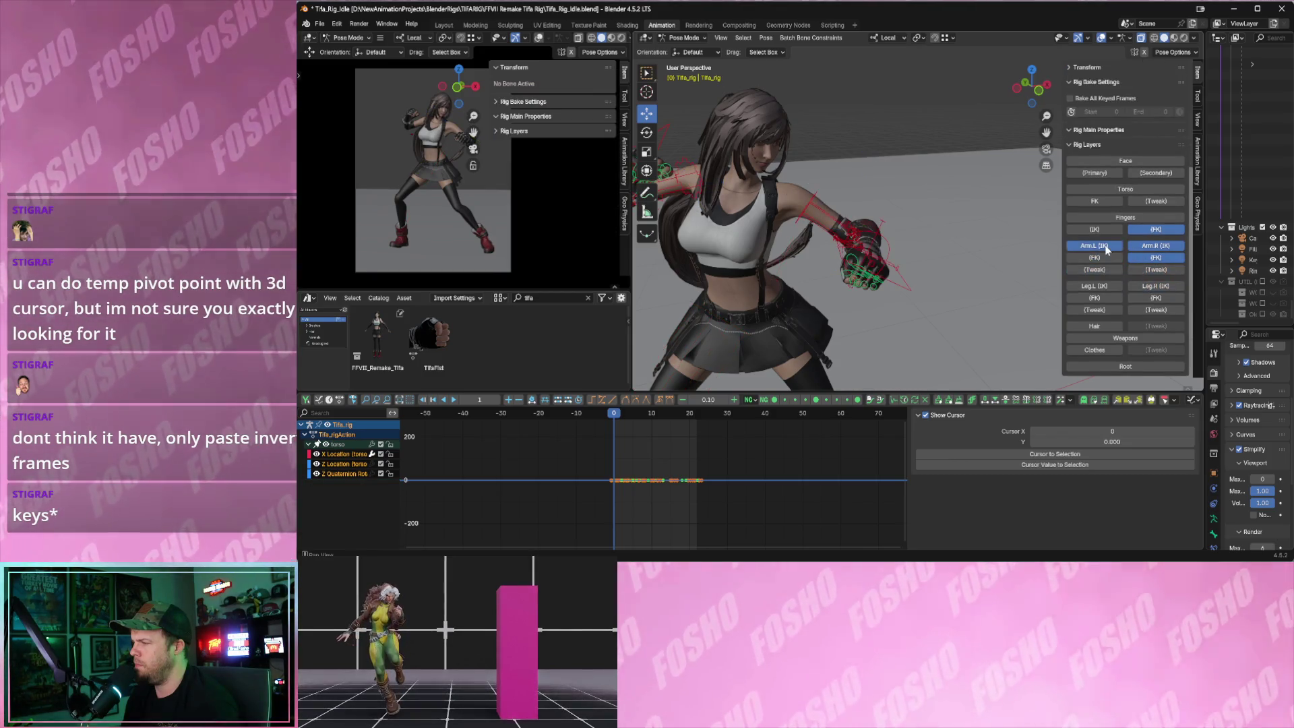
- Select Hand_ik.L, frame its curves and snap the left arm's IK chain to the FK pose
{"action": "mouse_move", "coordinate": [925, 222]}
{"action": "middle_mouse_down"}
{"action": "mouse_move", "coordinate": [889, 240]}
{"action": "mouse_move", "coordinate": [825, 167]}
{"action": "middle_mouse_up"}
{"action": "left_click", "coordinate": [853, 277]}
{"action": "scroll", "coordinate": [853, 270], "scroll_direction": "down", "scroll_amount": 2}
{"action": "scroll", "coordinate": [853, 271], "scroll_direction": "up", "scroll_amount": 2}
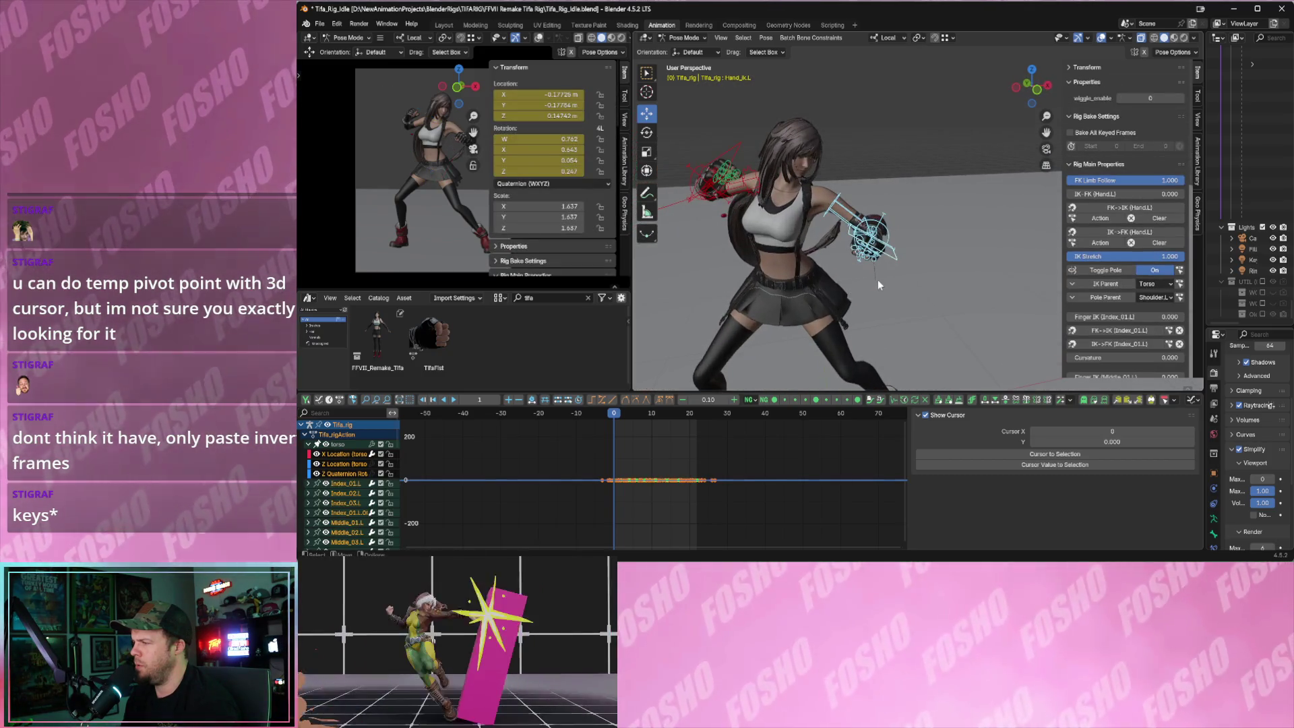
{"action": "key", "text": "Home"}
{"action": "scroll", "coordinate": [810, 510], "scroll_direction": "down", "scroll_amount": 3}
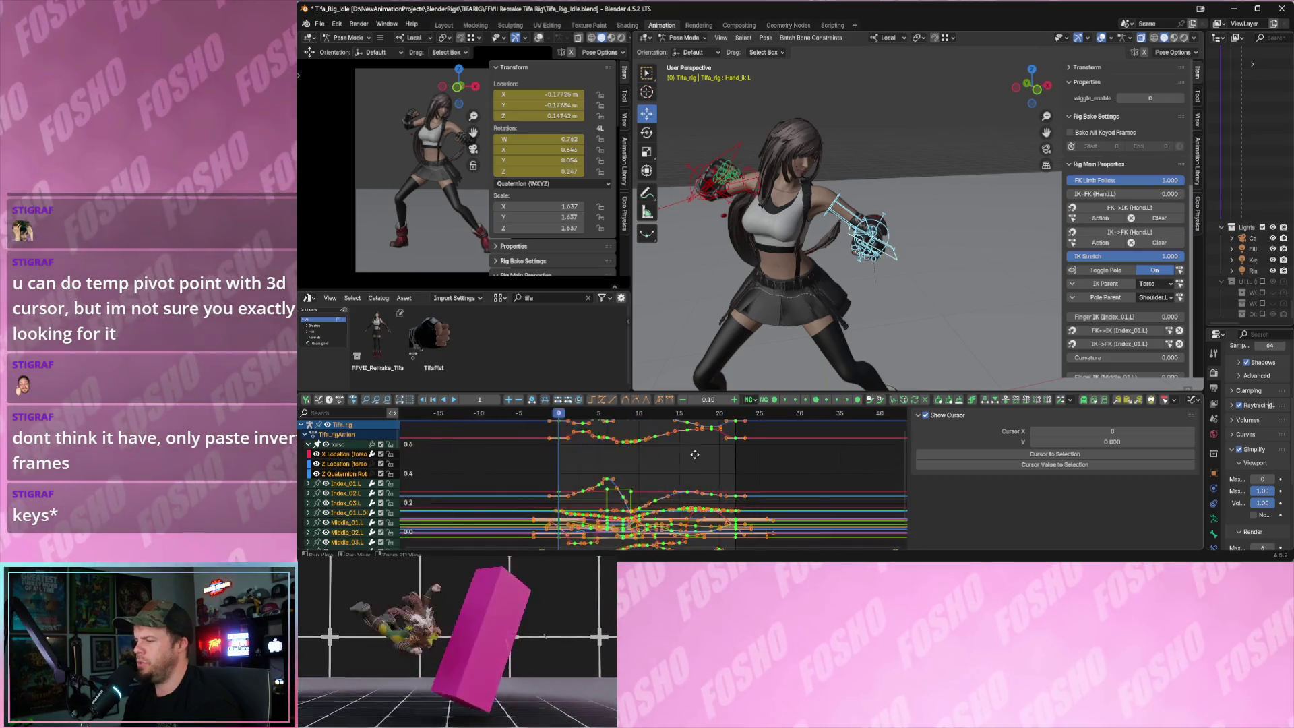
{"action": "scroll", "coordinate": [810, 511], "scroll_direction": "down", "scroll_amount": 2}
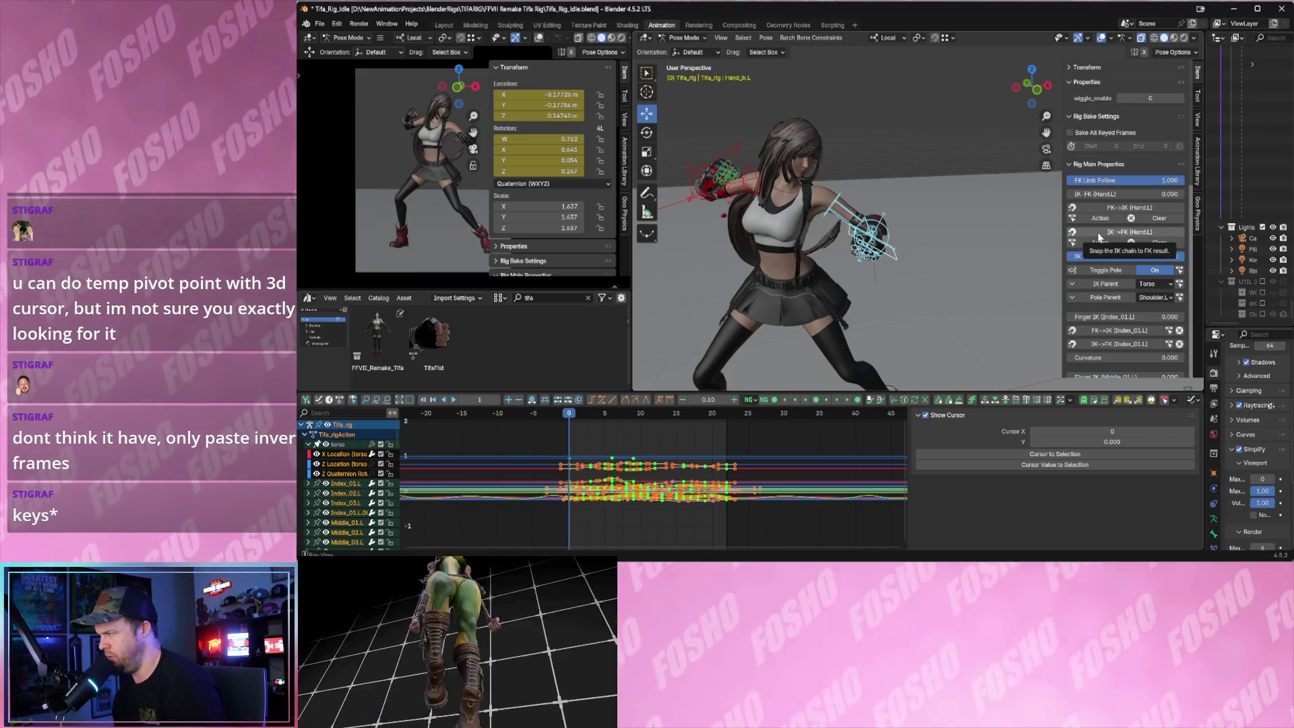
{"action": "left_click", "coordinate": [1099, 236]}
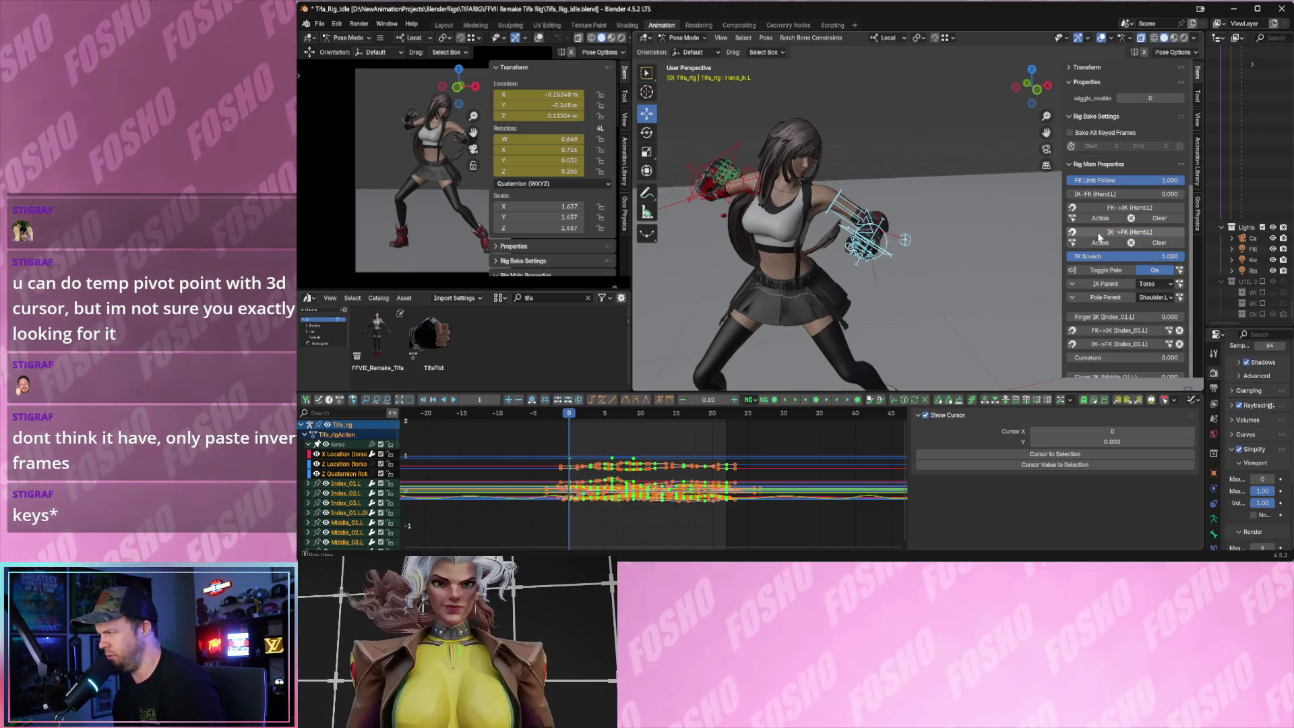
- Play the animation to check the snap, then select the arm bones
{"action": "middle_click_drag", "start_coordinate": [930, 317], "coordinate": [861, 304]}
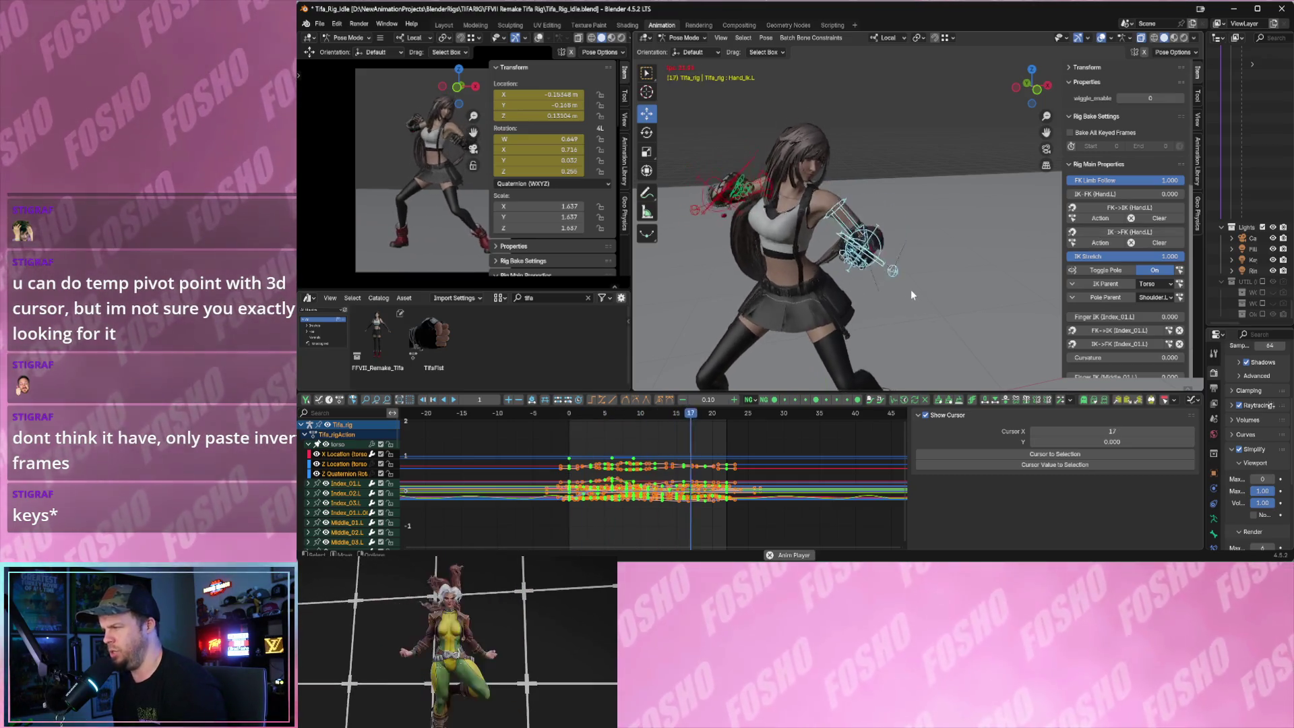
{"action": "key", "text": "space"}
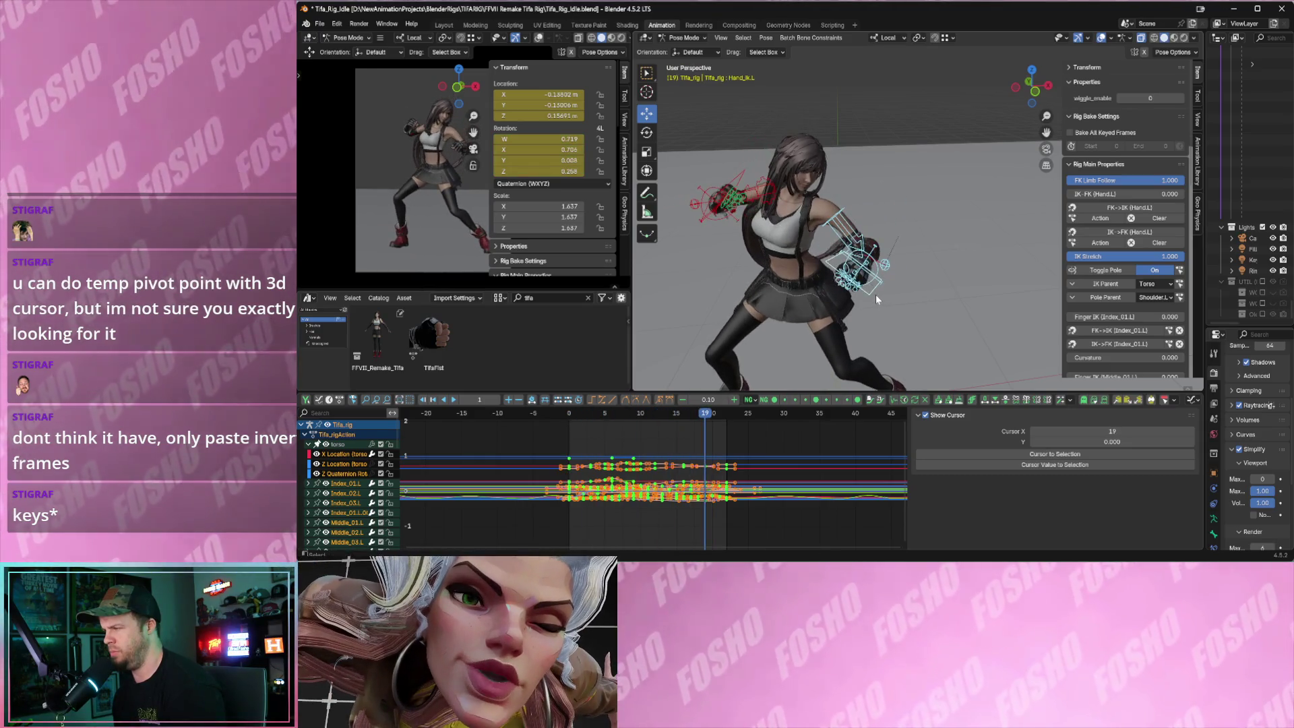
{"action": "key", "text": "Escape"}
{"action": "scroll", "coordinate": [876, 201], "scroll_direction": "up", "scroll_amount": 5}
{"action": "left_click", "coordinate": [792, 217]}
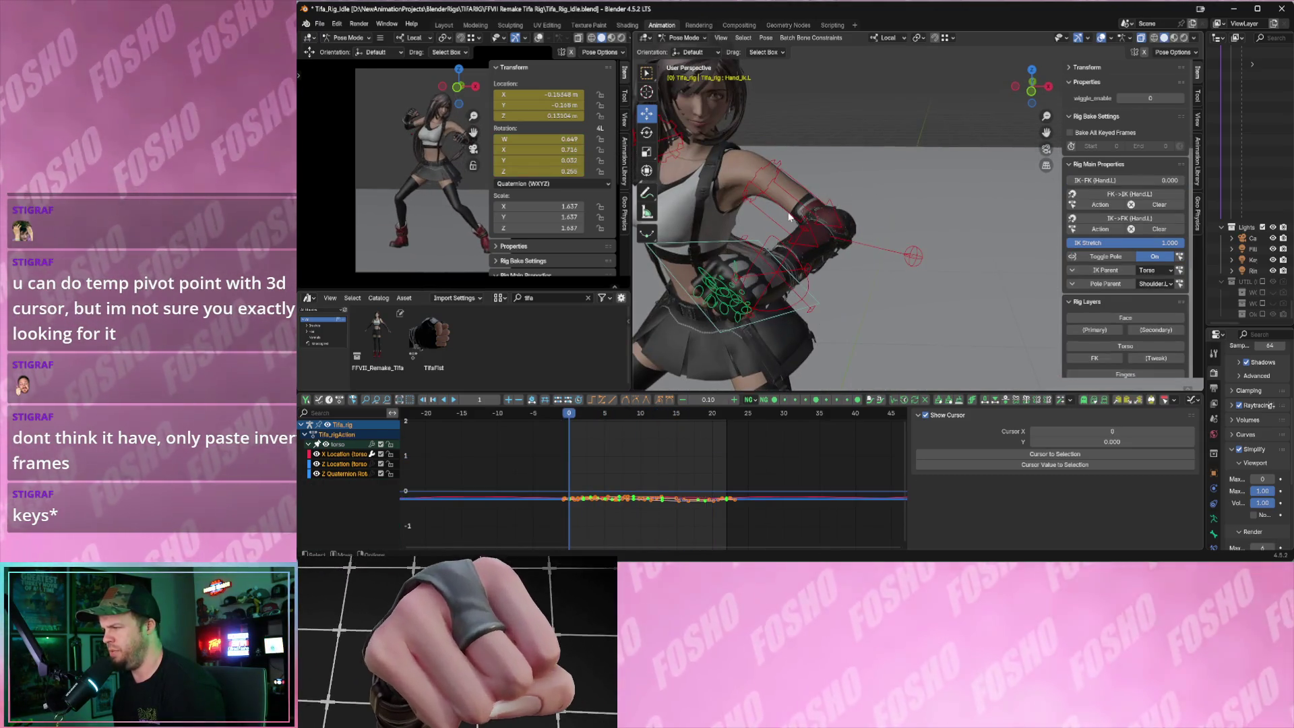
- Test-rotate the left upper arm, then select the Hand_ik.L control on the left hand
{"action": "left_click", "coordinate": [770, 217]}
{"action": "key", "text": "r"}
{"action": "key", "text": "r"}
{"action": "left_click", "coordinate": [809, 186]}
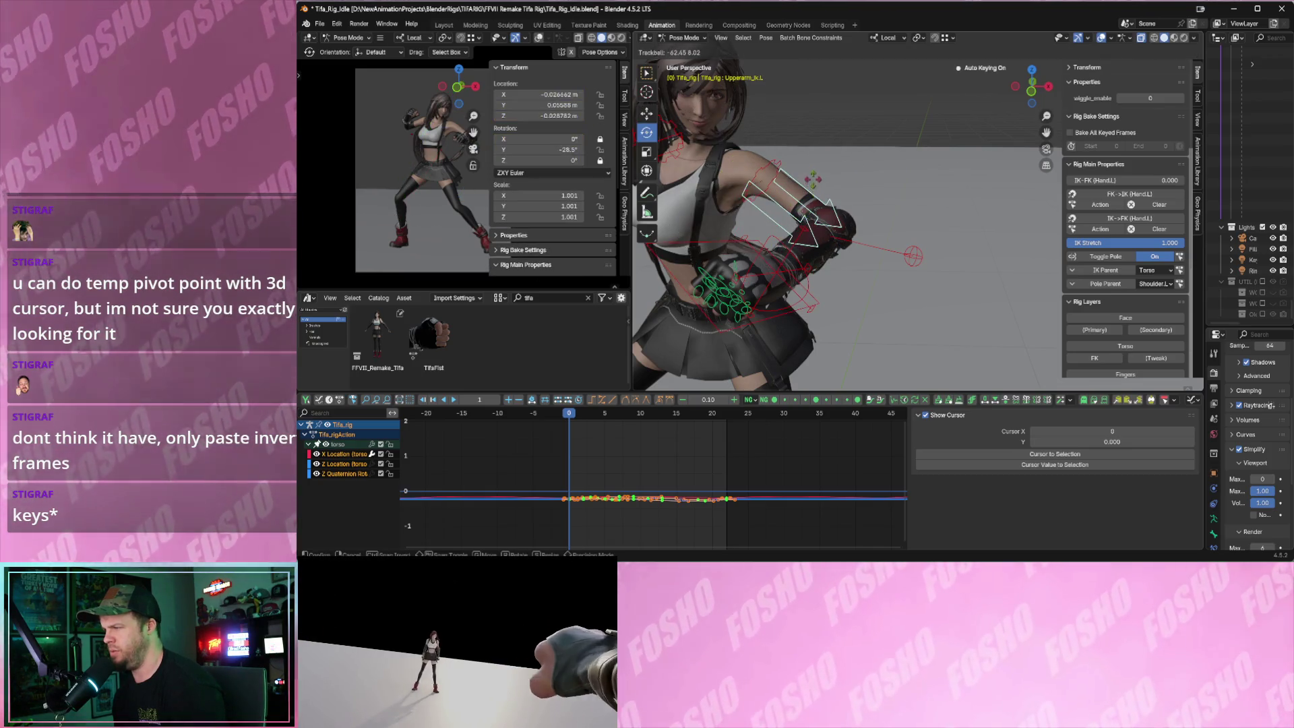
{"action": "key", "text": "r"}
{"action": "key", "text": "r"}
{"action": "key", "text": "shift+space"}
{"action": "key", "text": "g"}
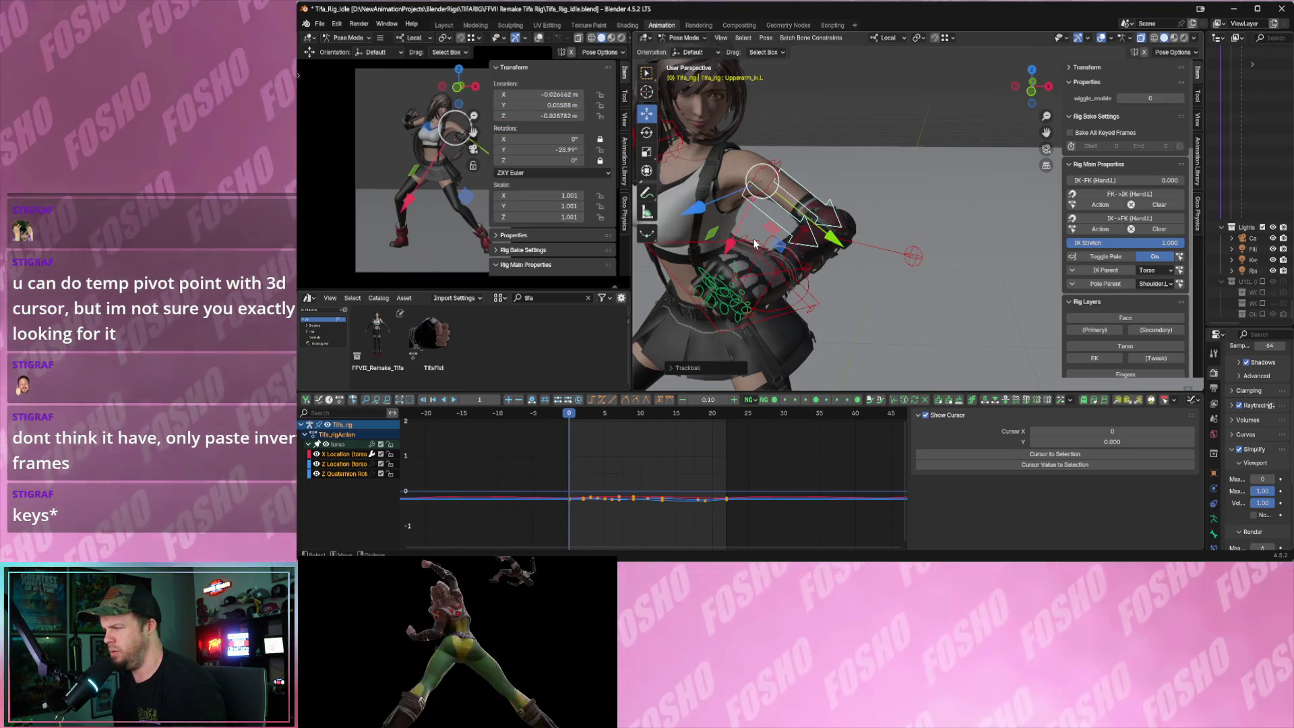
{"action": "left_click", "coordinate": [761, 257]}
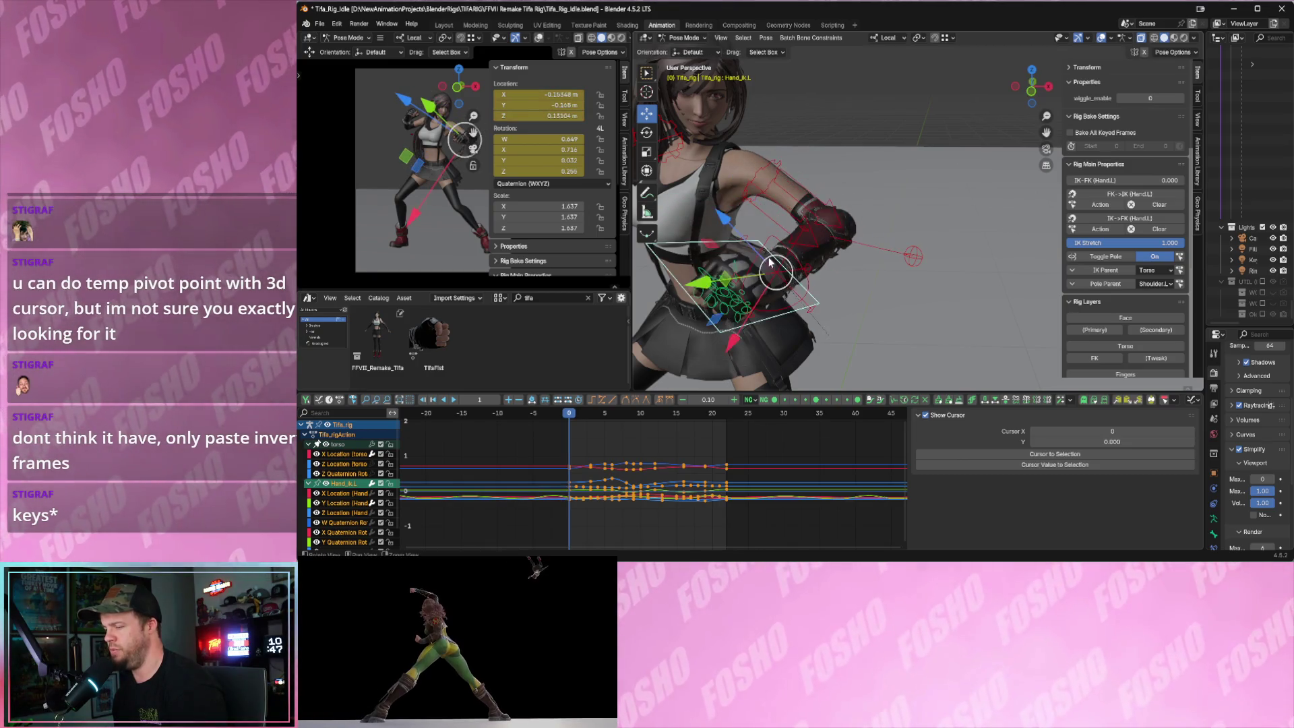
{"action": "scroll", "coordinate": [769, 261], "scroll_direction": "down", "scroll_amount": 2}
{"action": "middle_click_drag", "start_coordinate": [770, 261], "coordinate": [892, 217]}
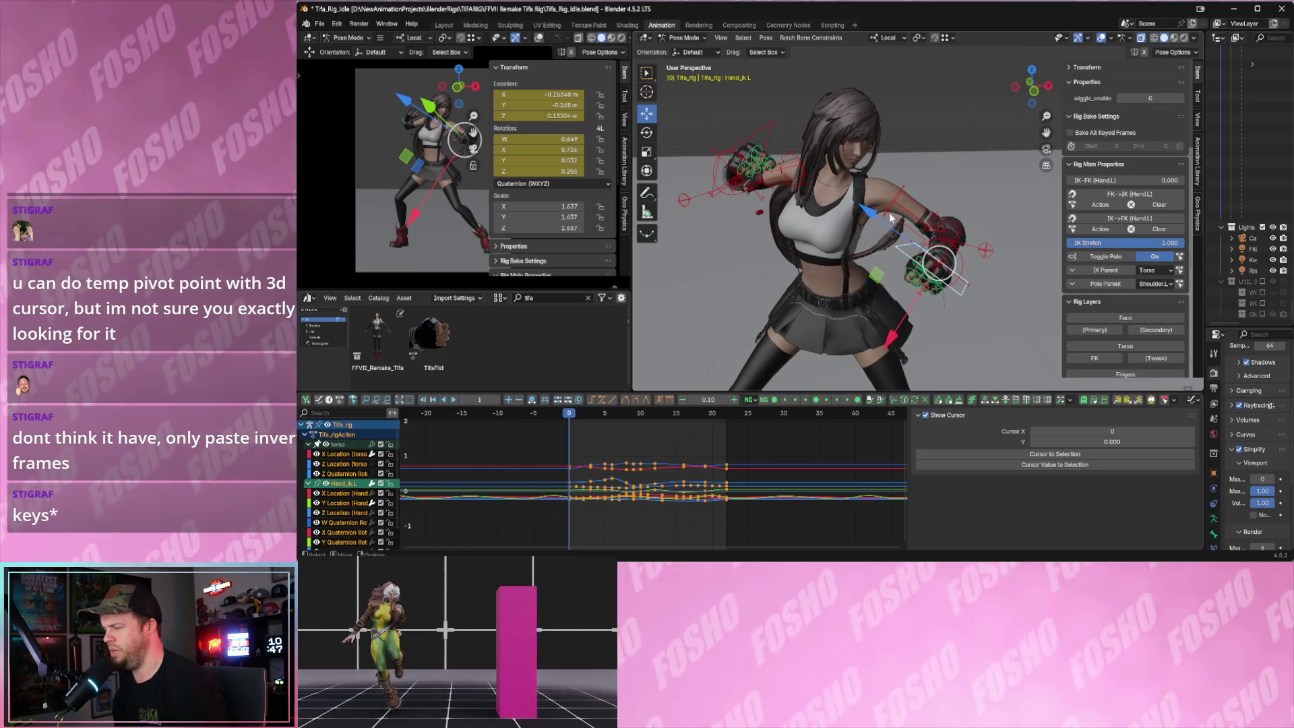
{"action": "left_click_drag", "start_coordinate": [884, 162], "coordinate": [958, 261]}
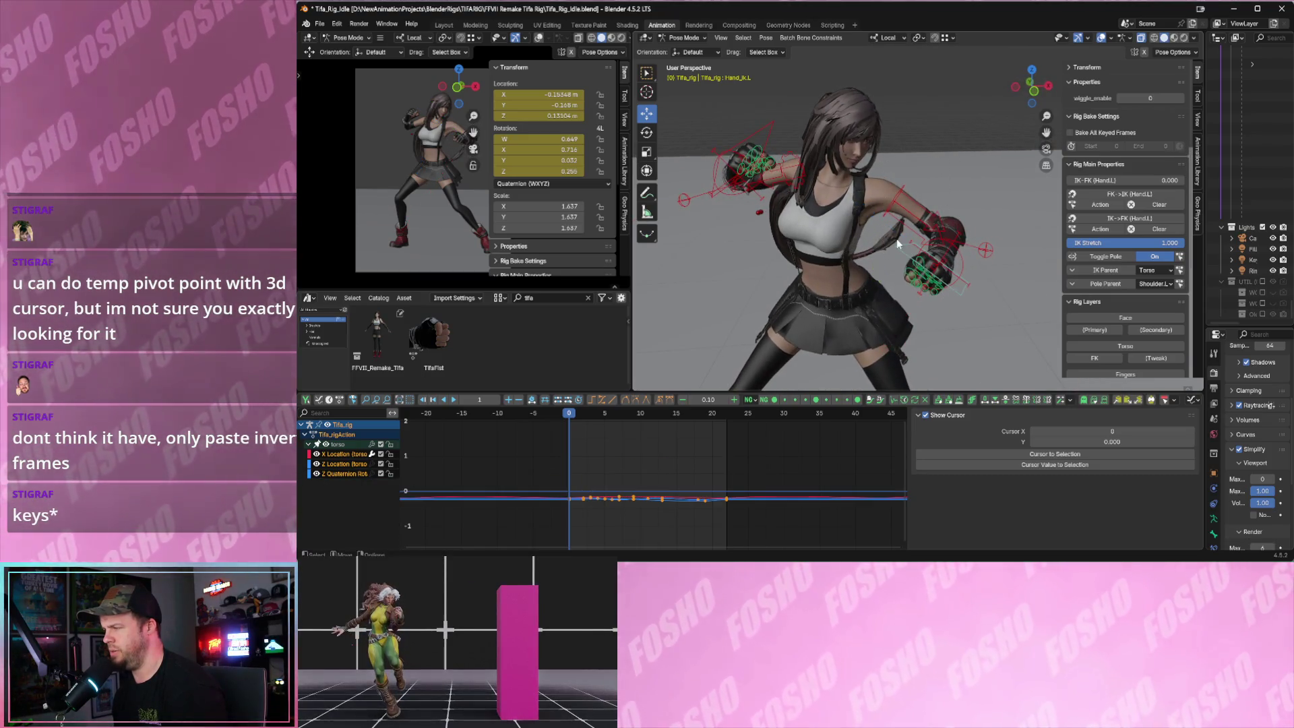
{"action": "left_click", "coordinate": [899, 244]}
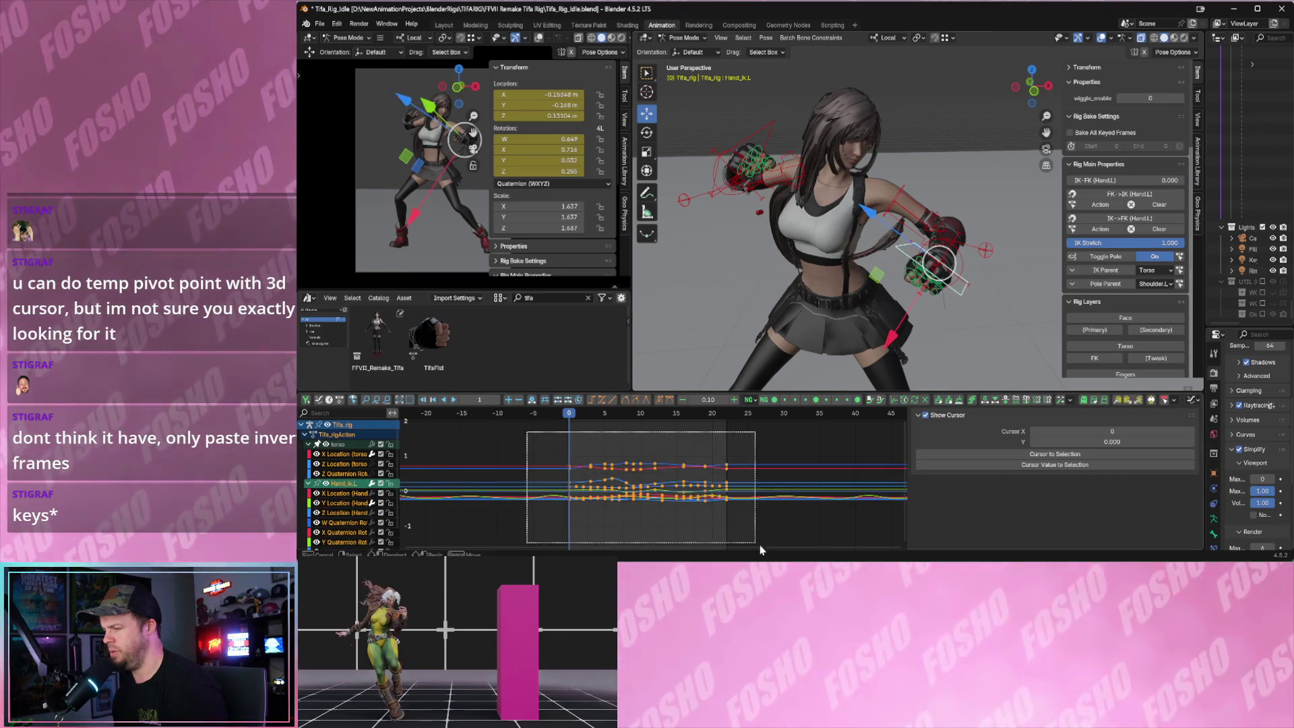
- Run IK->FK (Hand.L) as an Action and confirm Apply Snap IK->FK To Keyframes
{"action": "left_click", "coordinate": [1120, 225]}
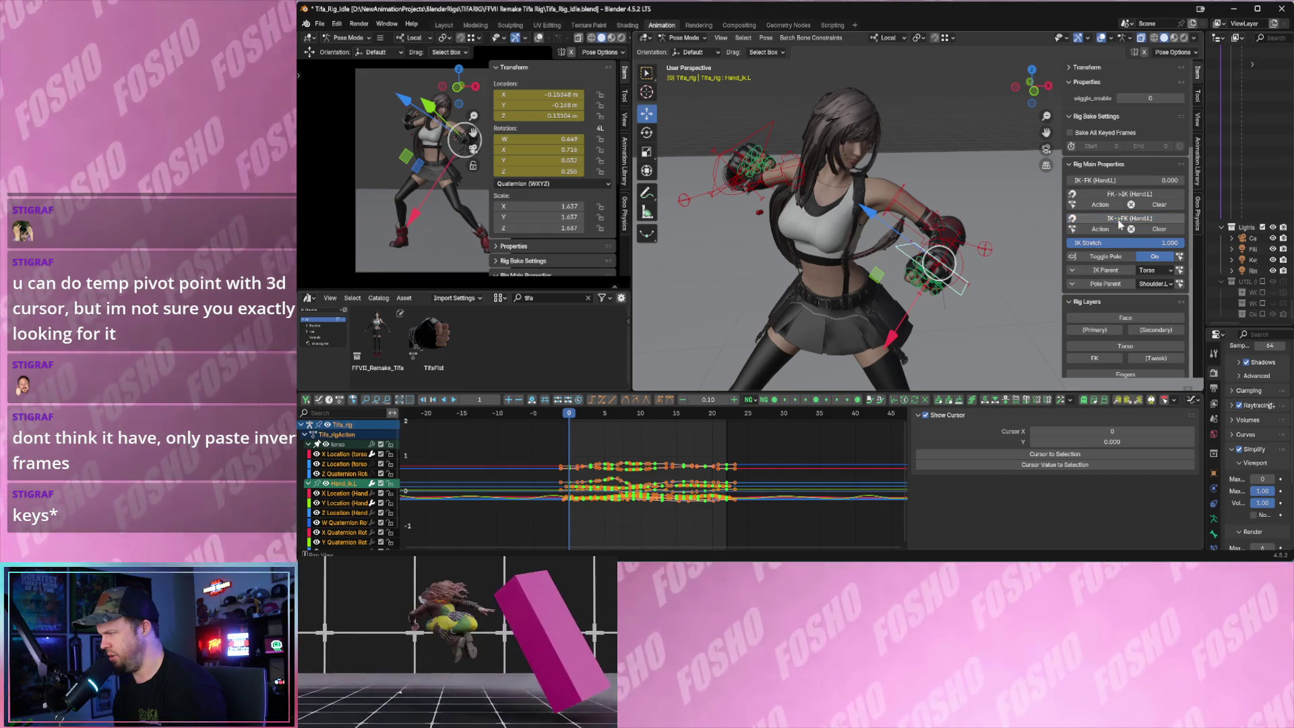
{"action": "left_click", "coordinate": [1114, 195]}
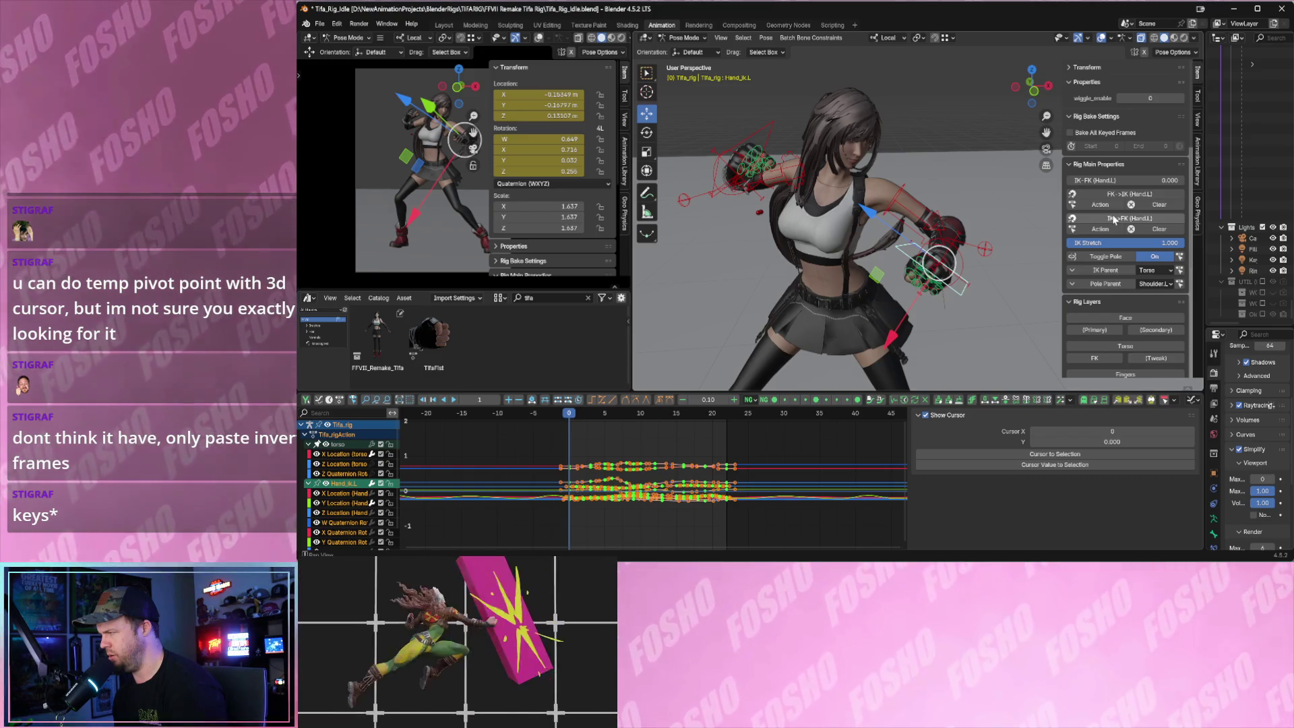
{"action": "left_click", "coordinate": [1105, 229]}
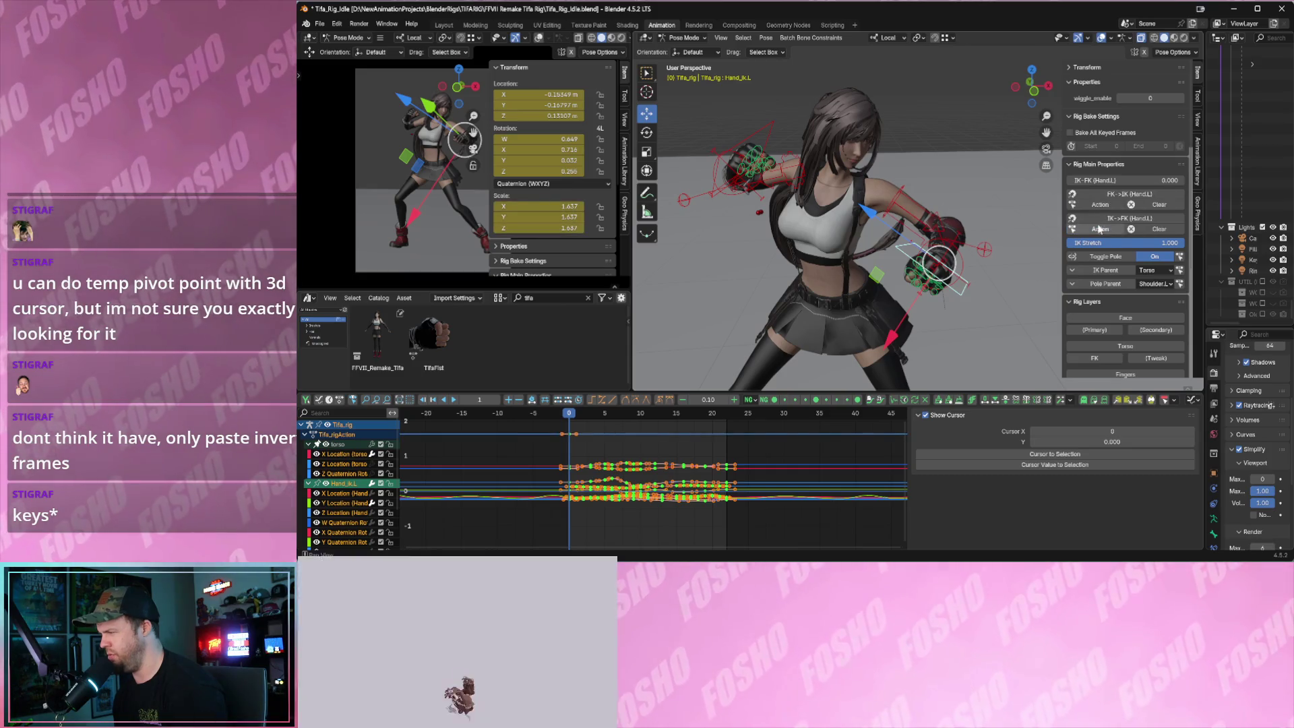
{"action": "left_click", "coordinate": [1105, 228]}
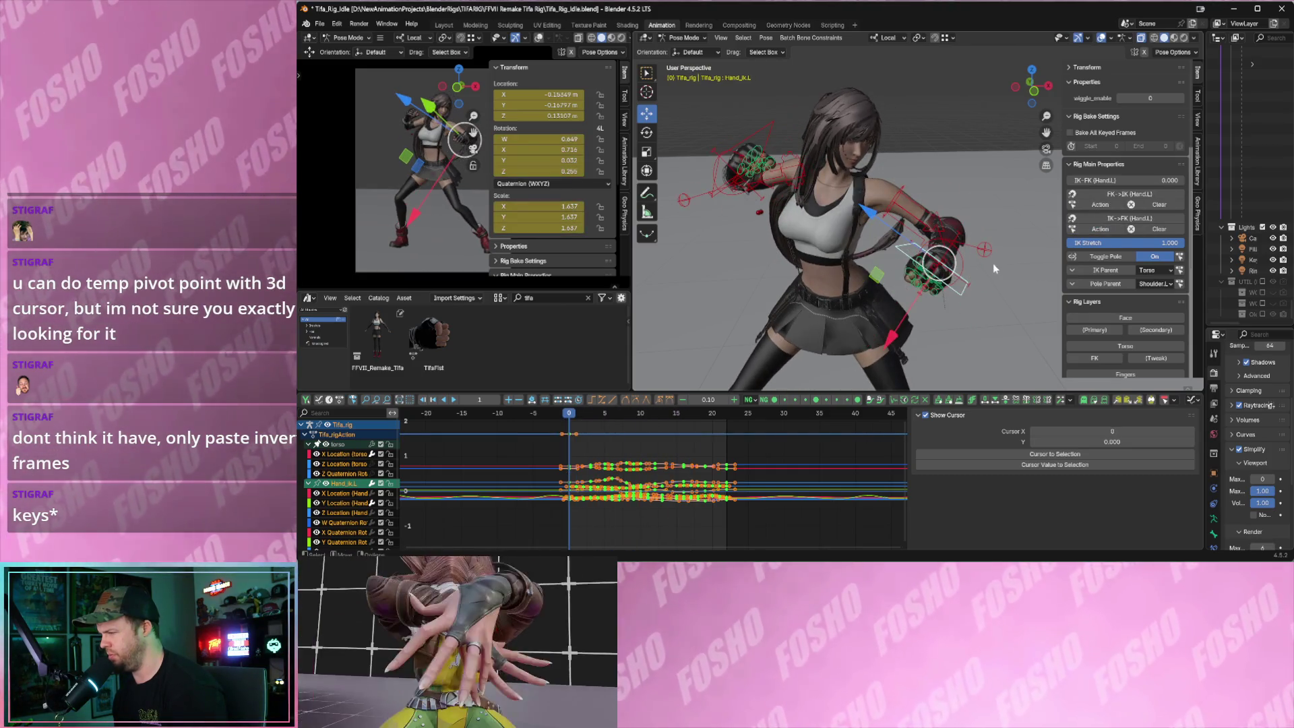
{"action": "left_click", "coordinate": [910, 263]}
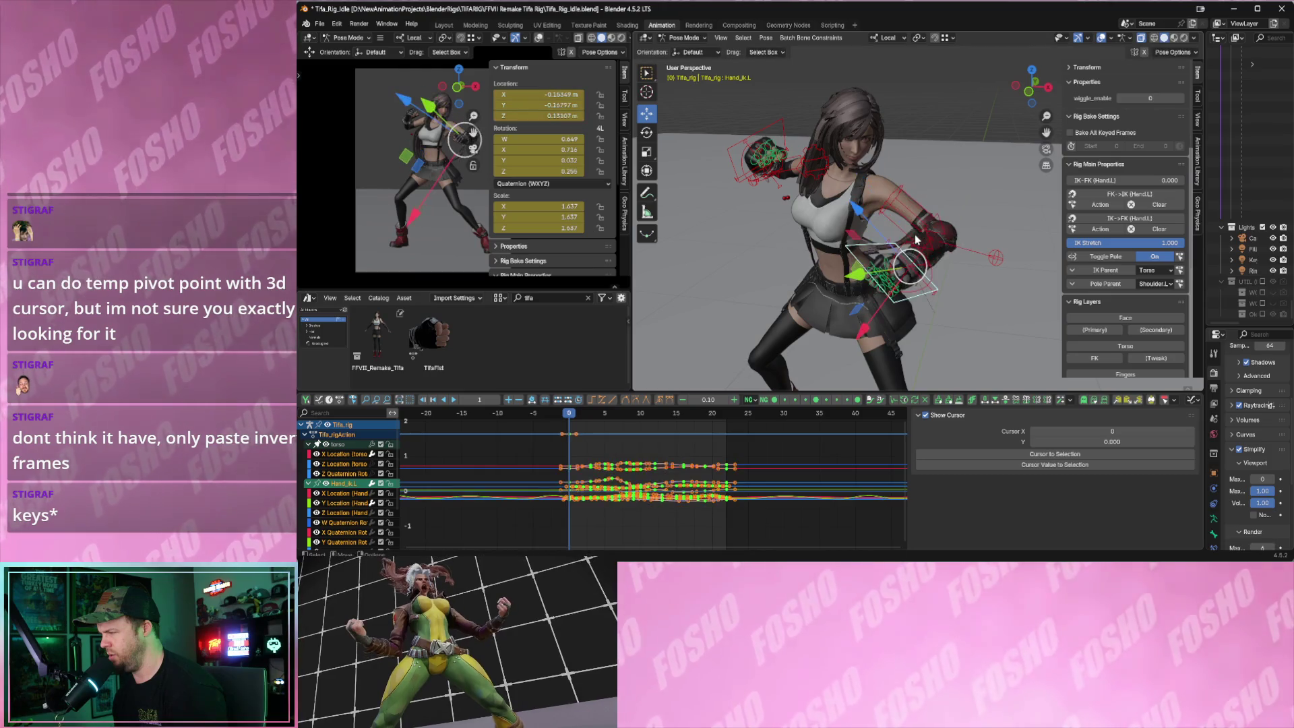
- Select the left wrist bone and play the idle animation briefly to check the snapped arm
{"action": "mouse_move", "coordinate": [946, 259]}
{"action": "middle_mouse_down"}
{"action": "mouse_move", "coordinate": [916, 271]}
{"action": "mouse_move", "coordinate": [954, 282]}
{"action": "middle_mouse_up"}
{"action": "left_click", "coordinate": [916, 299]}
{"action": "key", "text": "shift+space"}
{"action": "key", "text": "r"}
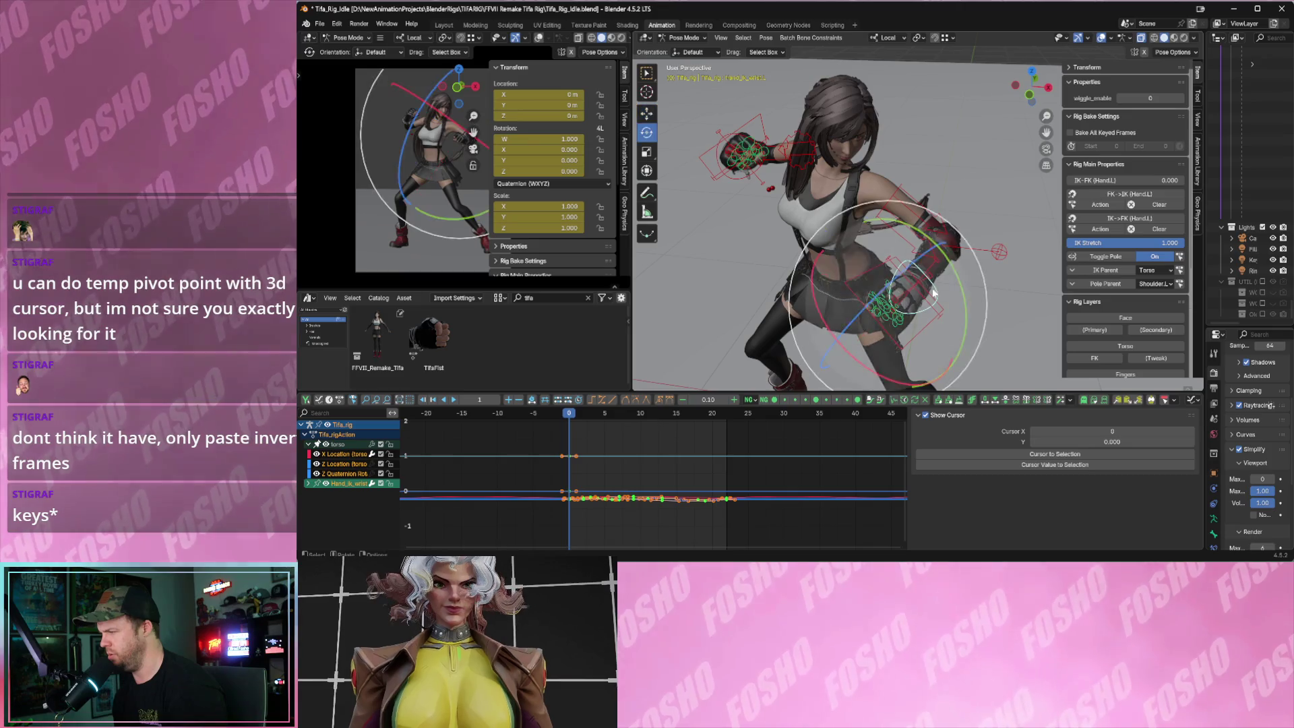
{"action": "middle_click_drag", "start_coordinate": [909, 300], "coordinate": [951, 278]}
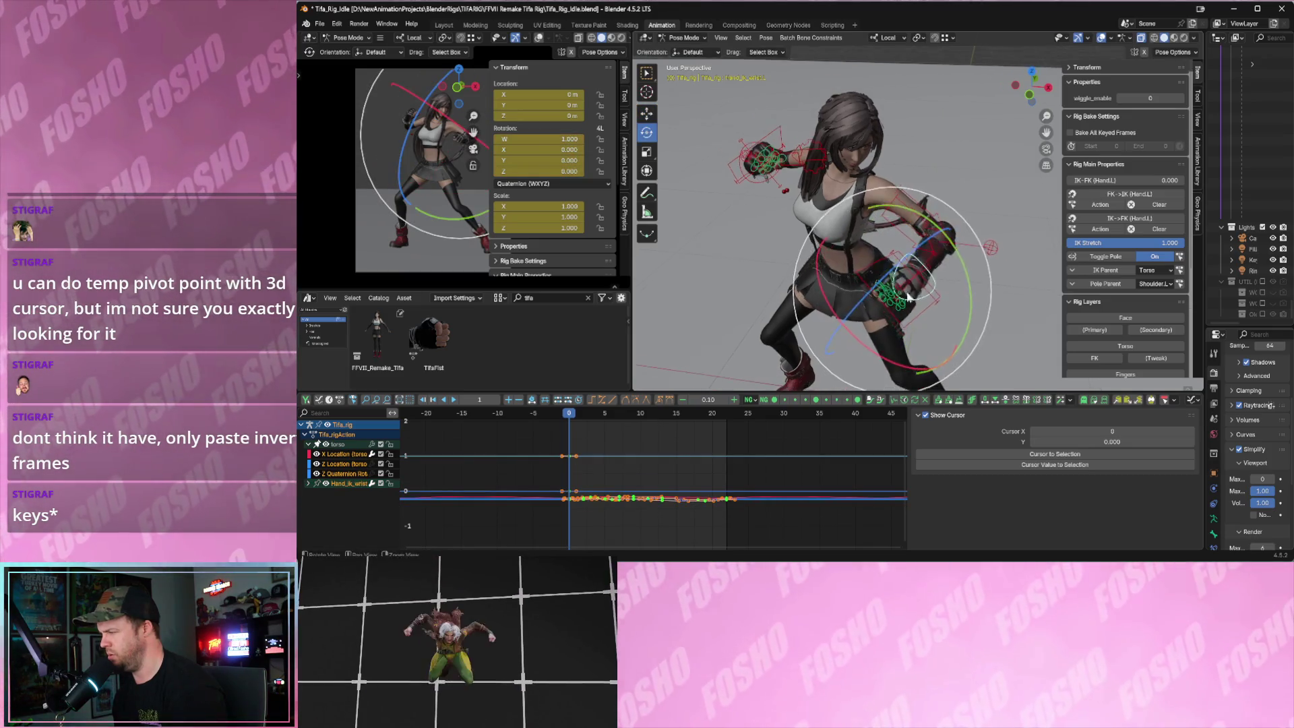
{"action": "key", "text": "shift+space"}
{"action": "key", "text": "g"}
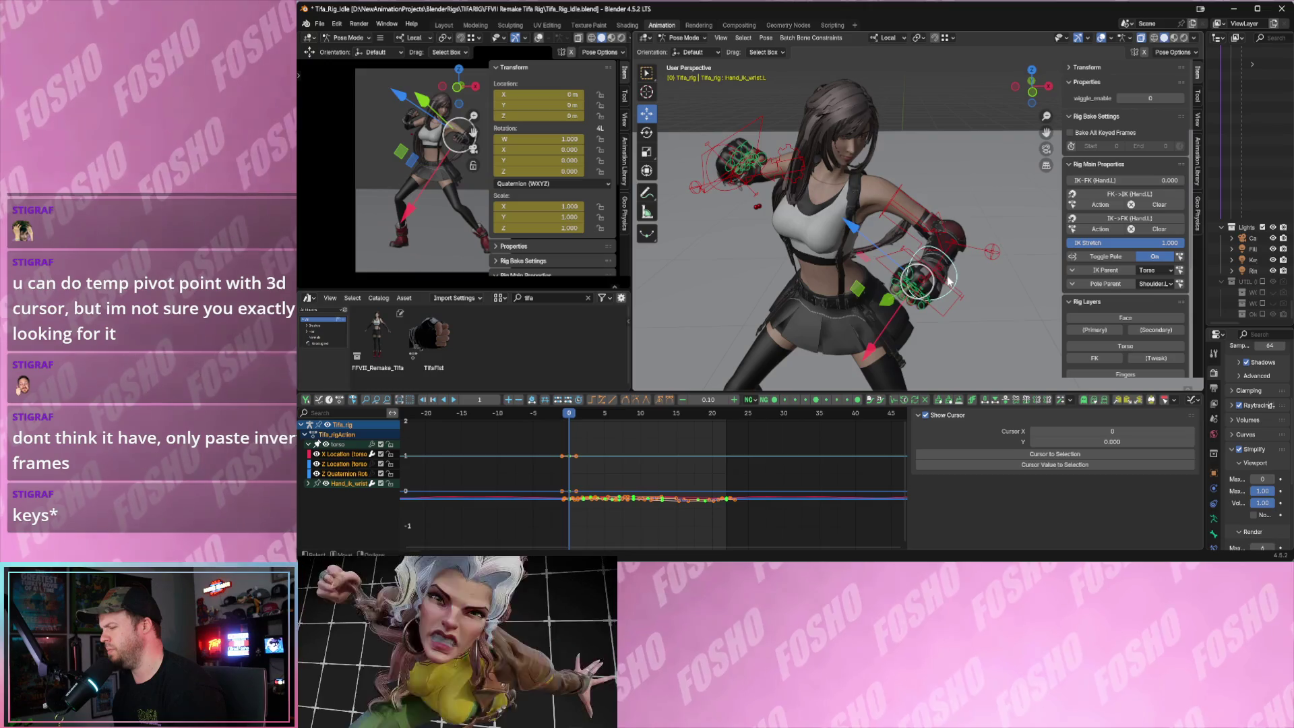
{"action": "key", "text": "space"}
{"action": "key", "text": "Escape"}
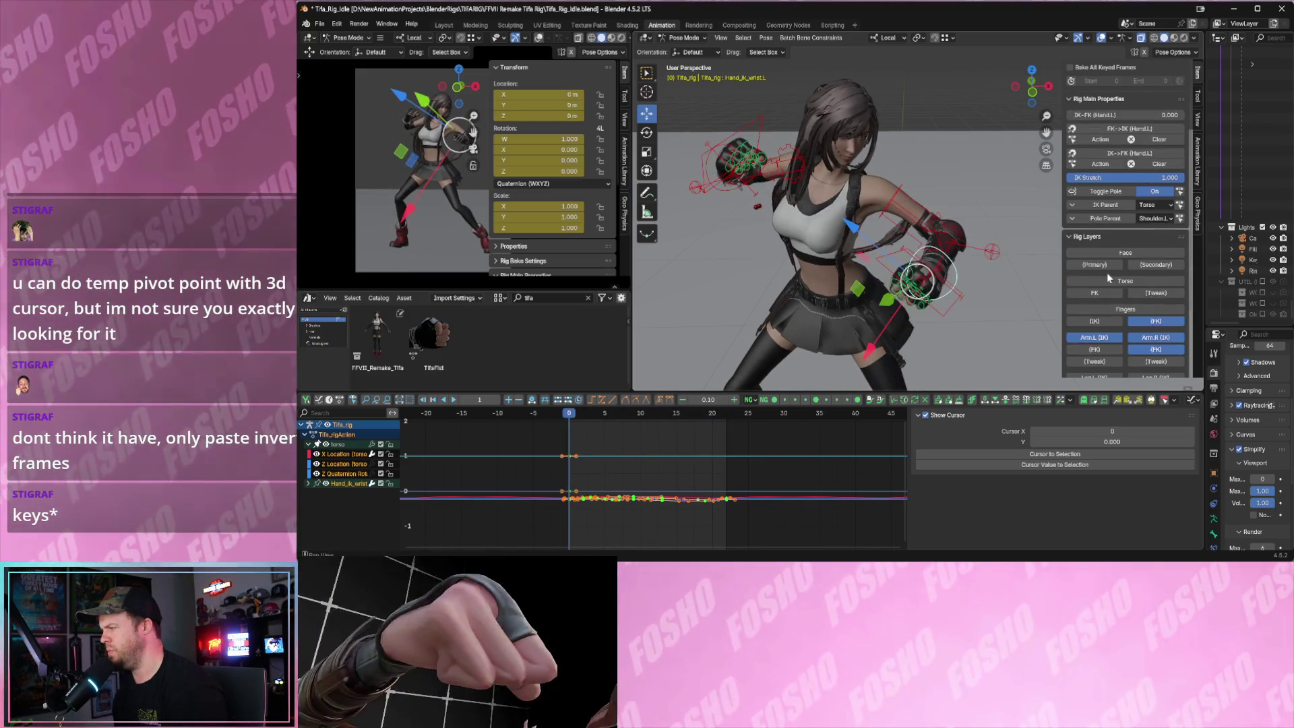
{"action": "scroll", "coordinate": [1108, 271], "scroll_direction": "down", "scroll_amount": 1}
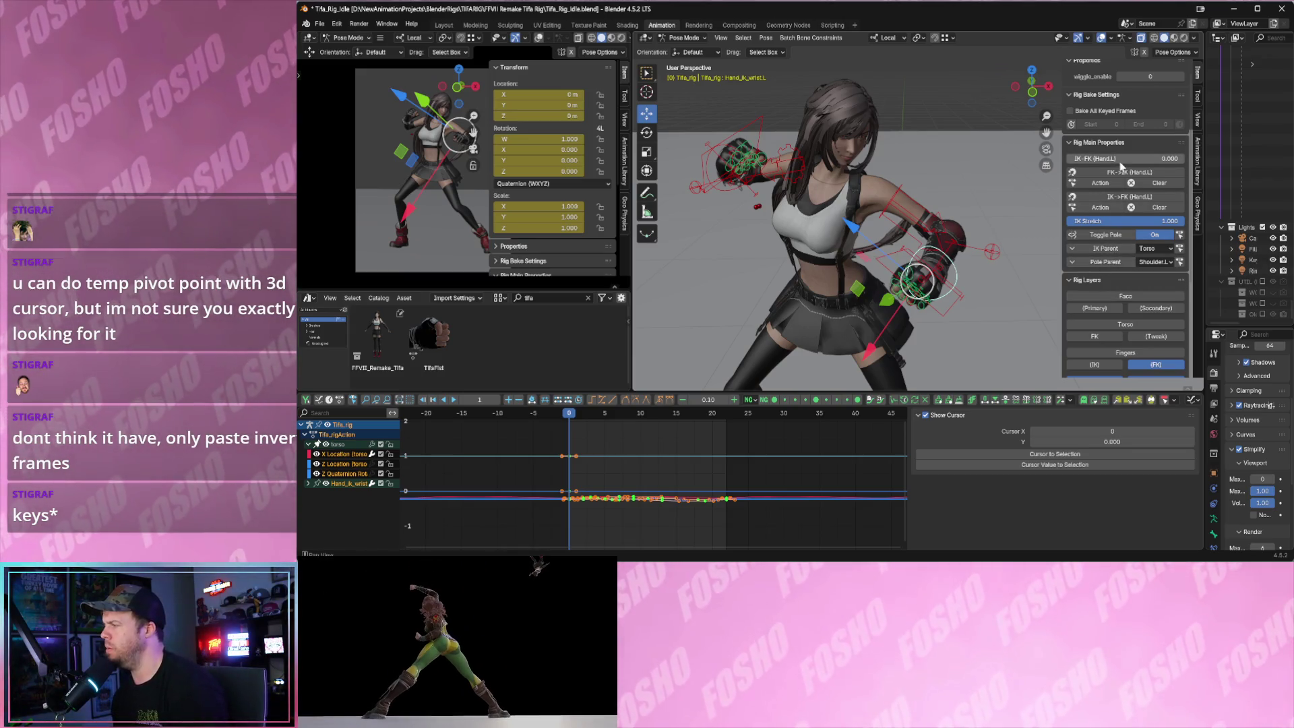
- Drag the IK-FK (Hand.L) slider in Rig Main Properties up to 1.0
{"action": "left_click_drag", "start_coordinate": [1088, 160], "coordinate": [1154, 161]}
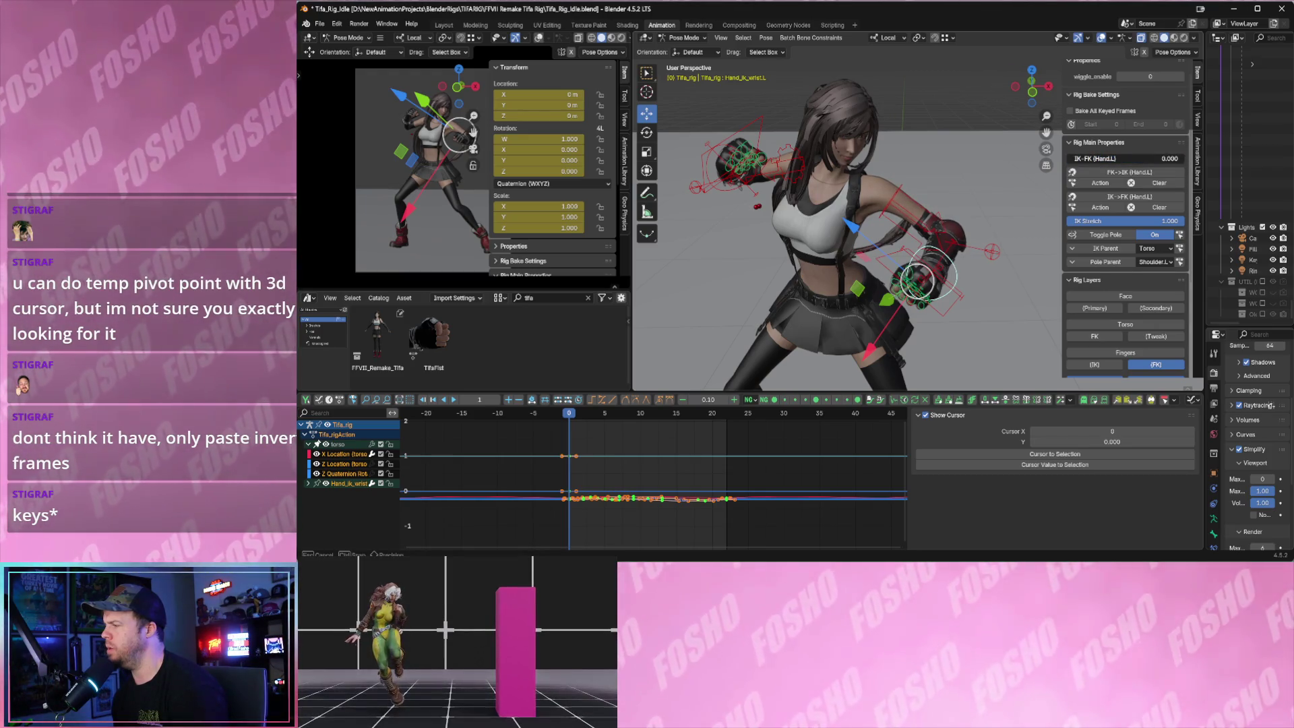
{"action": "key", "text": "ctrl+shift+z"}
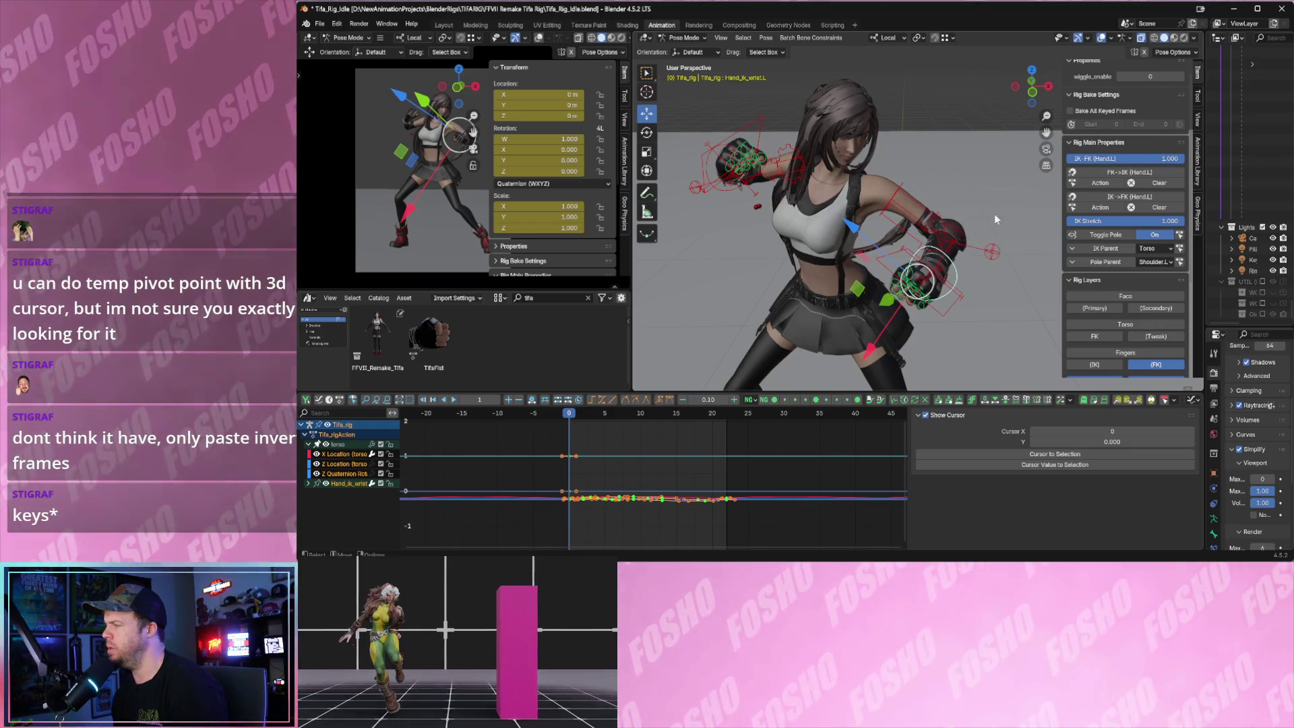
{"action": "middle_click_drag", "start_coordinate": [919, 281], "coordinate": [848, 288]}
- Test-grab the Hand_ik.L control, then undo the move
{"action": "left_click", "coordinate": [860, 271]}
{"action": "key", "text": "g"}
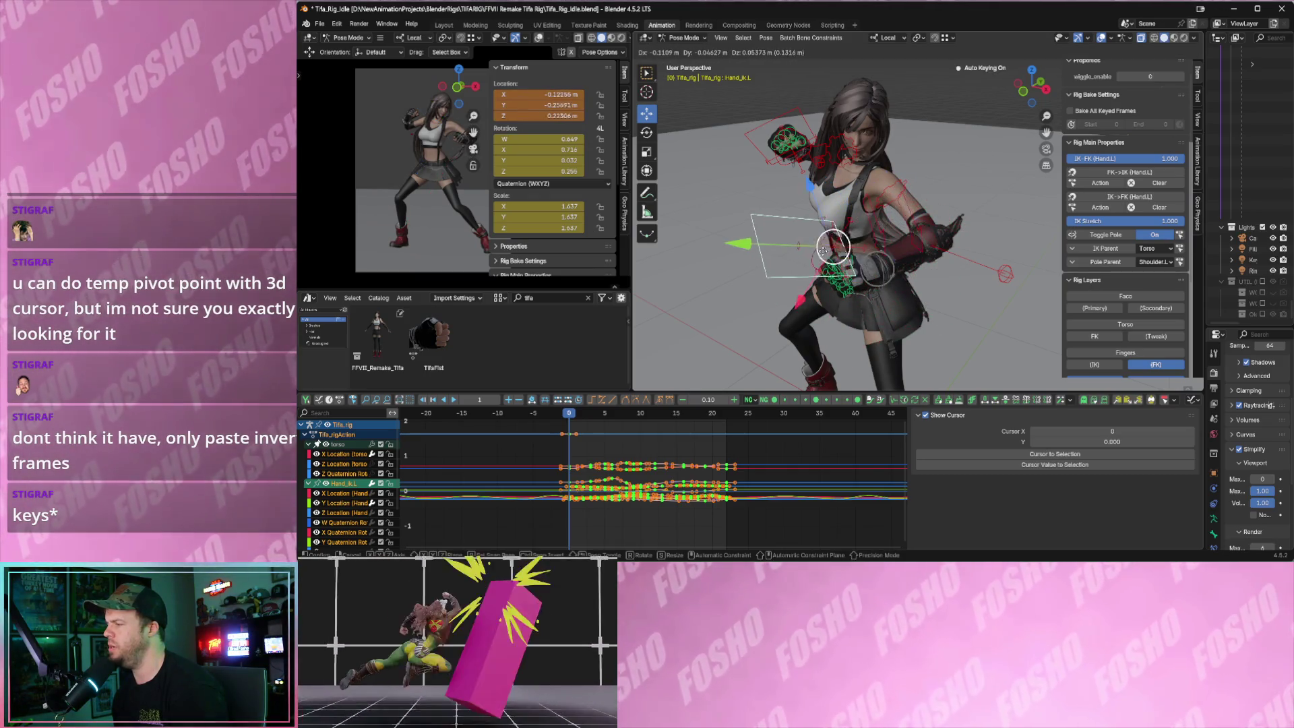
{"action": "left_click", "coordinate": [817, 252]}
{"action": "key", "text": "ctrl+z"}
{"action": "middle_click_drag", "start_coordinate": [818, 256], "coordinate": [882, 289]}
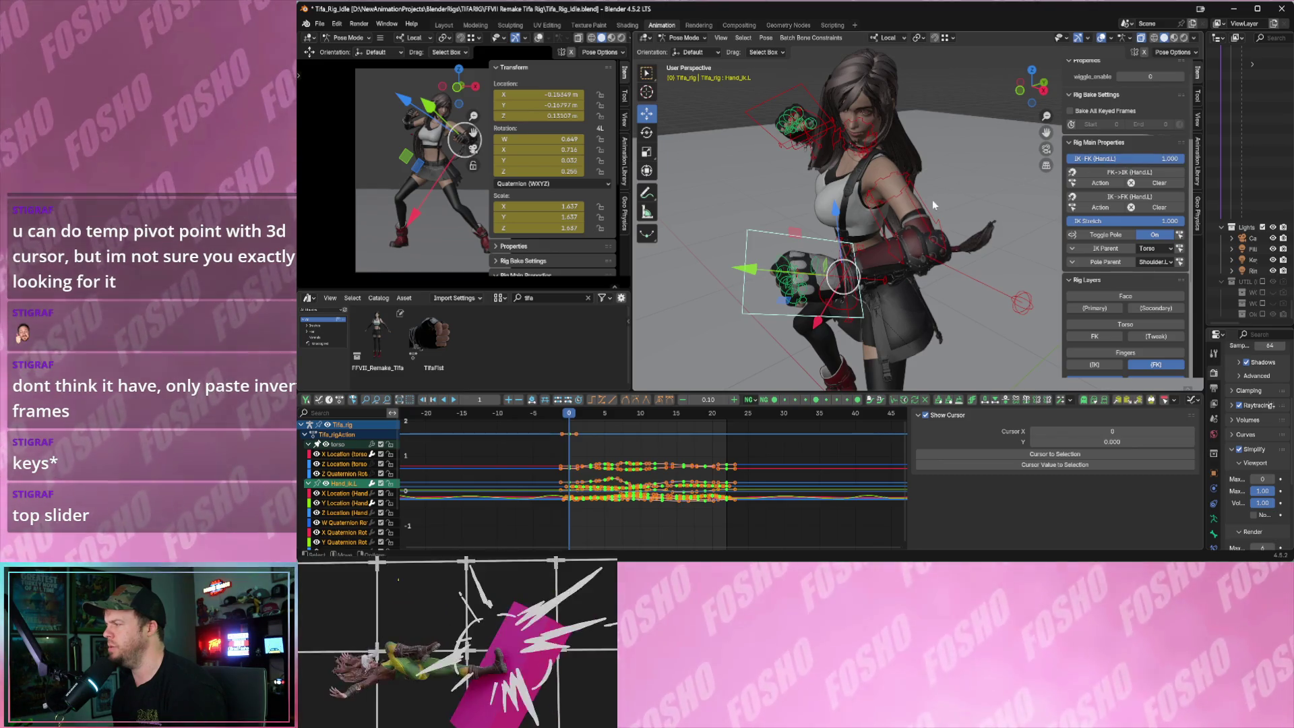
{"action": "key", "text": "ctrl+z"}
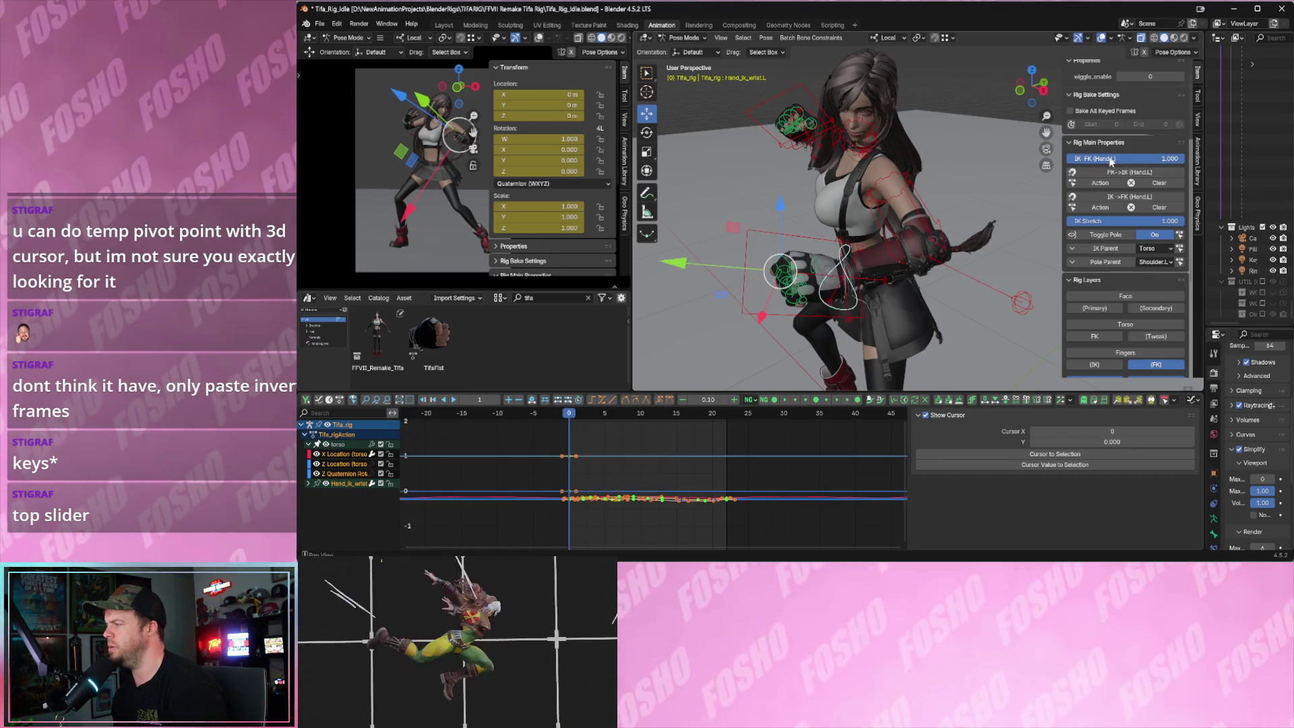
- Toggle the IK-FK (Hand.L) slider between 0 and 1.0 while test-moving the hand control
{"action": "left_click_drag", "start_coordinate": [1136, 165], "coordinate": [1072, 165]}
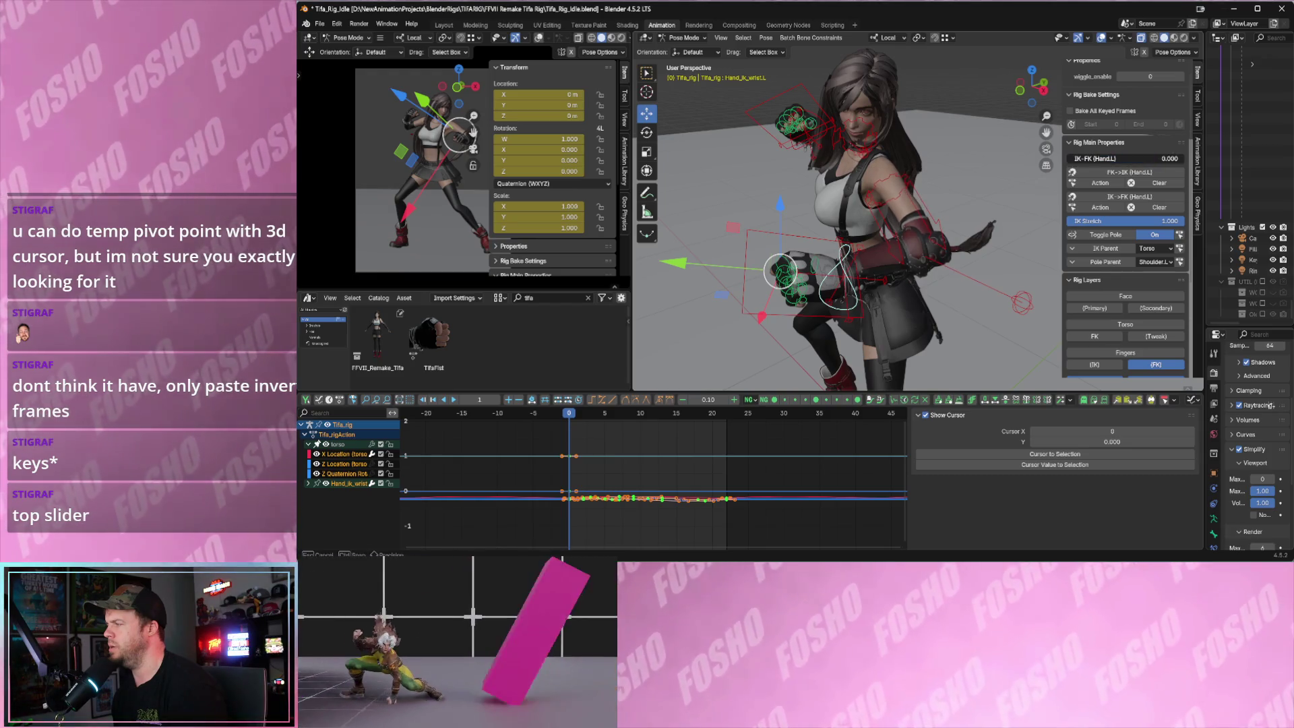
{"action": "left_click_drag", "start_coordinate": [1074, 164], "coordinate": [1120, 170]}
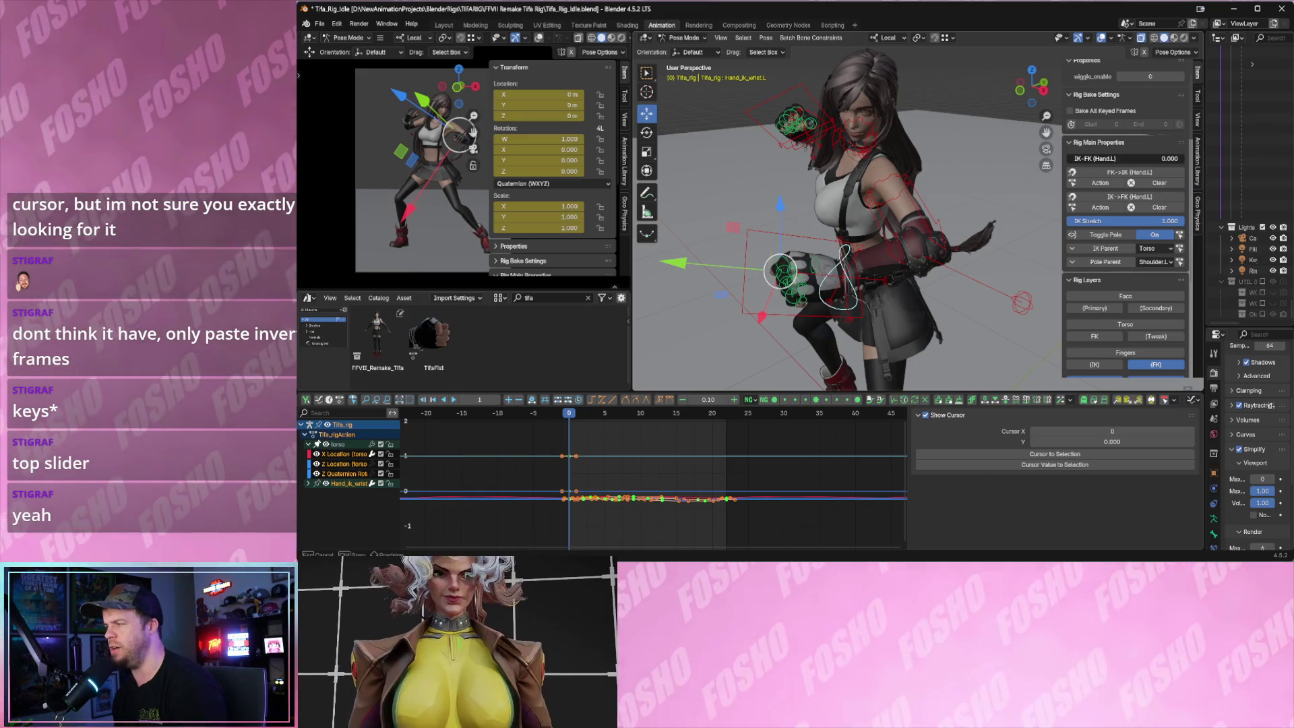
{"action": "left_click", "coordinate": [813, 236]}
{"action": "key", "text": "g"}
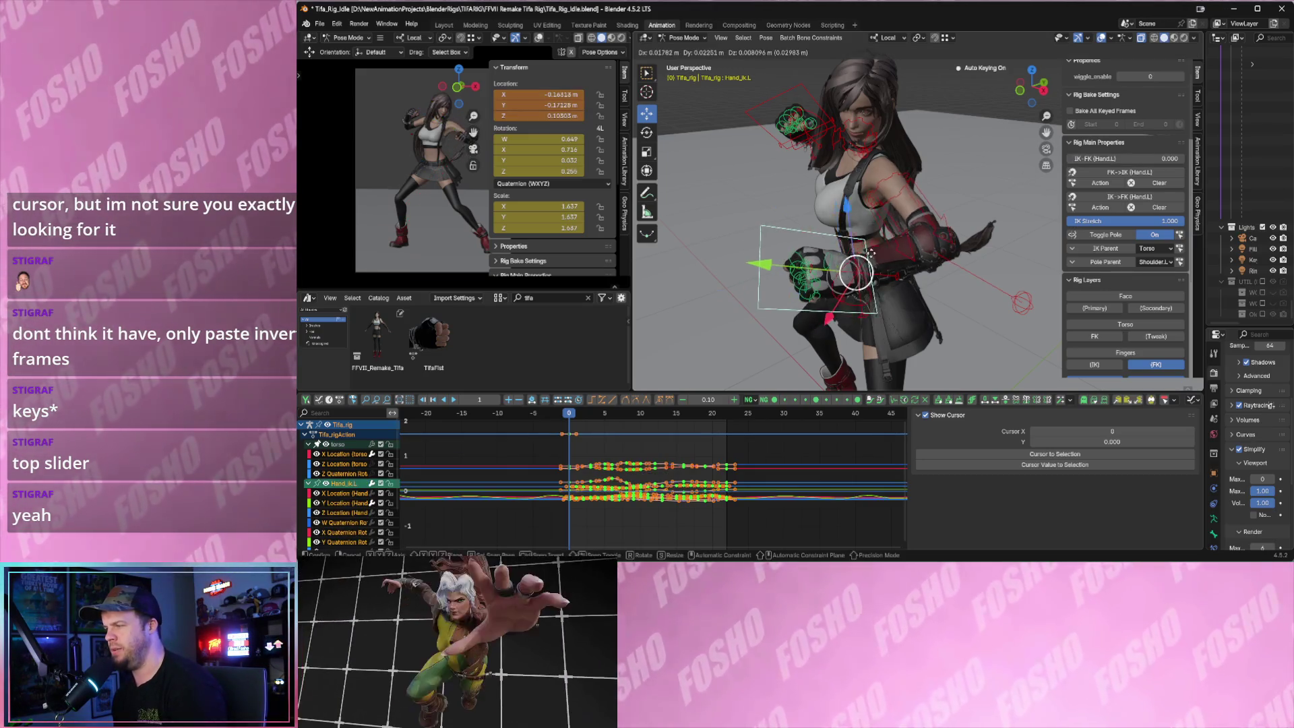
{"action": "left_click", "coordinate": [799, 274]}
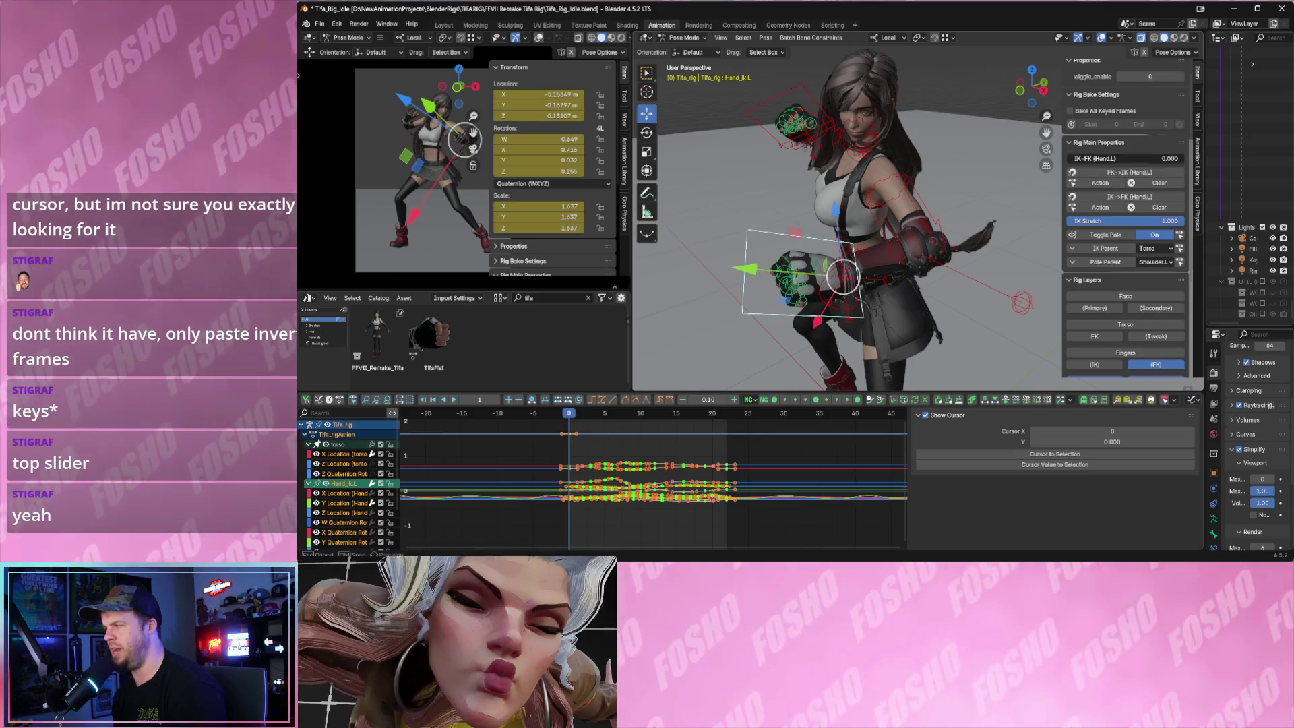
{"action": "left_click_drag", "start_coordinate": [1093, 159], "coordinate": [1183, 158]}
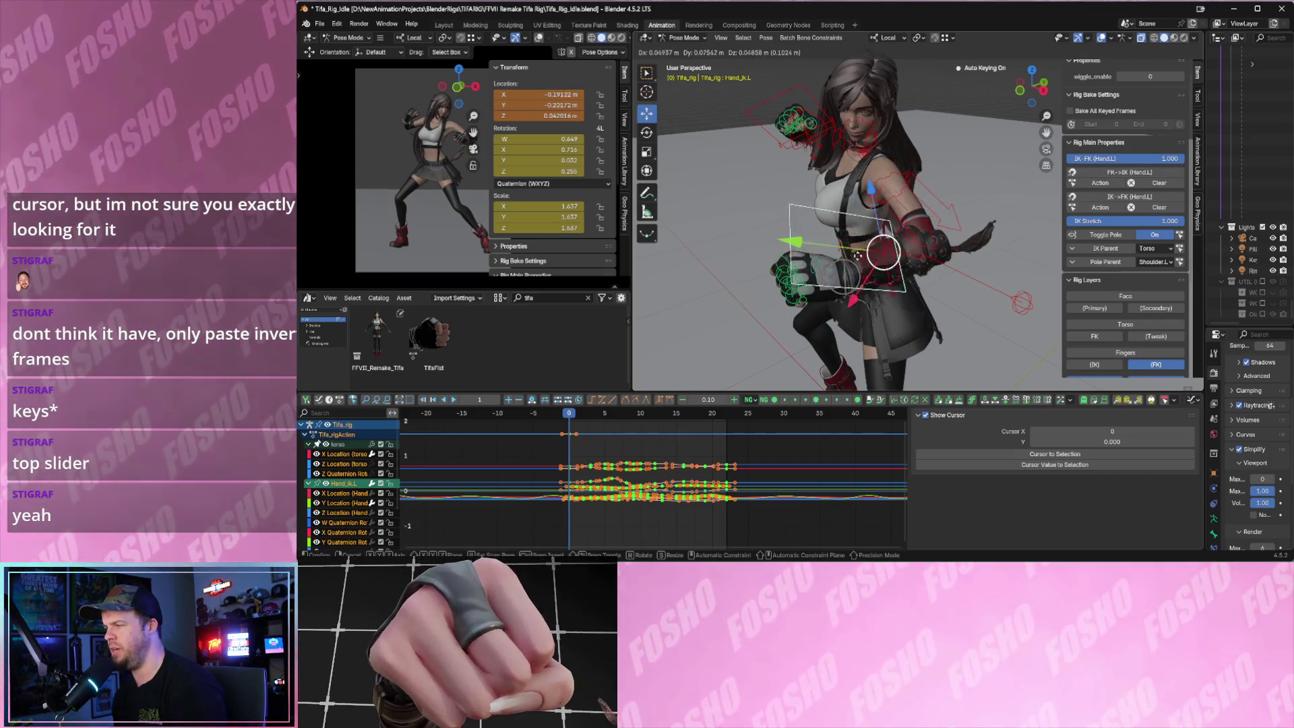
{"action": "right_click", "coordinate": [852, 249]}
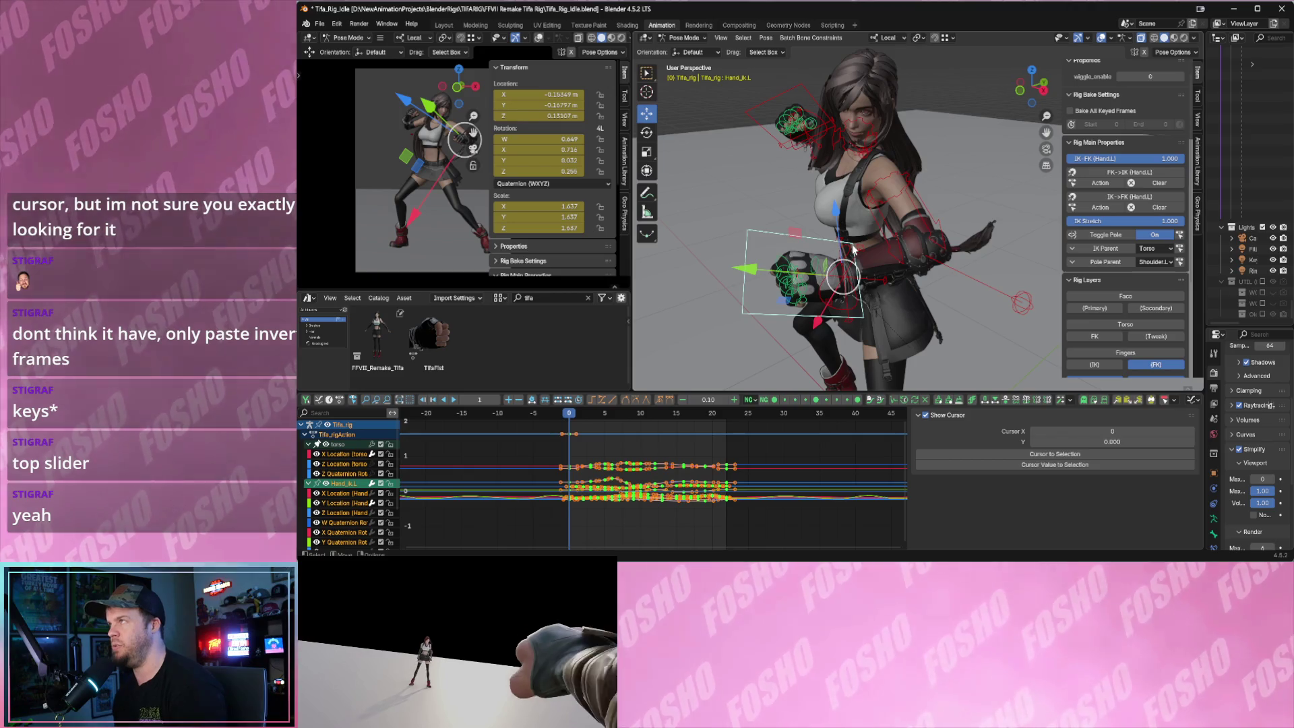
{"action": "scroll", "coordinate": [852, 249], "scroll_direction": "up", "scroll_amount": 2}
{"action": "scroll", "coordinate": [855, 246], "scroll_direction": "up", "scroll_amount": 2}
{"action": "scroll", "coordinate": [857, 243], "scroll_direction": "down", "scroll_amount": 4}
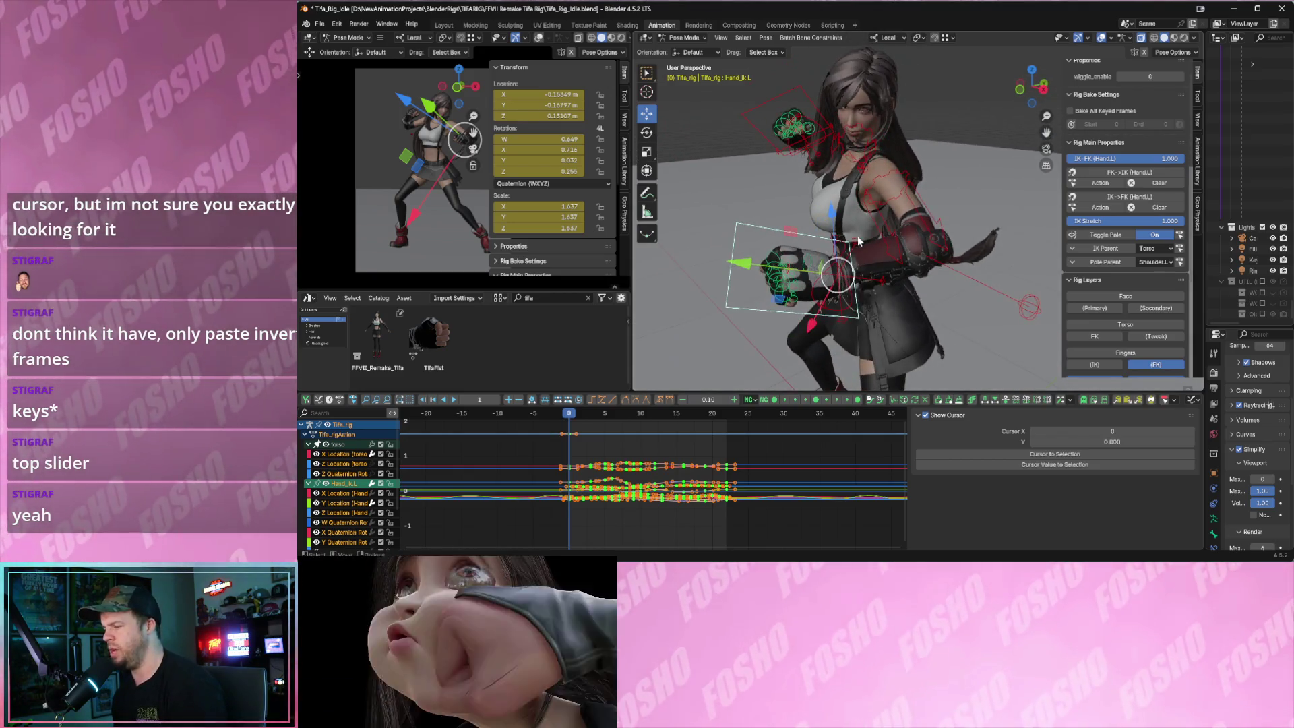
- Undo back to an IK-FK blend of 0 and play the idle animation to verify
{"action": "key", "text": "ctrl+z"}
{"action": "key", "text": "ctrl+z"}
{"action": "key", "text": "ctrl+shift+z"}
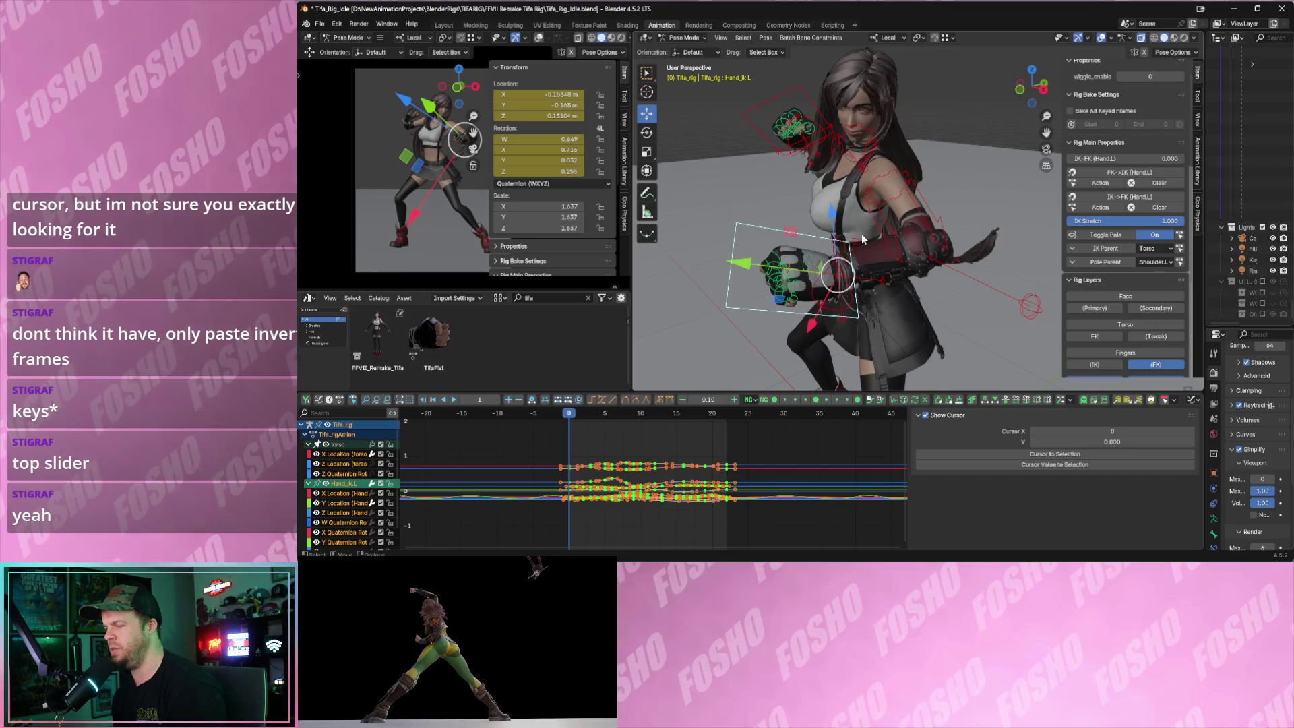
{"action": "key", "text": "space"}
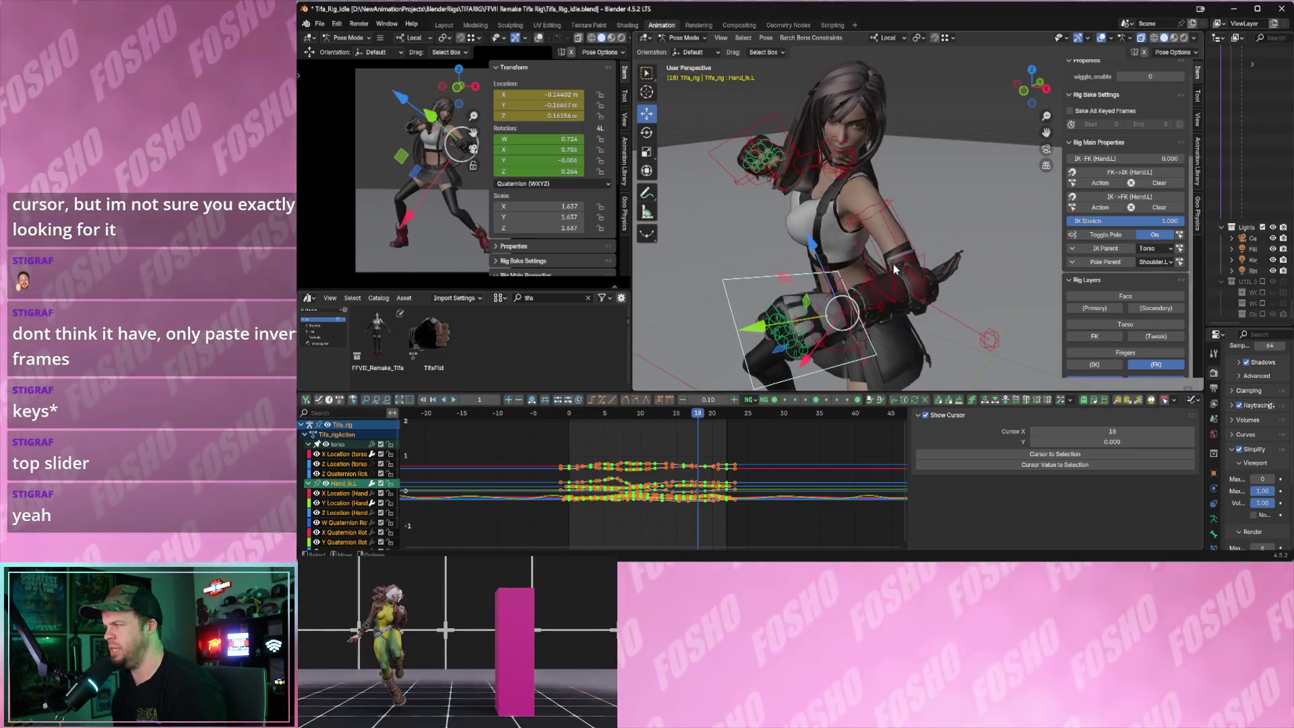
{"action": "key", "text": "Escape"}
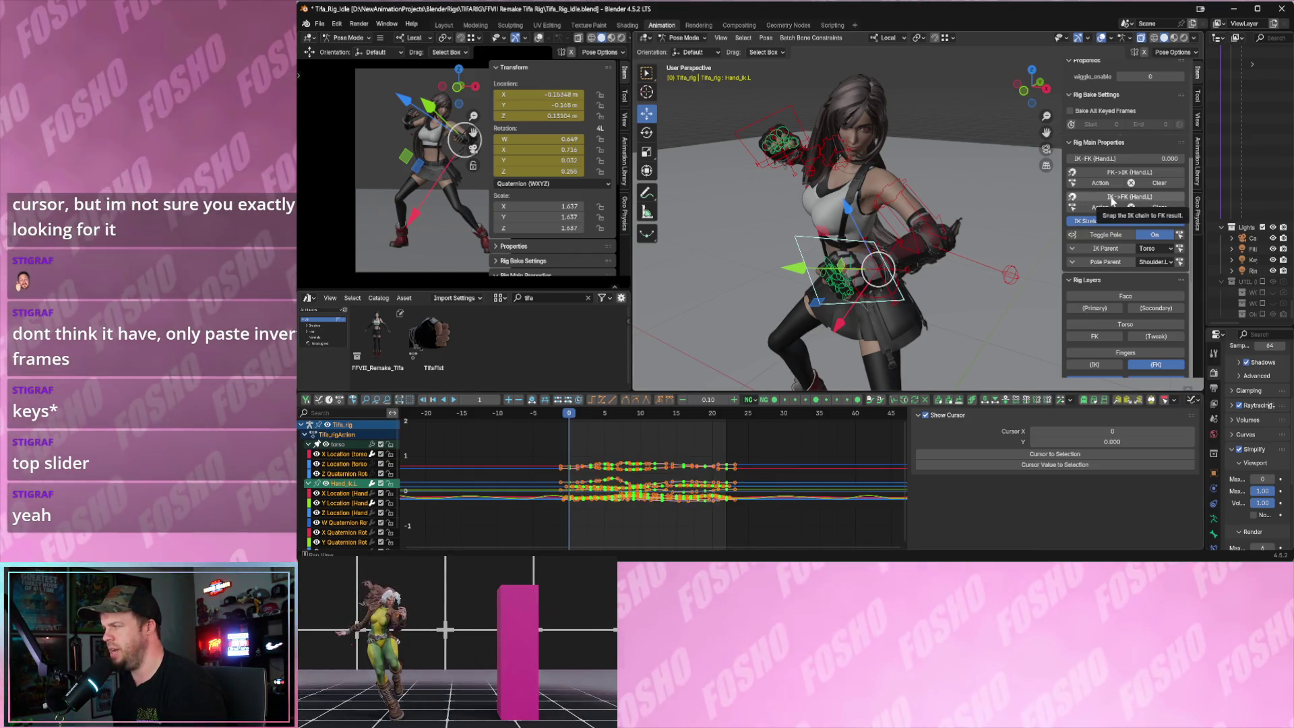
- Re-apply IK->FK (Hand.L) to keyframes via Action, then test-grab the hand and cancel
{"action": "left_click", "coordinate": [1112, 199]}
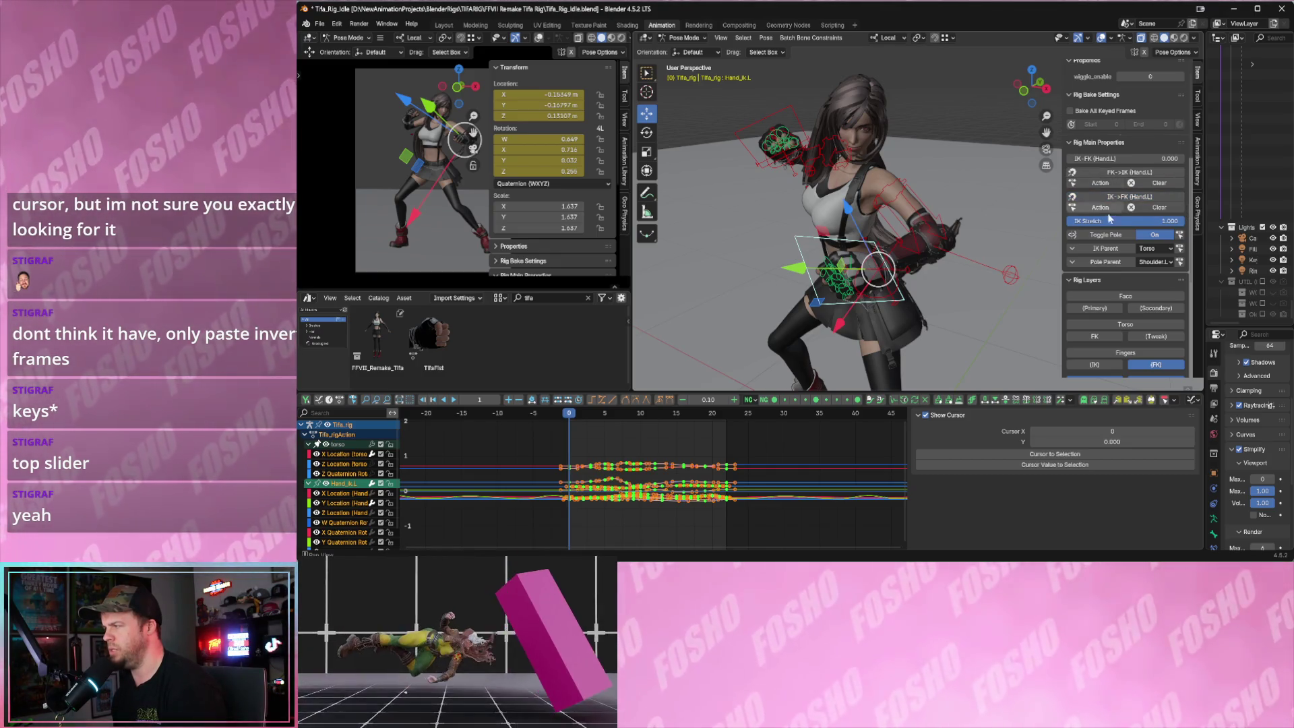
{"action": "left_click", "coordinate": [1110, 209]}
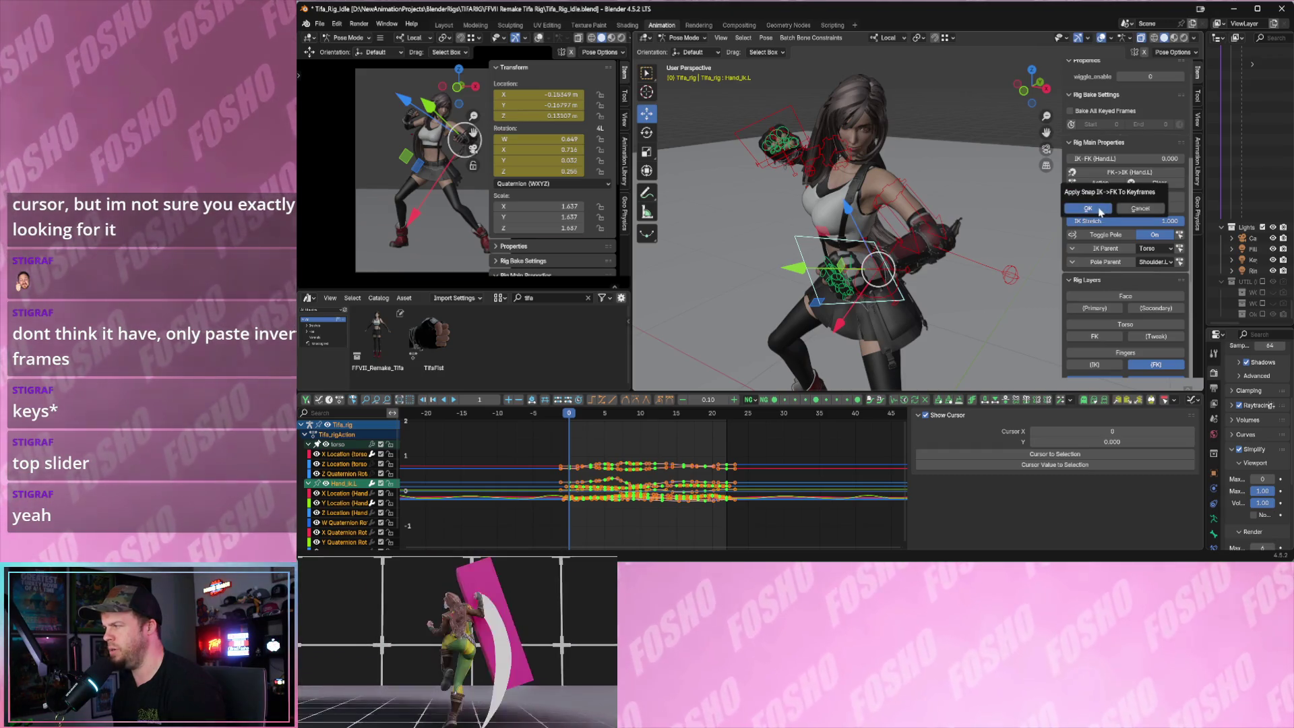
{"action": "left_click", "coordinate": [1098, 209]}
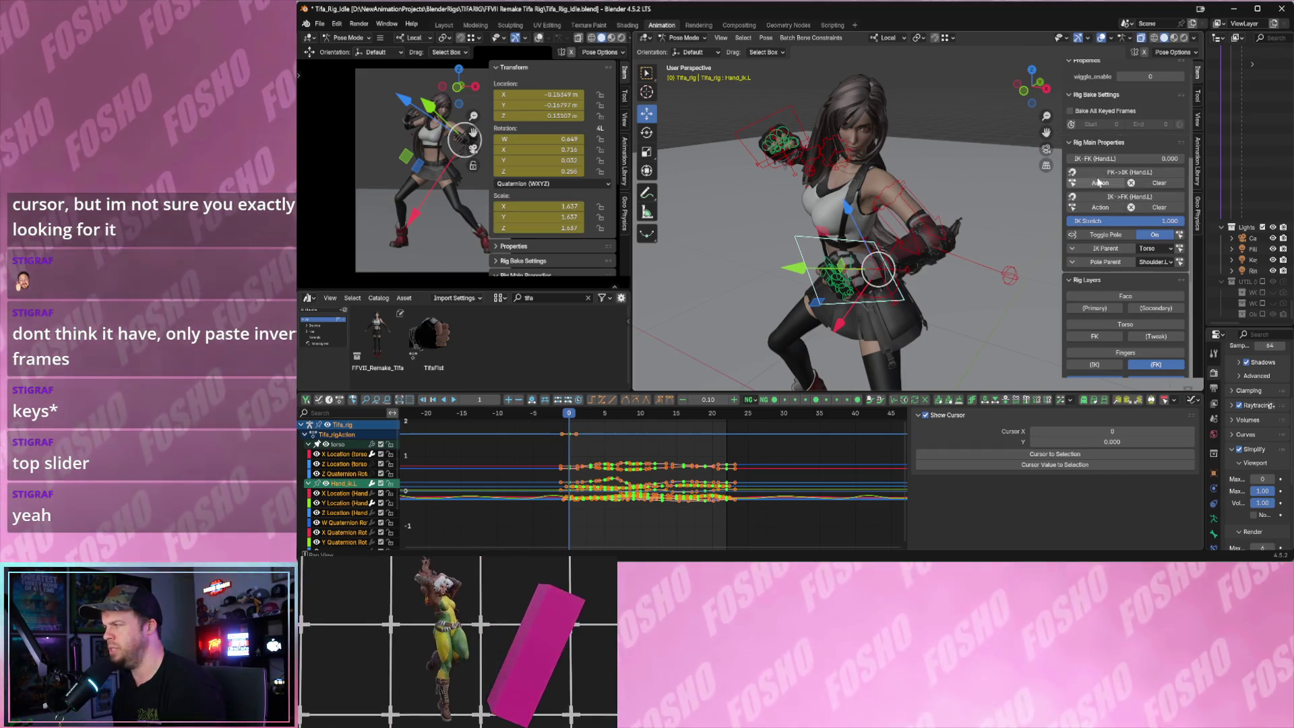
{"action": "key", "text": "g"}
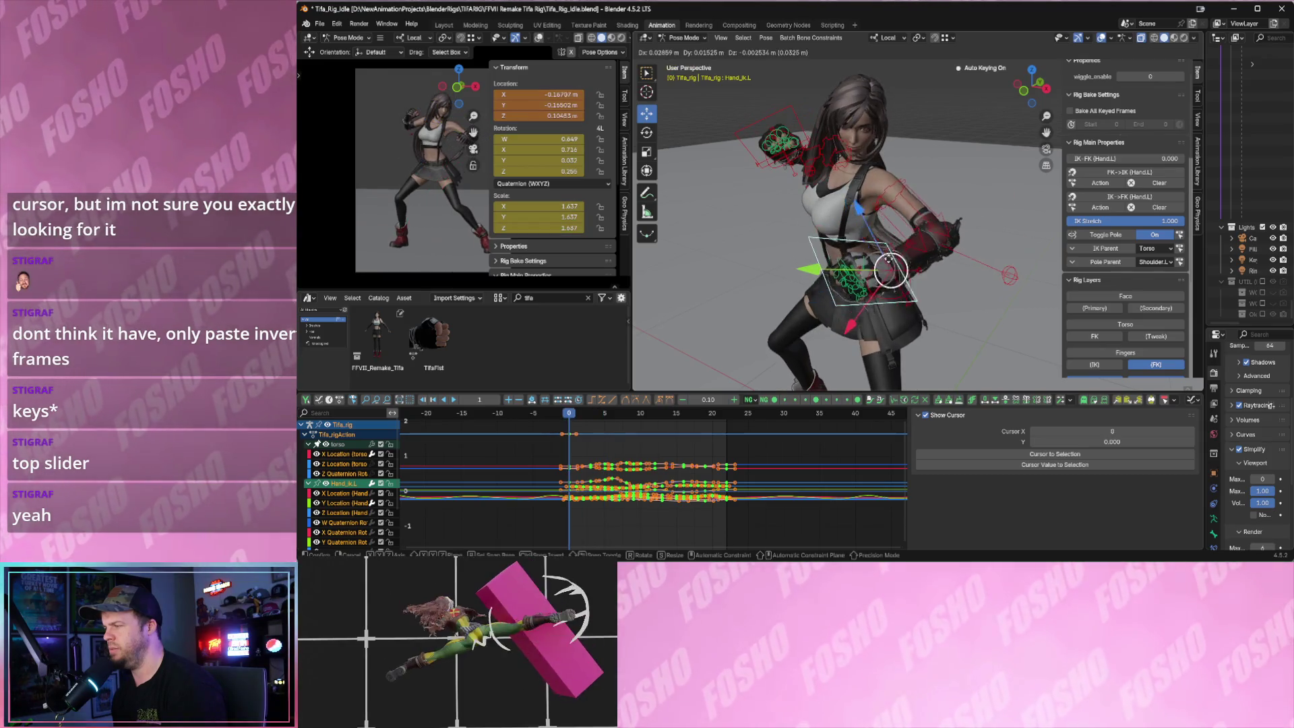
{"action": "right_click", "coordinate": [909, 262]}
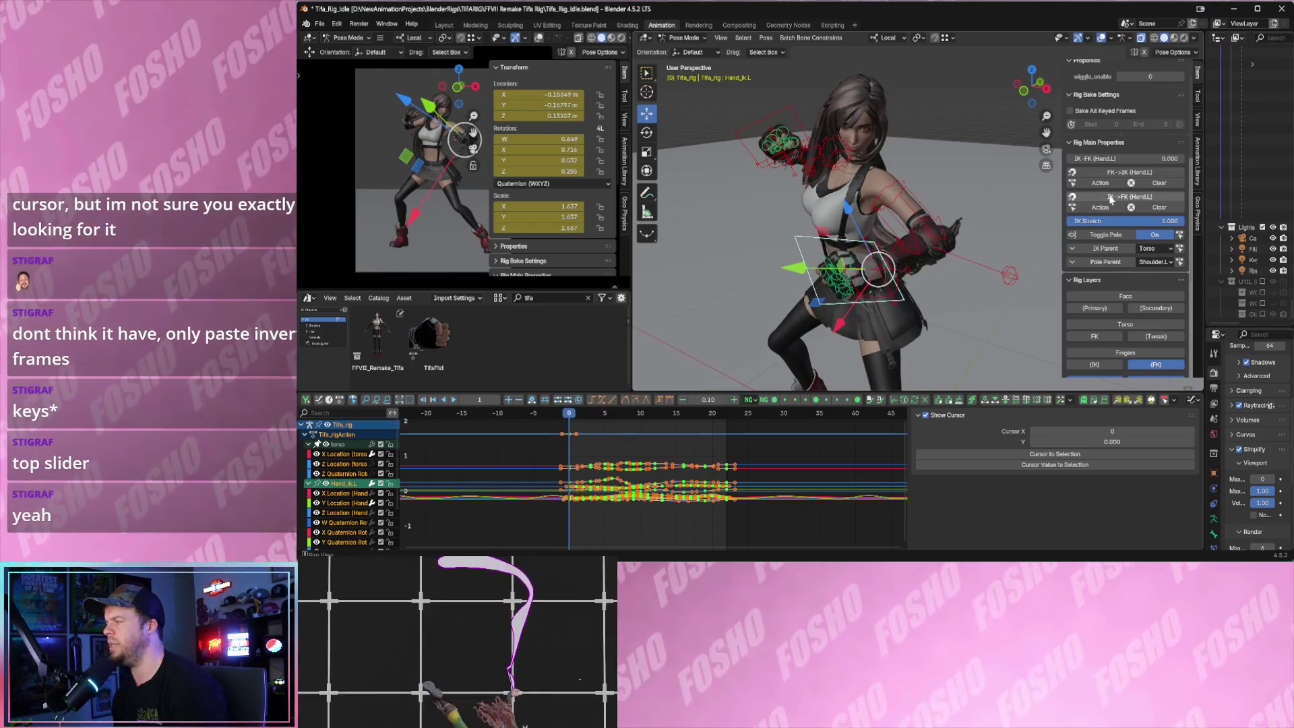